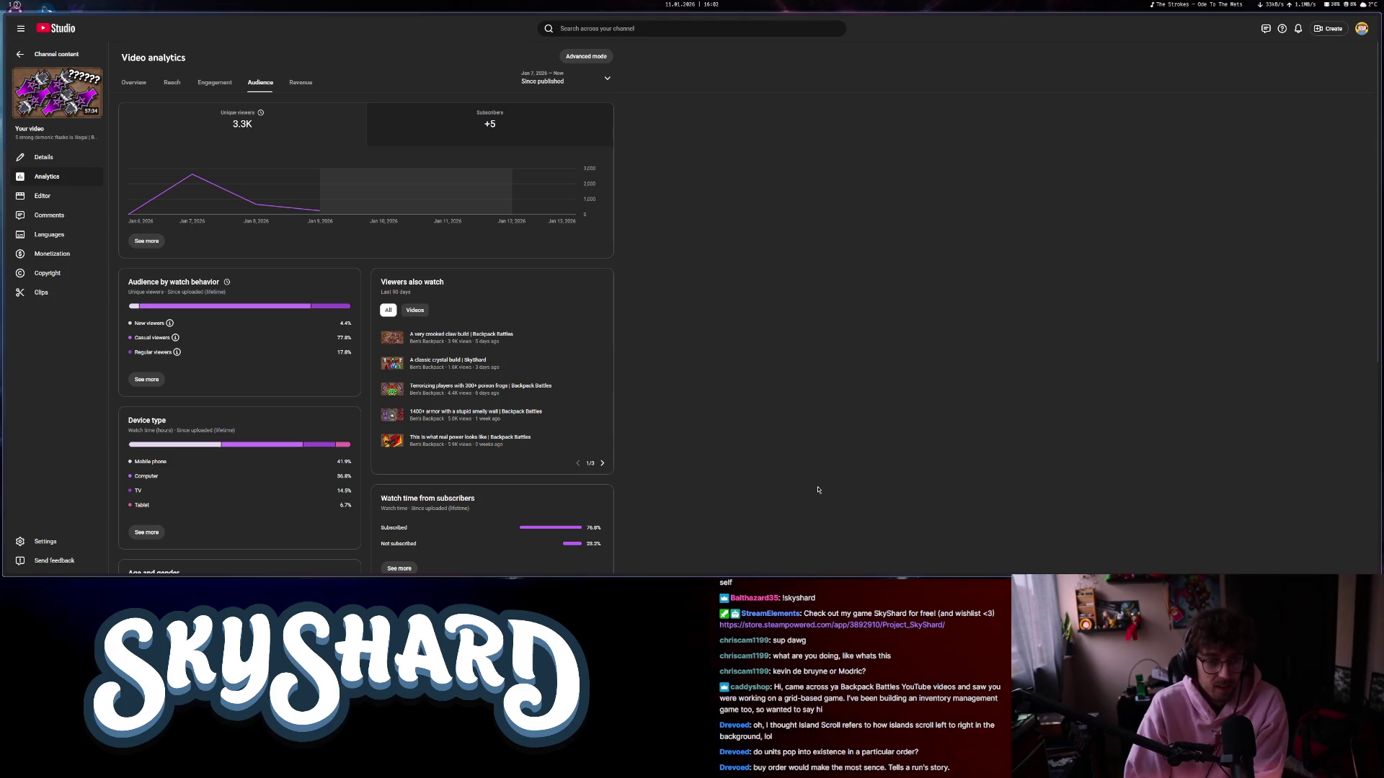
- Browse the audience analytics, selecting Germany's 21.1% share and the age and geography figures
scroll(554, 422, "down", 1)
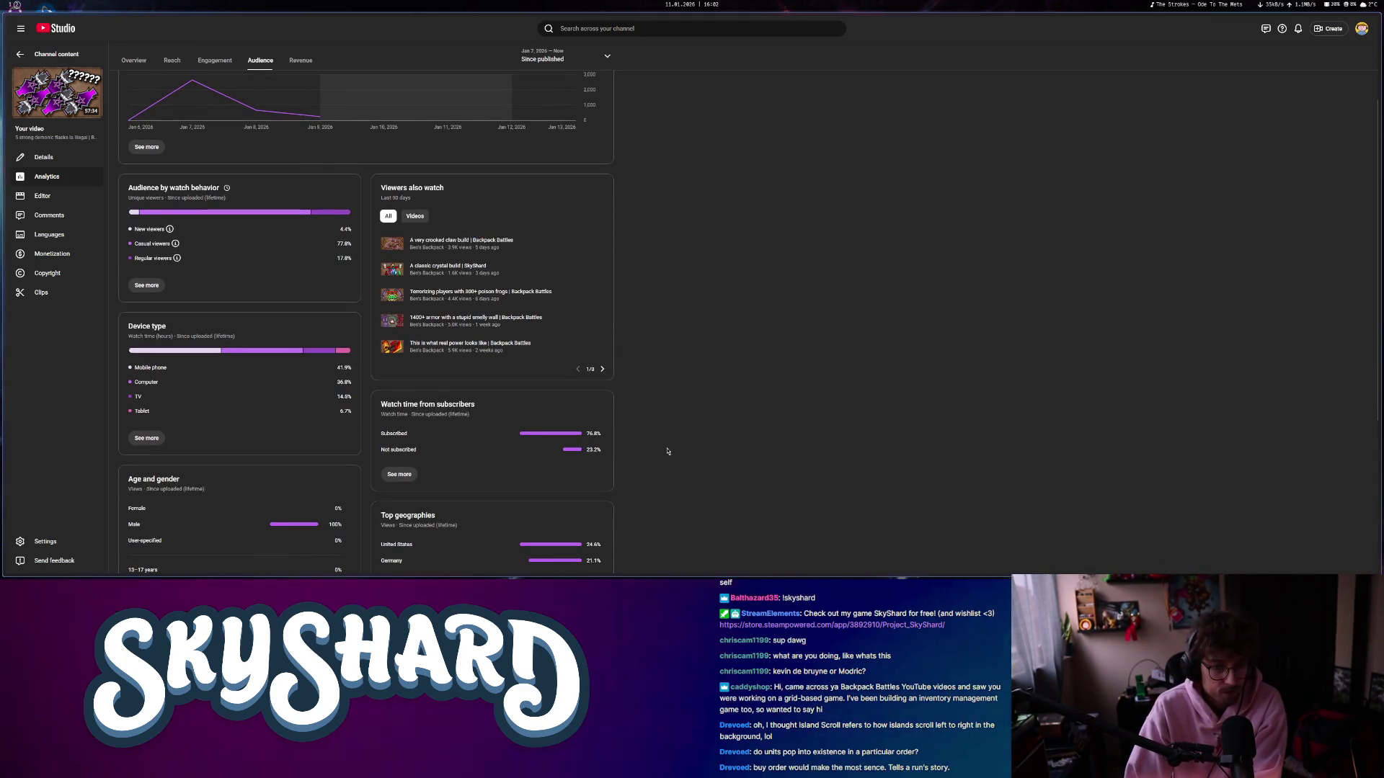
scroll(655, 452, "down", 1)
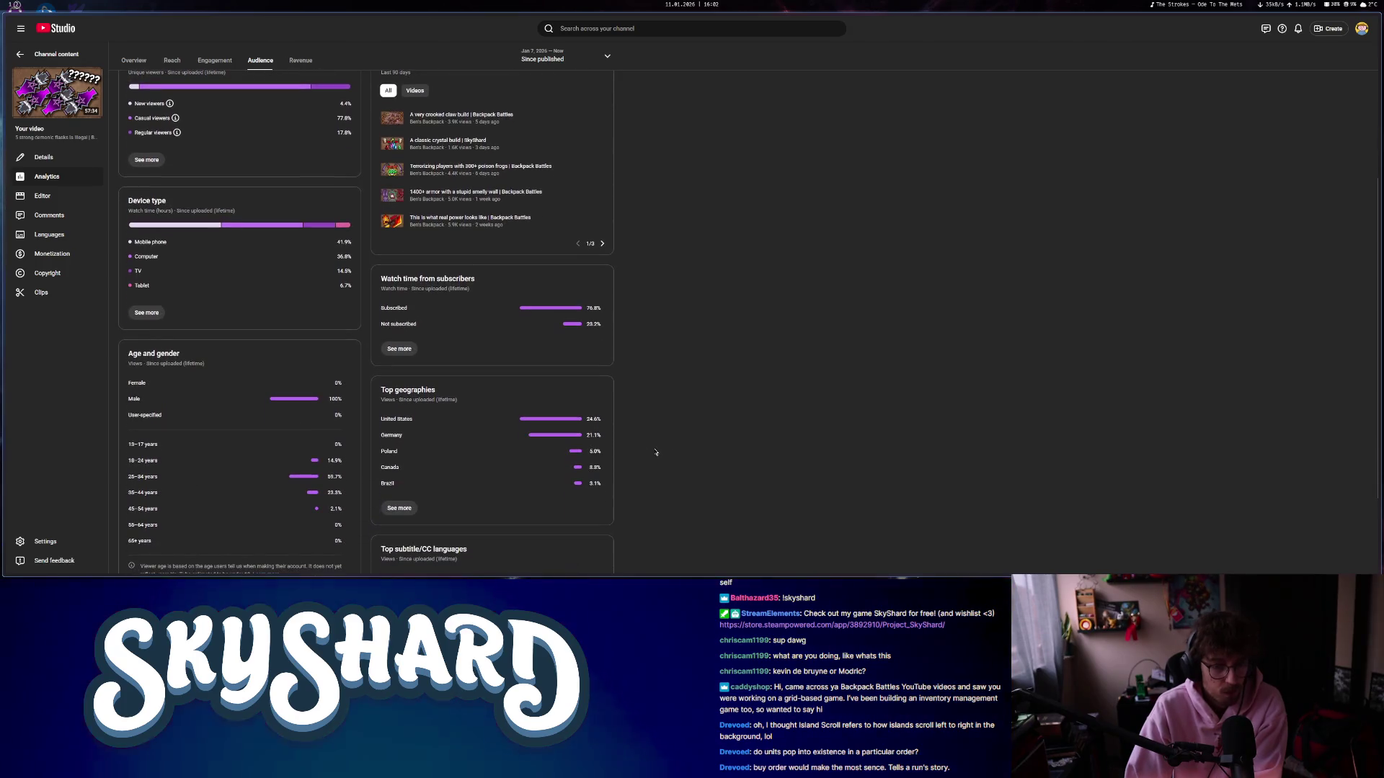
double_click(594, 436)
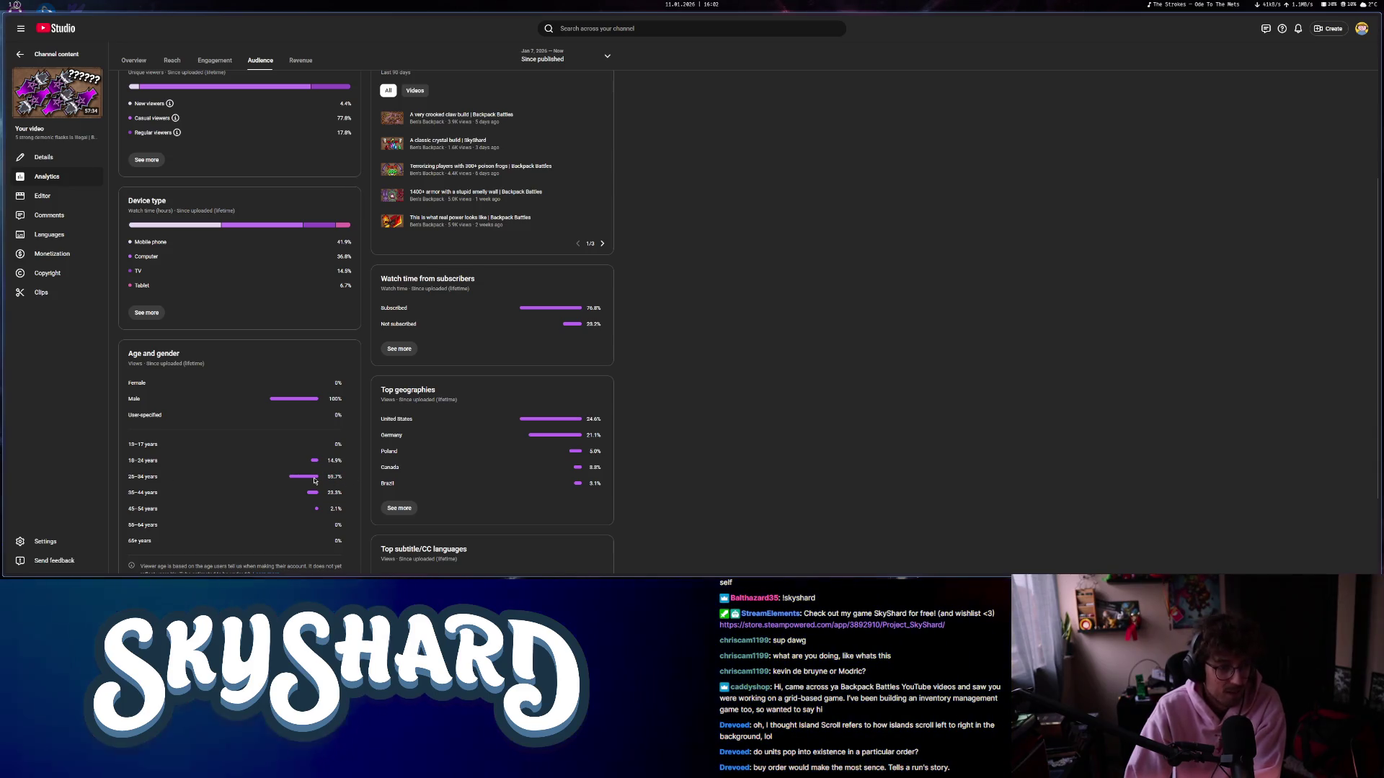
left_click_drag(314, 480, 375, 471)
left_click(360, 471)
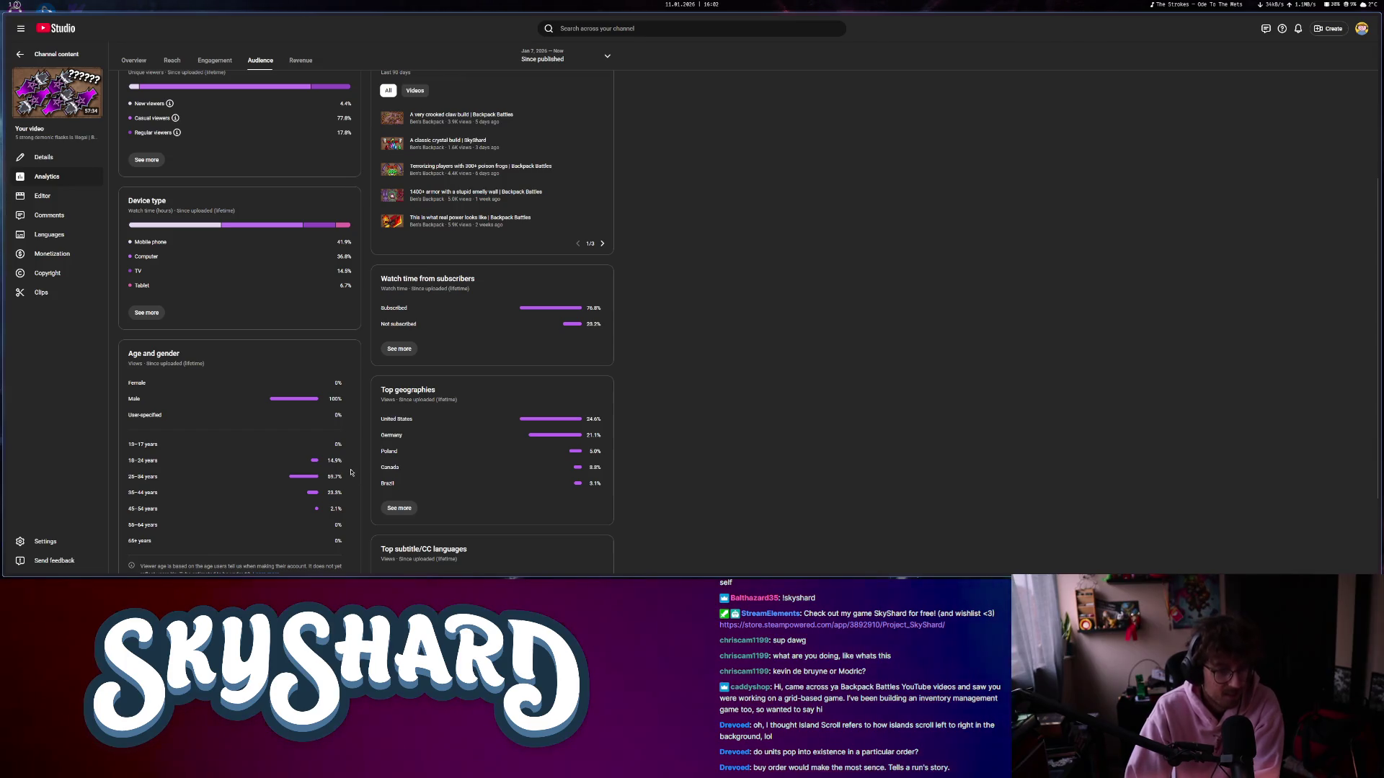
scroll(349, 478, "down", 3)
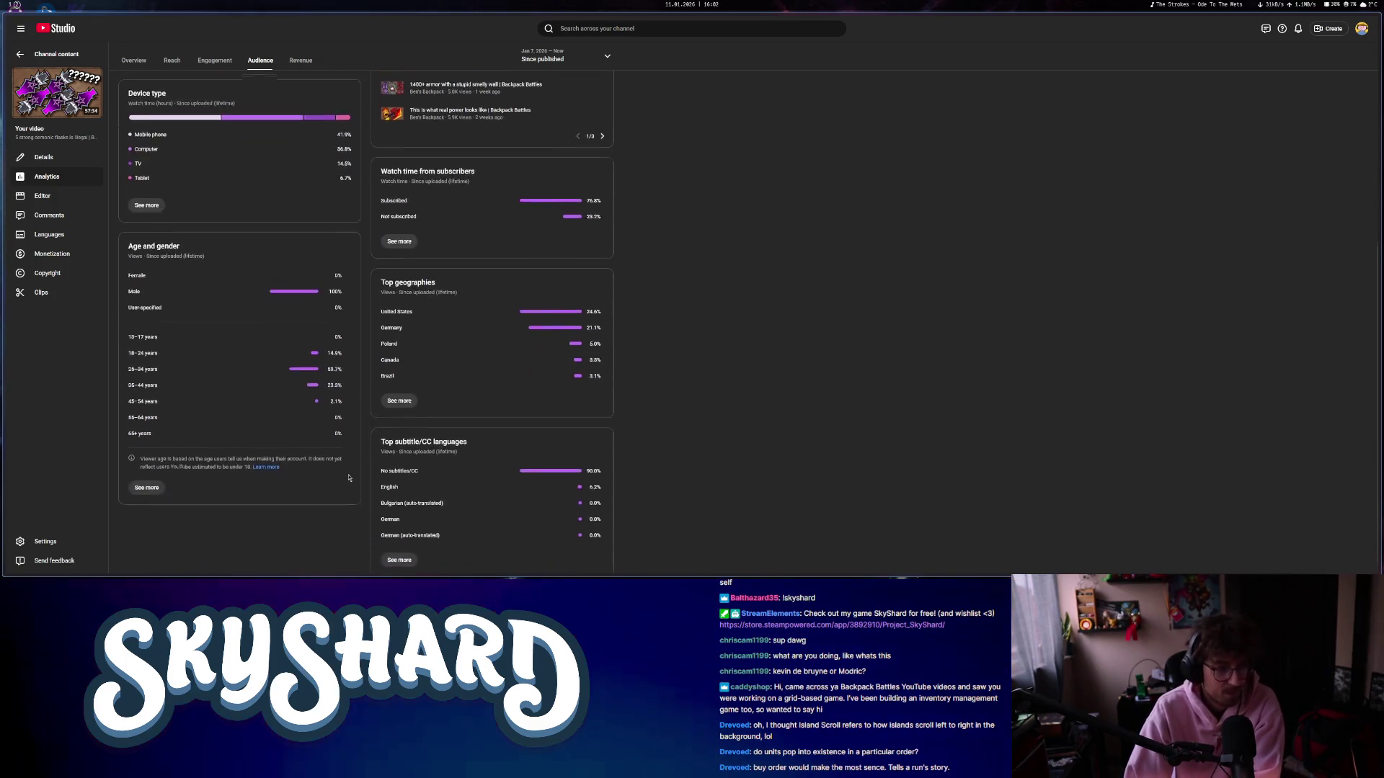
scroll(346, 482, "up", 5)
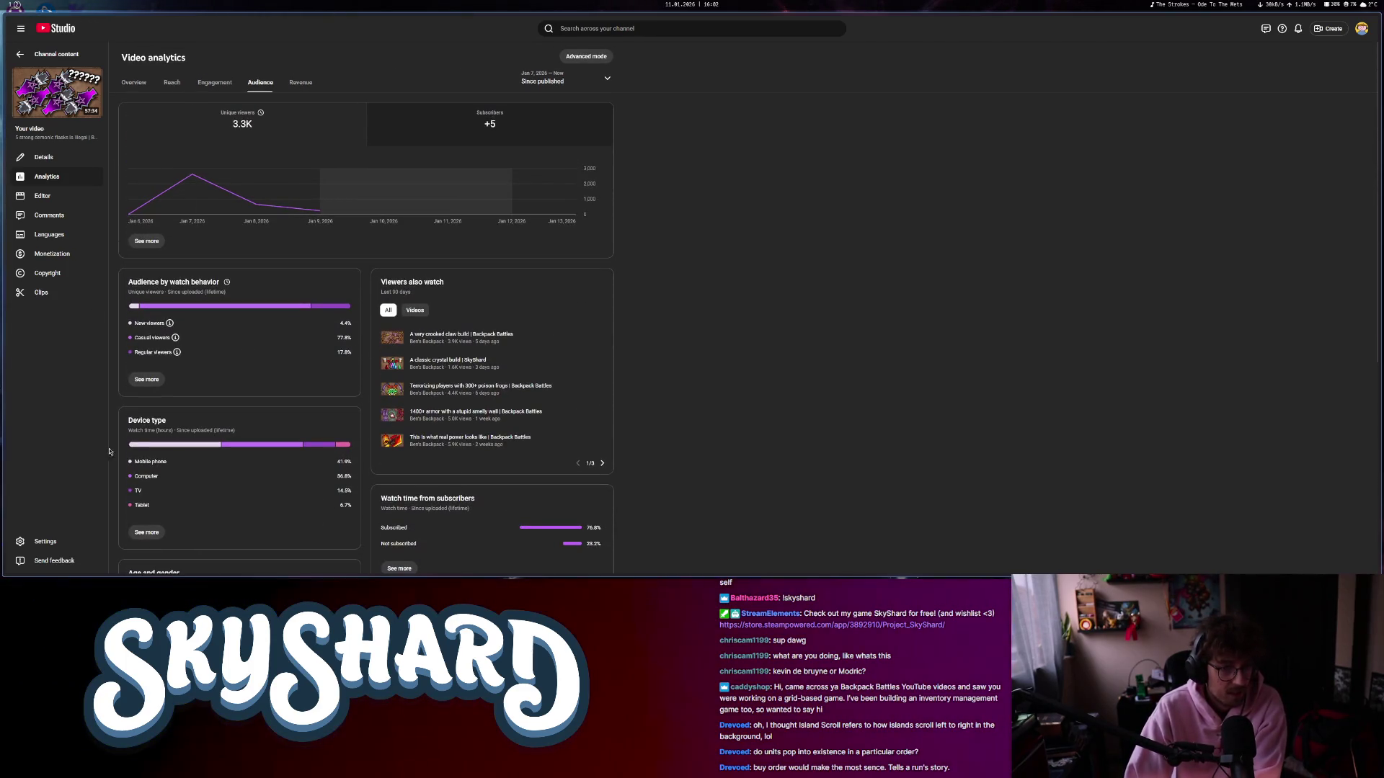
- Reload the analytics page and go to the channel dashboard
left_click(342, 360)
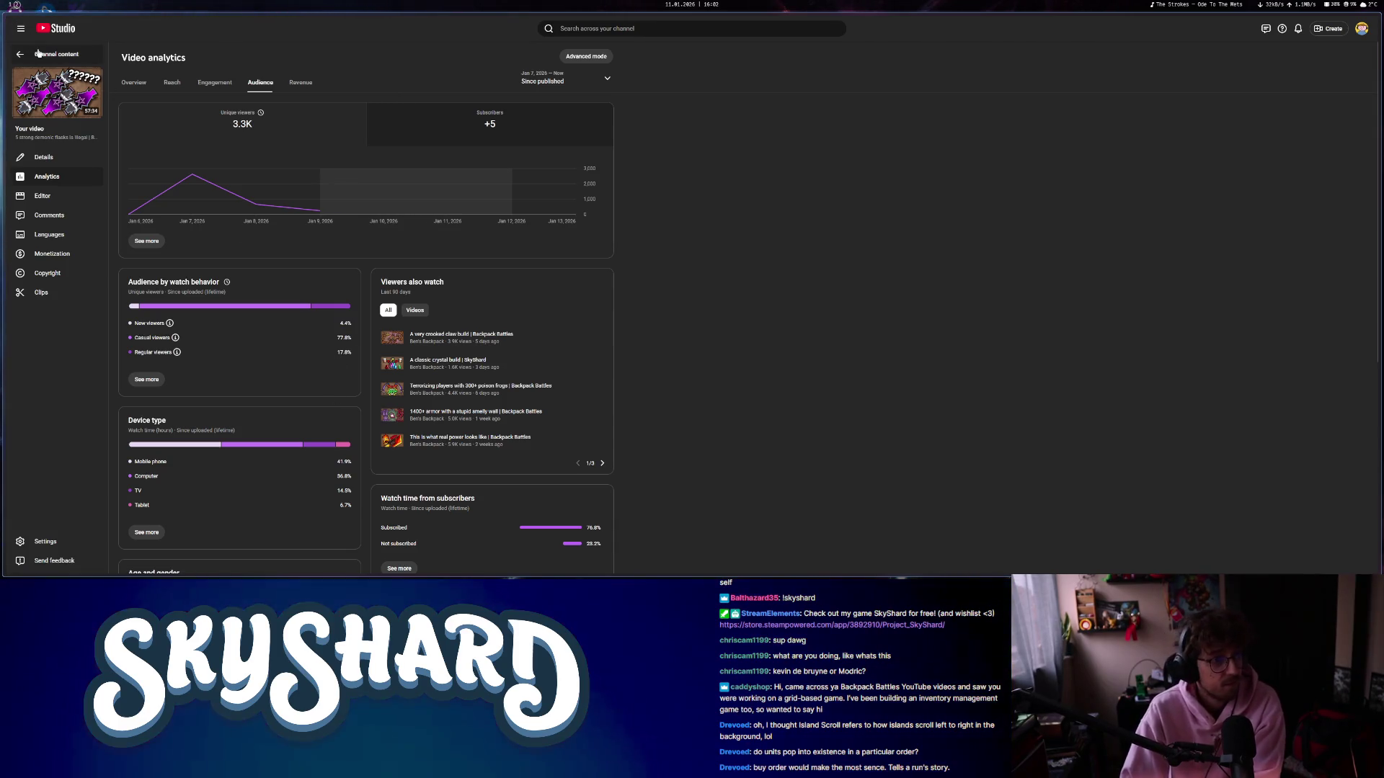
key("F5")
left_click(62, 134)
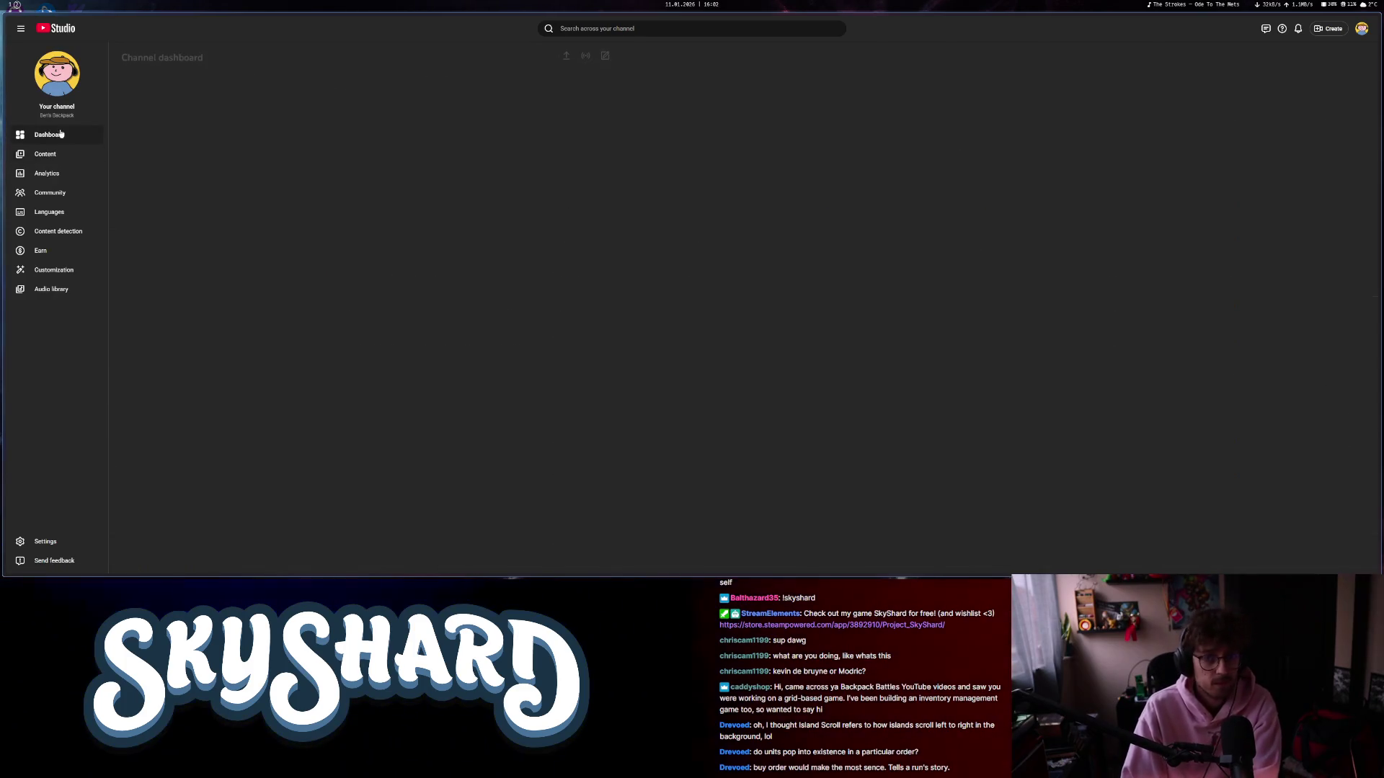
- Open the channel's Content list of videos, then switch to the Godot editor for SkyShard
left_click(65, 158)
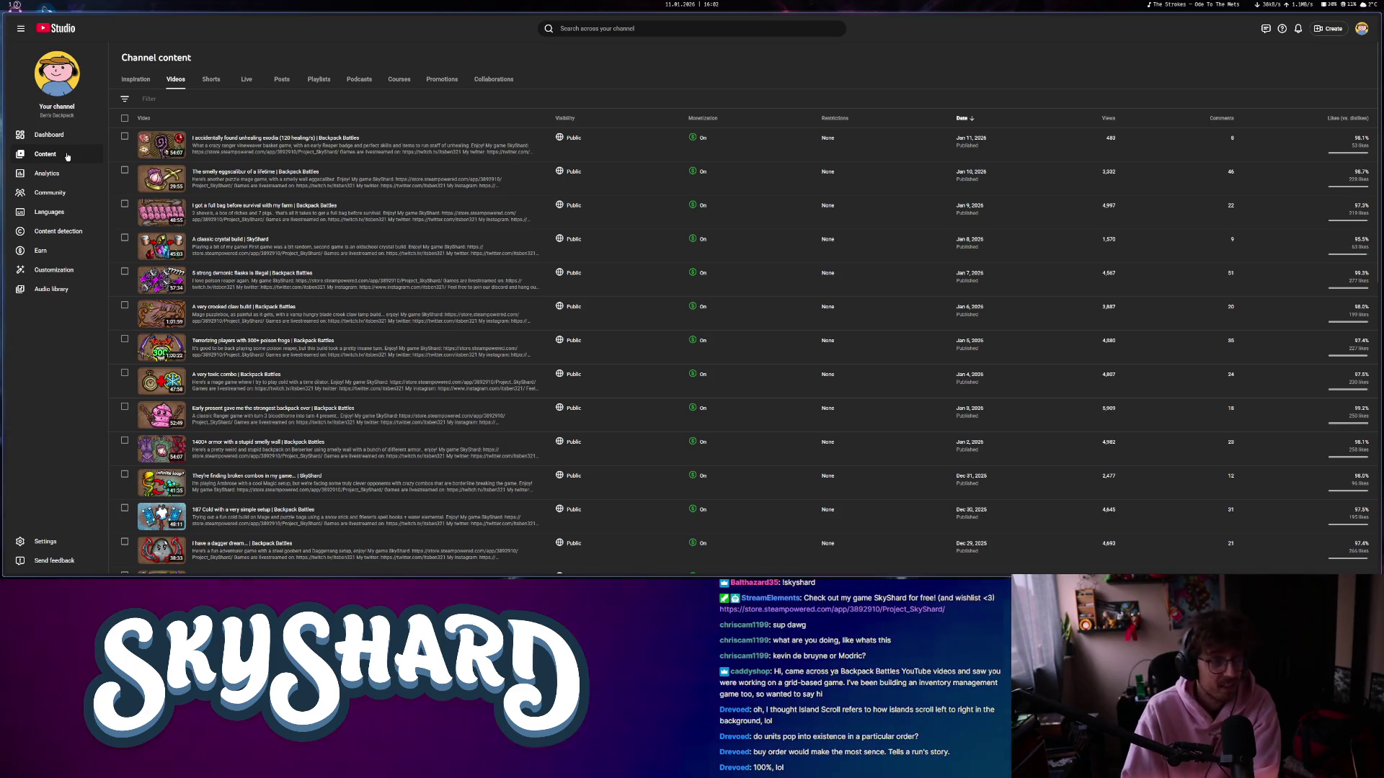
key("alt+Tab")
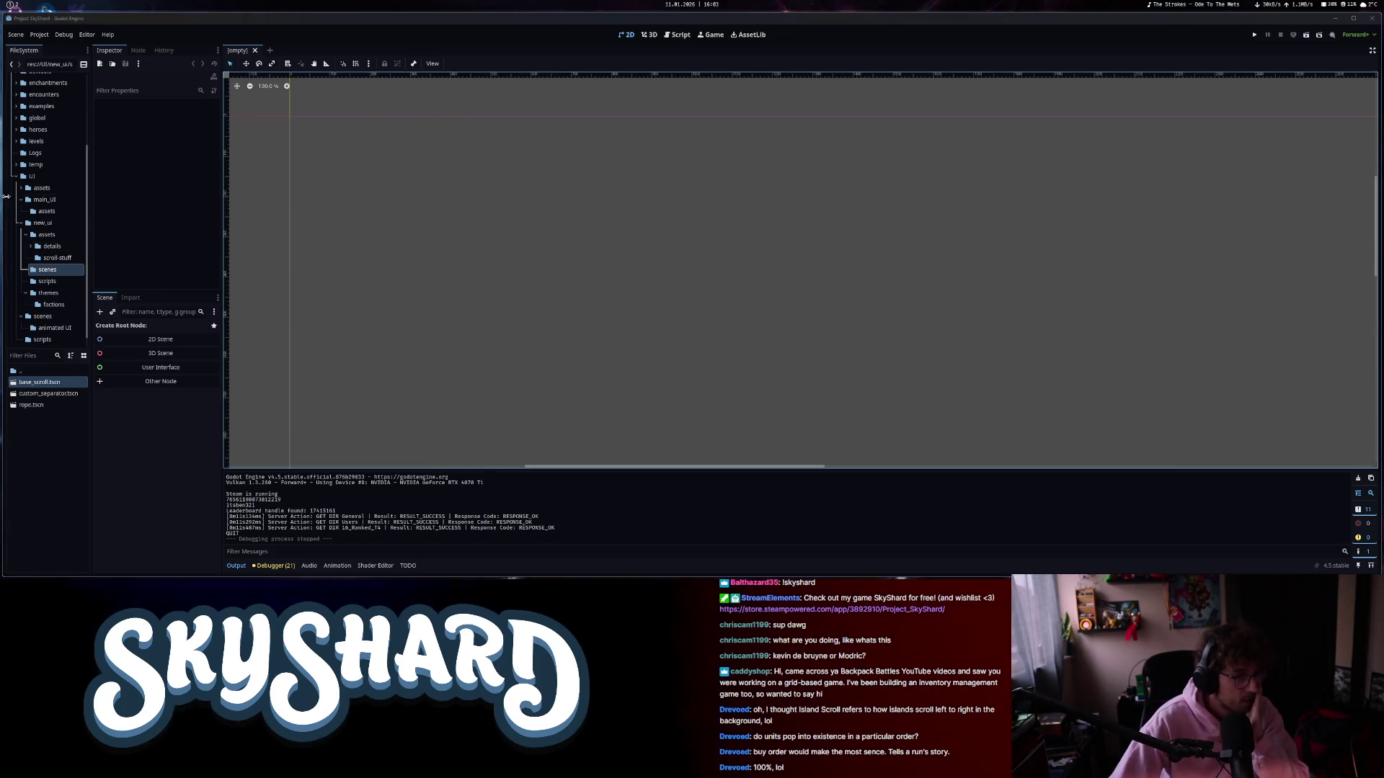
- Collapse new_ui, open main_ui.tscn from global/scenes, and pan the canvas to the UI layout
left_click(21, 223)
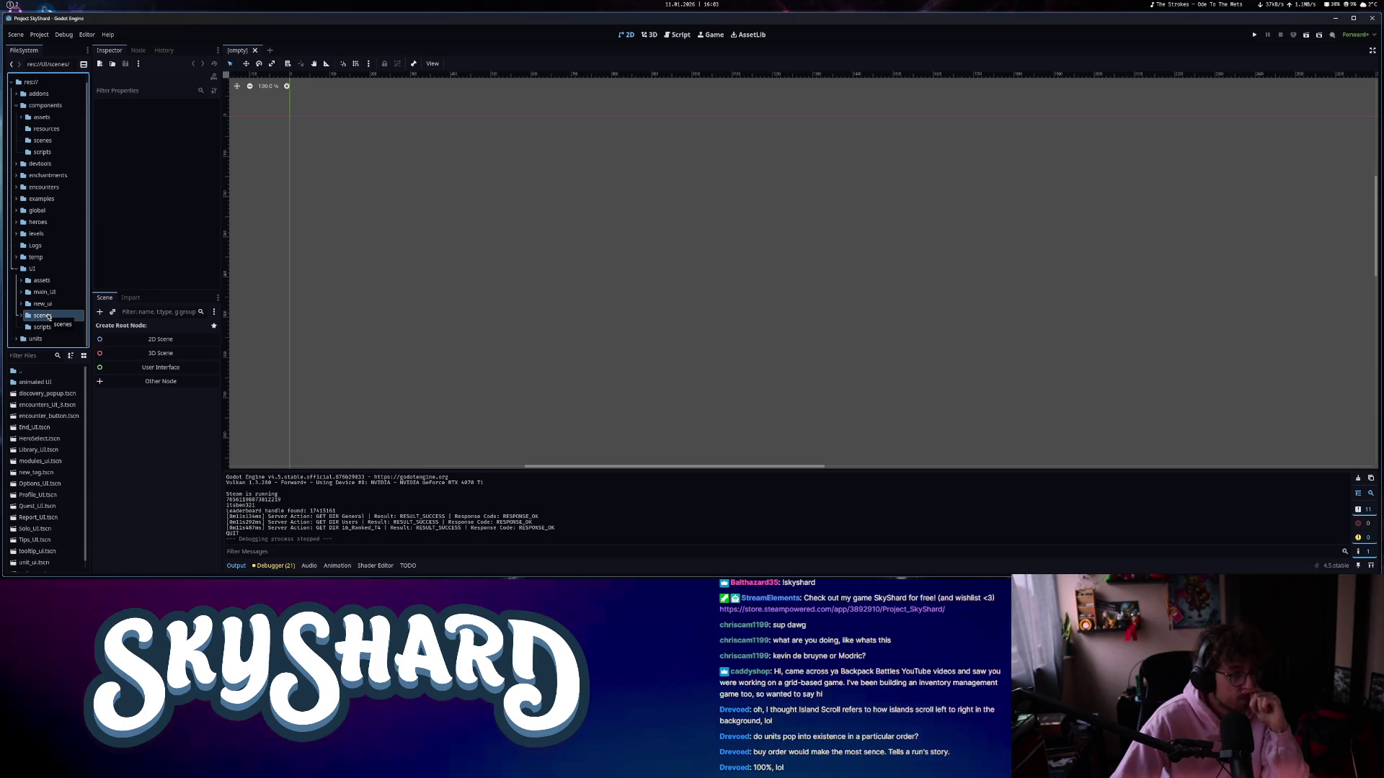
left_click(36, 211)
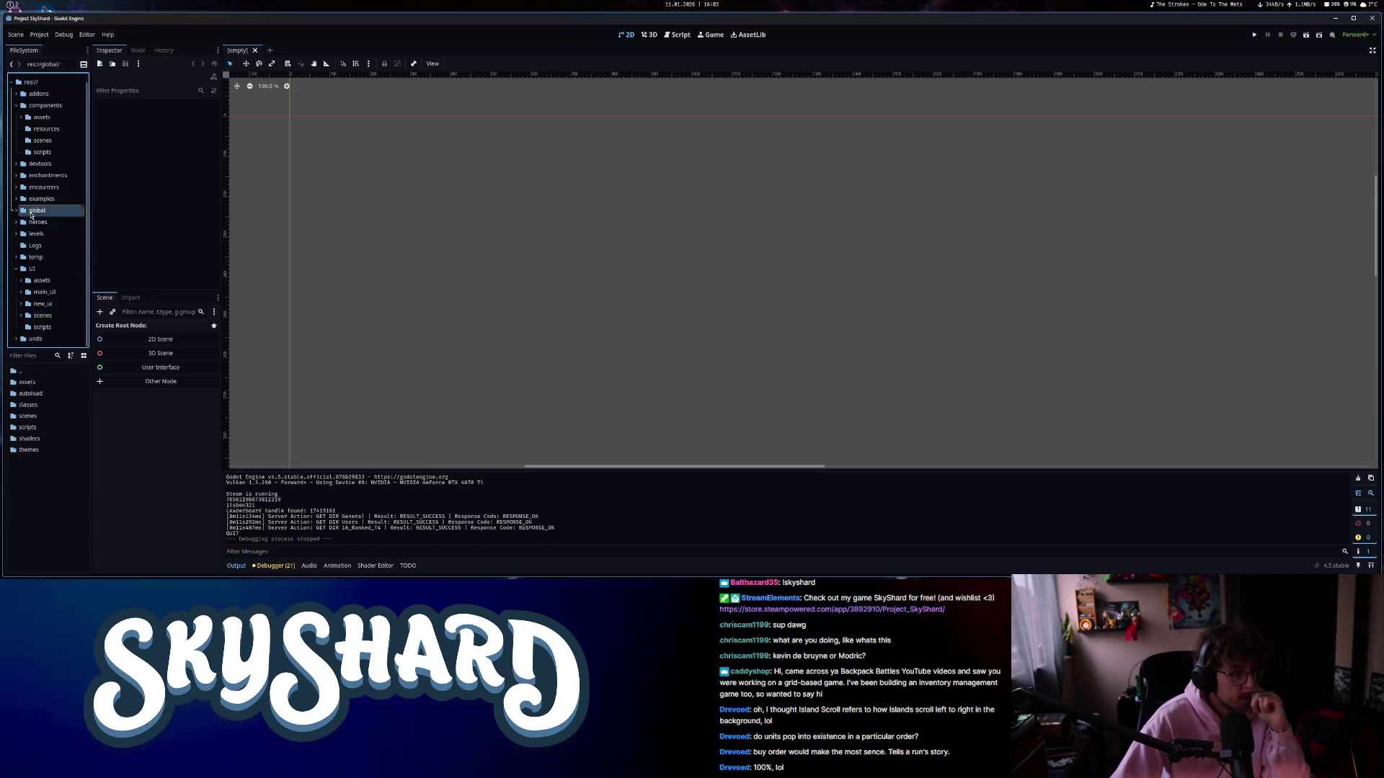
double_click(48, 417)
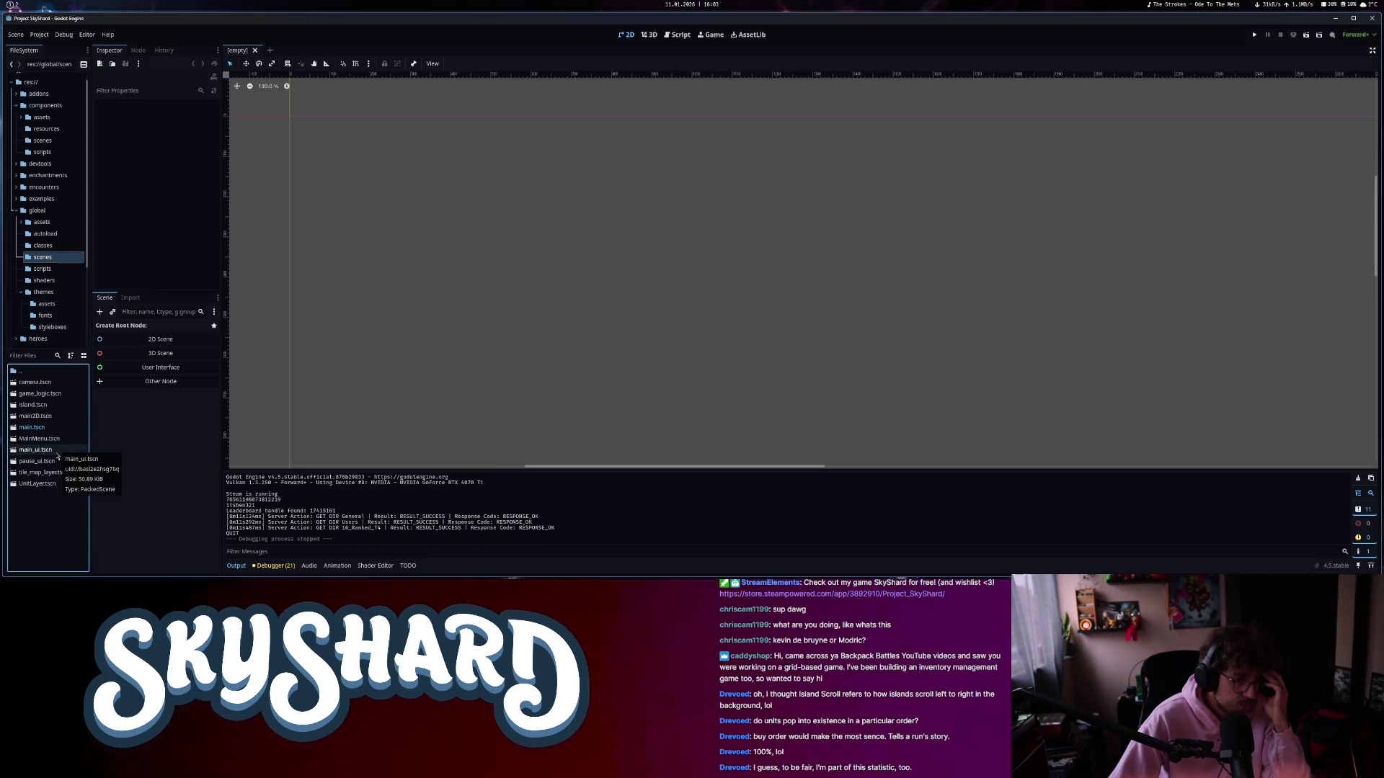
double_click(36, 450)
mouse_move(532, 370)
left_mouse_down()
mouse_move(586, 402)
mouse_move(583, 343)
left_mouse_up()
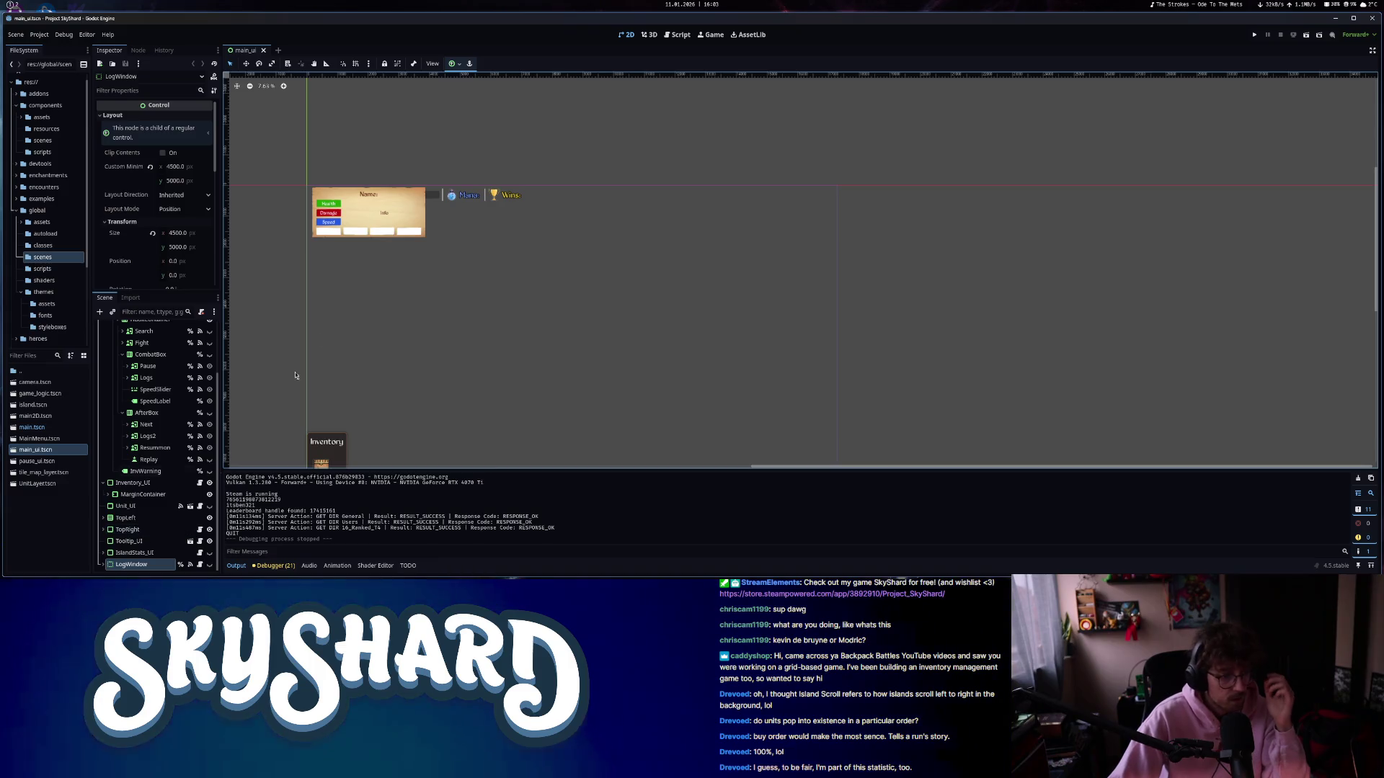
- Hide the Tooltip_UI node in main_ui and save the scene
left_click(129, 541)
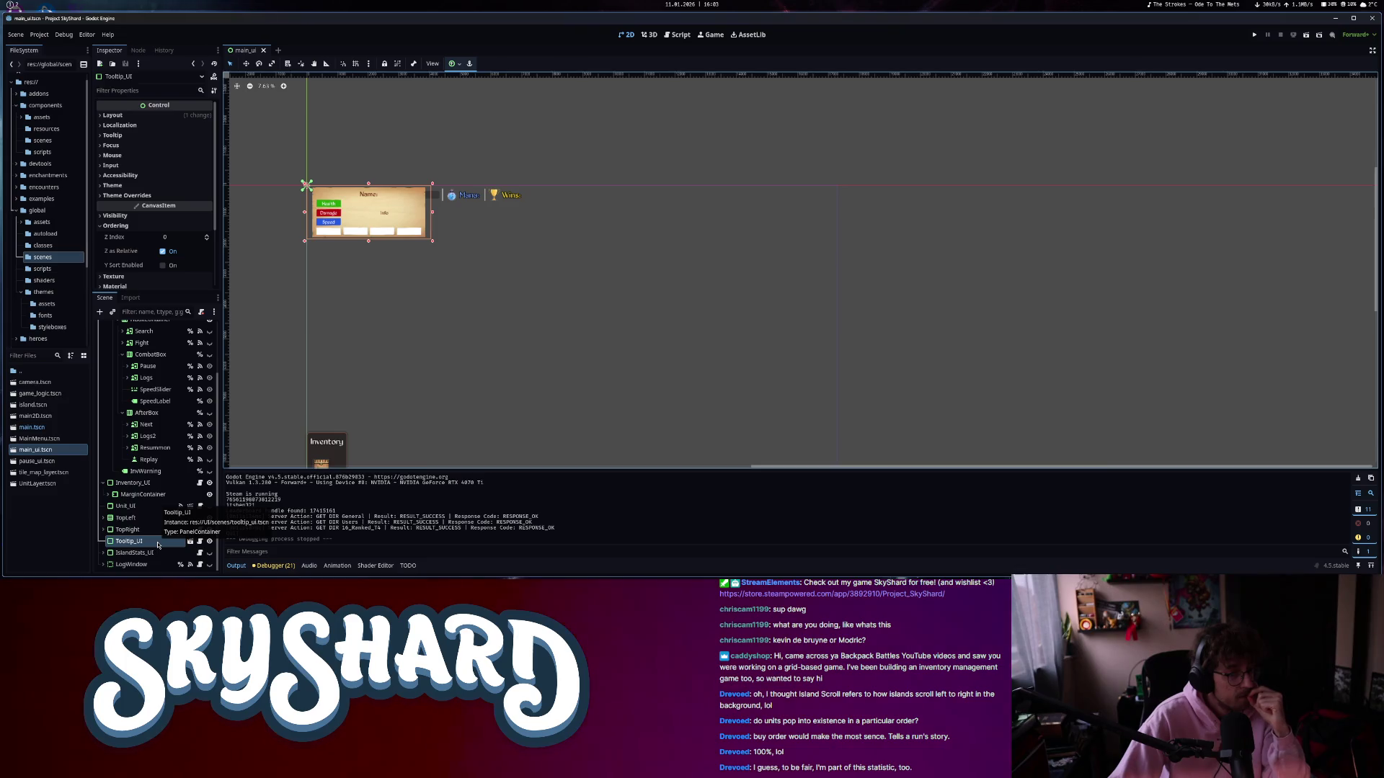
left_click(210, 542)
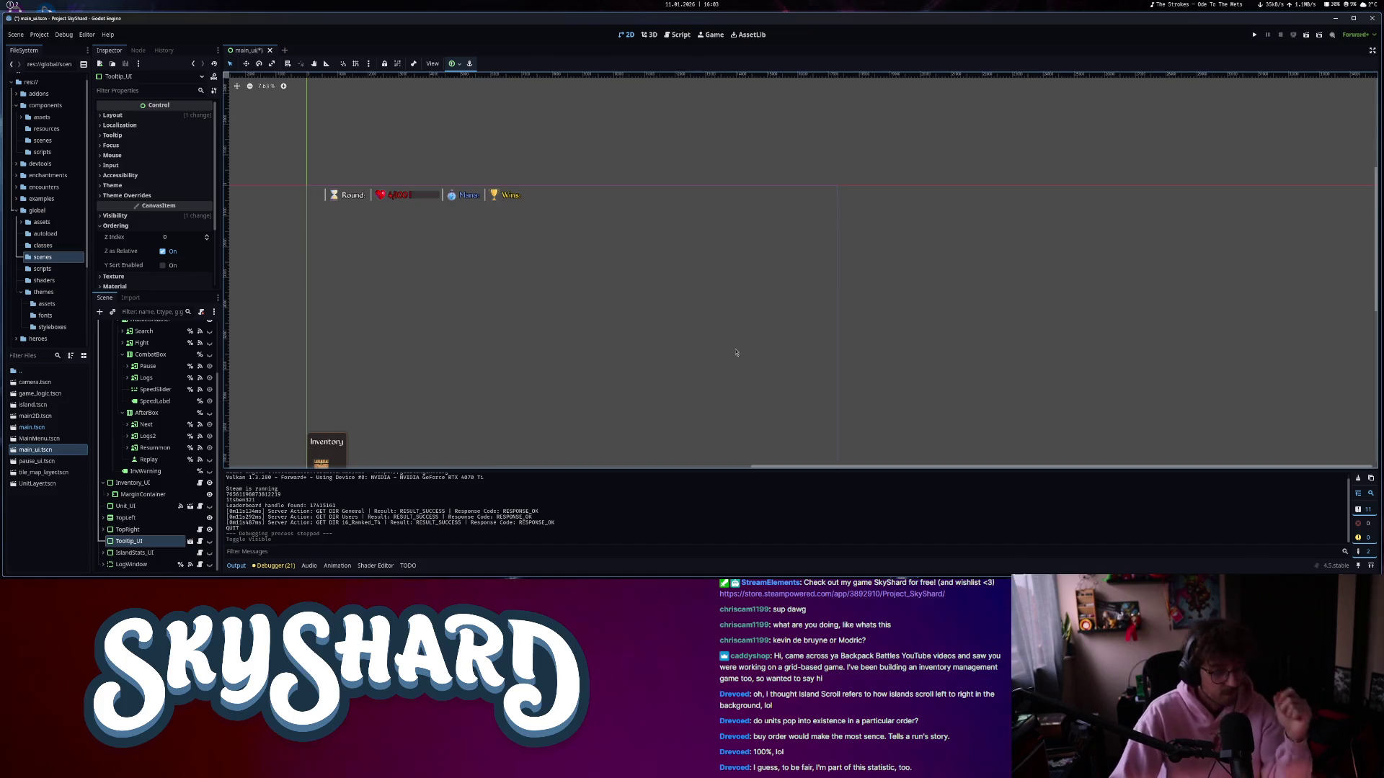
key("ctrl+s")
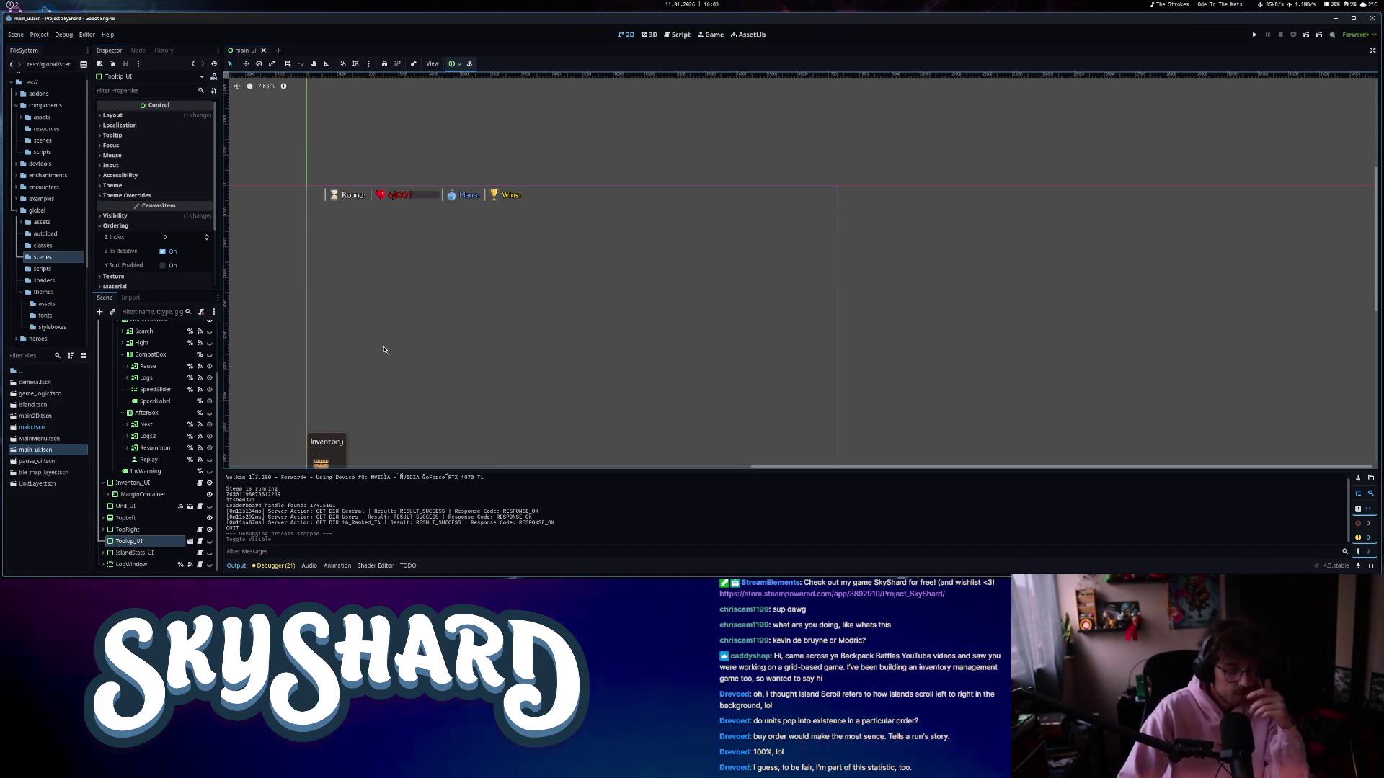
- Open tooltip_ui.tscn via quick open, hide its root node and save it
key("ctrl+shift+o")
type("to")
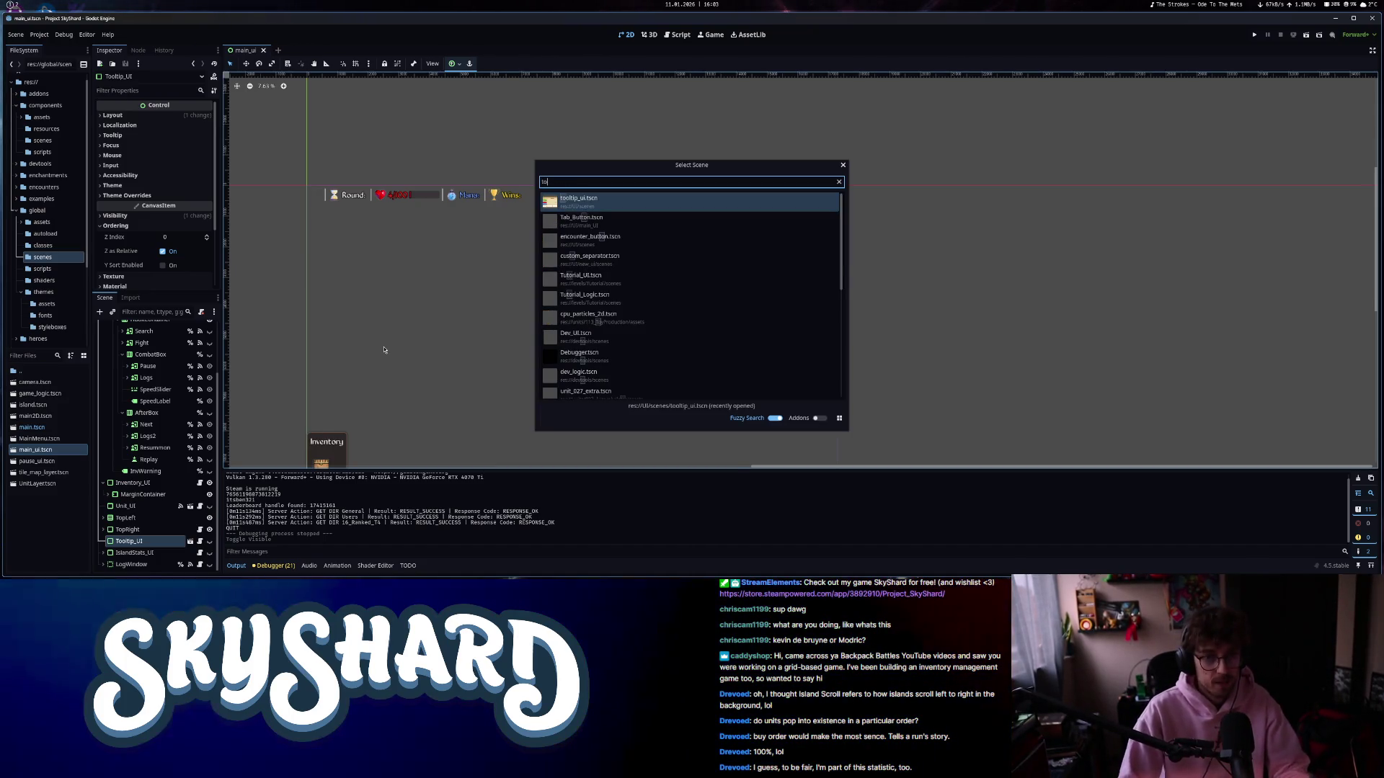
key("Return")
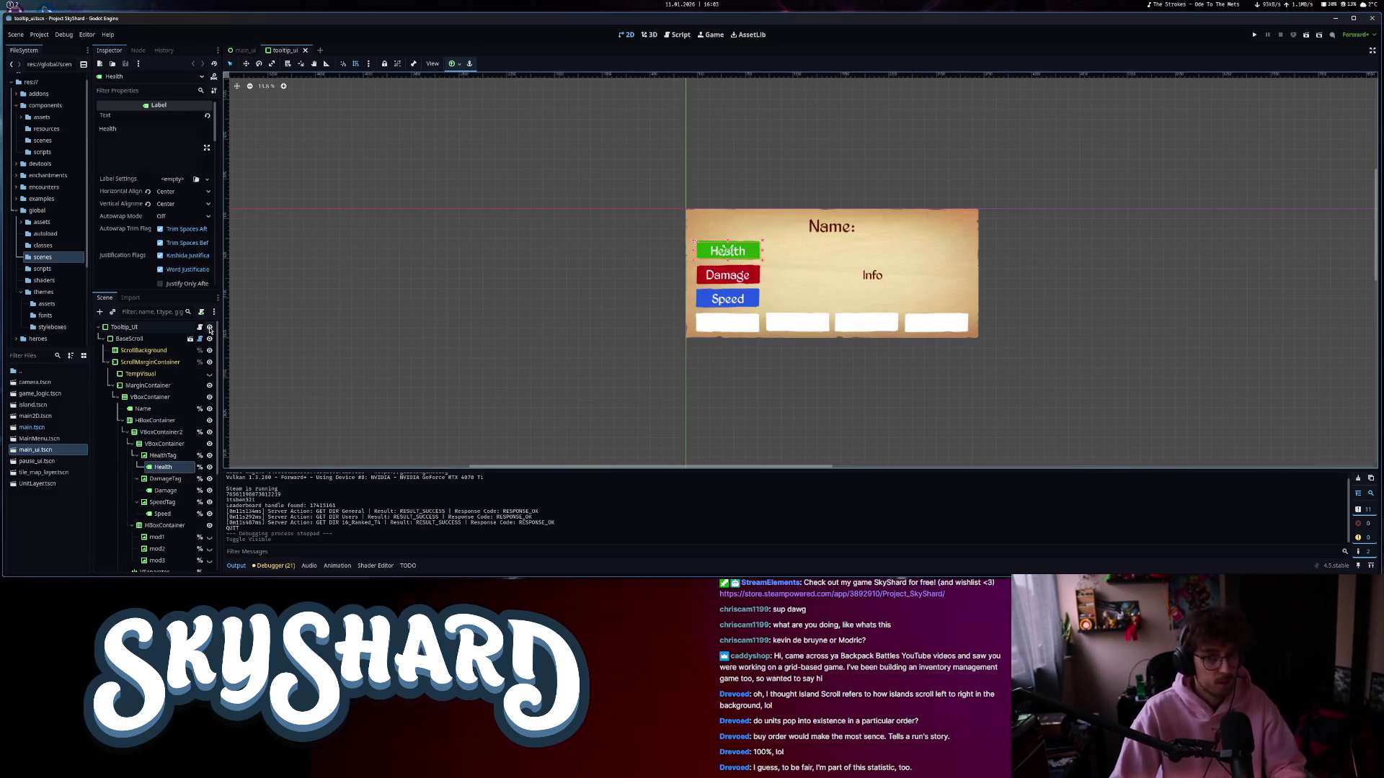
left_click(209, 331)
key("ctrl+s")
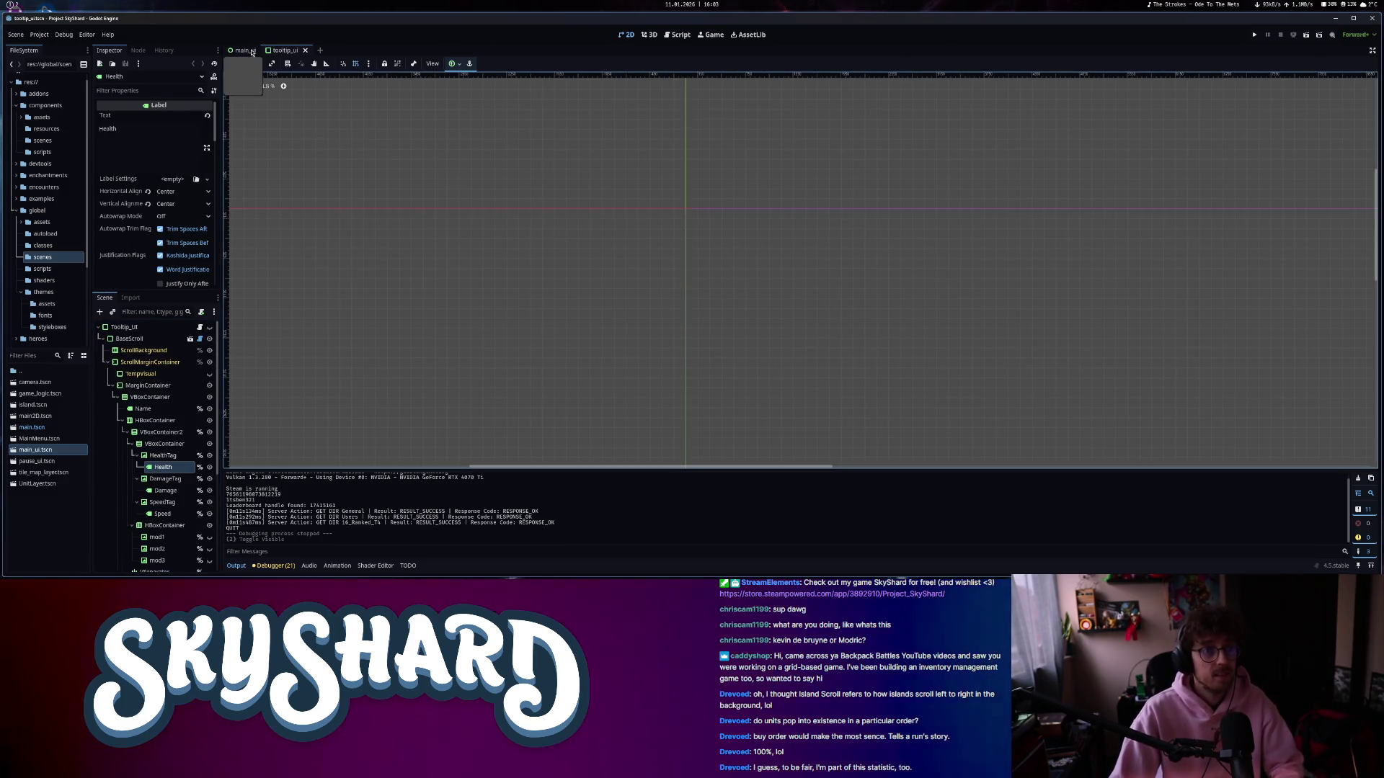
- Return to the main_ui tab and select the Inventory_UI node
left_click(245, 50)
scroll(205, 357, "up", 3)
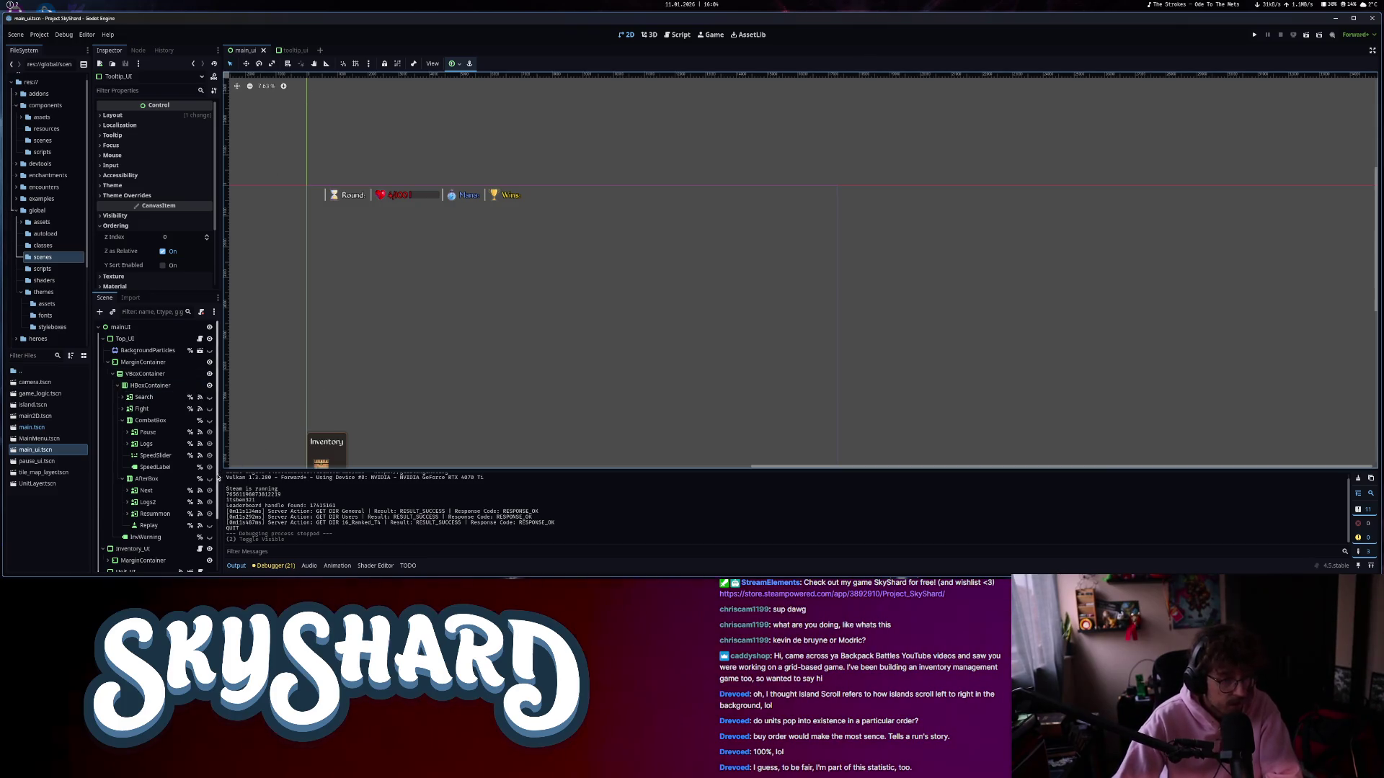
scroll(167, 474, "down", 3)
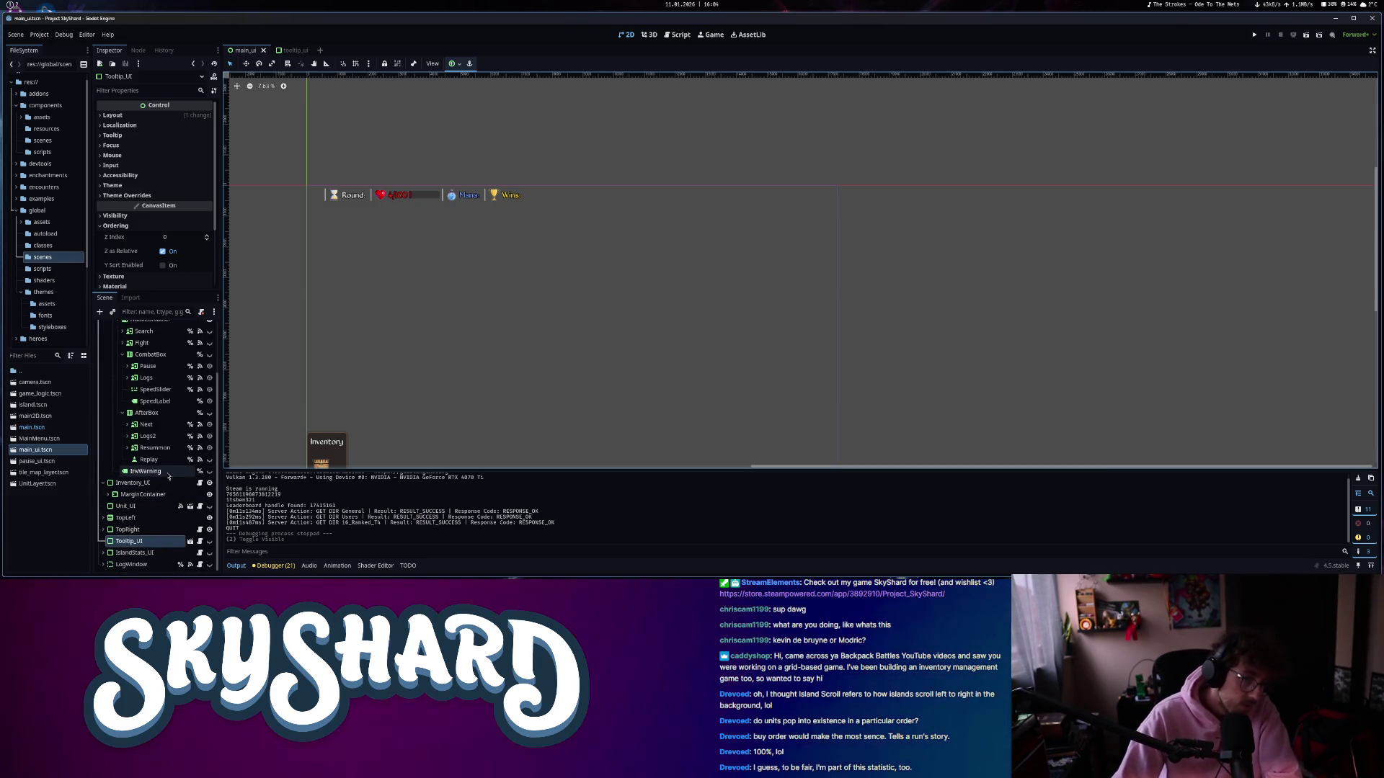
left_click(209, 470)
left_click(209, 470)
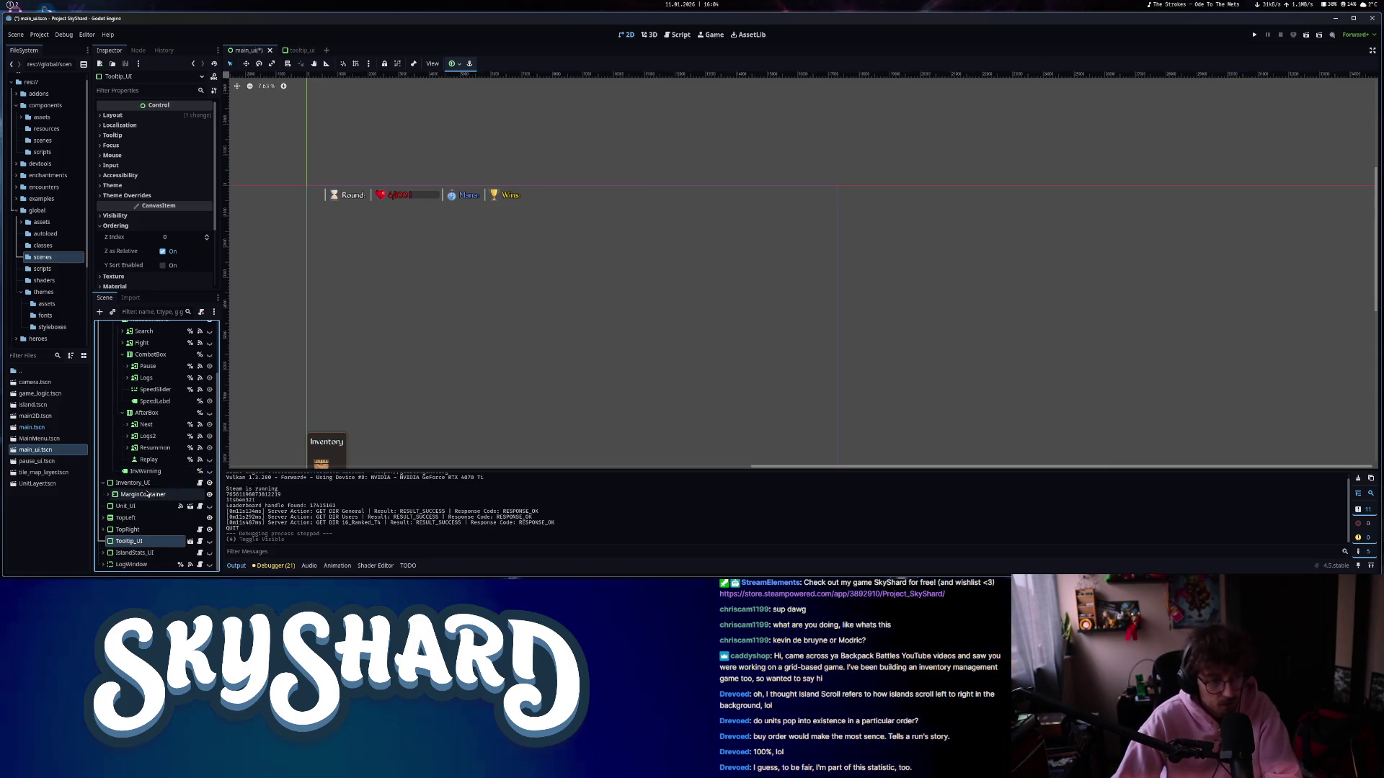
left_click(130, 483)
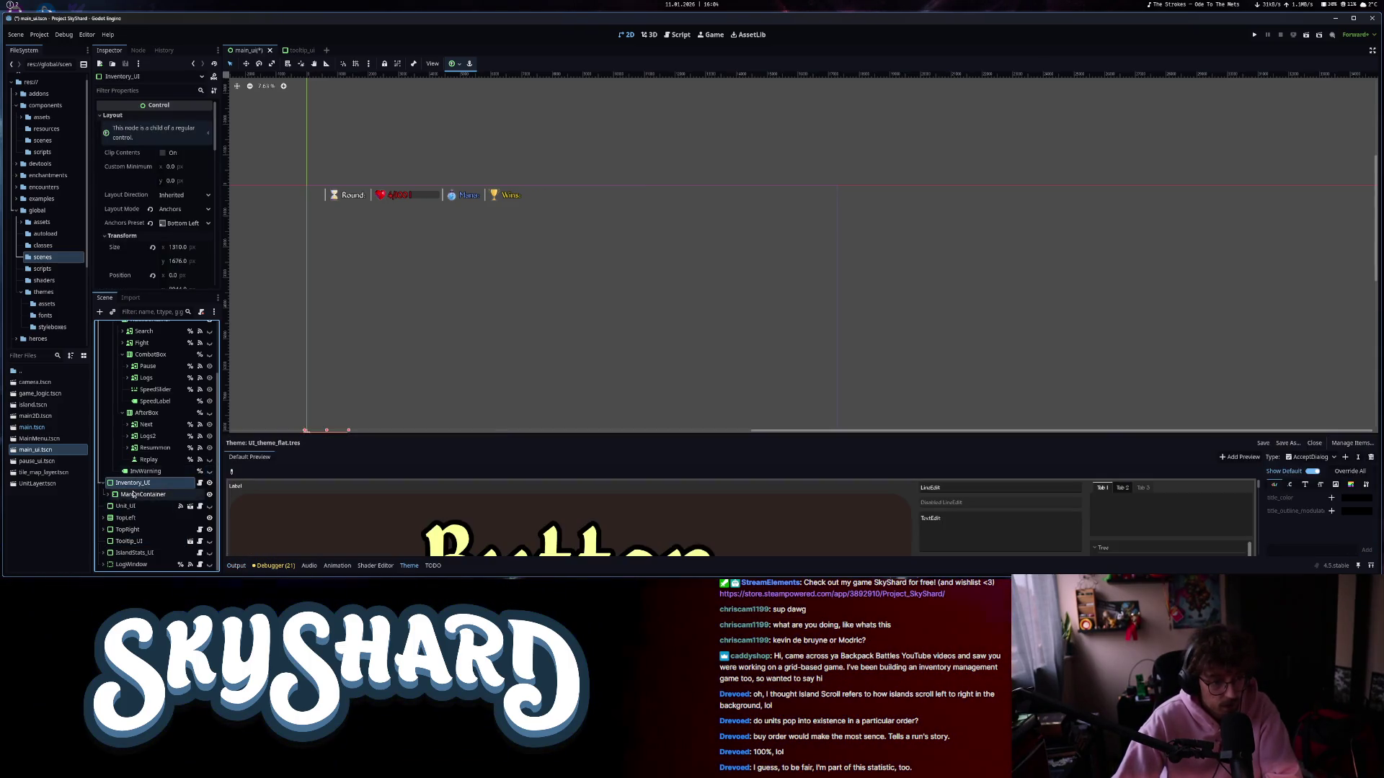
- Centre the view on Inventory_UI and expand its MarginContainer to see its children
key("f")
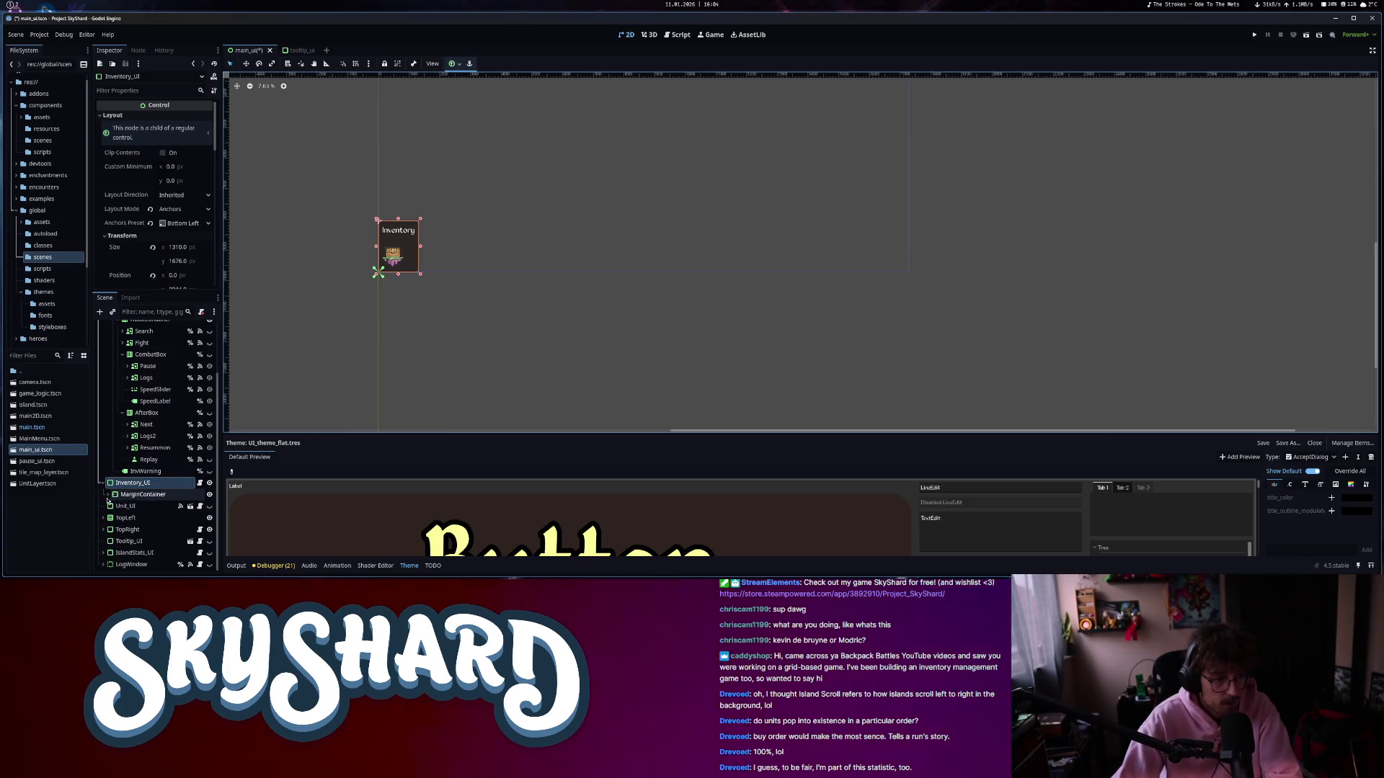
left_click(107, 494)
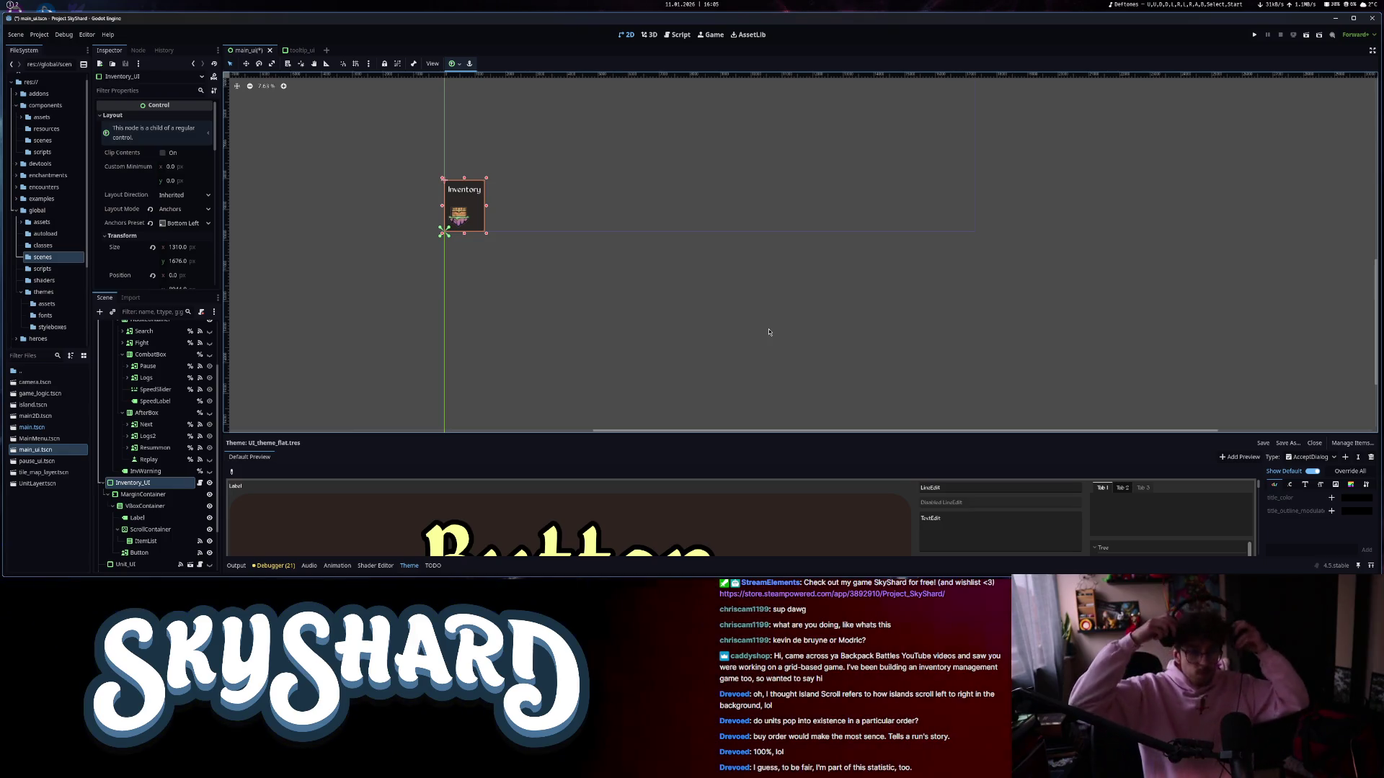
left_click(141, 497)
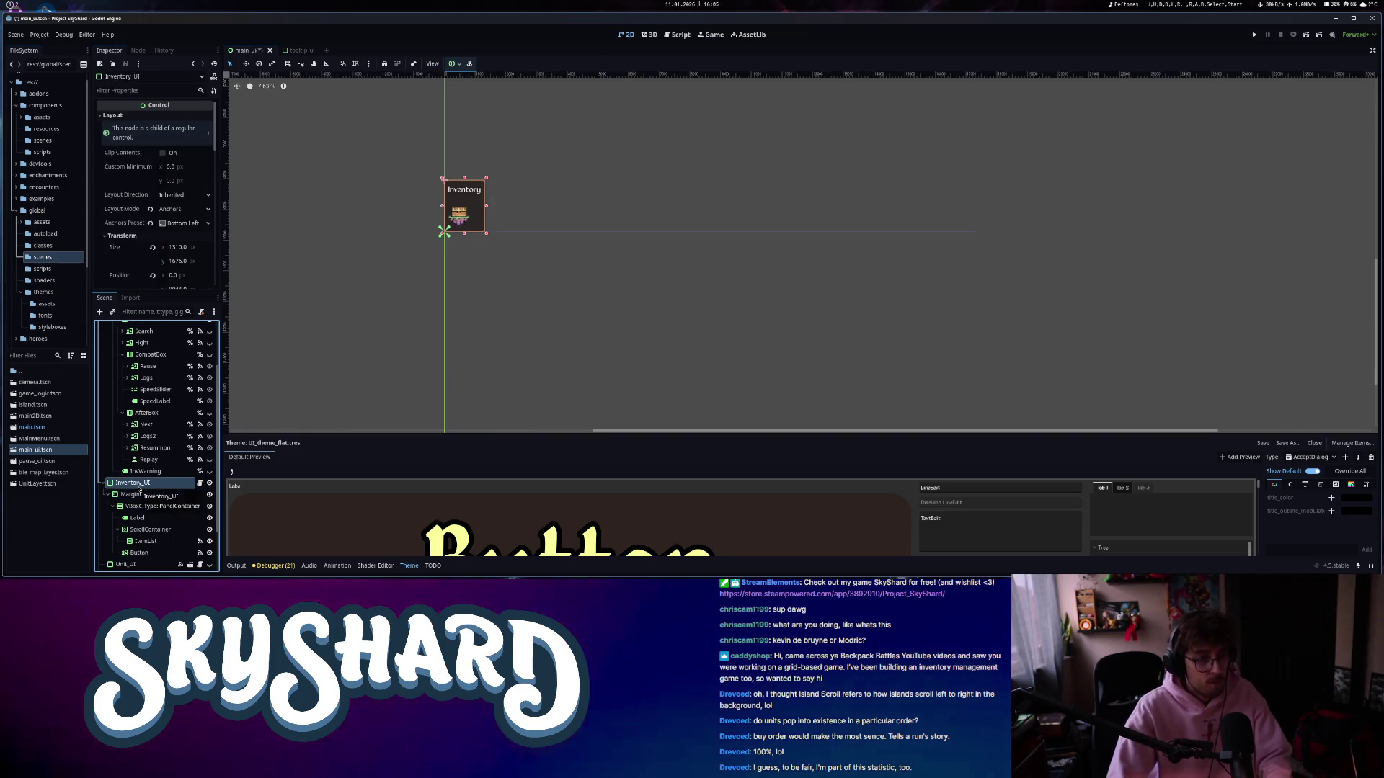
key("ctrl+a")
key("Escape")
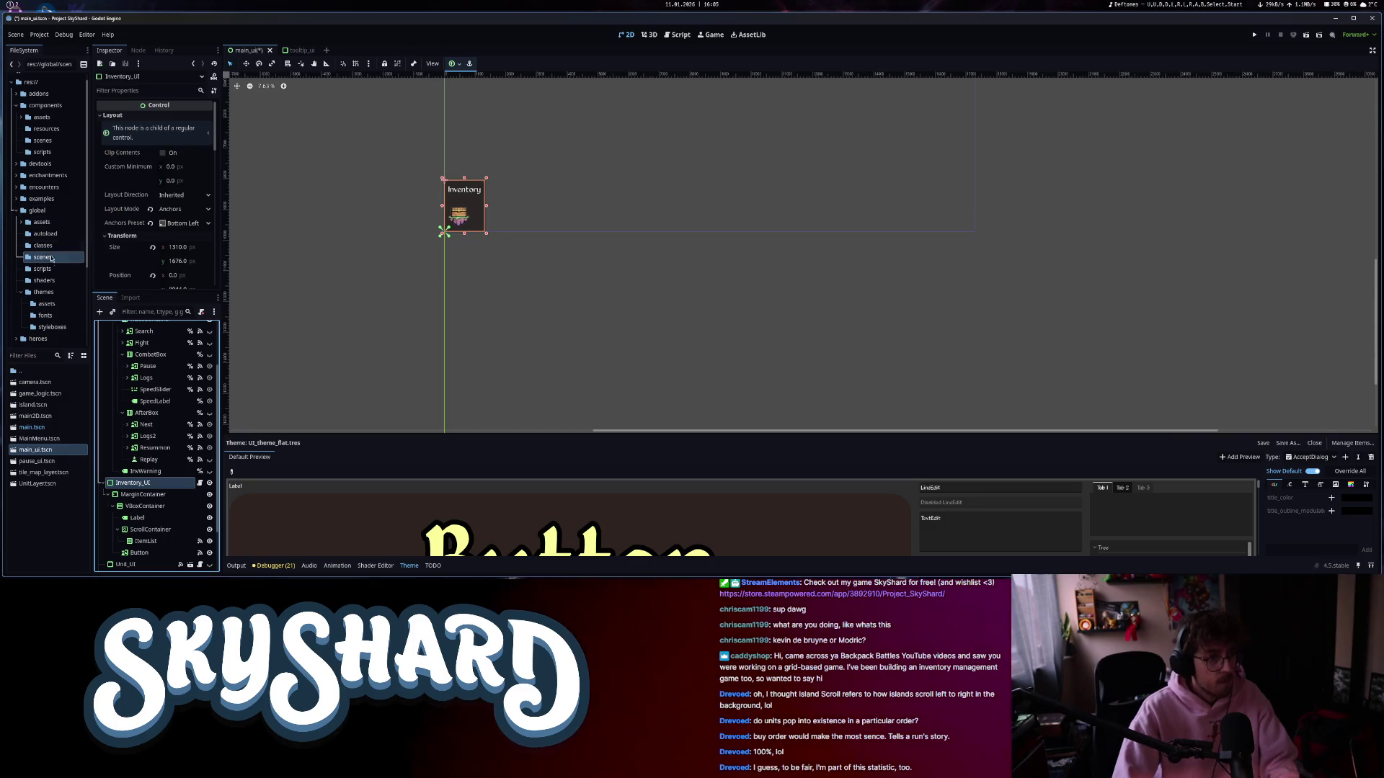
- Scroll the FileSystem dock and expand the new_ui folder
scroll(51, 325, "down", 4)
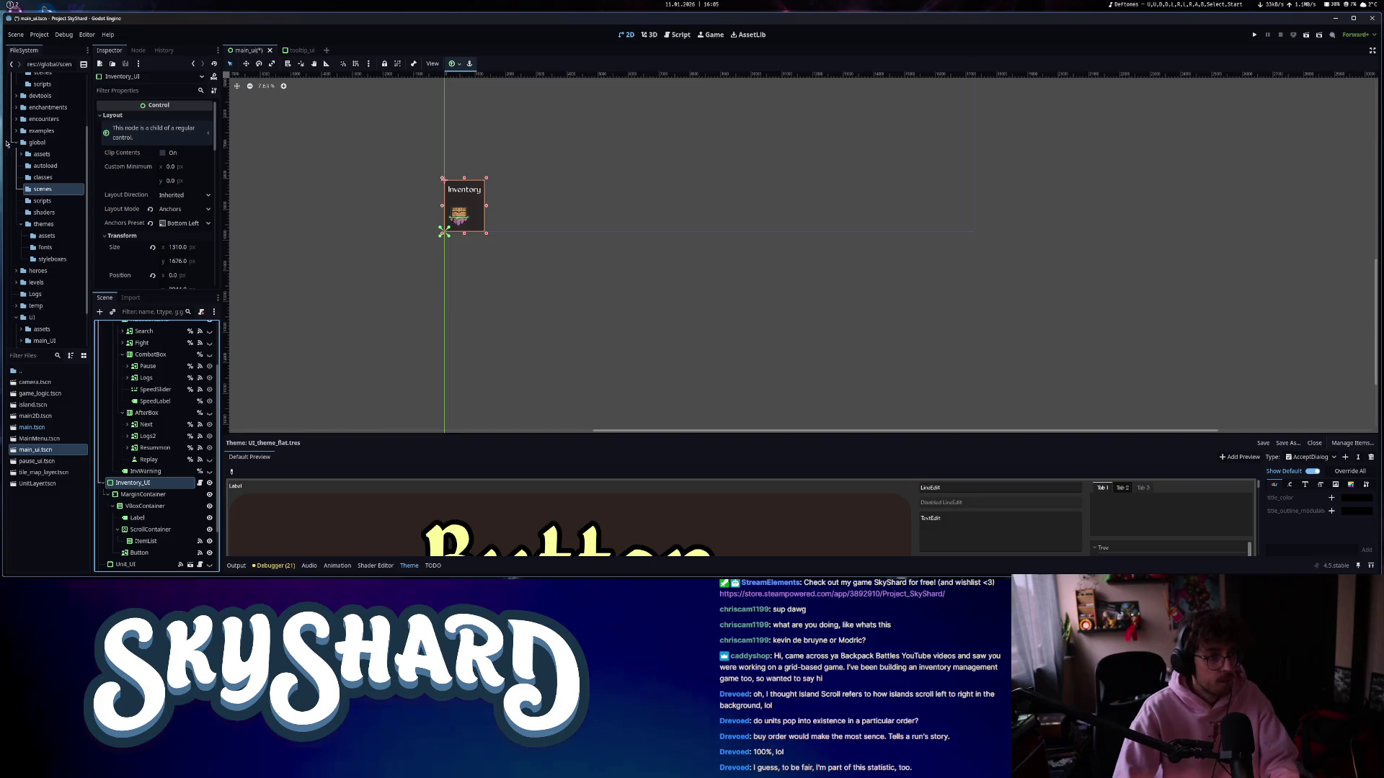
left_click_drag(20, 263, 21, 264)
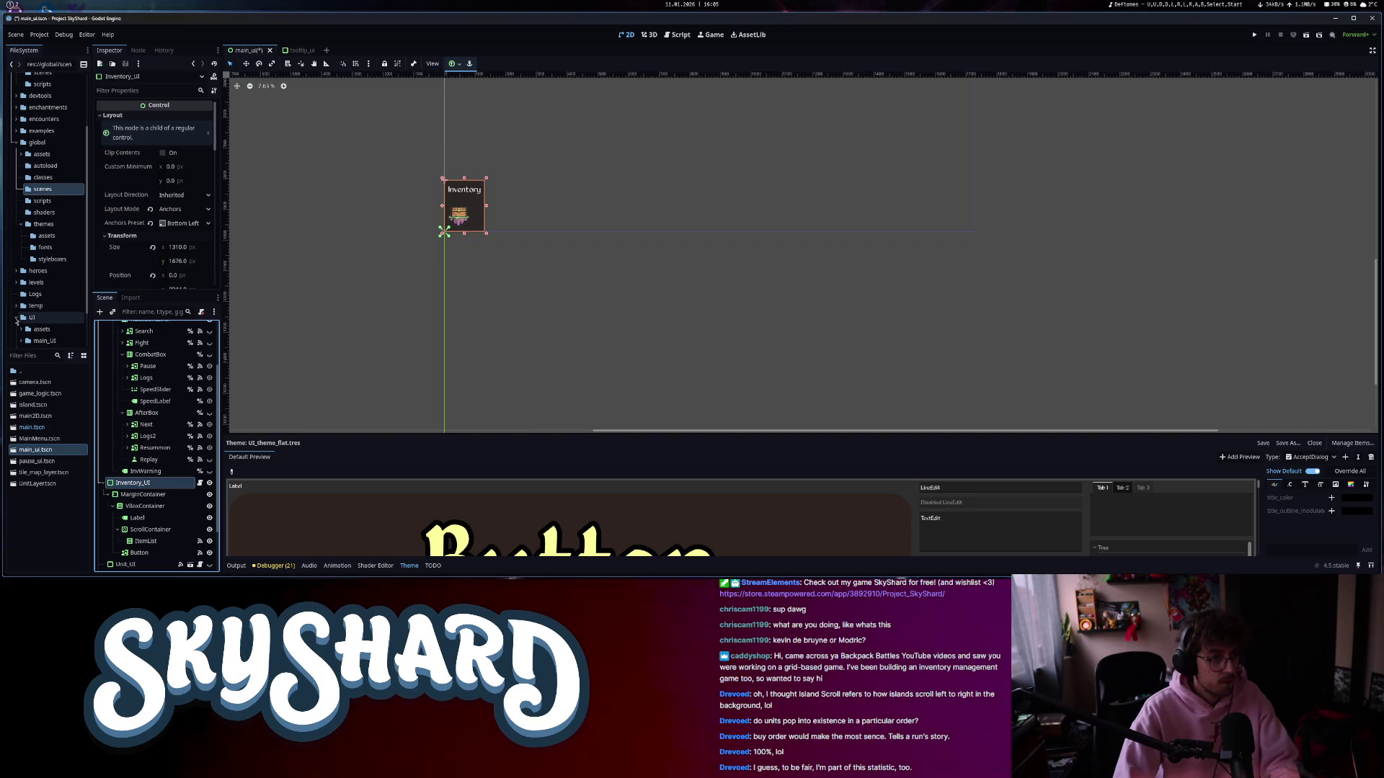
scroll(43, 322, "down", 2)
double_click(54, 304)
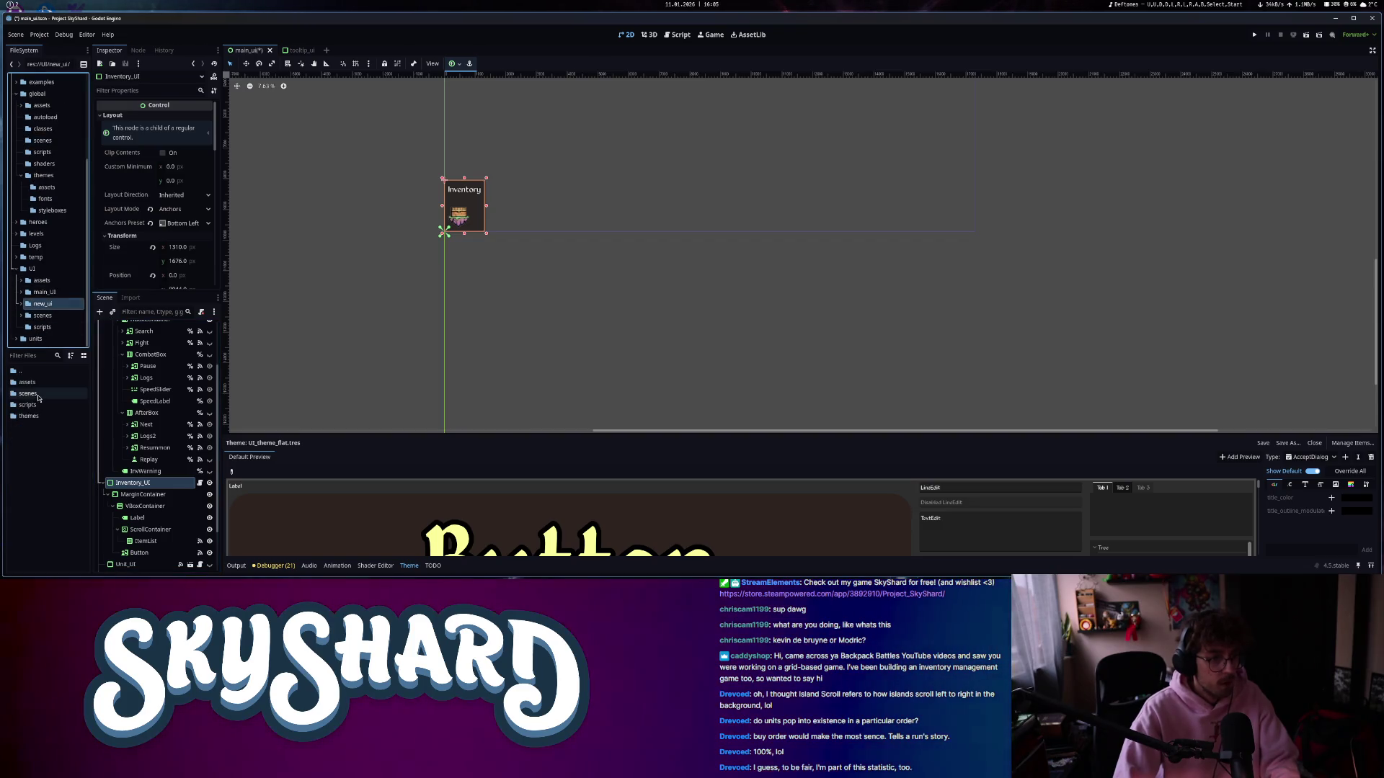
left_click(47, 340)
left_click_drag(41, 385, 147, 484)
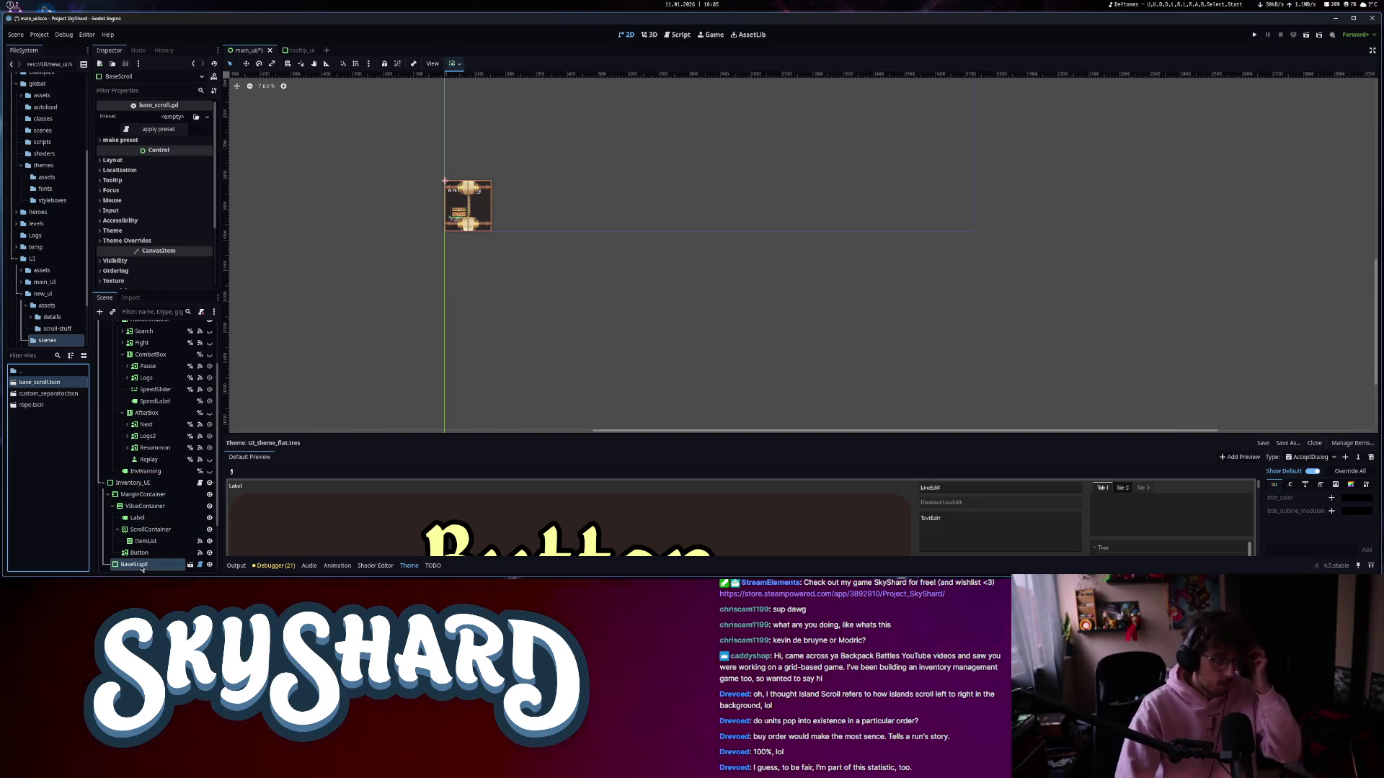
right_click(147, 497)
left_click(188, 498)
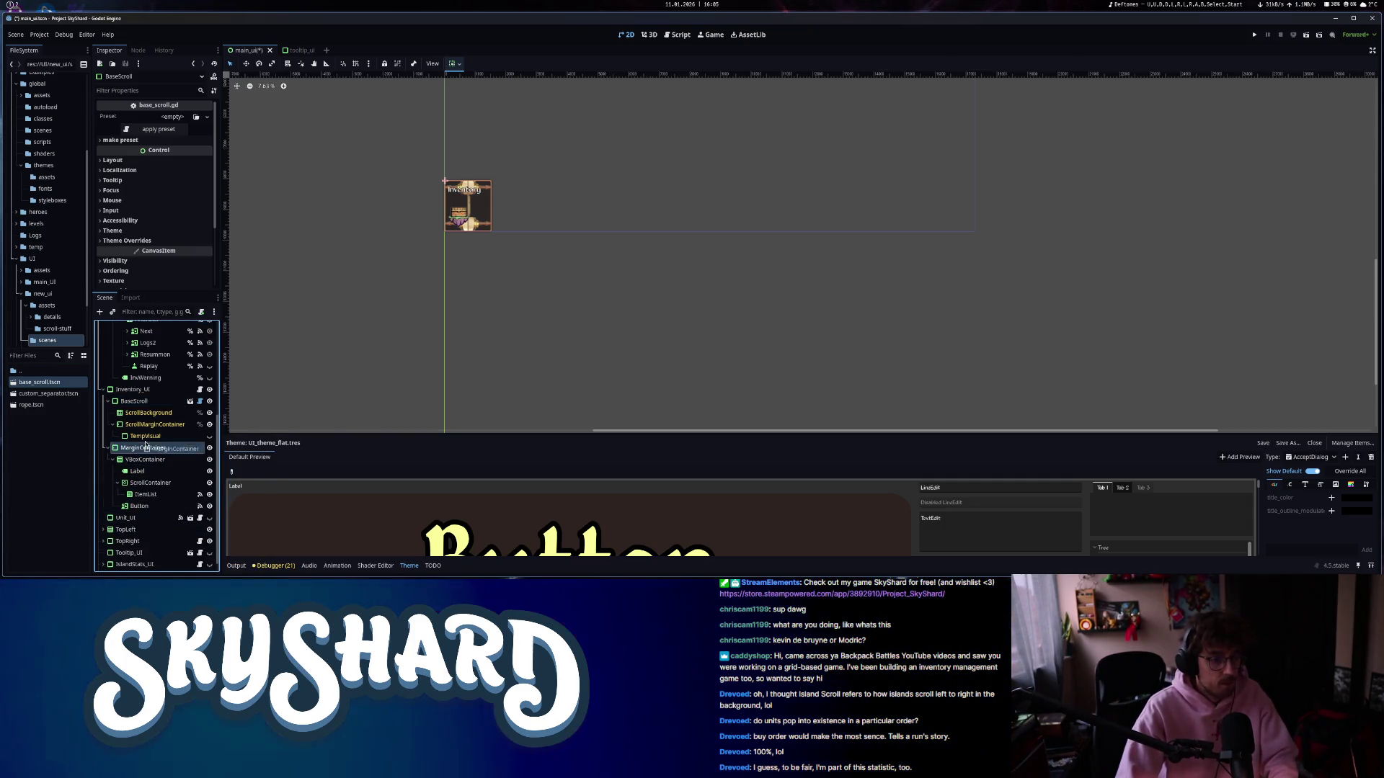
left_click_drag(143, 447, 152, 427)
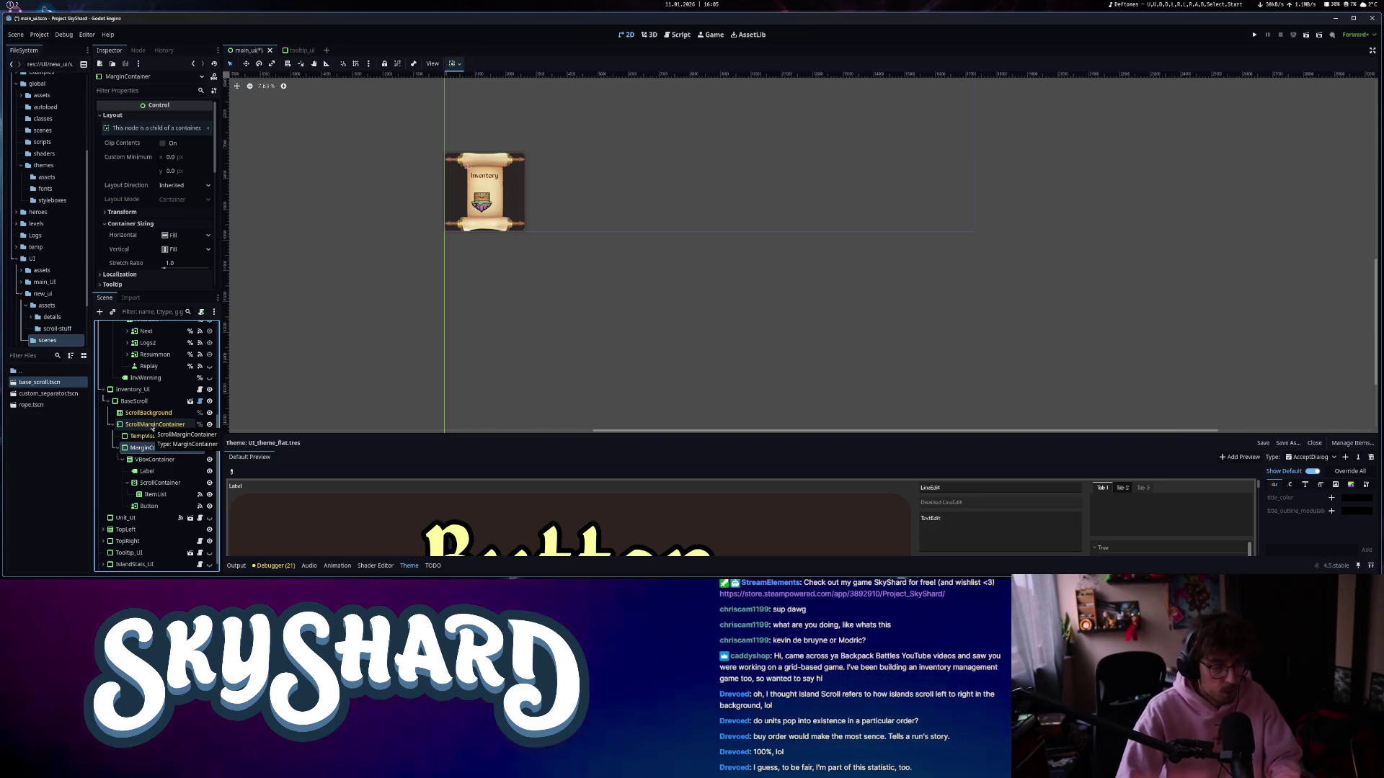
left_click(139, 390)
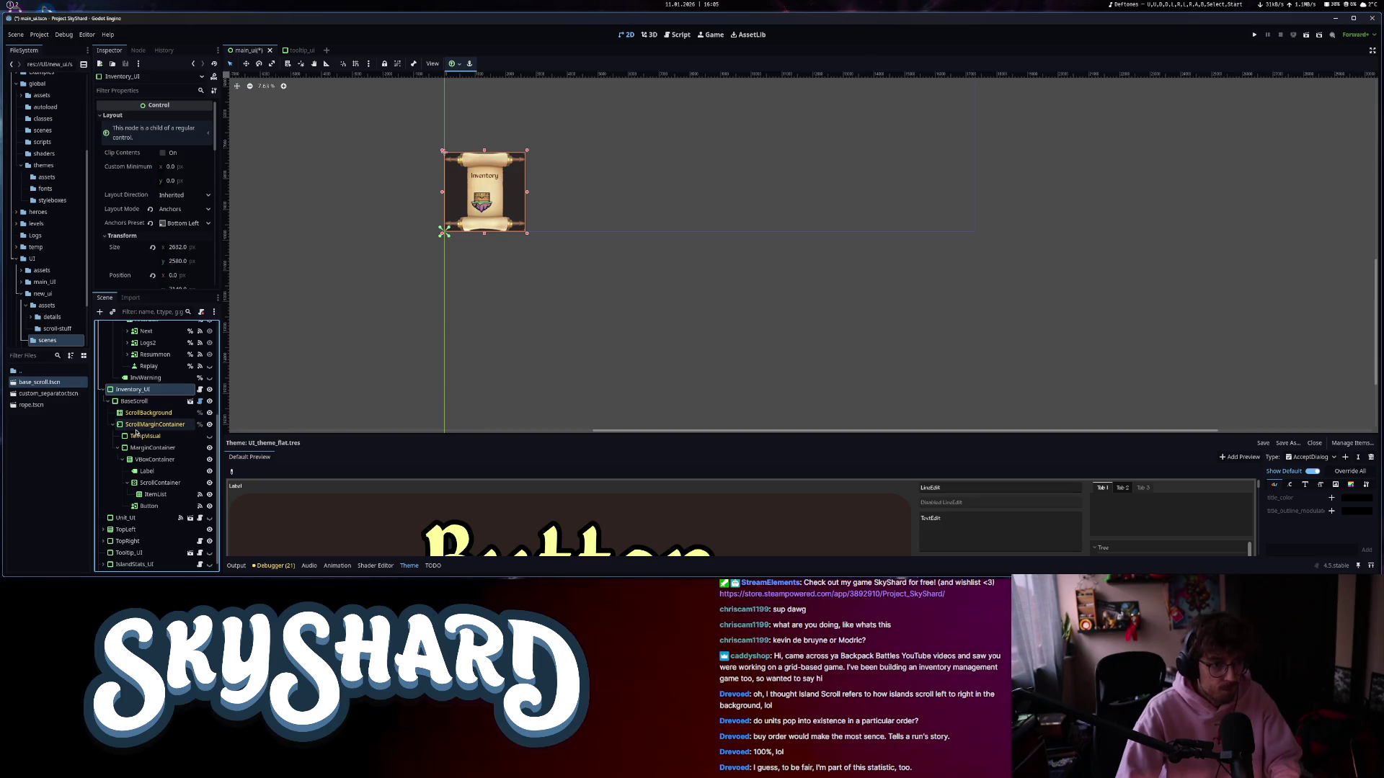
key("ctrl+z")
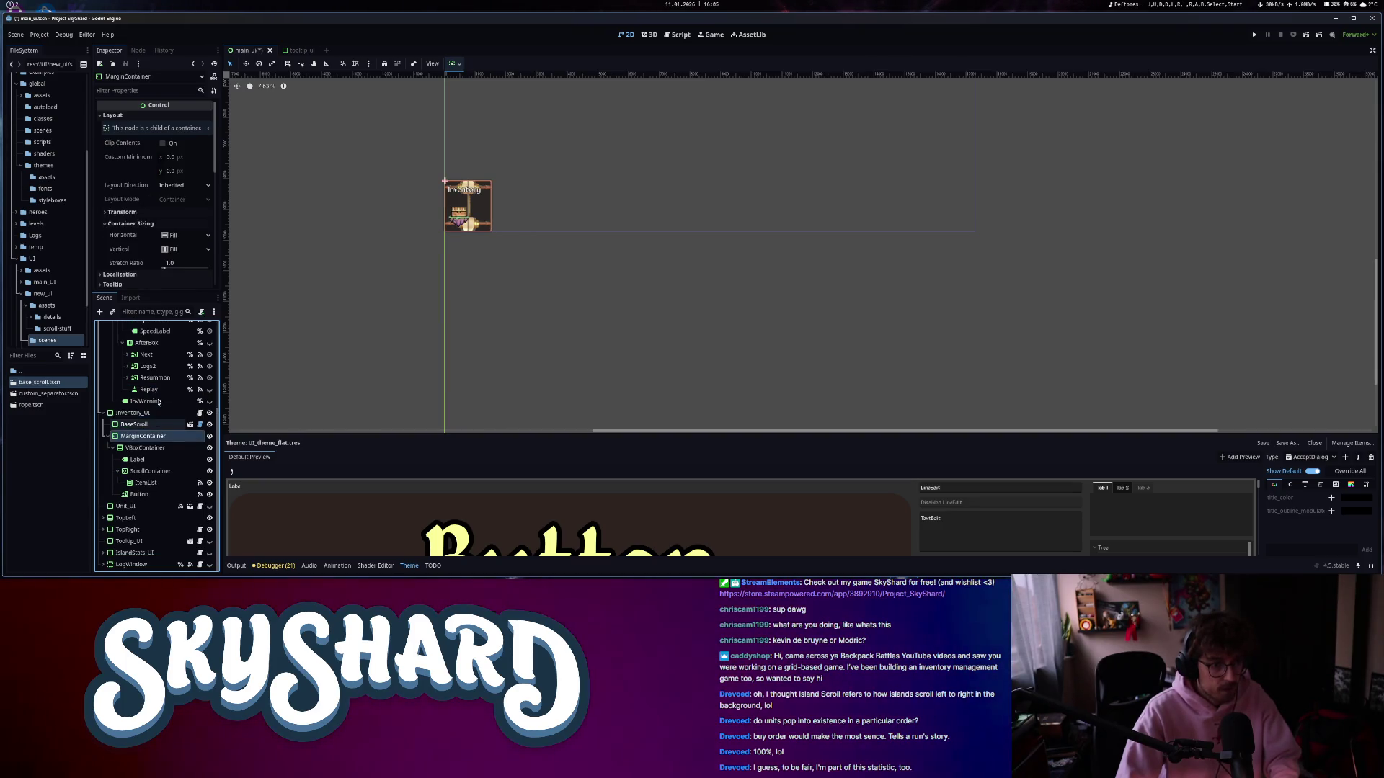
key("ctrl+z")
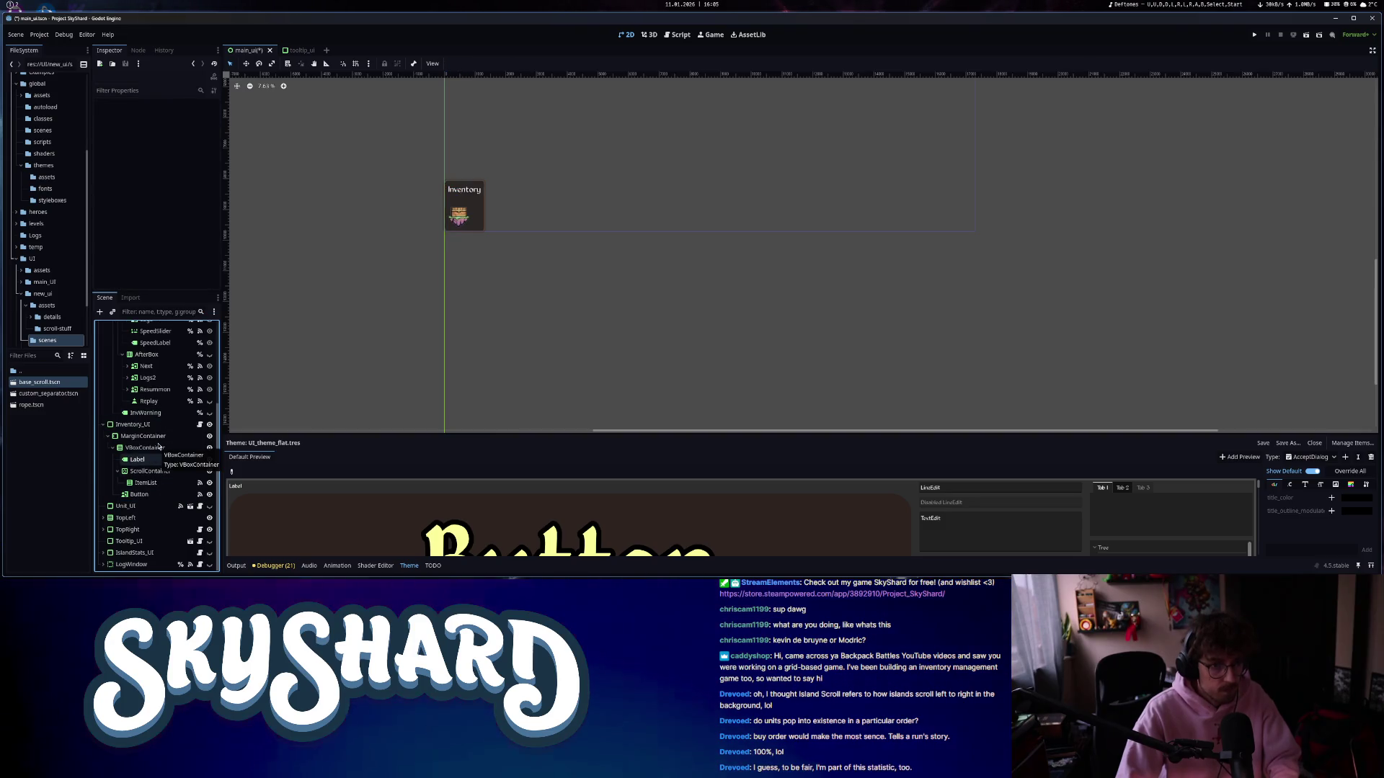
left_click(177, 425)
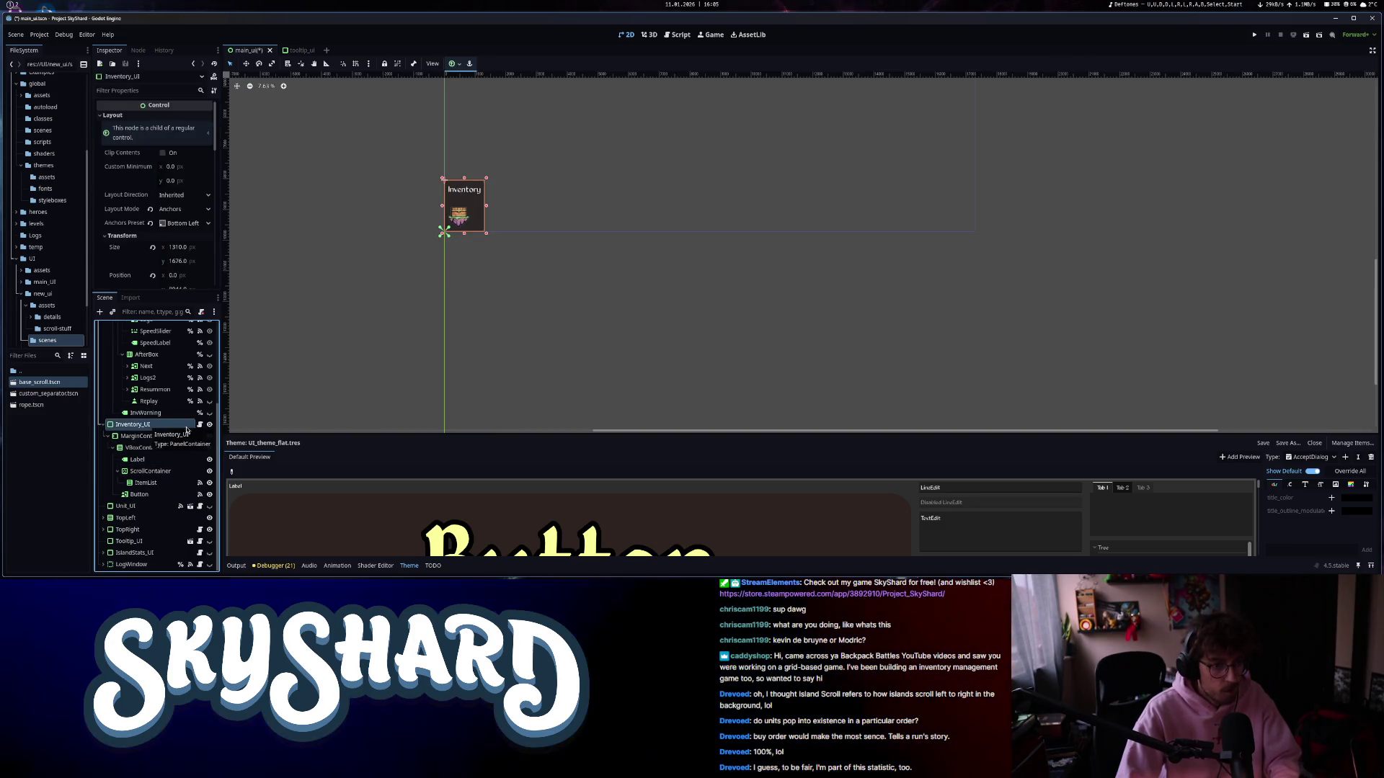
left_click(147, 437)
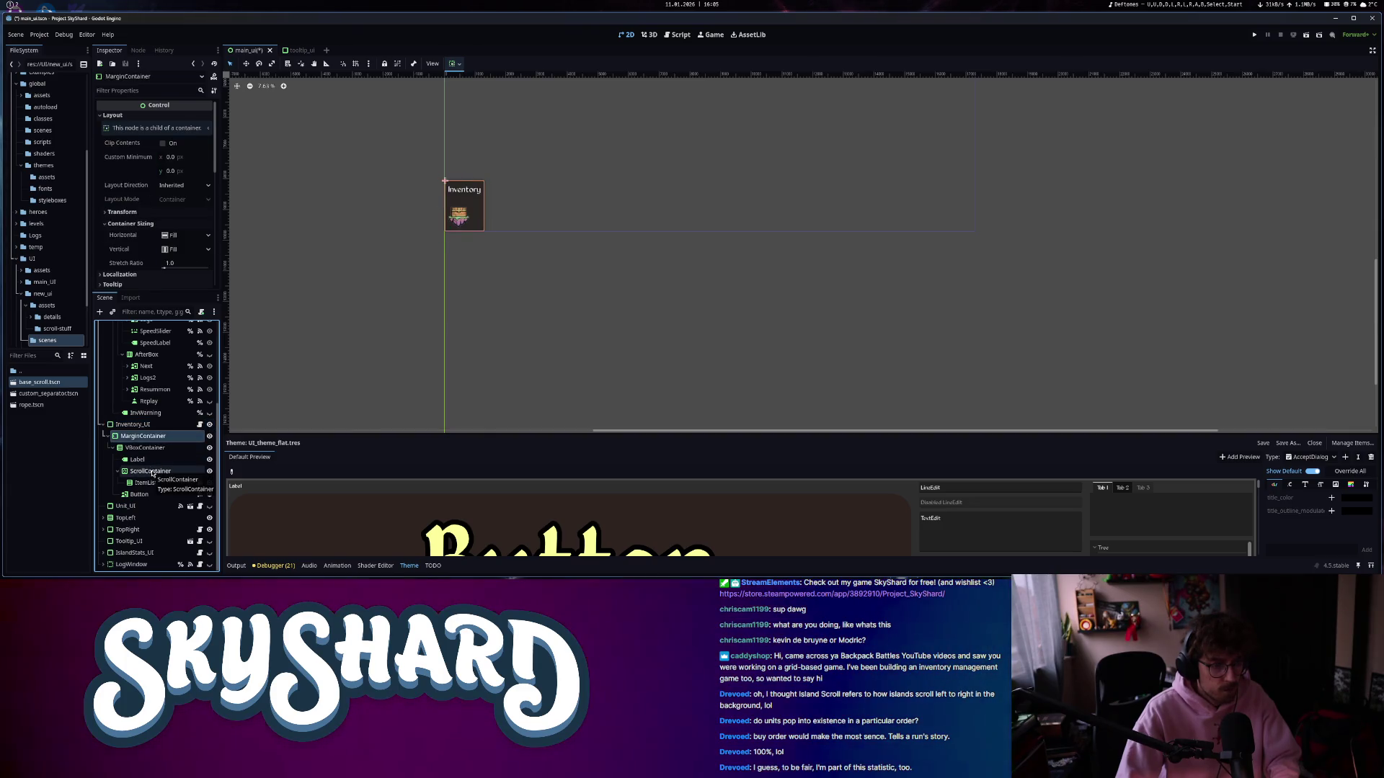
left_click(142, 494)
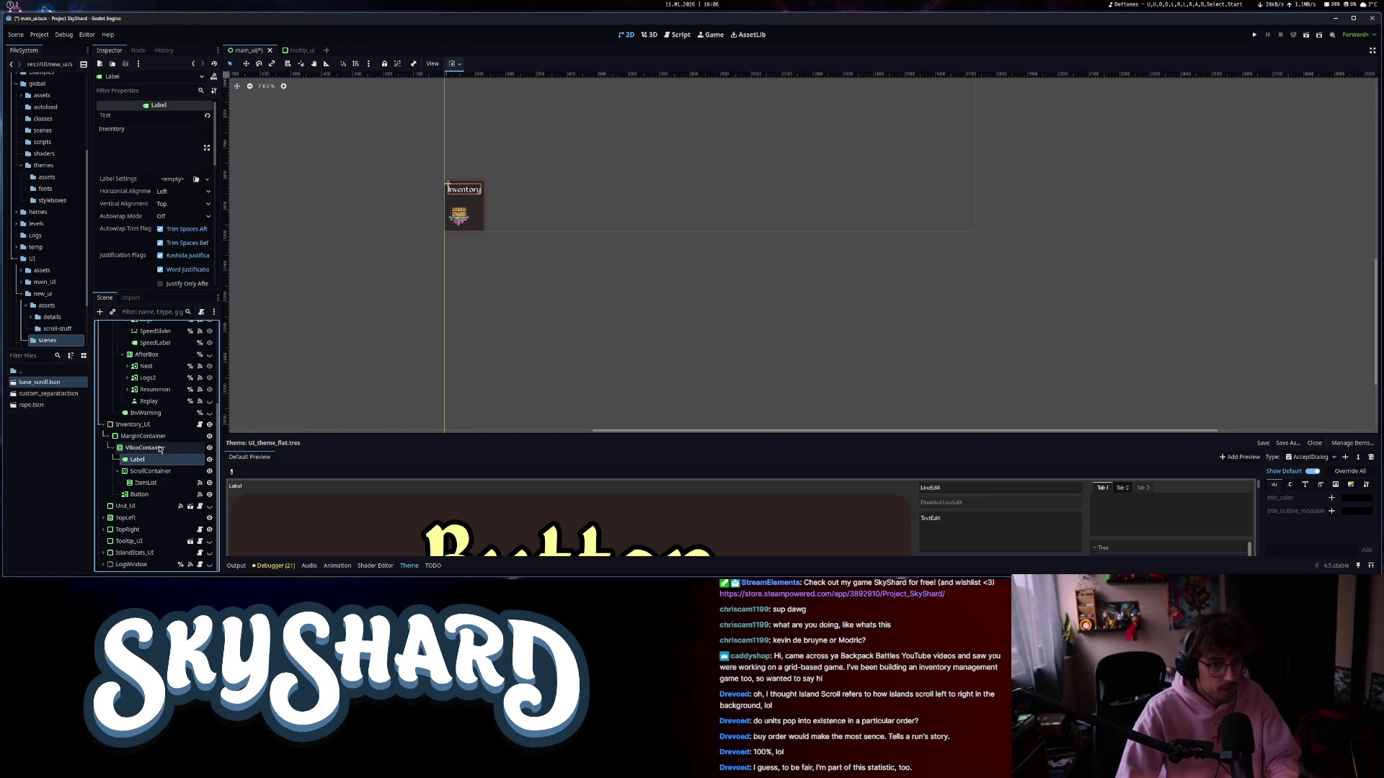
left_click(160, 450)
scroll(453, 210, "up", 5)
left_click(473, 223)
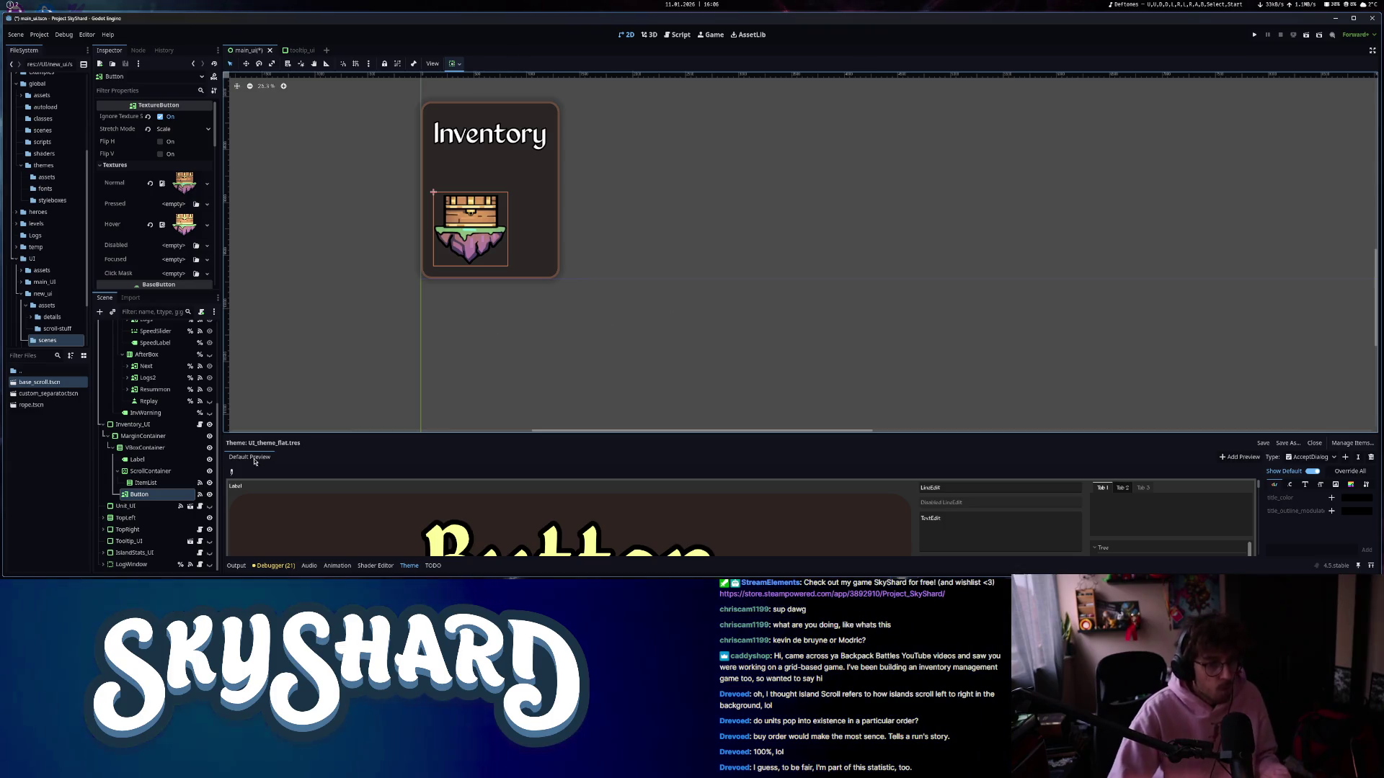
left_click(199, 494)
double_click(177, 140)
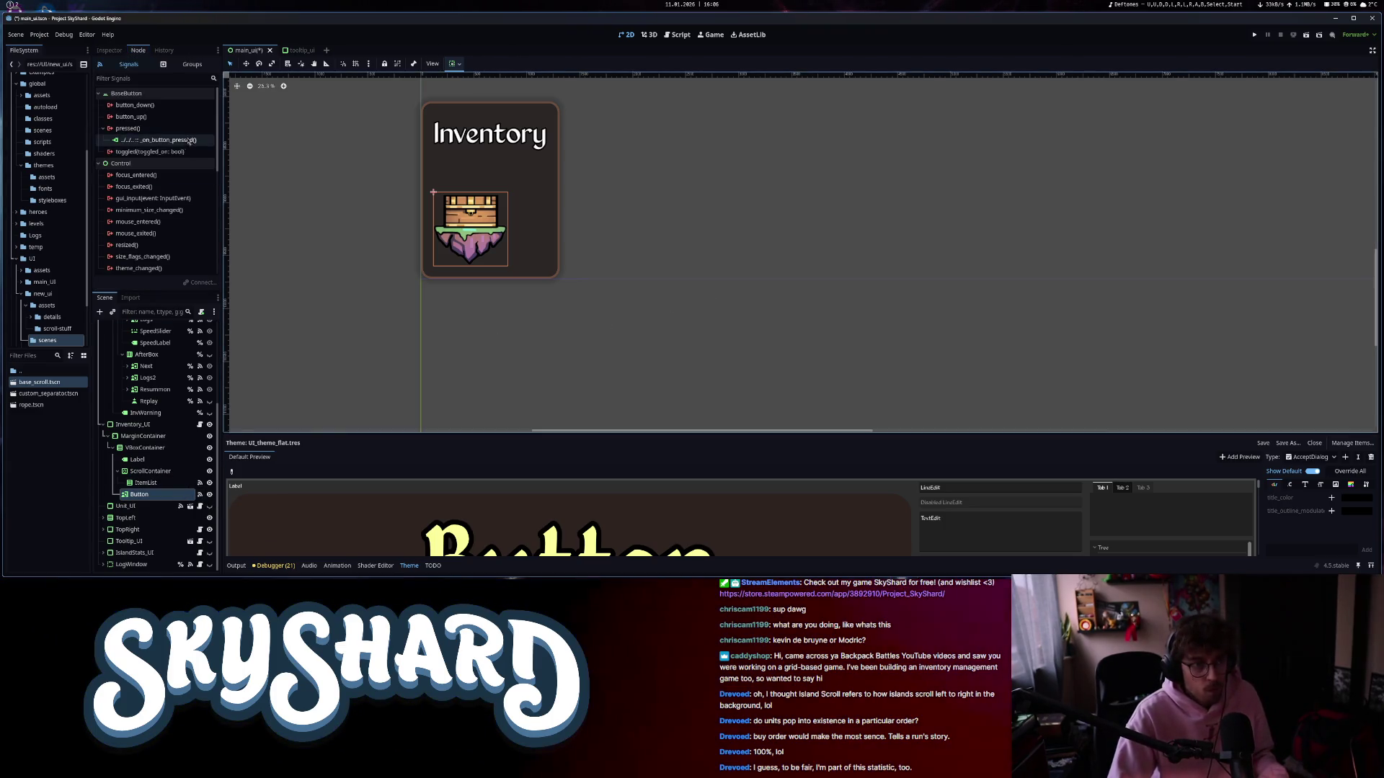
scroll(555, 317, "up", 3)
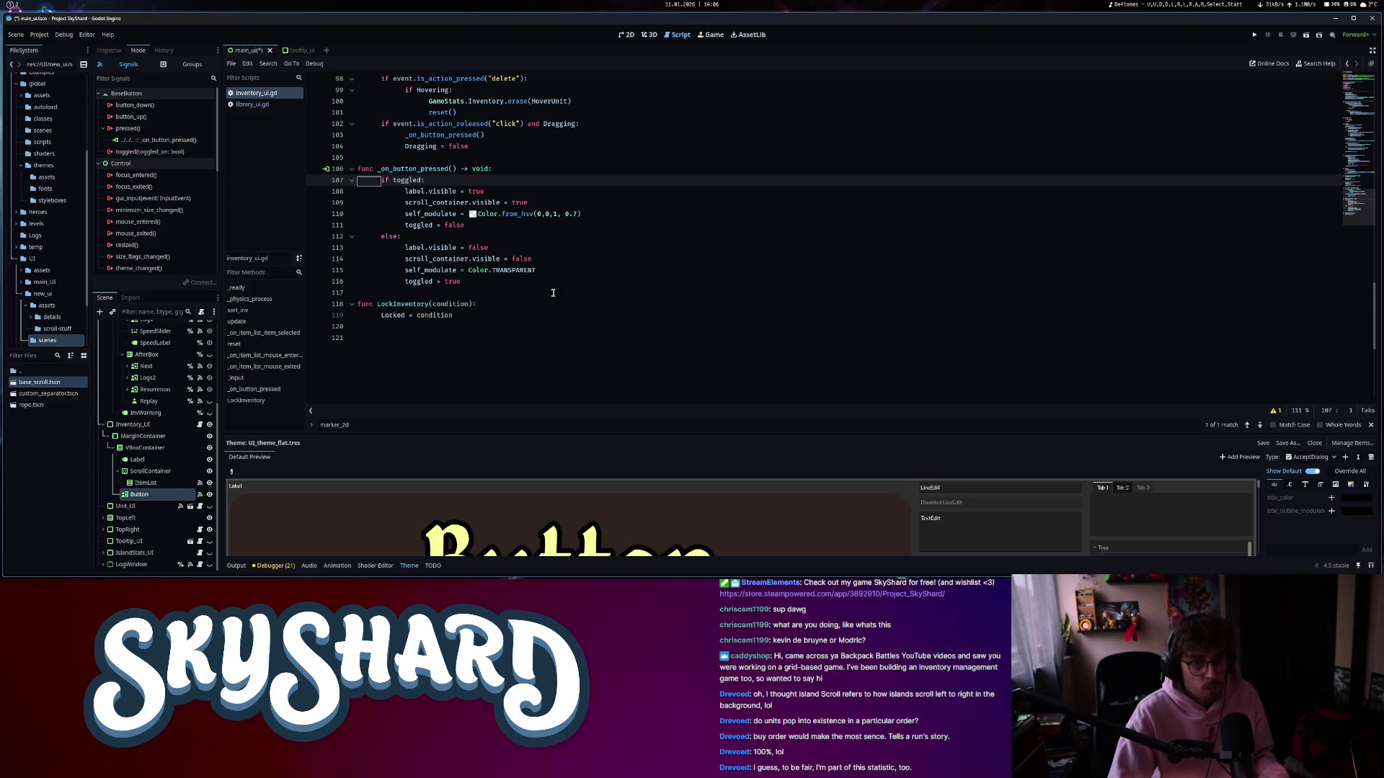
left_click(604, 214)
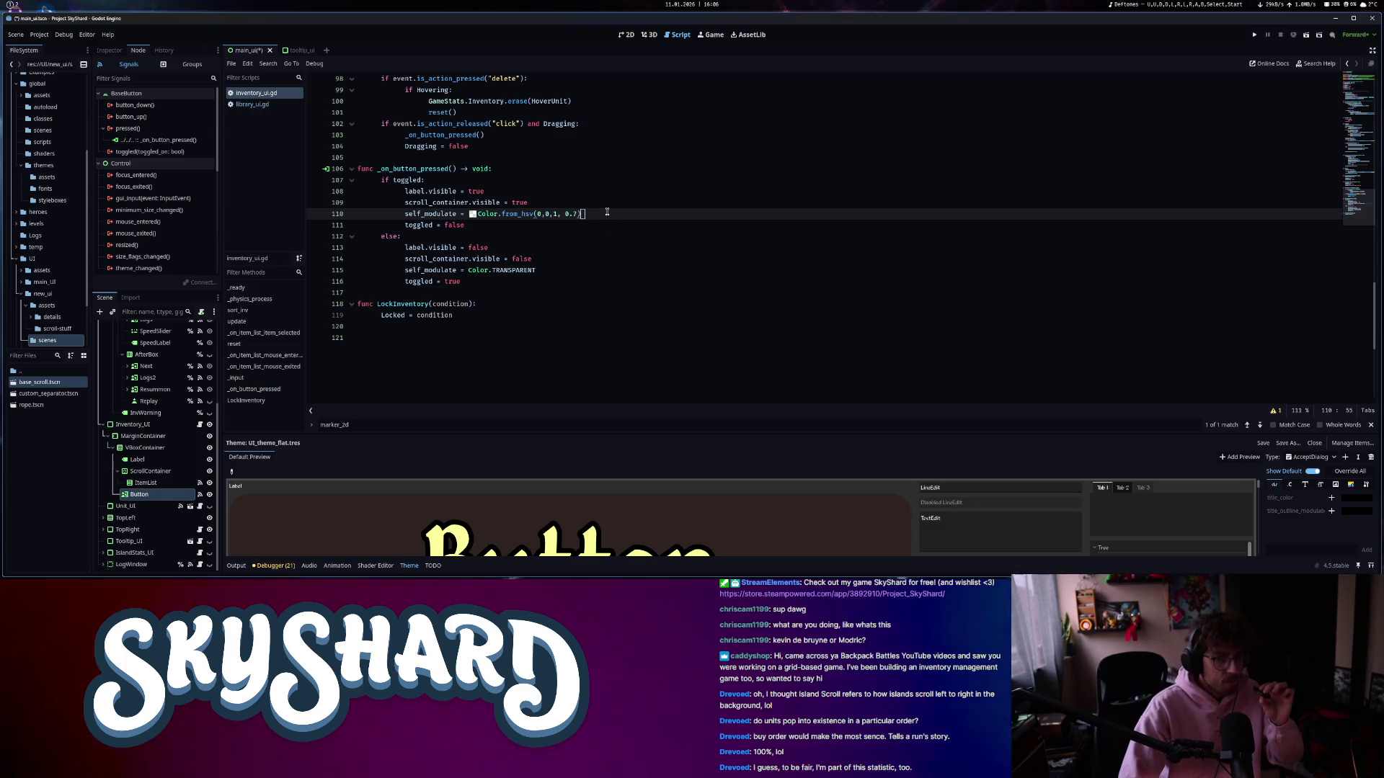
left_click(518, 237)
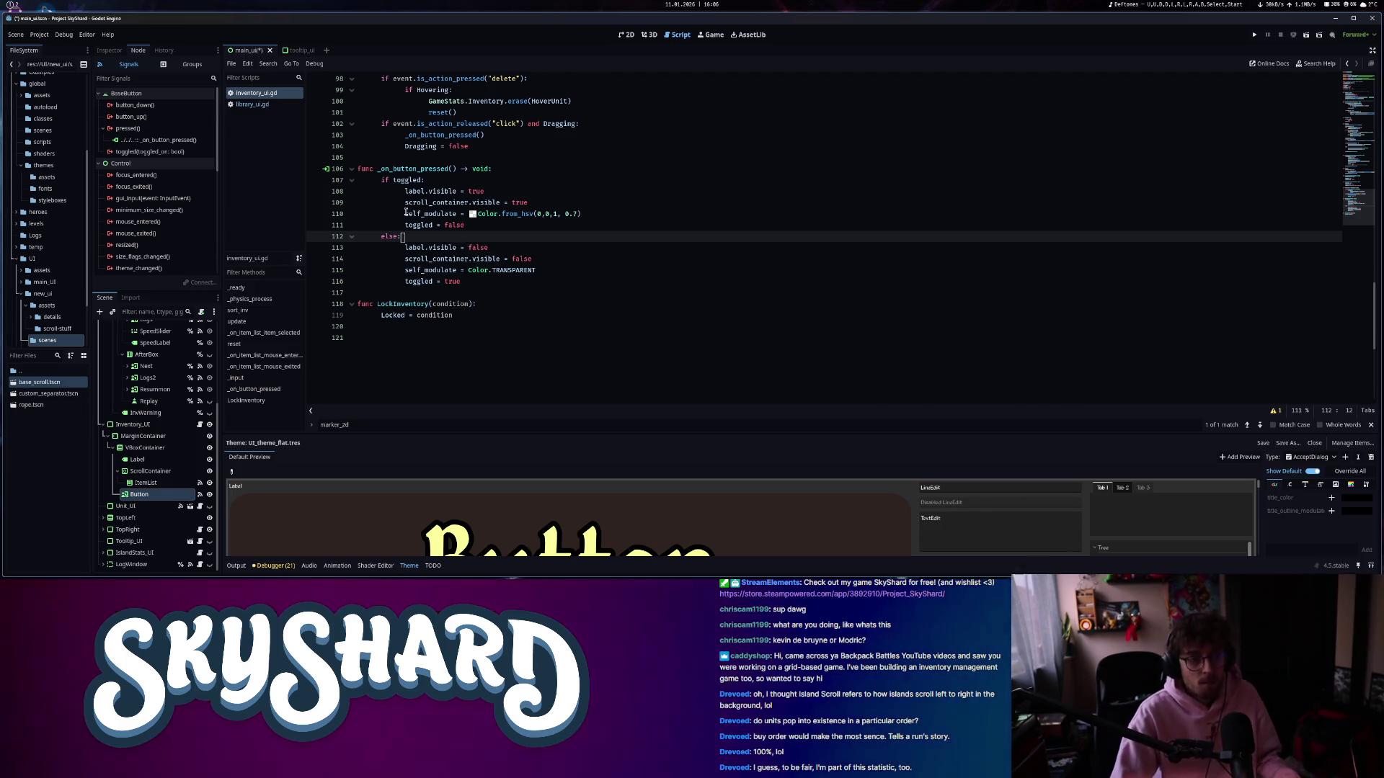
left_click(153, 495)
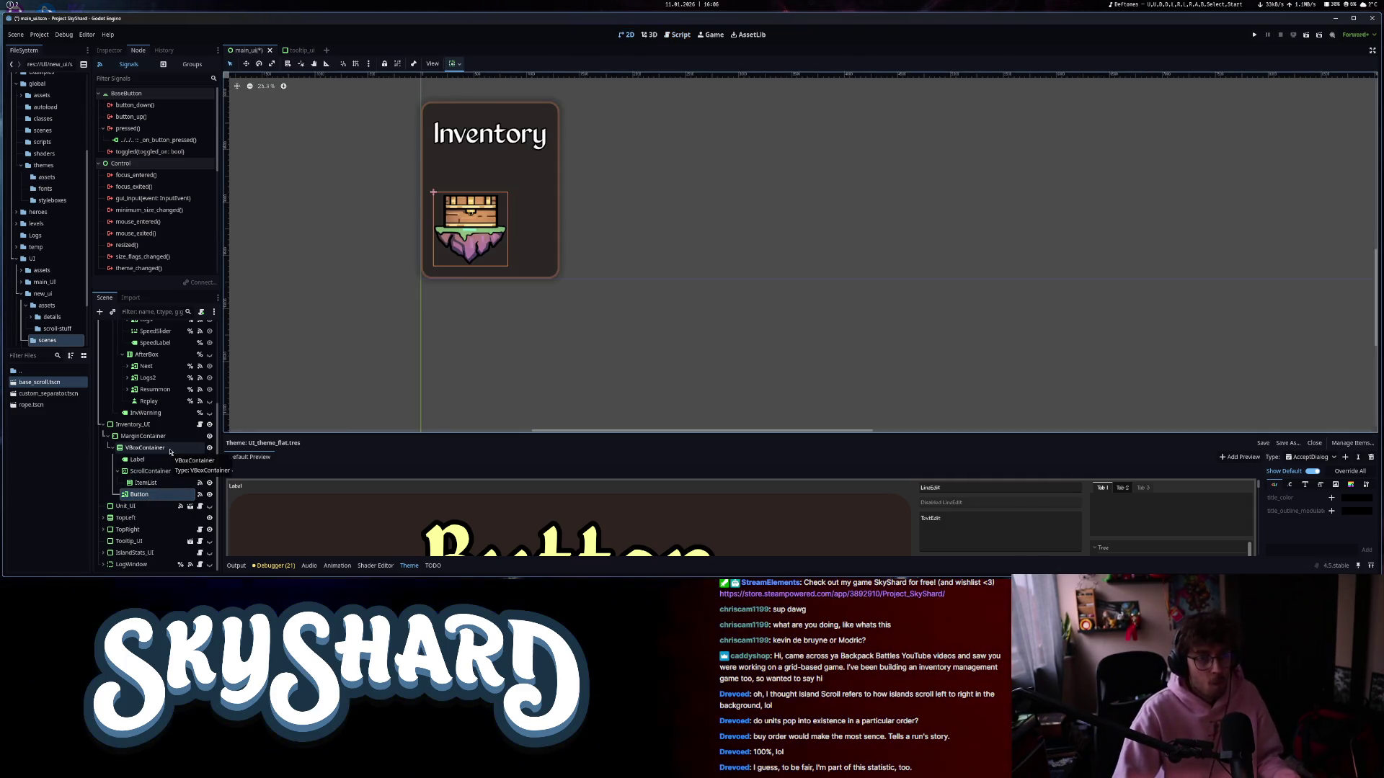
left_click(154, 426)
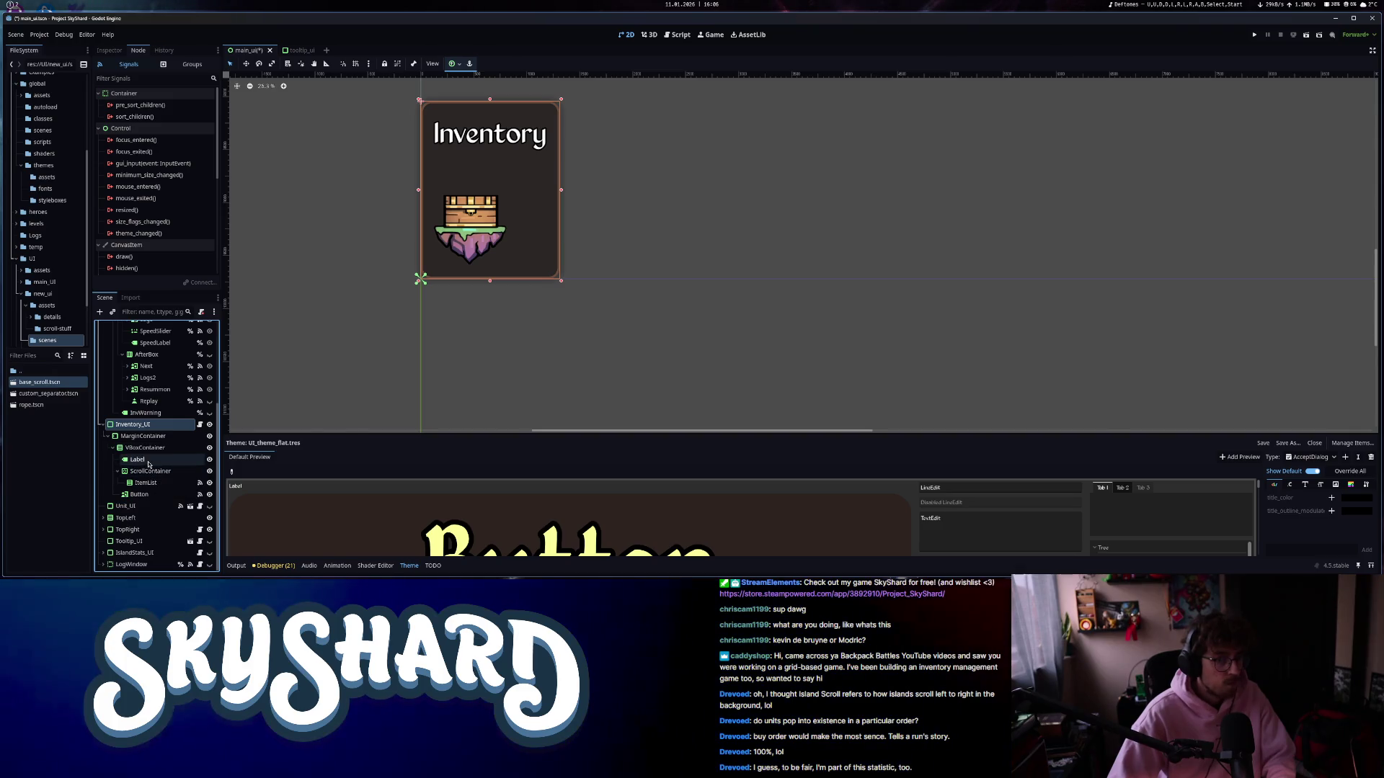
left_click(150, 461)
left_click(676, 35)
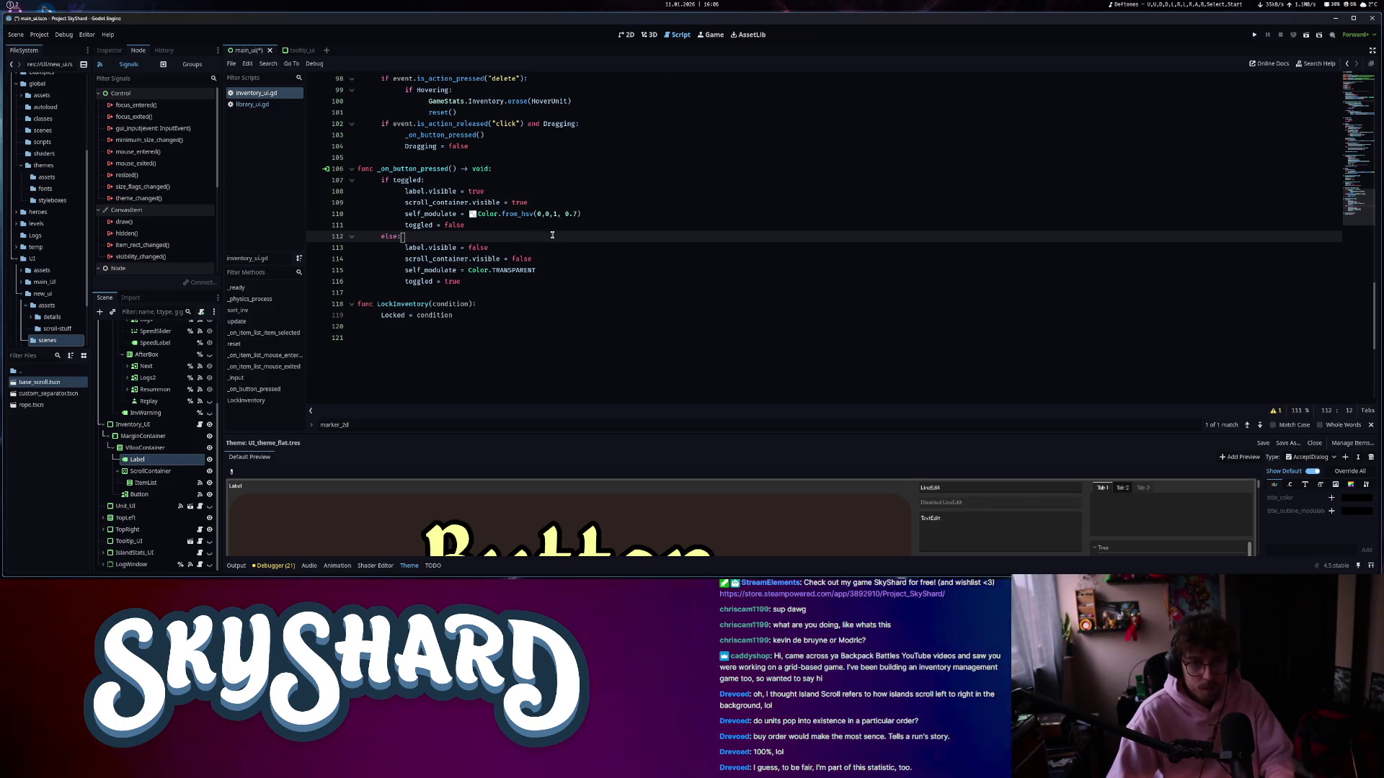
left_click_drag(533, 258, 504, 191)
left_click(533, 259)
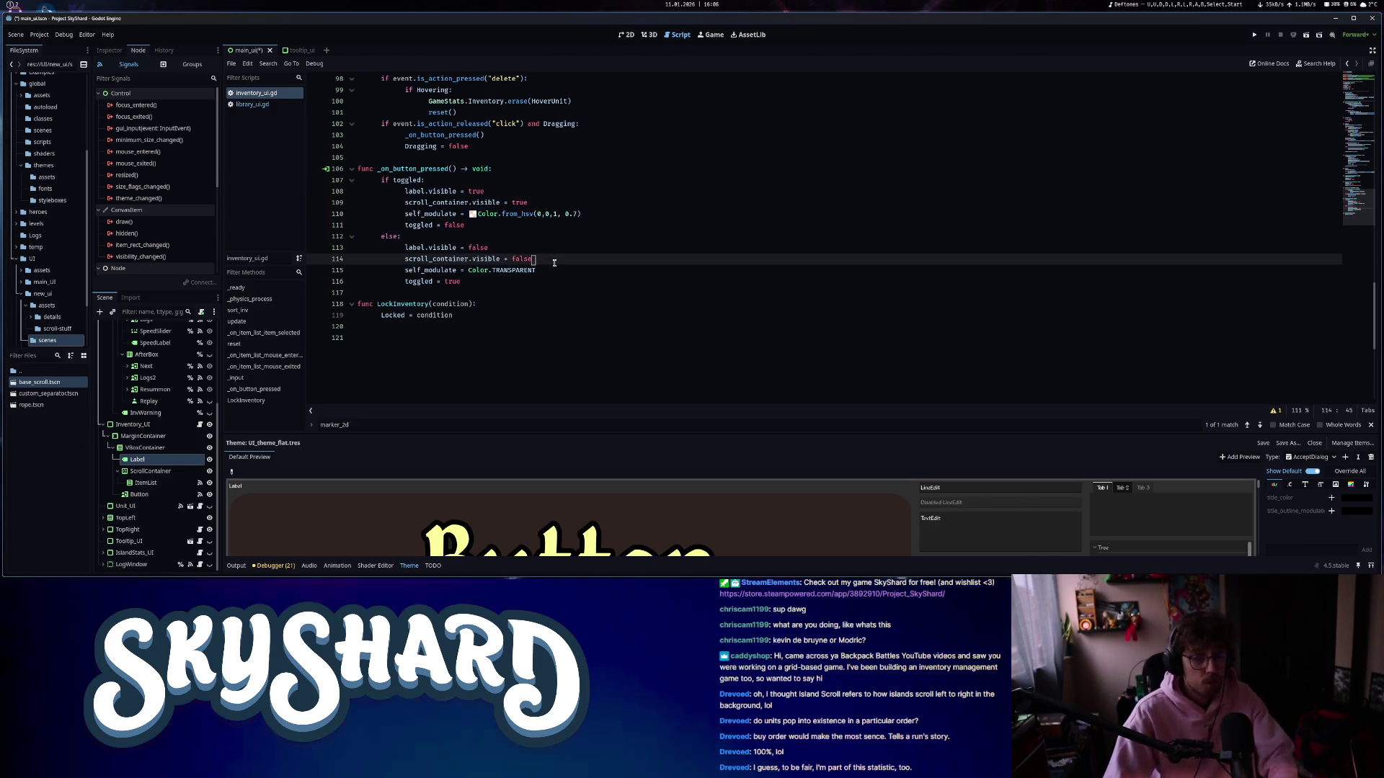
left_click(472, 214)
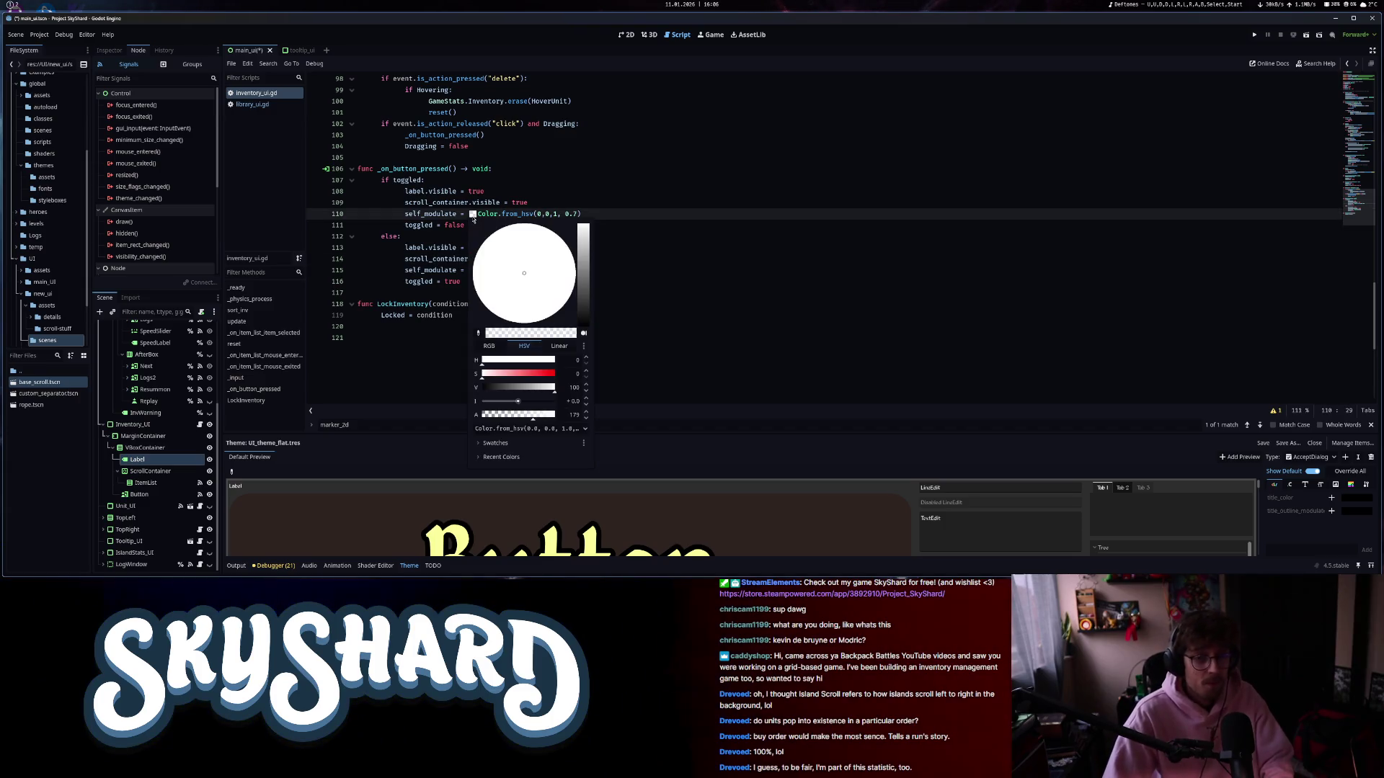
left_click(660, 214)
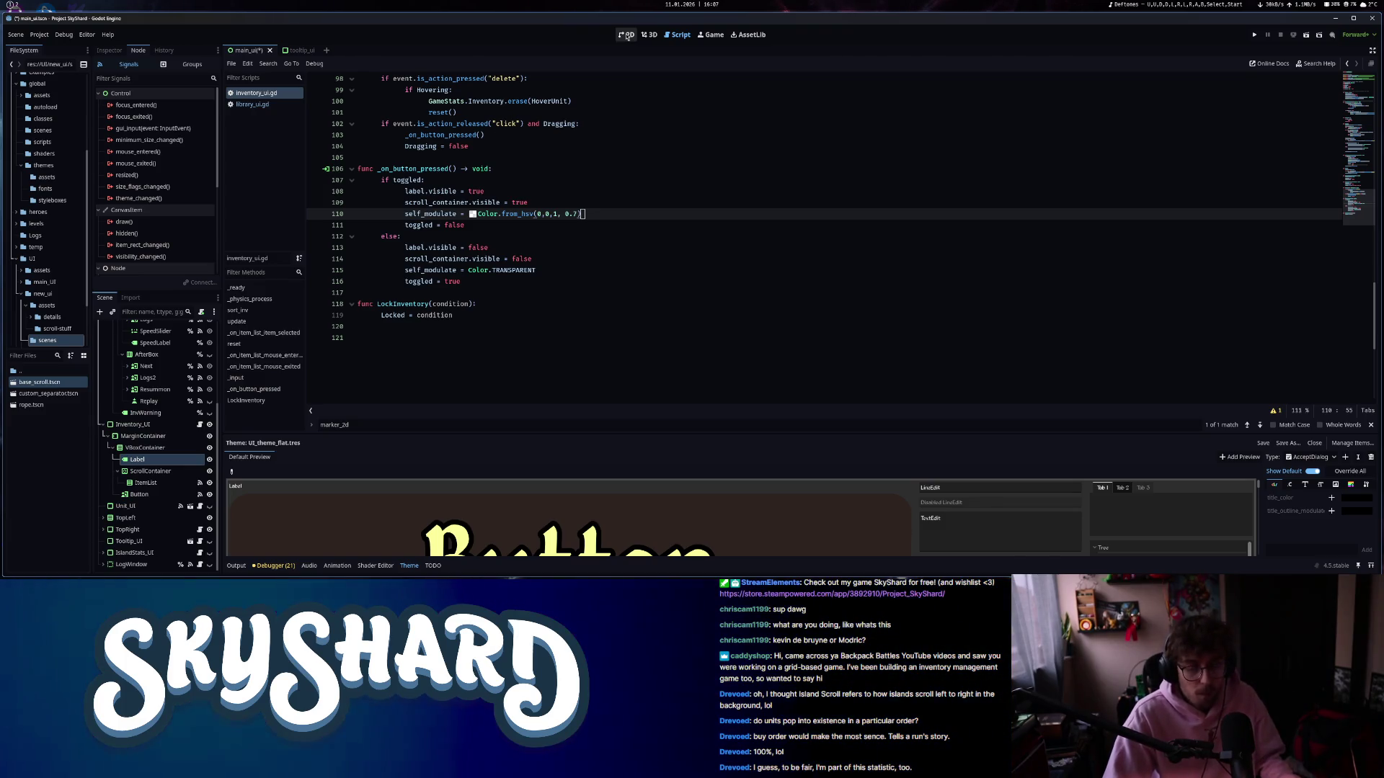
left_click(626, 35)
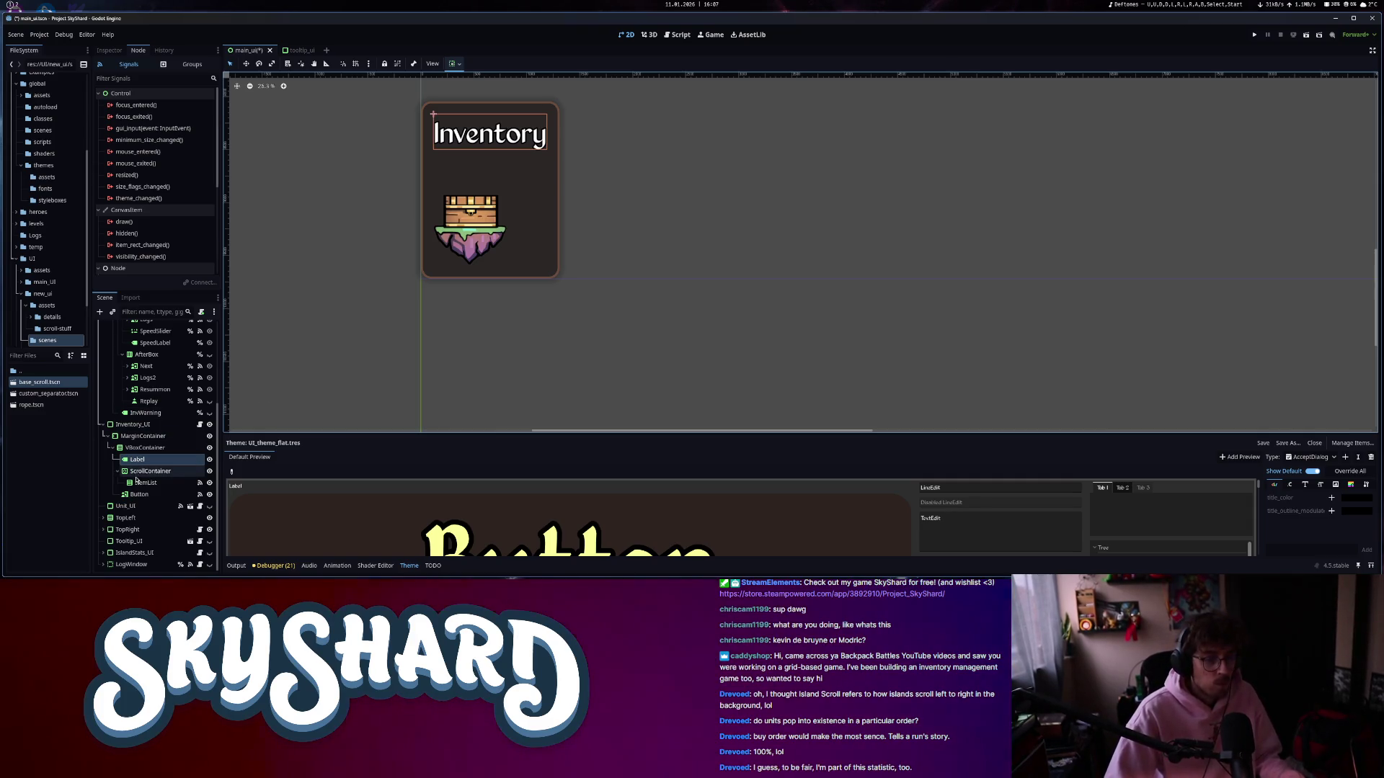
- Select the Label and expand its Theme Overrides in the Inspector
left_click(110, 52)
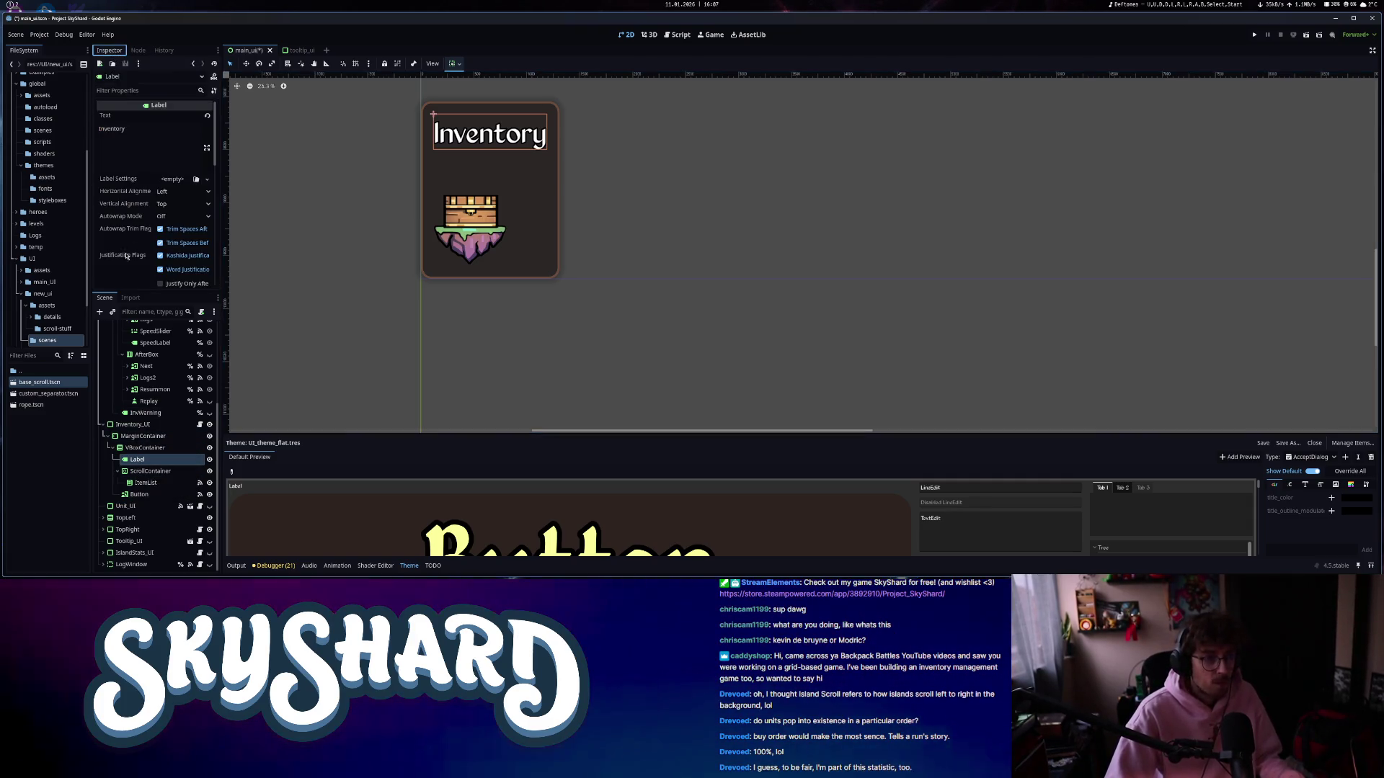
scroll(145, 230, "down", 10)
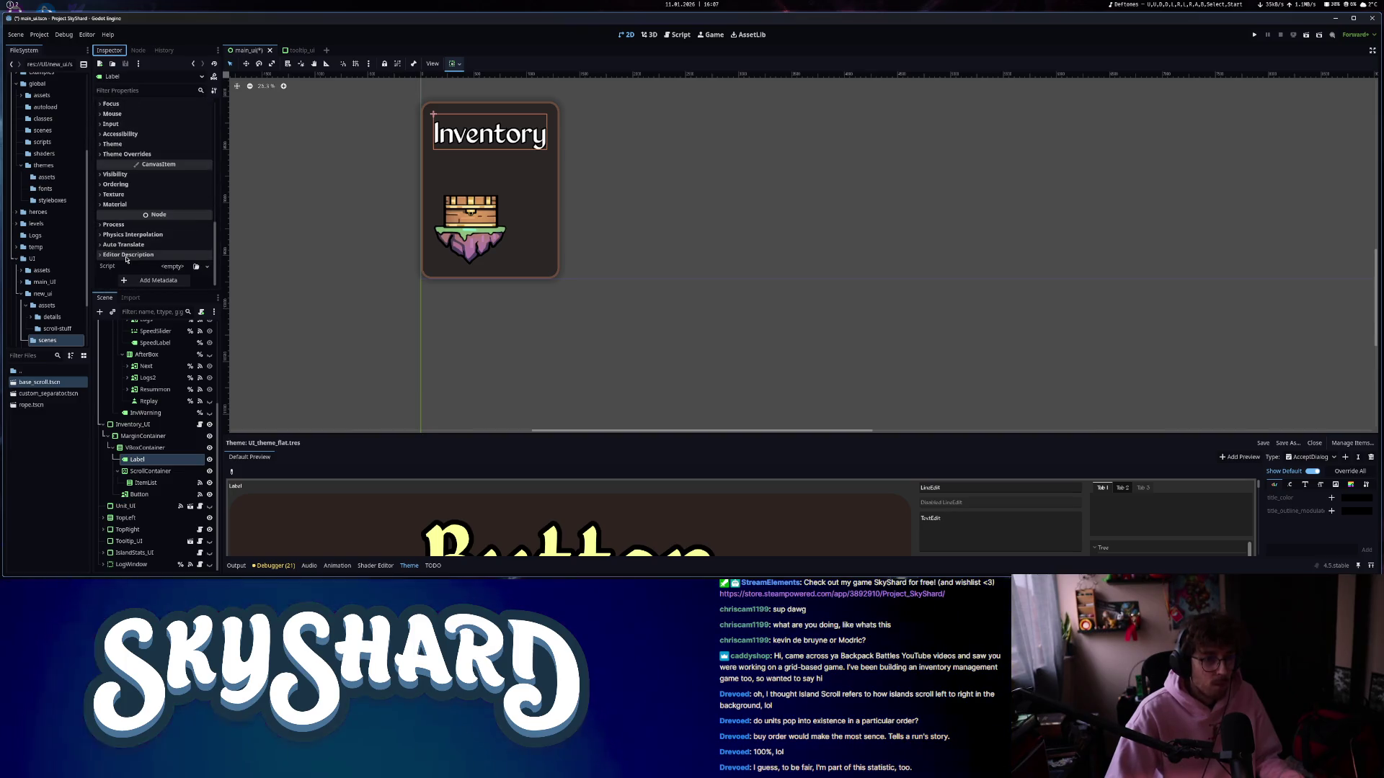
left_click(155, 154)
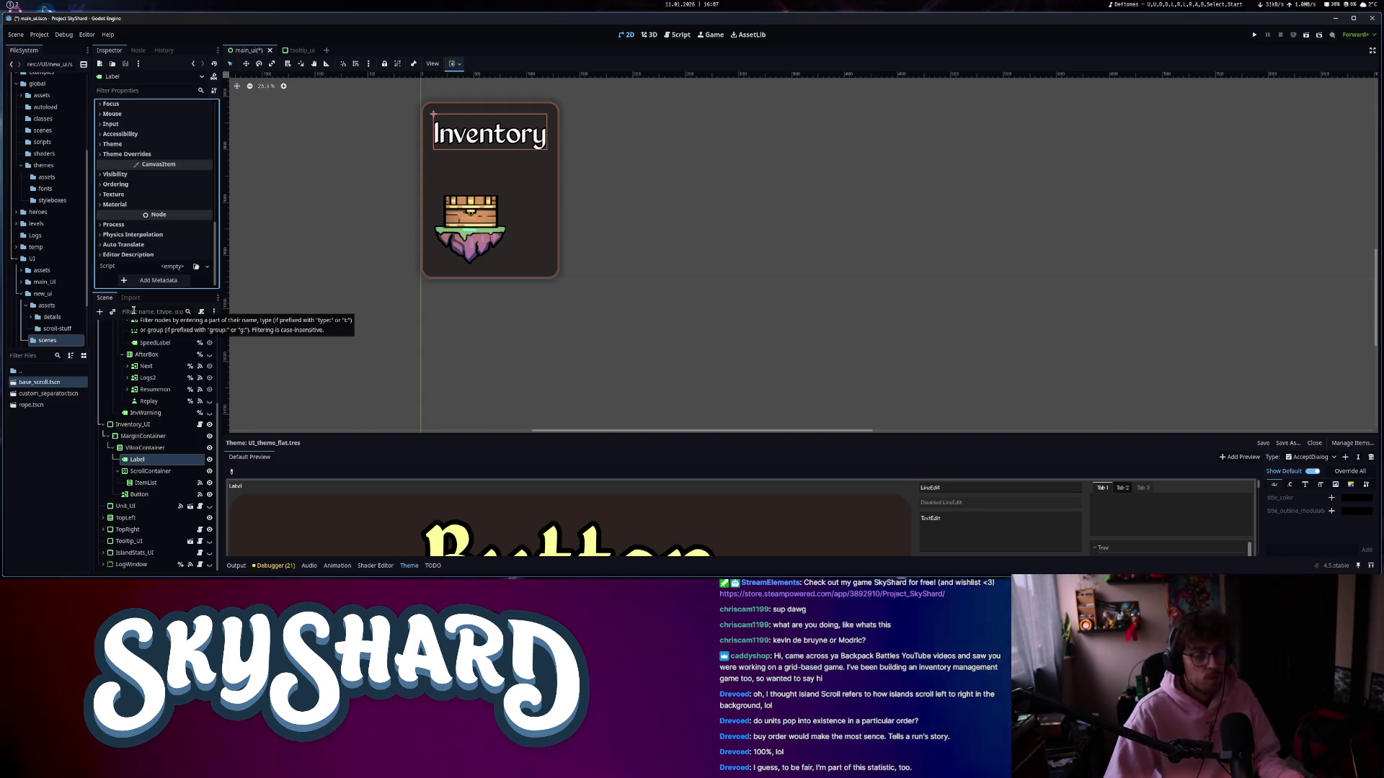
- Drag base_scroll.tscn onto Inventory_UI to add a BaseScroll instance
left_click(145, 425)
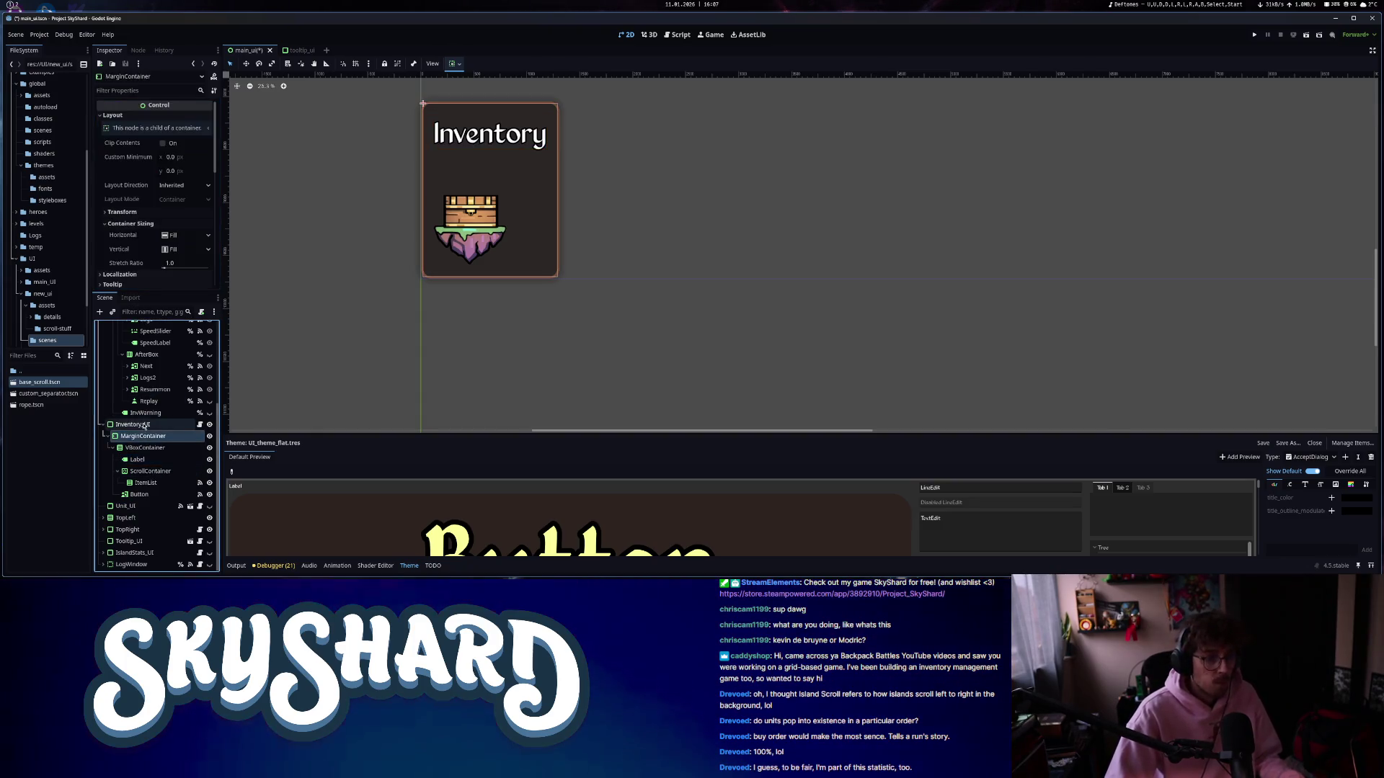
left_click_drag(40, 382, 133, 426)
right_click(143, 505)
left_click(193, 504)
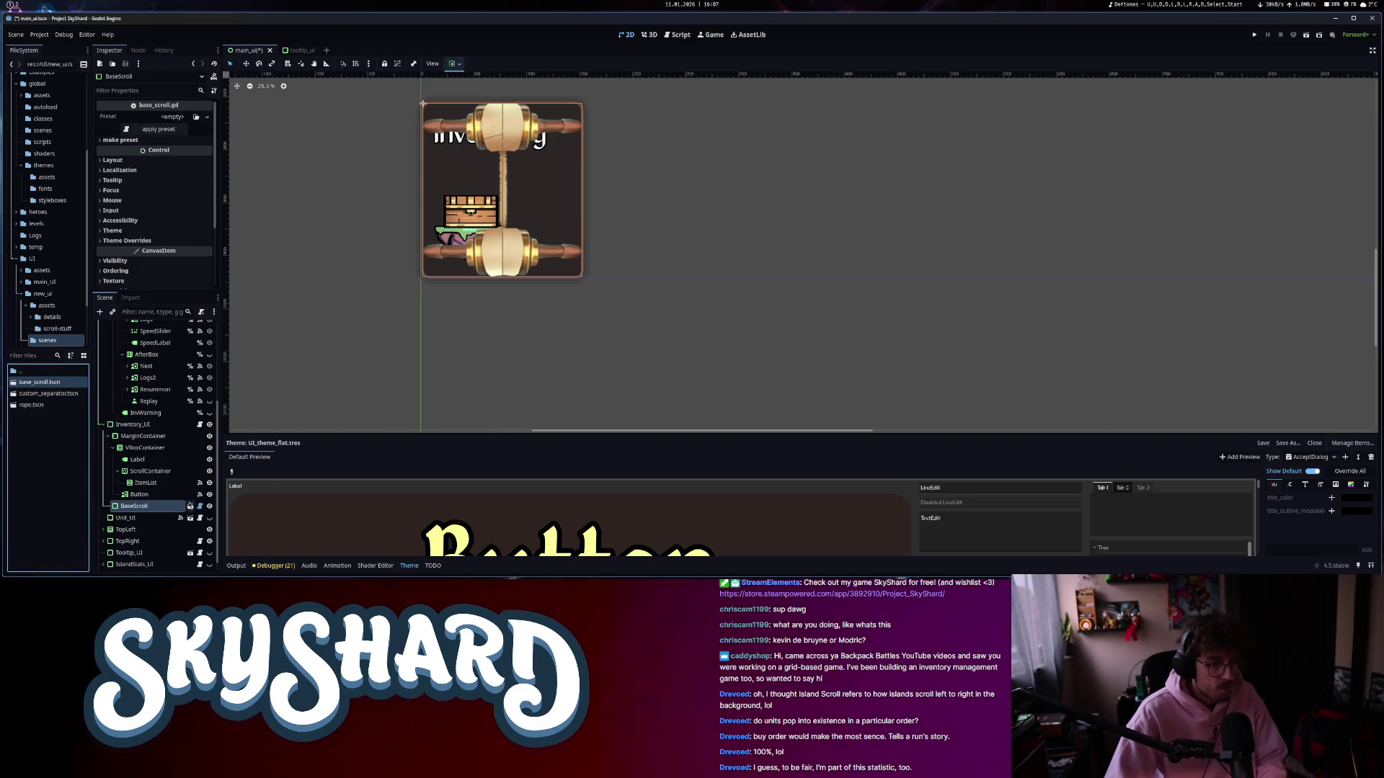
- Make BaseScroll's children editable and move MarginContainer into its ScrollMarginContainer
right_click(157, 508)
left_click(191, 497)
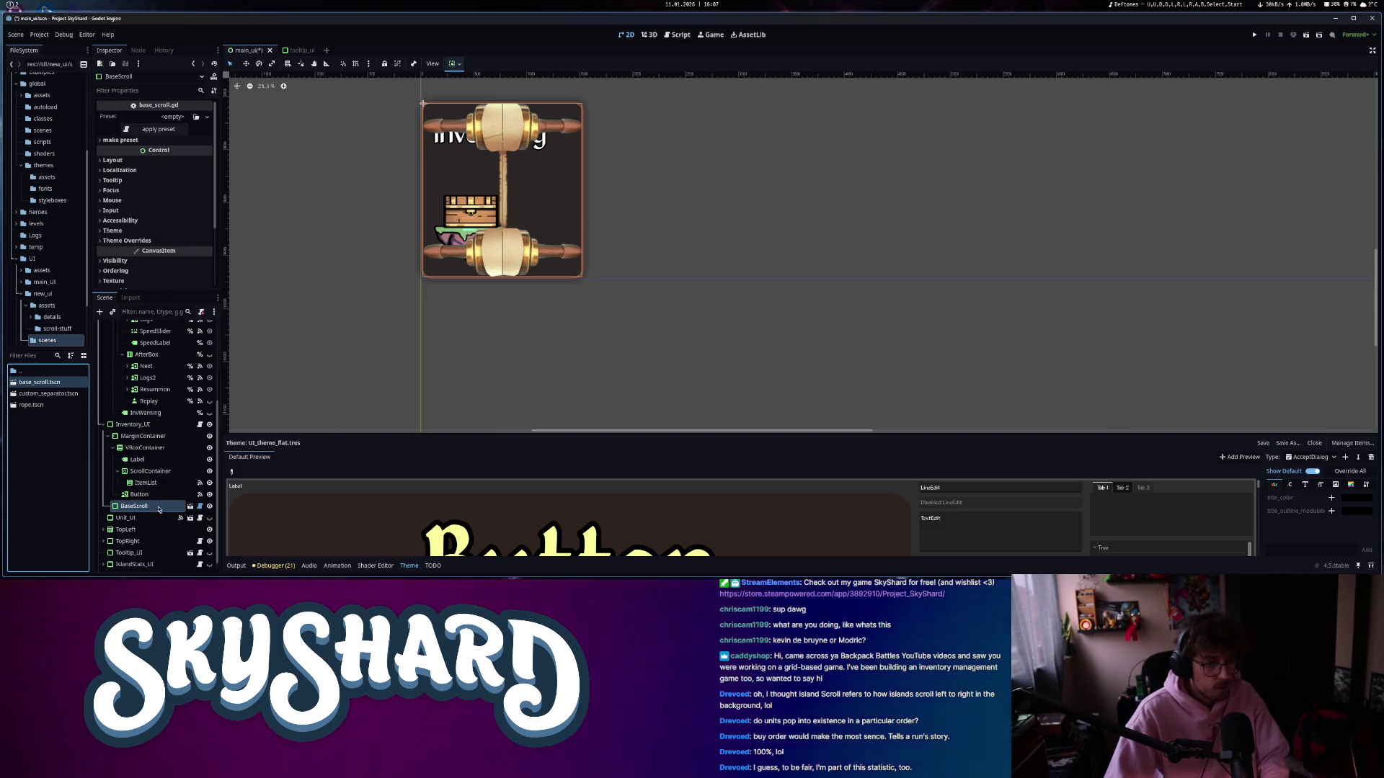
right_click(148, 506)
left_click(187, 492)
scroll(147, 504, "down", 2)
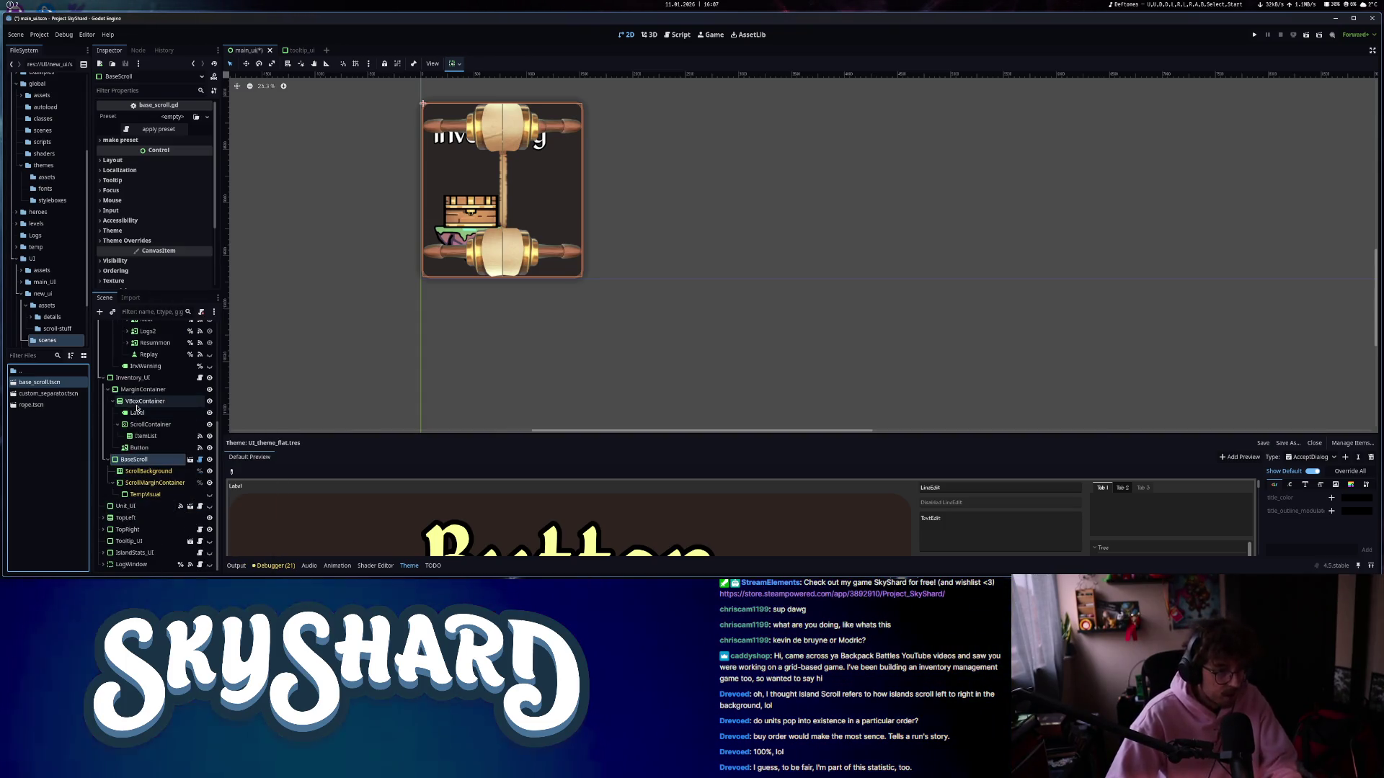
left_click(138, 392)
left_click_drag(147, 489, 147, 487)
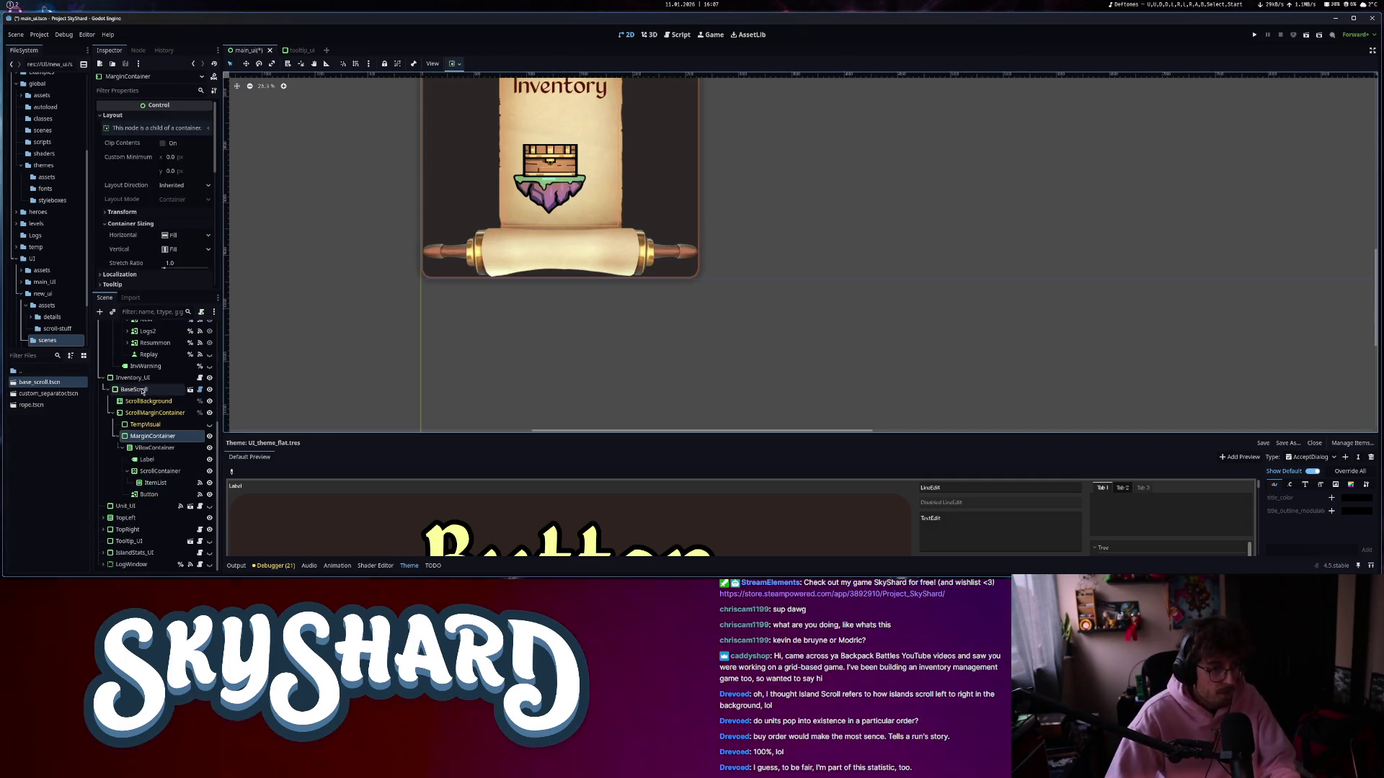
left_click(143, 391)
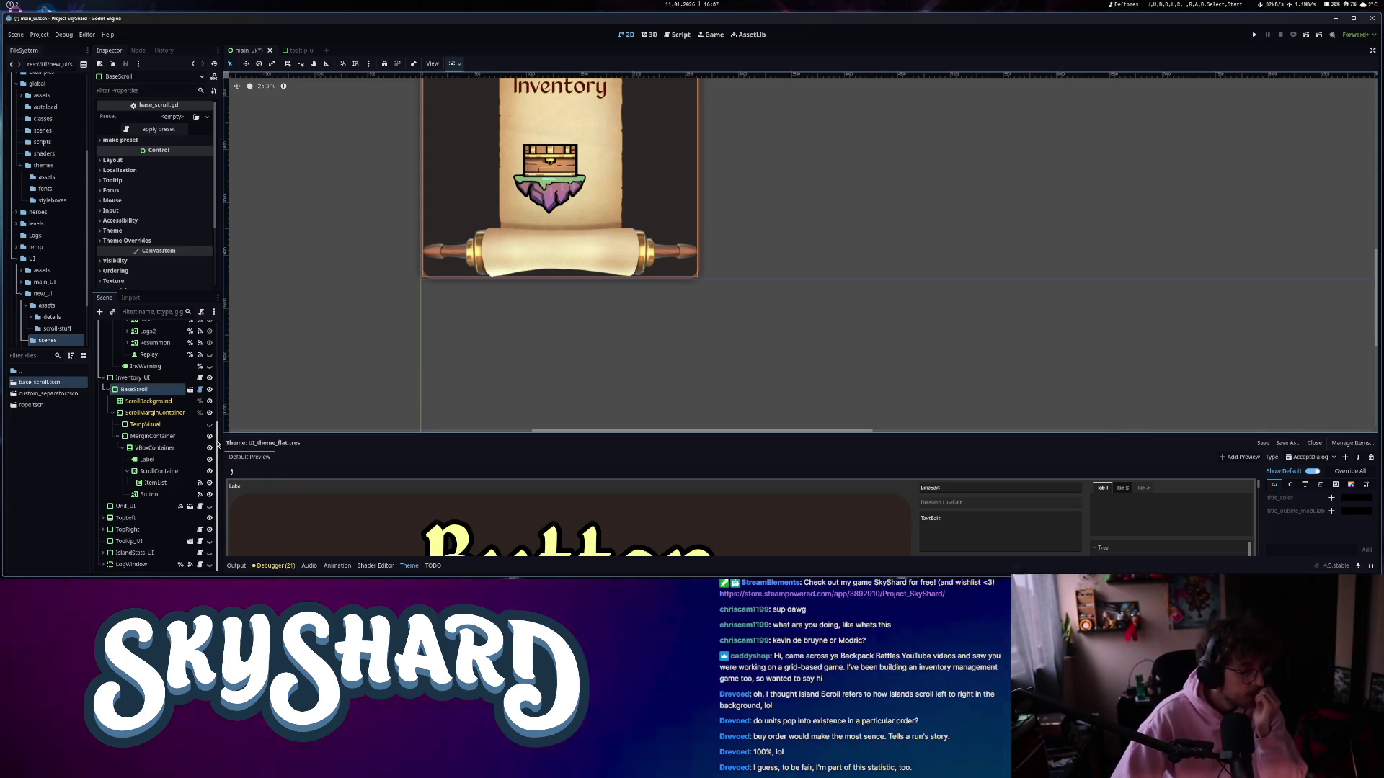
- Set Inventory_UI's Mouse Filter to Ignore, then begin reverting it to Stop
left_click(124, 379)
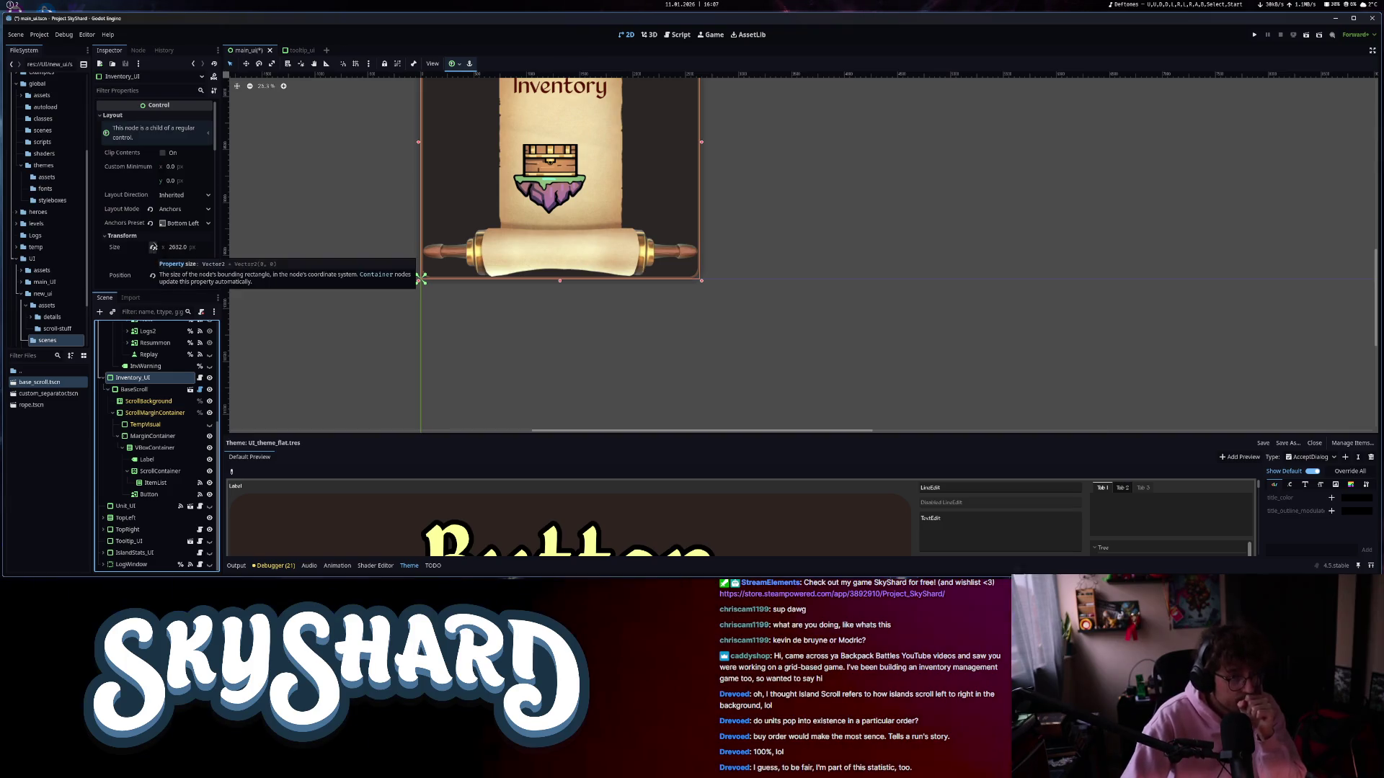
scroll(154, 246, "down", 3)
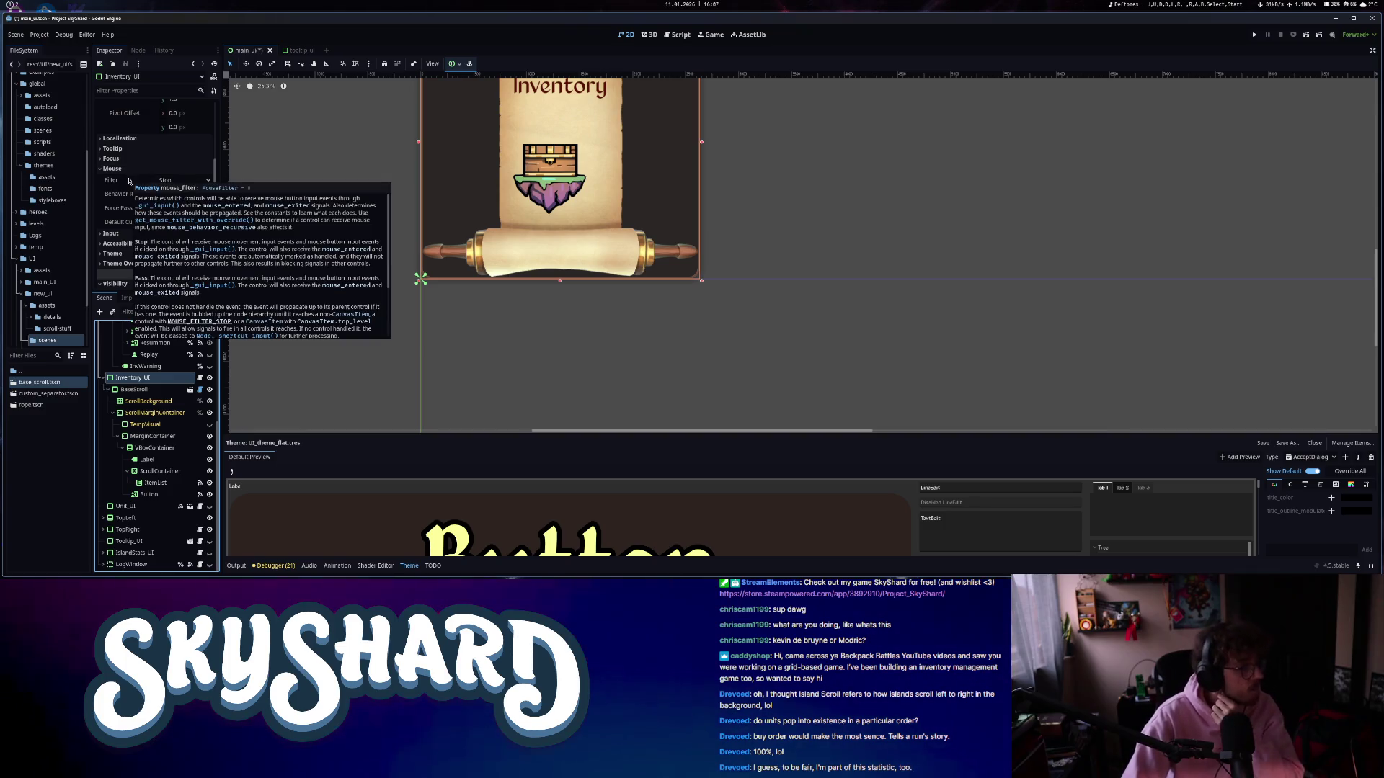
left_click(182, 180)
left_click(189, 217)
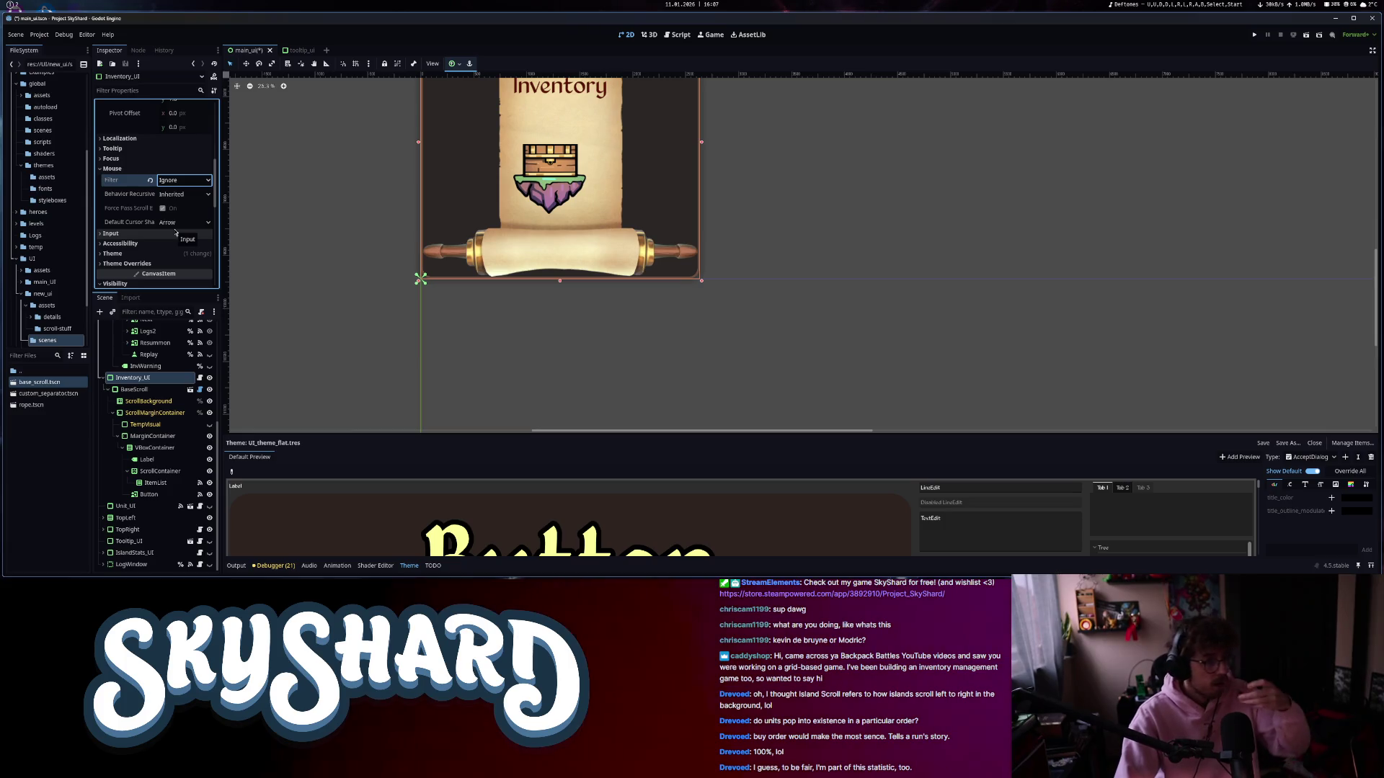
left_click(145, 392)
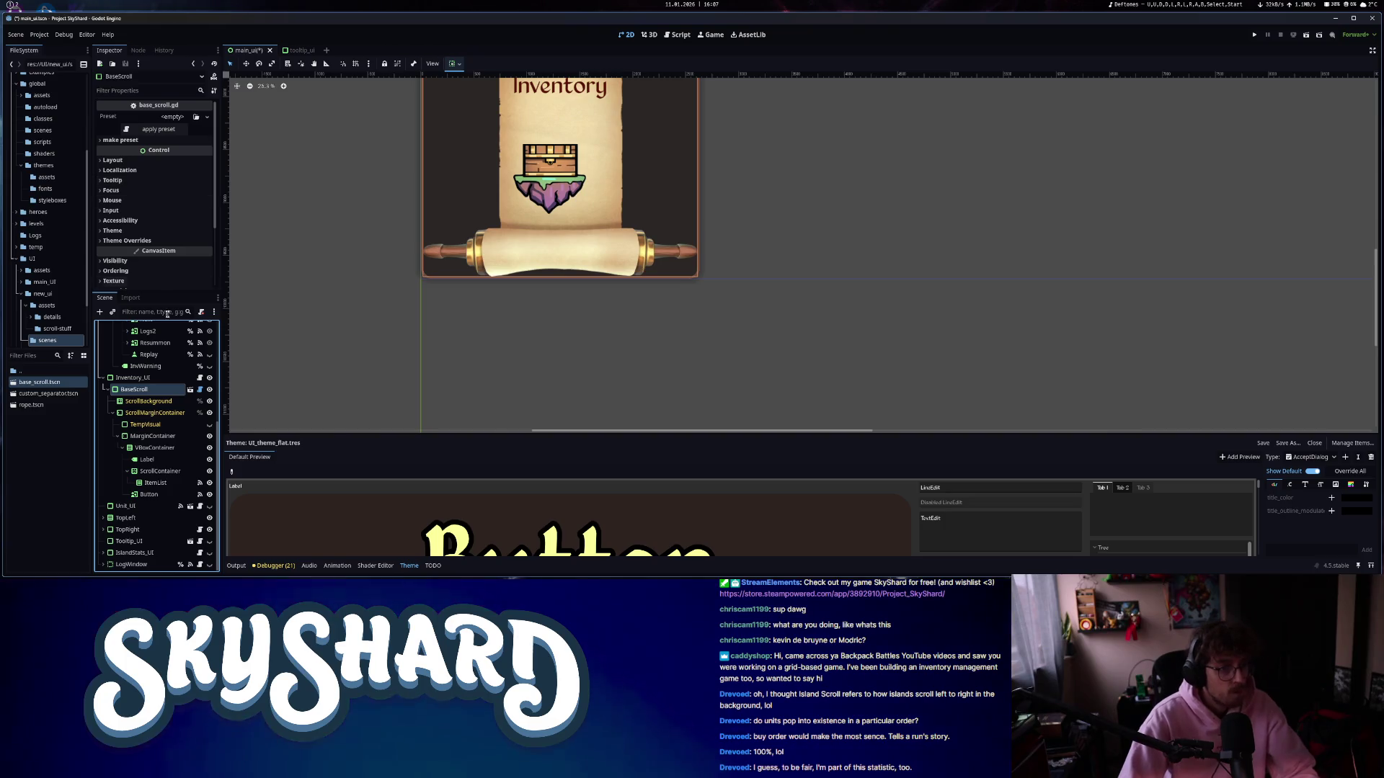
key("Up")
left_click(150, 180)
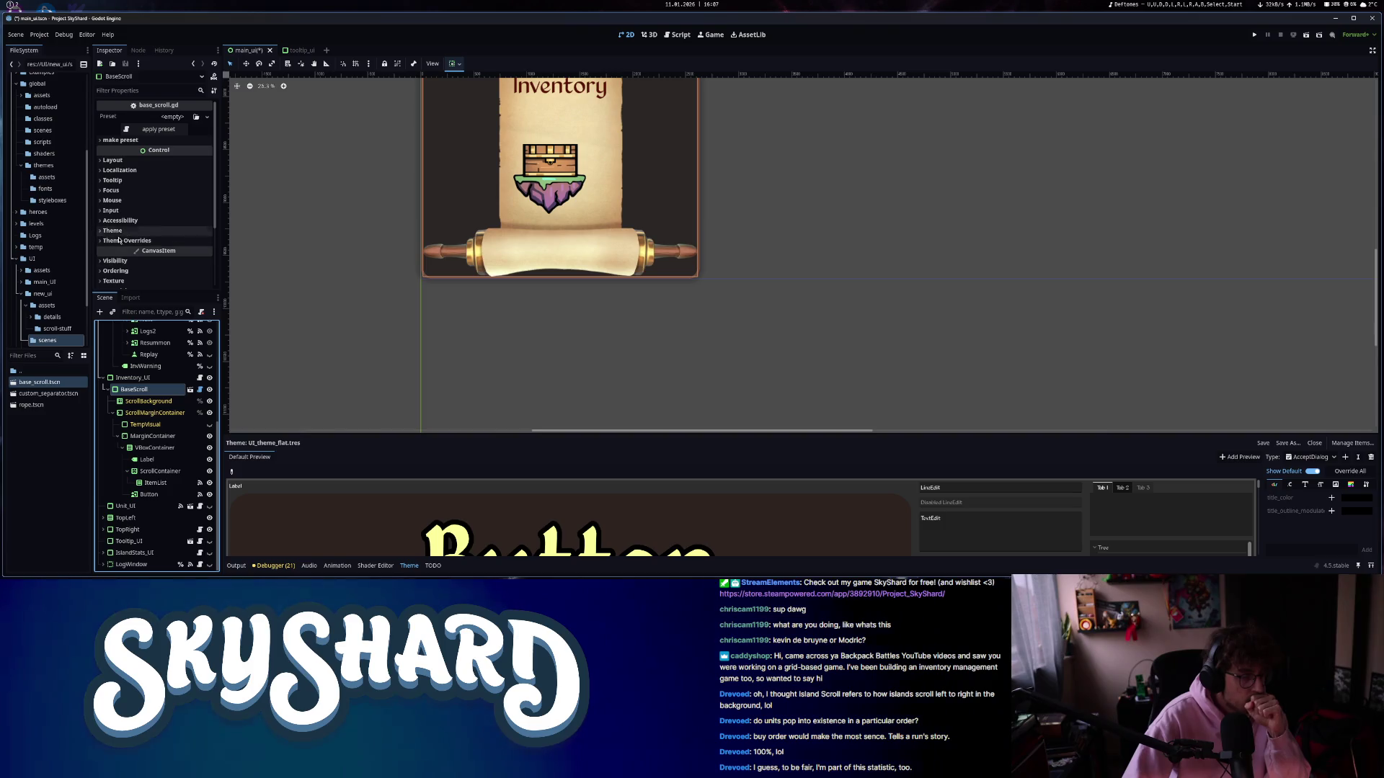
- Keep Inventory_UI's Self Modulate colour at opaque white
scroll(138, 258, "down", 3)
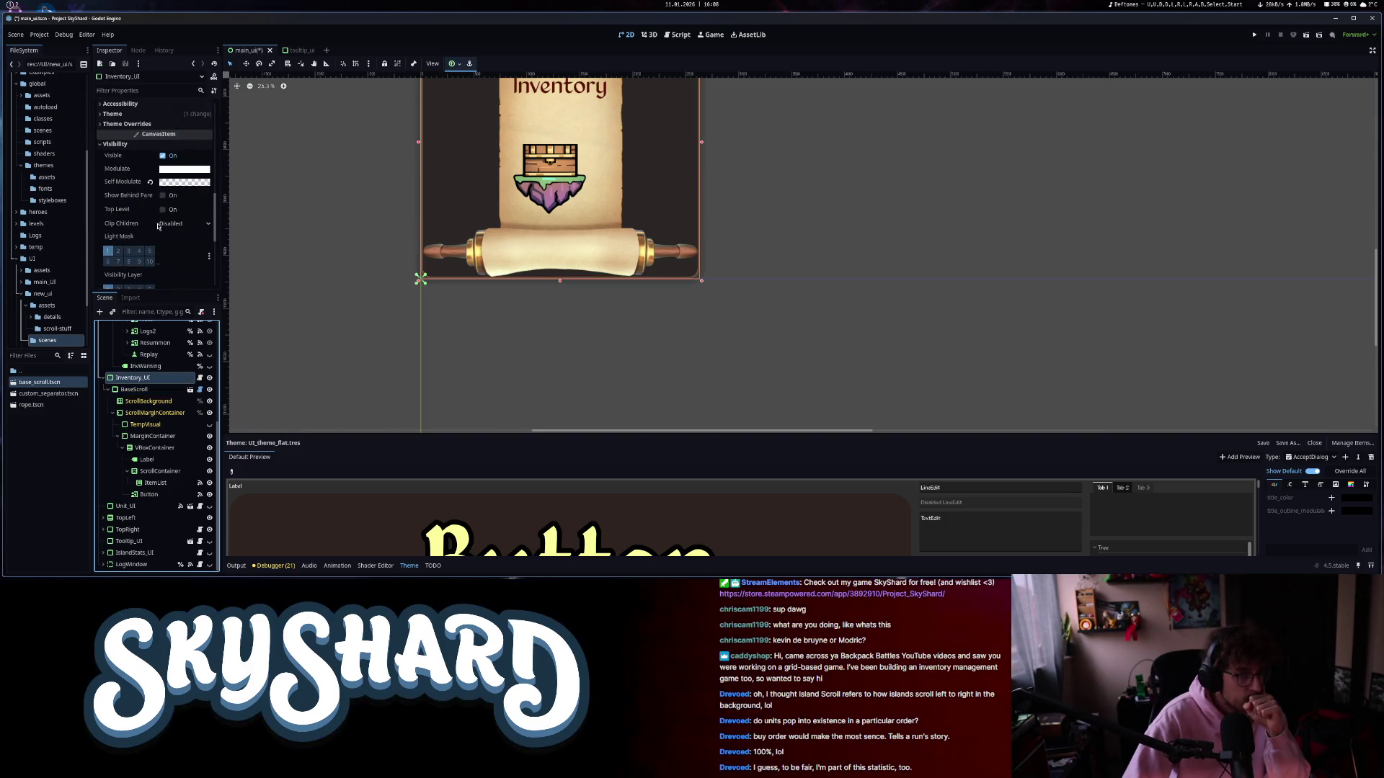
left_click(172, 183)
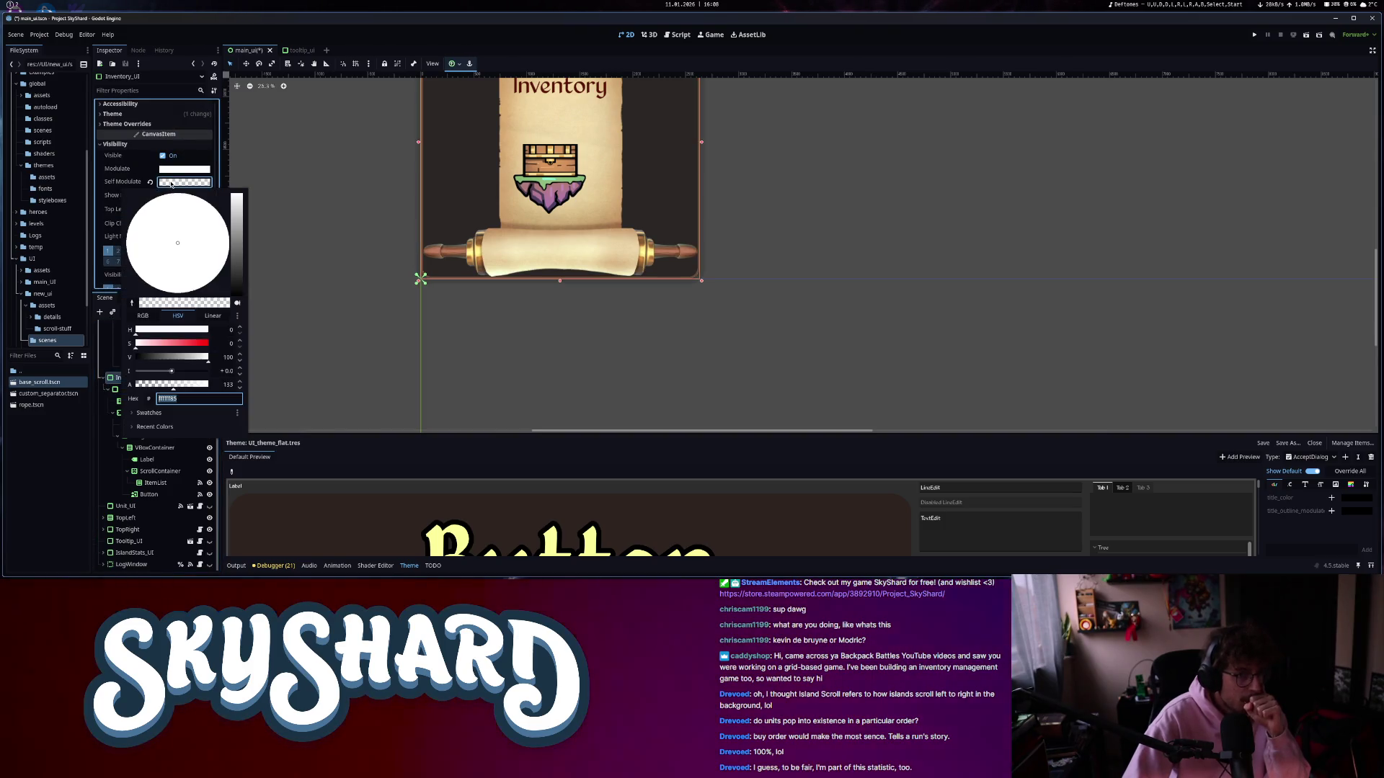
left_click(113, 404)
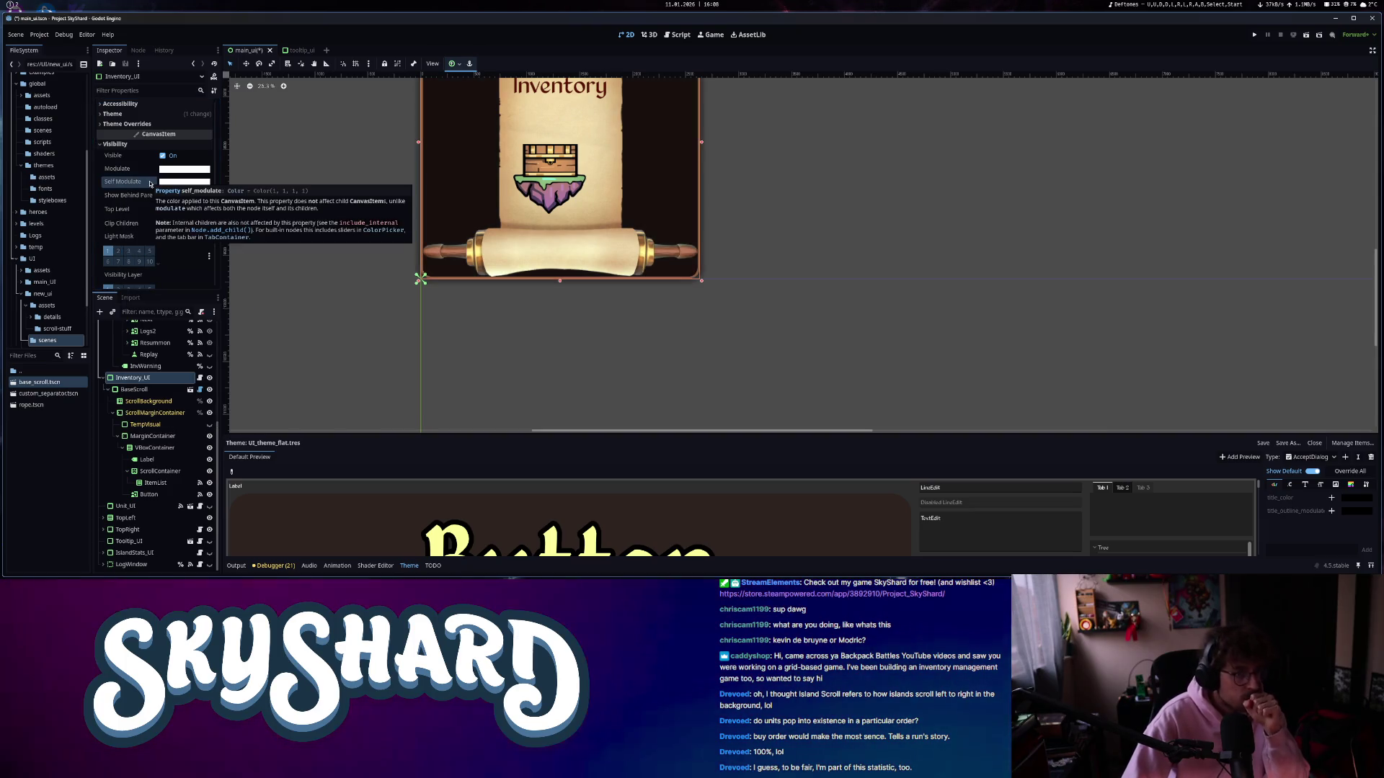
- Set Inventory_UI's Theme Overrides panel style to a new StyleBoxEmpty
scroll(137, 195, "down", 4)
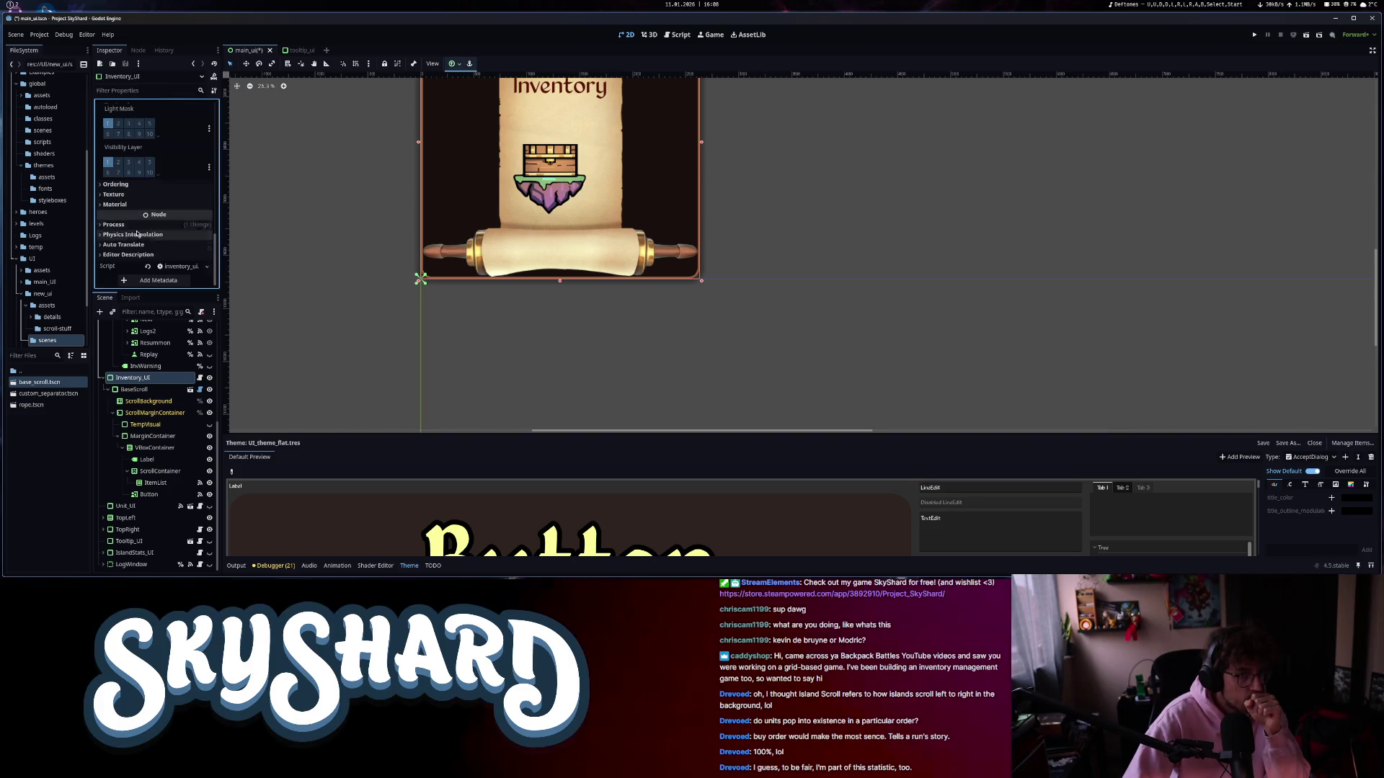
scroll(137, 233, "up", 3)
scroll(135, 138, "up", 2)
left_click(127, 154)
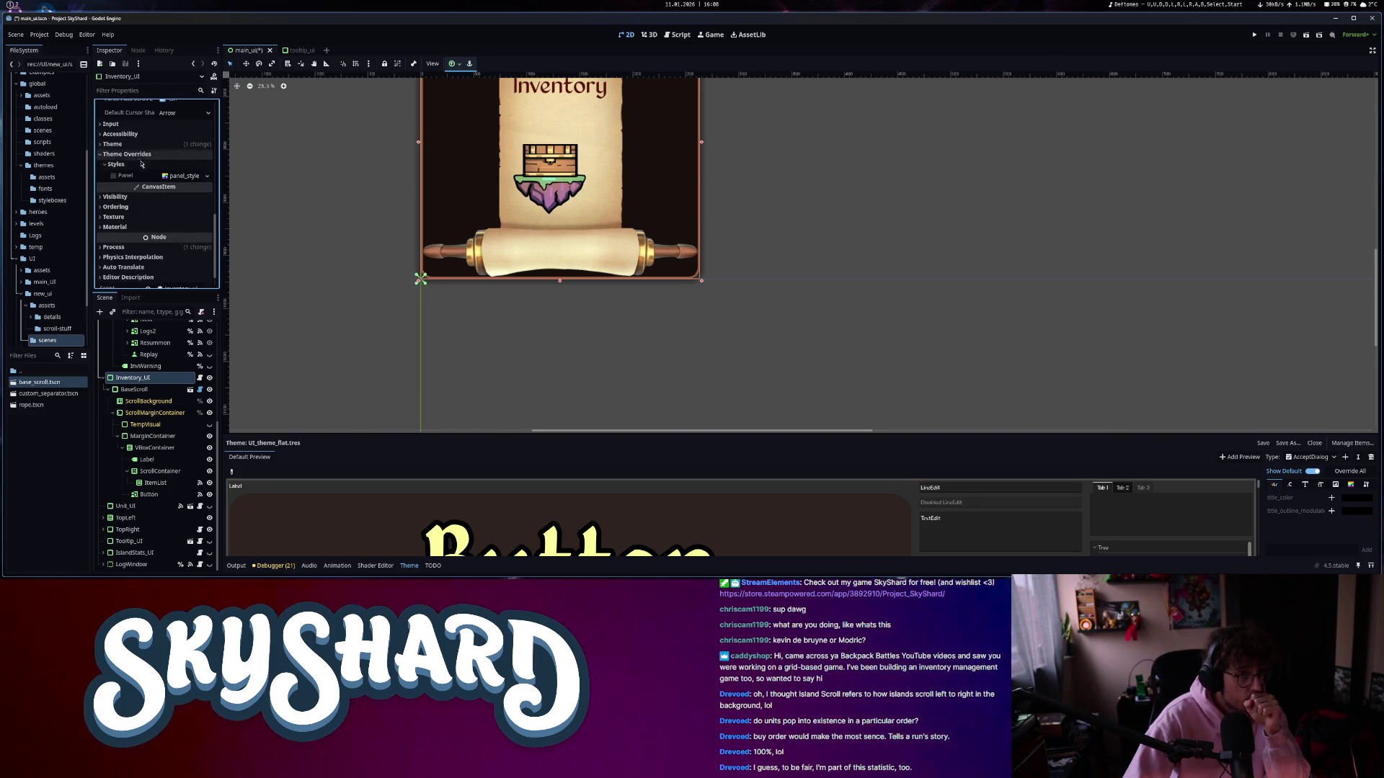
left_click(116, 165)
left_click(191, 175)
left_click(192, 194)
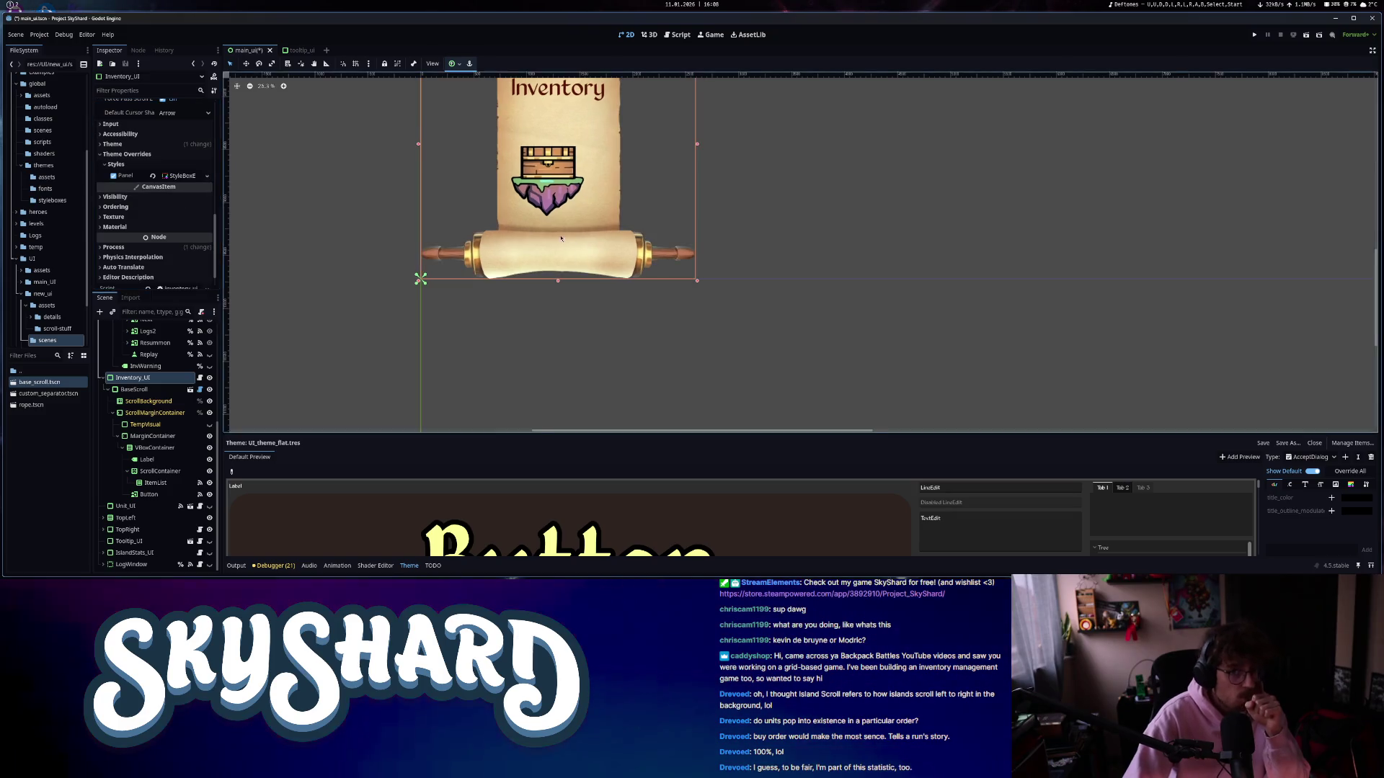
left_click(134, 390)
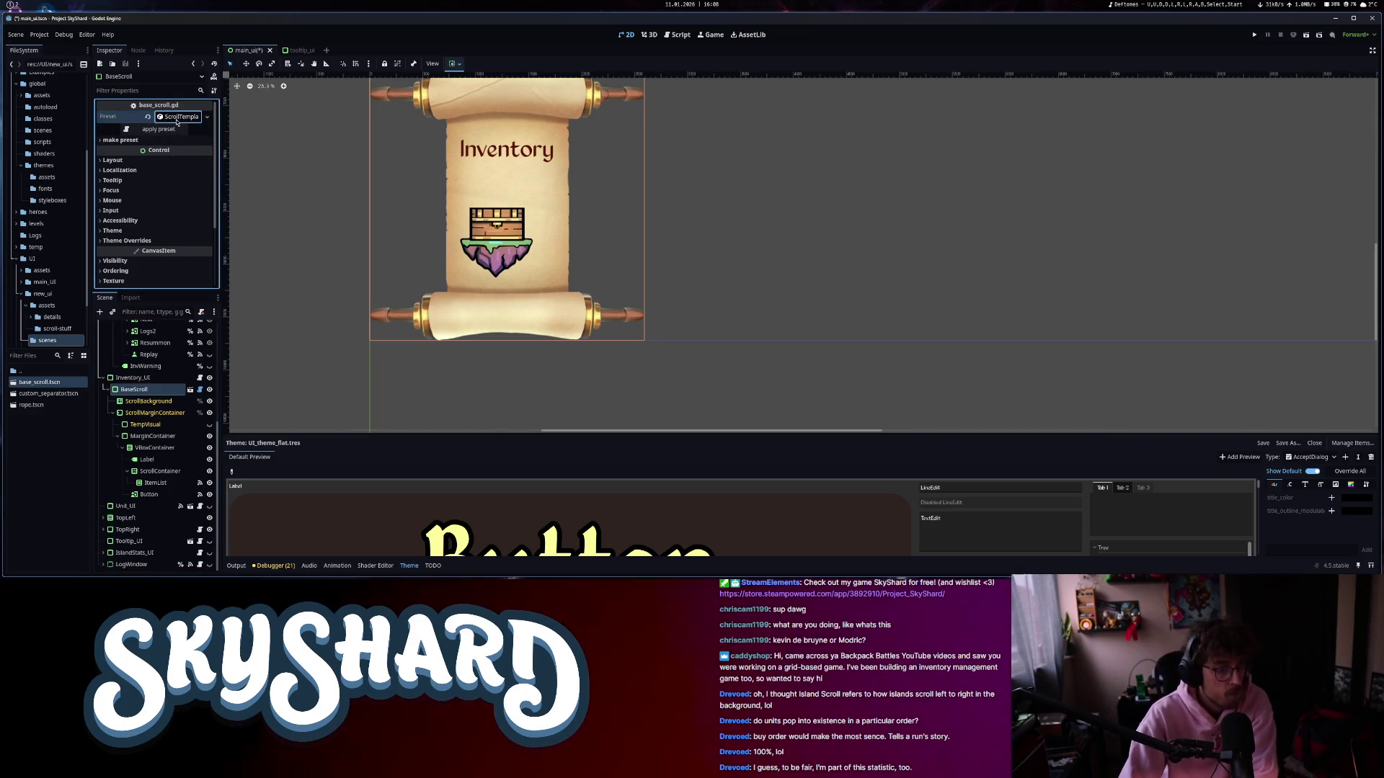
- Choose the Simple preset in BaseScroll's Preset resource and apply it
left_click(181, 116)
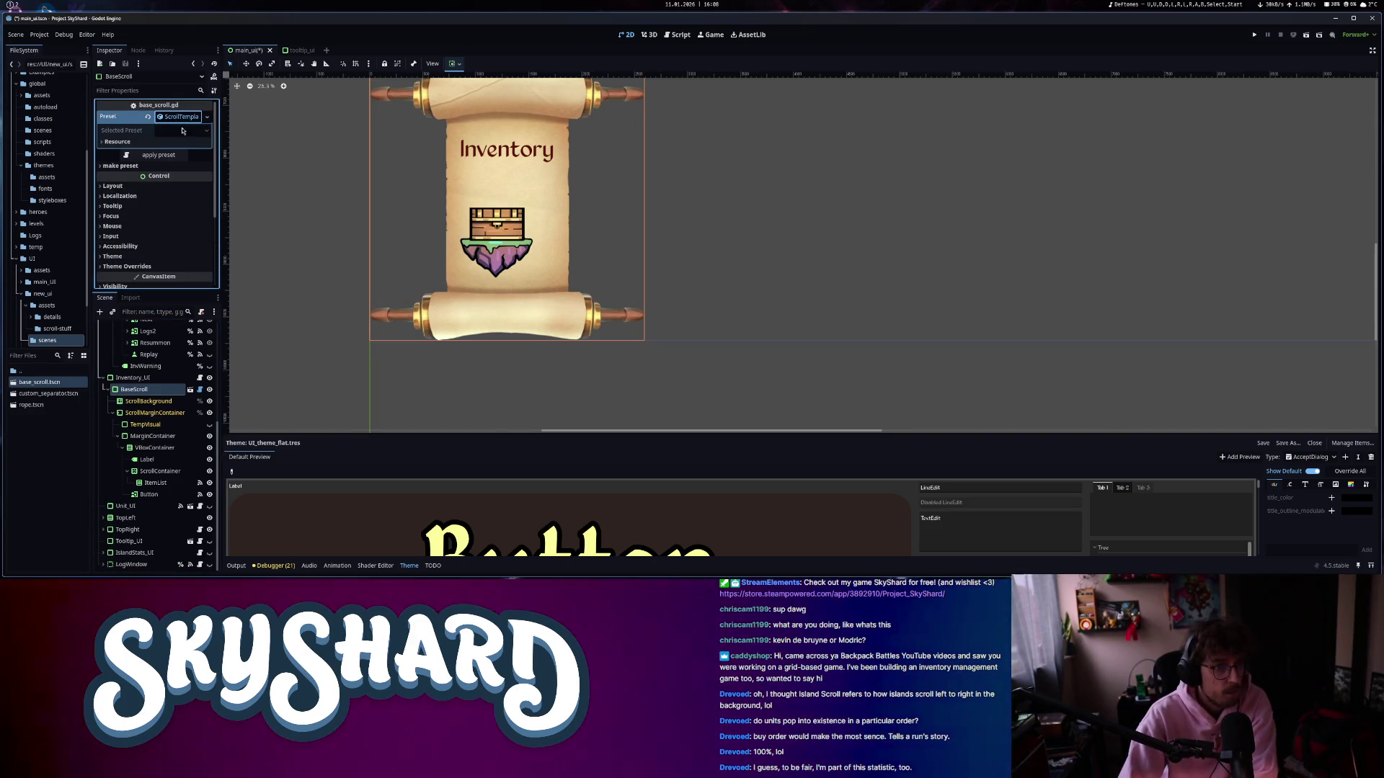
left_click(189, 141)
left_click(182, 130)
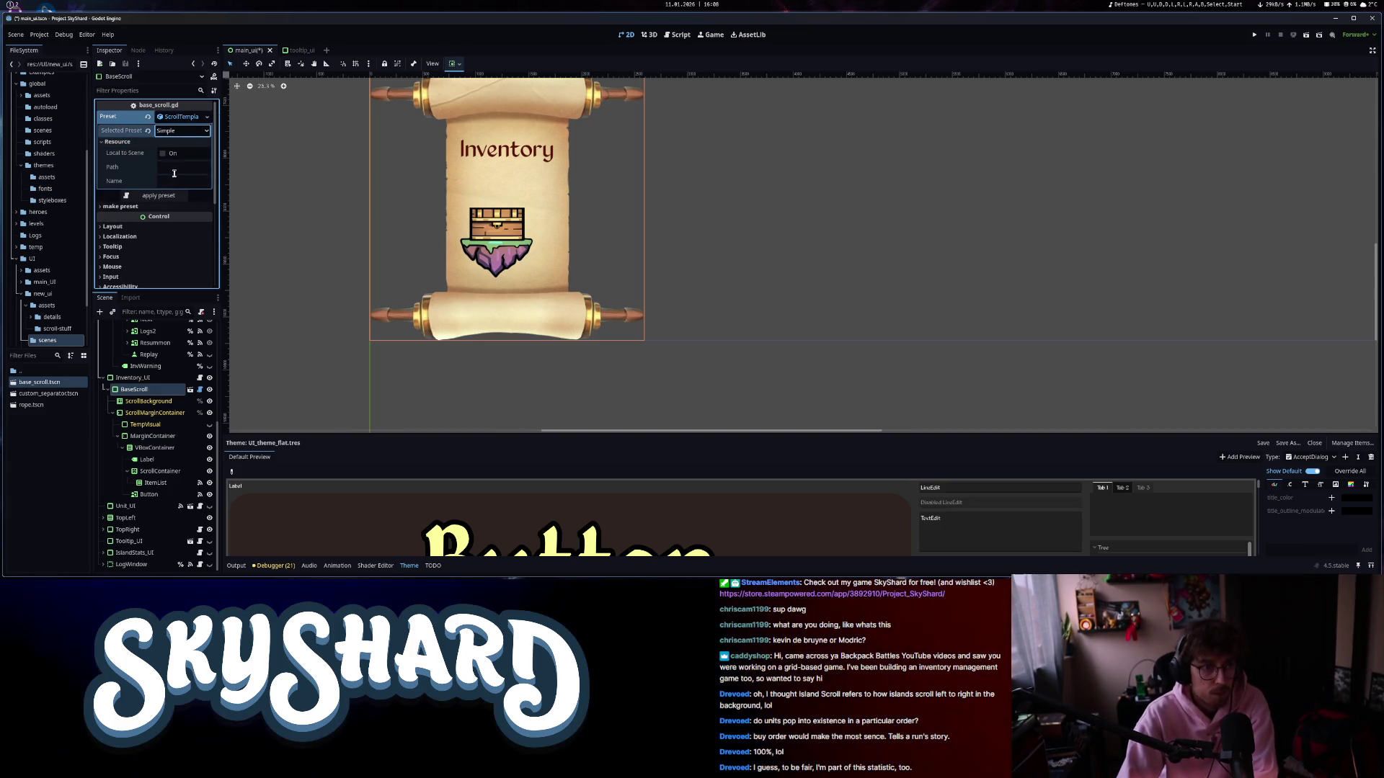
left_click(158, 195)
scroll(470, 217, "down", 3)
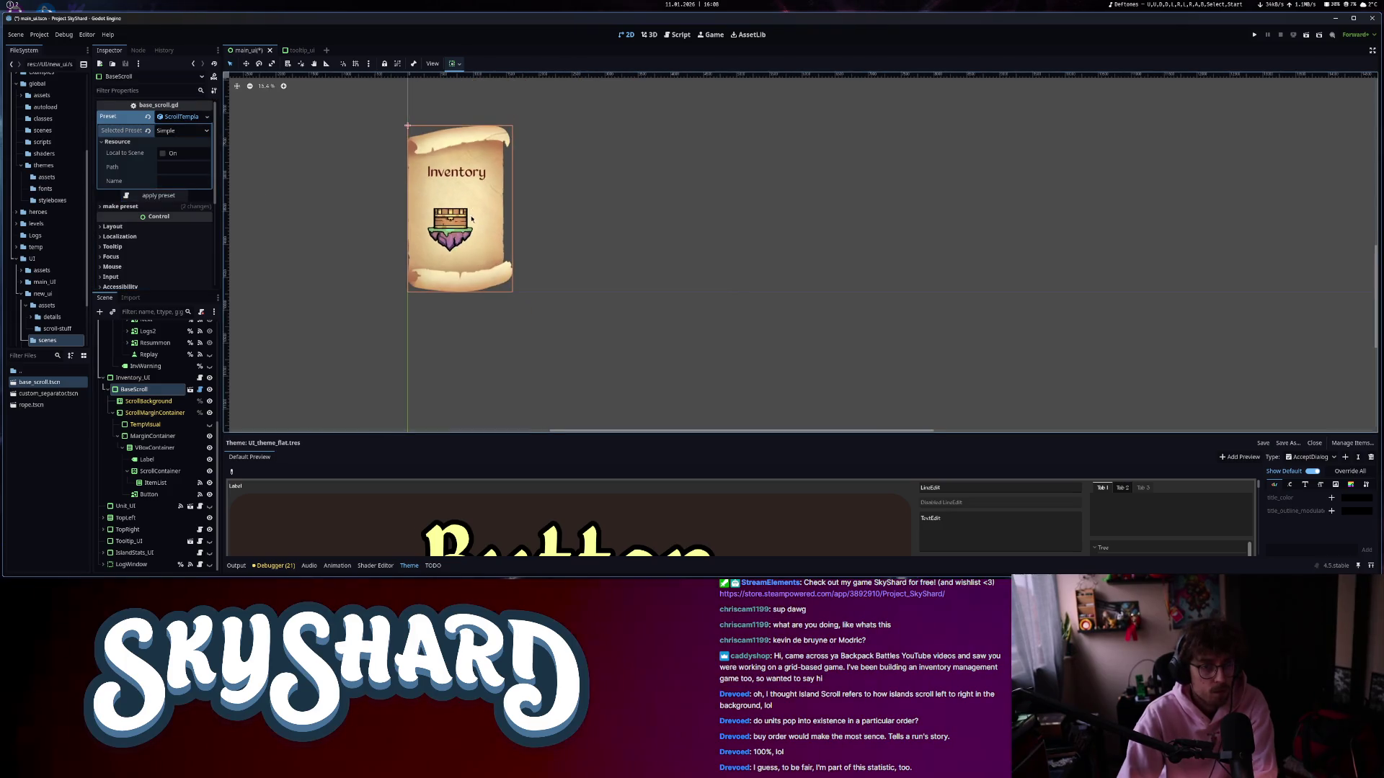
scroll(470, 217, "up", 2)
- Switch BaseScroll to the Default preset and apply it, reshaping the inventory scroll
left_click(182, 129)
left_click(173, 143)
left_click(171, 196)
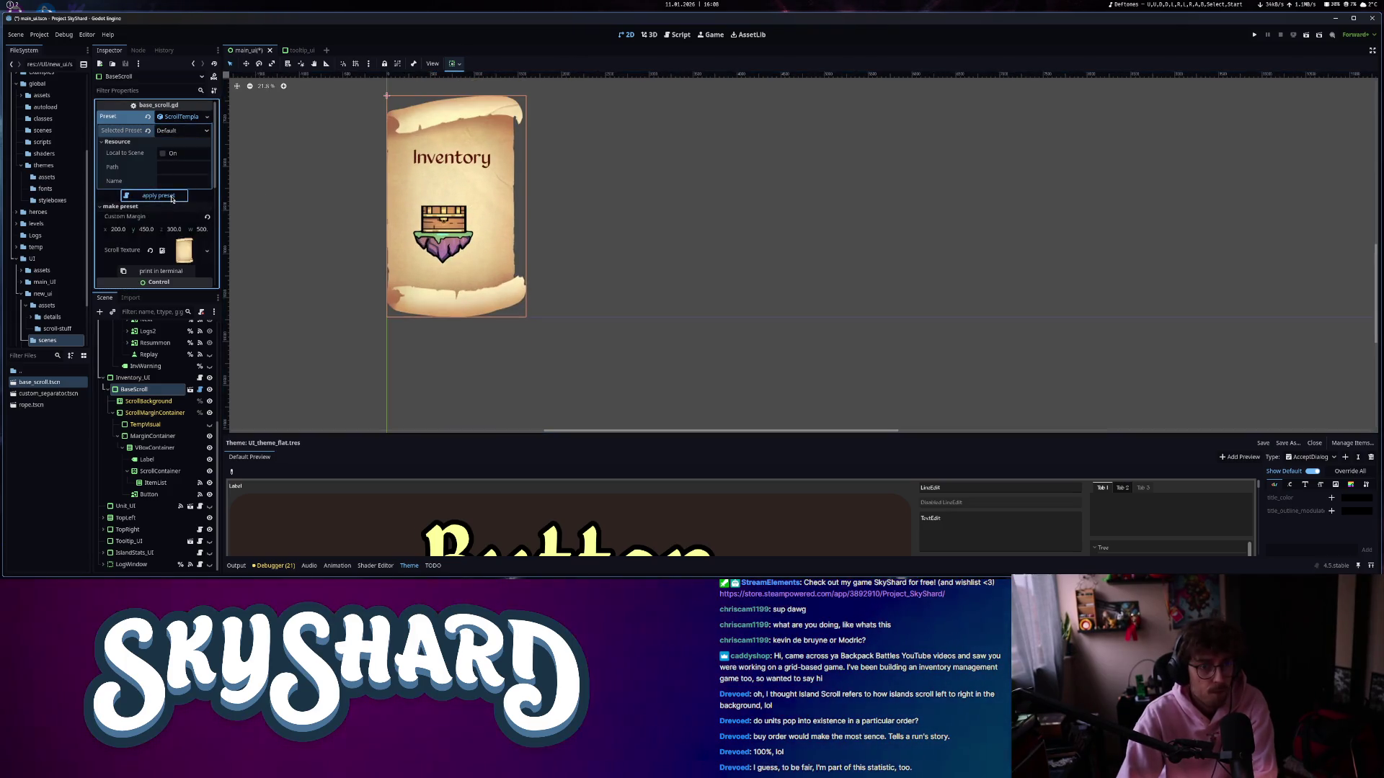
left_click(171, 199)
scroll(552, 213, "down", 3)
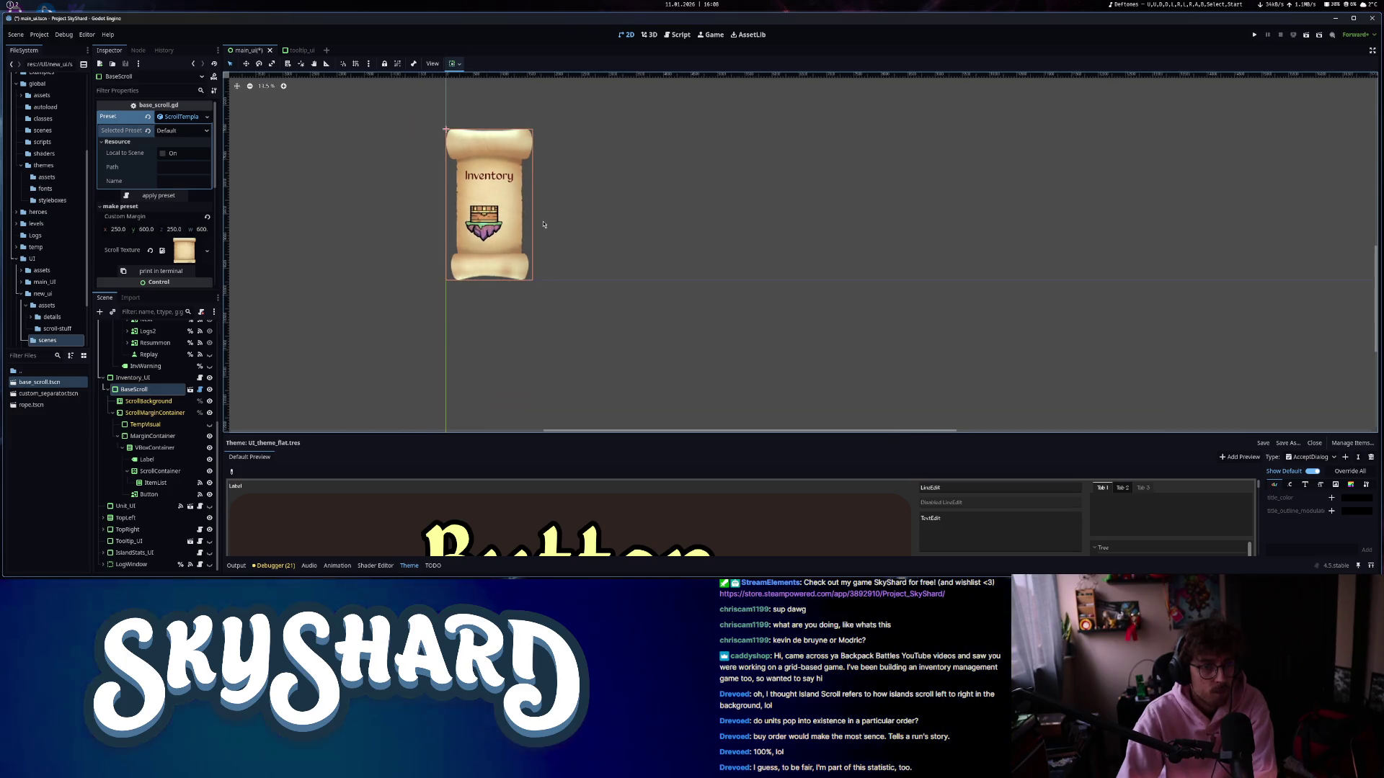
scroll(484, 152, "up", 1)
scroll(484, 151, "up", 1)
left_click(378, 215)
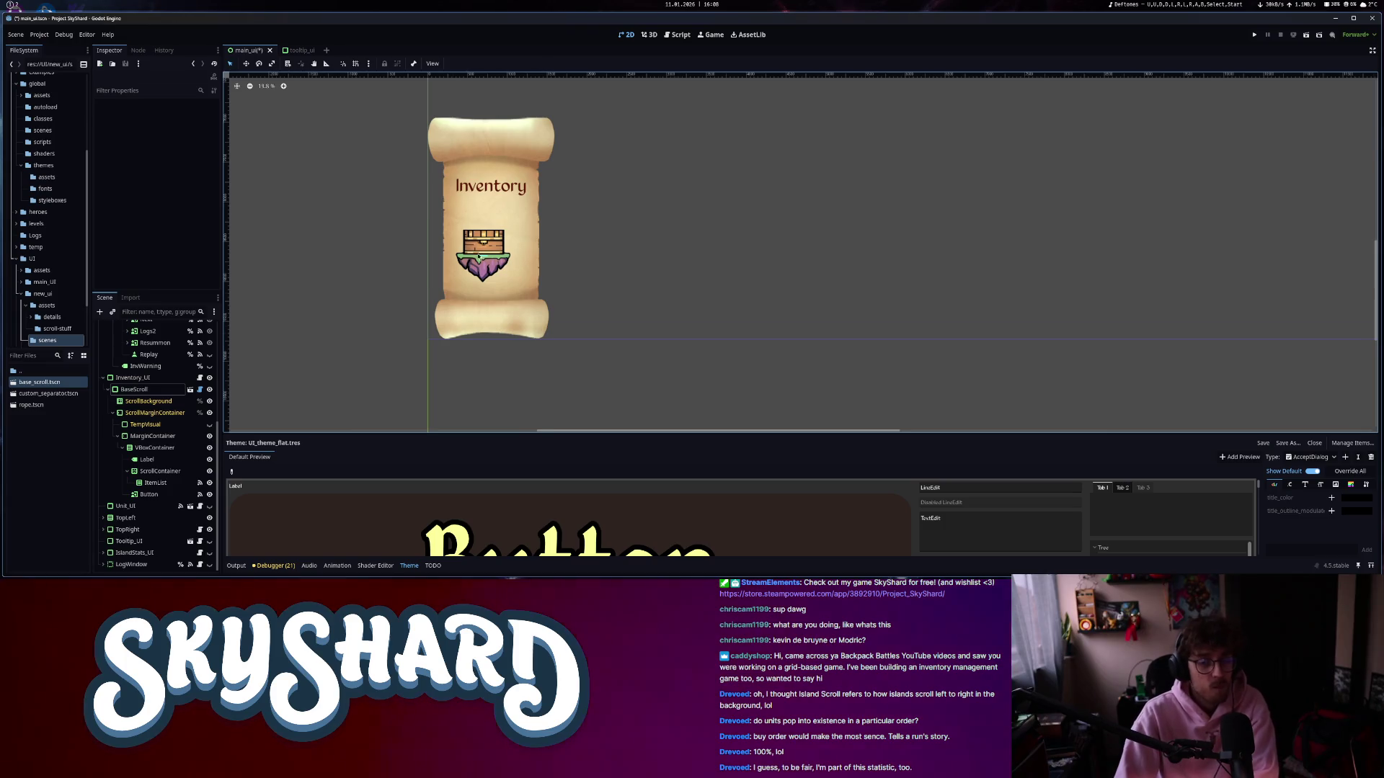
scroll(478, 257, "down", 6)
left_click(177, 485)
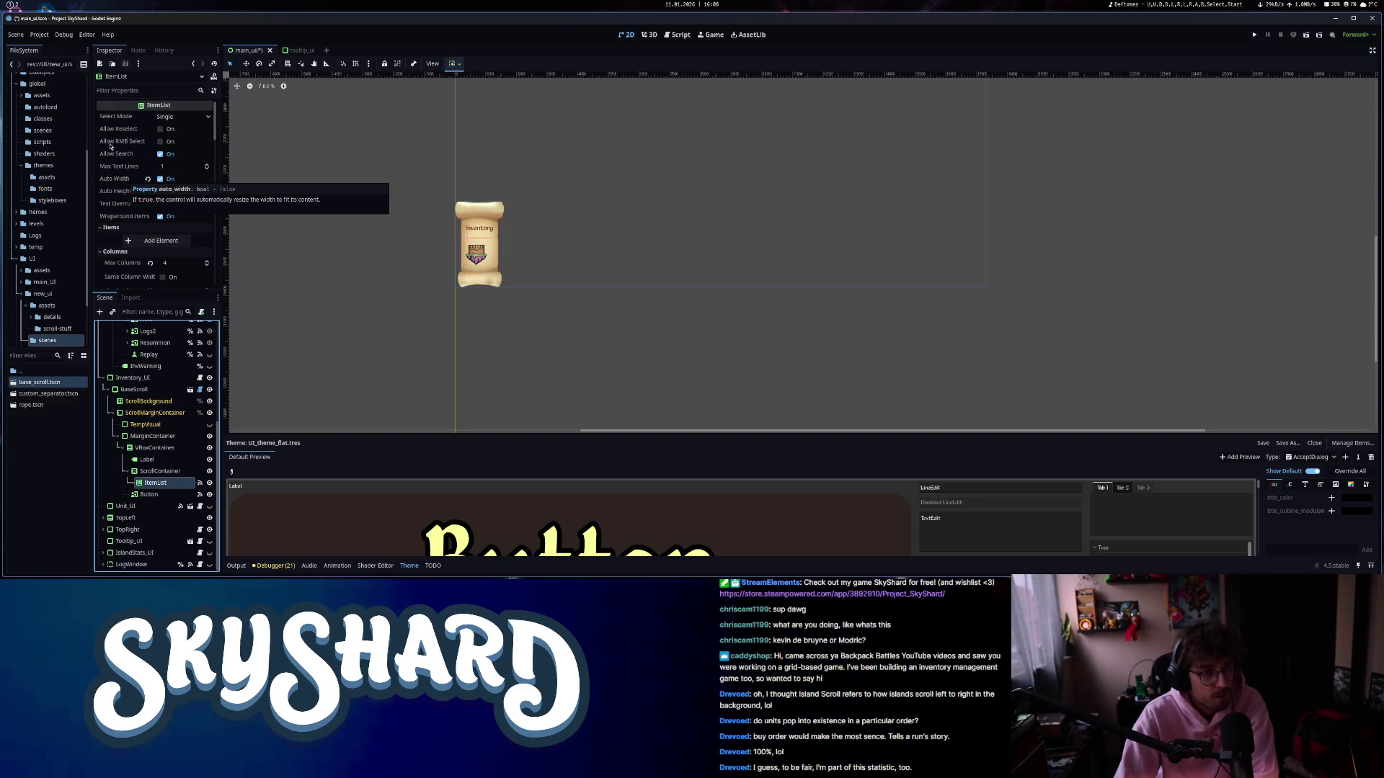
- Set the ItemList's Custom Minimum Size to 1500 wide by 1000 high
scroll(113, 216, "down", 5)
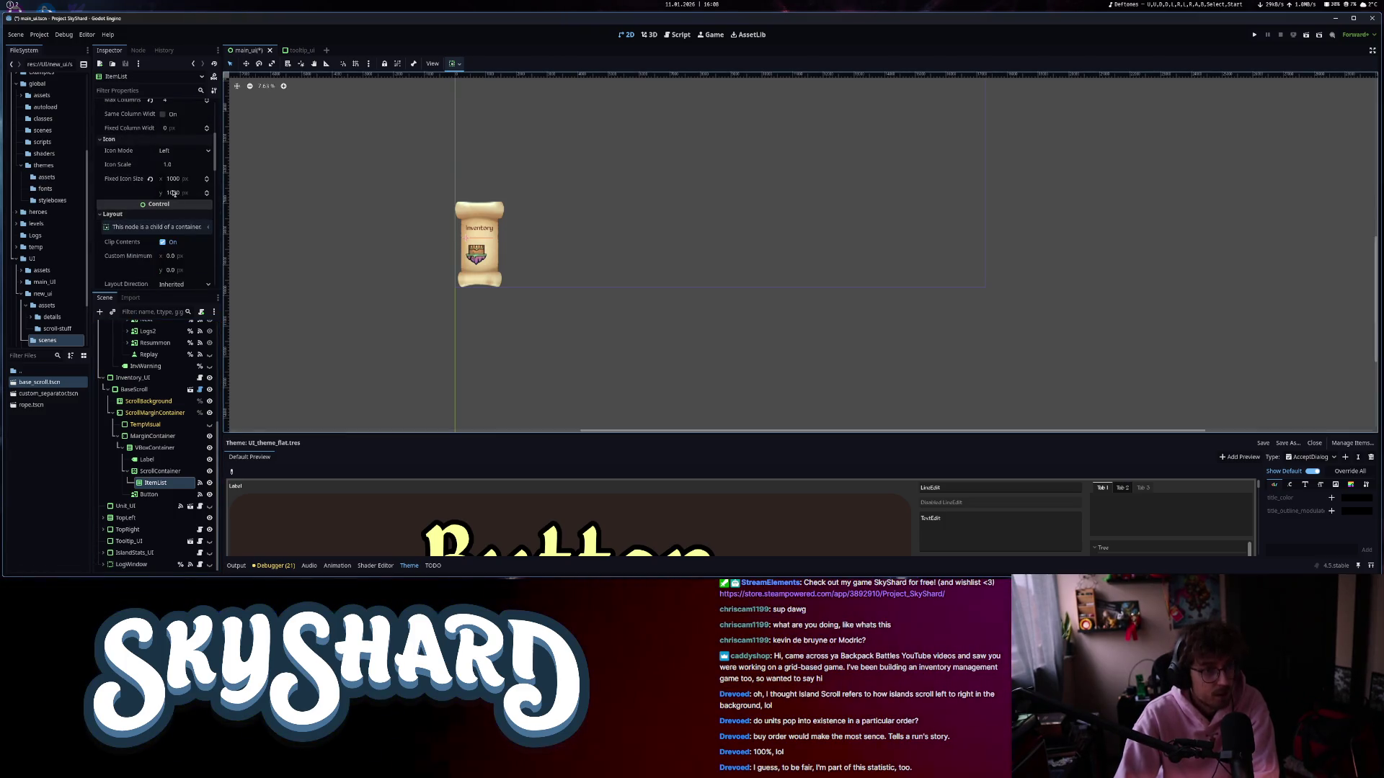
scroll(155, 189, "up", 4)
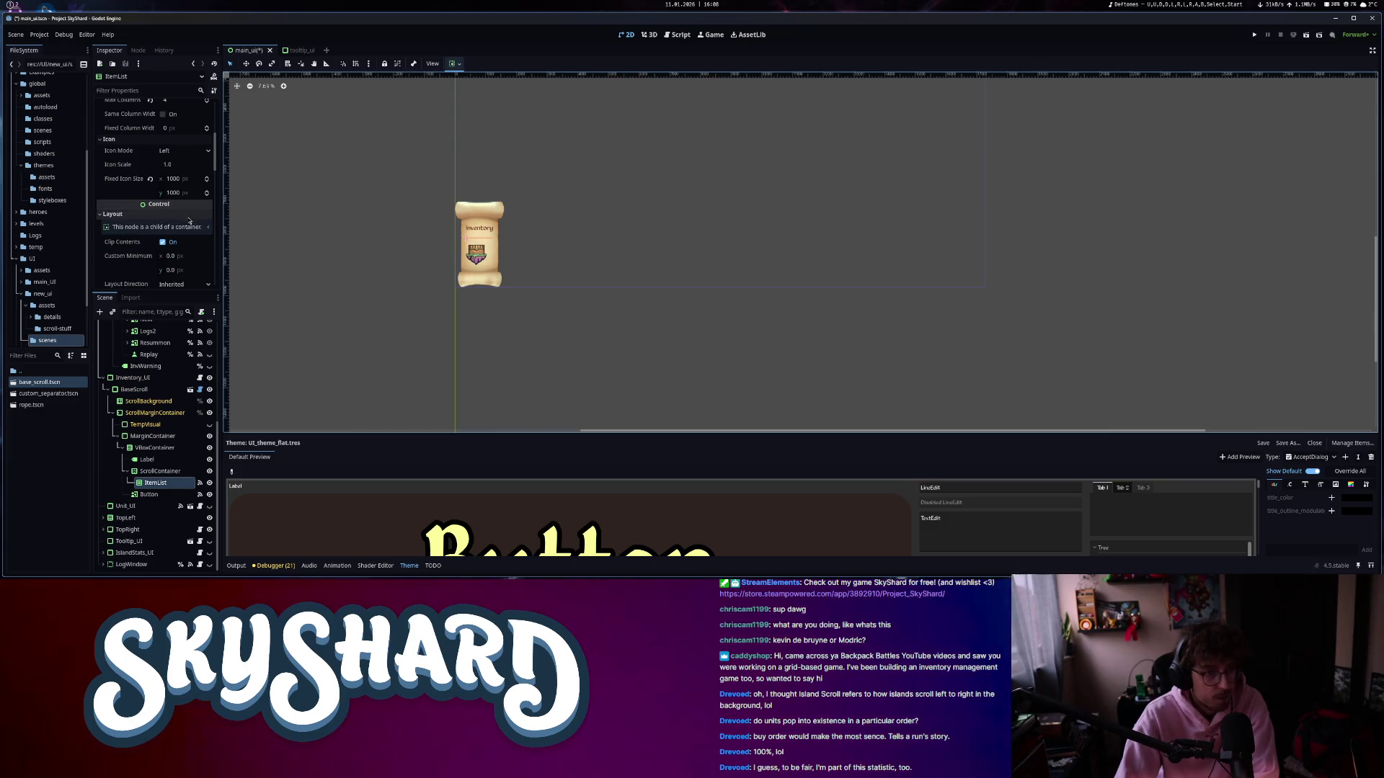
left_click(173, 256)
type("1000")
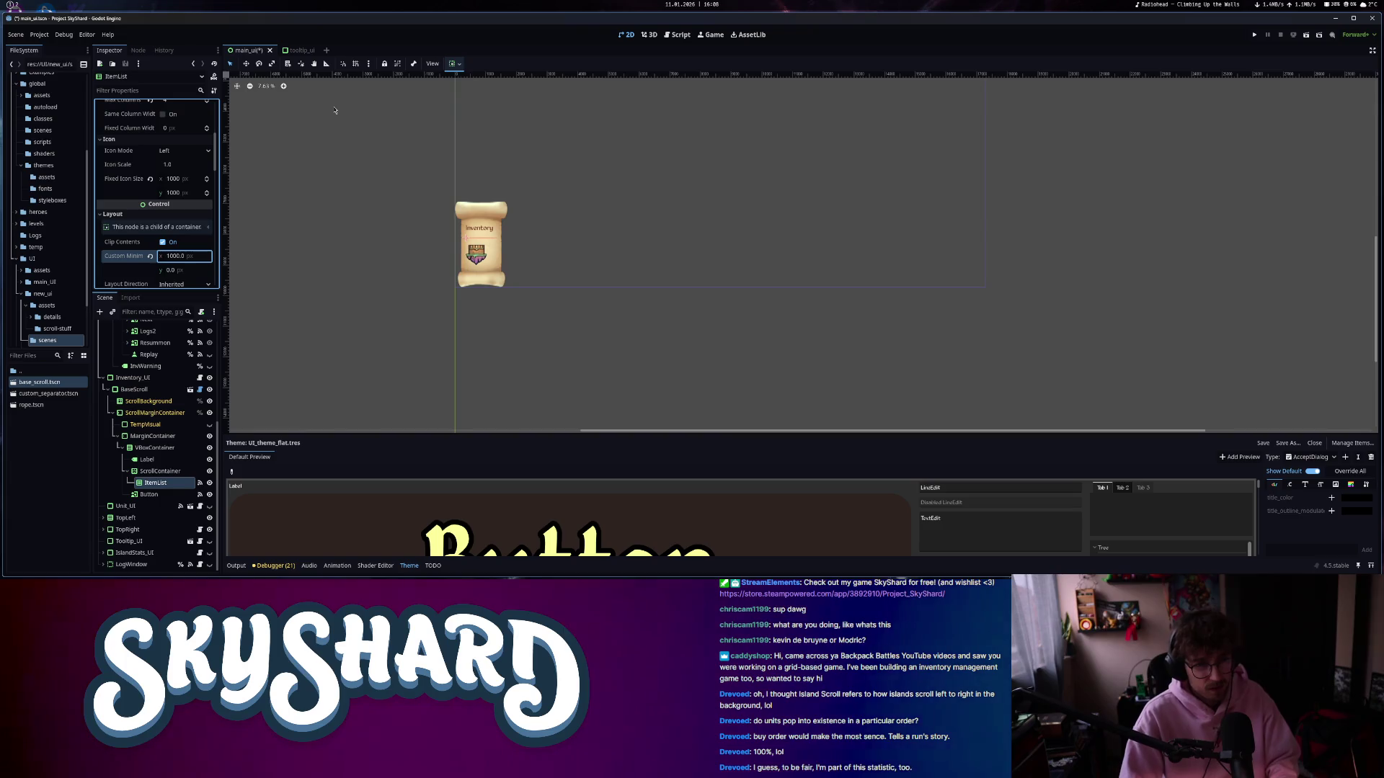
left_click(183, 271)
type("1000")
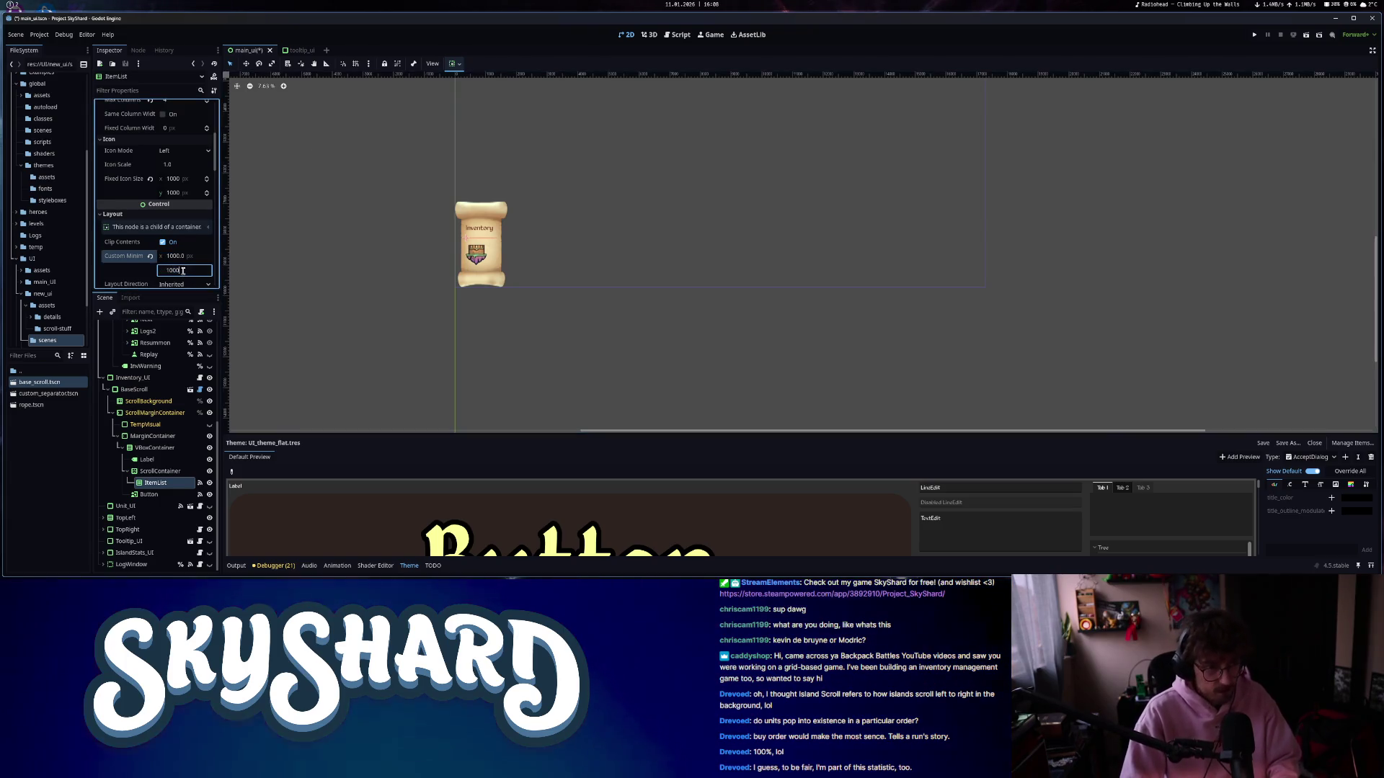
key("Return")
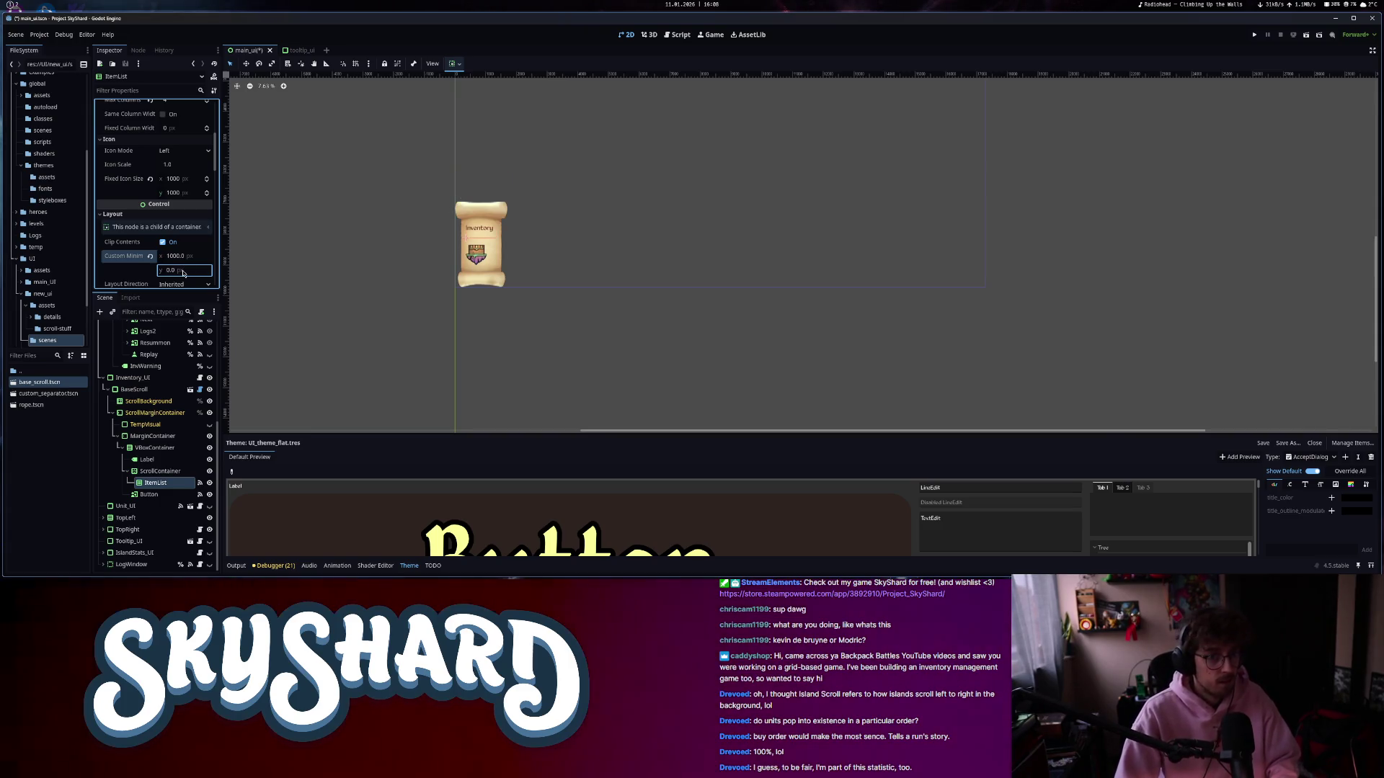
type("20")
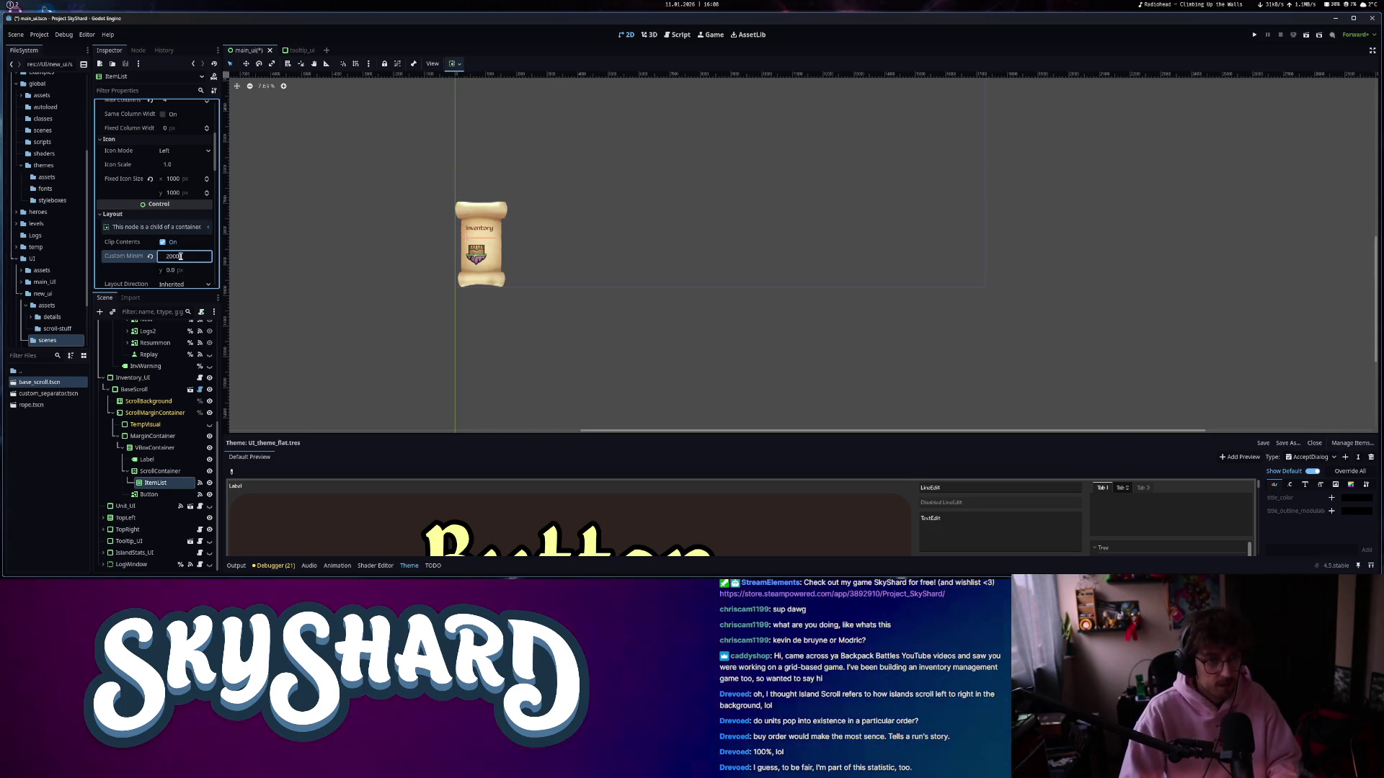
key("Return")
left_click(181, 256)
type("1")
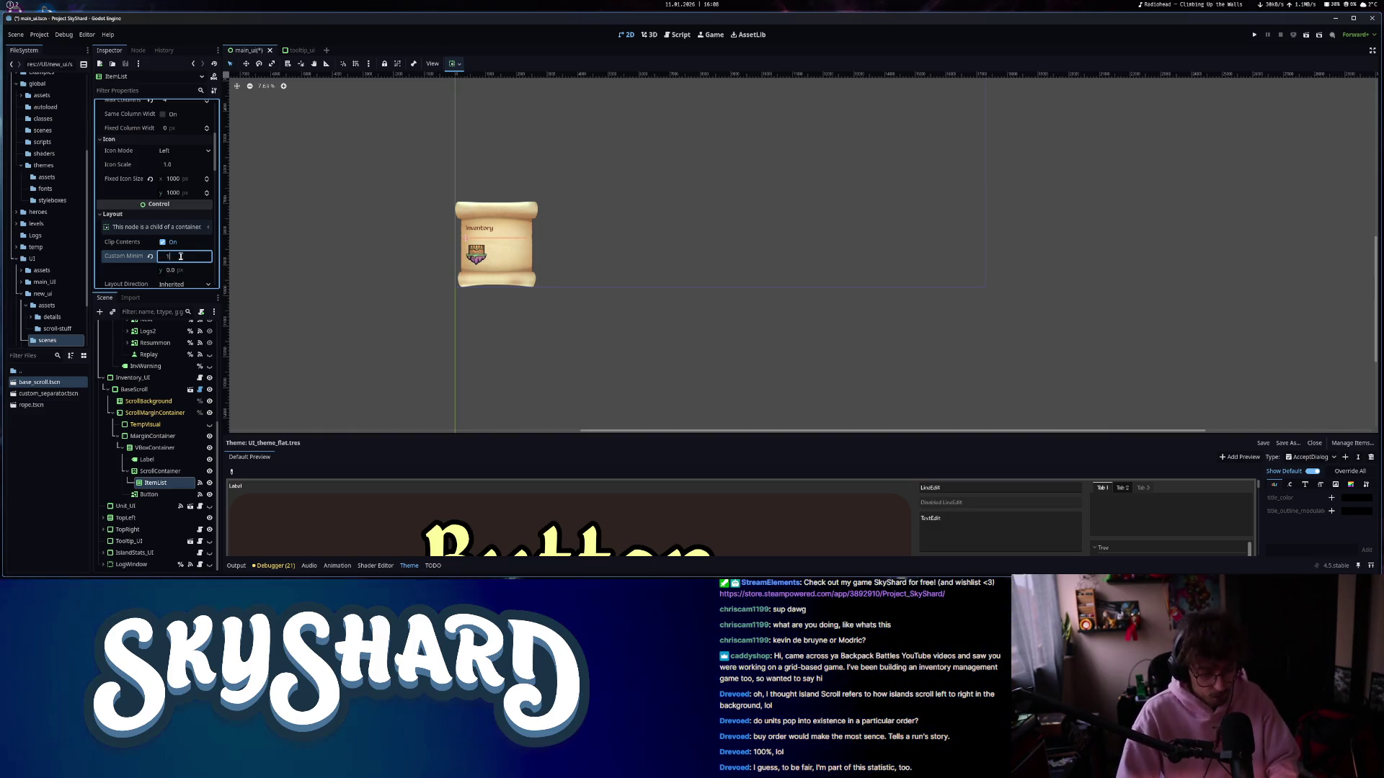
type("500")
key("Return")
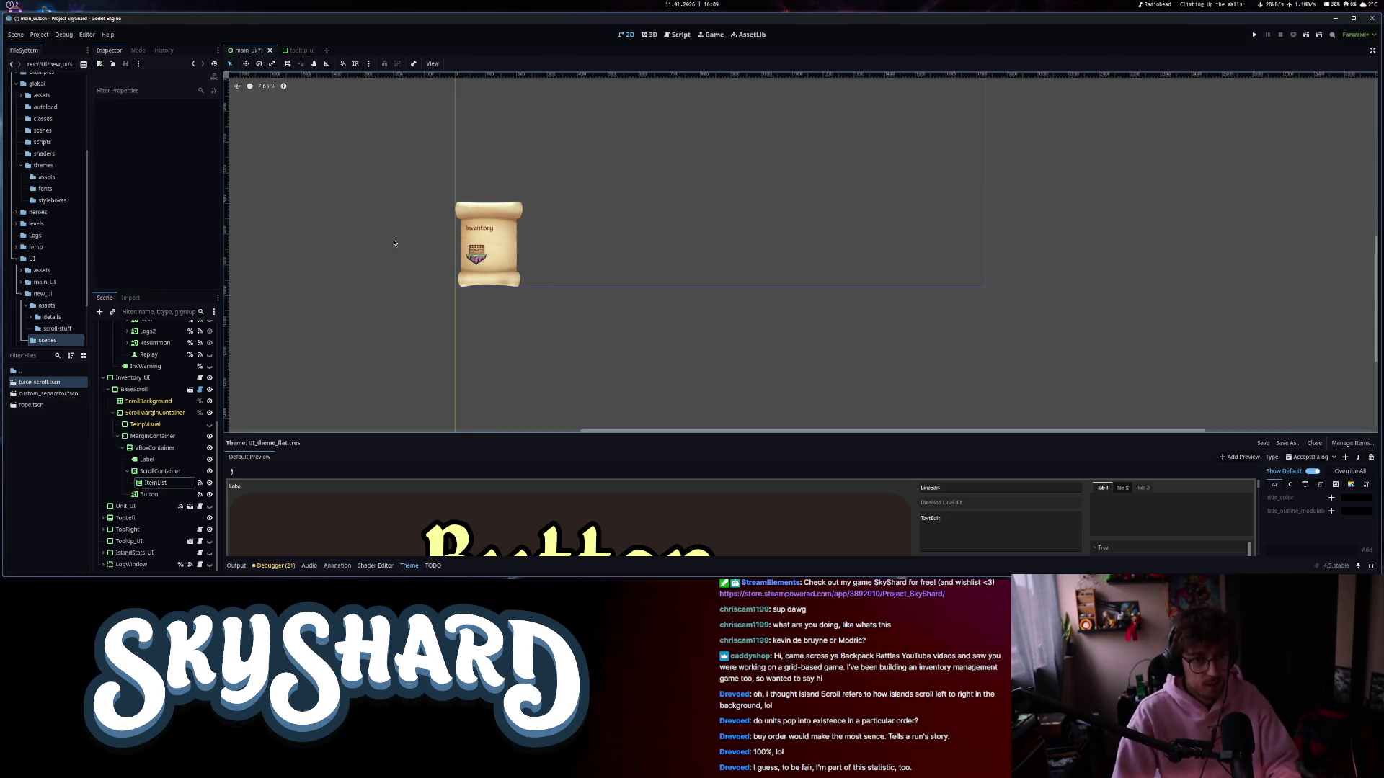
- Start renaming the BaseScroll node to a name beginning 'Inventory'
scroll(490, 288, "up", 3)
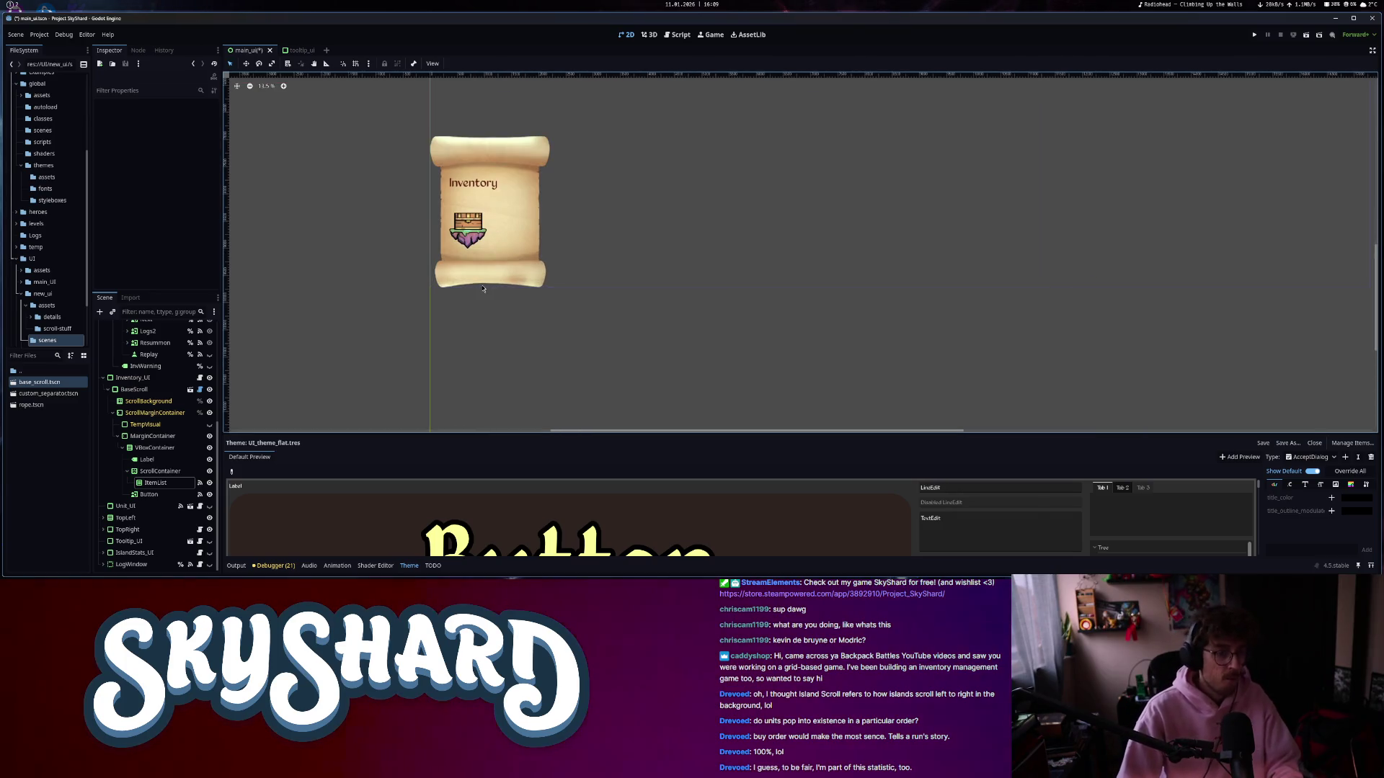
right_click(134, 389)
double_click(152, 390)
type("Inventory")
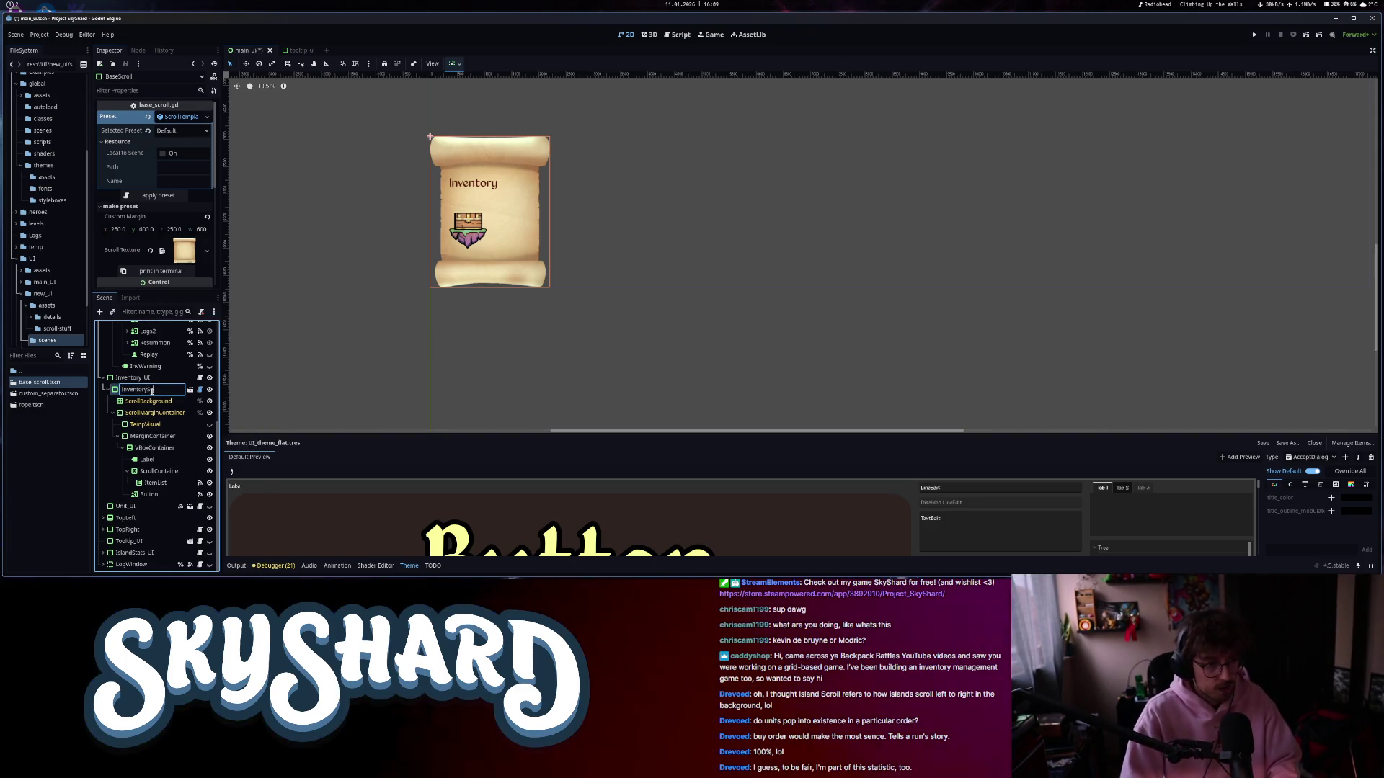
- Open the inventory_ui.gd script from the InventoryScroll node's context menu
right_click(152, 392)
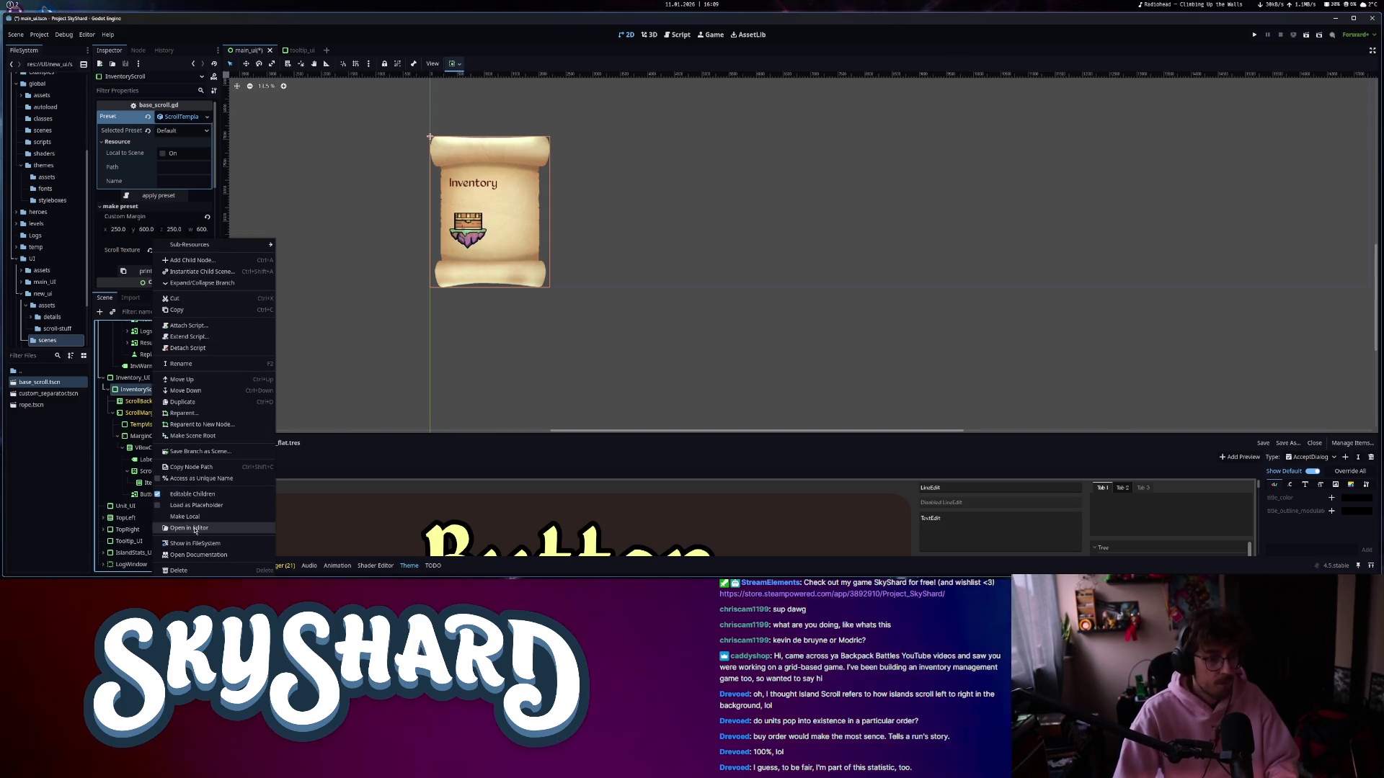
left_click(683, 35)
left_click(683, 36)
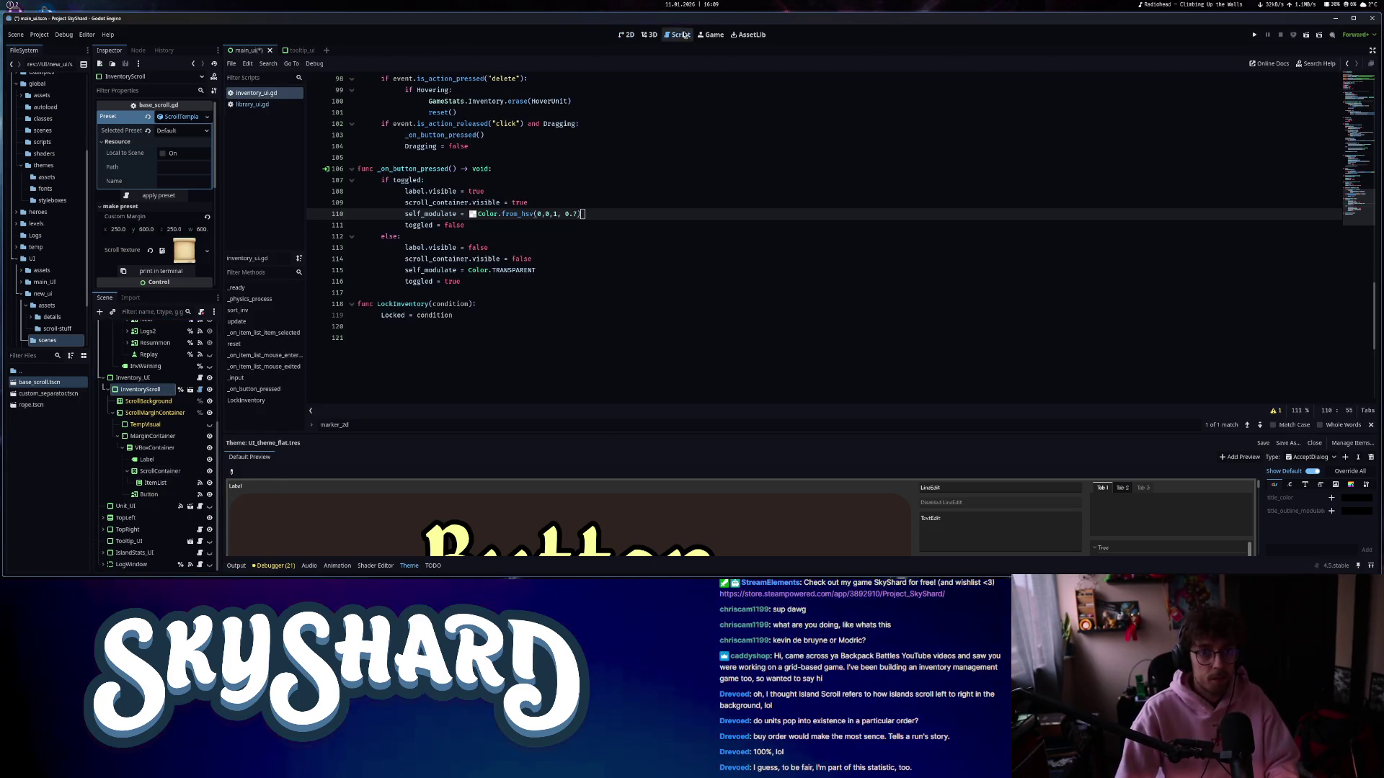
scroll(1035, 169, "up", 20)
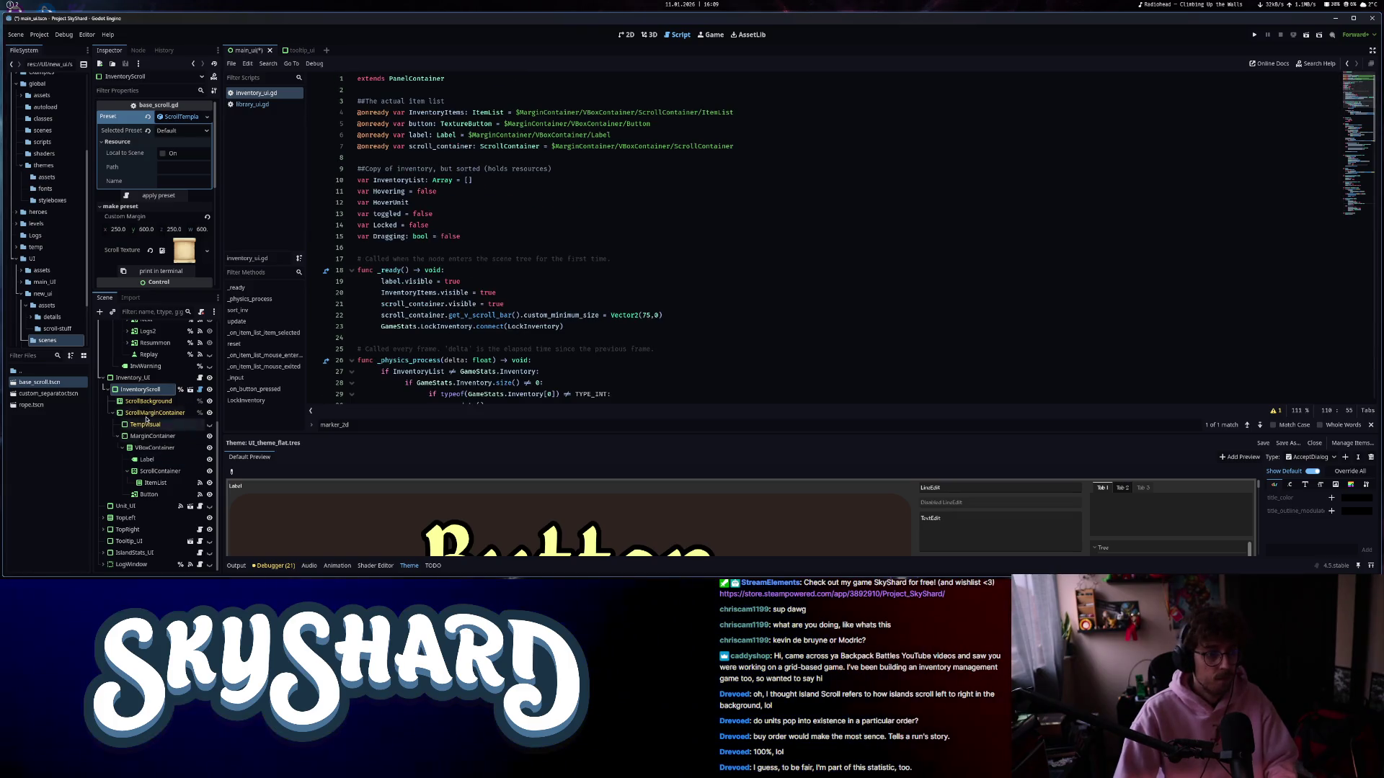
left_click_drag(147, 391, 404, 157)
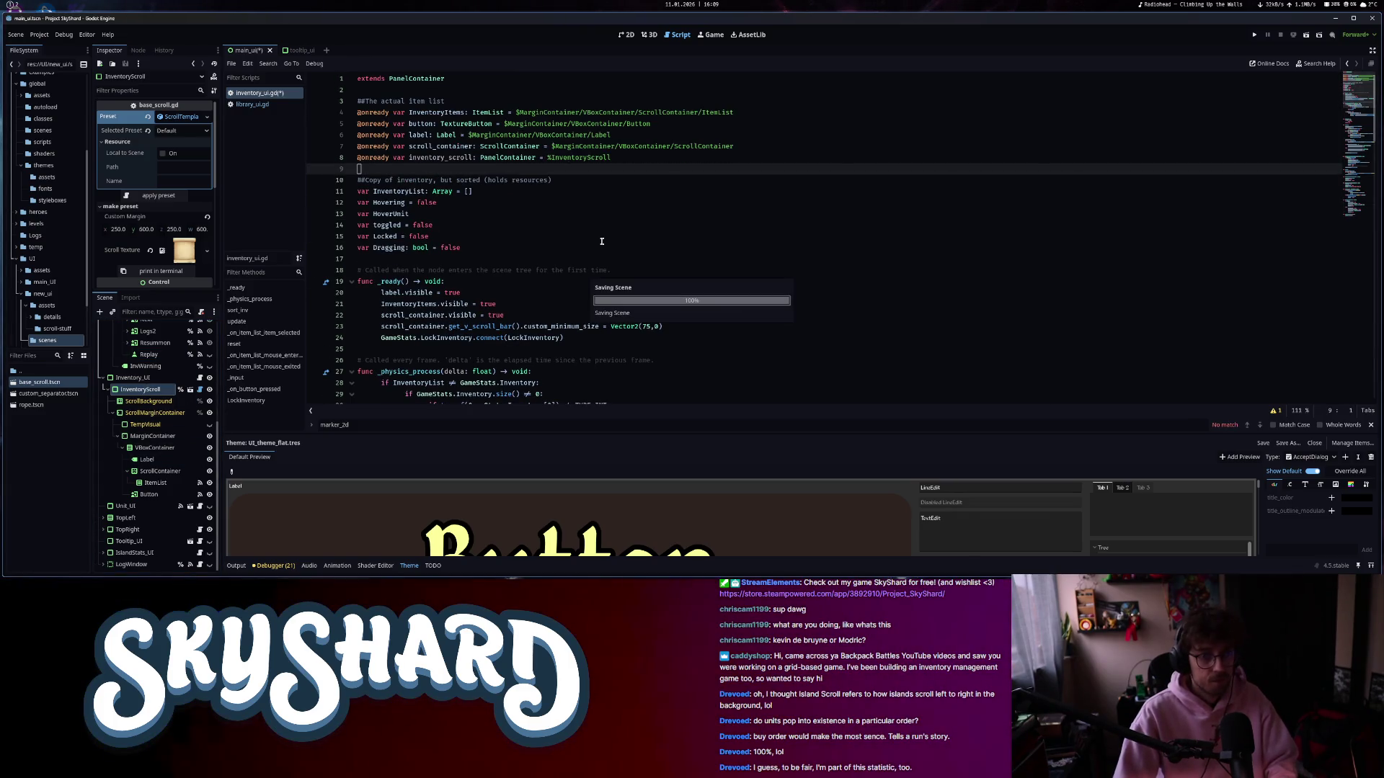
scroll(593, 252, "down", 7)
scroll(603, 260, "down", 8)
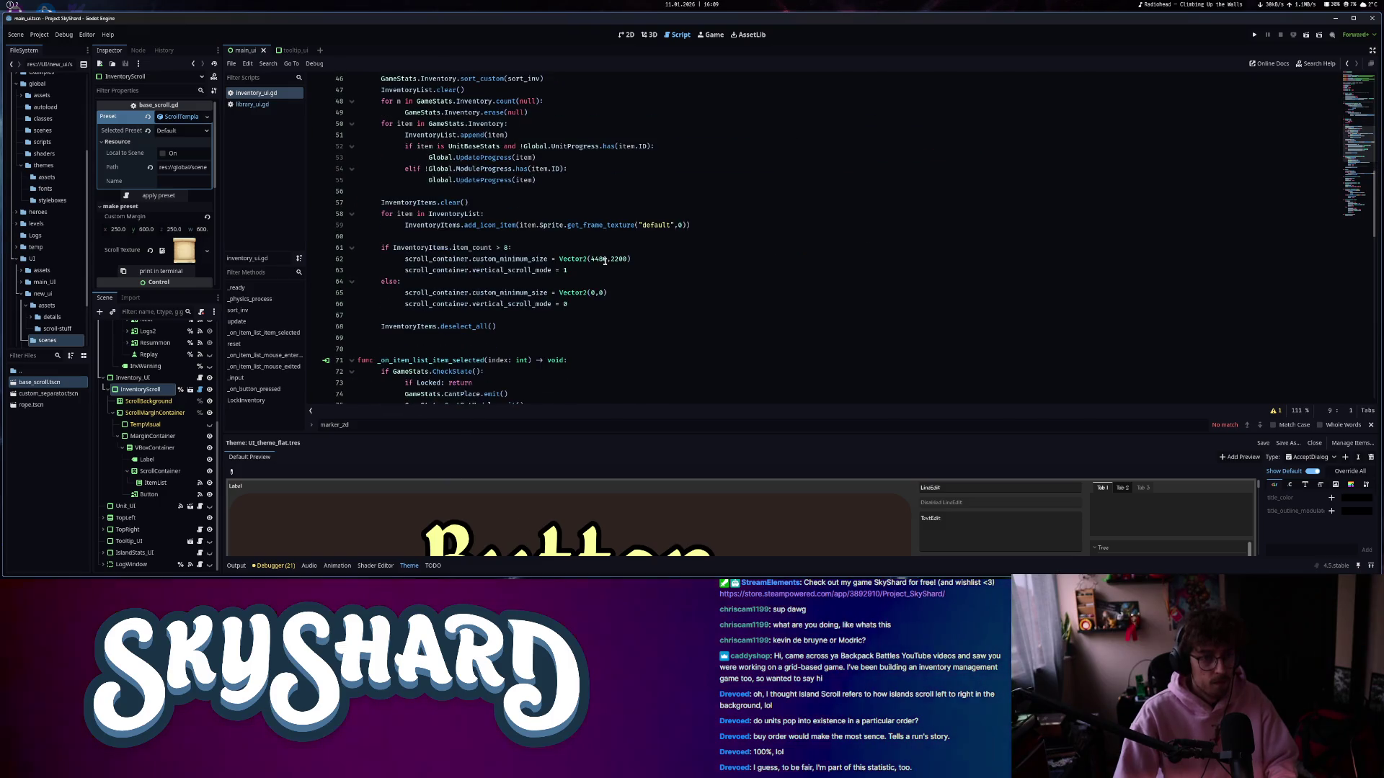
scroll(604, 261, "down", 8)
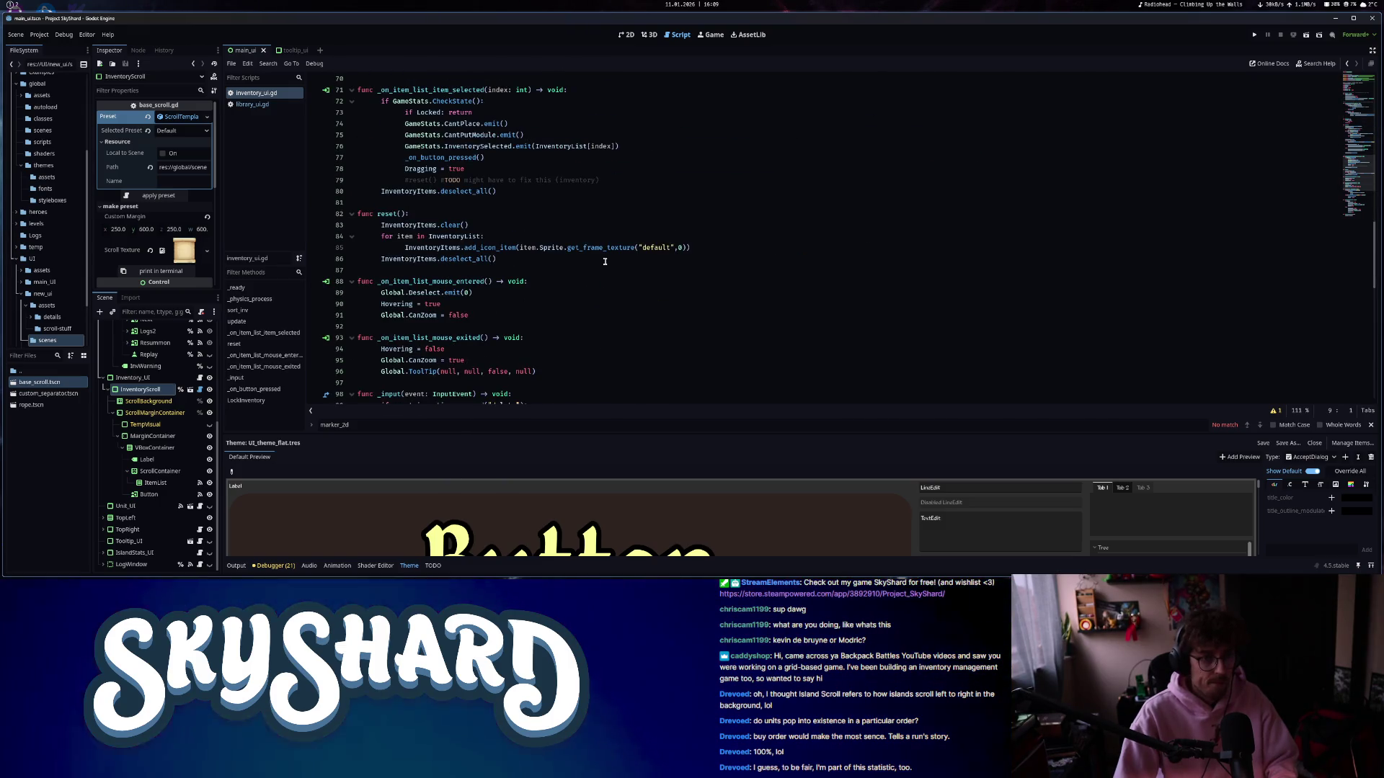
scroll(605, 261, "down", 8)
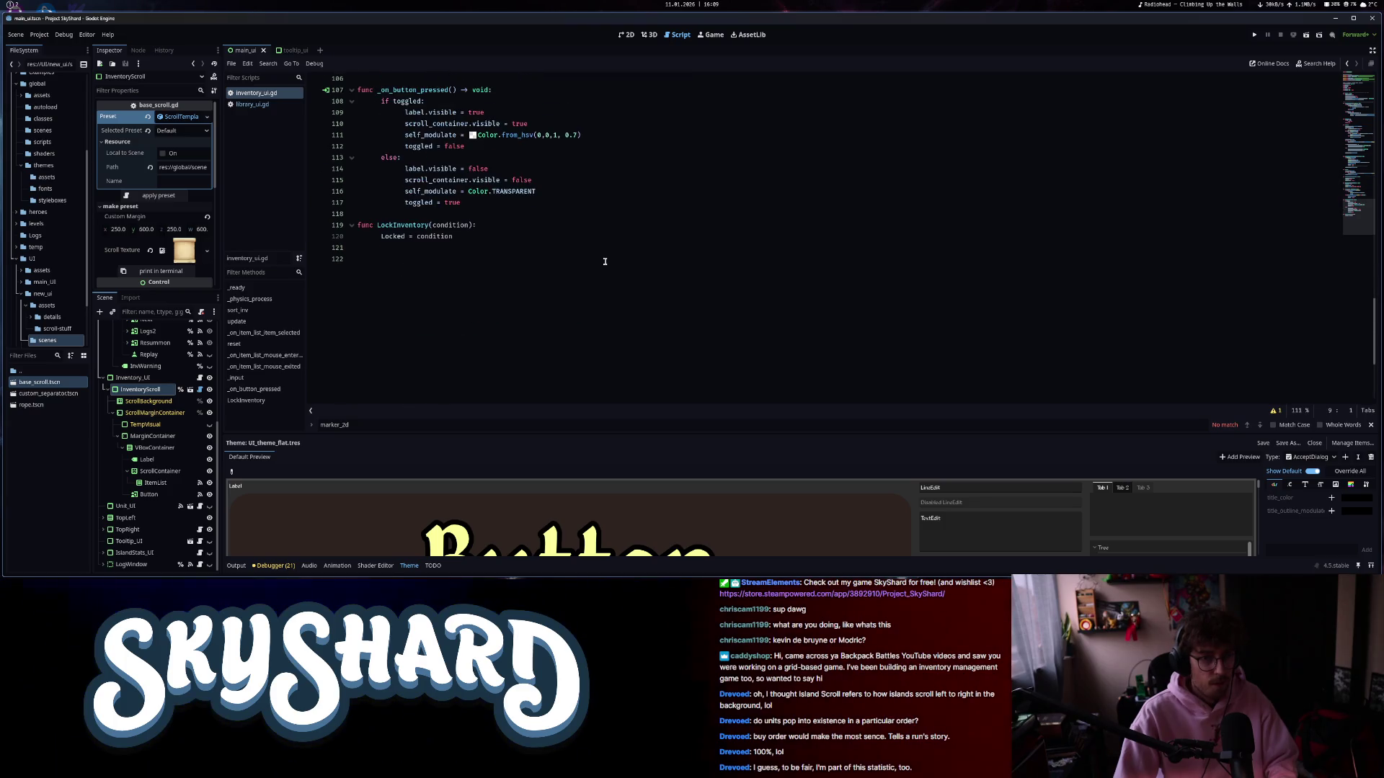
scroll(509, 282, "up", 1)
mouse_move(406, 259)
left_mouse_down()
mouse_move(547, 257)
mouse_move(569, 270)
mouse_move(403, 270)
left_mouse_up()
- Prefix the self_modulate lines 111 and 116 with inventory_scroll
left_click(403, 270)
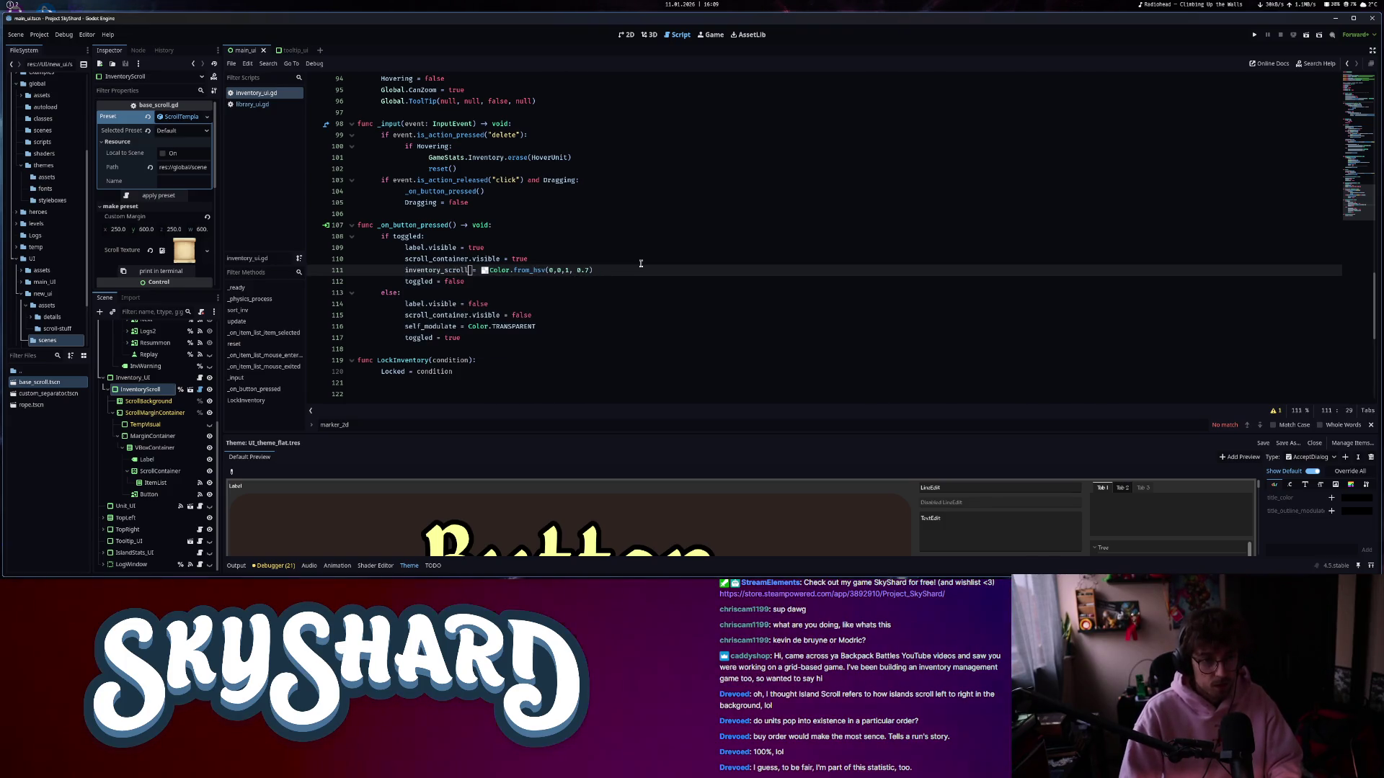
type(".self_modulate")
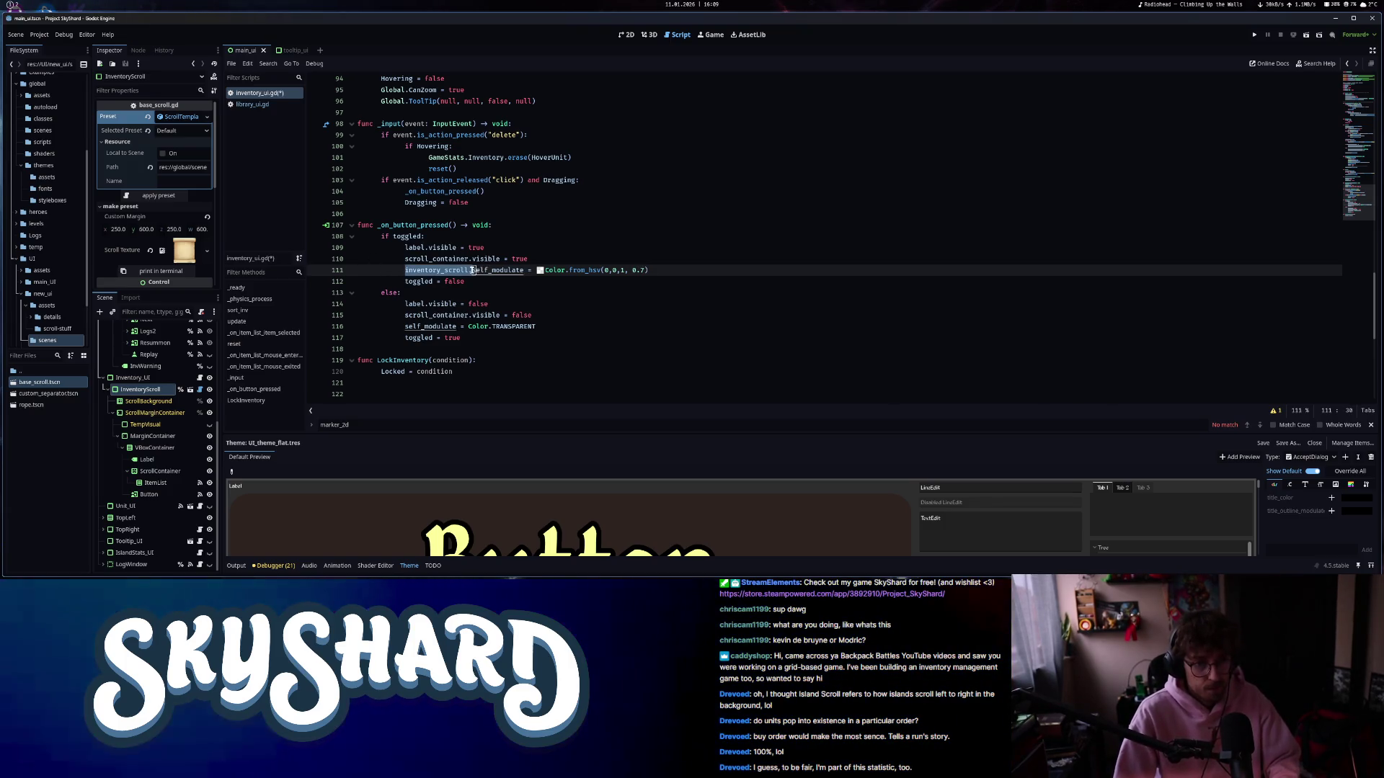
left_click_drag(403, 270, 472, 269)
left_click(405, 326)
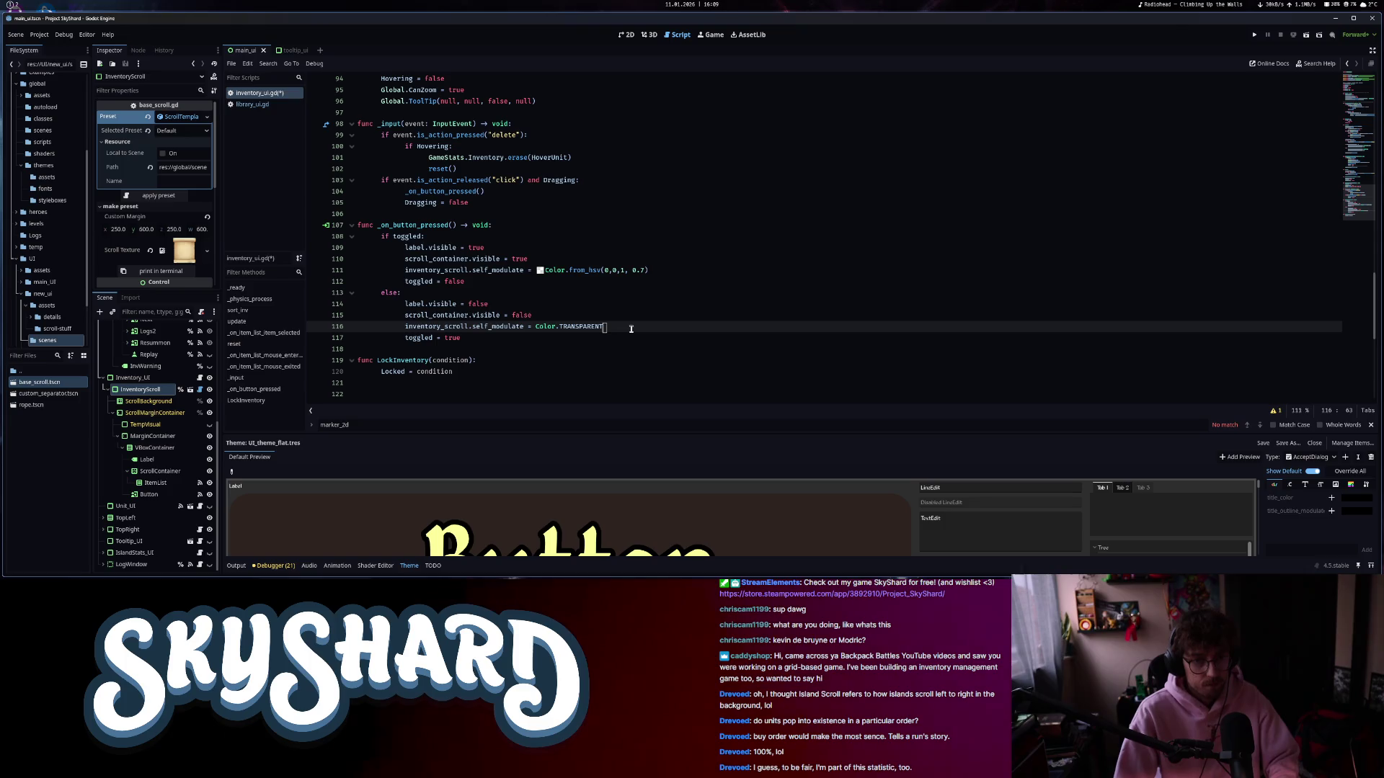
- Replace line 111's HSV colour with Color.WHITE, keeping Color.TRANSPARENT in the else branch
left_click(645, 271)
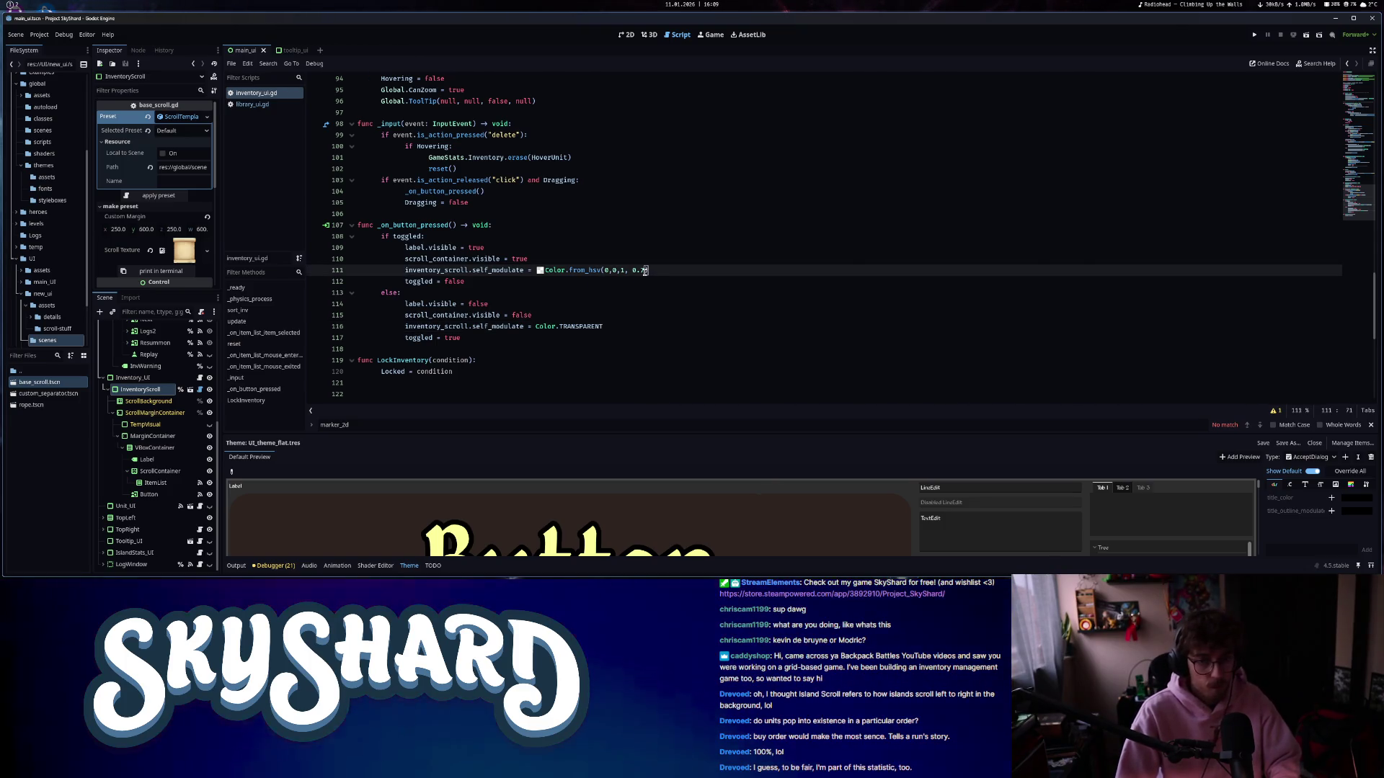
left_click_drag(645, 270, 629, 270)
key("BackSpace")
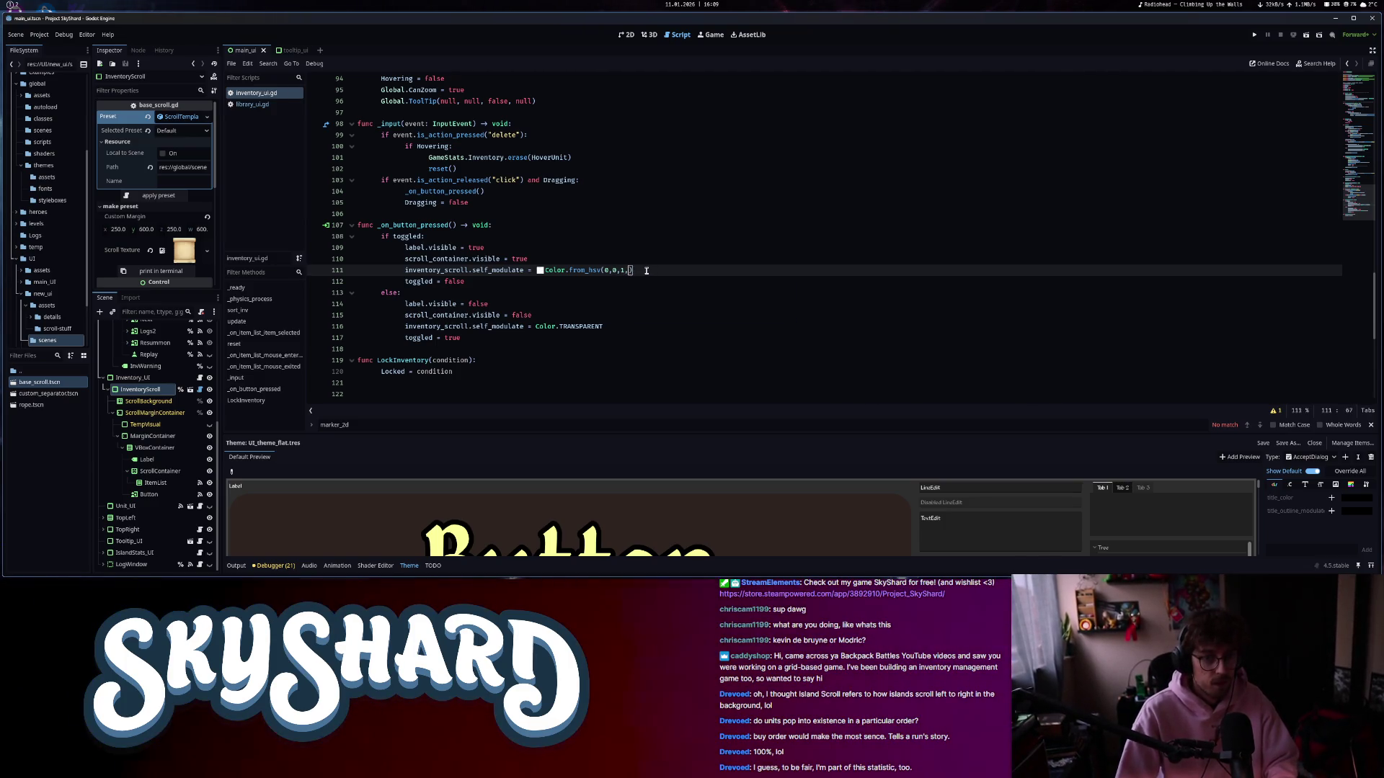
type("WEHIT")
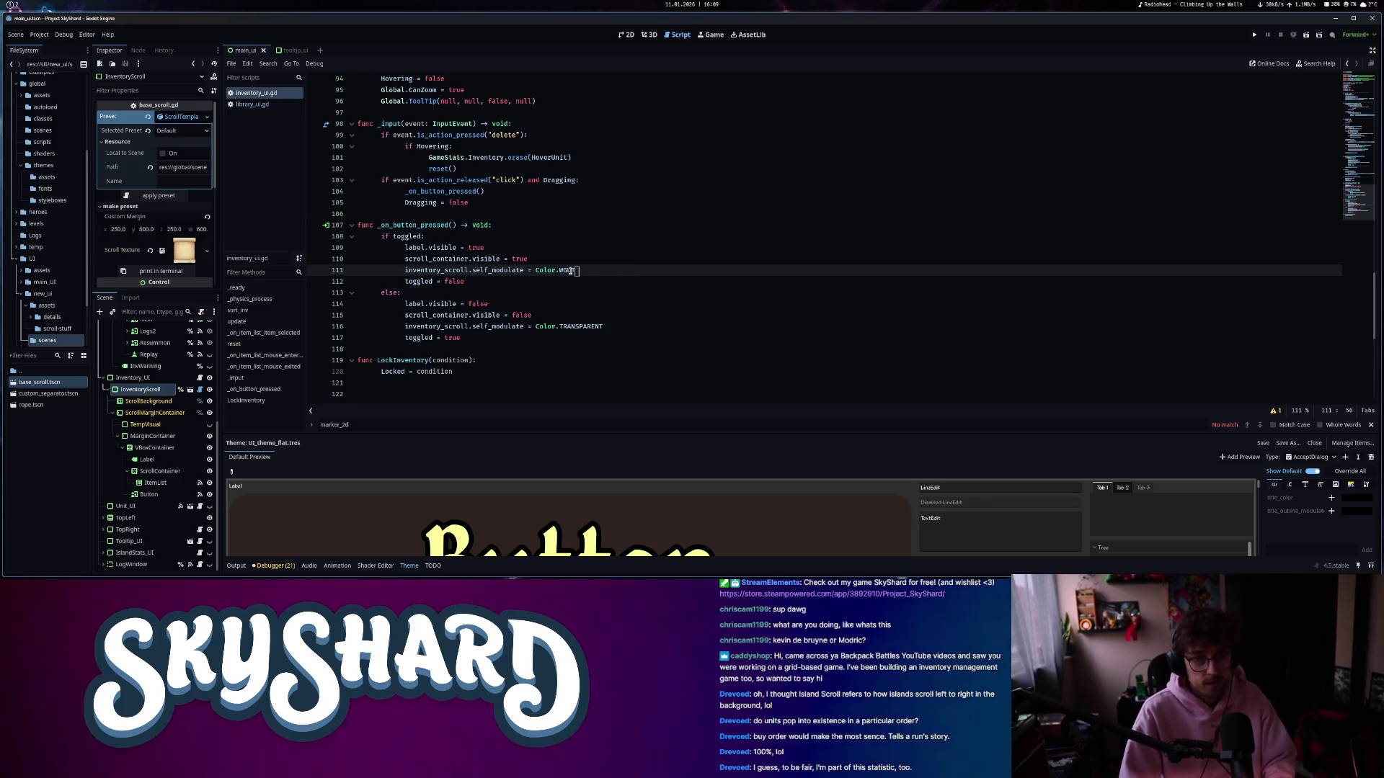
type("H")
key("Return")
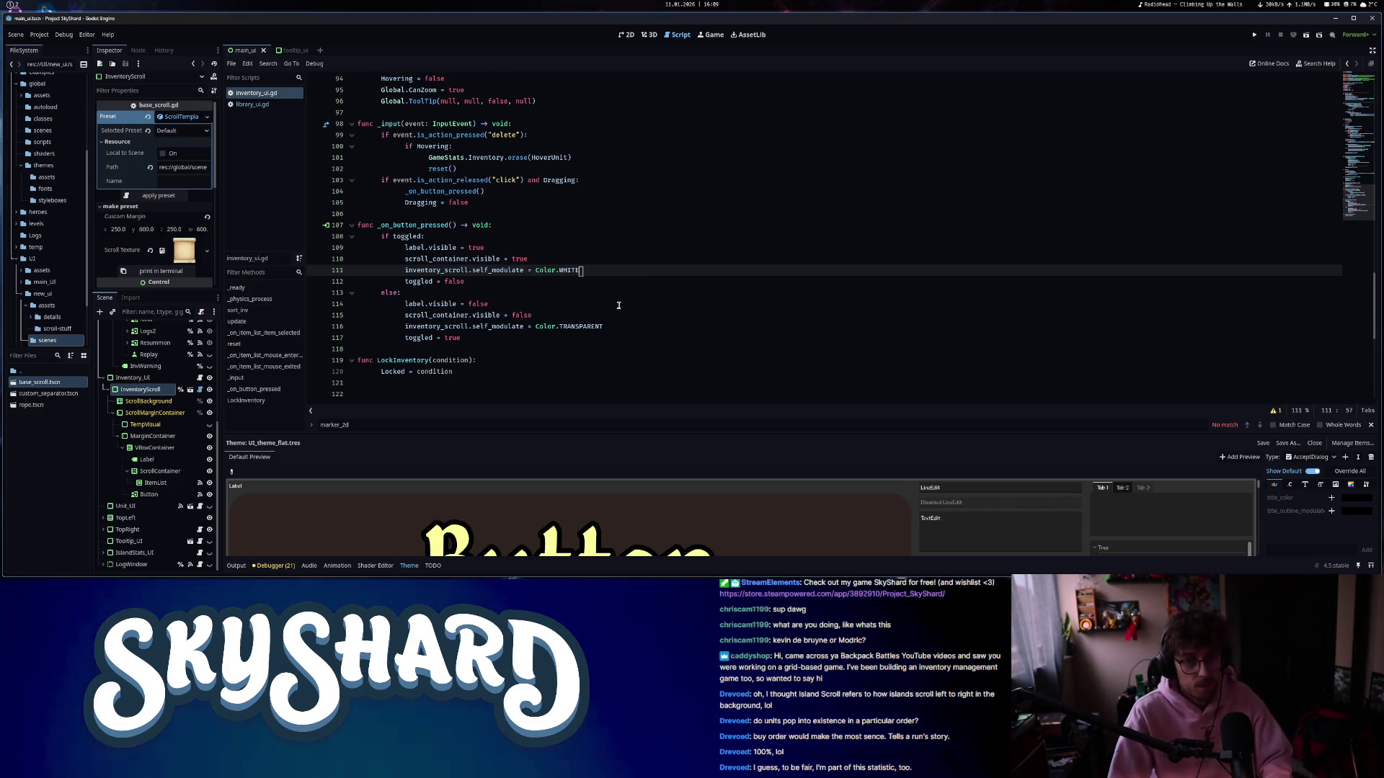
left_click(618, 307)
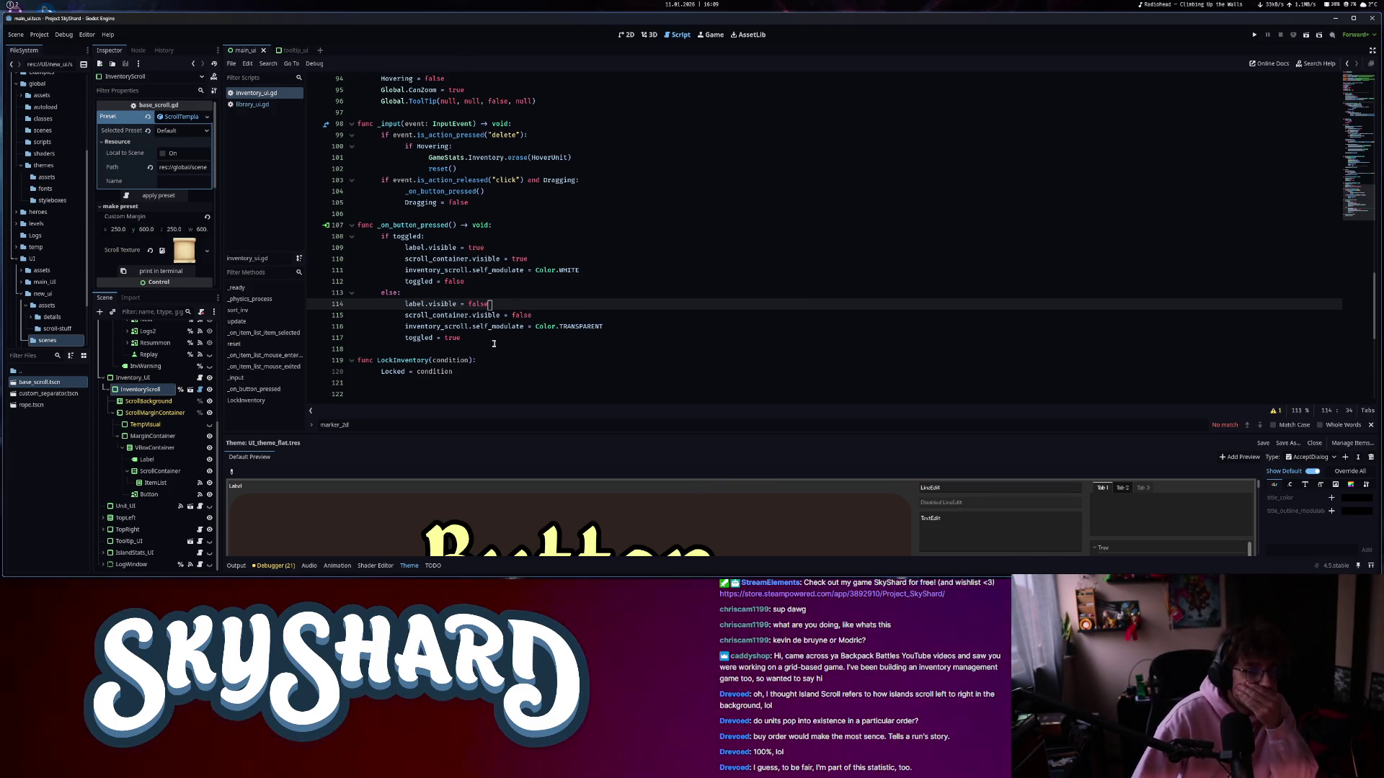
left_click_drag(493, 342, 363, 215)
left_click(614, 318)
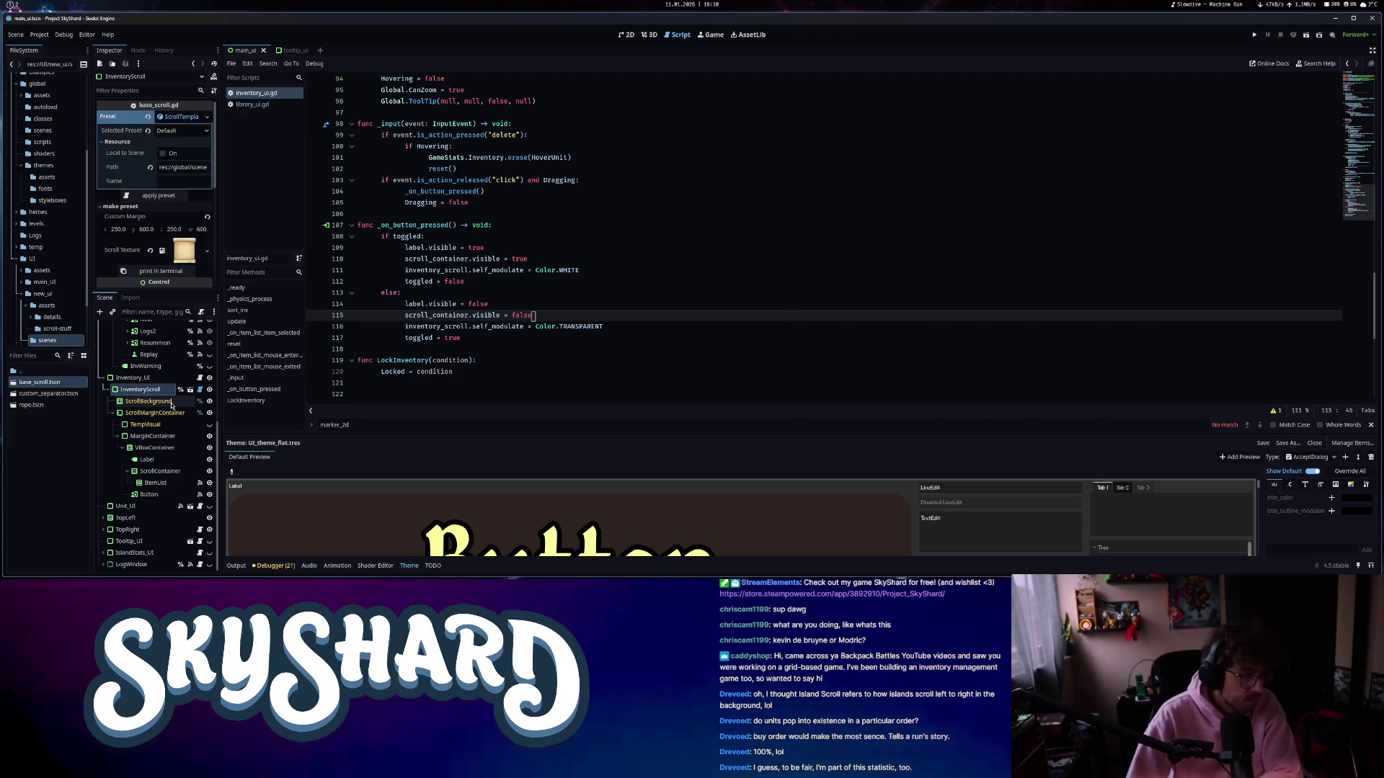
left_click(625, 34)
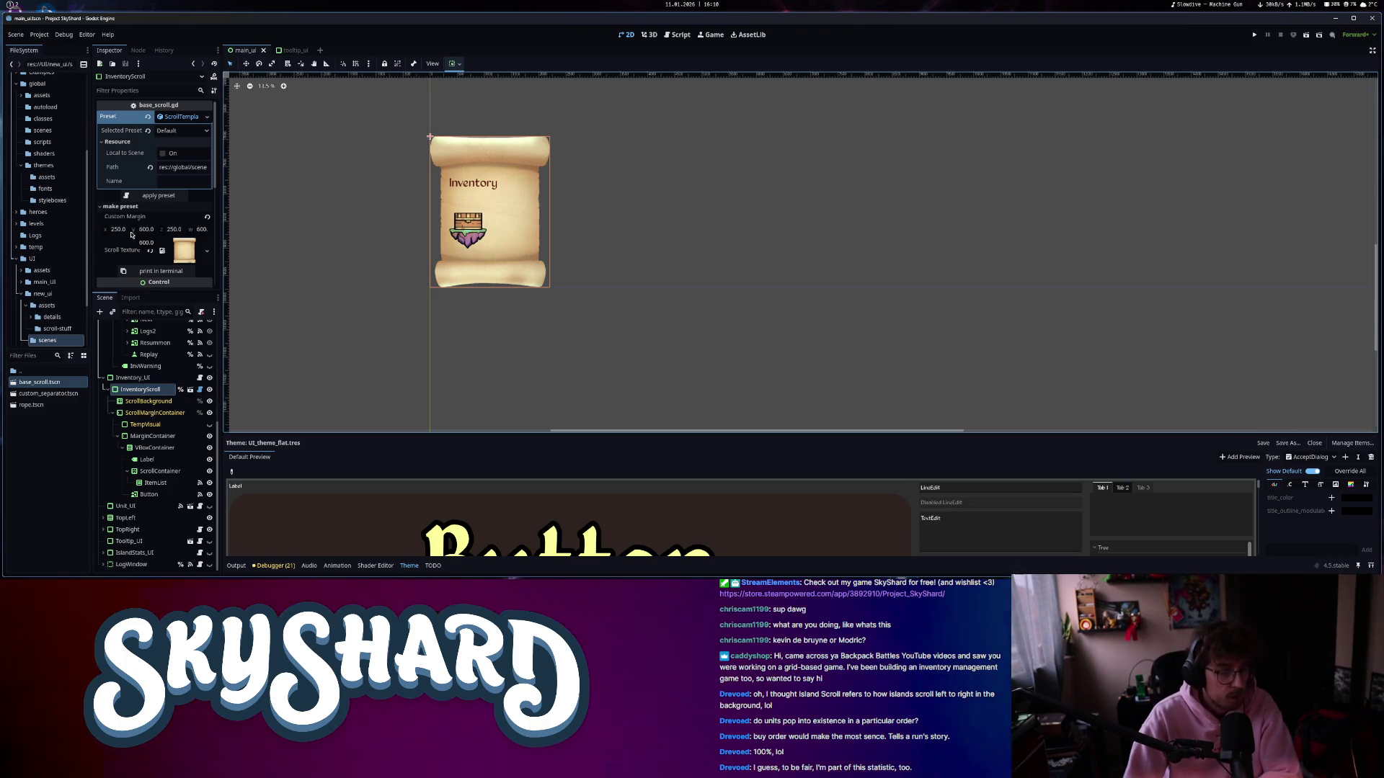
- Review the Label and ItemList node properties, then launch Project SkyShard
left_click(152, 460)
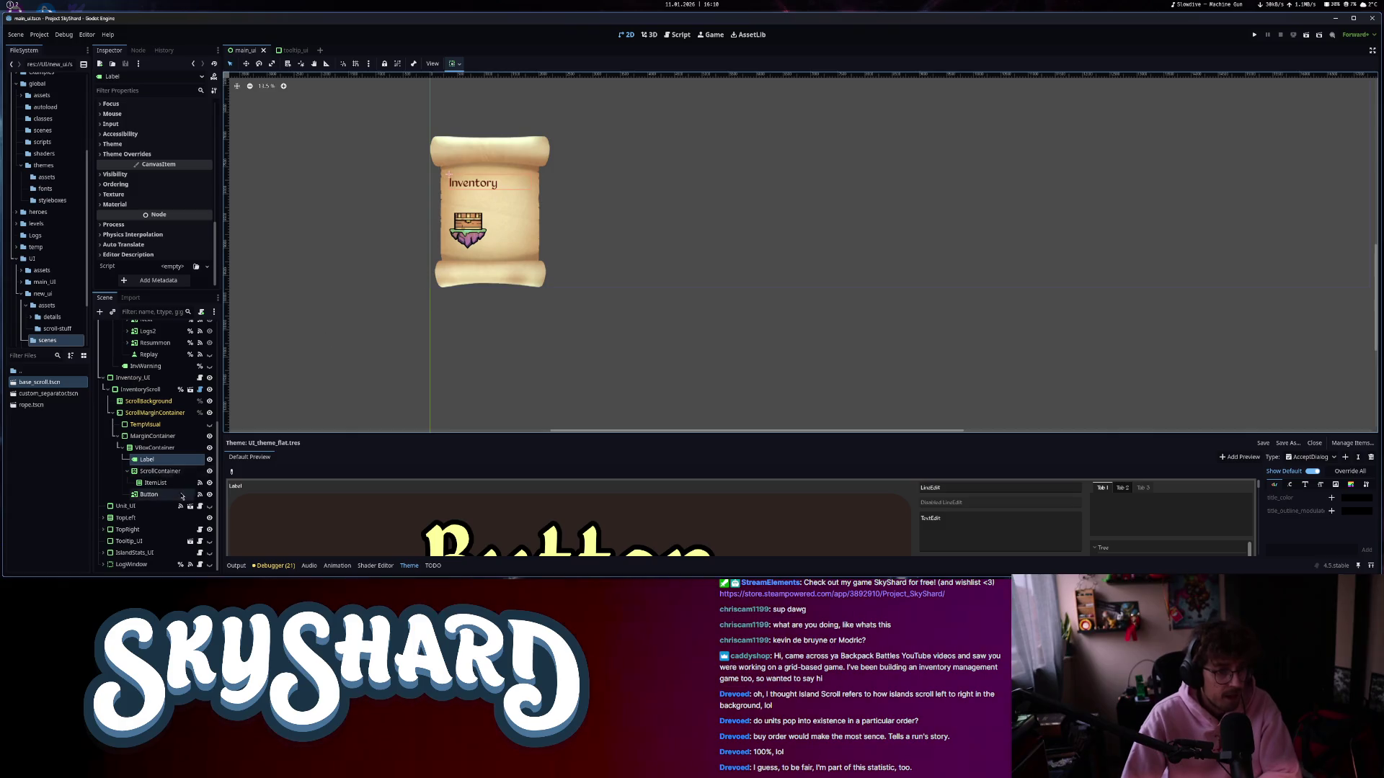
left_click(159, 483)
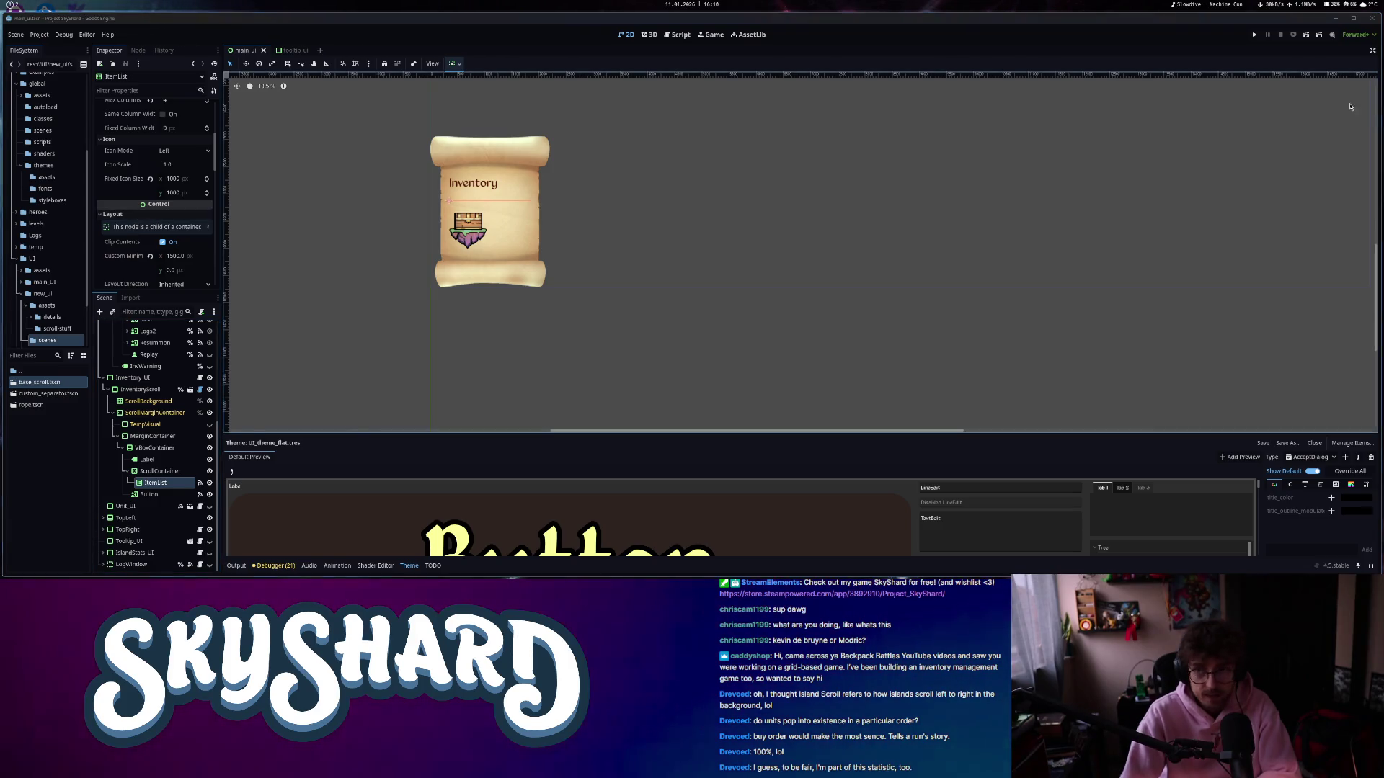
left_click(1254, 35)
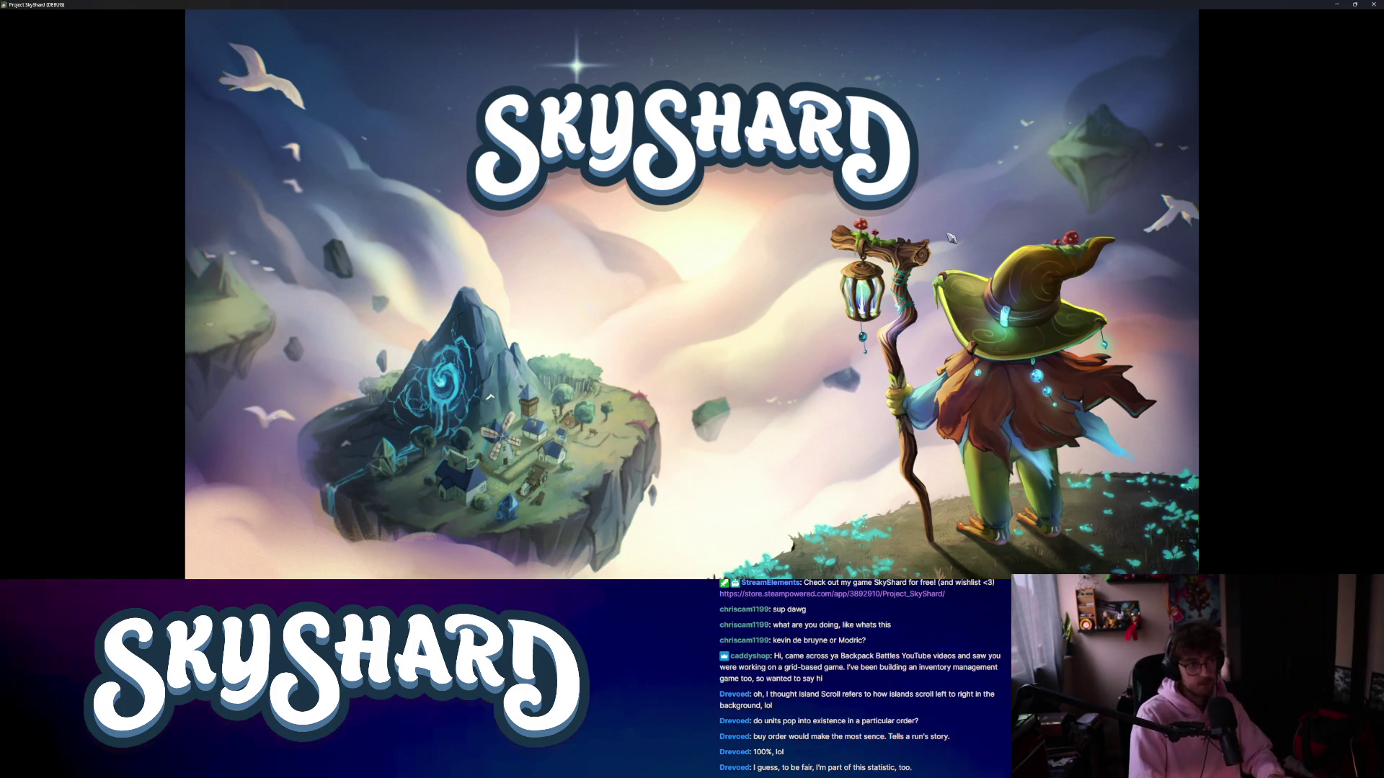
- Select the Auris hero, read the null label.visible error in inventory_ui.gd, and stop the game
key("super+Right")
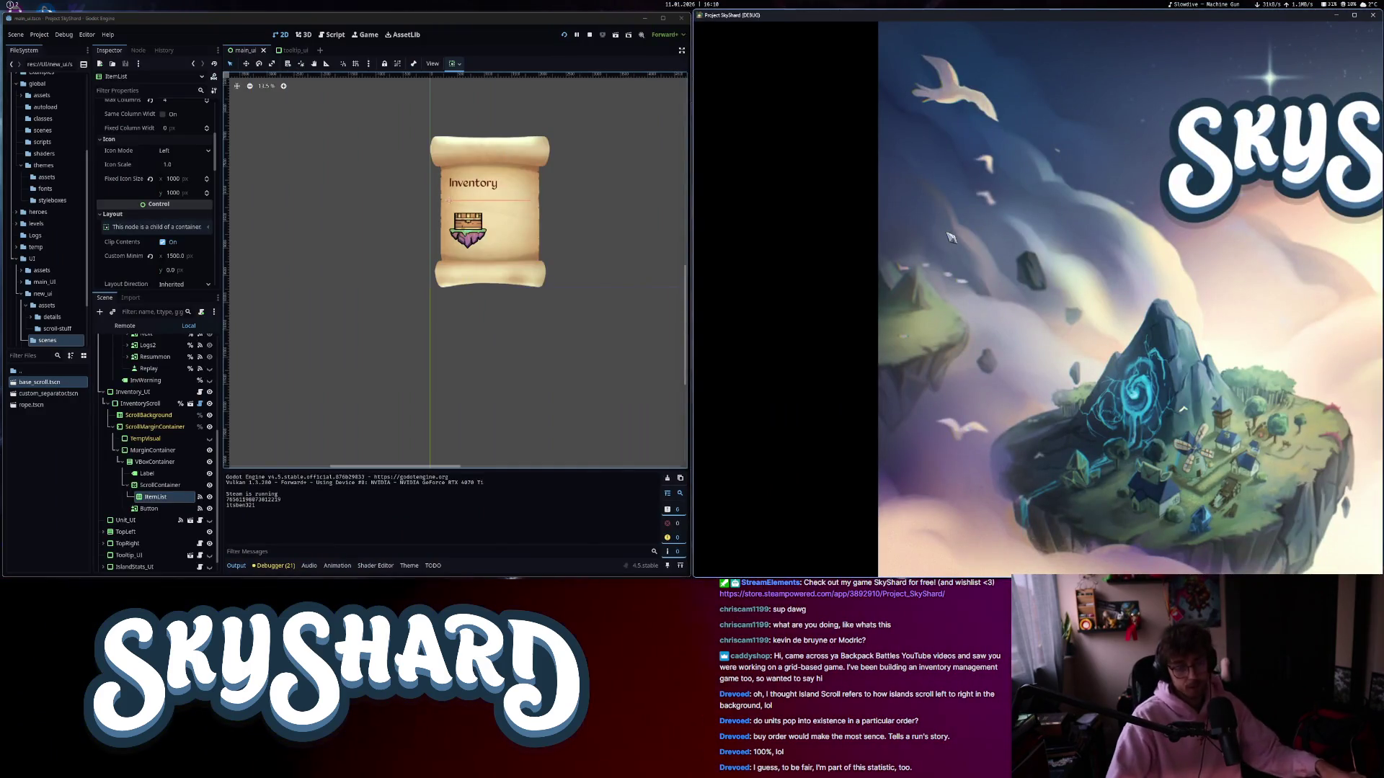
key("super+Left")
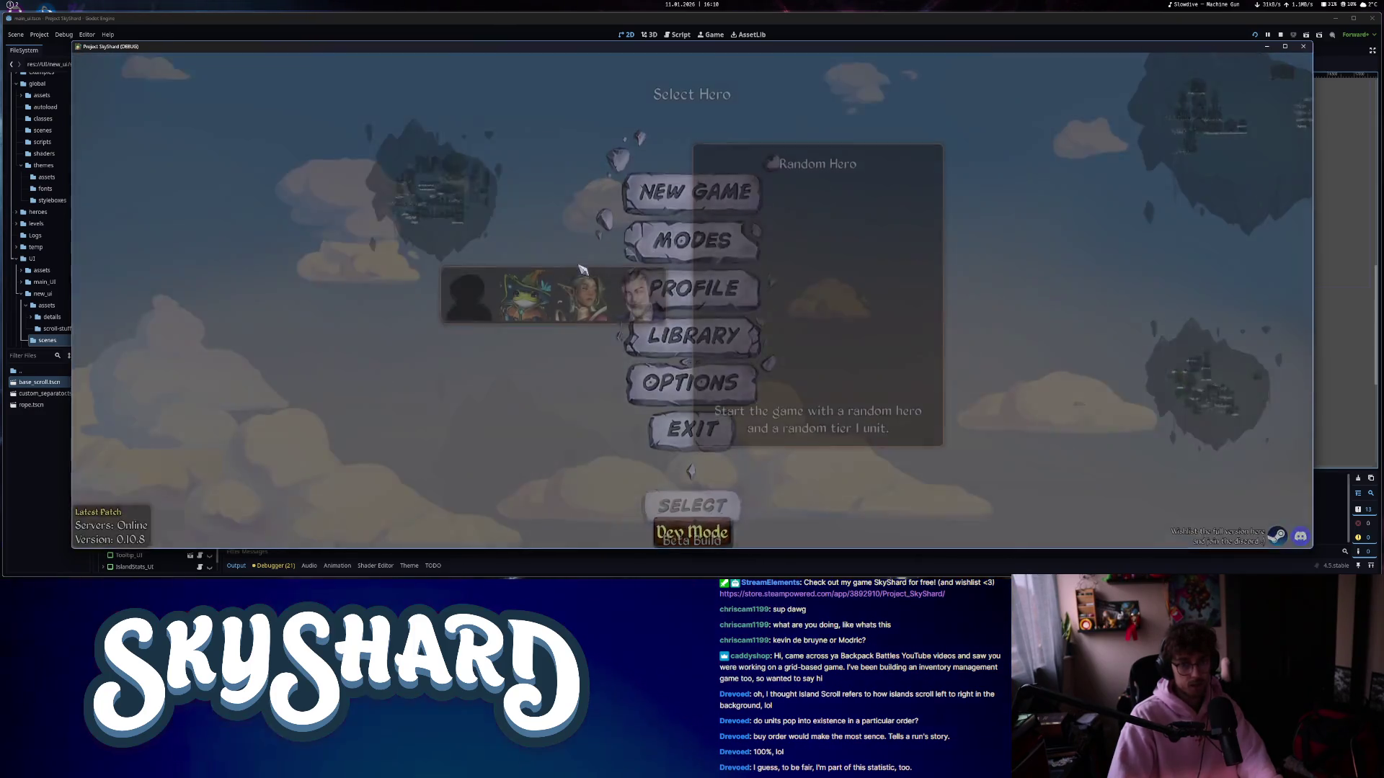
left_click(582, 288)
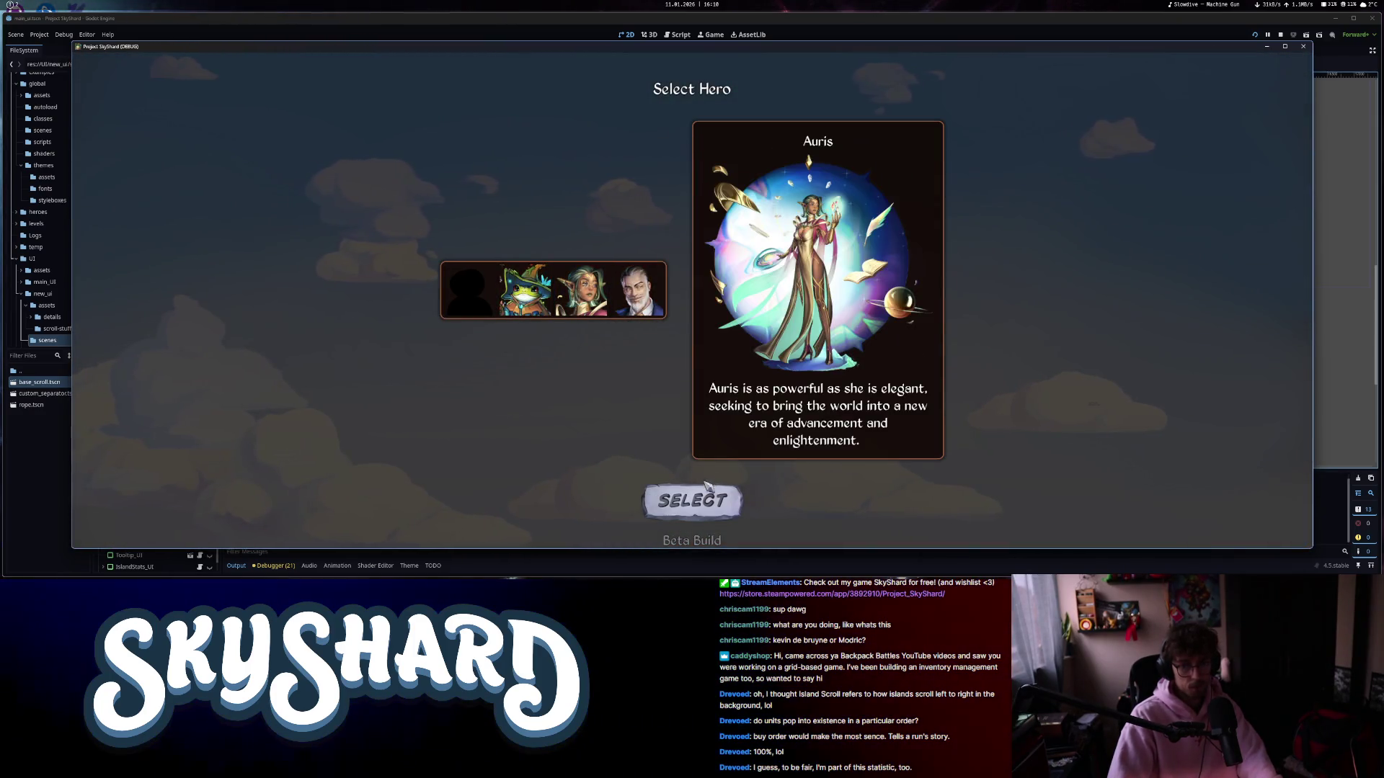
left_click(705, 490)
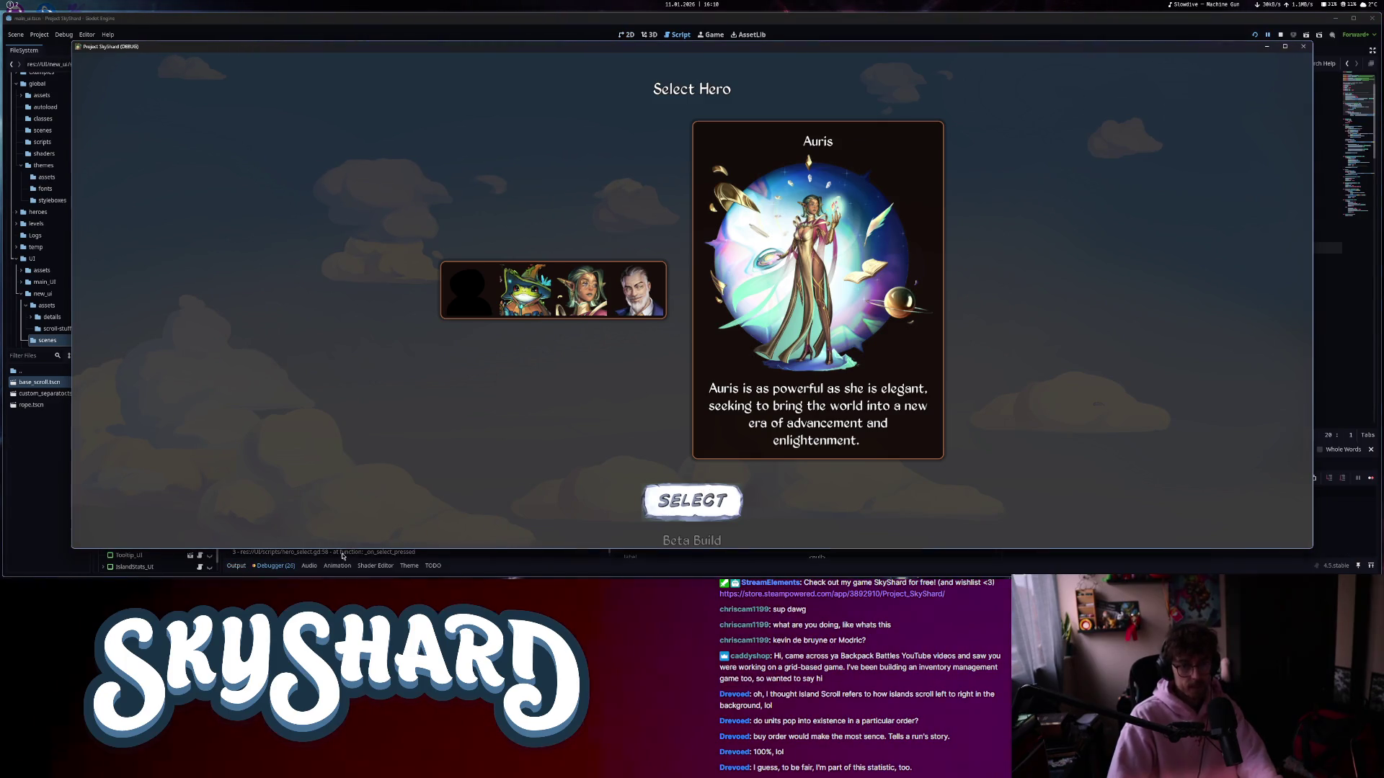
mouse_move(916, 49)
left_mouse_down()
mouse_move(37, 49)
mouse_move(0, 130)
left_mouse_up()
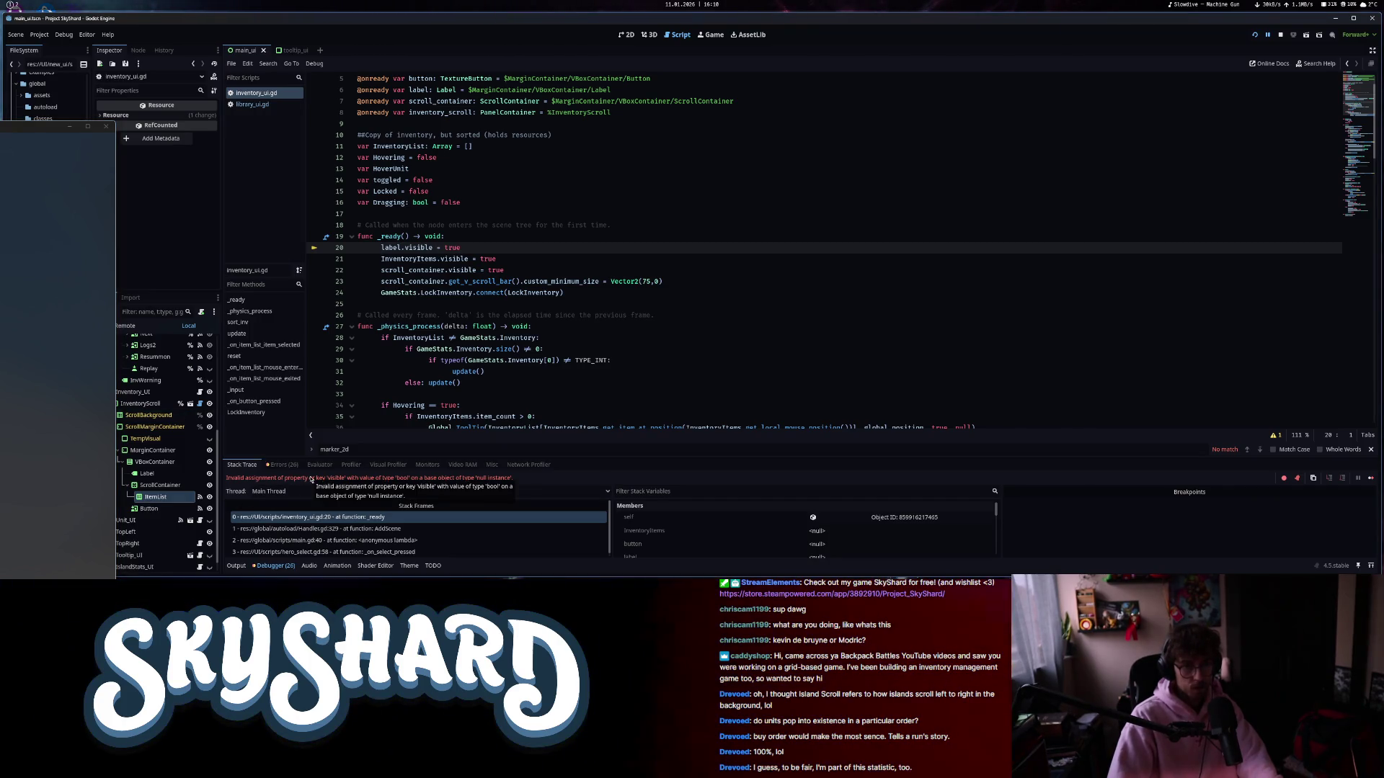
scroll(439, 377, "up", 2)
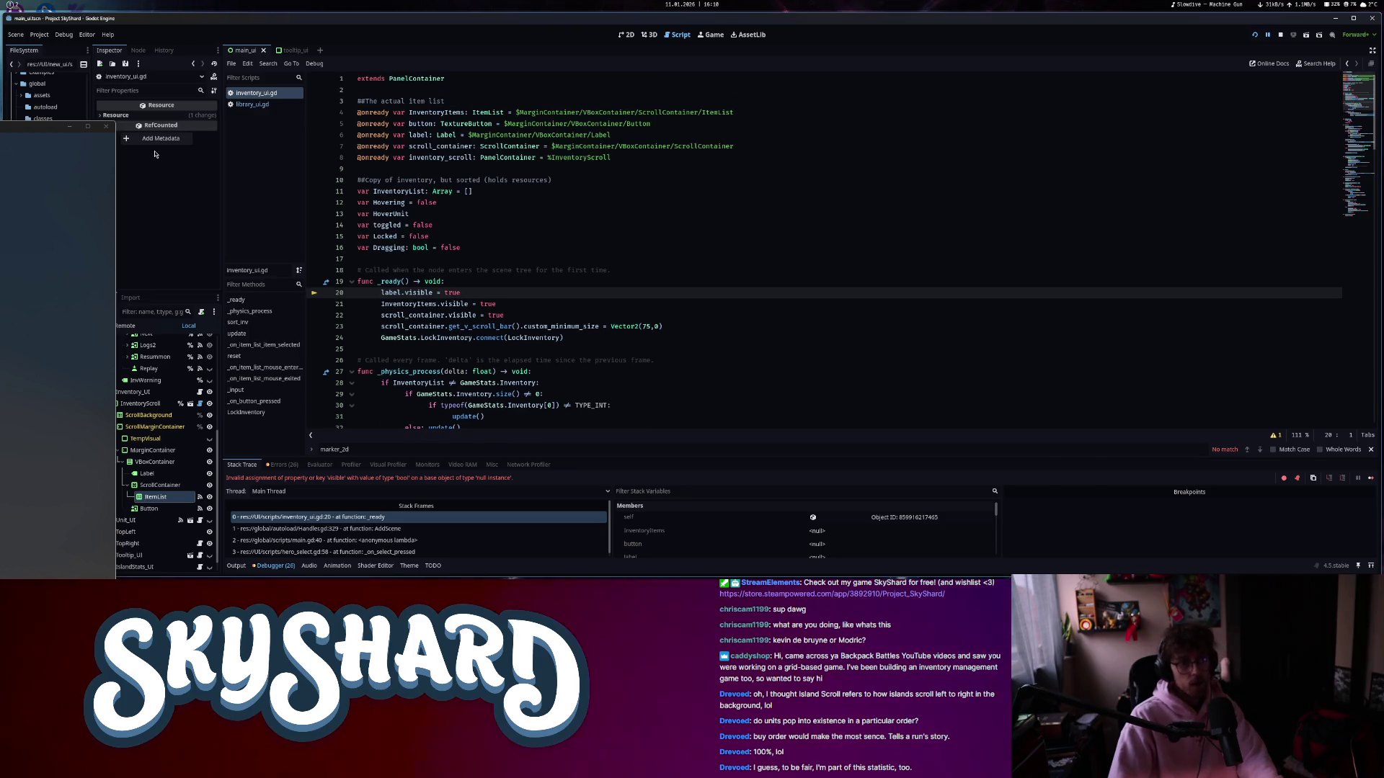
left_click(104, 129)
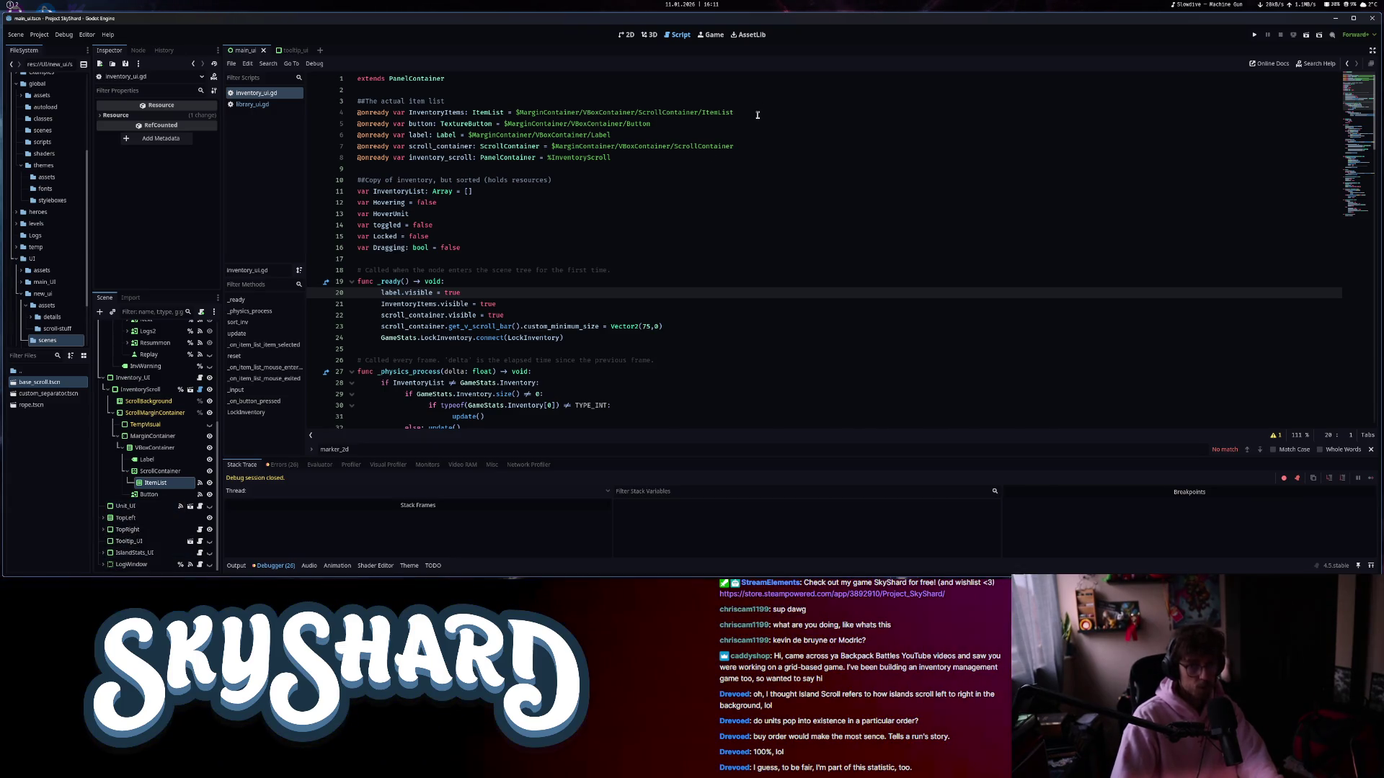
- Make ItemList a unique name and point lines 4–5 at %ItemList and %Button
left_click_drag(757, 115, 520, 113)
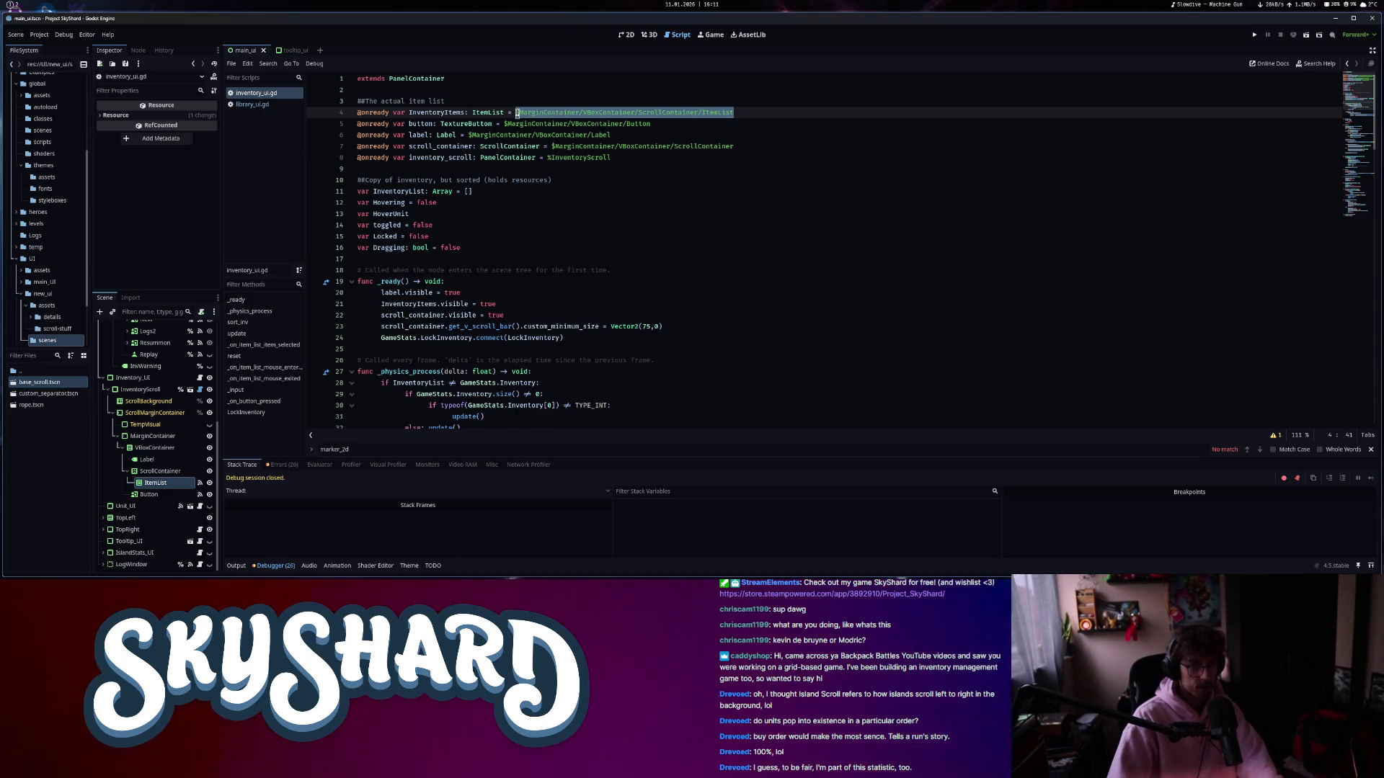
right_click(166, 483)
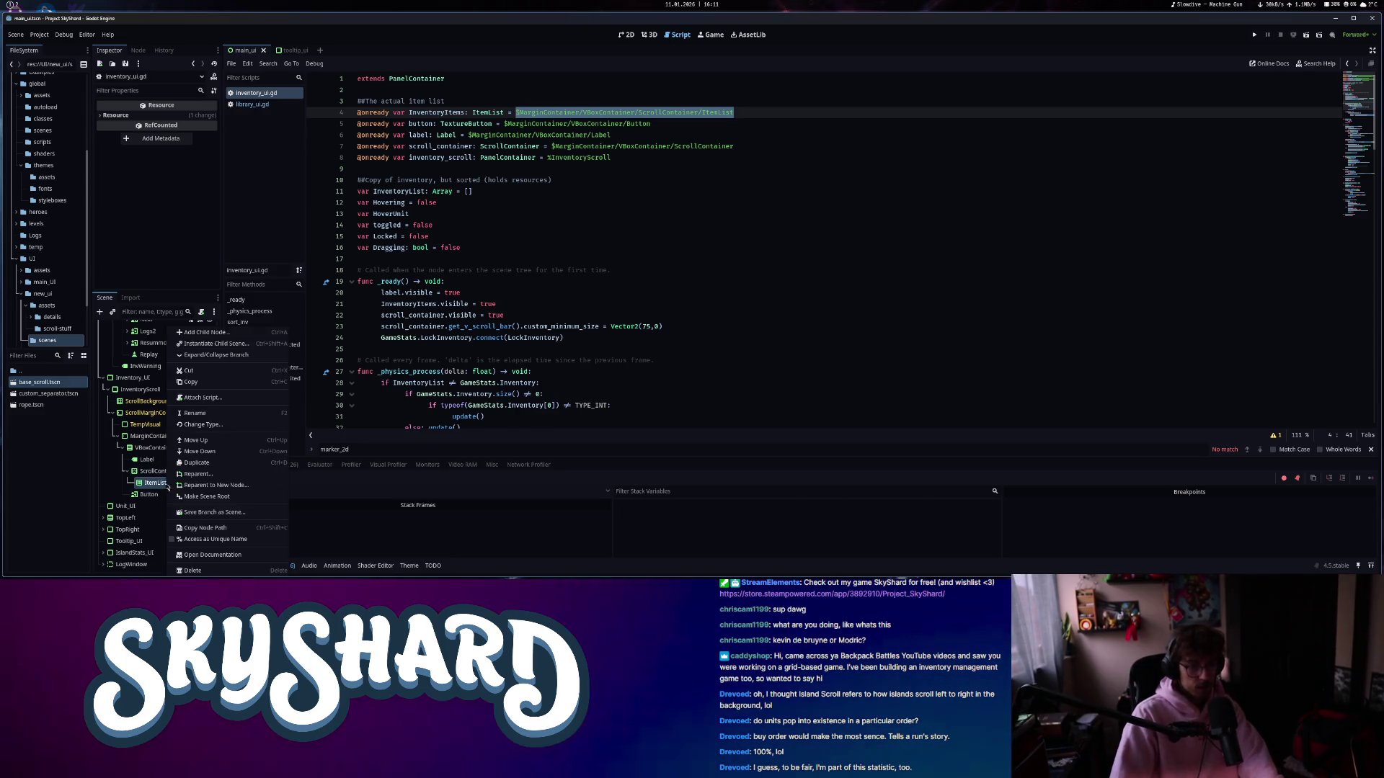
left_click(193, 540)
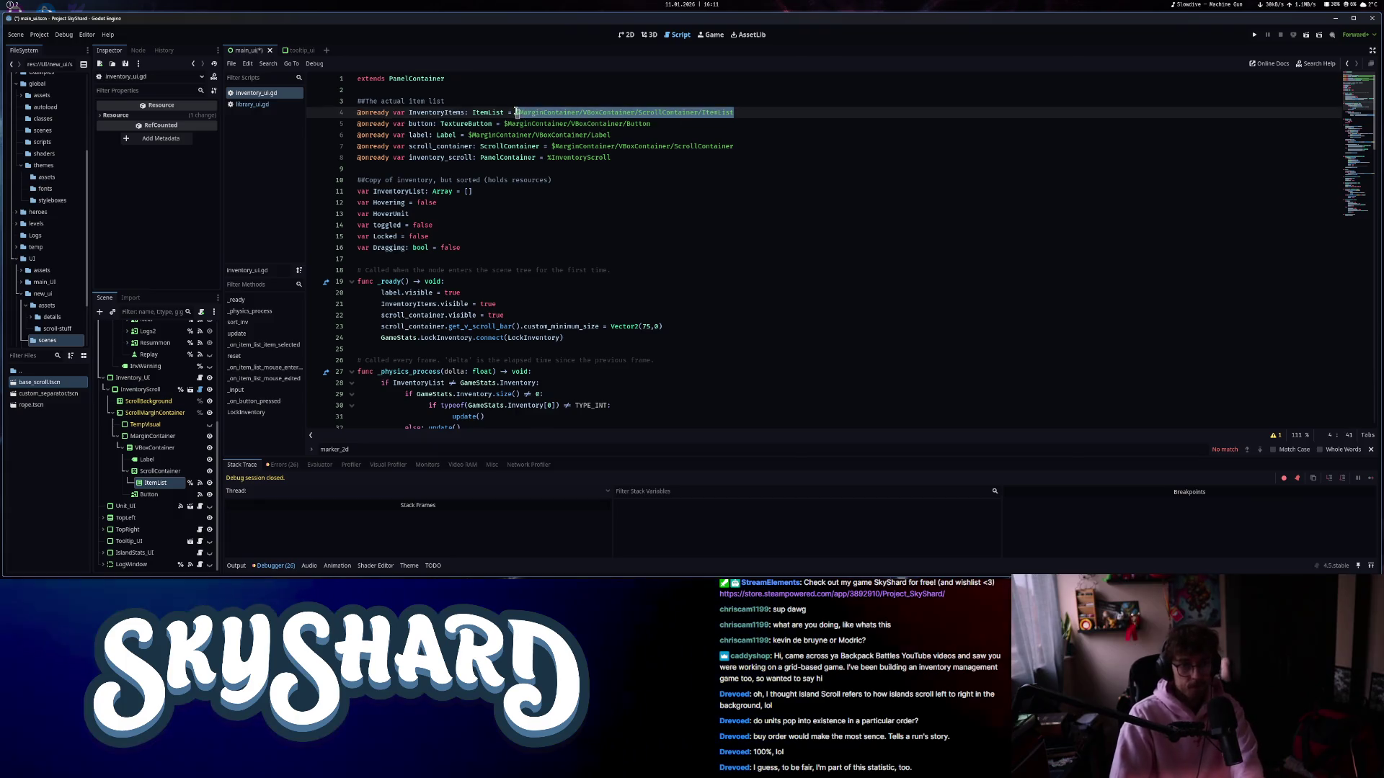
type("%ItemList")
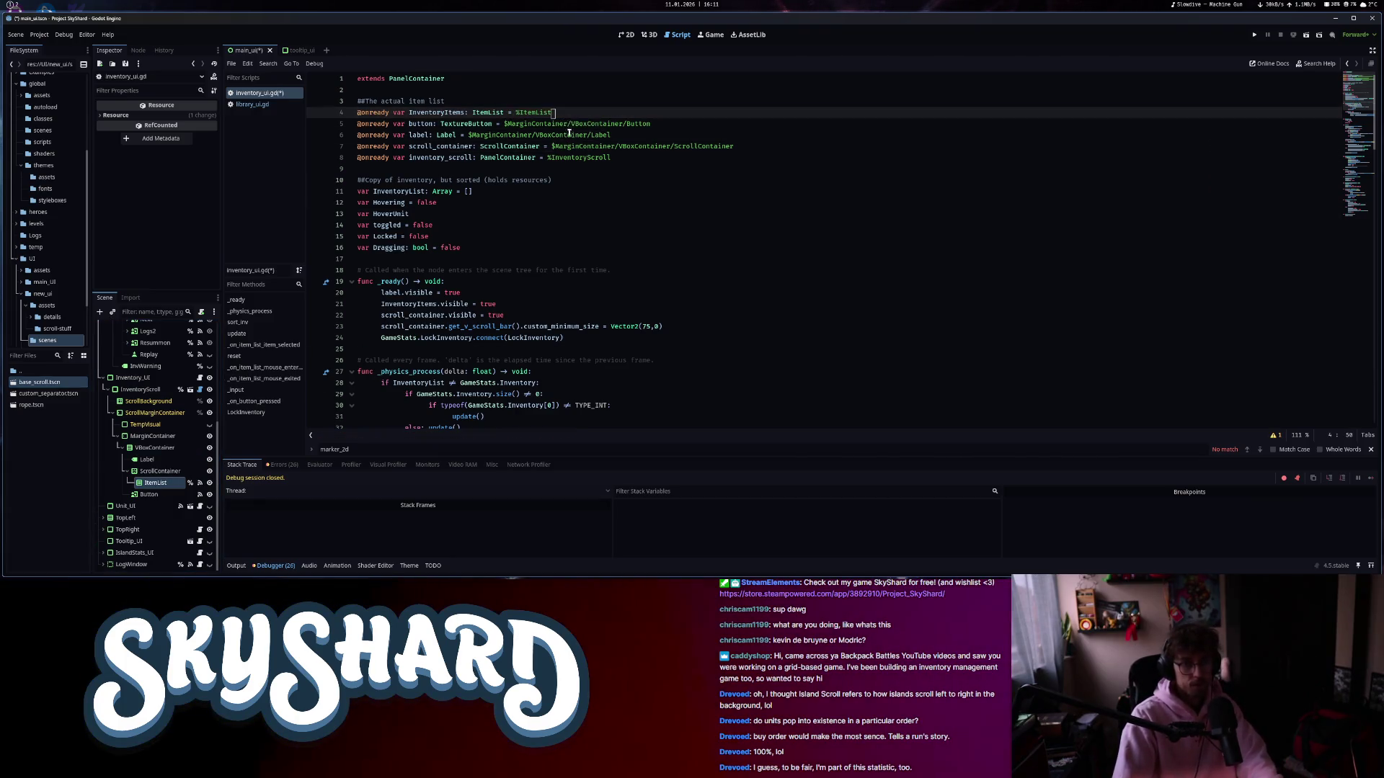
left_click(148, 494)
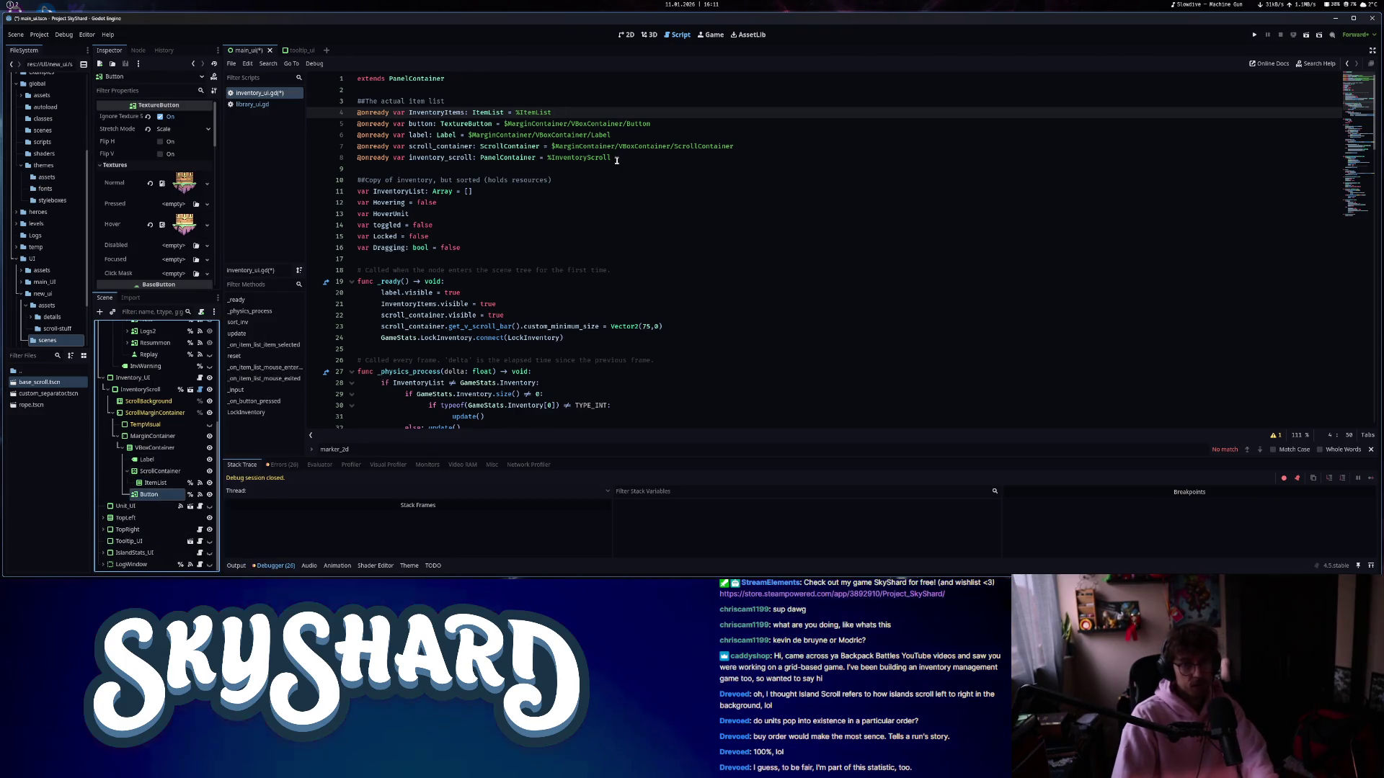
left_click_drag(651, 124, 504, 124)
type("%Button")
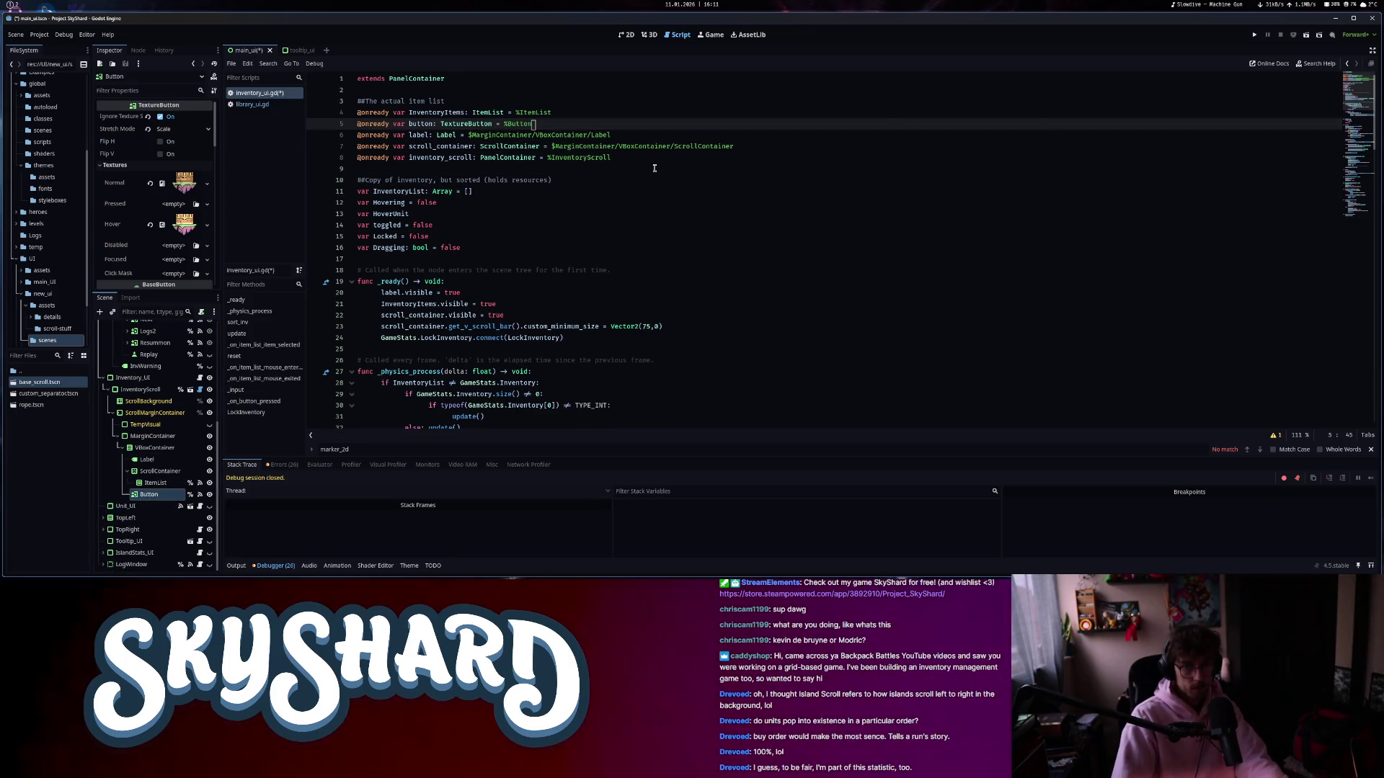
- Rename ItemList to InventoryItemList and drop its reference onto line 4
left_click(147, 459)
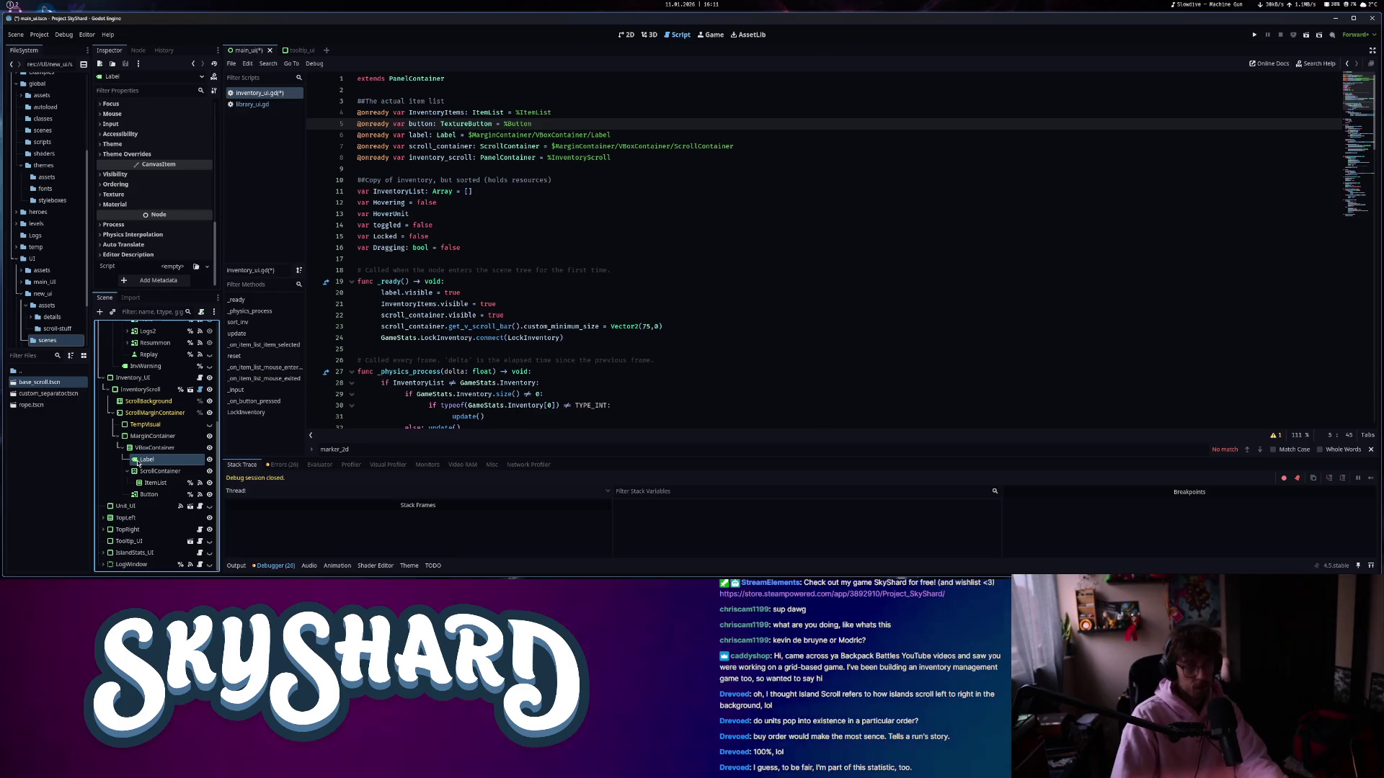
left_click_drag(573, 111, 516, 112)
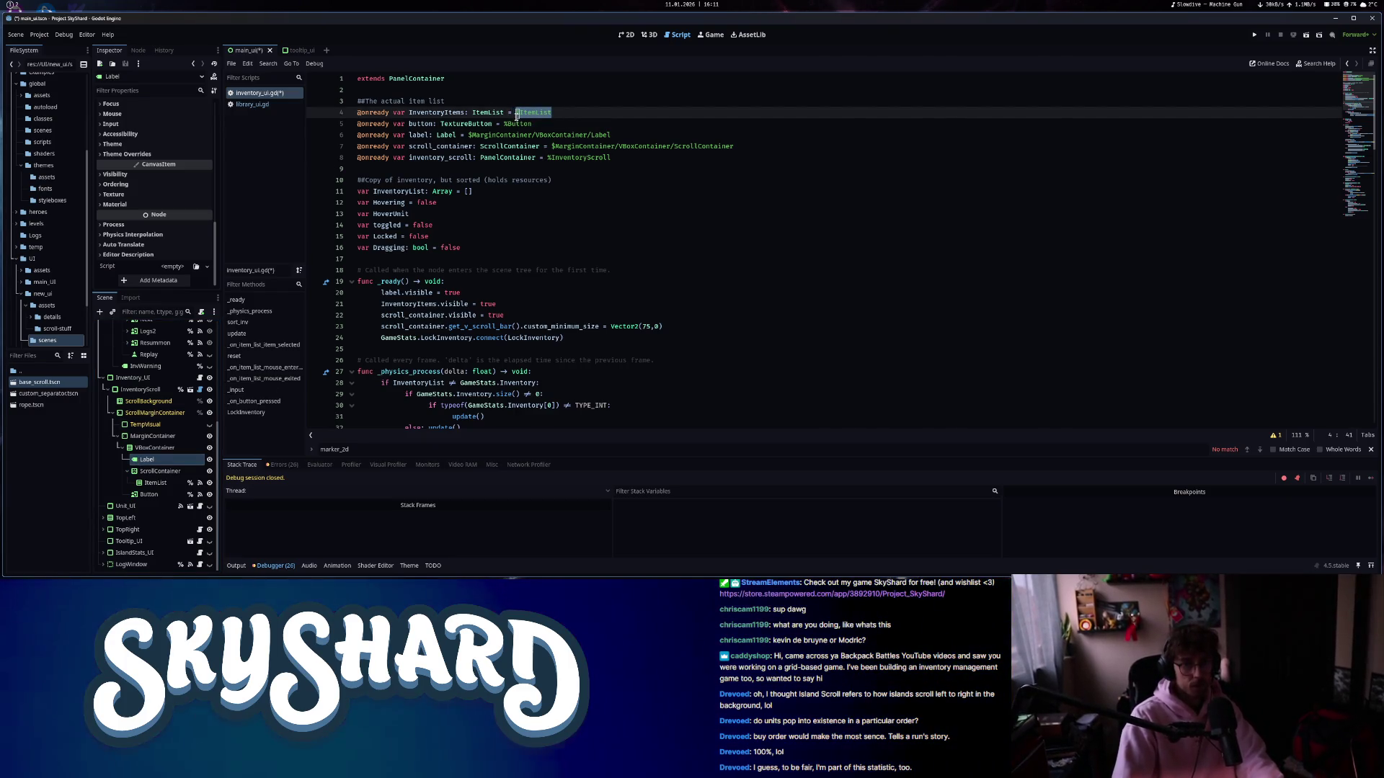
key("BackSpace")
left_click(155, 483)
type("Inventory")
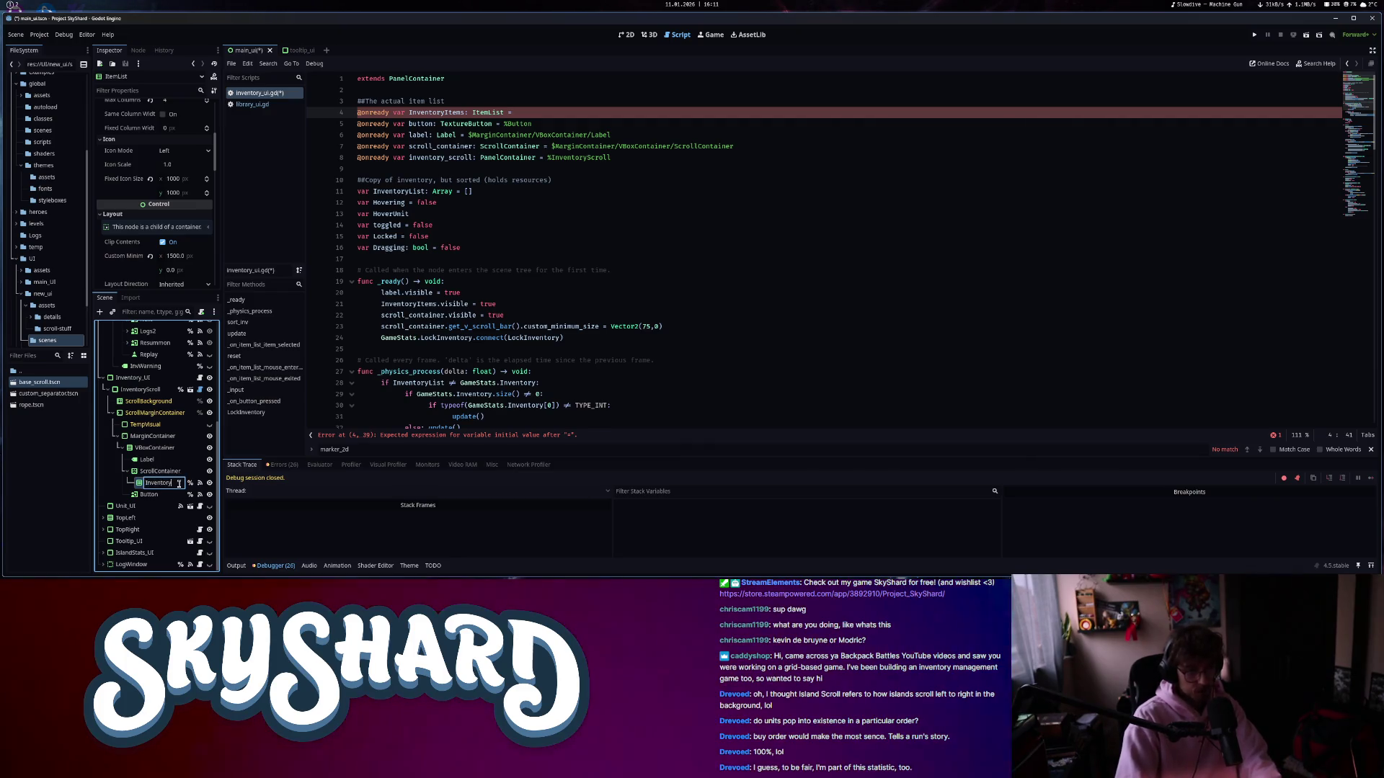
type("ItemList")
key("Return")
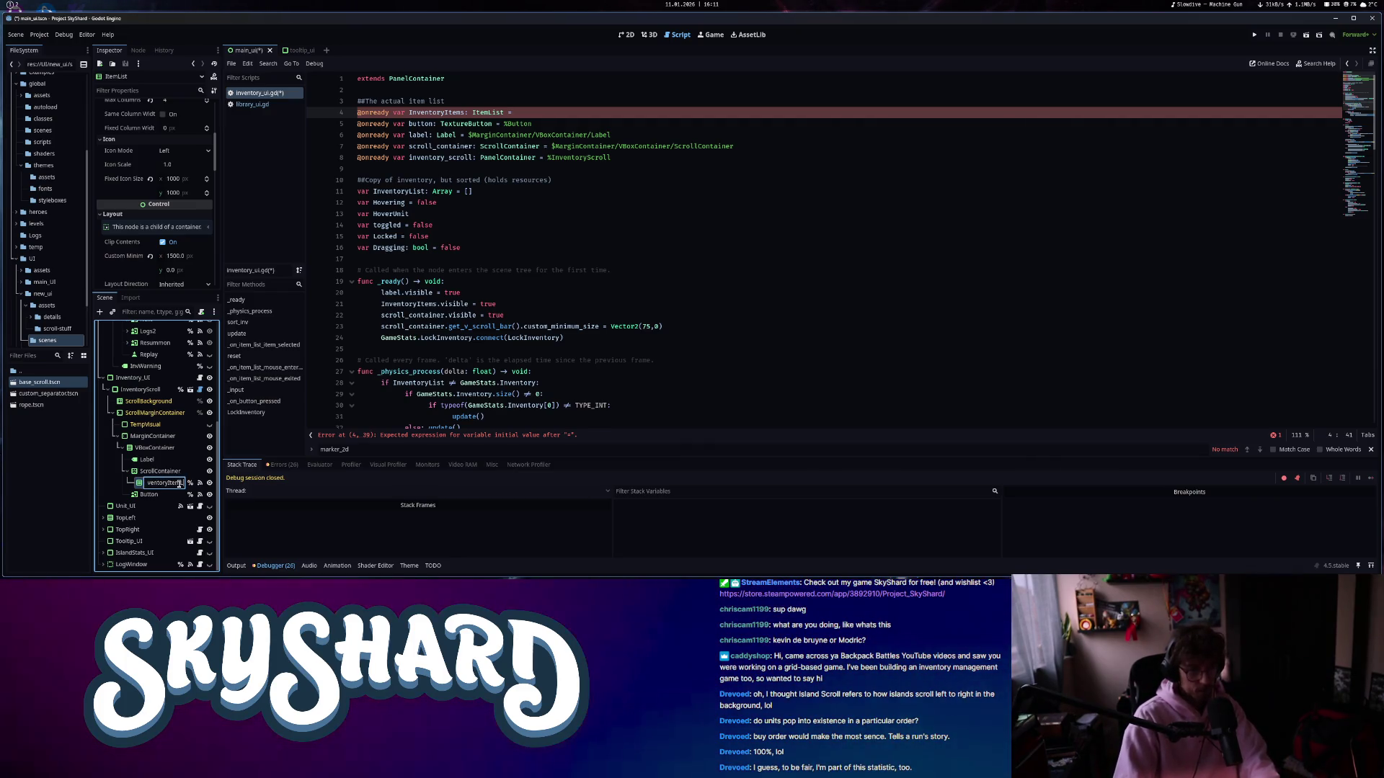
mouse_move(179, 484)
left_mouse_down()
mouse_move(432, 79)
mouse_move(589, 113)
left_mouse_up()
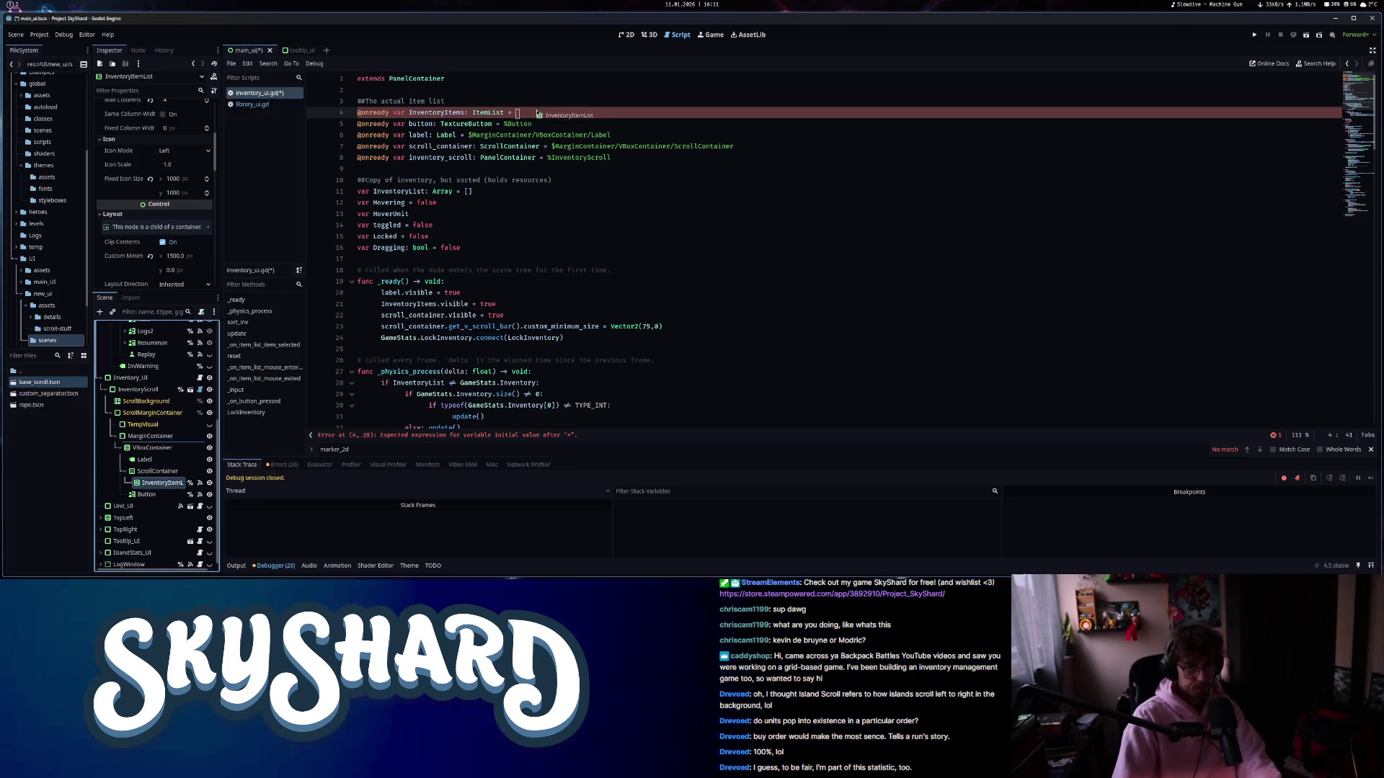
- Replace lines 5 and 6 with InventoryButton and InventoryLabel node references
left_click(147, 495)
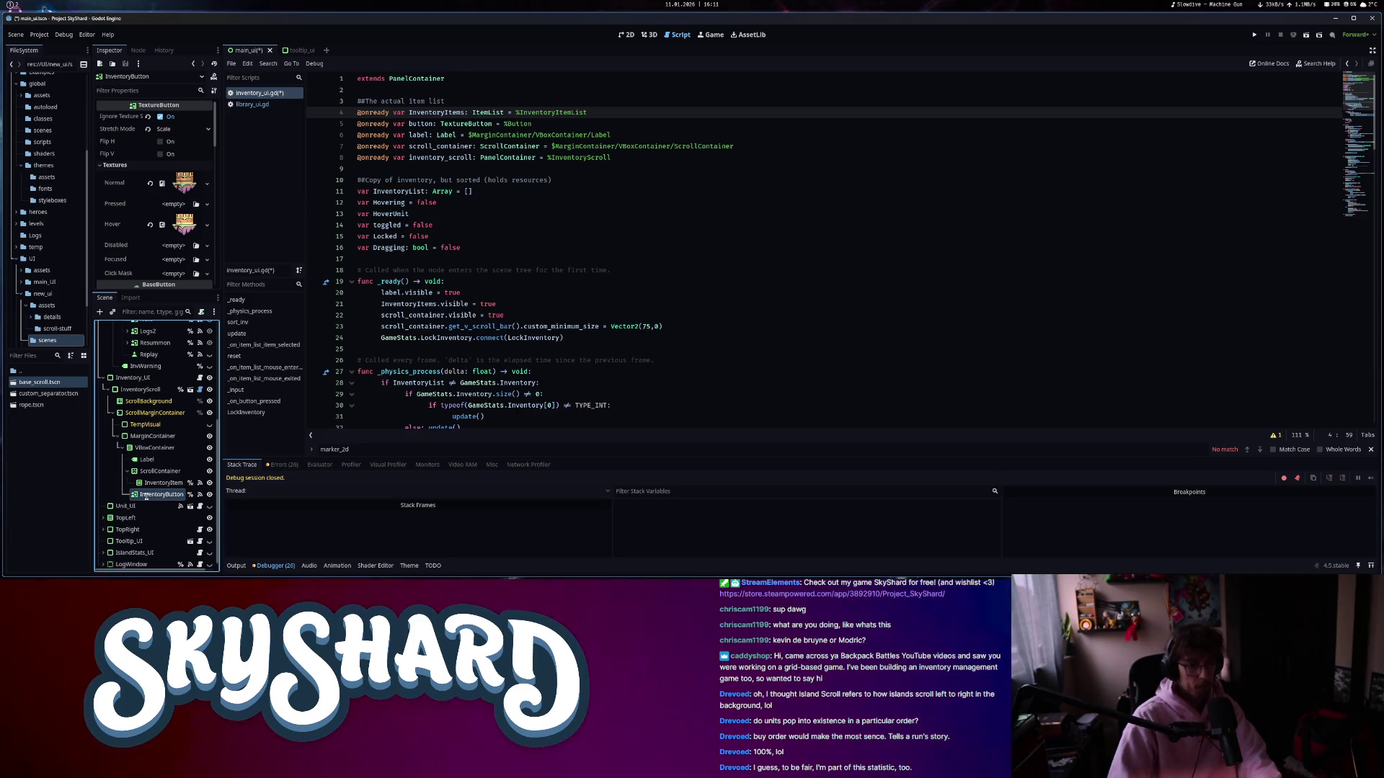
key("Down")
key("BackSpace")
key("BackSpace")
key("BackSpace")
mouse_move(158, 498)
left_mouse_down()
mouse_move(504, 148)
mouse_move(570, 123)
left_mouse_up()
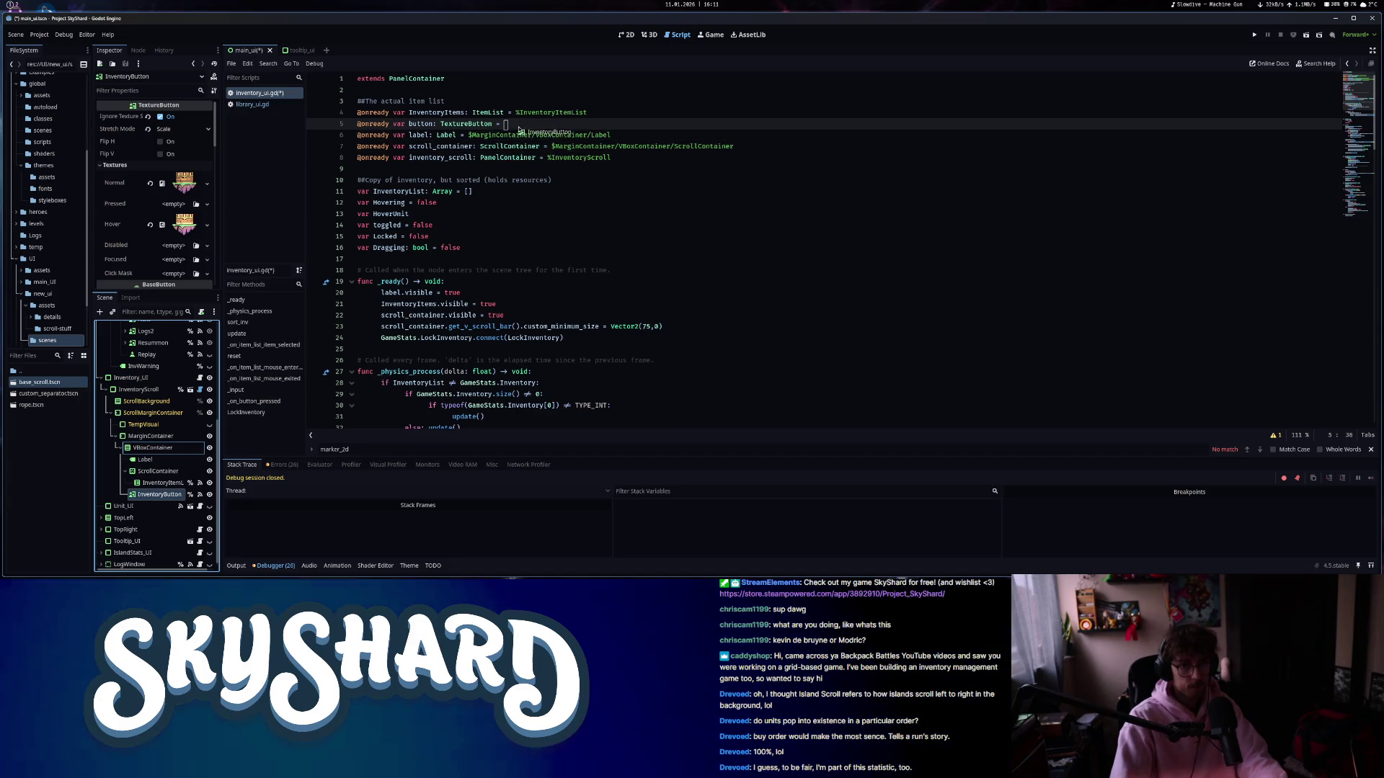
left_click(160, 461)
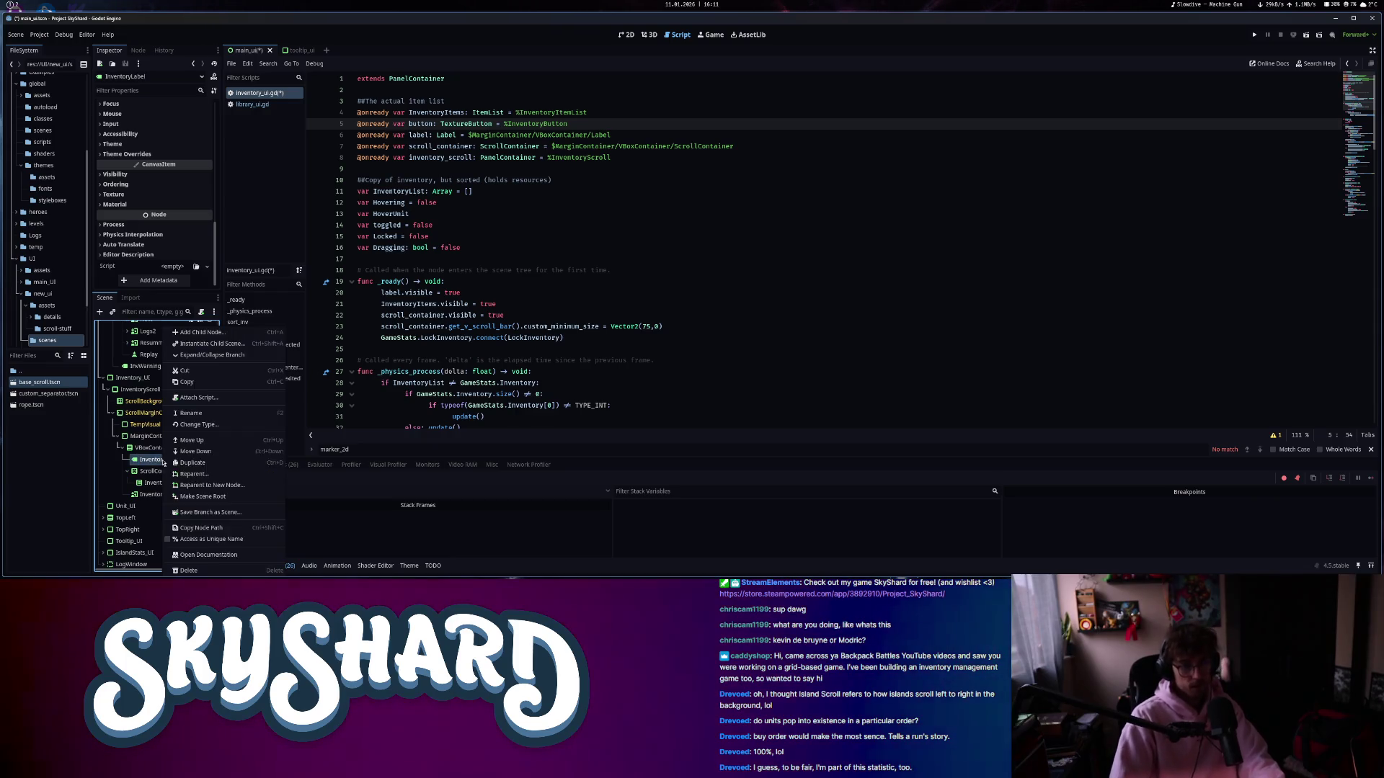
left_click_drag(611, 135, 470, 135)
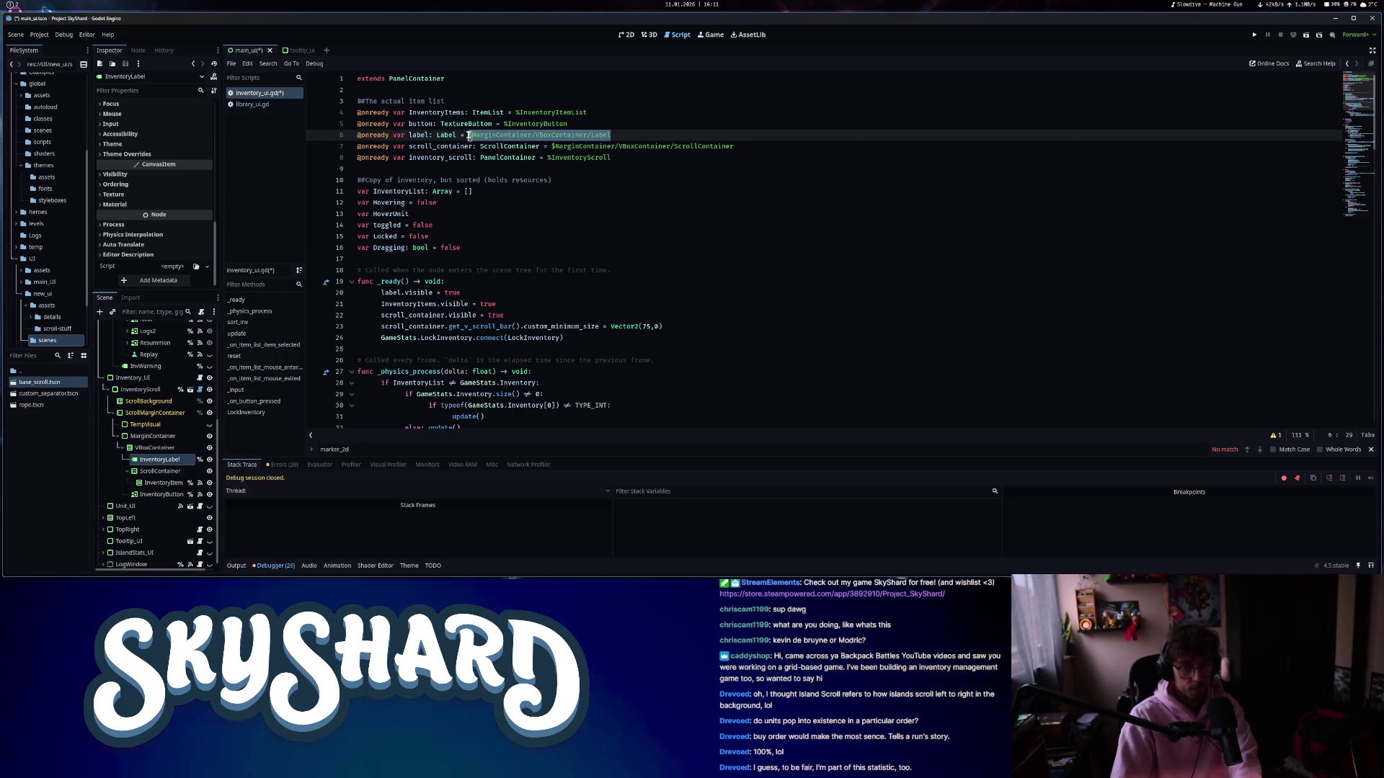
key("BackSpace")
left_click_drag(158, 459, 533, 137)
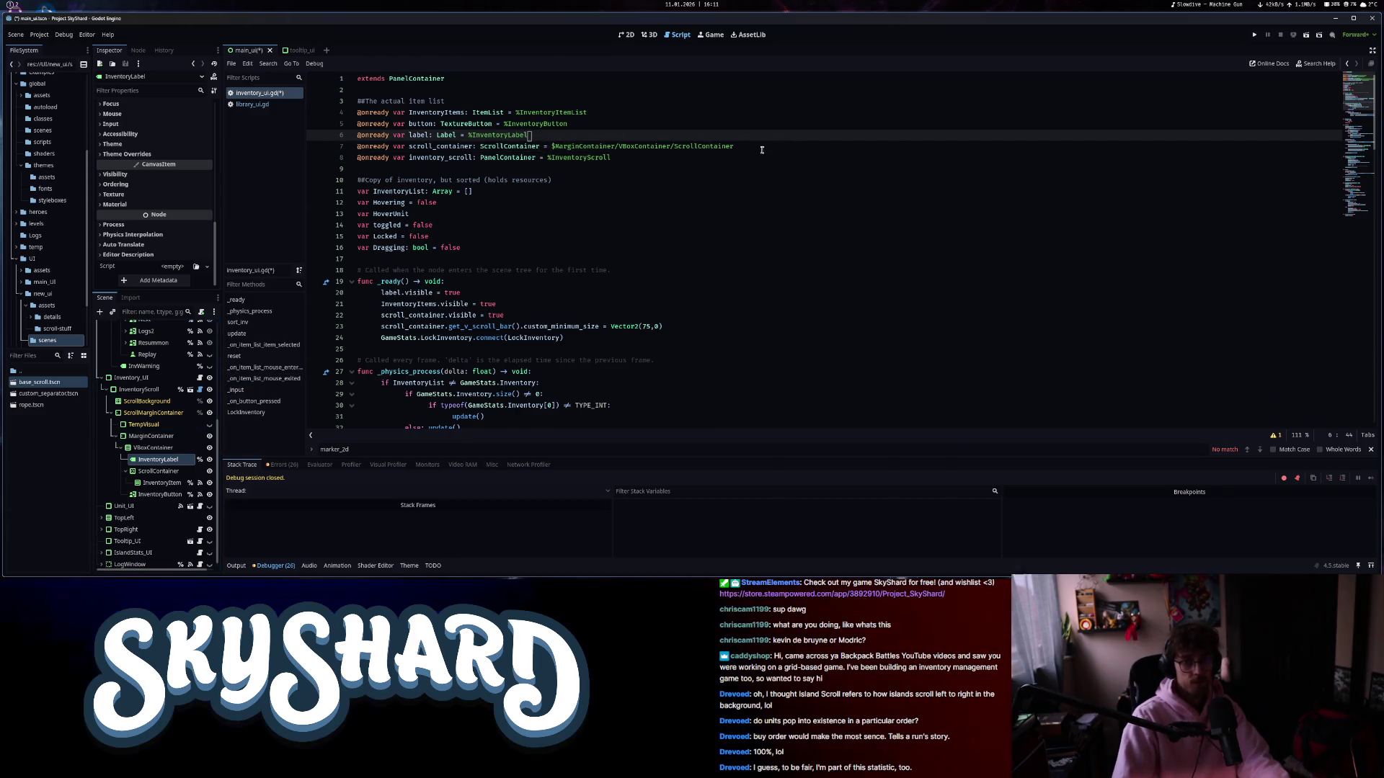
left_click_drag(751, 147, 542, 150)
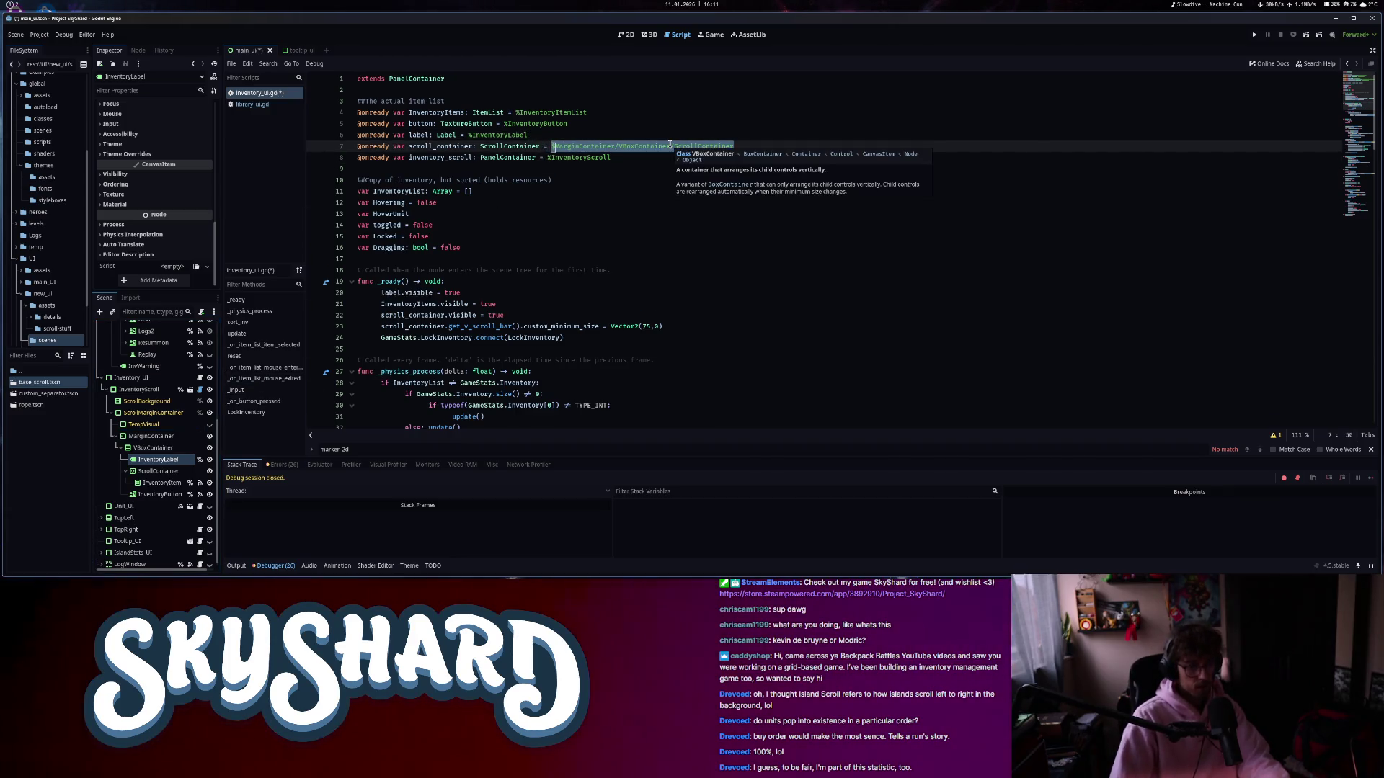
- Rename ScrollContainer to InventoryScrollContainer as a unique name, reference it on line 7, and save
double_click(156, 472)
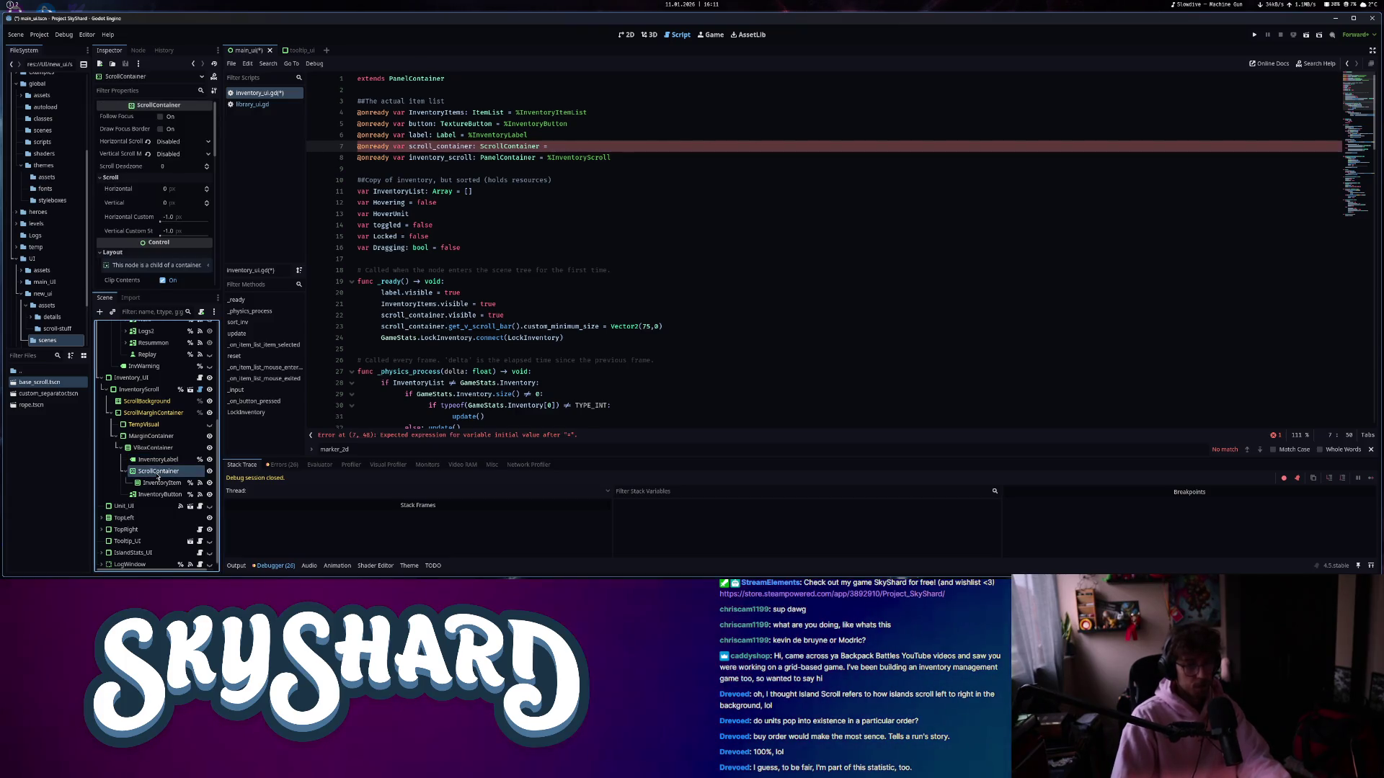
type("InventoryScrollC")
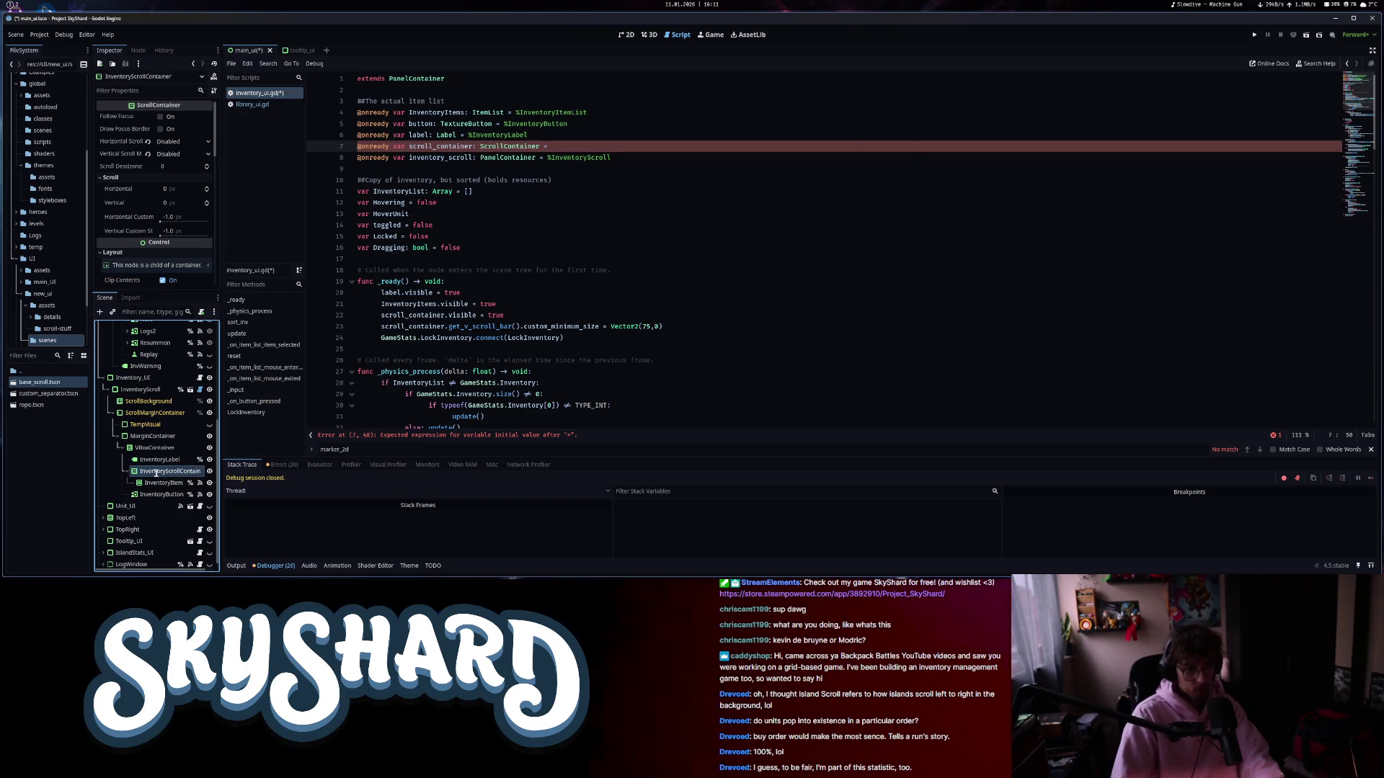
right_click(161, 476)
left_click(216, 533)
mouse_move(173, 471)
left_mouse_down()
mouse_move(720, 169)
mouse_move(724, 148)
mouse_move(333, 113)
left_mouse_up()
key("ctrl+s")
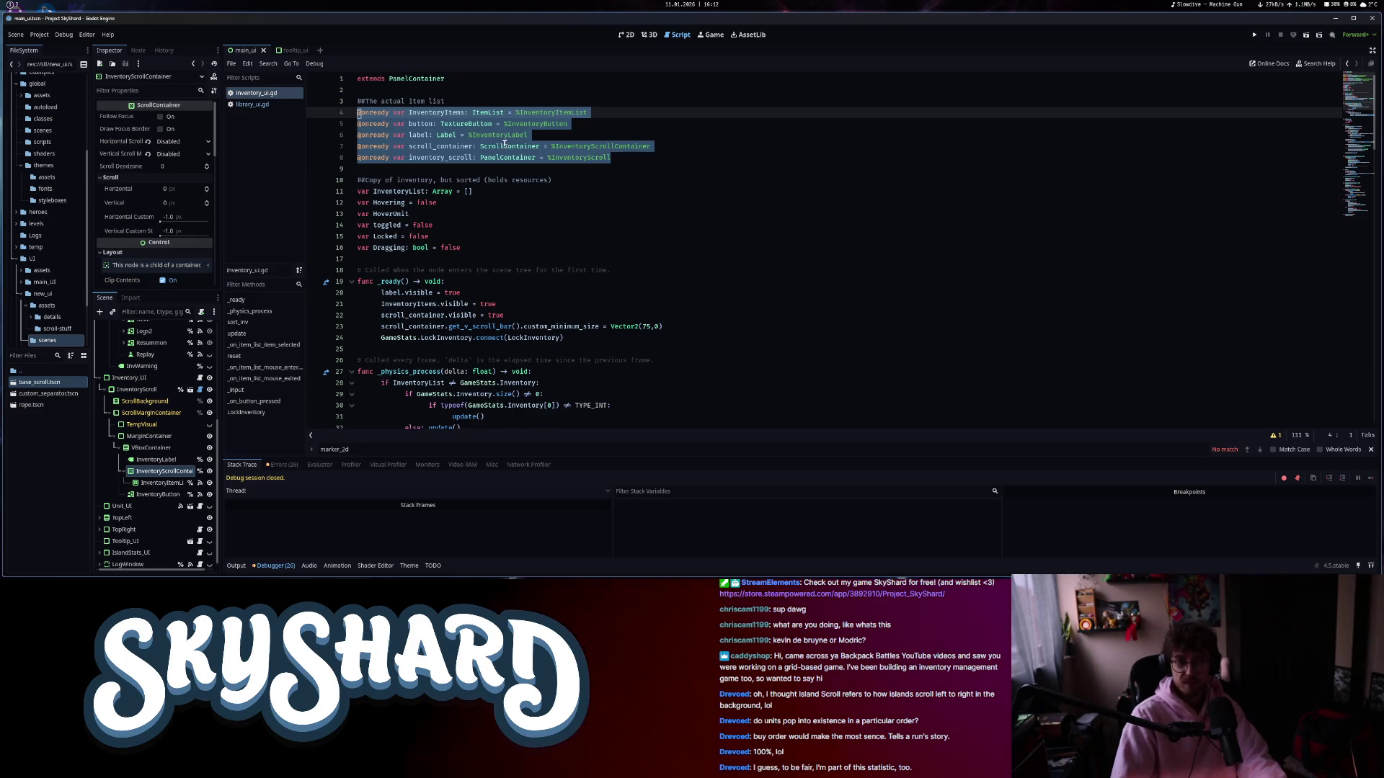
- Delete the item list comment on line 3 and switch the bottom panel to the output log
left_click_drag(446, 101, 414, 100)
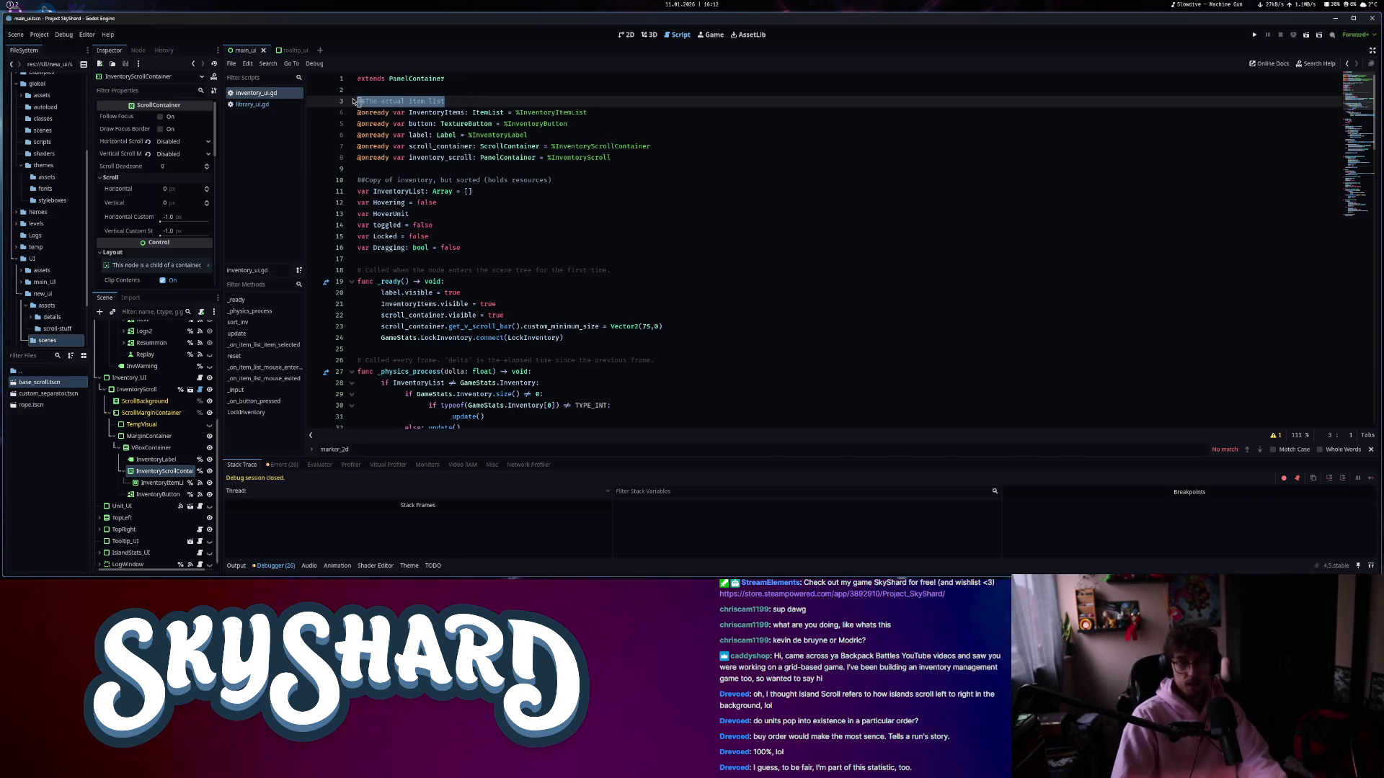
key("BackSpace")
key("BackSpace")
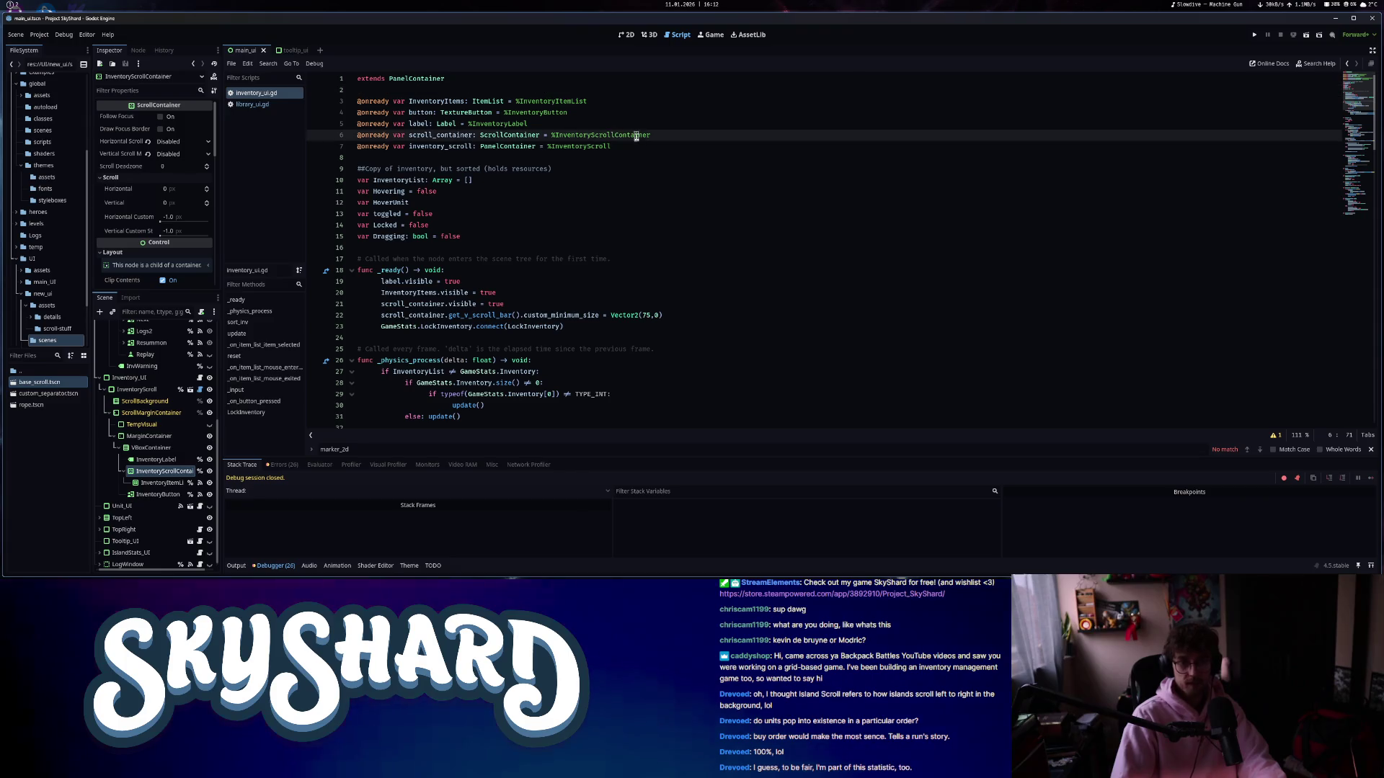
left_click(651, 155)
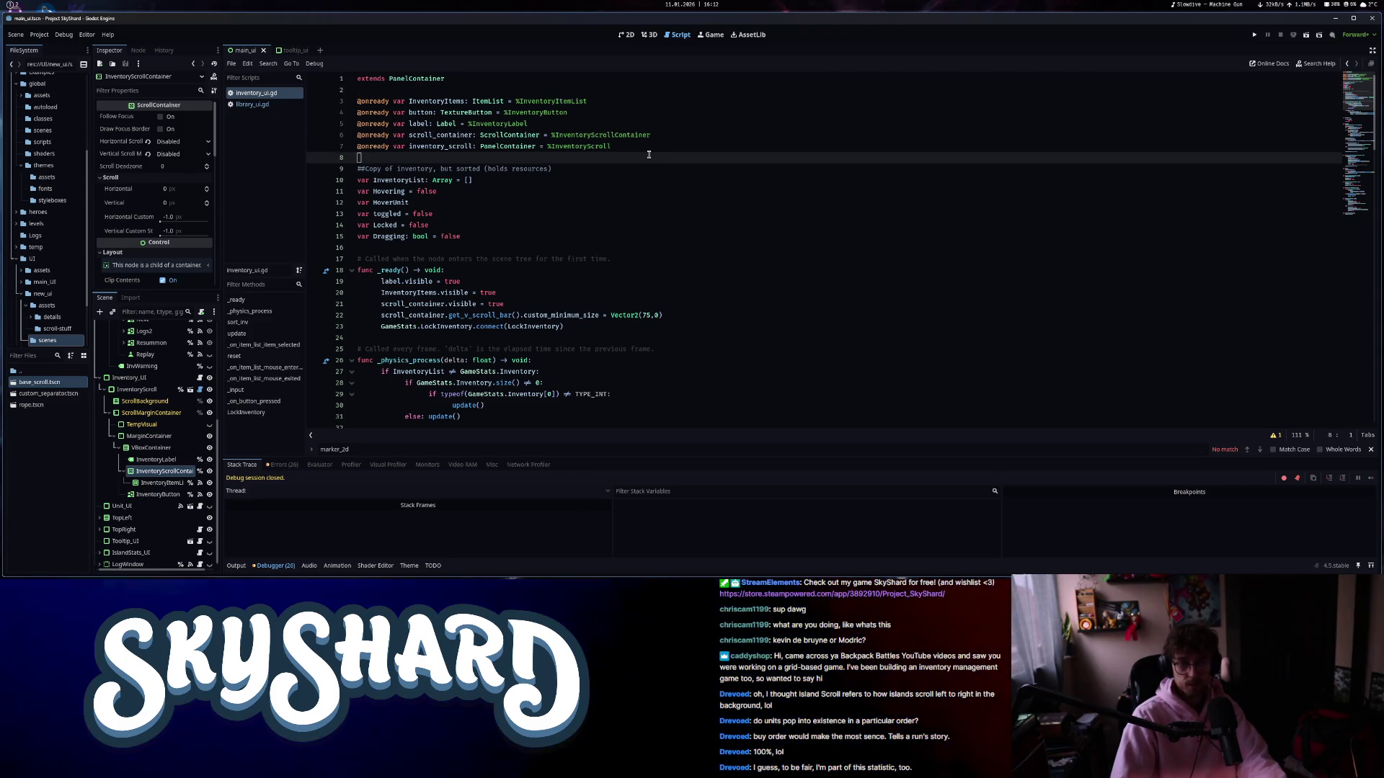
scroll(575, 258, "down", 7)
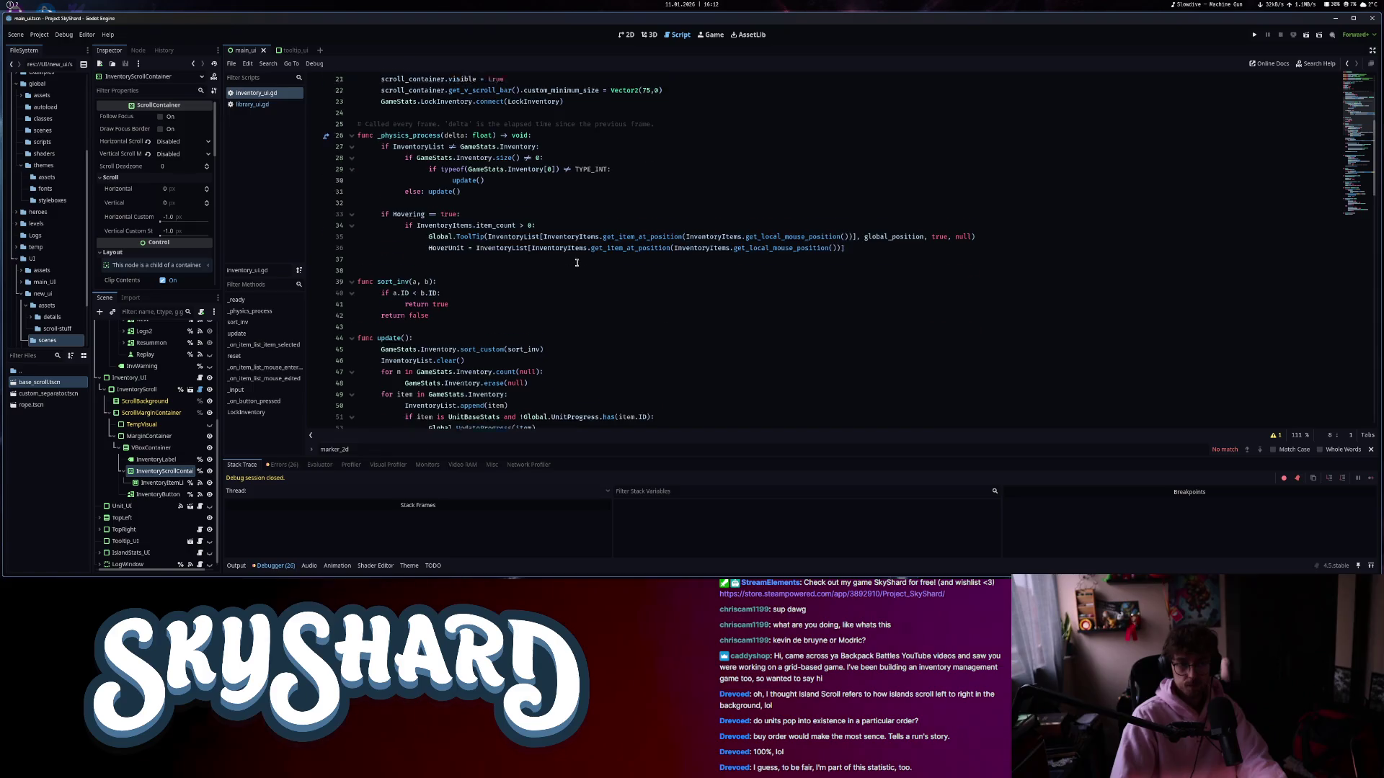
scroll(577, 263, "up", 4)
left_click_drag(990, 374, 382, 278)
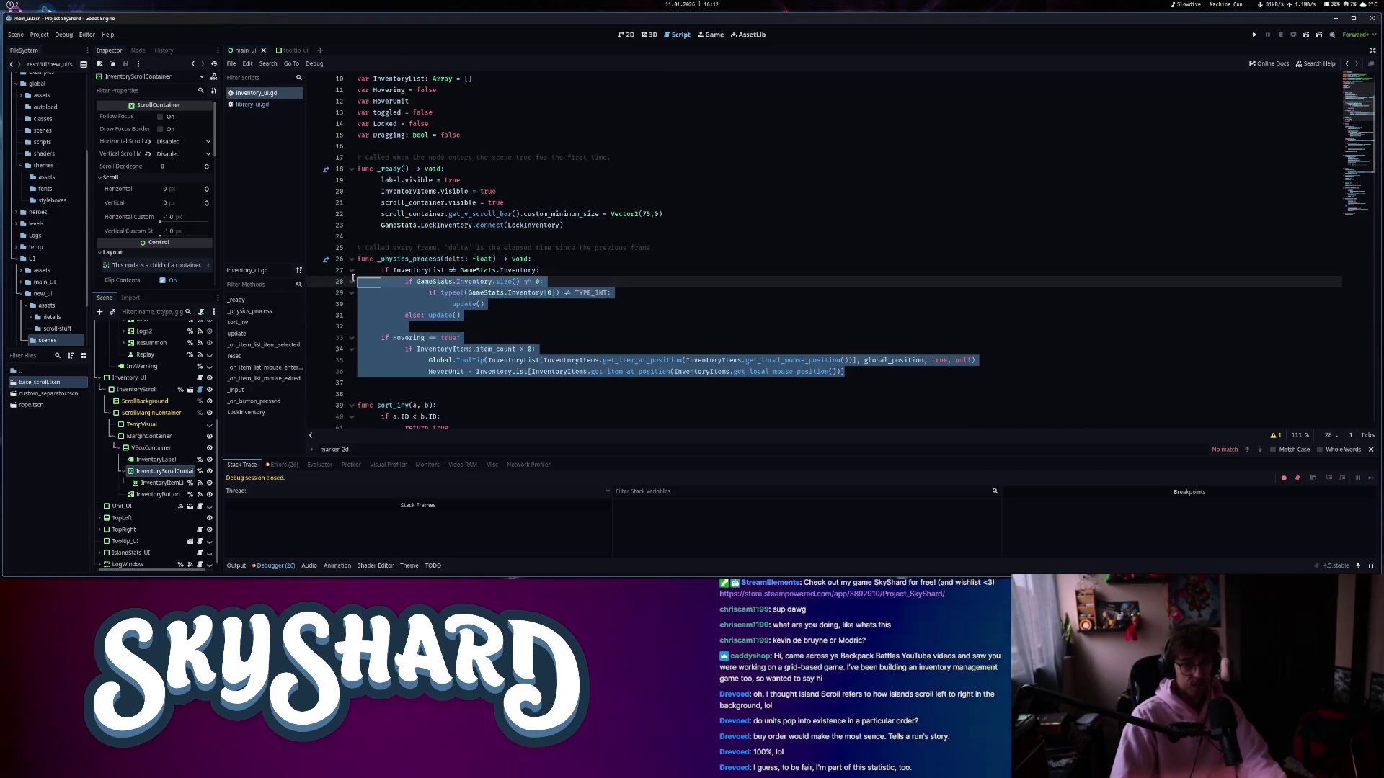
left_click(507, 293)
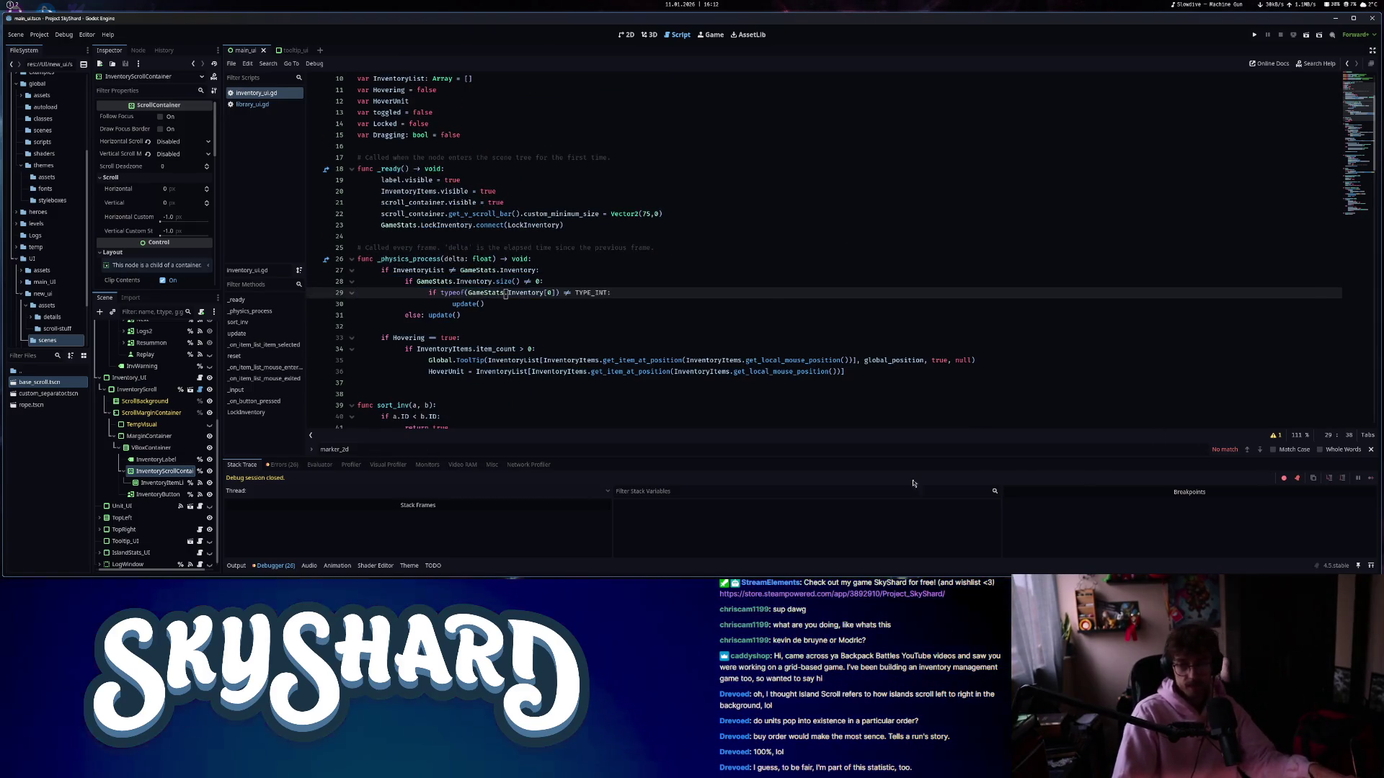
left_click(275, 565)
left_click(275, 565)
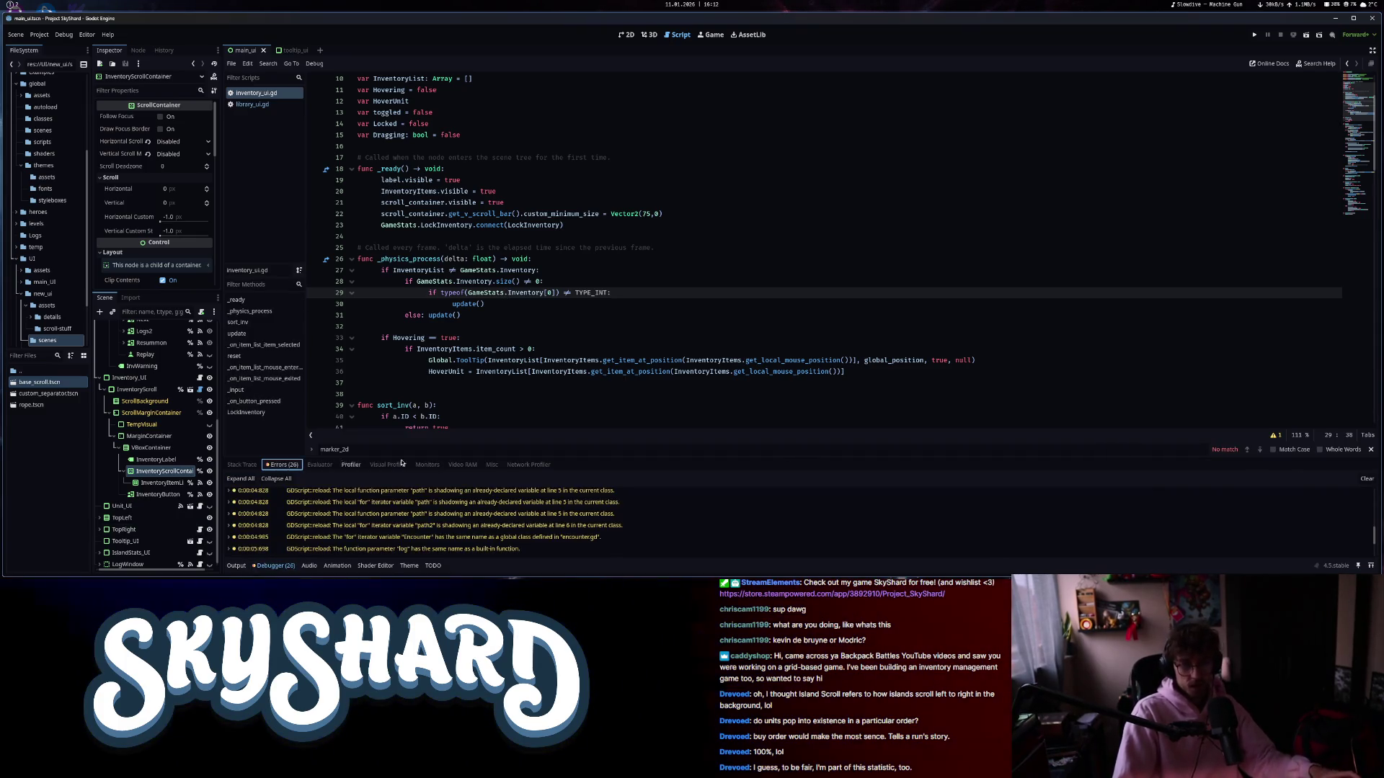
key("alt+o")
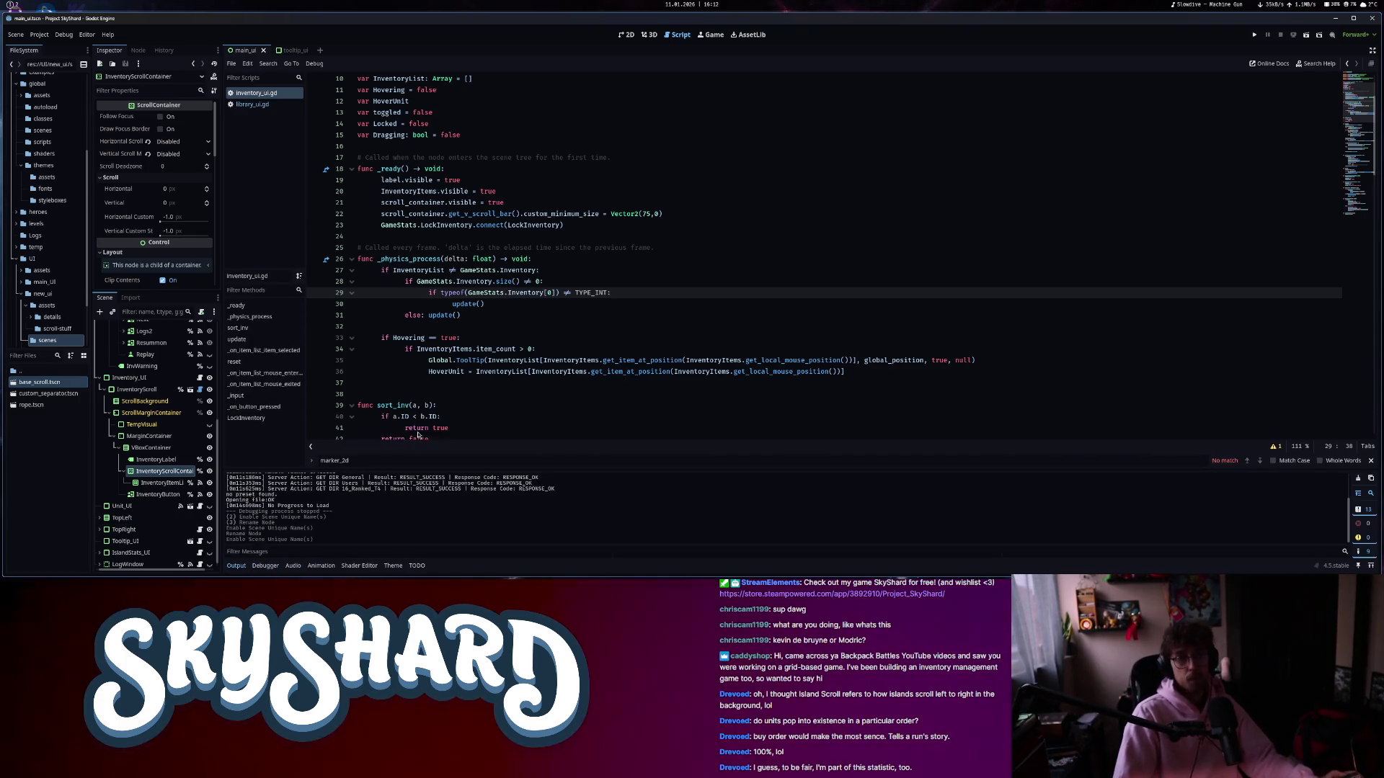
- Run the game, start an Unrated match, then concede it from the pause menu
left_click(1255, 36)
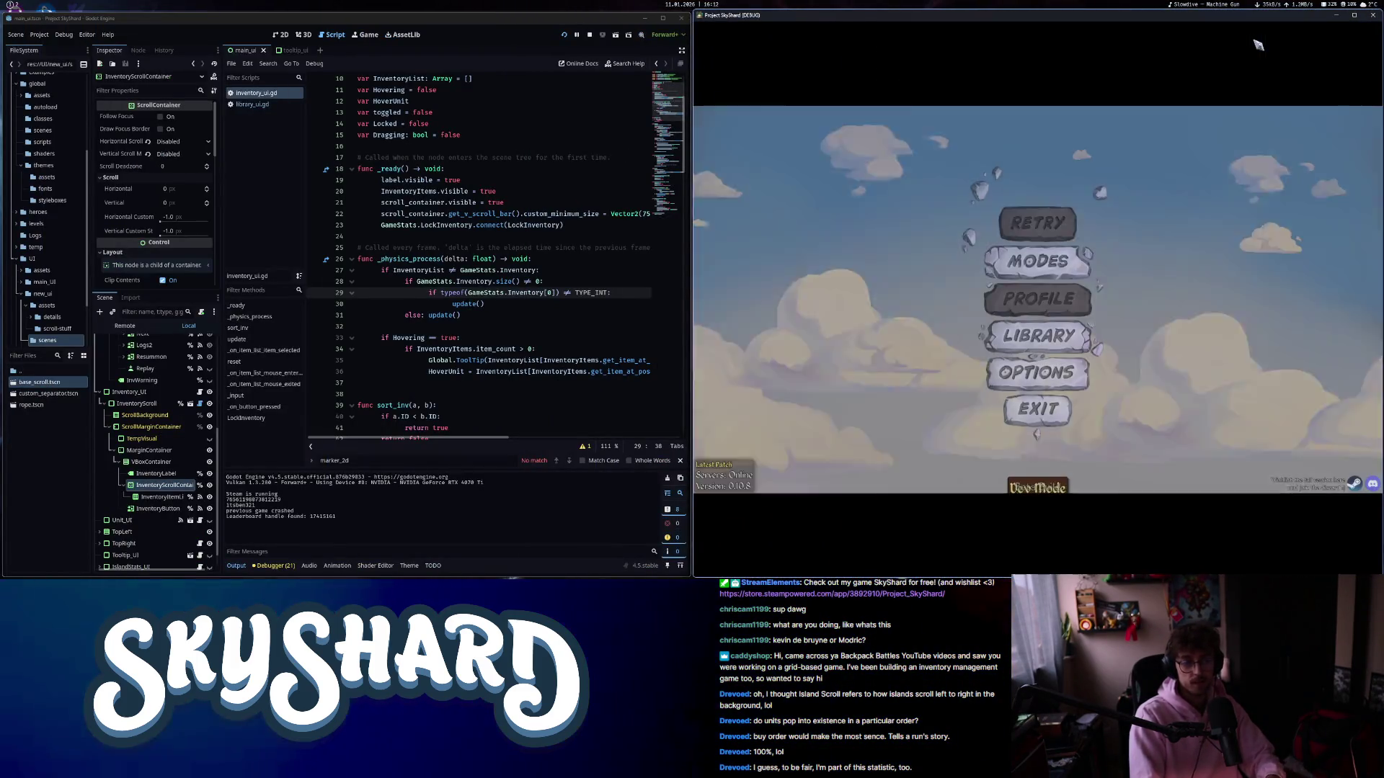
left_click(1038, 255)
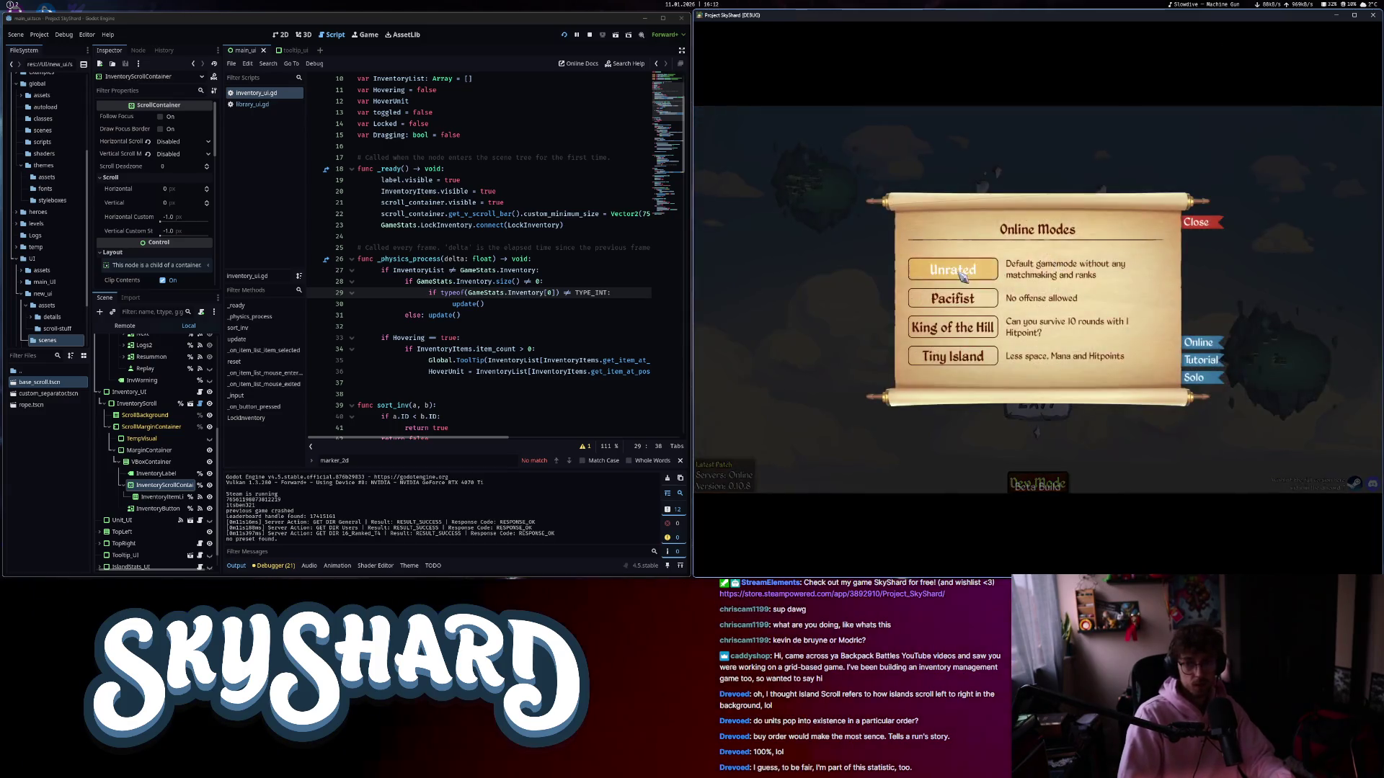
left_click(958, 273)
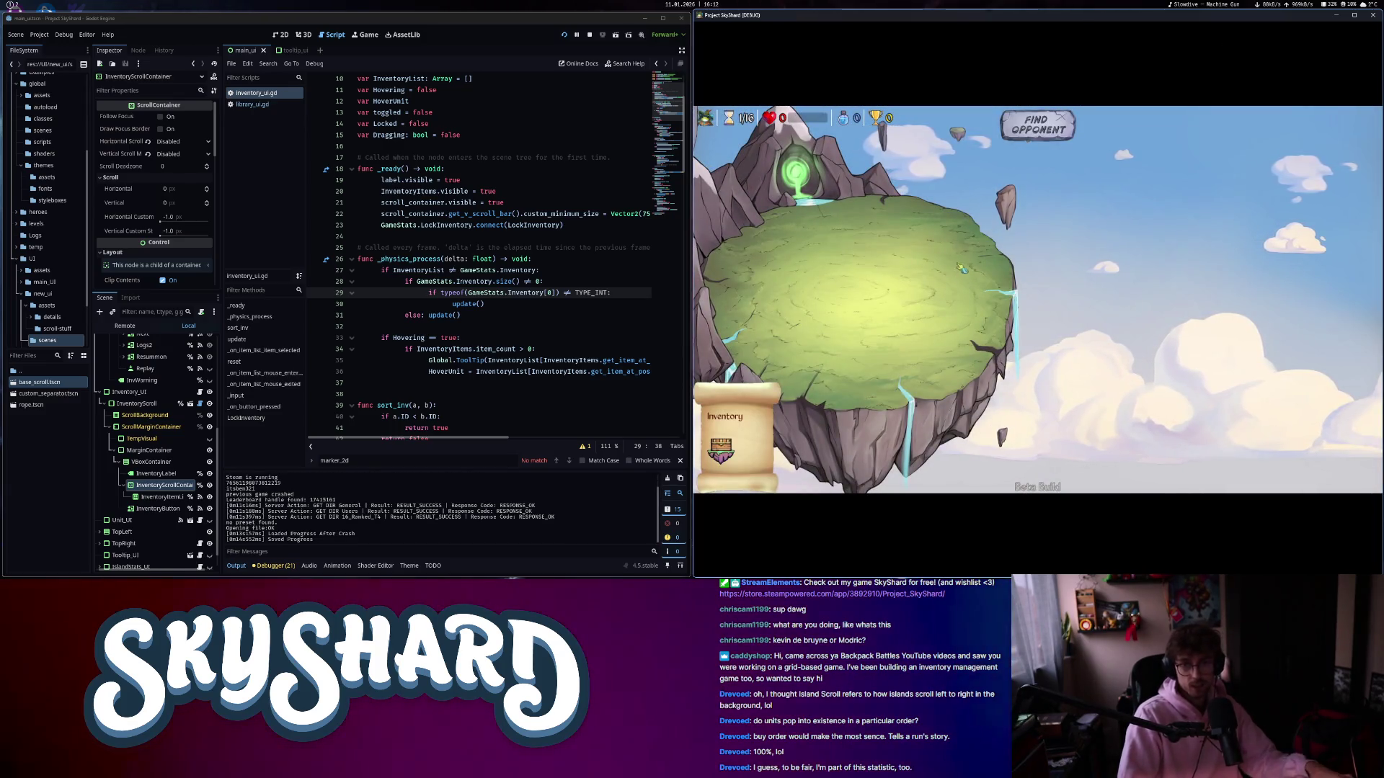
key("Escape")
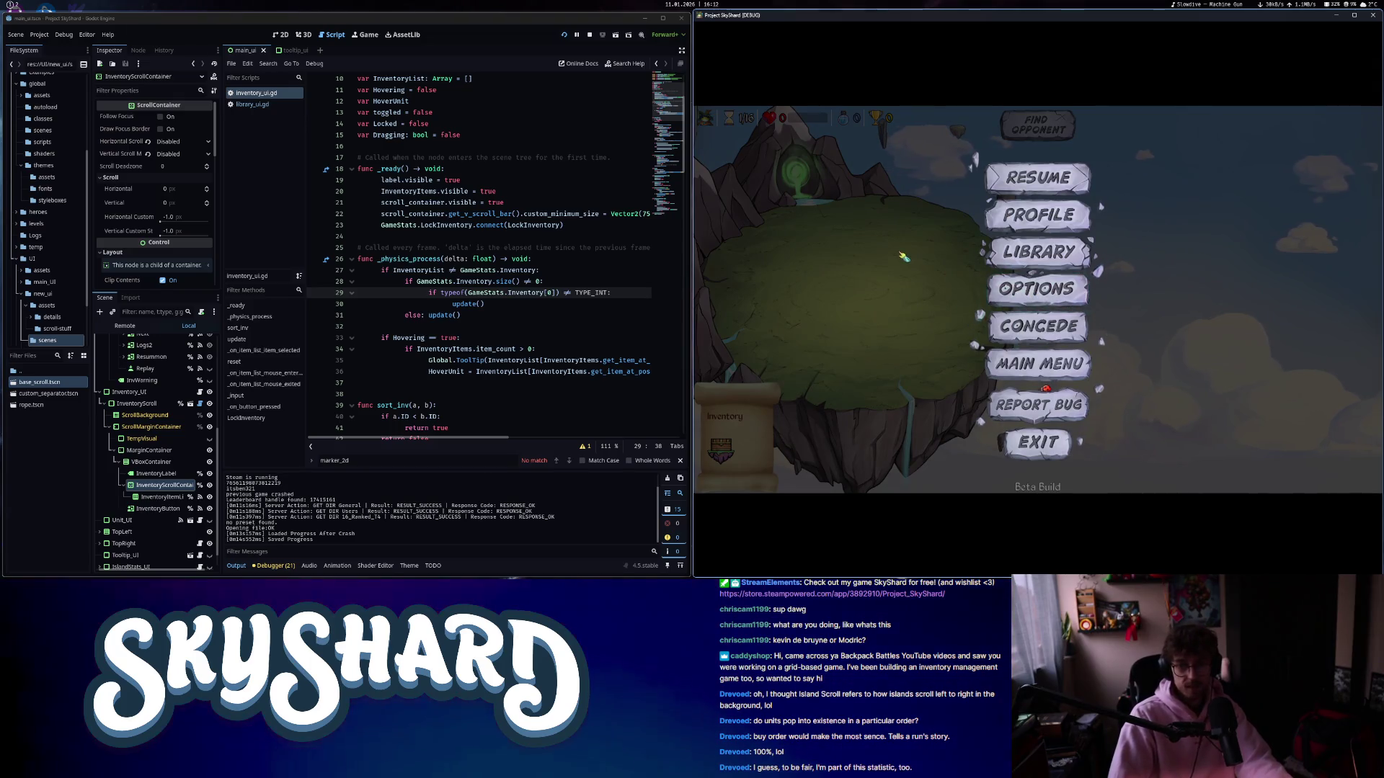
left_click(1041, 327)
left_click(1041, 331)
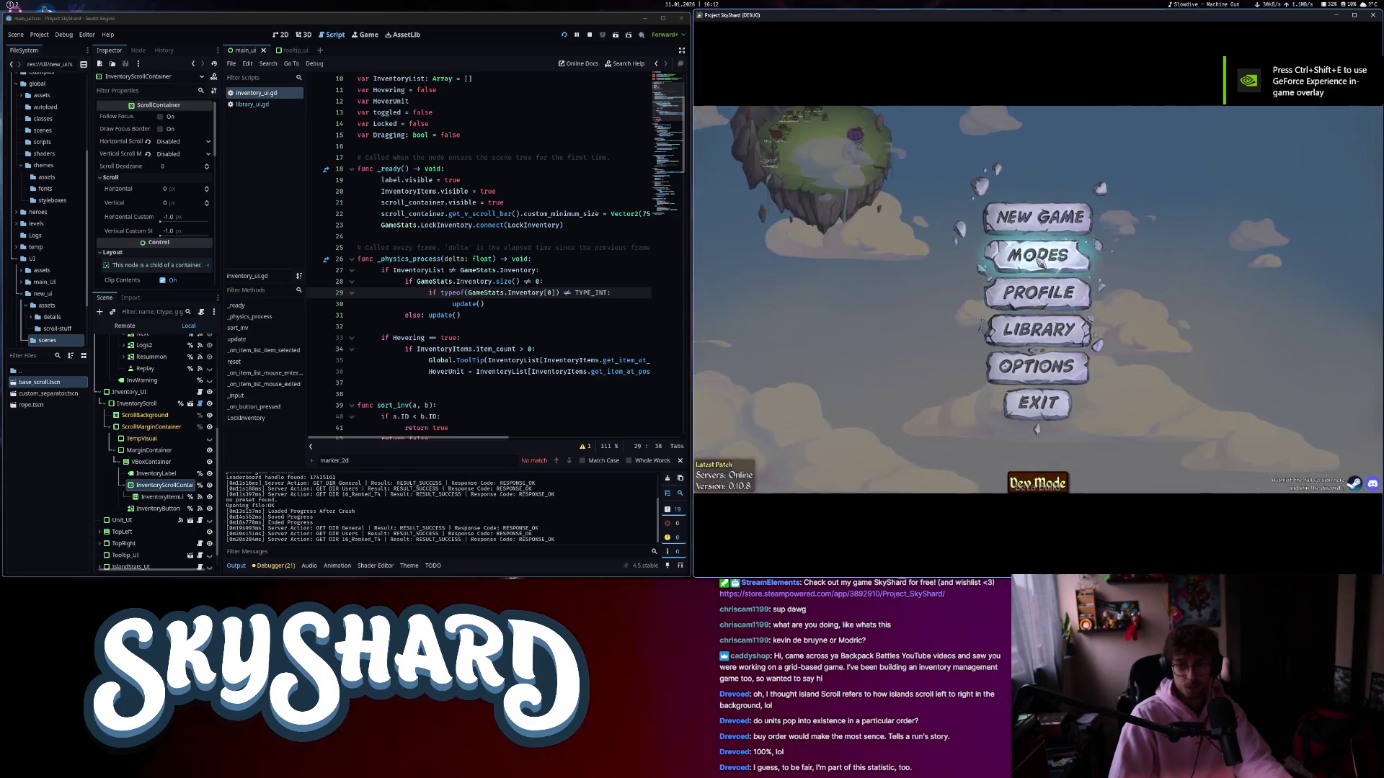
- Start a new run with the chosen hero and the Rapid Expansion bonus
left_click(1039, 262)
left_click(942, 232)
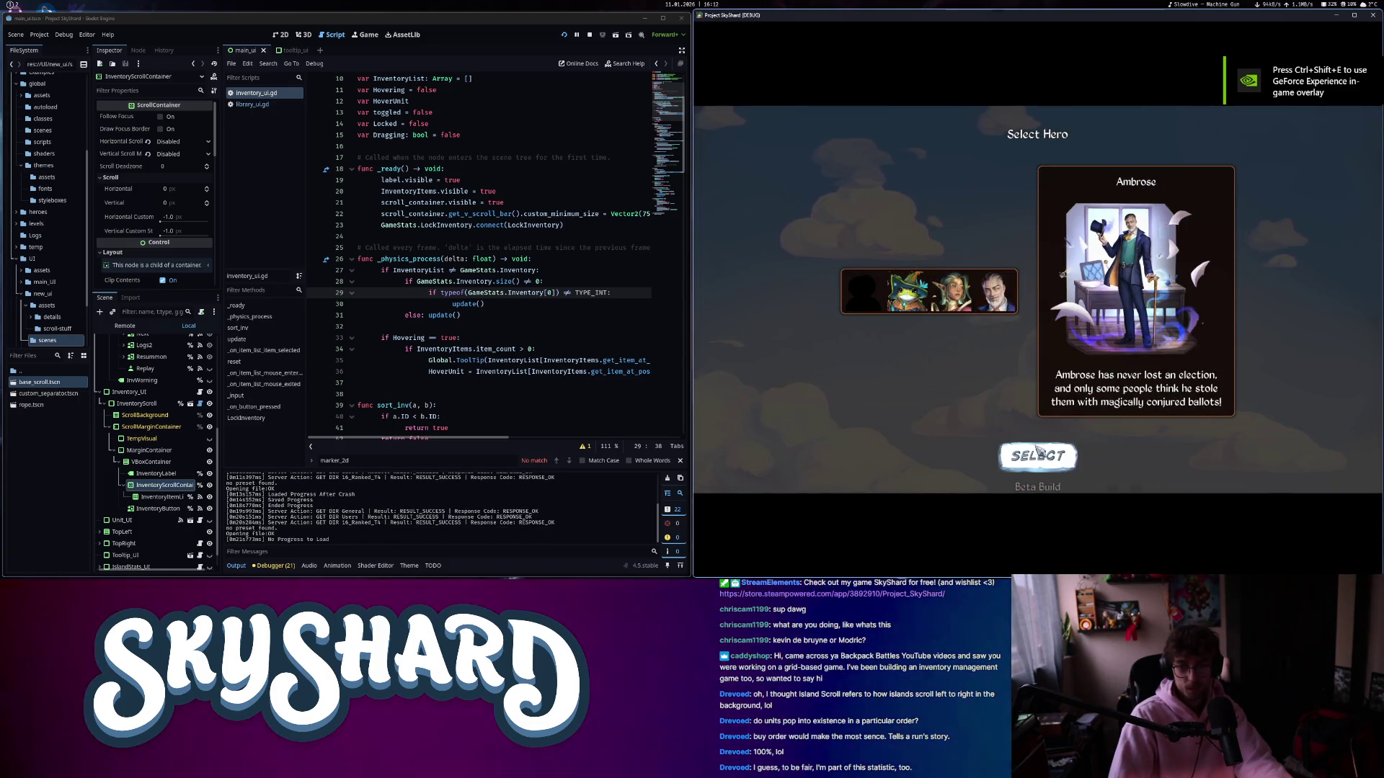
left_click(1038, 453)
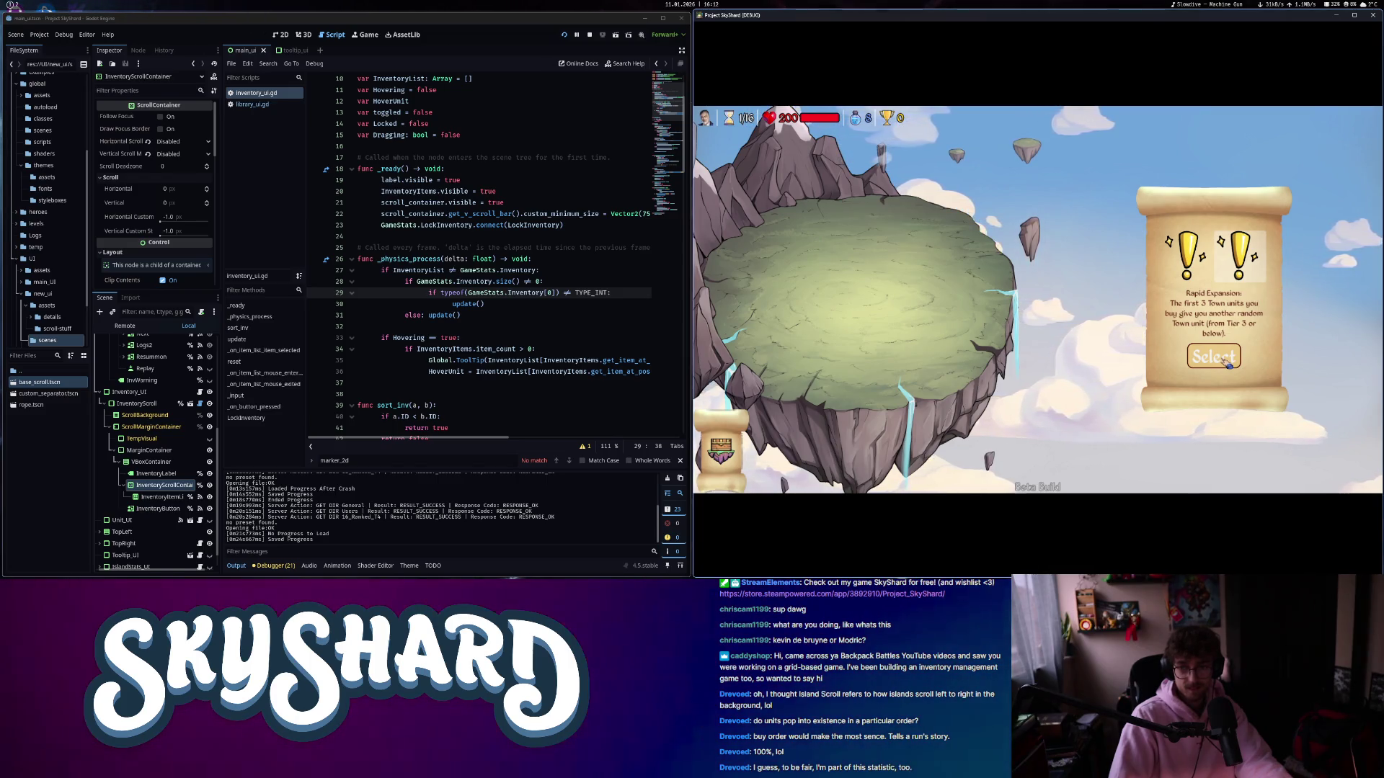
left_click(1226, 363)
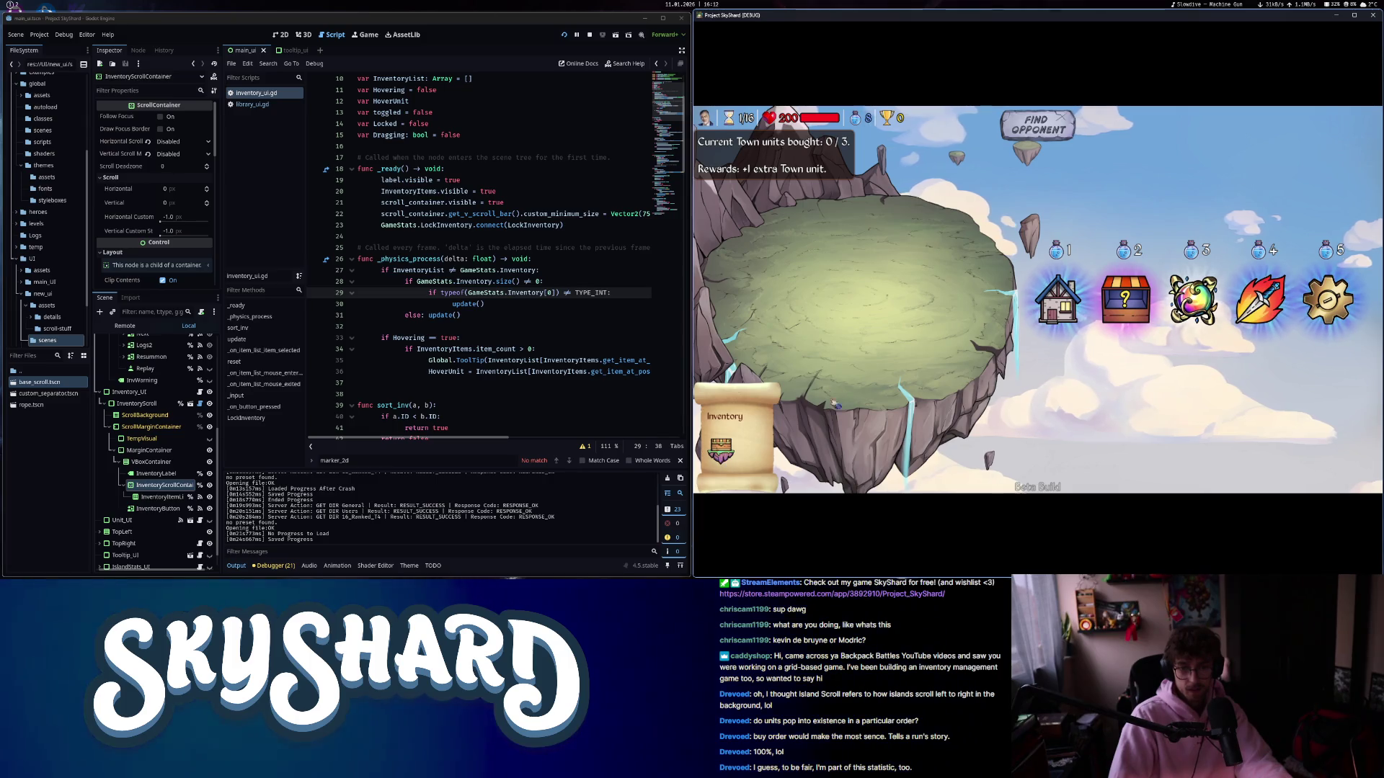
left_click(598, 360)
scroll(637, 316, "down", 15)
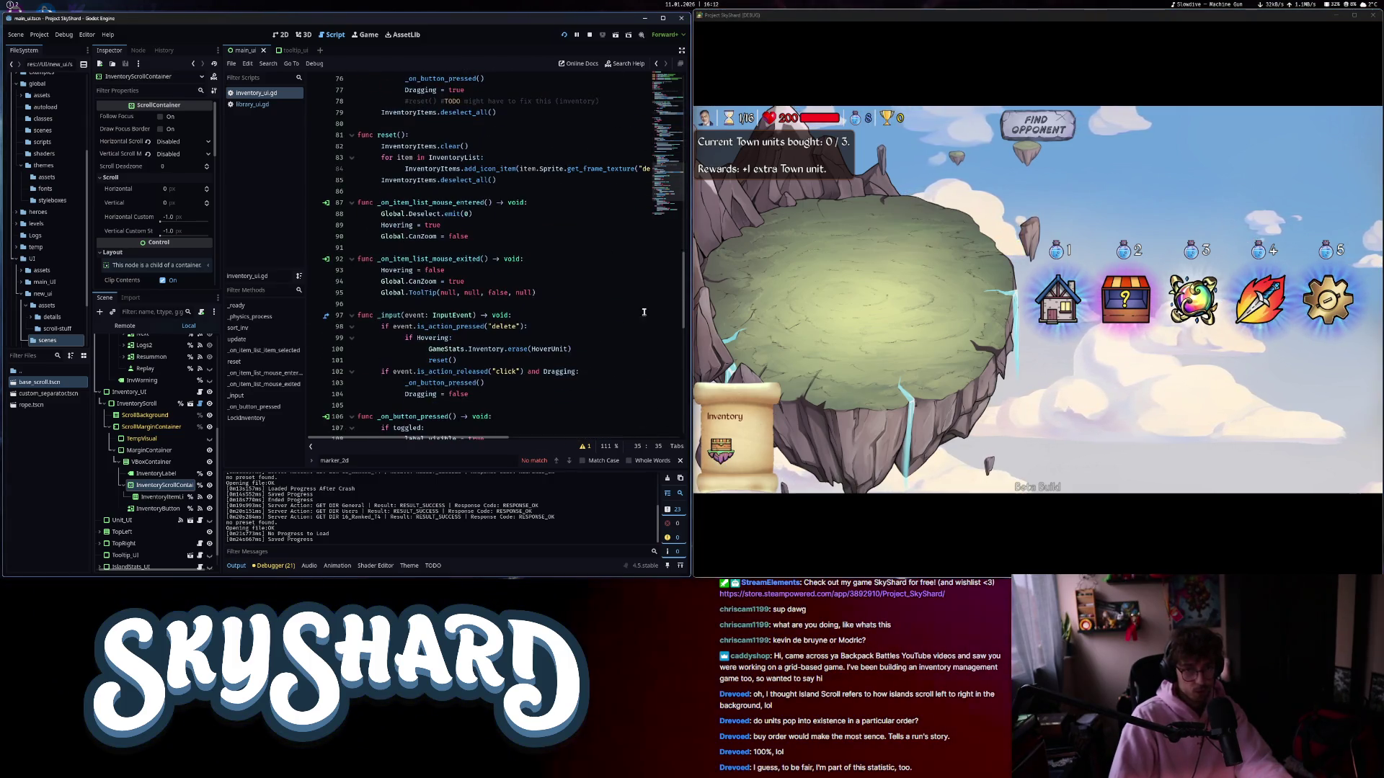
left_click_drag(683, 301, 686, 312)
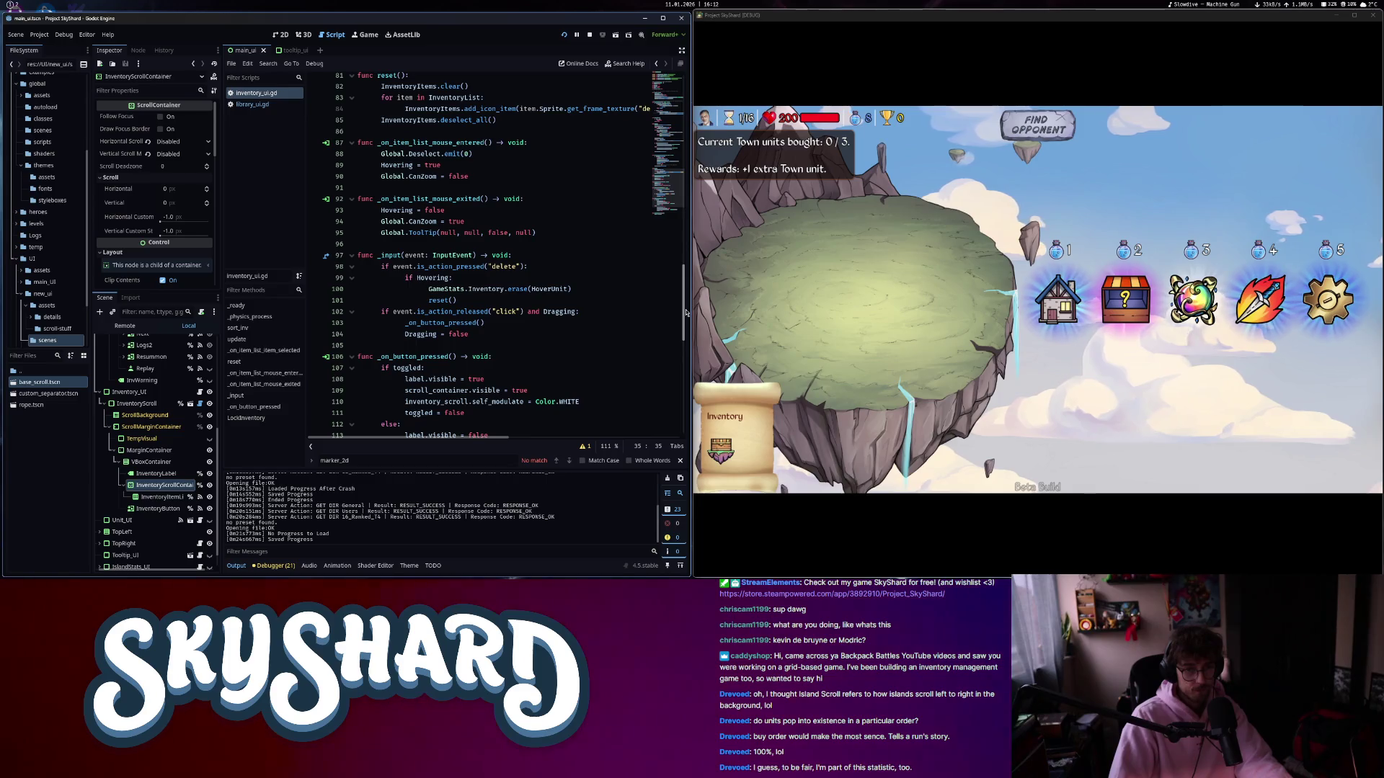
scroll(611, 339, "down", 2)
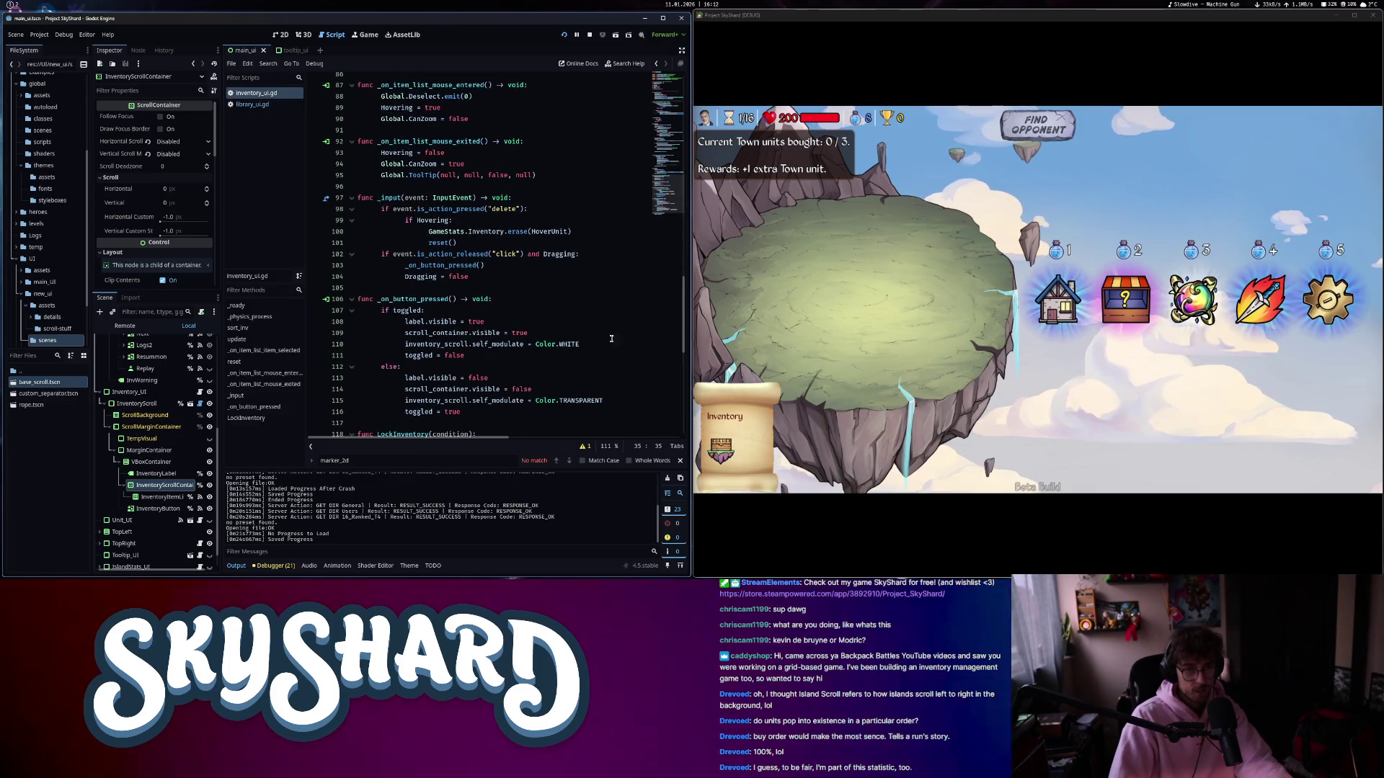
left_click(526, 345)
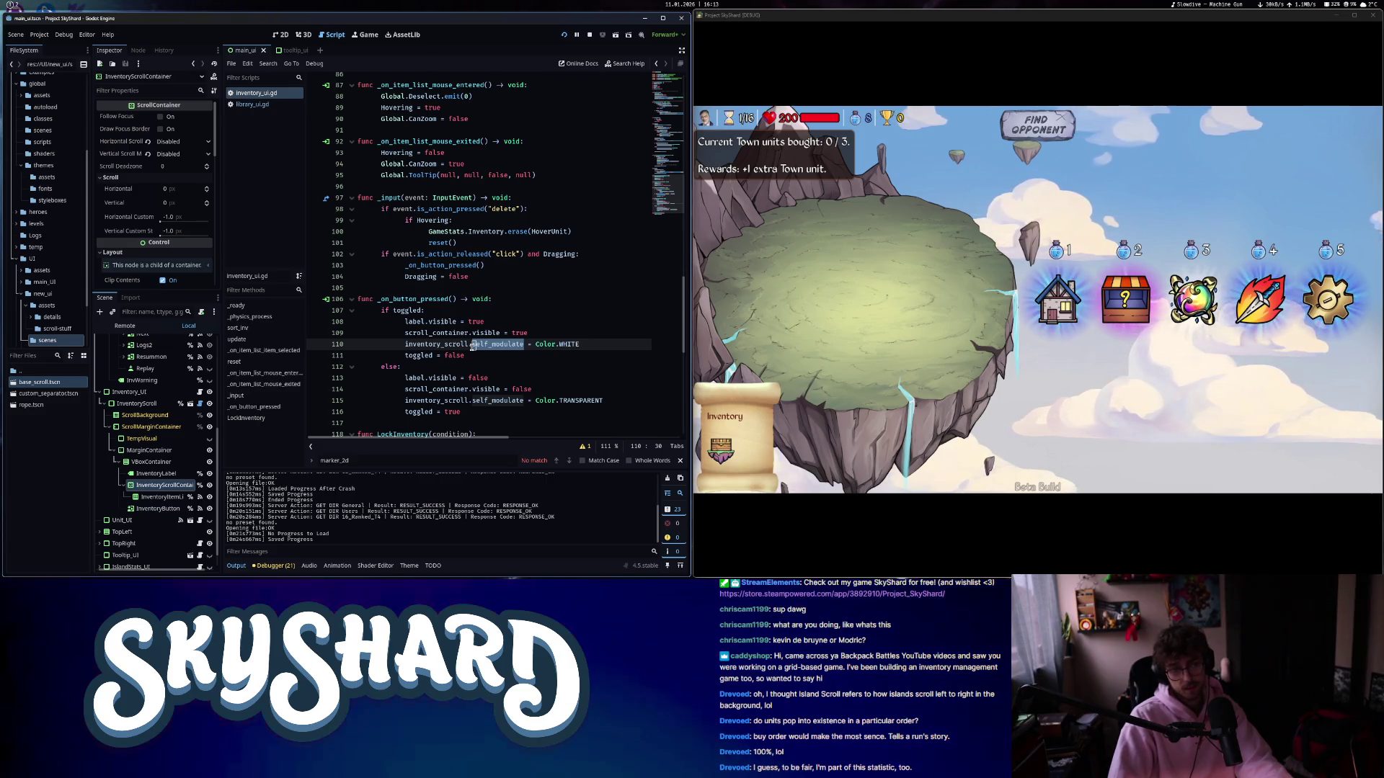
mouse_move(473, 346)
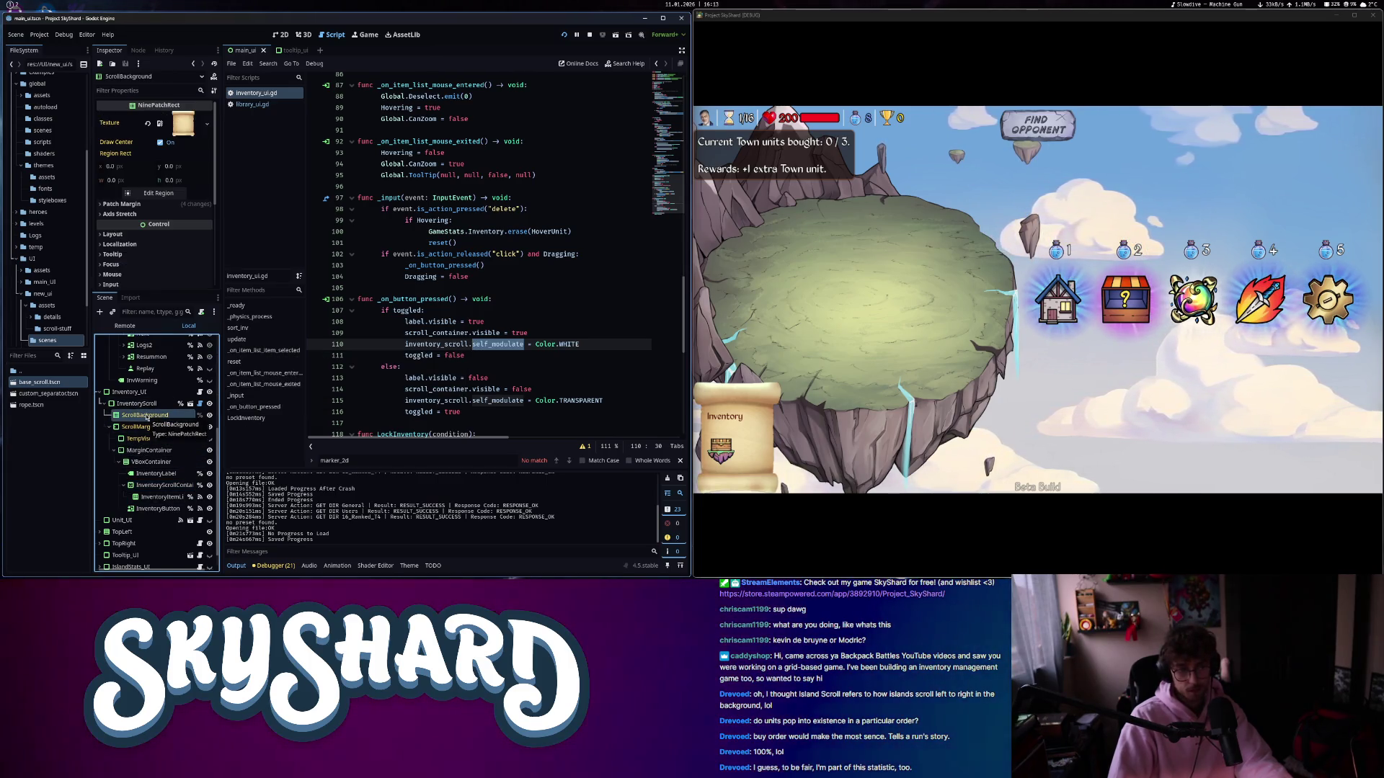
scroll(514, 302, "up", 20)
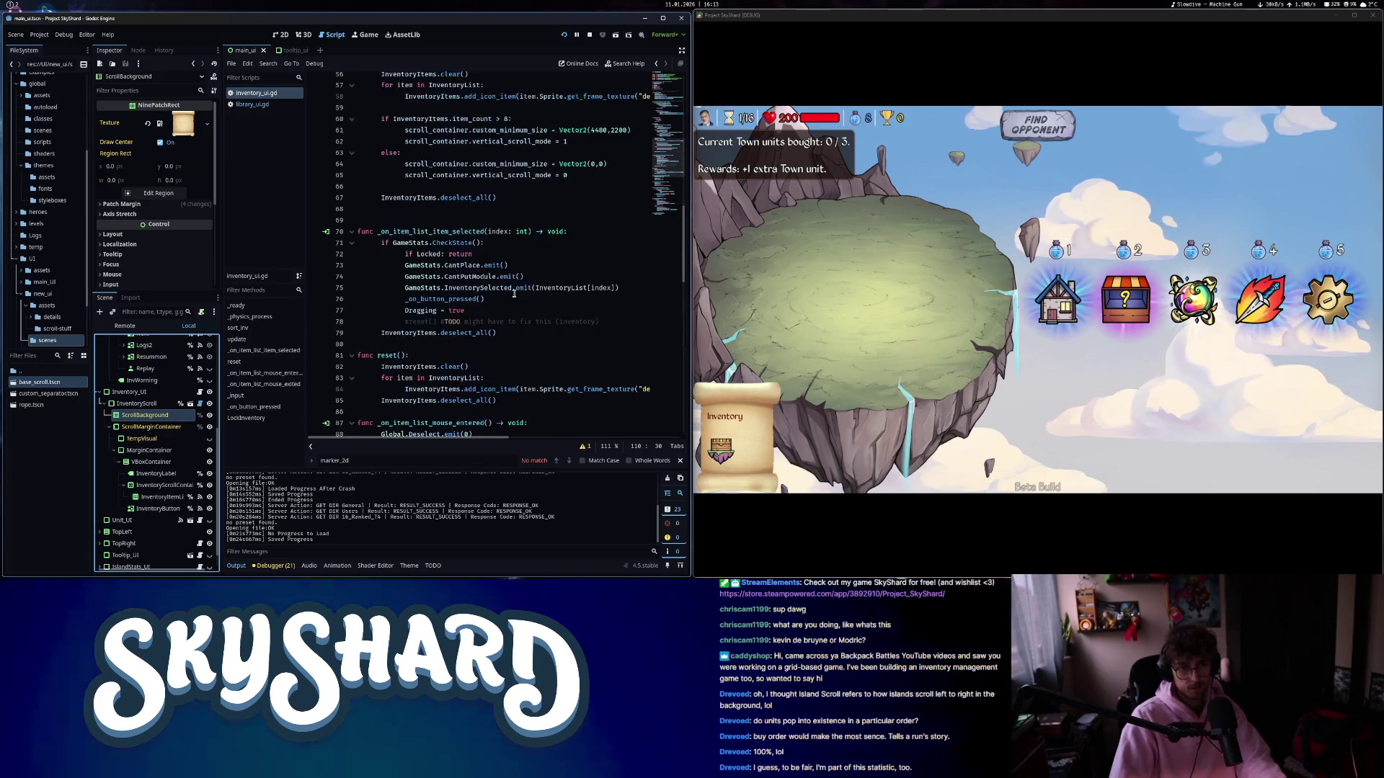
scroll(513, 302, "up", 7)
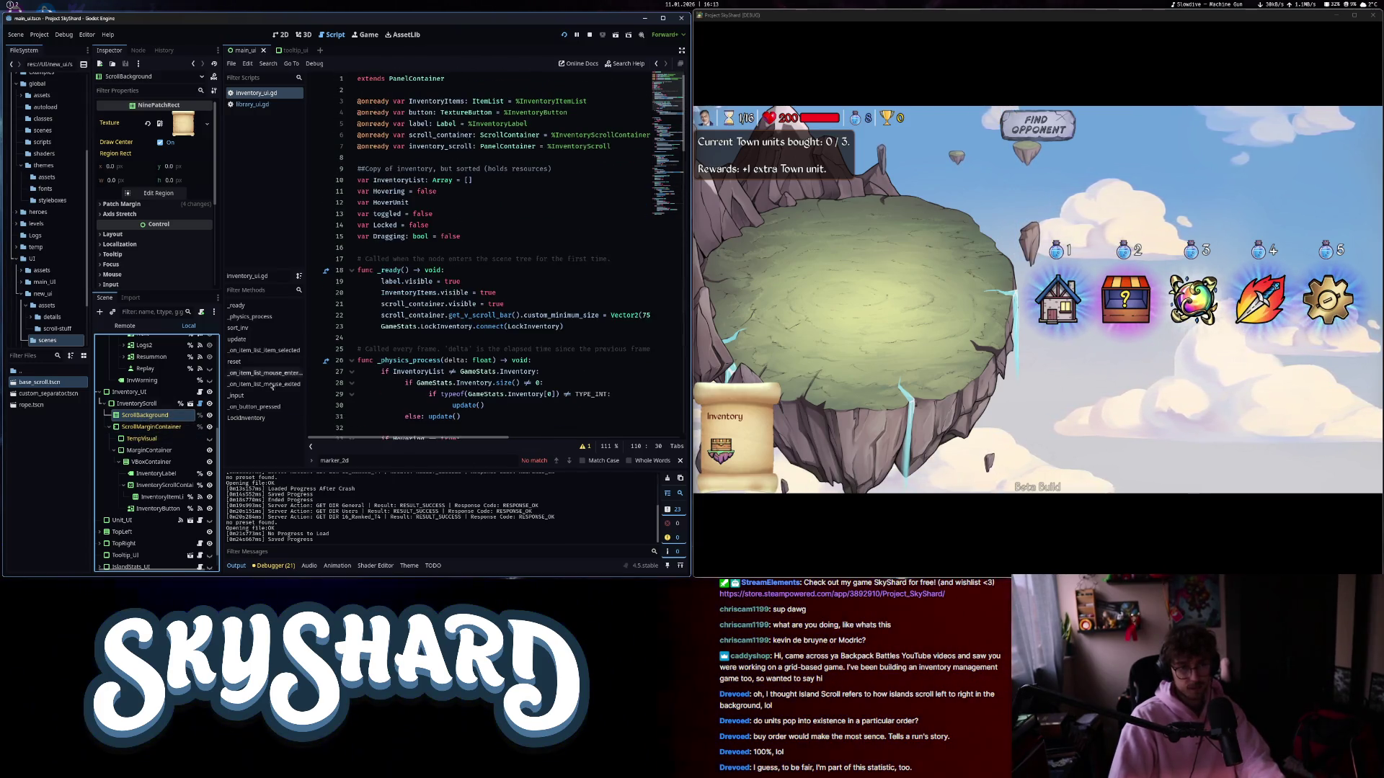
left_click_drag(449, 167, 449, 163)
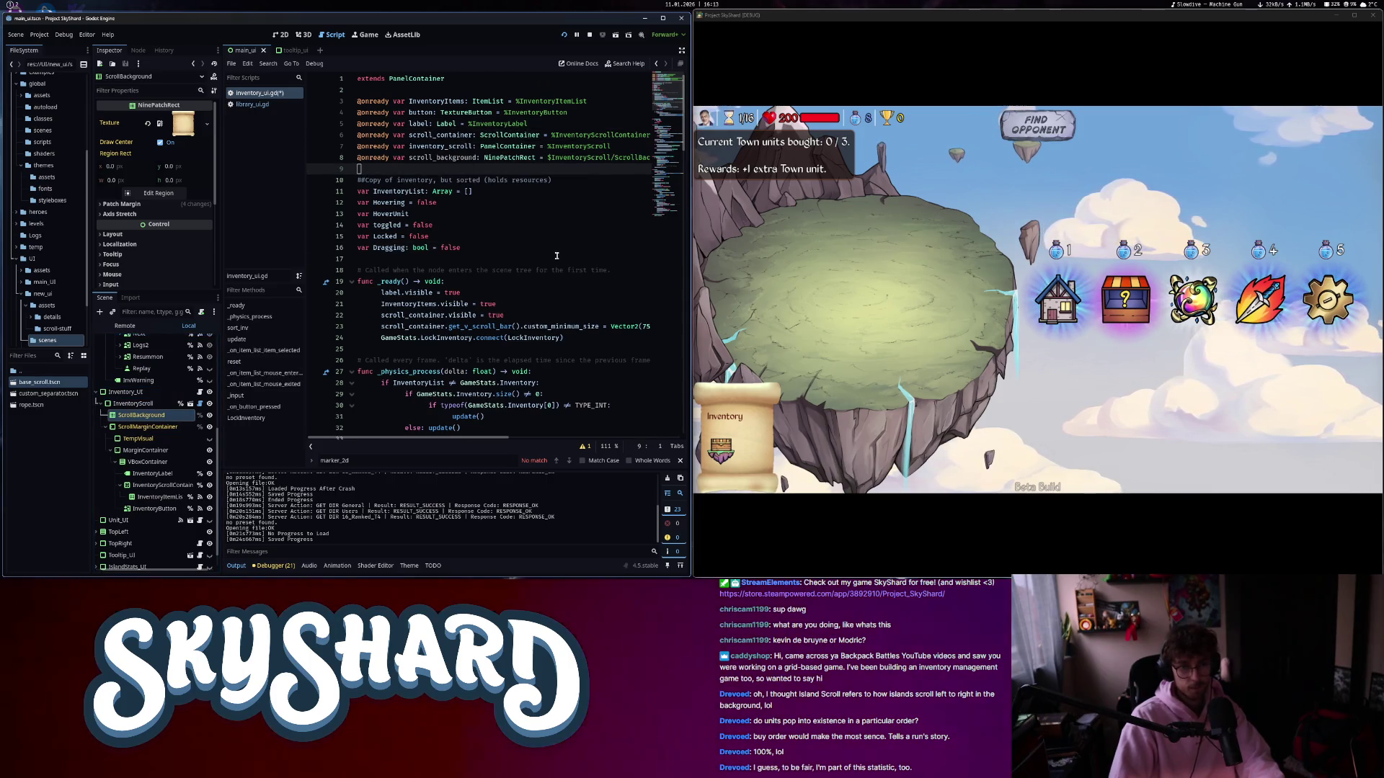
key("ctrl+z")
right_click(175, 416)
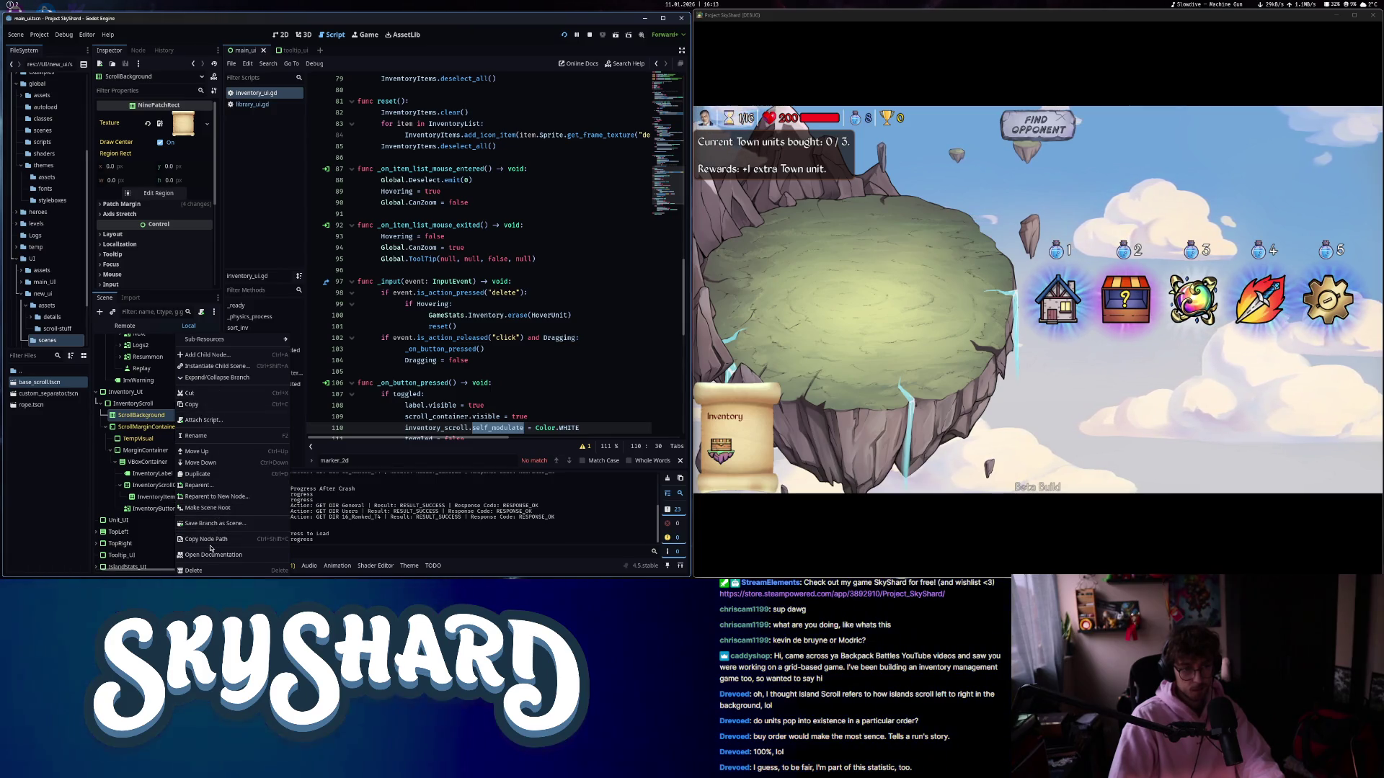
left_click(538, 216)
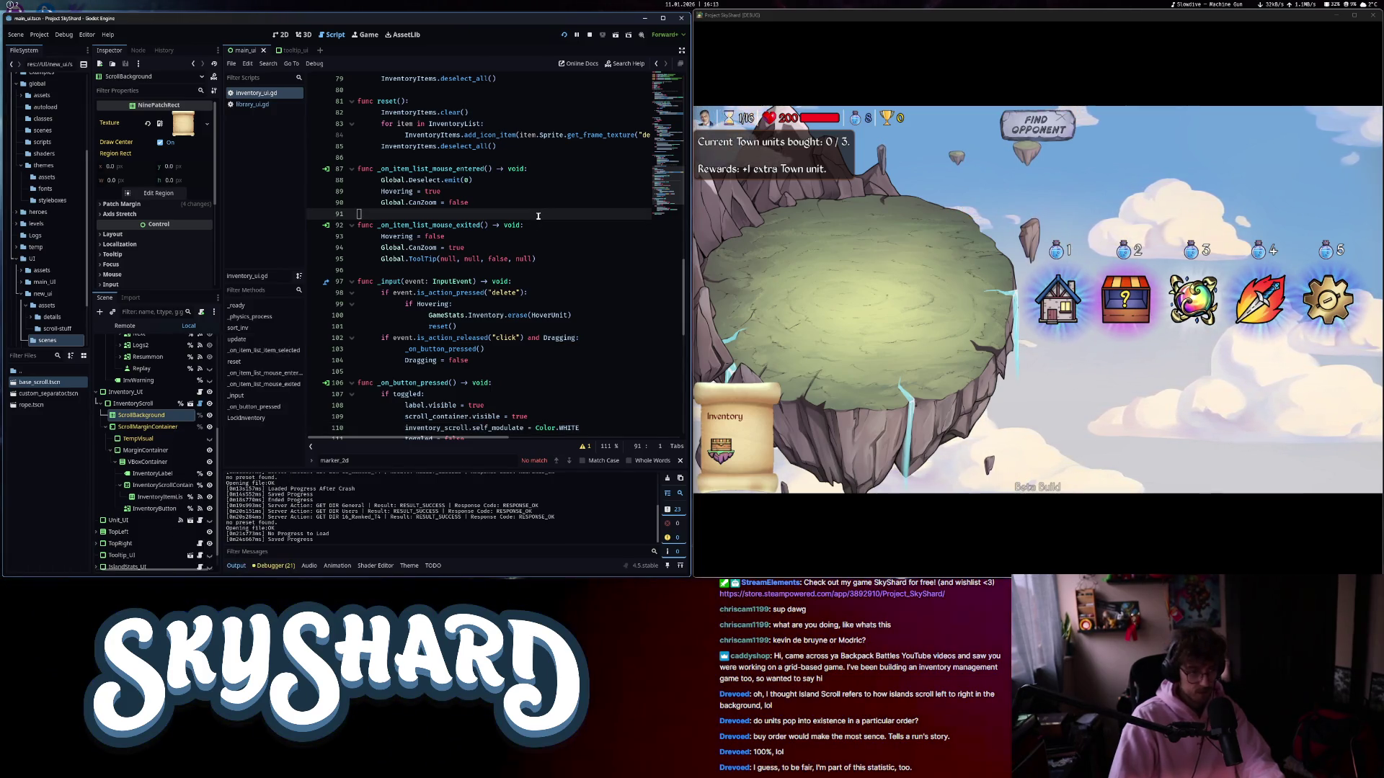
scroll(517, 163, "up", 10)
right_click(140, 418)
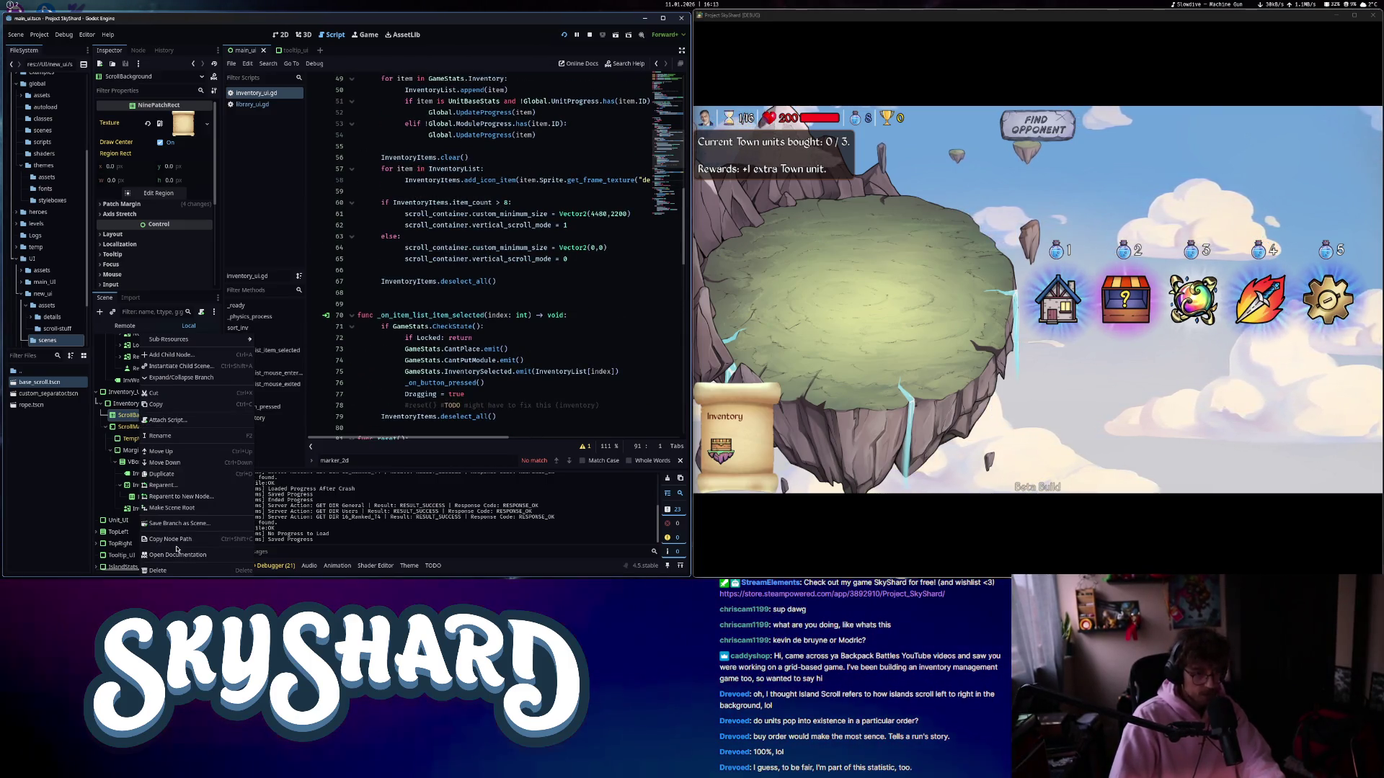
left_click(521, 147)
scroll(521, 155, "up", 15)
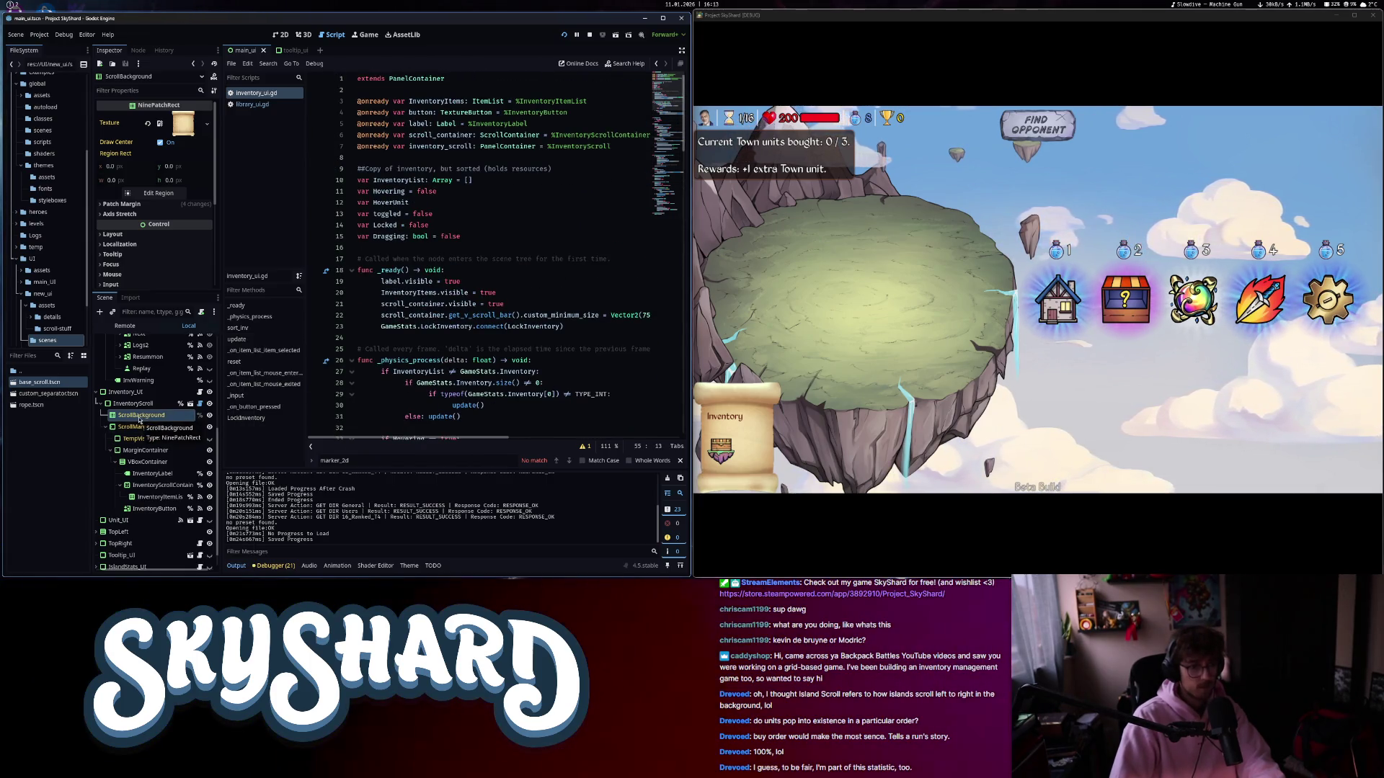
left_click_drag(151, 404, 417, 156)
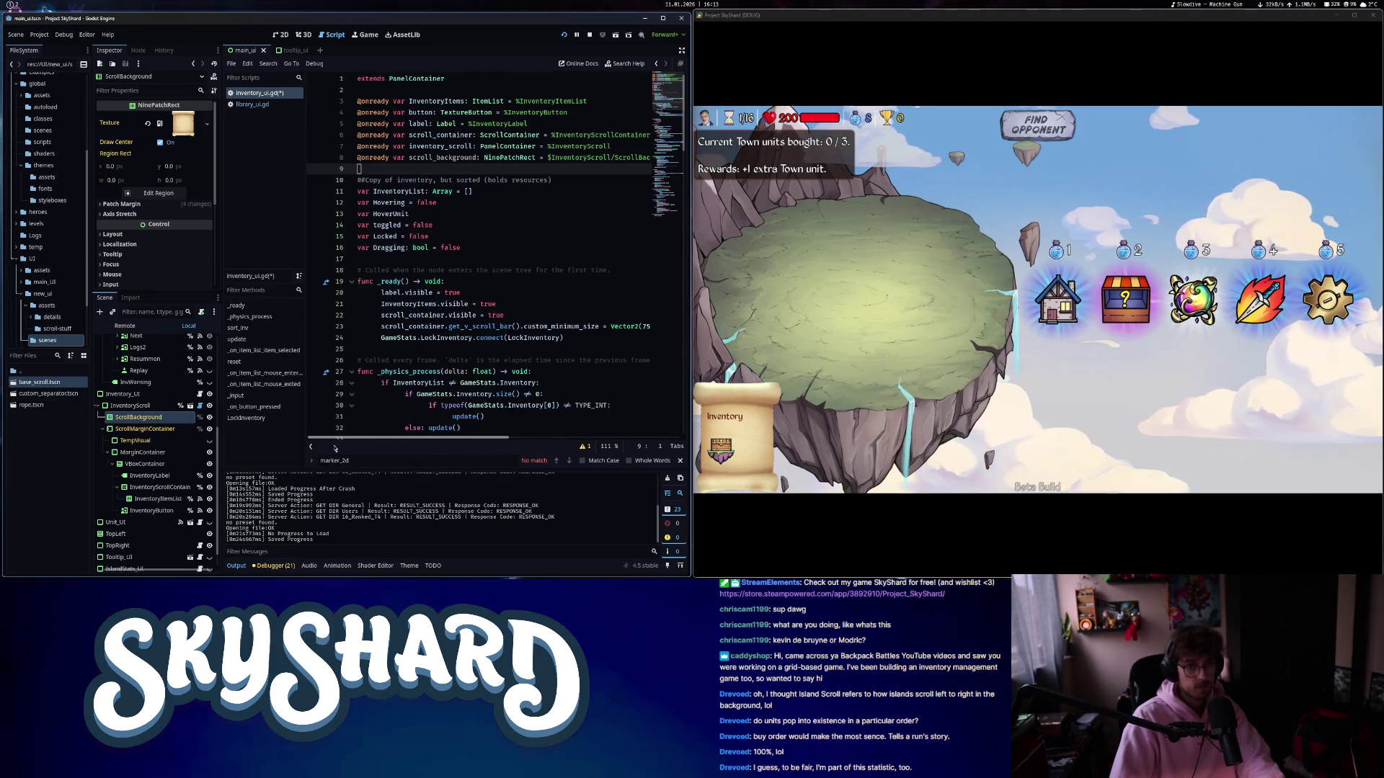
- Swap inventory_scroll for scroll_background in the toggle and test Inventory, hitting a Nil self_modulate error
scroll(563, 408, "down", 15)
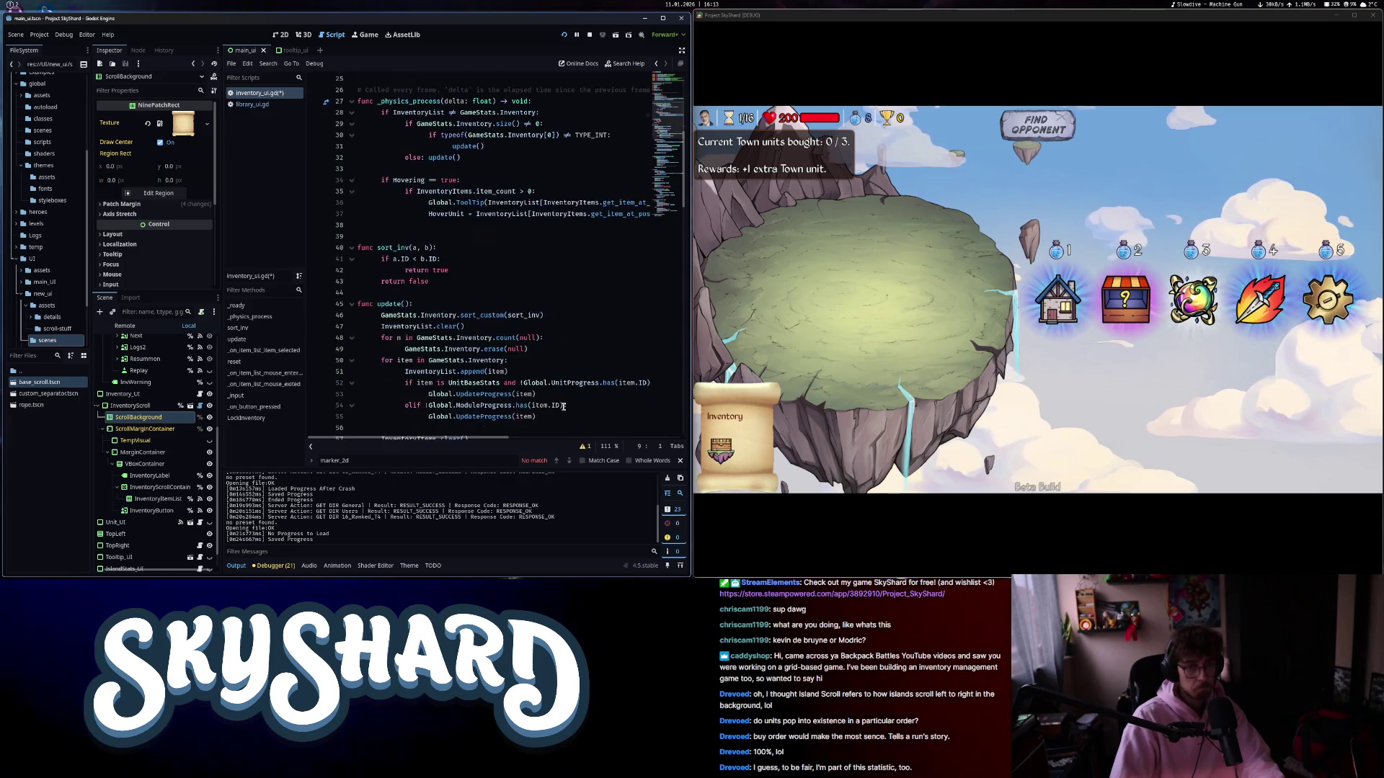
scroll(564, 408, "down", 8)
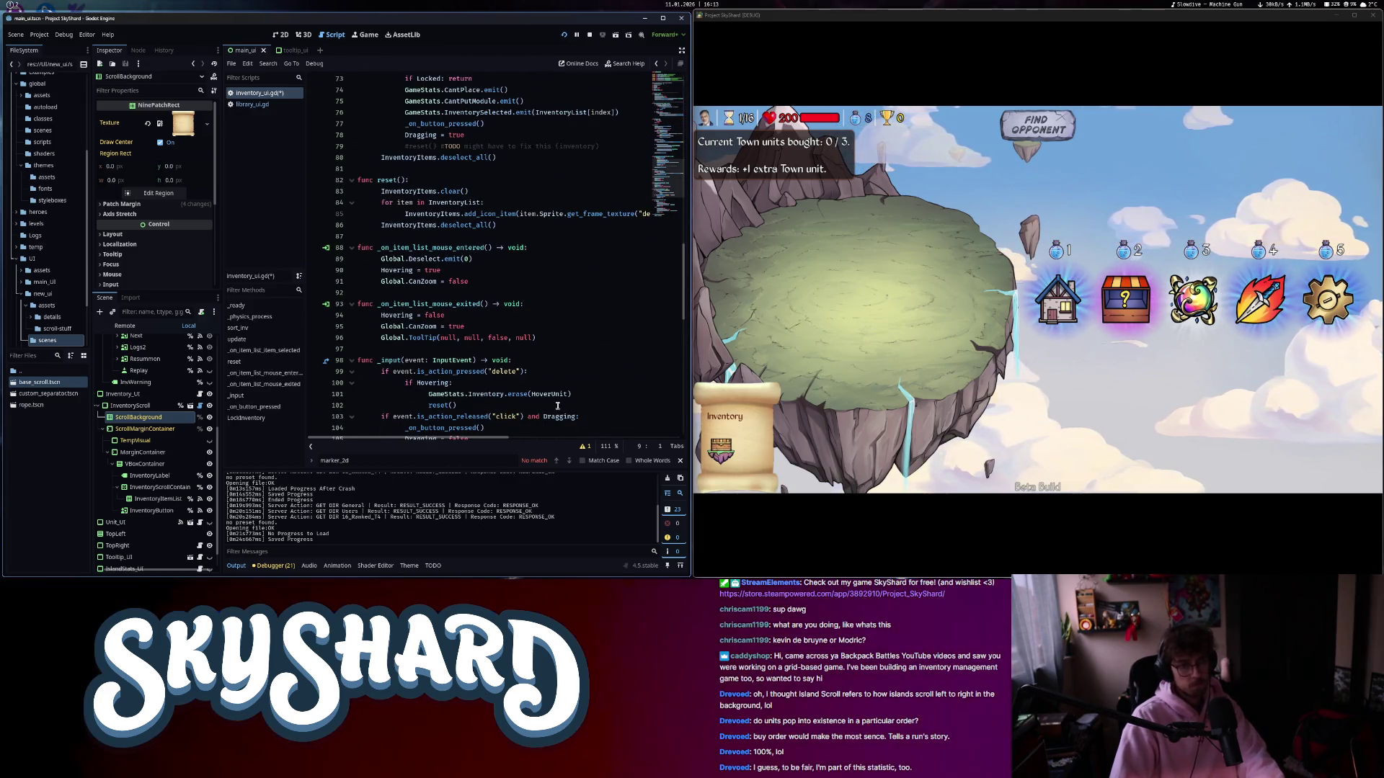
scroll(542, 393, "down", 6)
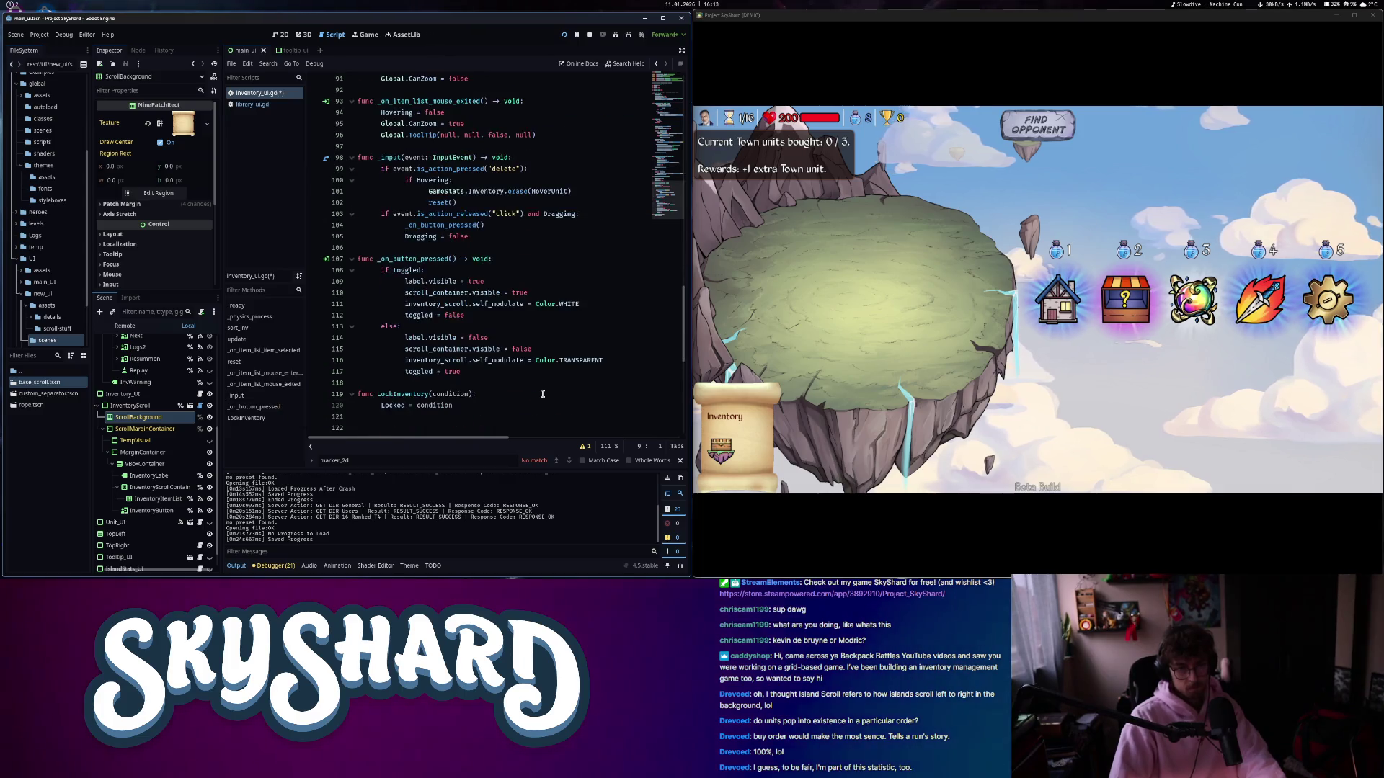
double_click(406, 303)
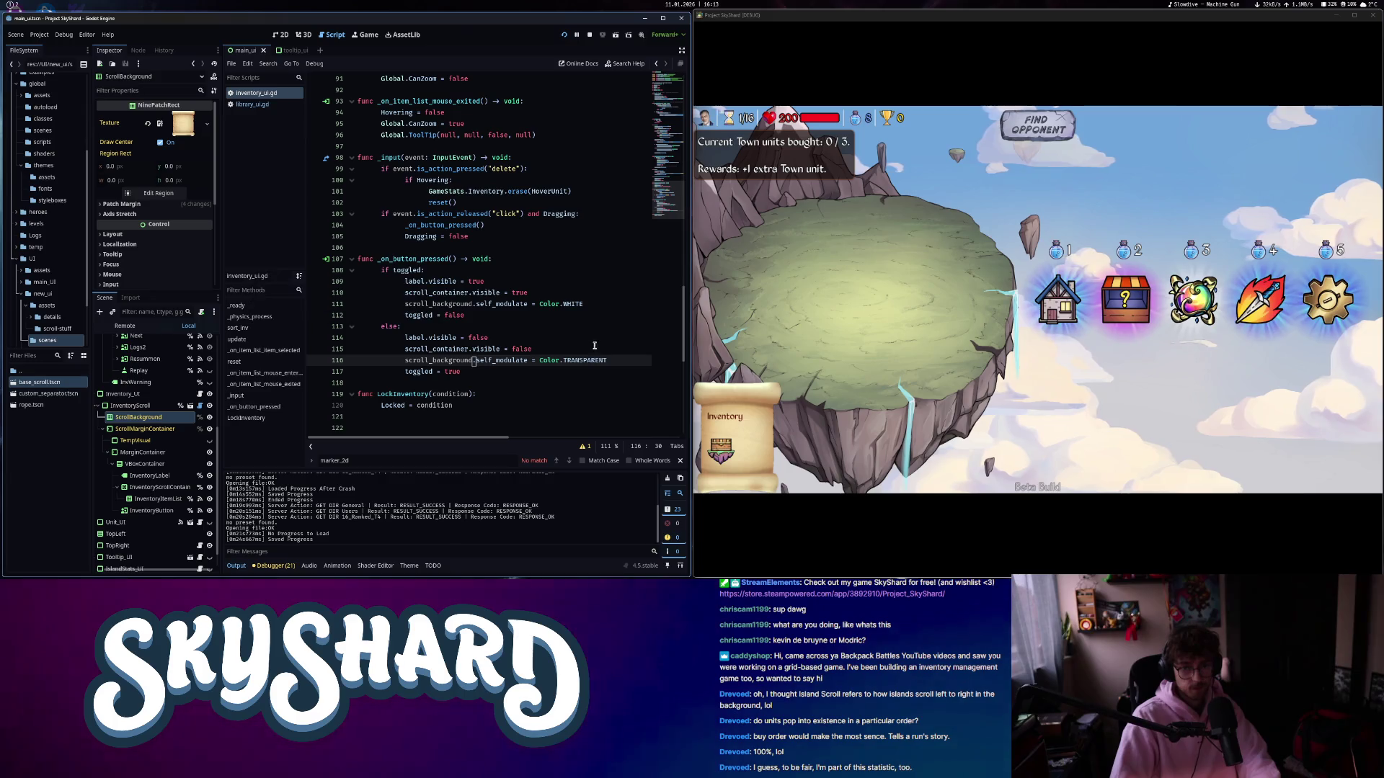
left_click(723, 439)
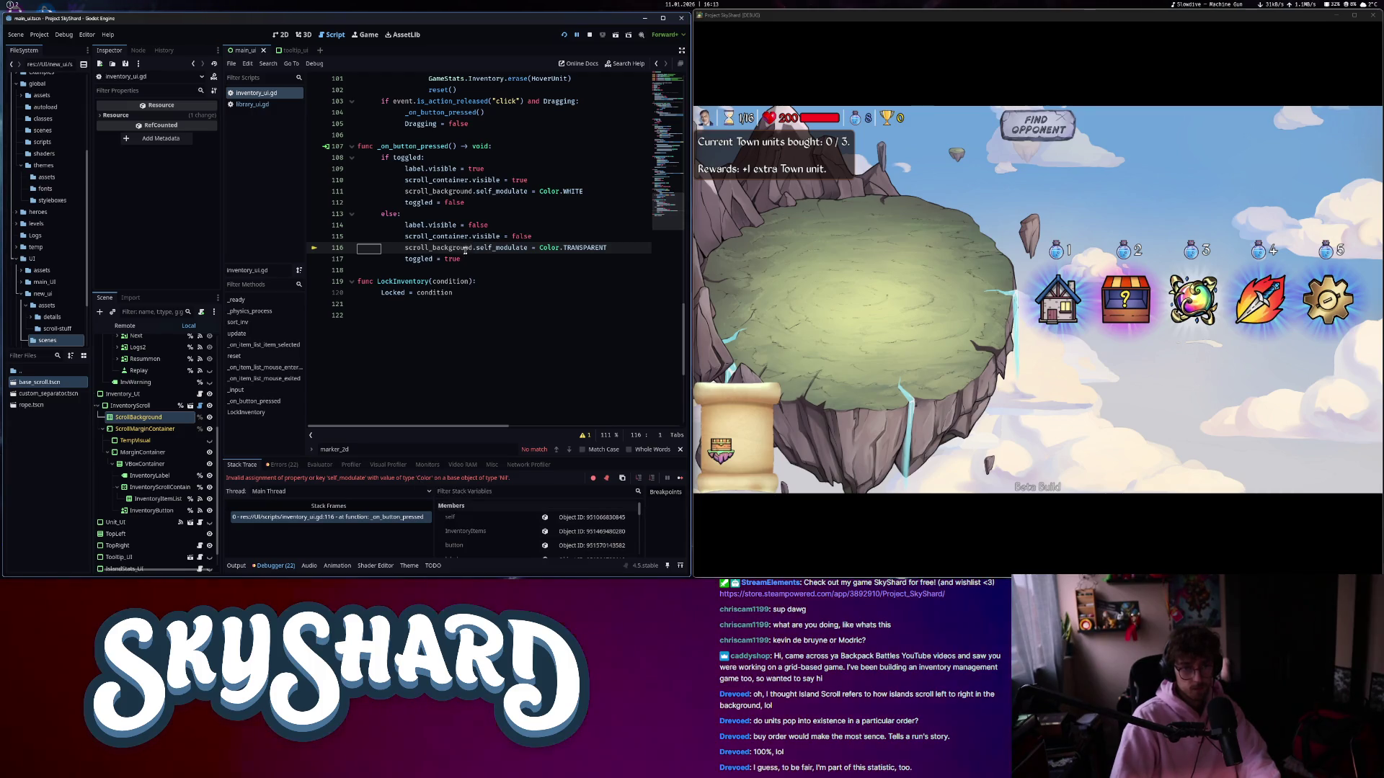
- Restart the game, float its window, start a run and concede it
left_click(1370, 15)
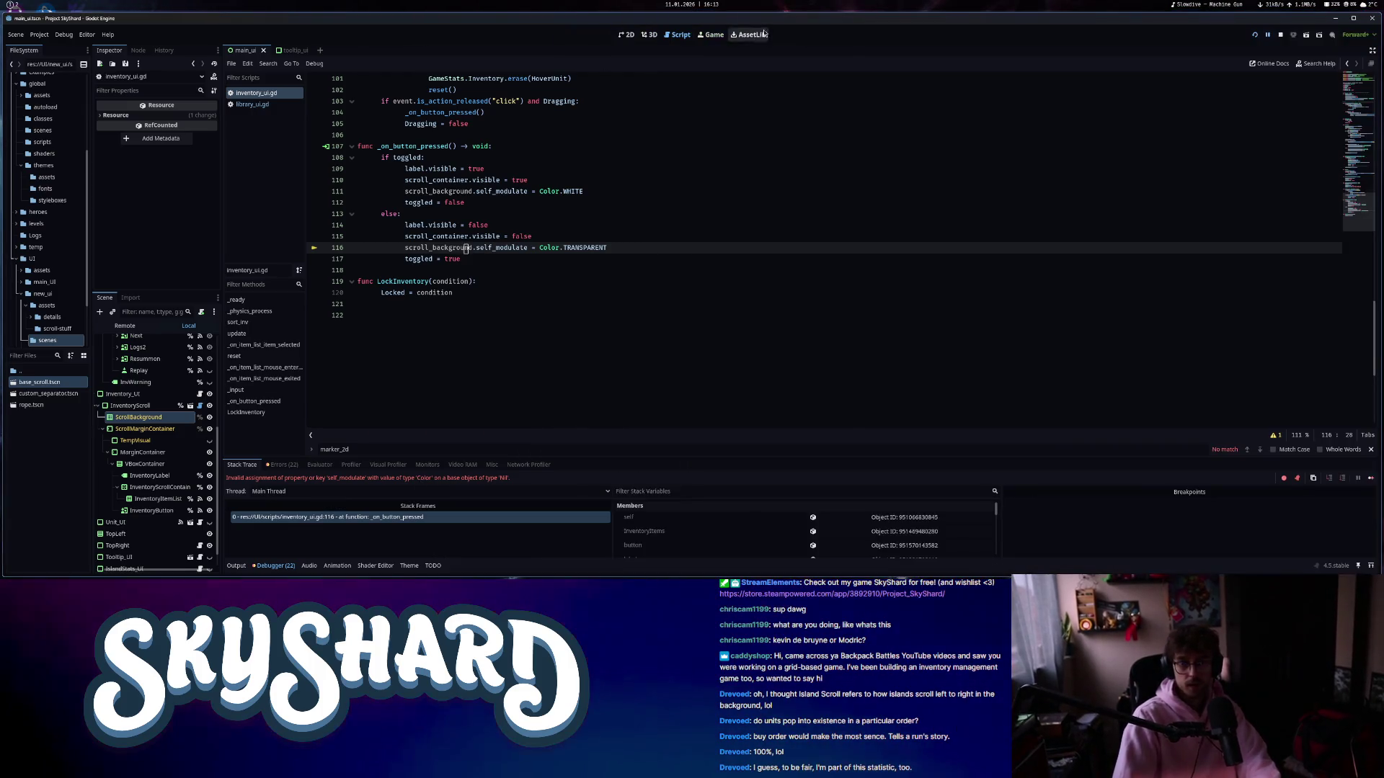
key("F5")
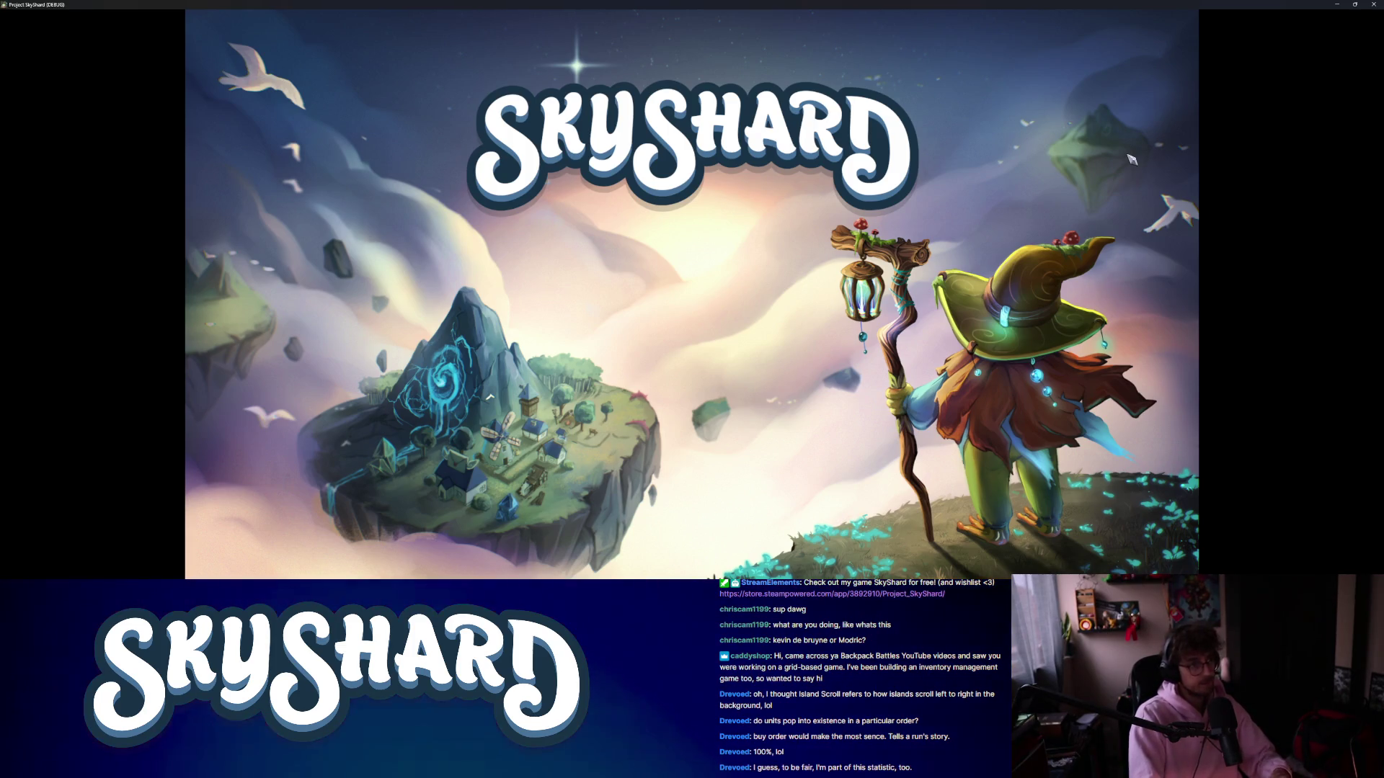
key("super+Right")
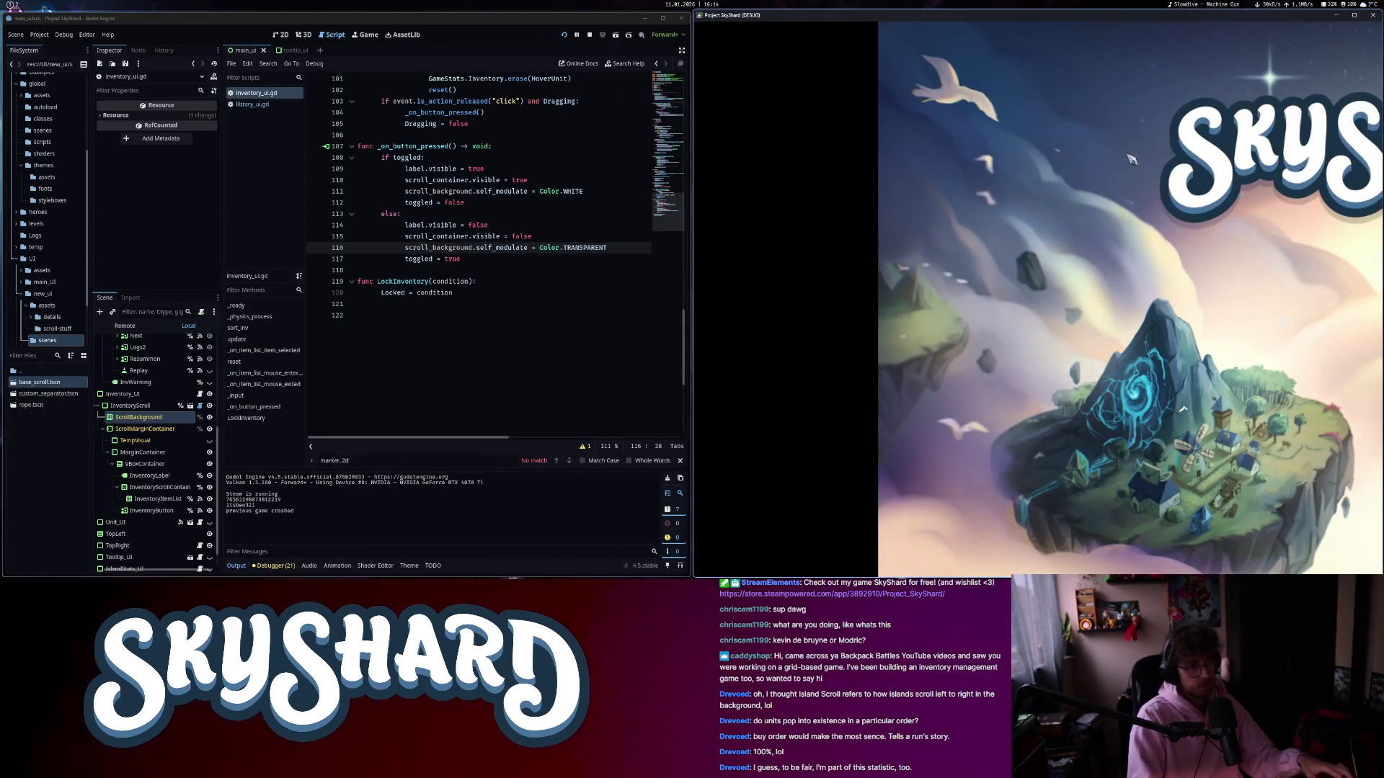
key("super+Left")
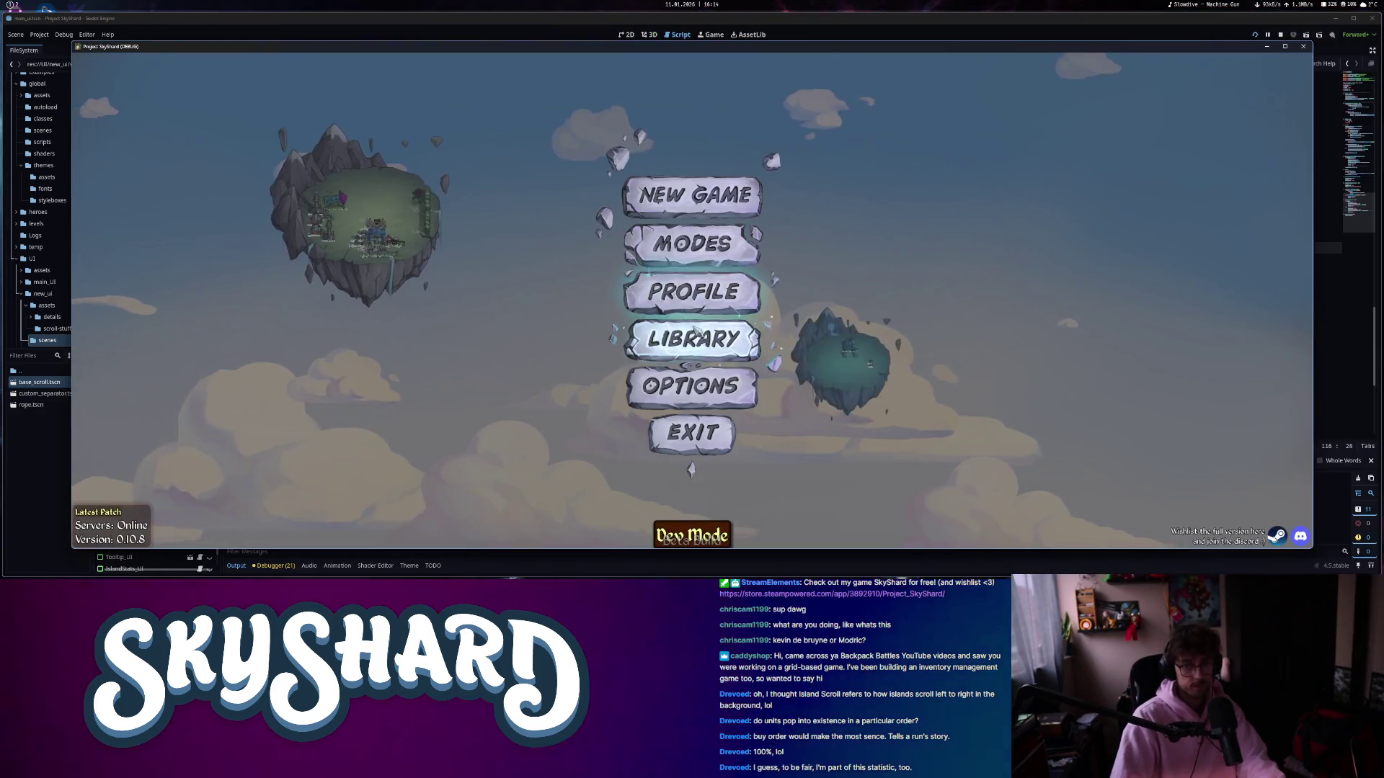
left_click(692, 244)
left_click(572, 259)
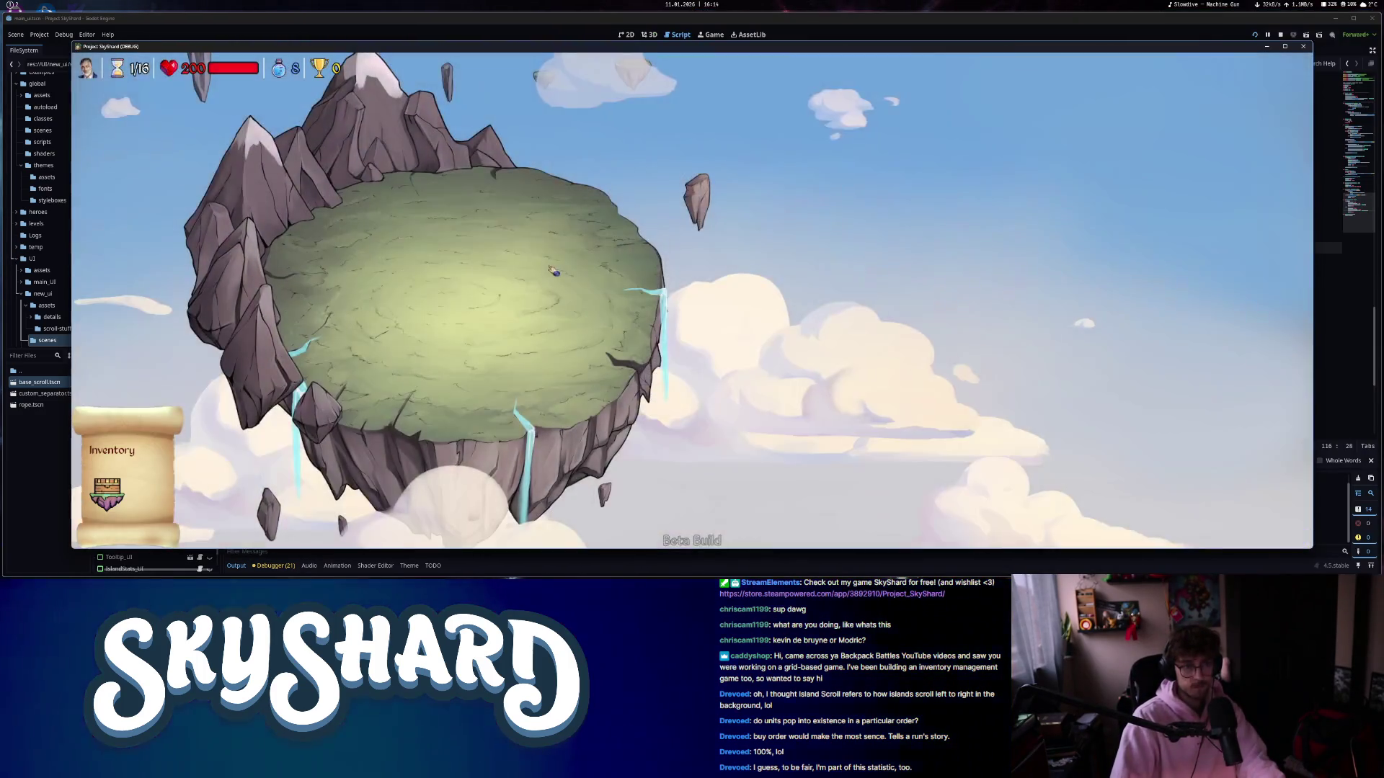
key("Escape")
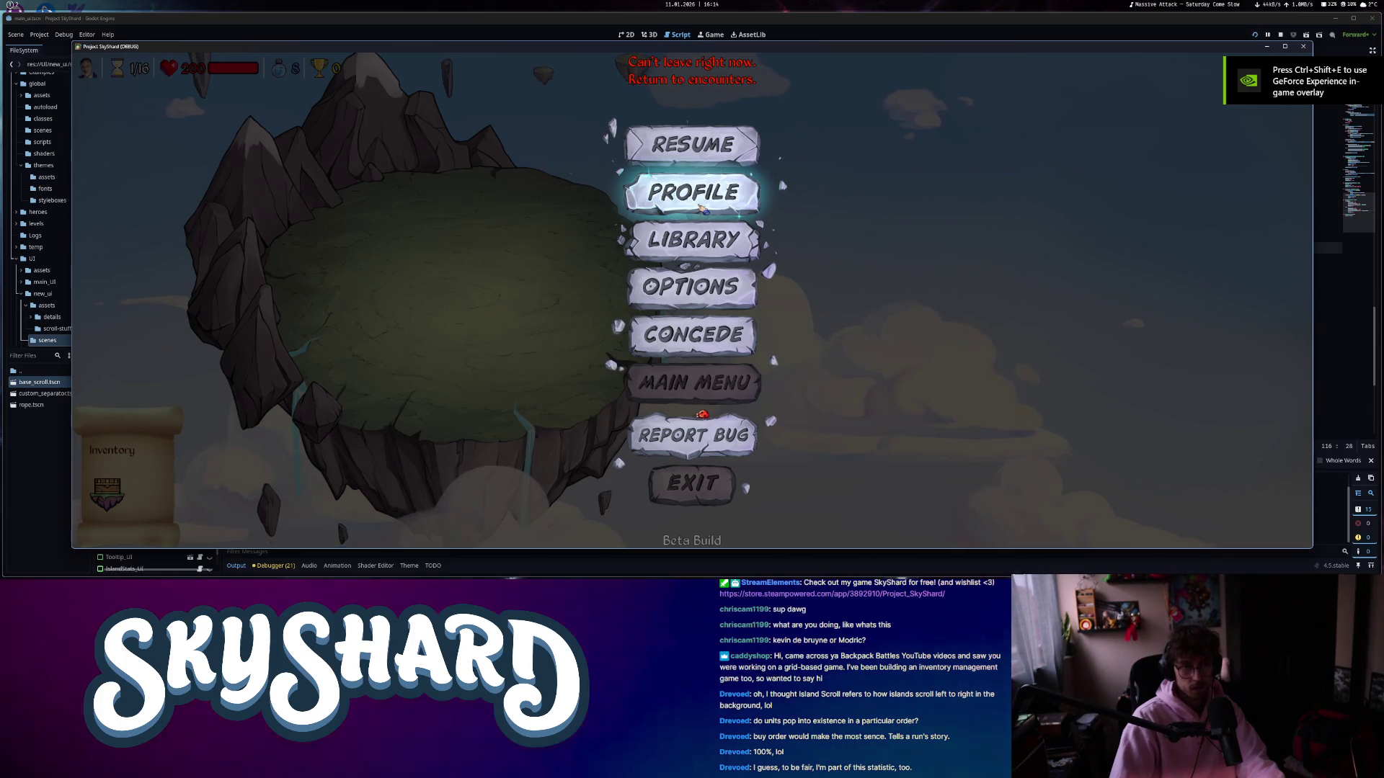
left_click(710, 339)
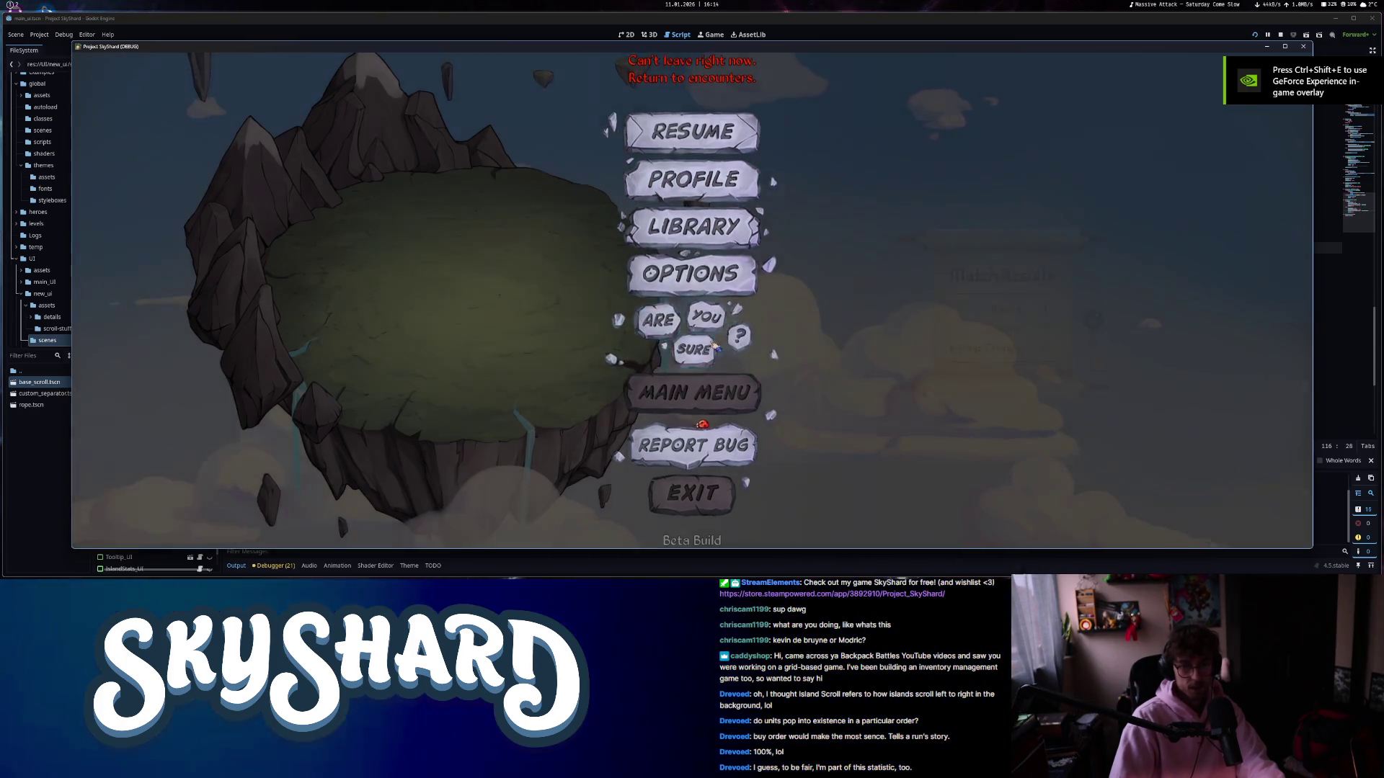
left_click(713, 345)
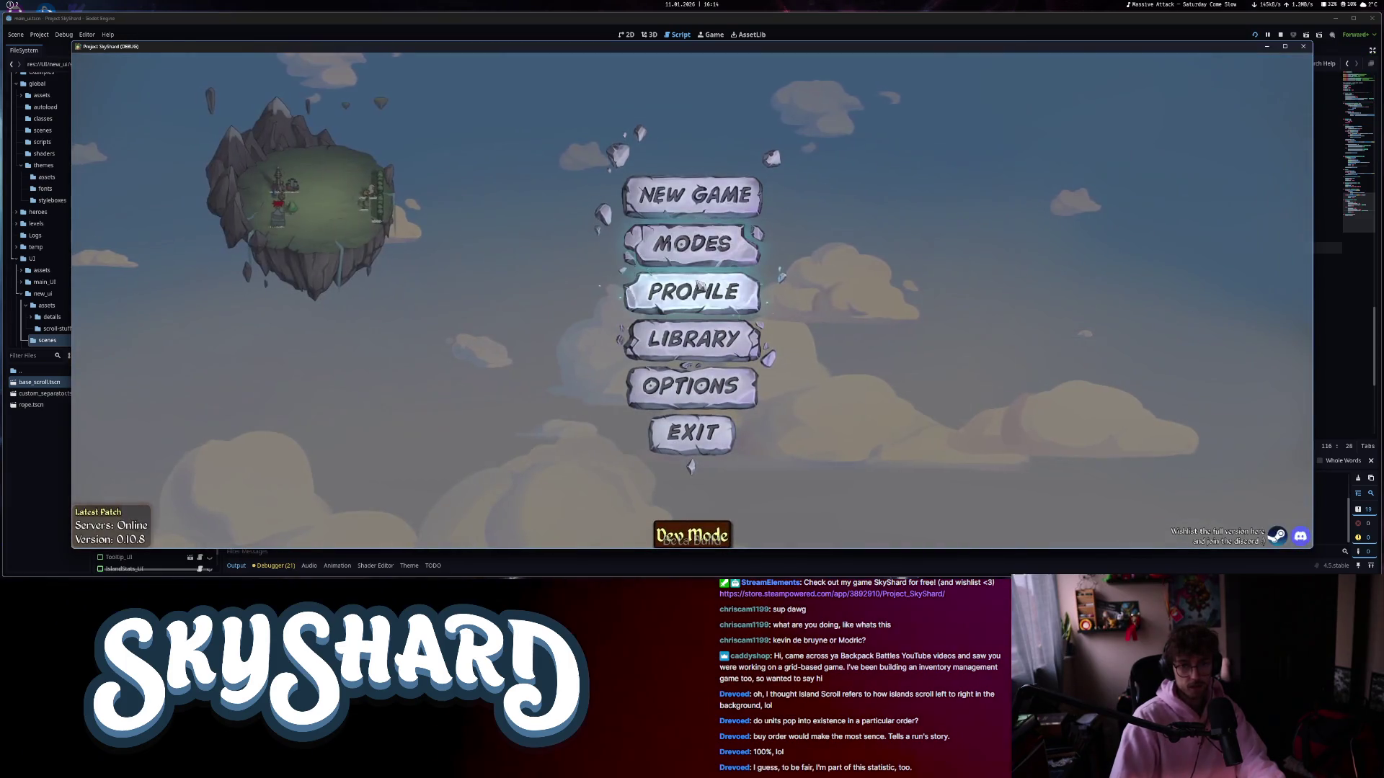
- Start a new run with the elf hero Aeris, collapse the inventory scroll, and pick Headstart
left_click(692, 243)
left_click(587, 261)
left_click(581, 290)
left_click(691, 500)
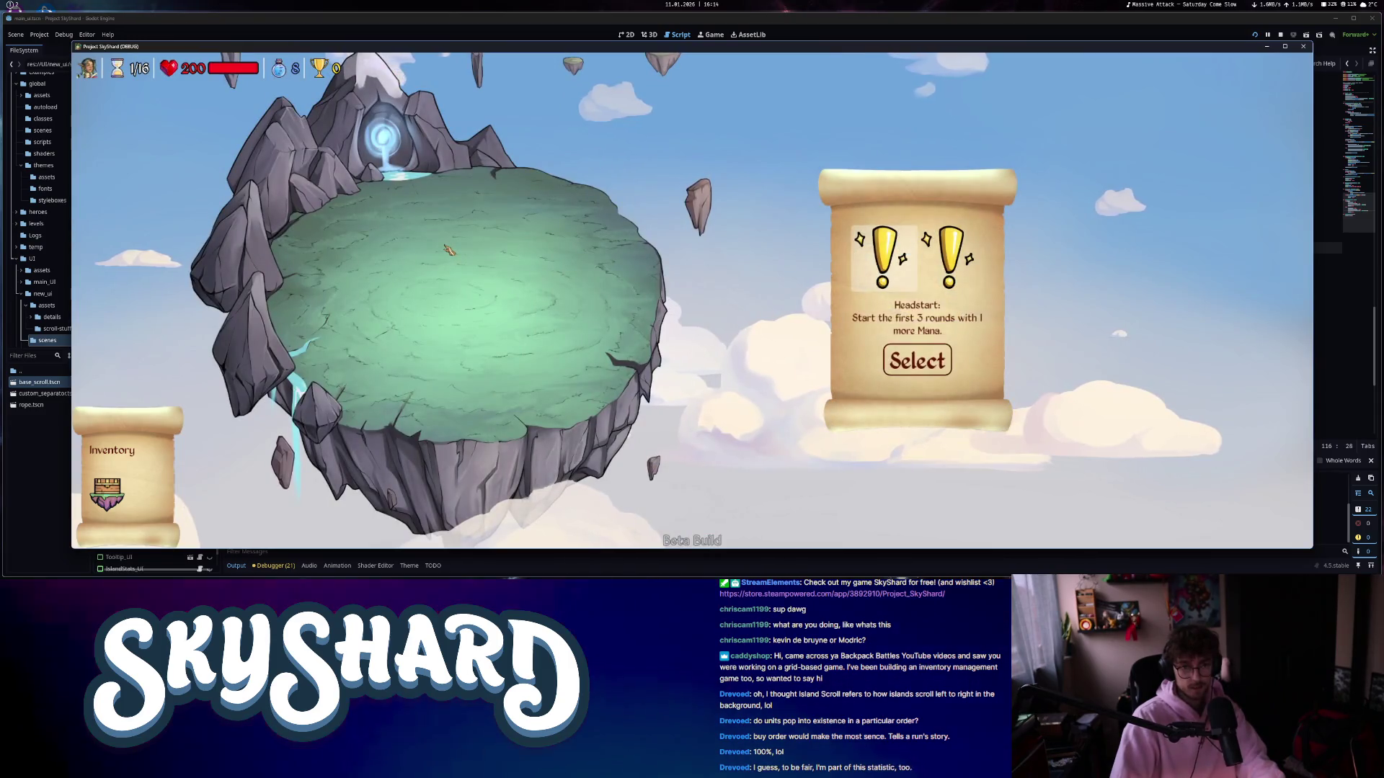
left_click(112, 495)
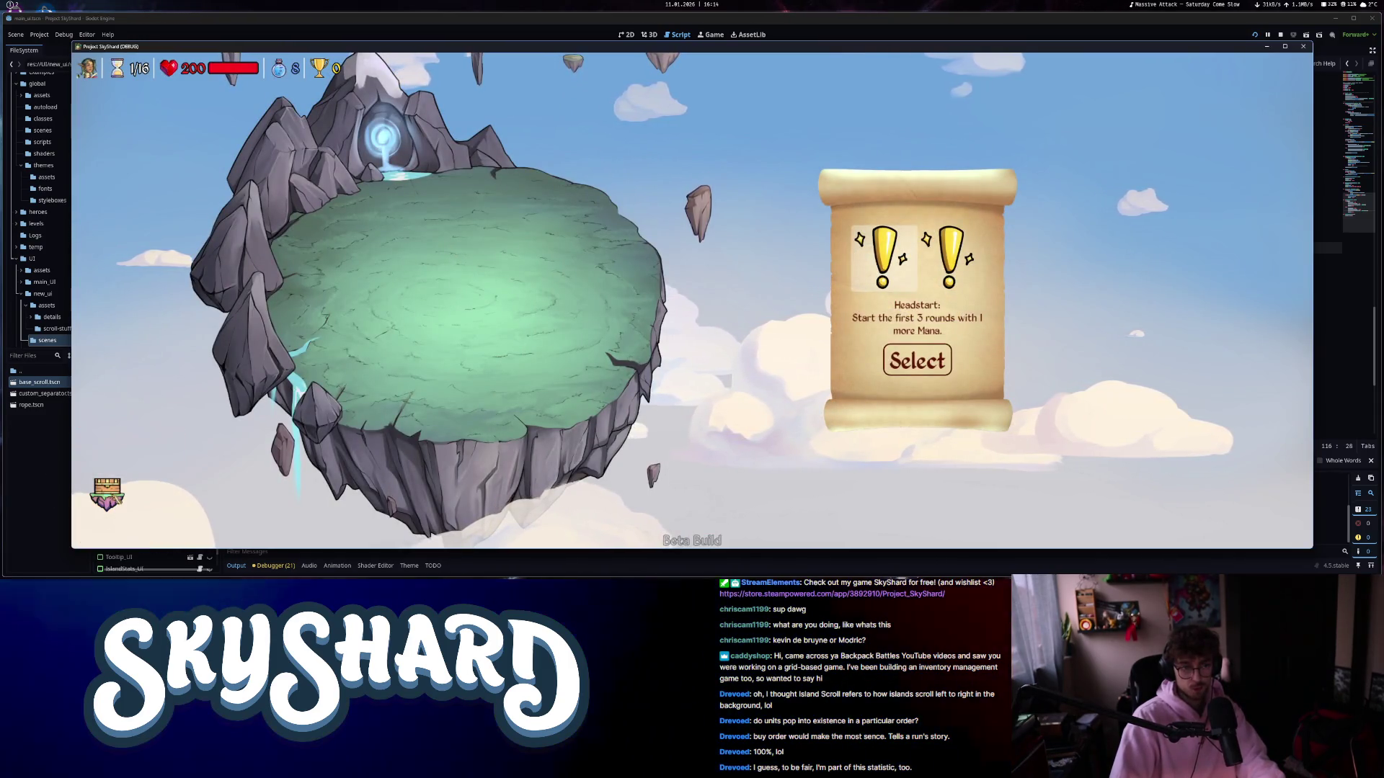
left_click(927, 370)
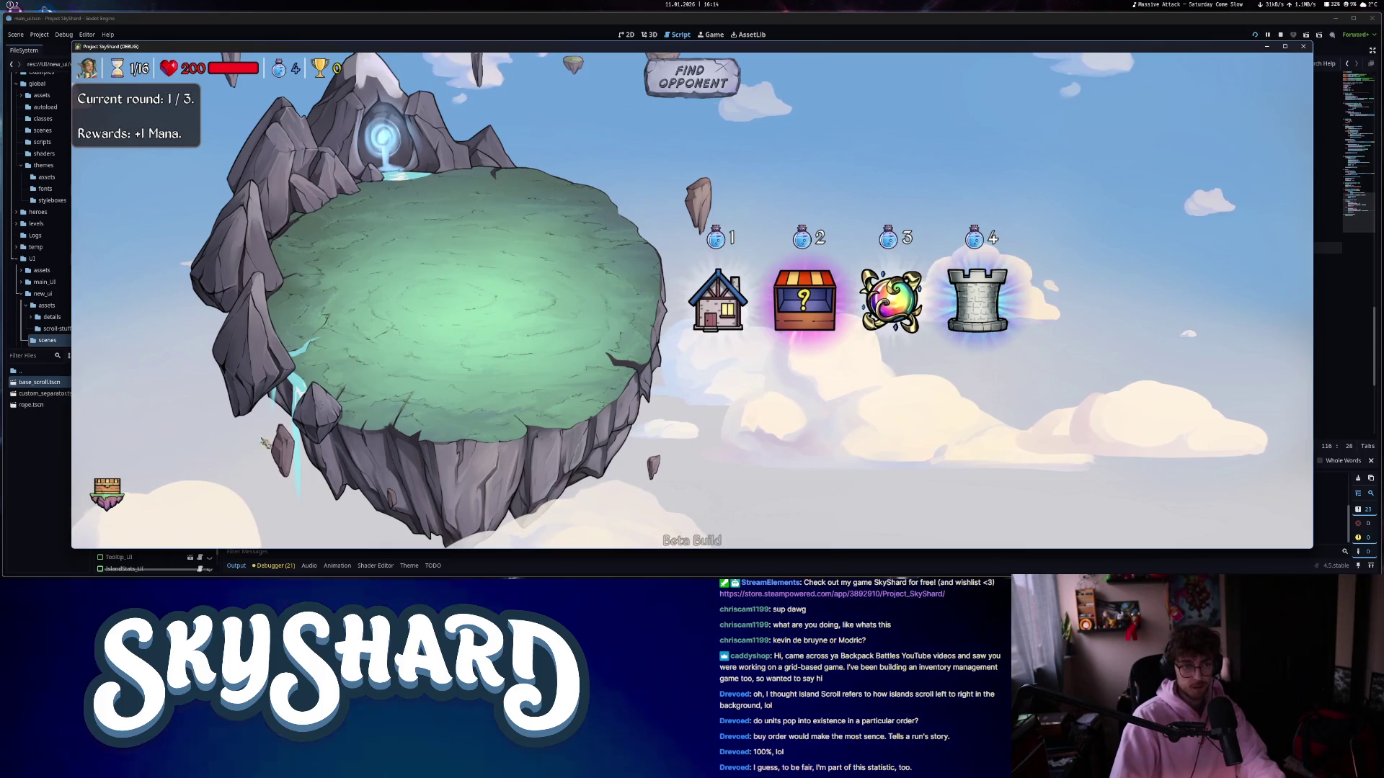
- Buy the house and place the worm and inventory units onto the island
left_click_drag(116, 436, 404, 306)
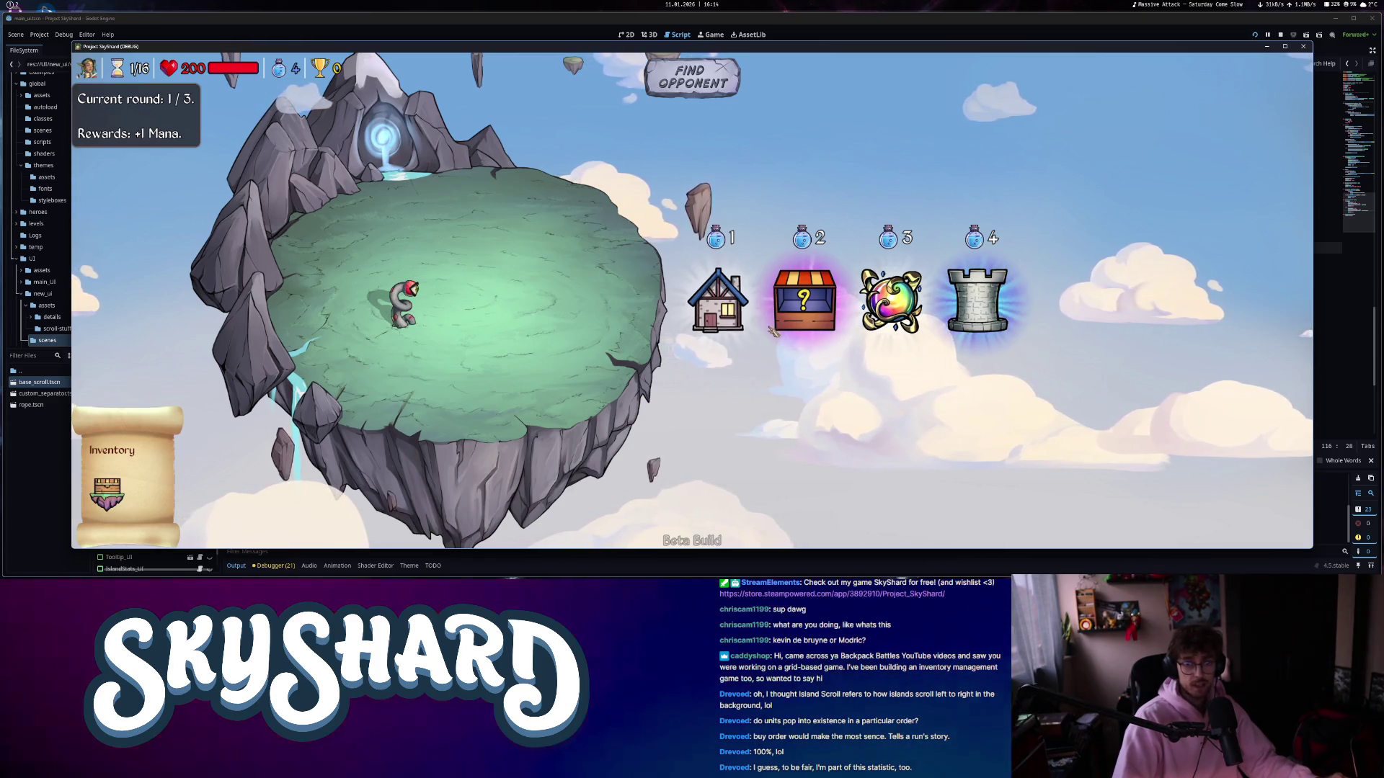
left_click(721, 310)
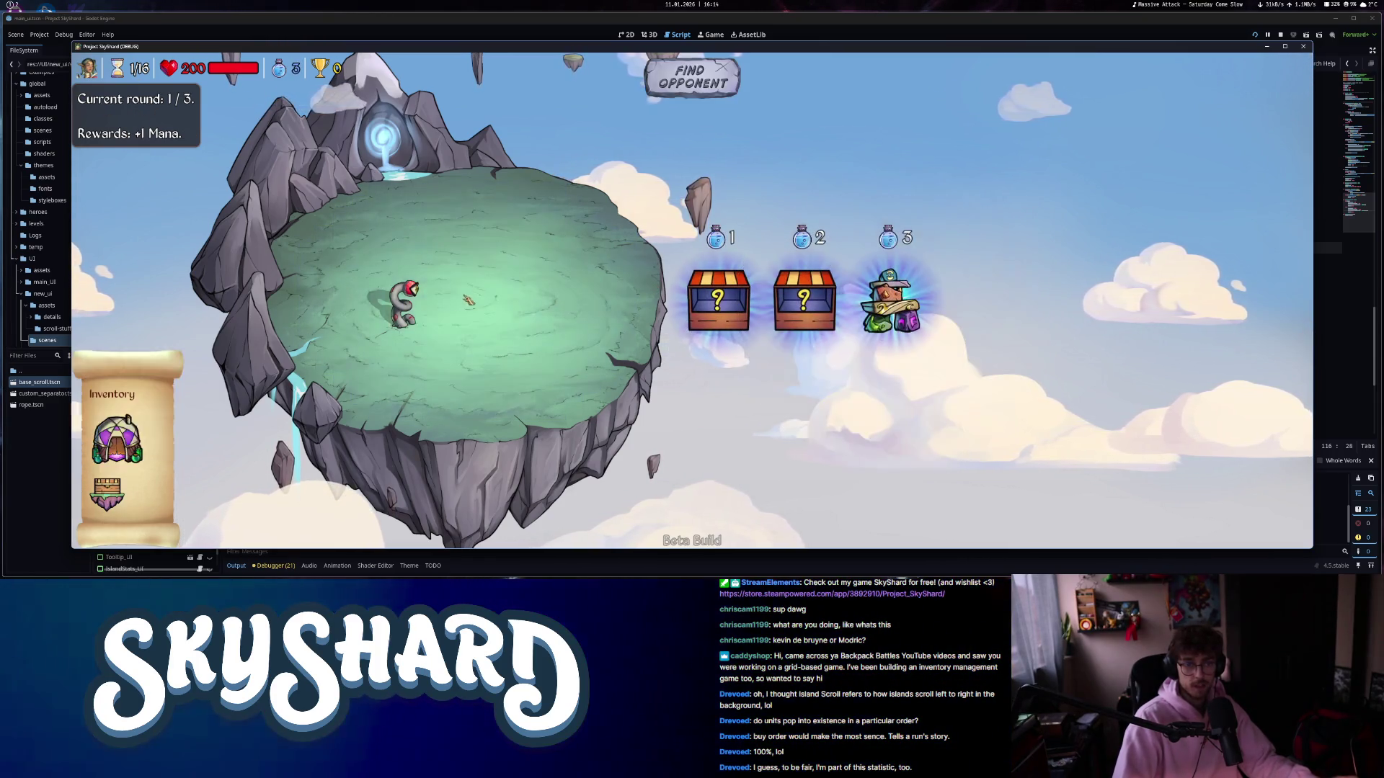
mouse_move(116, 461)
left_click_drag(116, 454, 411, 317)
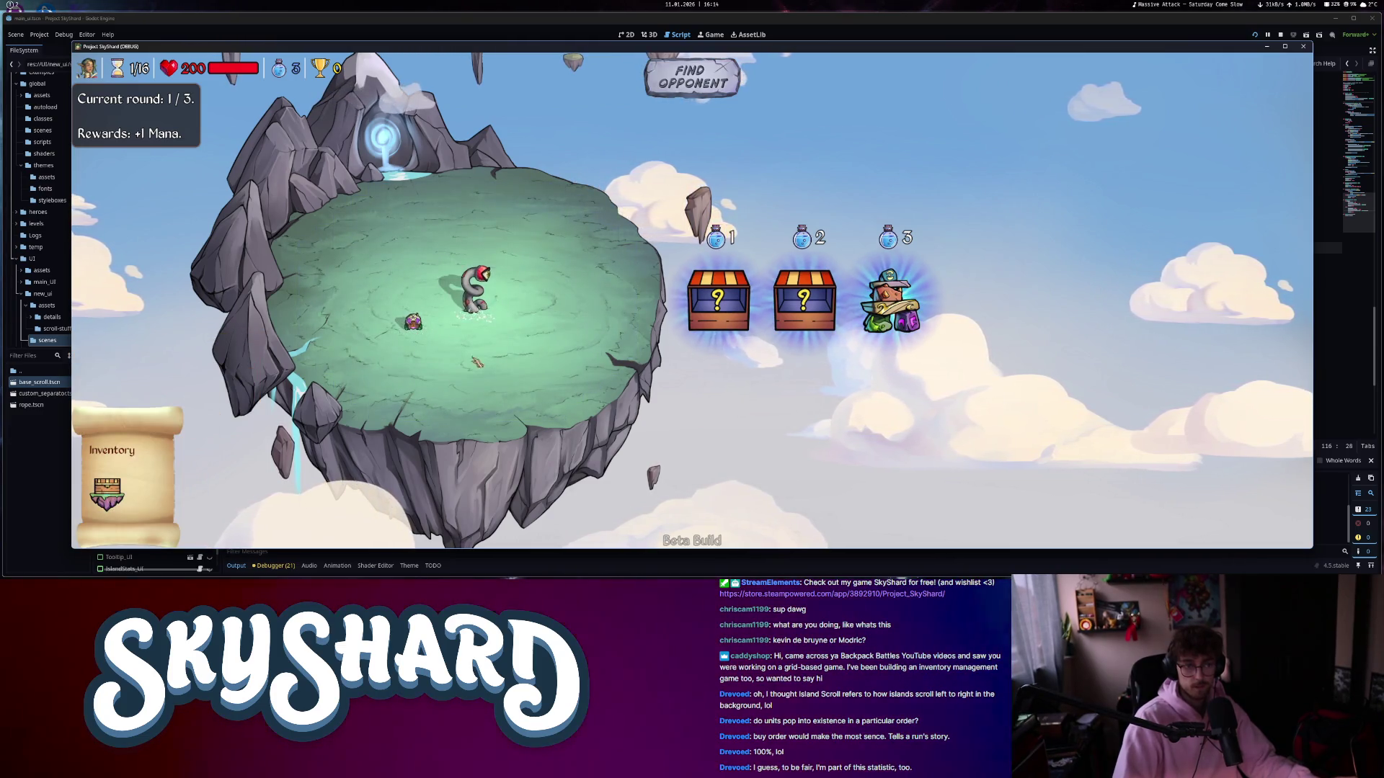
scroll(436, 392, "up", 3)
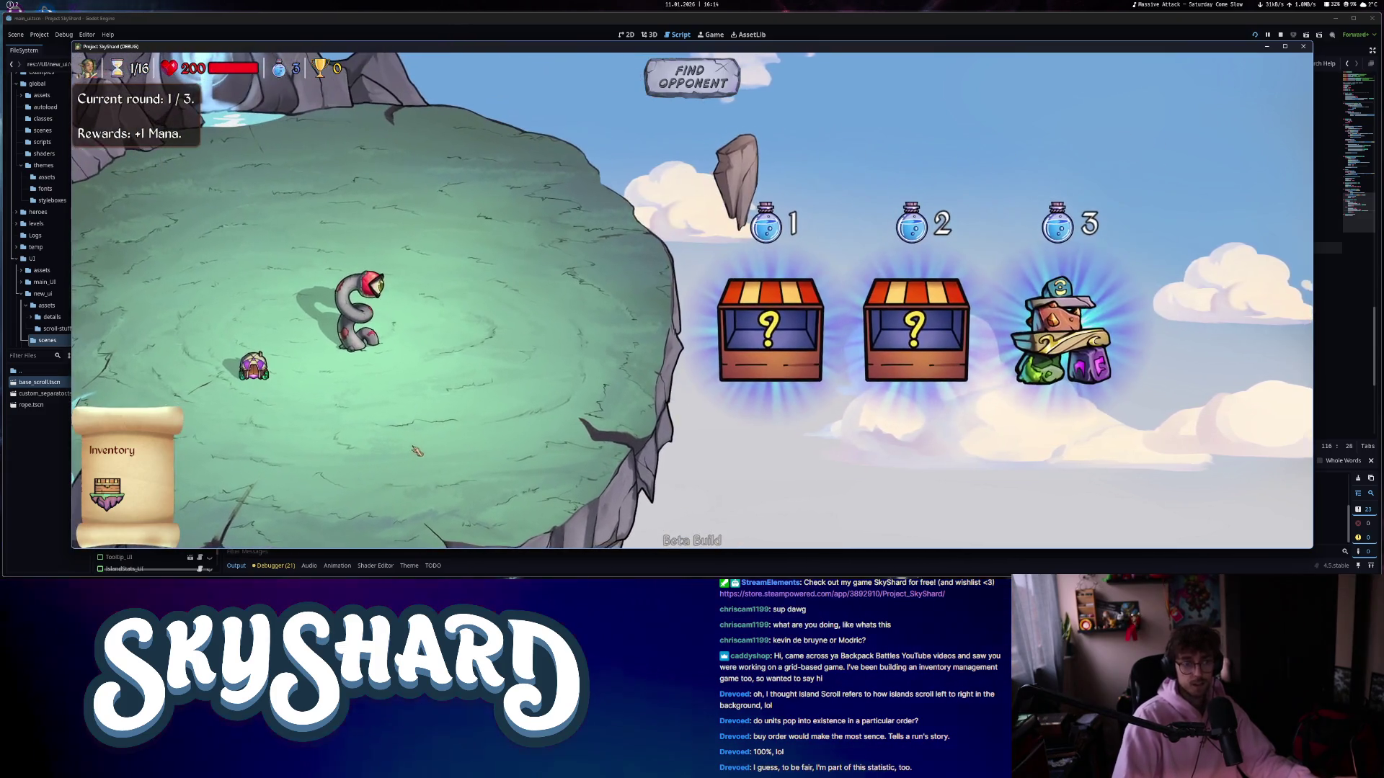
scroll(115, 440, "down", 3)
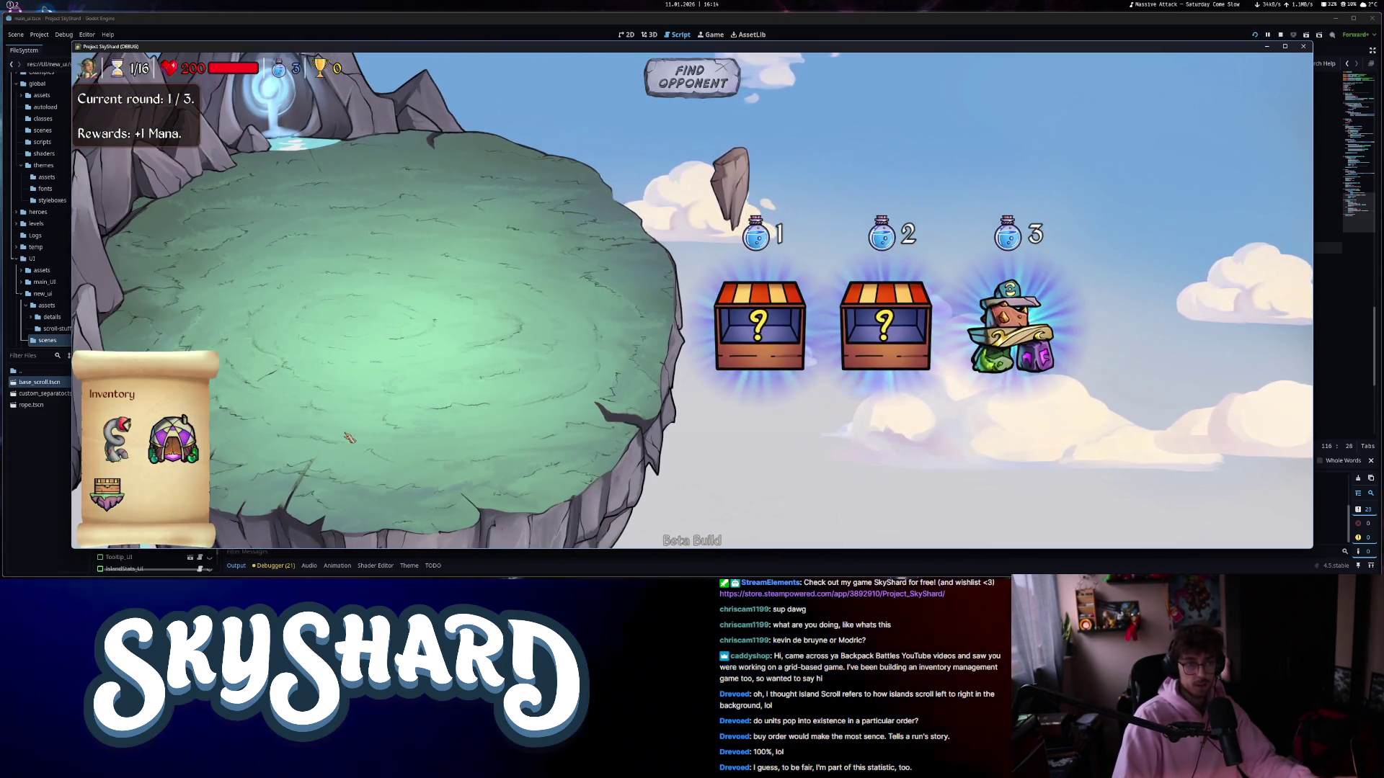
mouse_move(115, 440)
mouse_move(115, 439)
left_mouse_down()
mouse_move(119, 404)
mouse_move(167, 398)
mouse_move(296, 326)
left_mouse_up()
mouse_move(301, 333)
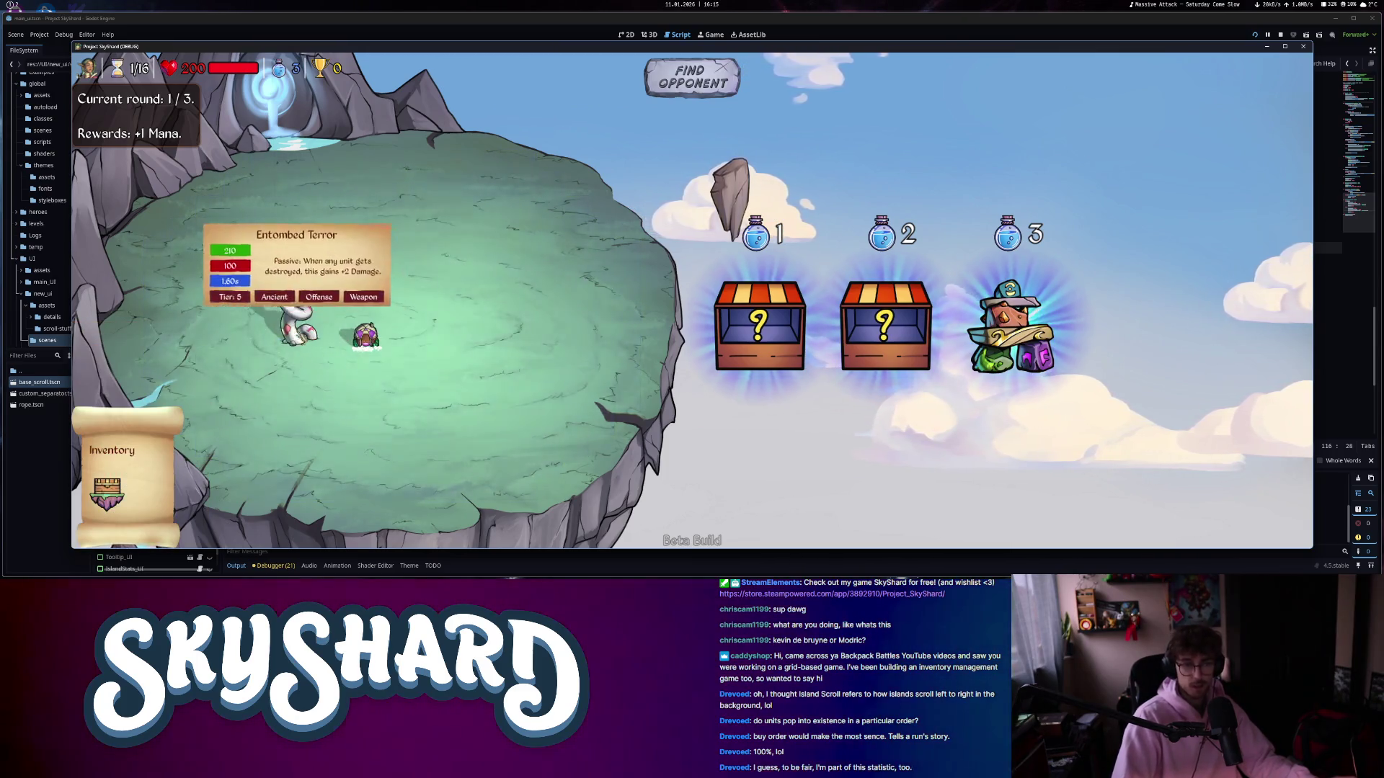
- Start the fight, concede the match, and exit the game back to the editor
left_click(710, 66)
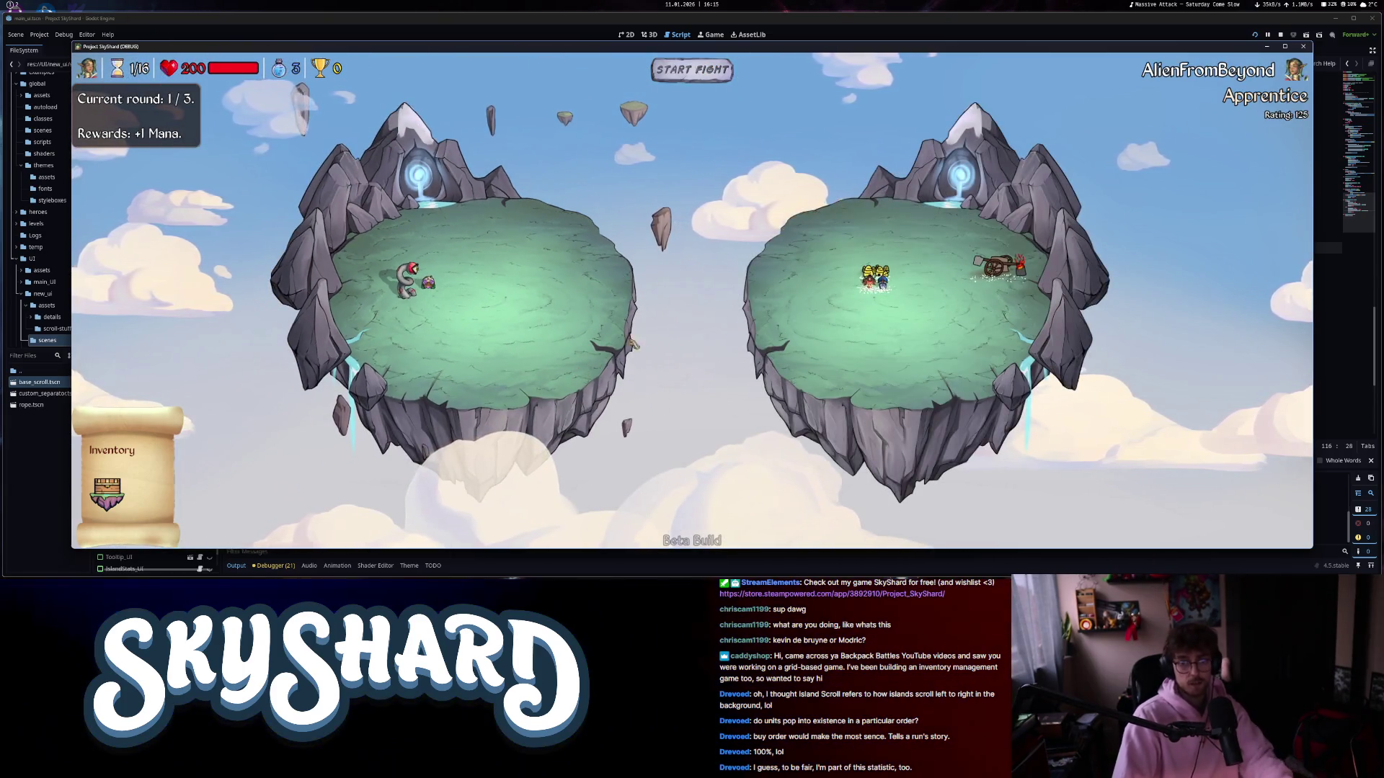
key("Escape")
left_click(692, 331)
left_click(692, 331)
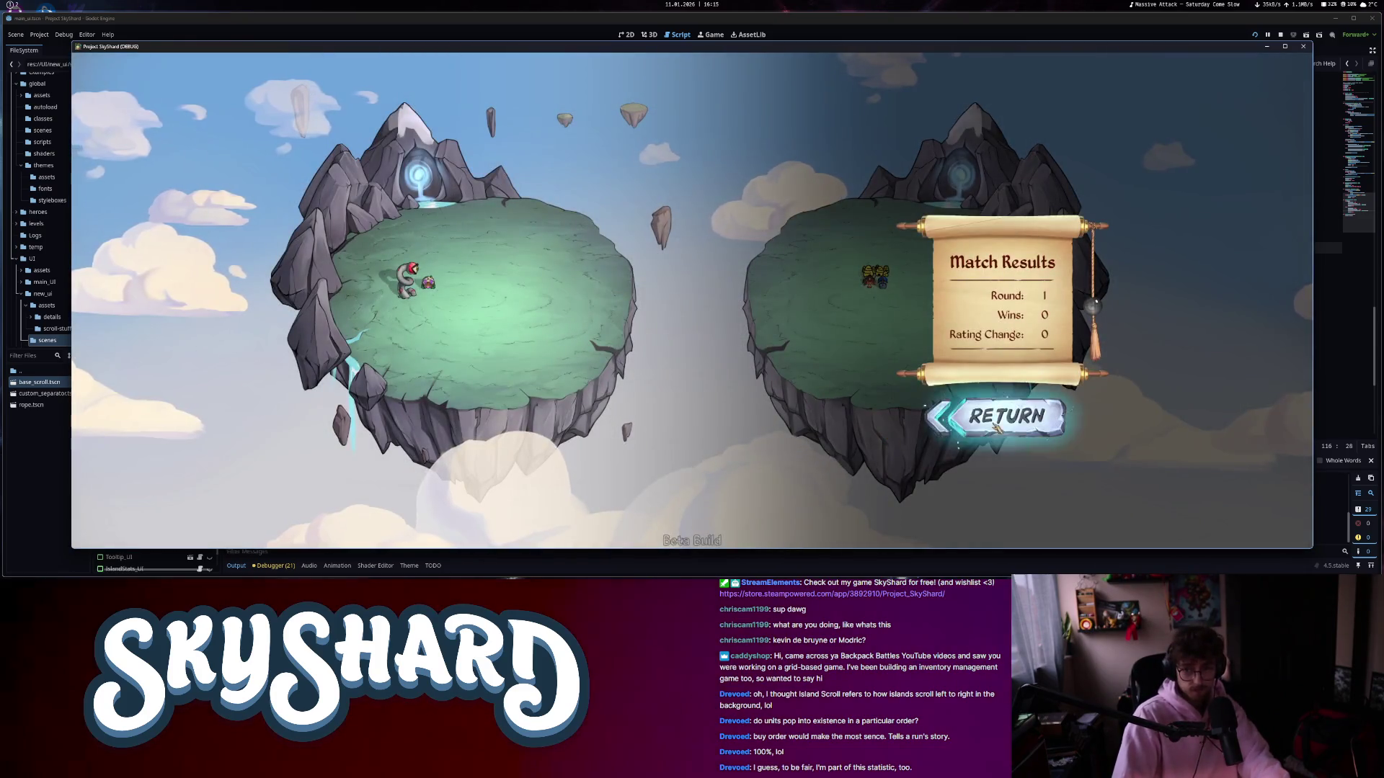
left_click(987, 425)
left_click(710, 431)
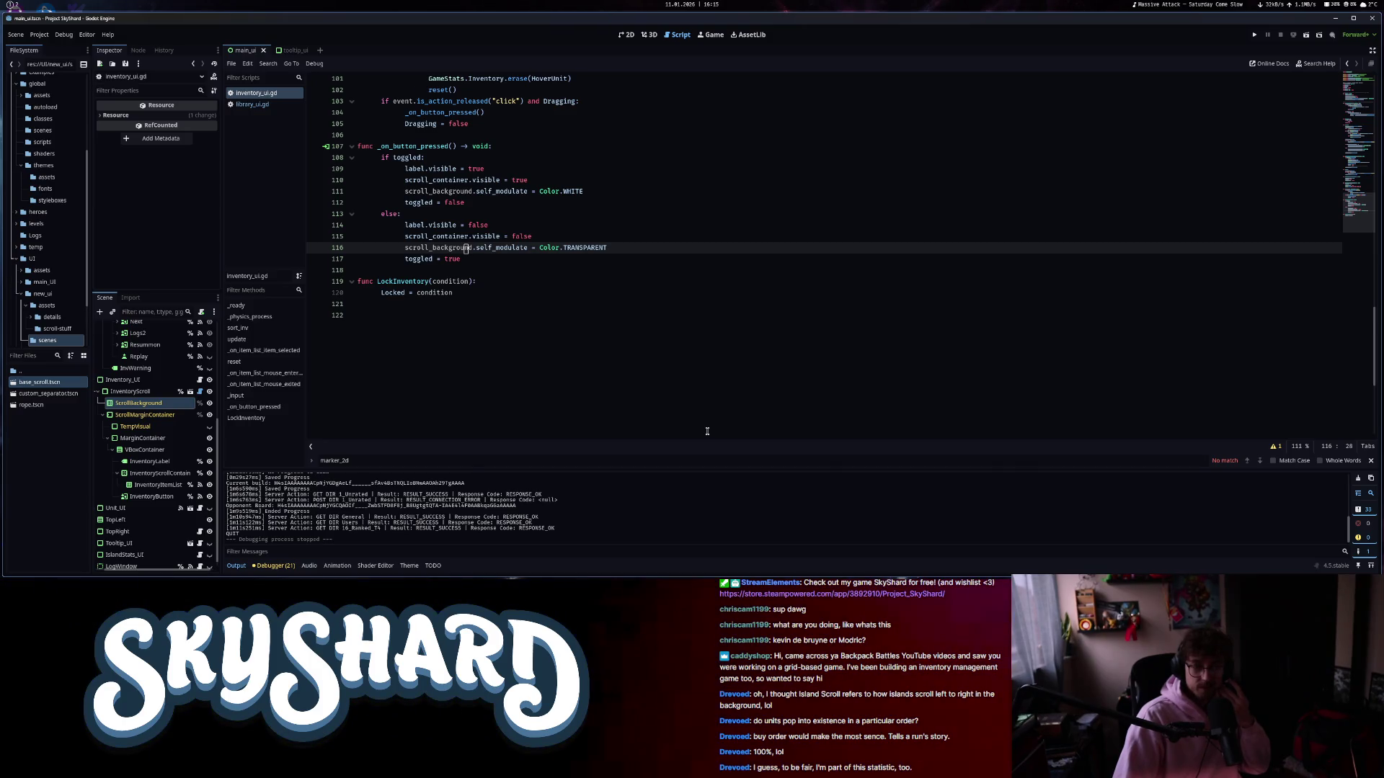
- Switch to the 2D canvas and collapse the Inventory_UI branch in the Scene tree
left_click(625, 35)
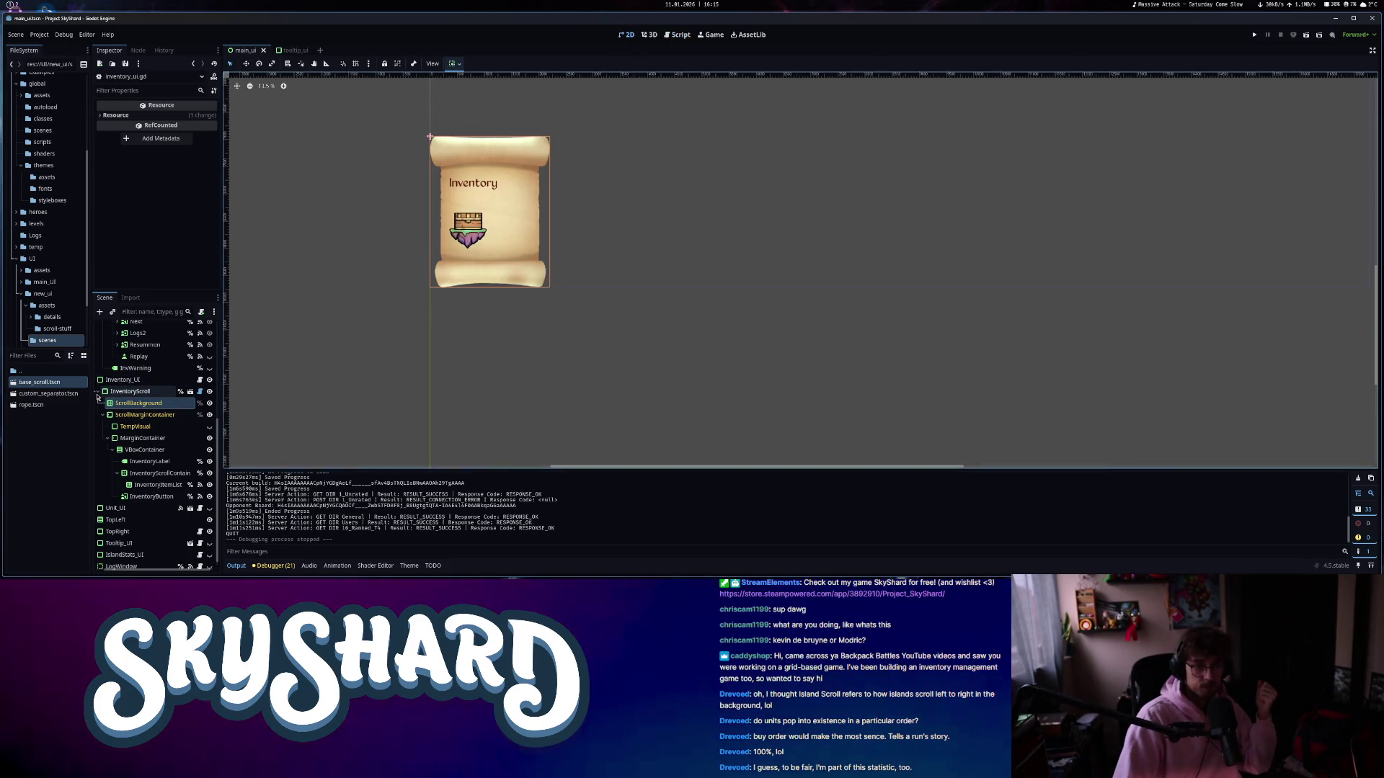
scroll(102, 476, "up", 3)
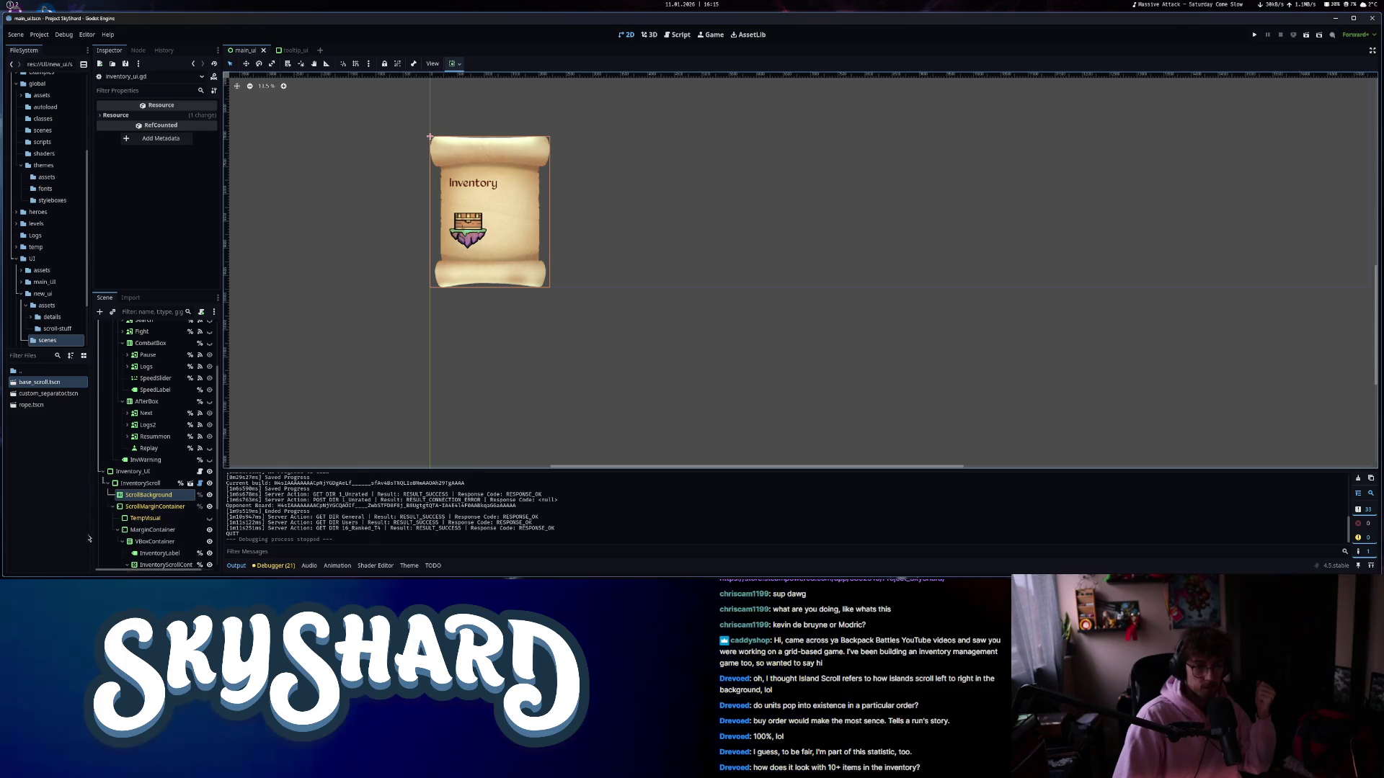
left_click(99, 471)
scroll(634, 331, "down", 1)
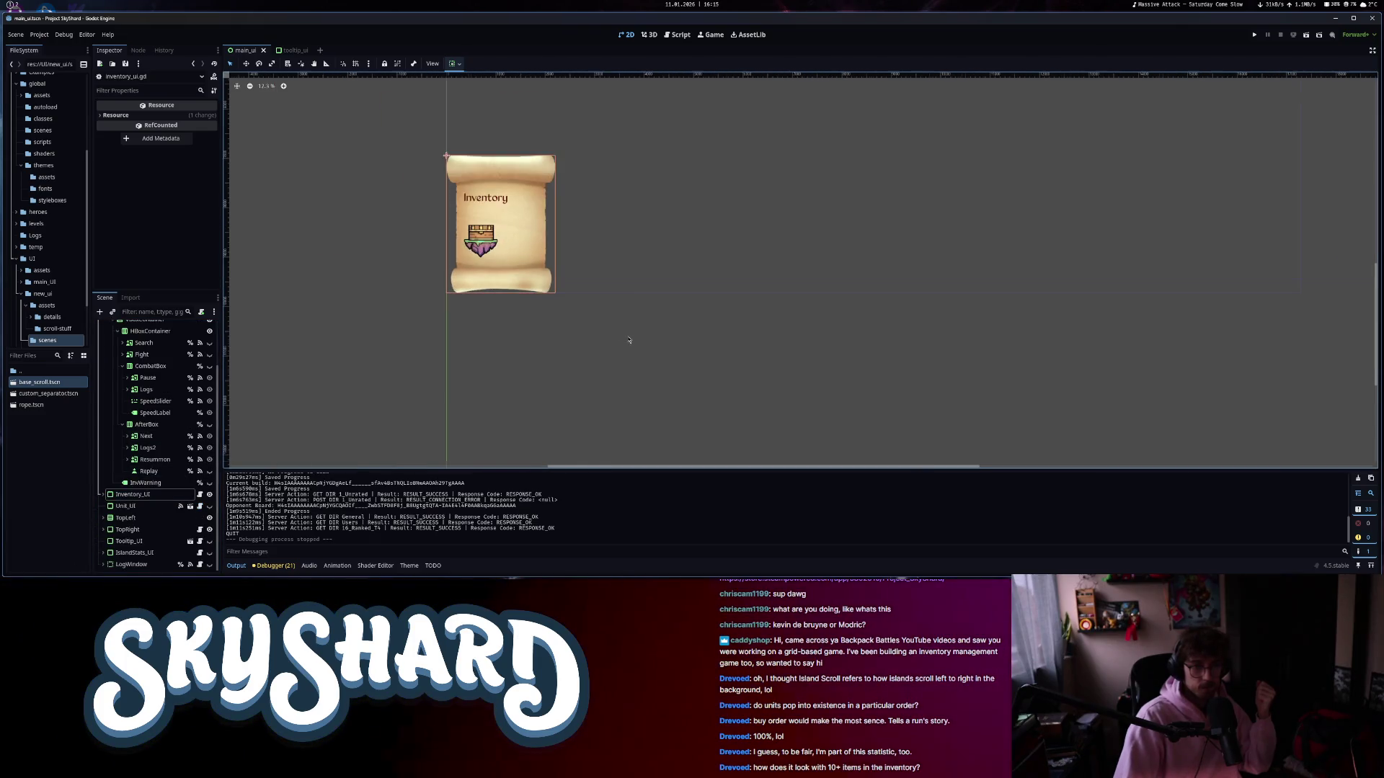
scroll(148, 390, "up", 5)
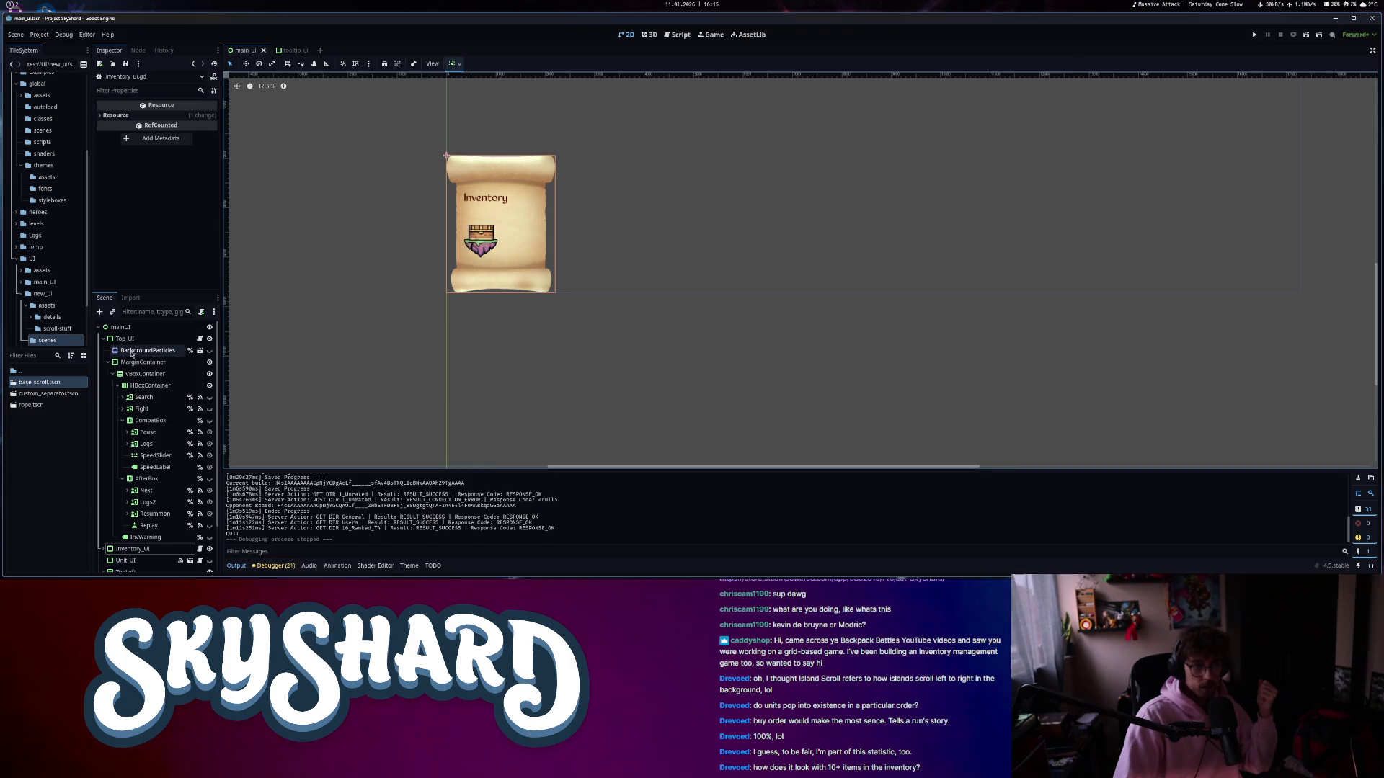
- Select and frame Top_UI on the canvas, then select Unit_UI and the TopLeft HUD group
left_click(130, 339)
left_click(103, 339)
key("shift+f")
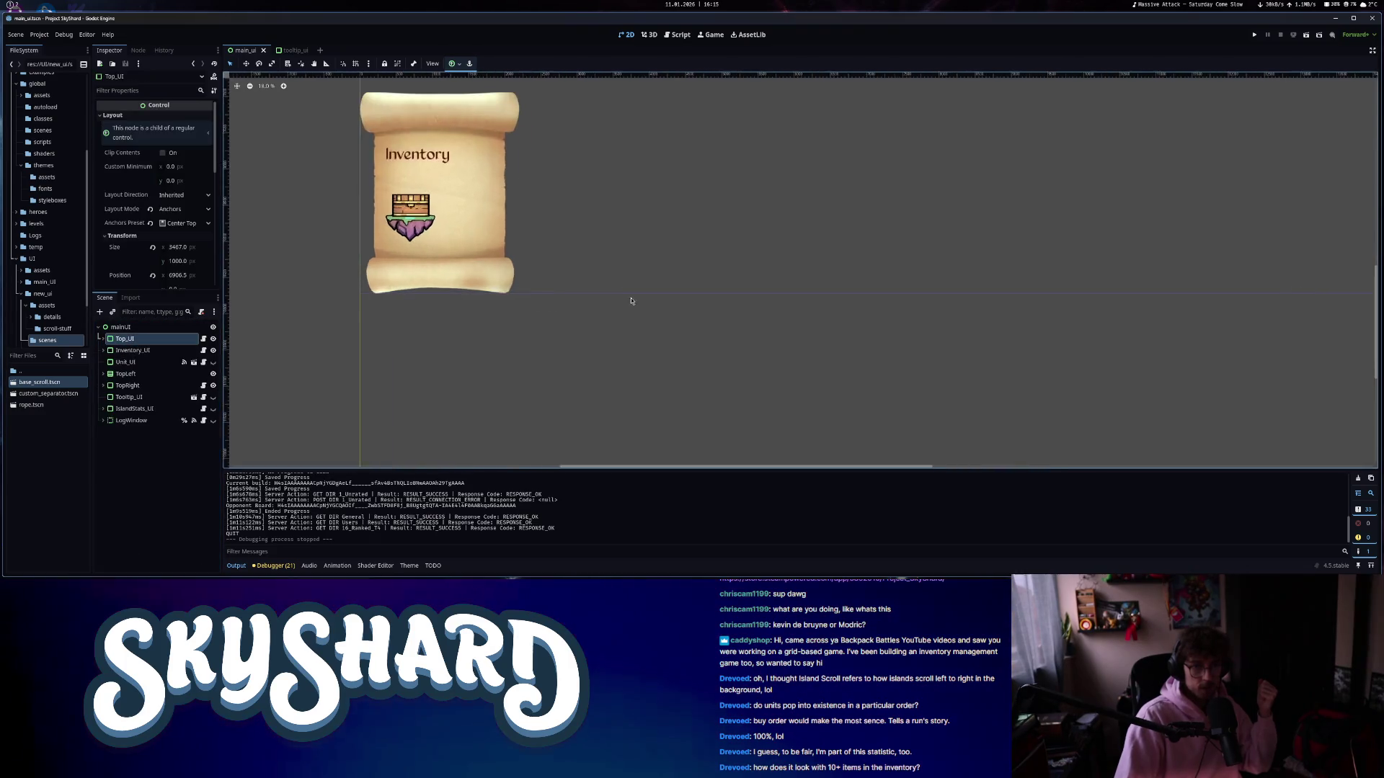
left_click(155, 362)
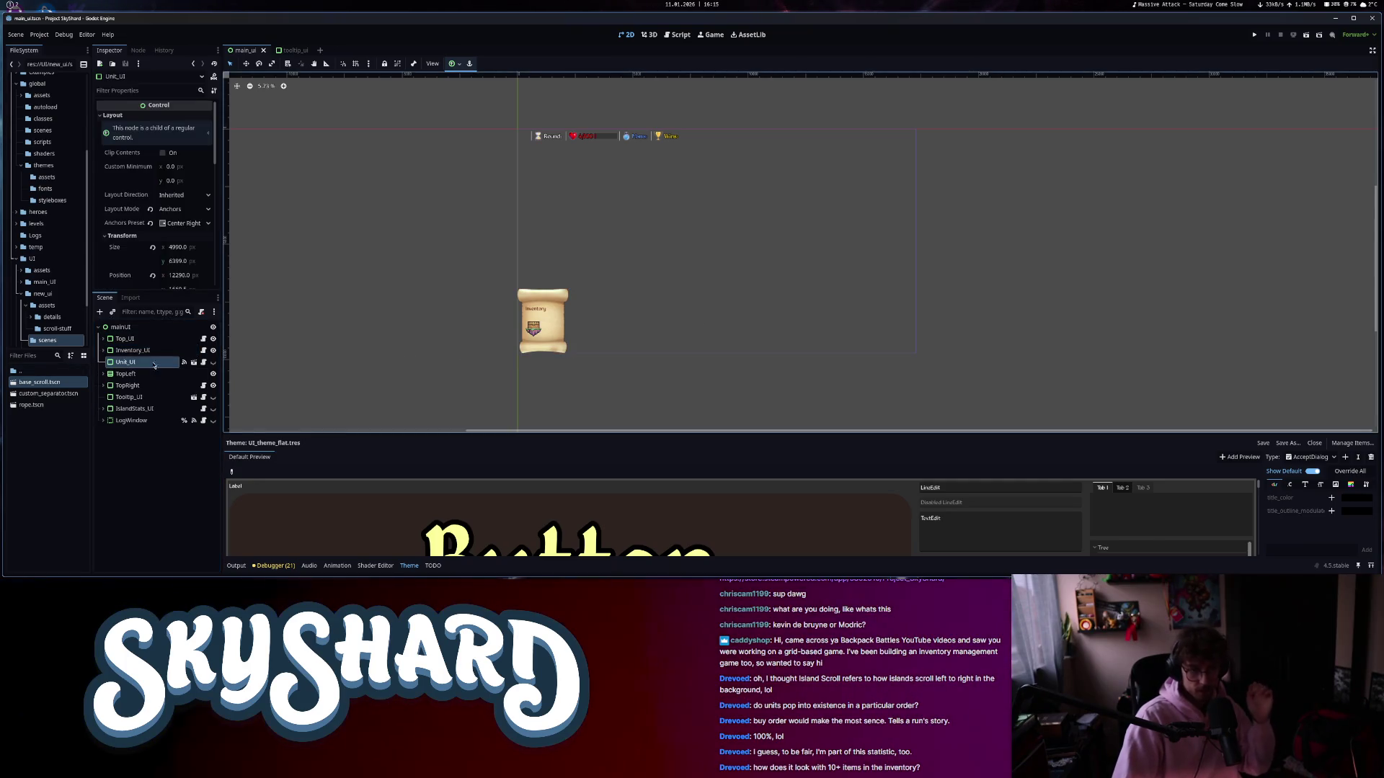
left_click(170, 374)
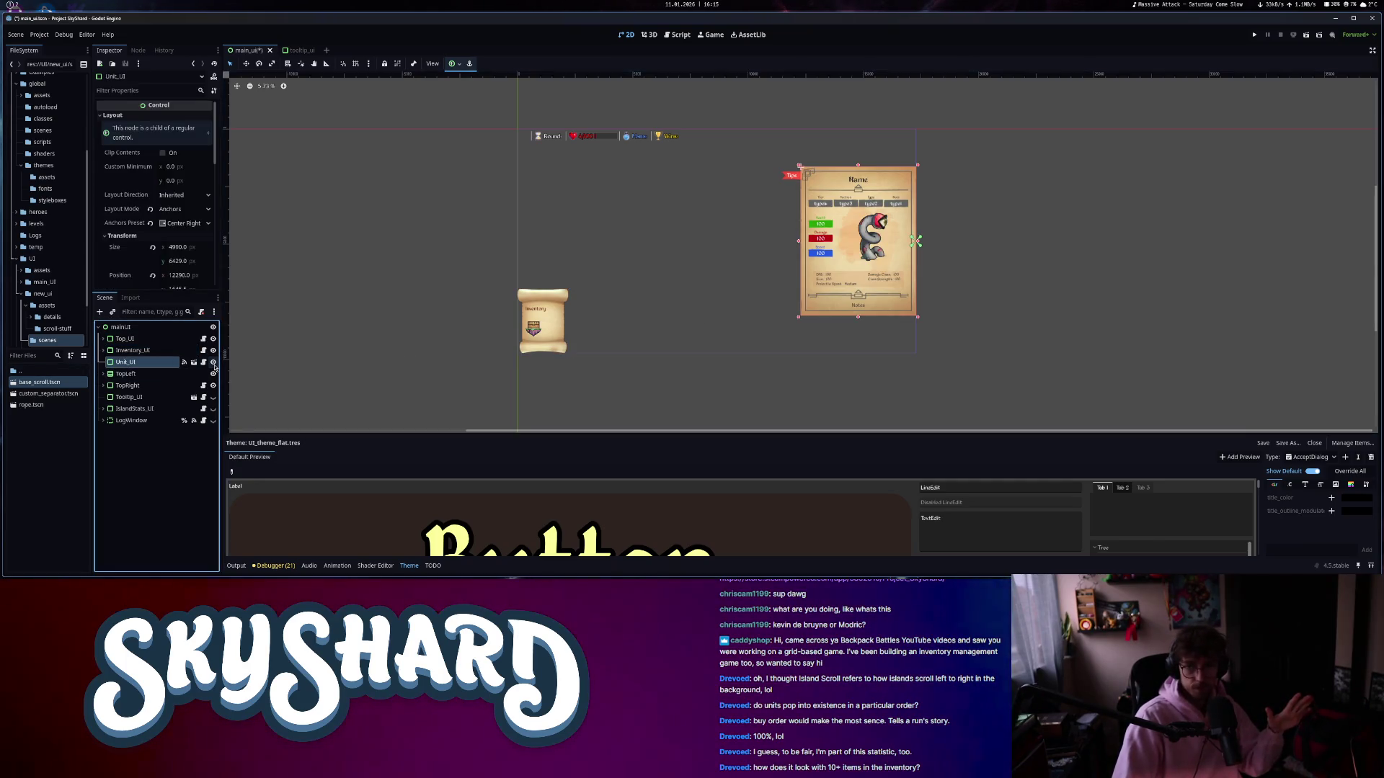
left_click(146, 374)
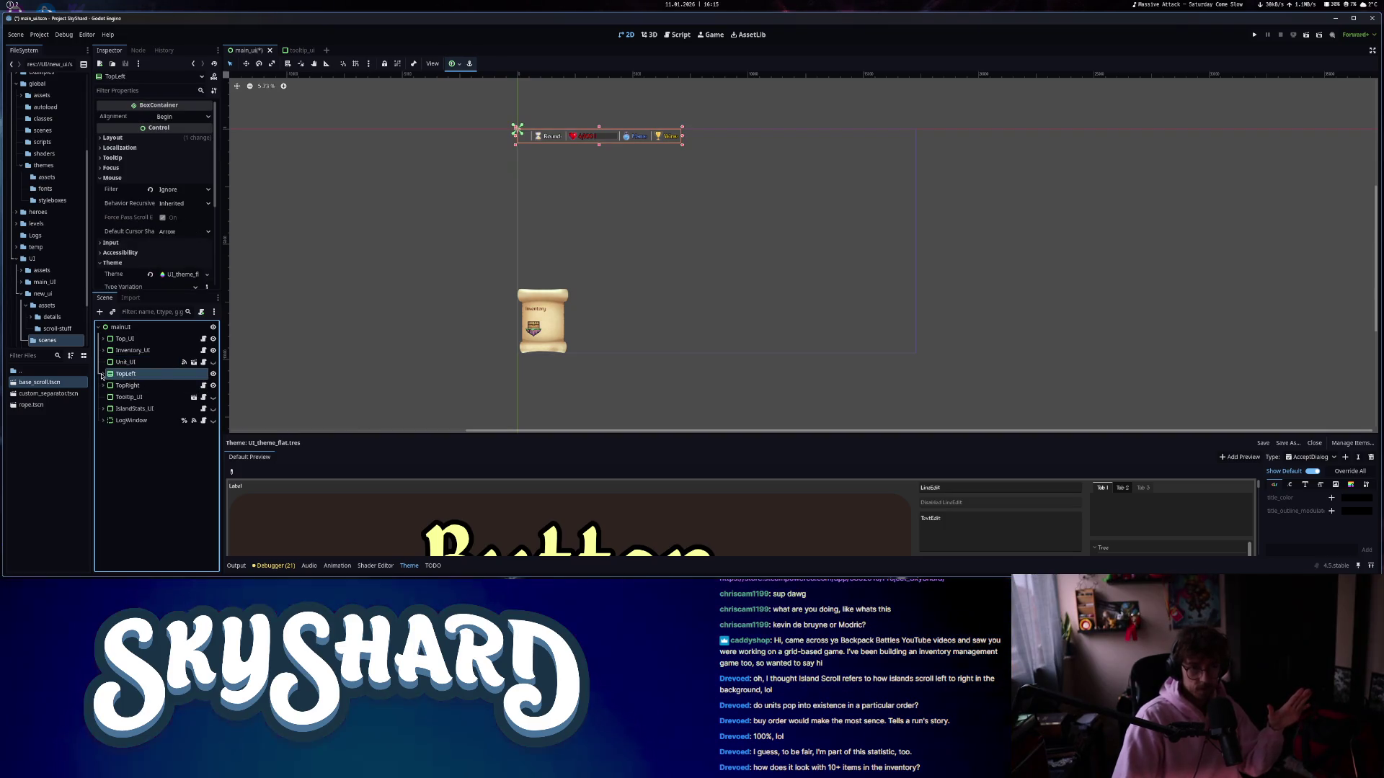
- Expand TopLeft, inspect Gamestats_UI's VBox and HBox containers, collapse them and reselect TopLeft
left_click(103, 374)
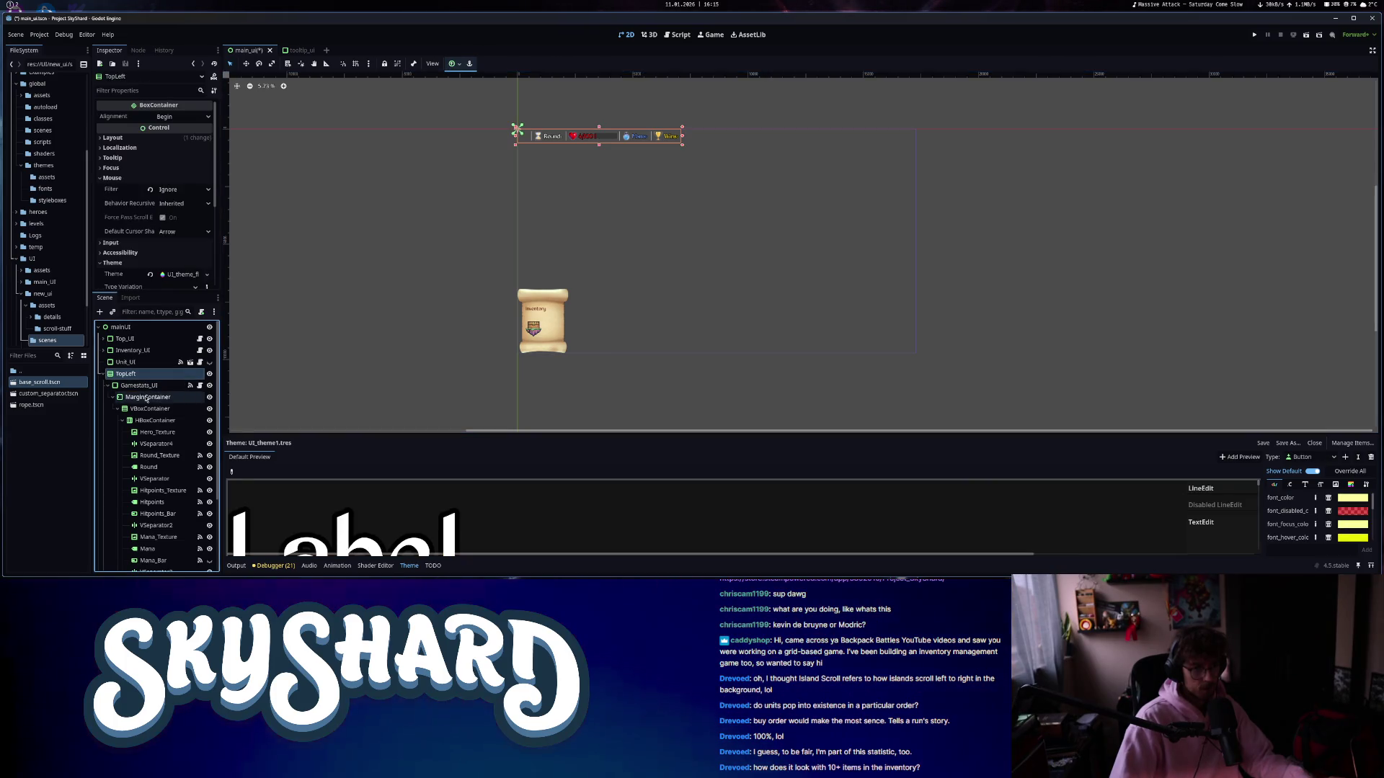
left_click(147, 386)
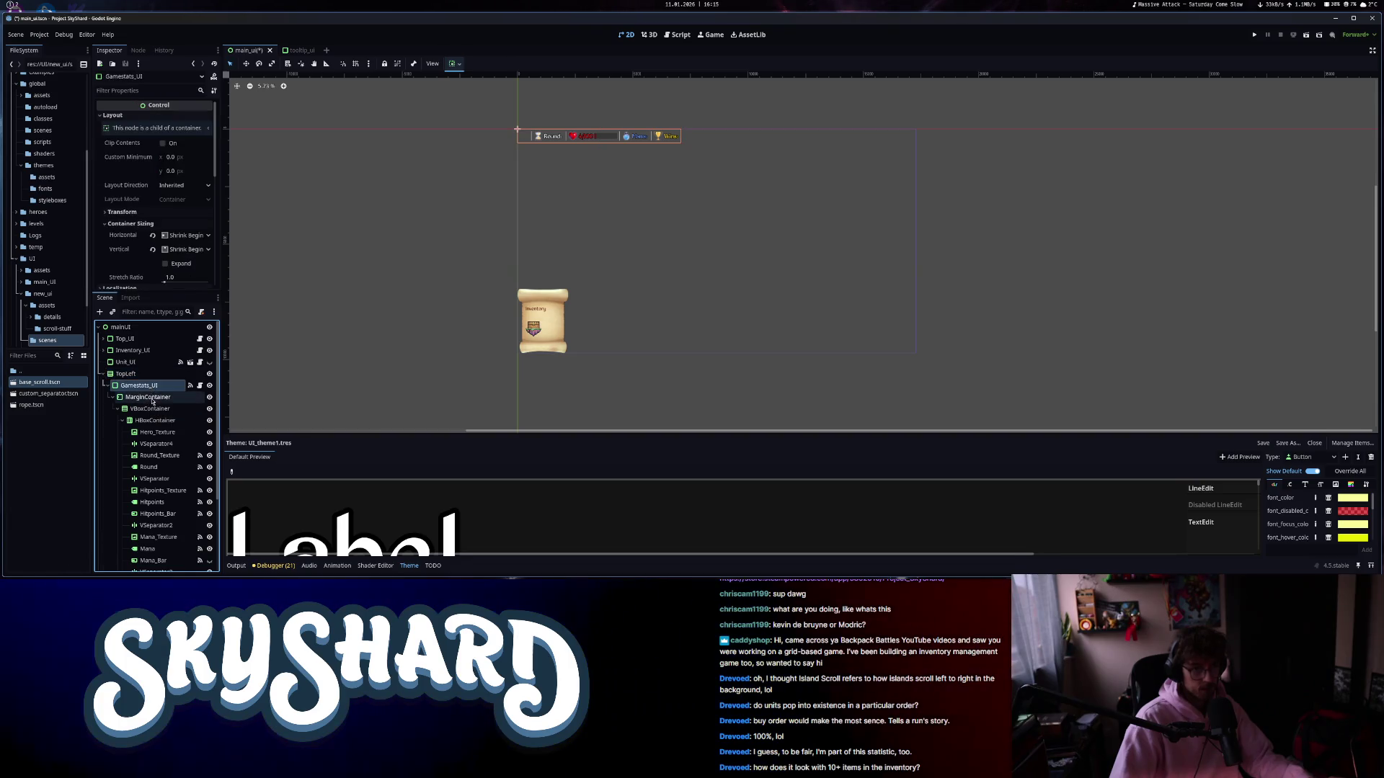
left_click(155, 410)
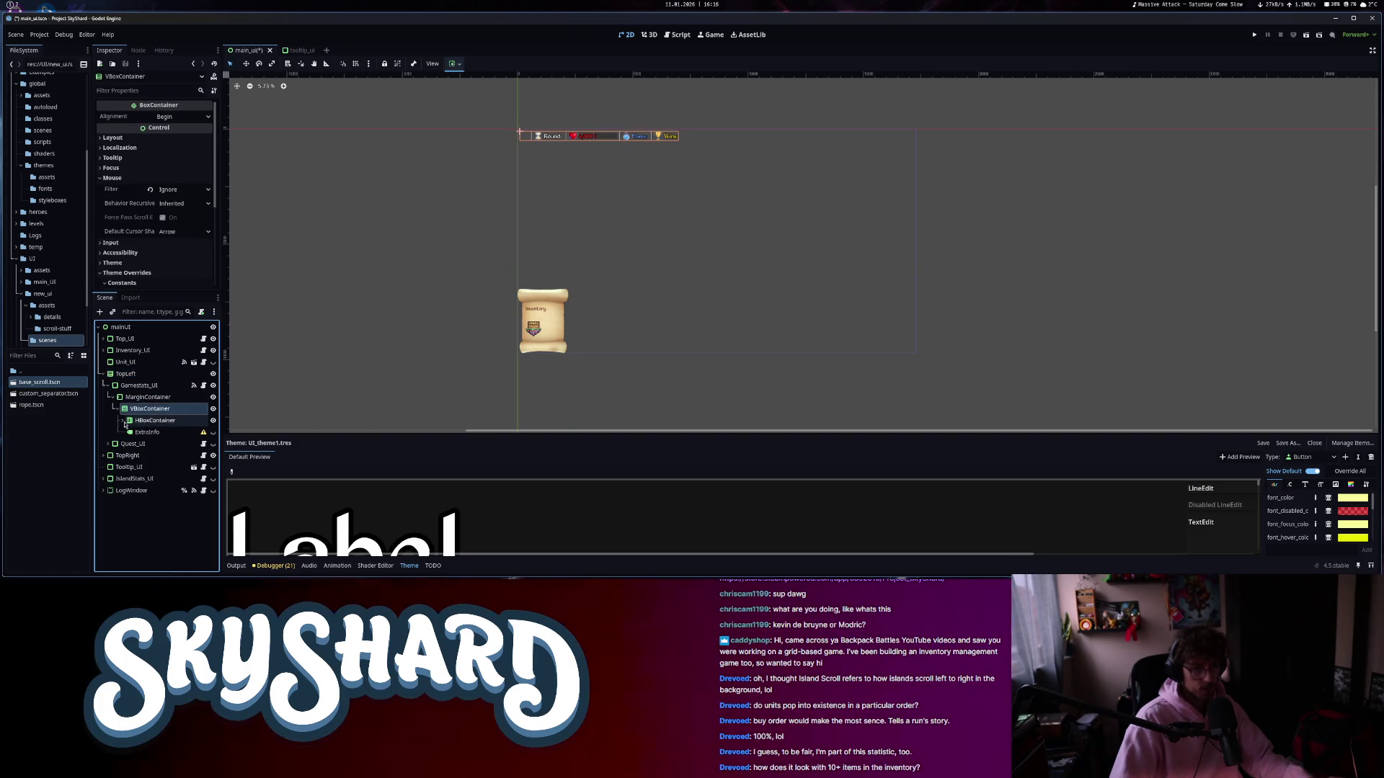
left_click(121, 420)
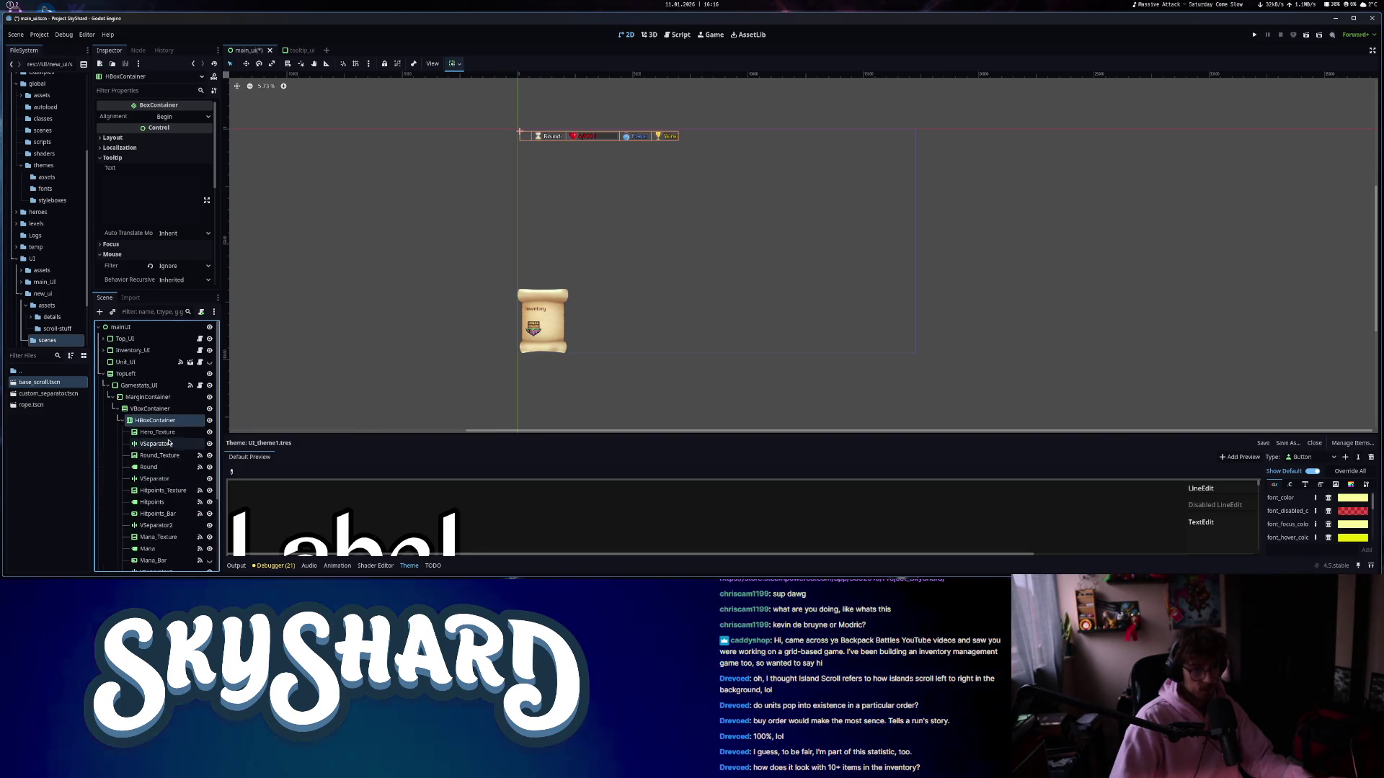
left_click(114, 398)
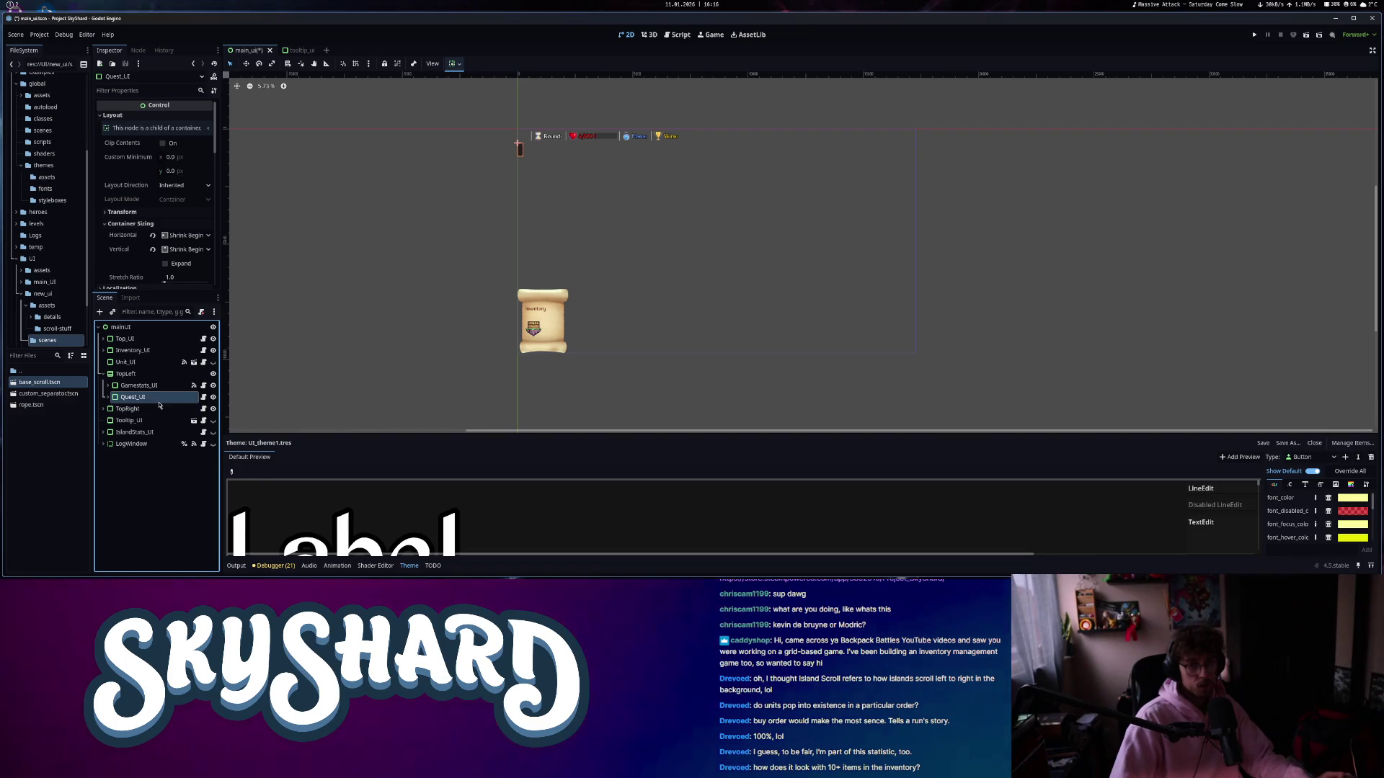
left_click(123, 374)
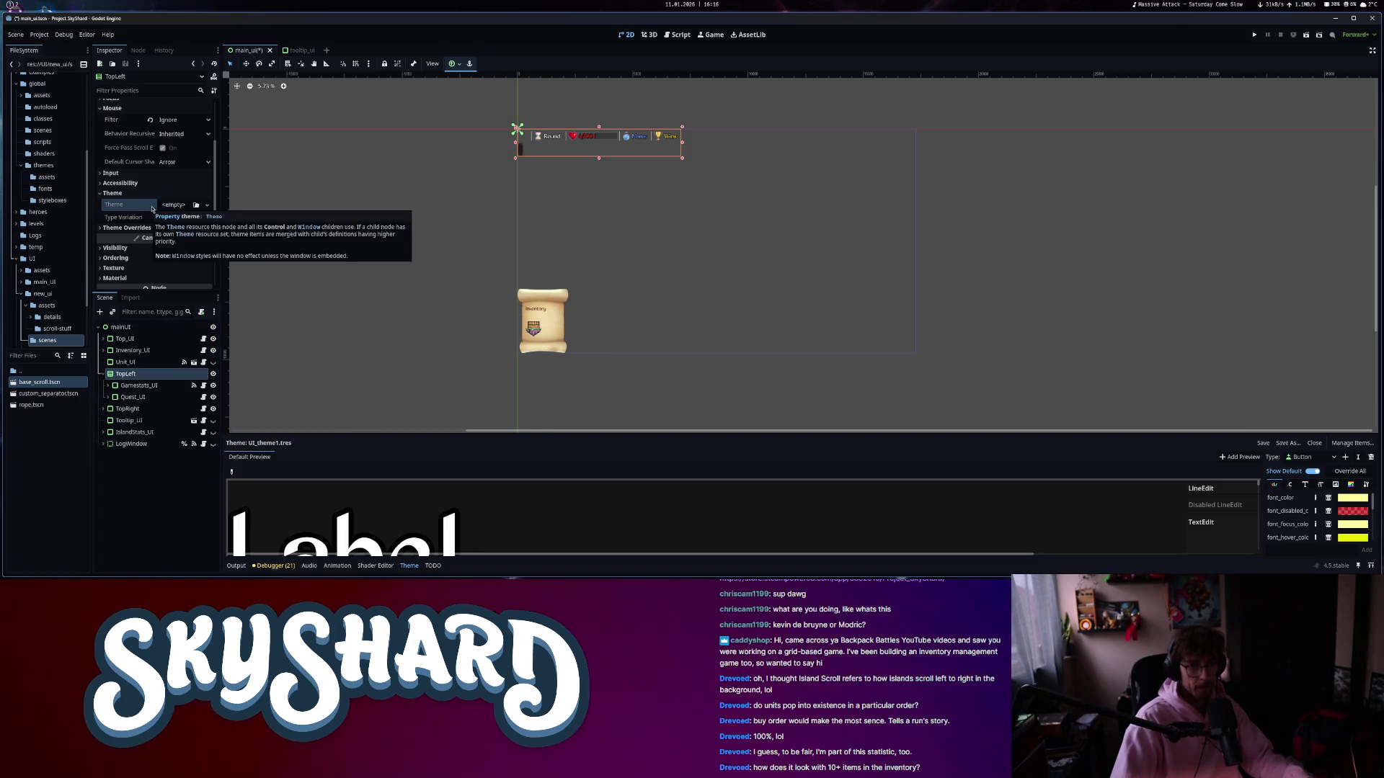
scroll(559, 163, "up", 5)
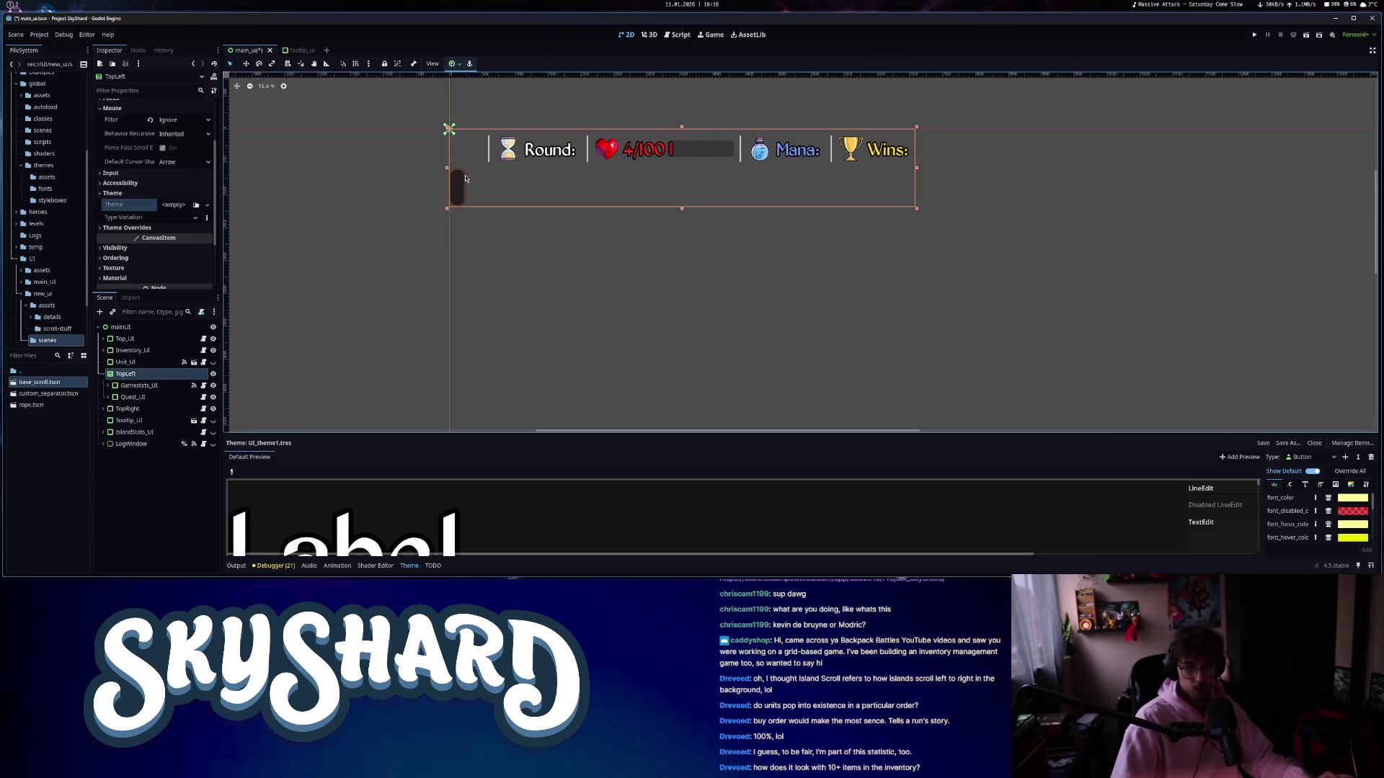
- Set Quest_UI's questinfo label text to 'test text'
left_click(133, 398)
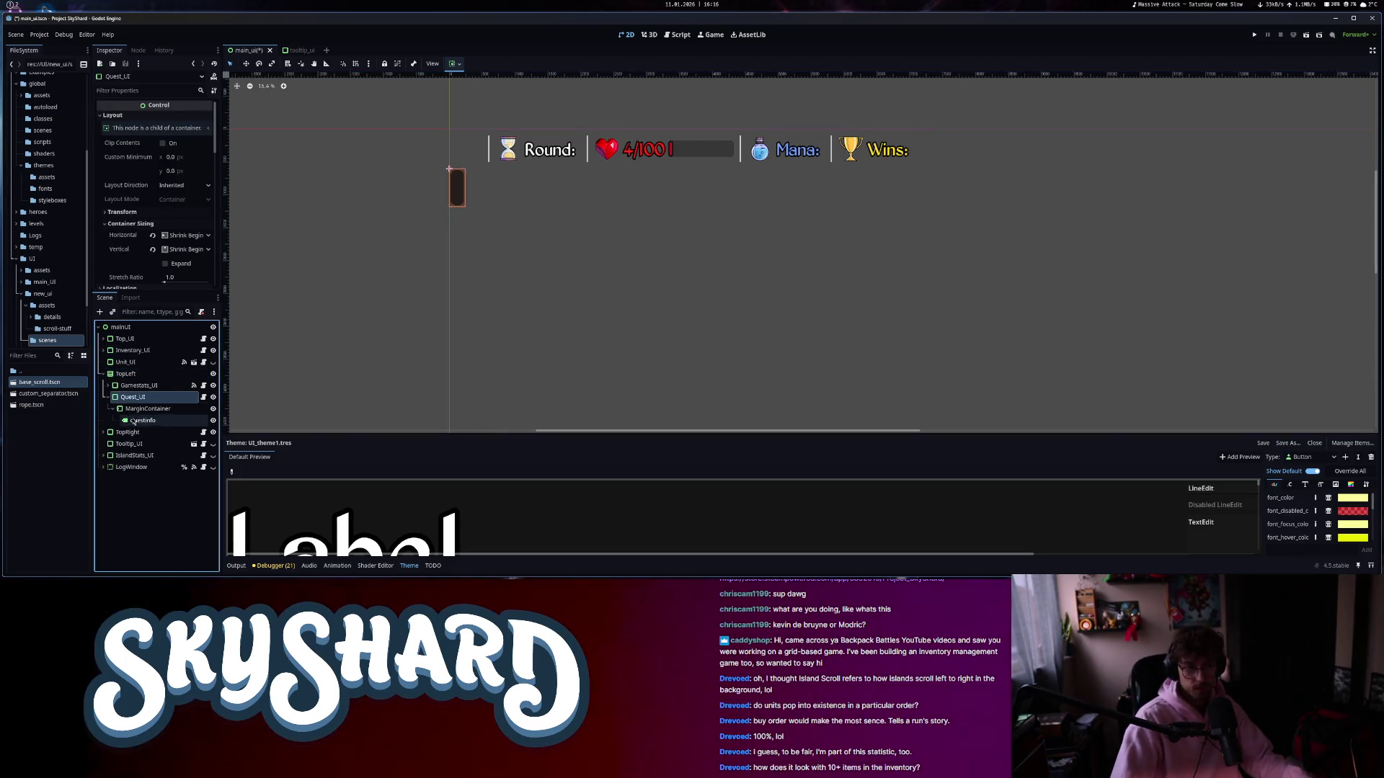
left_click(132, 421)
left_click(155, 132)
type("te")
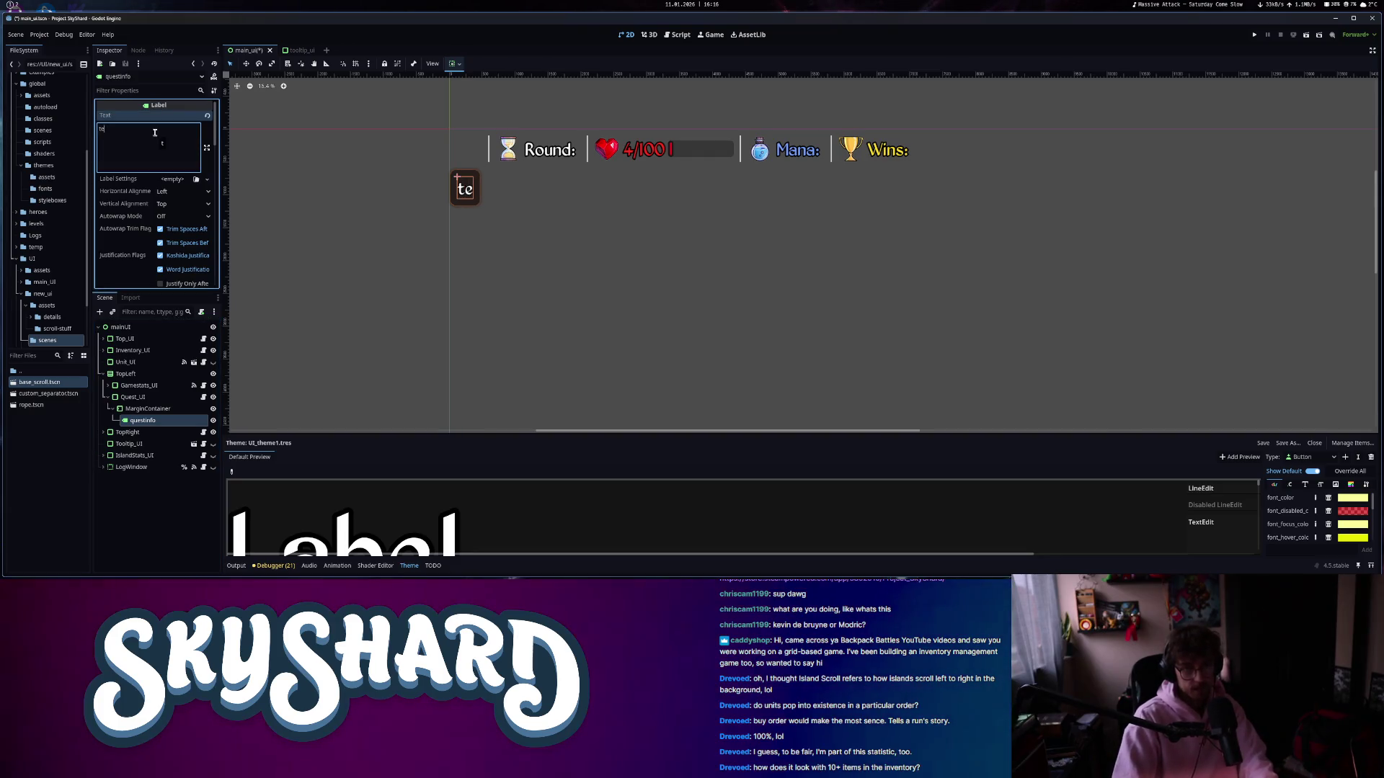
type("st text")
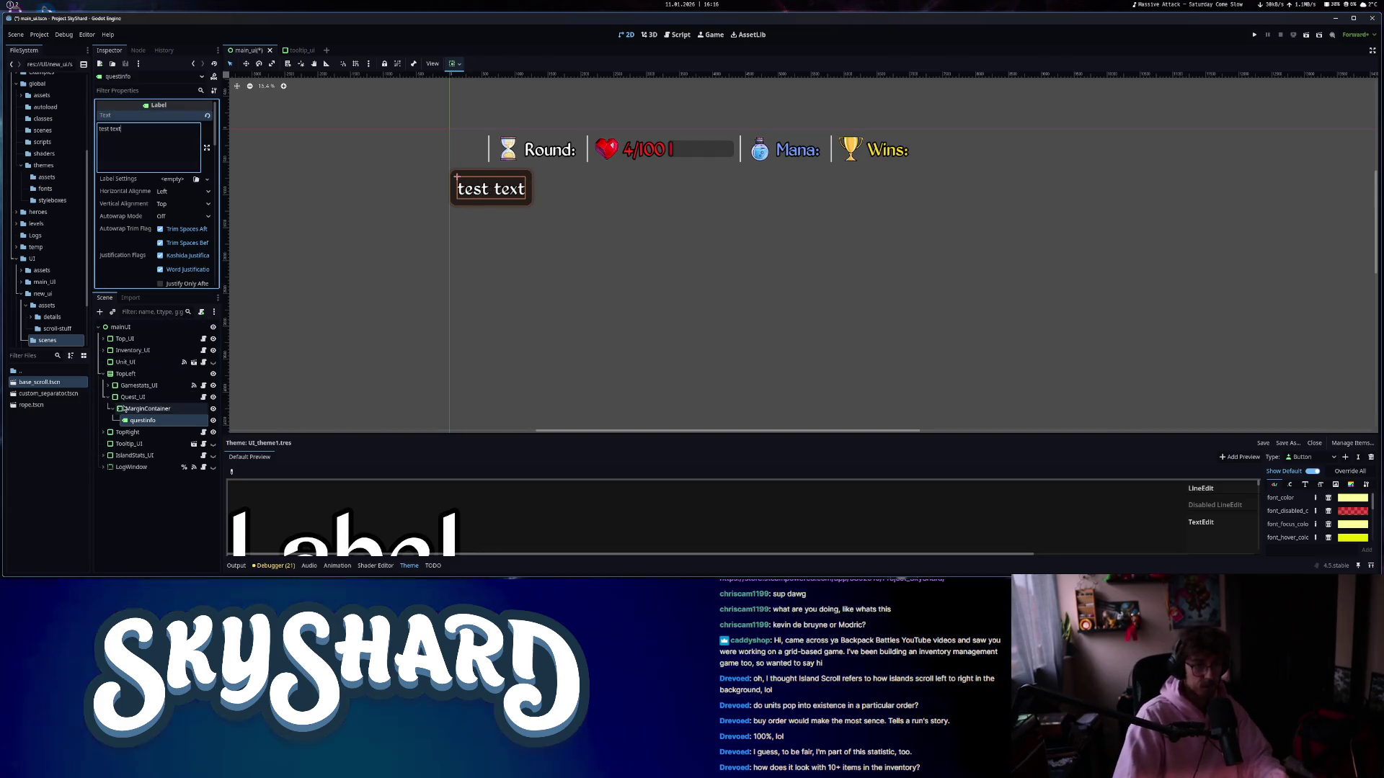
- Drag base_scroll.tscn from FileSystem into the Quest_UI panel
left_click(139, 410)
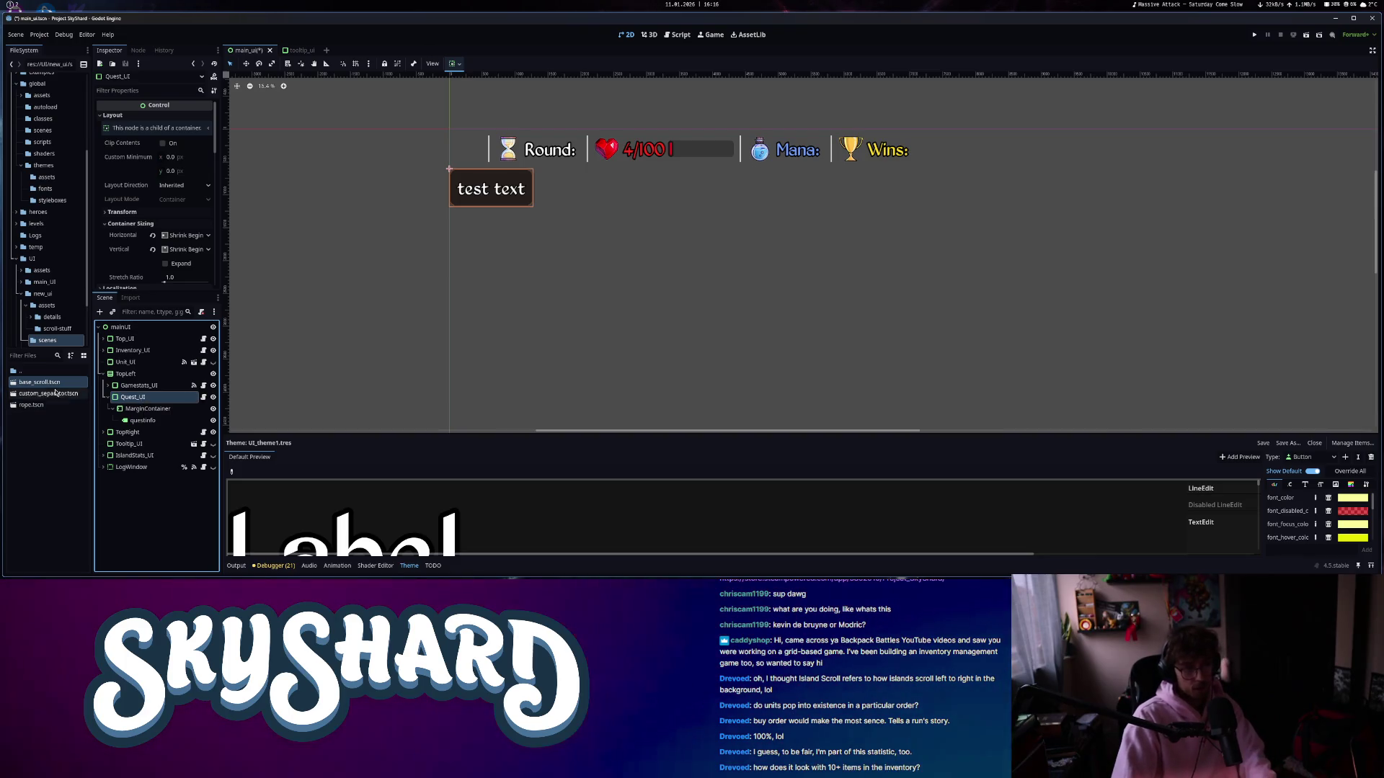
left_click_drag(40, 382, 141, 398)
left_click(203, 397)
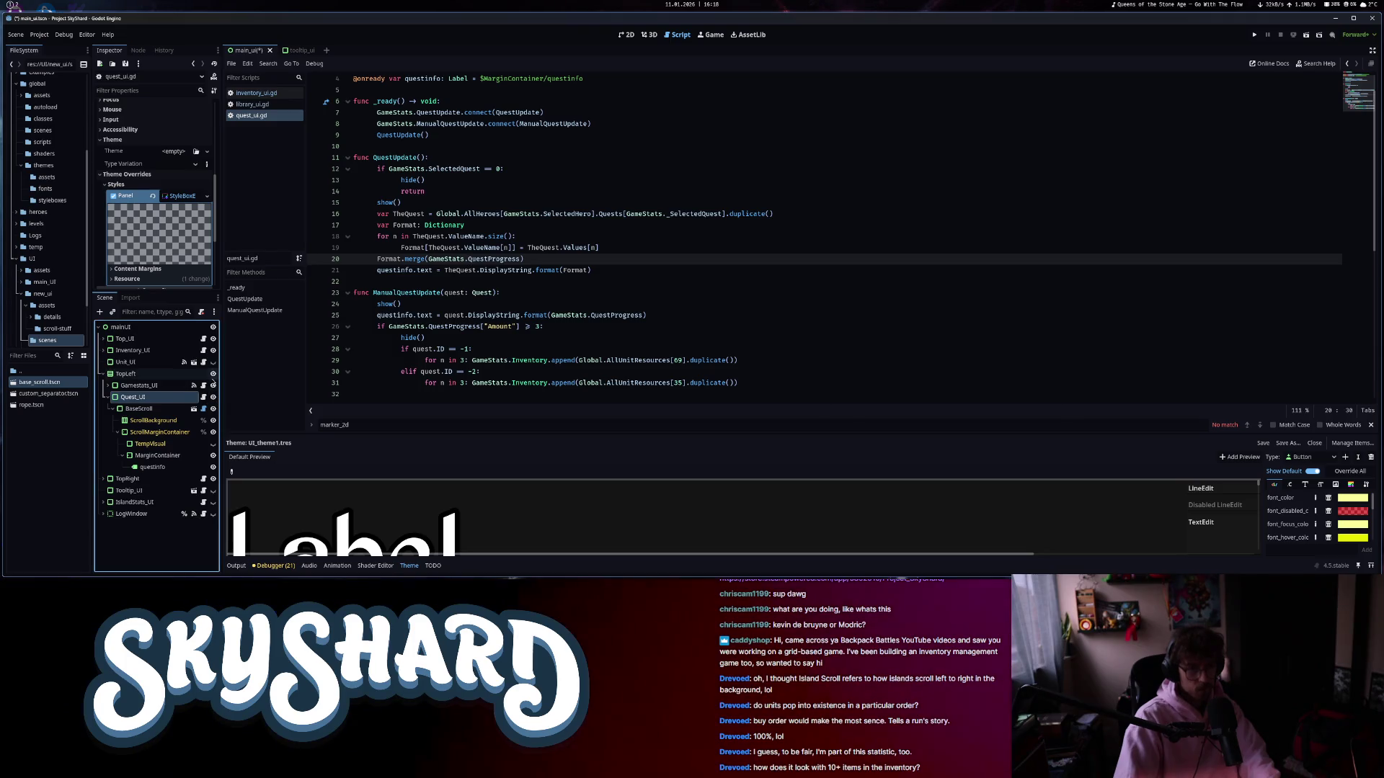
- Return to the 2D canvas and toggle the quest panel's visibility off and on to compare
left_click(627, 35)
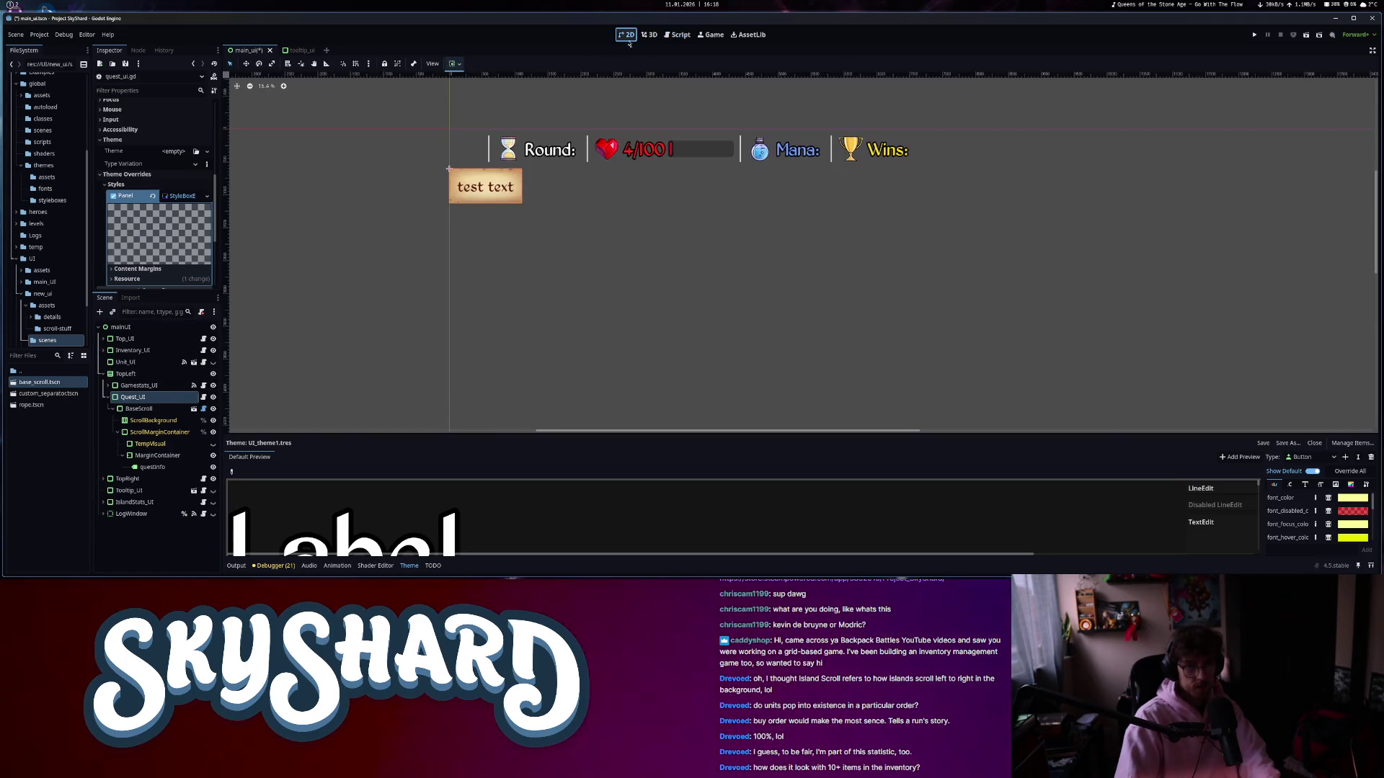
left_click(213, 397)
left_click(213, 398)
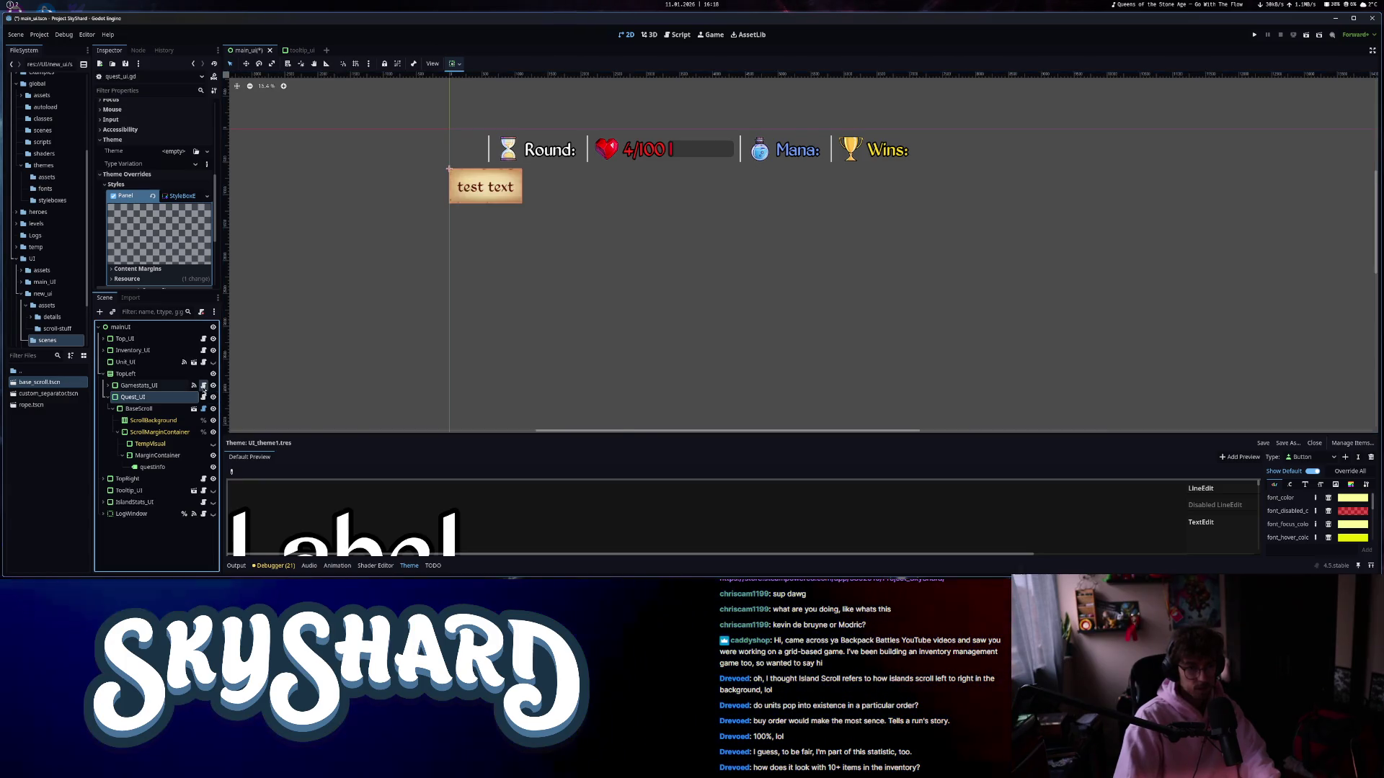
- Review the gamestats and quest scripts' show()/hide() calls, closing the gamestats and inventory script tabs
left_click(203, 386)
scroll(546, 243, "down", 15)
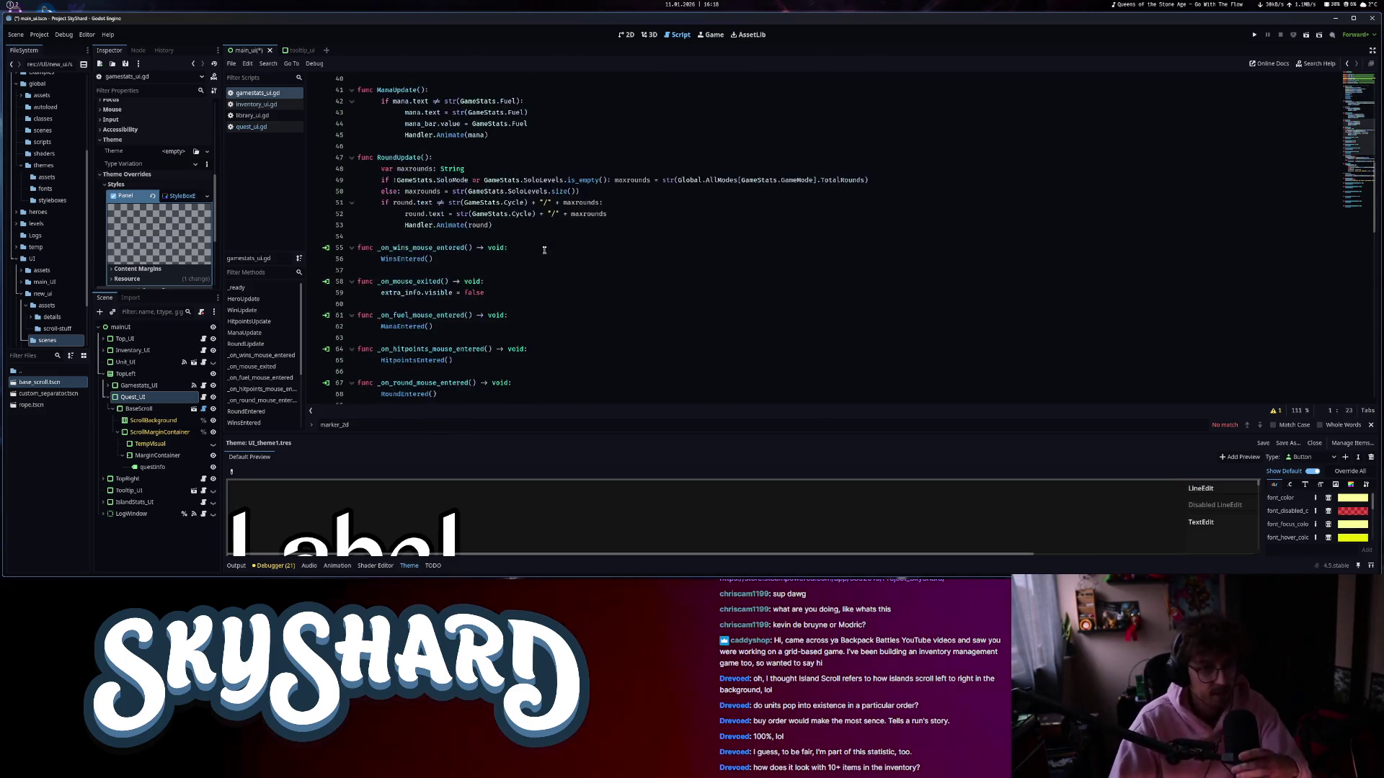
scroll(543, 249, "up", 2)
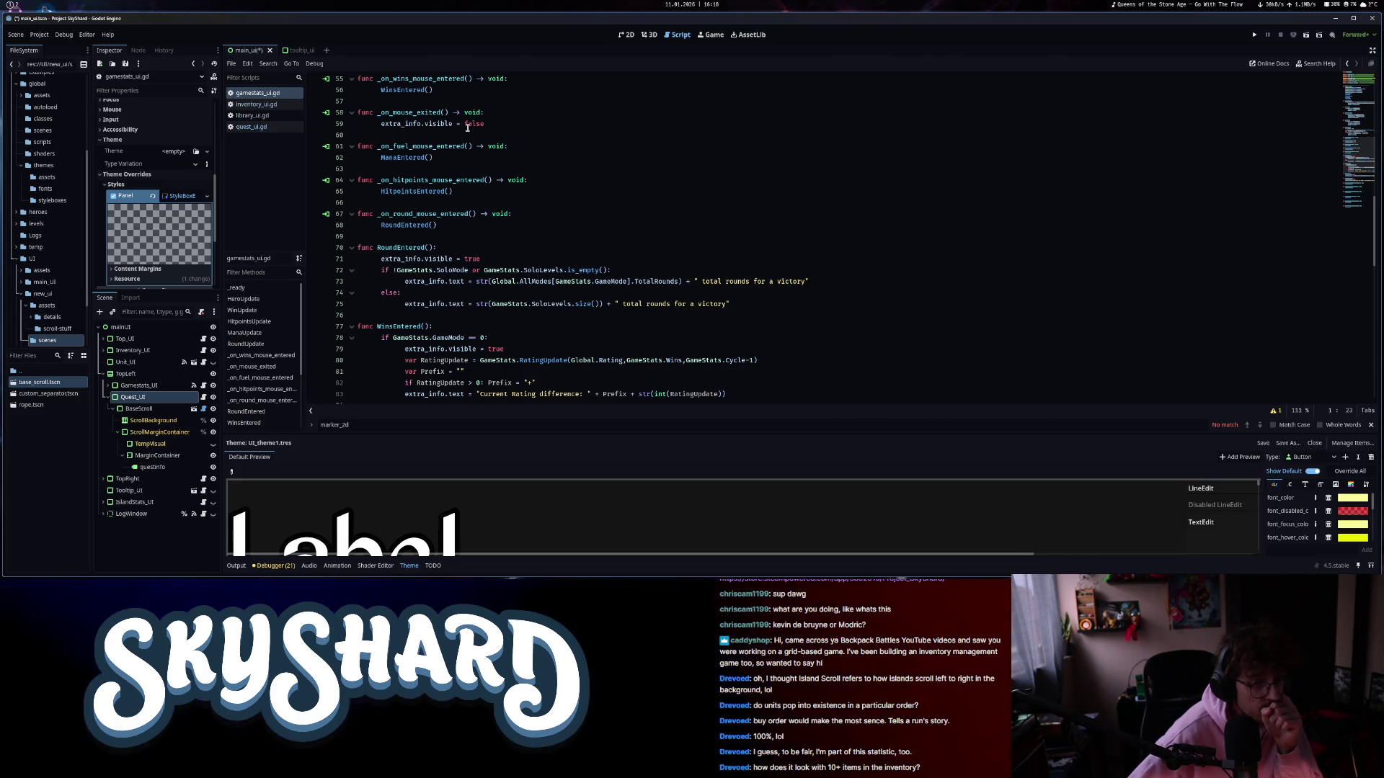
scroll(470, 180, "down", 10)
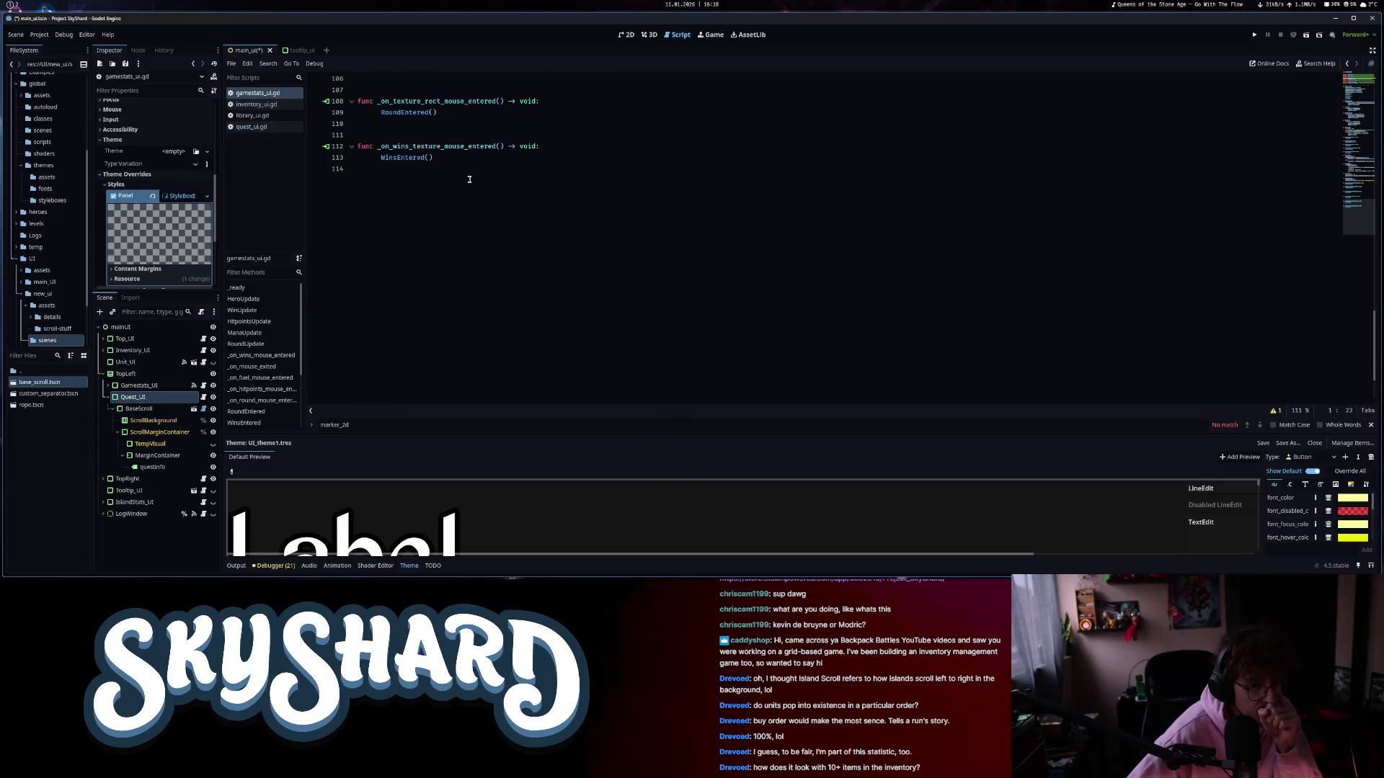
middle_click(263, 94)
middle_click(263, 94)
middle_click(263, 93)
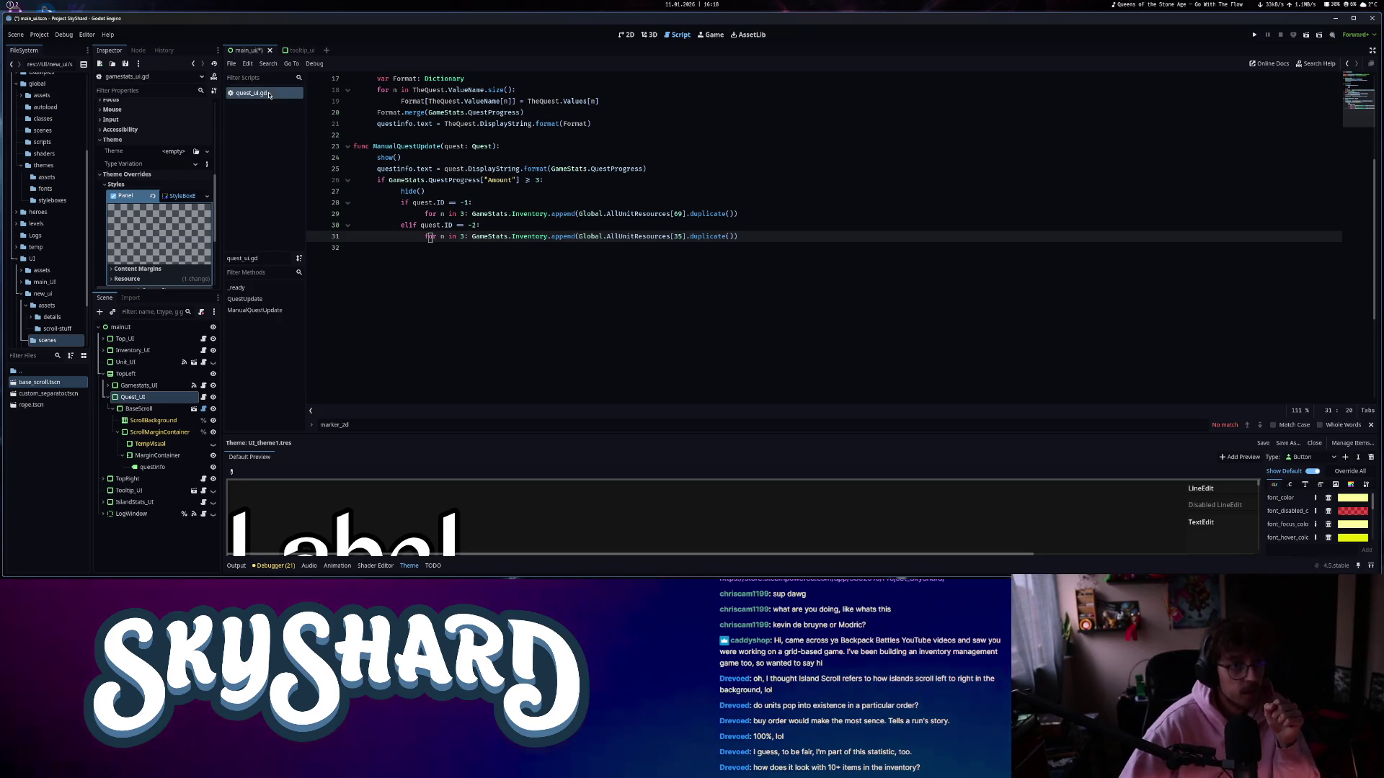
scroll(482, 240, "up", 1)
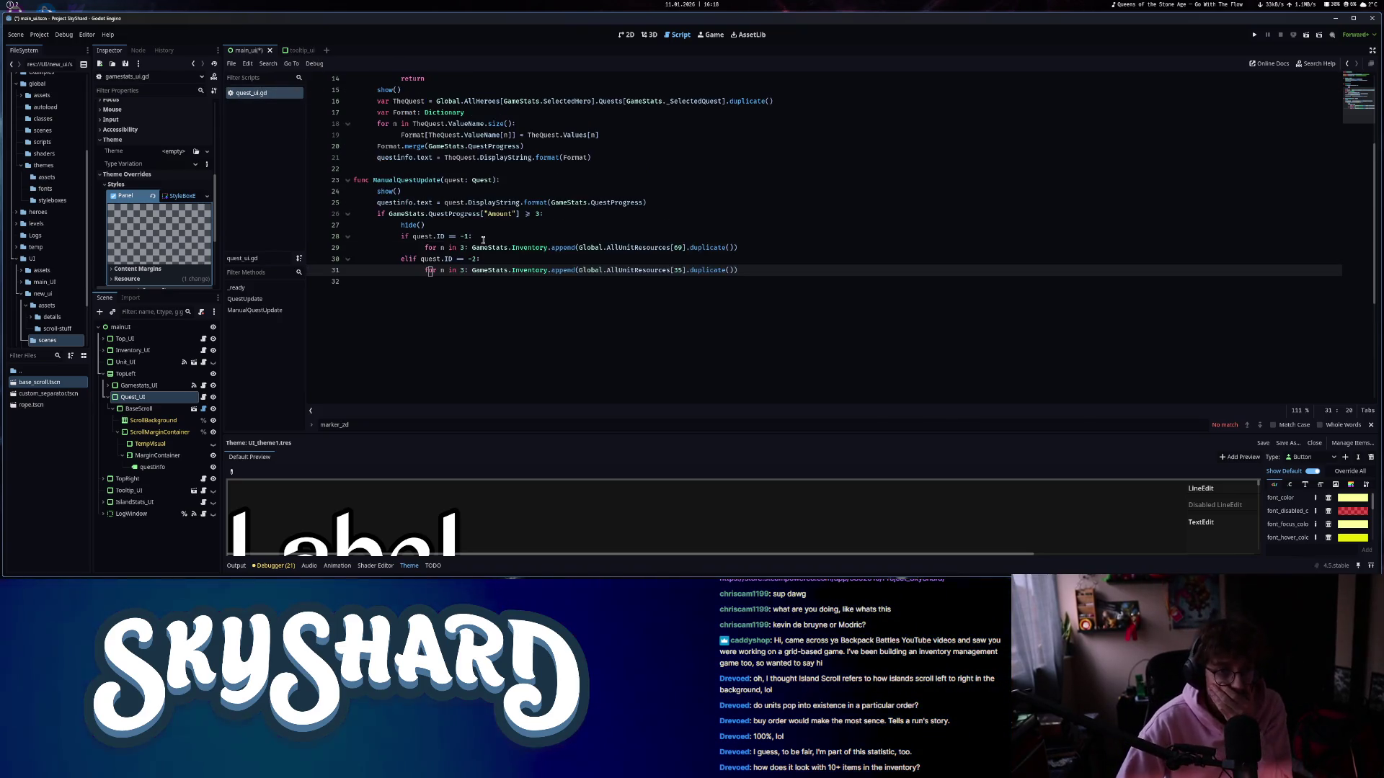
left_click(438, 226)
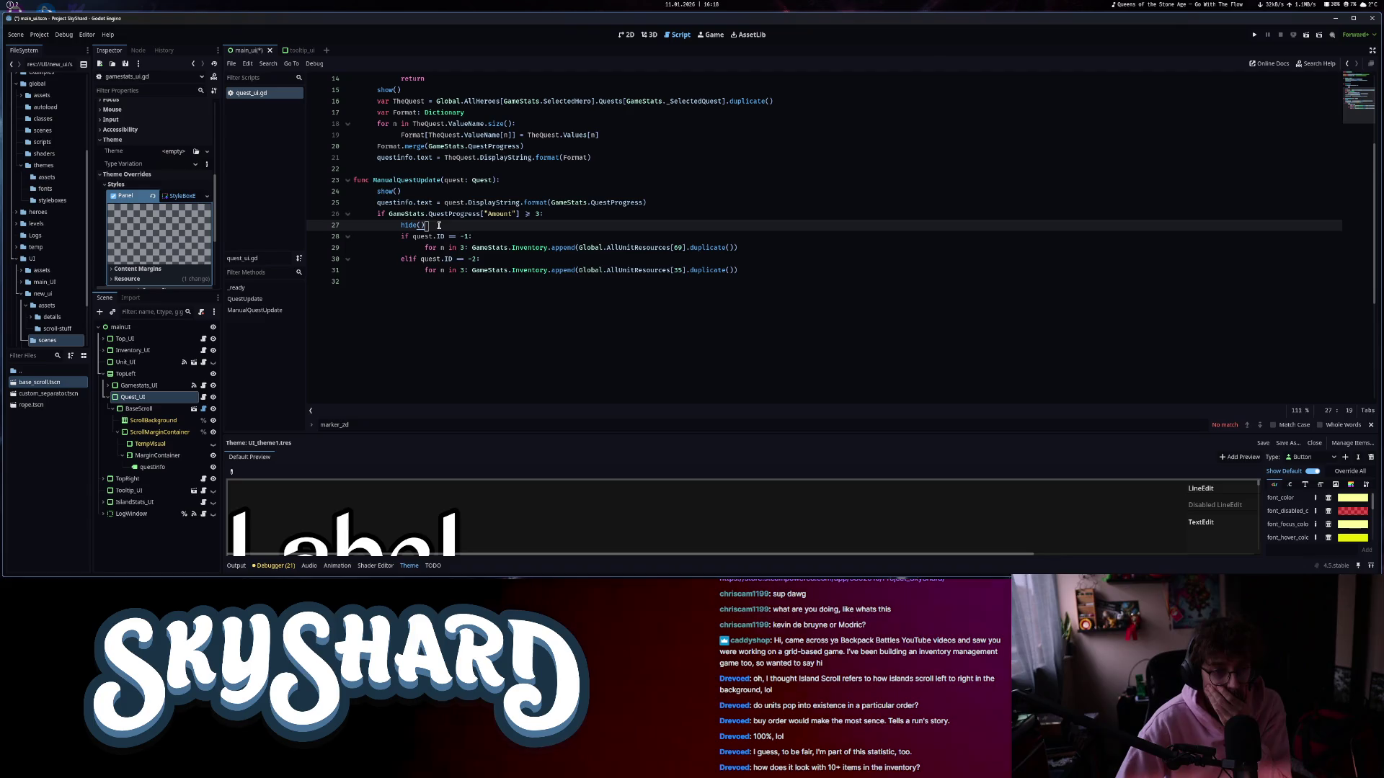
double_click(387, 191)
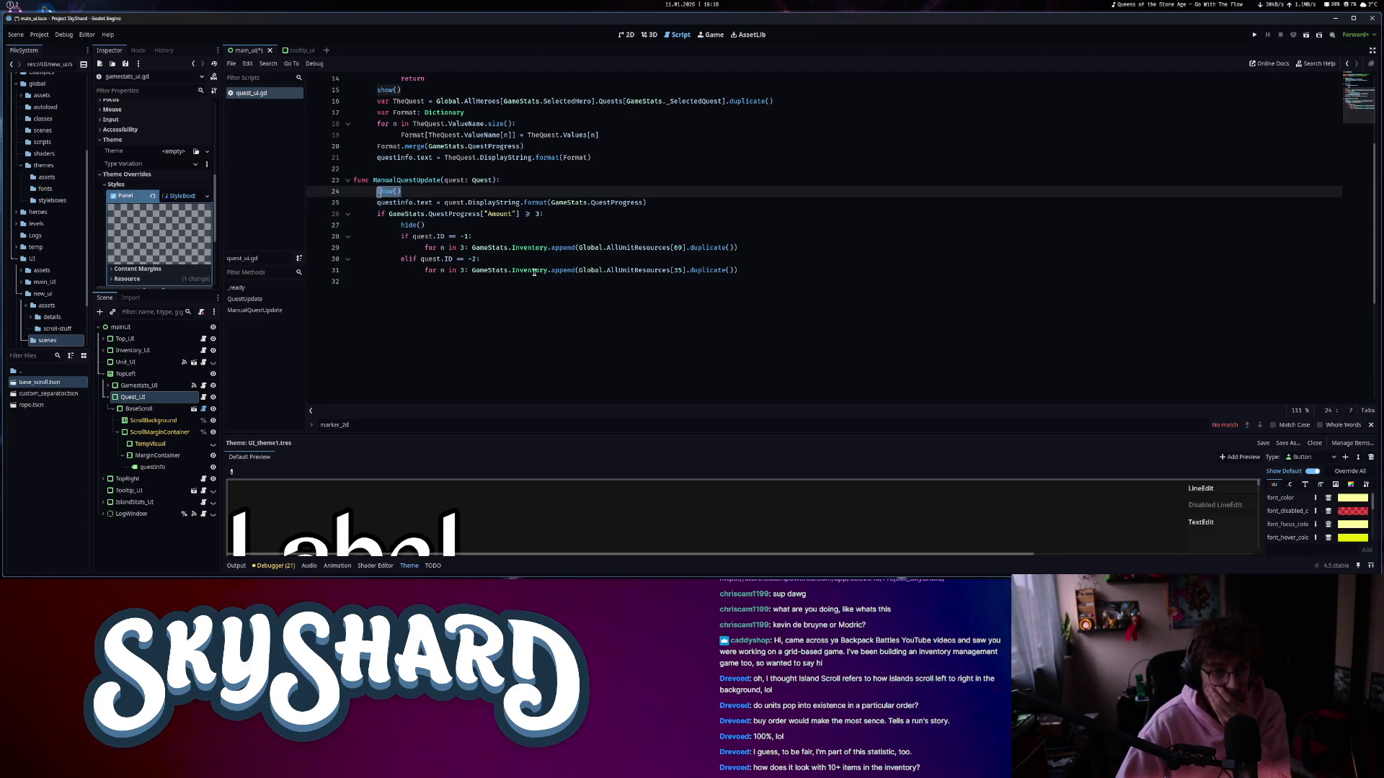
scroll(534, 272, "up", 4)
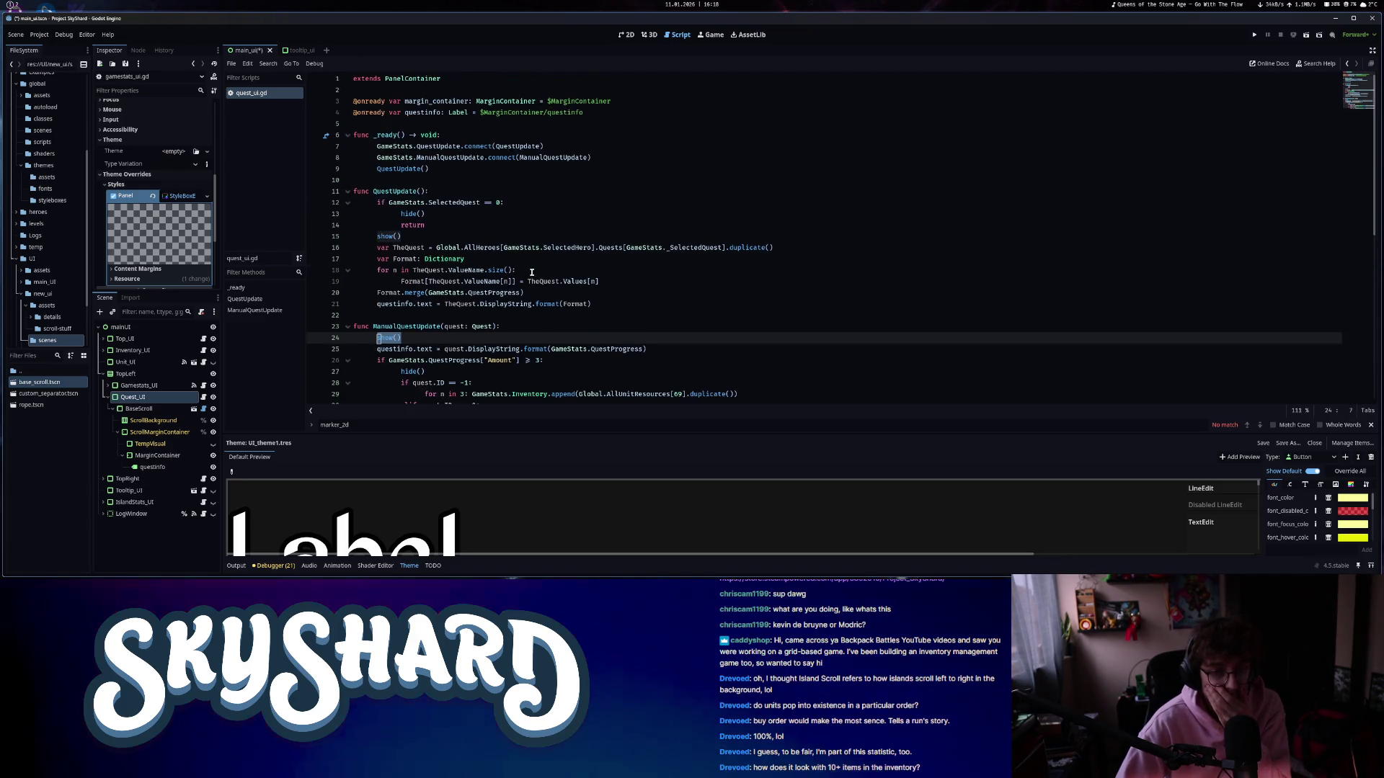
left_click(461, 236)
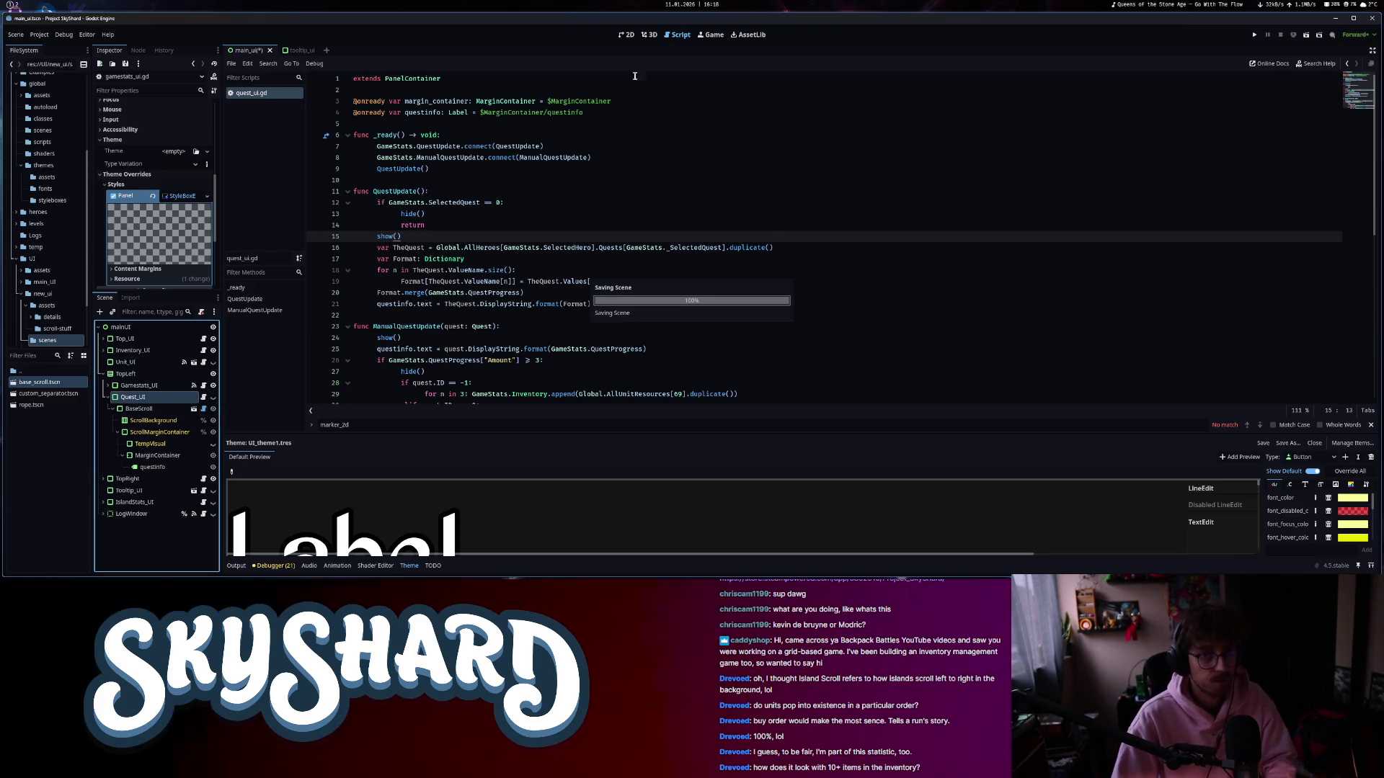
- Back in 2D, select the BaseScroll inside Quest_UI, then the TopRight panel
left_click(629, 34)
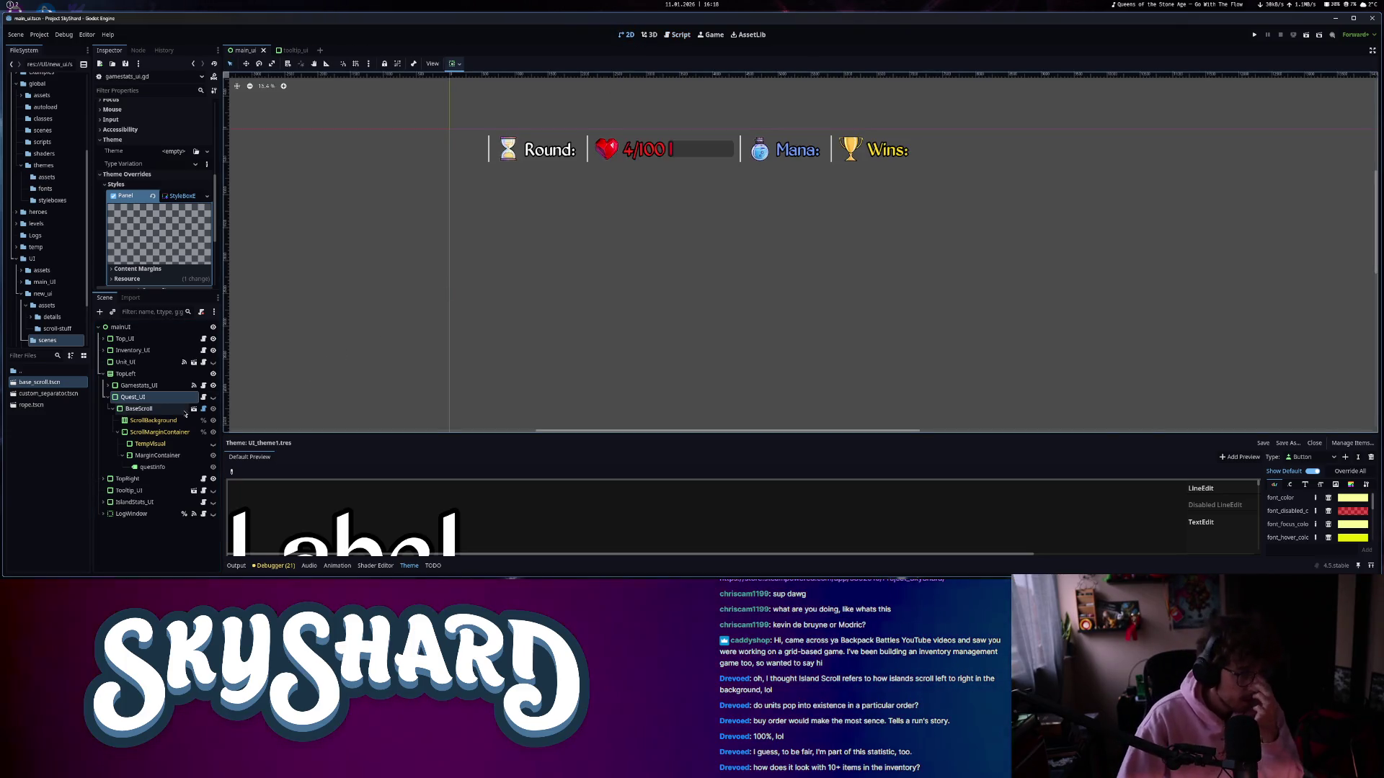
left_click(154, 409)
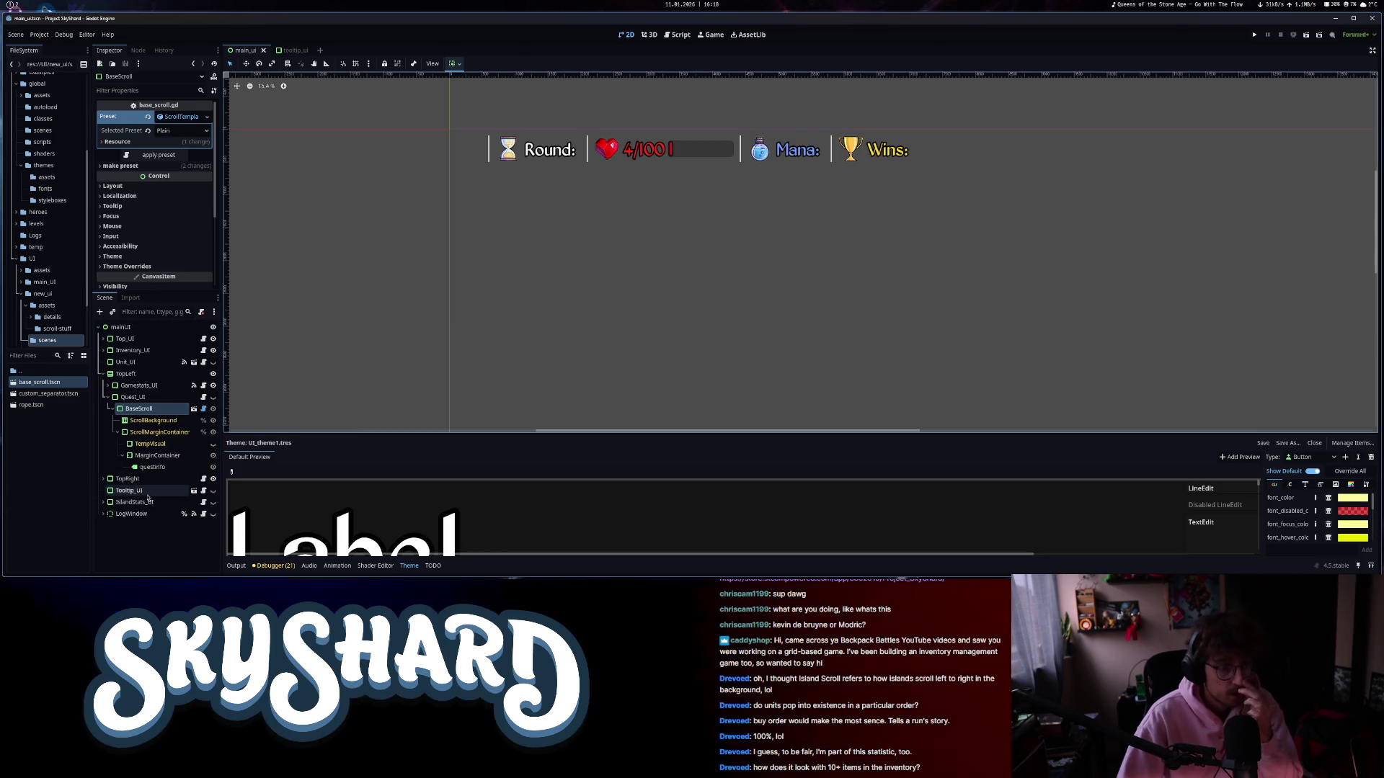
left_click(138, 479)
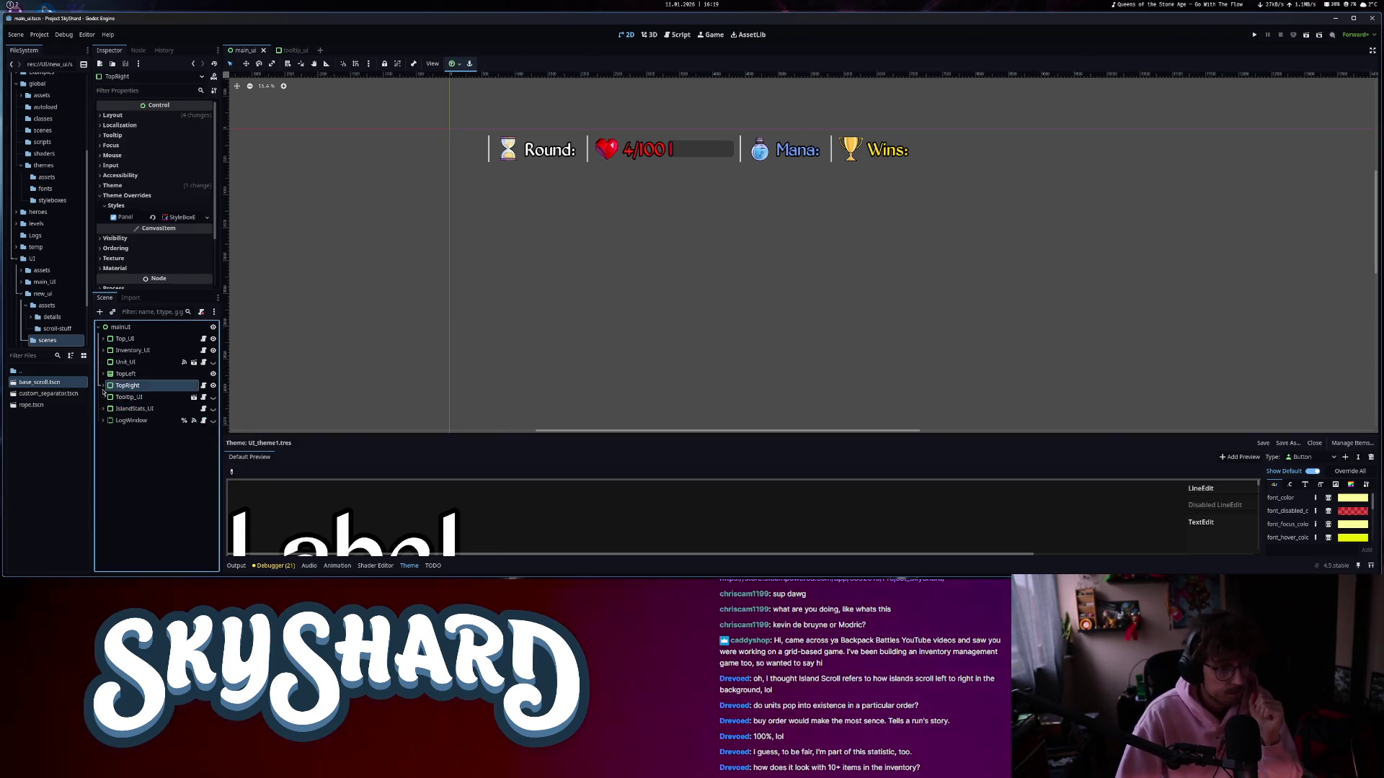
- Inspect TopRight's OppName label and OppHero image nodes
scroll(726, 296, "down", 2)
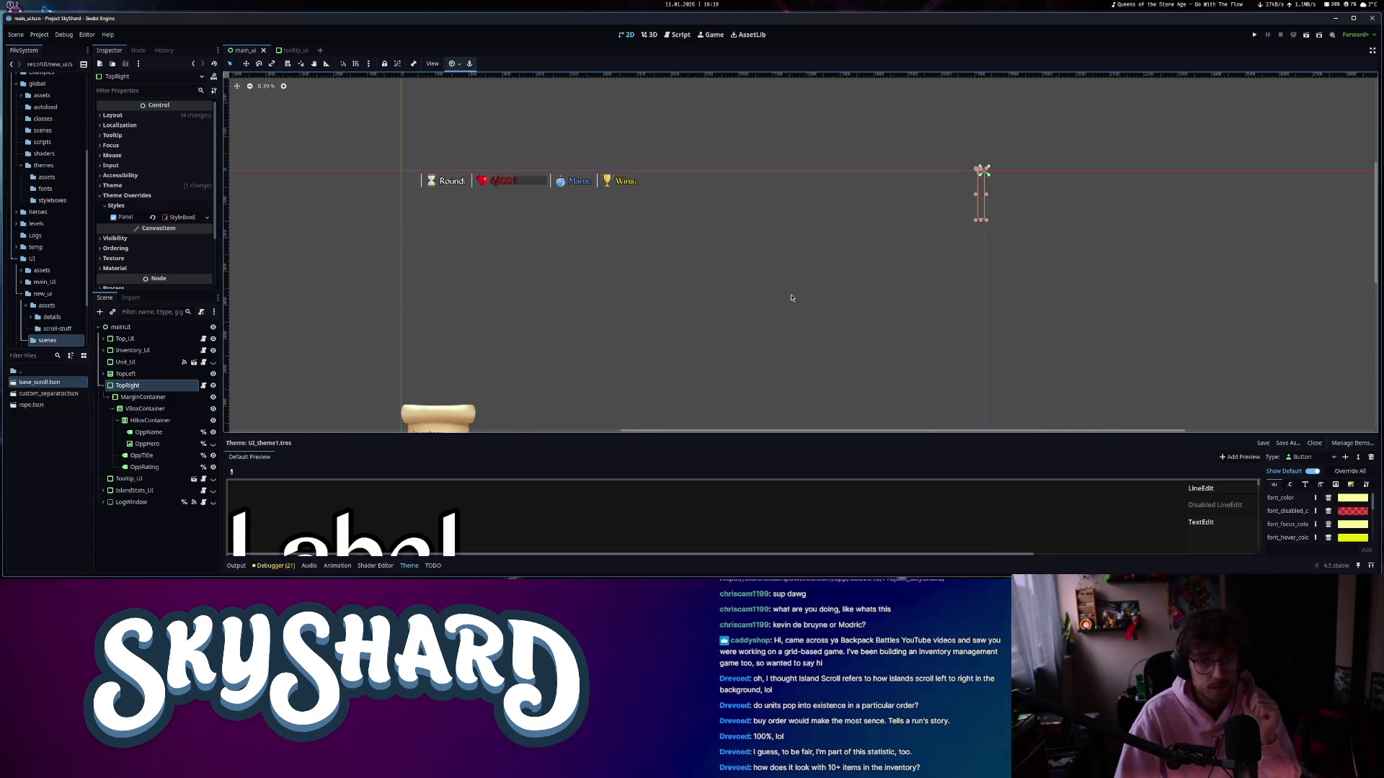
left_click(162, 433)
left_click(161, 444)
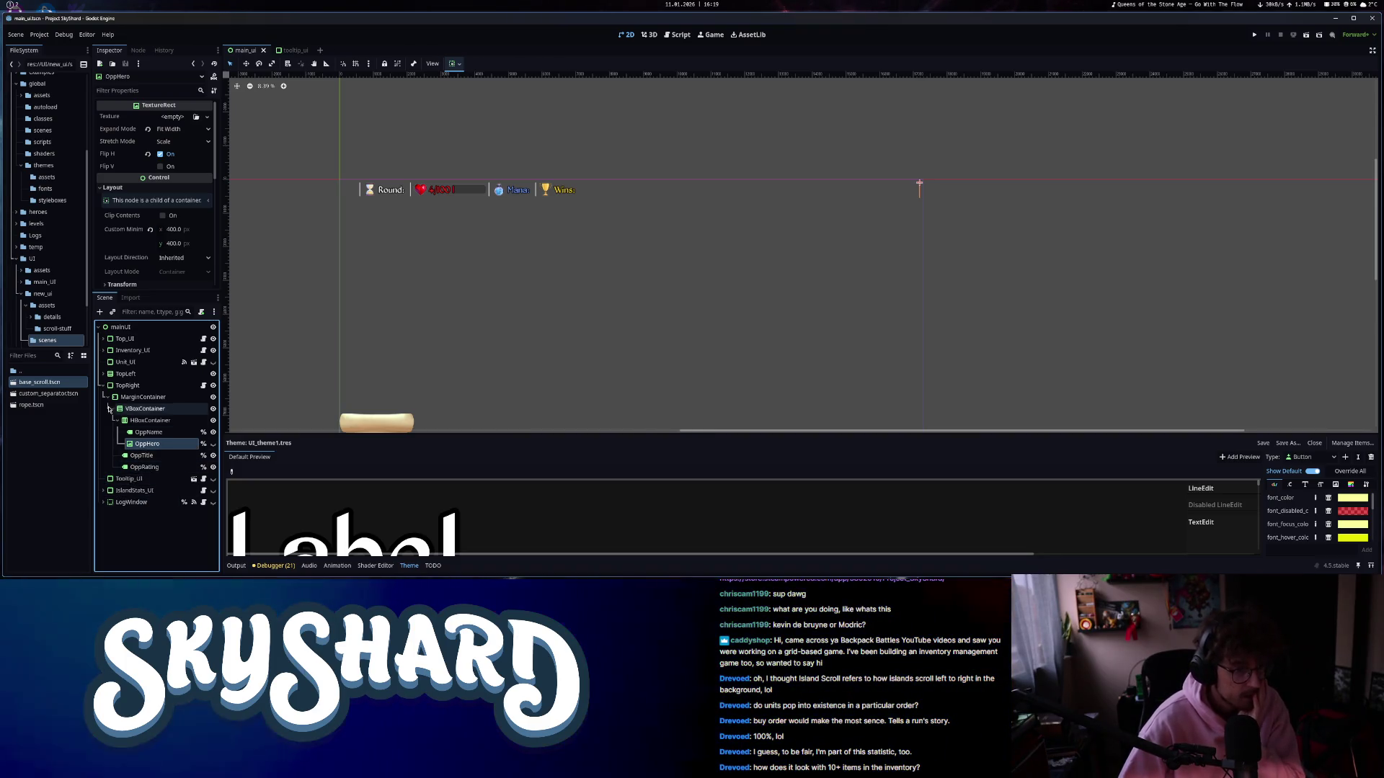
- Make Tooltip_UI and IslandStats_UI visible and expand IslandStats_UI's children
left_click(213, 478)
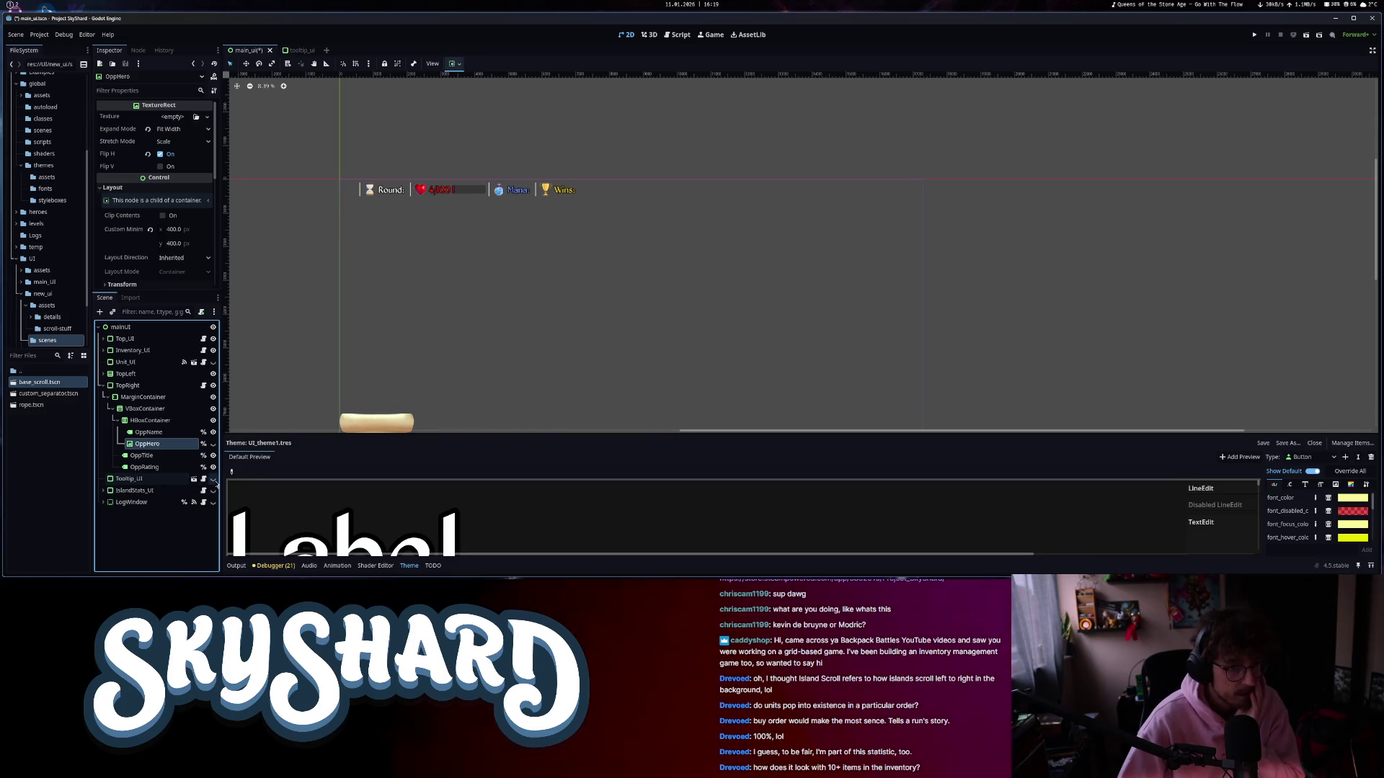
left_click(144, 493)
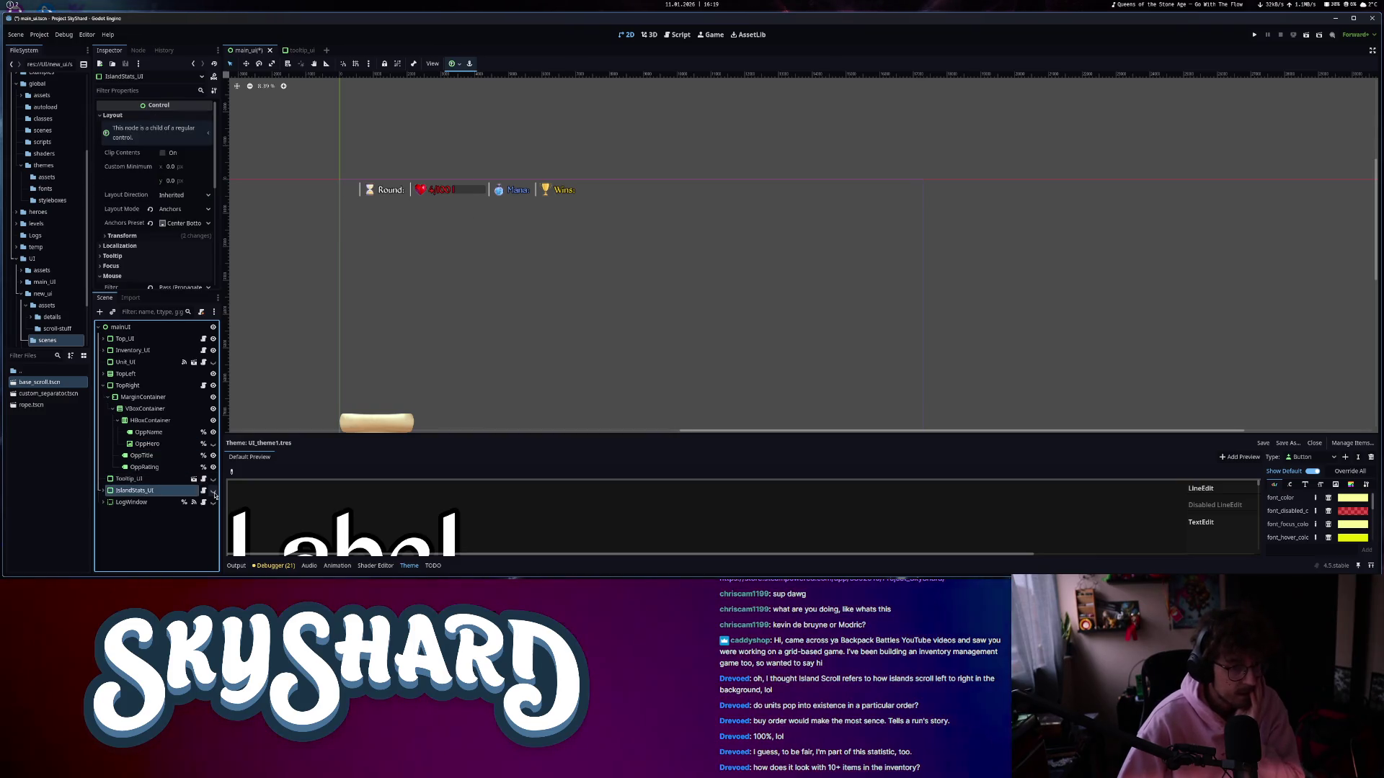
left_click(105, 490)
scroll(144, 433, "down", 3)
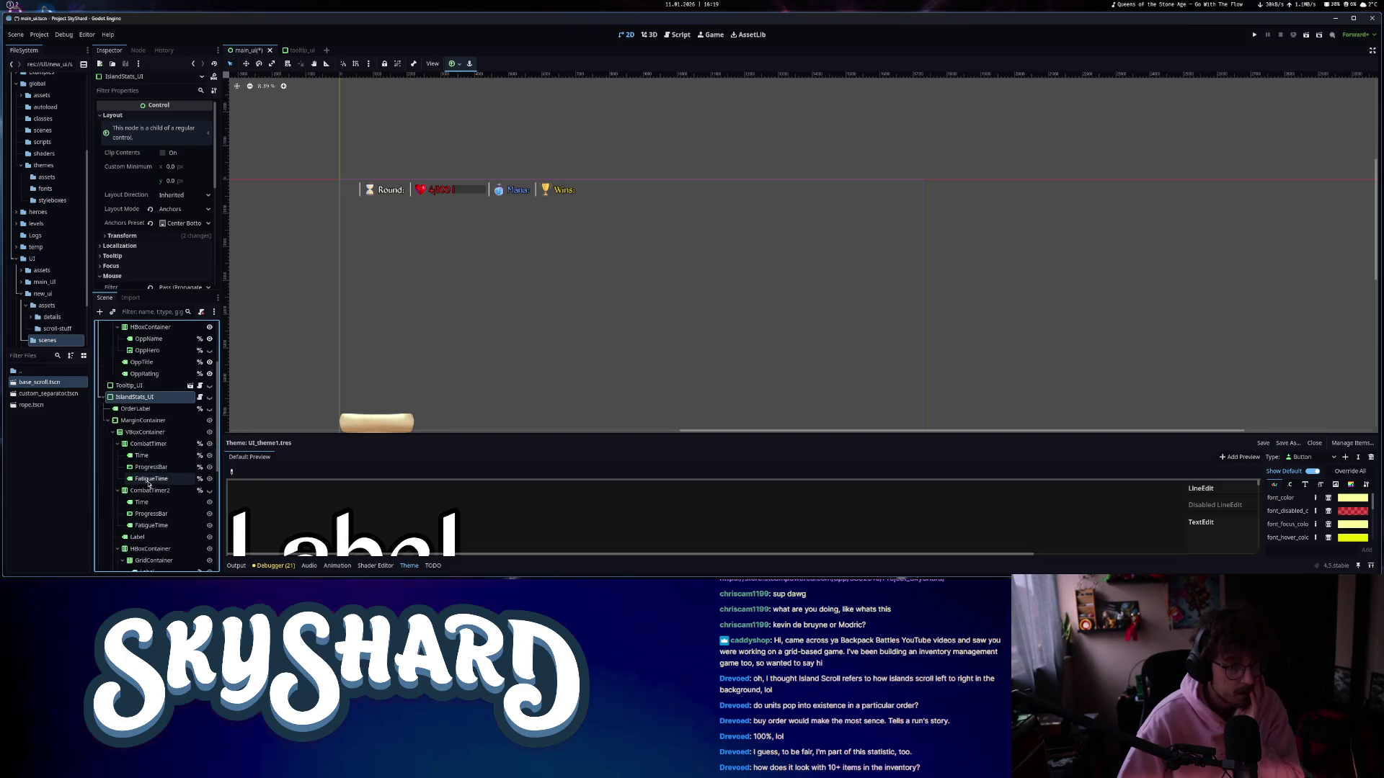
left_click(209, 398)
scroll(521, 237, "down", 3)
scroll(520, 237, "down", 1)
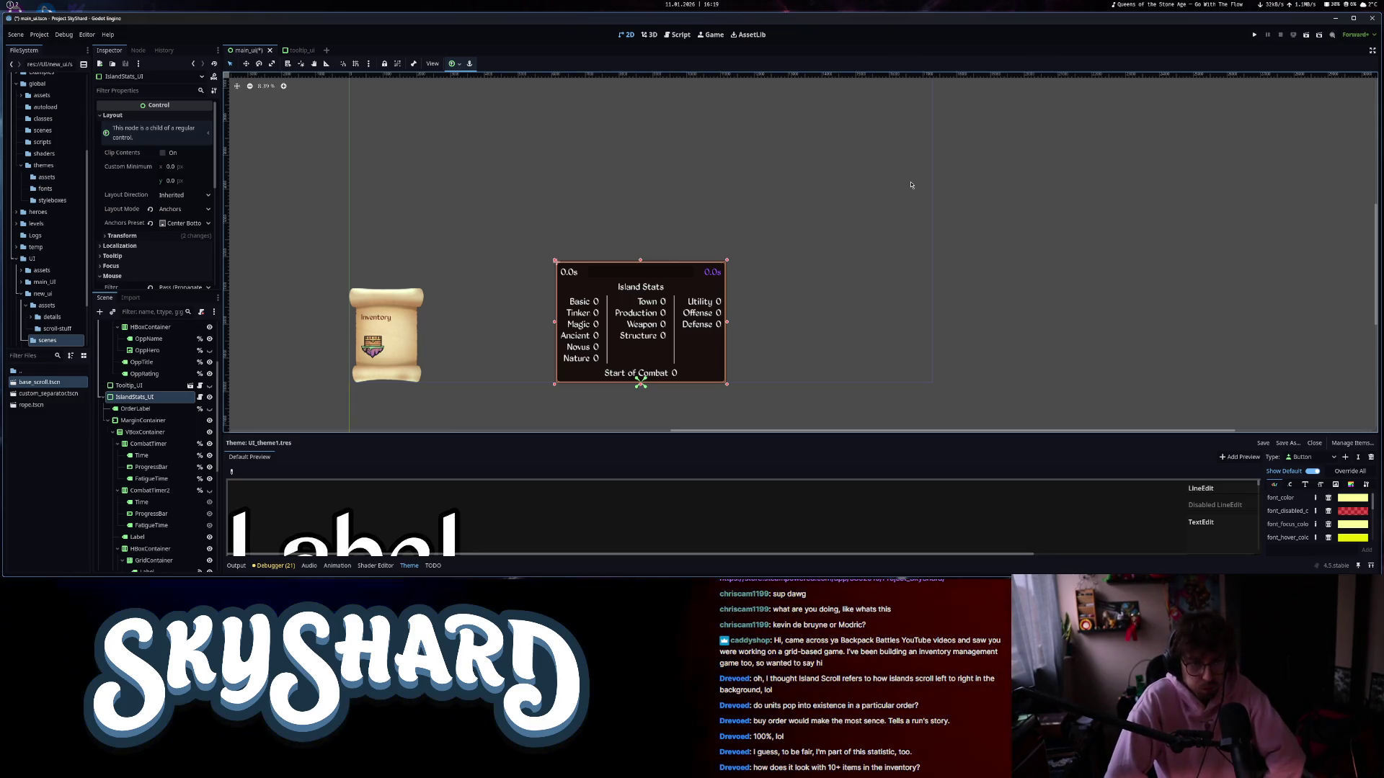
- Add a BaseScroll to IslandStats_UI with editable children and move the stats content into its margin container
mouse_move(227, 445)
left_mouse_down()
mouse_move(129, 405)
mouse_move(147, 363)
left_mouse_up()
right_click(147, 366)
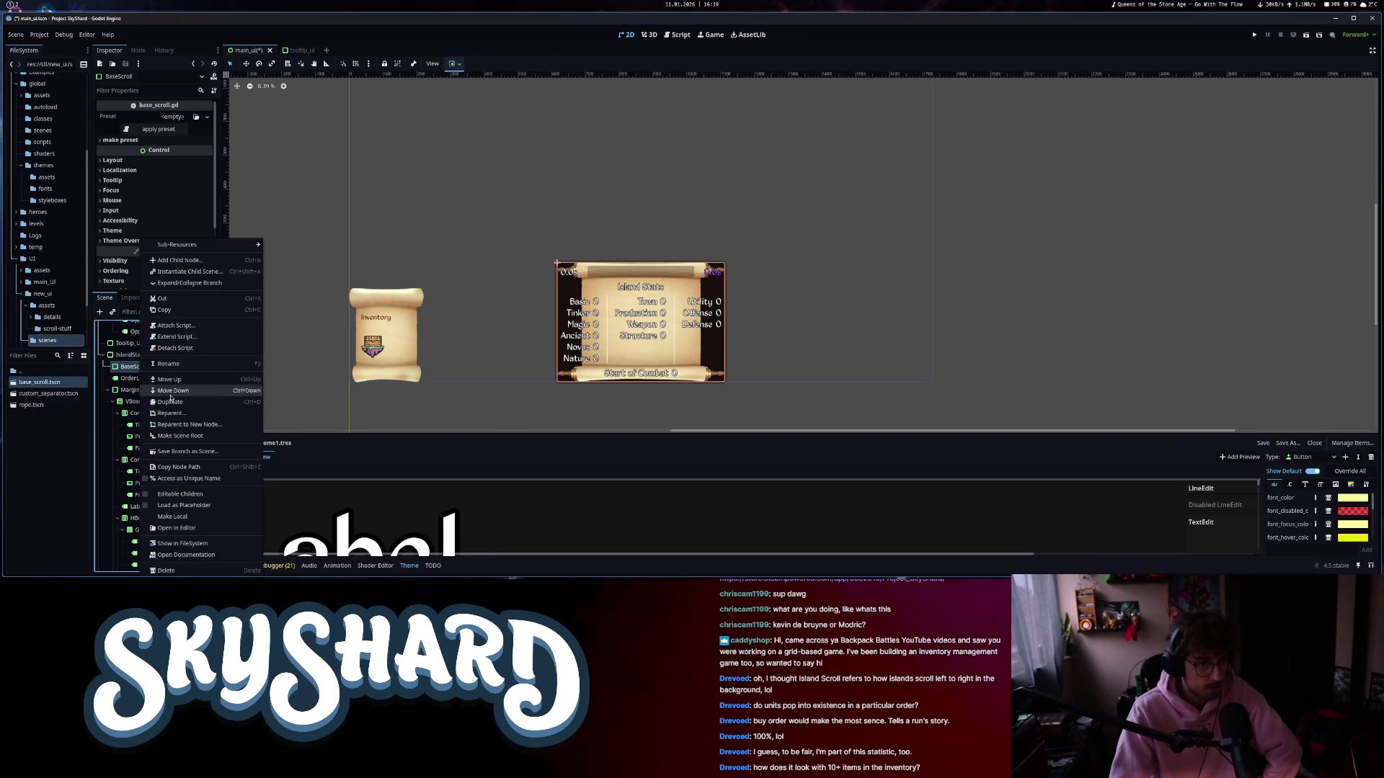
left_click(186, 496)
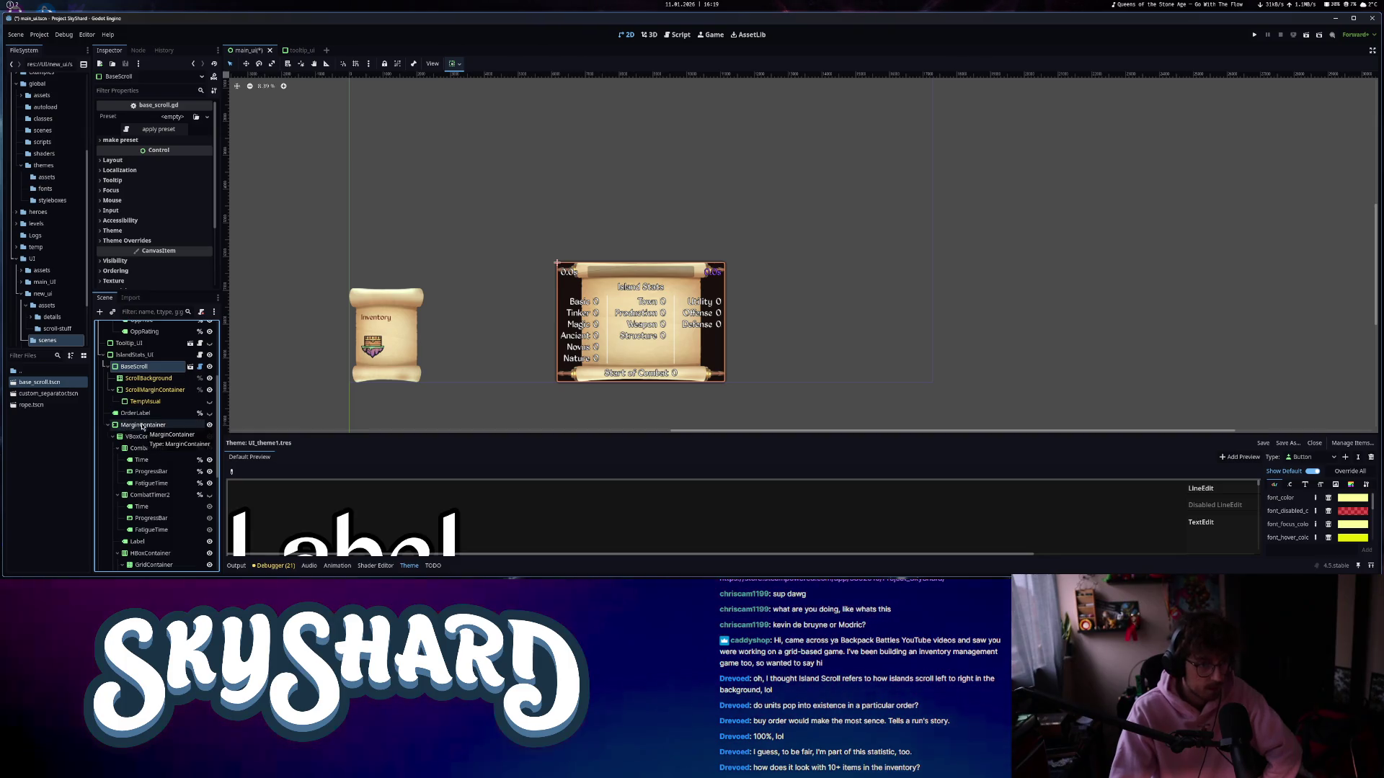
left_click(137, 414)
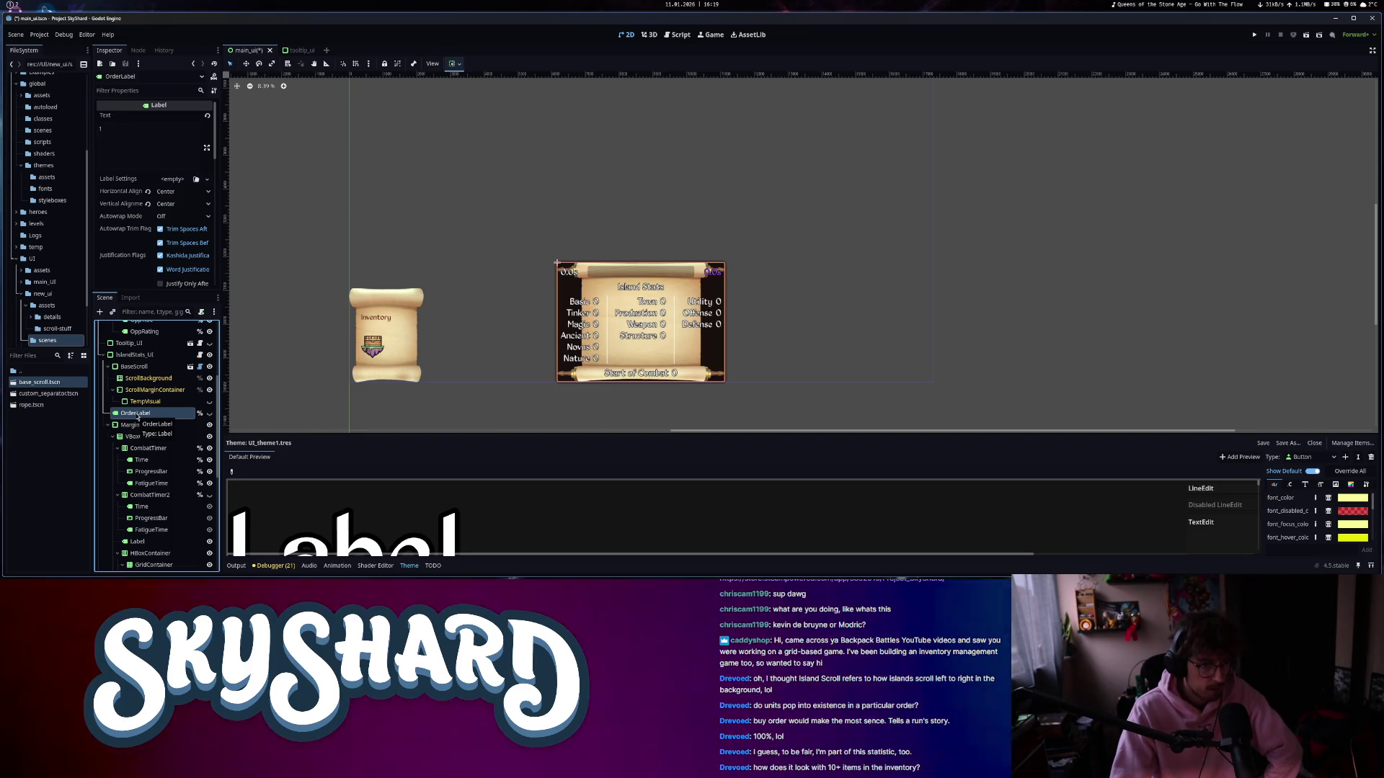
left_click(209, 413)
left_click(209, 413)
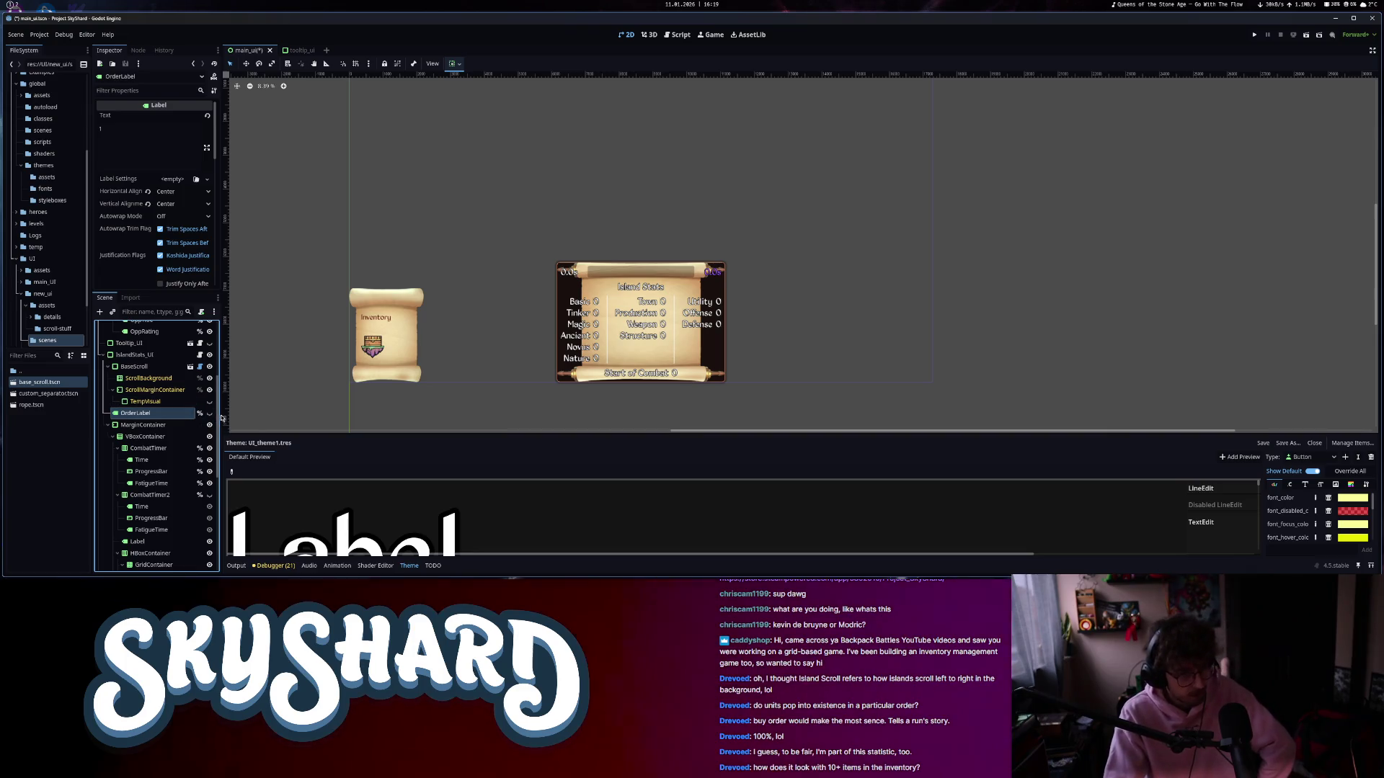
left_click_drag(153, 369, 152, 367)
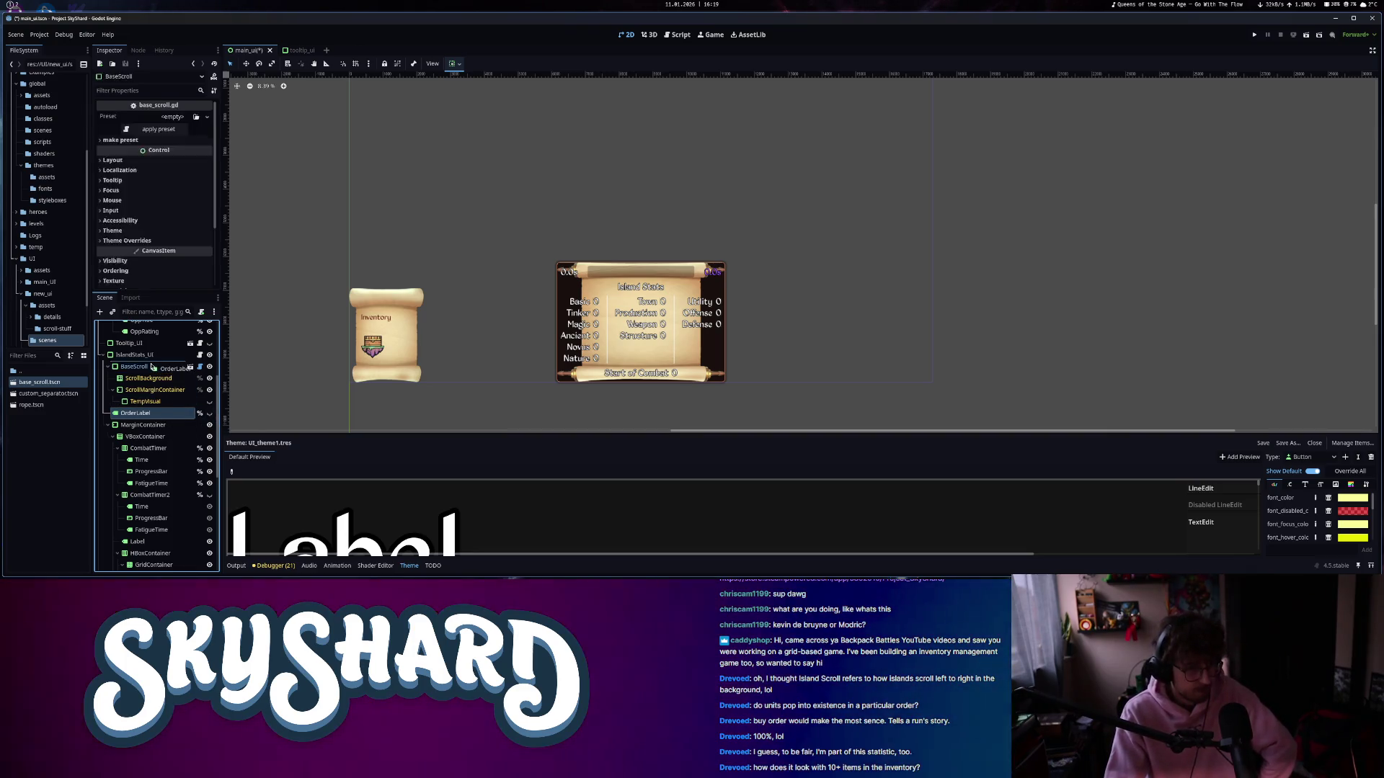
left_click(150, 389)
left_click(150, 379)
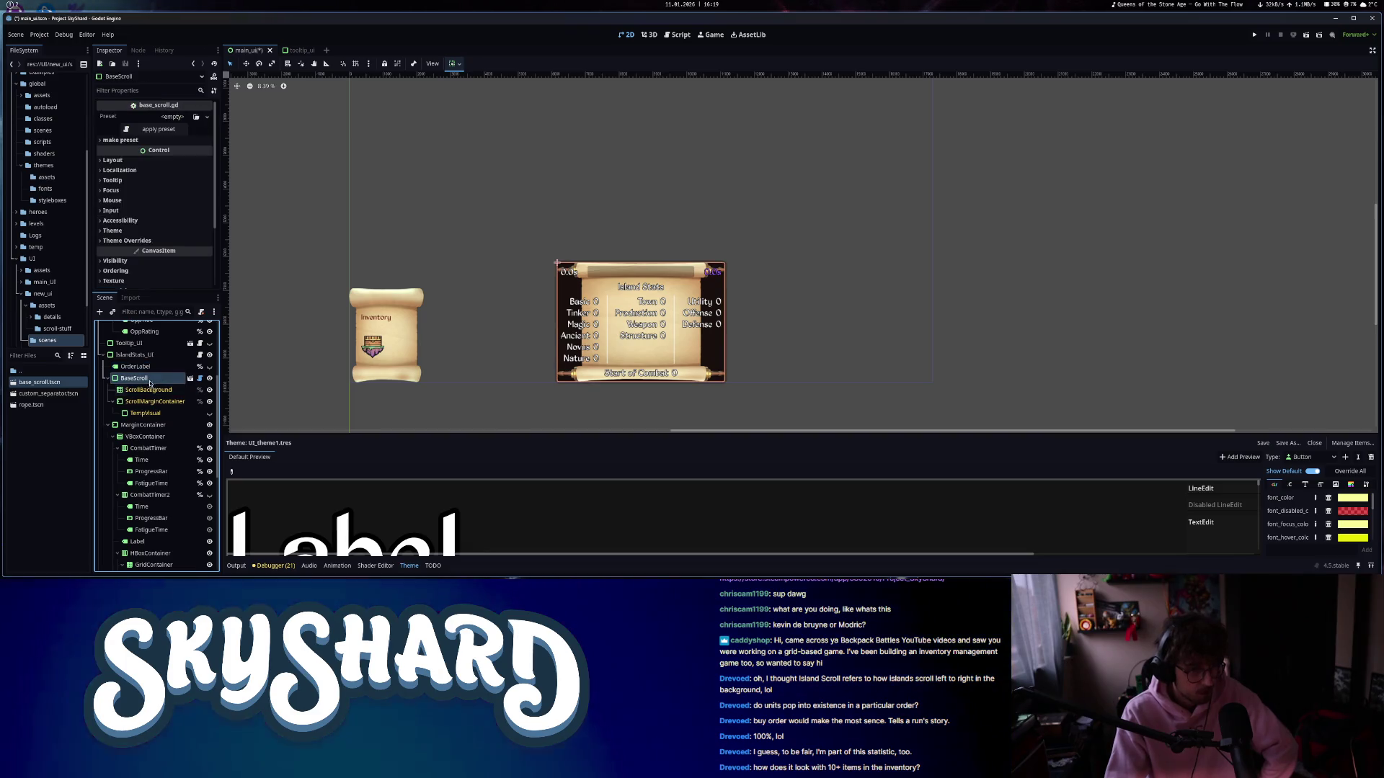
left_click_drag(144, 424, 151, 405)
- Give IslandStats_UI a Panel style override using a new StyleBoxEmpty
left_click(135, 355)
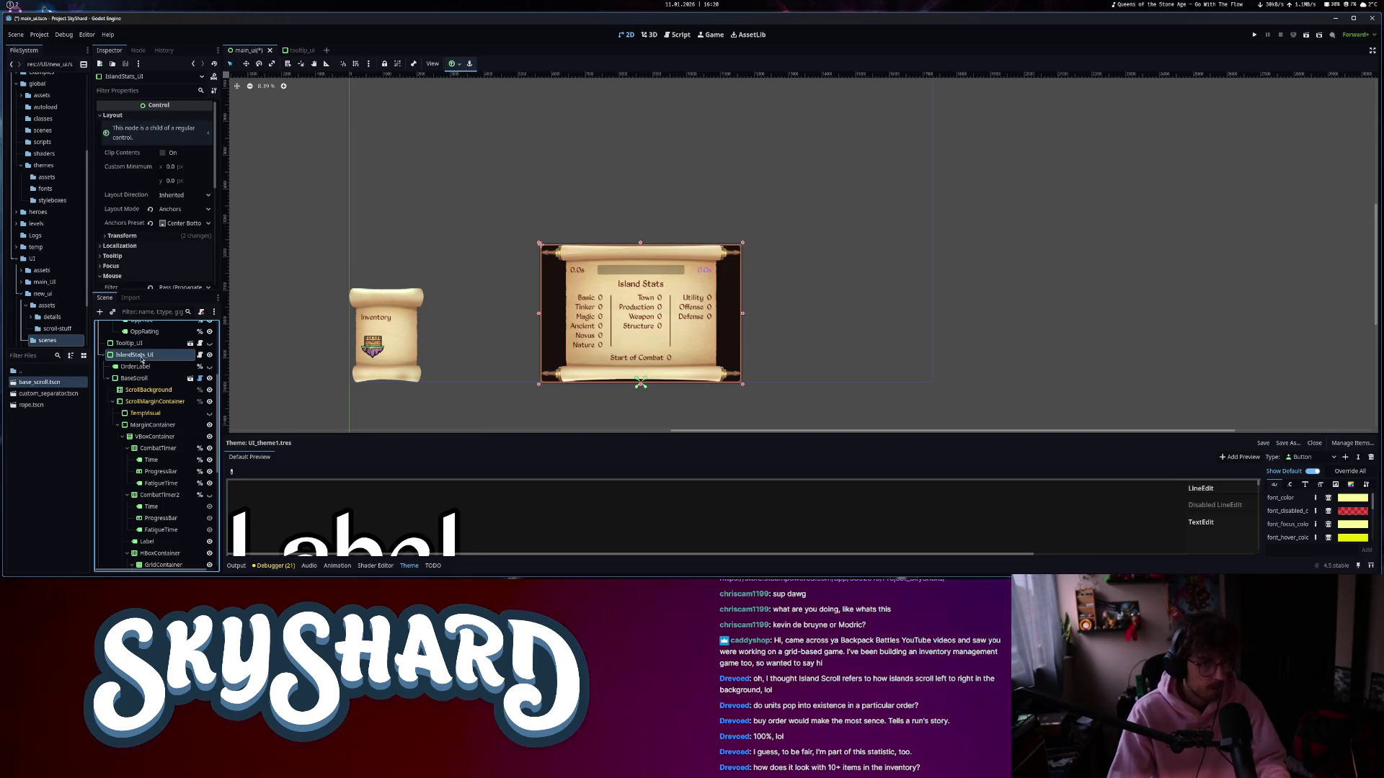
scroll(137, 225, "down", 2)
scroll(132, 238, "down", 4)
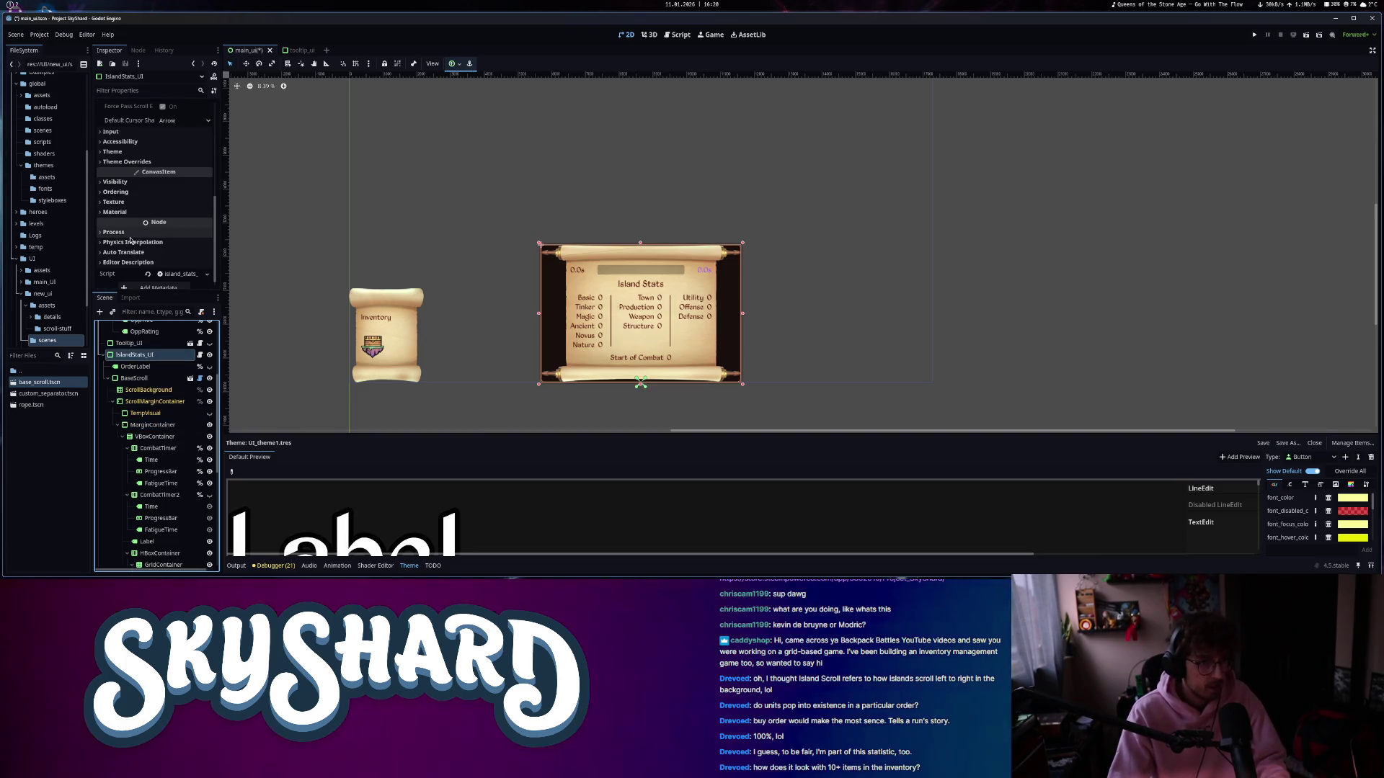
left_click(144, 162)
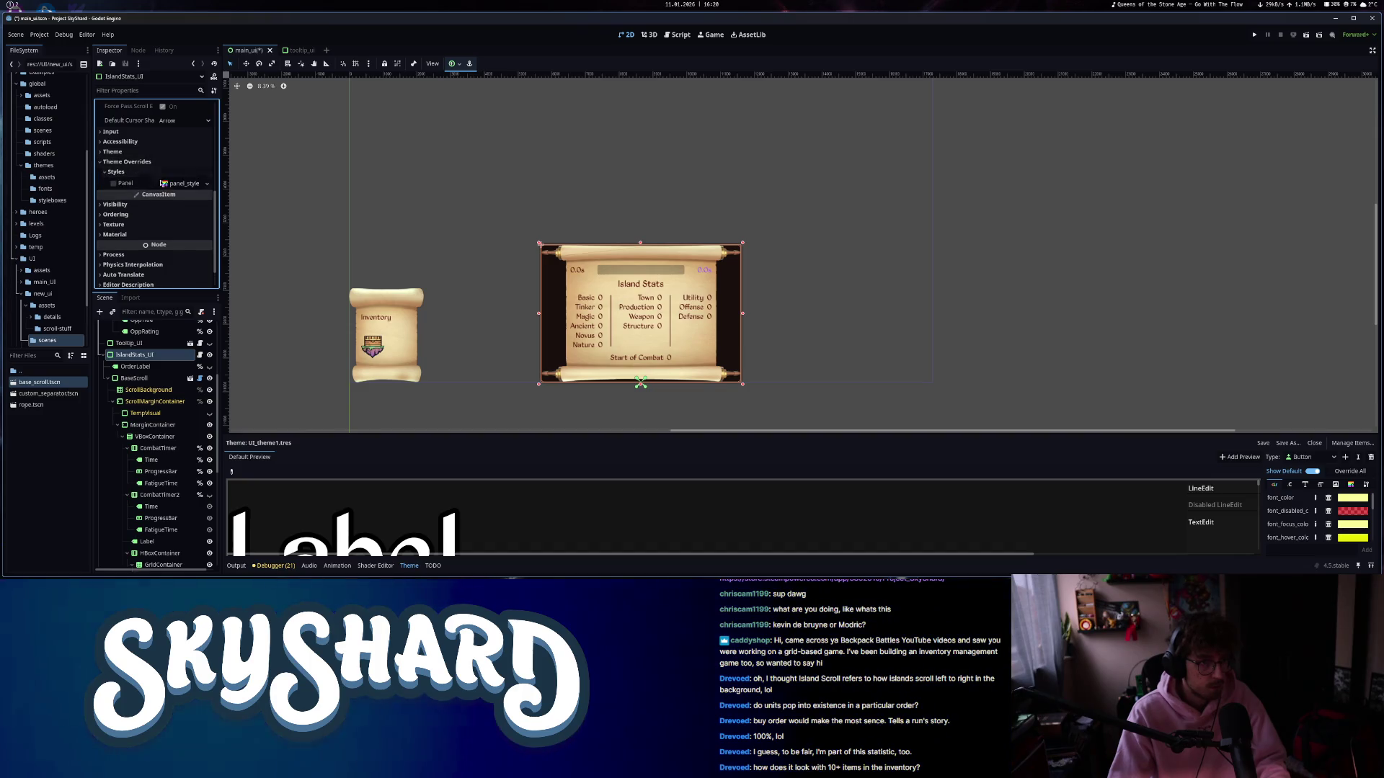
left_click(184, 183)
left_click(159, 195)
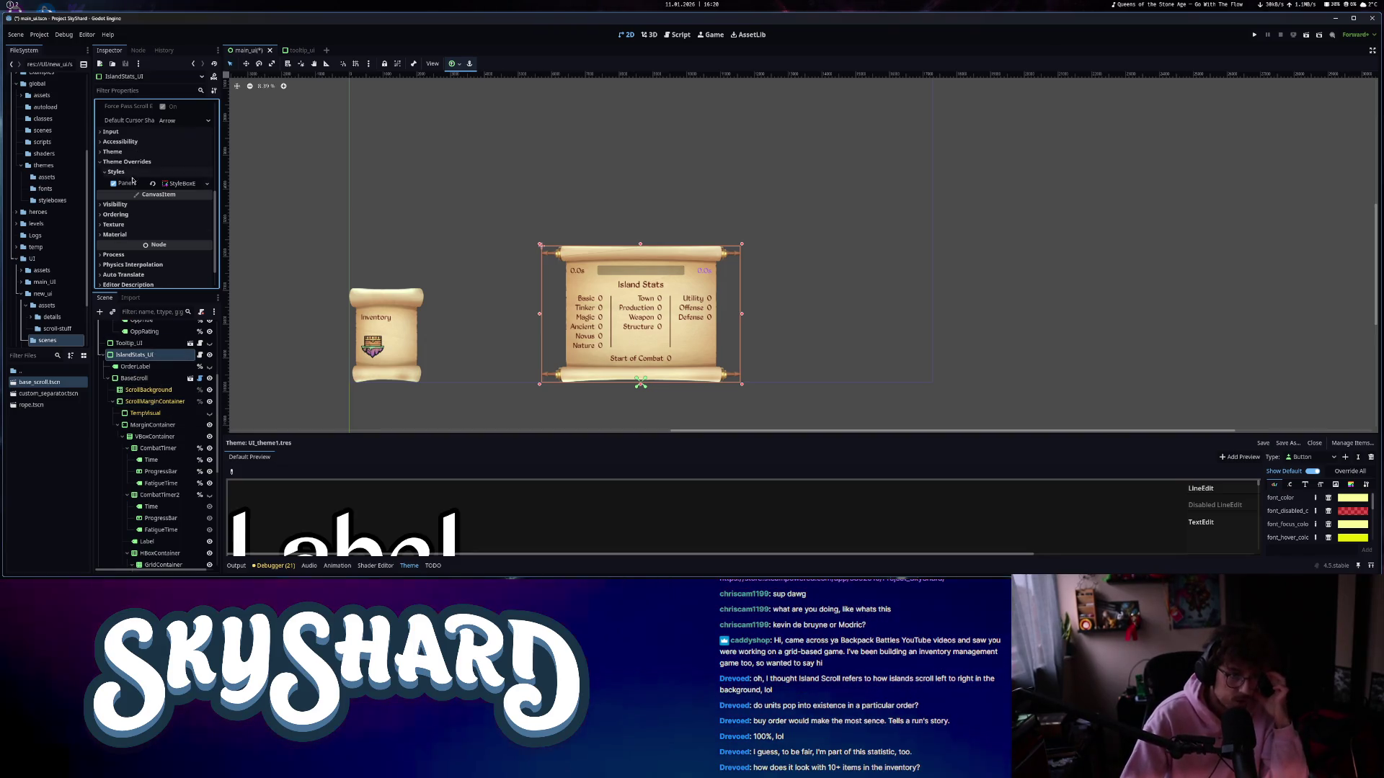
- Load ScrollTemplate into the BaseScroll's Preset and apply the Default preset
left_click(134, 378)
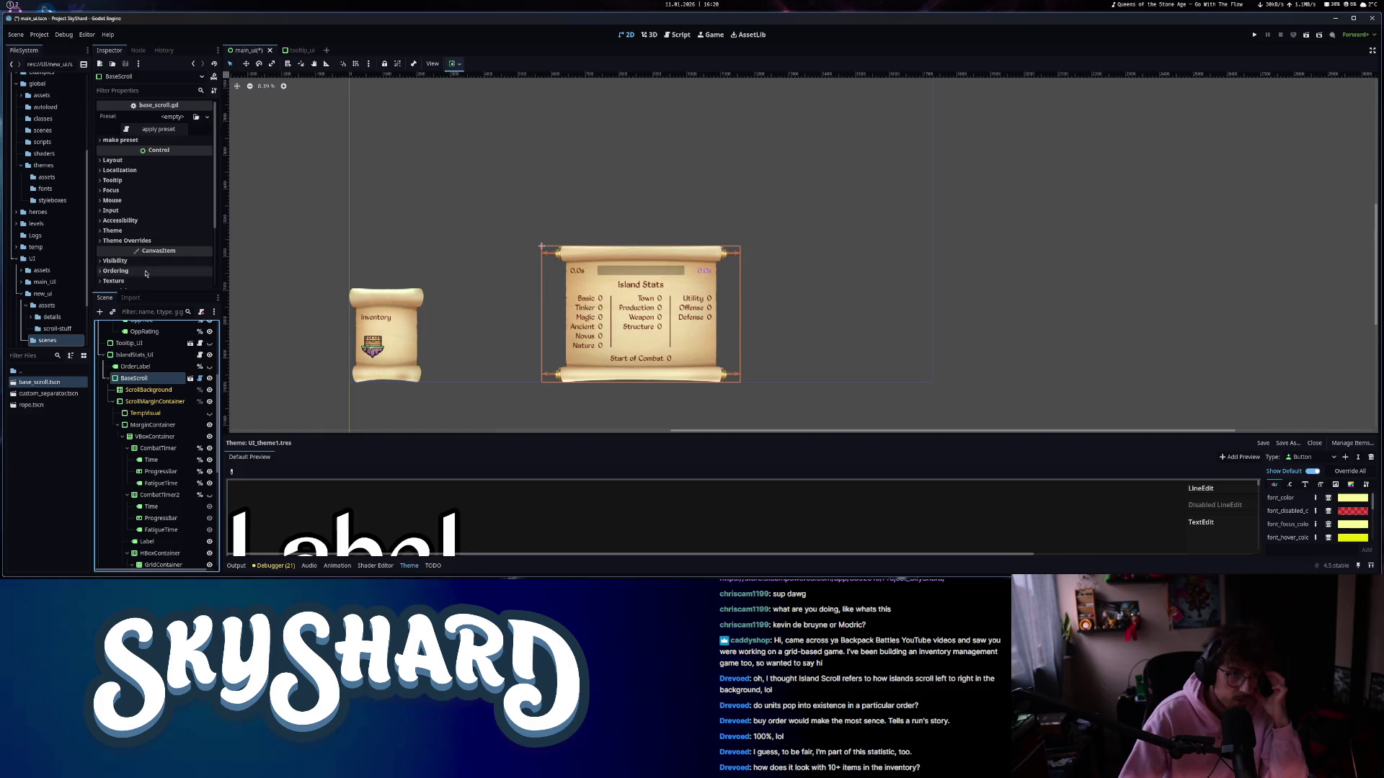
left_click(173, 117)
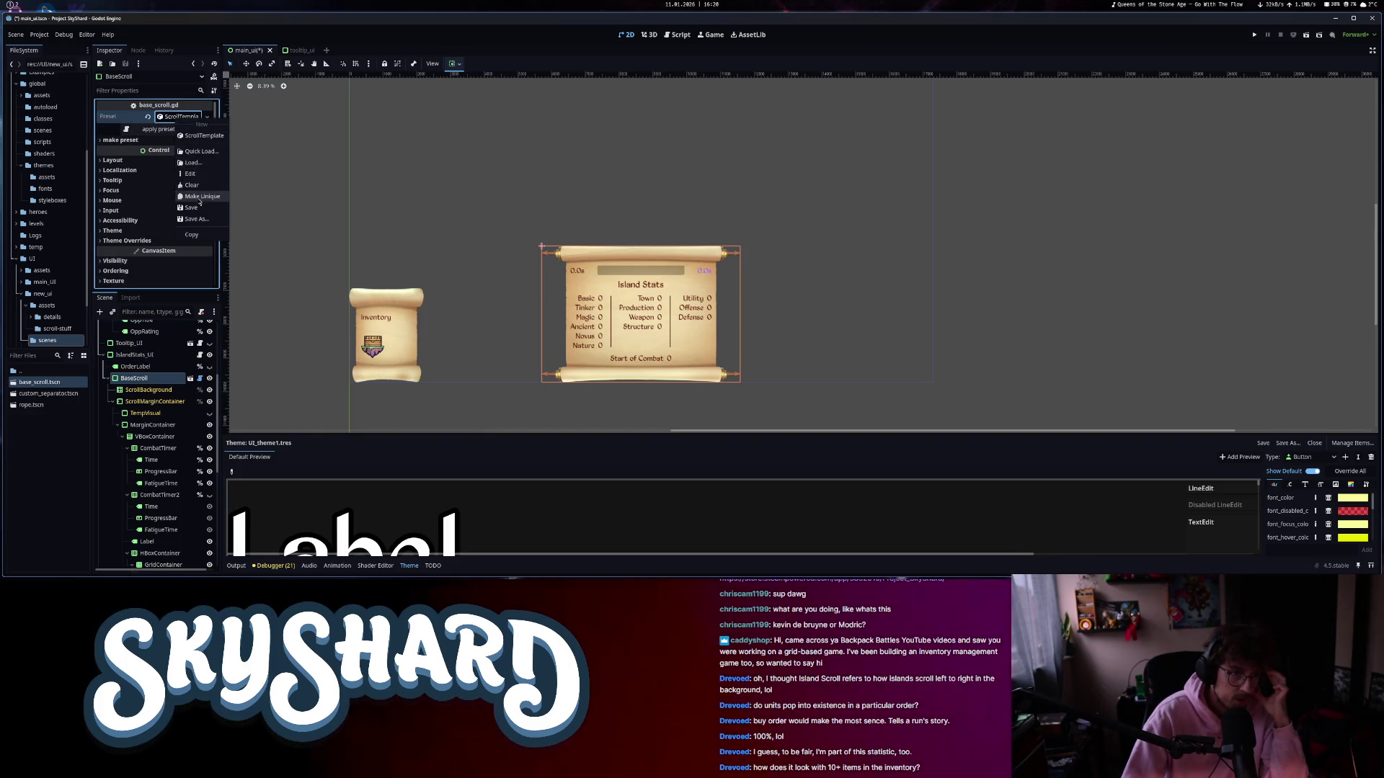
left_click(182, 117)
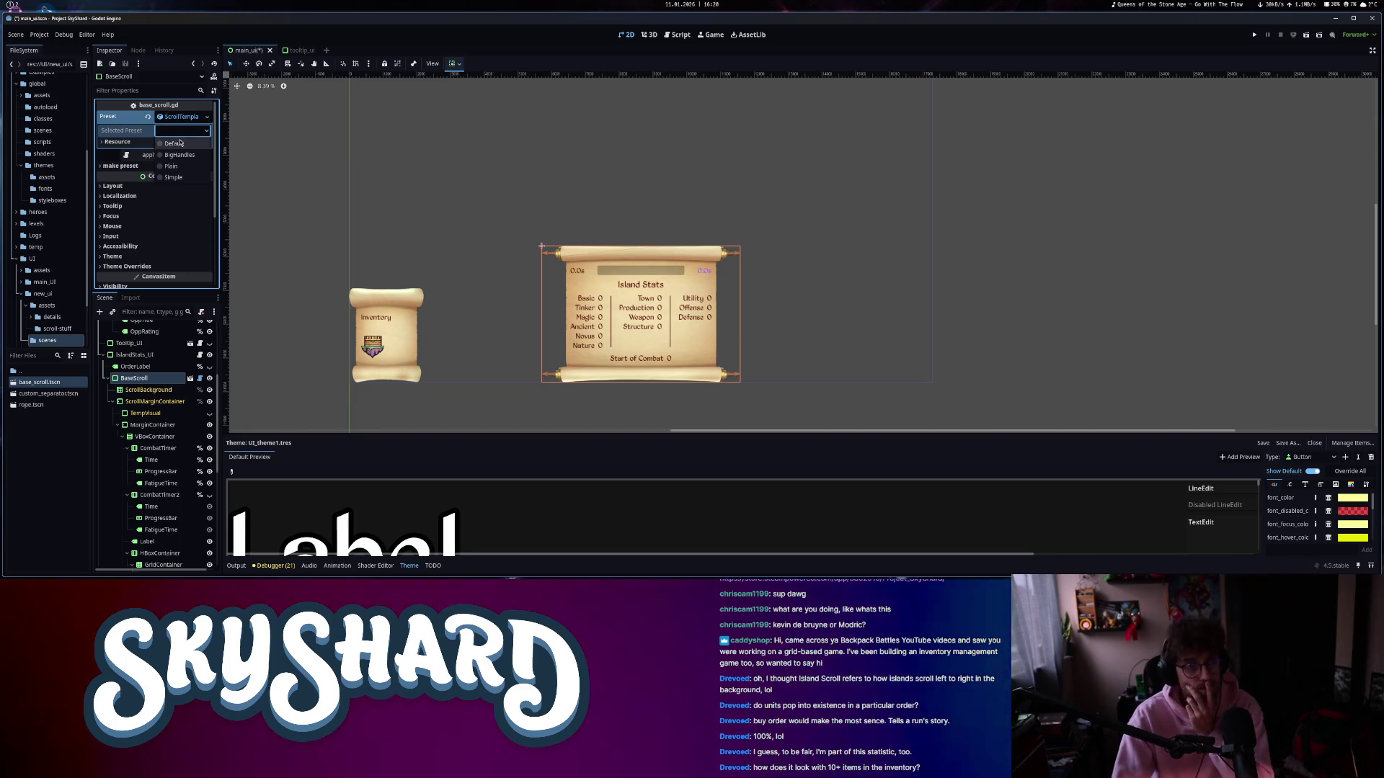
left_click(174, 143)
left_click(160, 155)
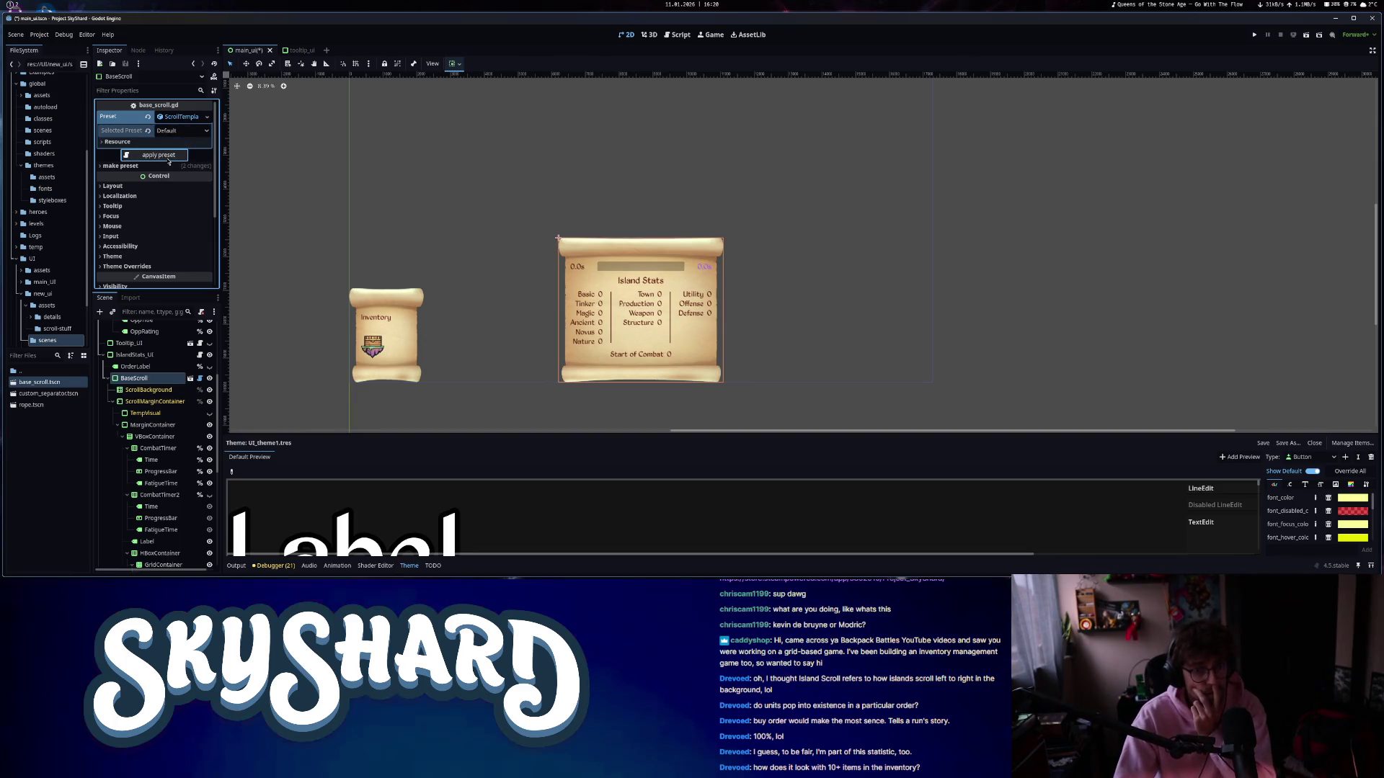
- Try the Simple preset, then apply Plain and clear the selection
left_click(182, 131)
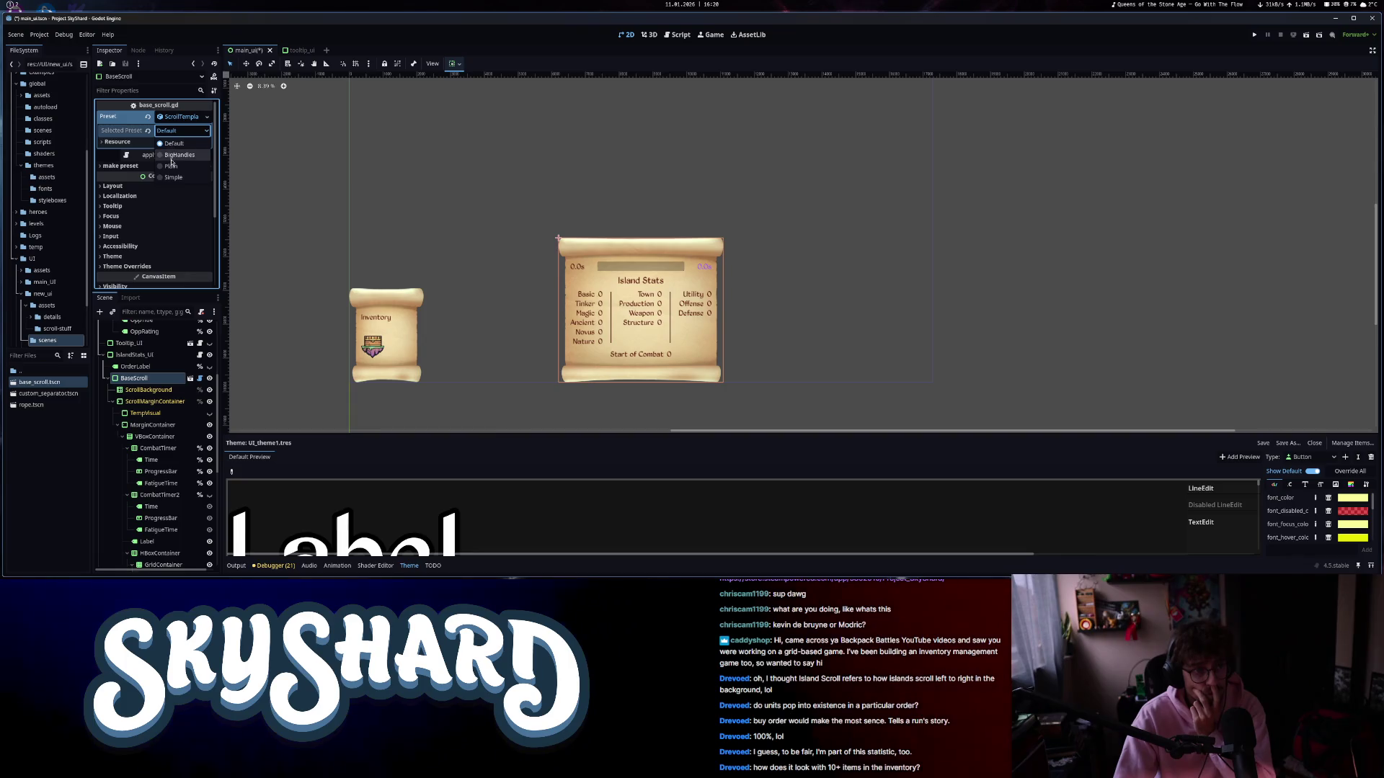
left_click(174, 156)
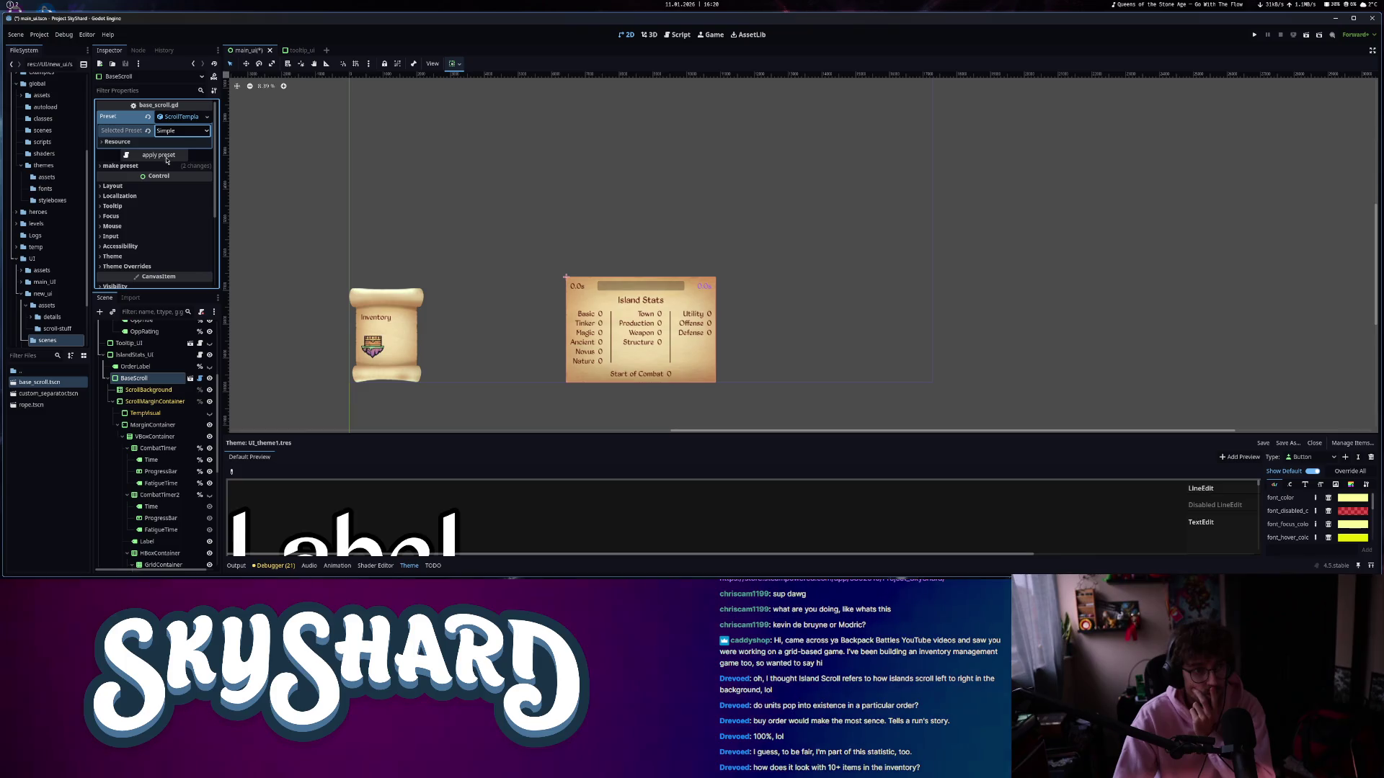
left_click(167, 156)
left_click(182, 130)
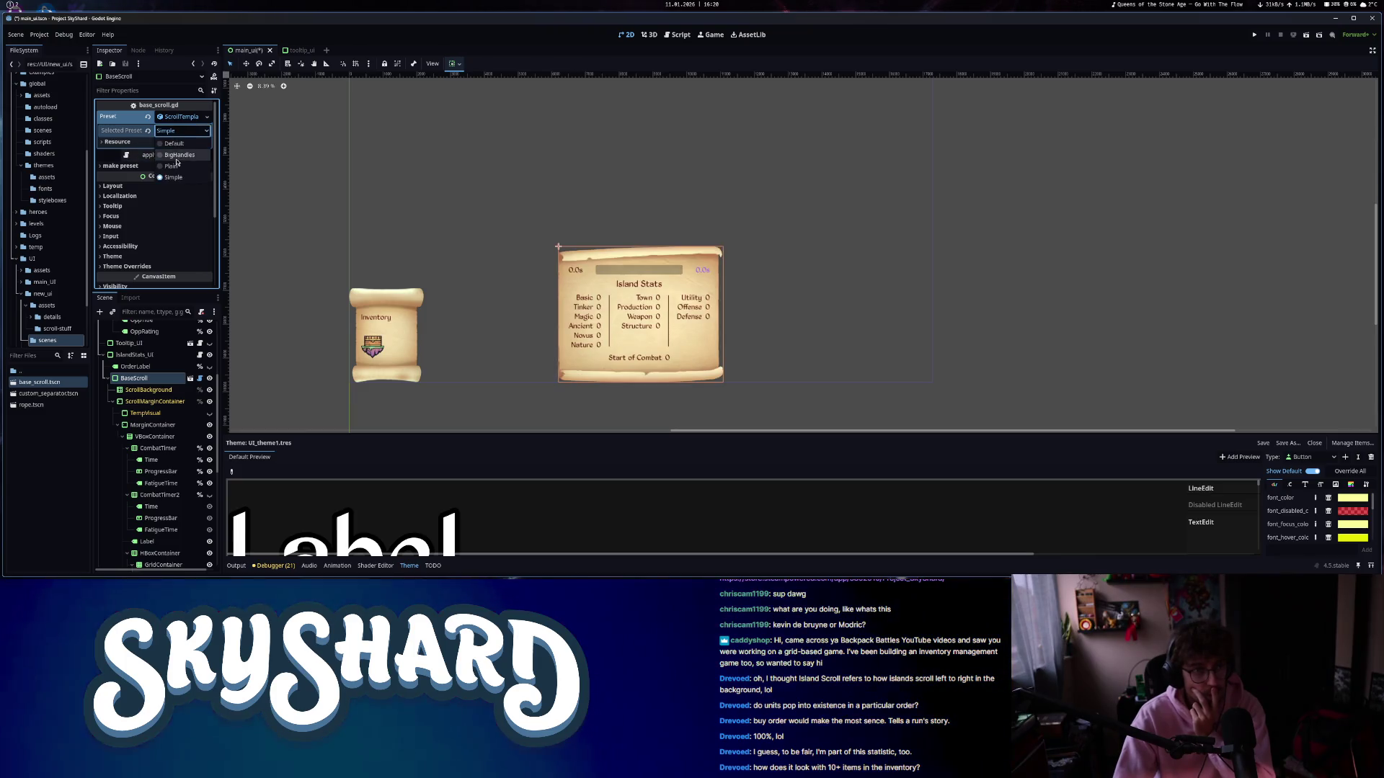
left_click(171, 155)
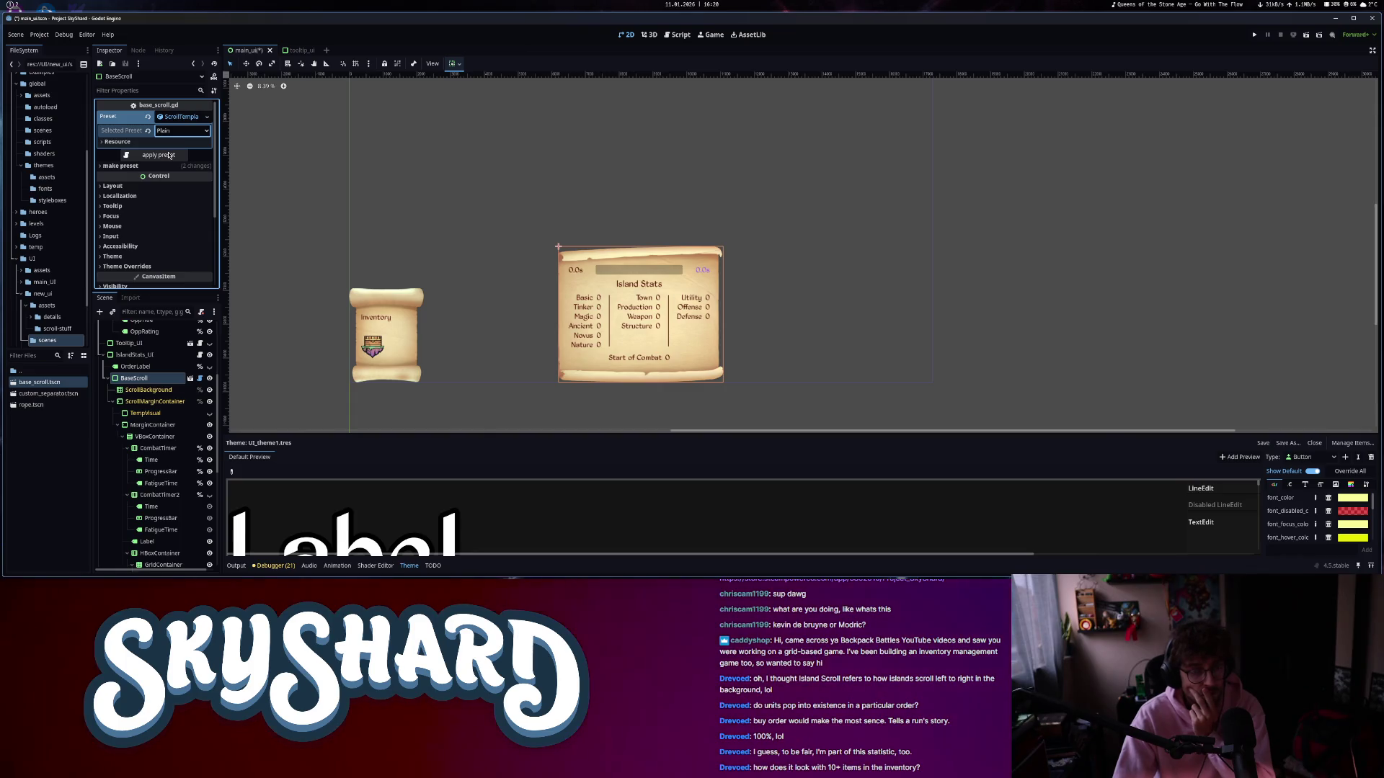
left_click(170, 156)
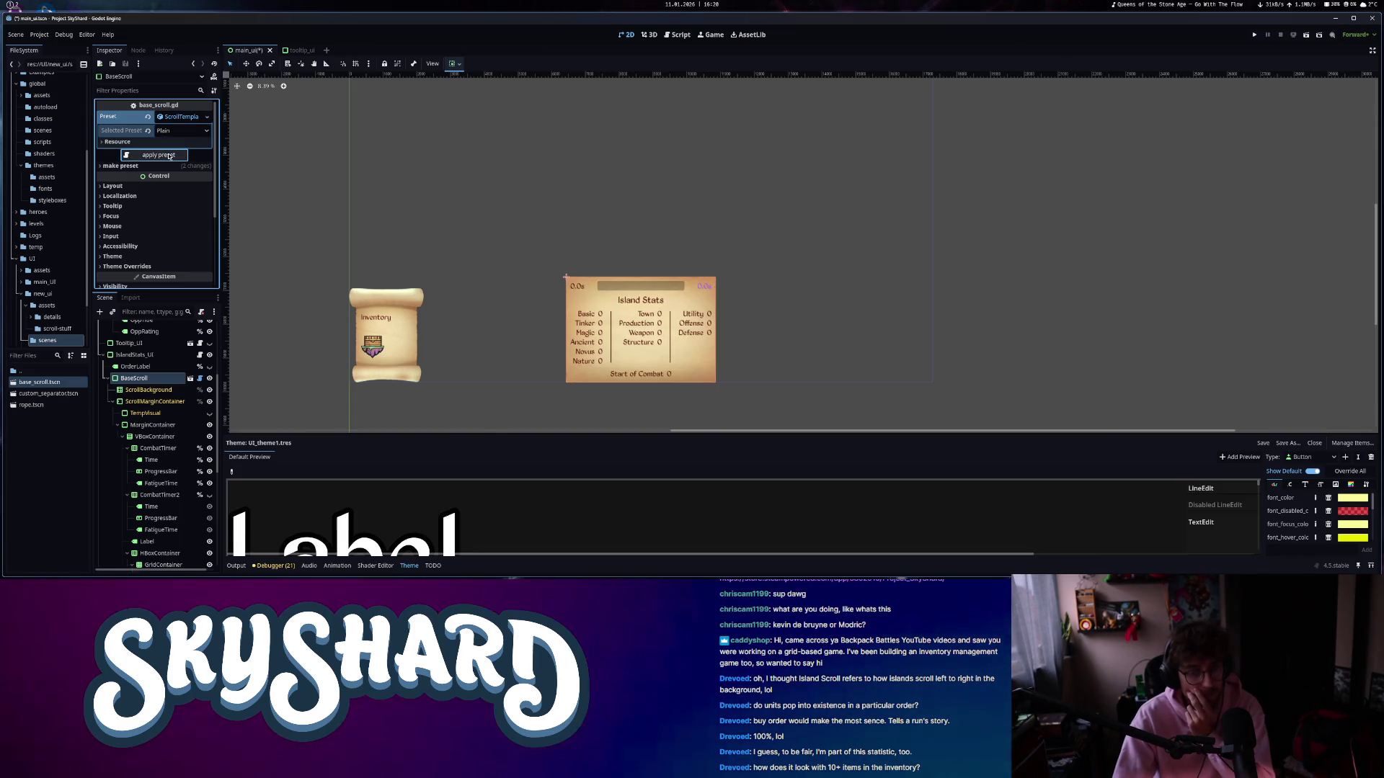
scroll(655, 384, "up", 3)
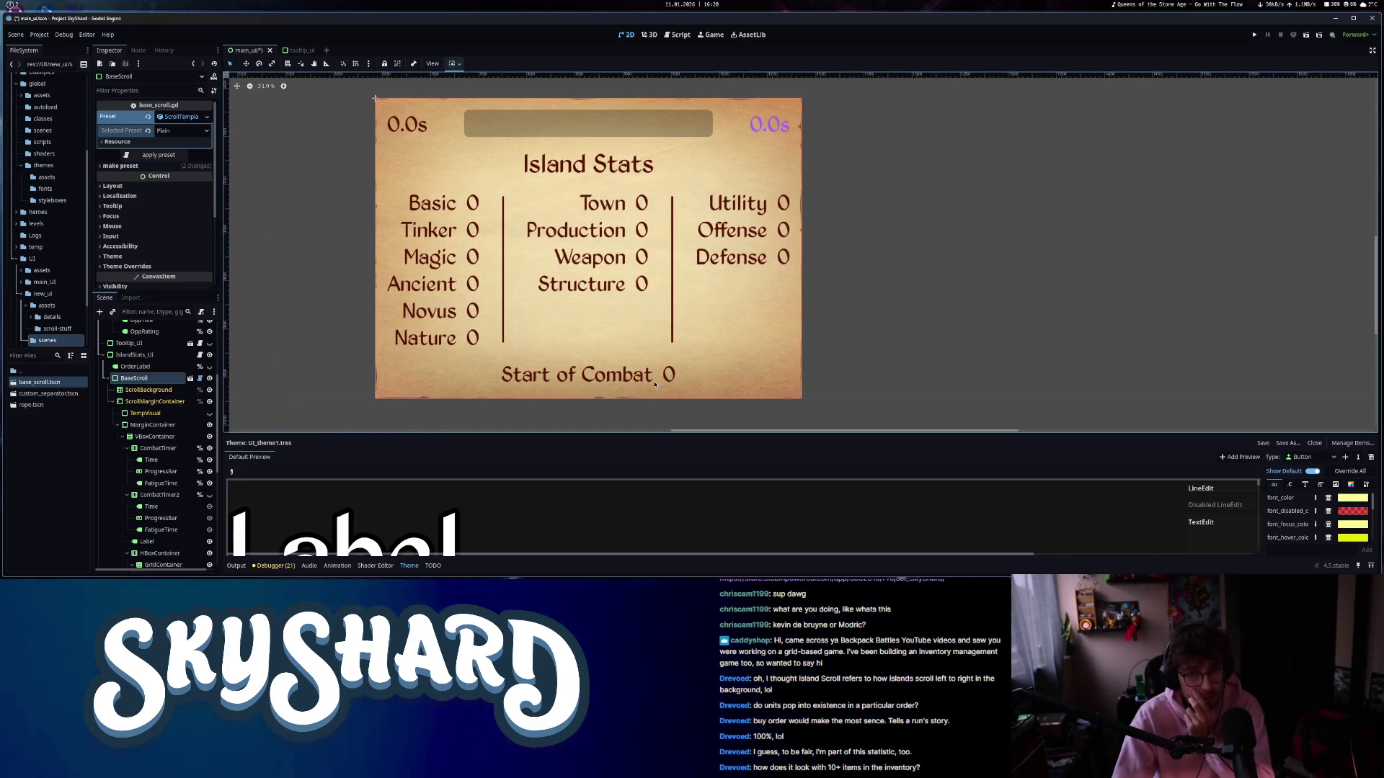
left_click(564, 424)
scroll(564, 424, "down", 3)
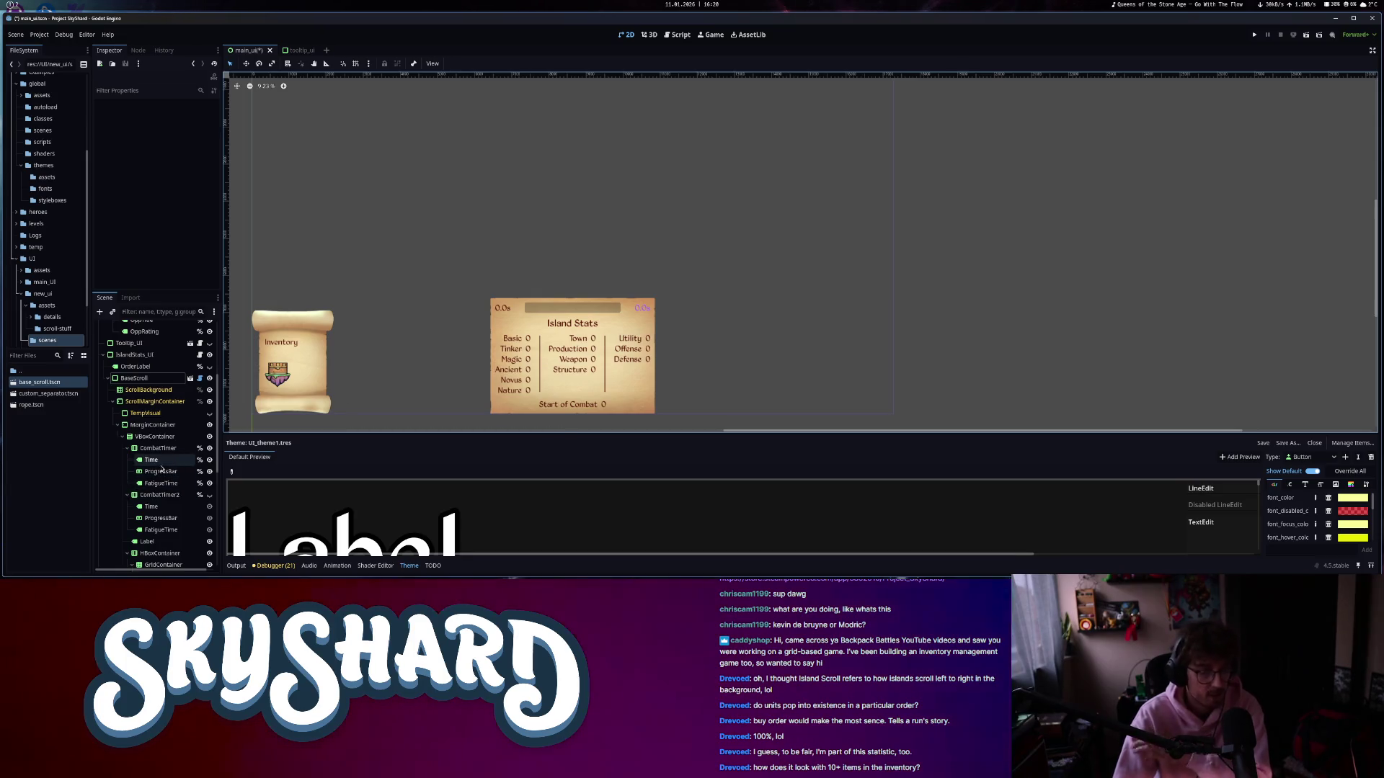
- Hide IslandStats_UI, show the LogWindow and pan the canvas to frame it
scroll(151, 446, "up", 3)
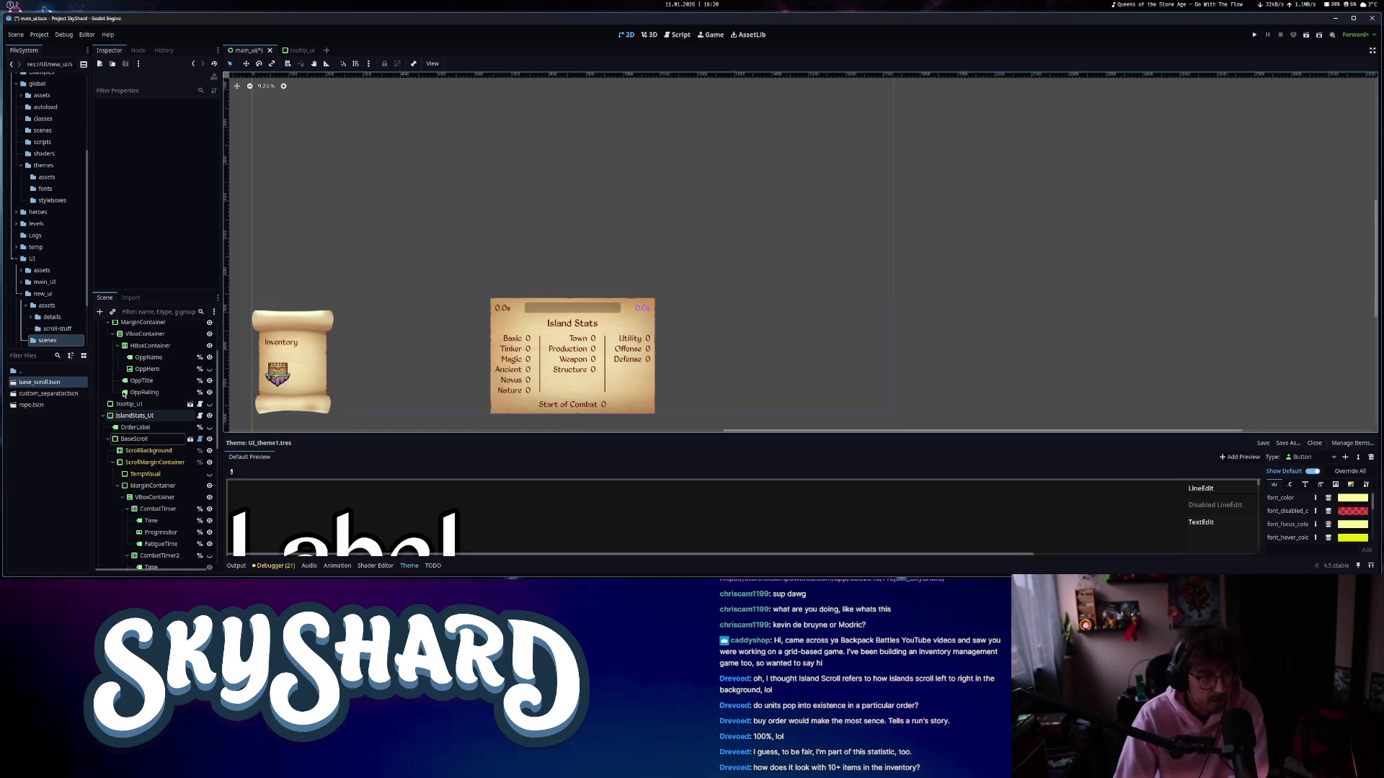
left_click(103, 416)
left_click(214, 490)
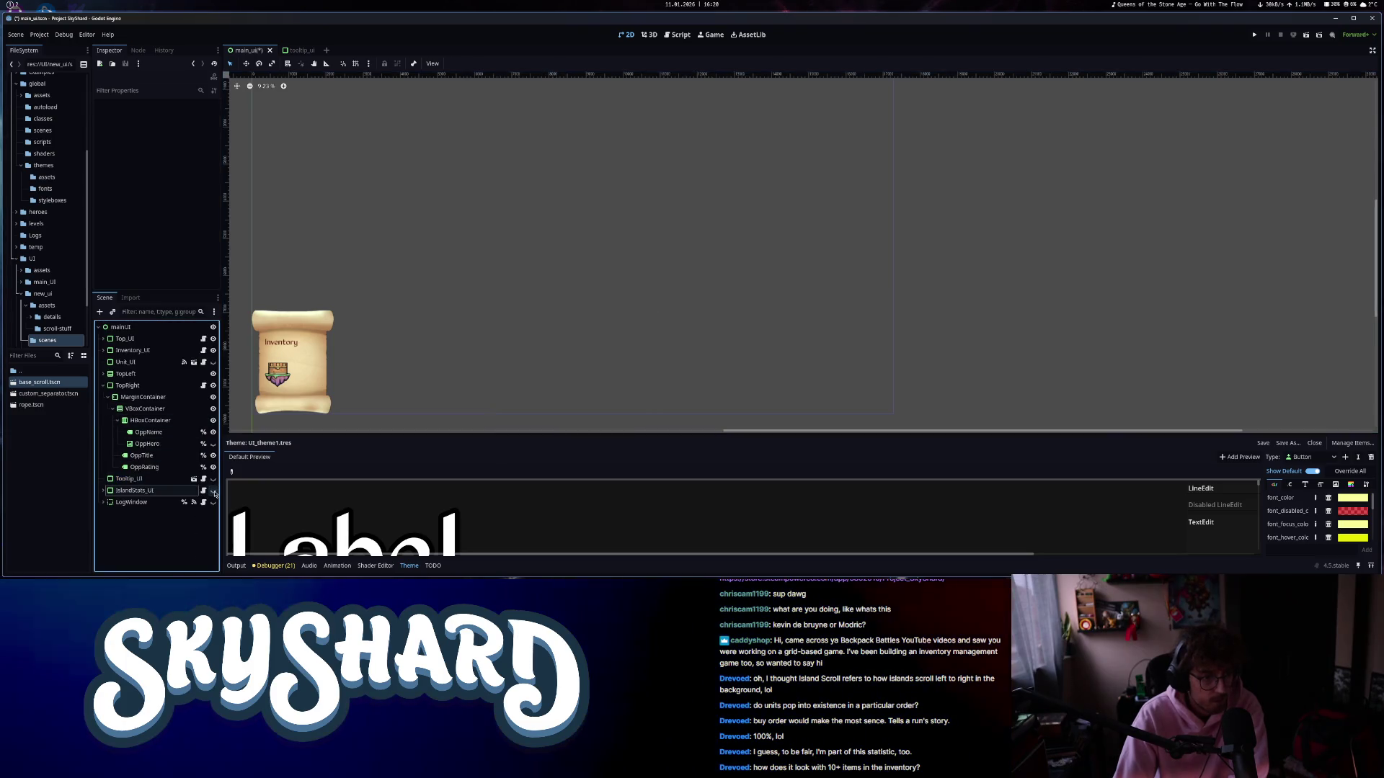
left_click(137, 502)
left_click(103, 504)
scroll(181, 470, "down", 3)
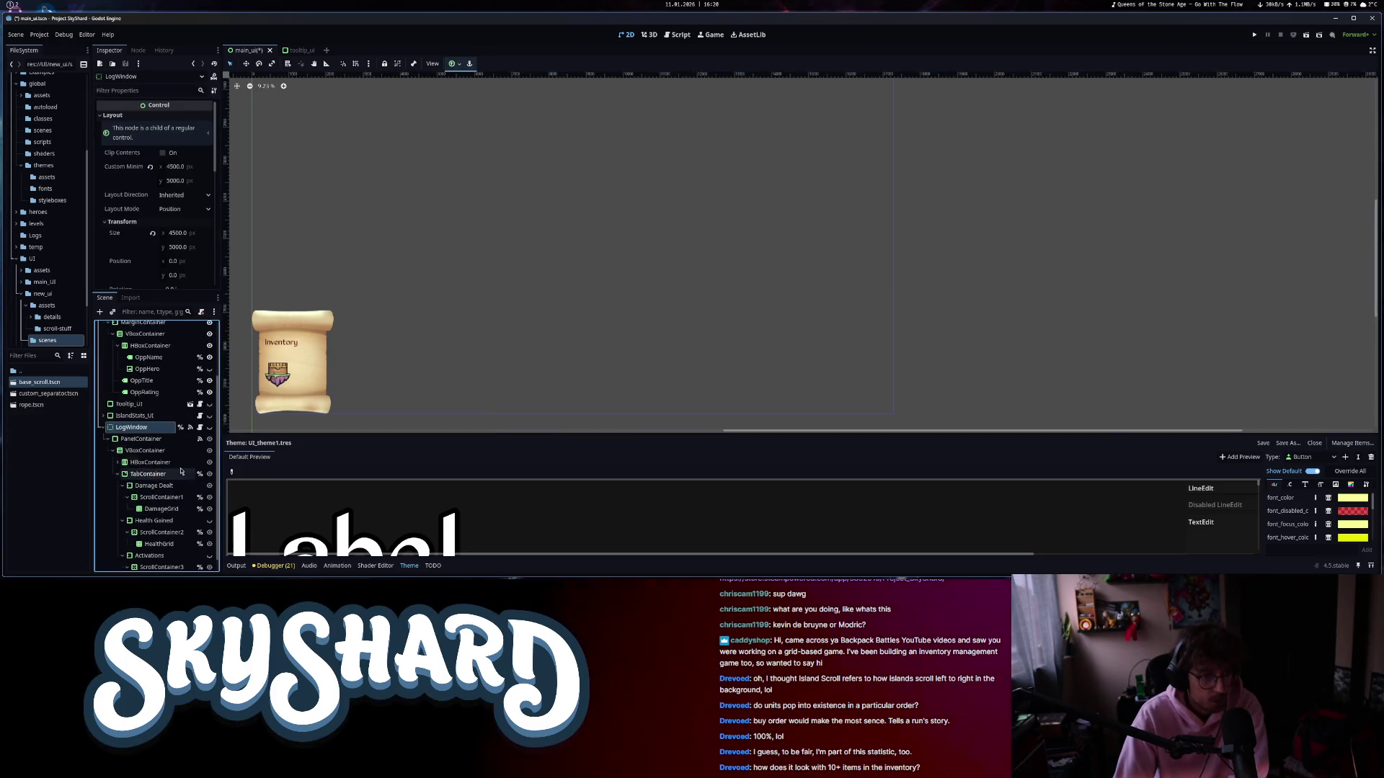
left_click(209, 428)
scroll(350, 338, "down", 2)
left_click_drag(328, 219, 465, 266)
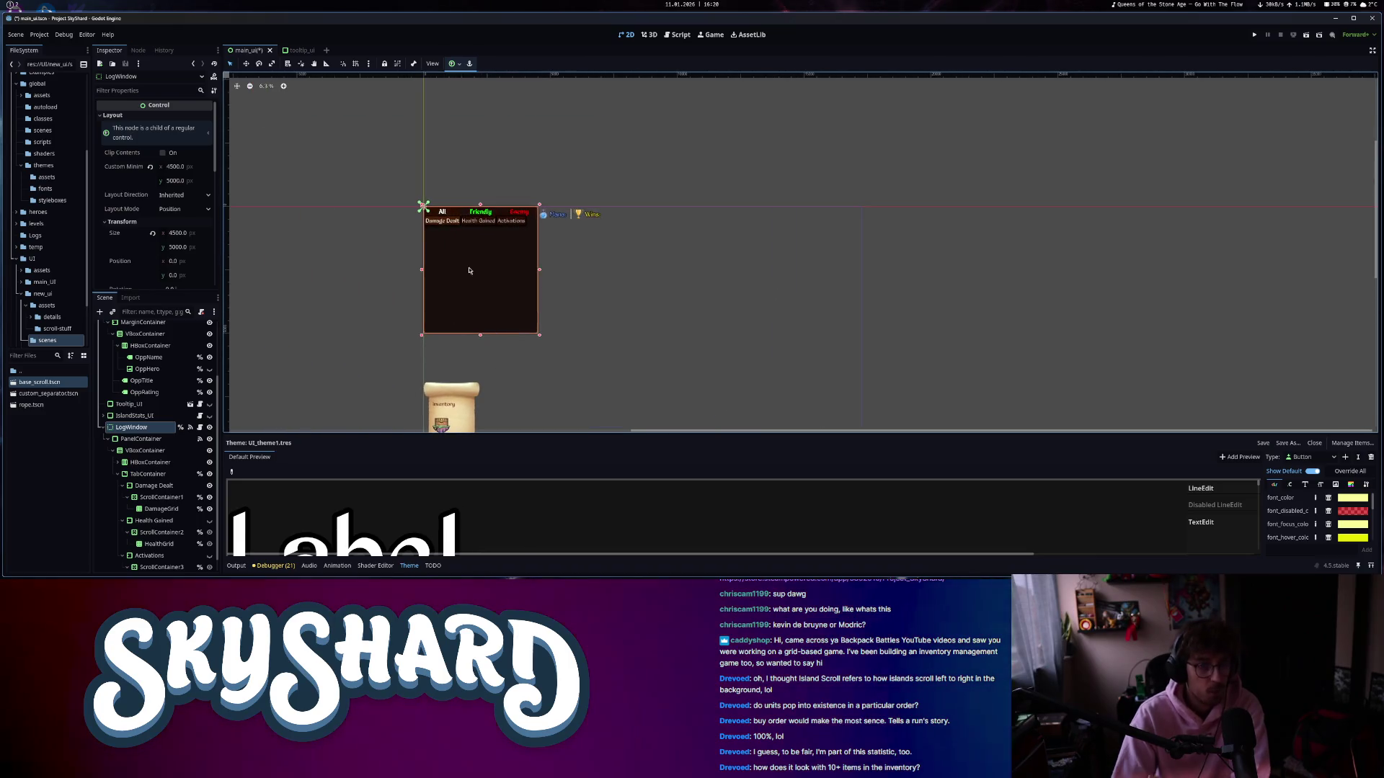
- Set Custom Minimum Size x to 5000 on LogWindow and its PanelContainer
left_click(183, 167)
type("50")
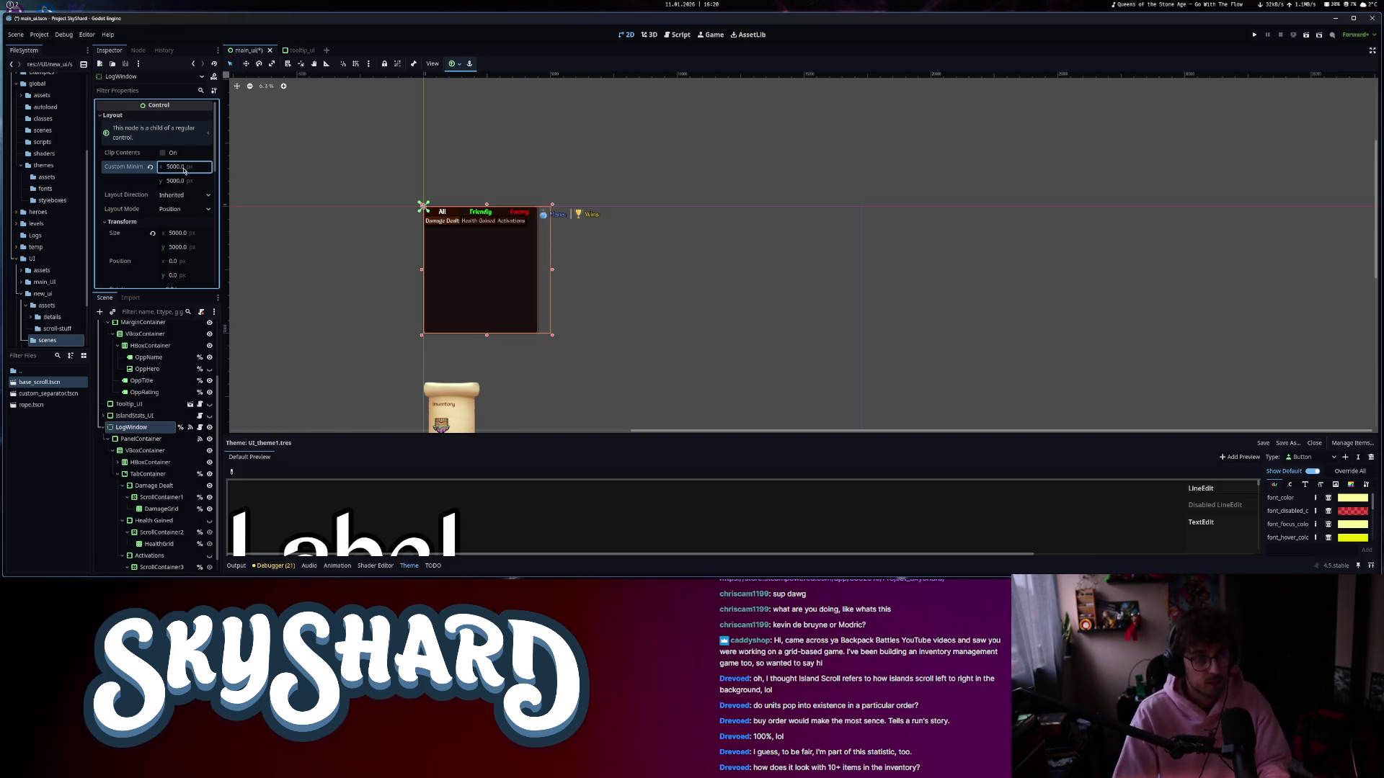
left_click(163, 441)
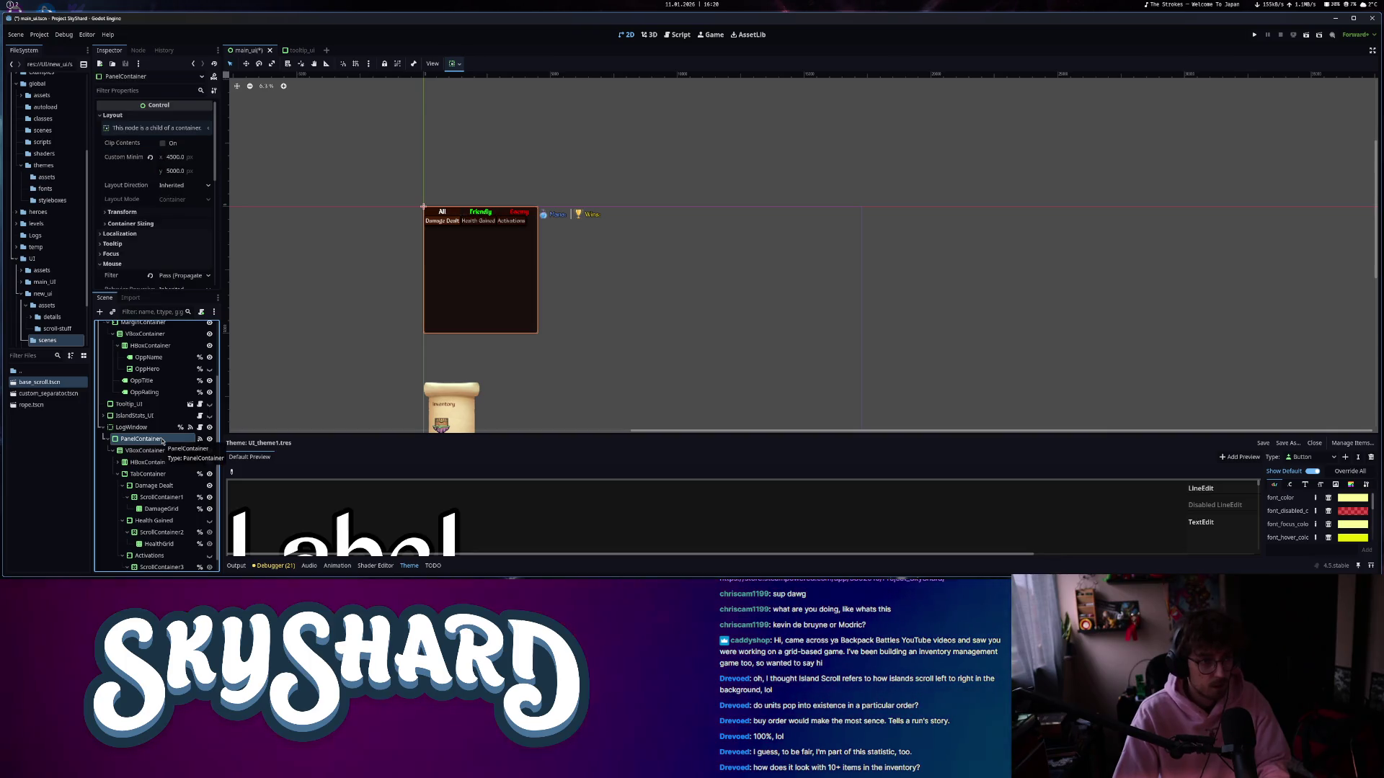
left_click(180, 156)
type("5000")
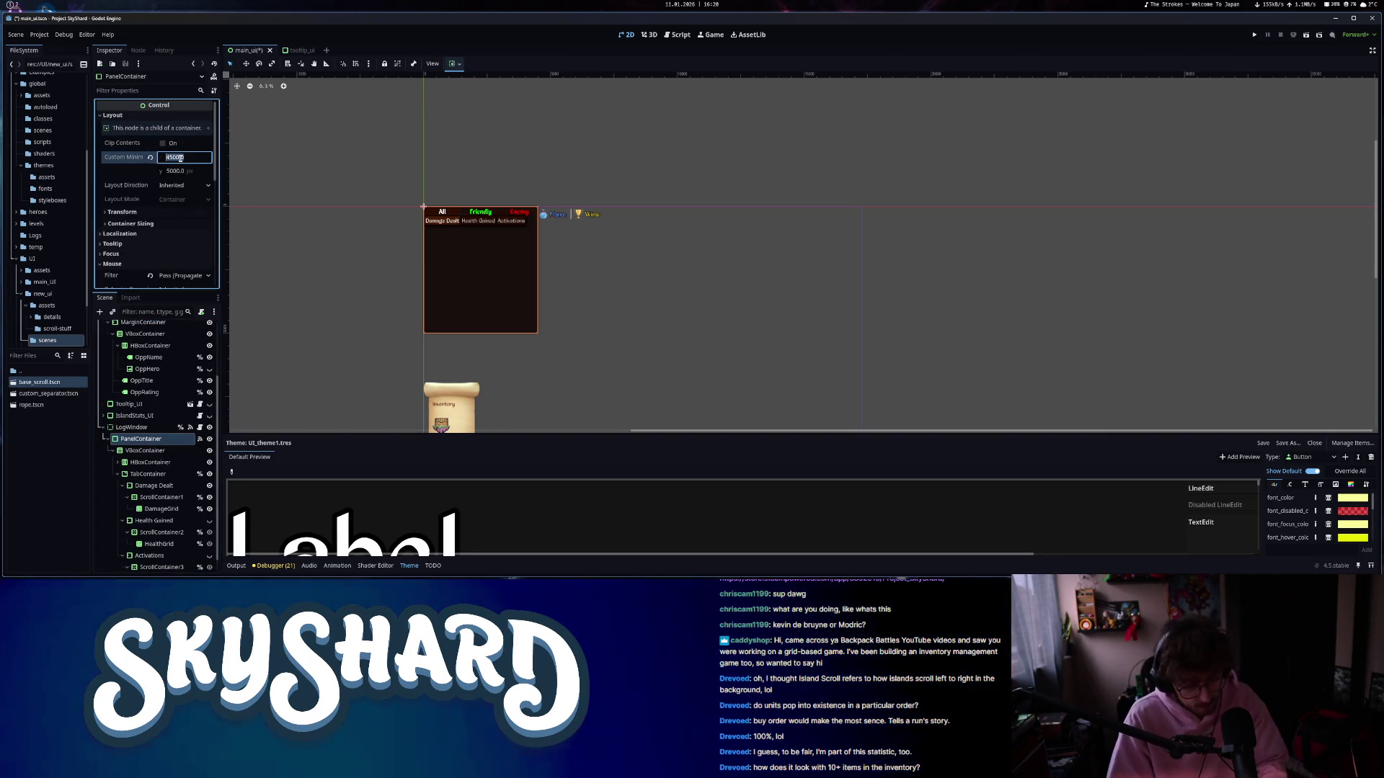
key("Return")
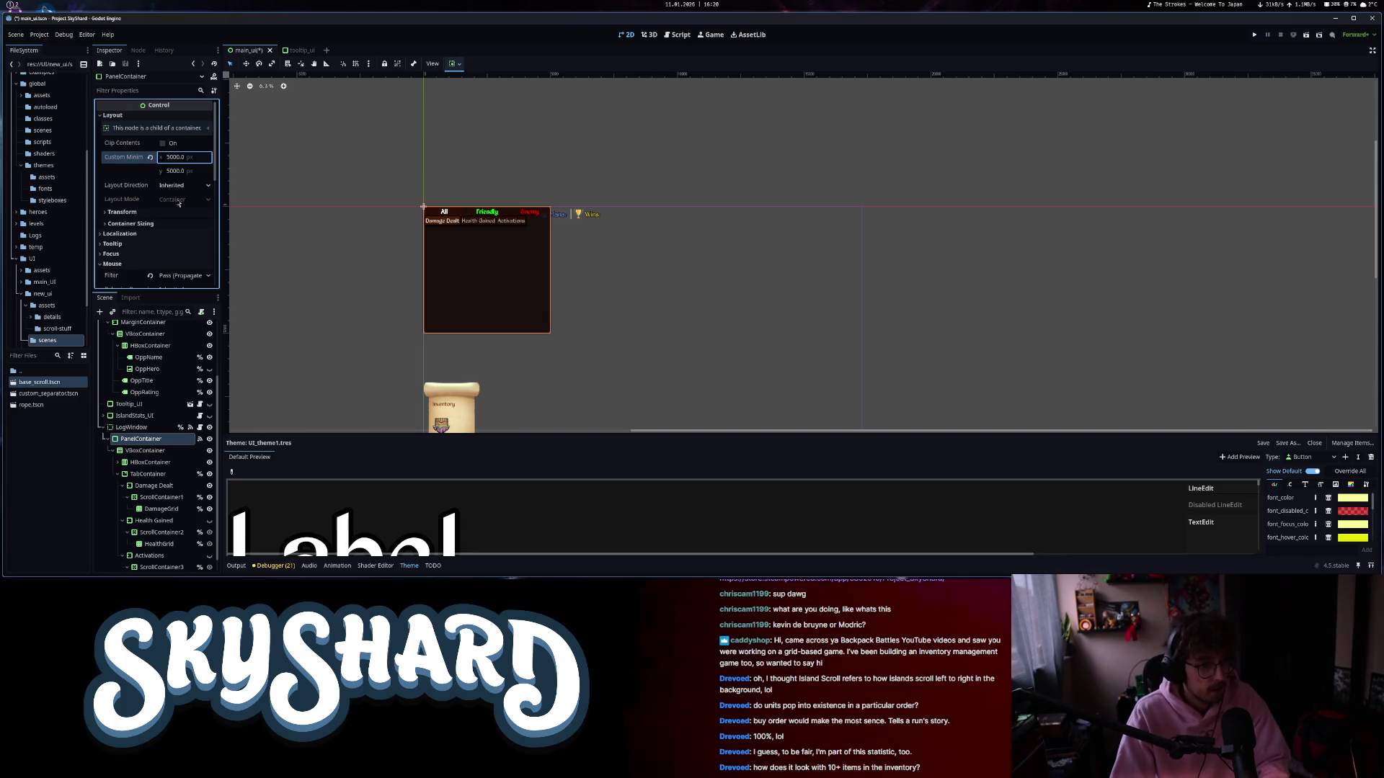
left_click(154, 428)
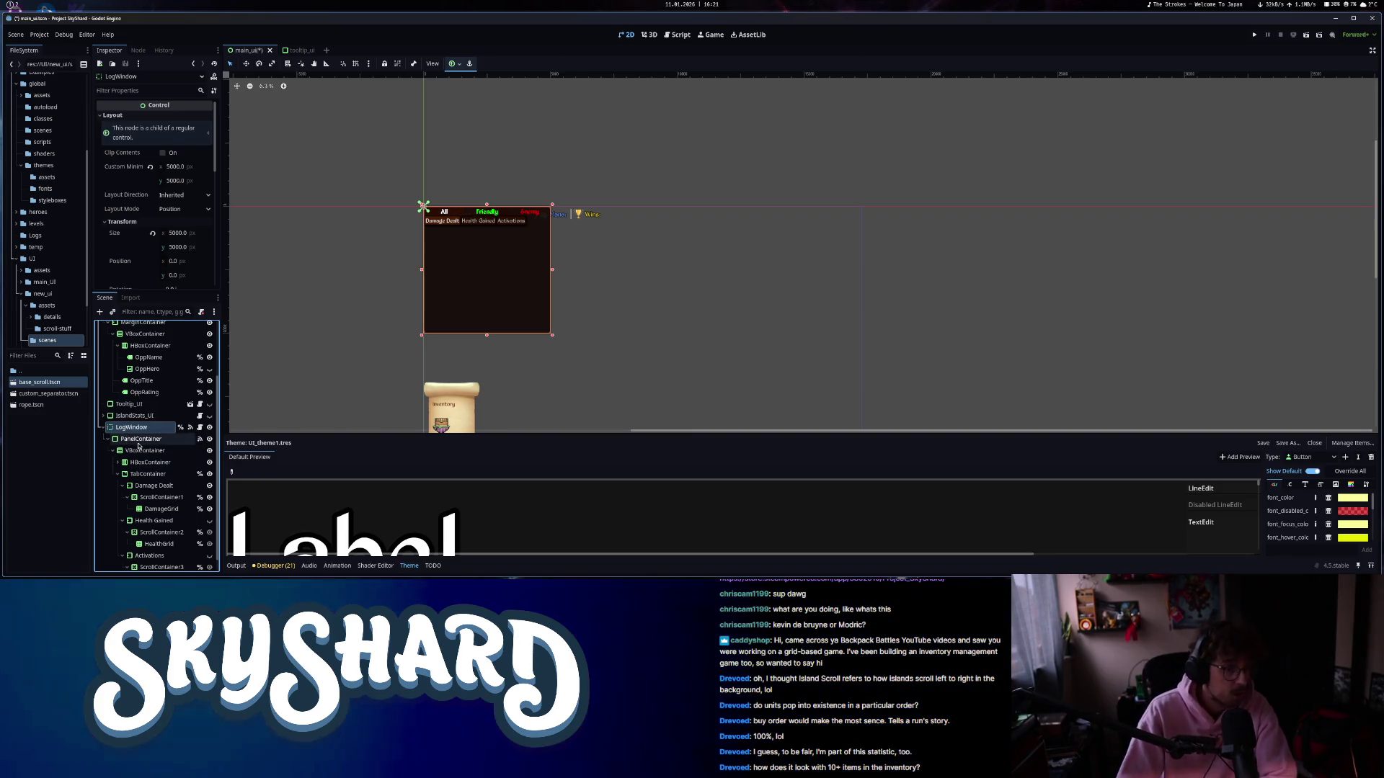
left_click(138, 441)
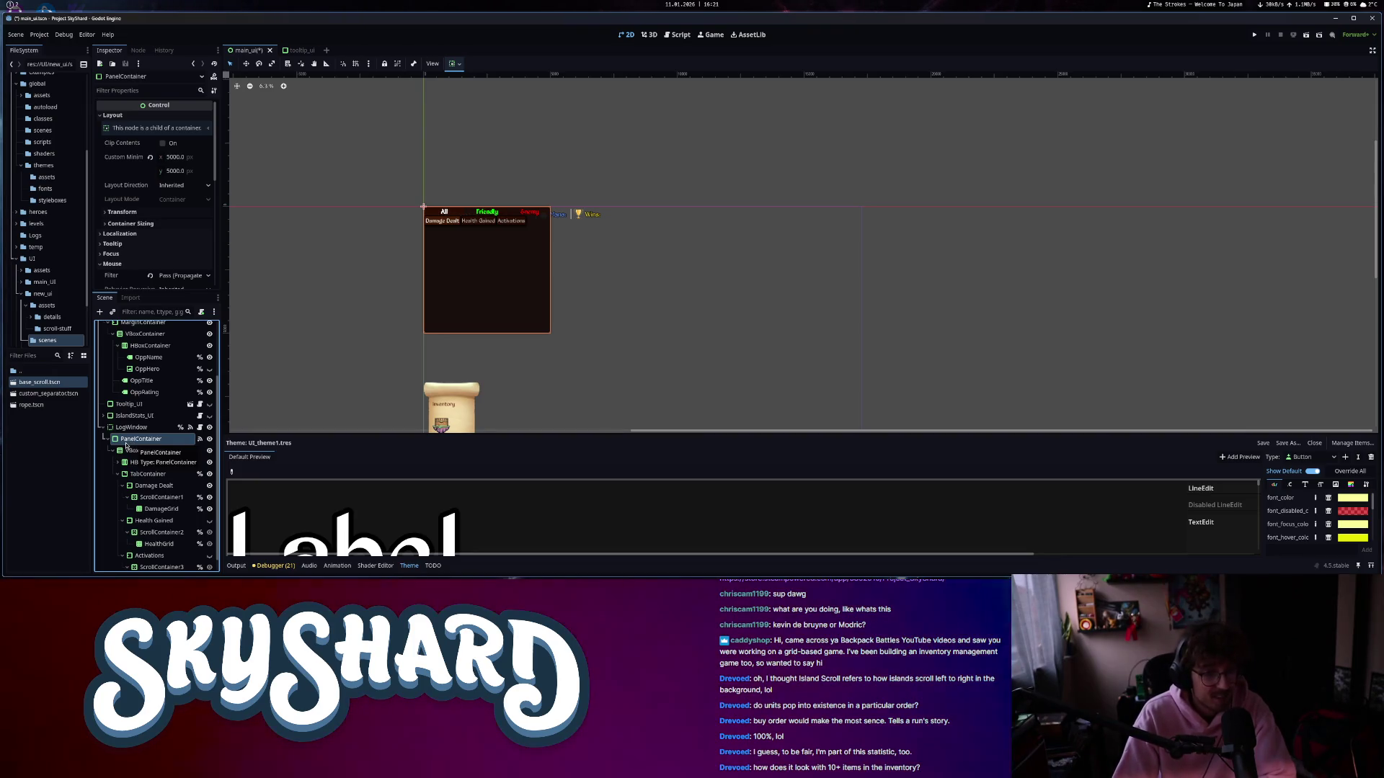
scroll(475, 216, "up", 4)
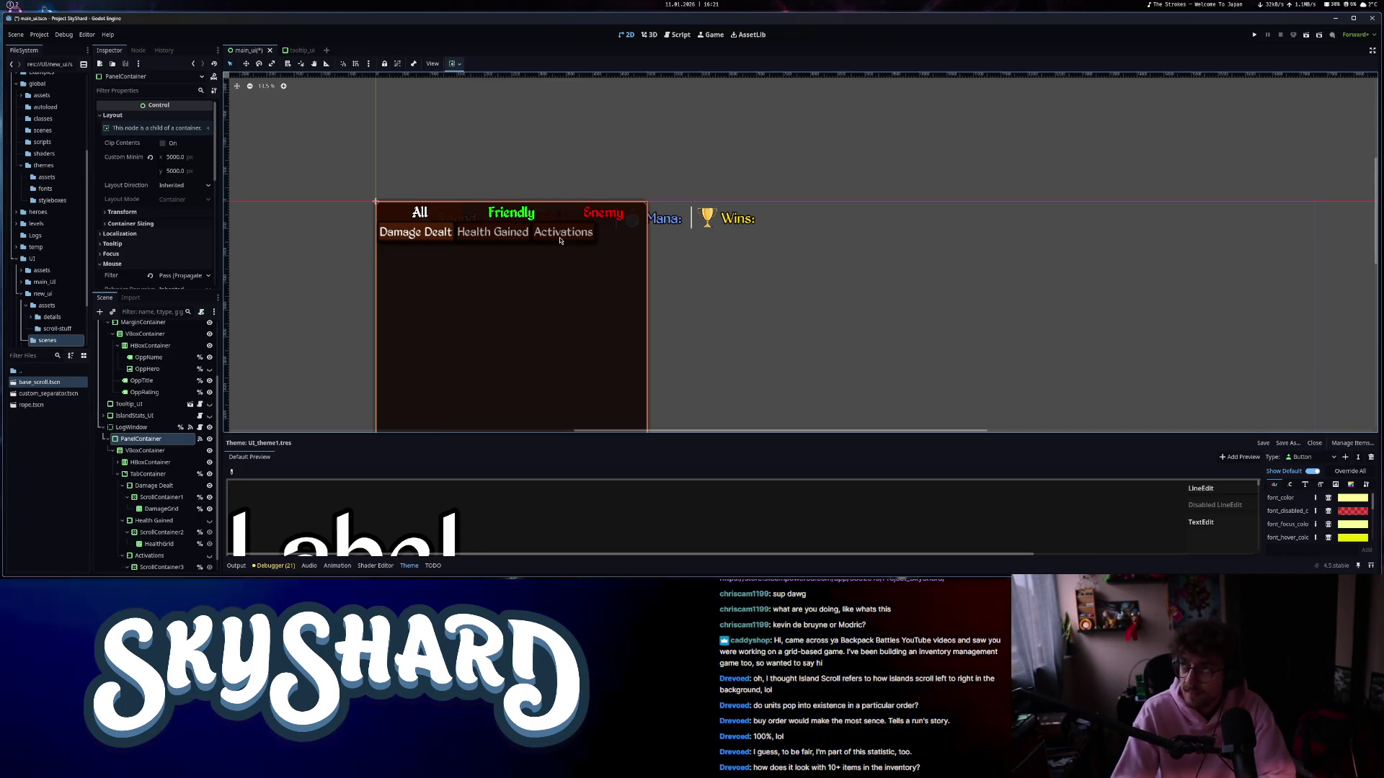
left_click(148, 439)
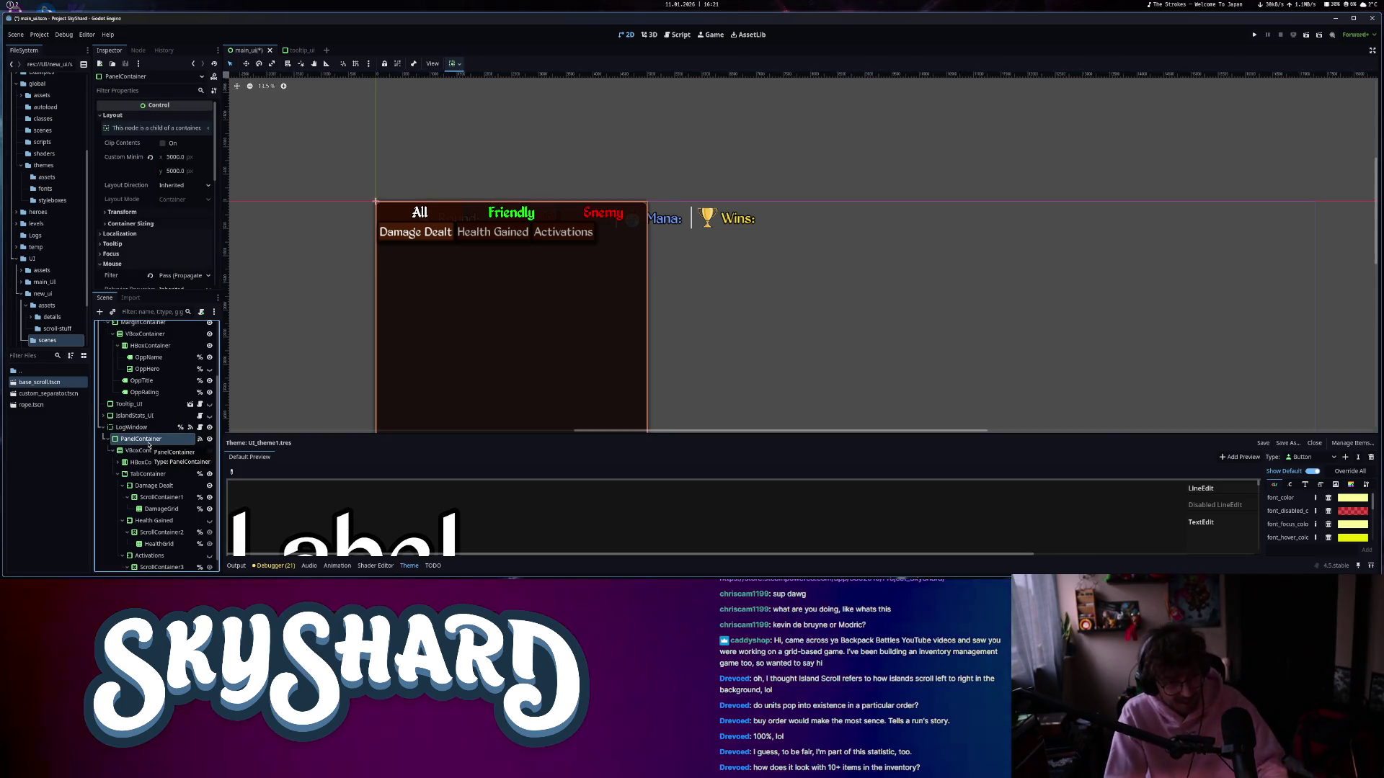
- Add base_scroll.tscn under PanelContainer, enable Editable Children, and move VBoxContainer into ScrollMarginContainer
key("ctrl+a")
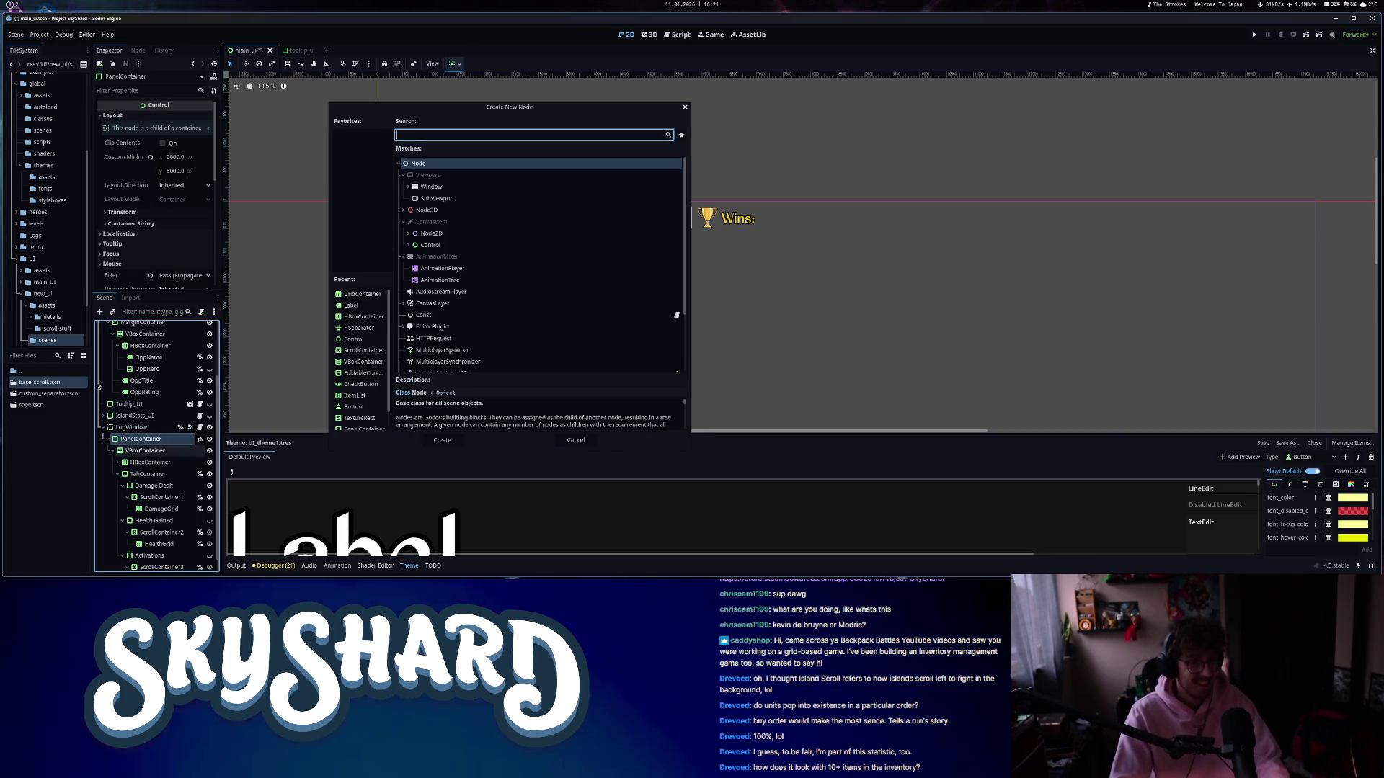
key("Escape")
mouse_move(31, 387)
left_mouse_down()
mouse_move(137, 439)
mouse_move(152, 424)
left_mouse_up()
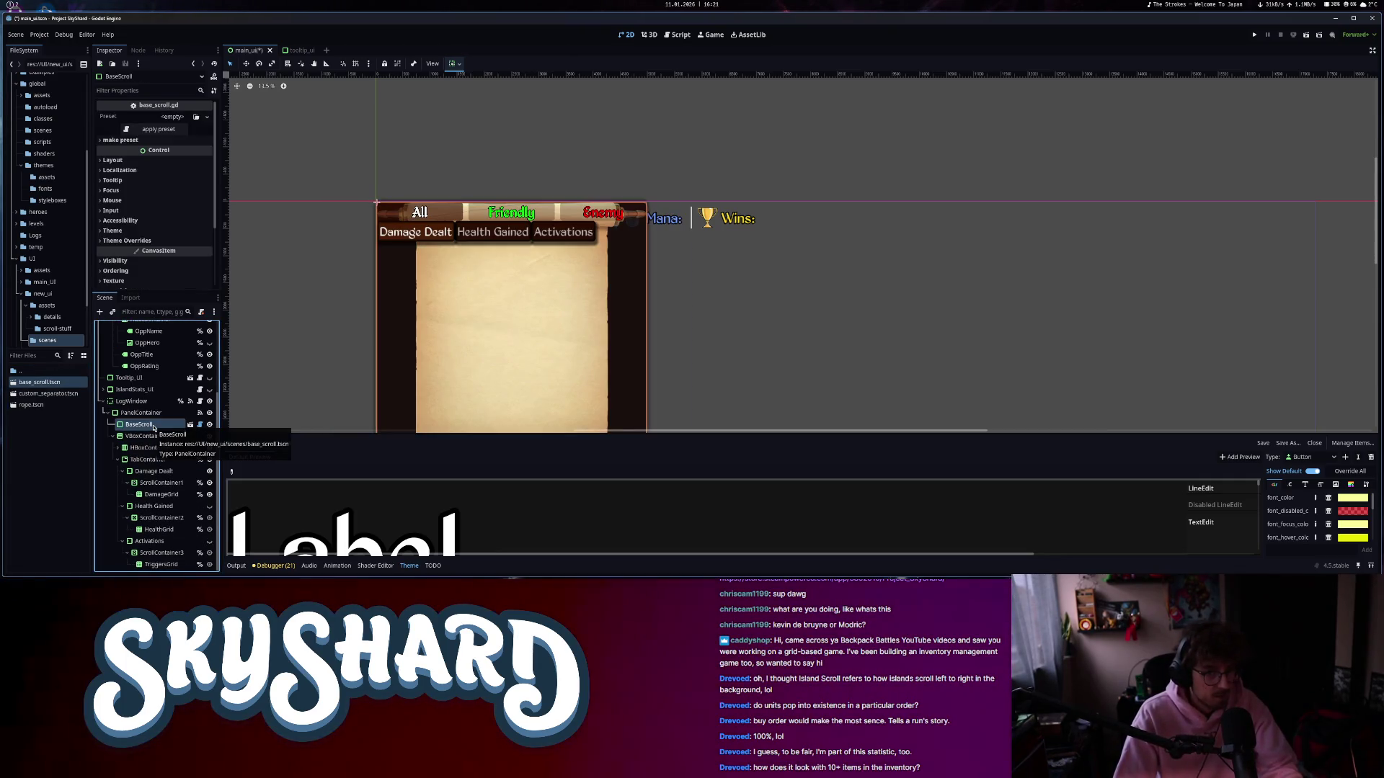
right_click(154, 428)
left_click(188, 528)
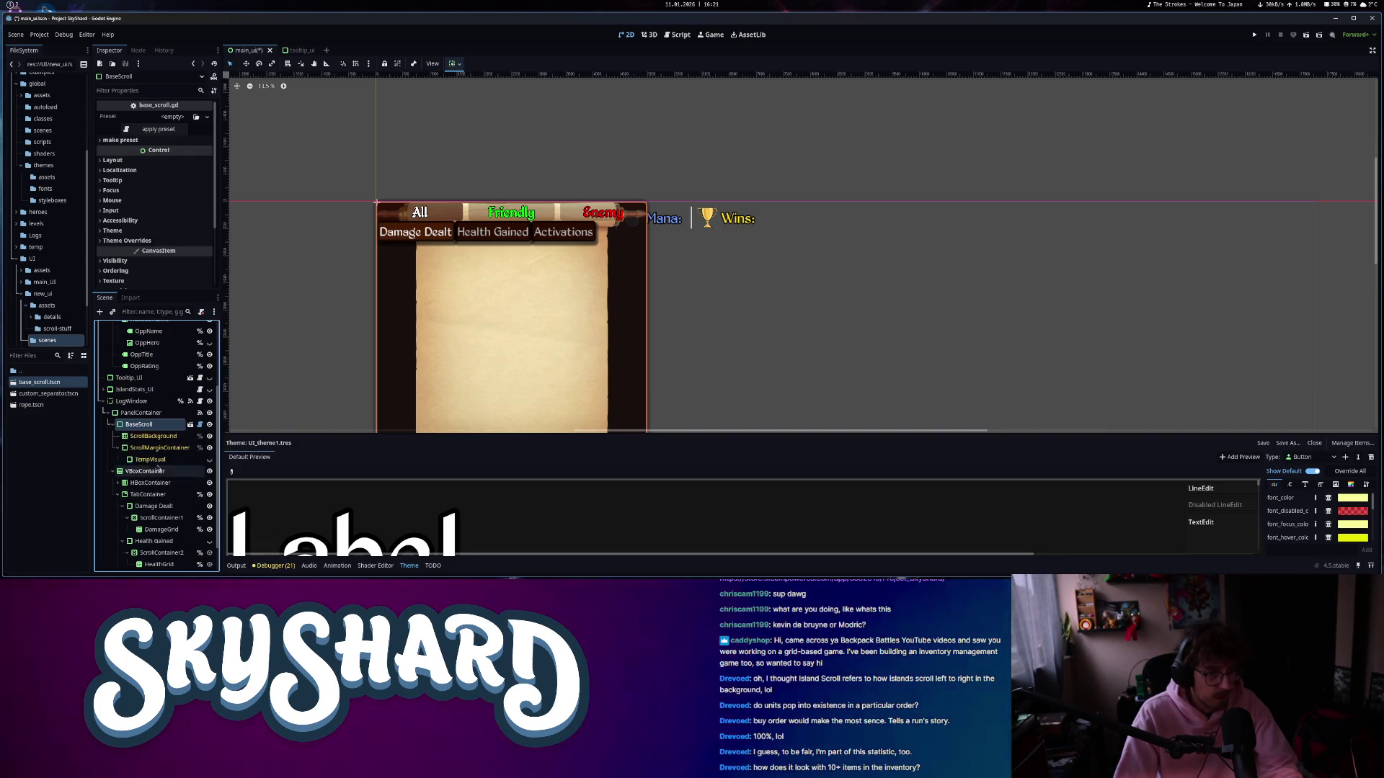
left_click_drag(147, 472, 146, 416)
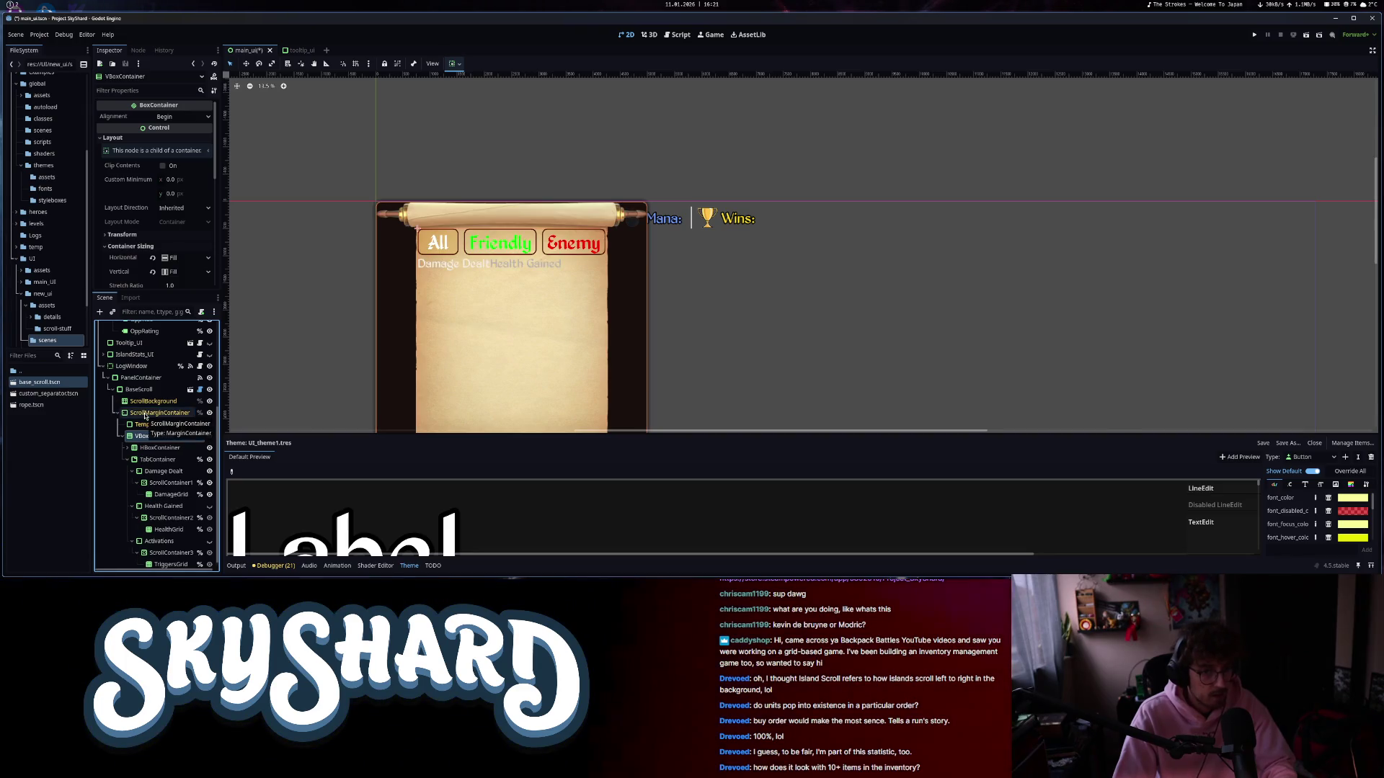
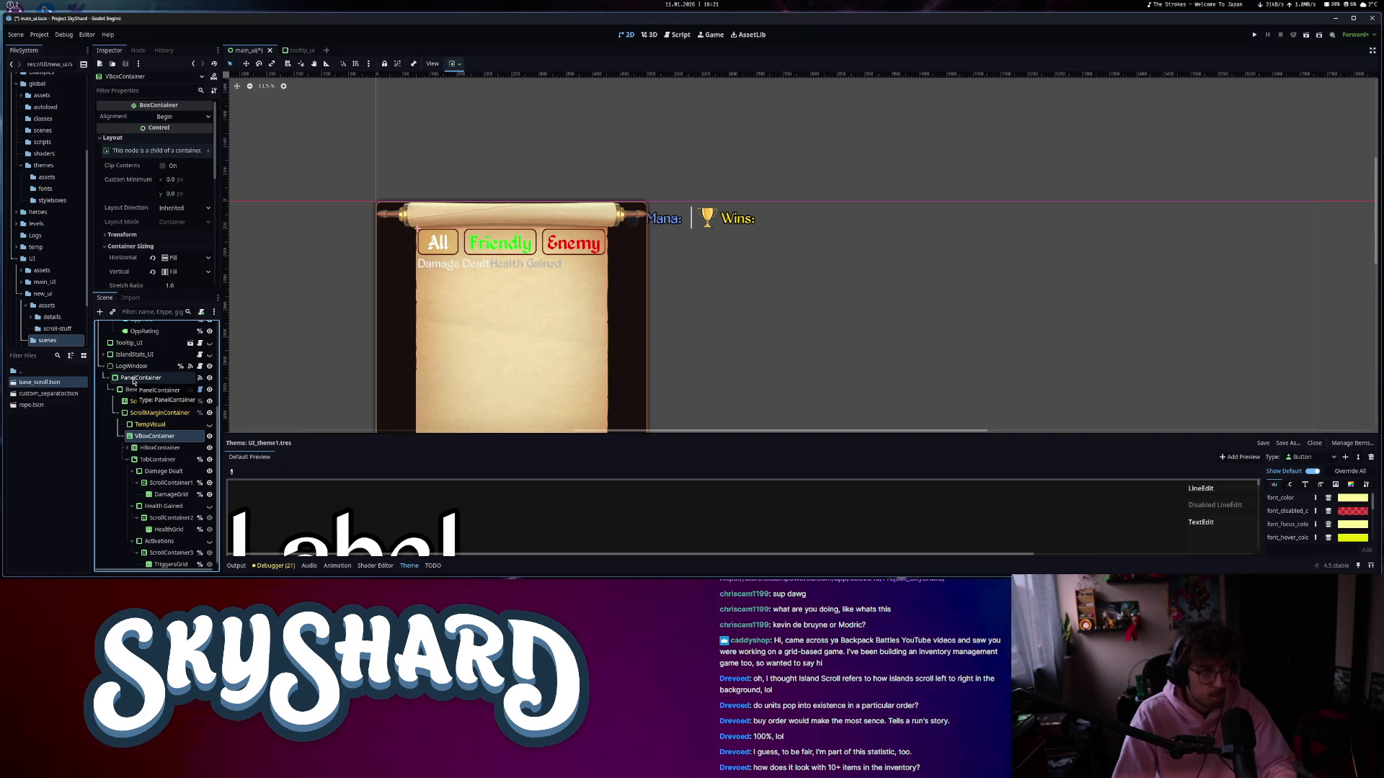
- Nest VBoxContainer under PanelContainer, and PanelContainer under ScrollMarginContainer
left_click_drag(153, 393, 147, 380)
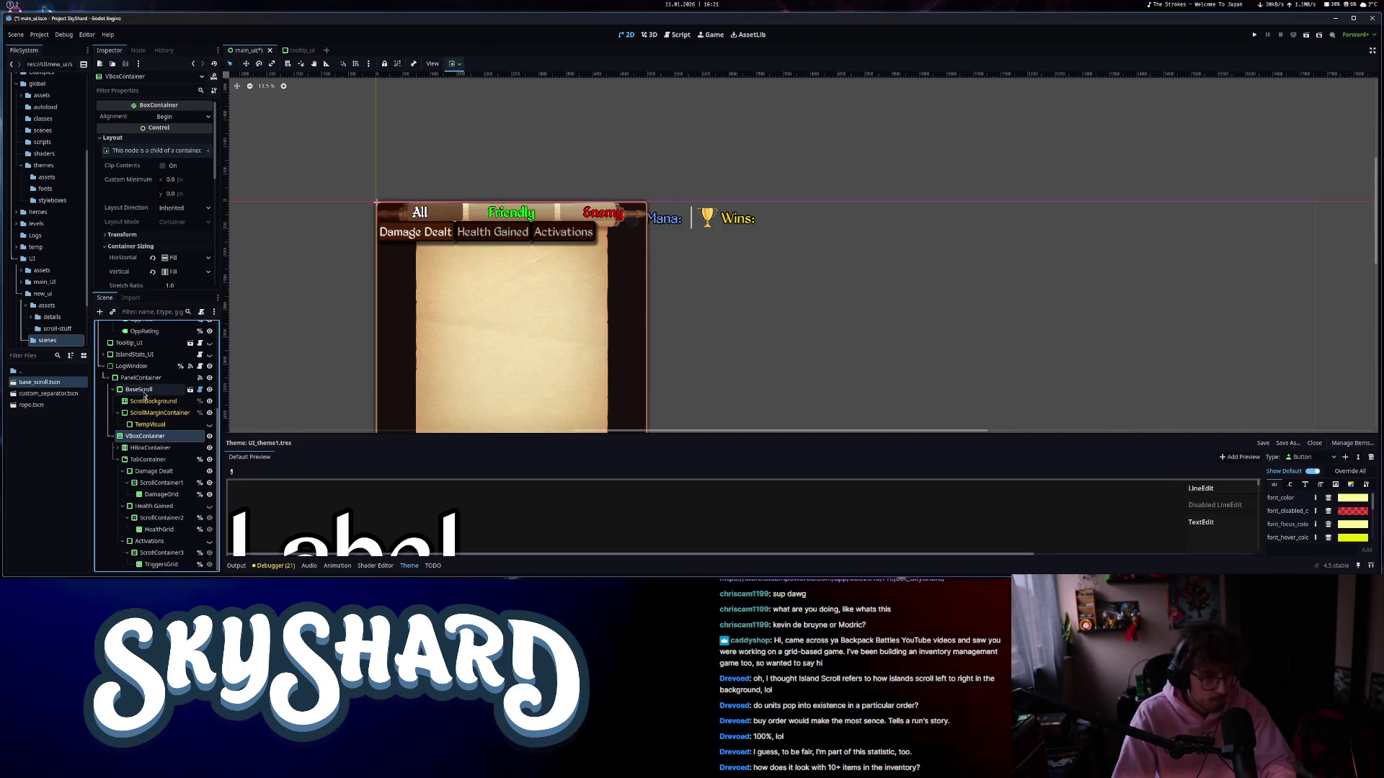
left_click(132, 380)
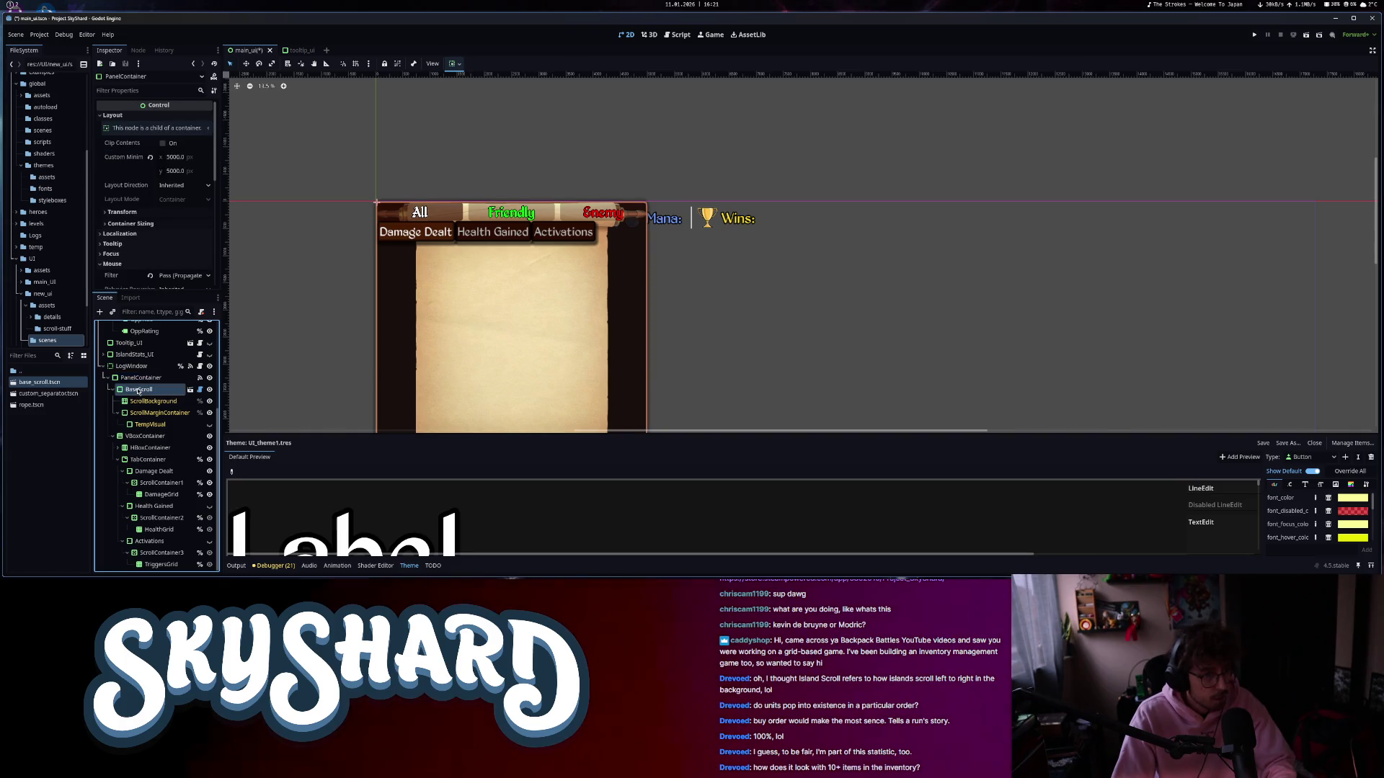
left_click_drag(136, 371, 137, 552)
scroll(383, 302, "down", 3)
left_click_drag(383, 301, 417, 299)
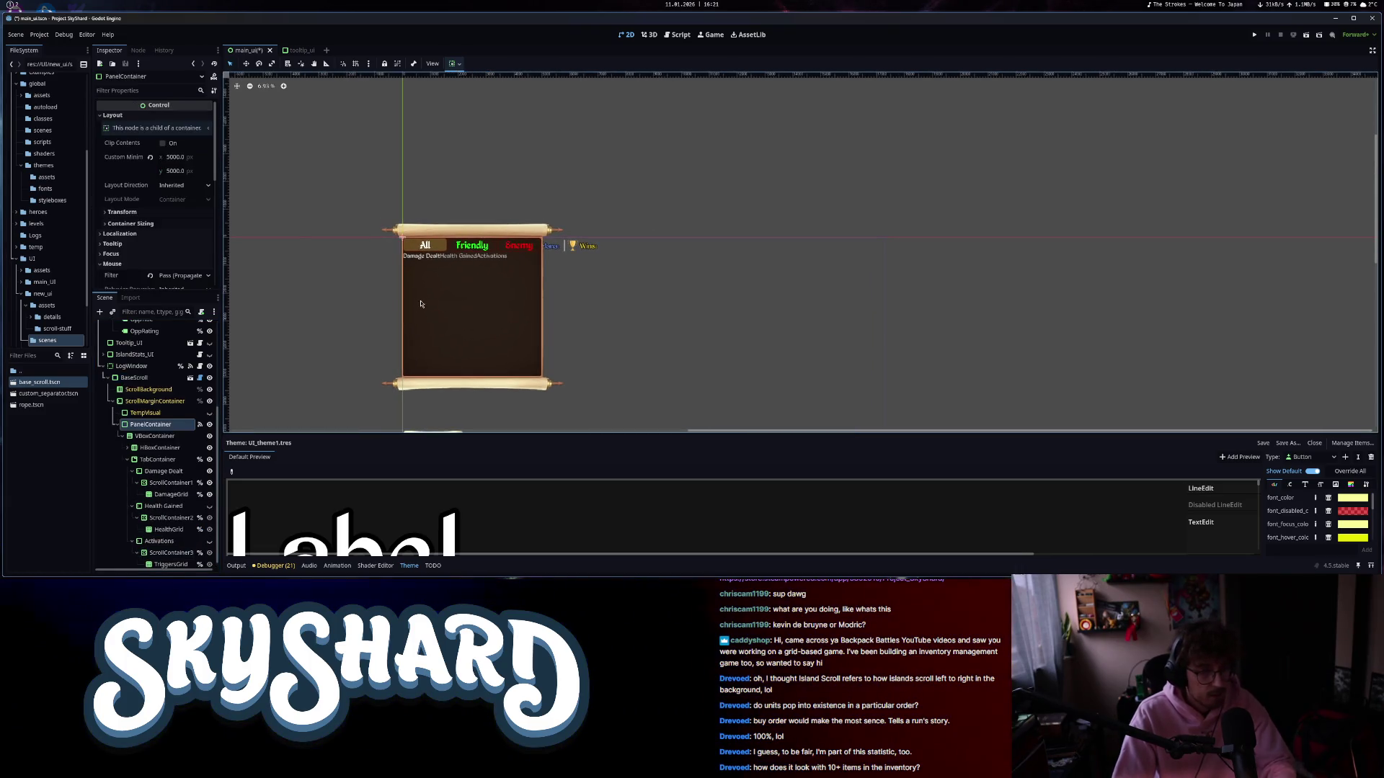
left_click(143, 378)
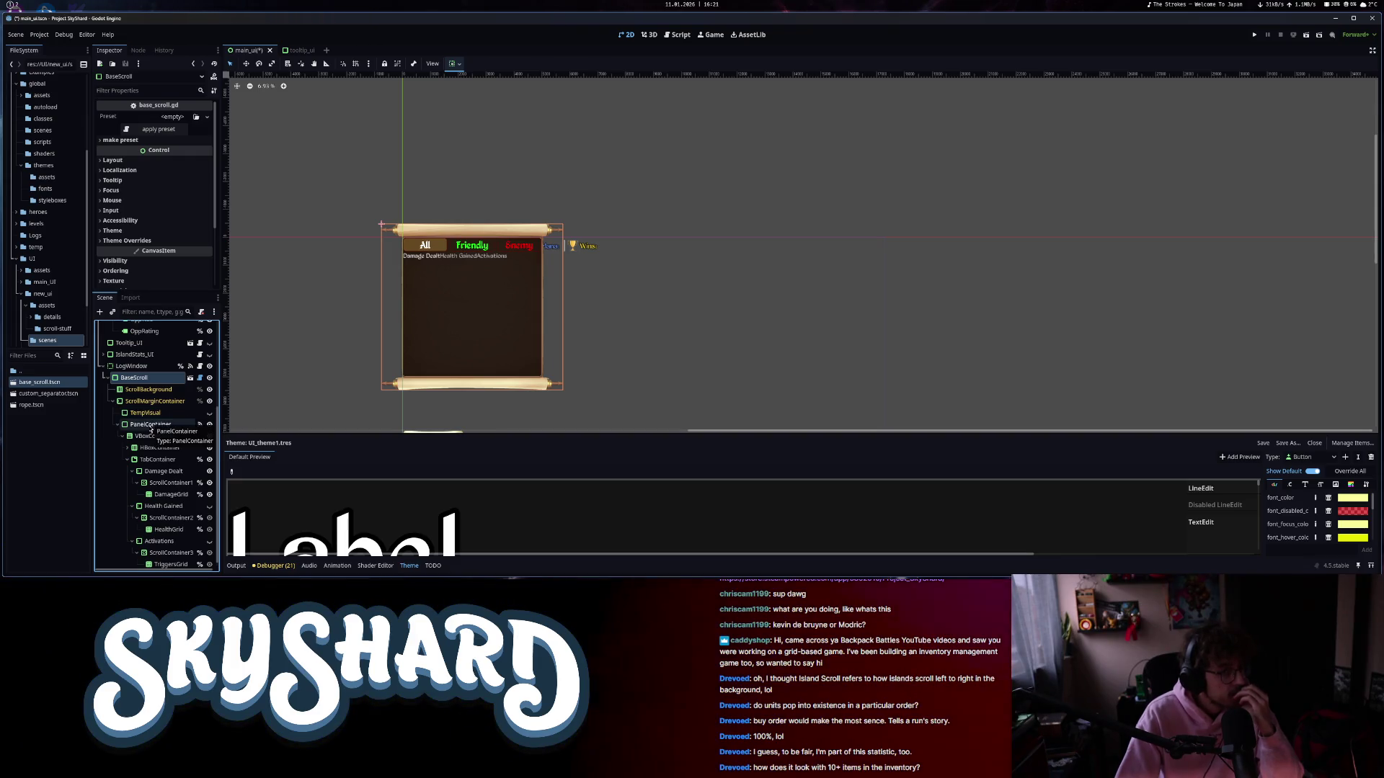
- Give PanelContainer an empty StyleBox panel override so its dark background turns transparent
left_click(150, 425)
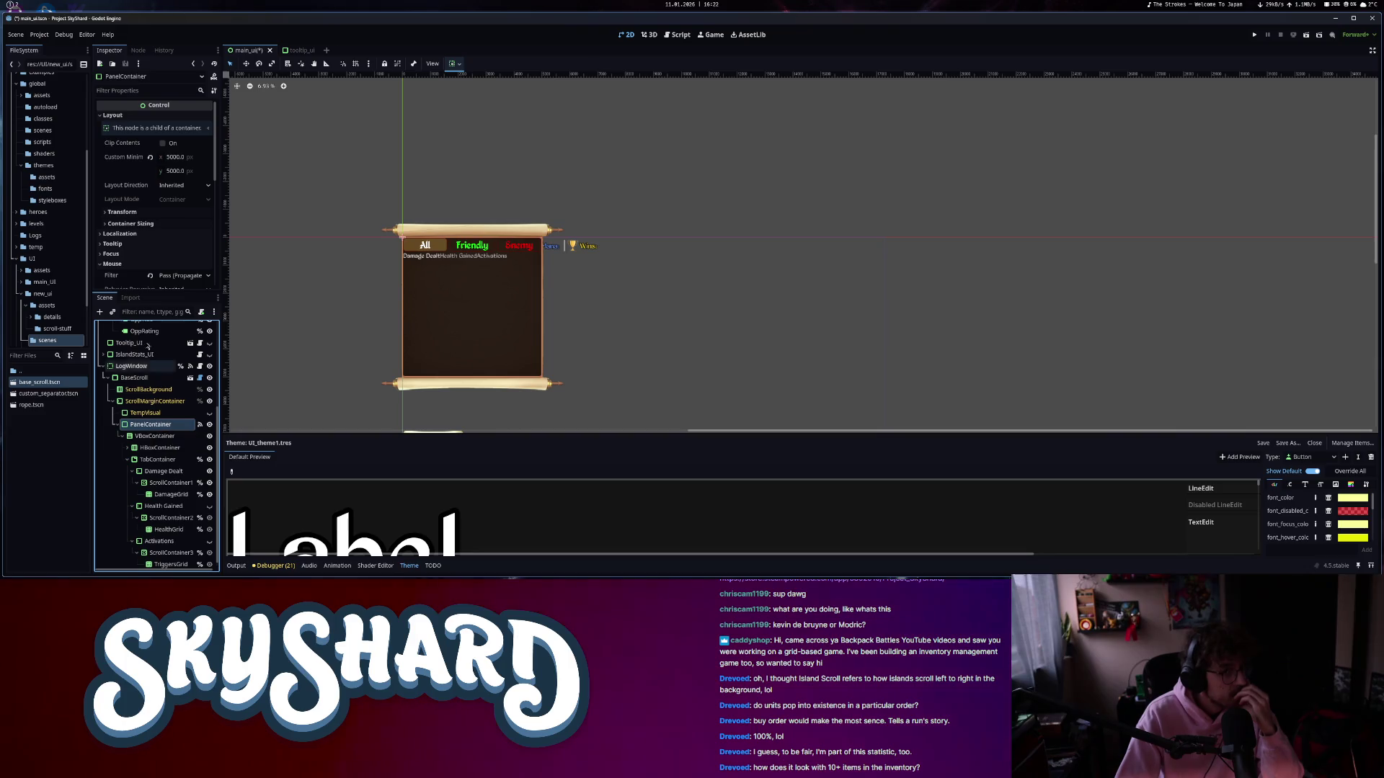
scroll(149, 248, "down", 3)
left_click(149, 245)
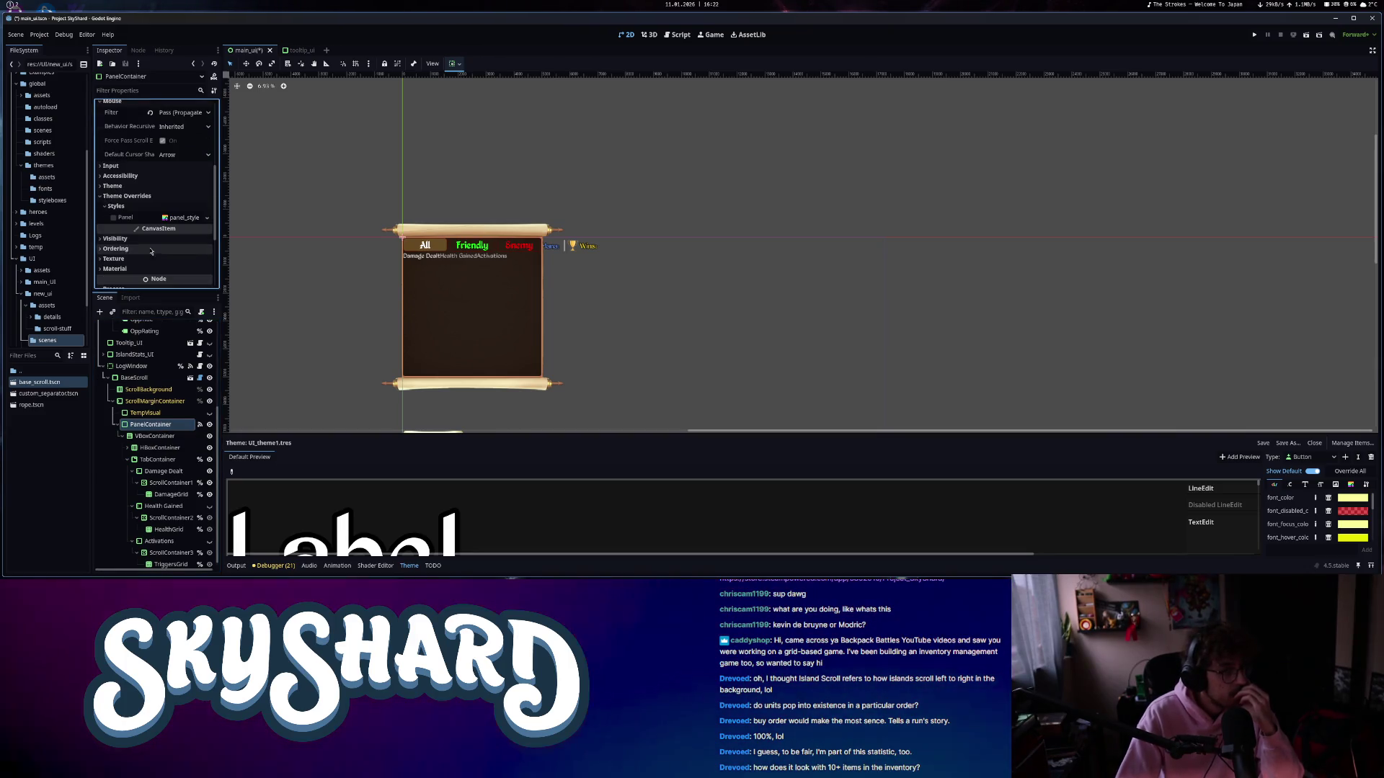
left_click(207, 217)
left_click(194, 239)
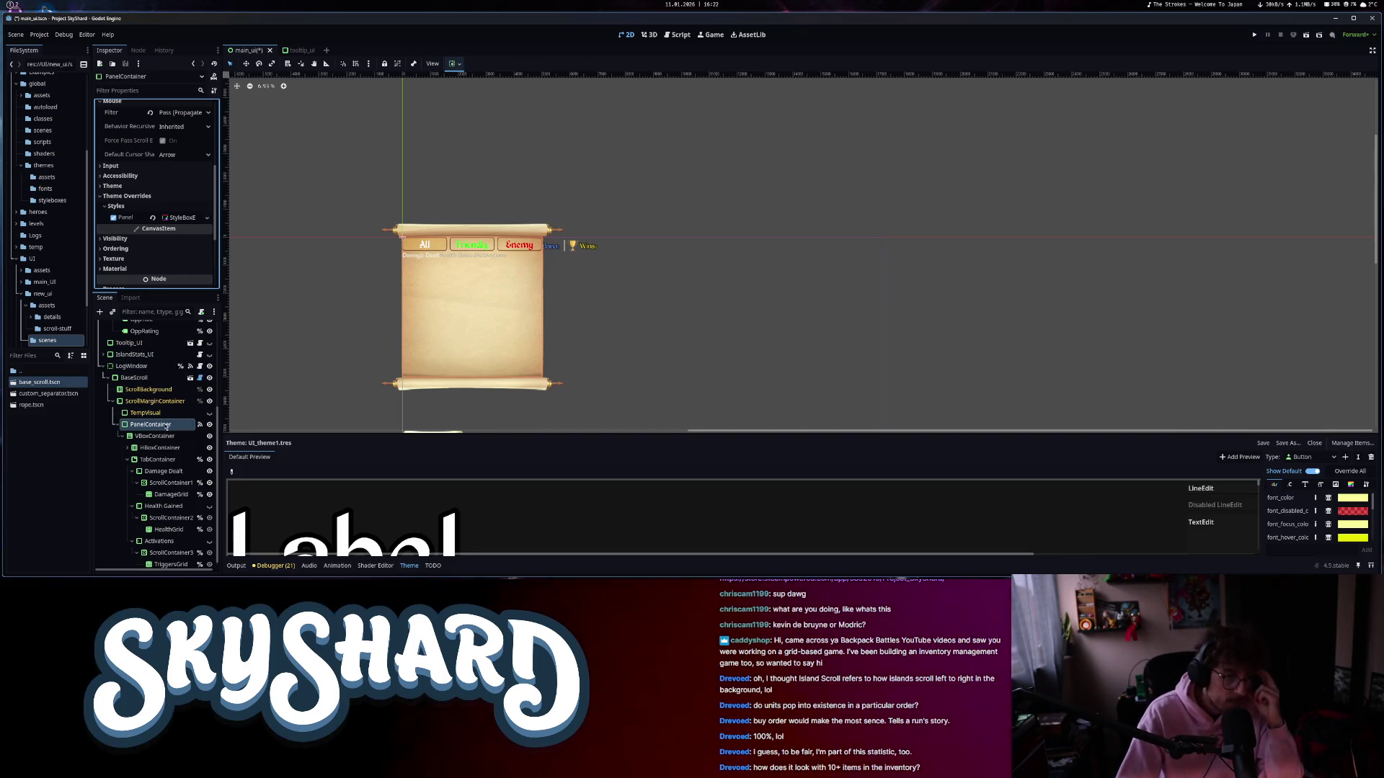
- Uncheck Tabs Visible on the TabContainer to hide its tab title strip
left_click(158, 461)
left_click(160, 448)
left_click(128, 447)
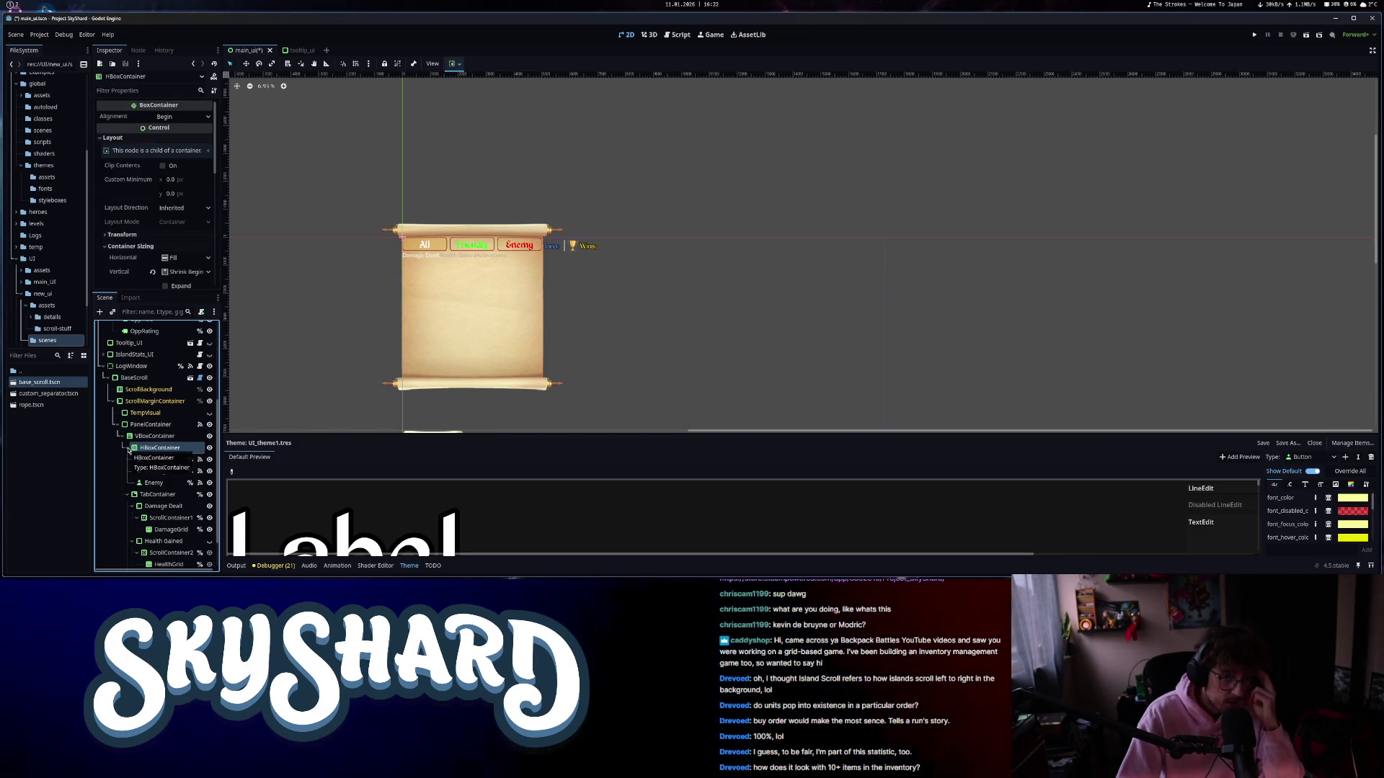
left_click(144, 459)
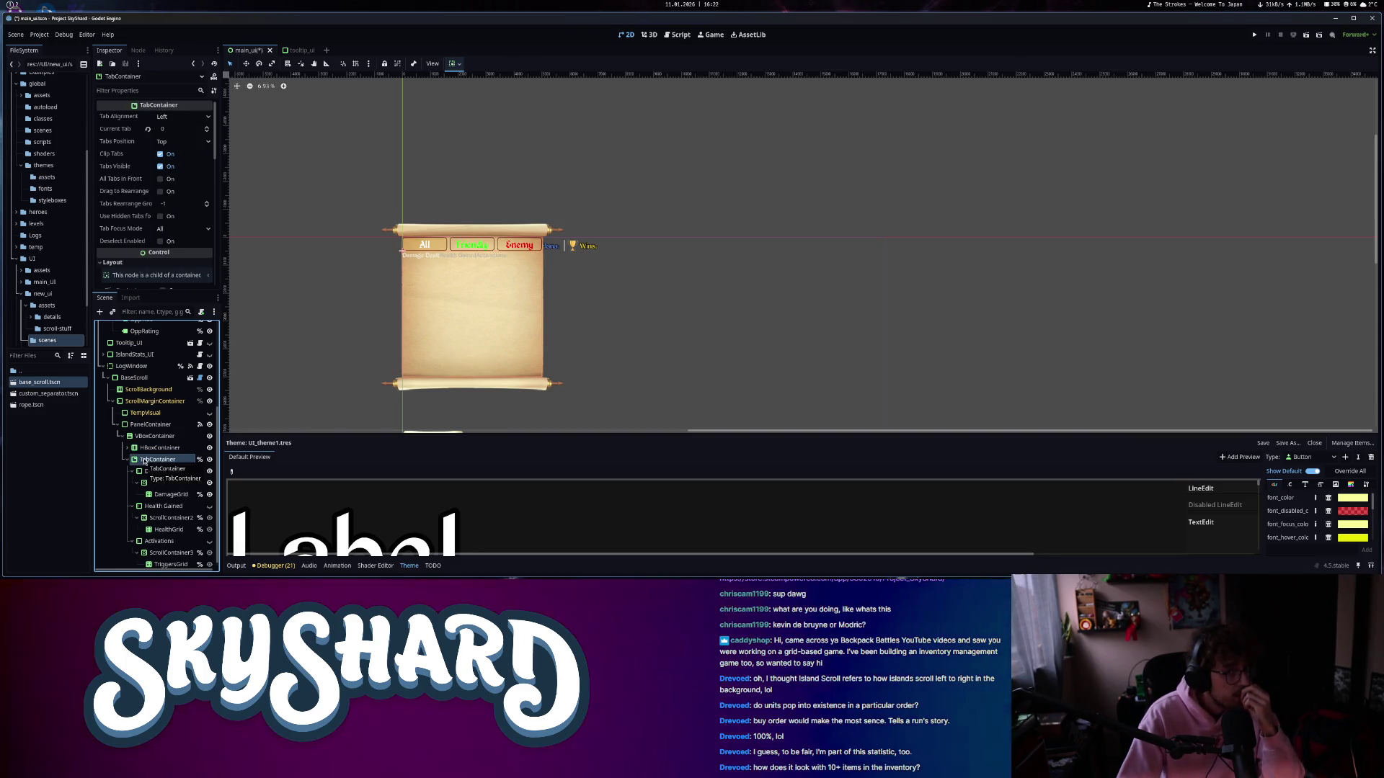
left_click(160, 166)
- Check the Damage Dealt, Health Gained and Activations pages, their scroll containers and grids
left_click(160, 472)
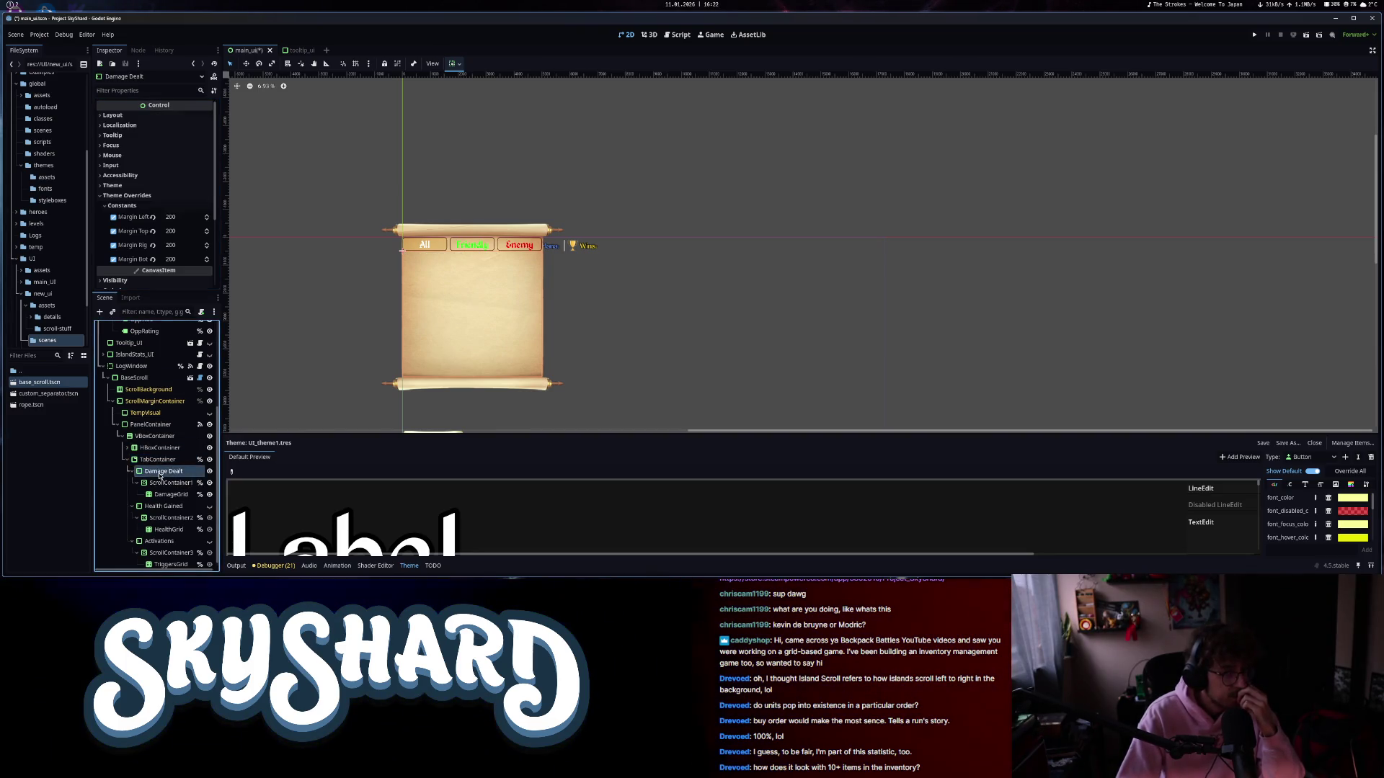
left_click(163, 484)
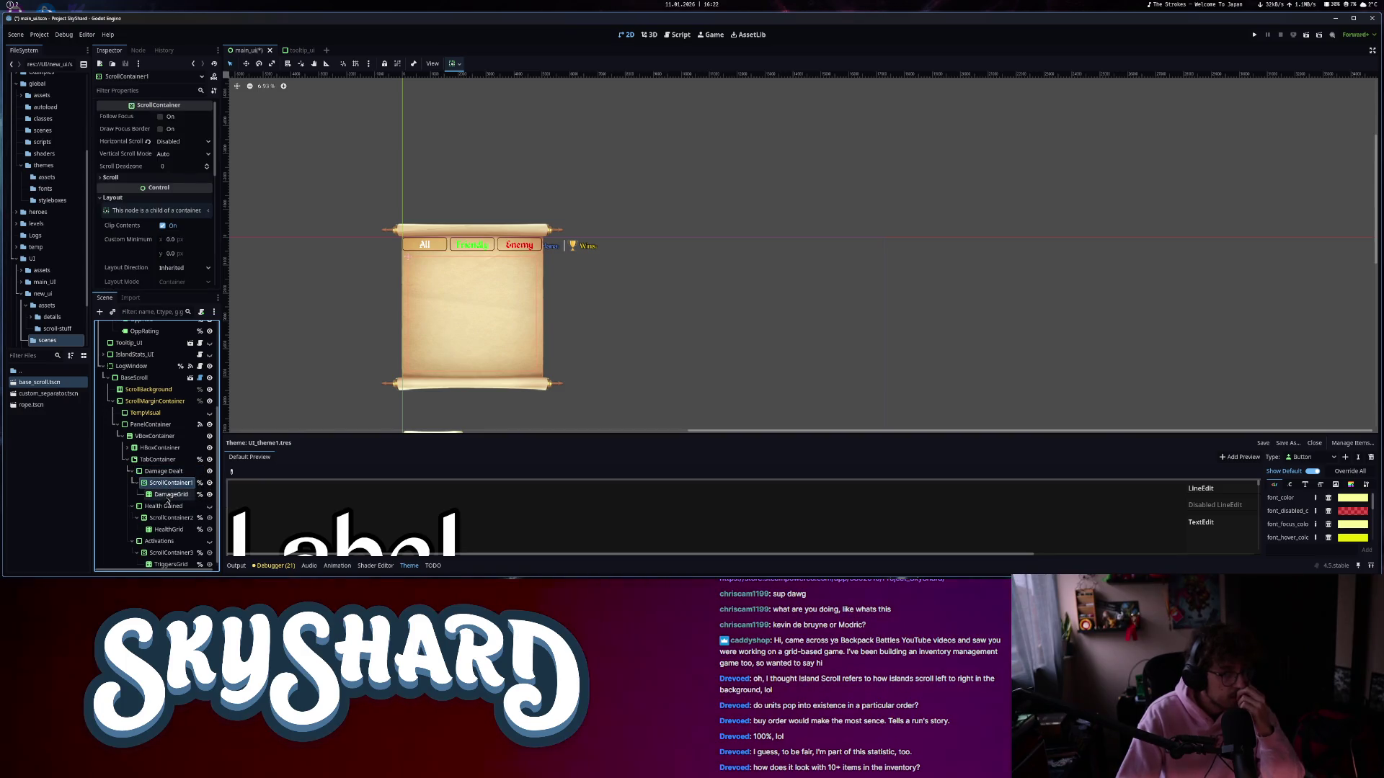
left_click(167, 497)
scroll(168, 506, "down", 1)
left_click(169, 512)
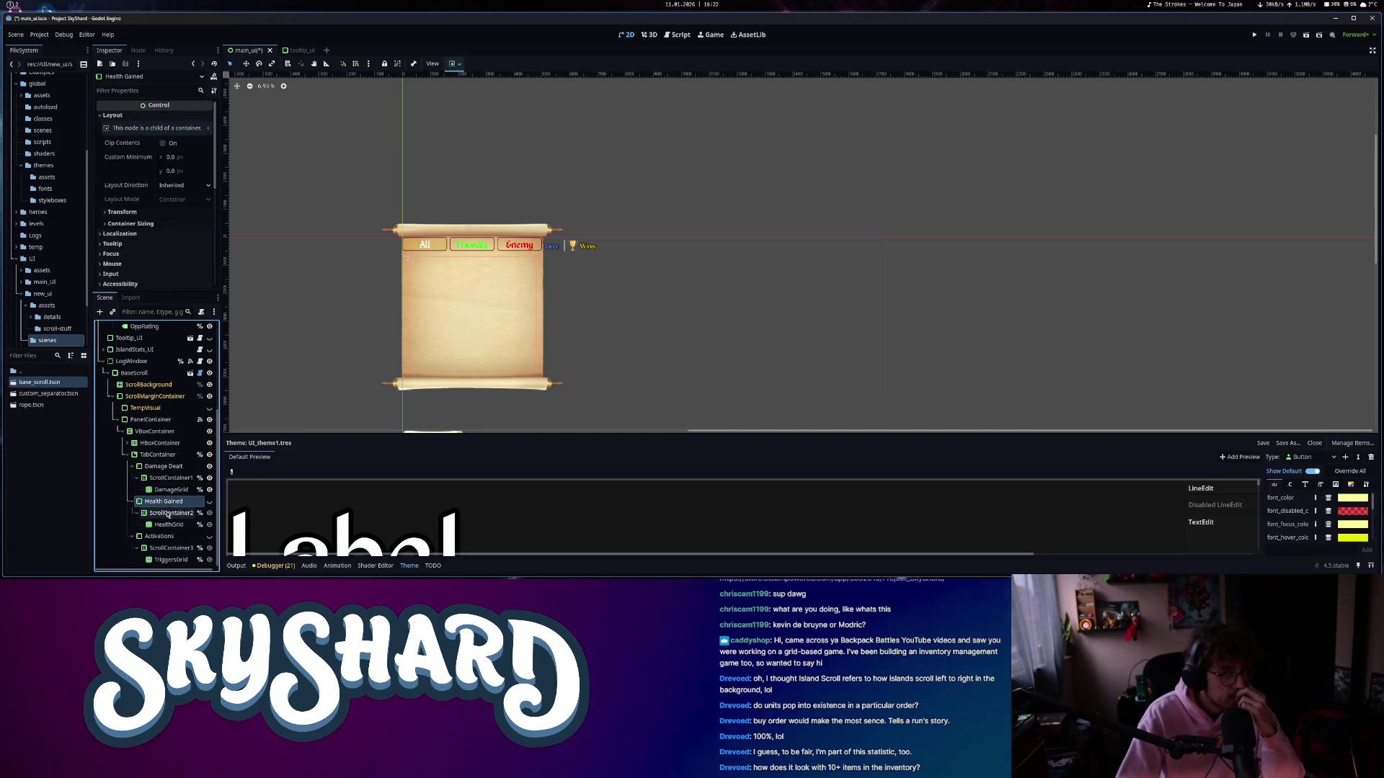
left_click(168, 559)
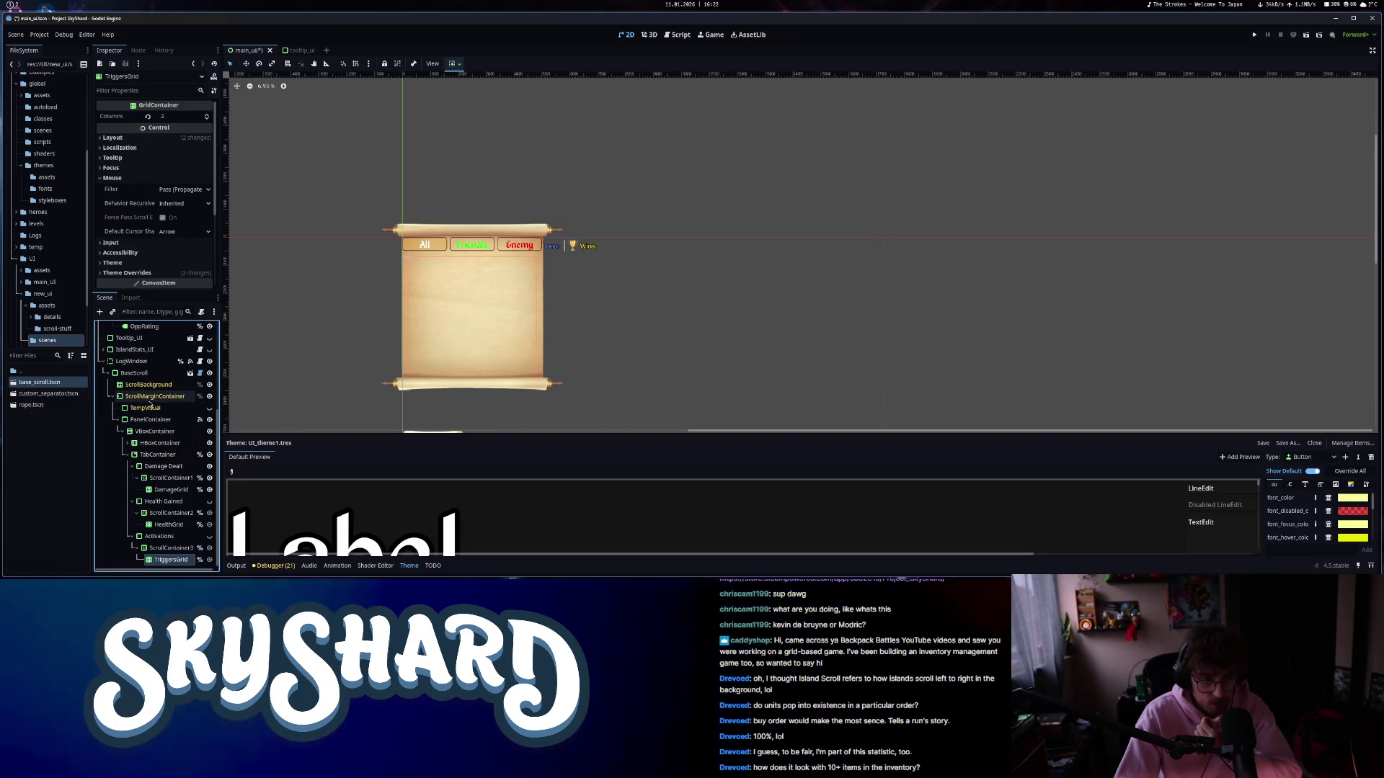
left_click(144, 397)
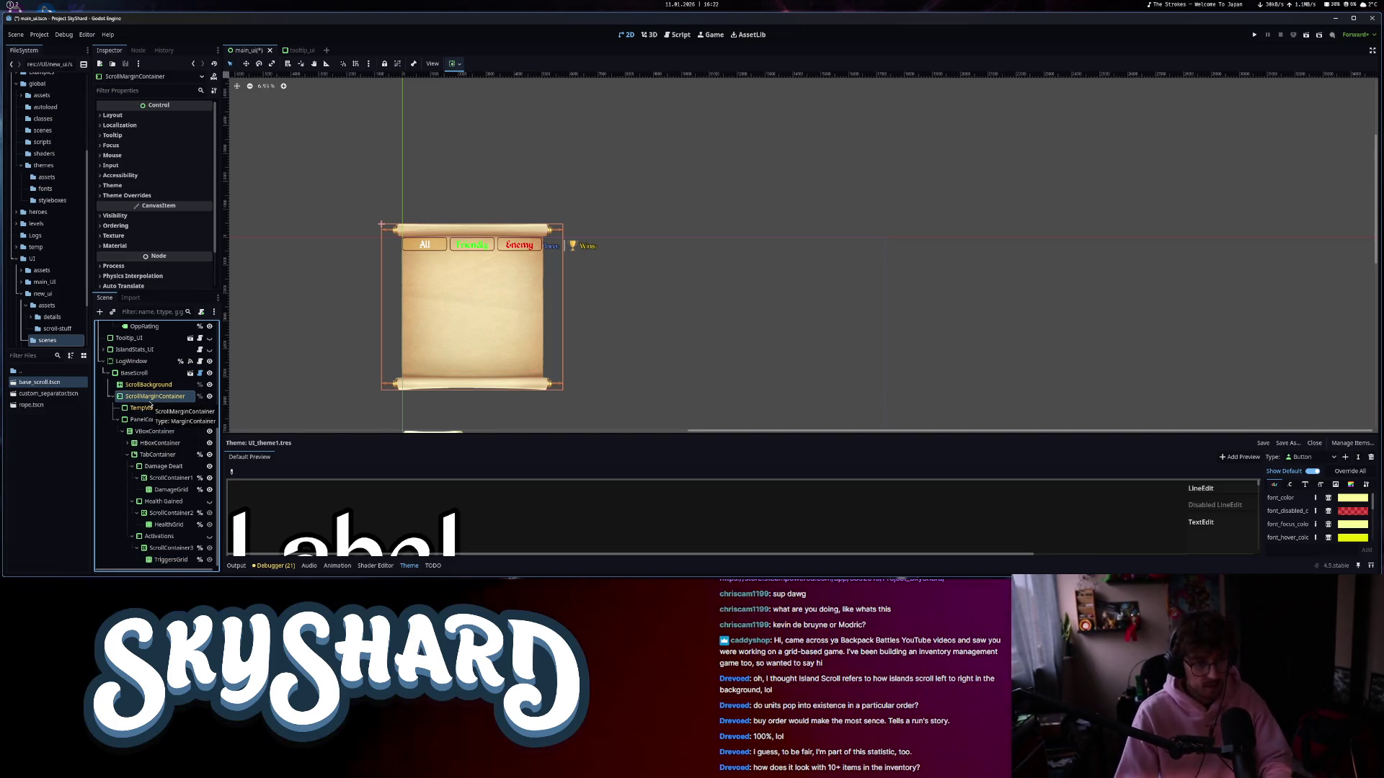
- Add a Control as ScrollMarginContainer's first child, with Container Sizing set to Shrink End
key("ctrl+a")
type("contr")
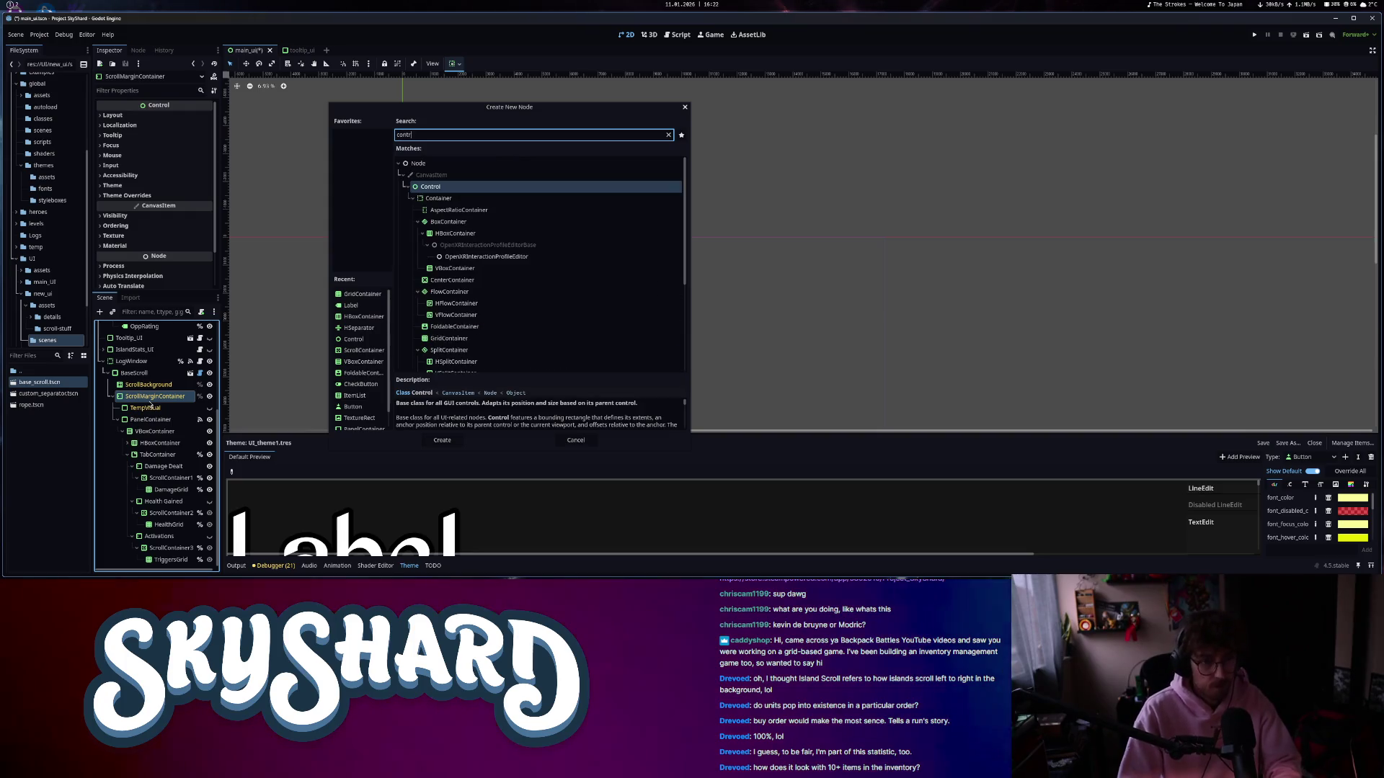
left_click(442, 440)
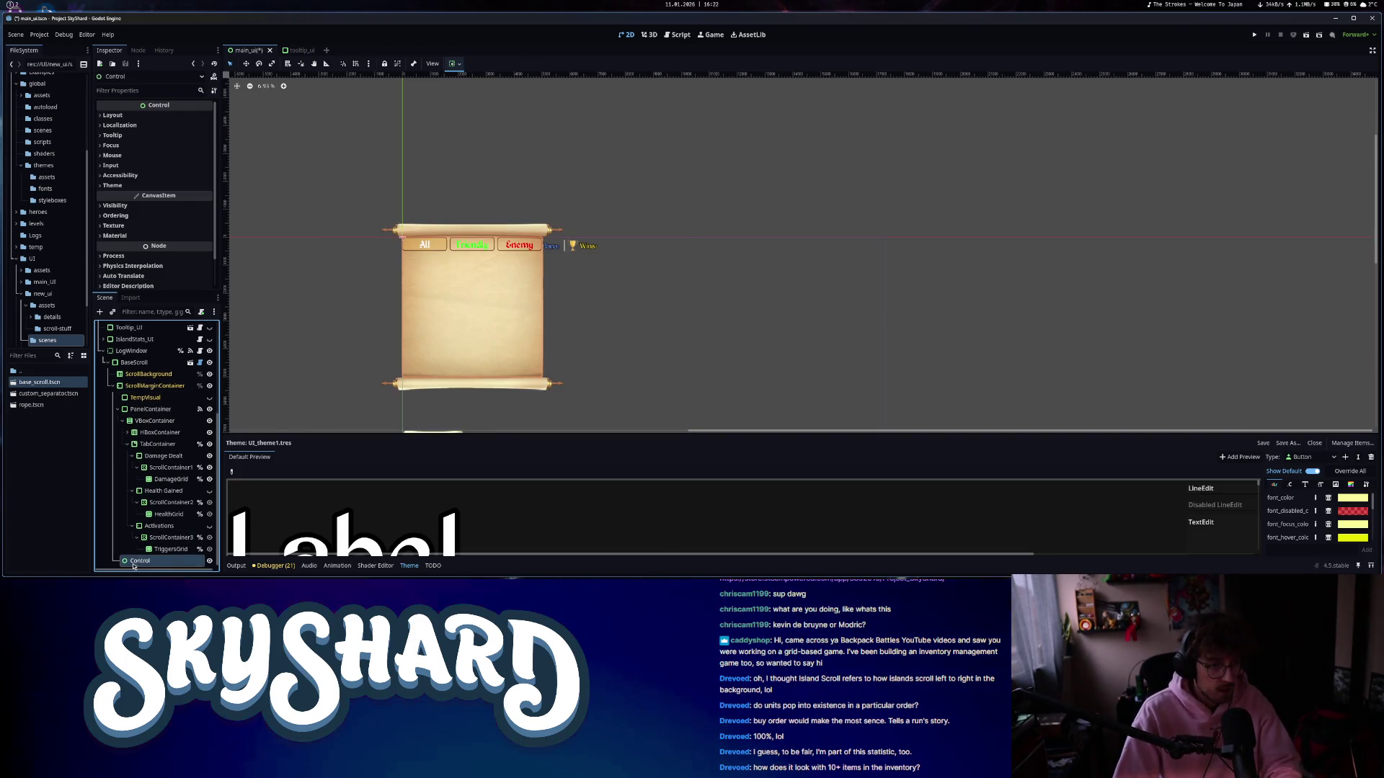
left_click(162, 390)
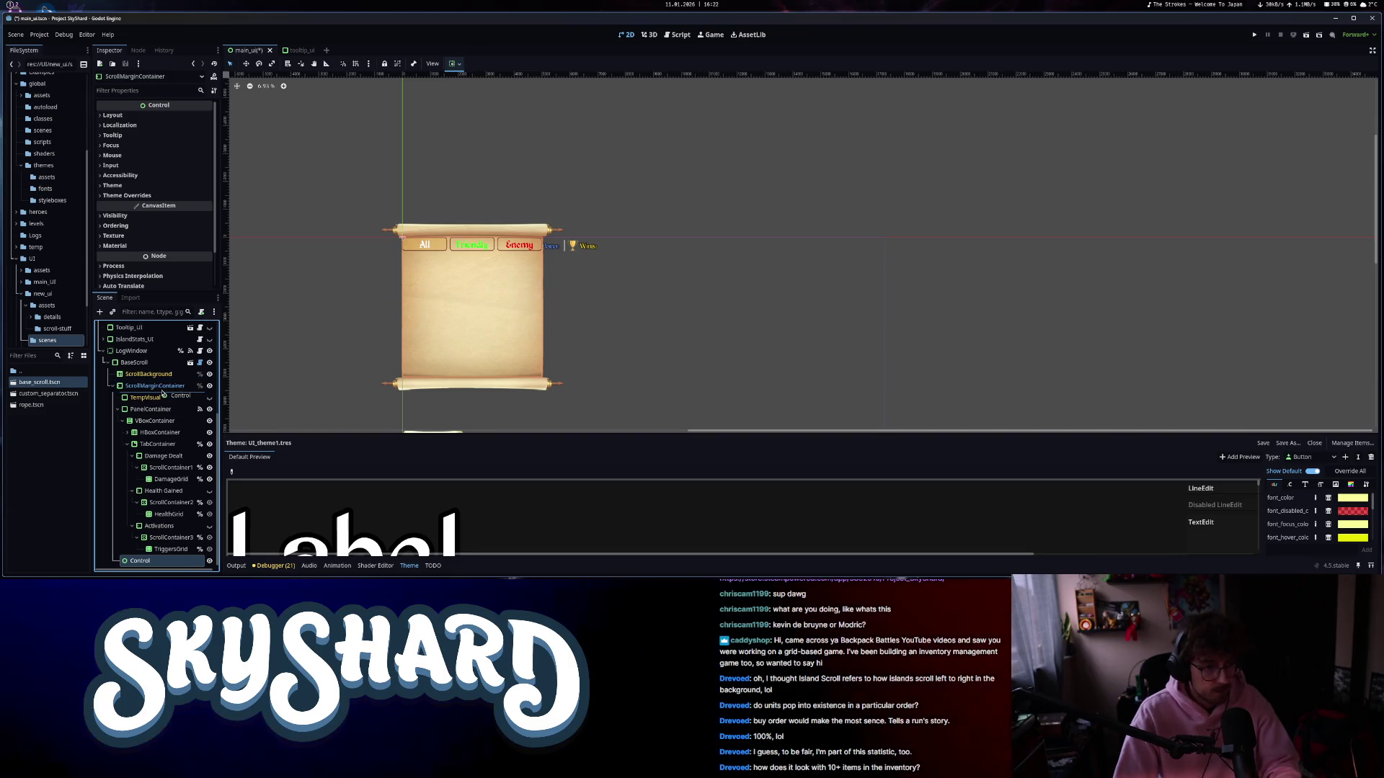
left_click_drag(163, 392, 163, 393)
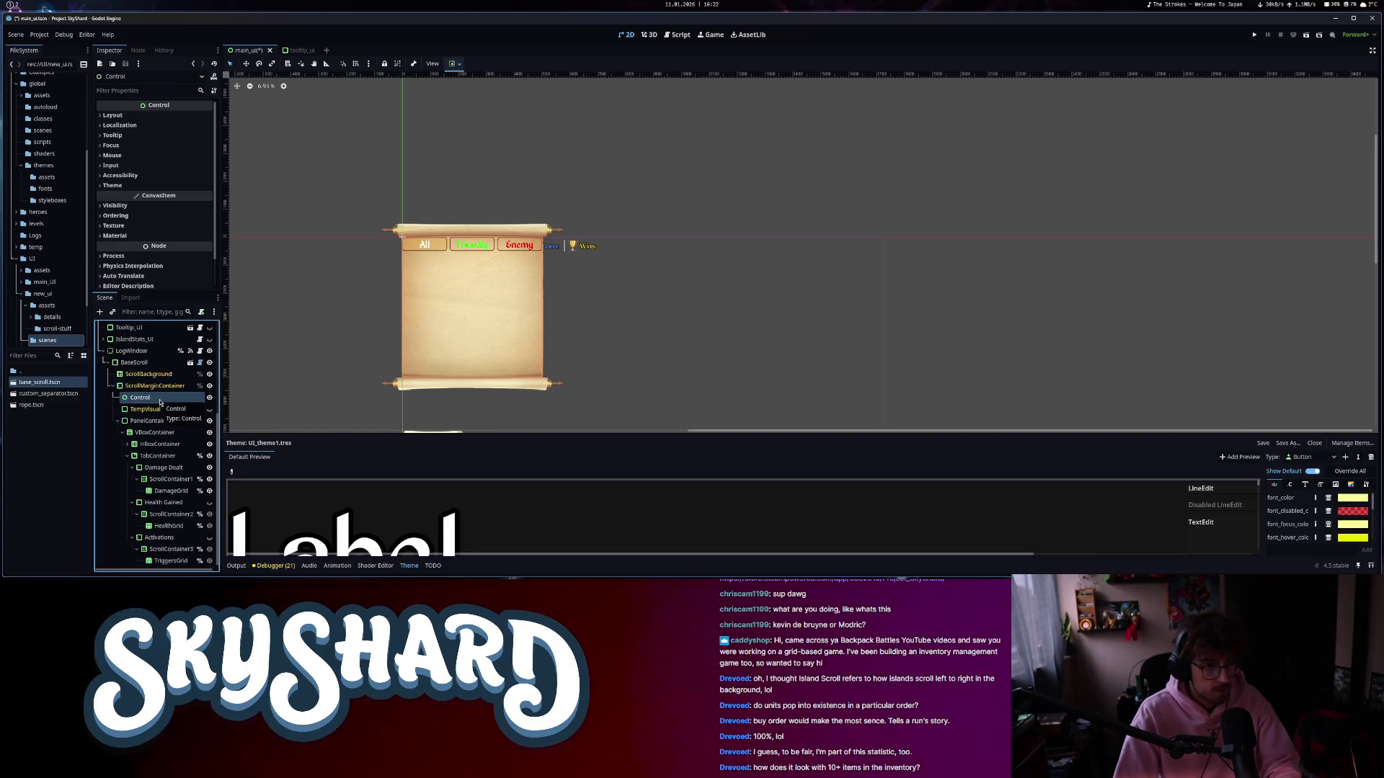
left_click(154, 115)
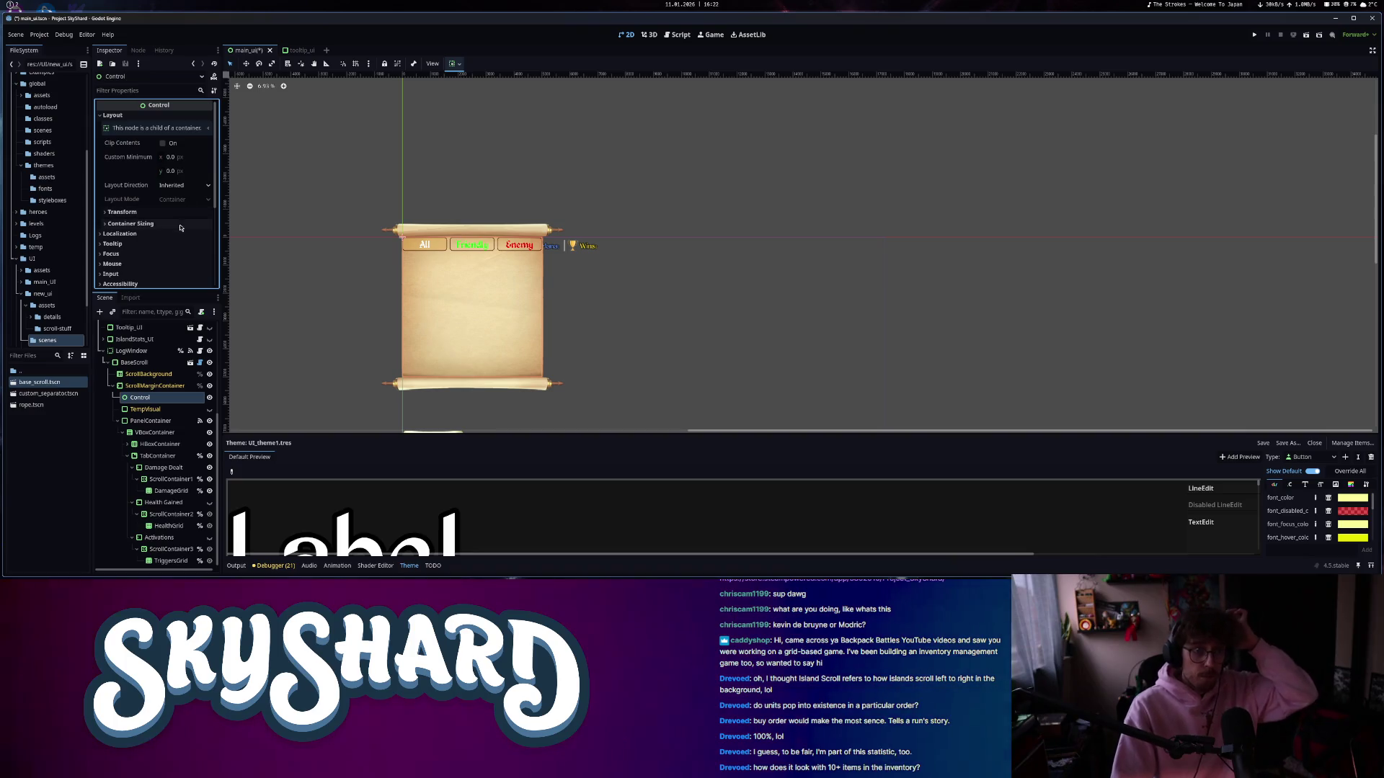
left_click(201, 249)
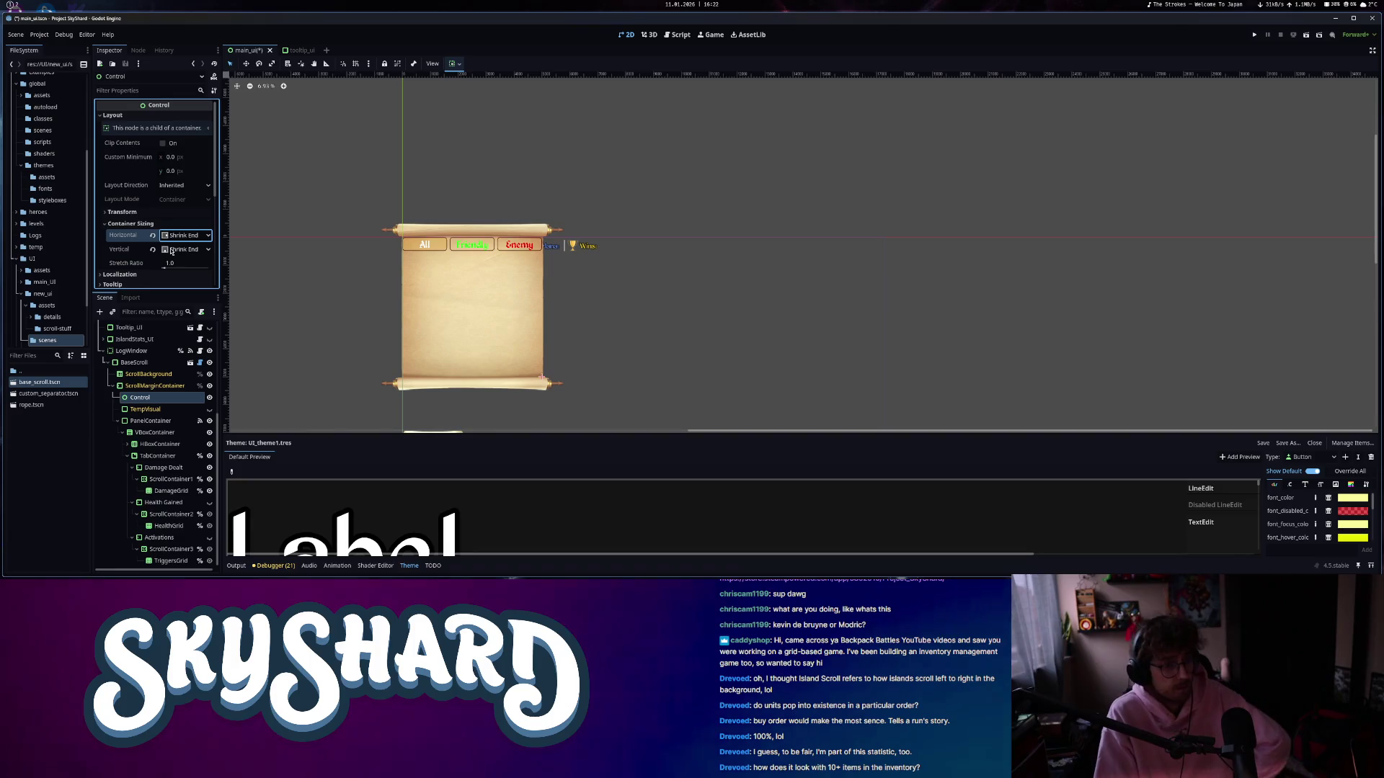
- Rename the new Control node to TabsControl
scroll(133, 361, "up", 1)
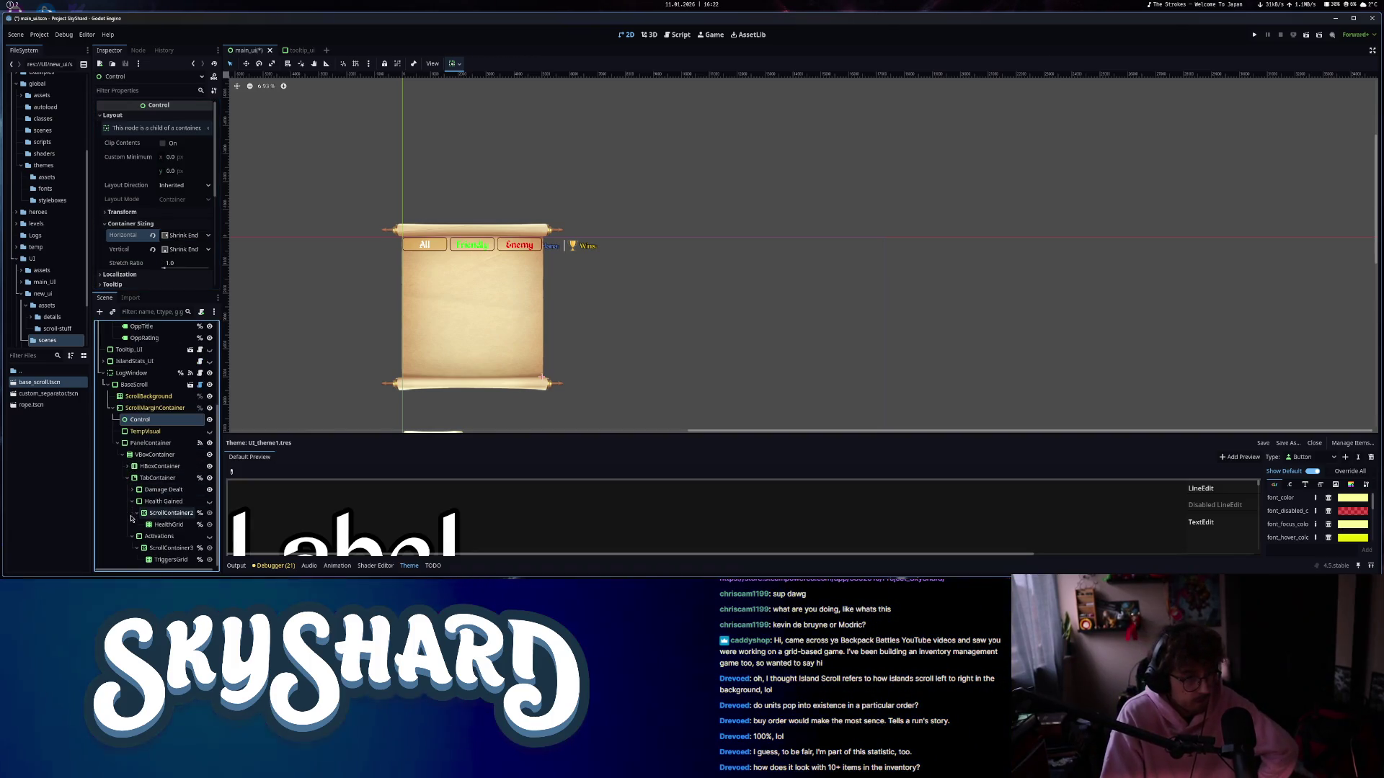
left_click(132, 501)
left_click(130, 540)
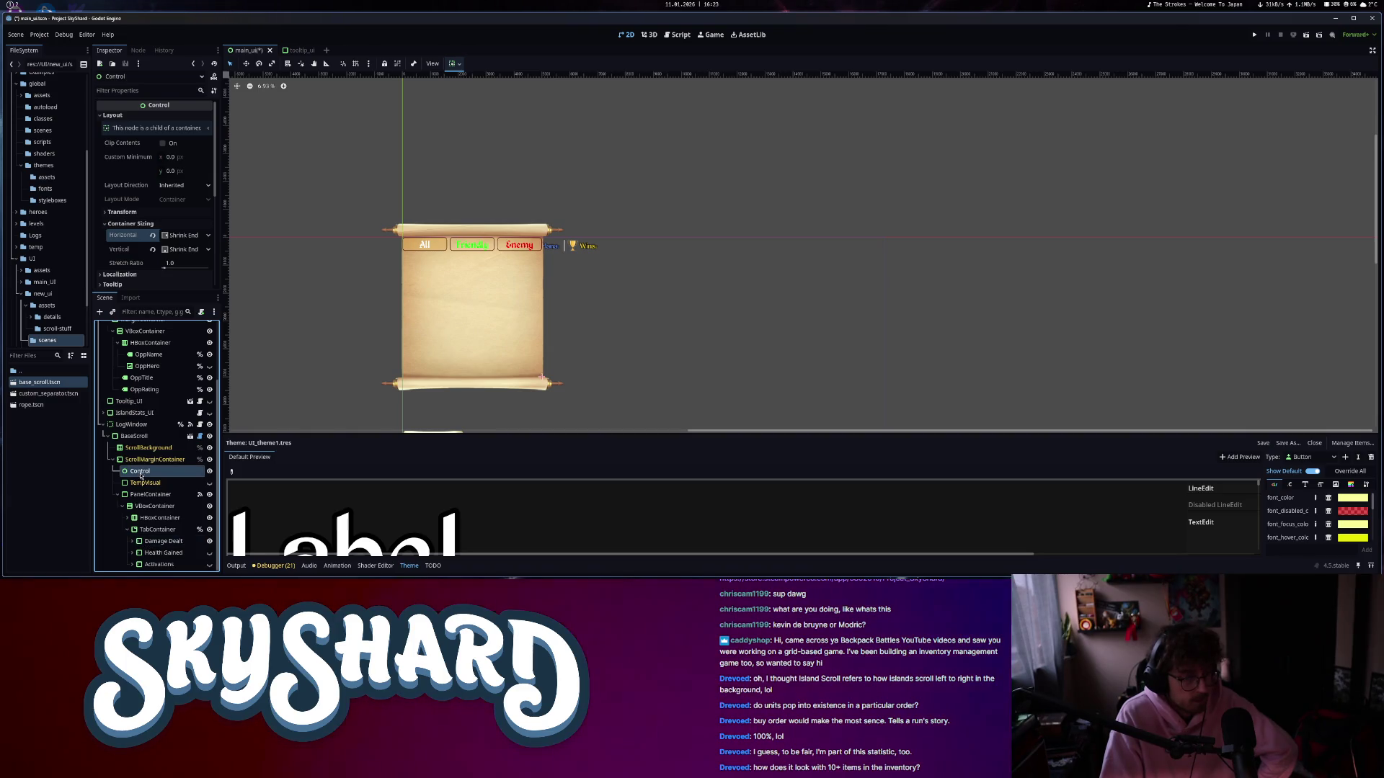
type("Tabs")
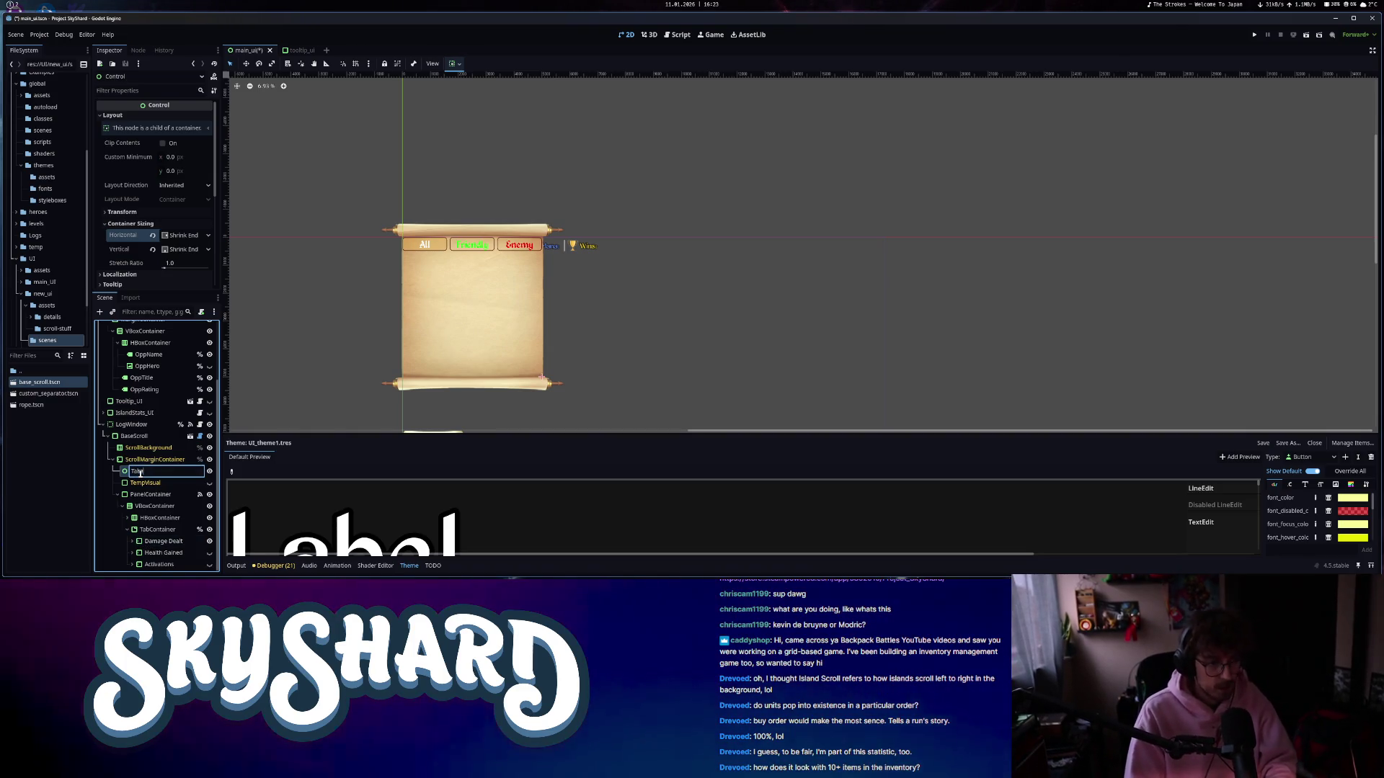
type("Control")
key("Return")
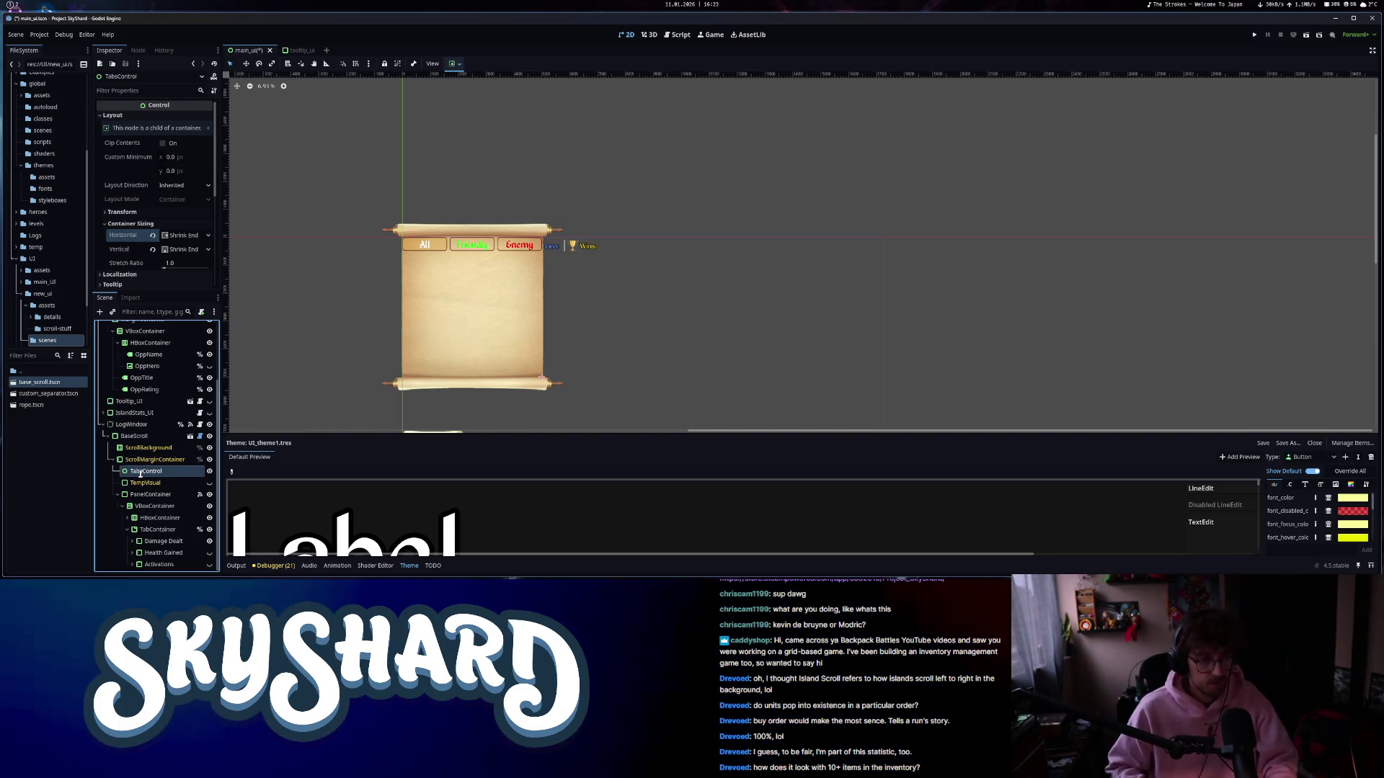
- Set TabsControl's Mouse Filter to Ignore and show the main_UI folder in FileSystem
left_click(142, 438)
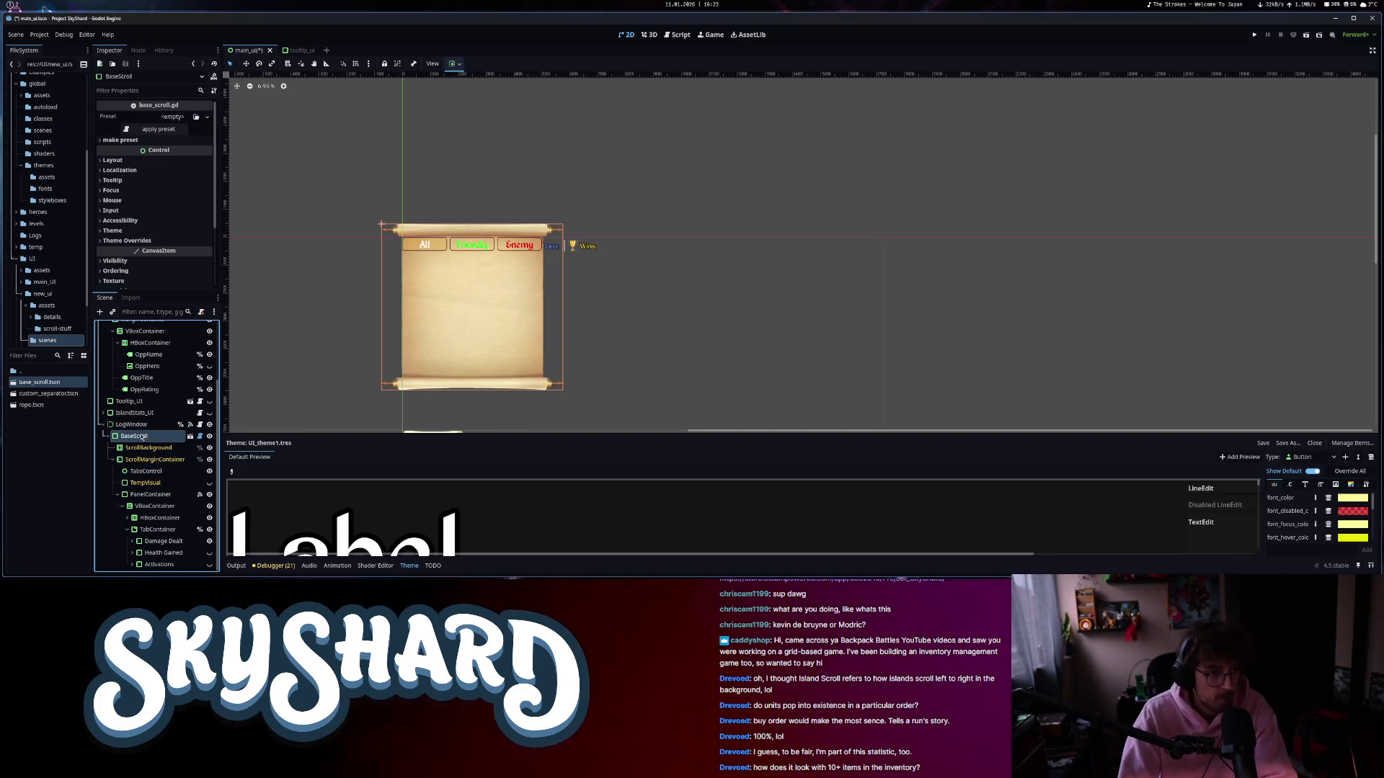
left_click(112, 201)
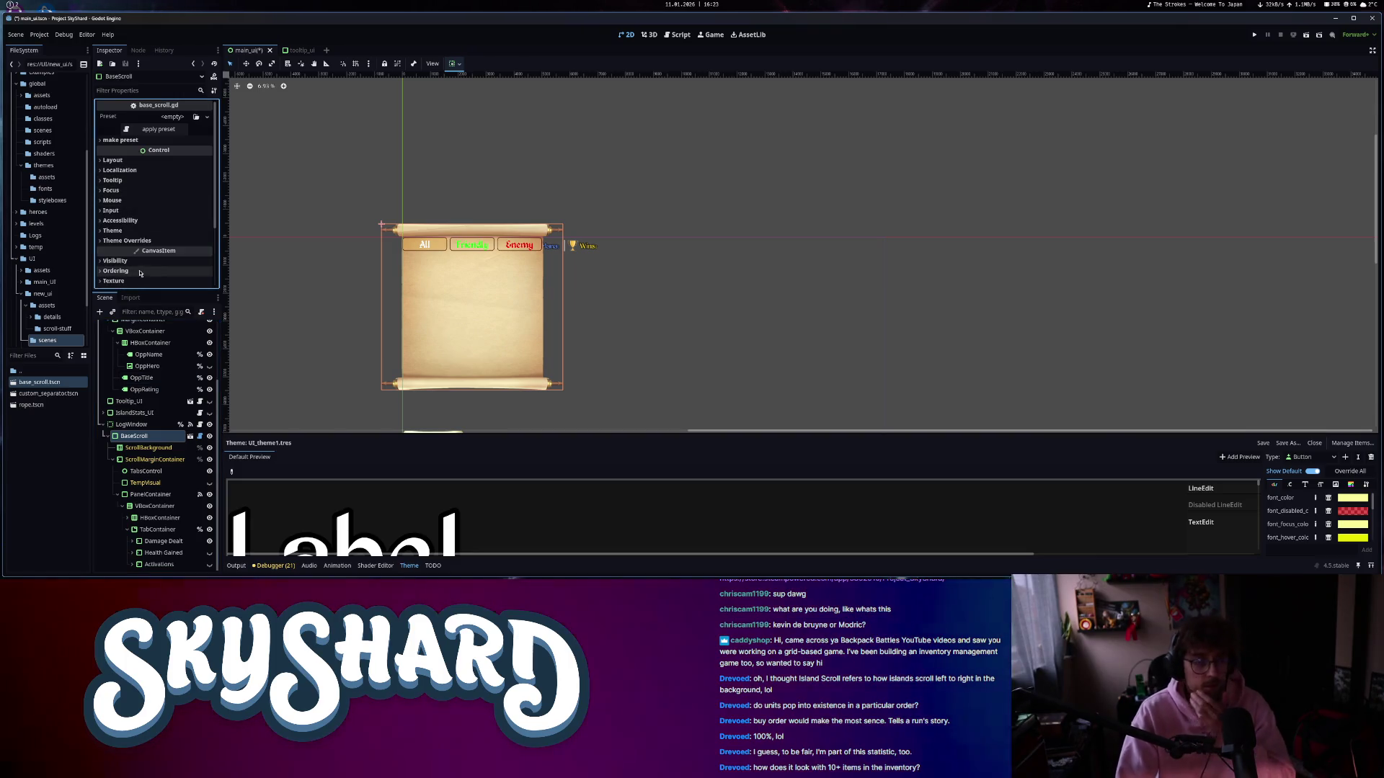
left_click(127, 473)
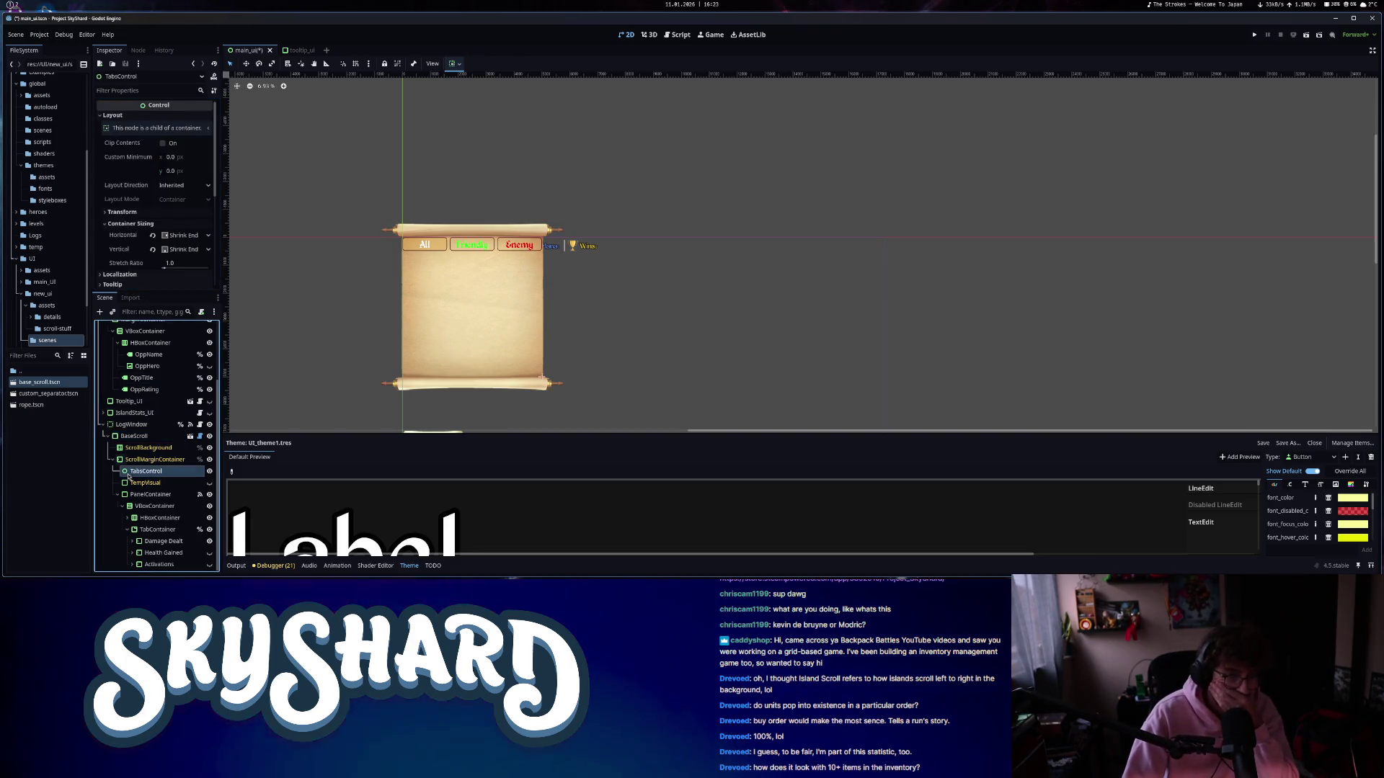
left_click(113, 211)
left_click(184, 224)
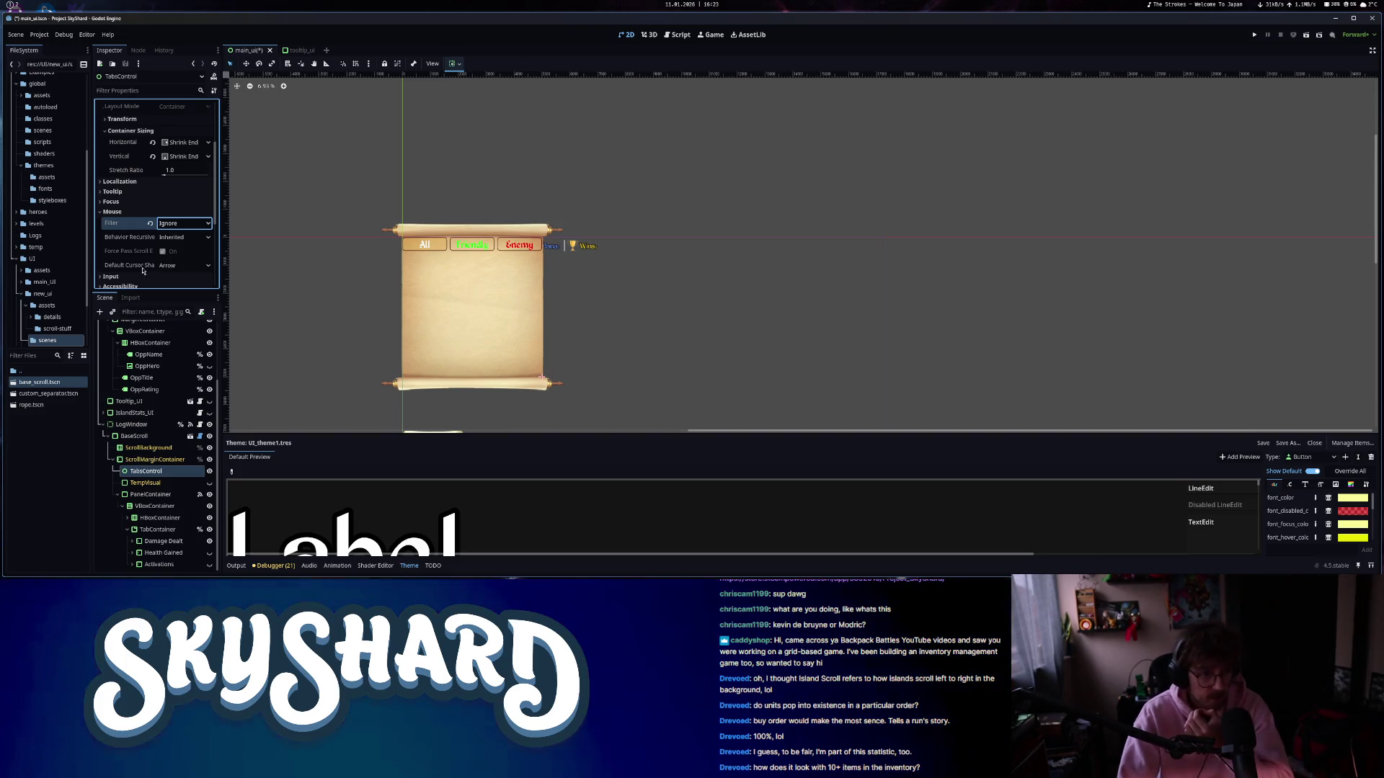
scroll(124, 207, "down", 3)
left_click(115, 176)
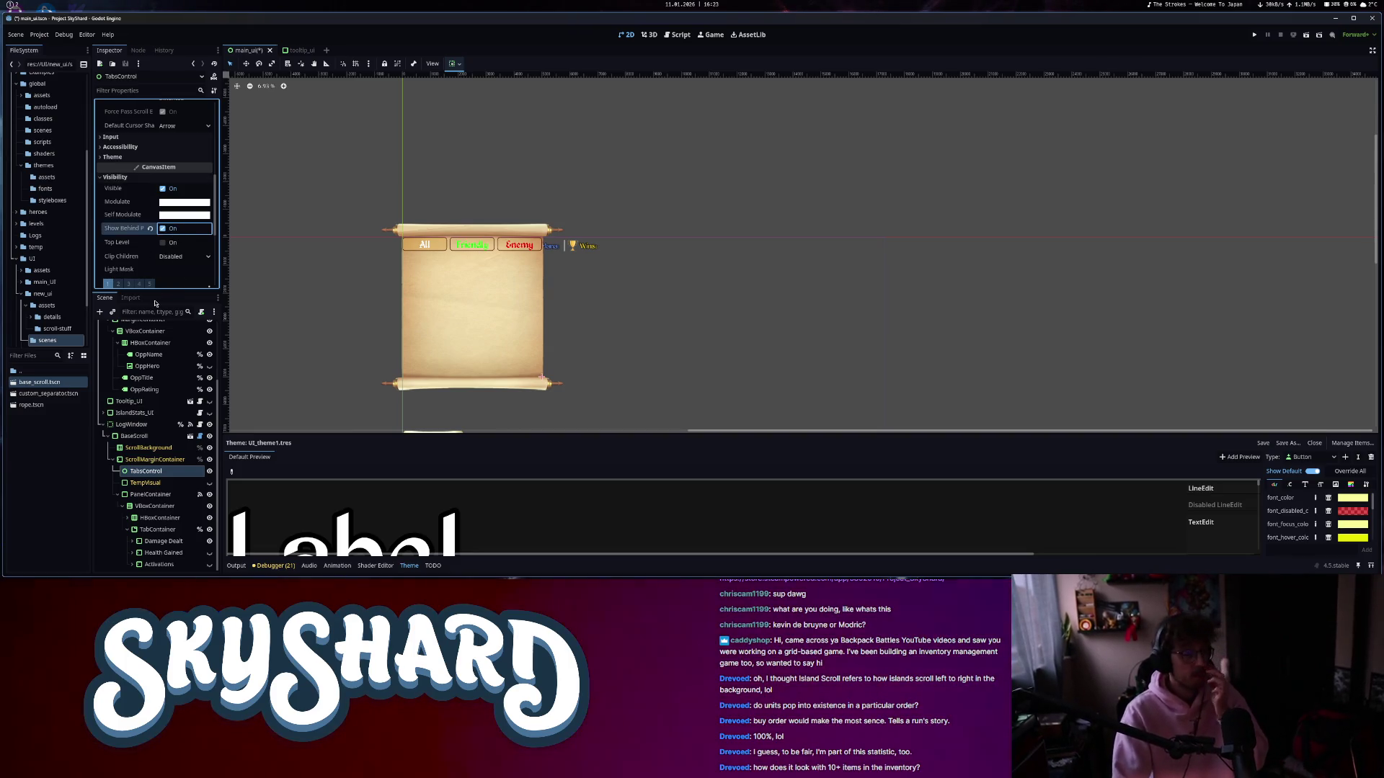
left_click(45, 282)
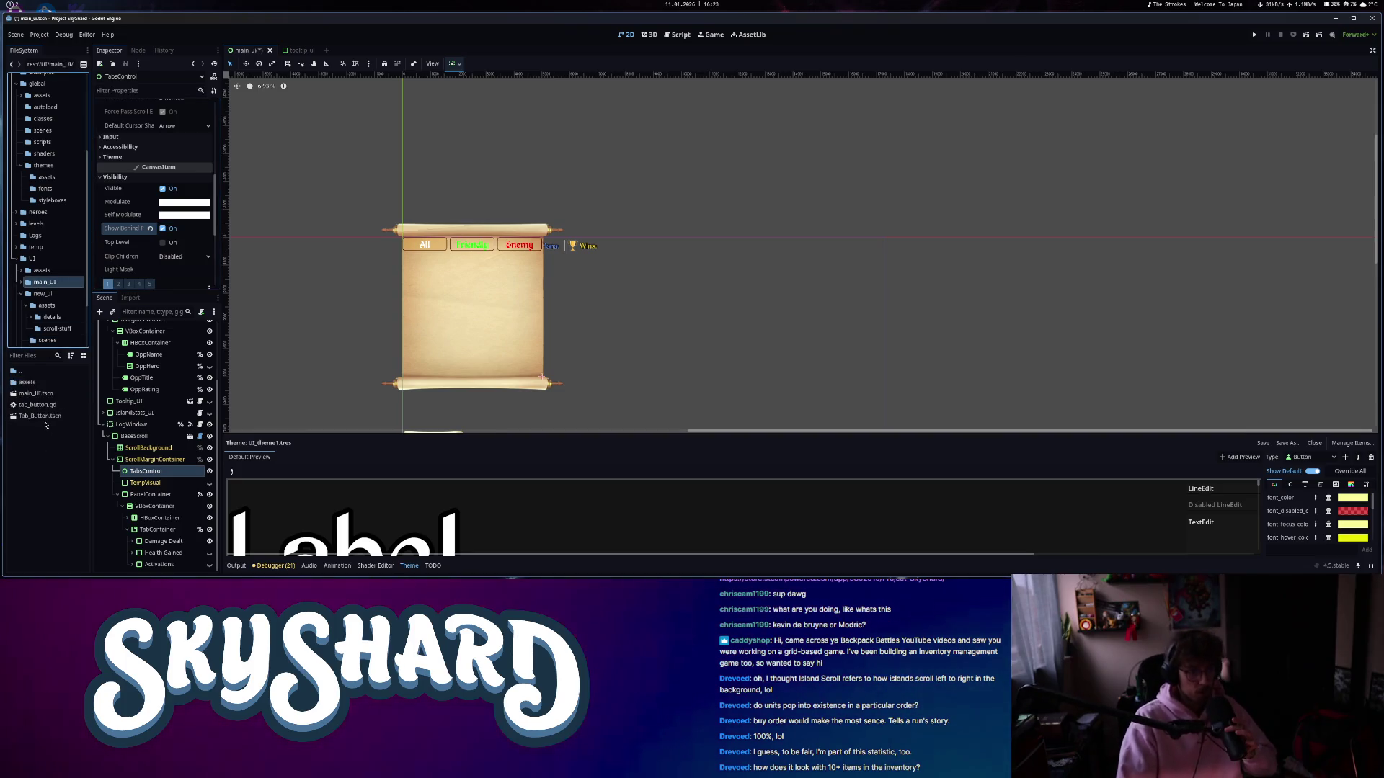
- Add a Tab_Button instance under TabsControl and close the tooltip_ui scene
left_click_drag(42, 416, 138, 474)
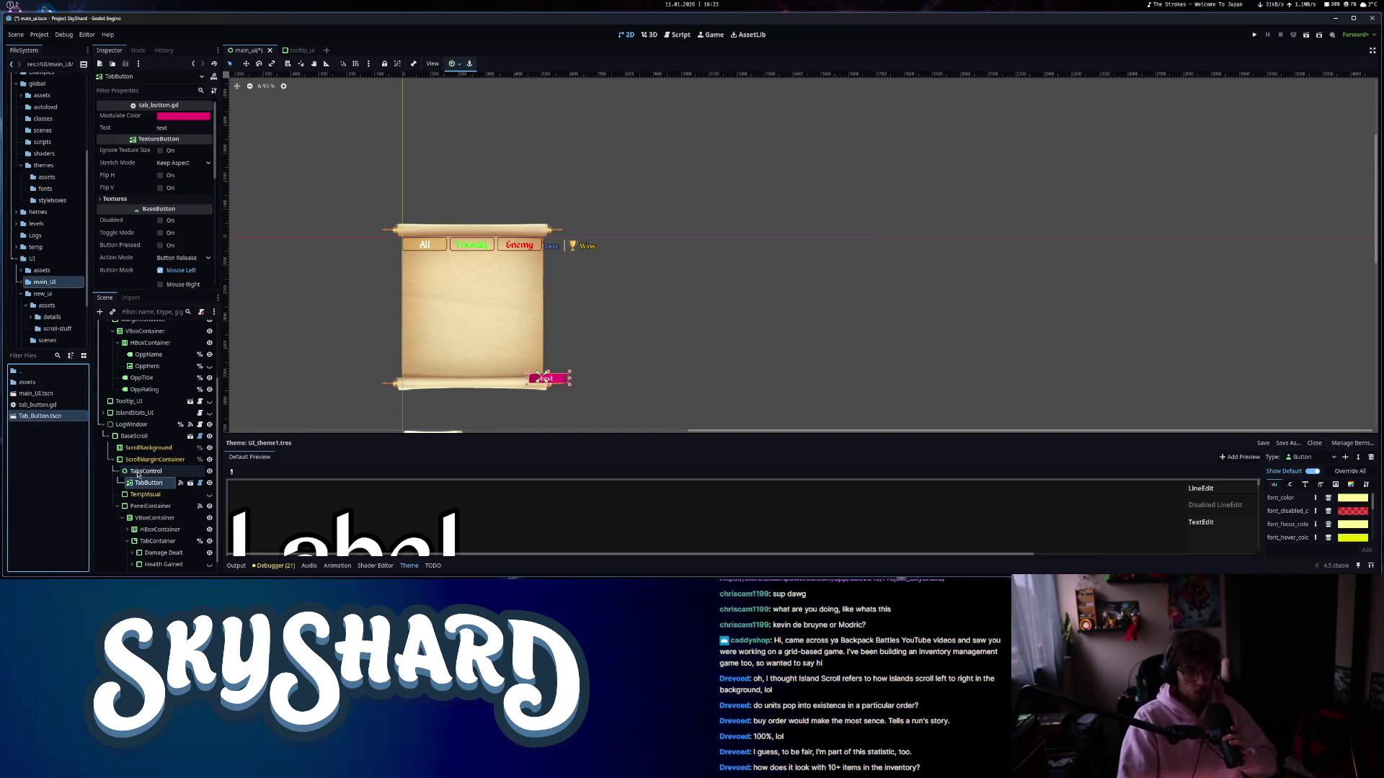
scroll(519, 393, "up", 6)
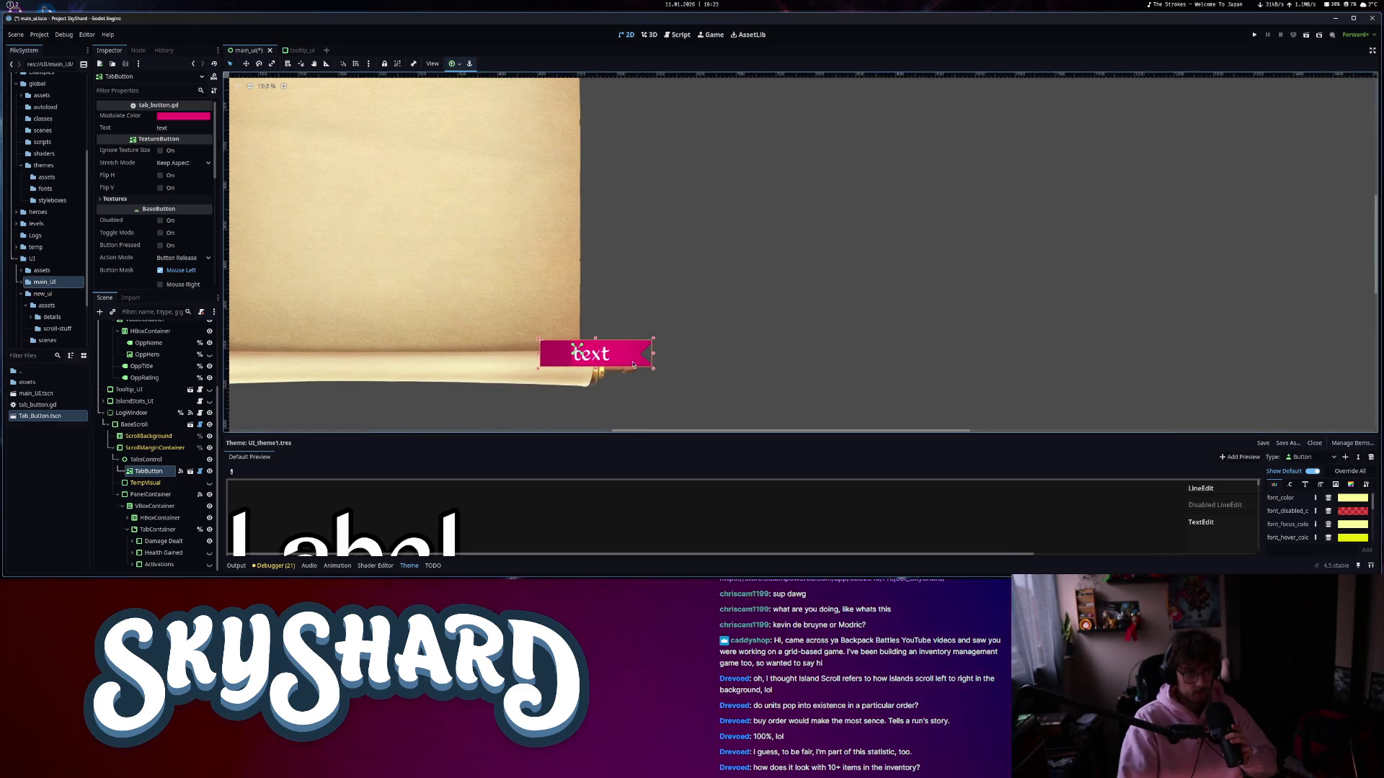
left_click(301, 49)
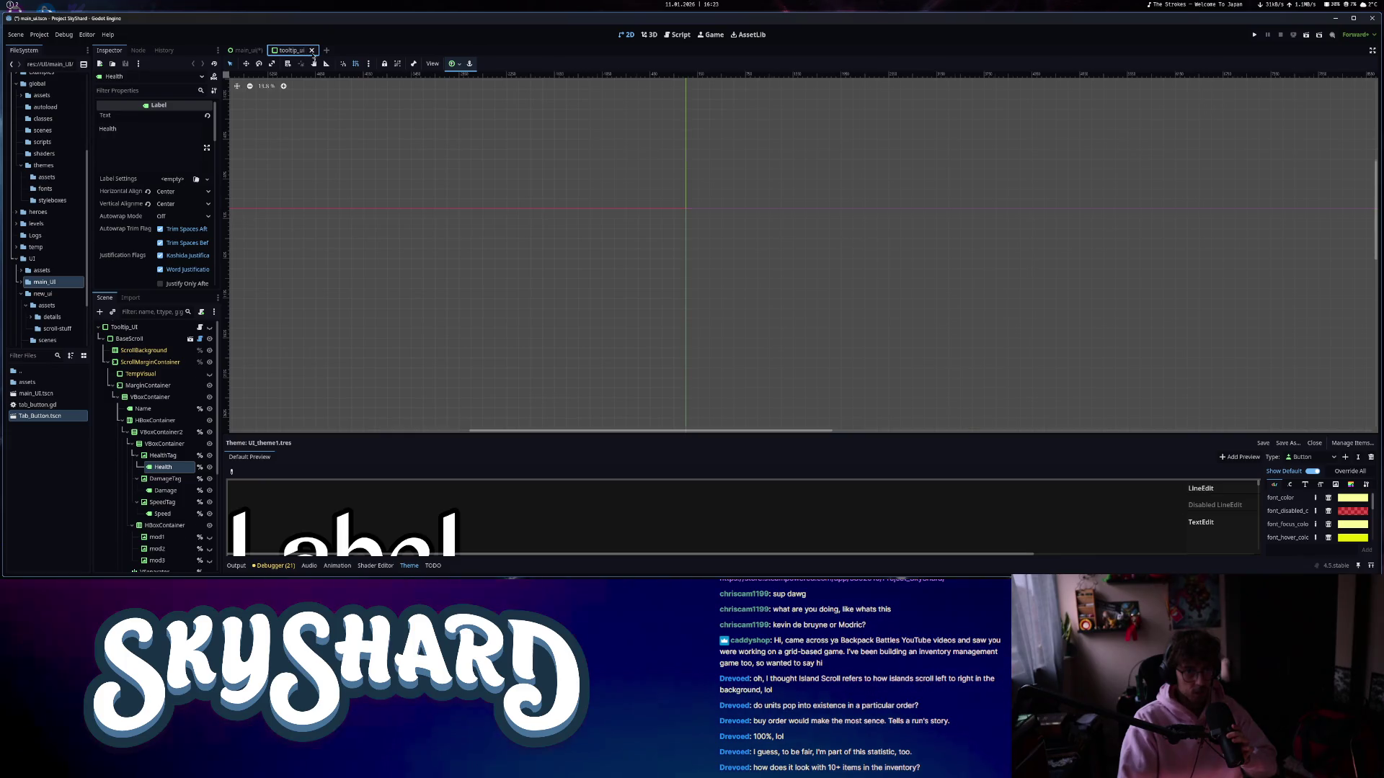
left_click(322, 50)
- Open Library_UI.tscn to check the Tips tab's blue Modulate colour, then return to main_ui
key("ctrl+shift+o")
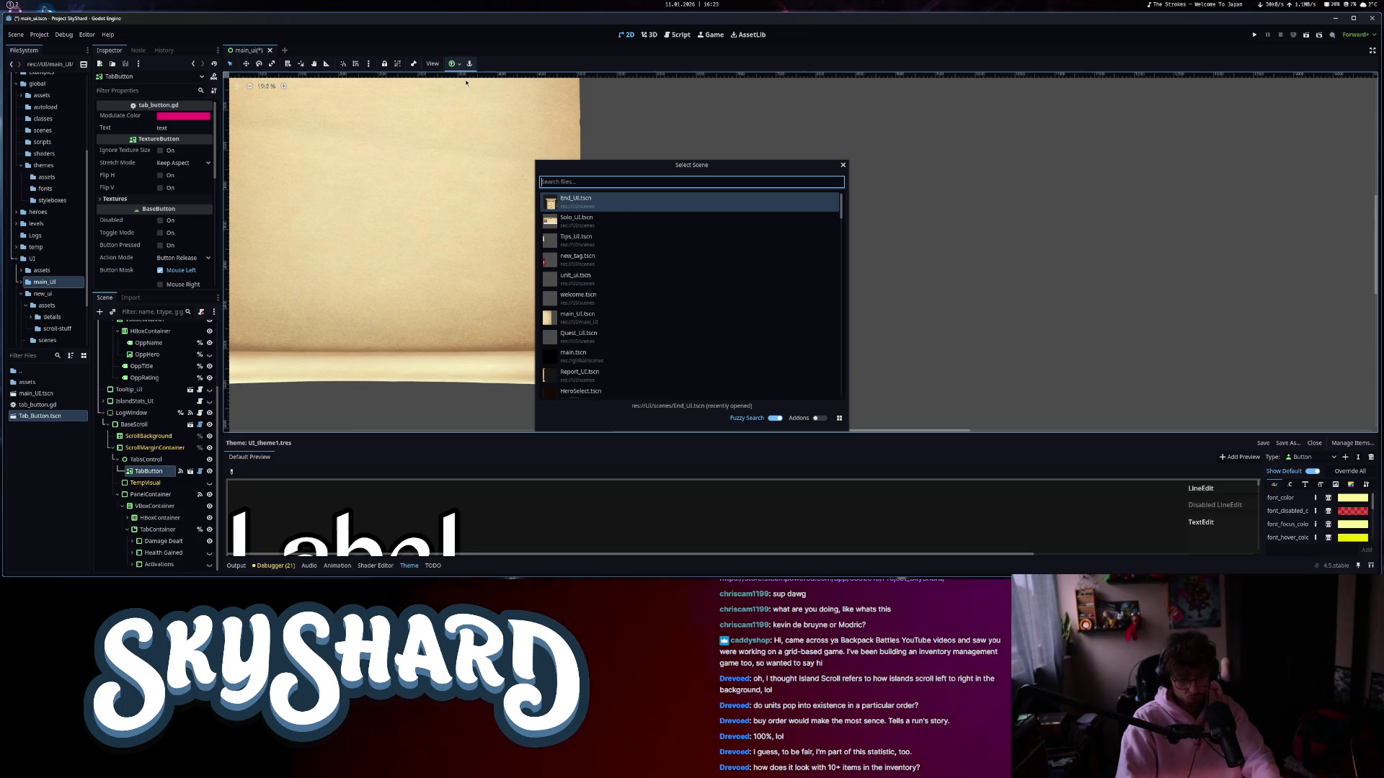
left_click(612, 202)
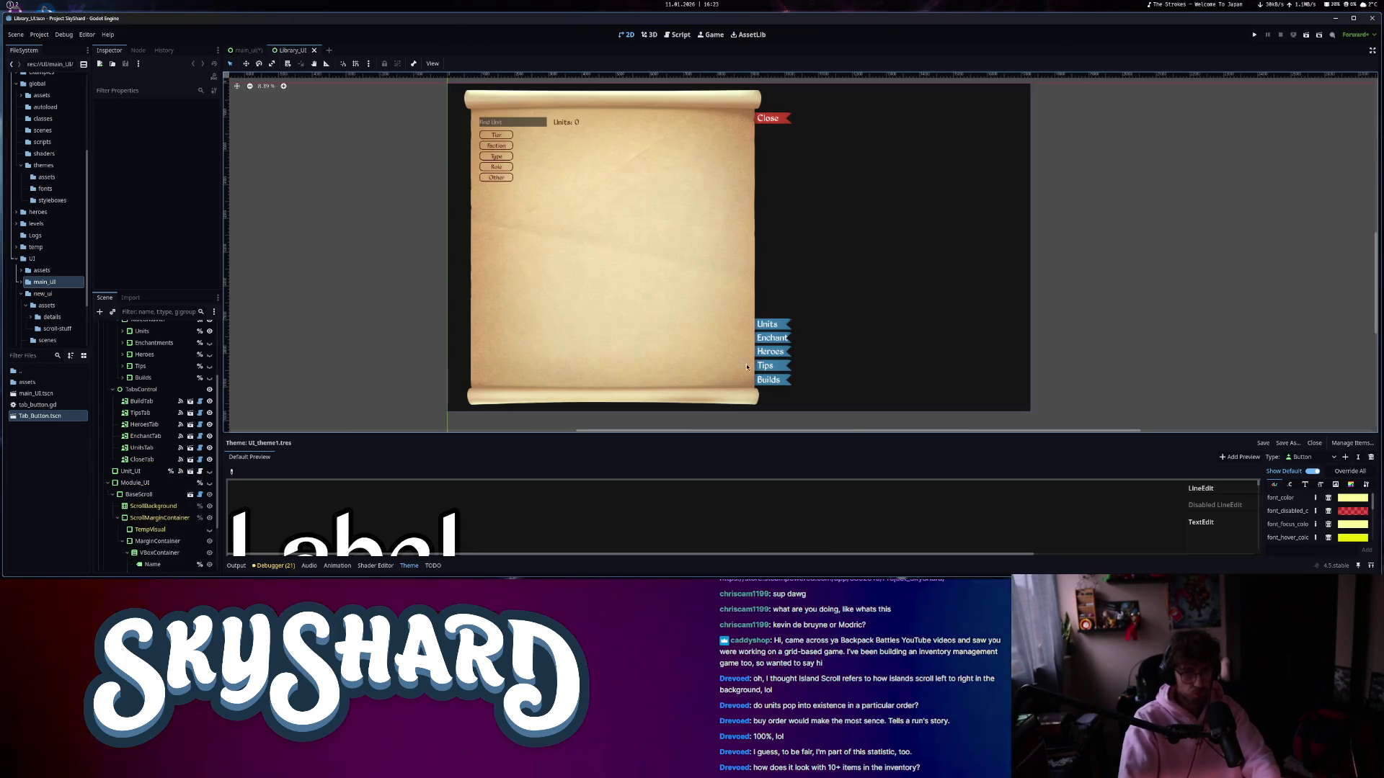
left_click(195, 123)
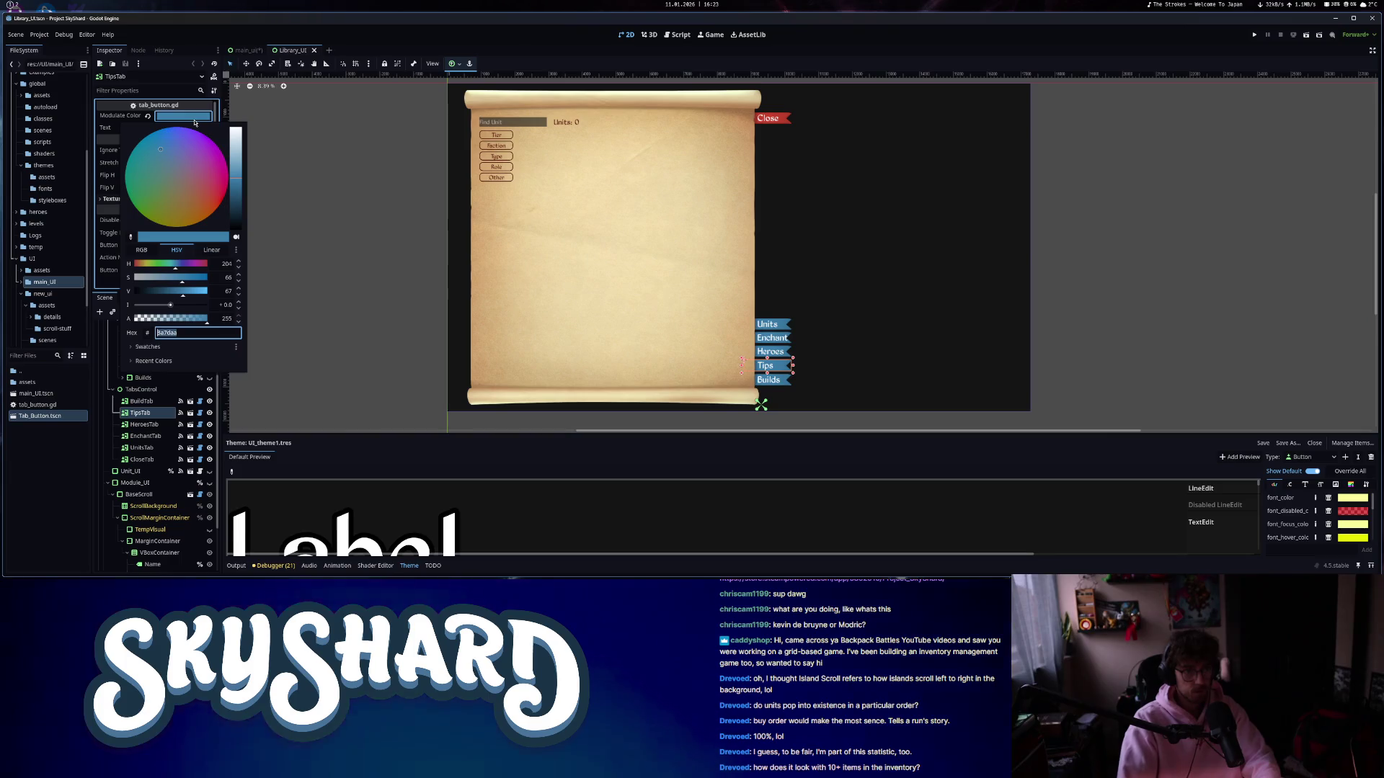
key("Escape")
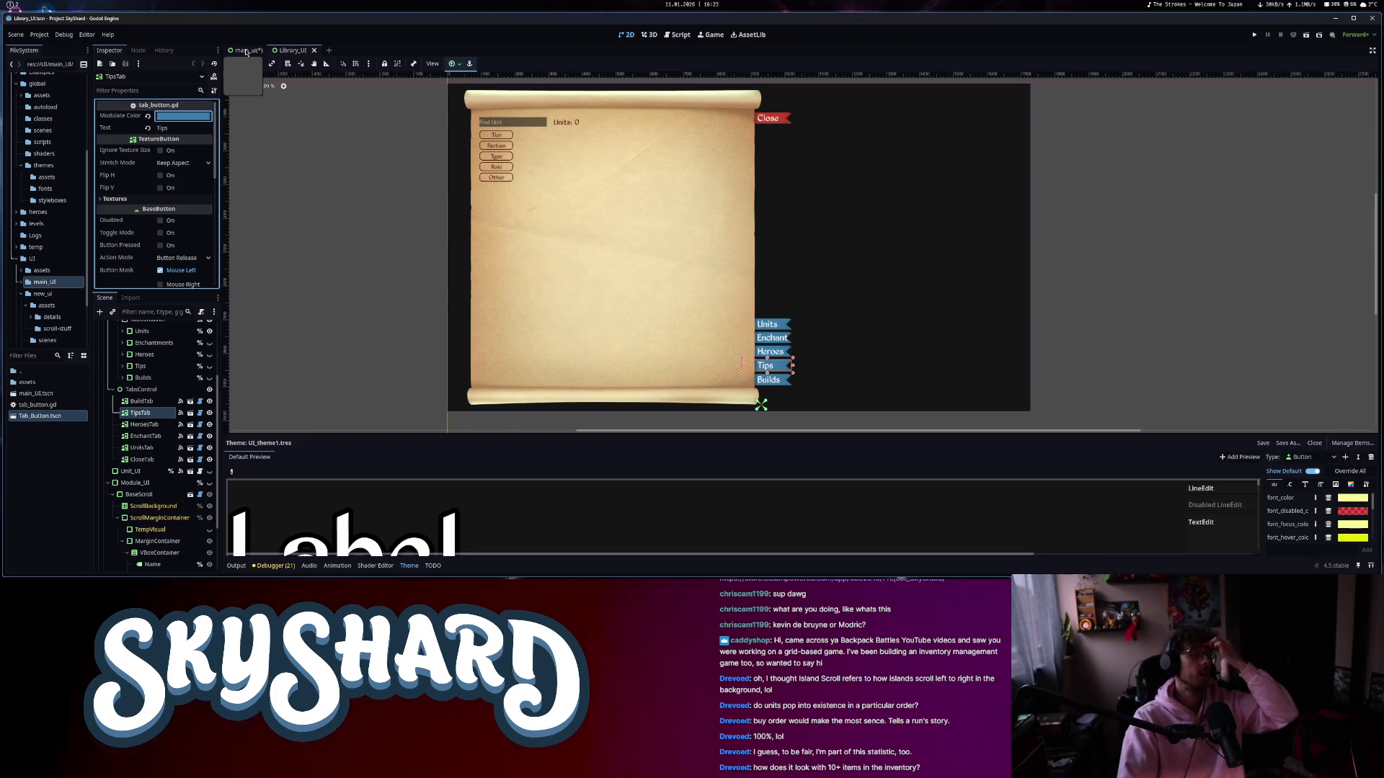
left_click(245, 50)
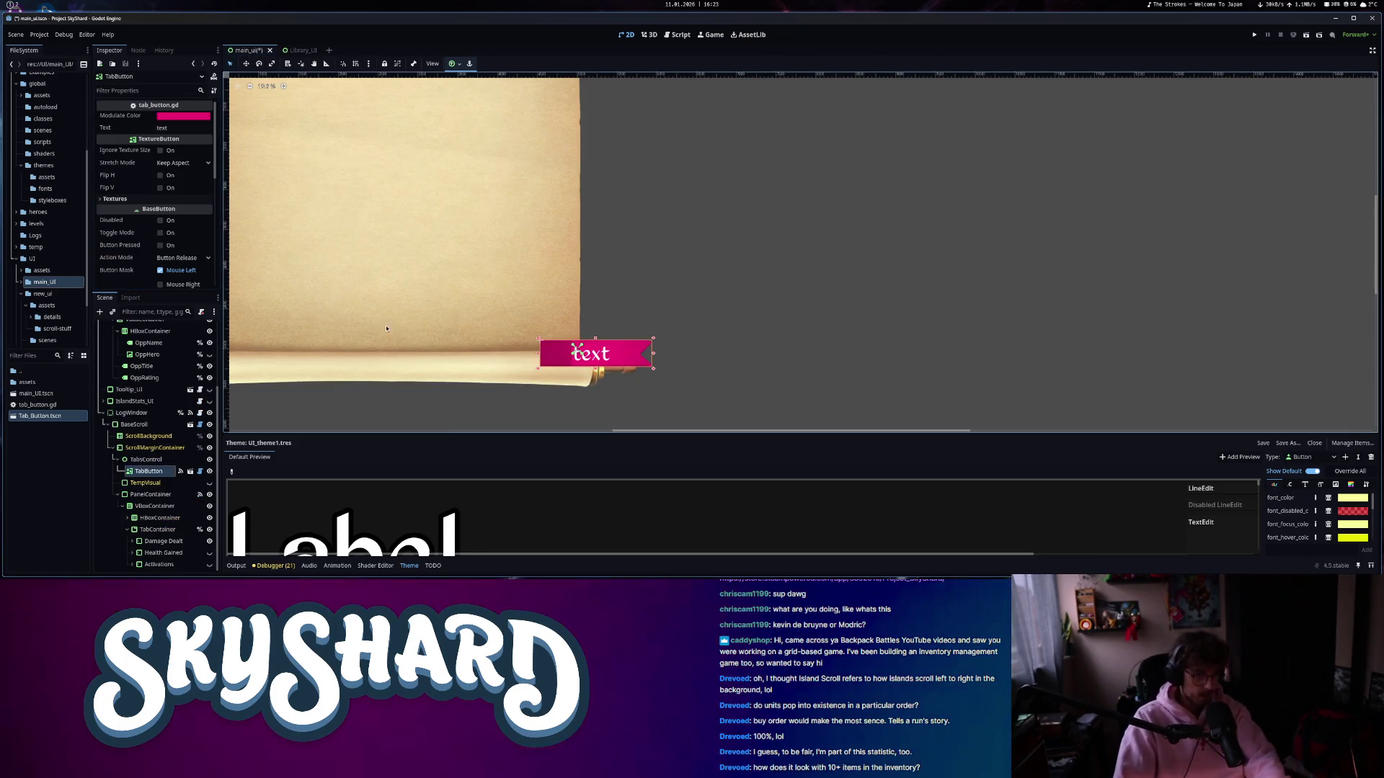
- Move TabsControl directly under BaseScroll, above ScrollBackground, so the tab sits at the parchment's right edge
left_click_drag(632, 357, 646, 328)
left_click(143, 470)
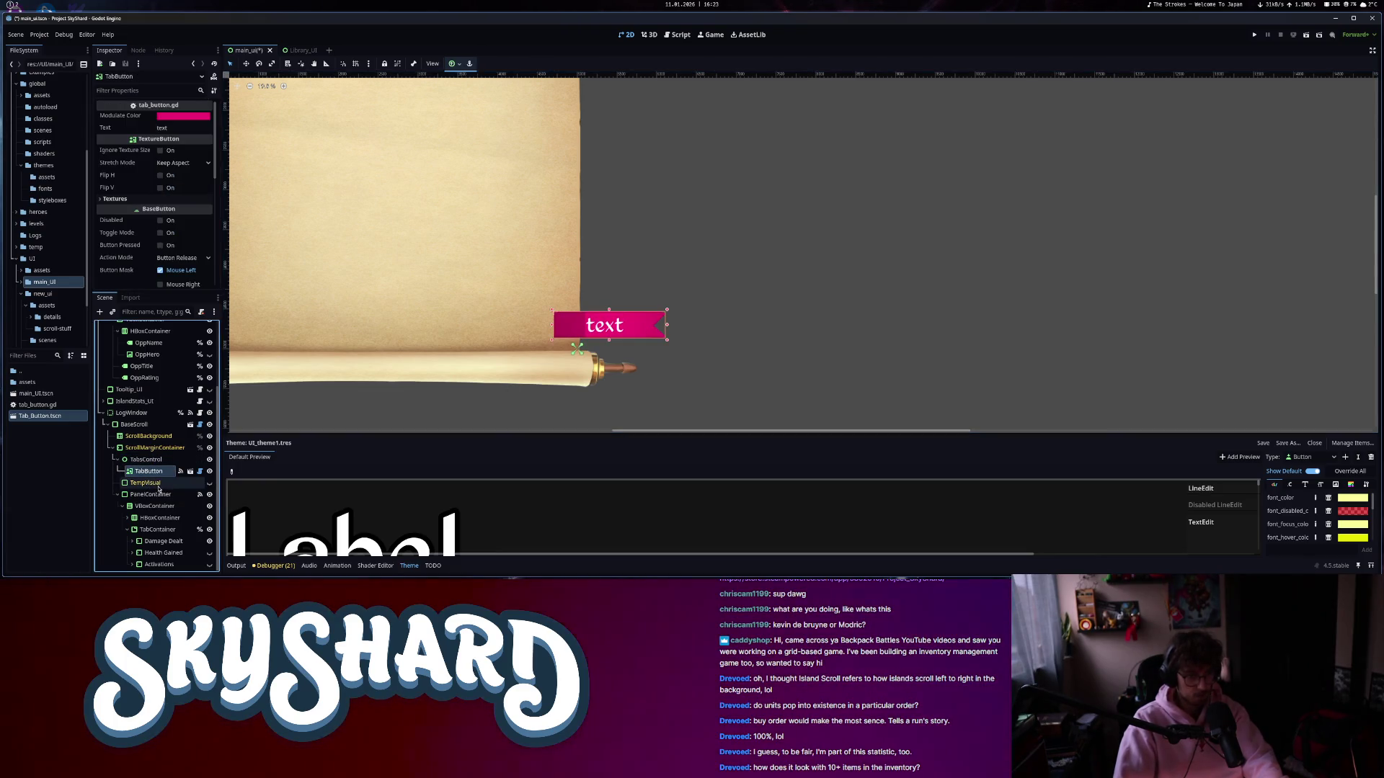
left_click(139, 427)
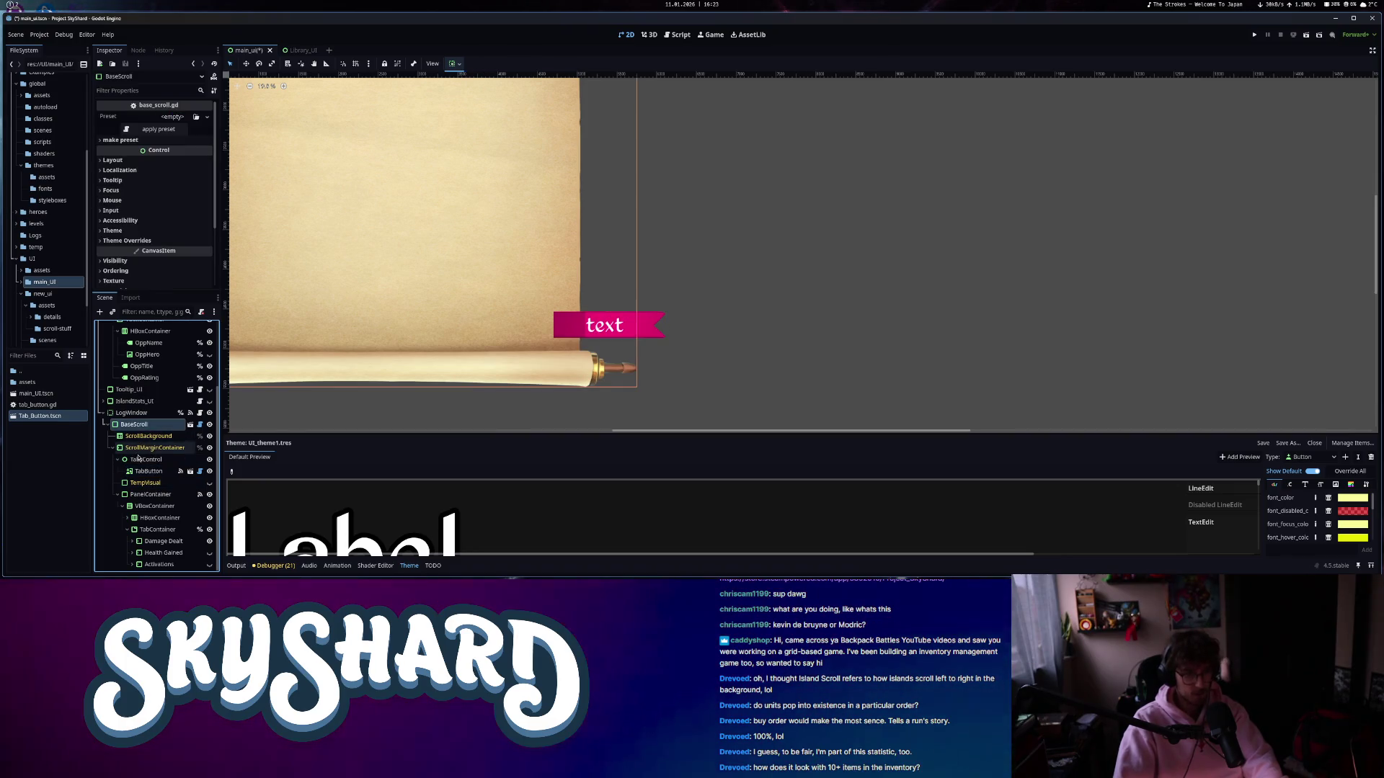
left_click_drag(139, 459, 141, 427)
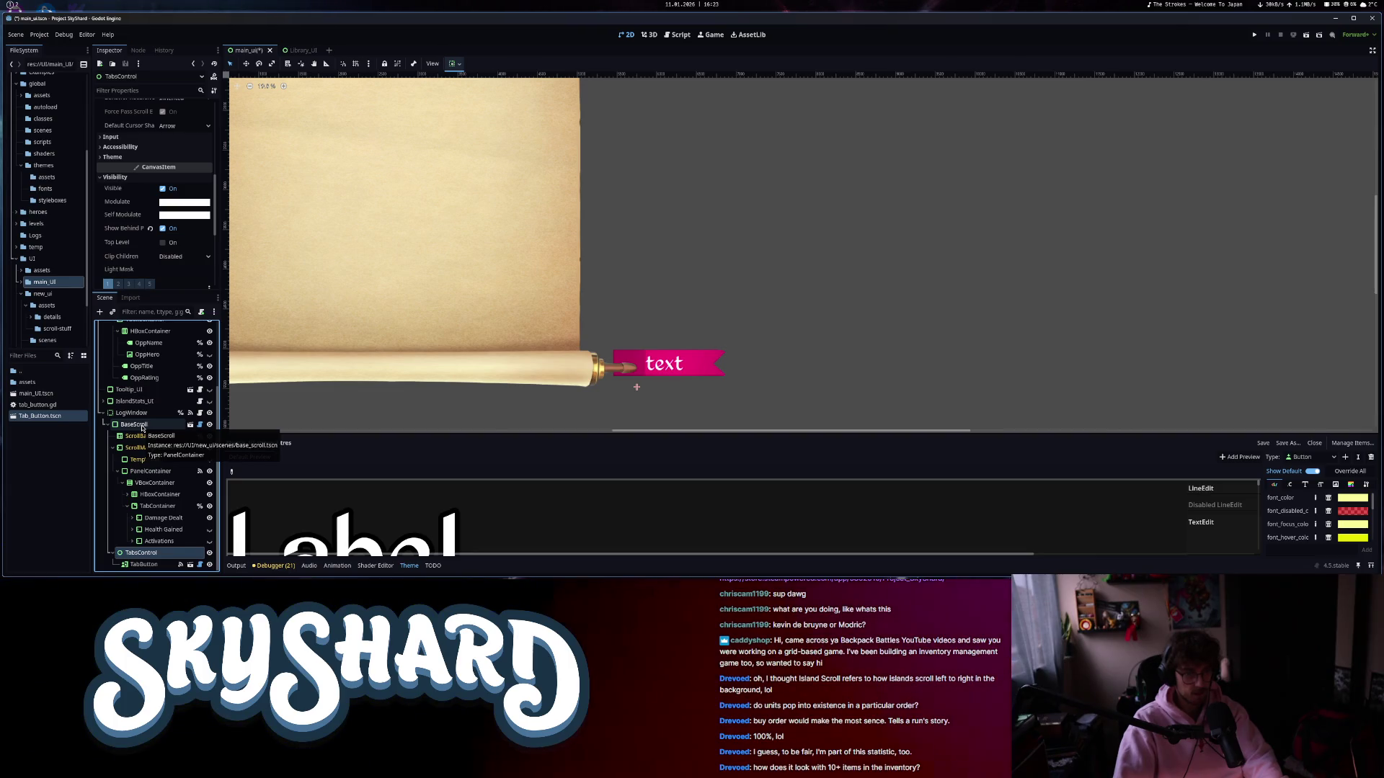
mouse_move(688, 365)
left_mouse_down()
mouse_move(678, 347)
mouse_move(629, 332)
left_mouse_up()
left_click_drag(141, 552, 152, 434)
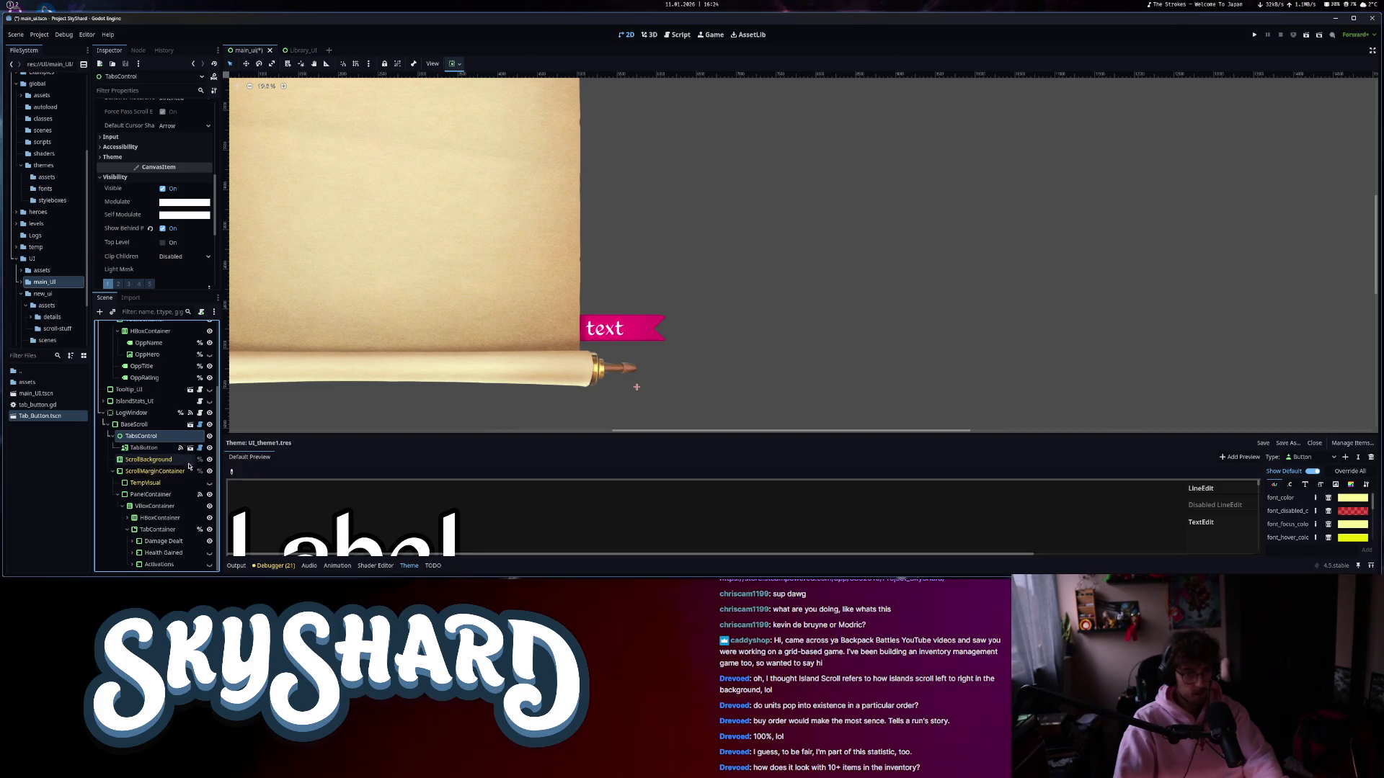
left_click(651, 335)
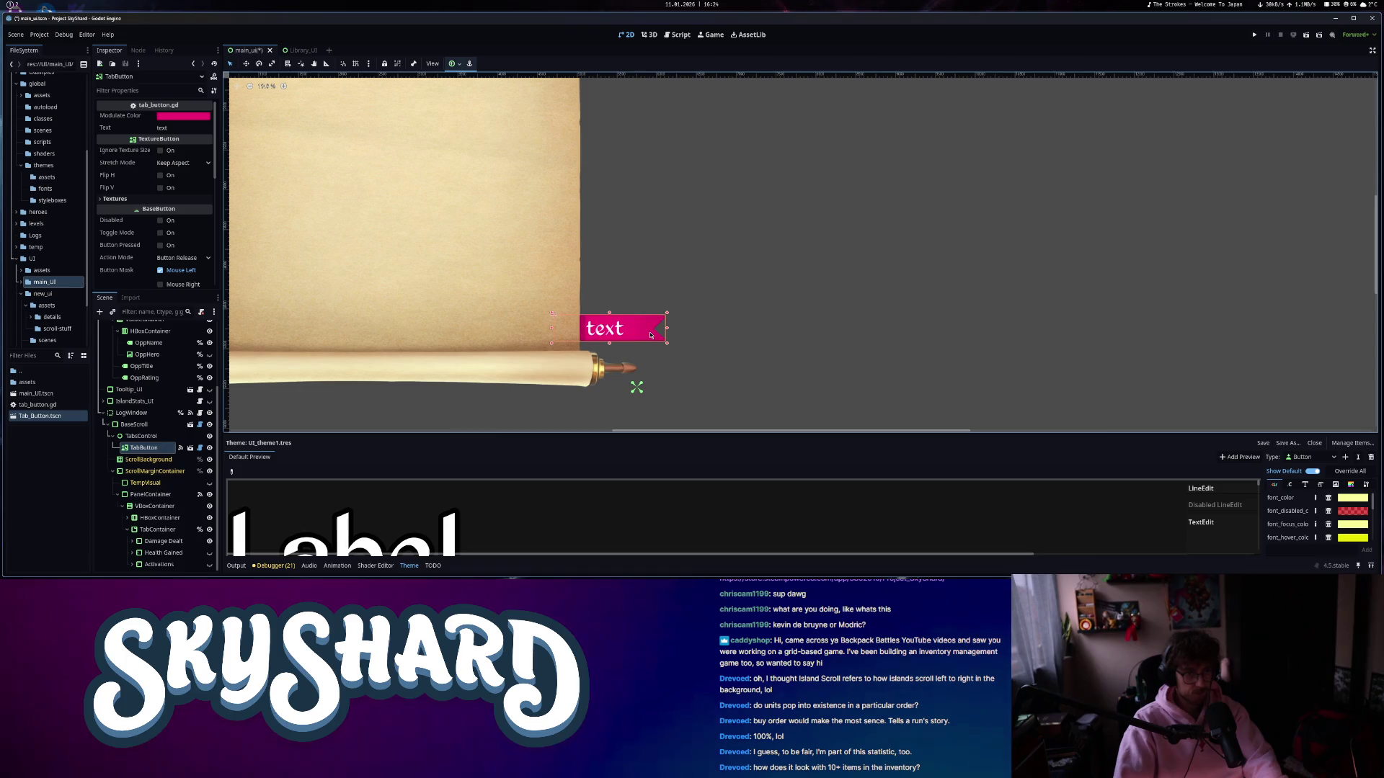
- Replace the TabButton's Text property with 'Trigger'
double_click(162, 128)
type("Activa")
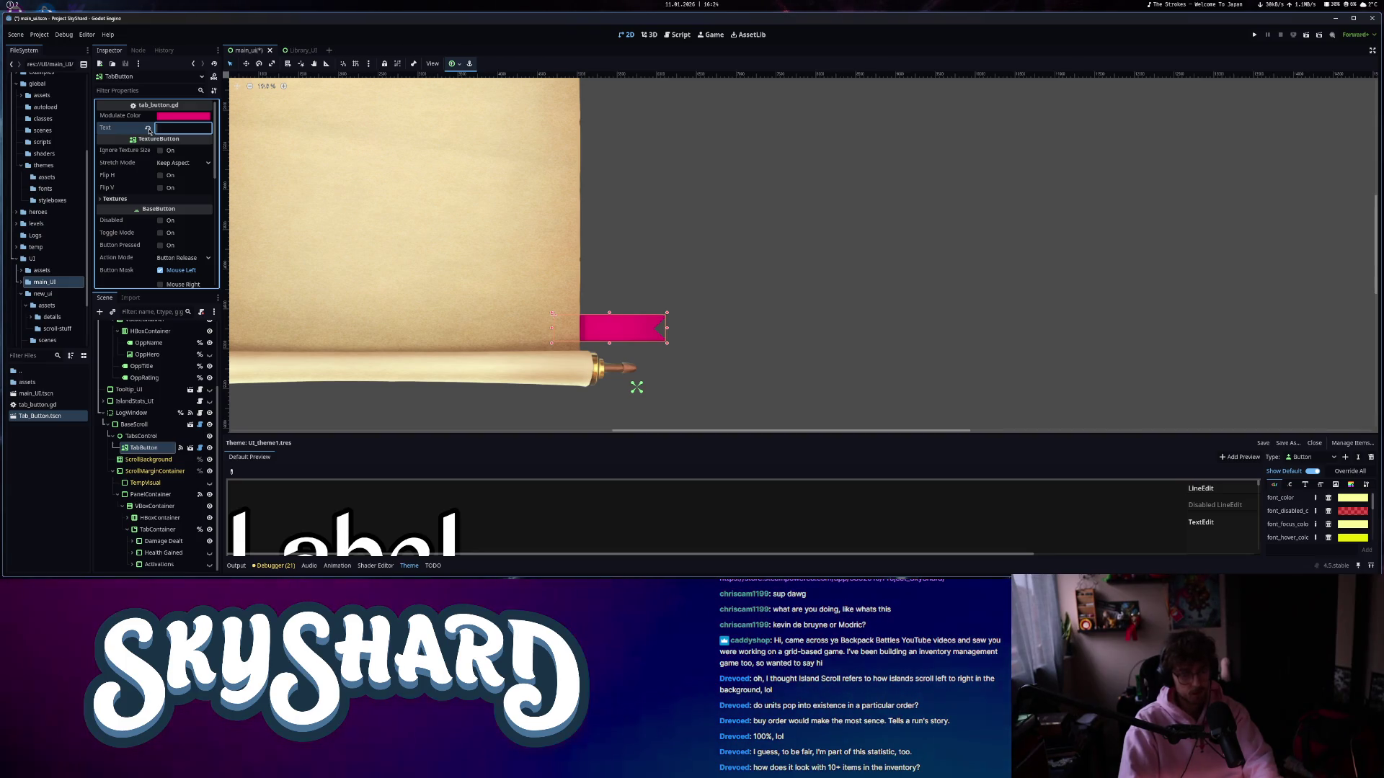
type("Trigger")
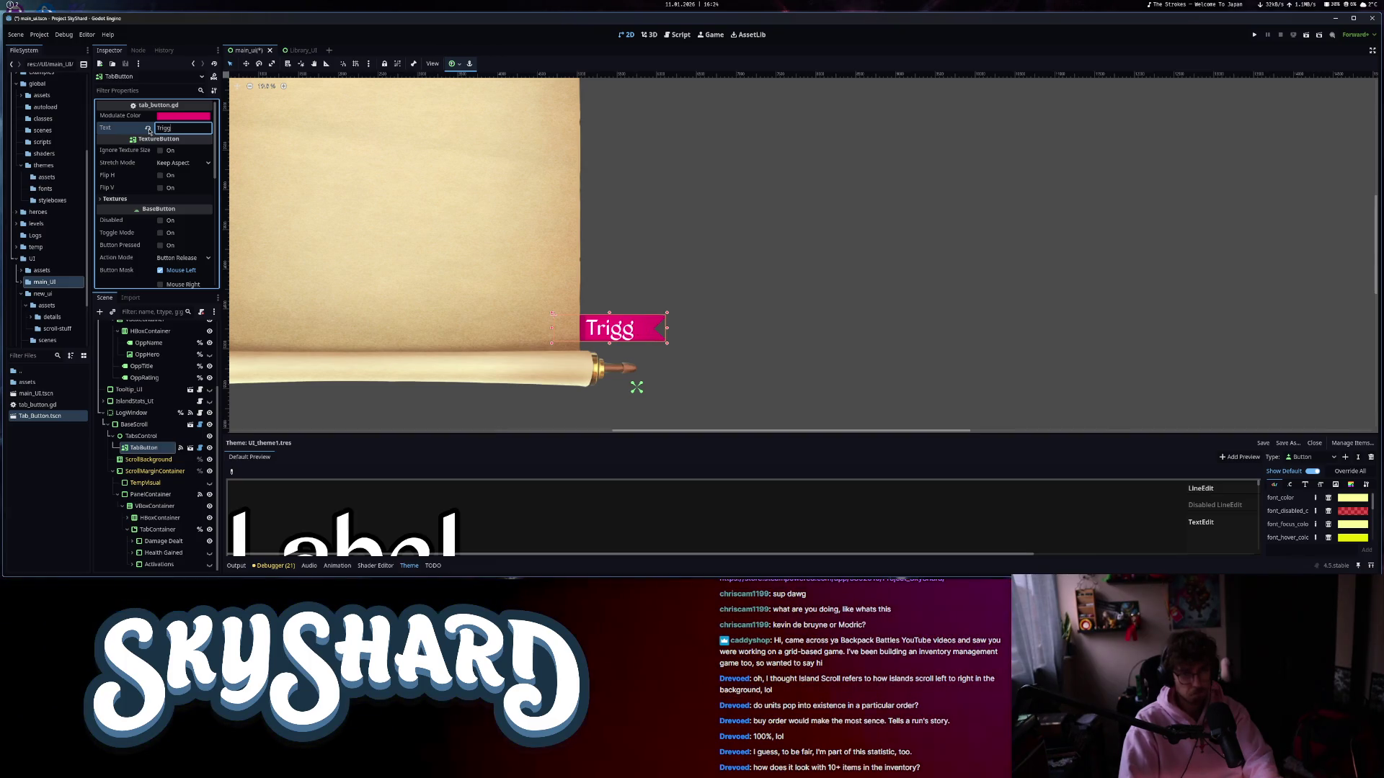
scroll(616, 321, "down", 5)
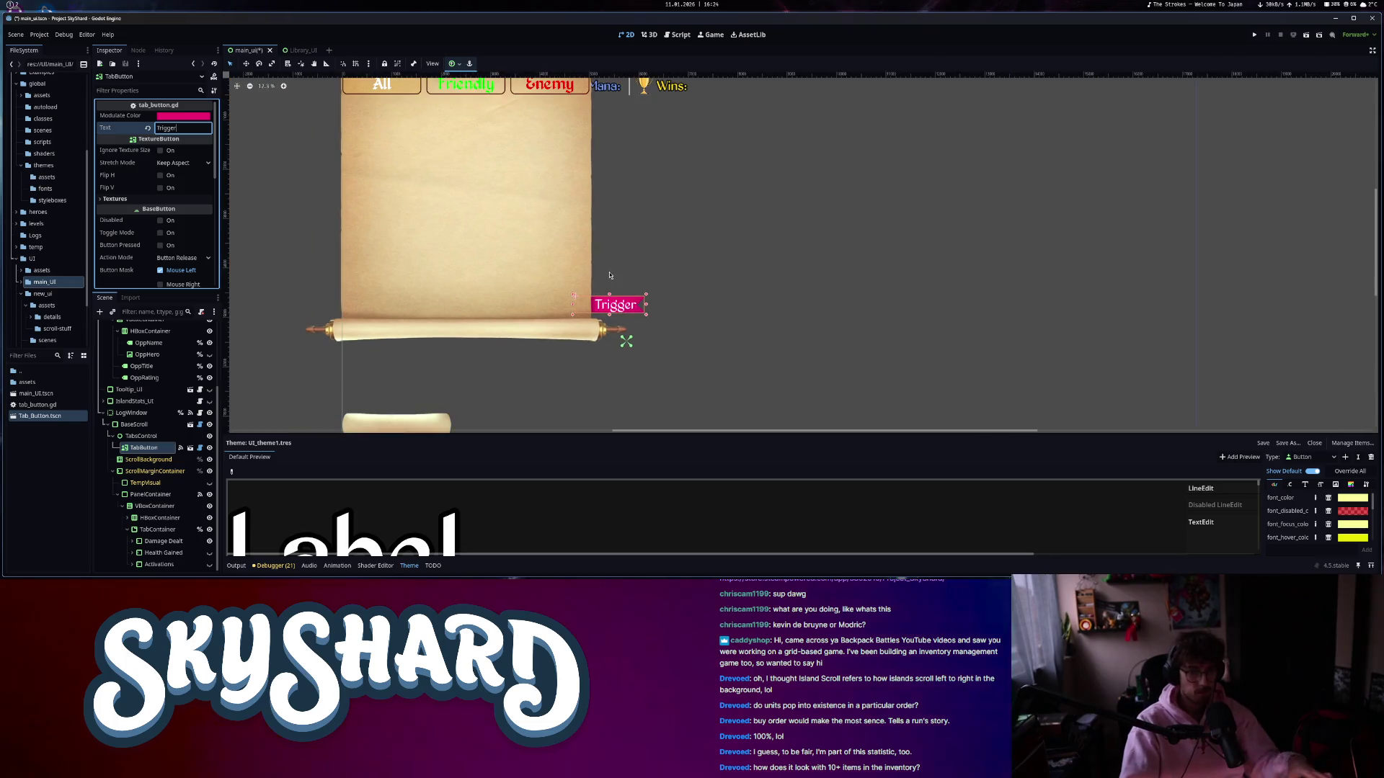
scroll(663, 331, "down", 1)
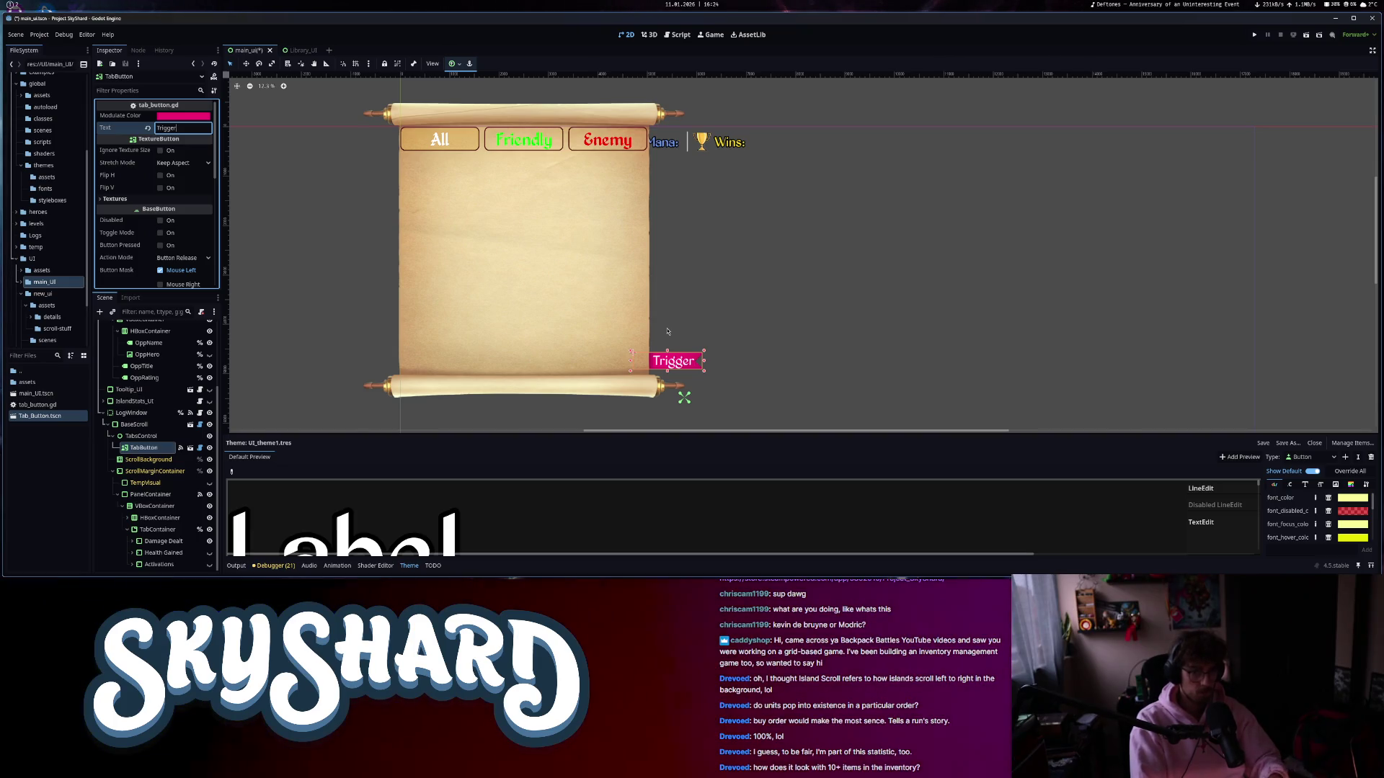
left_click(193, 114)
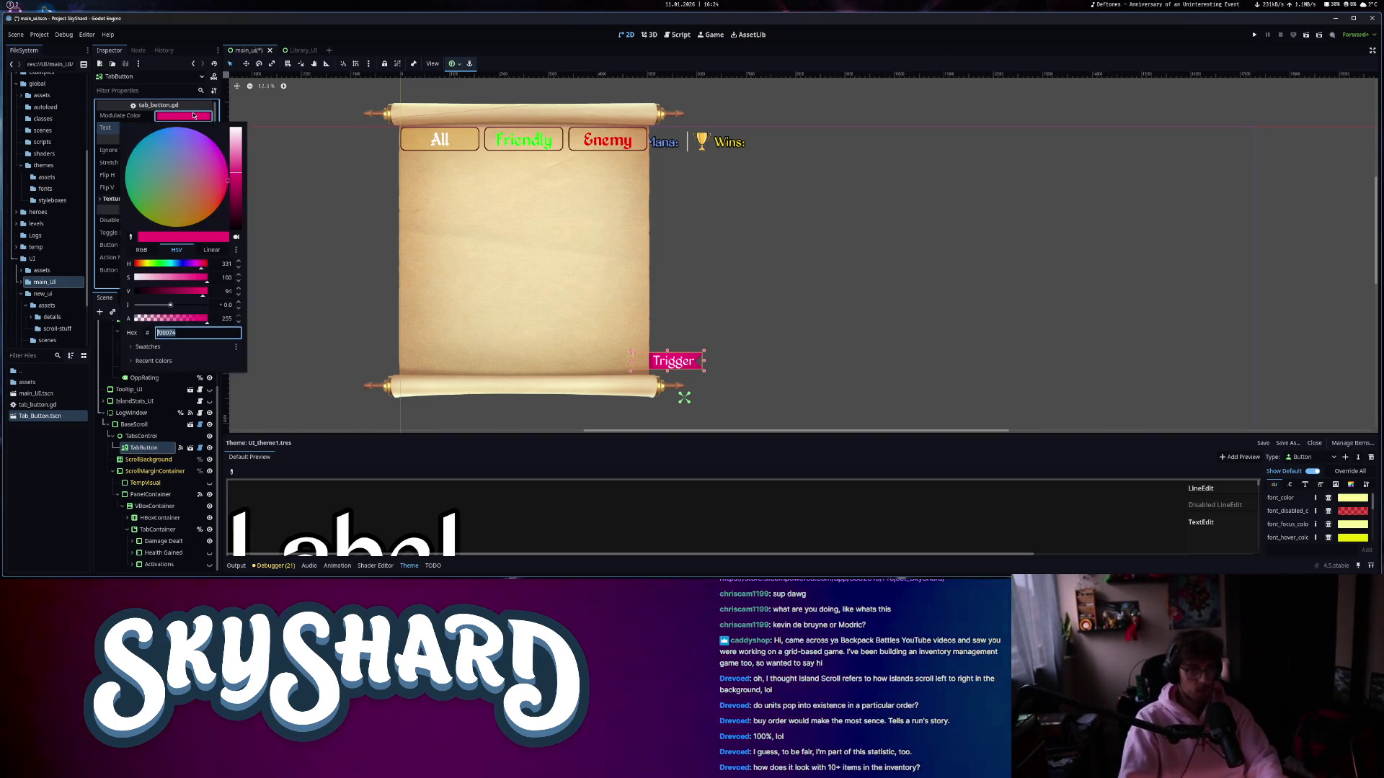
- Tint the tab blue via Modulate and rename the node TriggerTab
left_click(144, 320)
left_click(240, 549)
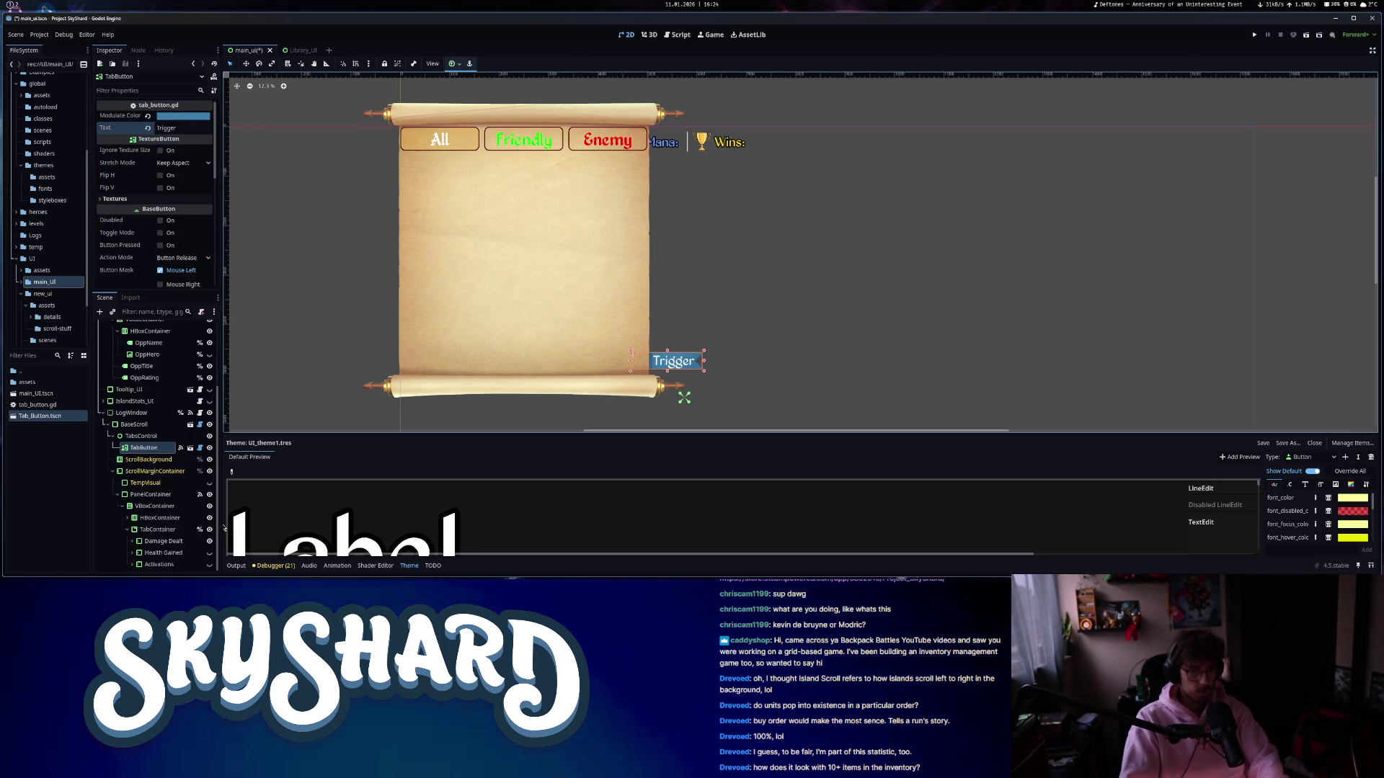
scroll(659, 375, "up", 2)
scroll(658, 374, "down", 4)
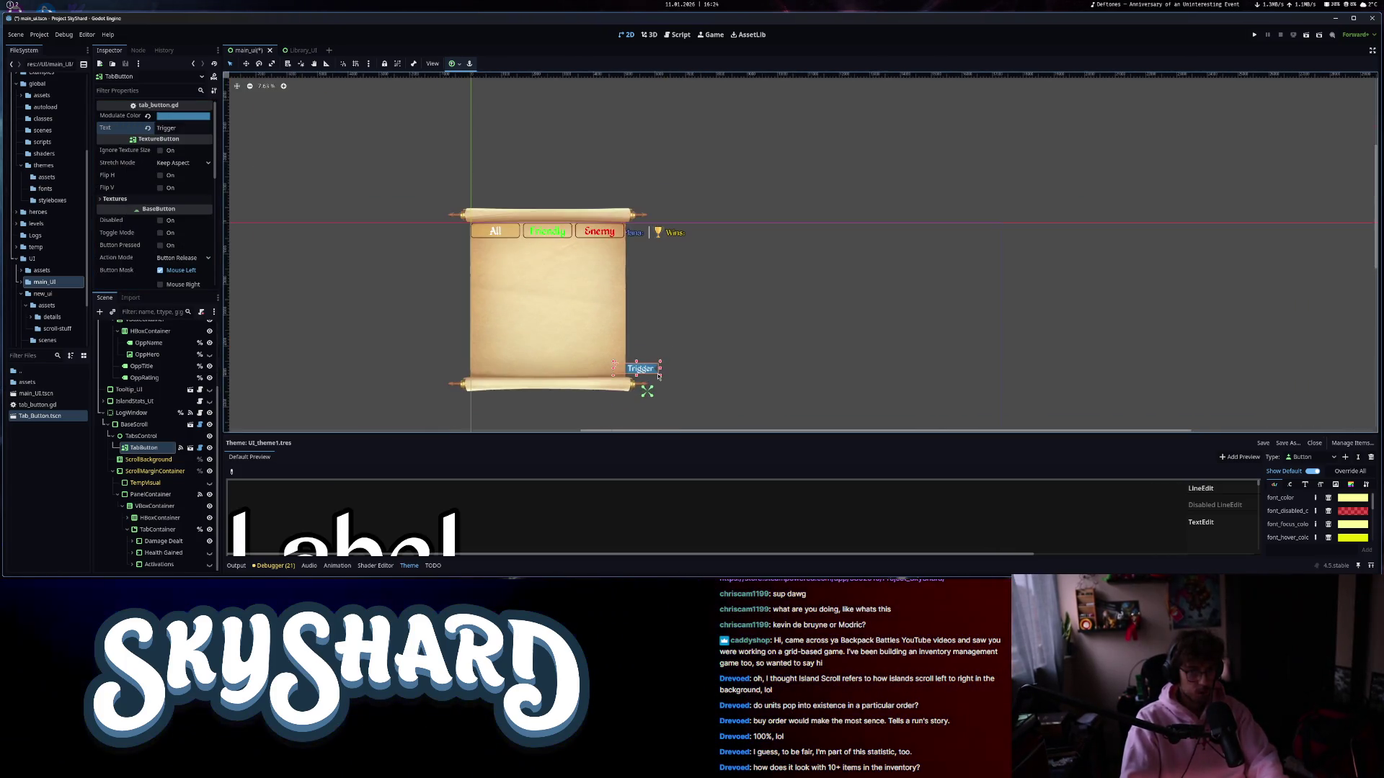
scroll(537, 382, "up", 2)
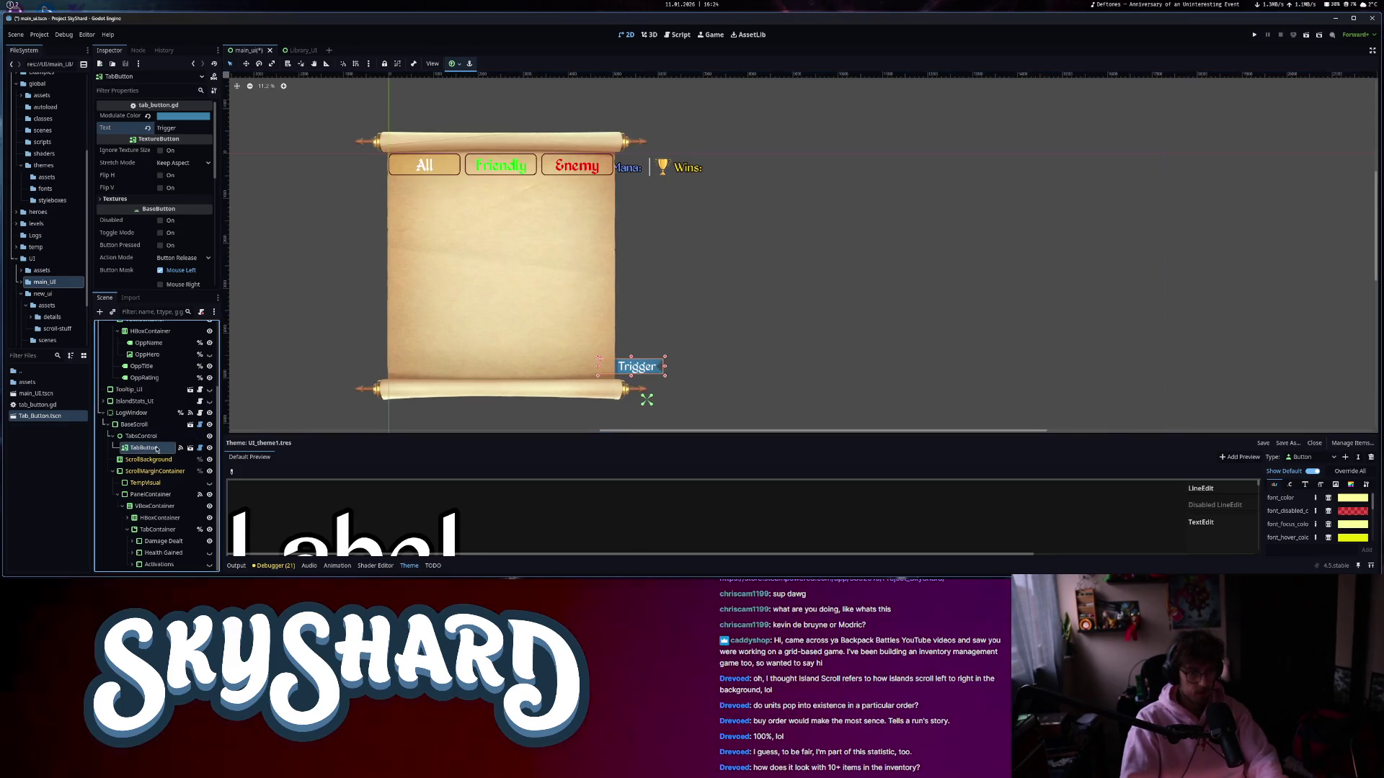
type("riggerTab")
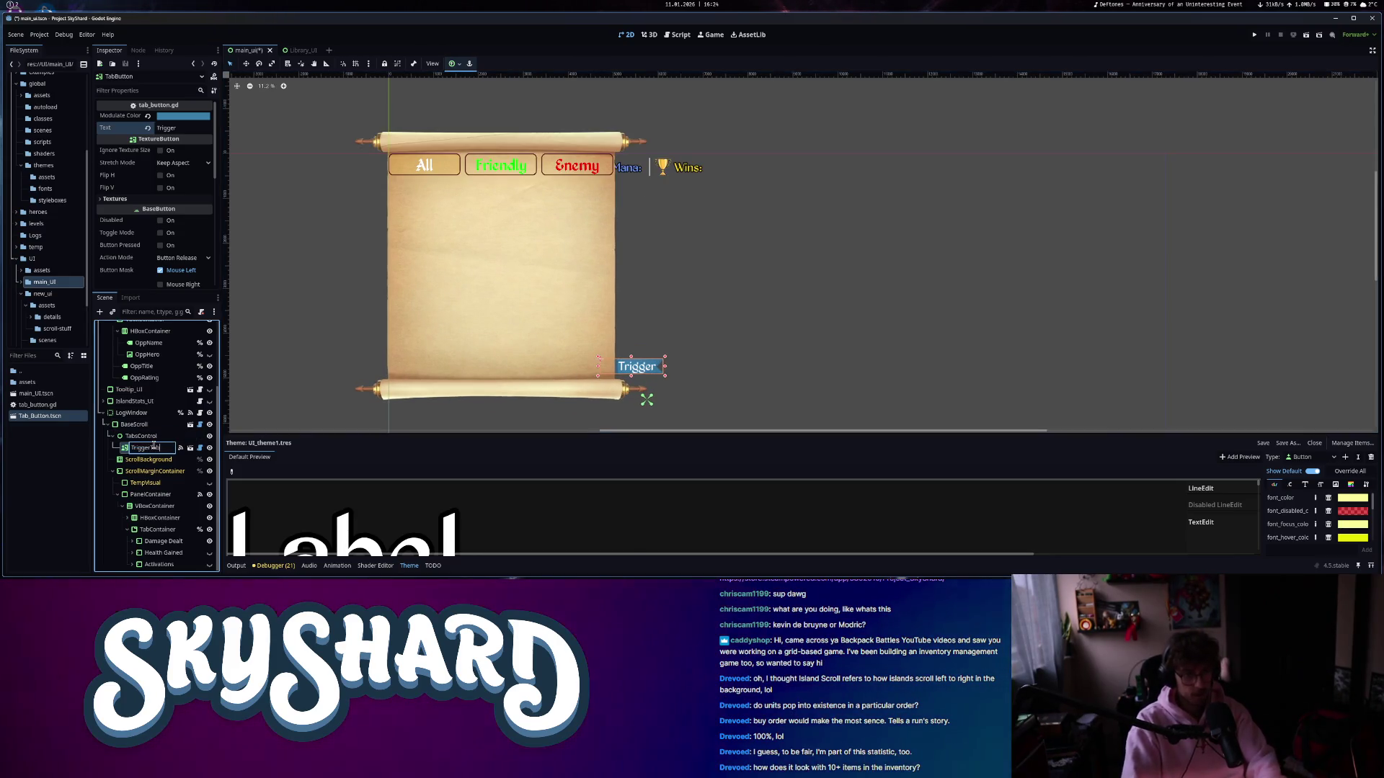
key("Return")
- Duplicate the tab twice, stacking a Health tab (HealthTab) and a Damage tab copy above it
key("ctrl+d")
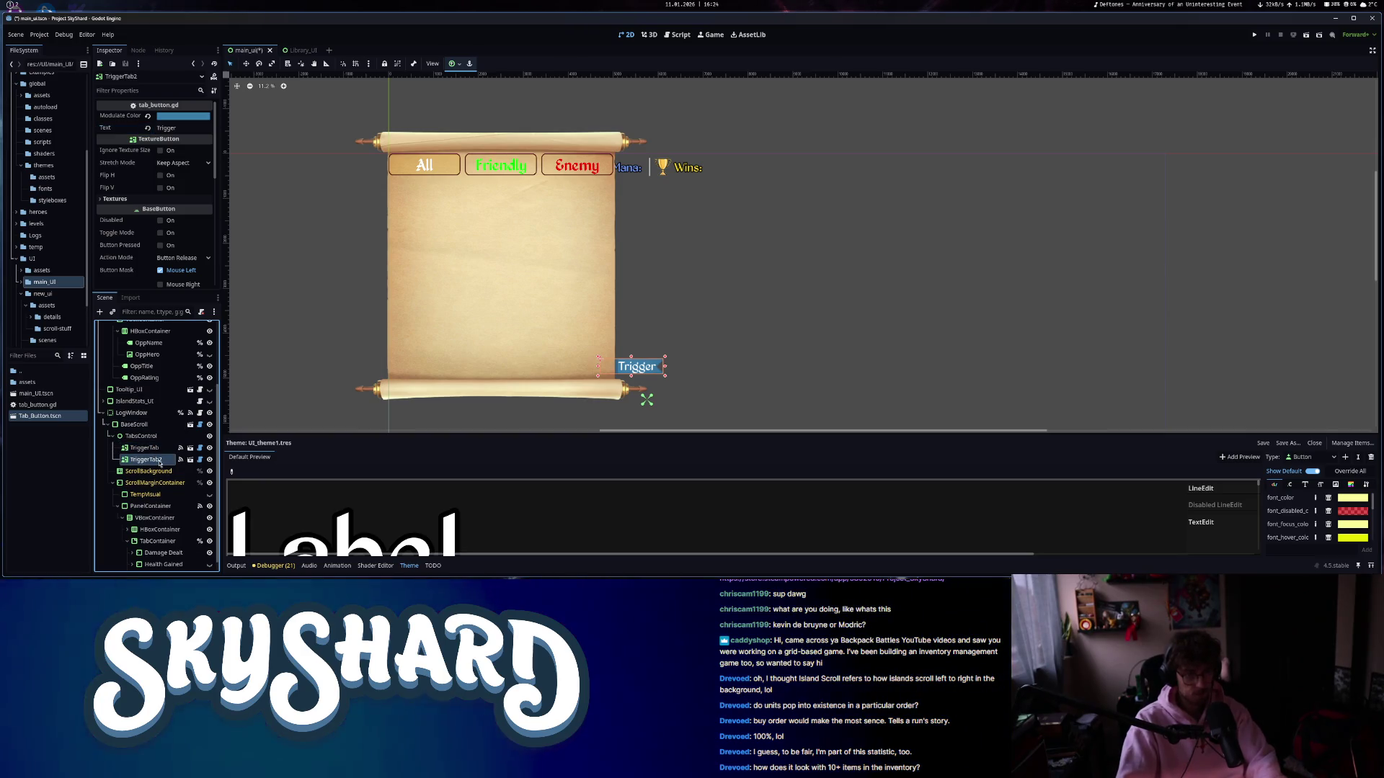
left_click_drag(649, 367, 650, 358)
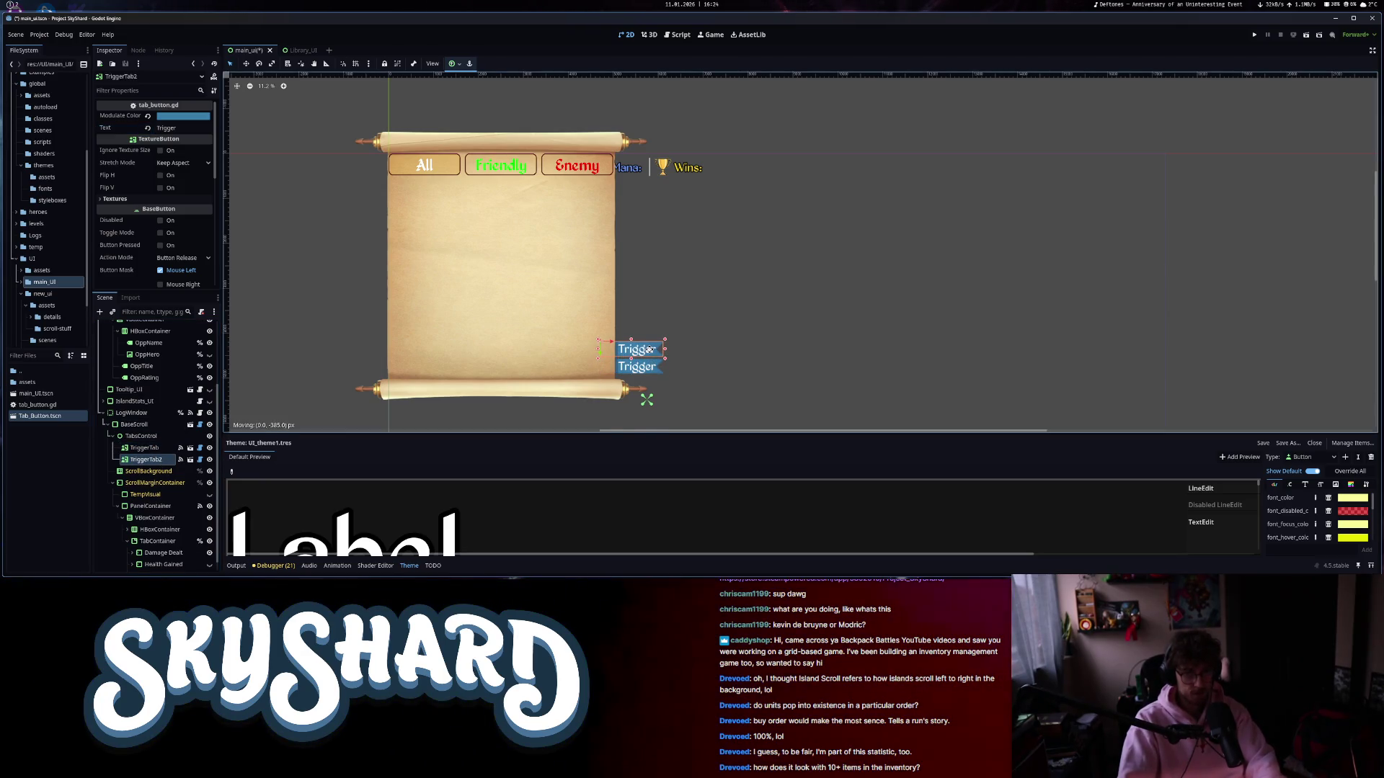
scroll(649, 349, "up", 4)
scroll(648, 356, "down", 3)
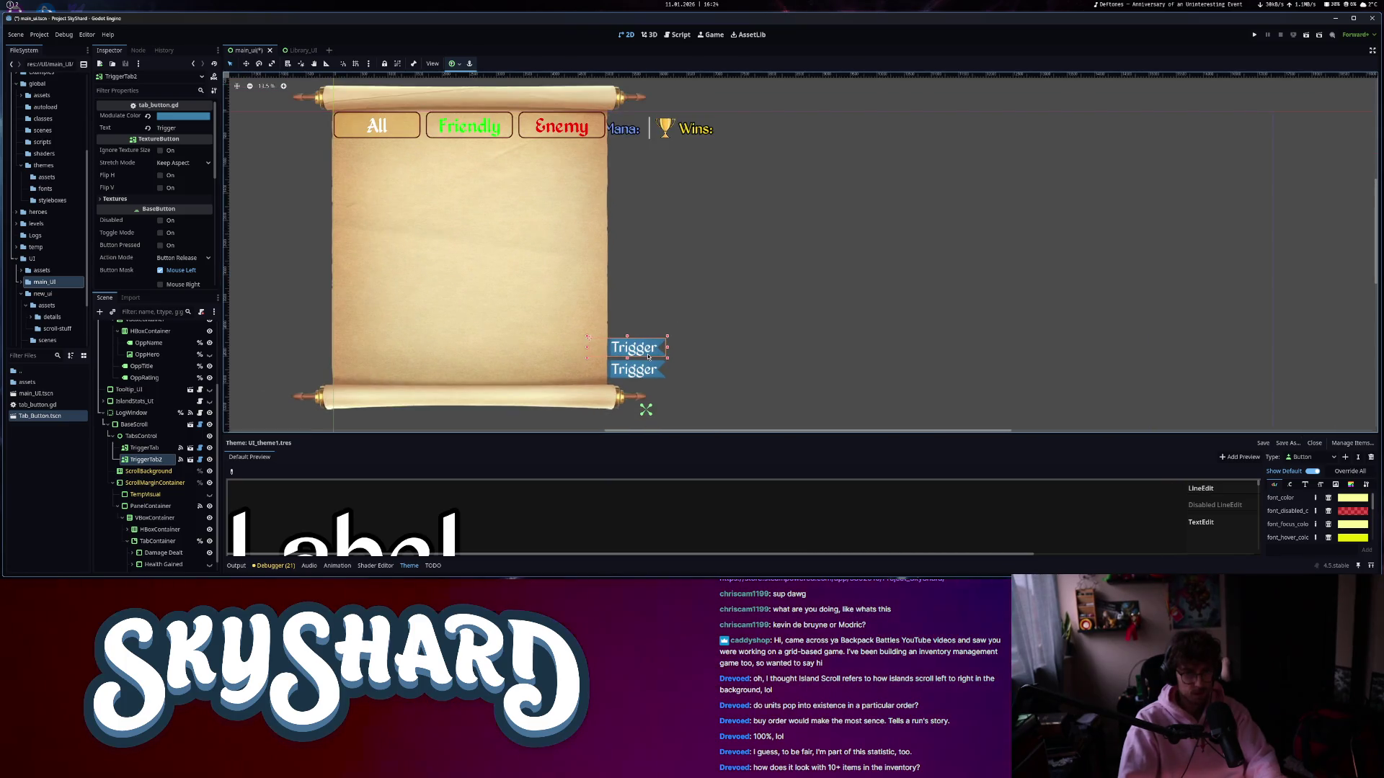
scroll(151, 447, "down", 1)
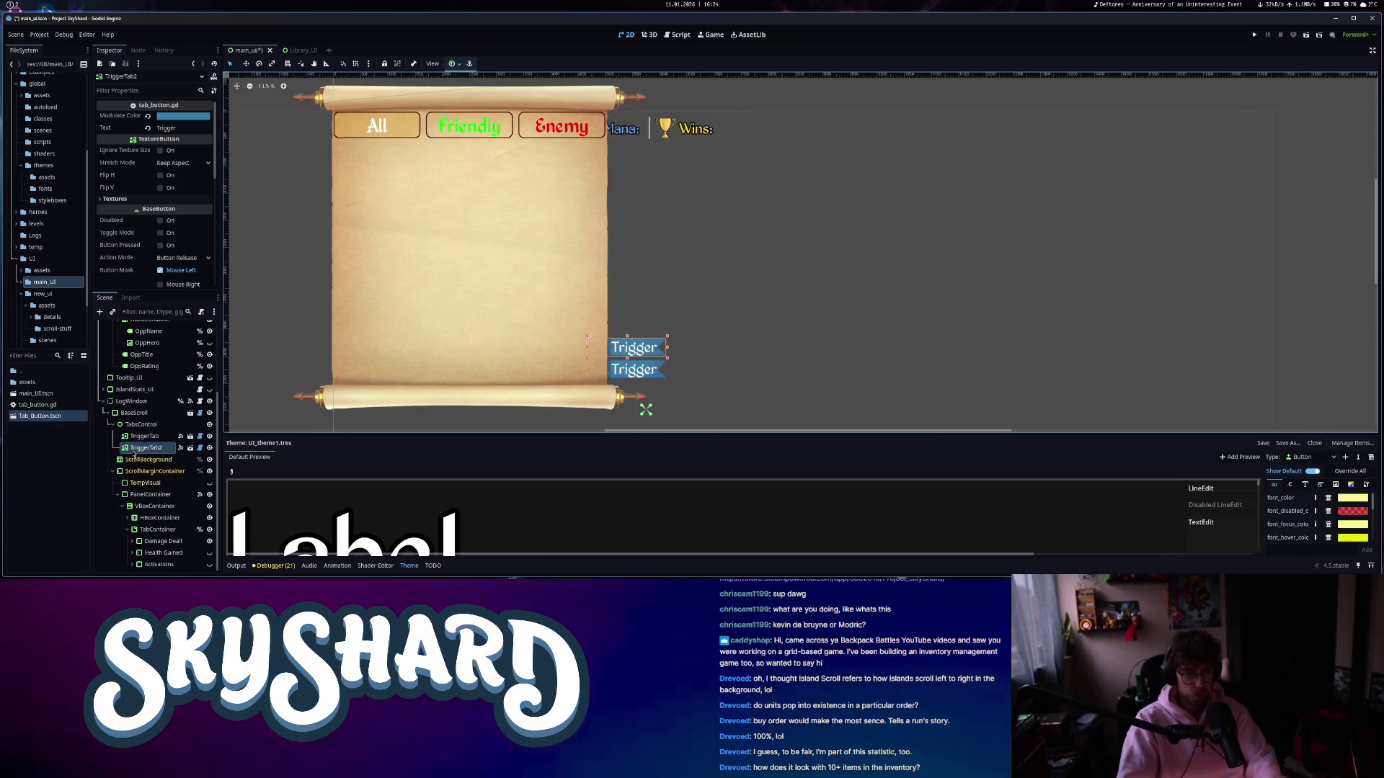
double_click(166, 128)
type("Health")
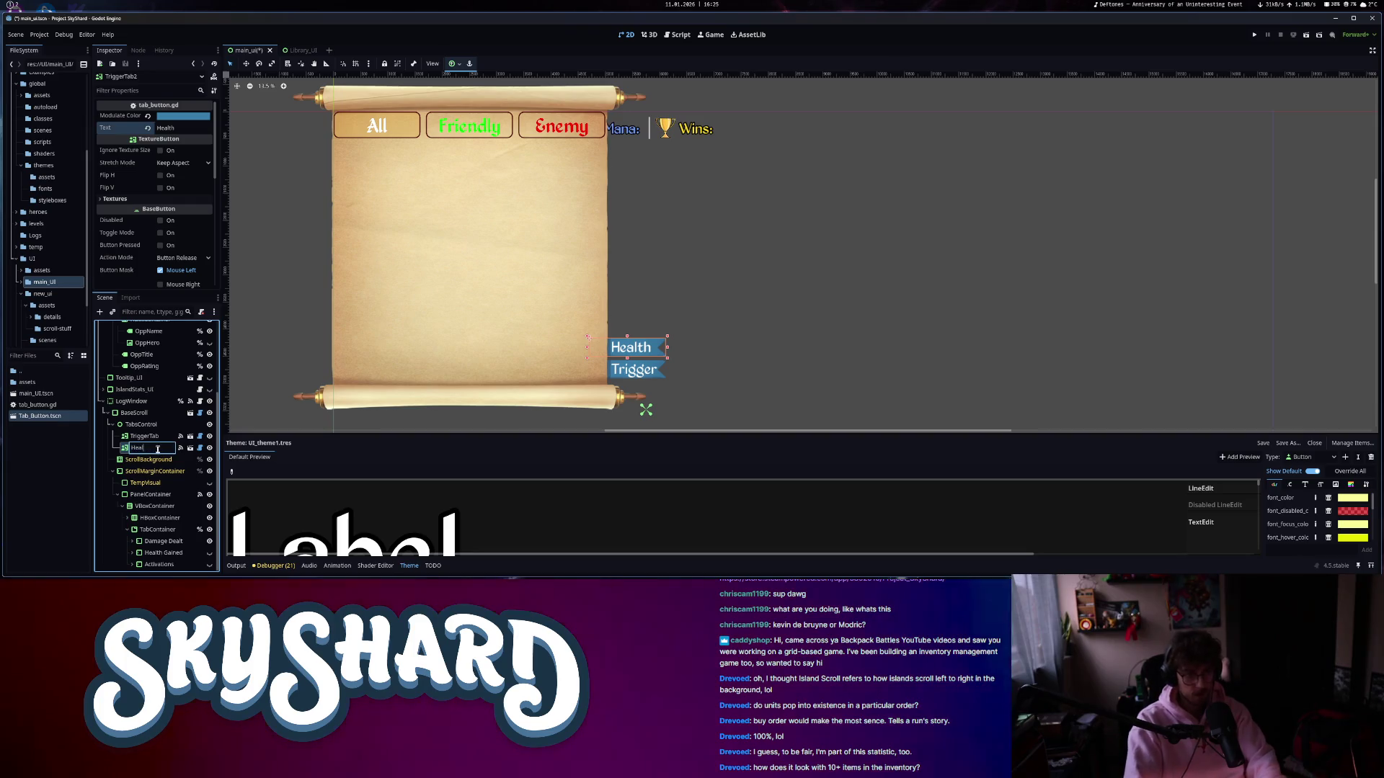
type("thTab")
key("Return")
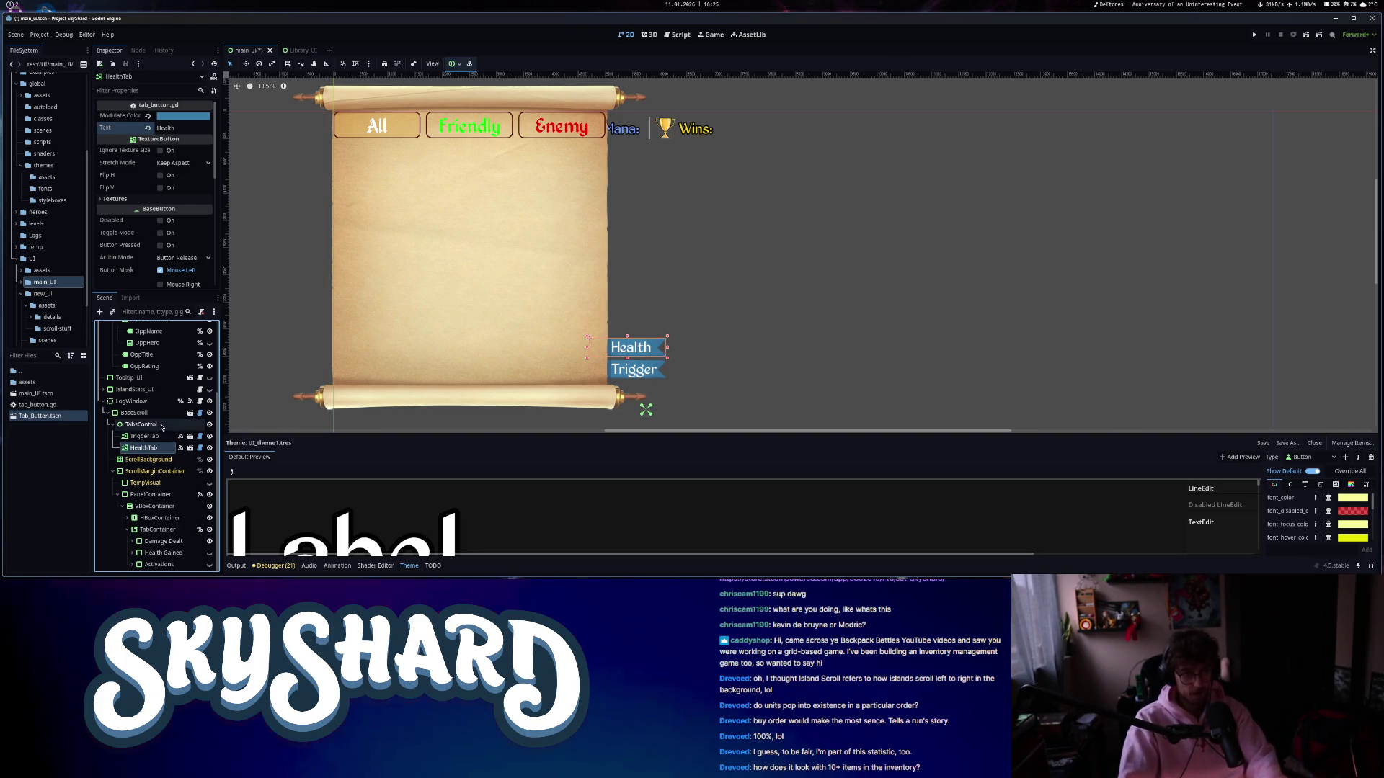
key("ctrl+d")
left_click_drag(648, 347, 649, 325)
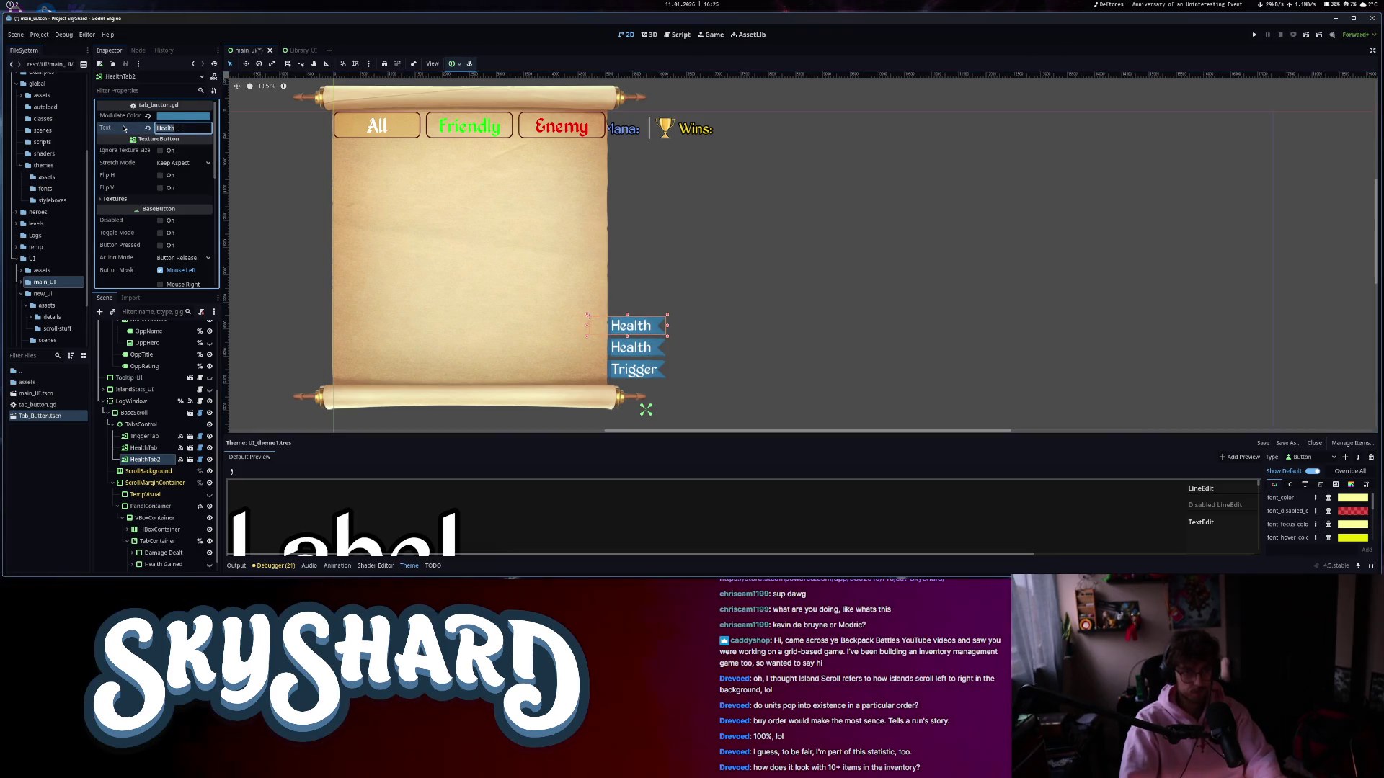
type("Damage")
left_click(766, 338)
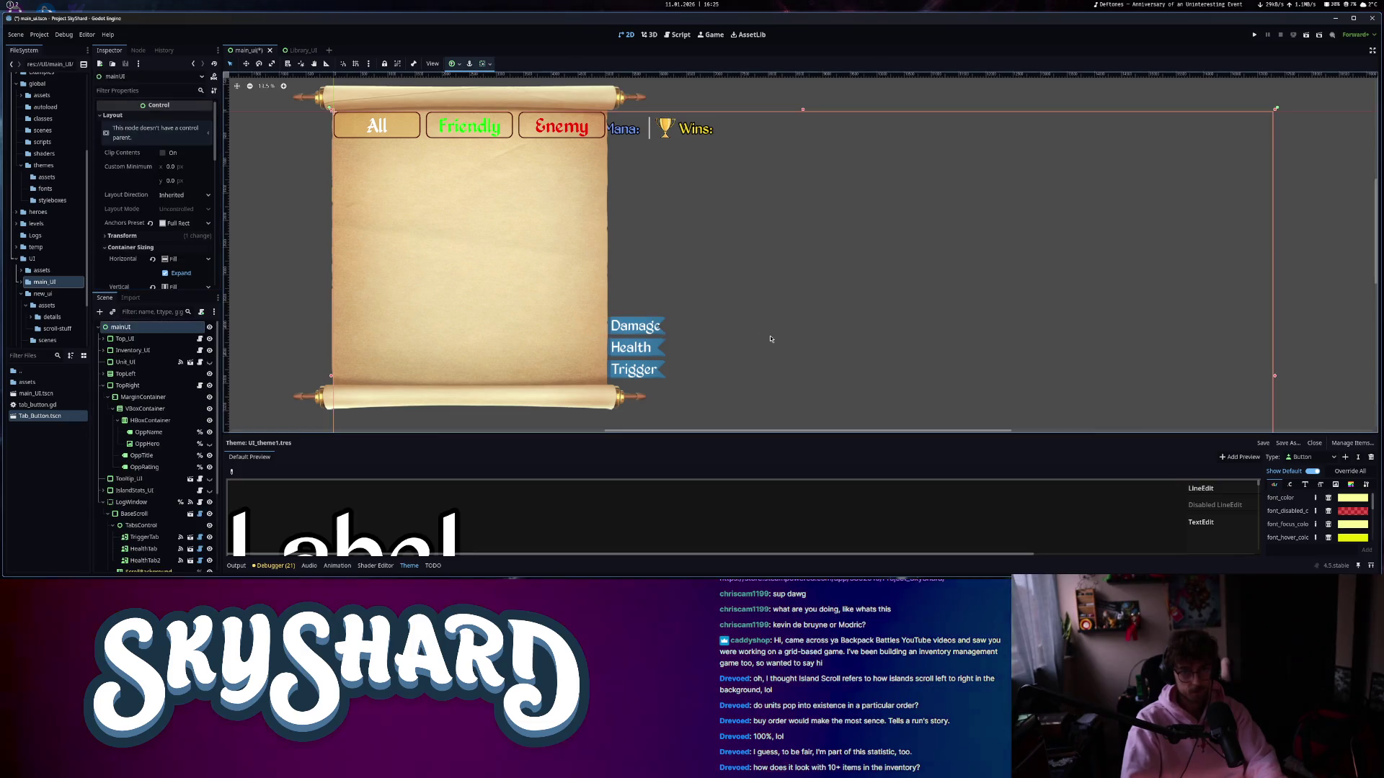
- Select the Damage tab and enable its Ignore Texture Size option
left_click(642, 333)
scroll(649, 338, "up", 10)
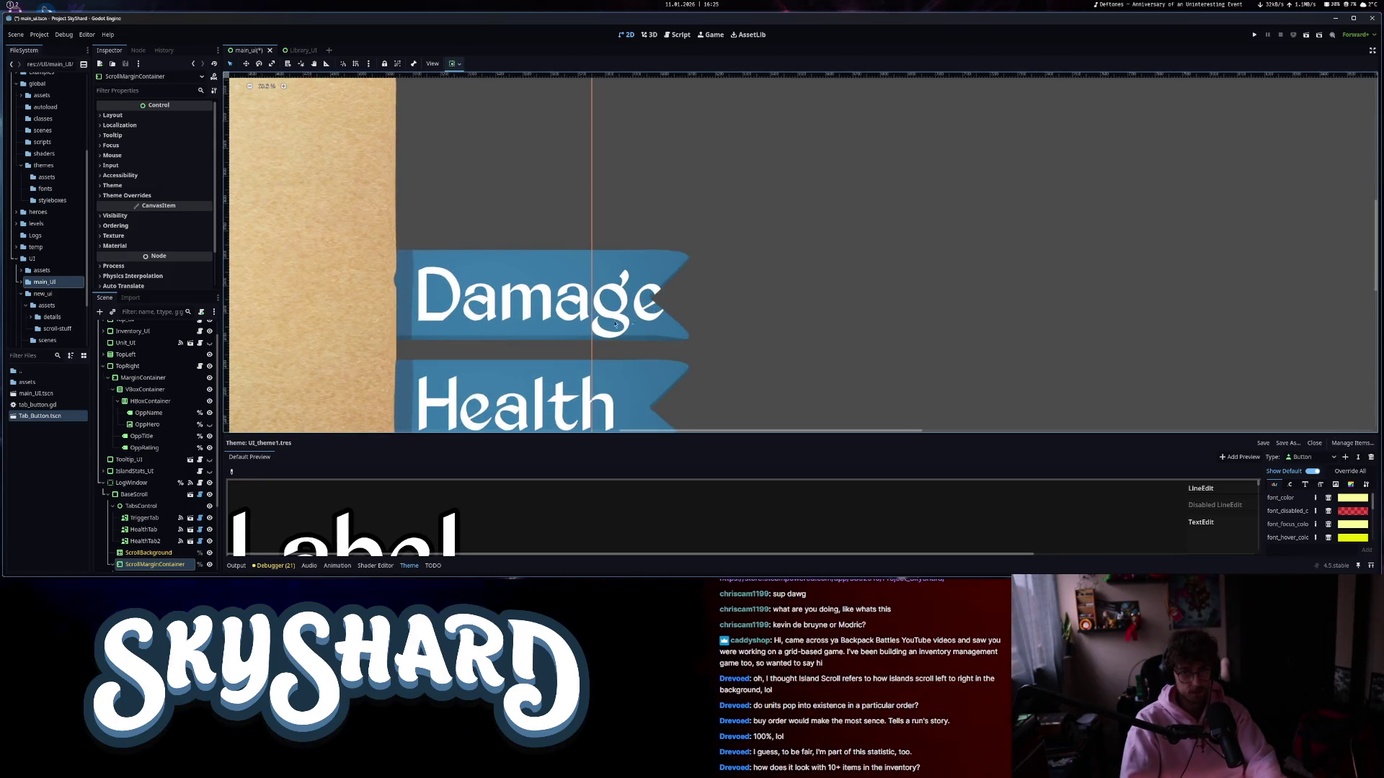
left_click(664, 320)
scroll(629, 395, "down", 8)
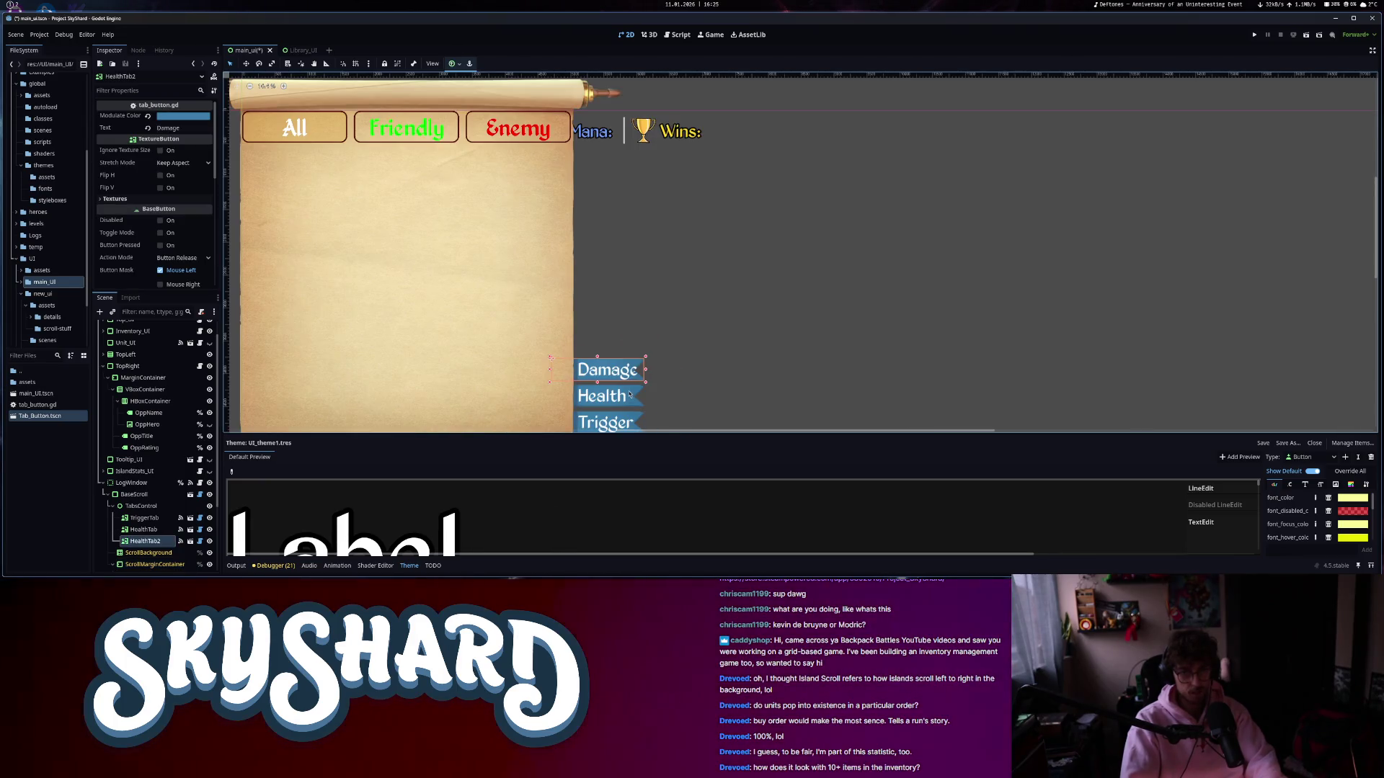
scroll(759, 347, "down", 4)
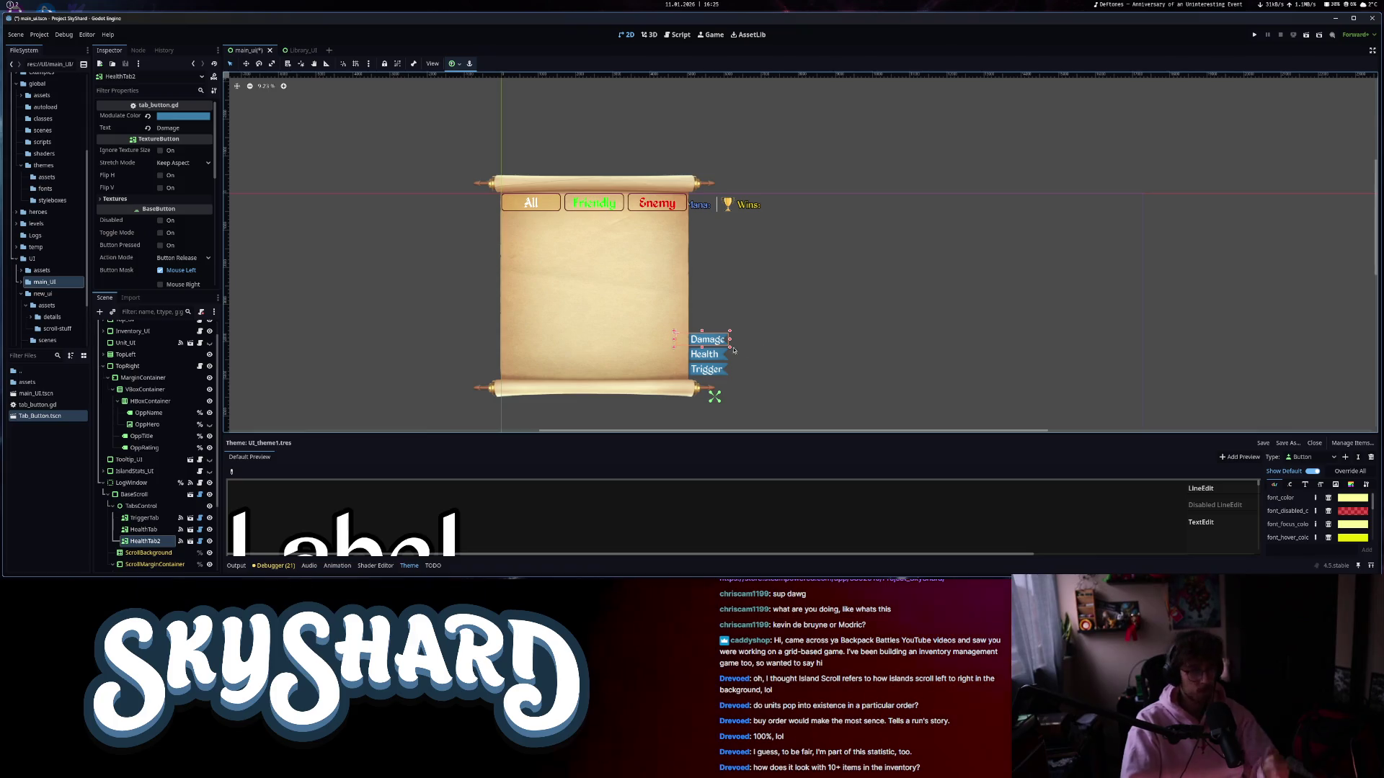
left_click(171, 151)
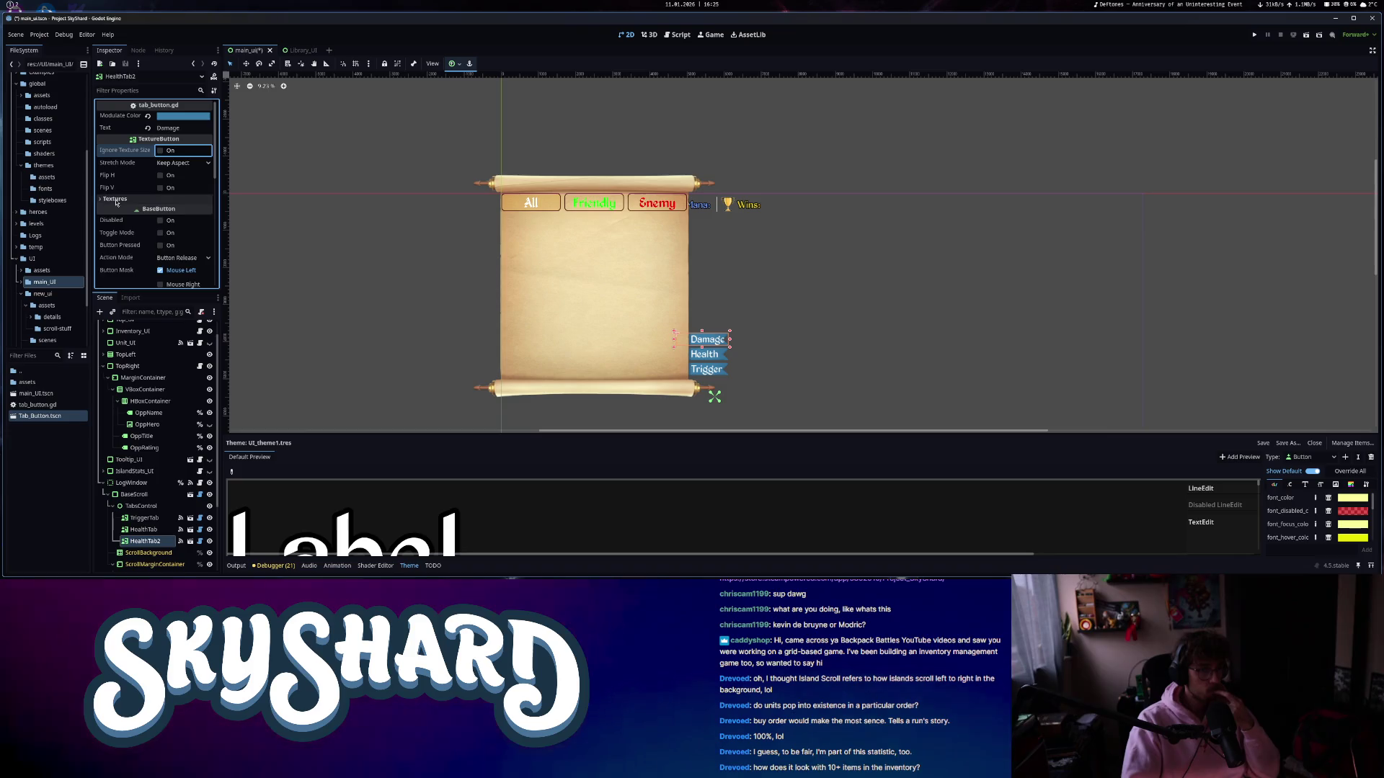
- Reselect the Damage tab button (HealthTab2) and scroll to its Theme field showing UI_theme1
left_click(672, 351)
scroll(672, 351, "up", 5)
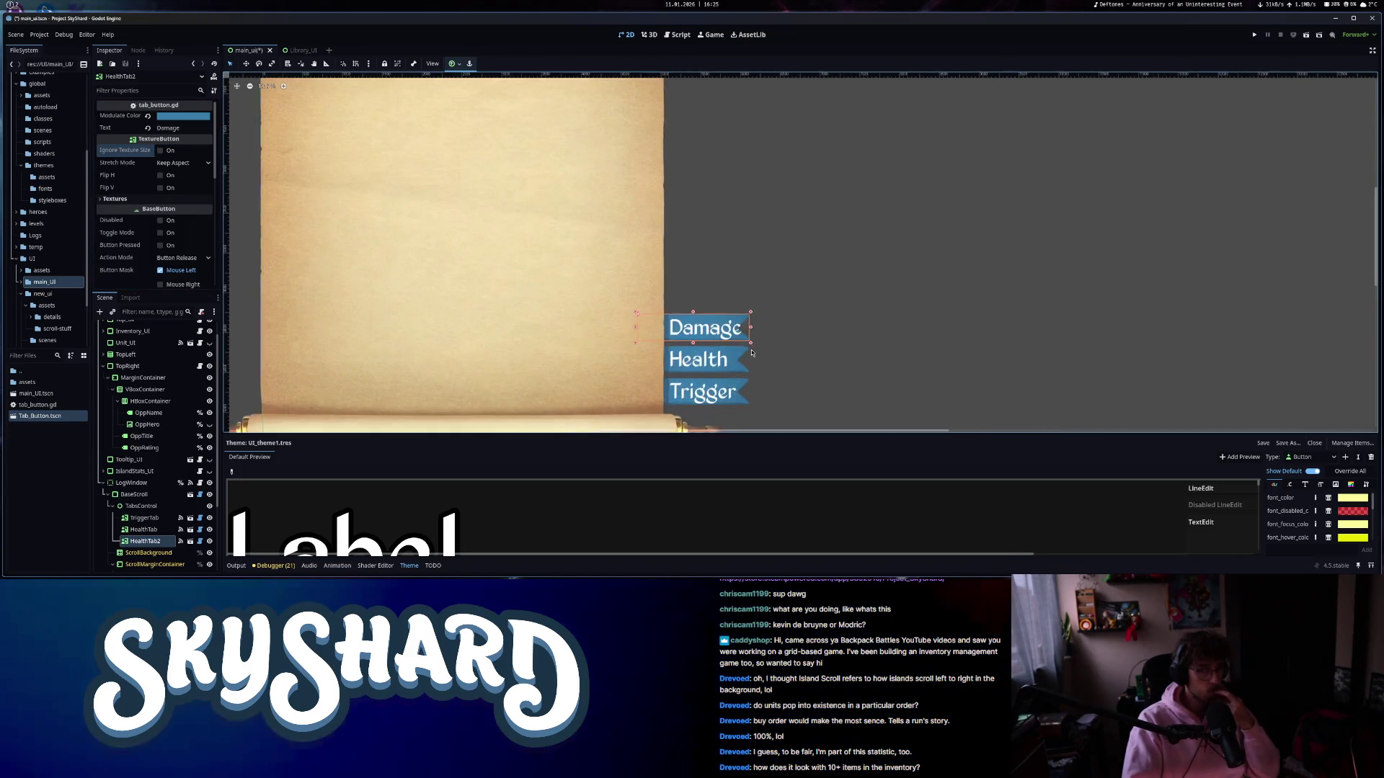
scroll(750, 352, "down", 4)
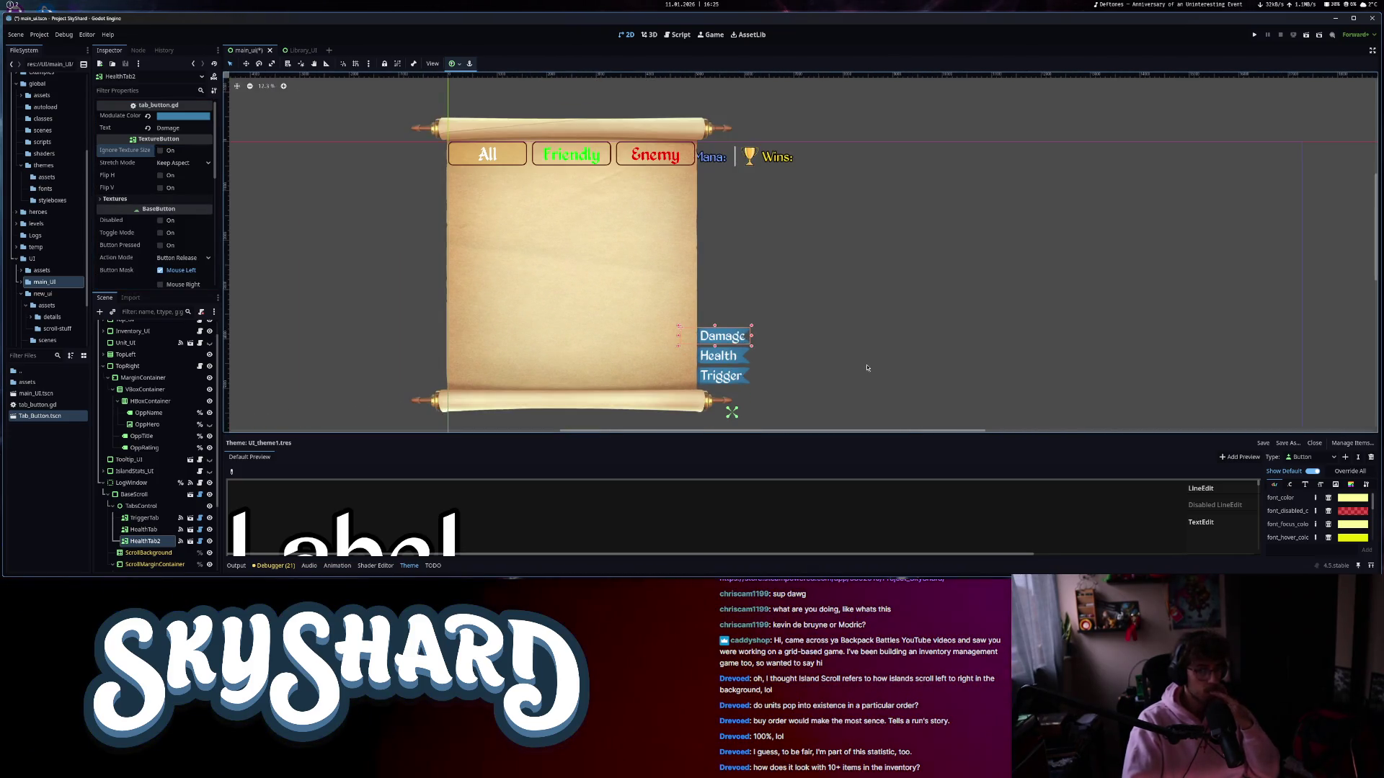
left_click(859, 369)
scroll(864, 367, "down", 2)
scroll(868, 368, "up", 3)
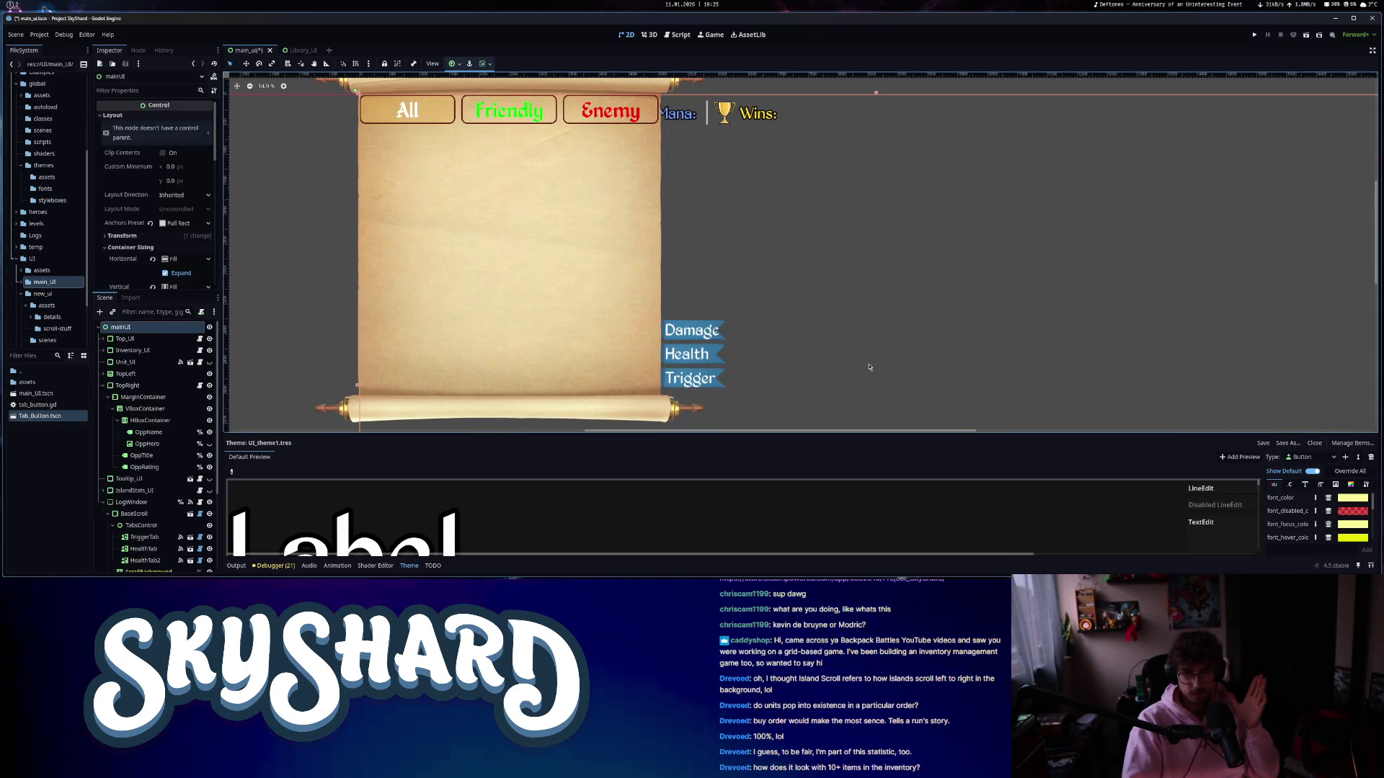
left_click(669, 341)
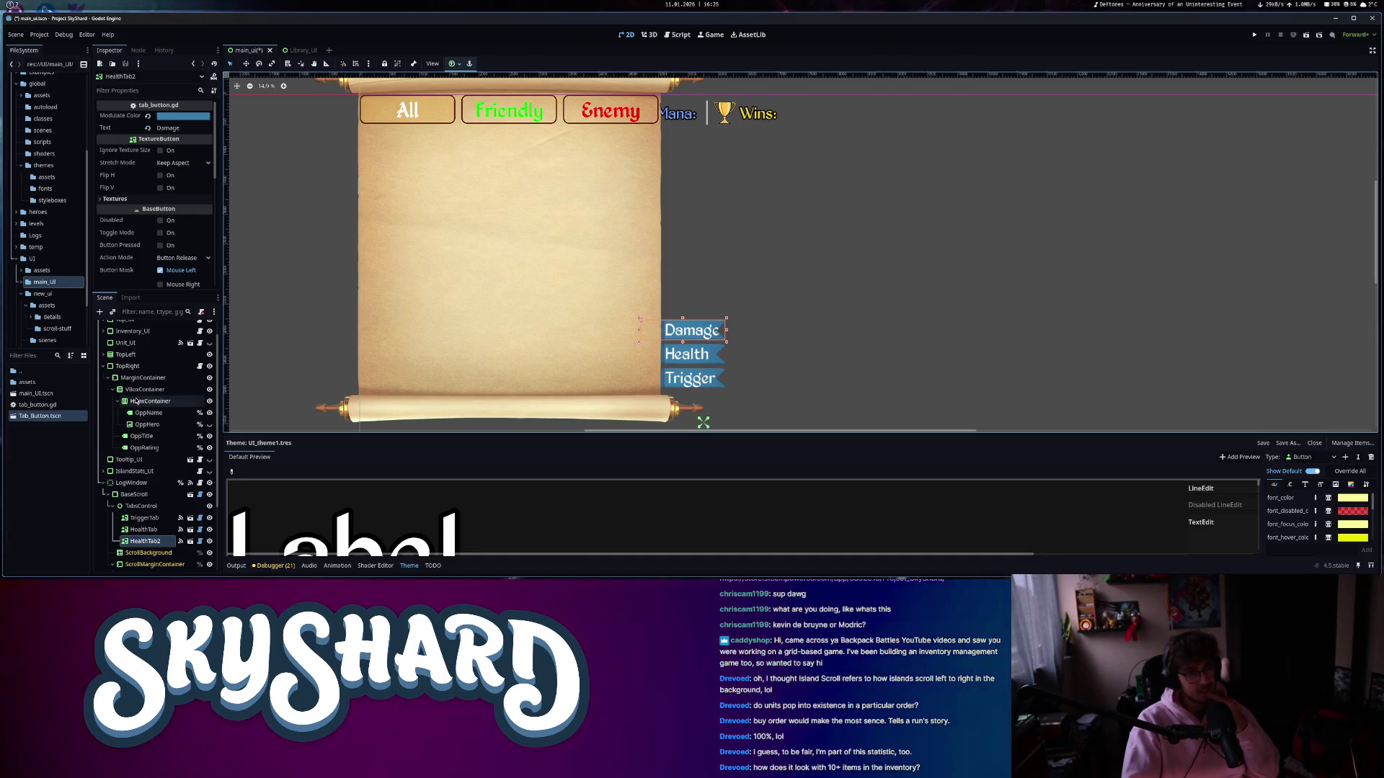
scroll(137, 217, "down", 5)
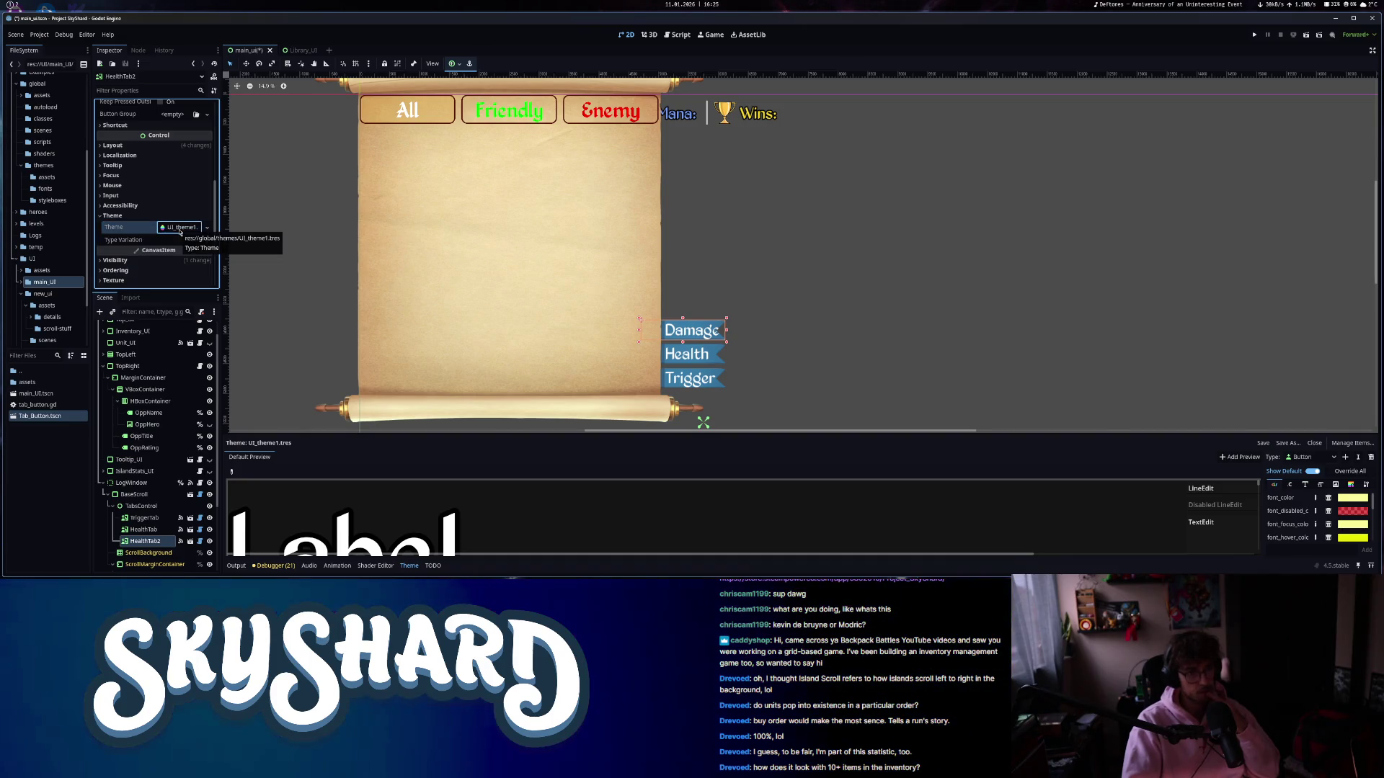
- Clear the UI_theme1 resource from the Damage tab button's Theme property
left_click(183, 241)
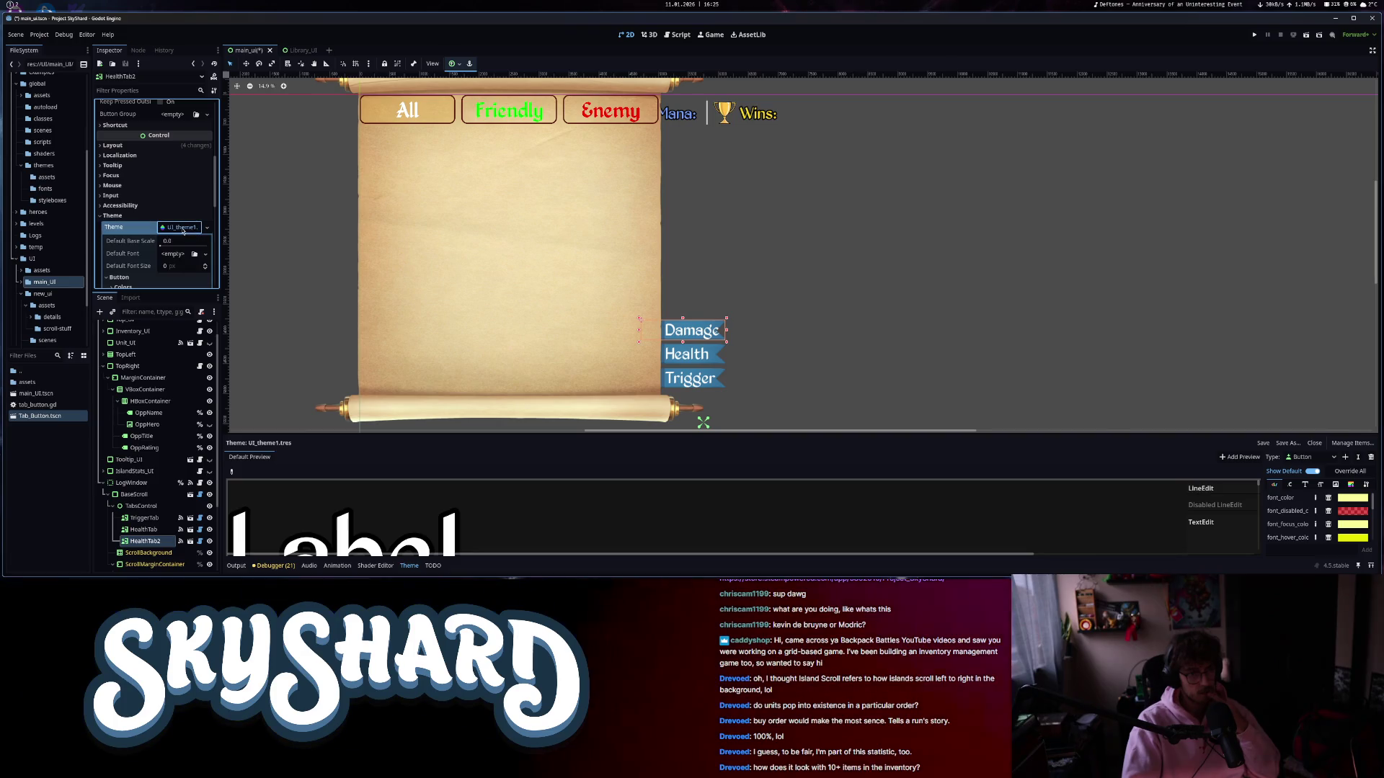
scroll(183, 231, "down", 3)
scroll(167, 247, "down", 3)
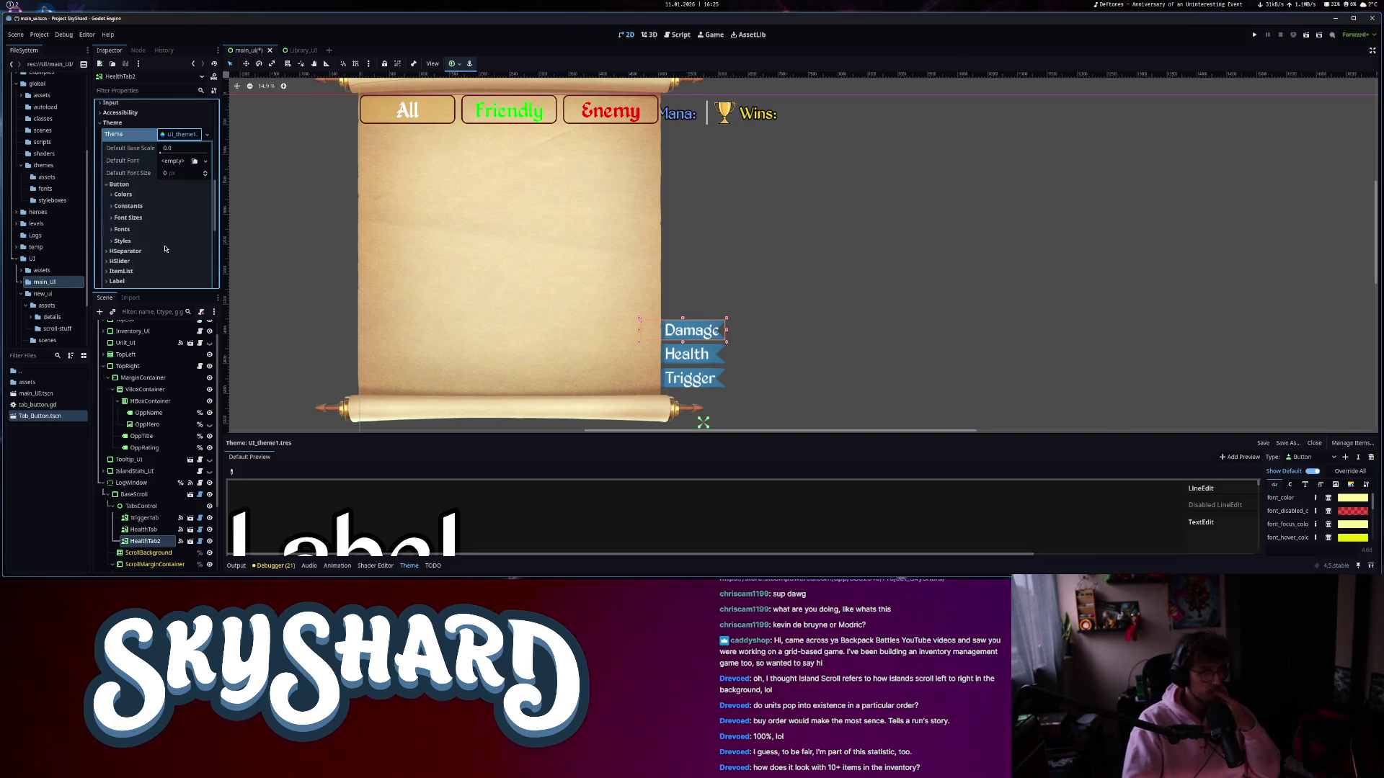
left_click(207, 135)
left_click(129, 147)
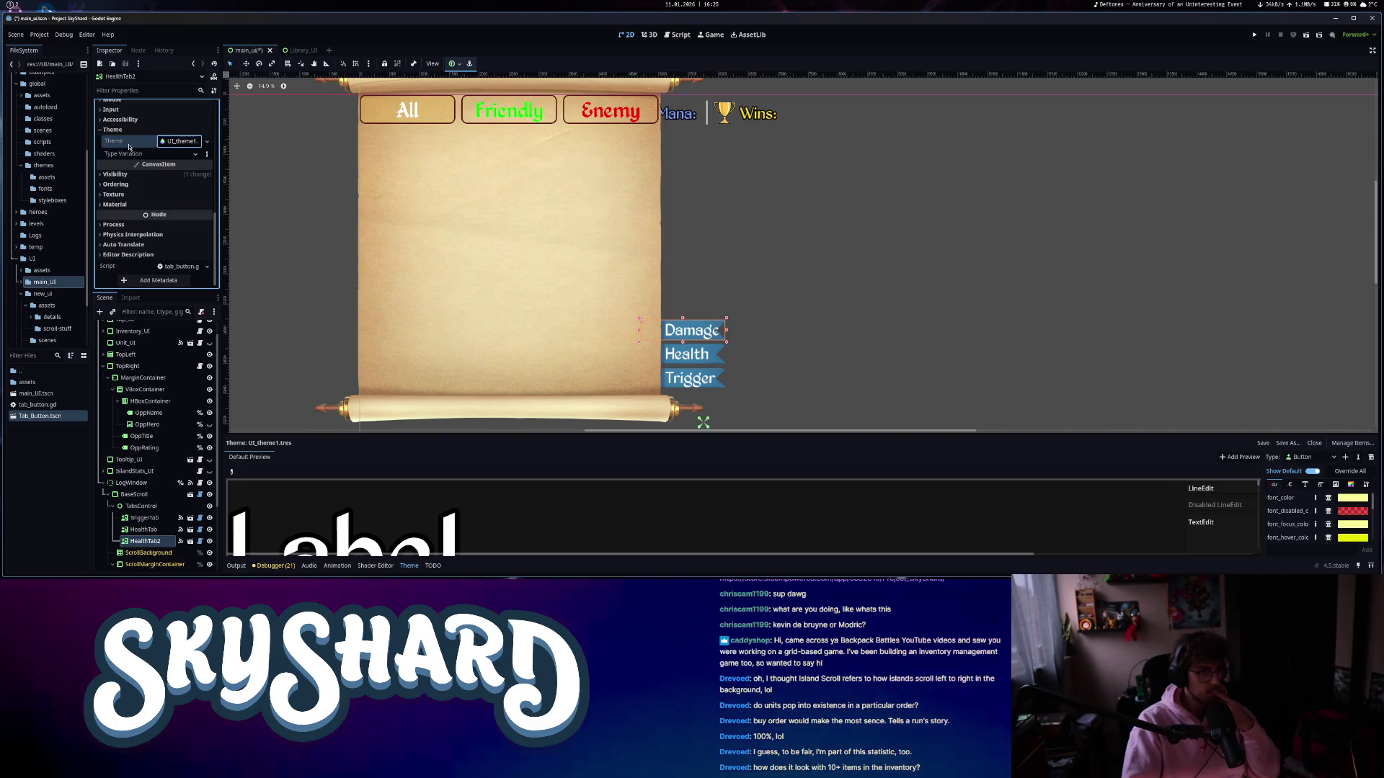
right_click(173, 142)
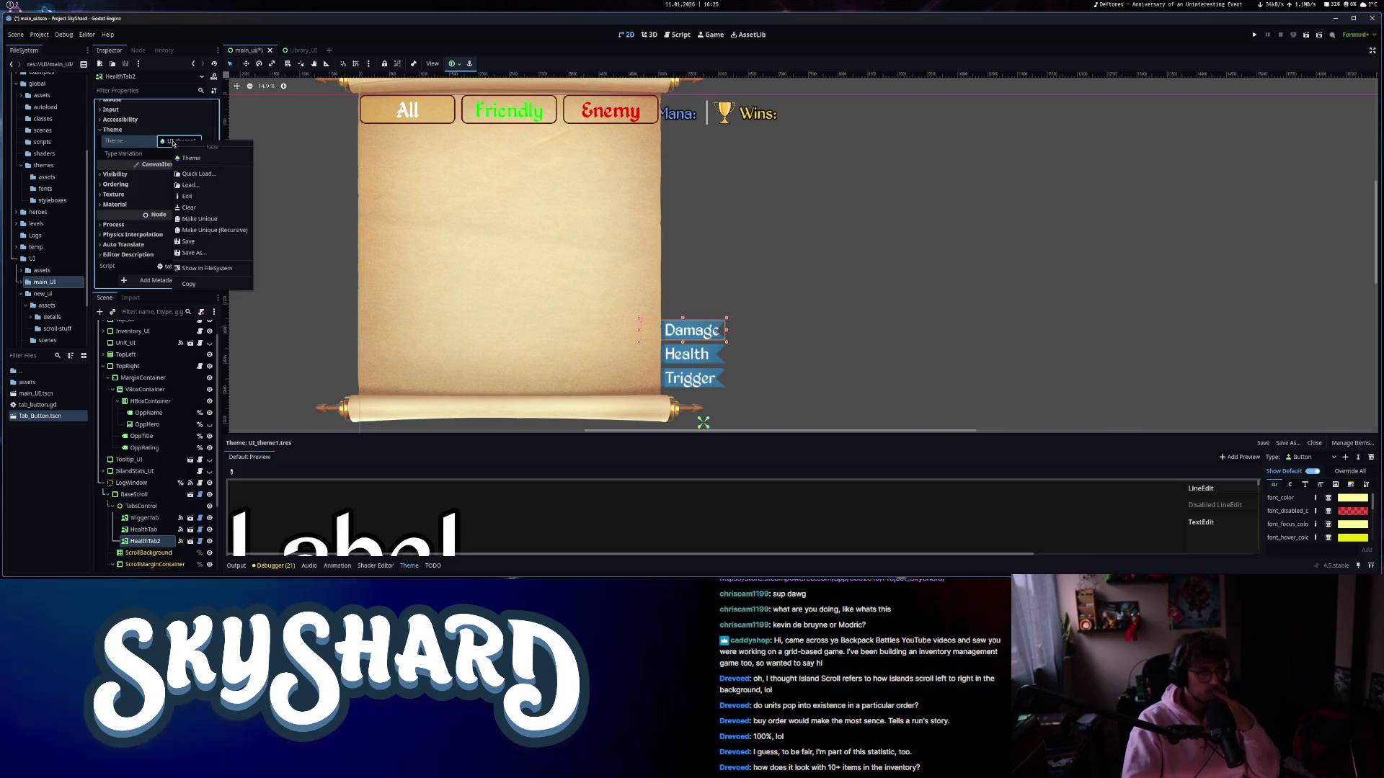
left_click(189, 208)
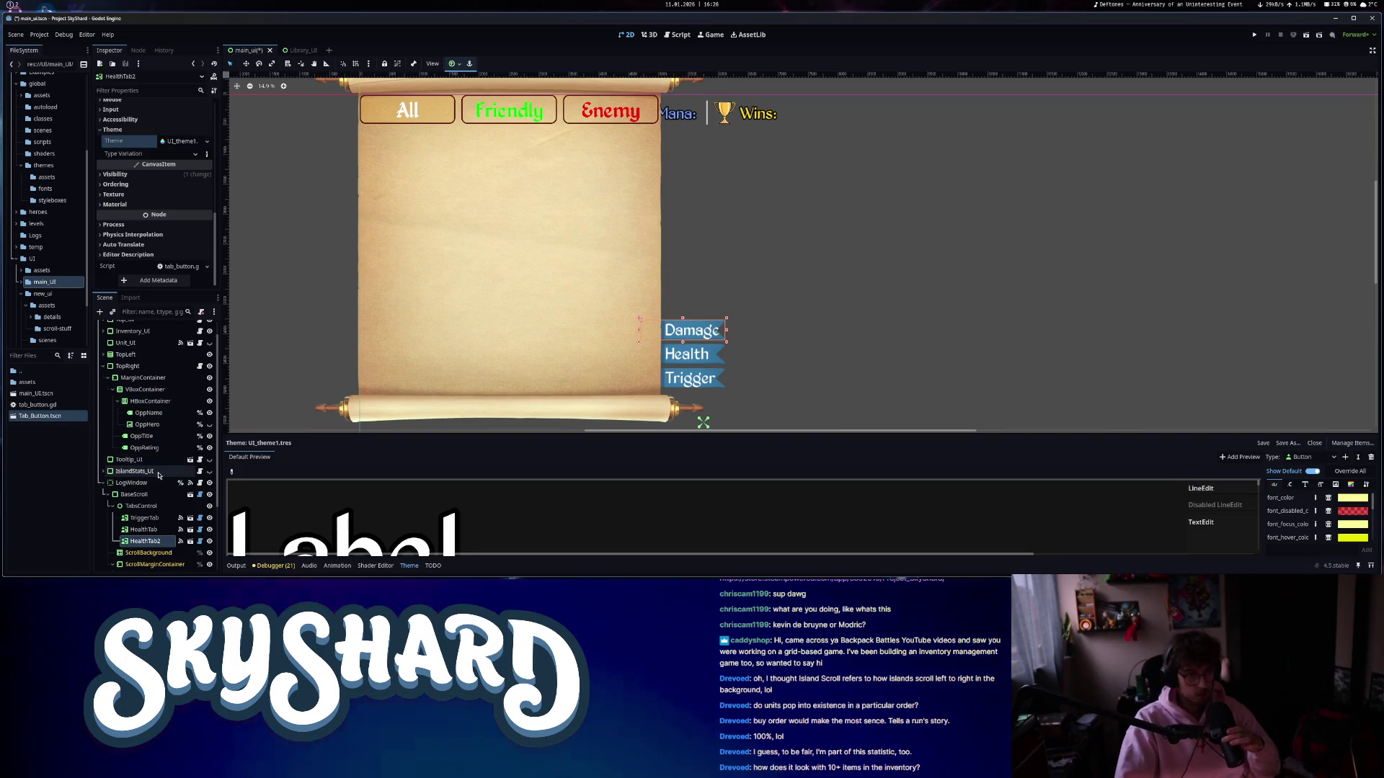
left_click(131, 483)
scroll(151, 447, "down", 3)
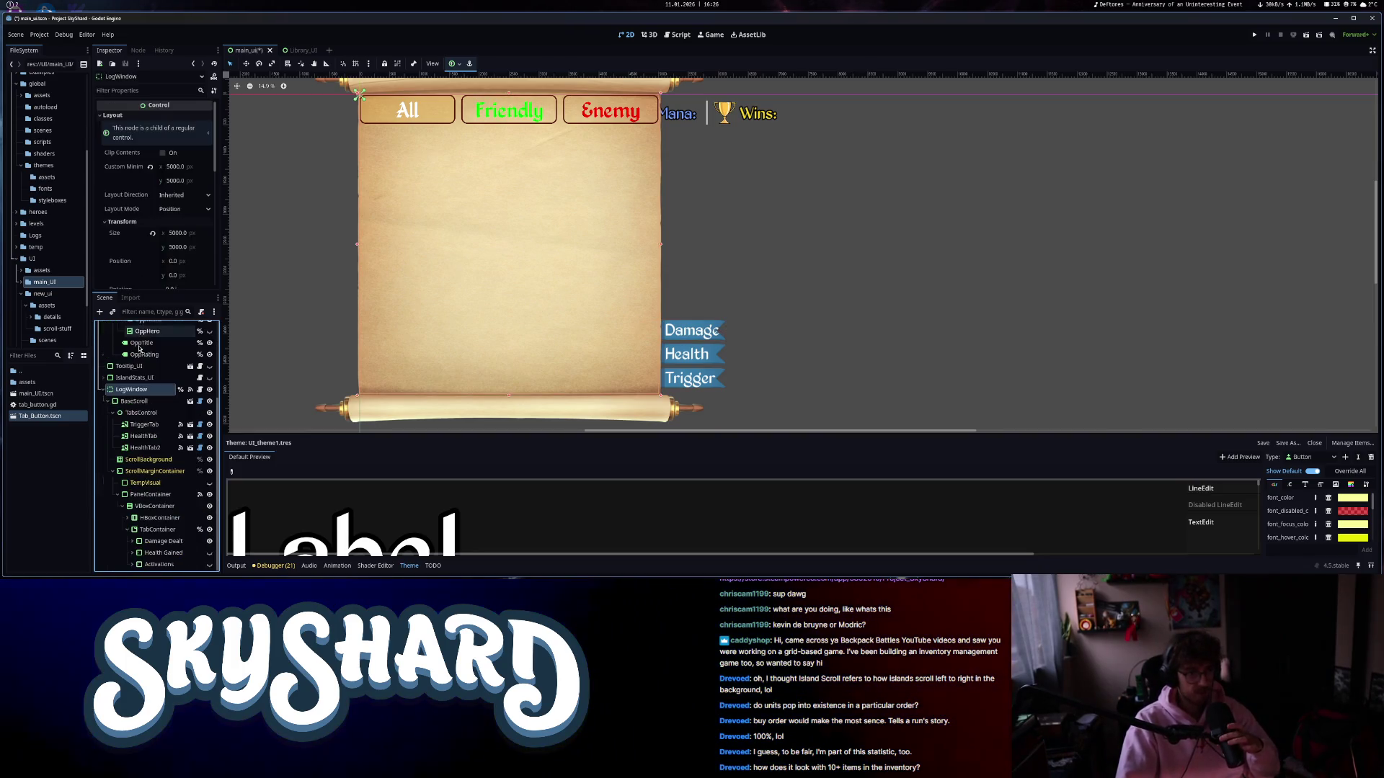
scroll(124, 247, "down", 5)
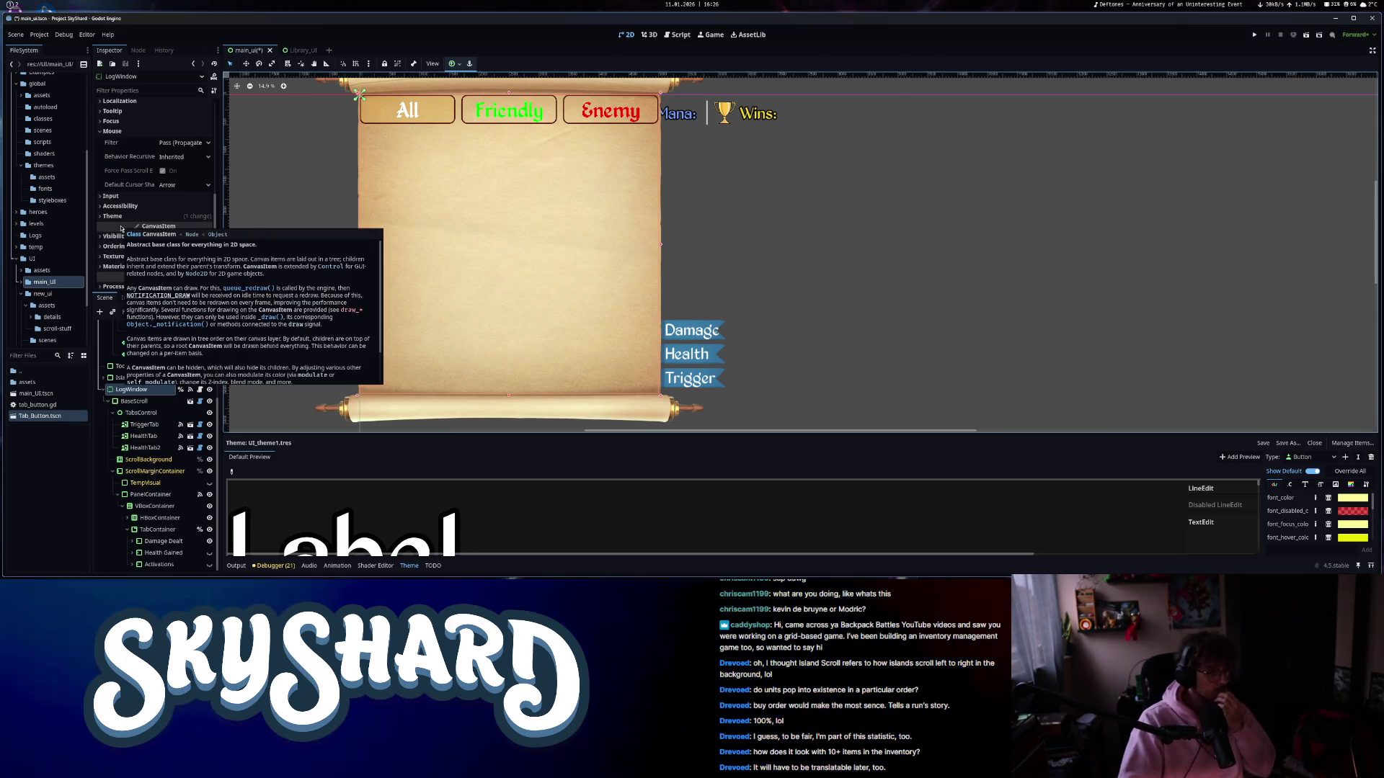
left_click(135, 219)
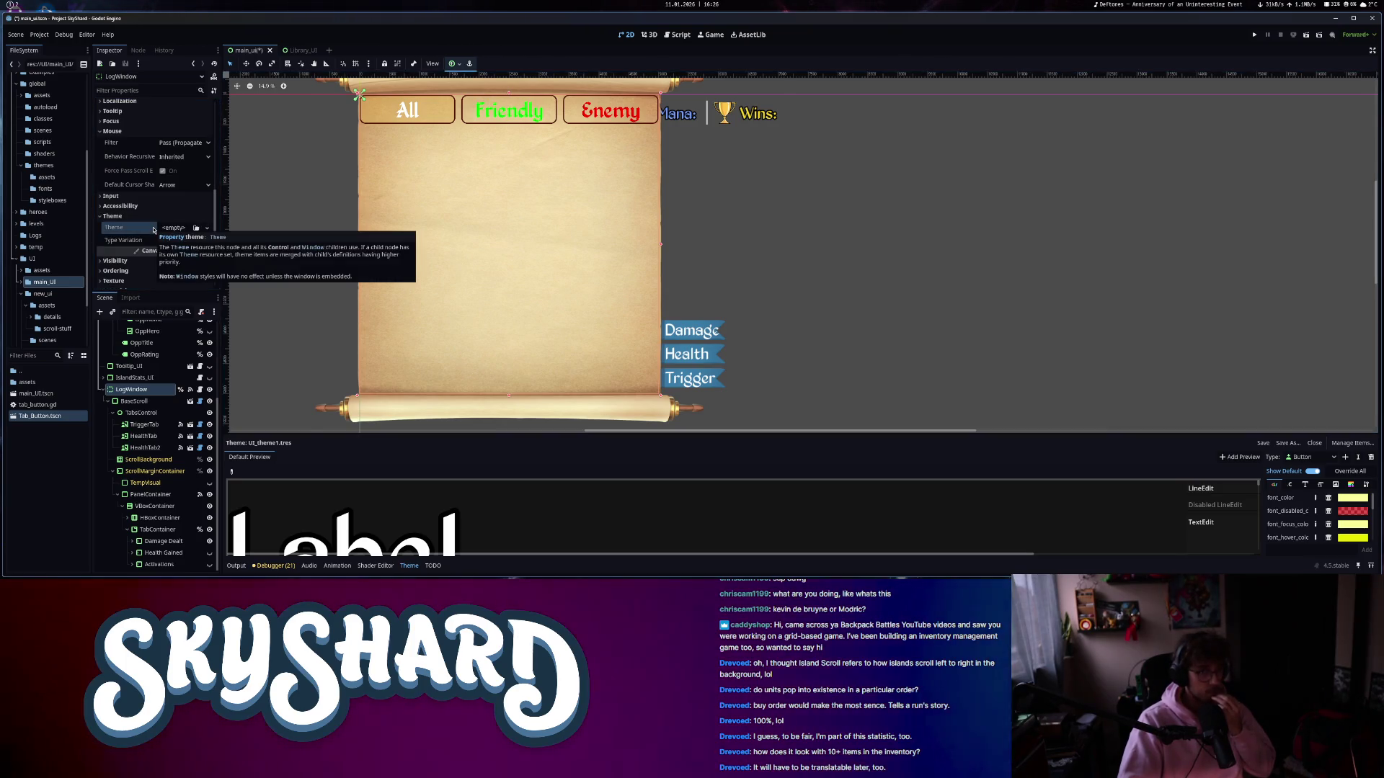
scroll(145, 433, "up", 3)
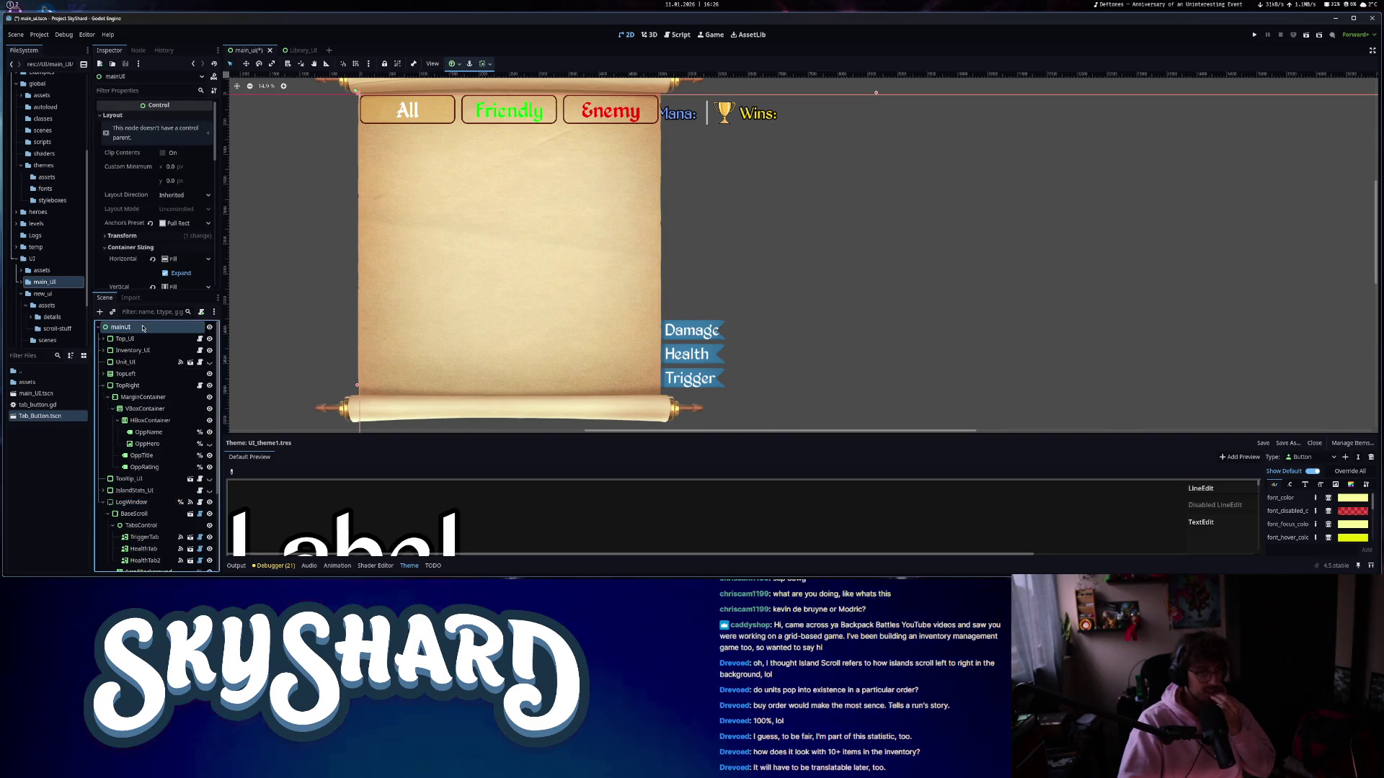
left_click(121, 327)
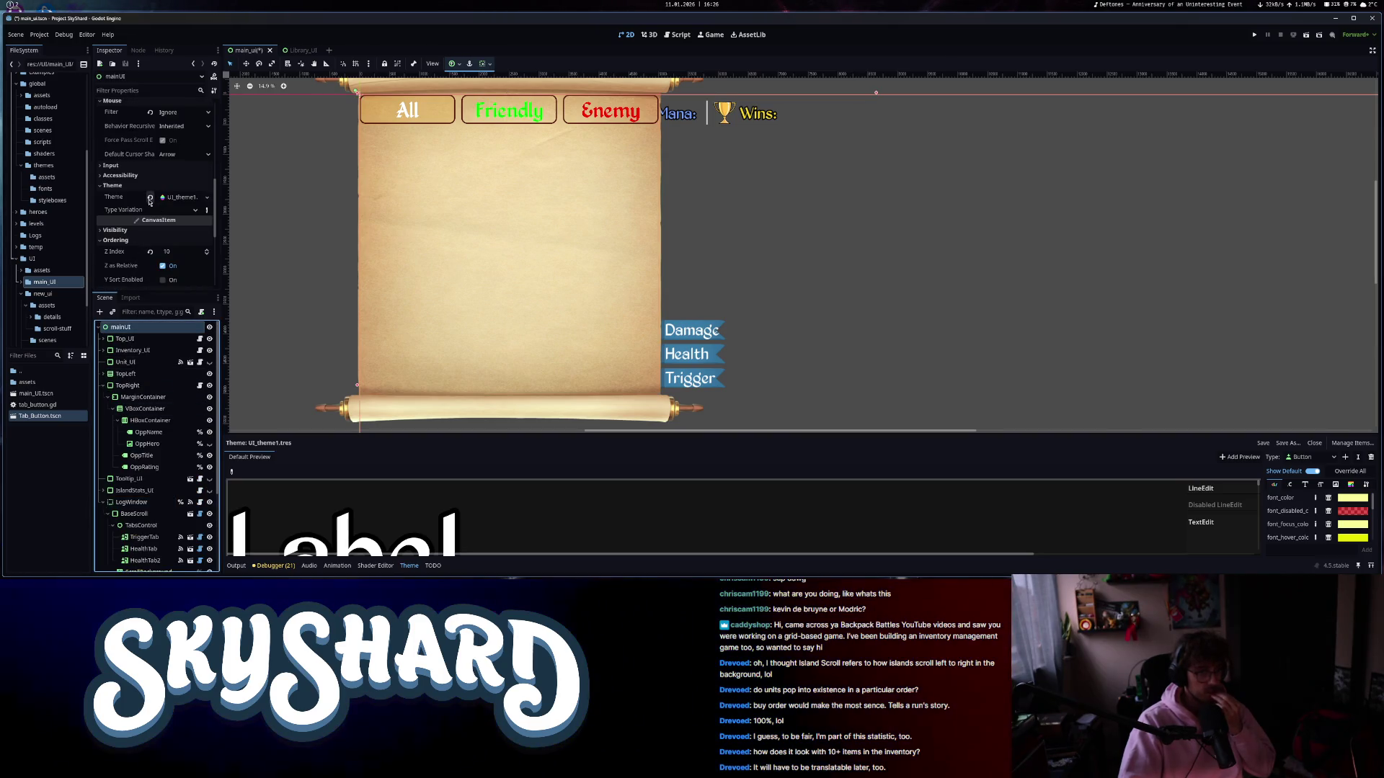
scroll(426, 261, "down", 3)
scroll(543, 321, "up", 3)
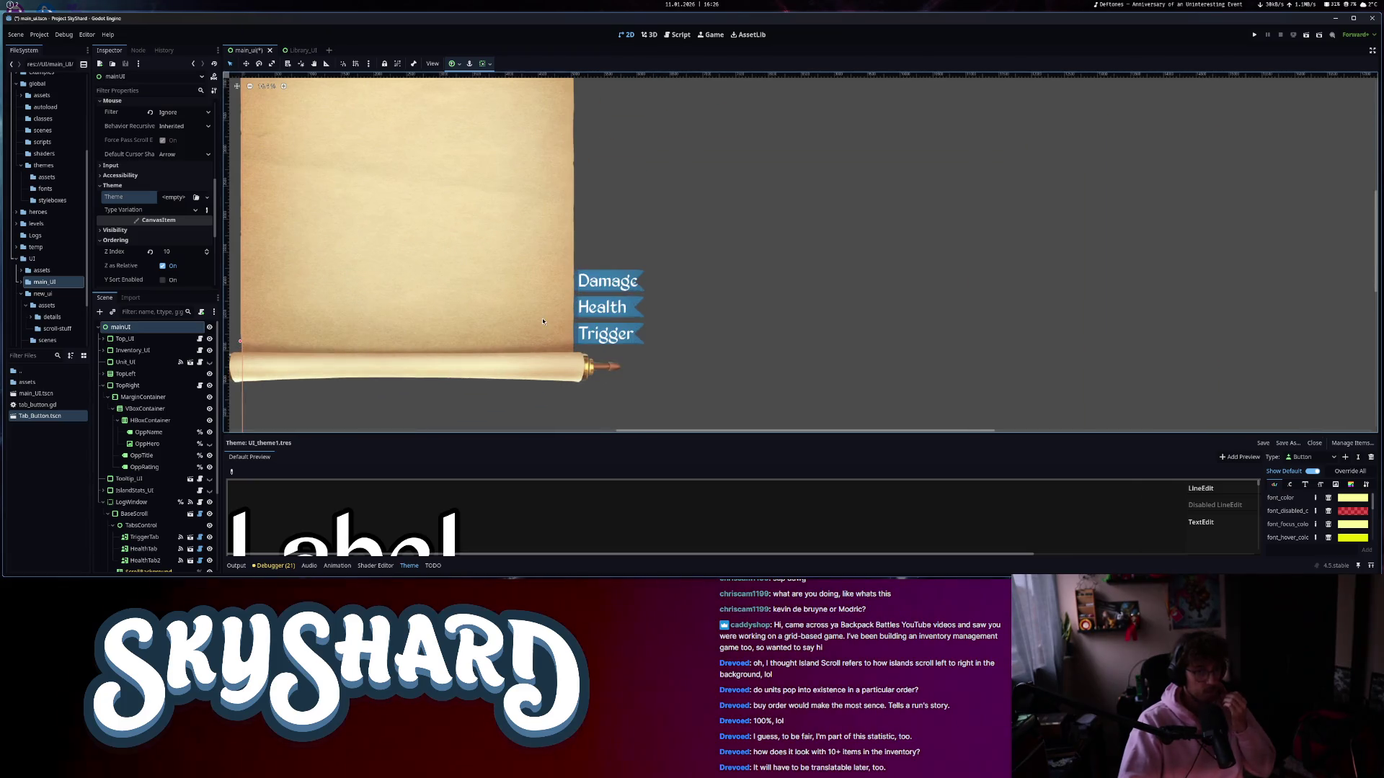
- Check theme settings on LogWindow, BaseScroll, TempVisual, PanelContainer, VBoxContainer, HBoxContainer and TabContainer
left_click(132, 502)
scroll(141, 447, "down", 3)
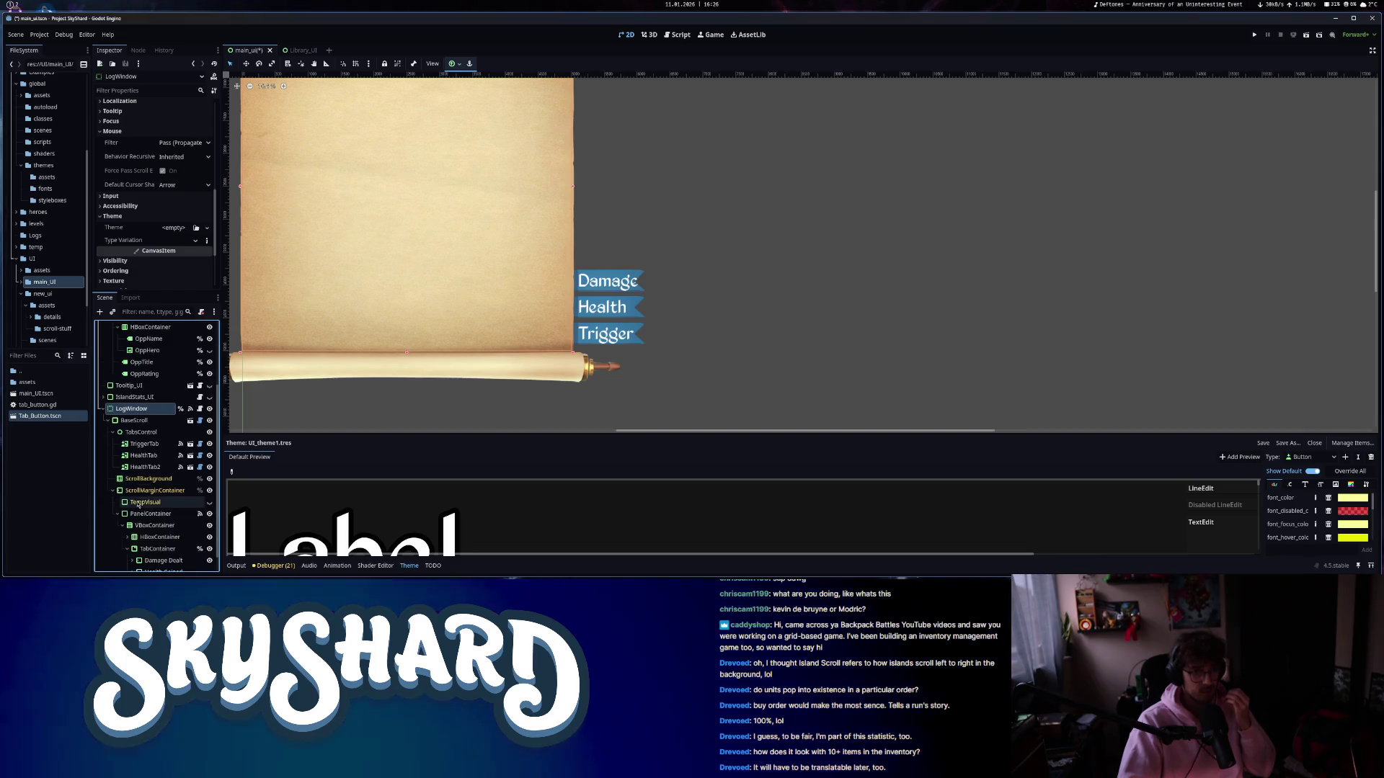
left_click(133, 420)
scroll(151, 424, "down", 1)
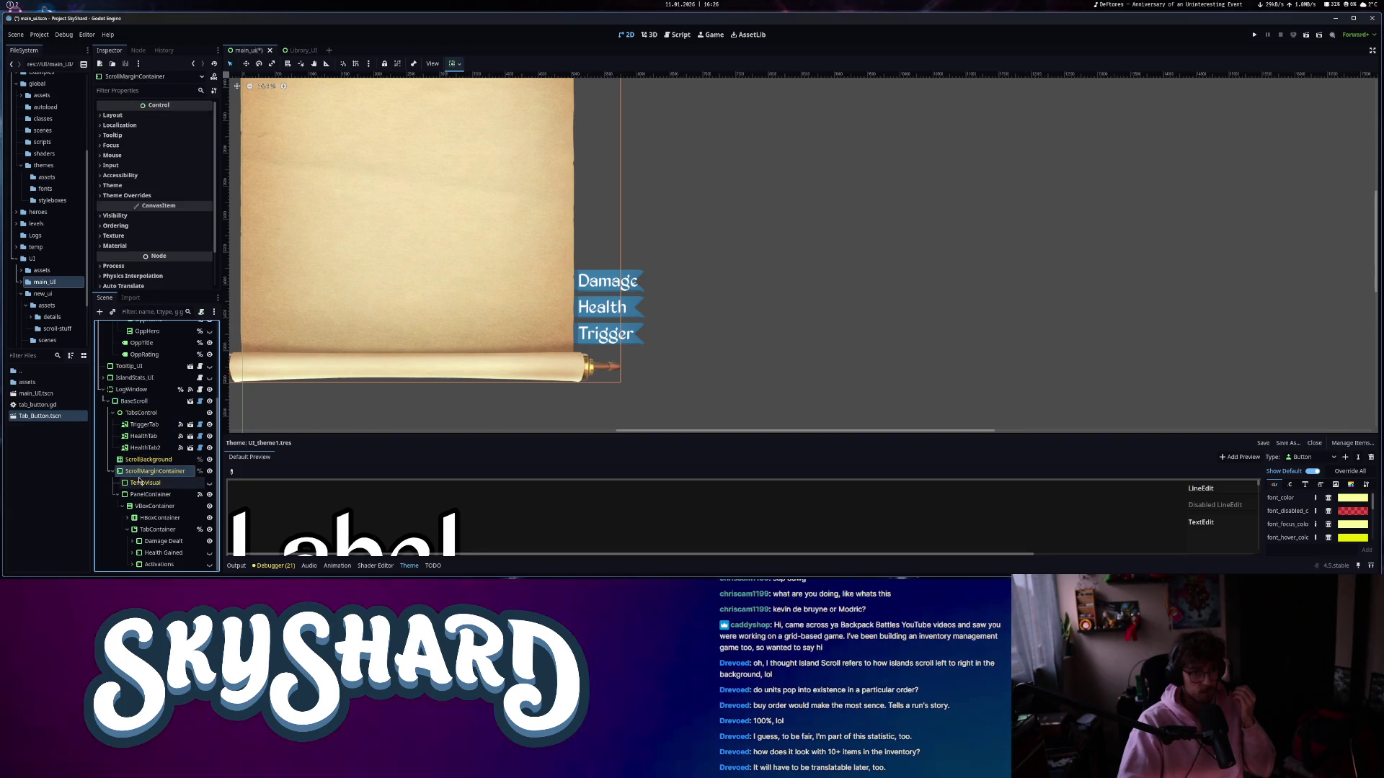
left_click(138, 484)
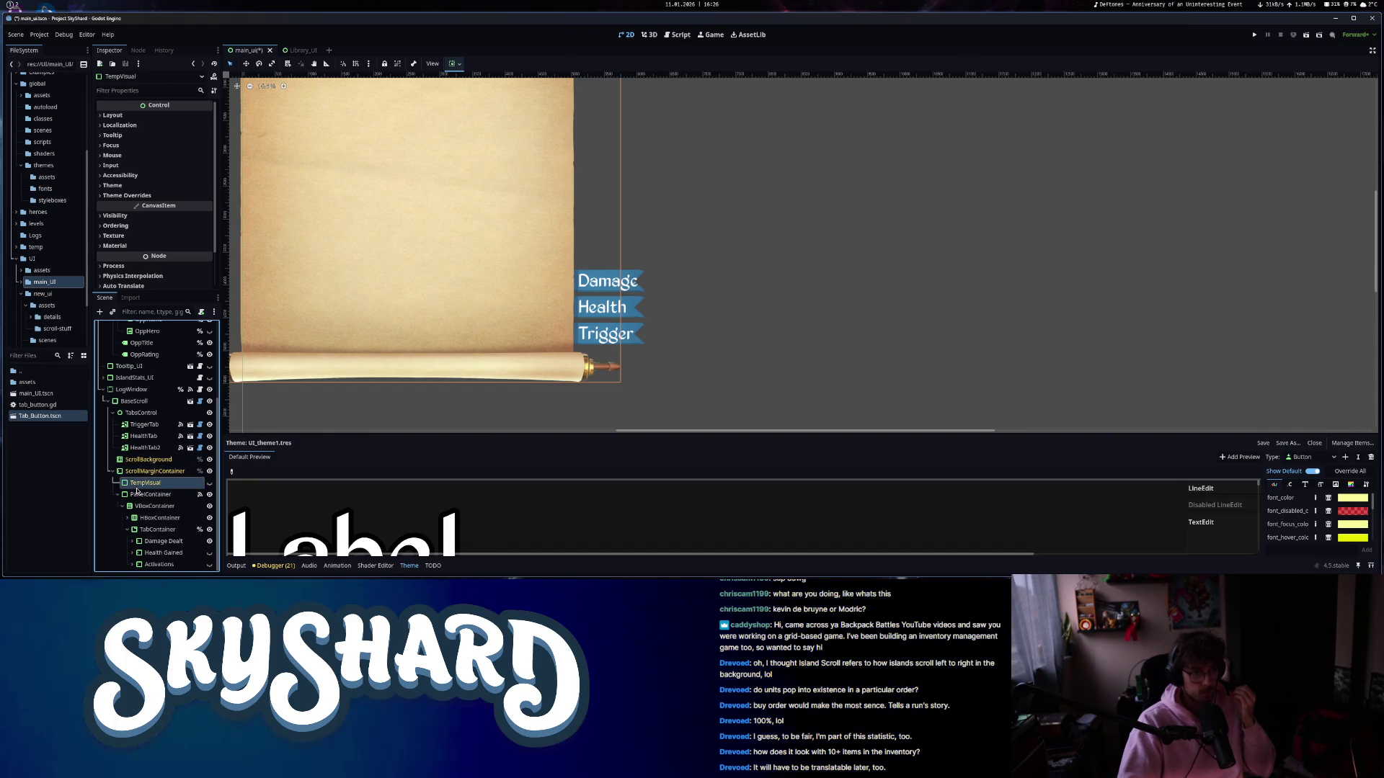
left_click(144, 494)
left_click(126, 187)
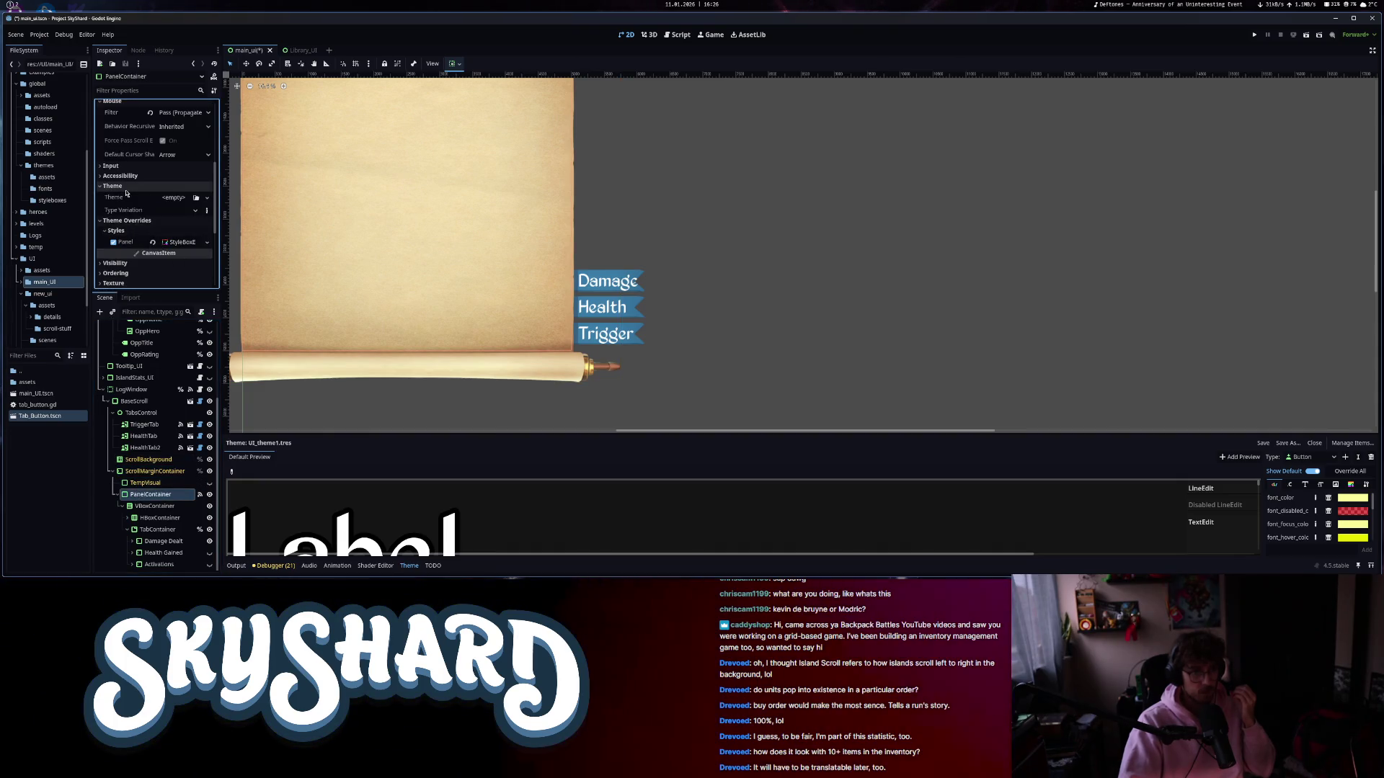
left_click(154, 507)
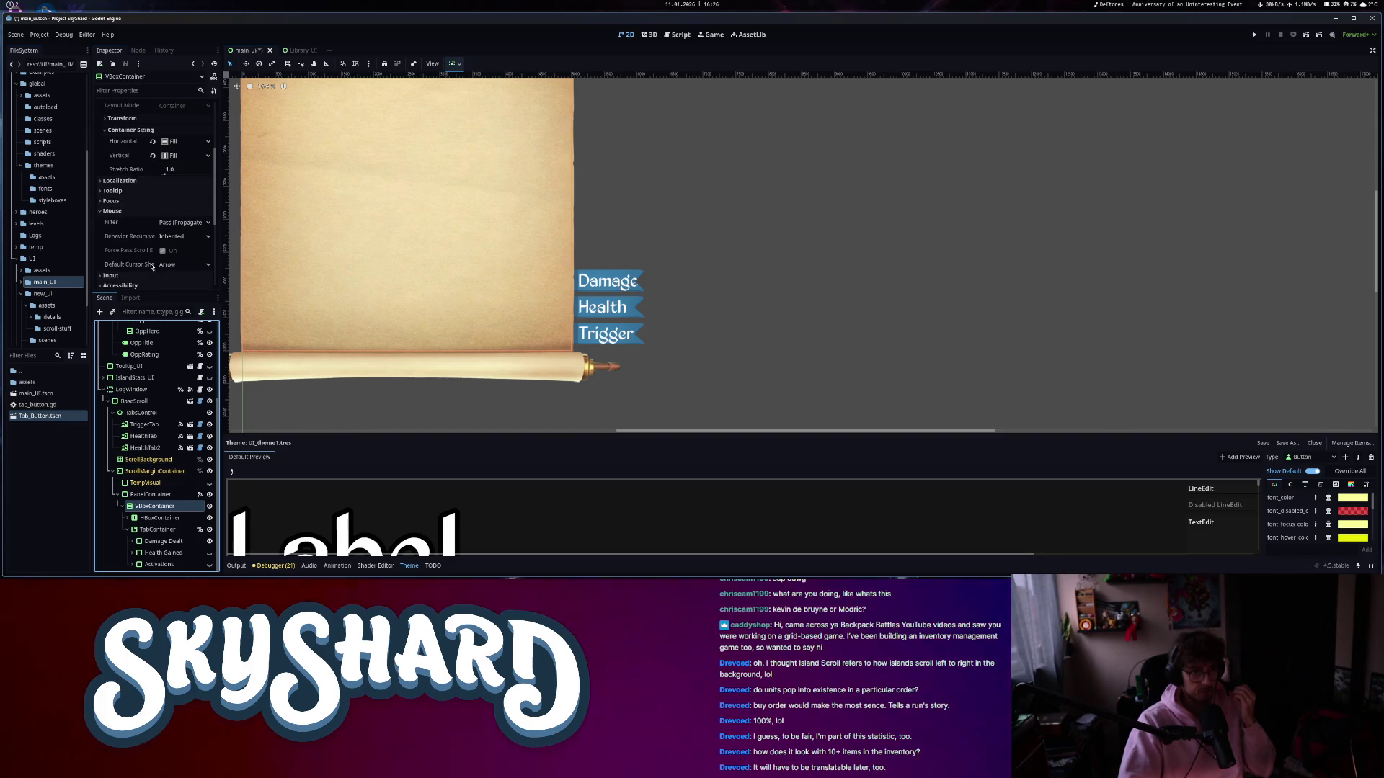
scroll(151, 266, "down", 3)
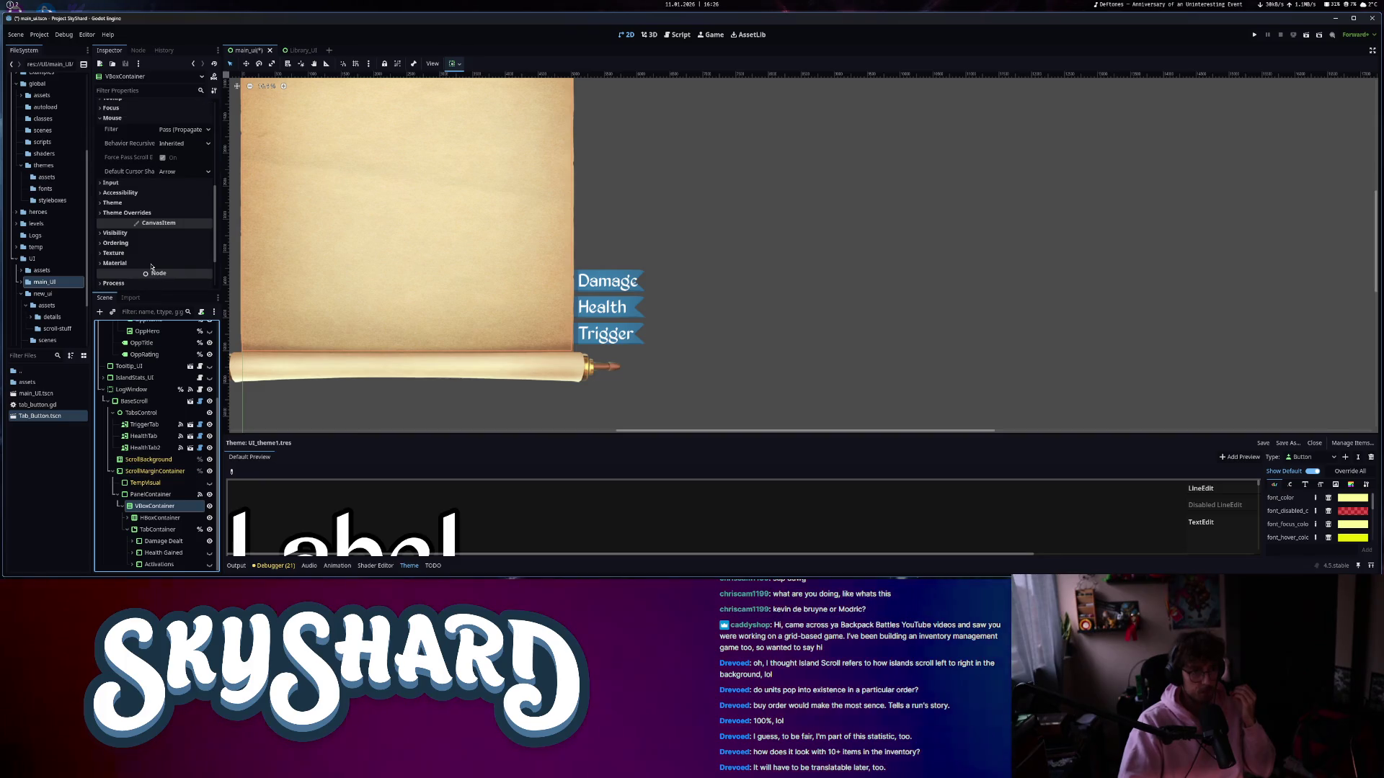
left_click(144, 519)
left_click(157, 530)
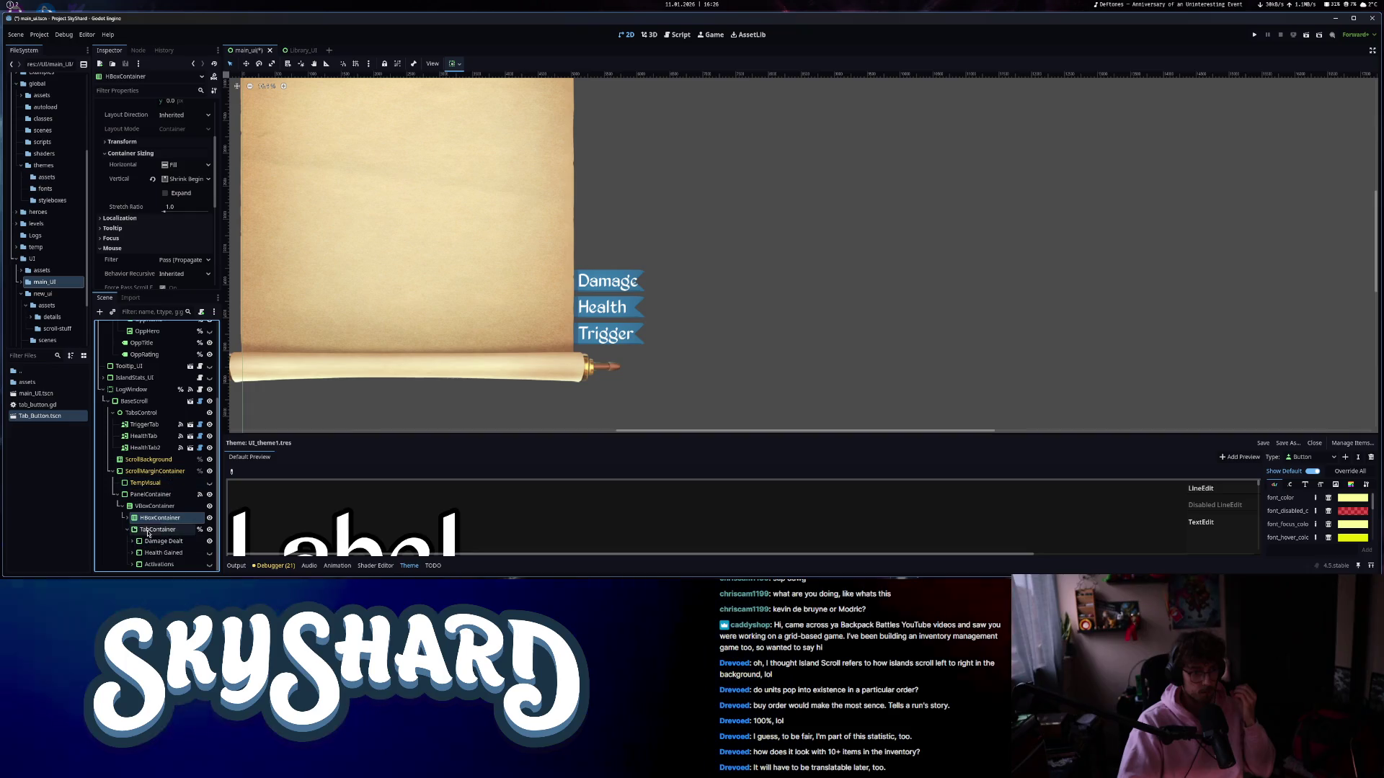
- Check the Damage Dealt node's settings, then reselect LogWindow and move on to TriggerTab
scroll(140, 255, "down", 4)
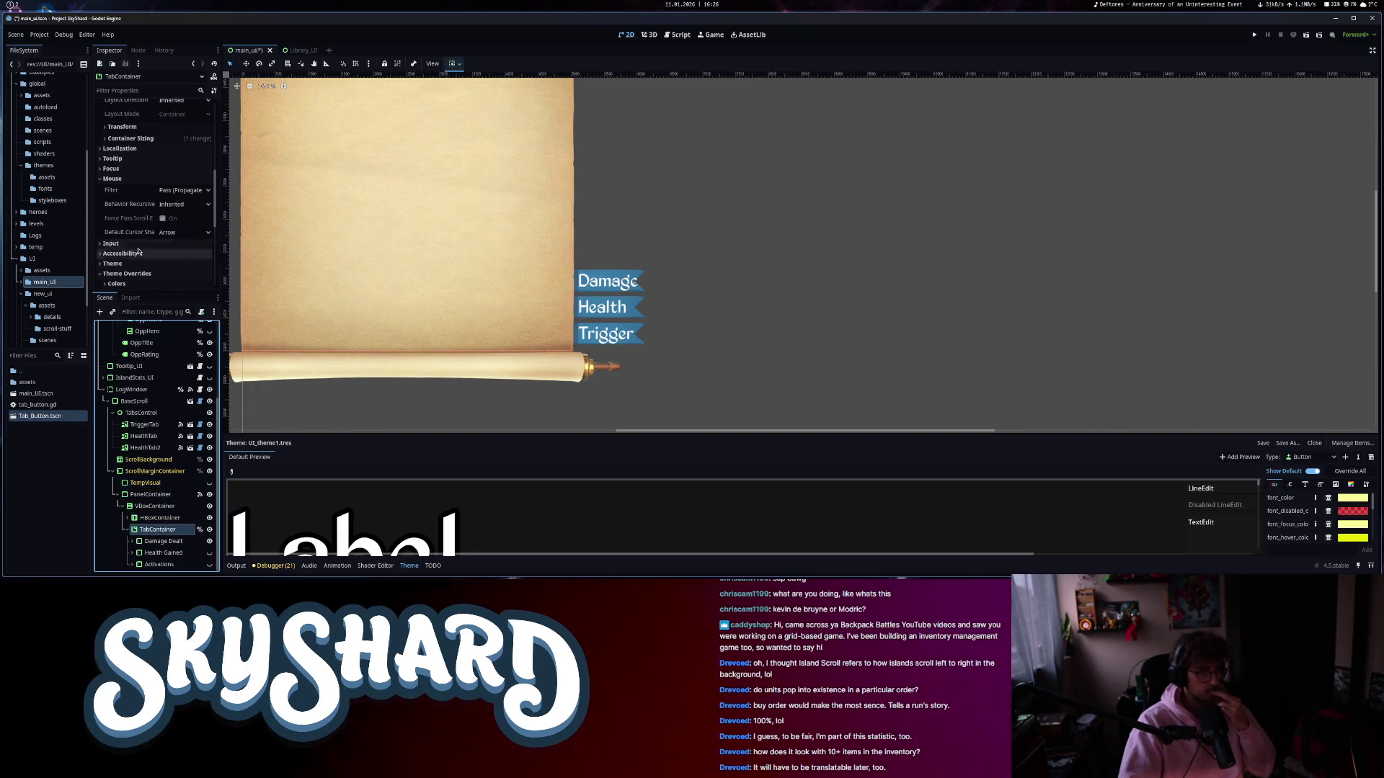
scroll(134, 271, "down", 3)
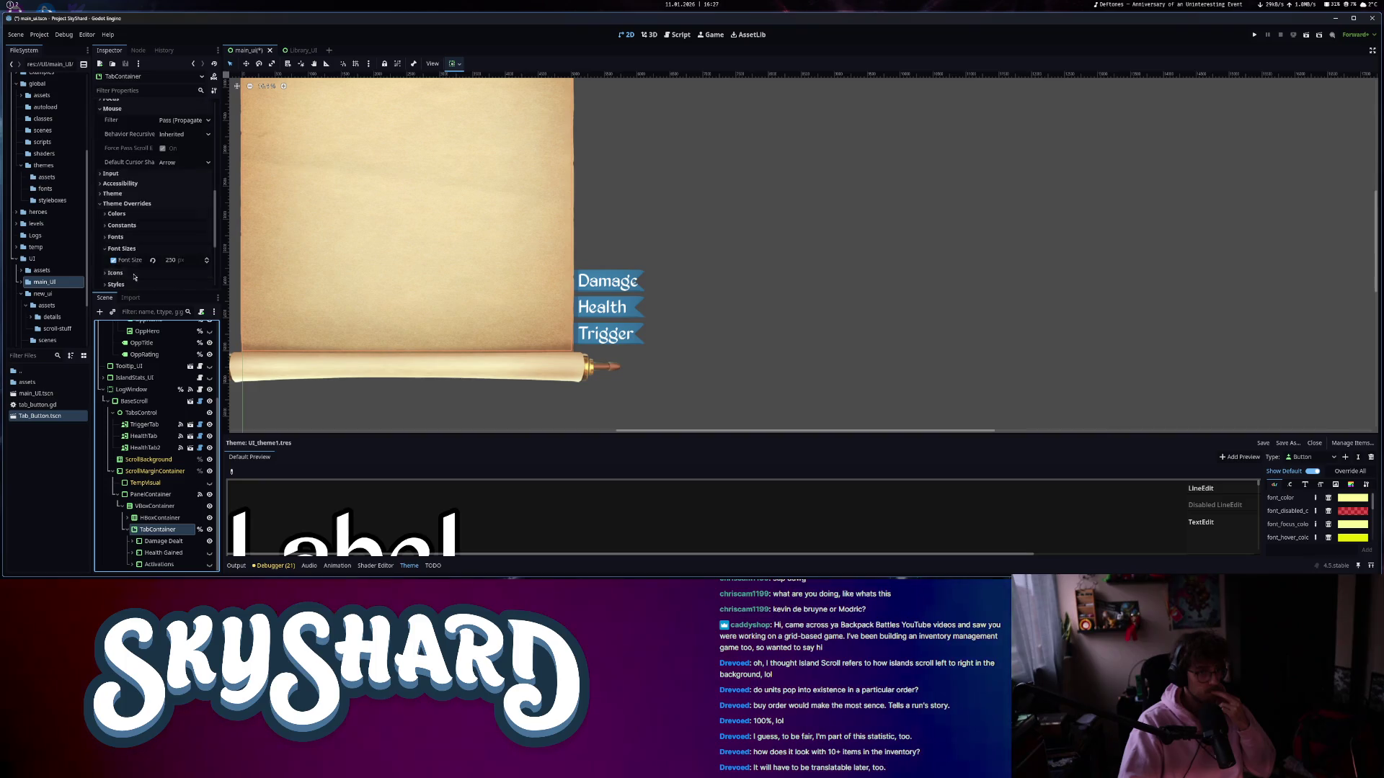
left_click(164, 542)
scroll(141, 248, "down", 3)
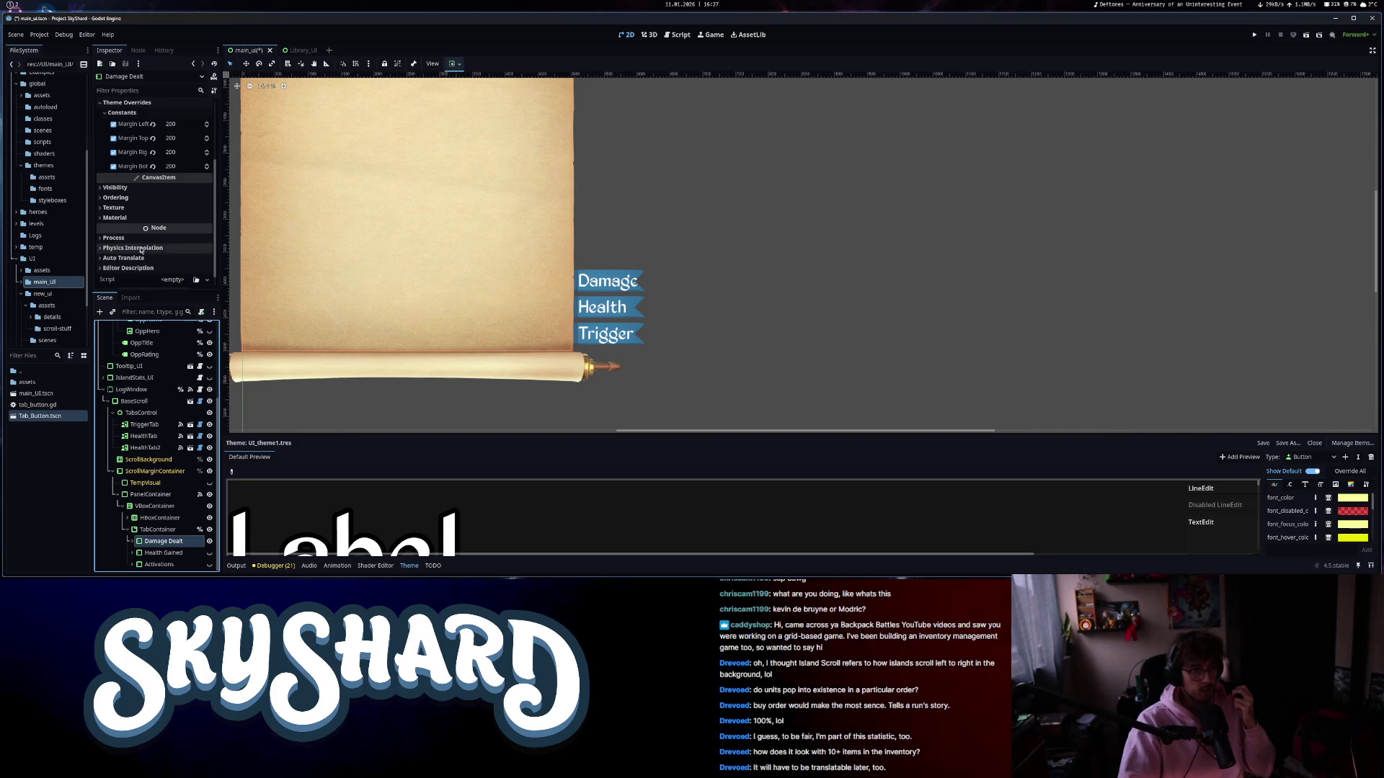
scroll(143, 268, "down", 1)
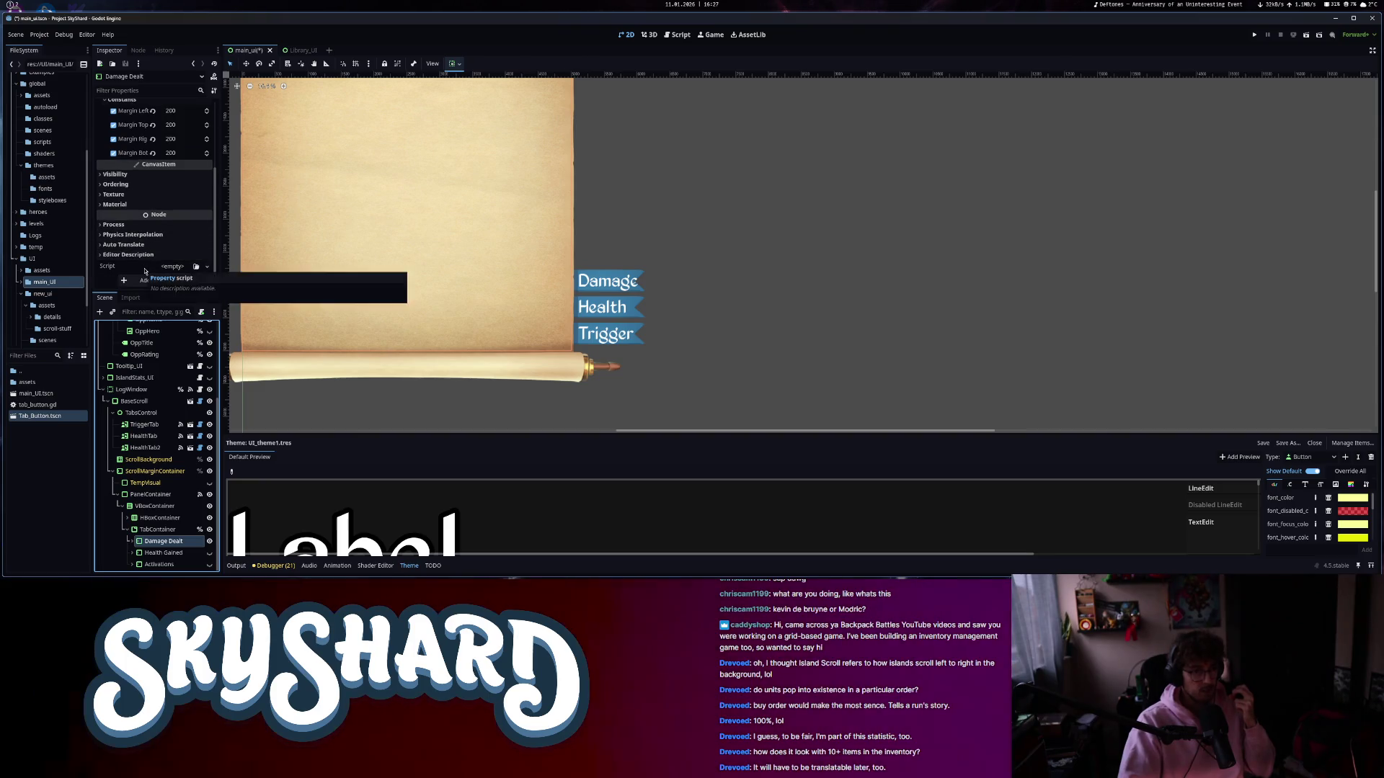
scroll(145, 271, "up", 3)
left_click(144, 265)
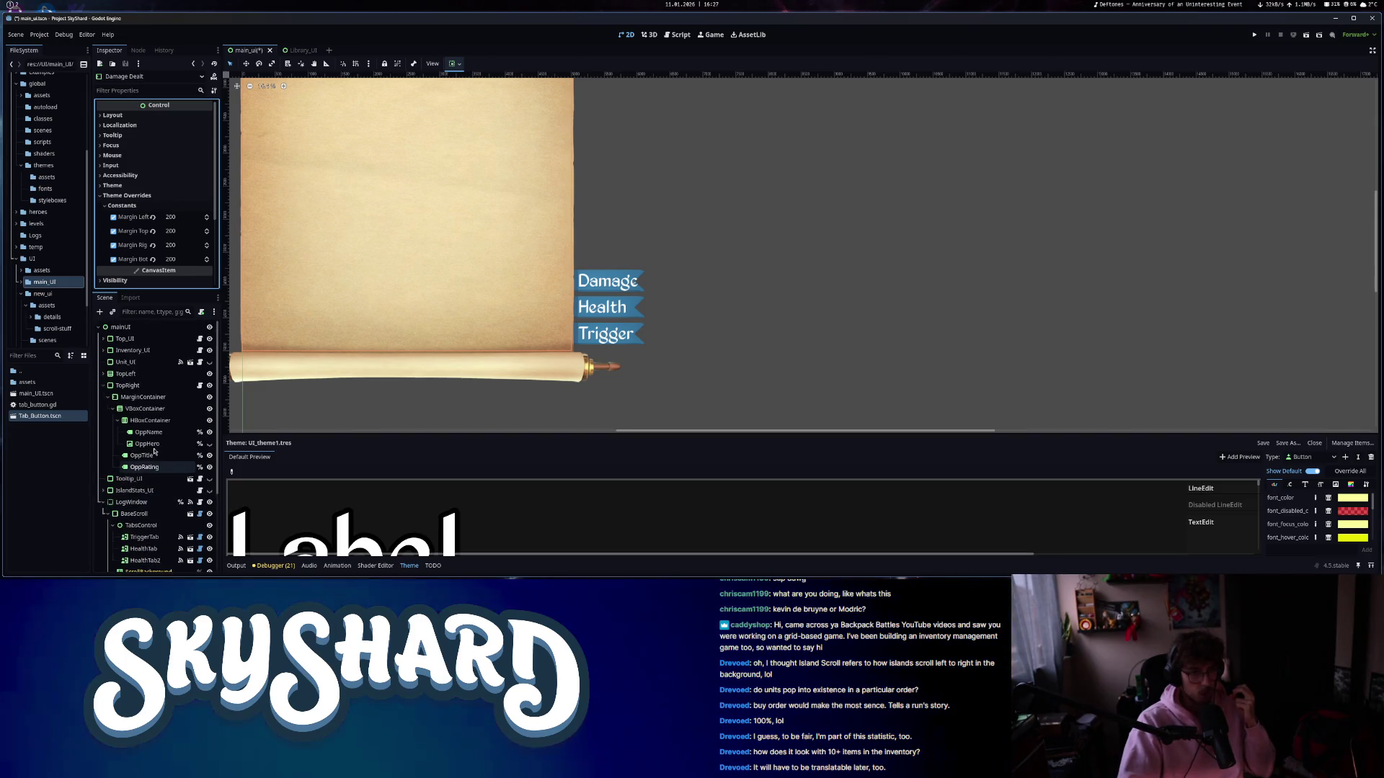
scroll(147, 409, "up", 3)
scroll(146, 418, "down", 3)
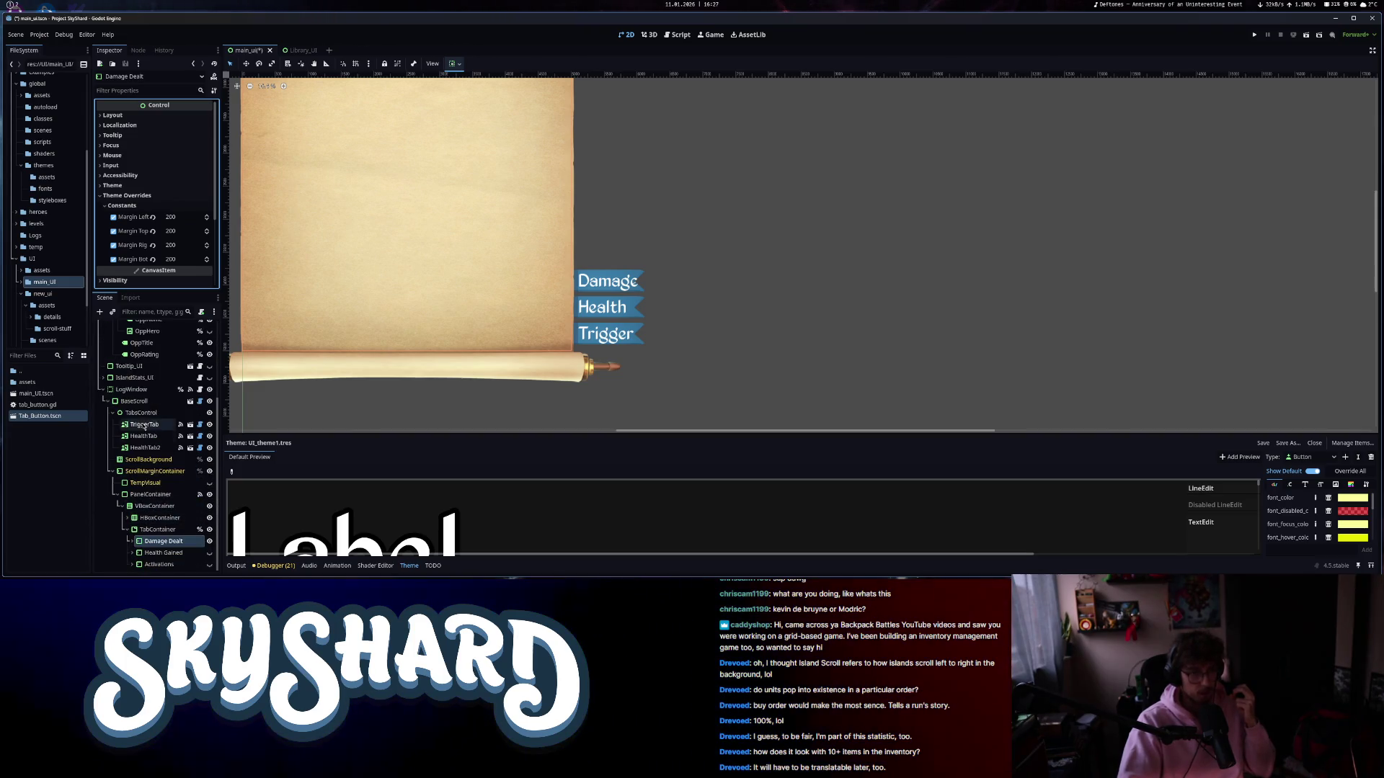
left_click(132, 390)
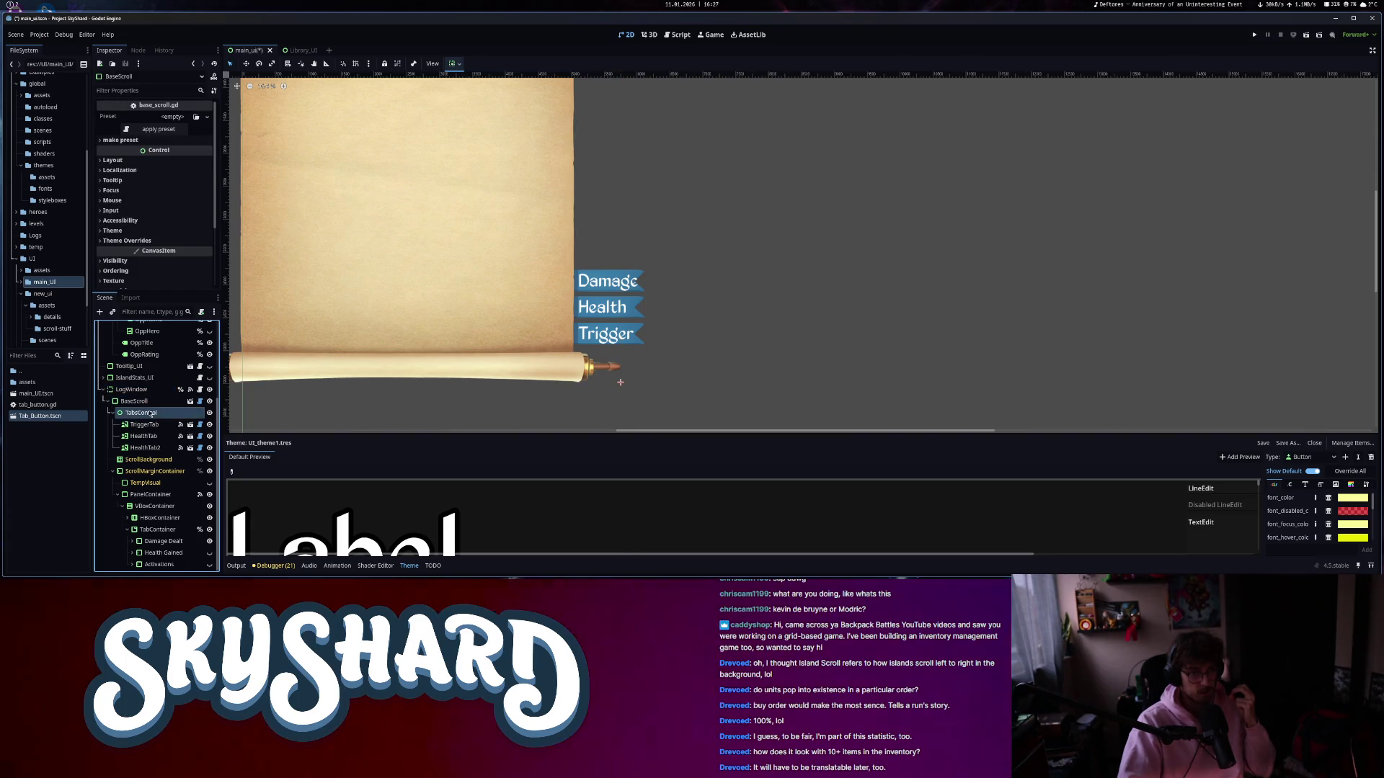
scroll(162, 242, "down", 3)
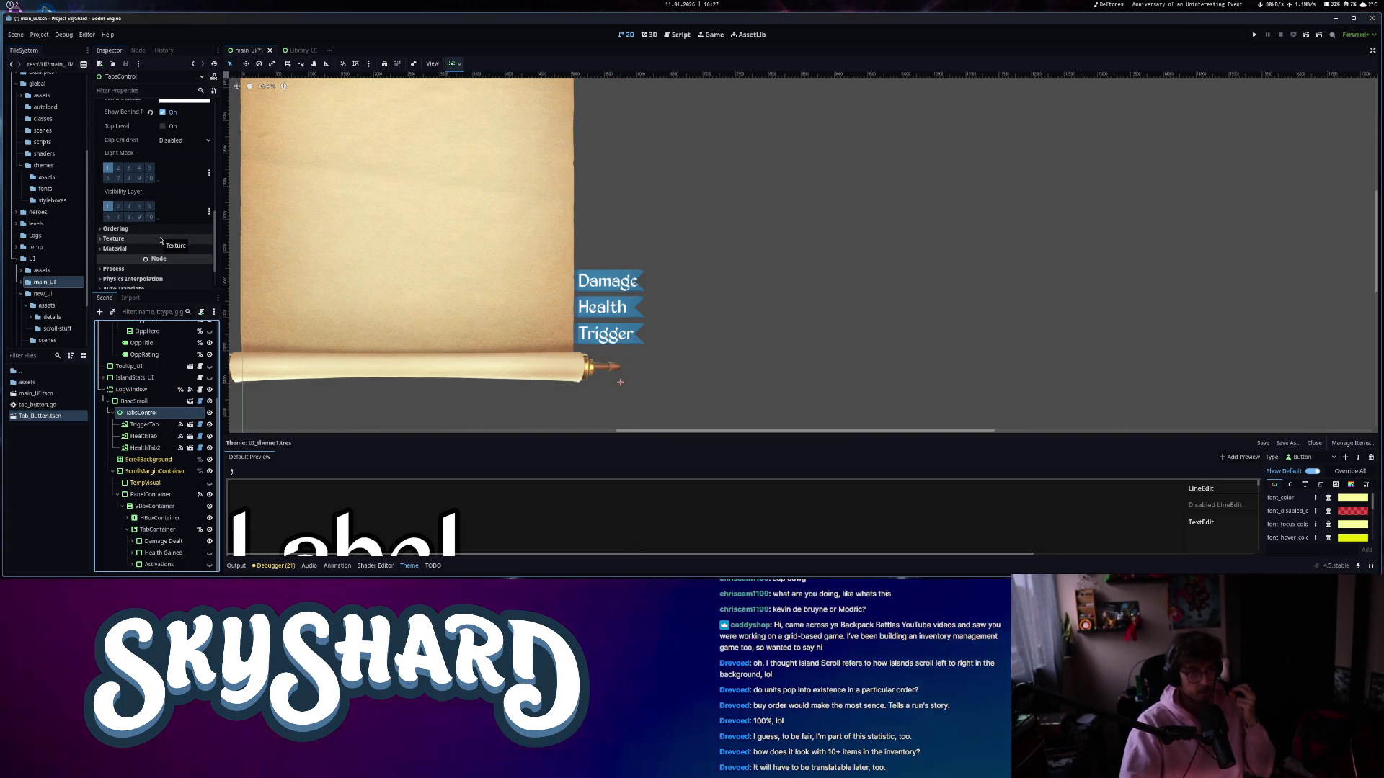
key("Down")
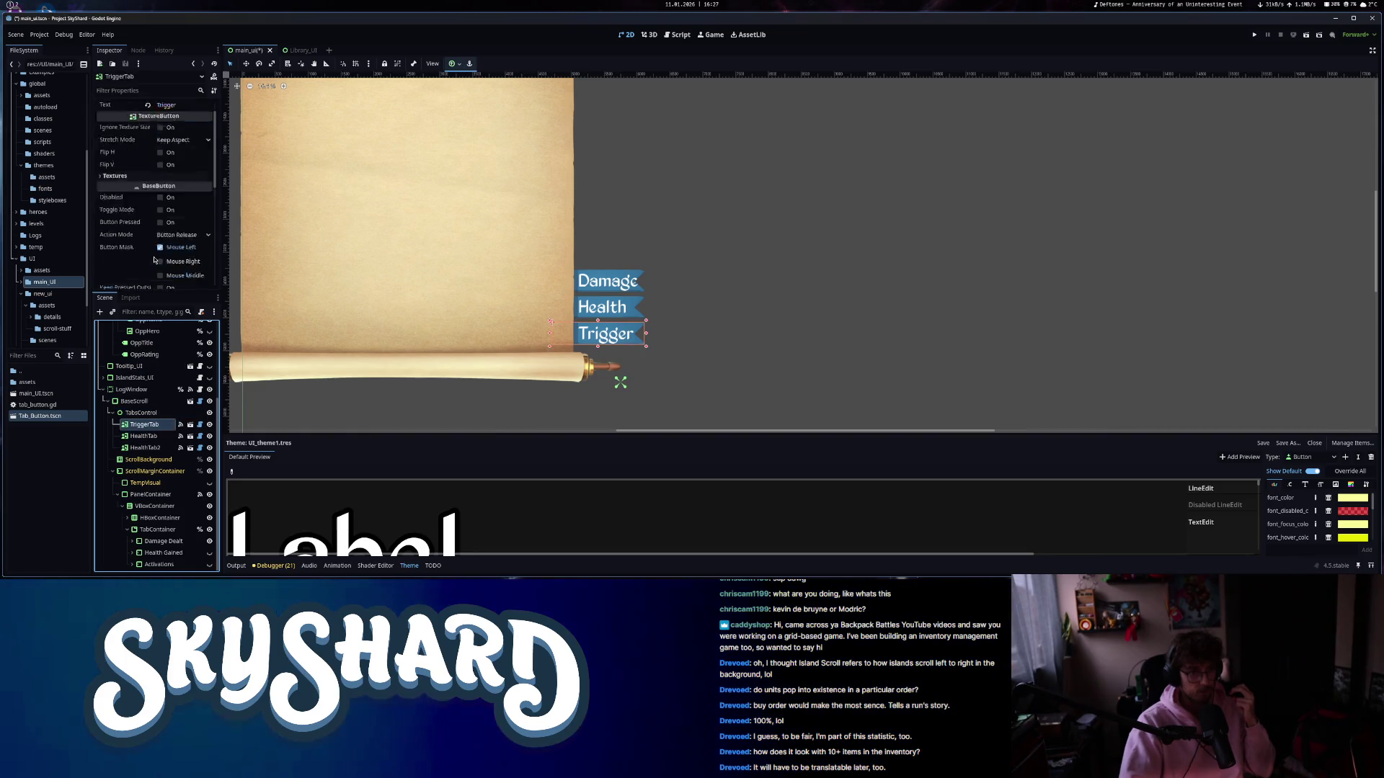
- Clear the theme from the TriggerTab button
scroll(155, 260, "down", 10)
left_click(112, 168)
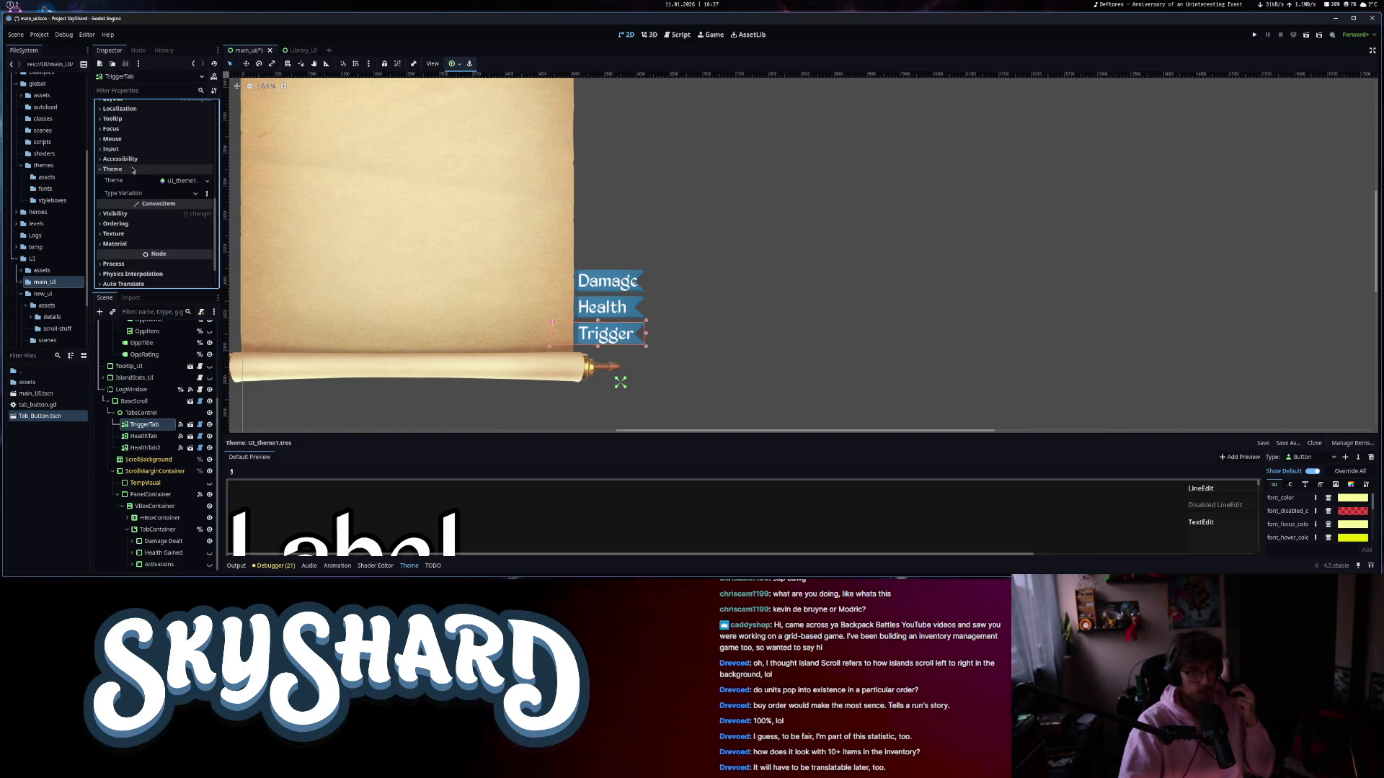
right_click(177, 185)
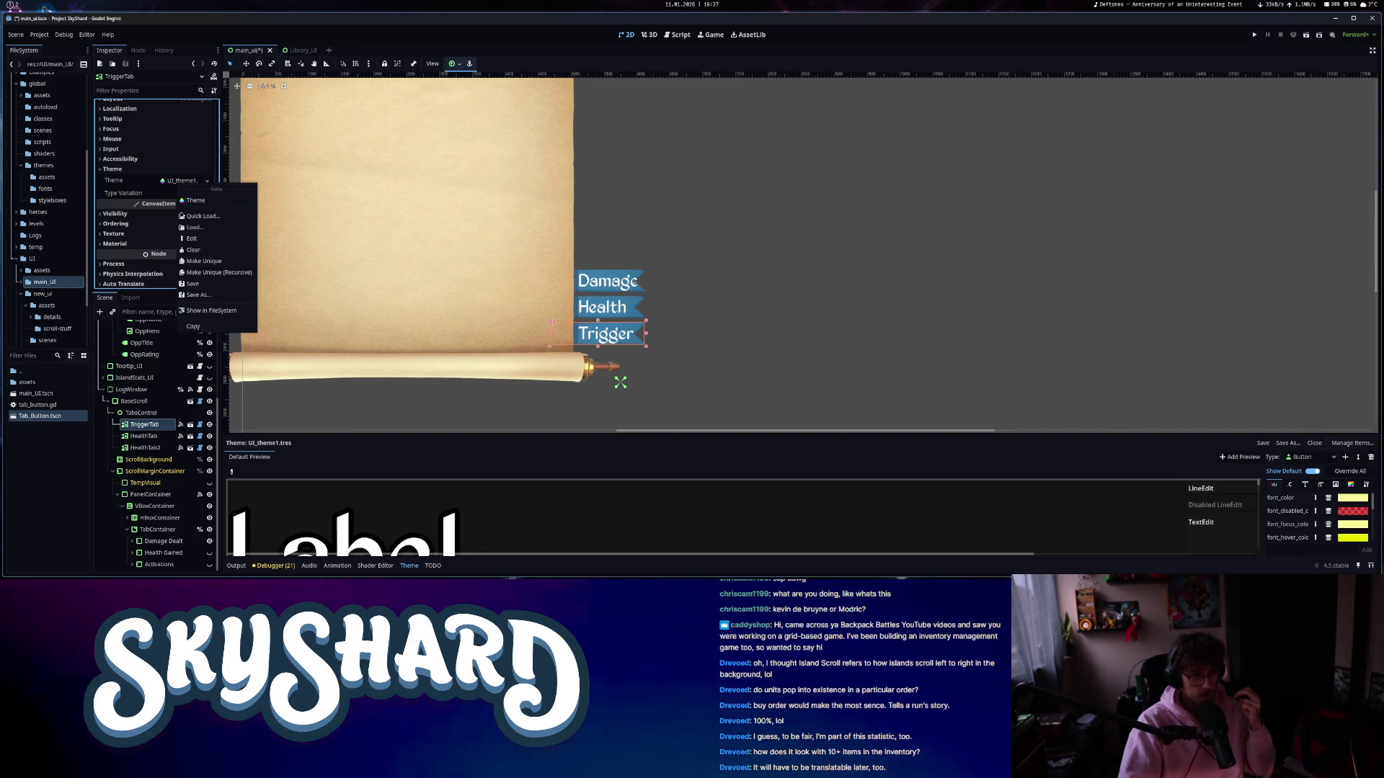
left_click(195, 252)
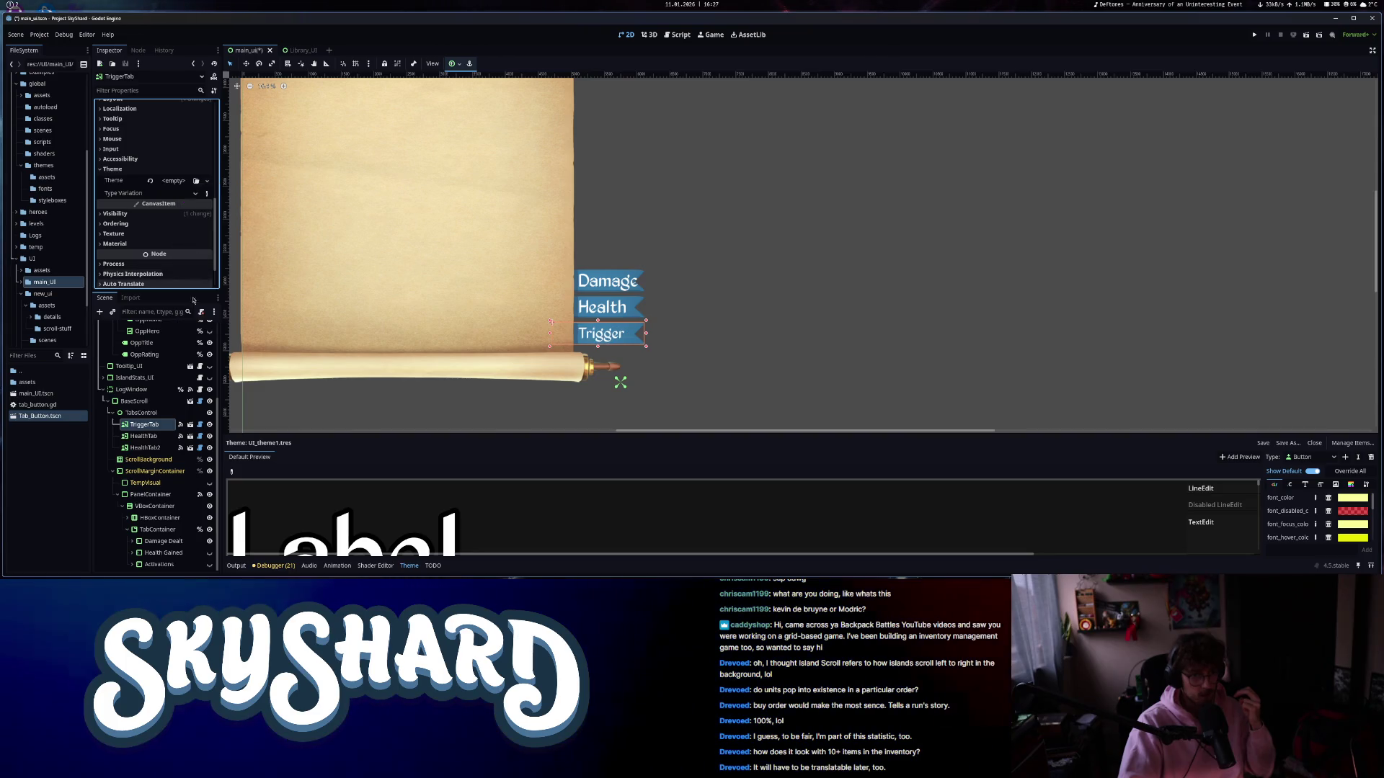
- Clear the theme from the HealthTab button
left_click(158, 437)
scroll(159, 252, "down", 5)
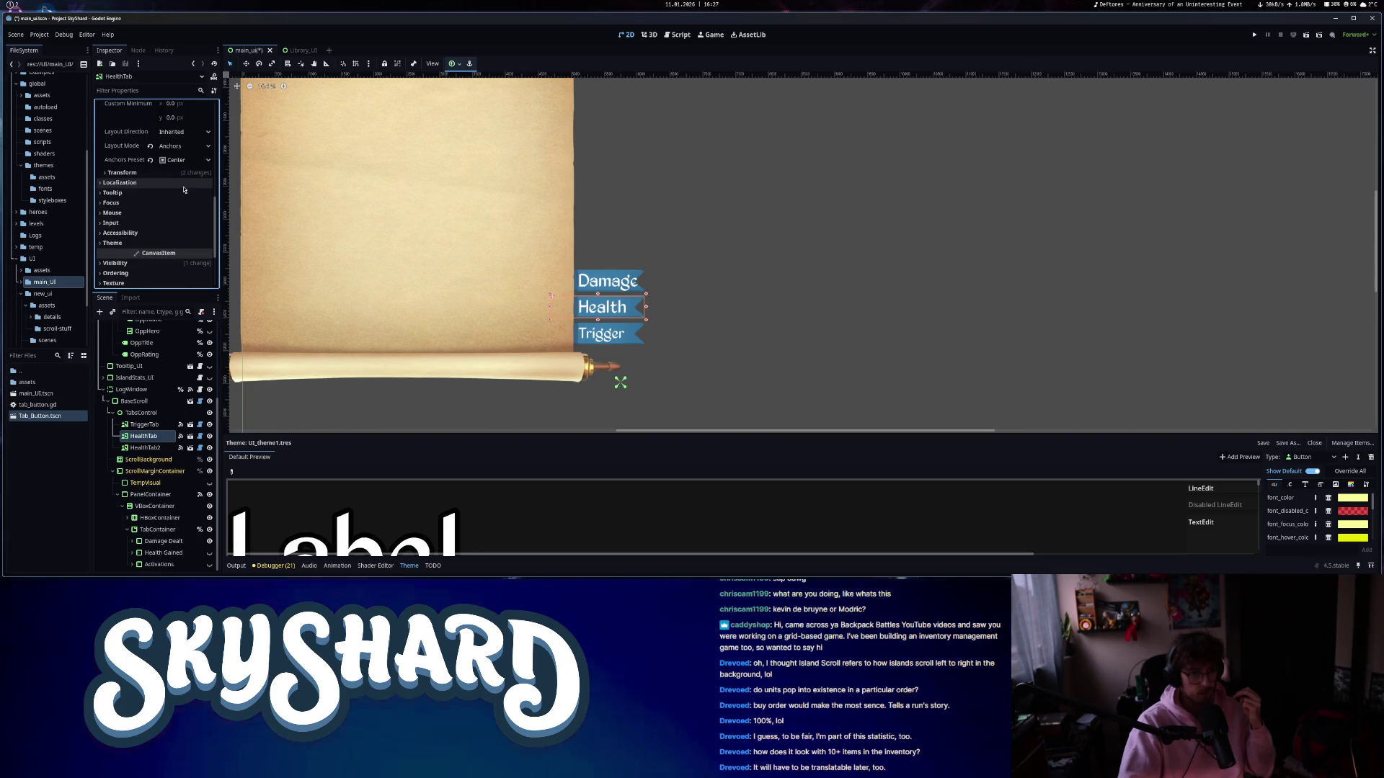
left_click(167, 243)
left_click(169, 256)
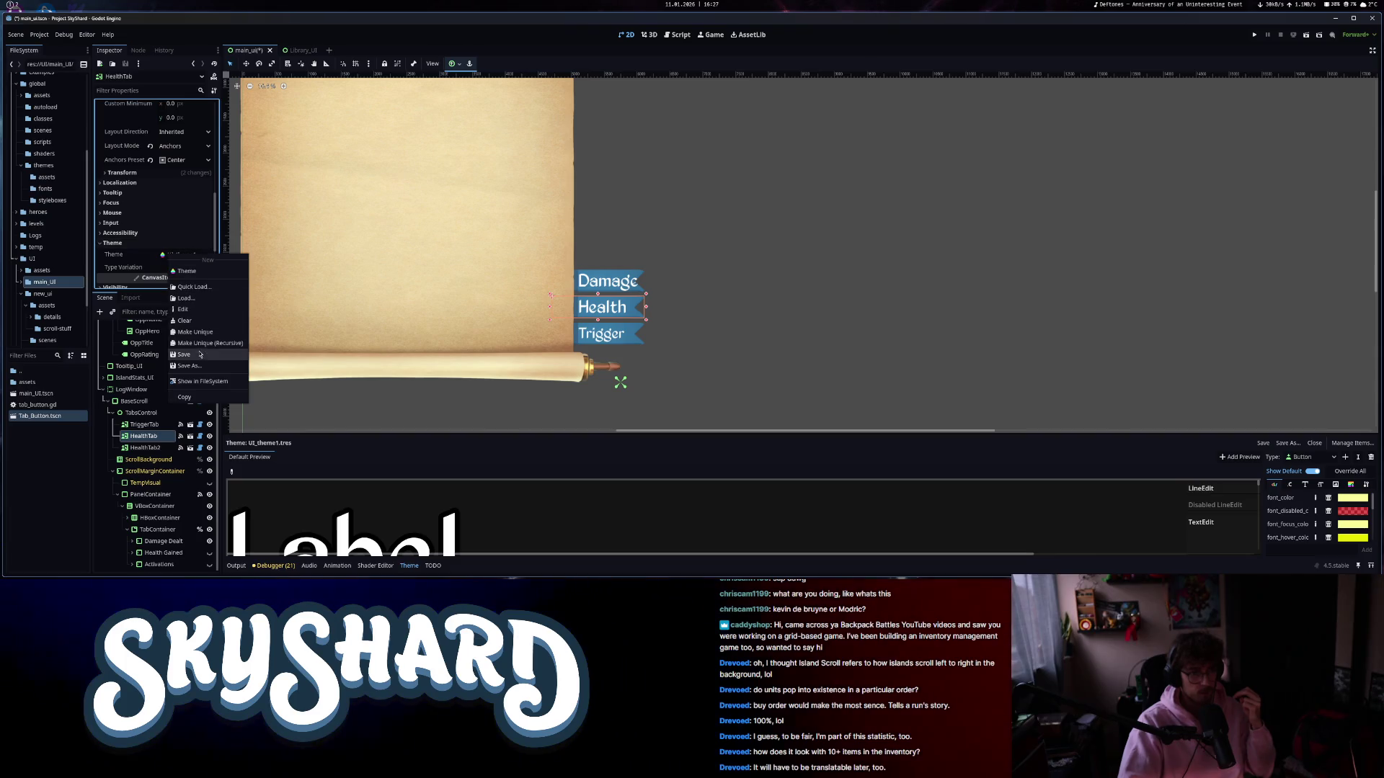
left_click(196, 322)
- Clear HealthTab2's theme and bring up the quick scene finder
left_click(148, 448)
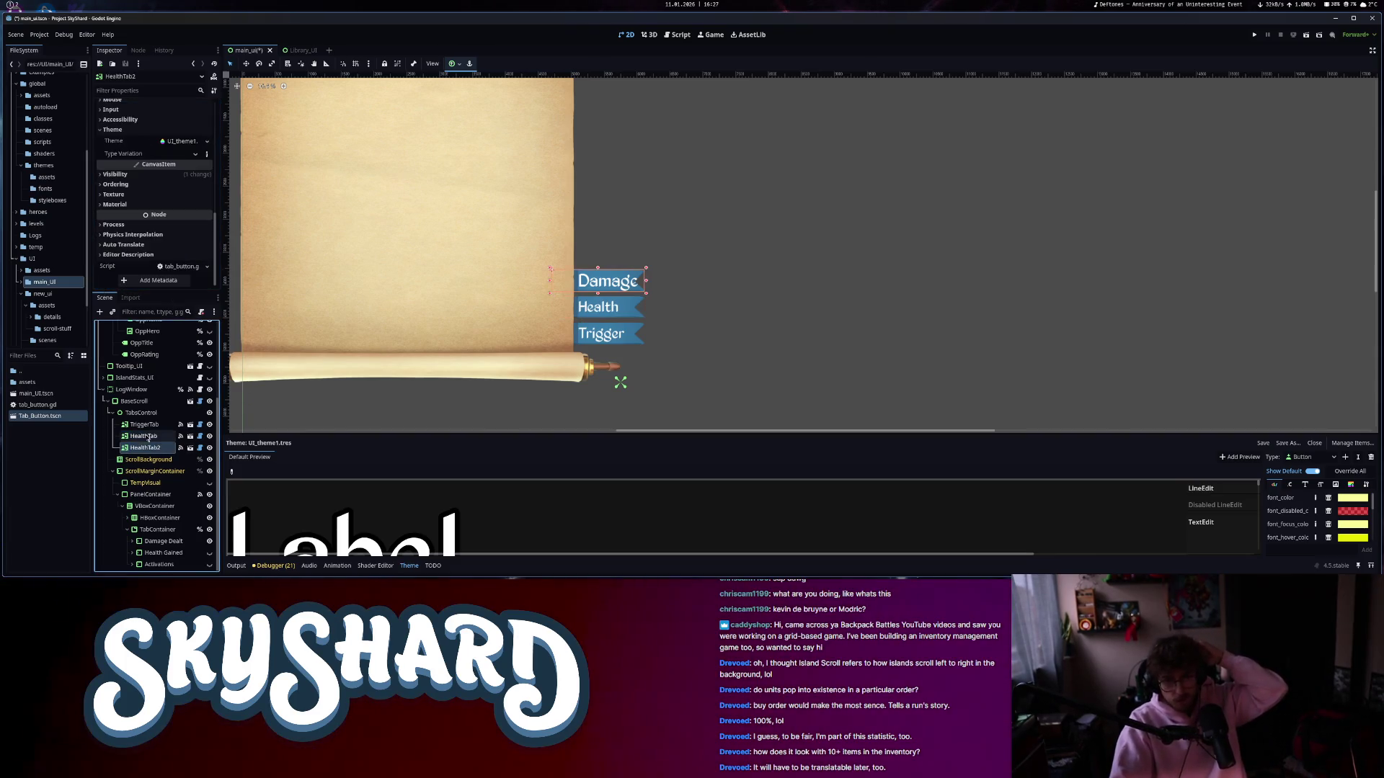
left_click(207, 142)
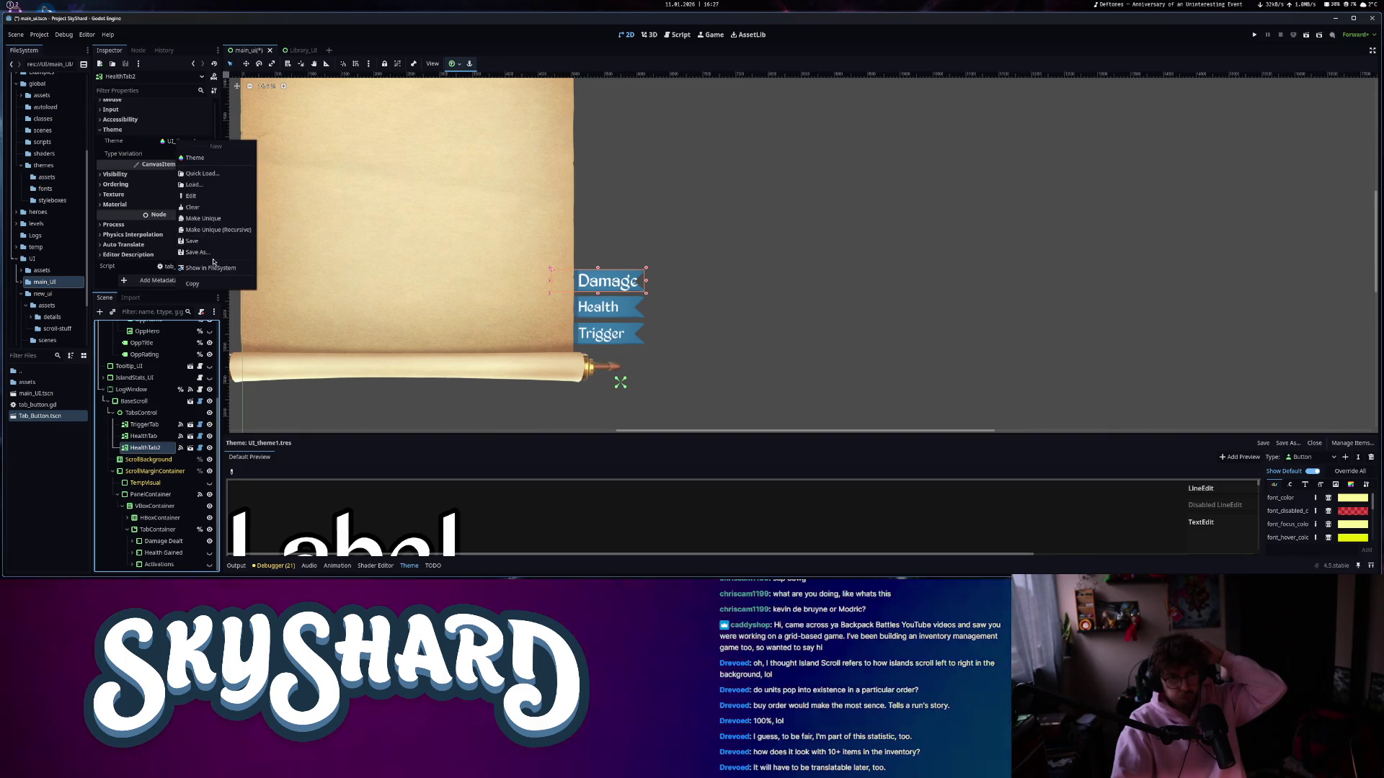
left_click(210, 209)
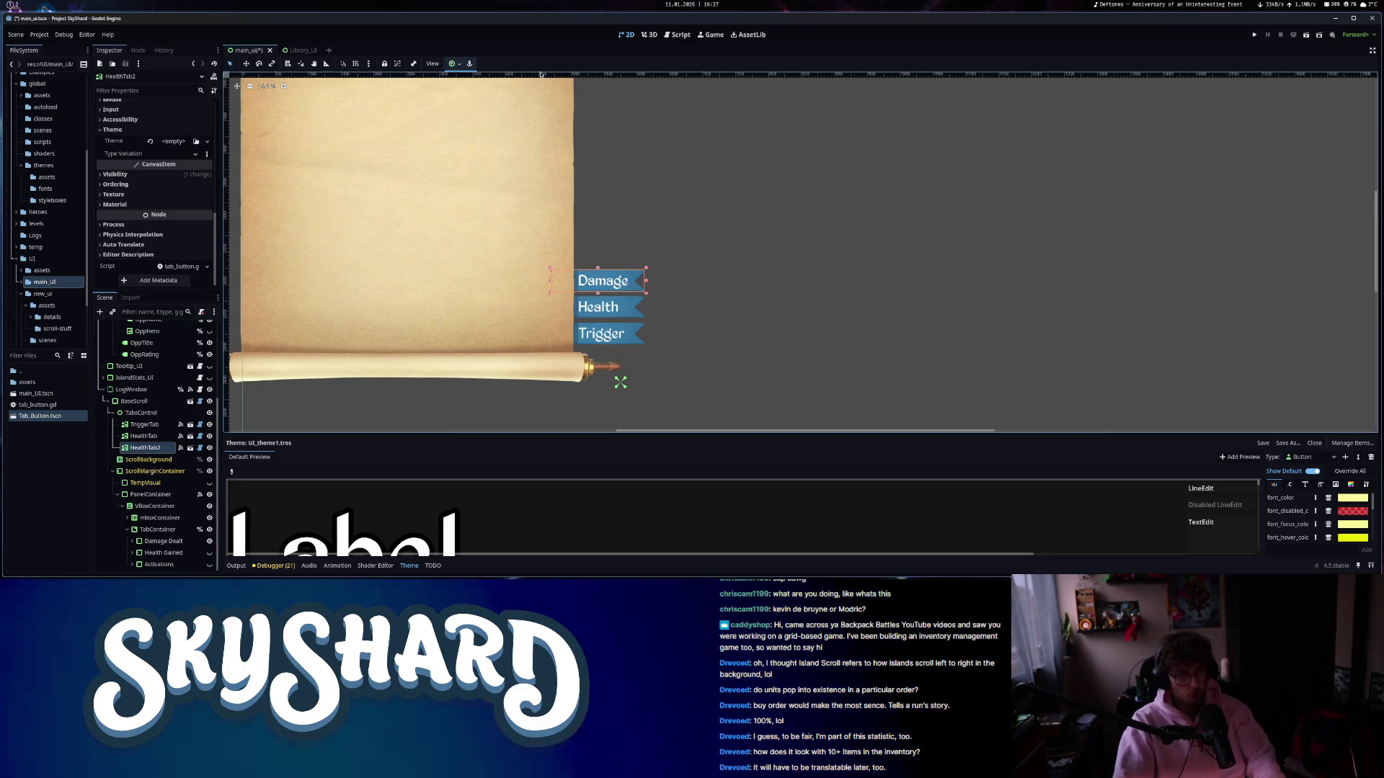
key("ctrl+shift+o")
- Open Tab_Button.tscn and clear the theme on its TabButton root
type("tabbu")
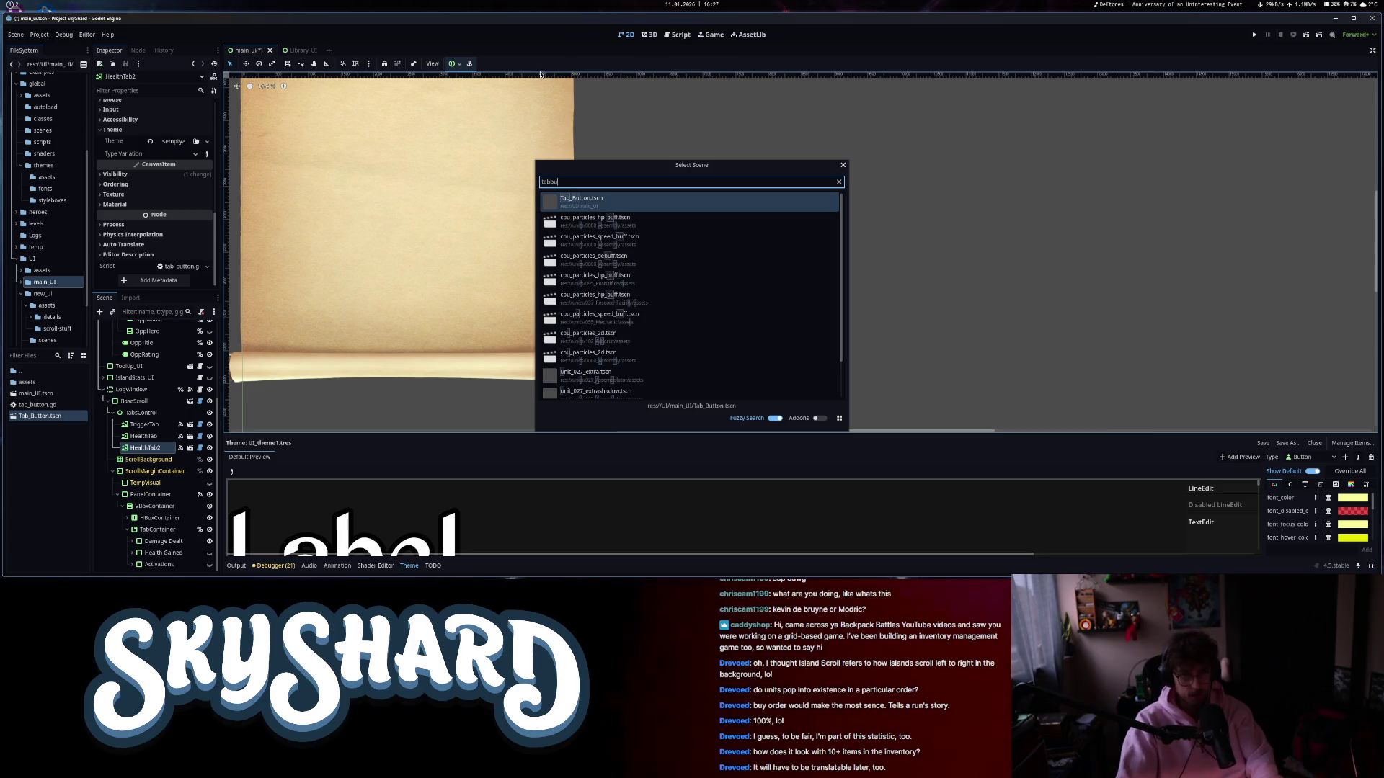
left_click(606, 211)
left_click(124, 327)
scroll(144, 245, "down", 10)
scroll(145, 245, "down", 10)
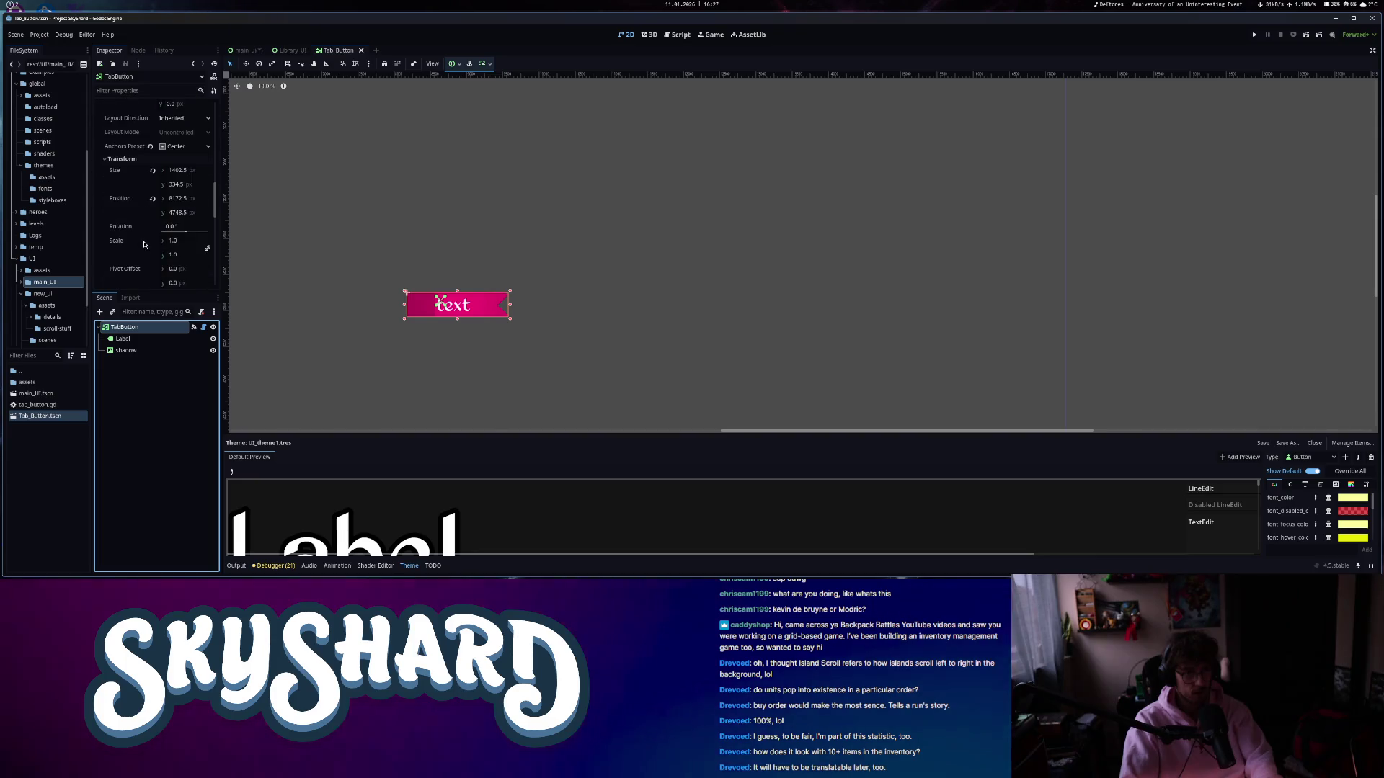
left_click(149, 193)
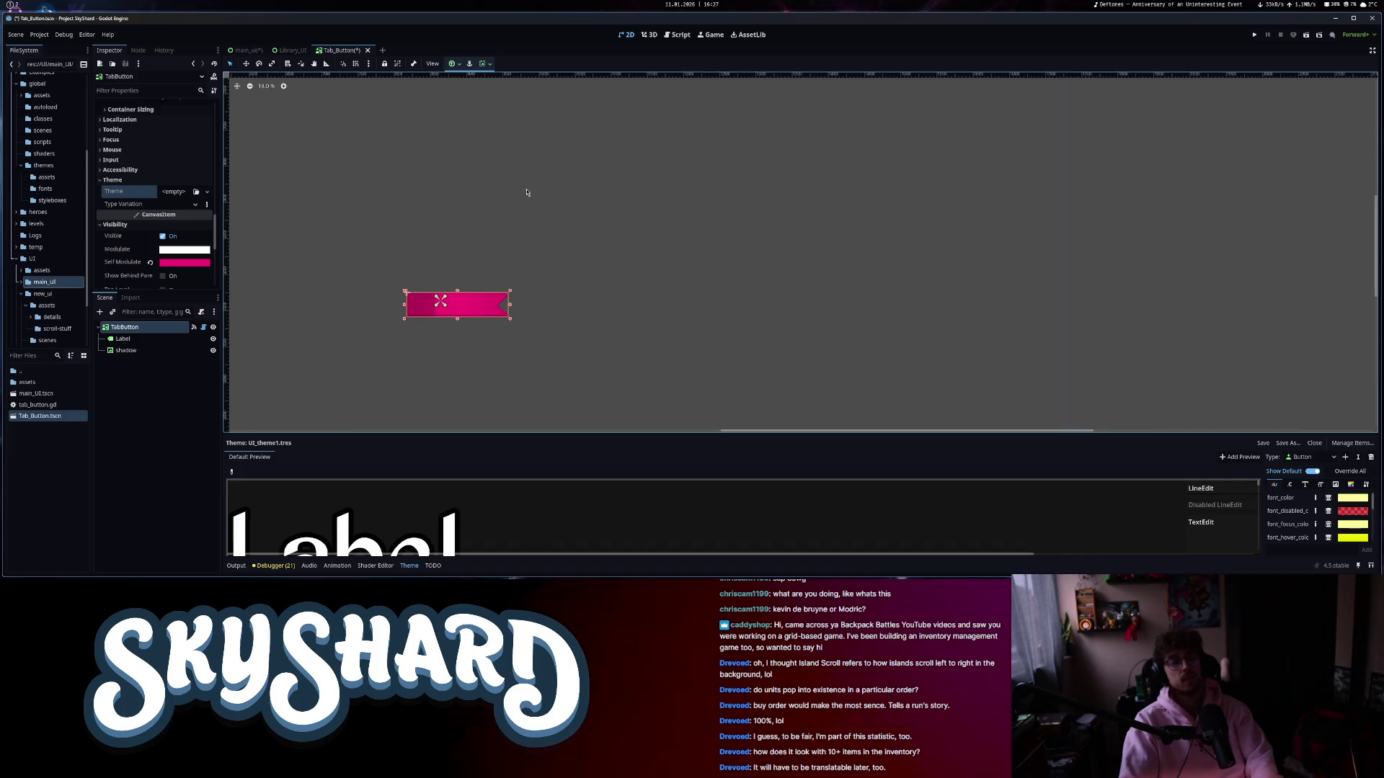
- Verify TabButton's theme is empty, save Tab_Button.tscn, and return to main_ui
scroll(474, 230, "up", 4)
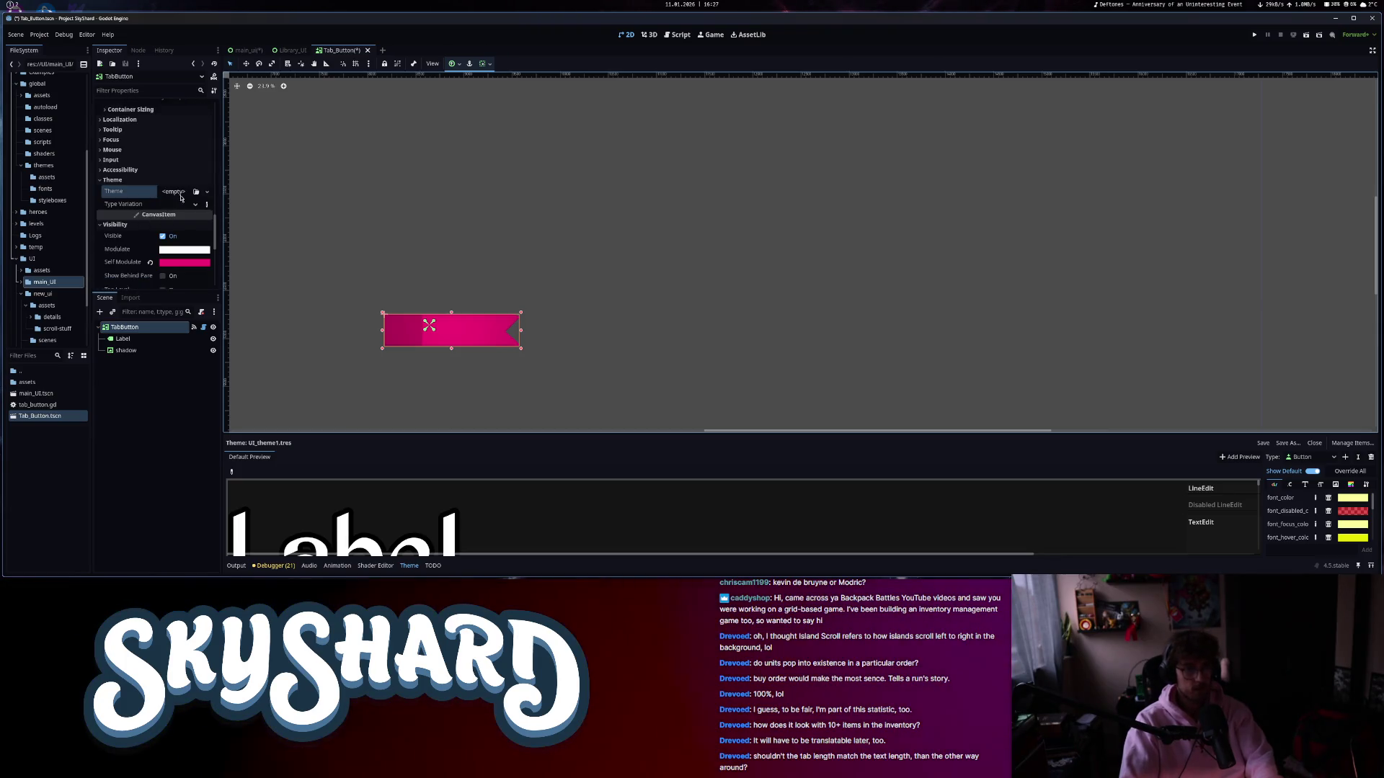
left_click(173, 192)
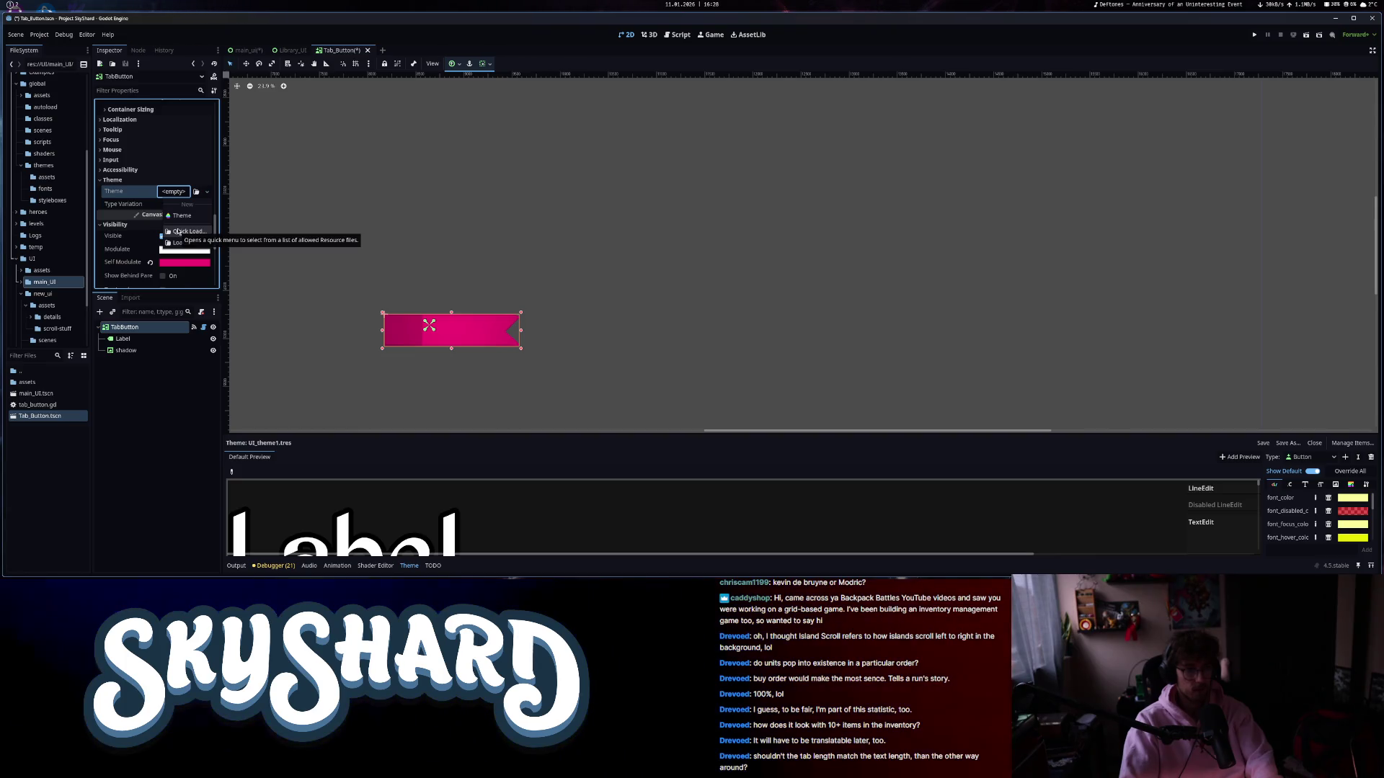
left_click(144, 181)
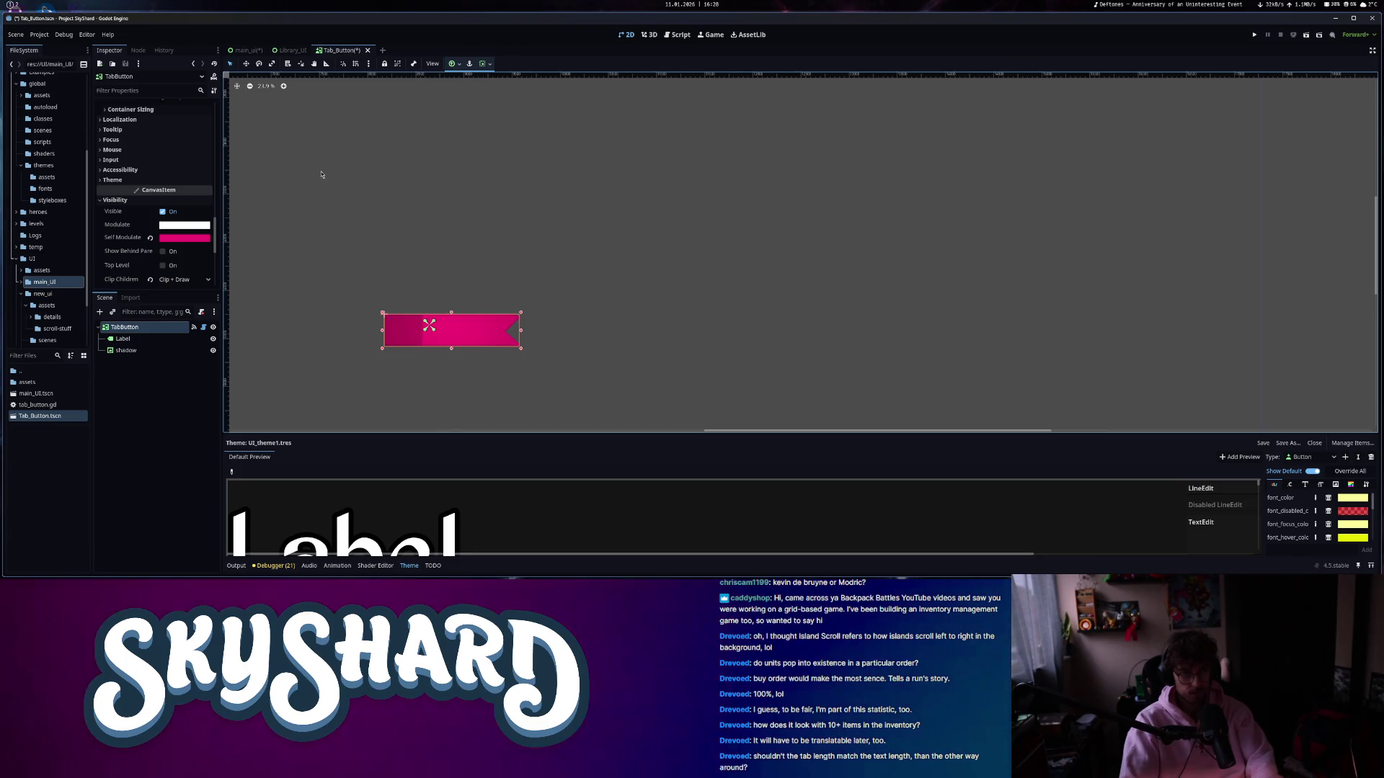
key("ctrl+s")
key("ctrl+F3")
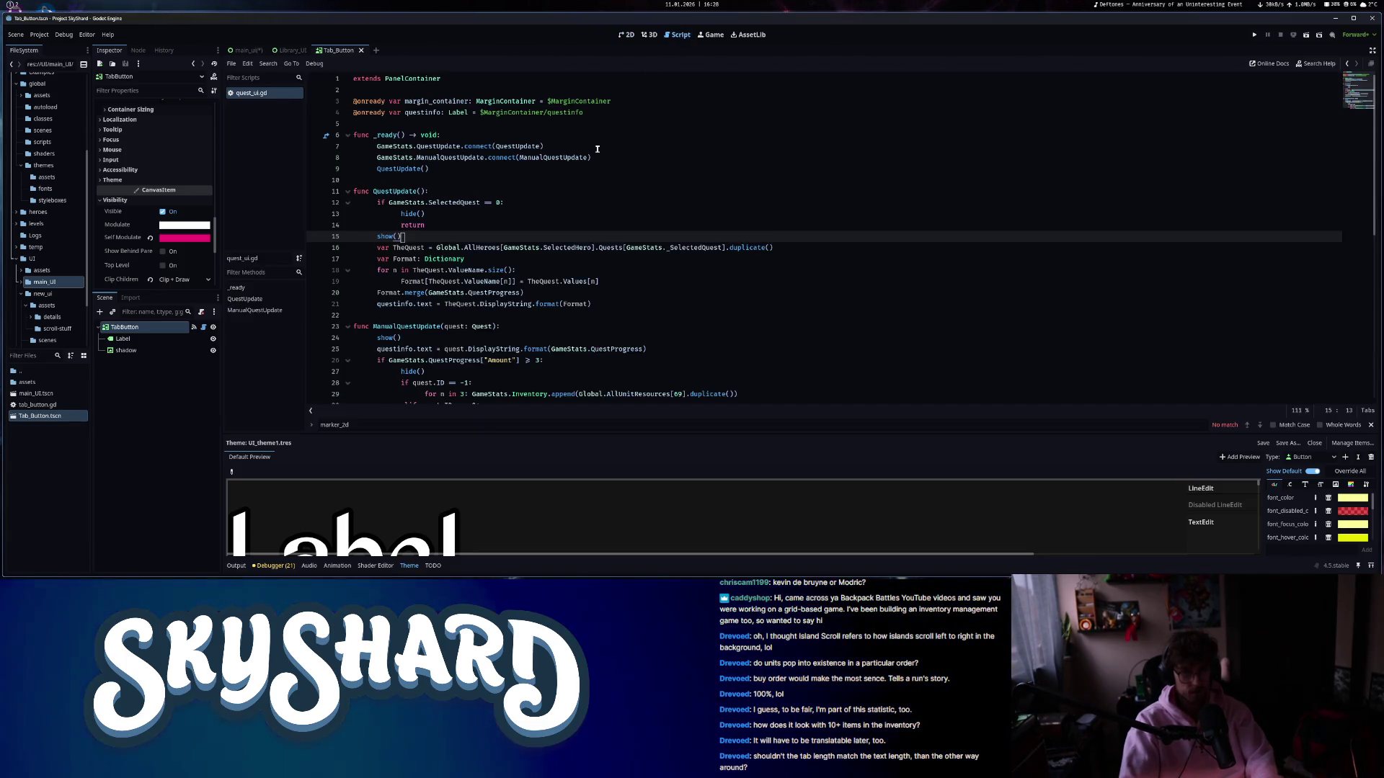
key("ctrl+F1")
key("ctrl+Tab")
- Edit the Trigger tab's label text, leaving it reading Trigger
scroll(381, 209, "down", 1)
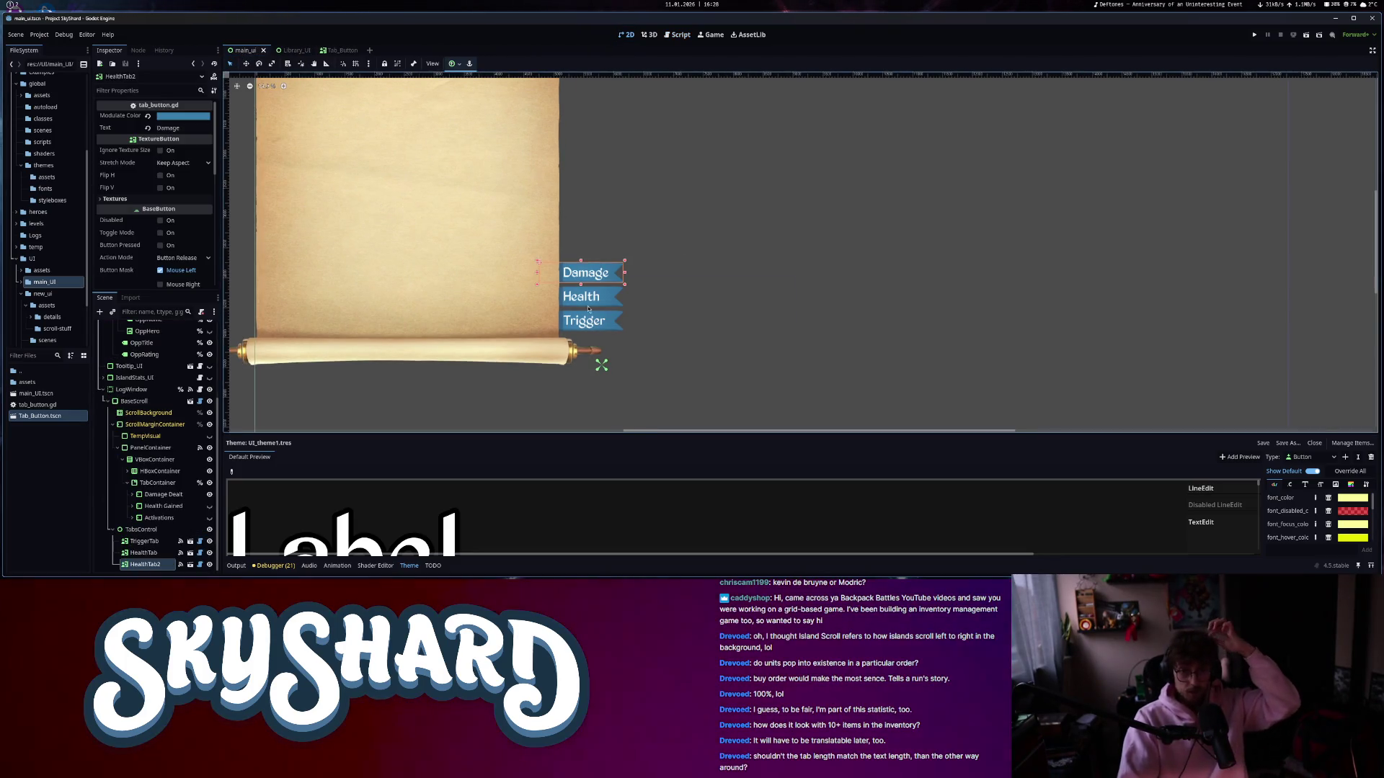
double_click(167, 127)
type("Acv")
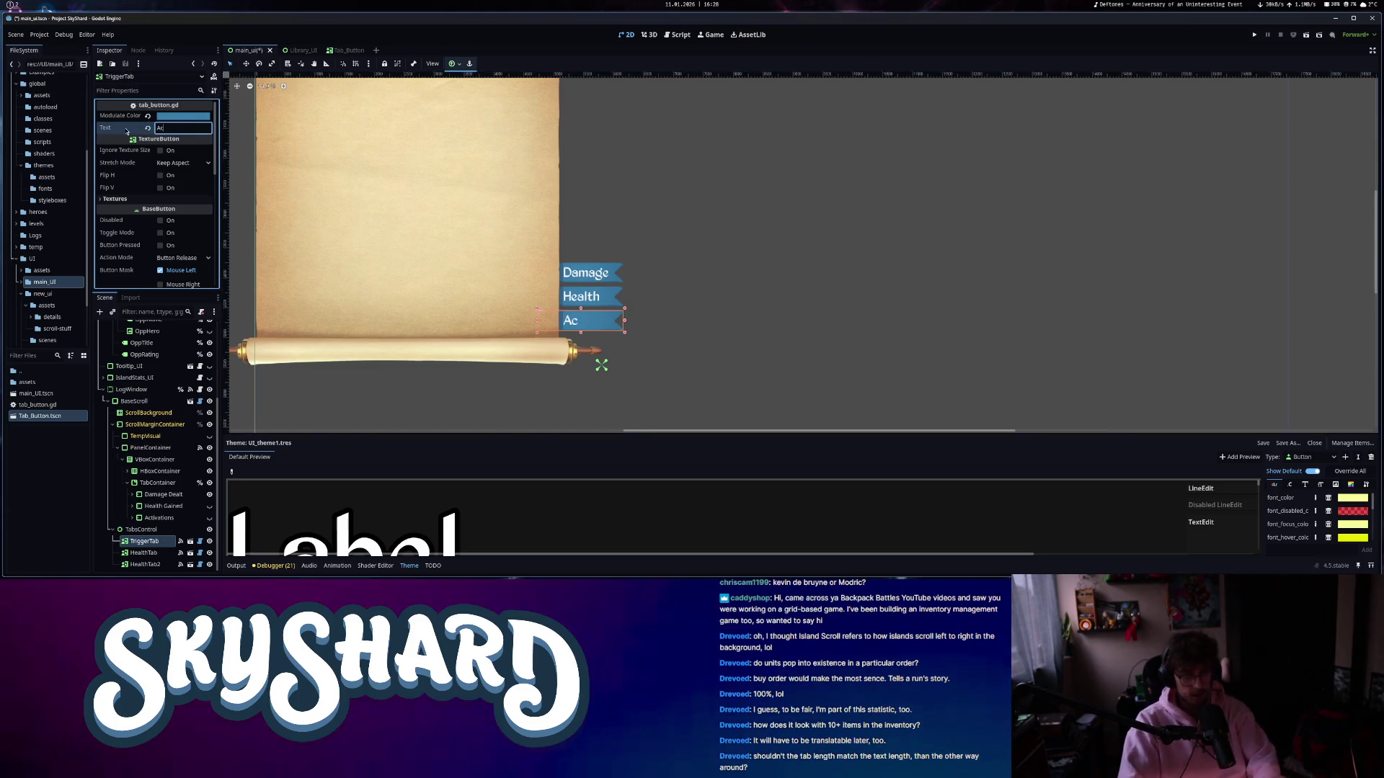
key("BackSpace")
type("tivations")
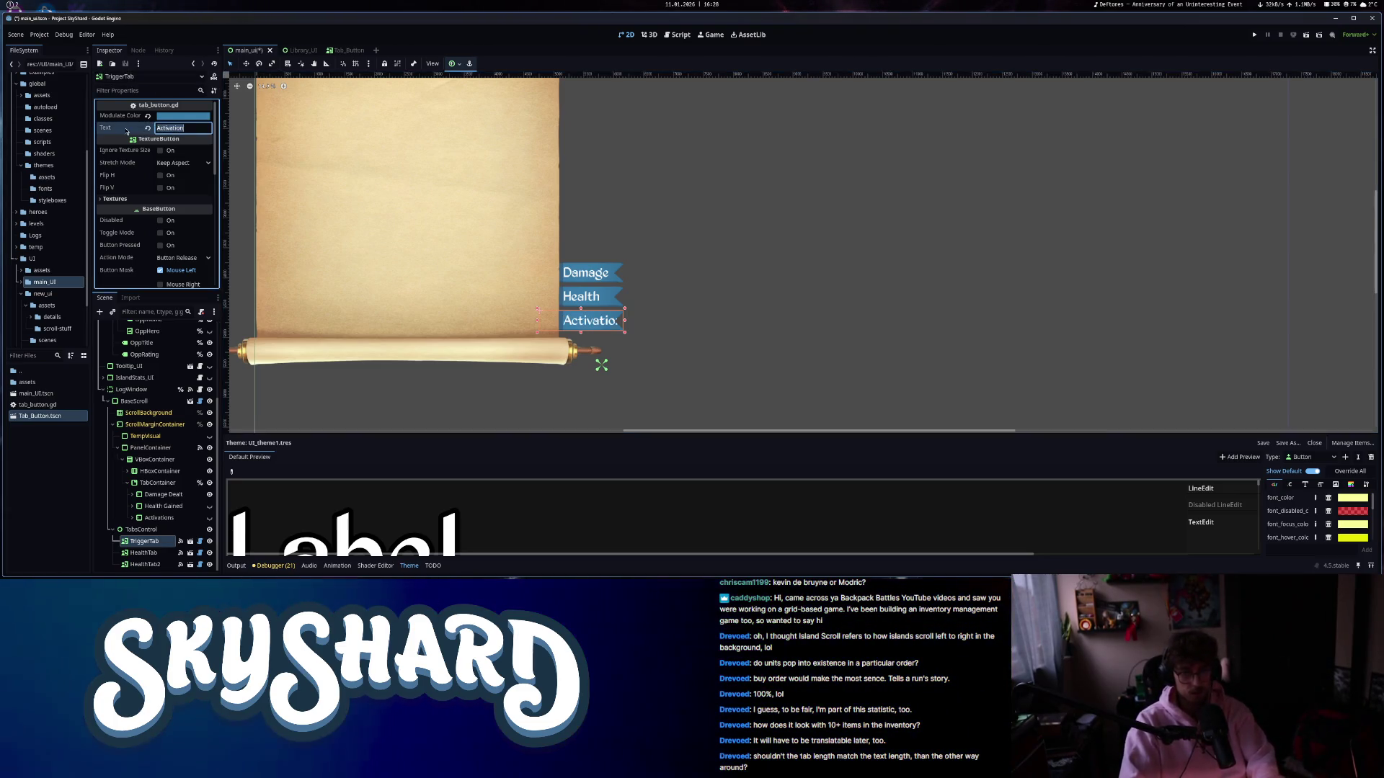
key("ctrl+a")
type("T")
- Move TabsControl to be BaseScroll's first child, above ScrollBackground
scroll(450, 151, "down", 3)
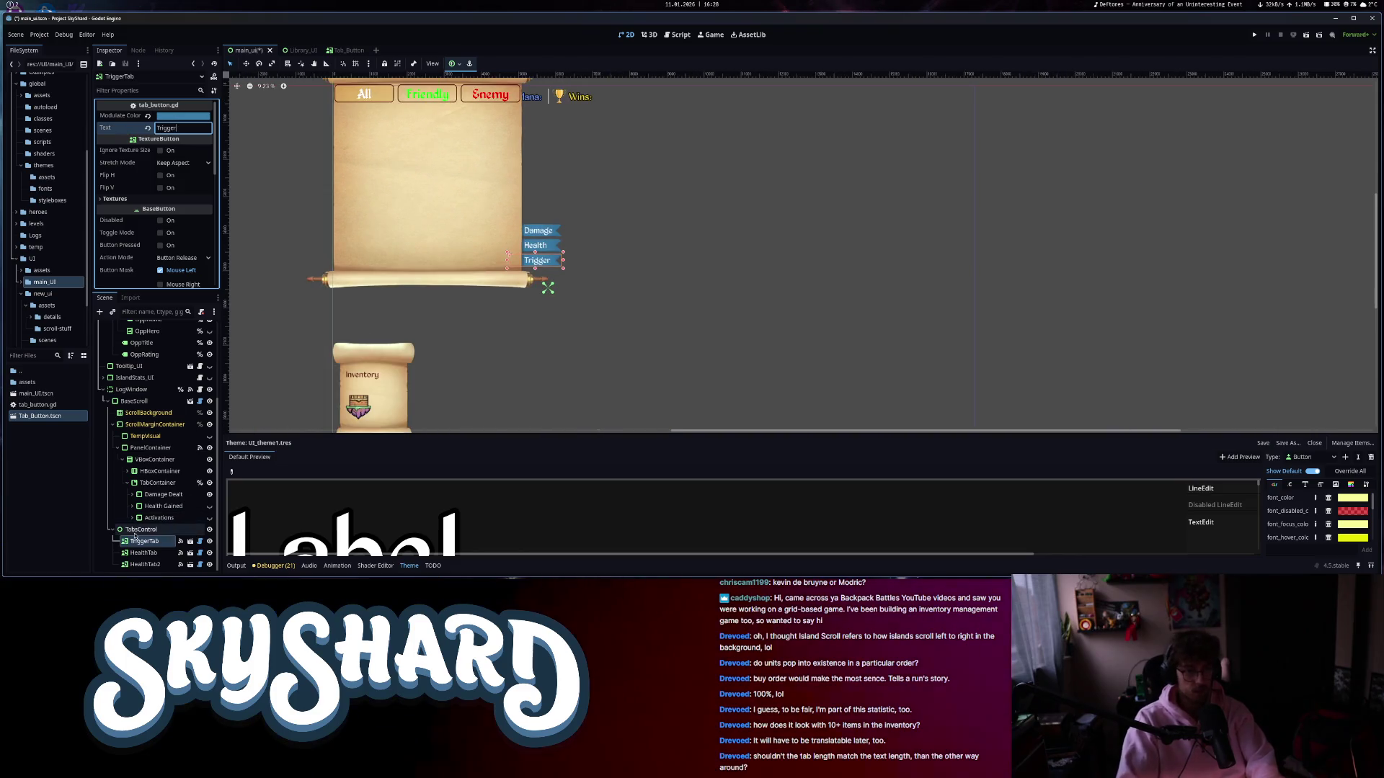
left_click(533, 280)
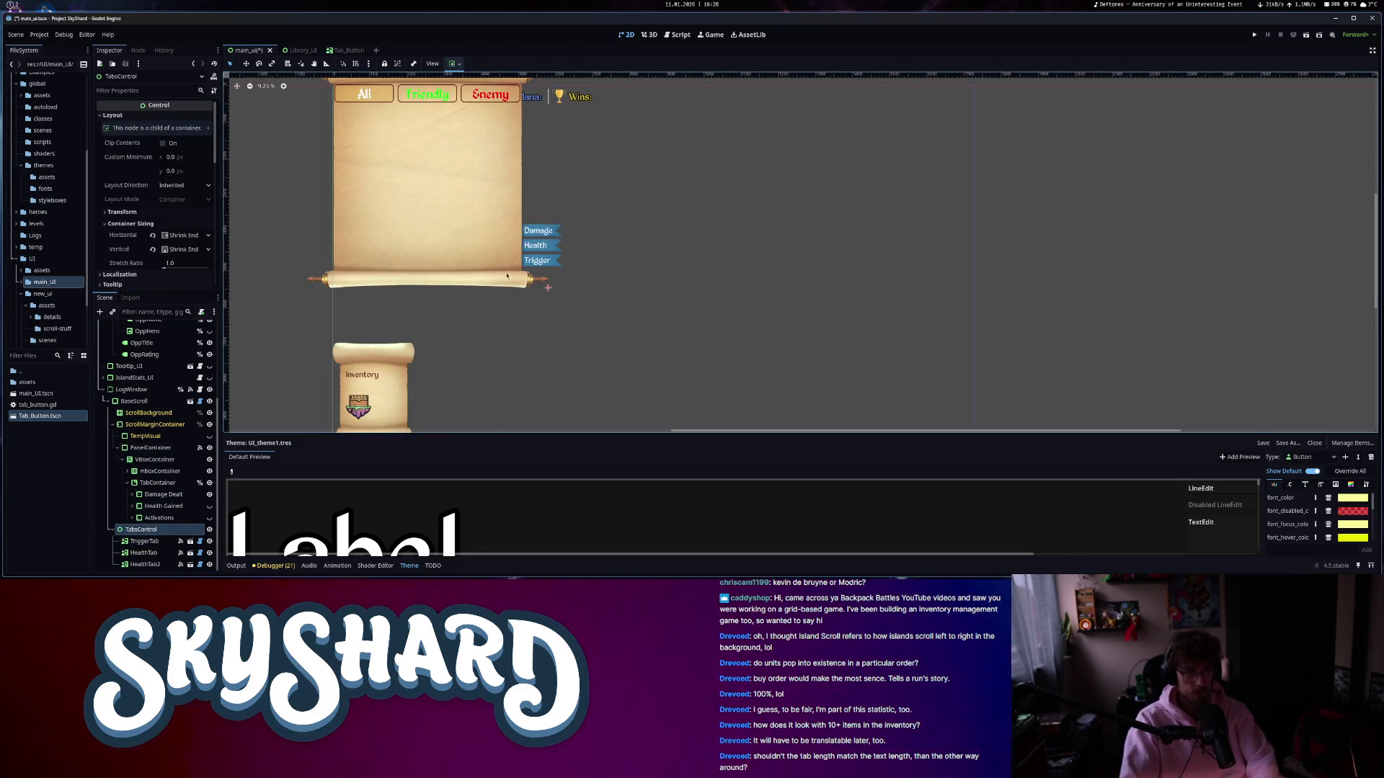
left_click_drag(144, 409, 144, 408)
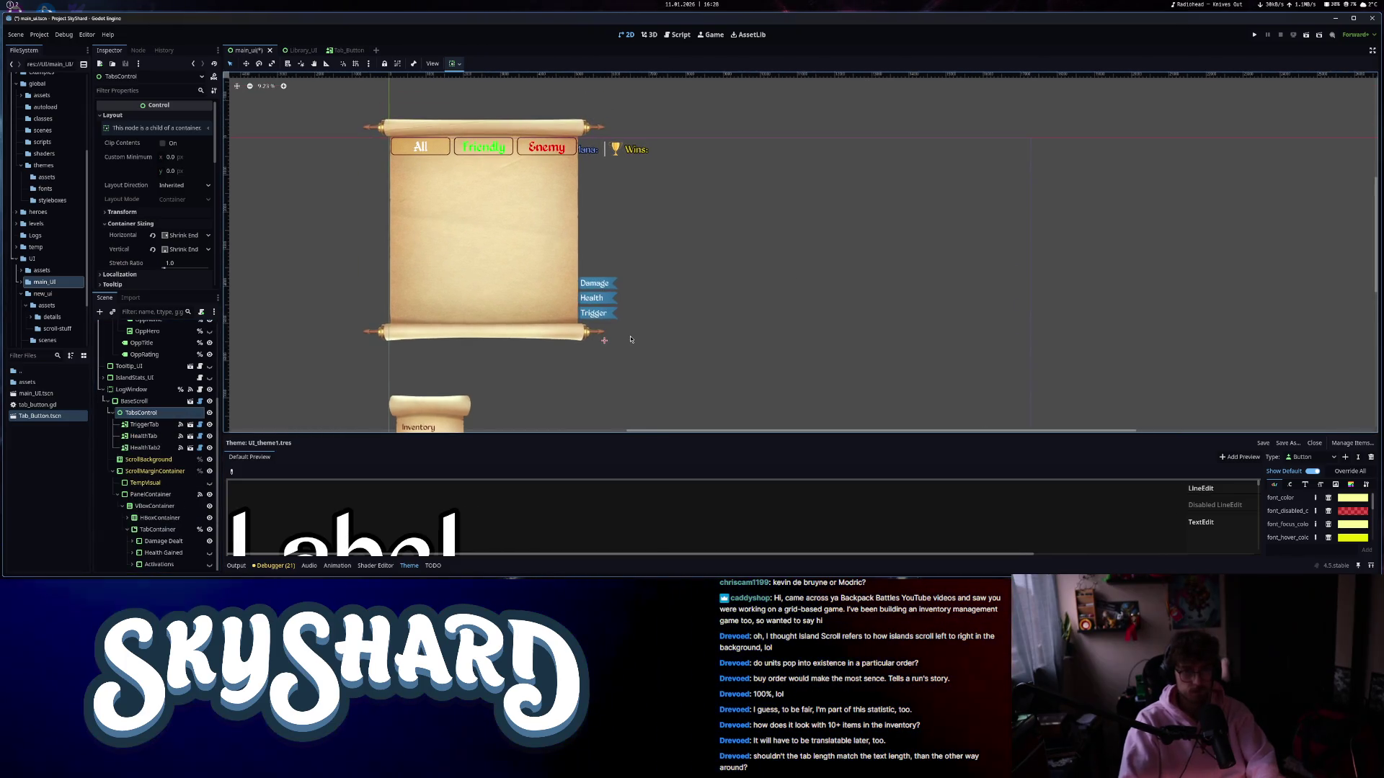
- Save main_ui, inspect the Trigger, Enemy and Damage tabs, and switch to Tab_Button
key("ctrl+s")
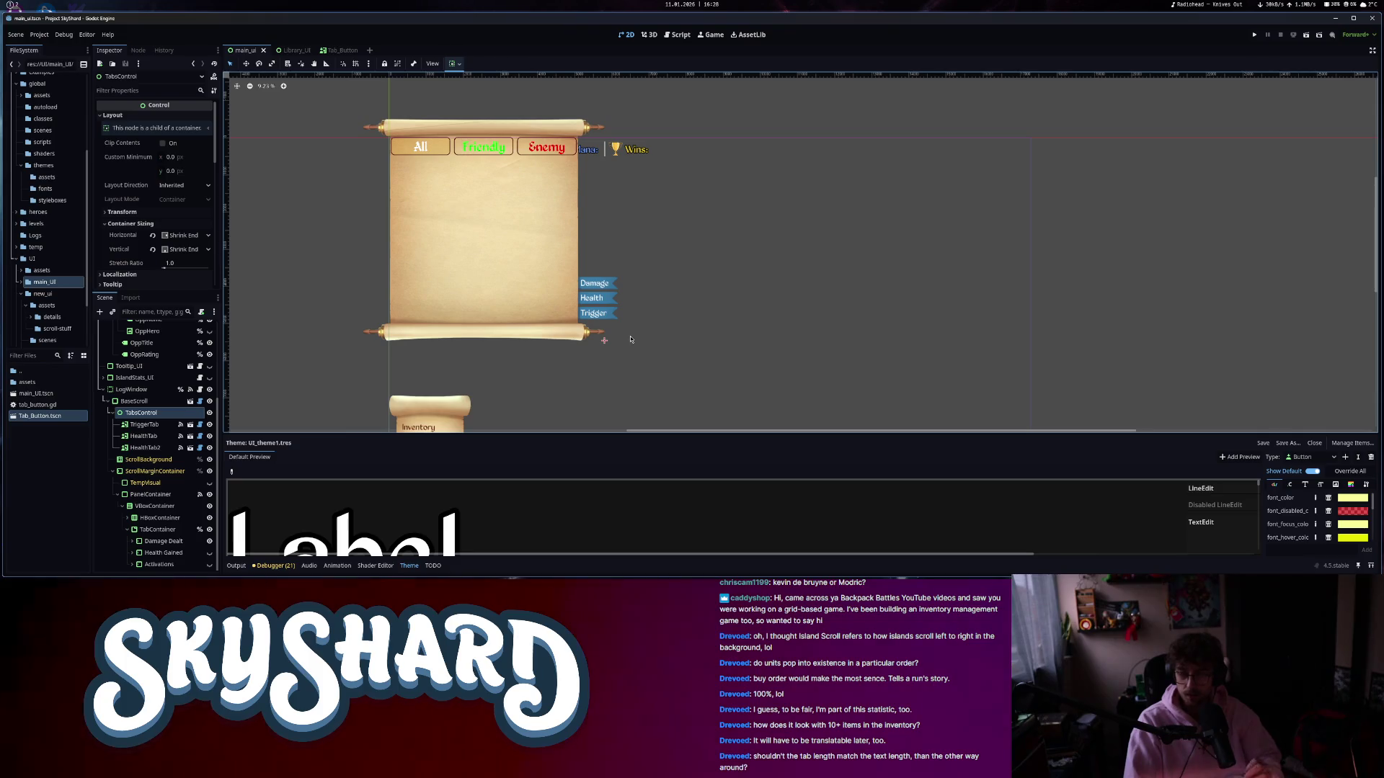
left_click(597, 312)
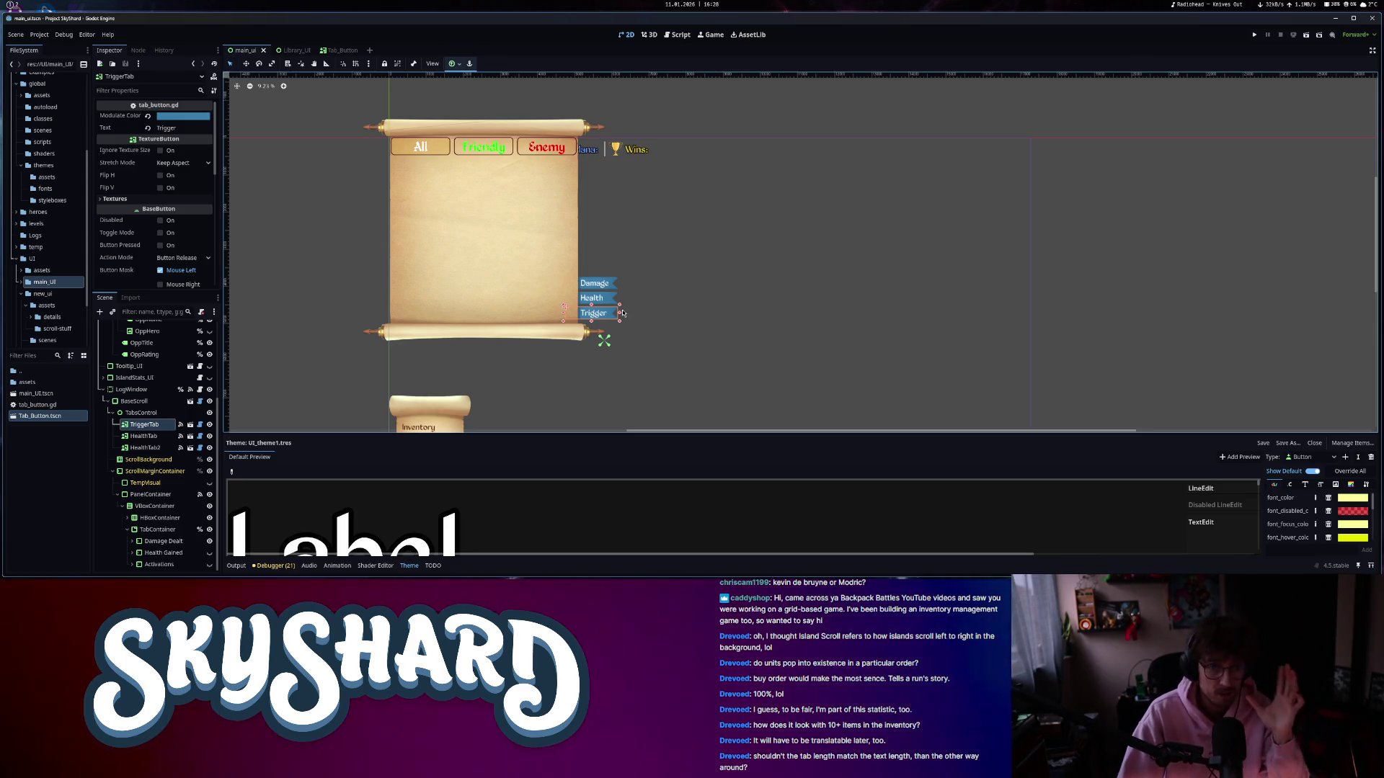
left_click(526, 150)
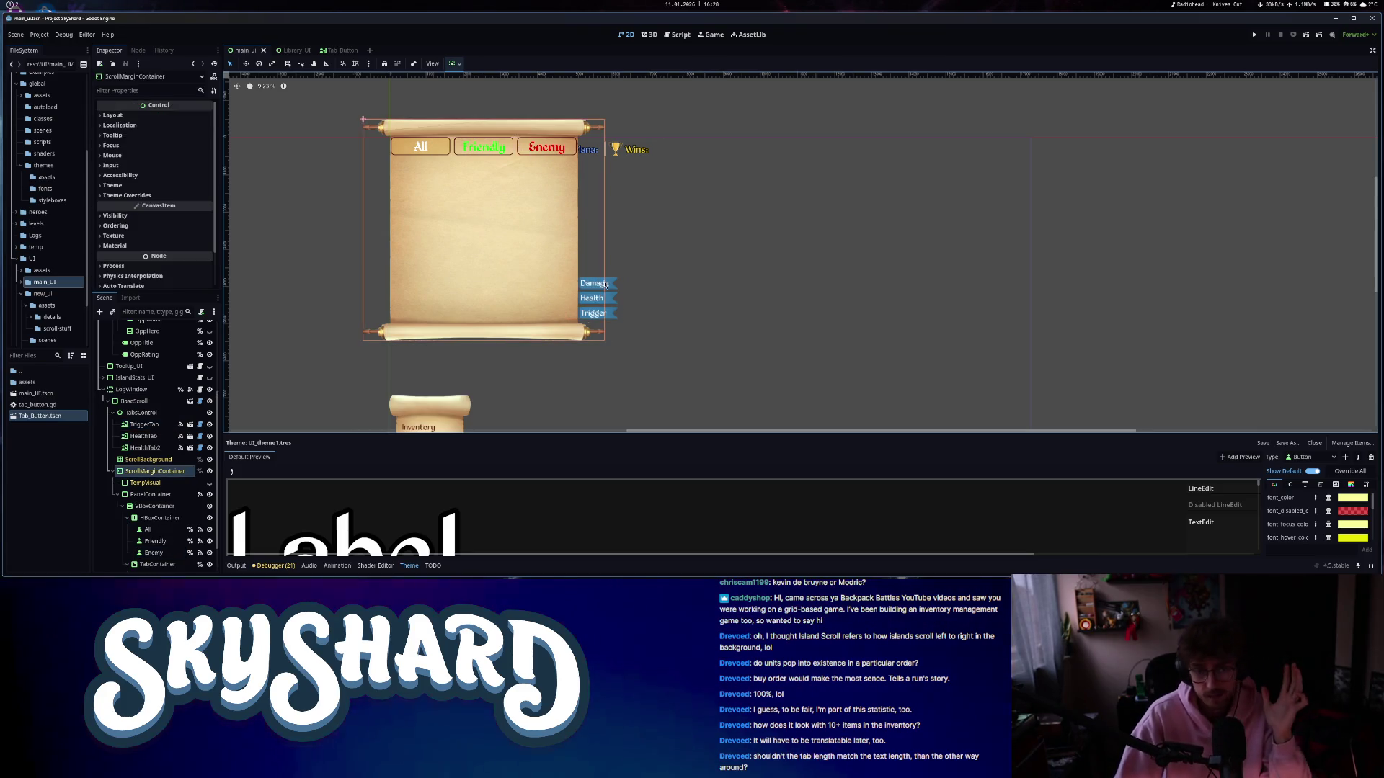
left_click(612, 289)
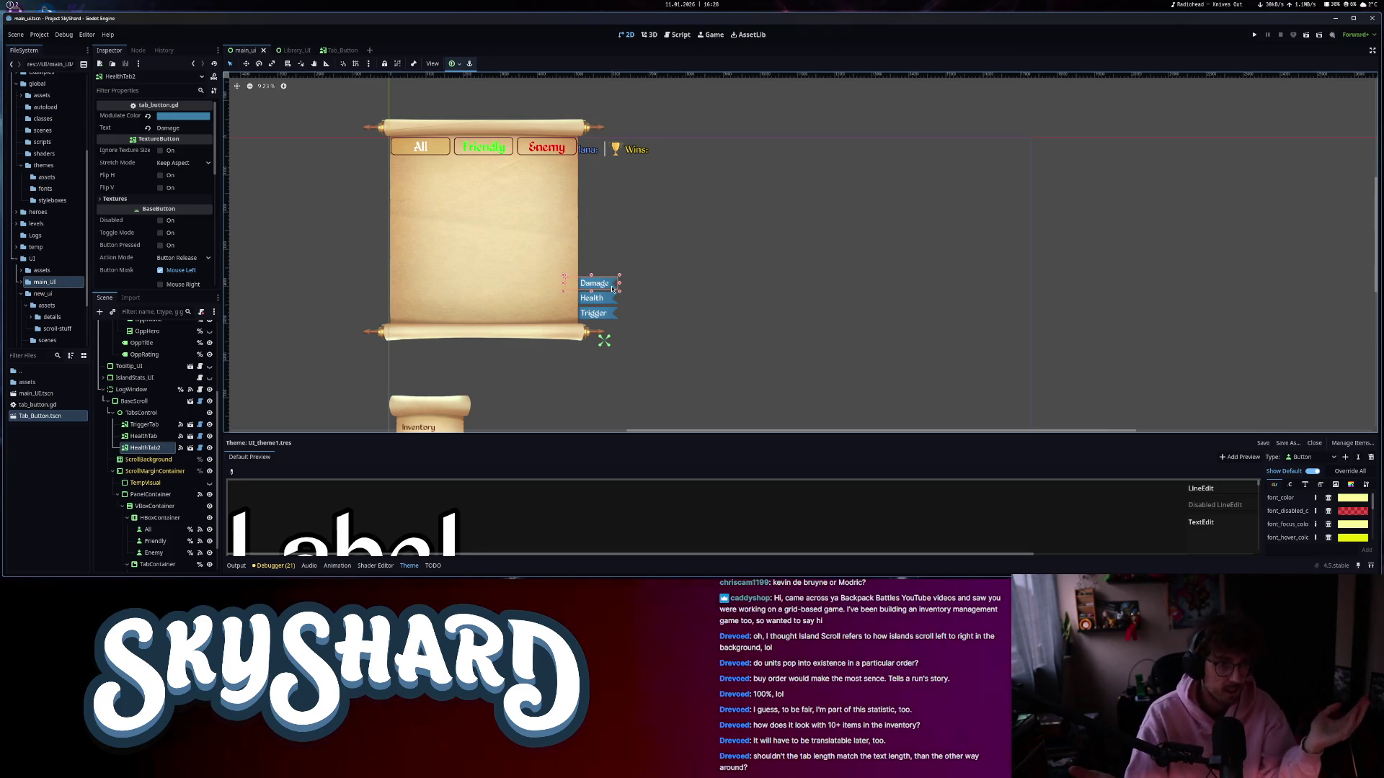
left_click(339, 51)
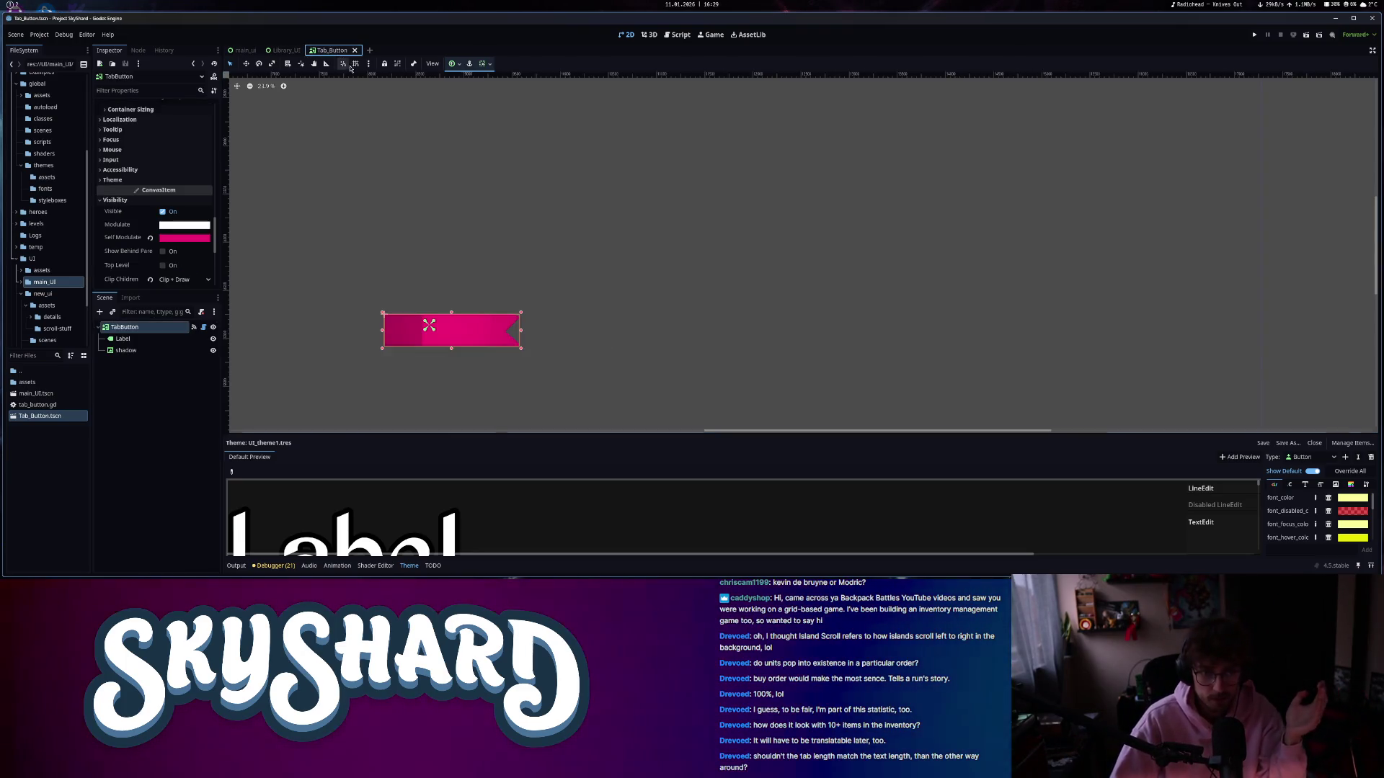
- Inspect TabButton's Label and shadow nodes, then close Tab_Button and Library_UI scenes
left_click(144, 340)
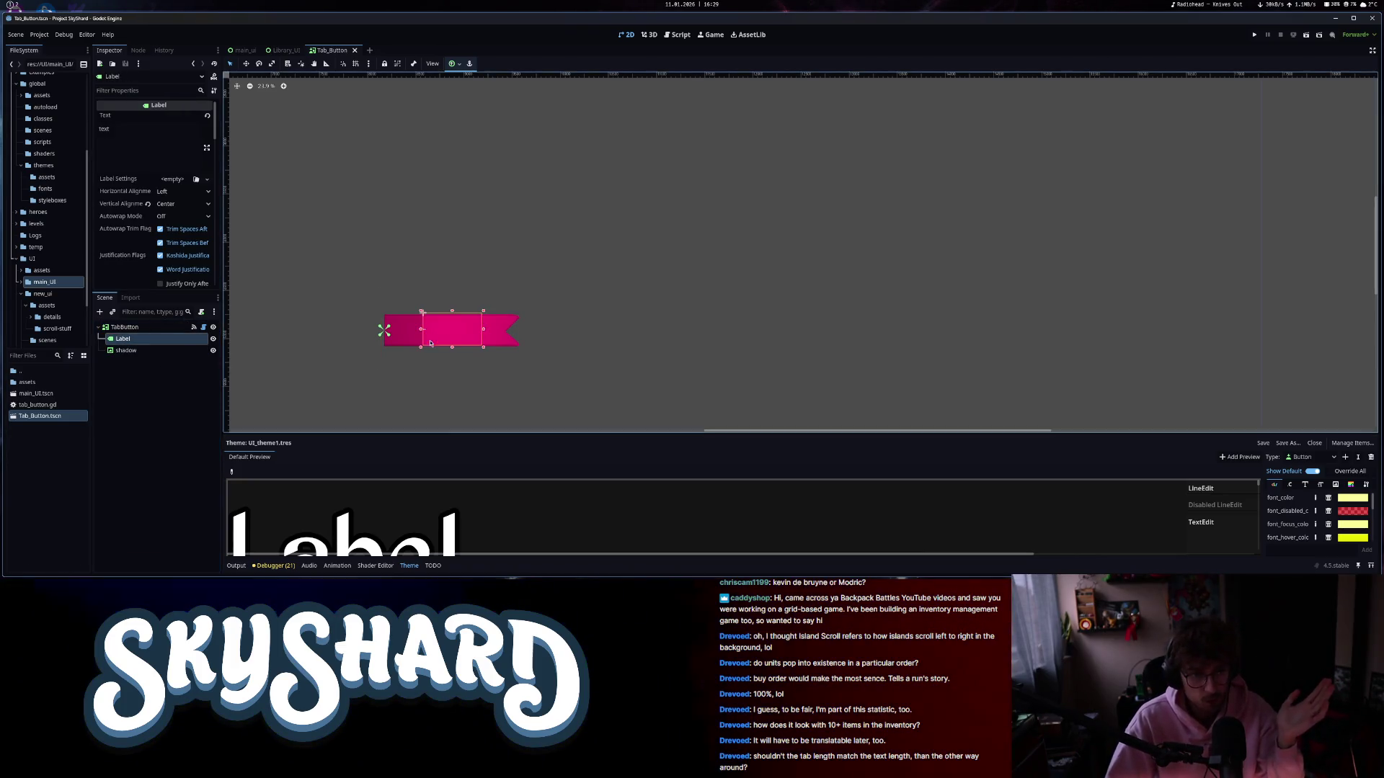
left_click(415, 321)
left_click(497, 373)
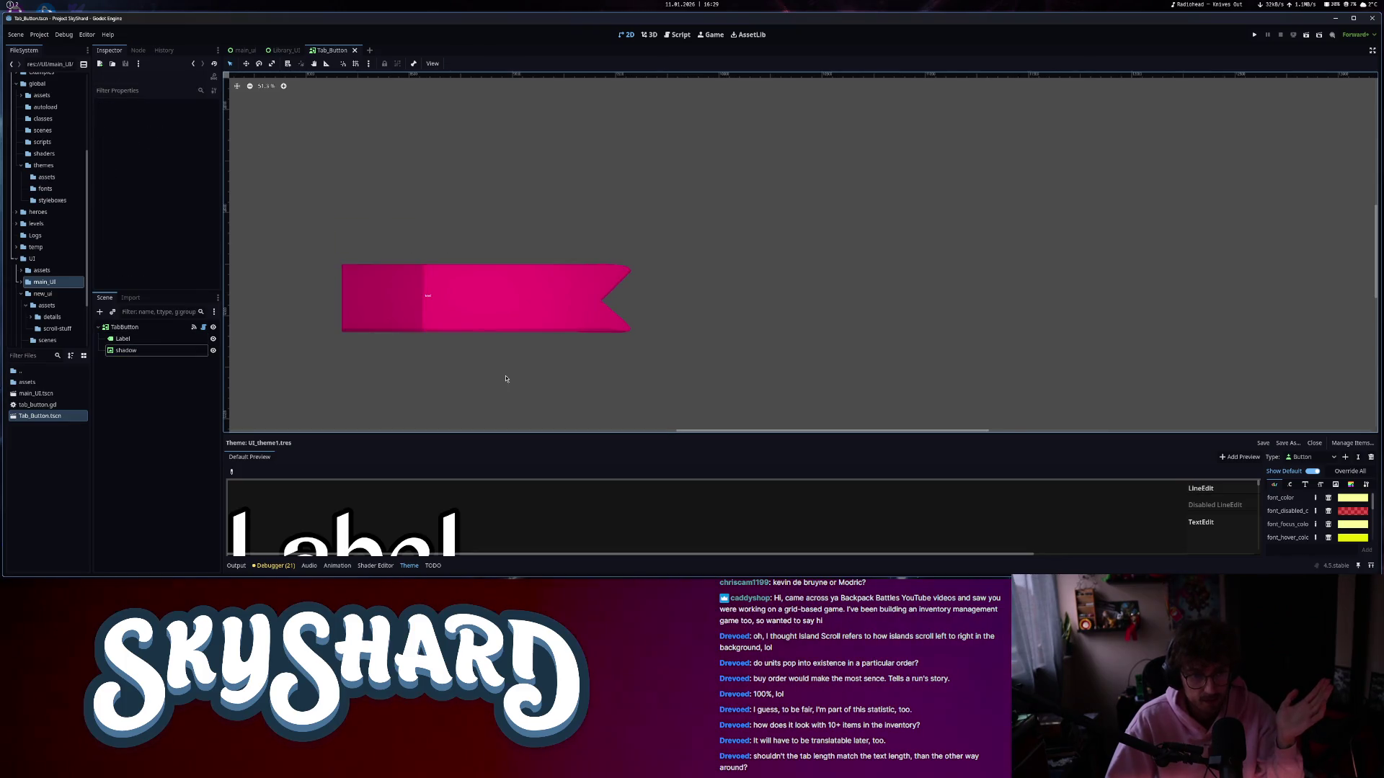
scroll(505, 373, "down", 6)
left_click(355, 50)
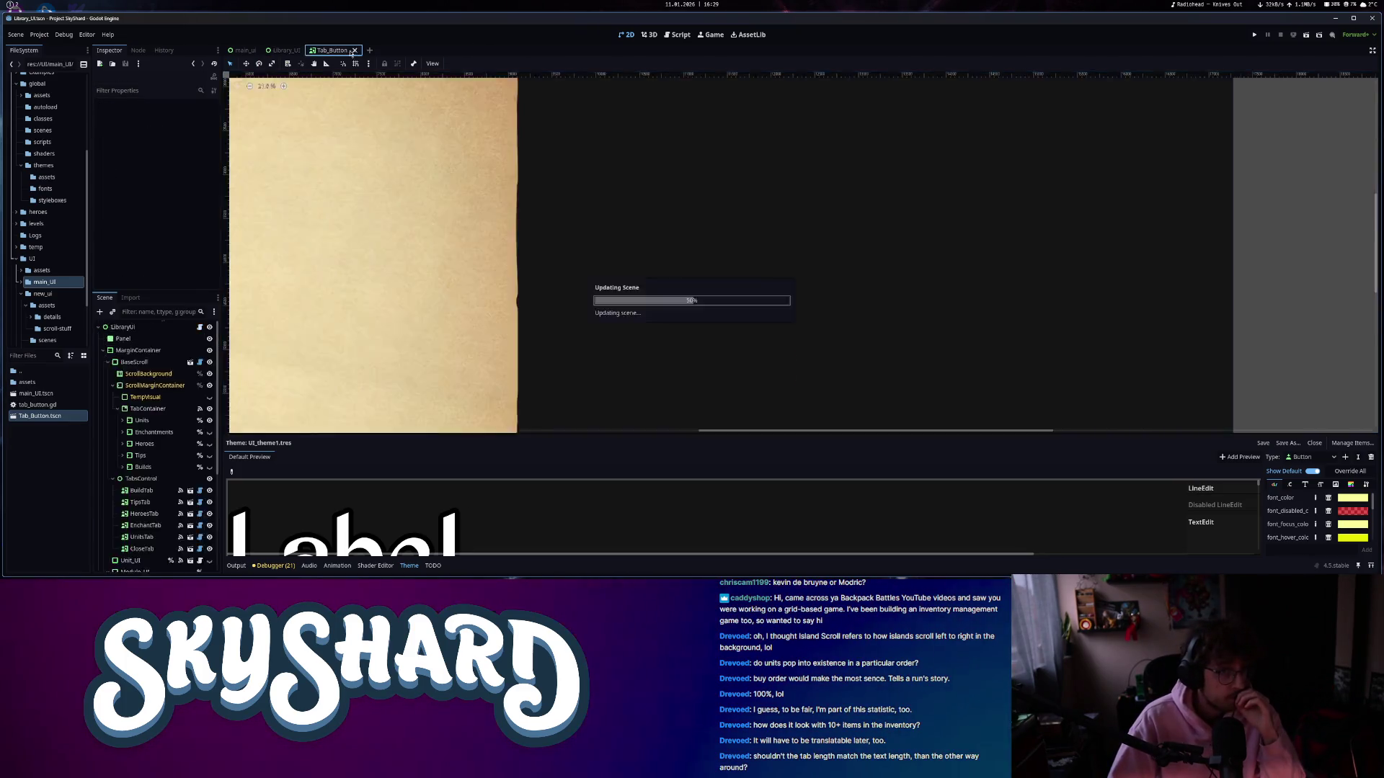
left_click(307, 51)
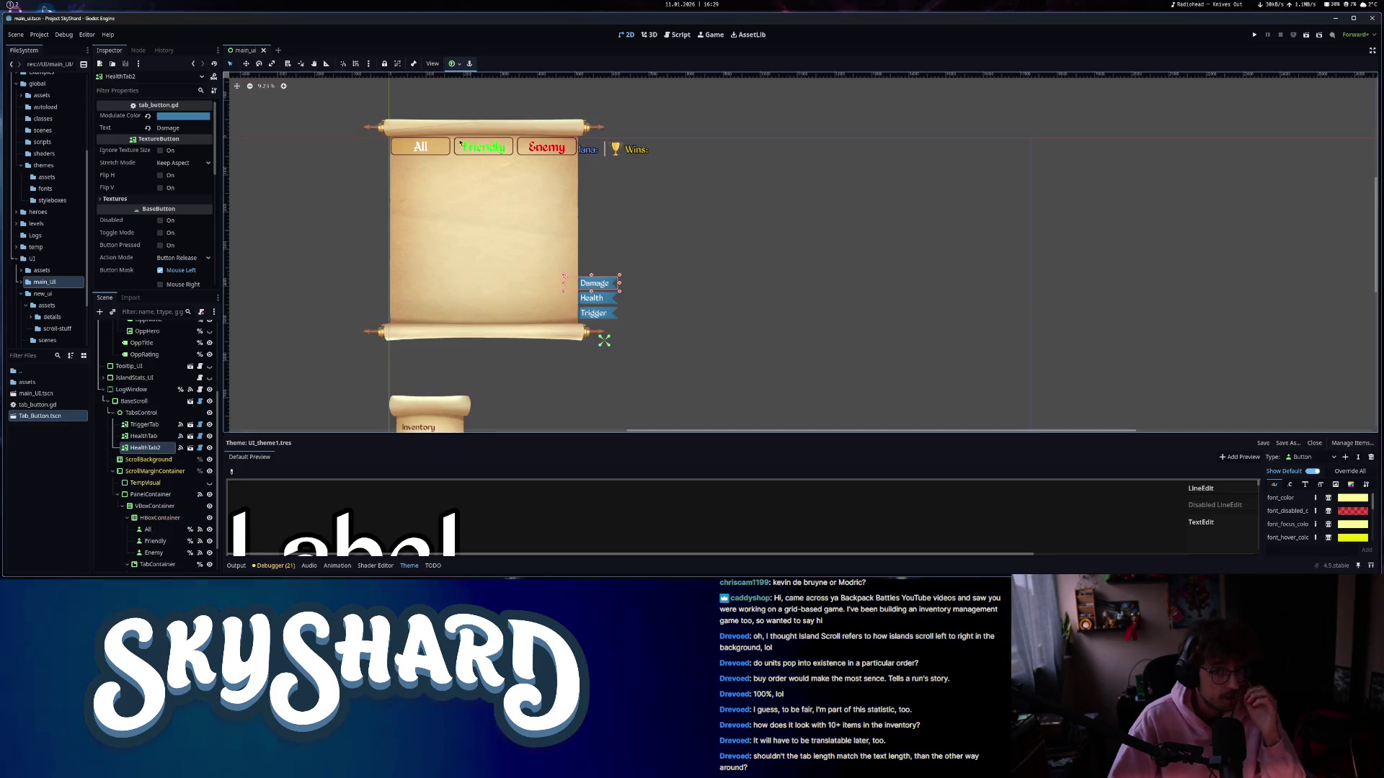
left_click(658, 278)
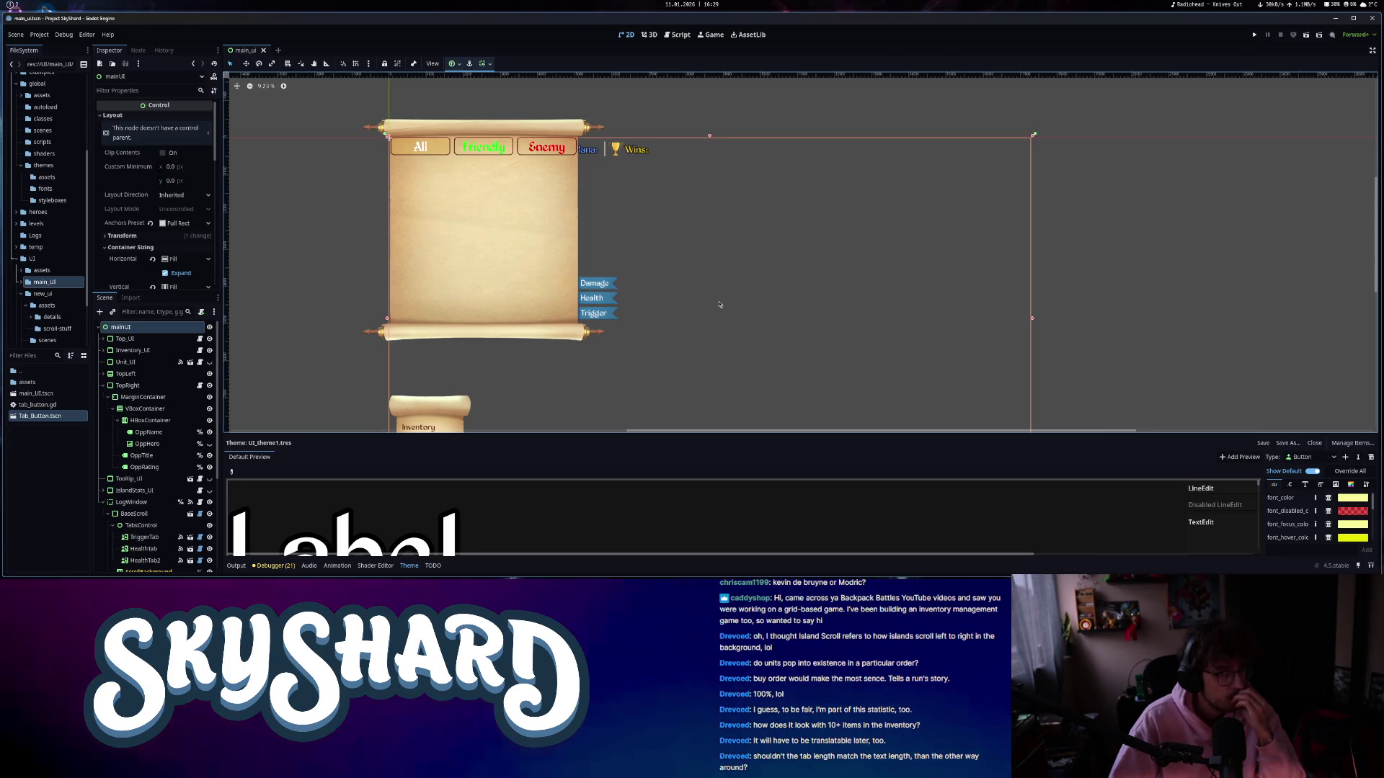
- Set the Friendly tab's font colour override to the darker green 00d900
scroll(168, 496, "down", 5)
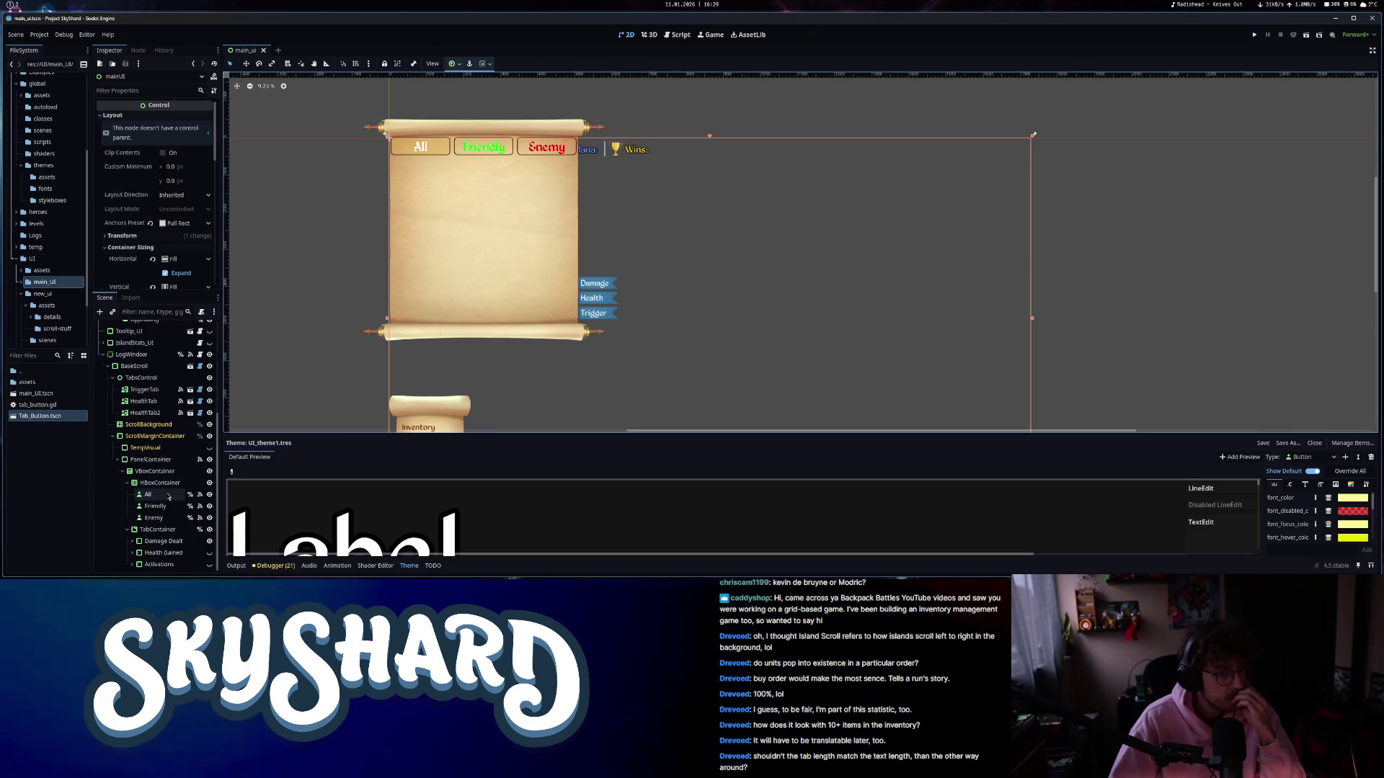
left_click(150, 542)
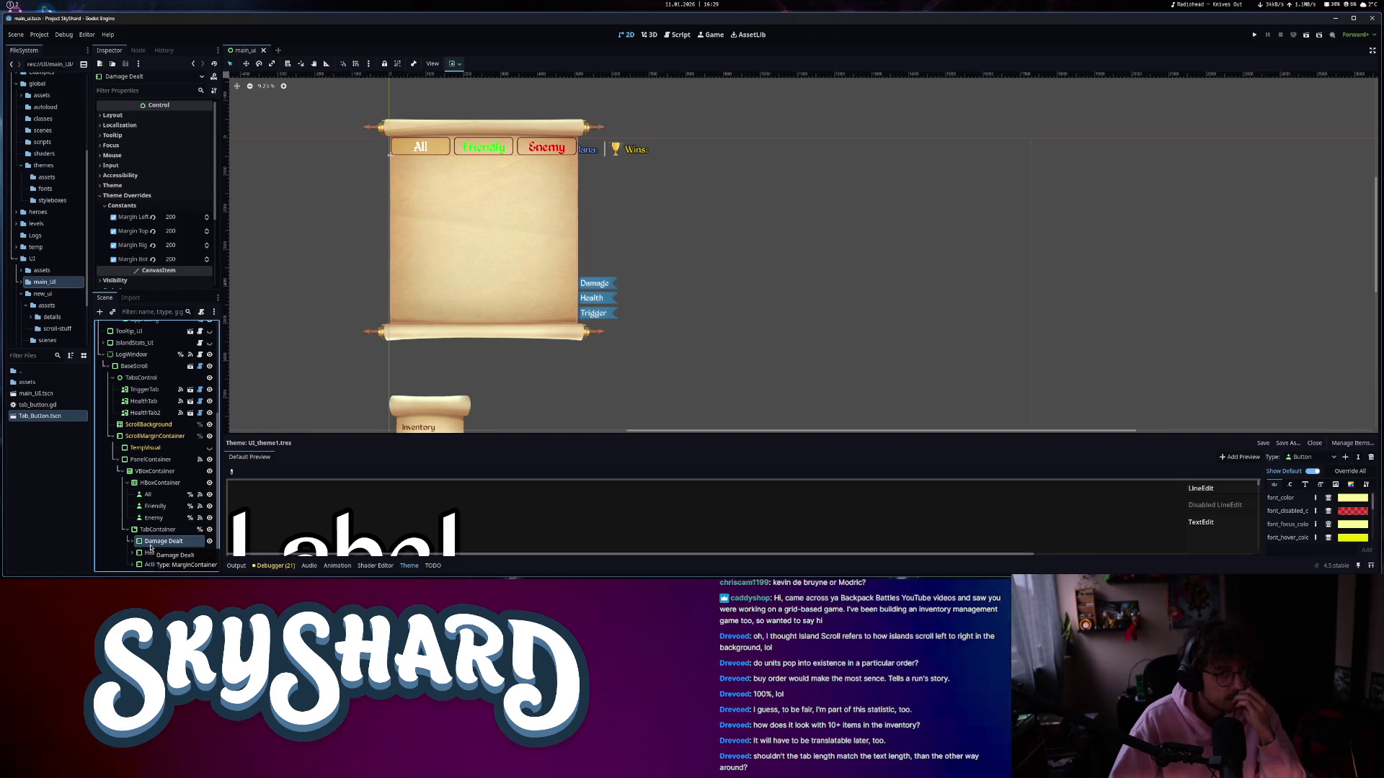
left_click(151, 495)
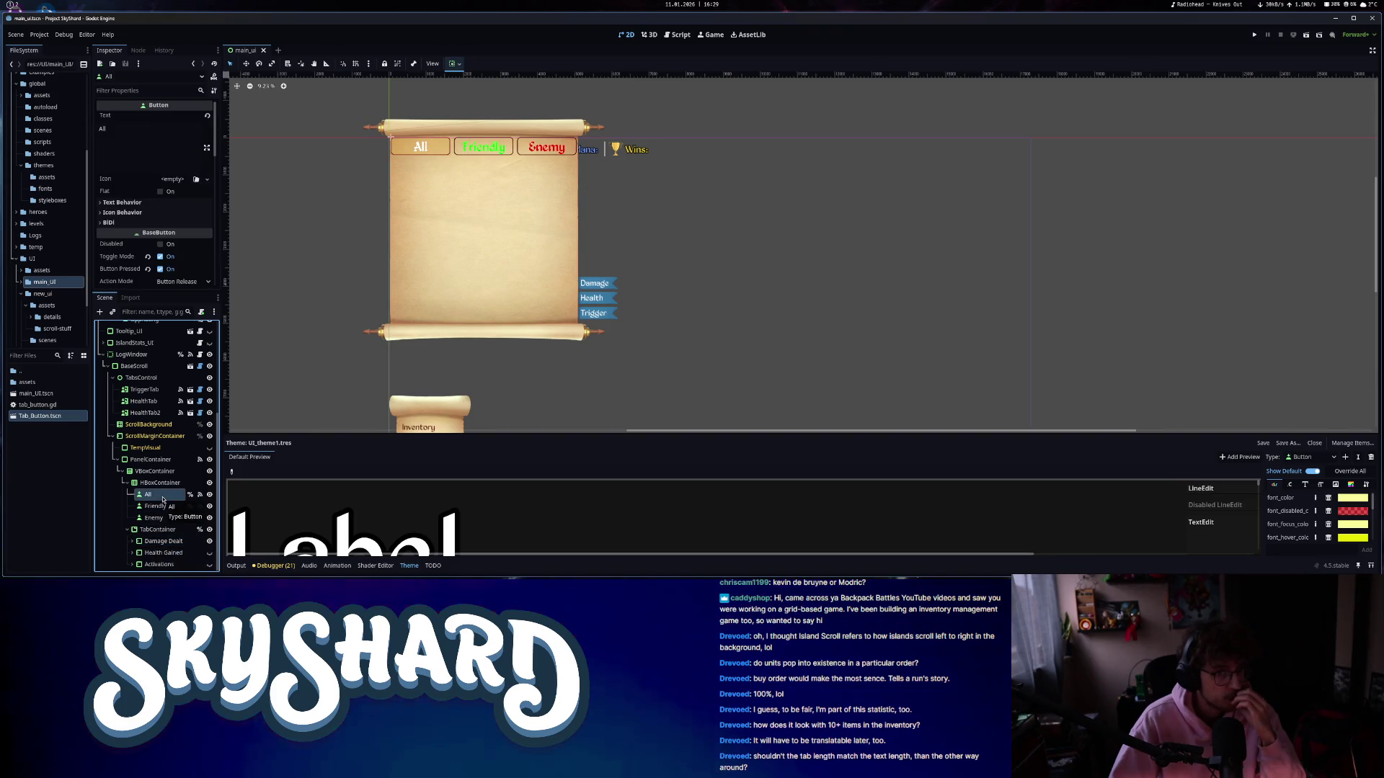
scroll(130, 220, "down", 5)
scroll(131, 219, "down", 5)
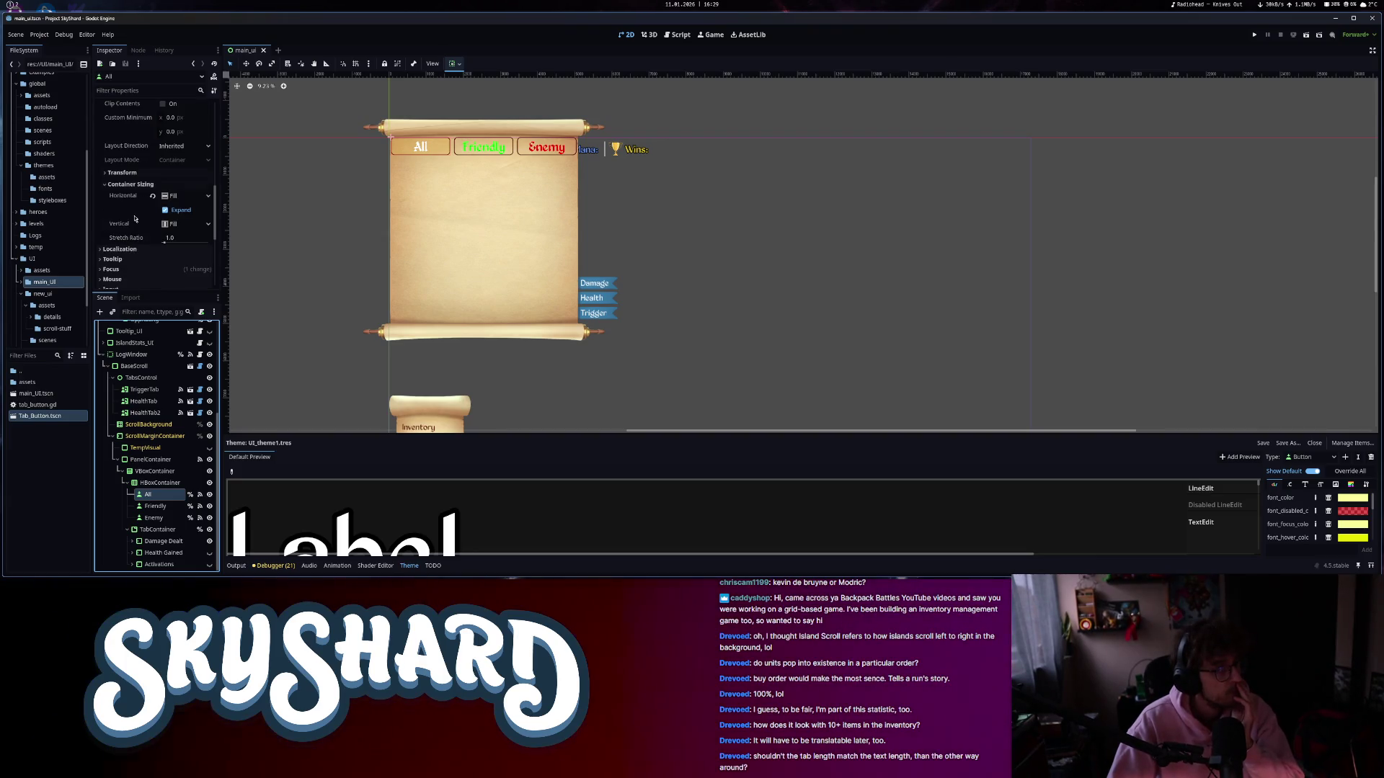
scroll(481, 144, "up", 5)
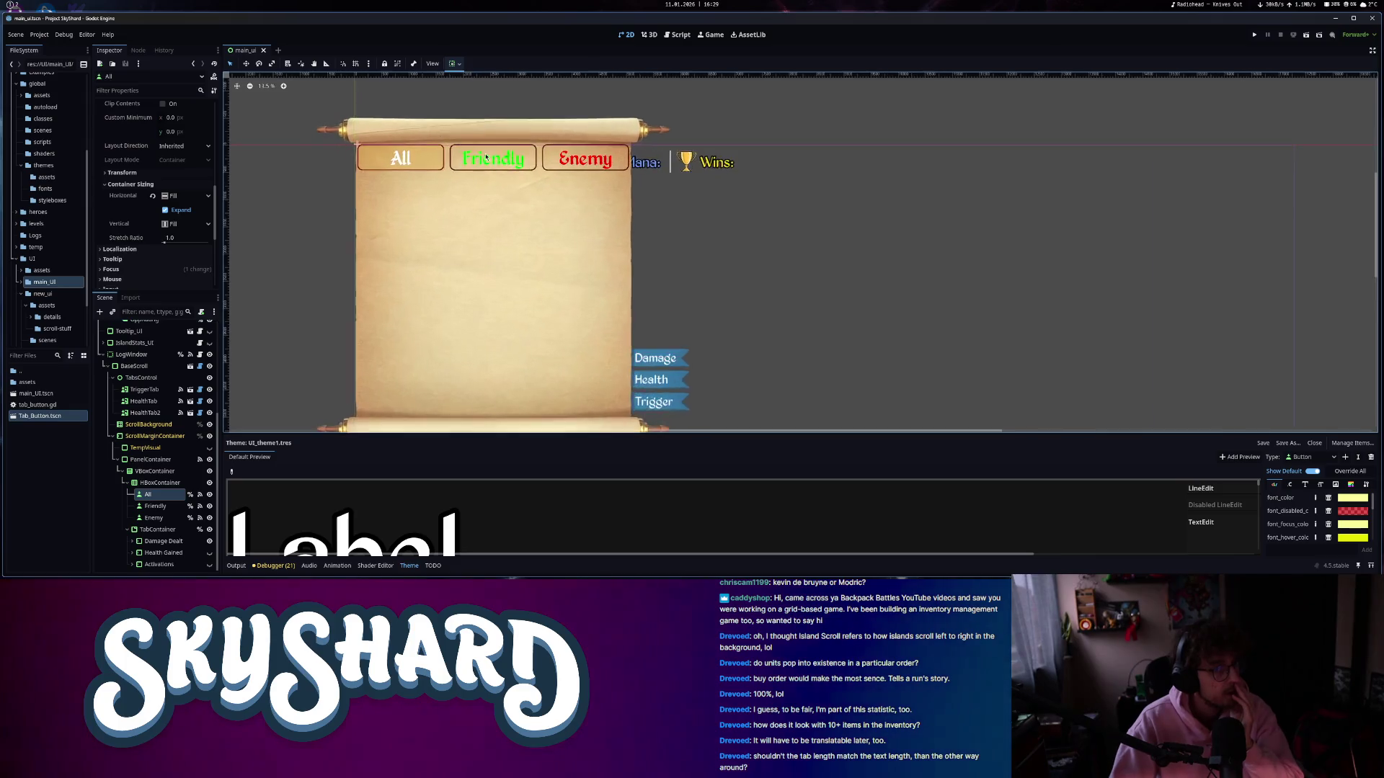
left_click(490, 156)
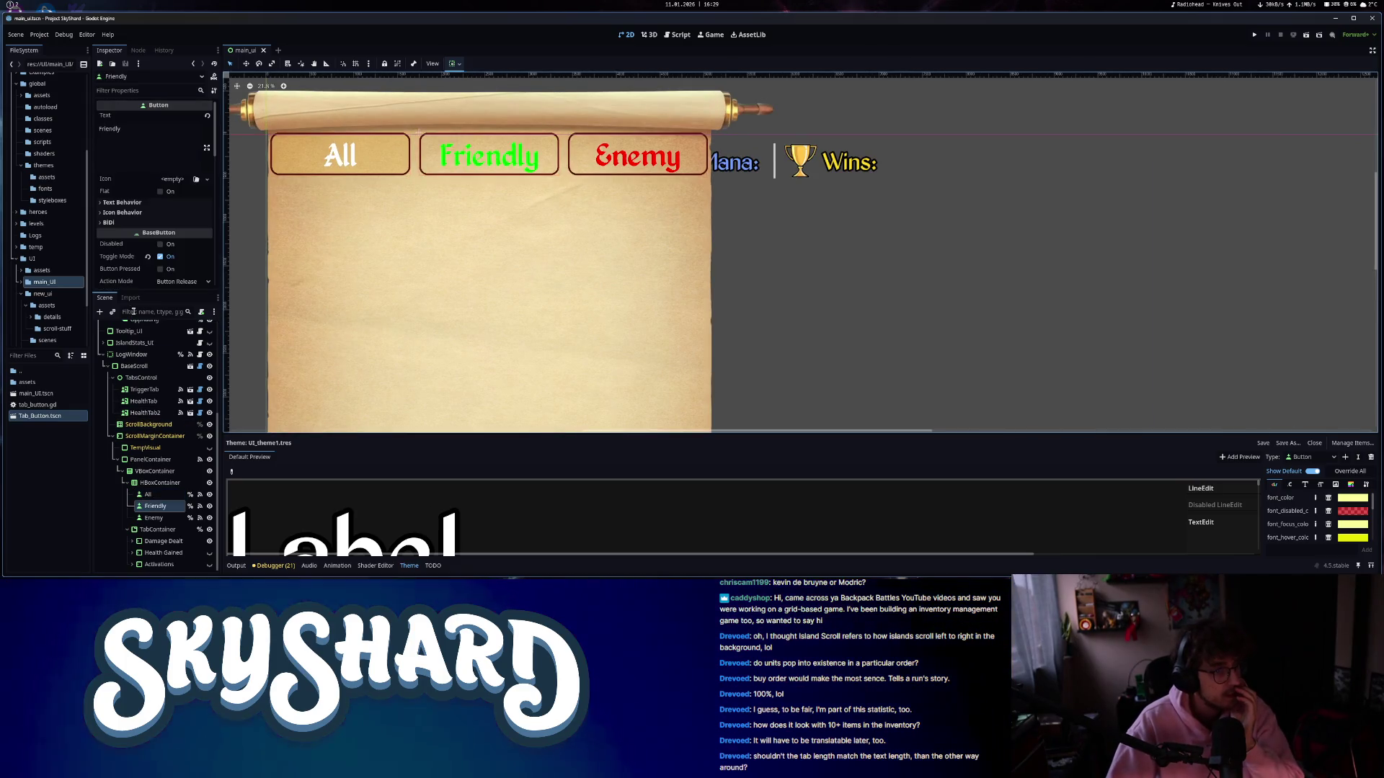
scroll(126, 274, "down", 10)
left_click(169, 180)
left_click(170, 202)
left_click(240, 243)
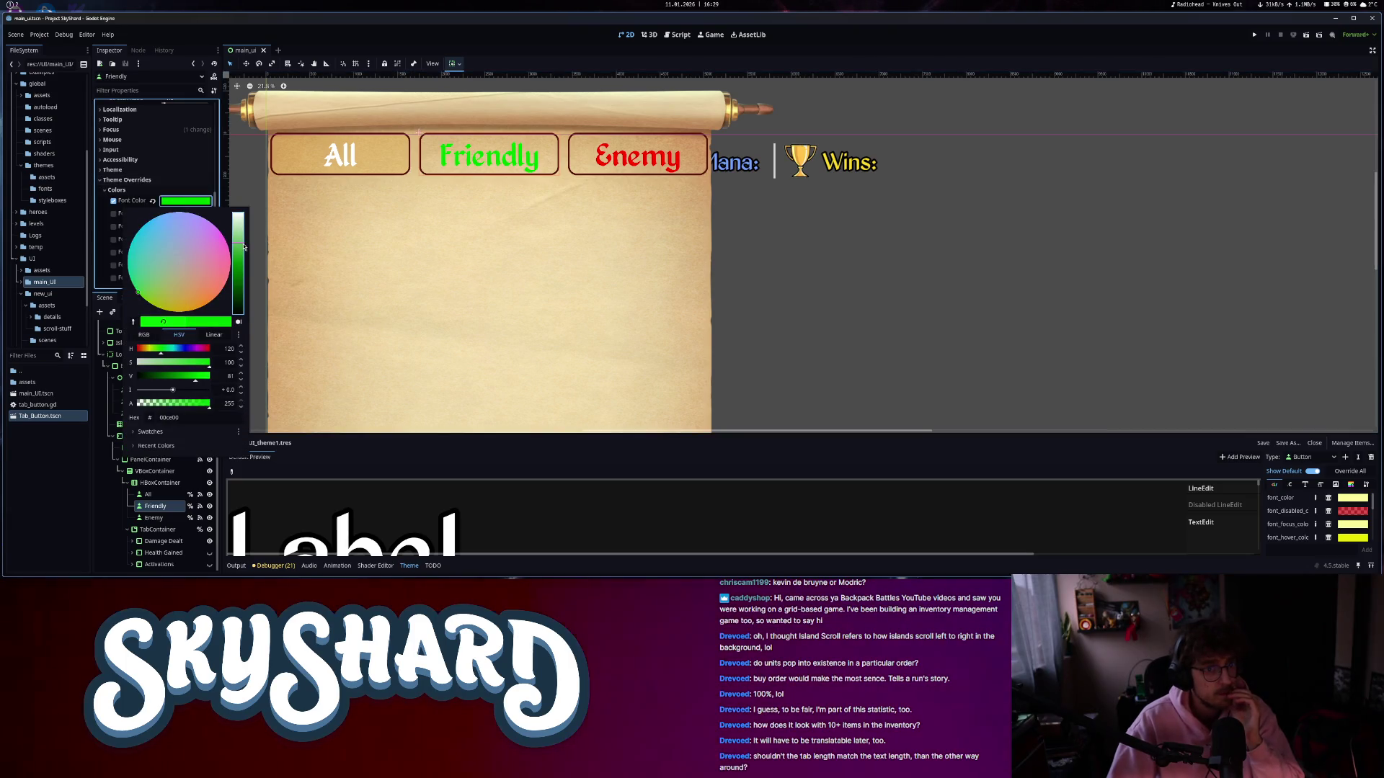
left_click(830, 318)
- Select the log's VBoxContainer and start adding a new child node
scroll(830, 321, "down", 5)
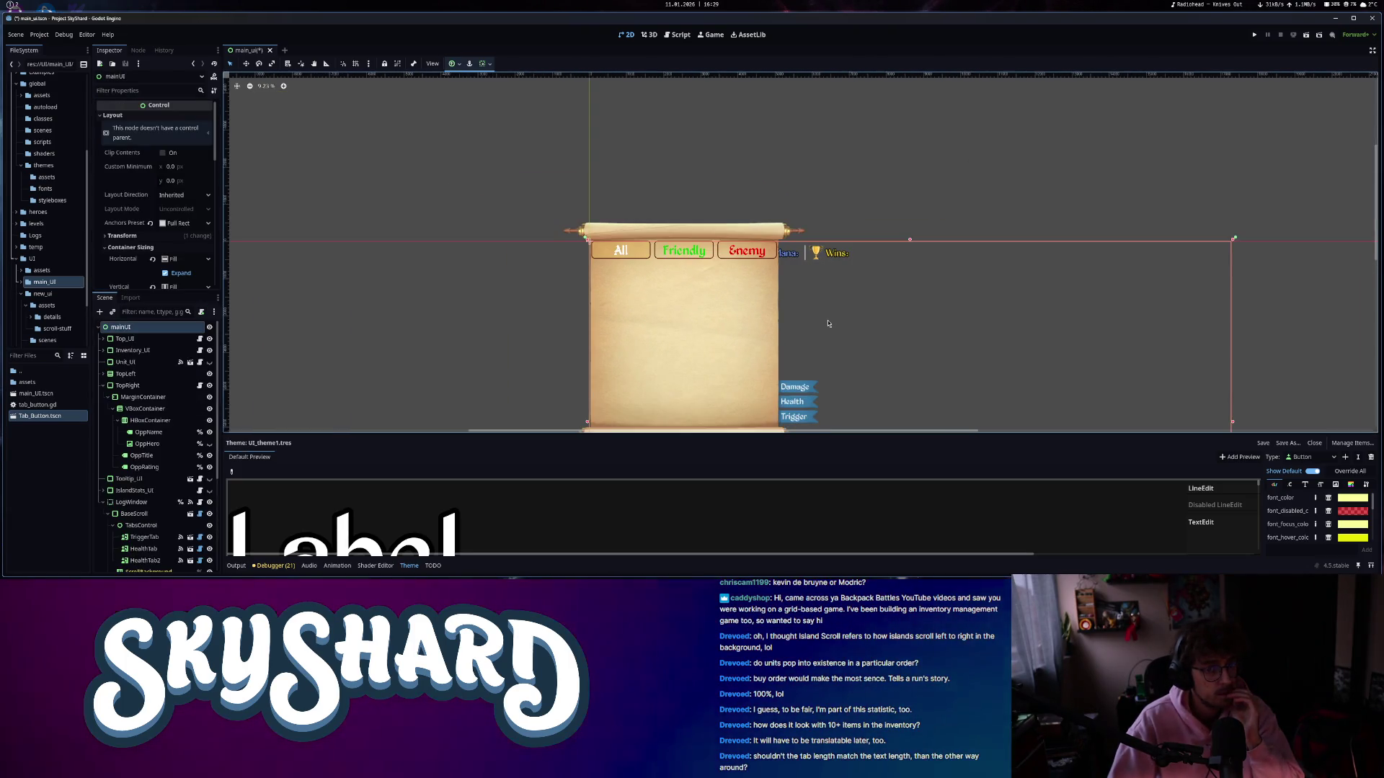
scroll(815, 252, "down", 2)
scroll(815, 252, "right", 2)
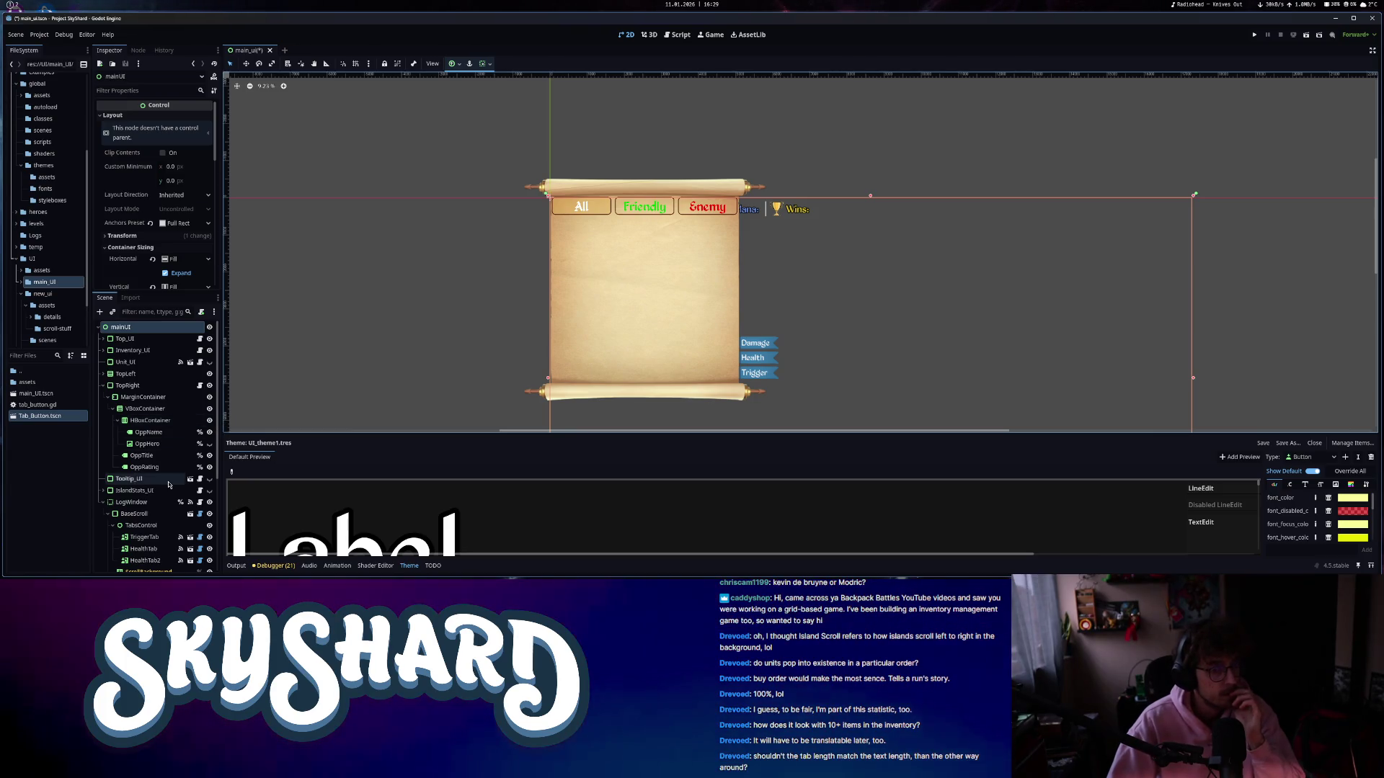
scroll(168, 484, "down", 4)
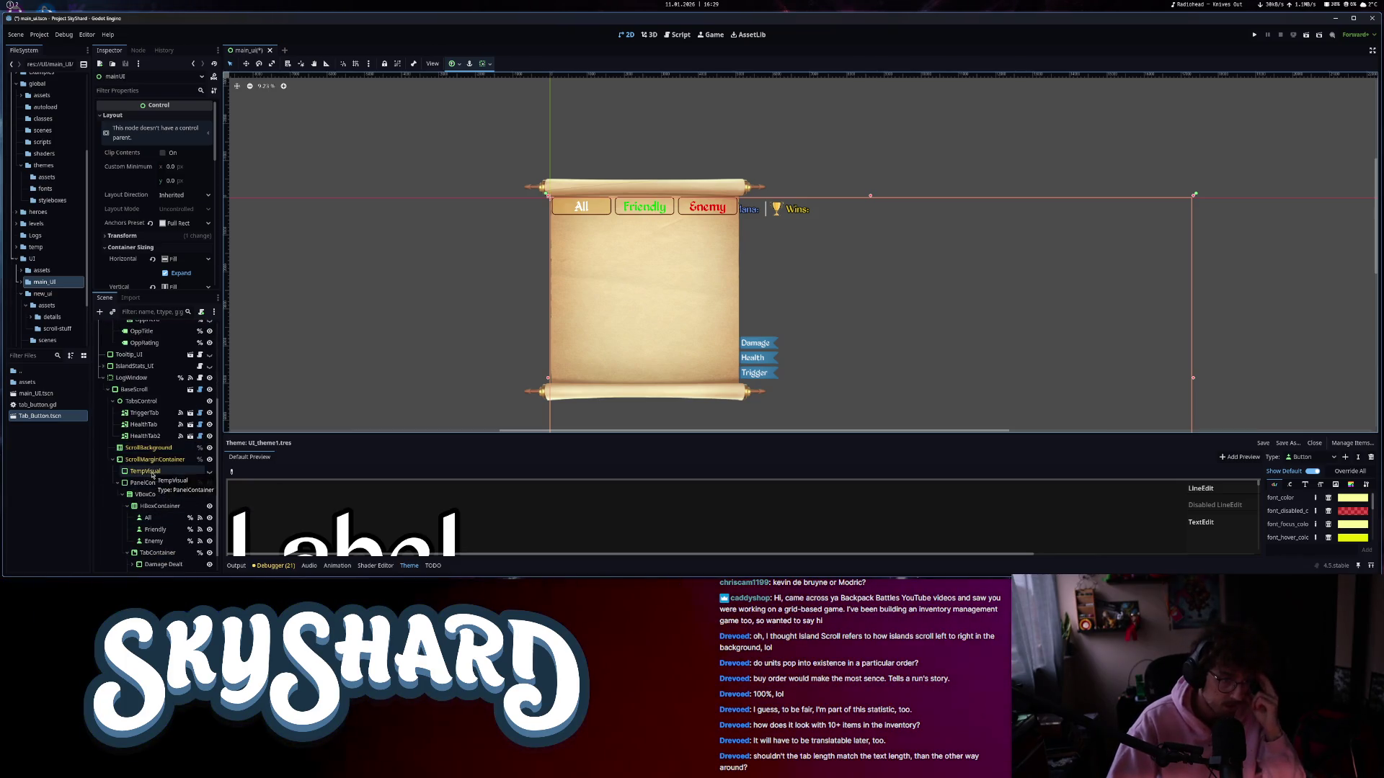
left_click(160, 534)
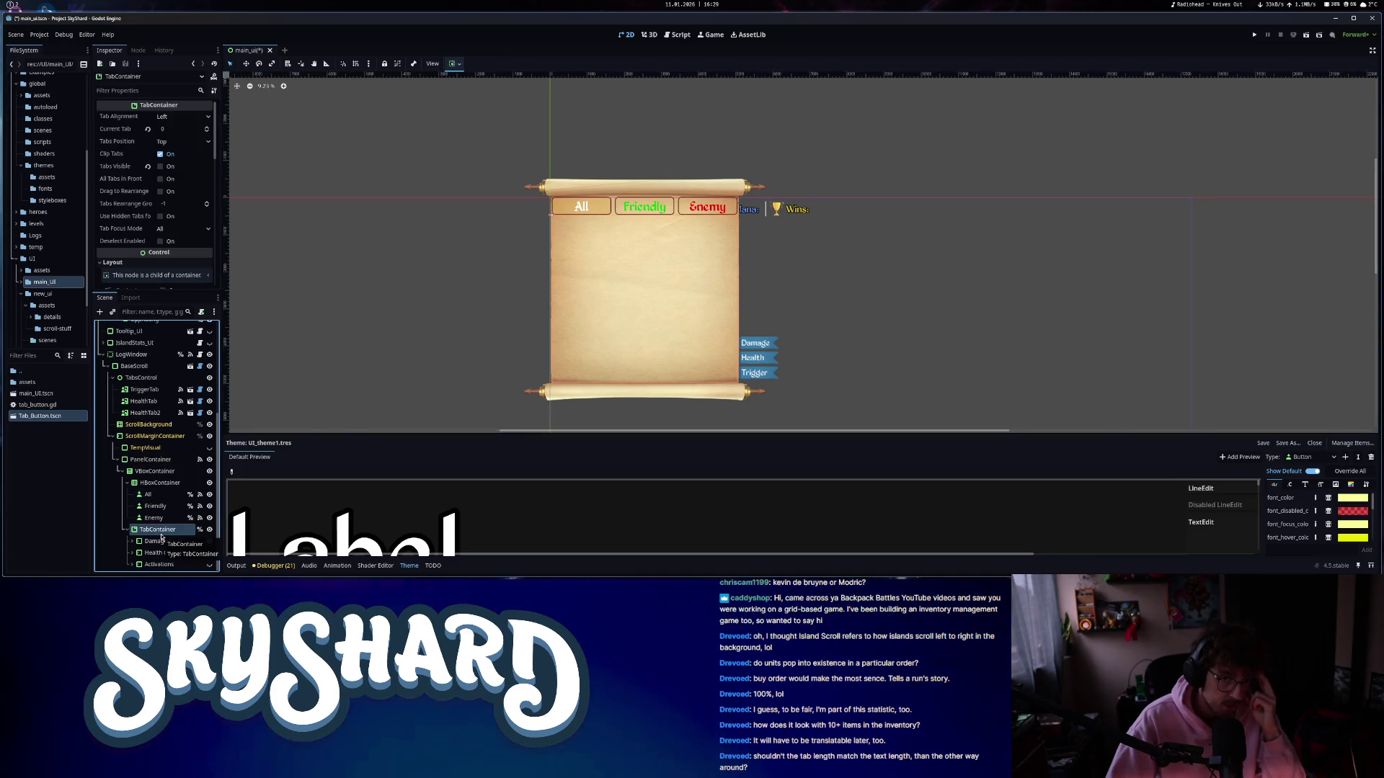
left_click(166, 473)
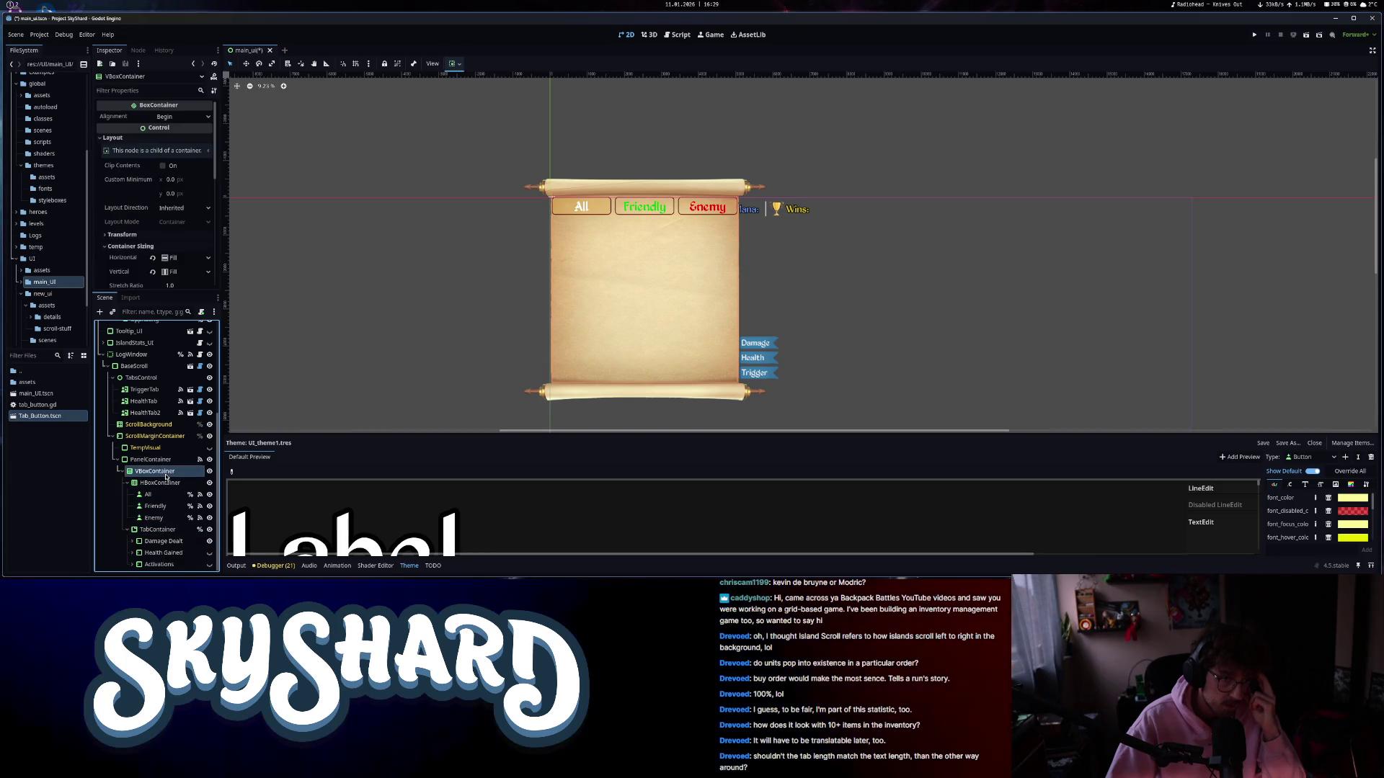
left_click(159, 508)
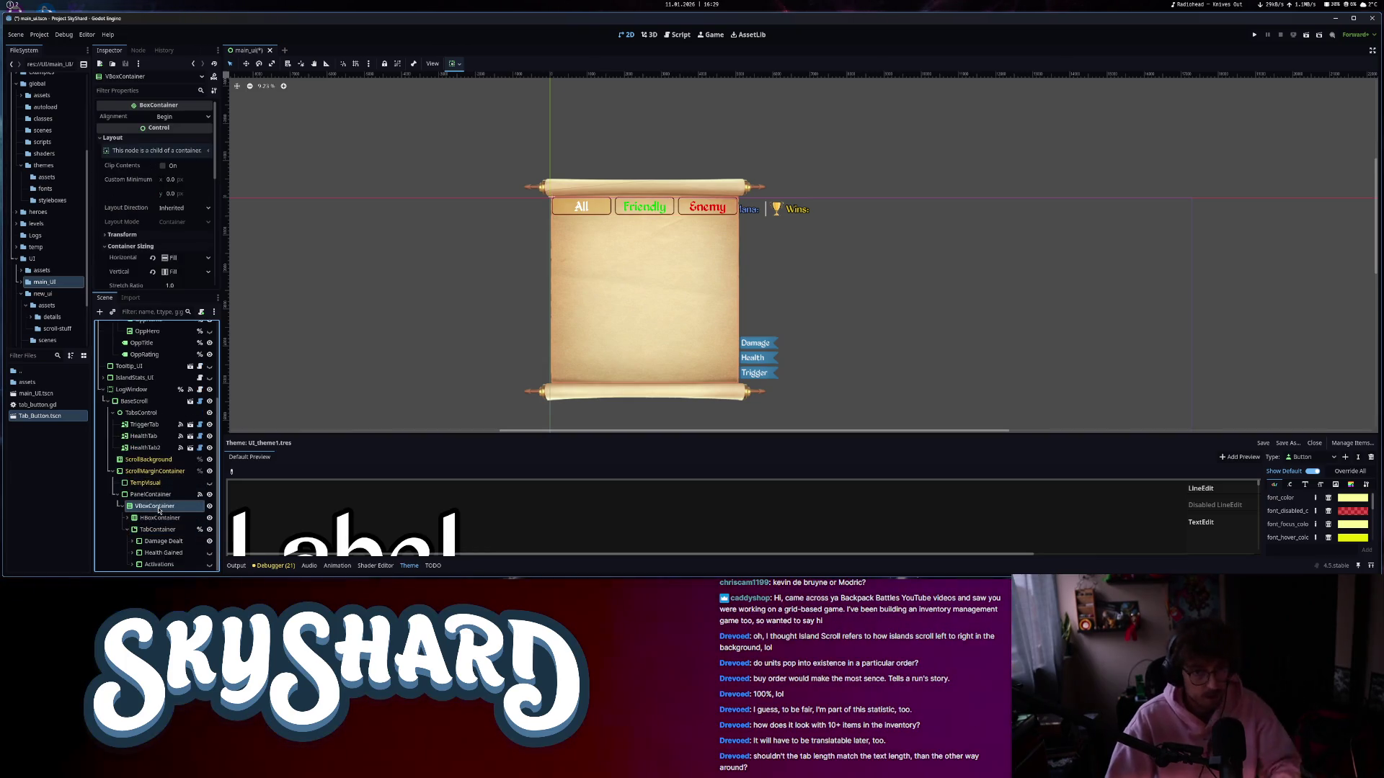
key("ctrl+a")
- Create a Label in VBoxContainer above TabContainer and begin renaming it
type("label")
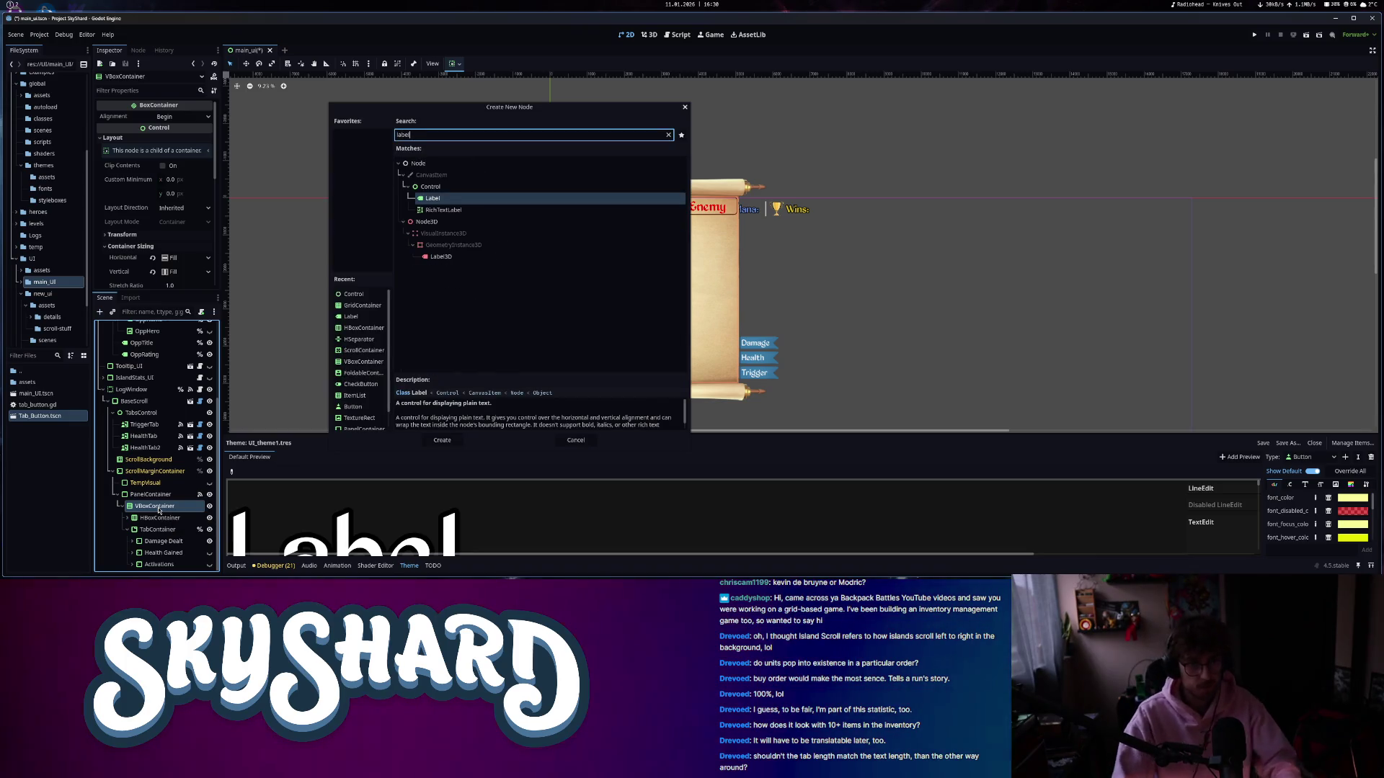
key("Return")
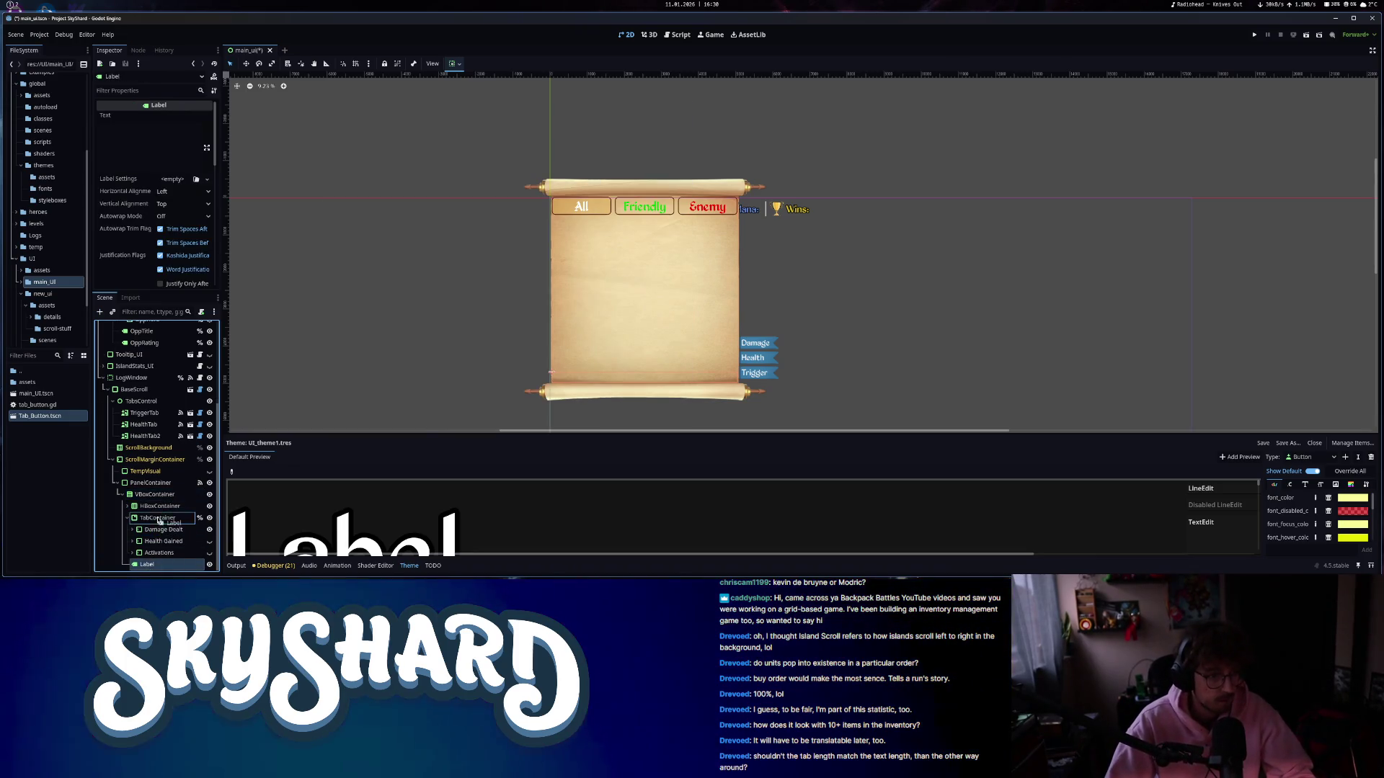
double_click(163, 518)
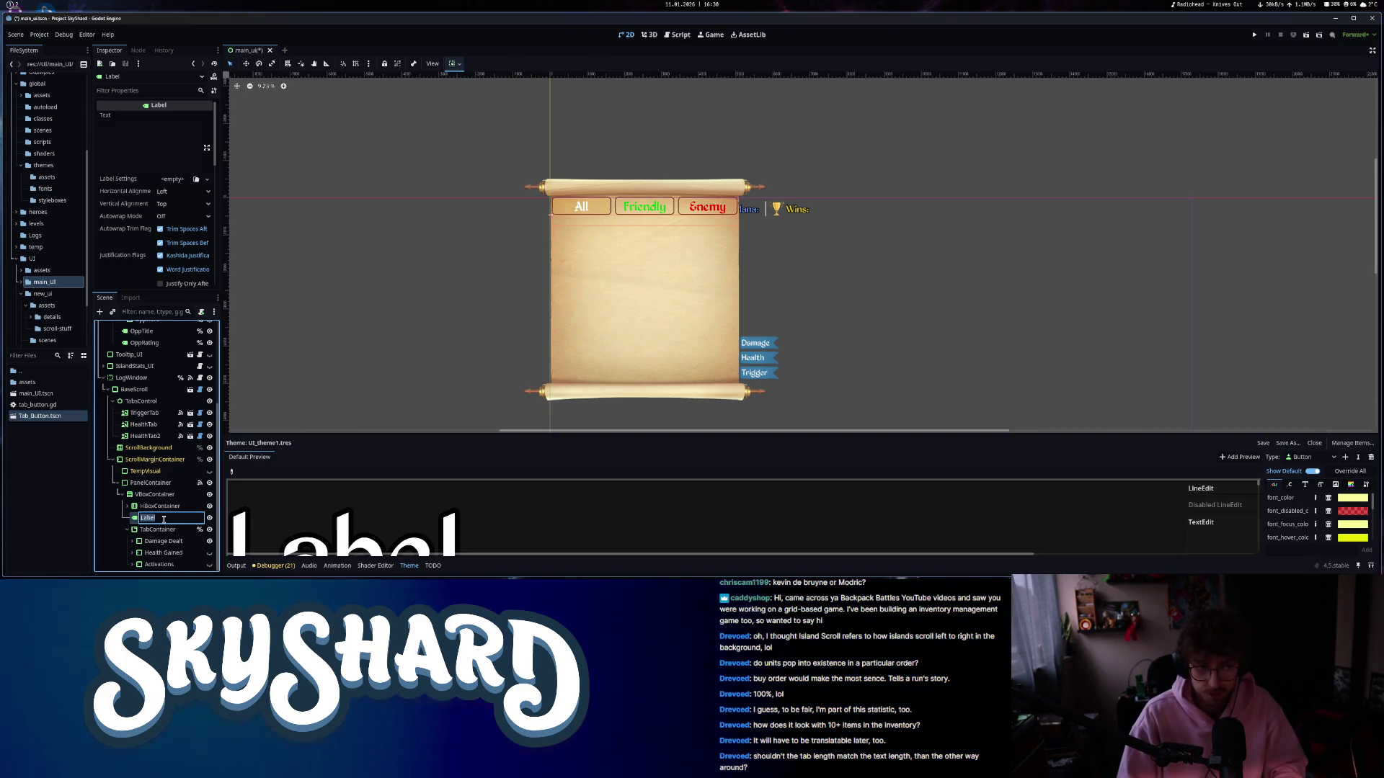
type("Damage")
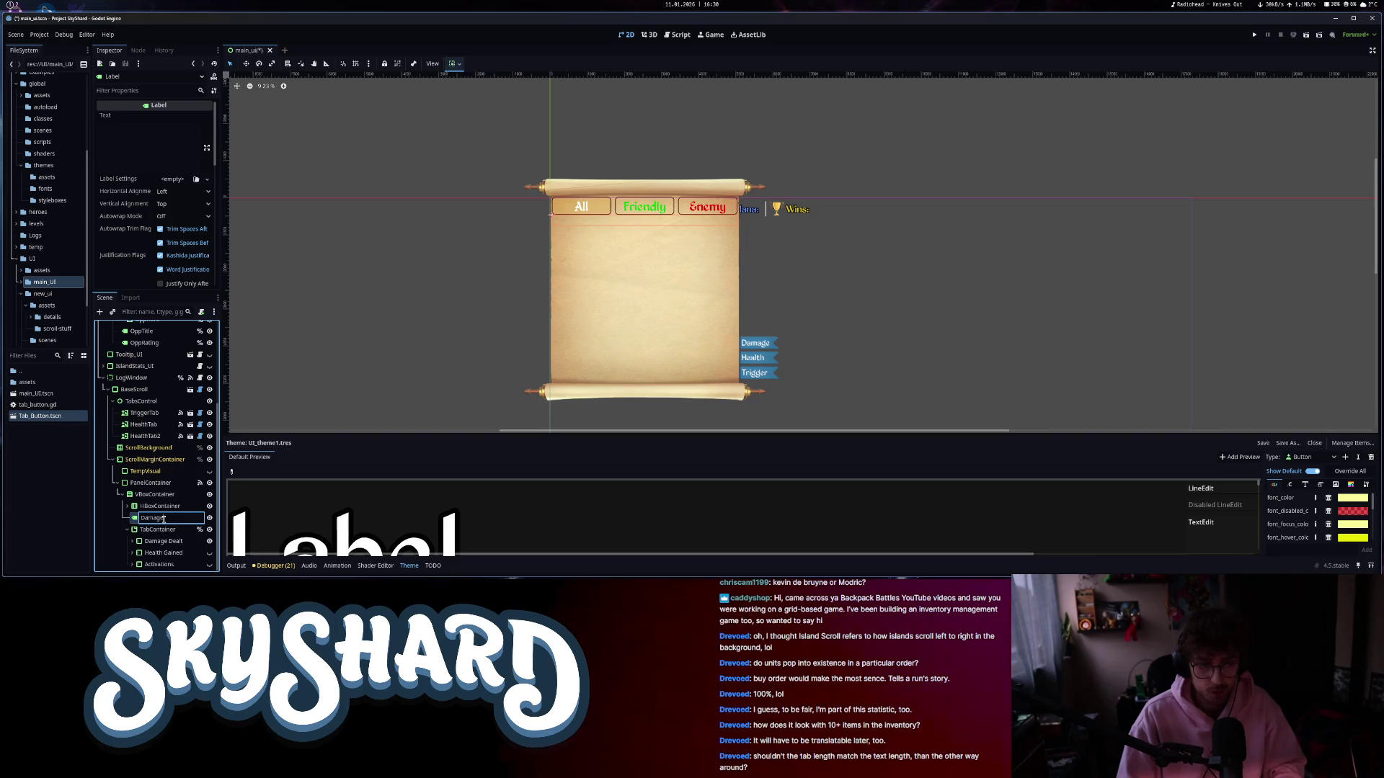
- Rename the label to TitleLabel and set its text to Damage
key("Return")
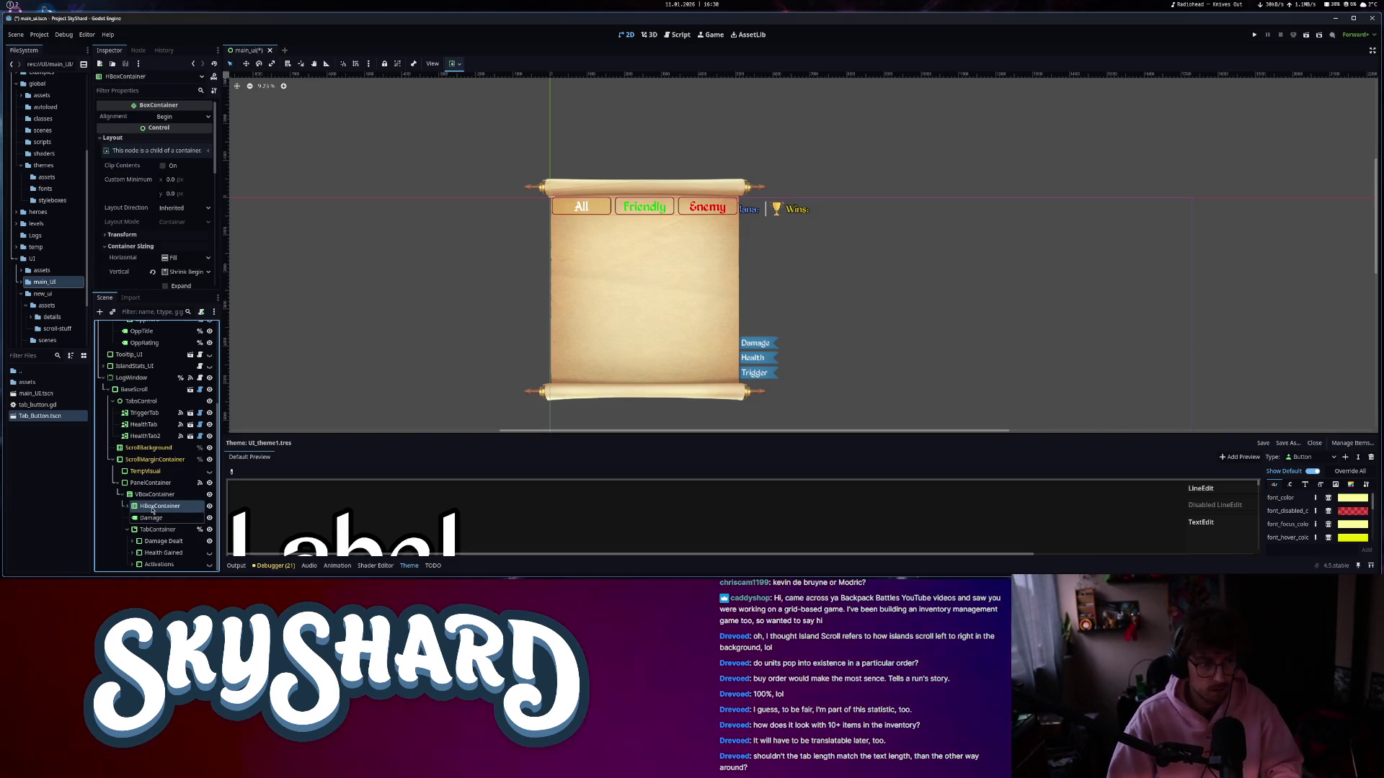
type("TitleLabel")
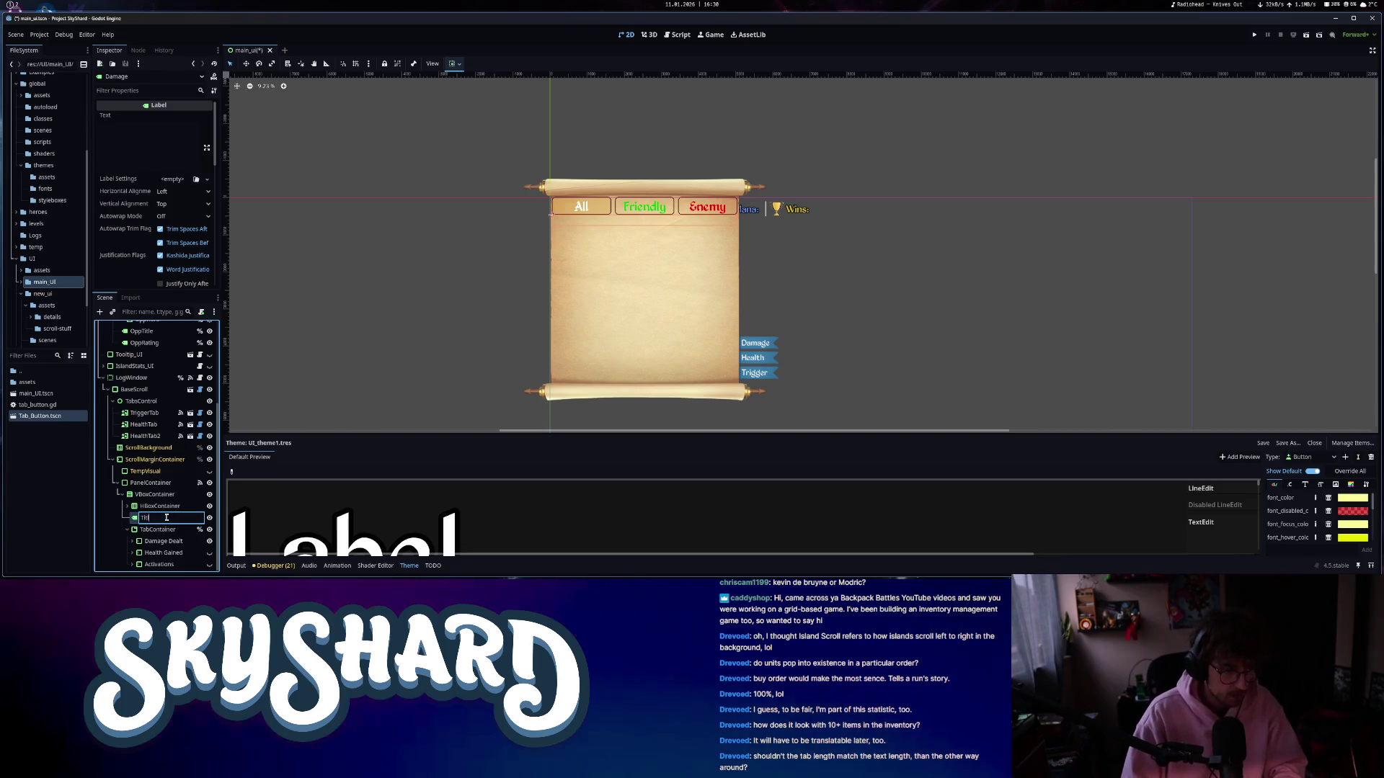
key("Return")
left_click(162, 152)
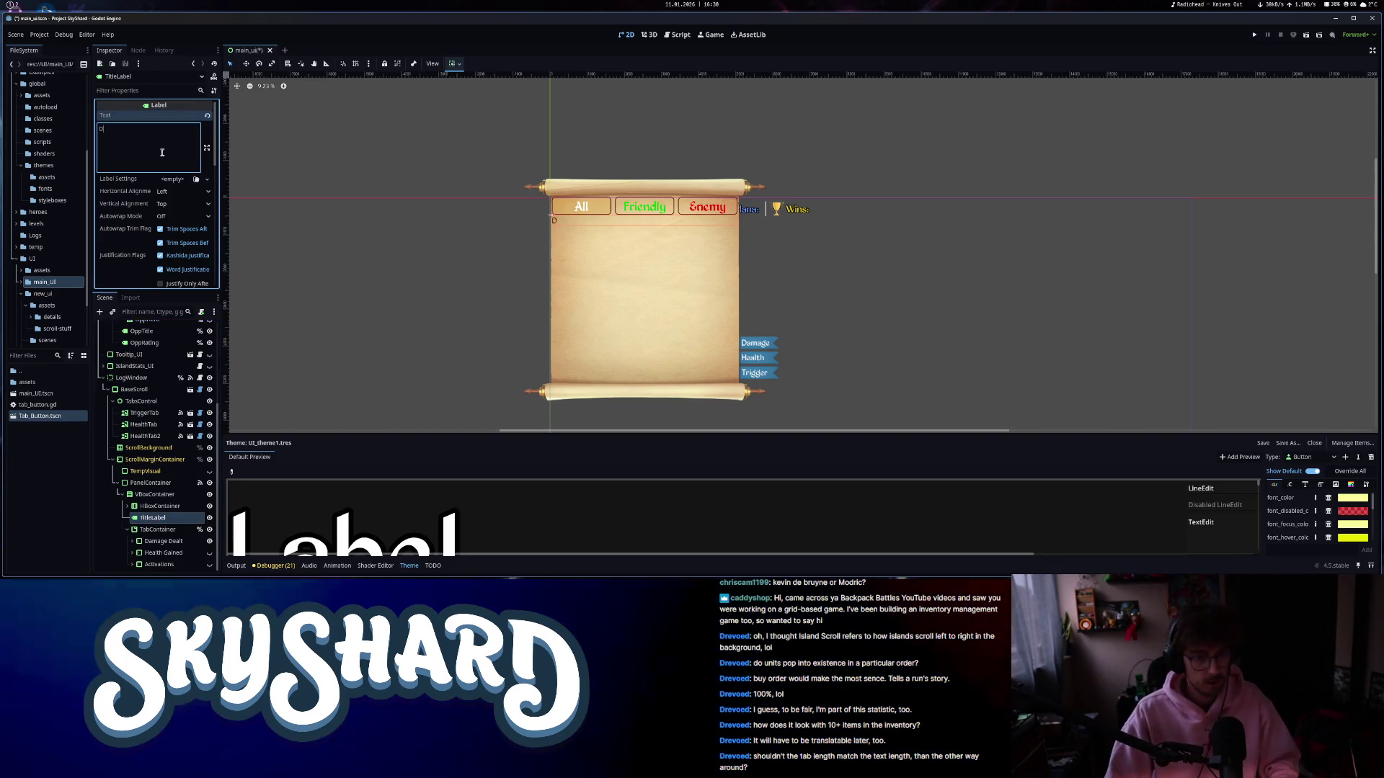
type("Damage")
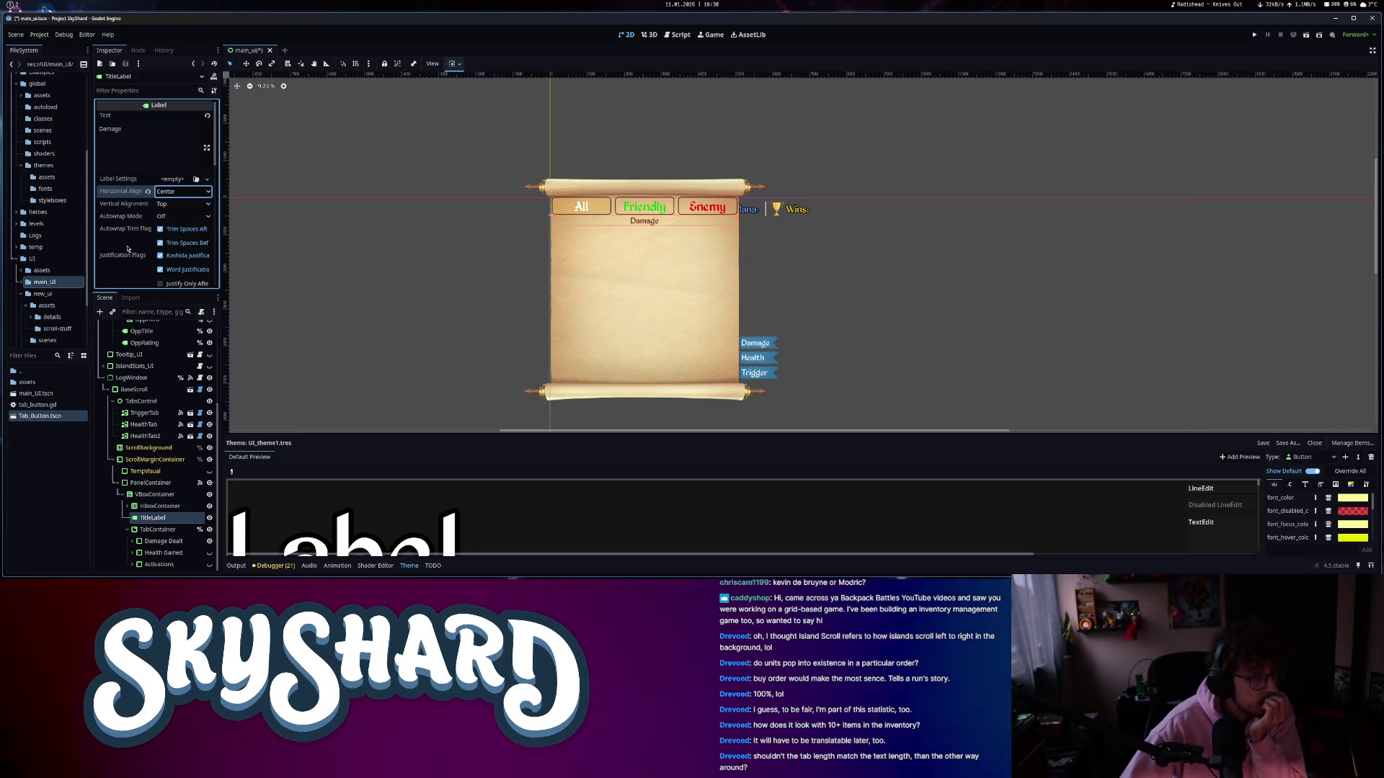
- Give TitleLabel a header type variation and a unique name, then open log_window.gd
scroll(166, 209, "down", 5)
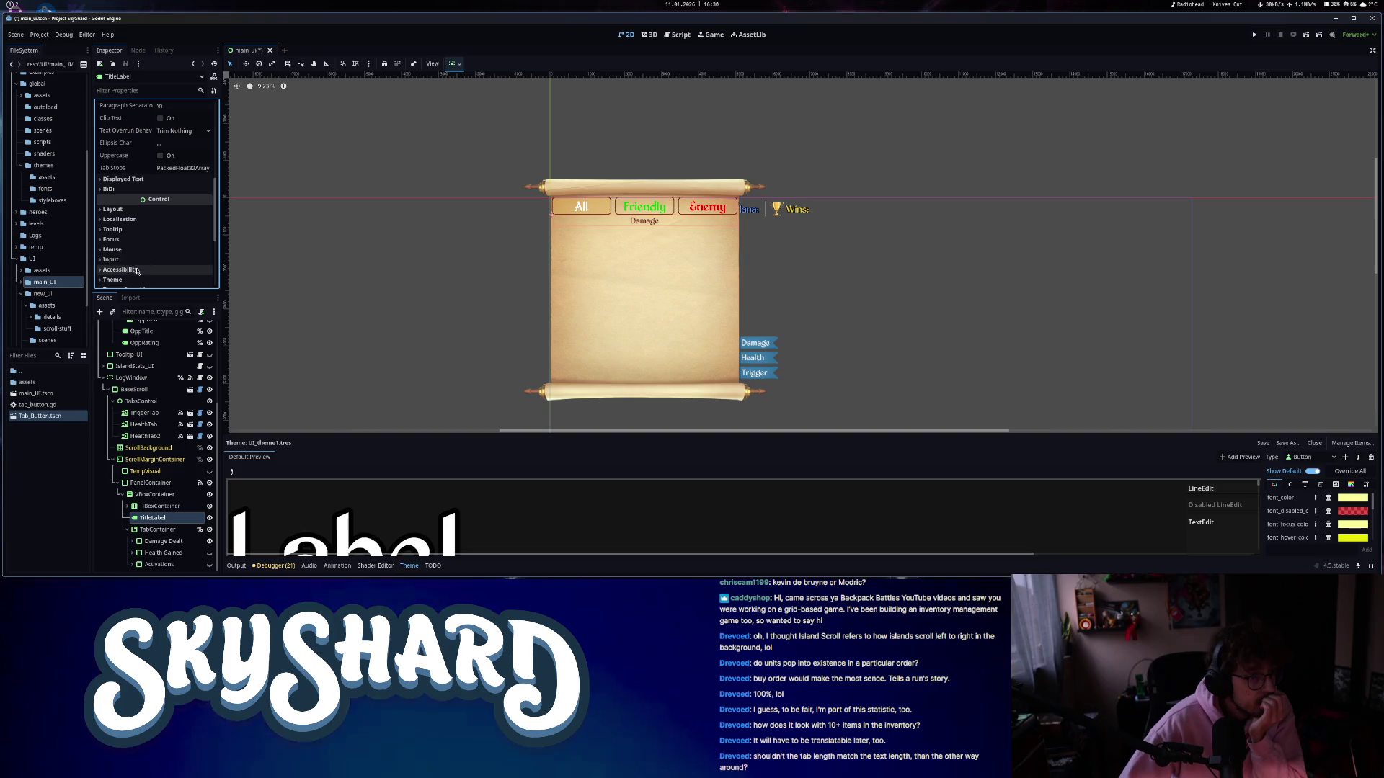
left_click(113, 279)
scroll(172, 245, "down", 2)
left_click(176, 235)
type("header_lab")
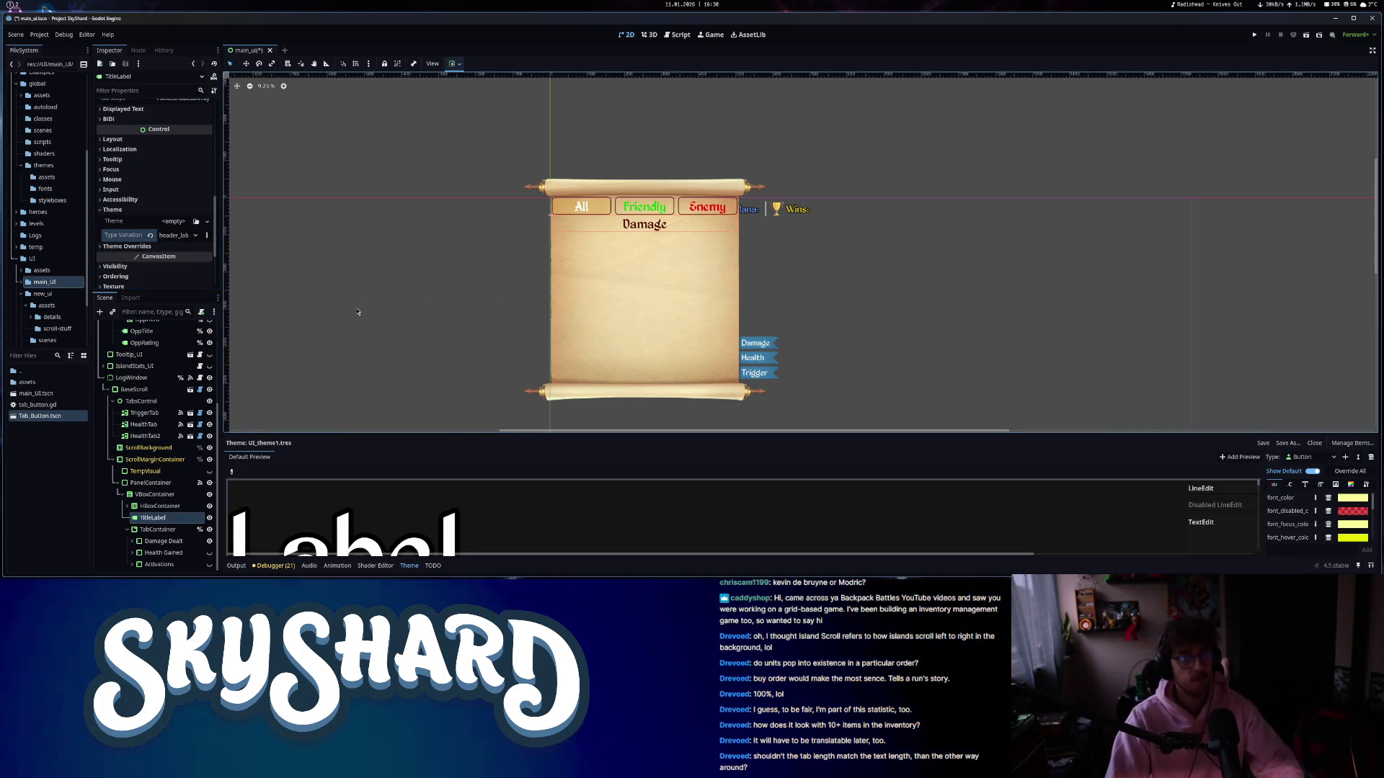
right_click(152, 517)
left_click(218, 540)
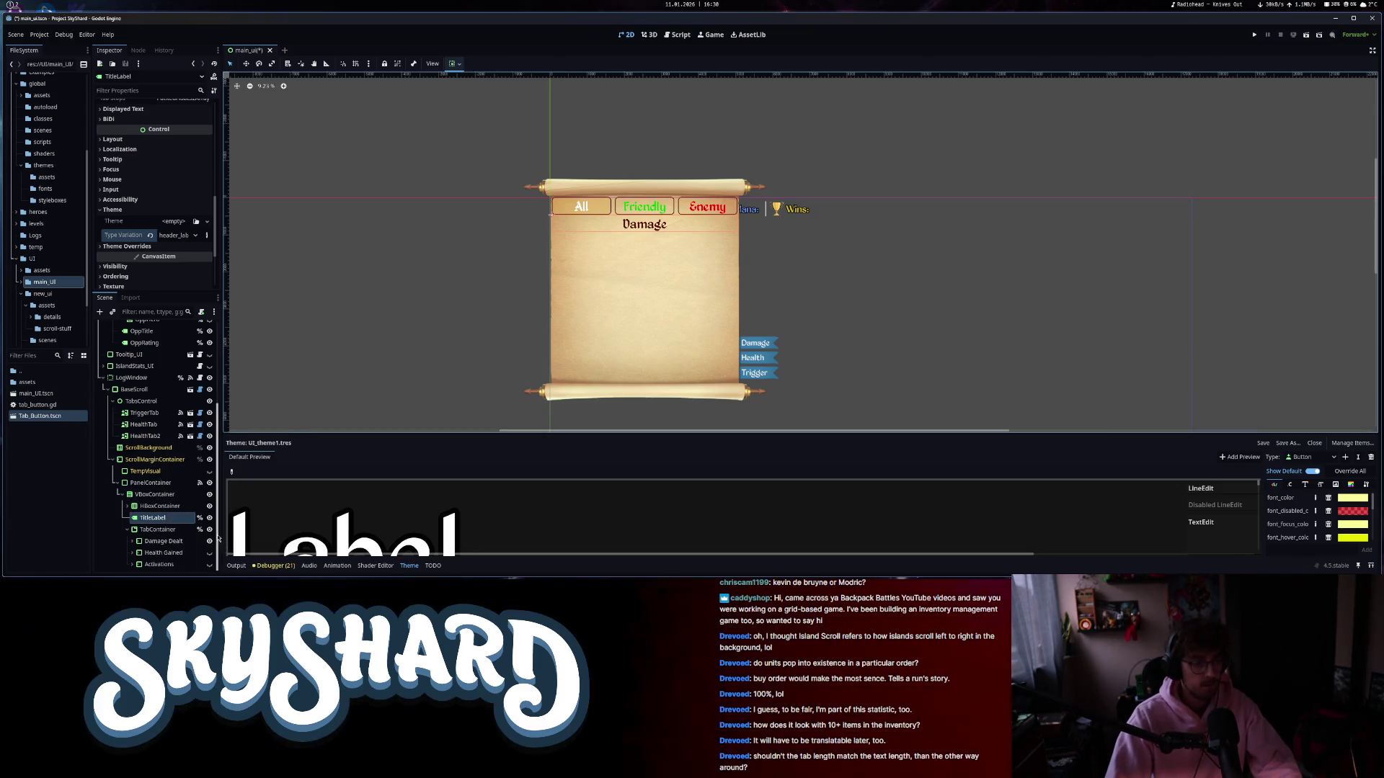
left_click(200, 378)
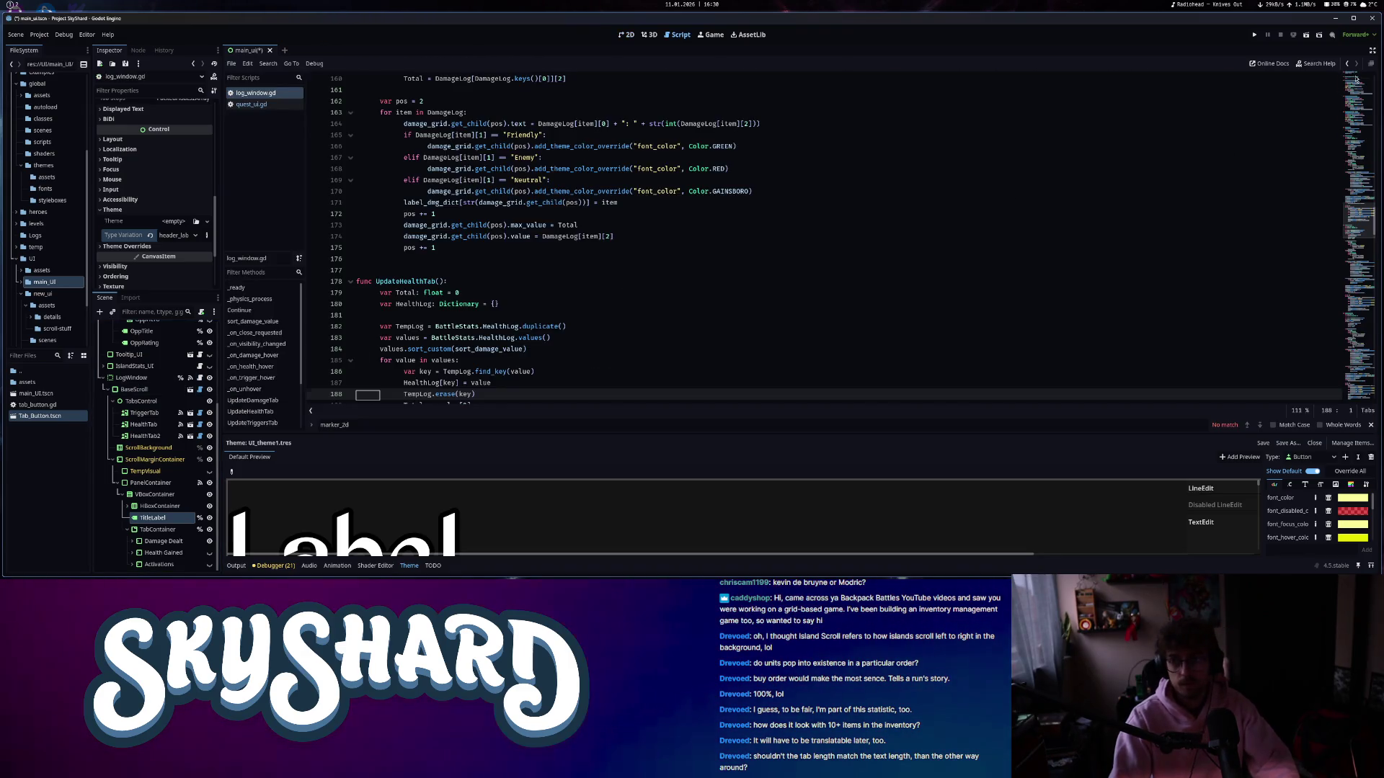
left_click_drag(151, 517, 433, 215)
key("ctrl+s")
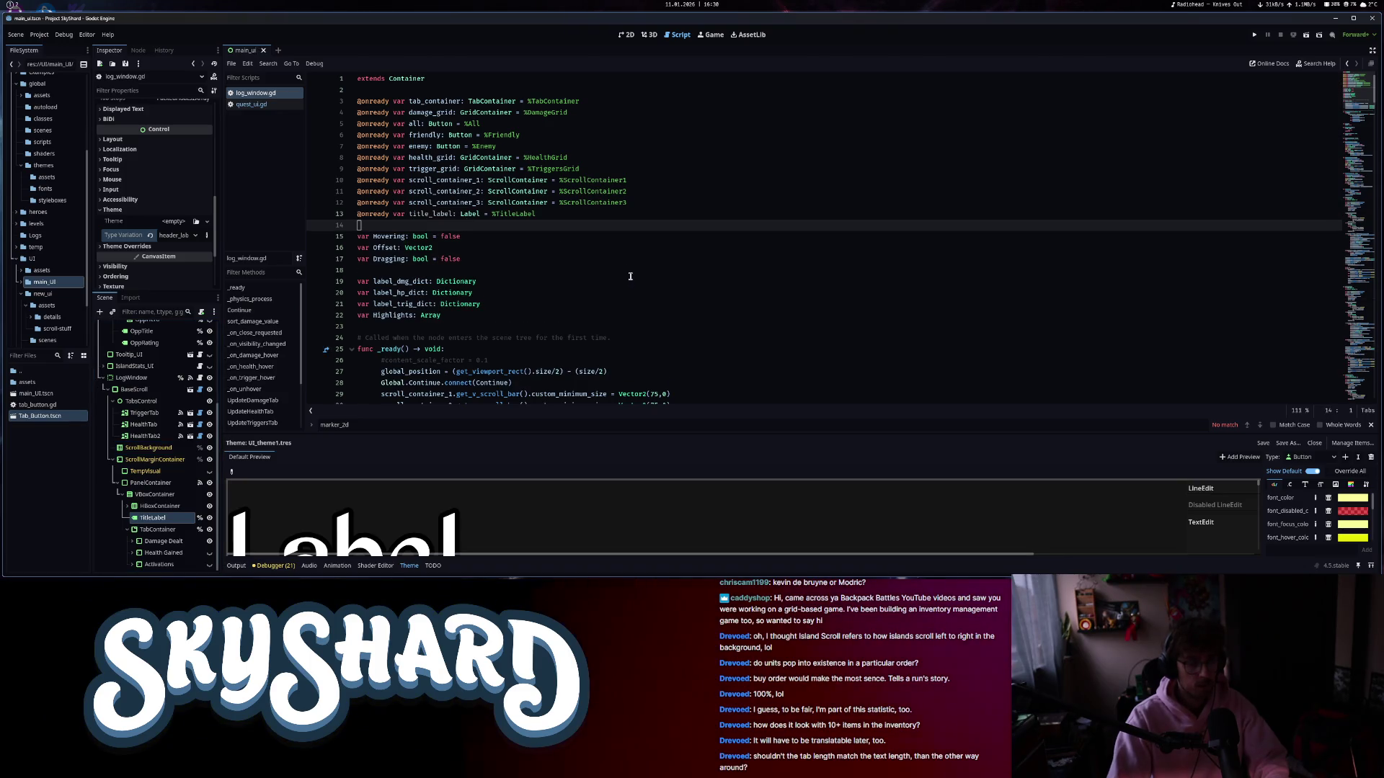
left_click(627, 36)
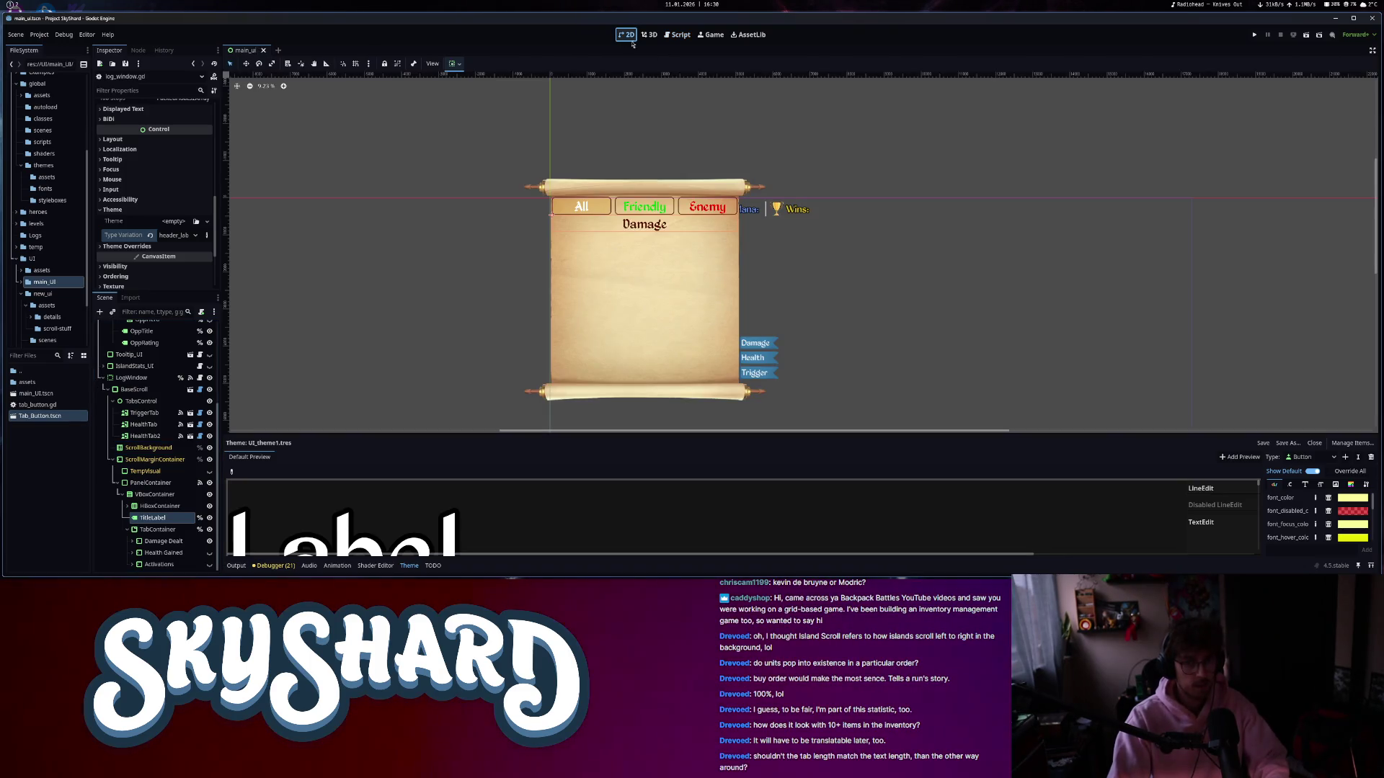
- Give the Damage Dealt, Health Gained and Activations pages unique names
left_click(768, 364)
left_click(771, 373)
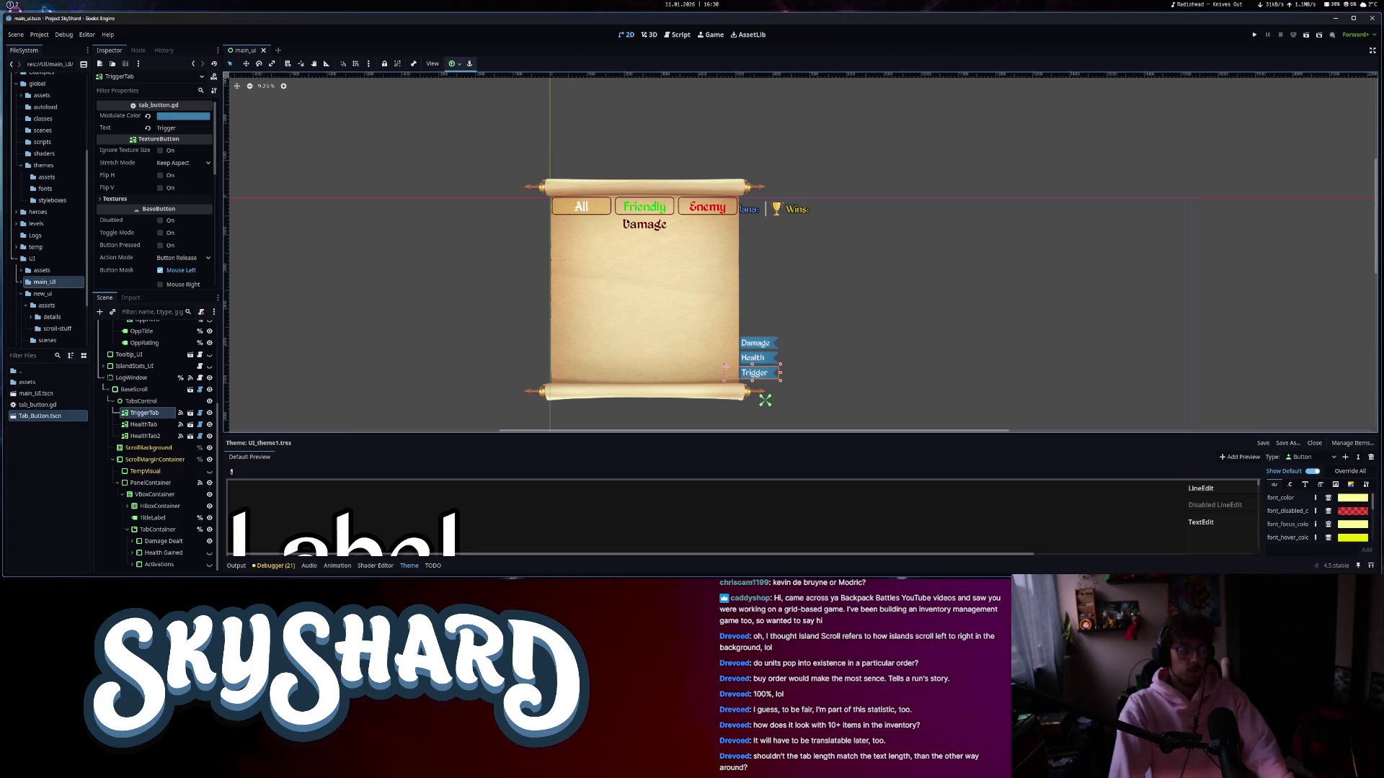
left_click(138, 50)
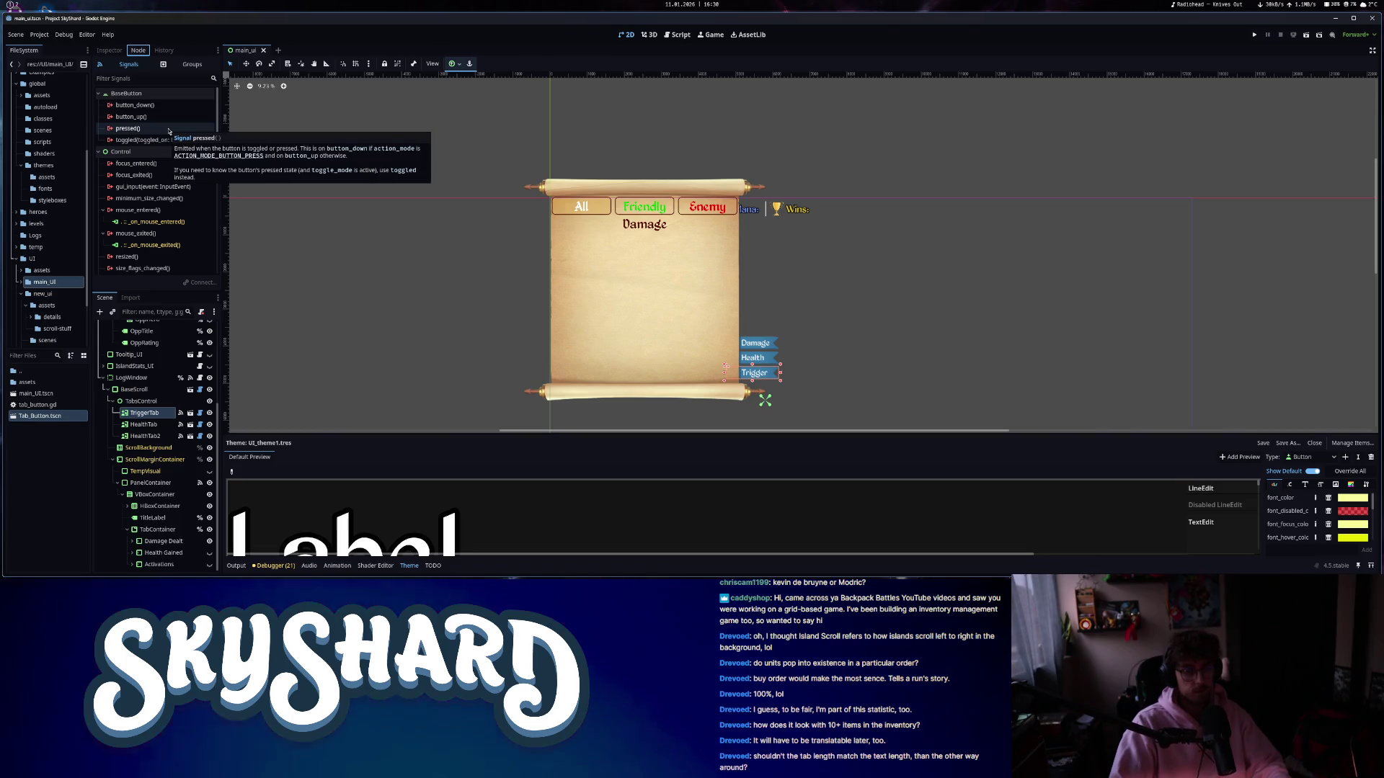
left_click(163, 541)
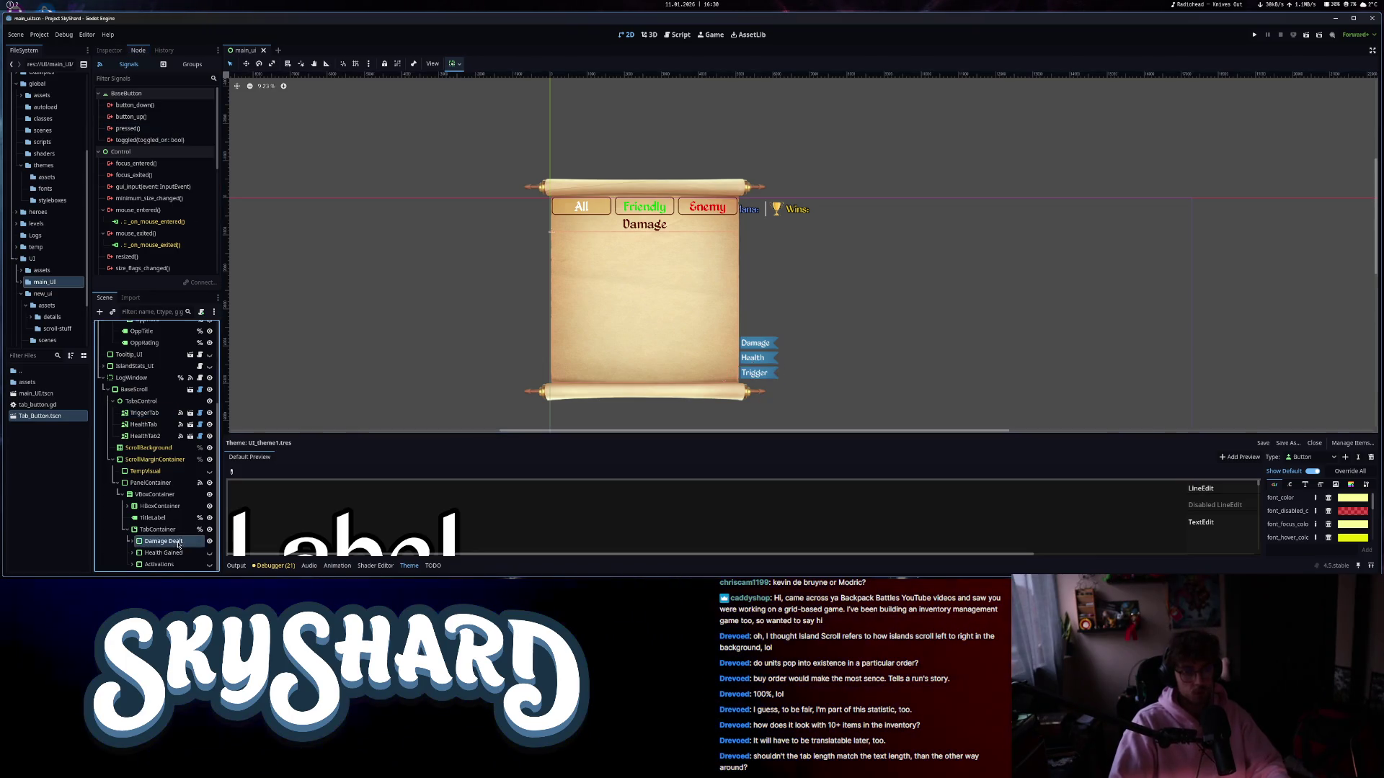
left_click(167, 565, "shift")
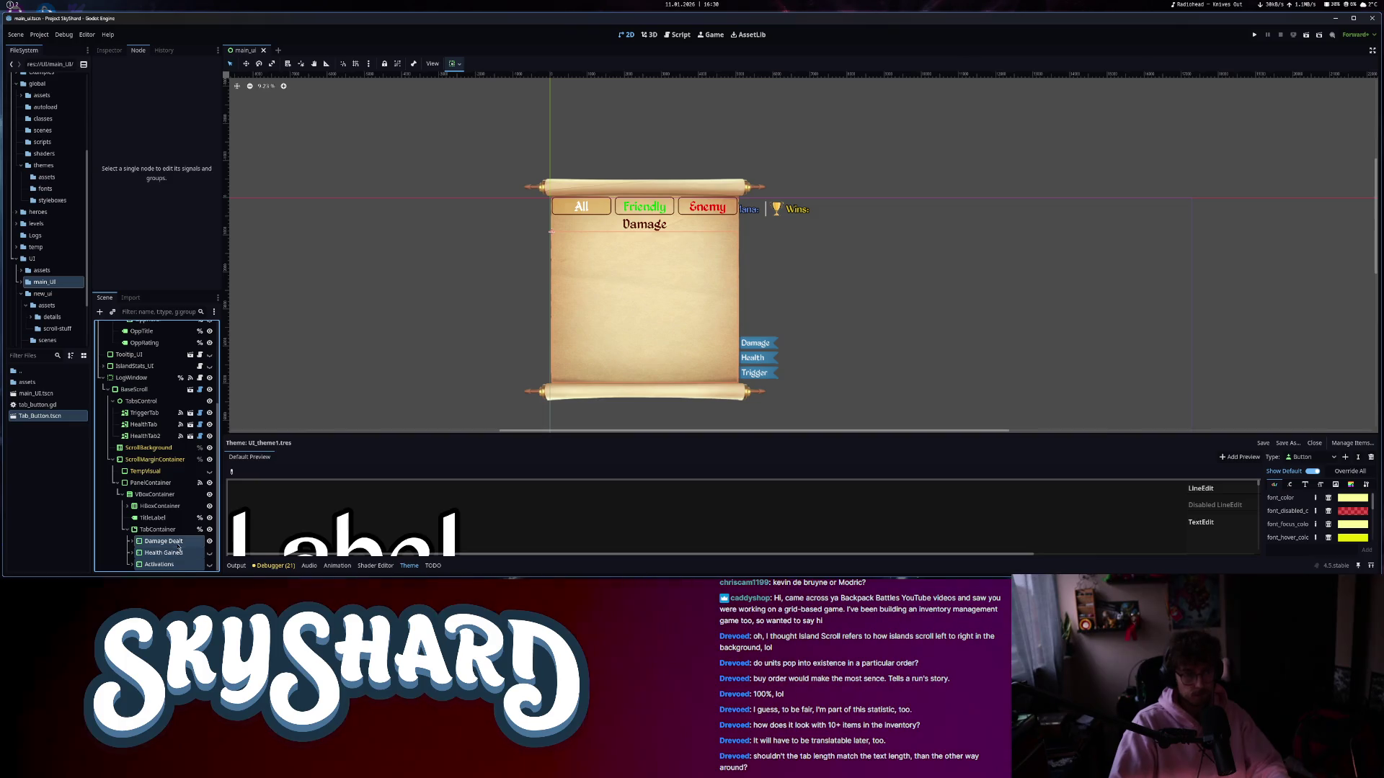
right_click(179, 550)
left_click(216, 527)
left_click(680, 34)
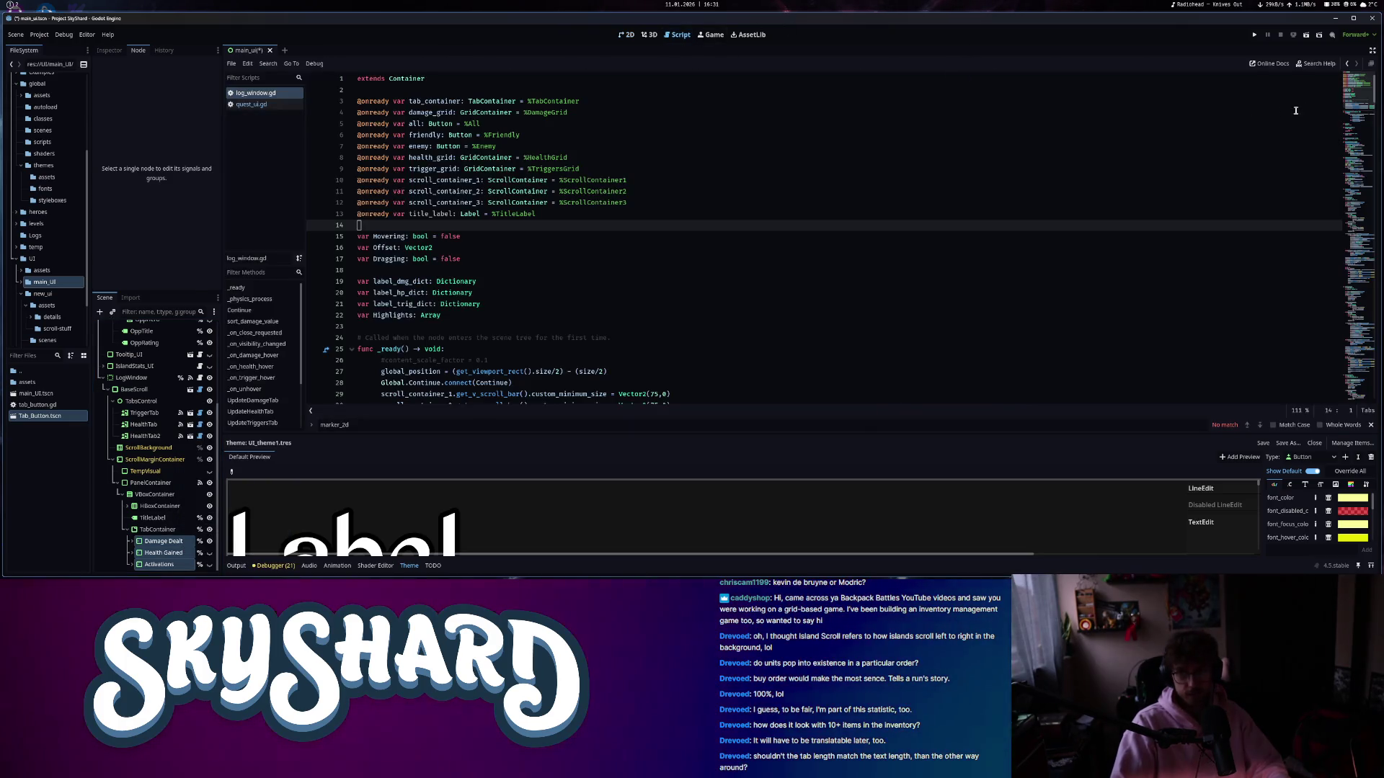
left_click(568, 216)
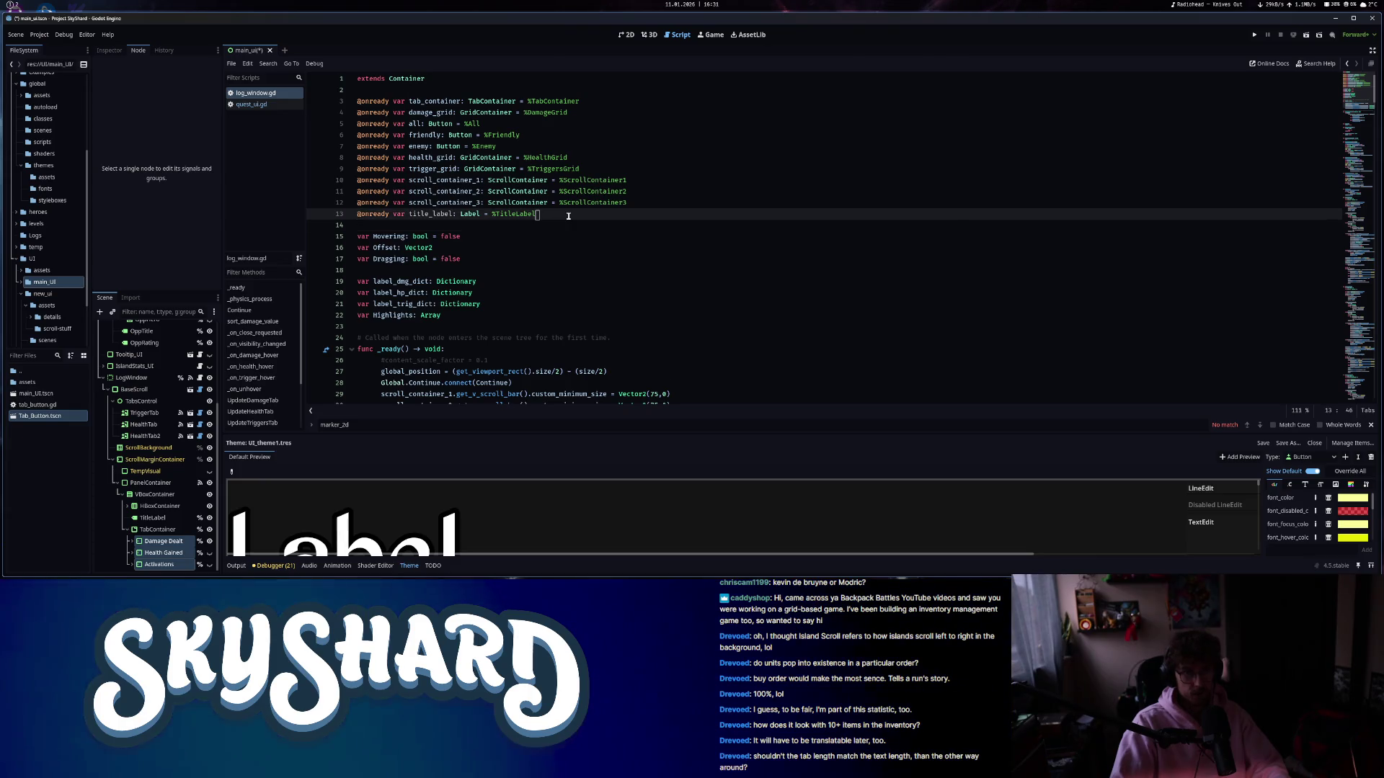
key("Return")
left_click_drag(164, 541, 383, 223)
key("BackSpace")
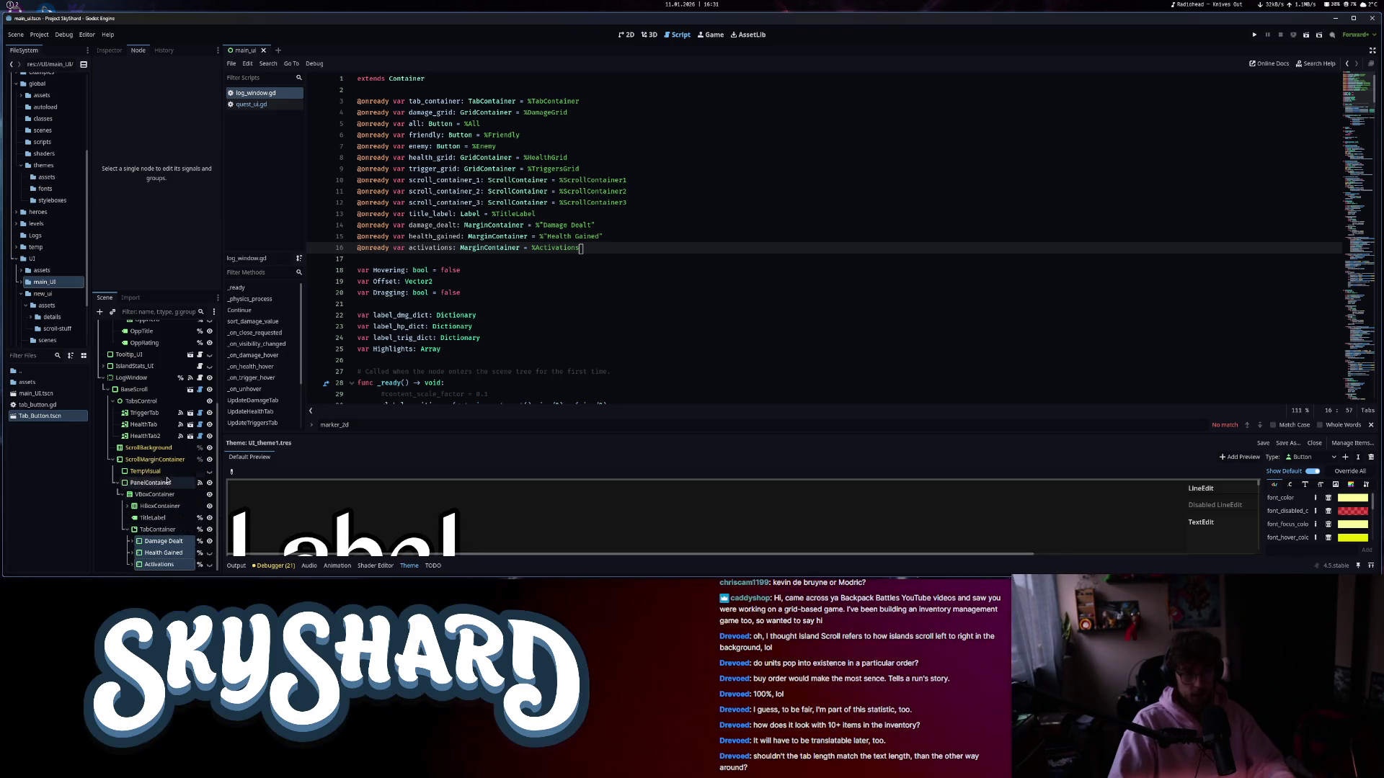
left_click(150, 426)
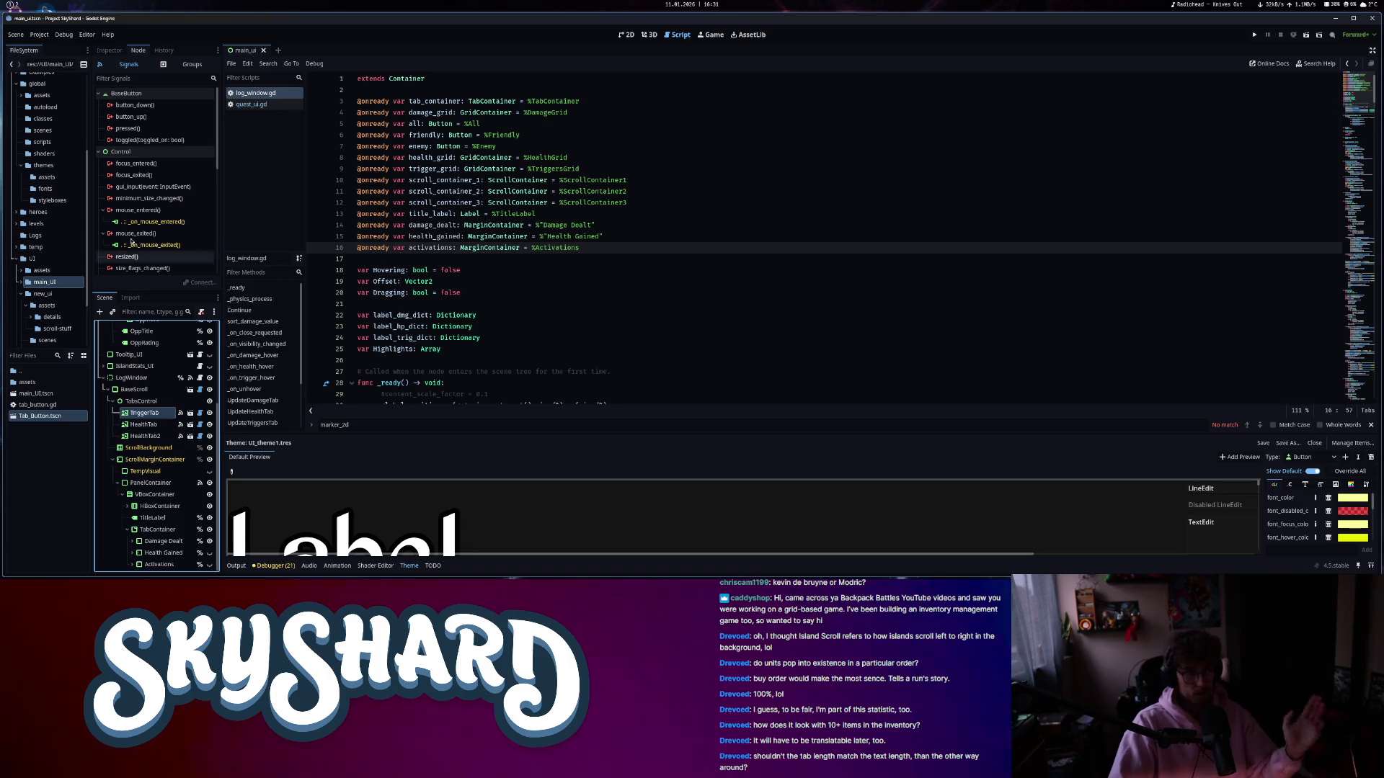
- Rename the HealthTab2 node to DamageTab
mouse_move(168, 131)
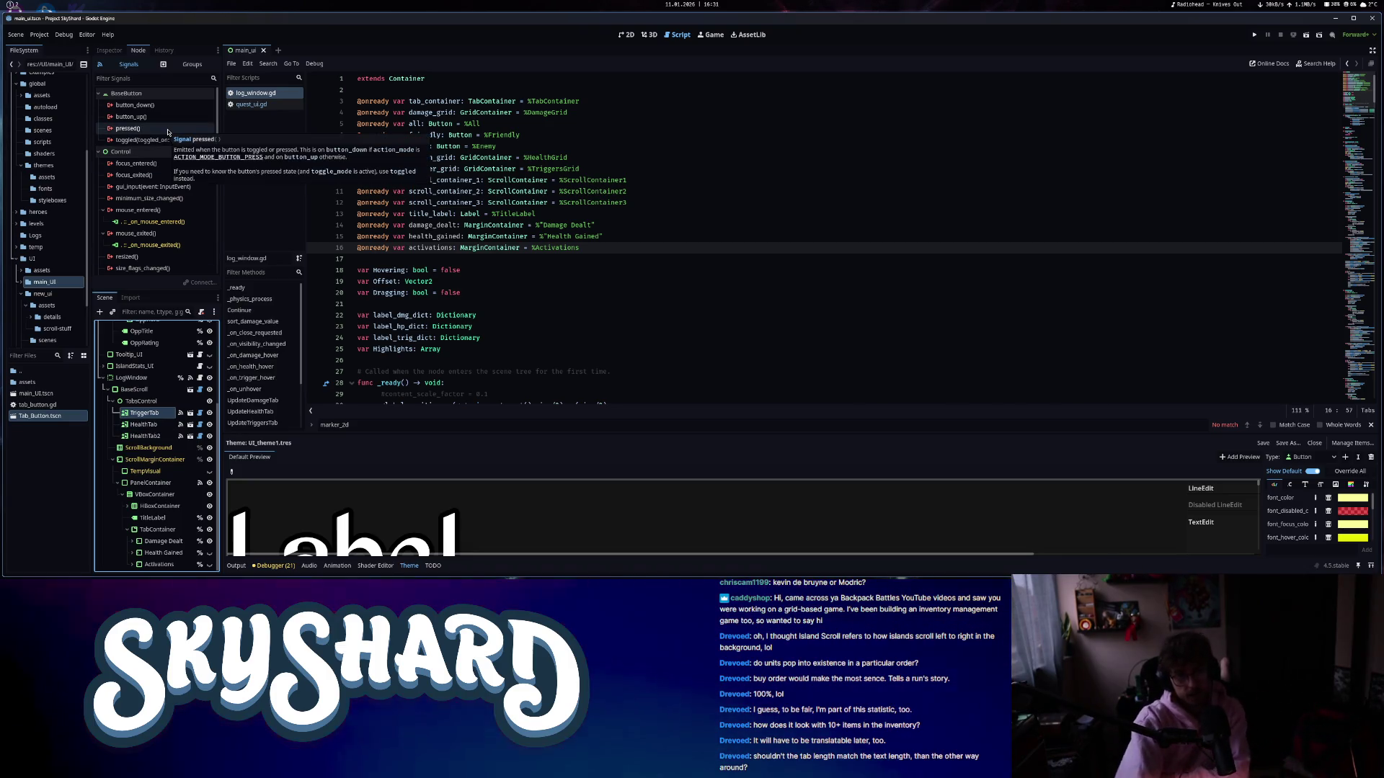
left_click(627, 35)
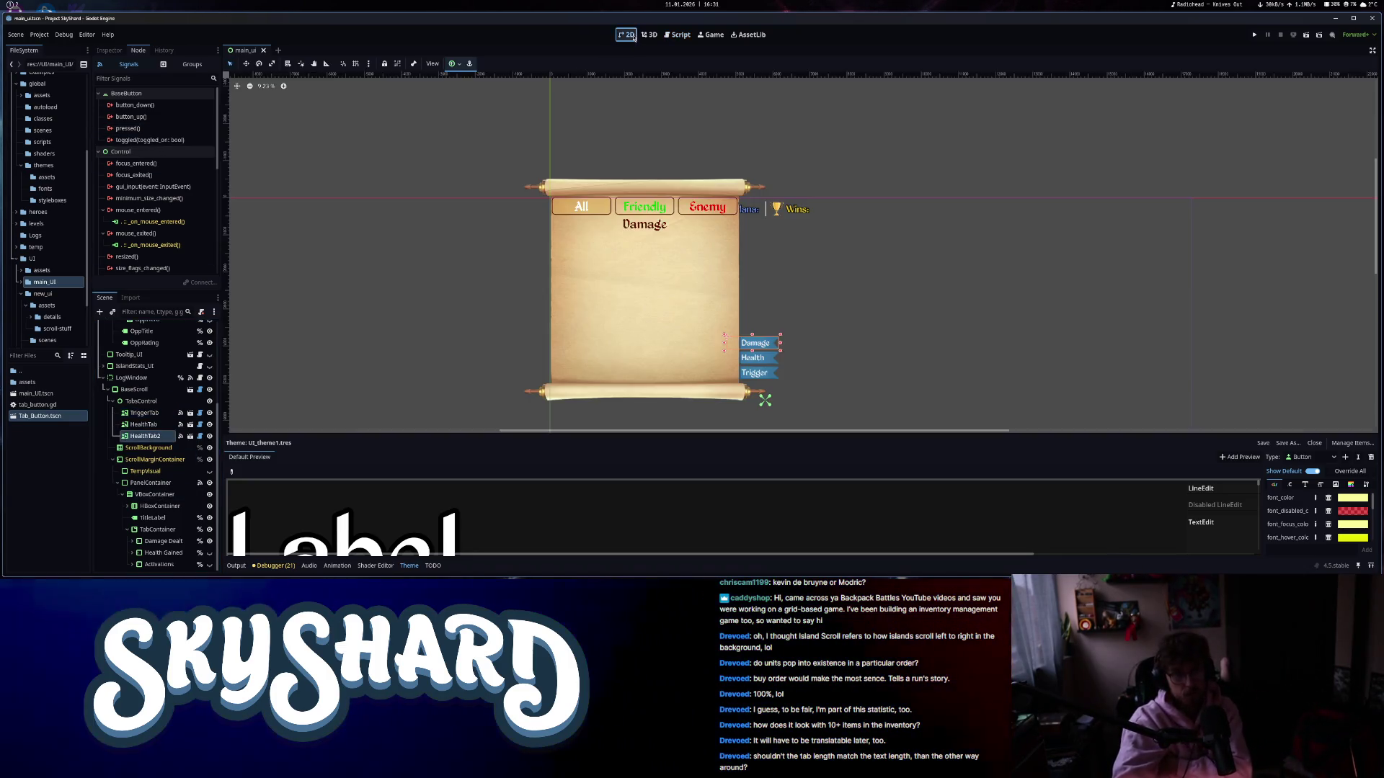
left_click(159, 439)
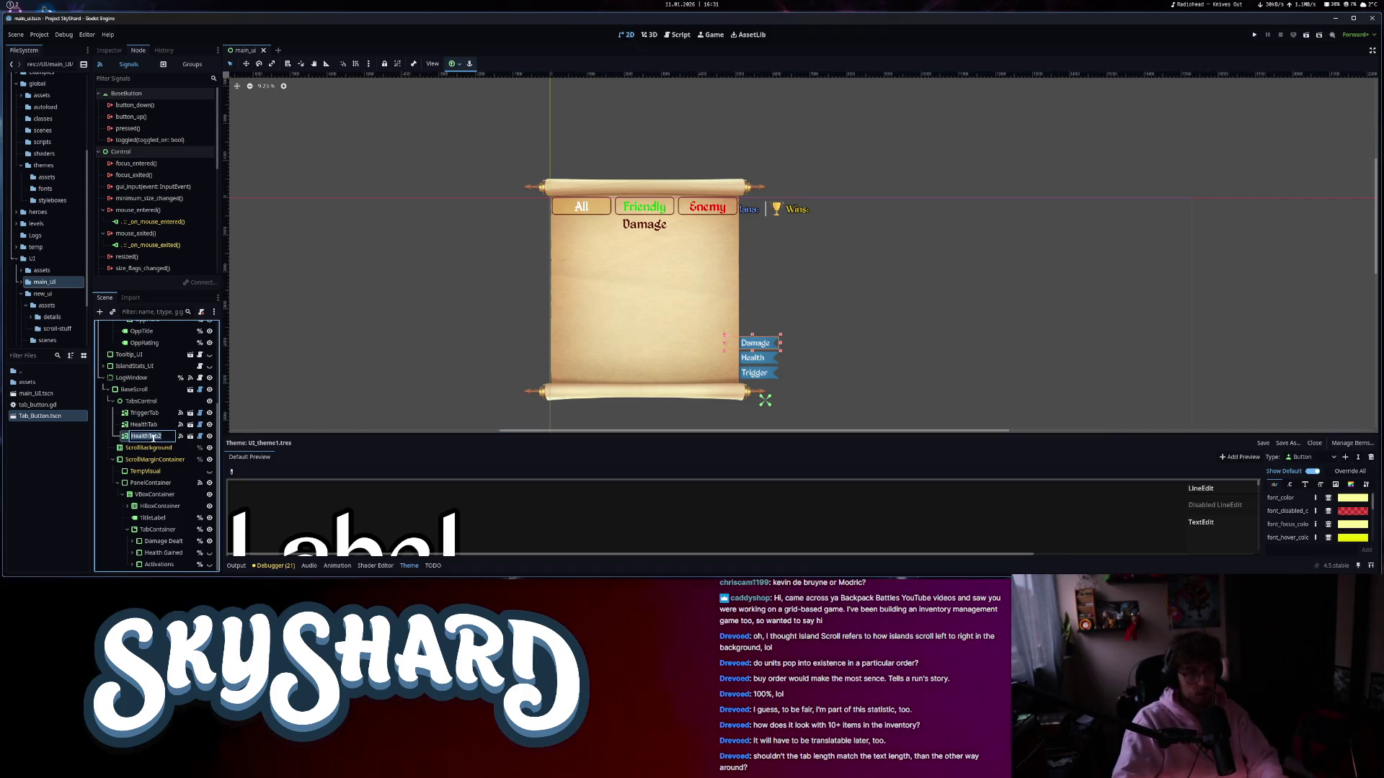
type("DamageTab")
key("Return")
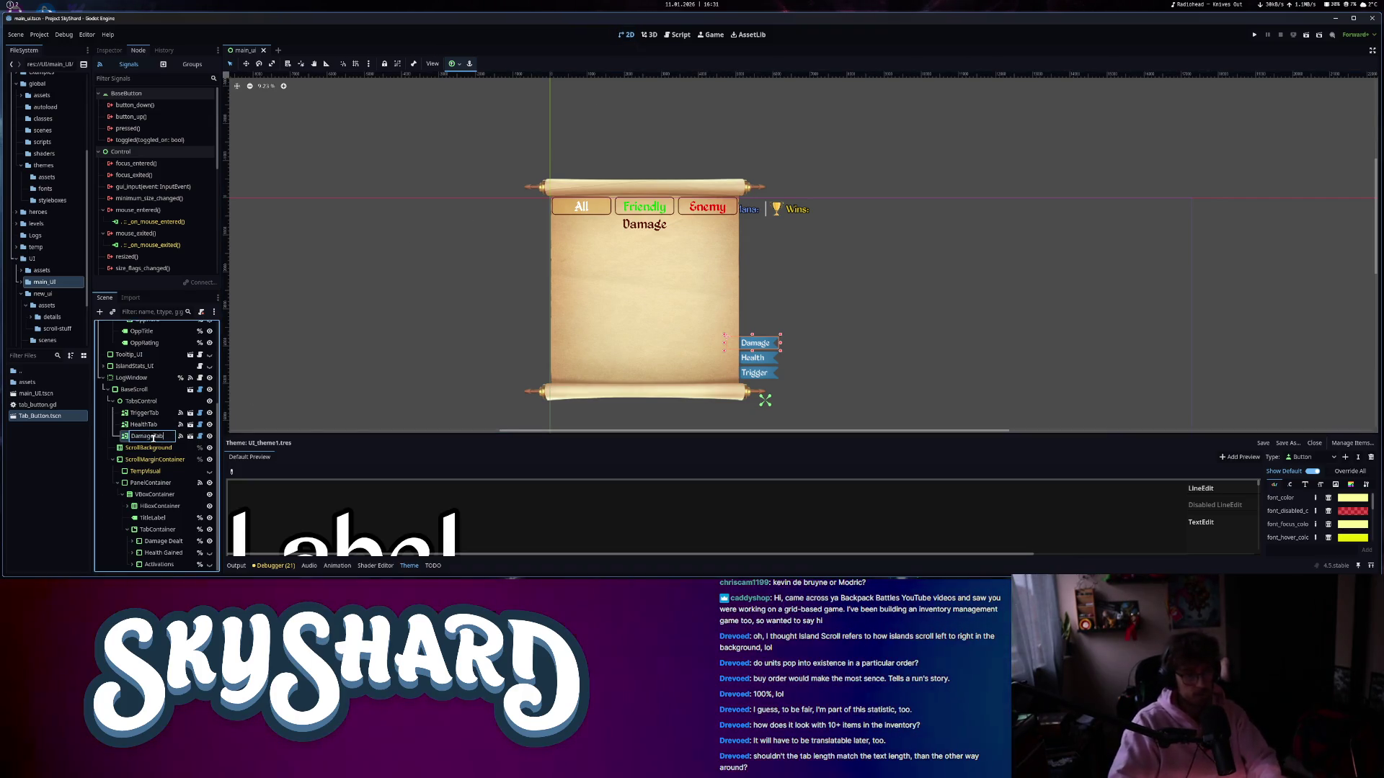
- Connect DamageTab's pressed signal to a new _on_damage_tab_pressed function, typing 'damage' in its body
left_click(679, 35)
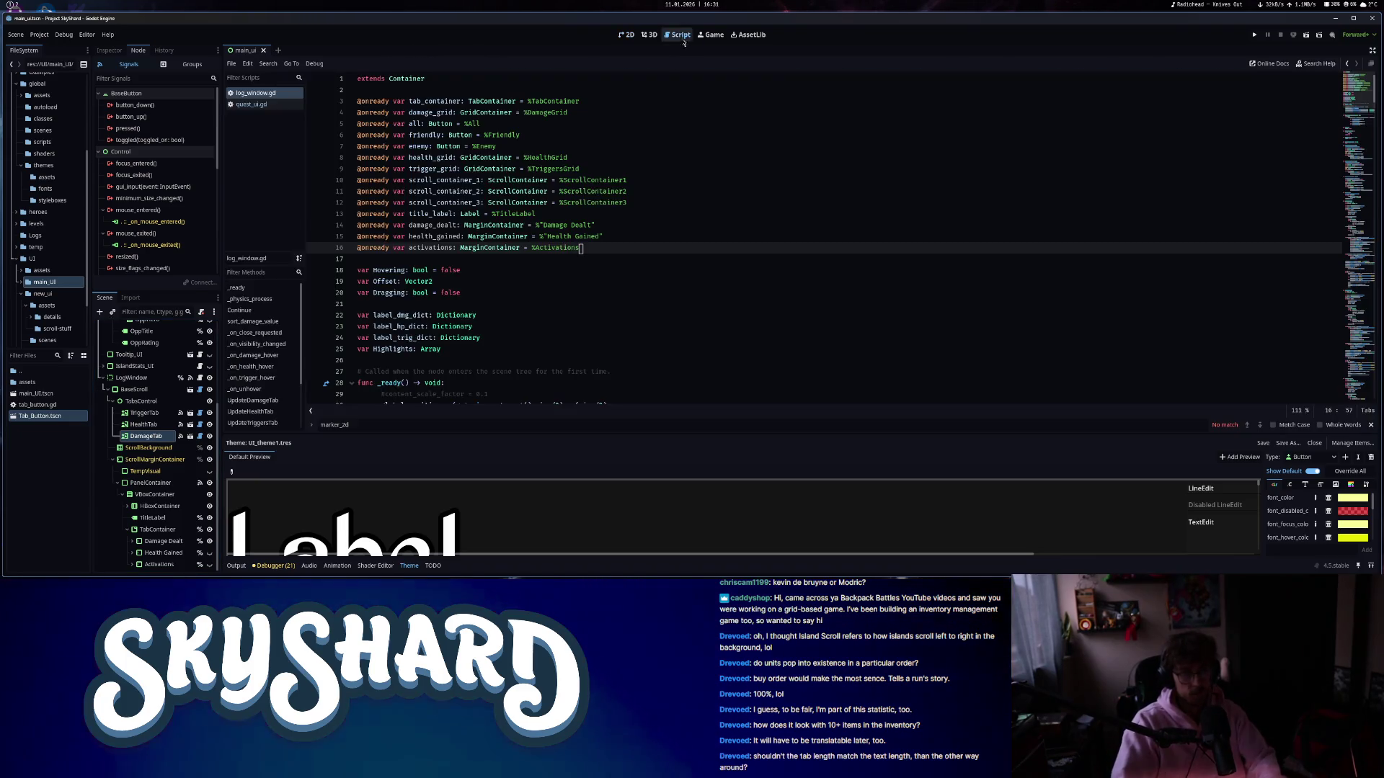
double_click(139, 129)
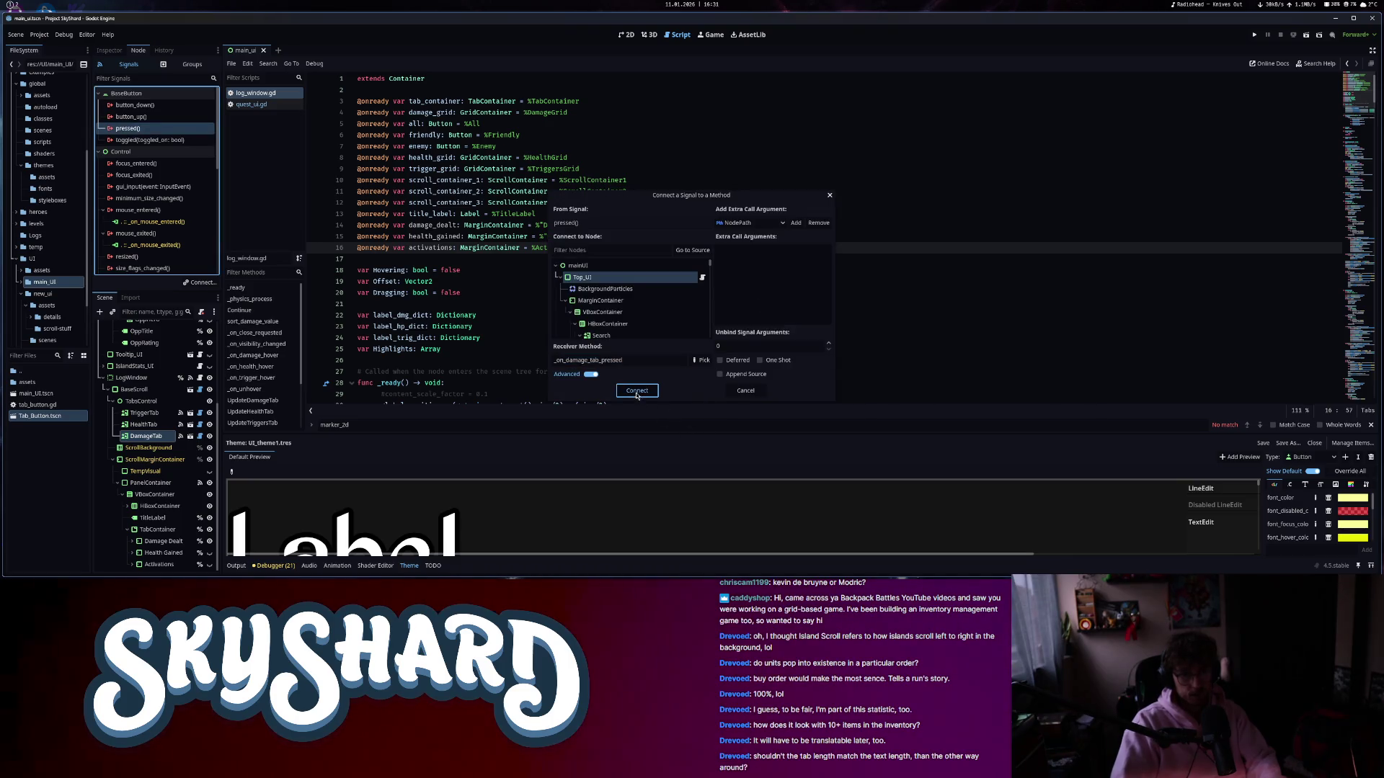
key("Return")
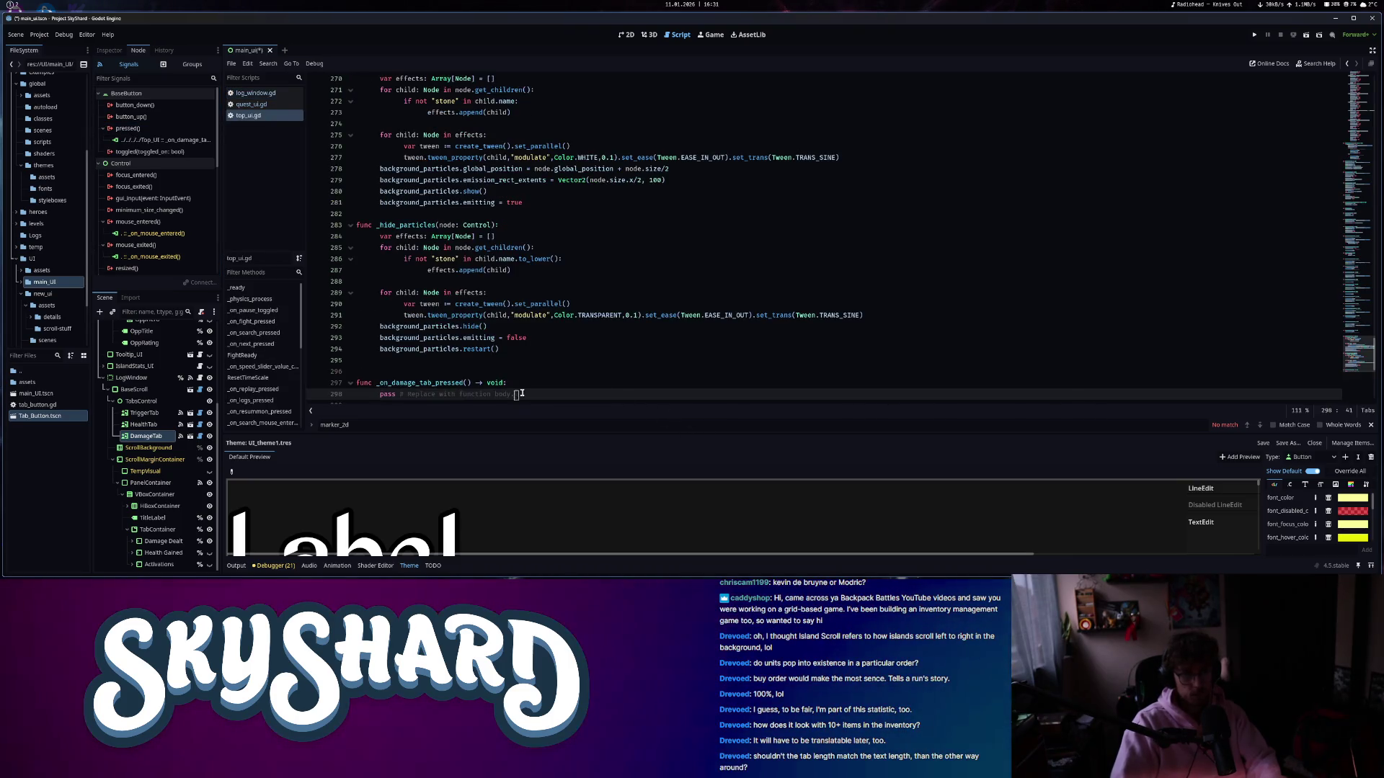
left_click_drag(521, 393, 378, 395)
type("damag")
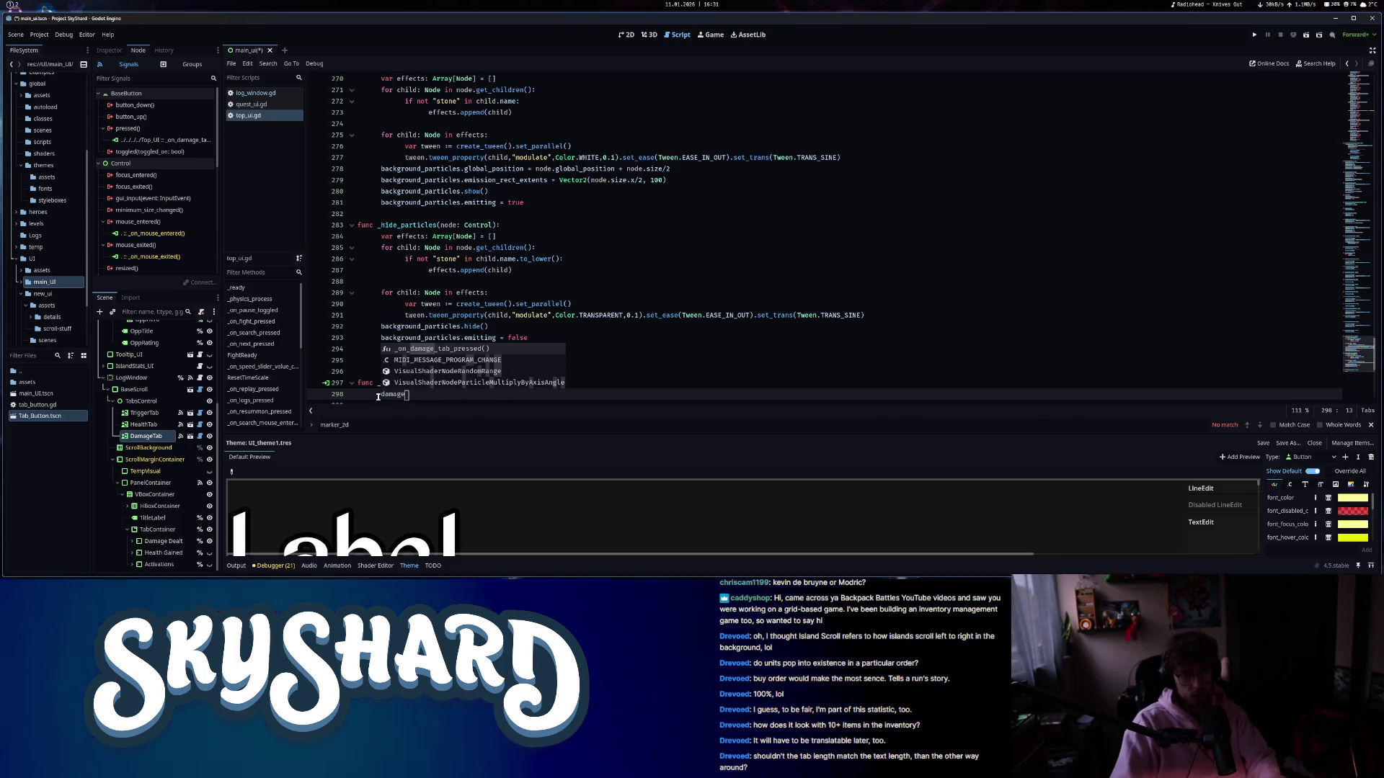
type("e")
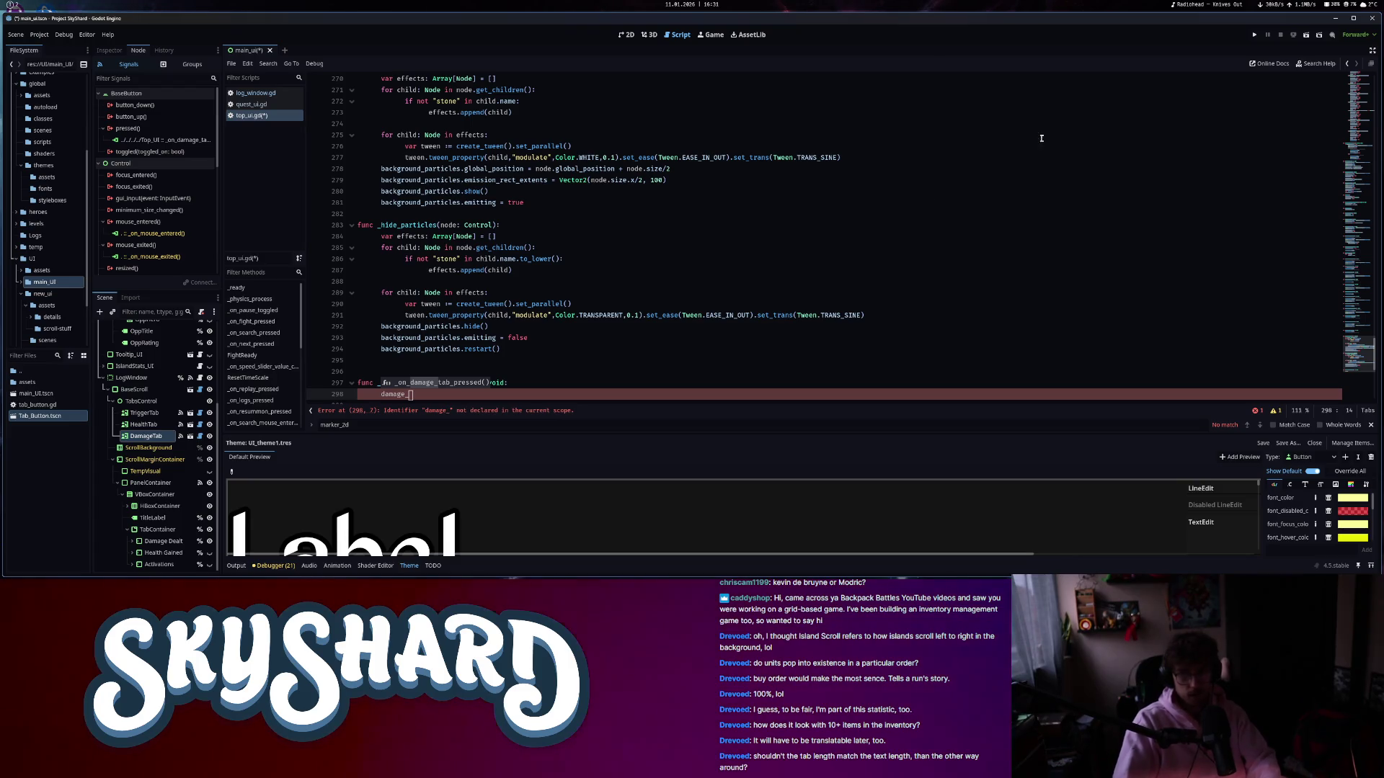
left_click(1360, 91)
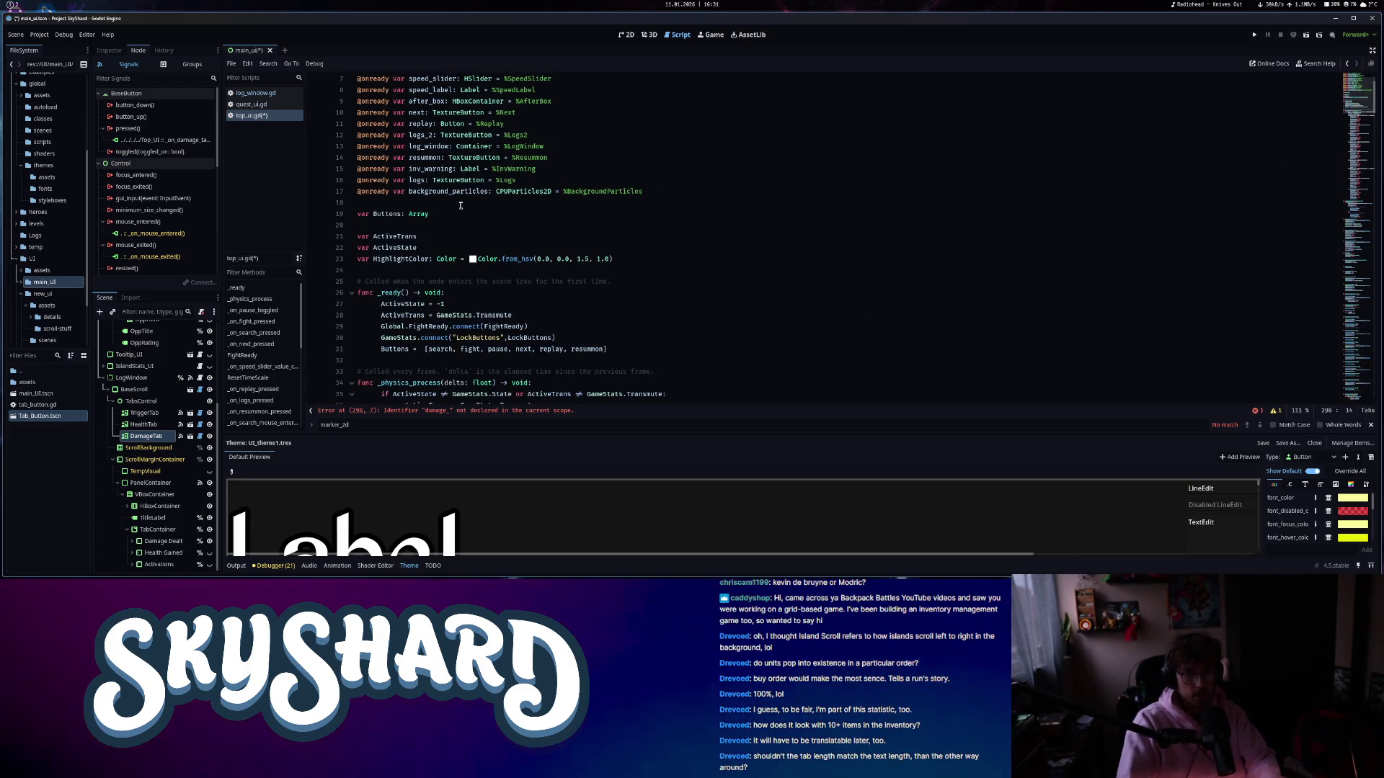
- Review the newly added container reference lines in log_window.gd
scroll(447, 281, "up", 2)
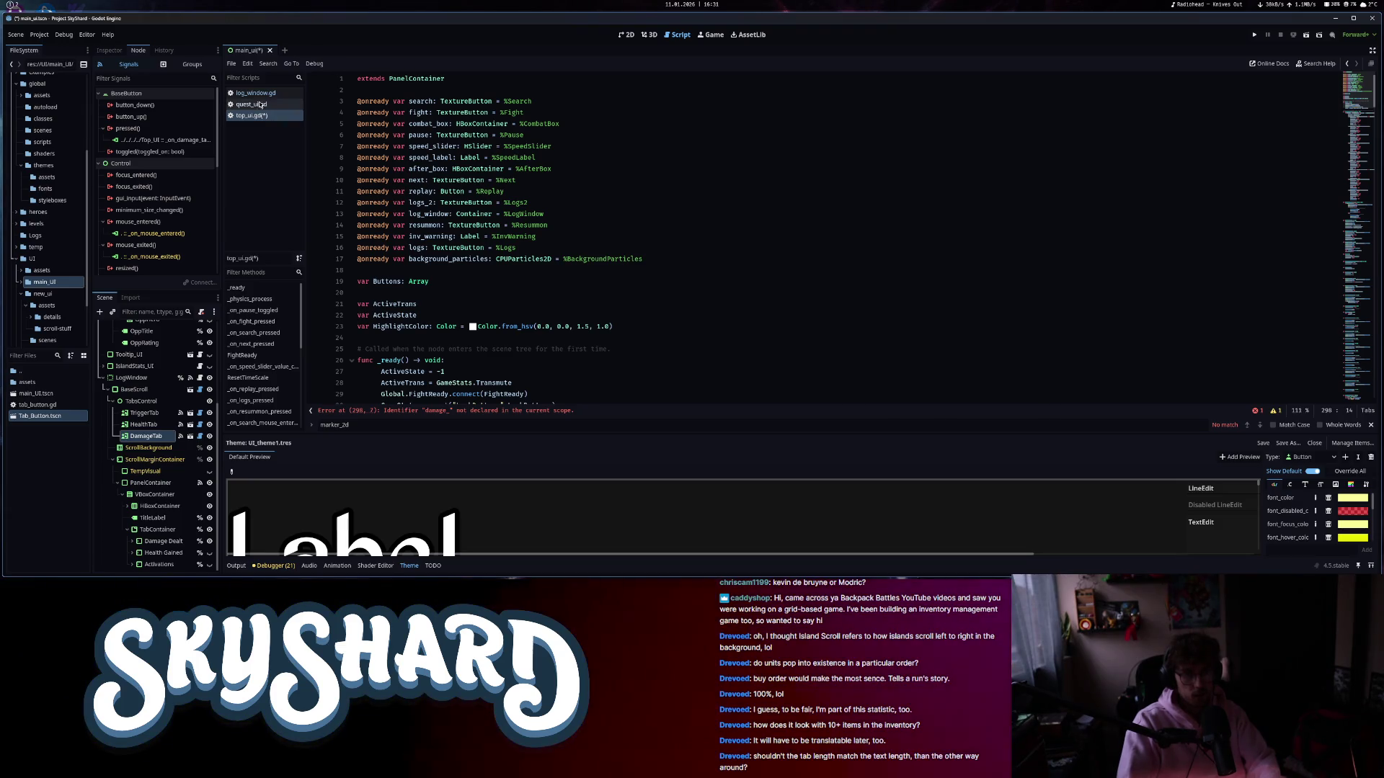
left_click(263, 93)
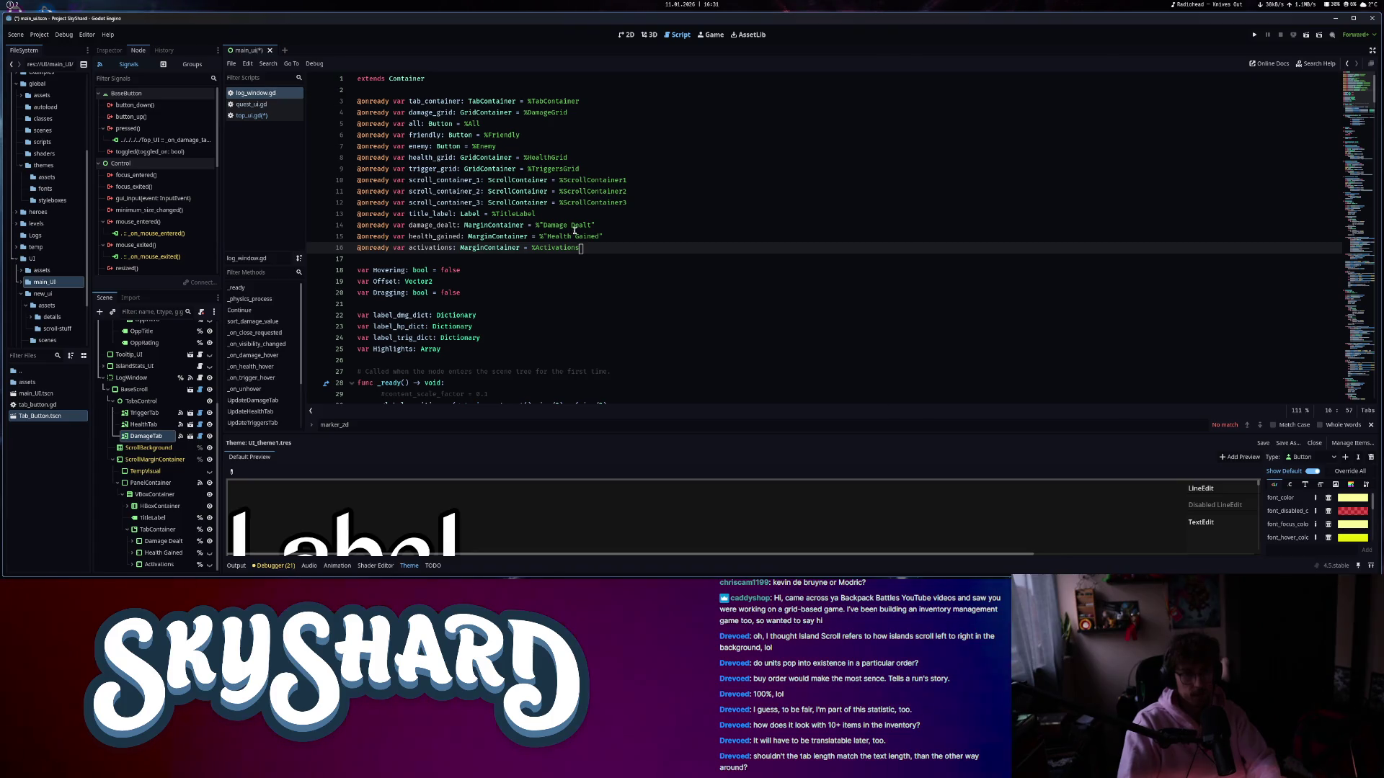
left_click_drag(581, 248, 354, 224)
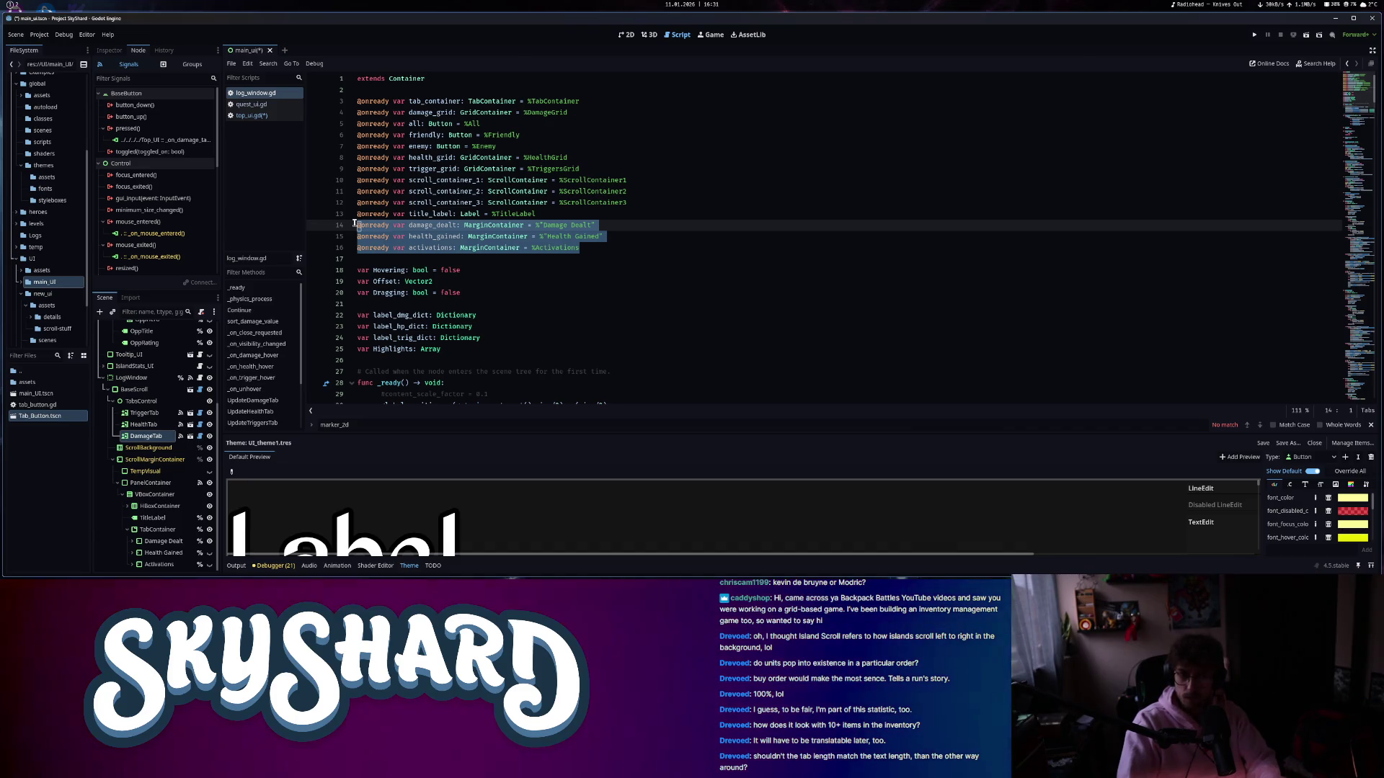
left_click(671, 245)
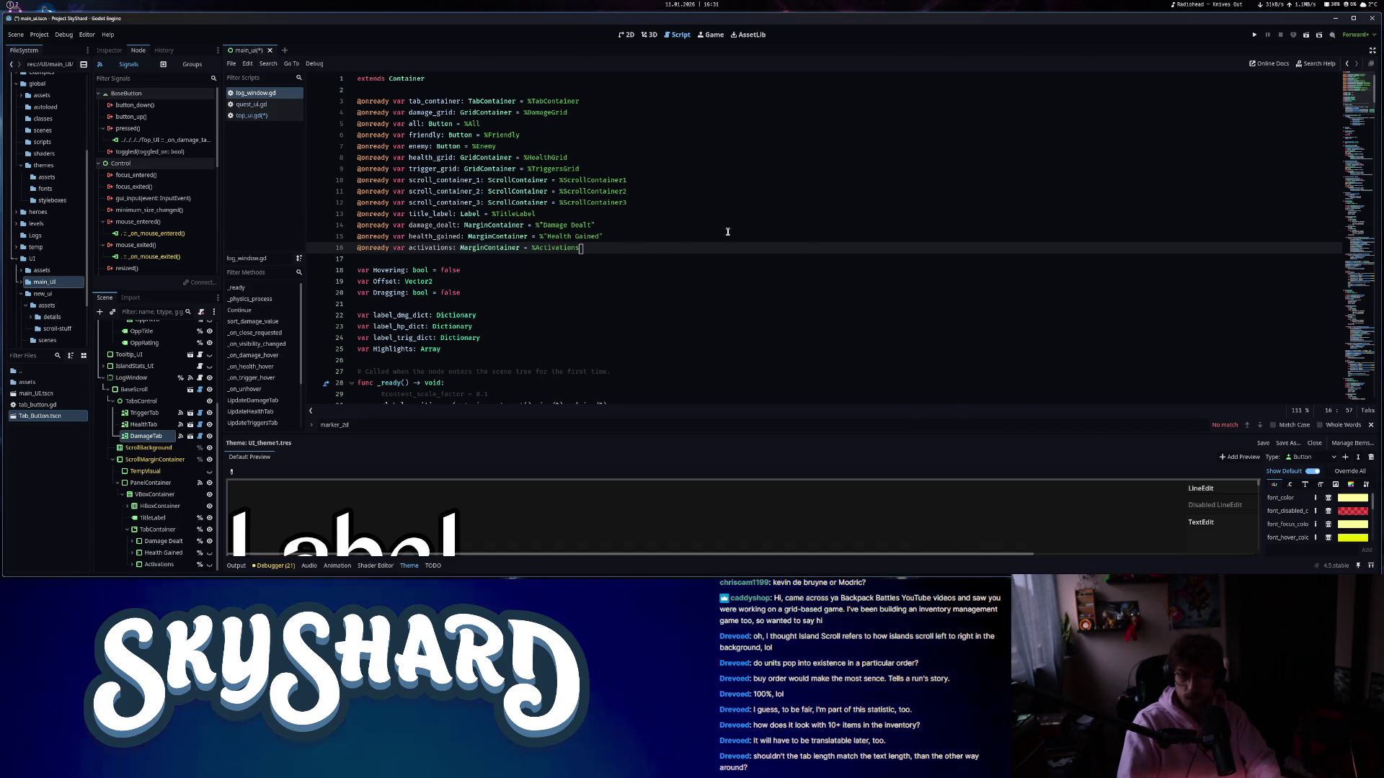
left_click_drag(1348, 383, 1358, 371)
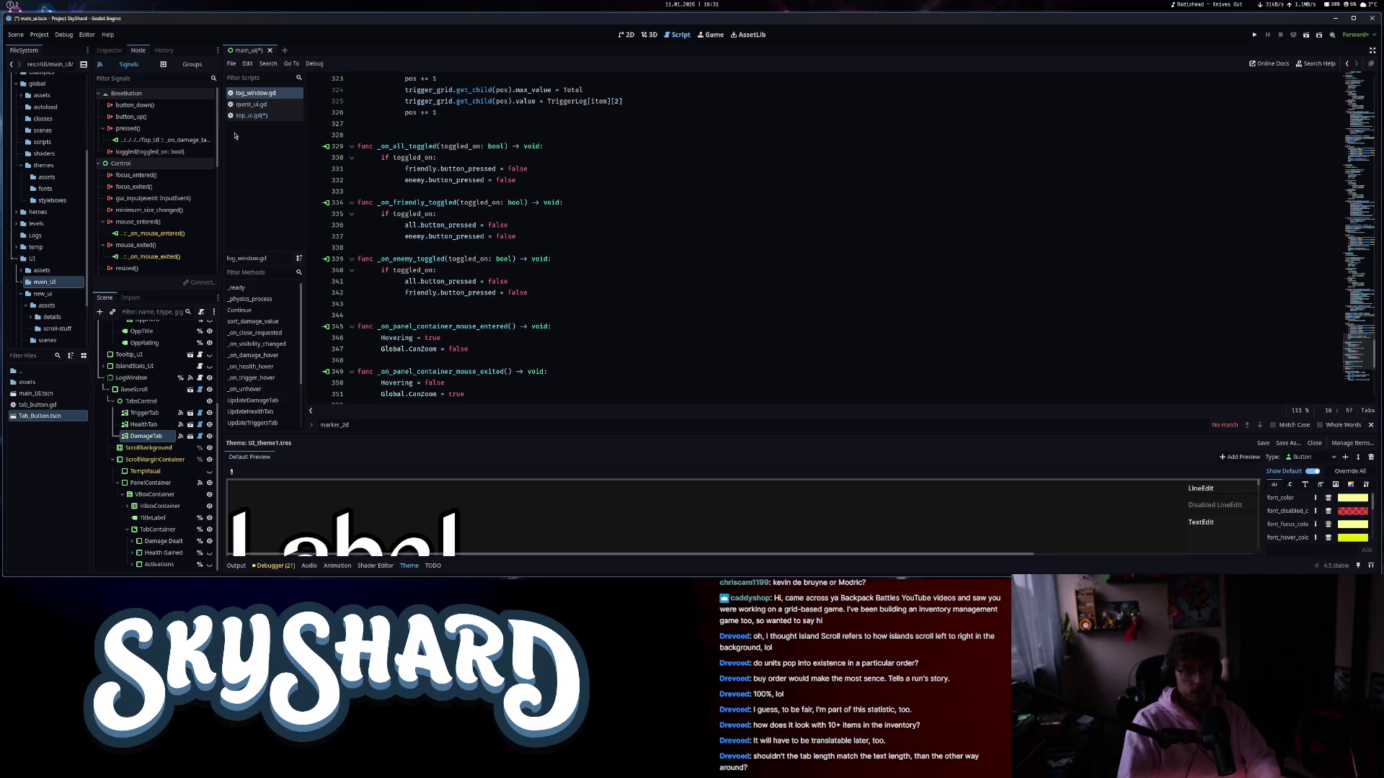
- Delete the mistaken damage-tab function from top_ui.gd and save
left_click(253, 117)
left_click(492, 416)
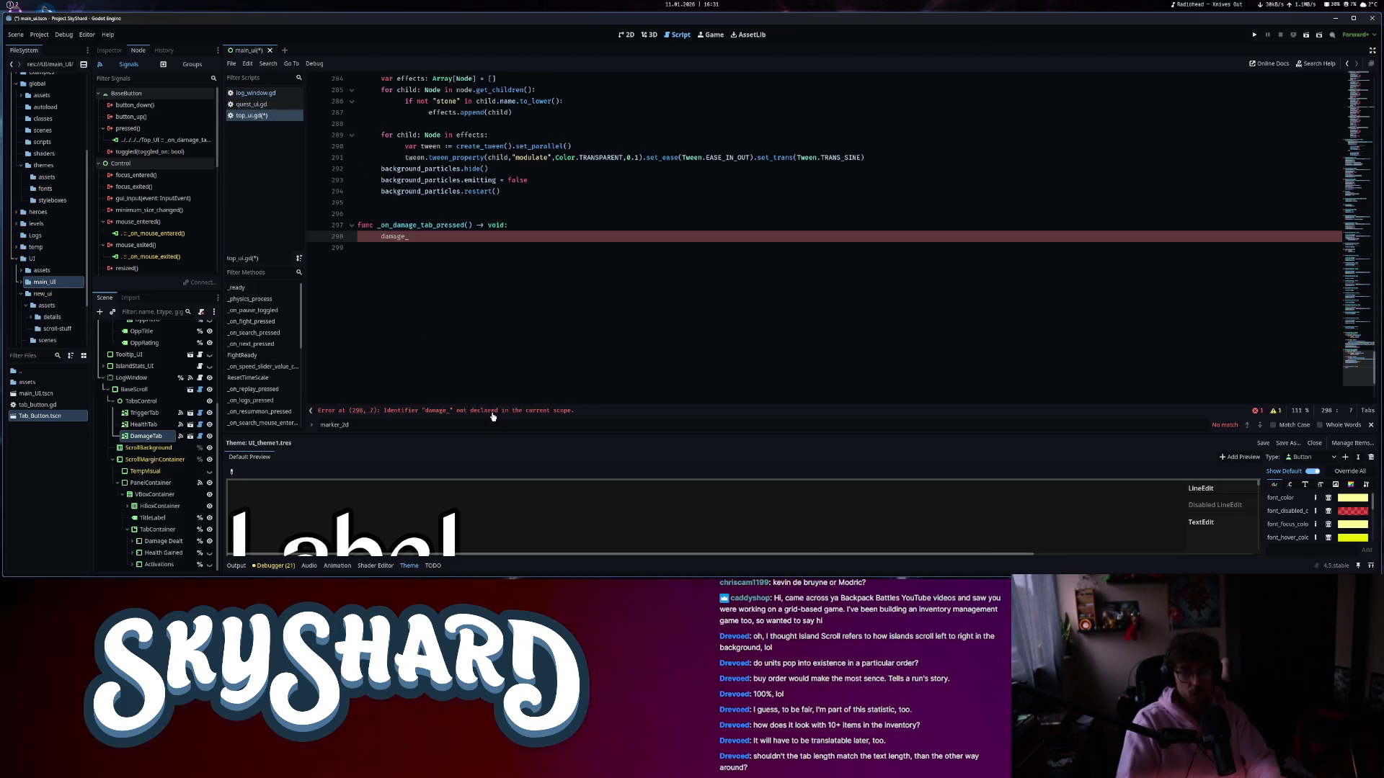
key("BackSpace")
key("BackSpace")
key("BackSpace")
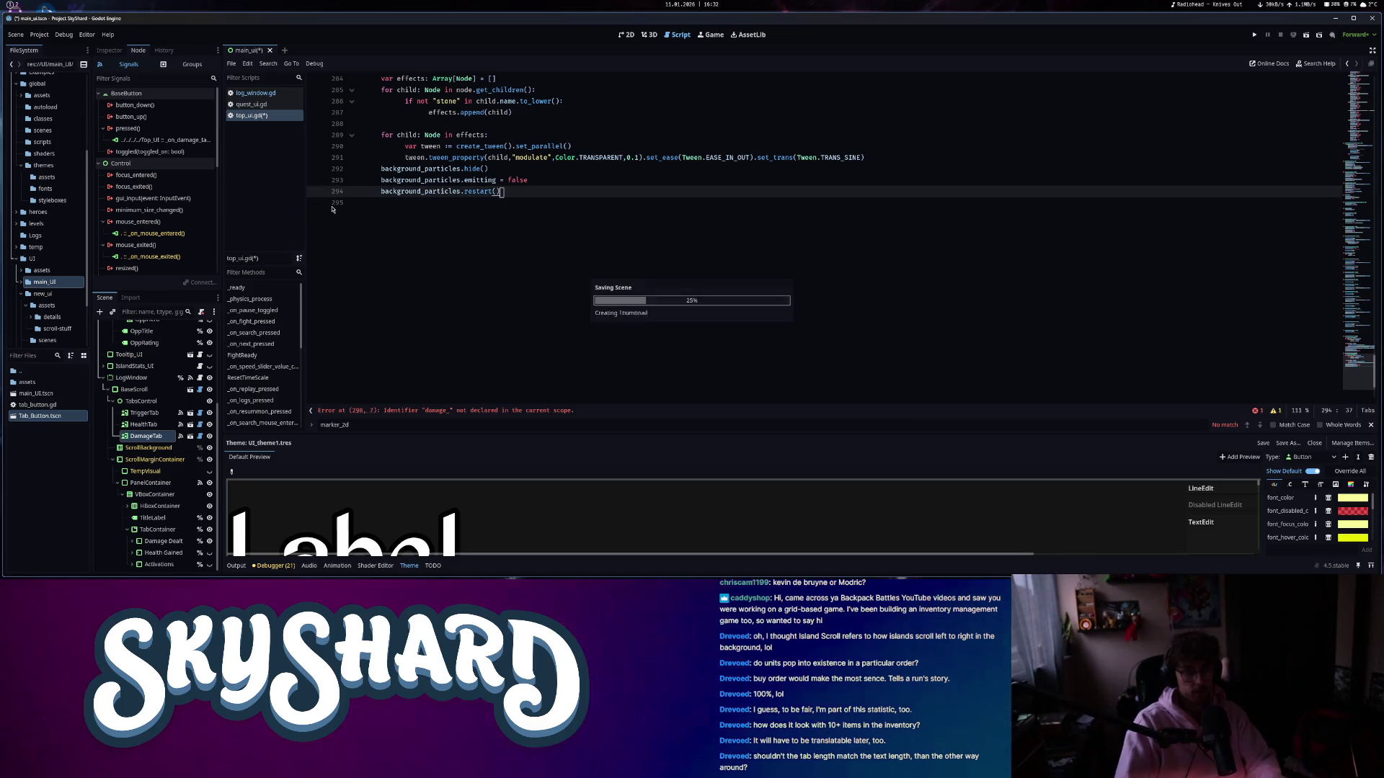
key("ctrl+s")
- Re-point the DamageTab pressed connection to the LogWindow node
right_click(169, 140)
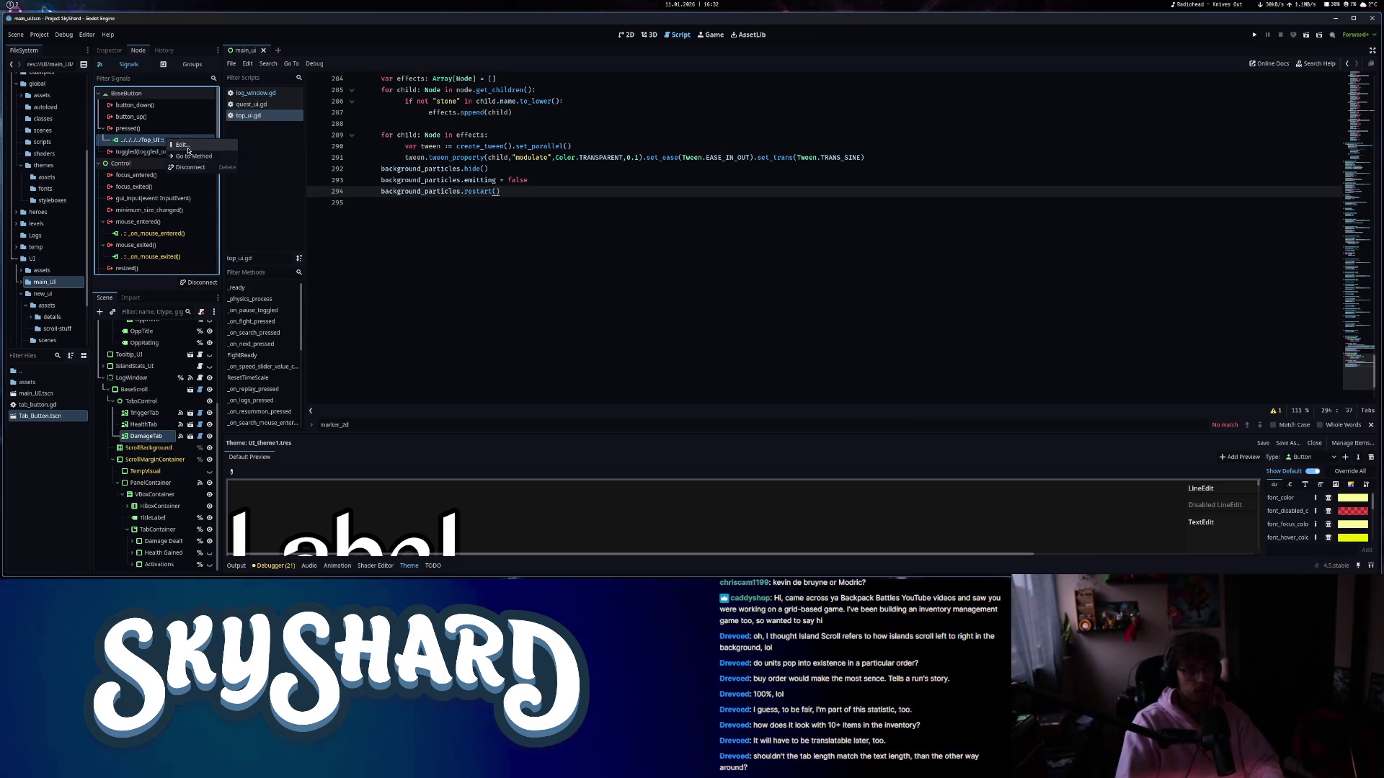
left_click(182, 145)
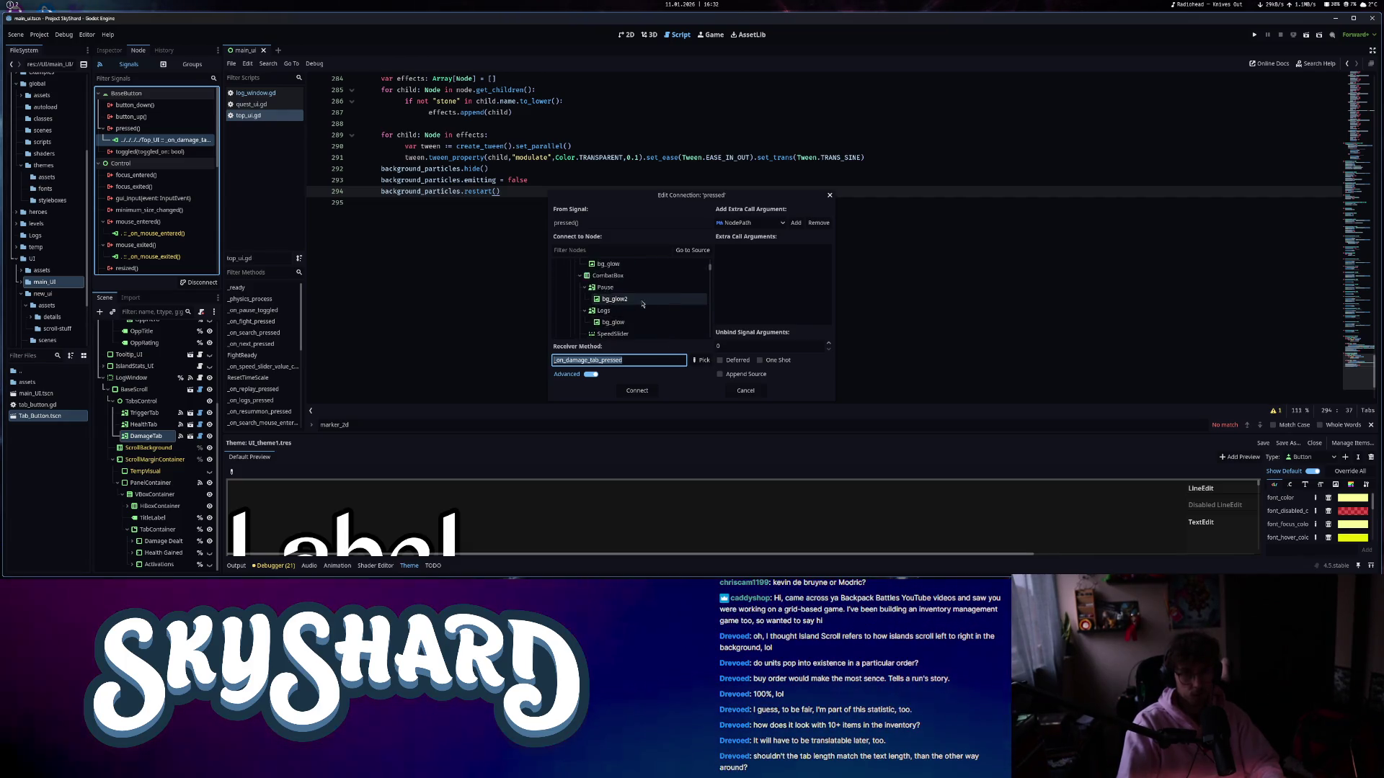
left_click(560, 278)
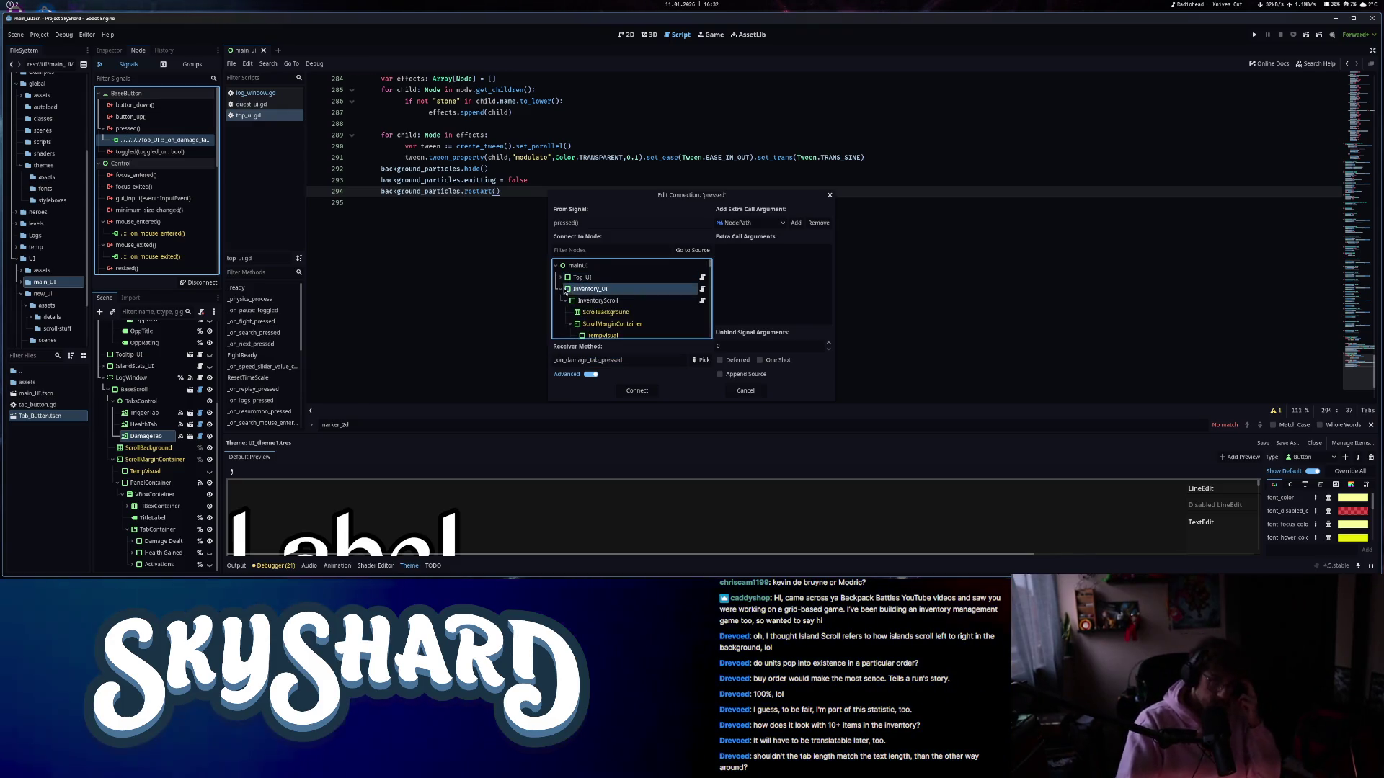
left_click(562, 289)
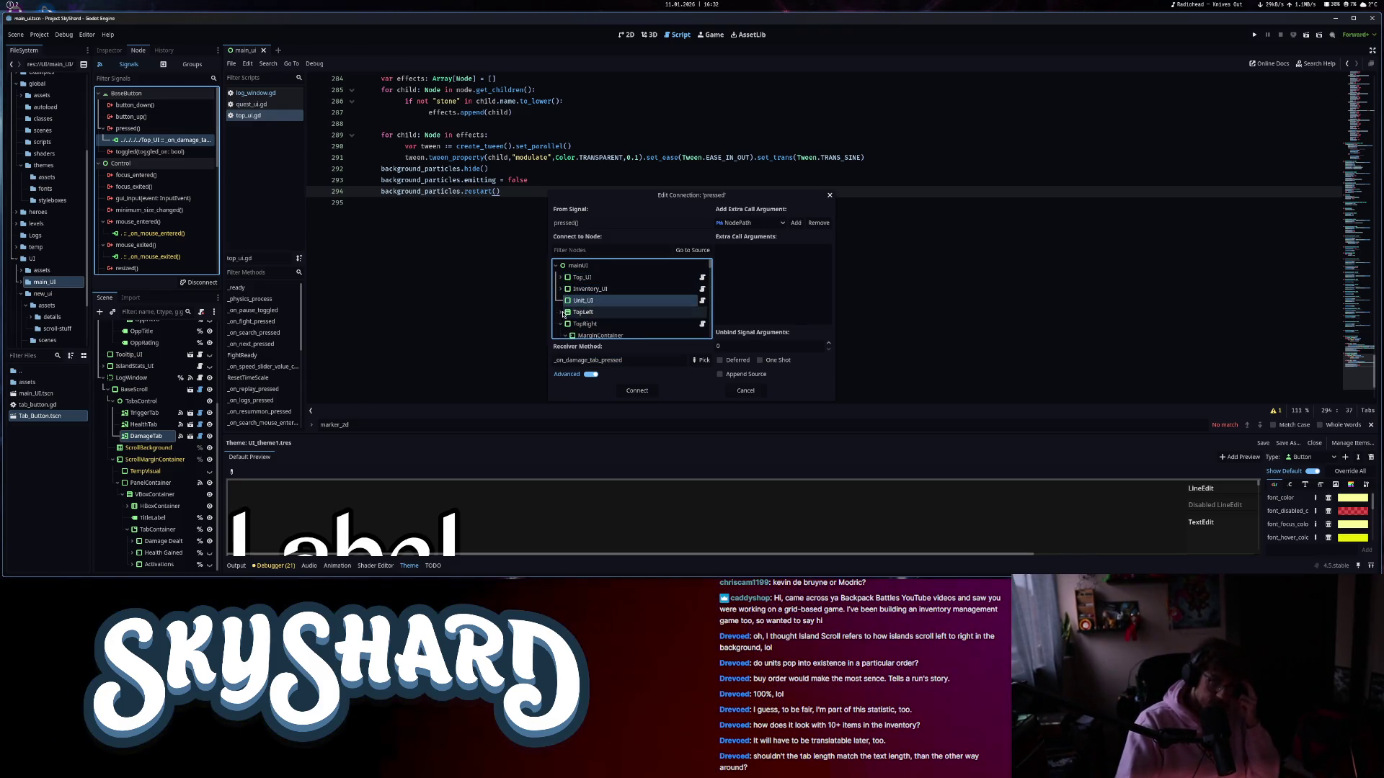
left_click(562, 267)
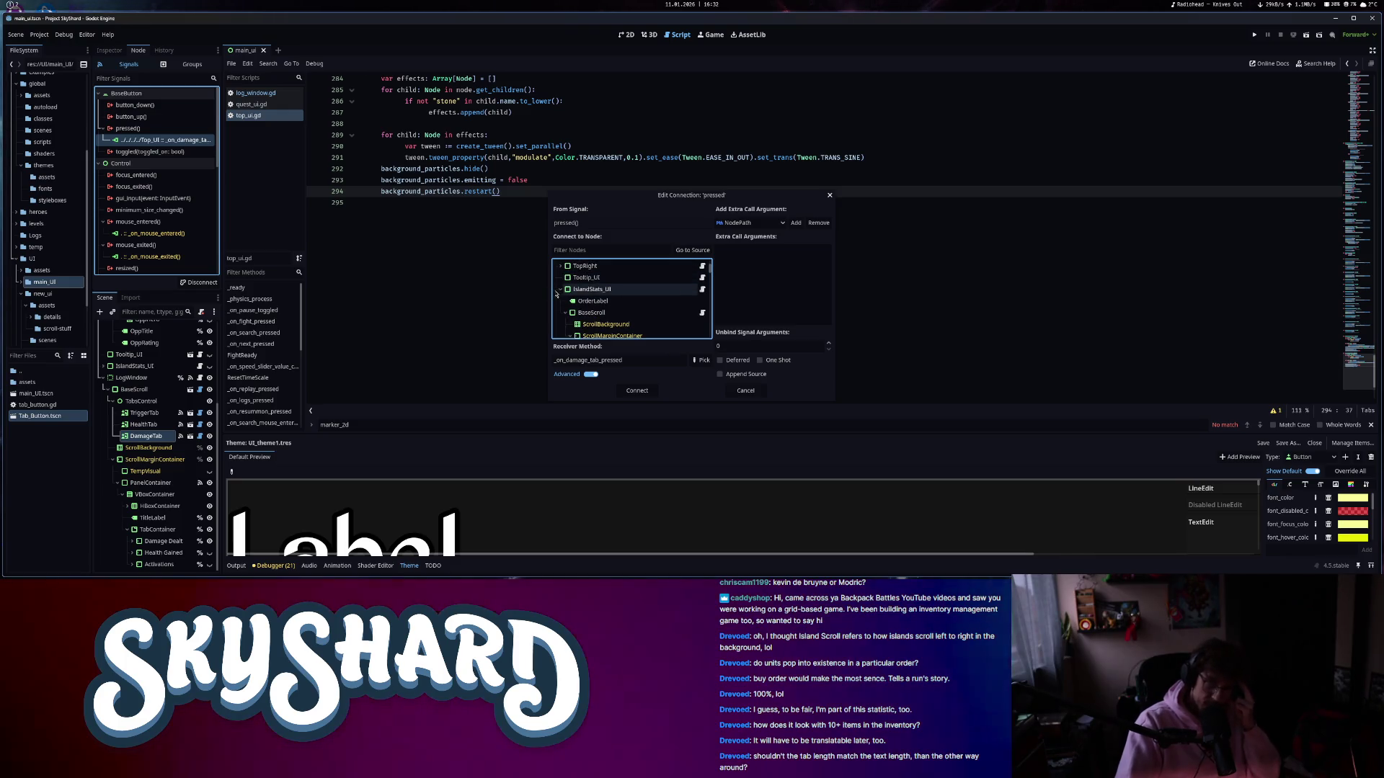
left_click(557, 291)
left_click(589, 302)
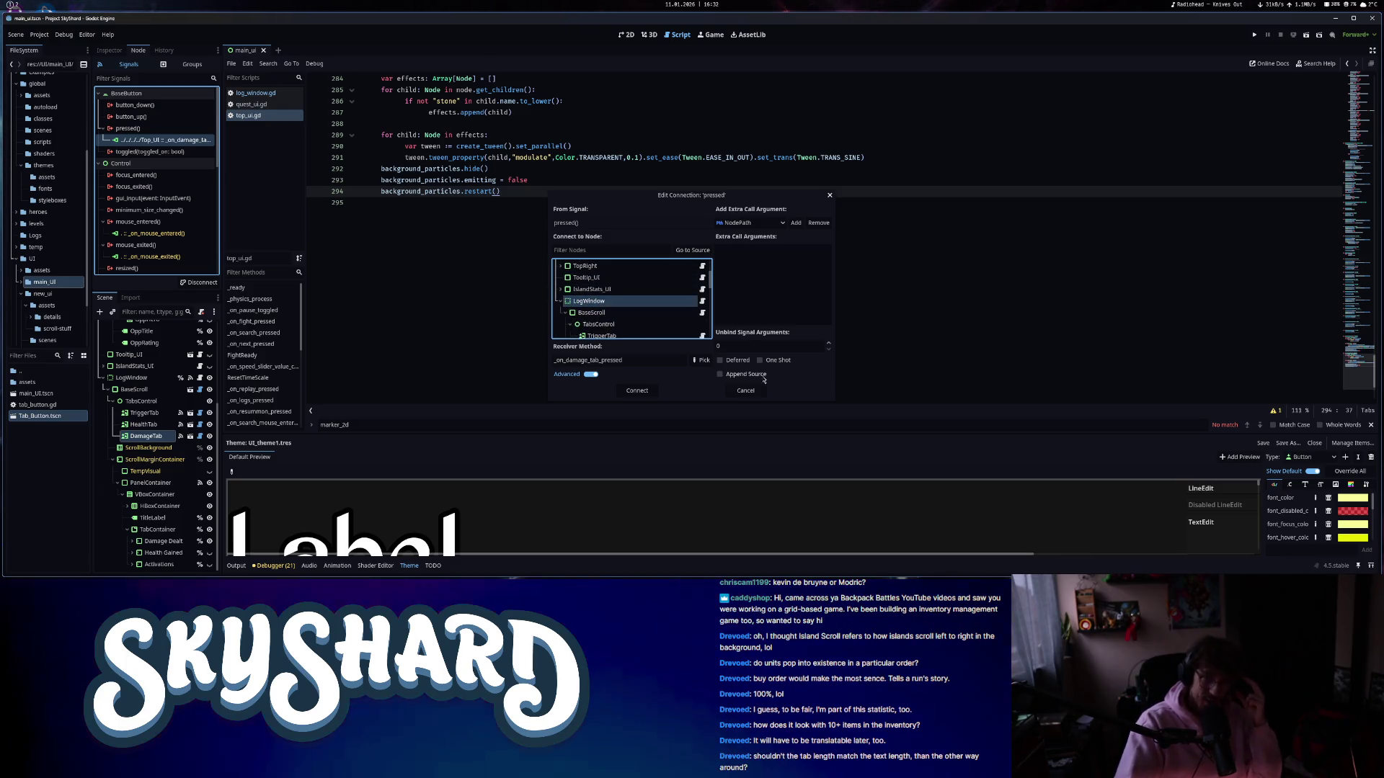
left_click(647, 392)
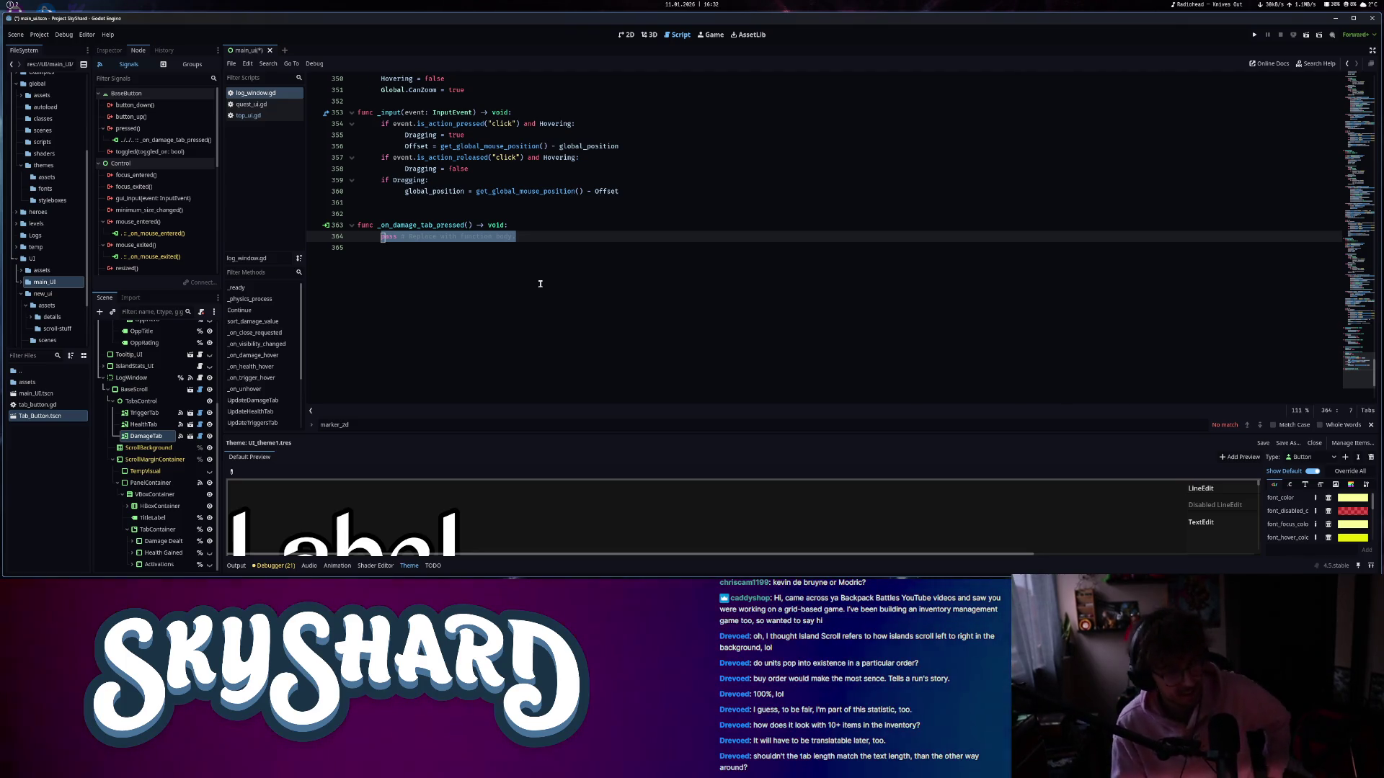
- Complete _on_damage_tab_pressed with damage_dealt.show() and title_label.text = "Damage Dealt"
type("damage_dealt")
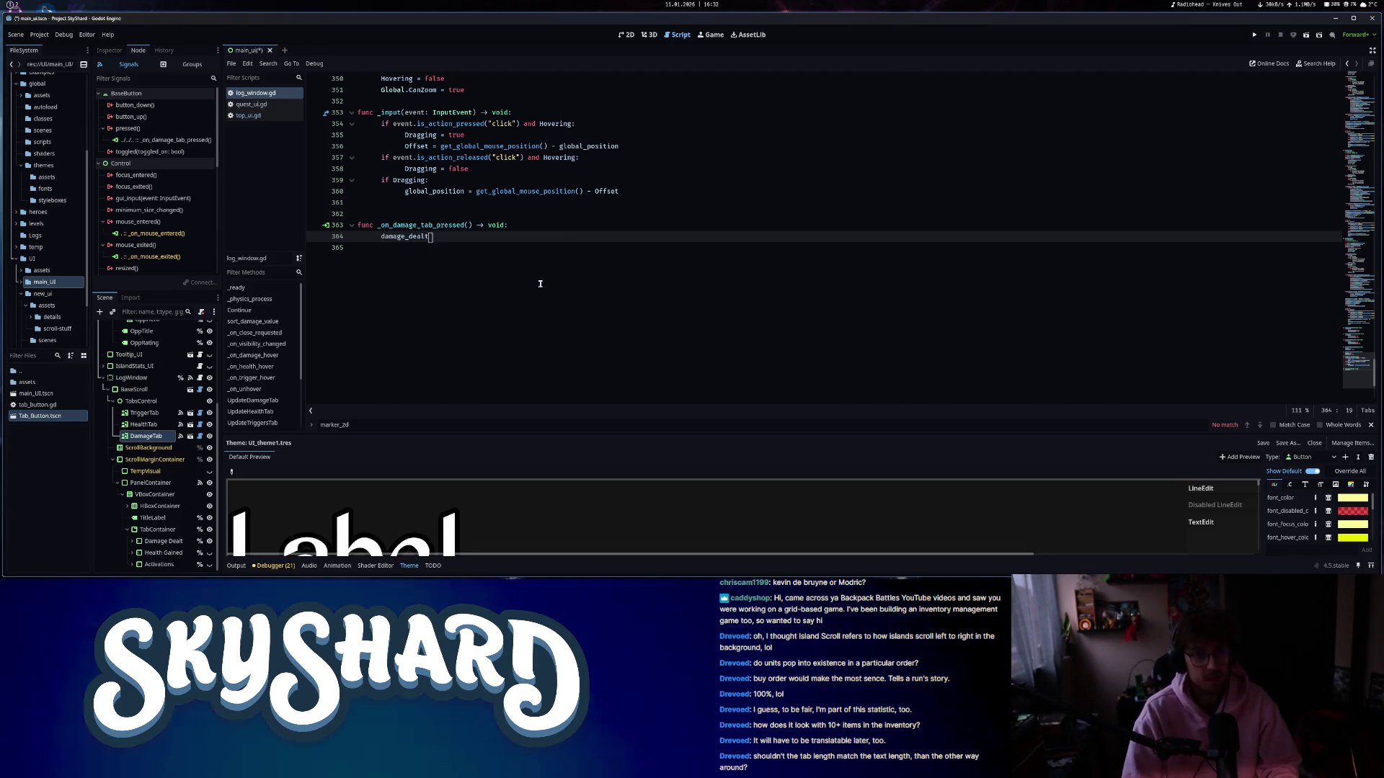
type(".")
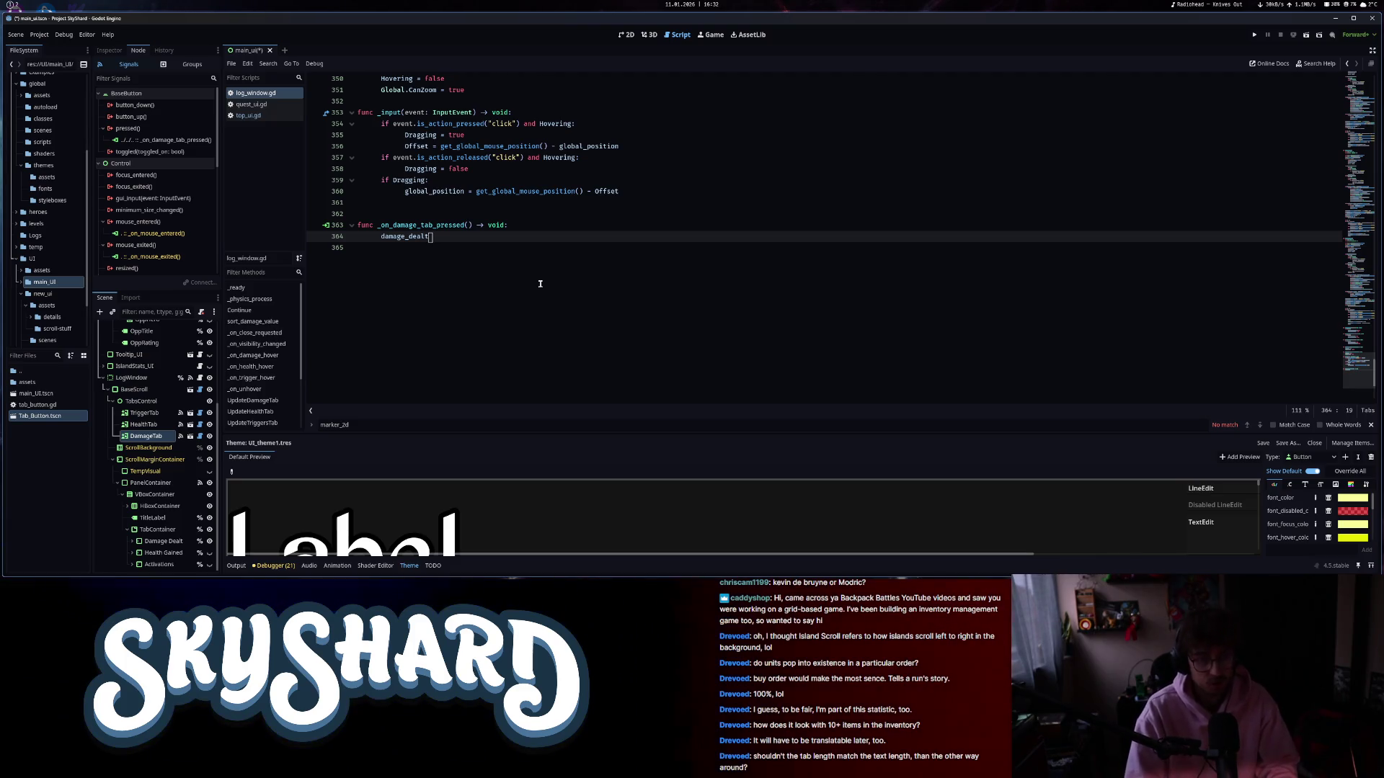
key("Down")
key("Return")
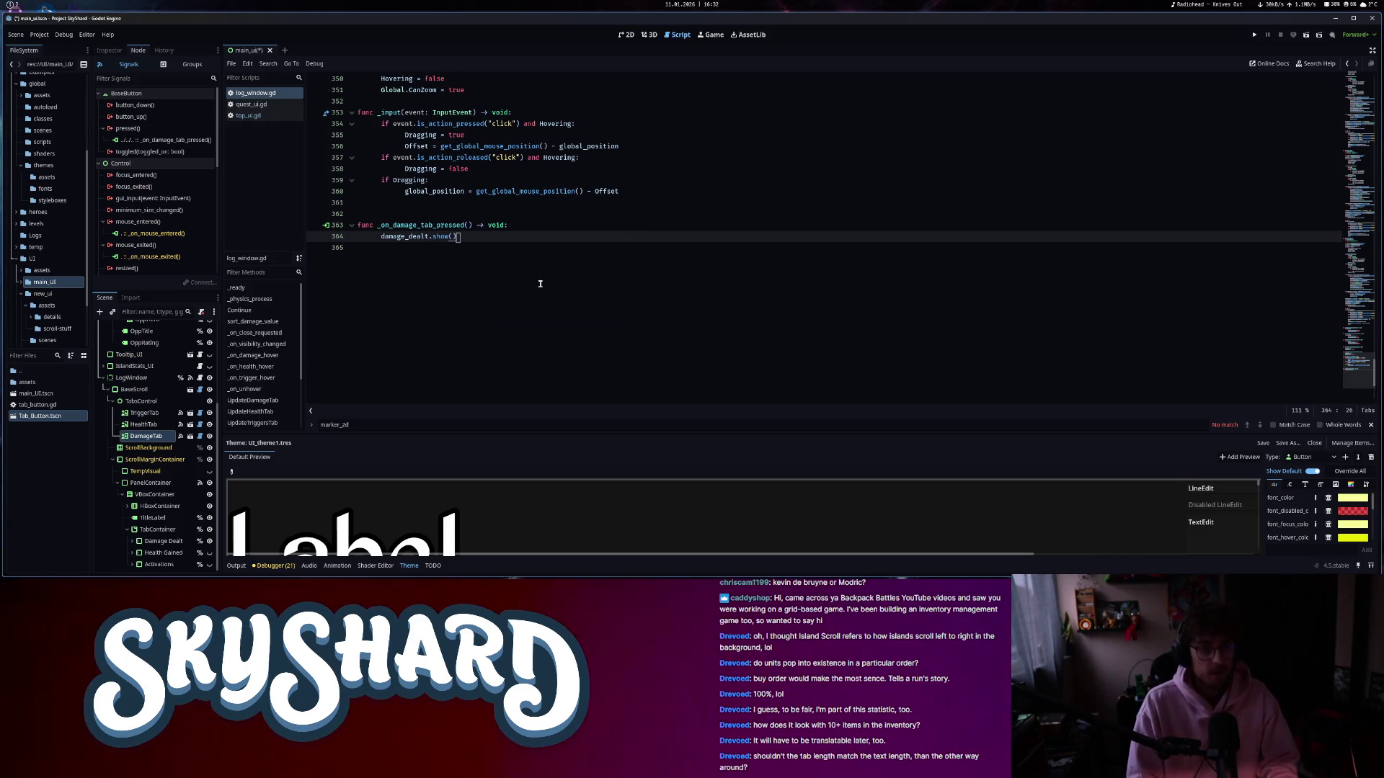
key("Return")
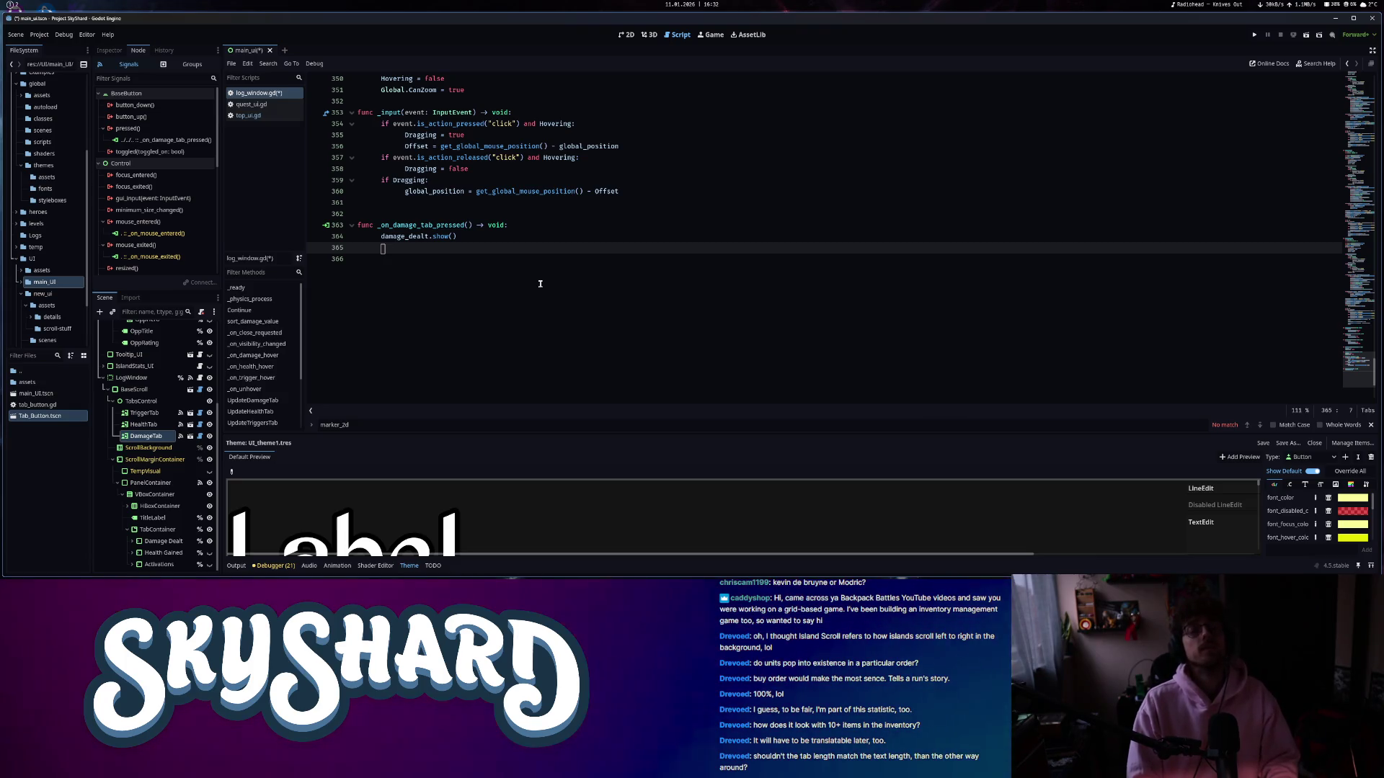
type("title_label.text")
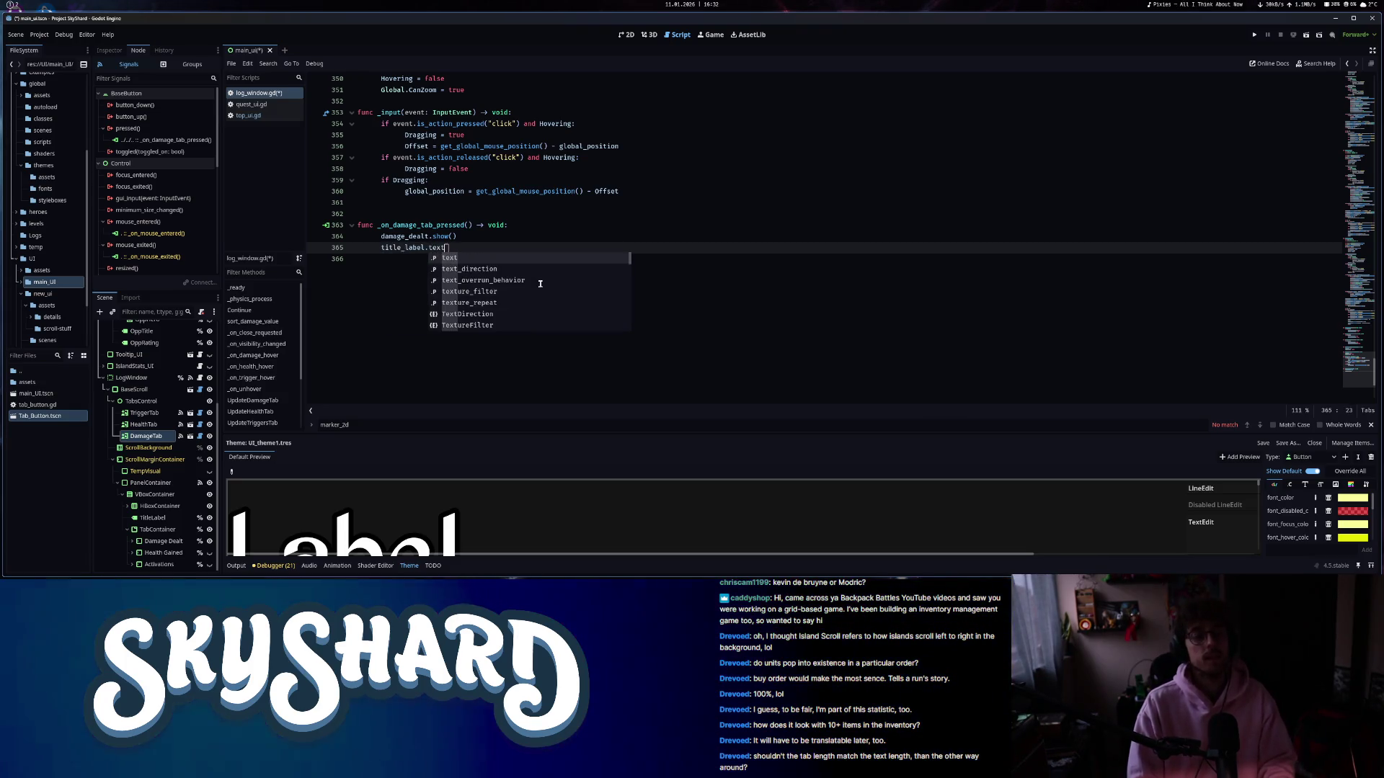
type(" = \"Damage Dealt")
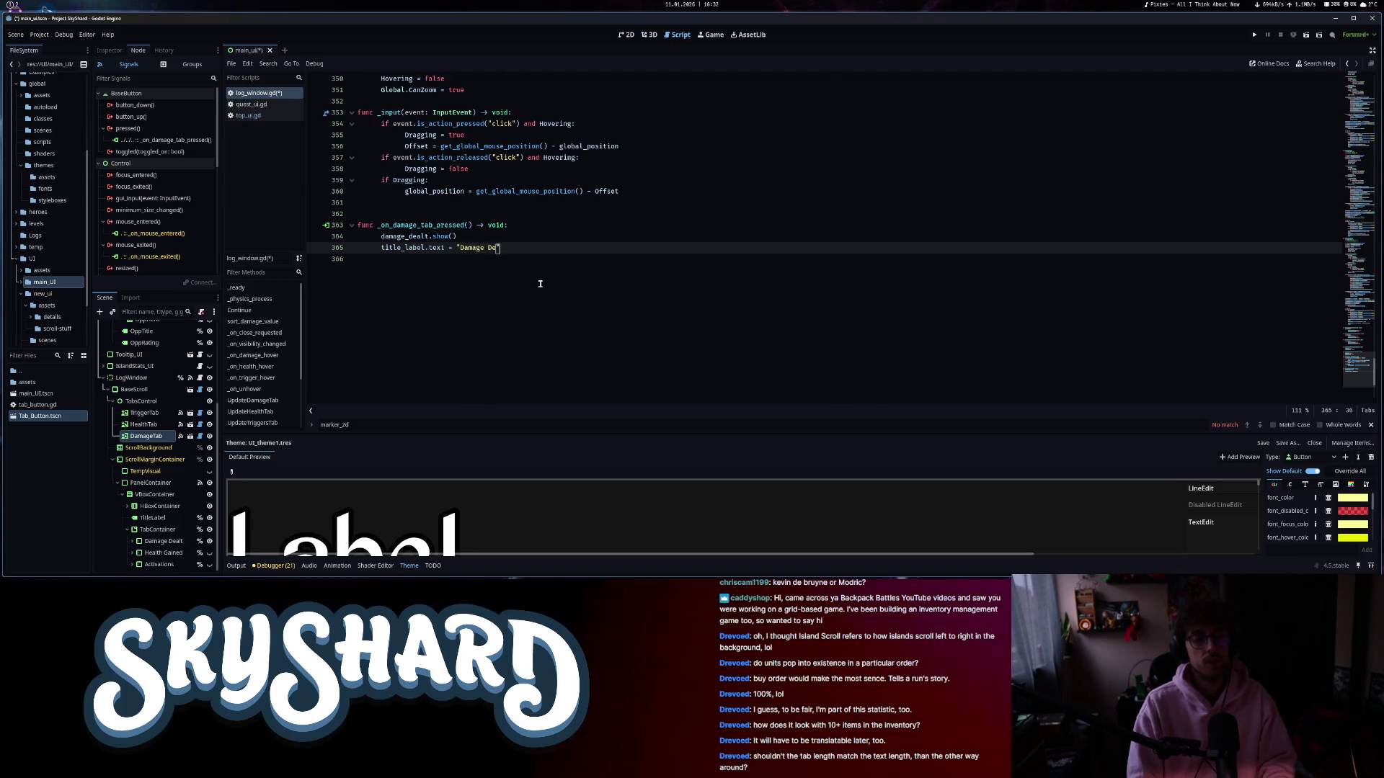
left_click(628, 36)
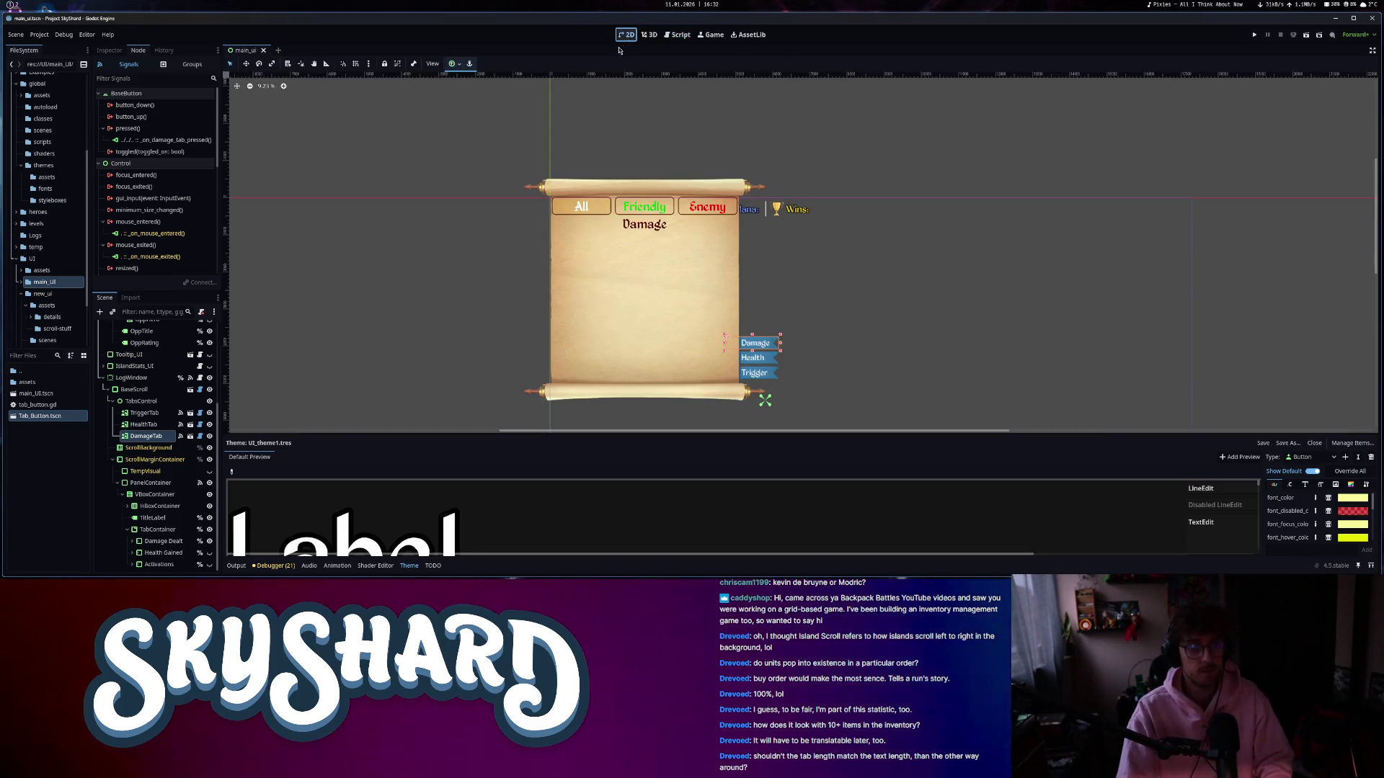
- Set TitleLabel's Text to 'Damage Dealt' in the Inspector and save the scene
left_click(110, 50)
left_click(166, 136)
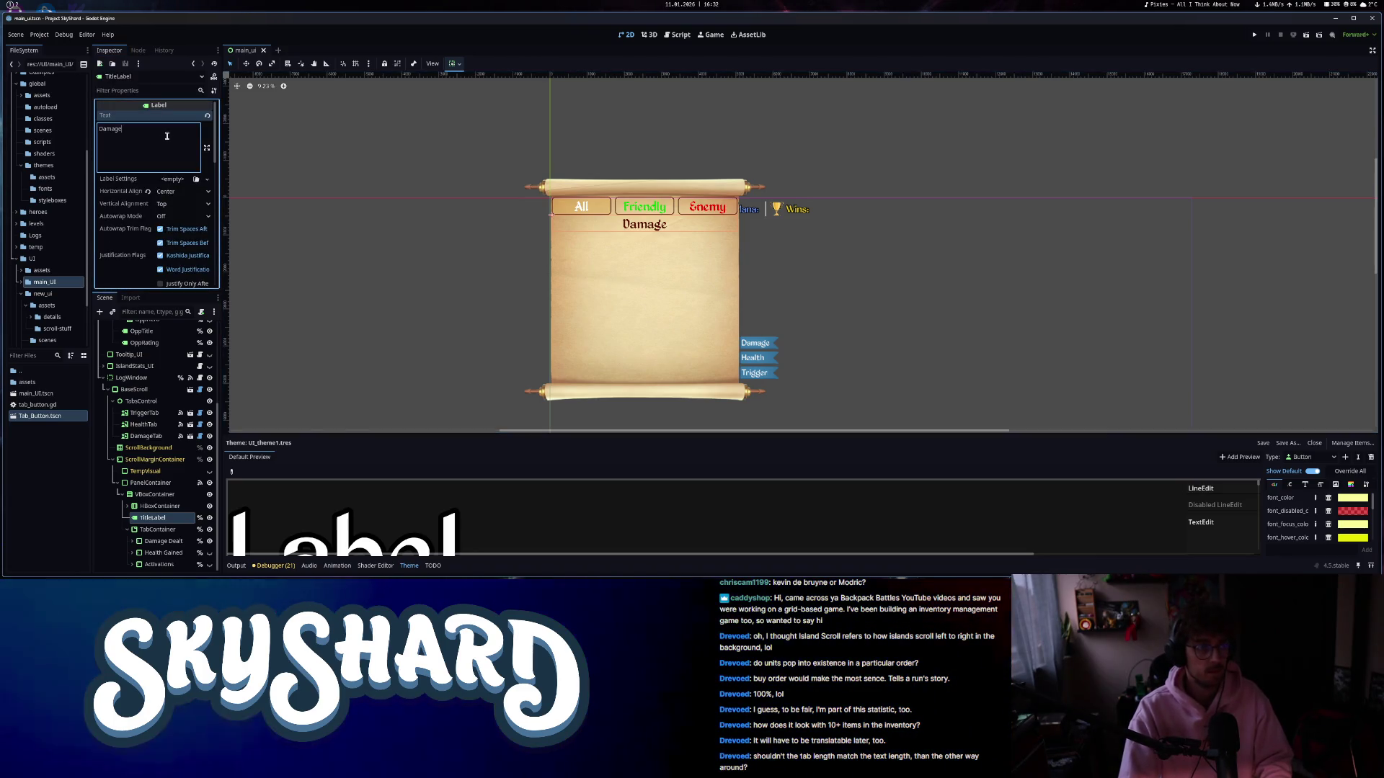
type(" Dealt")
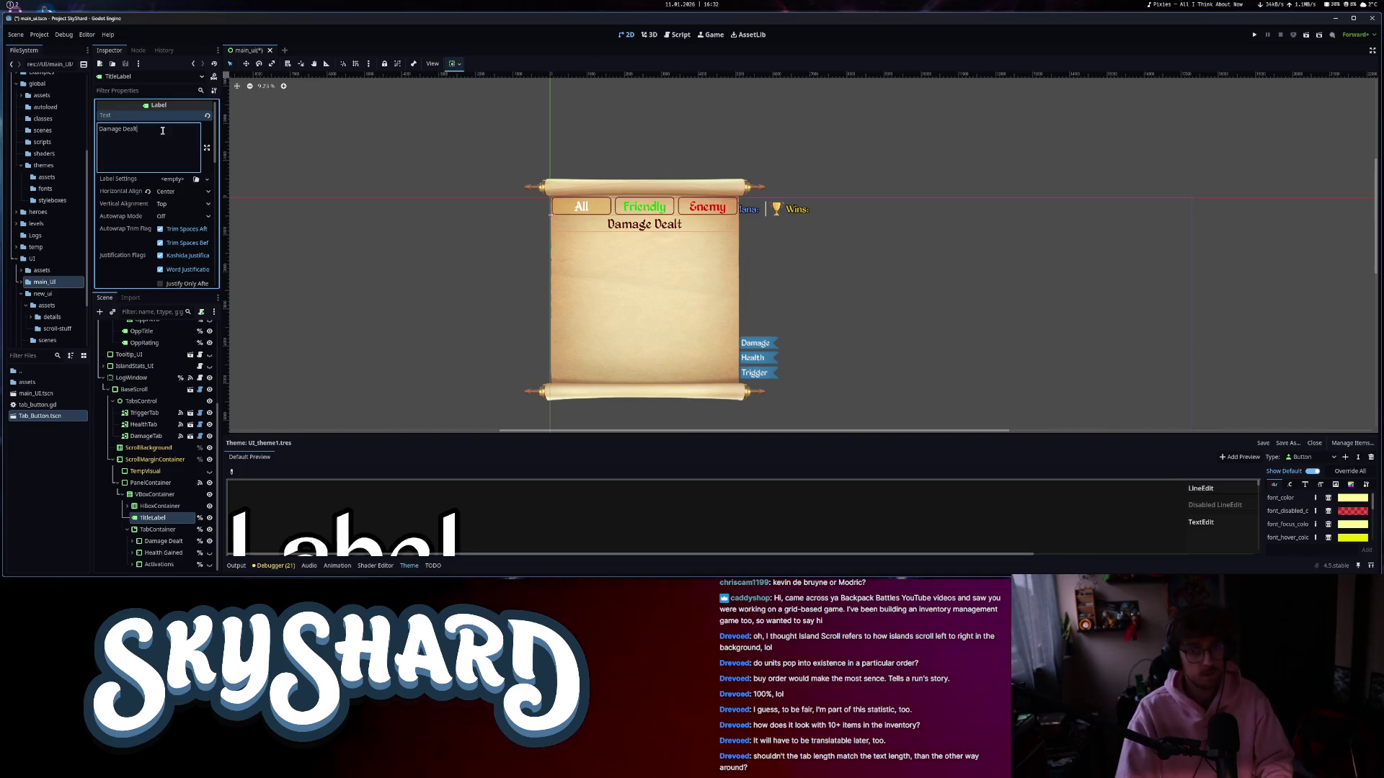
key("ctrl+s")
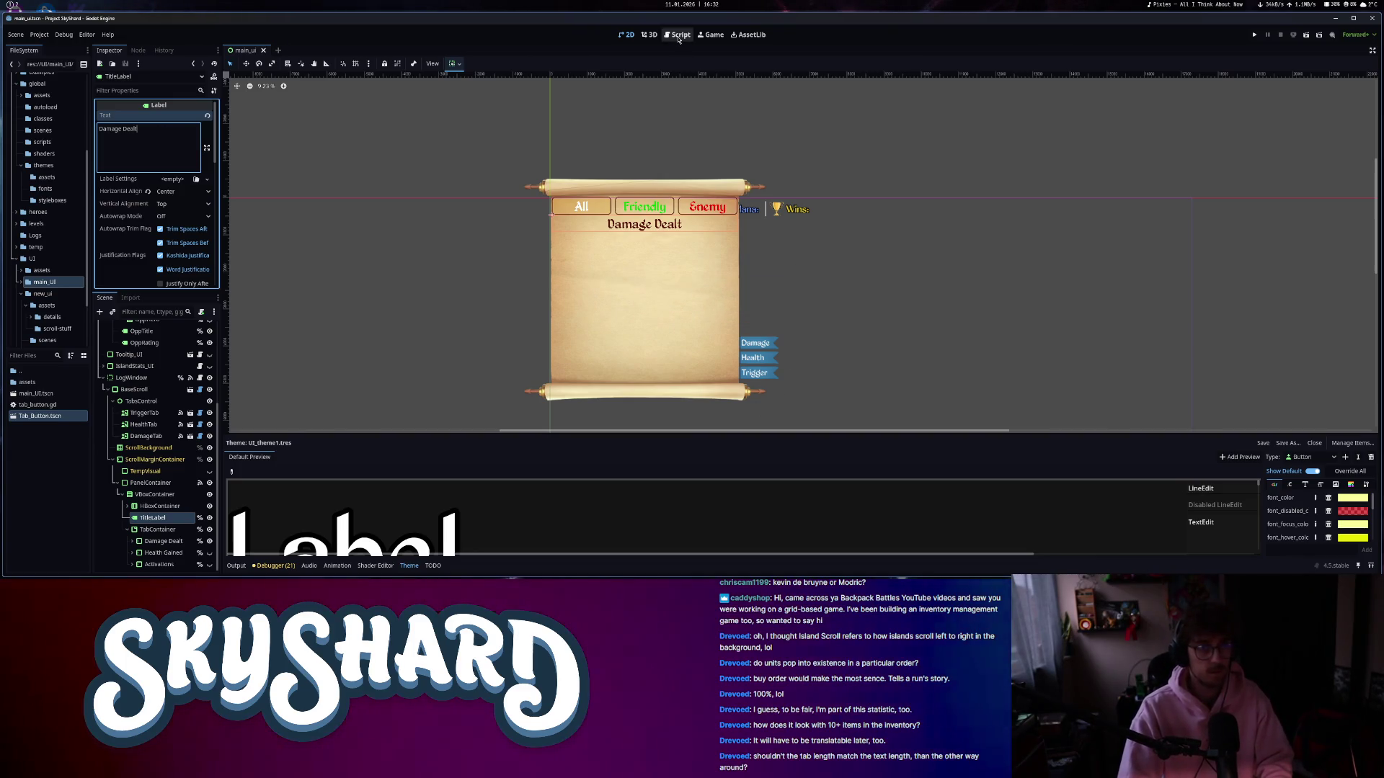
key("ctrl+F3")
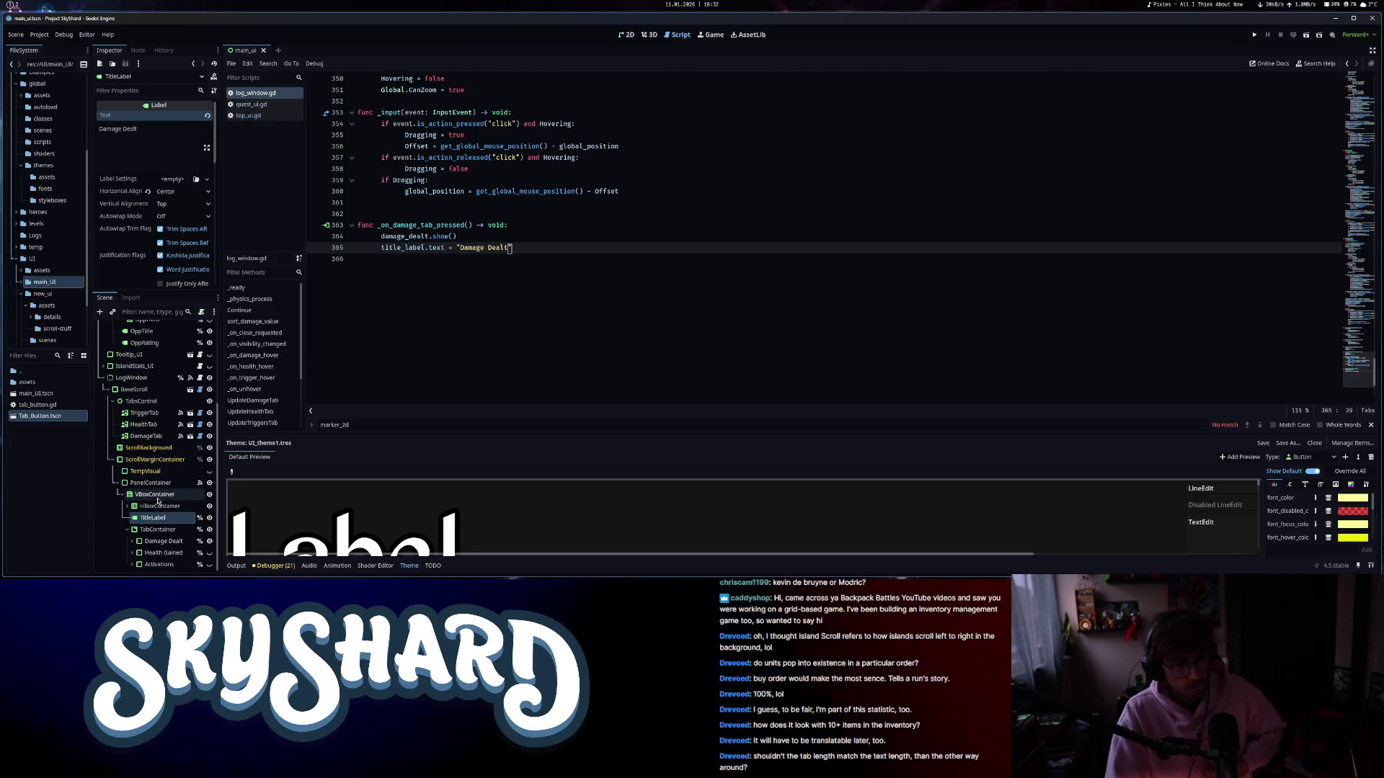
- Connect HealthTab's pressed signal to a new handler on LogWindow
left_click(144, 425)
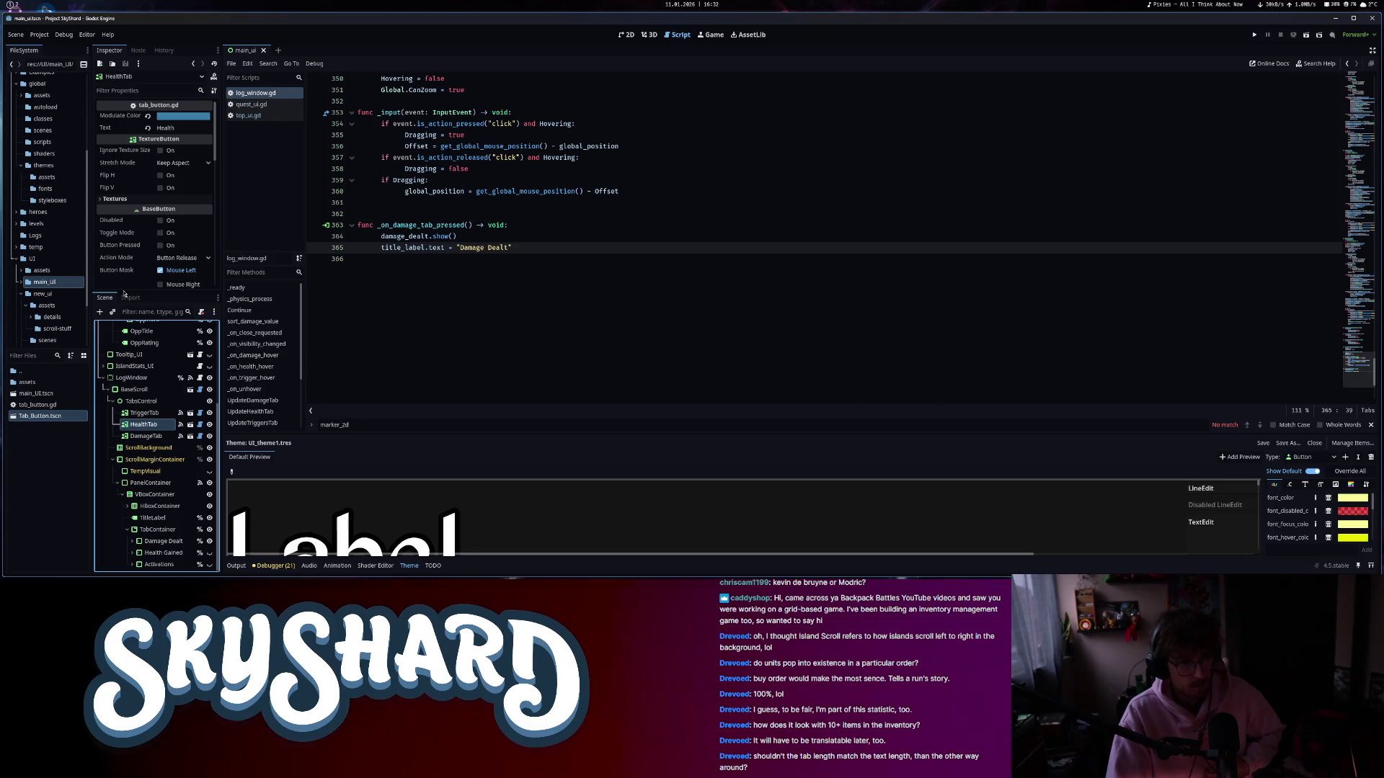
left_click(138, 51)
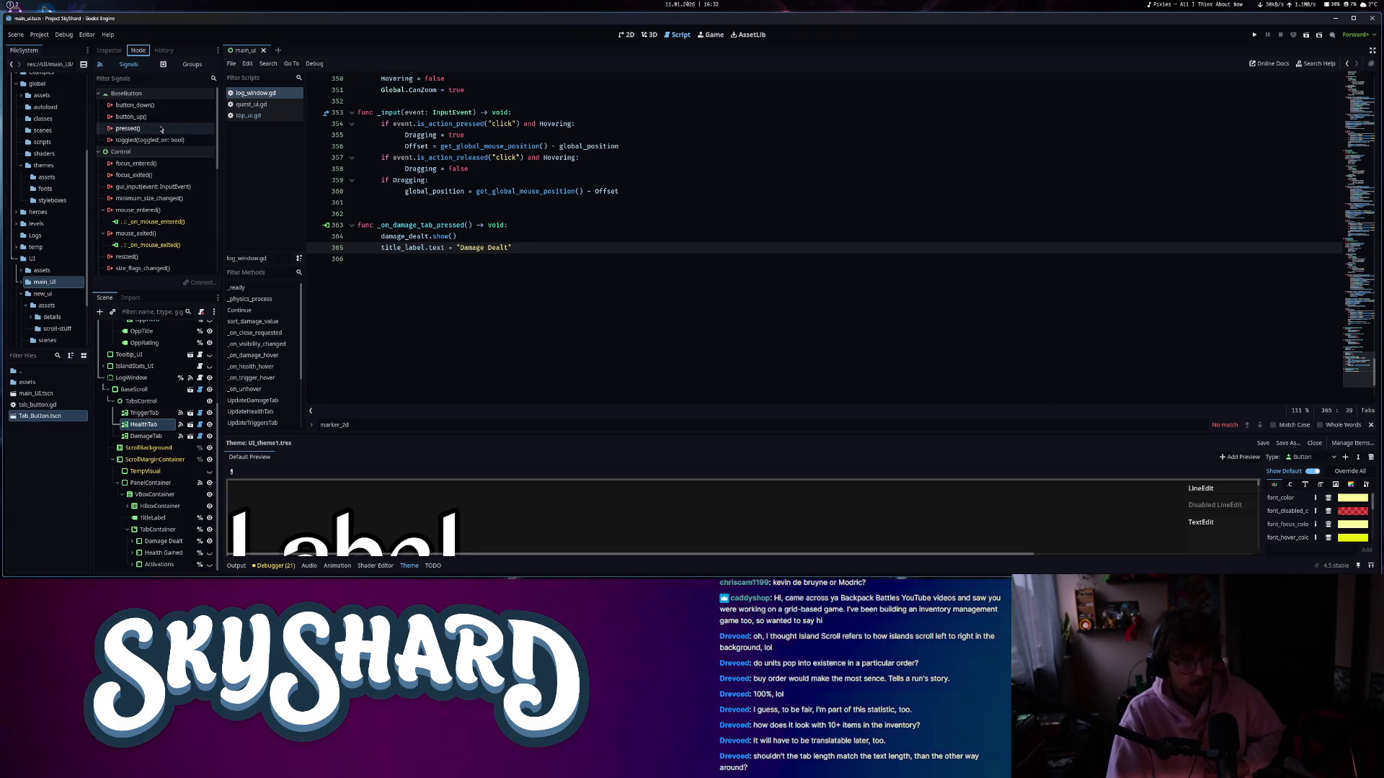
double_click(128, 128)
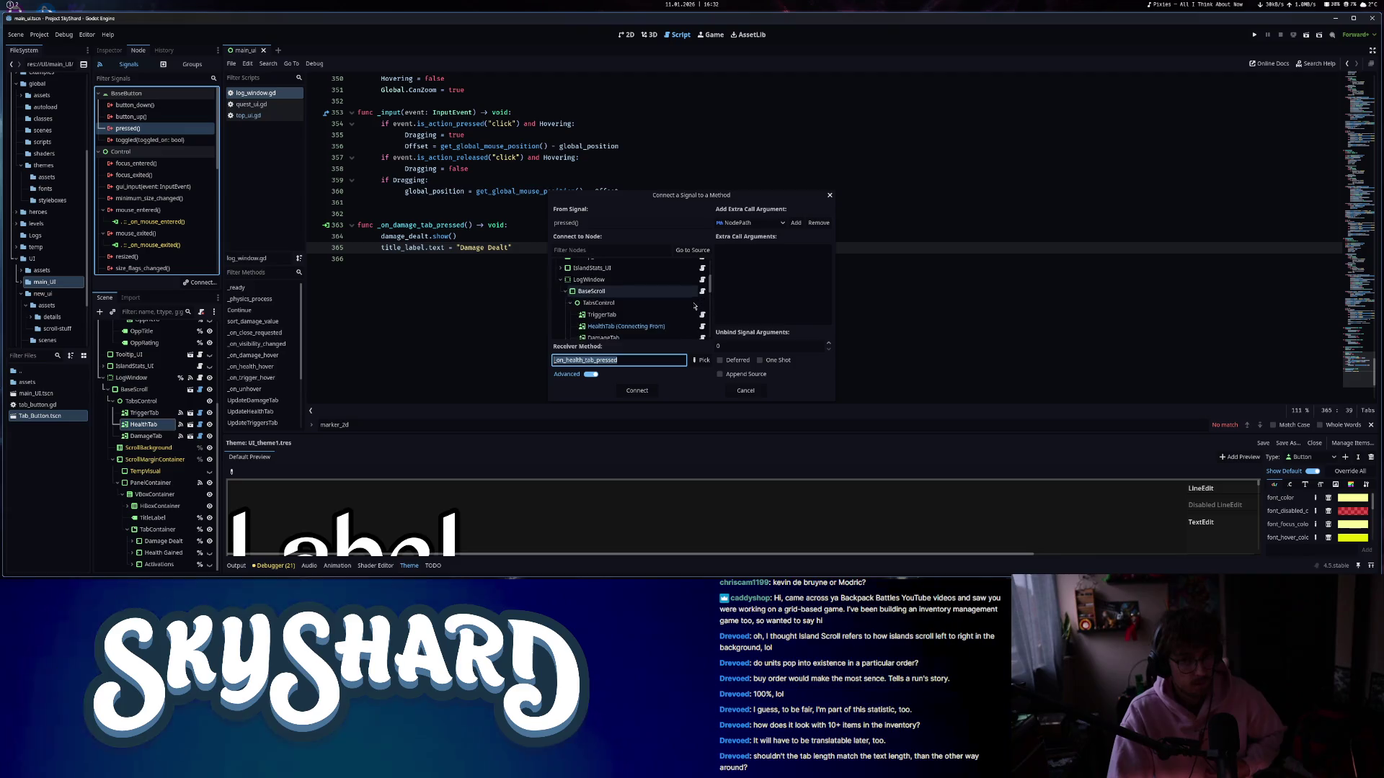
scroll(627, 302, "down", 2)
left_click(589, 279)
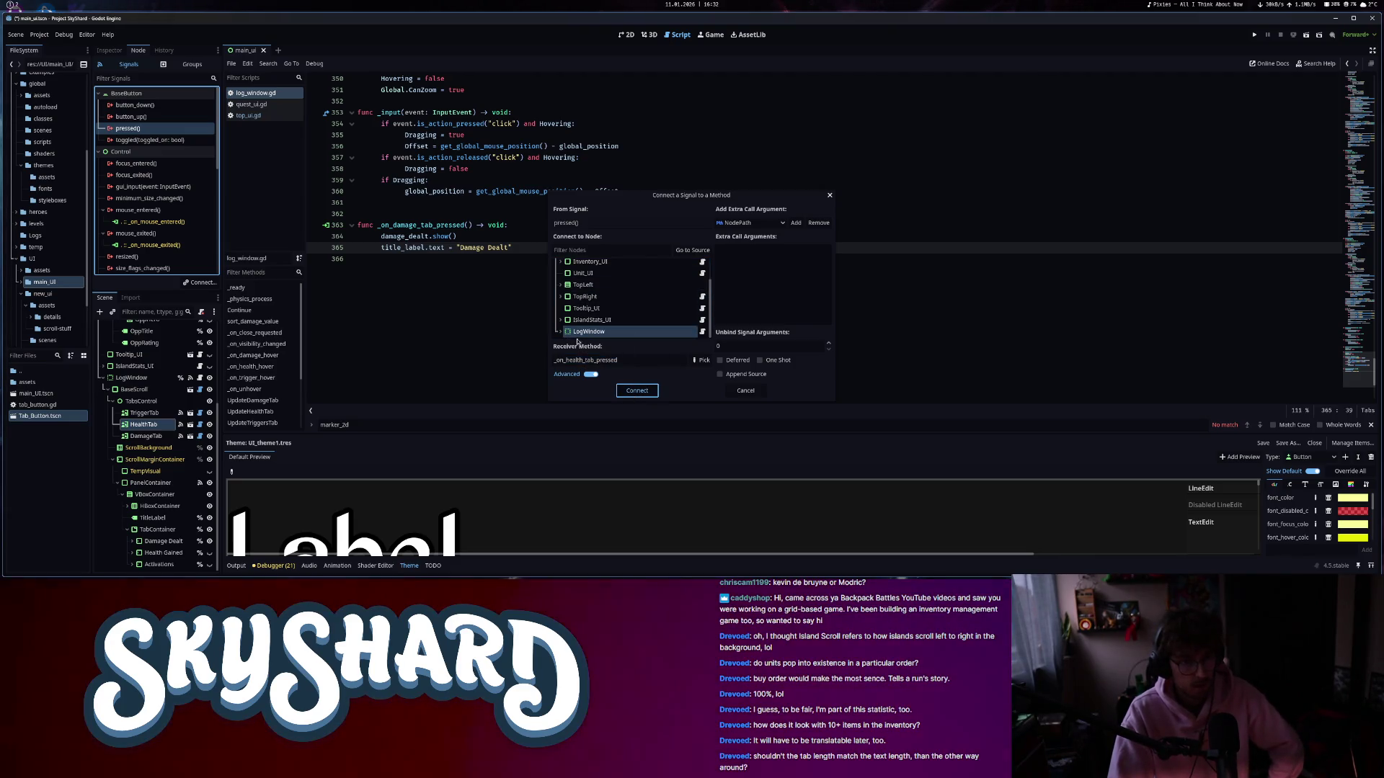
key("Return")
- Make the handler call health_gained.show() and set the title to 'Health Gained', then save
left_click_drag(429, 292, 380, 292)
type("h")
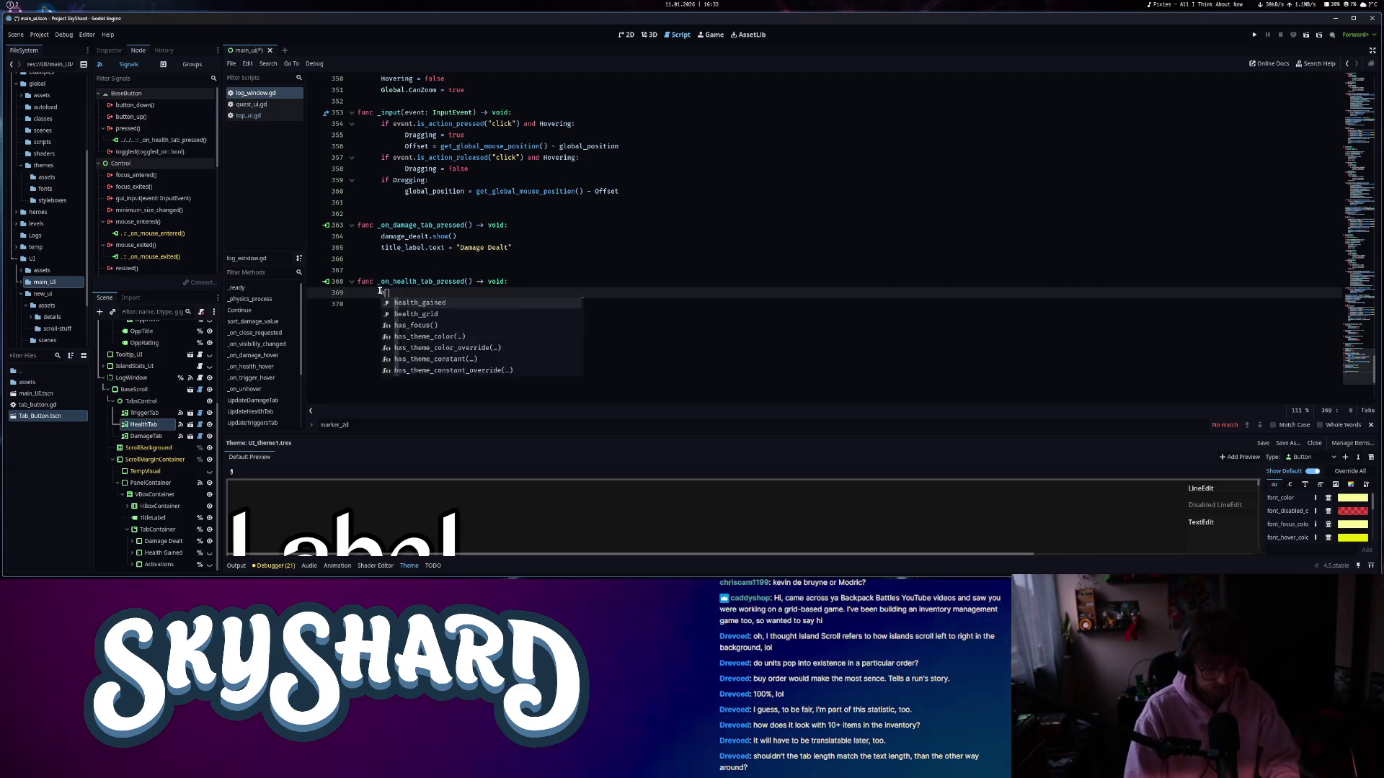
type("ealth_gained.show()")
key("Return")
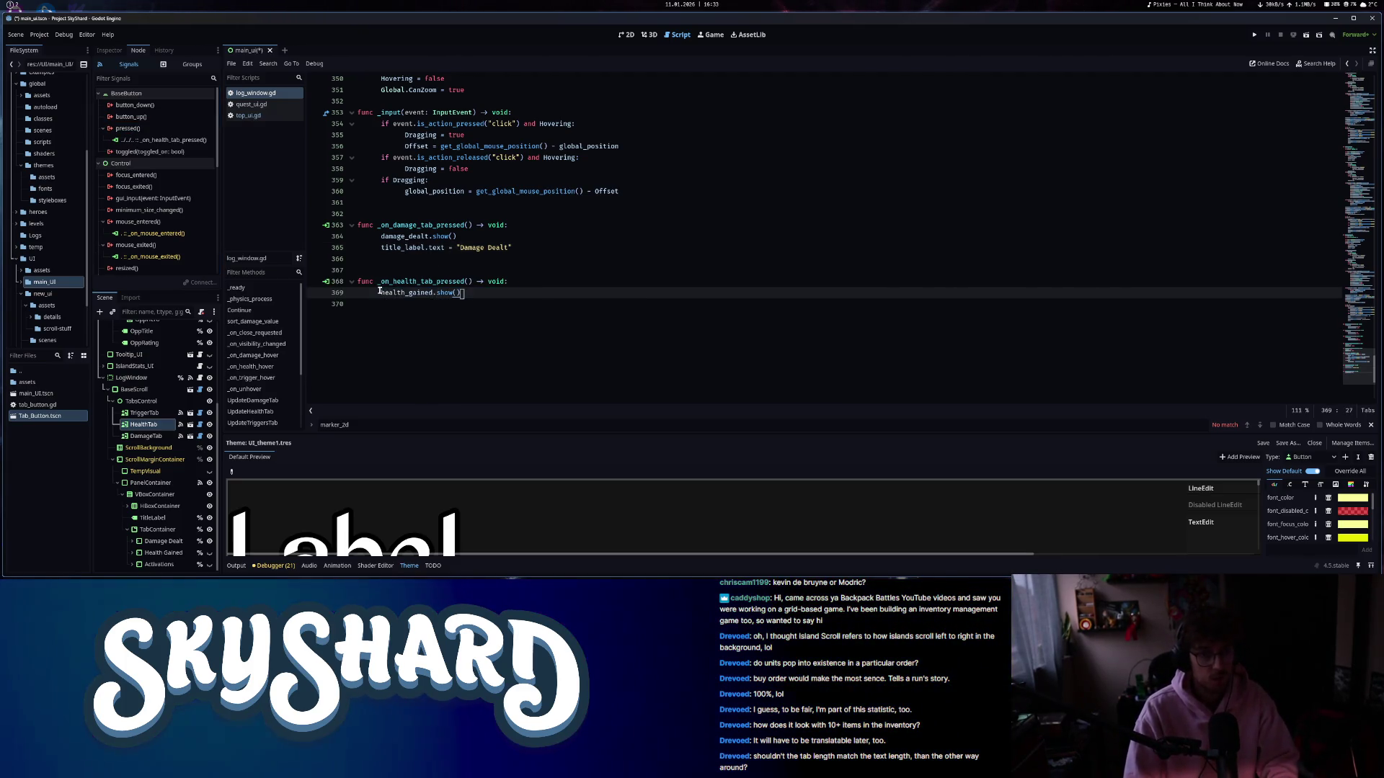
type("title_label.text = \"Health Gained")
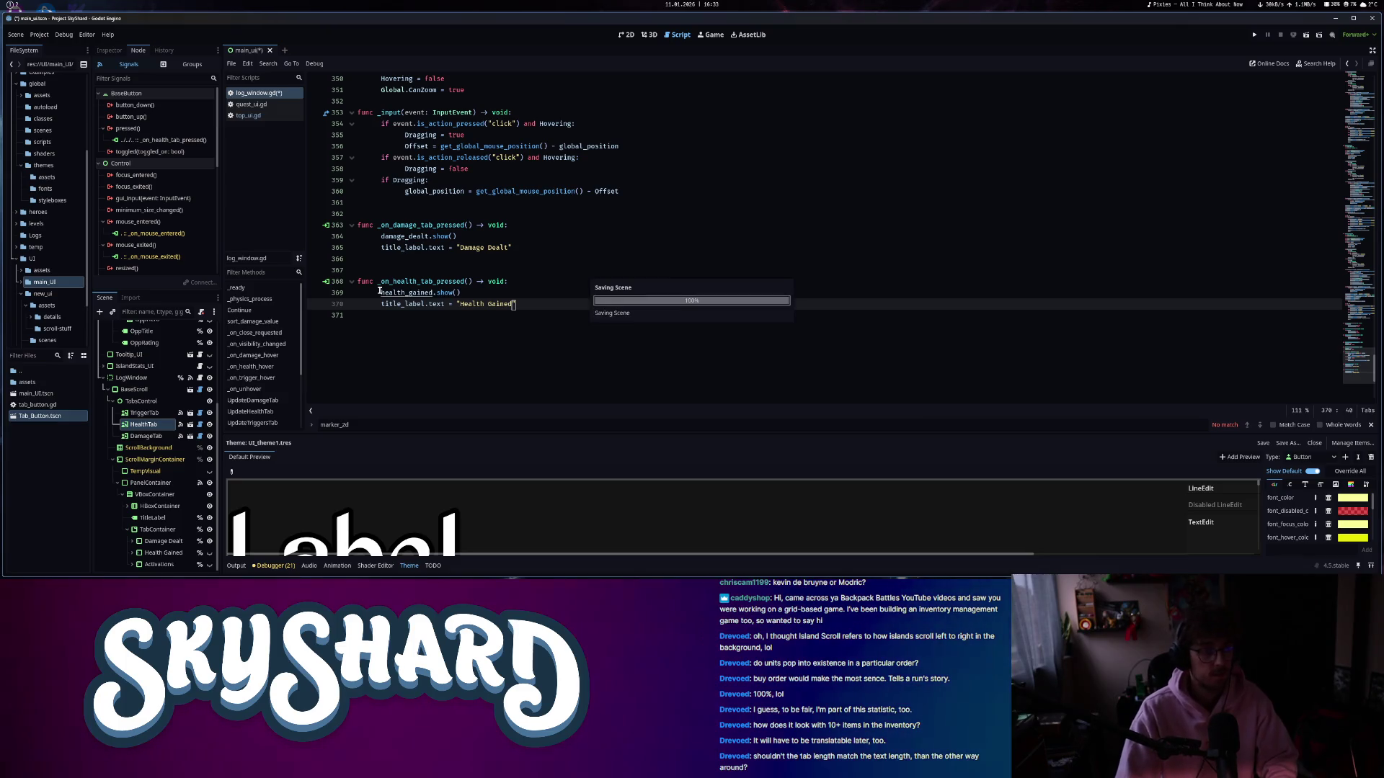
key("ctrl+s")
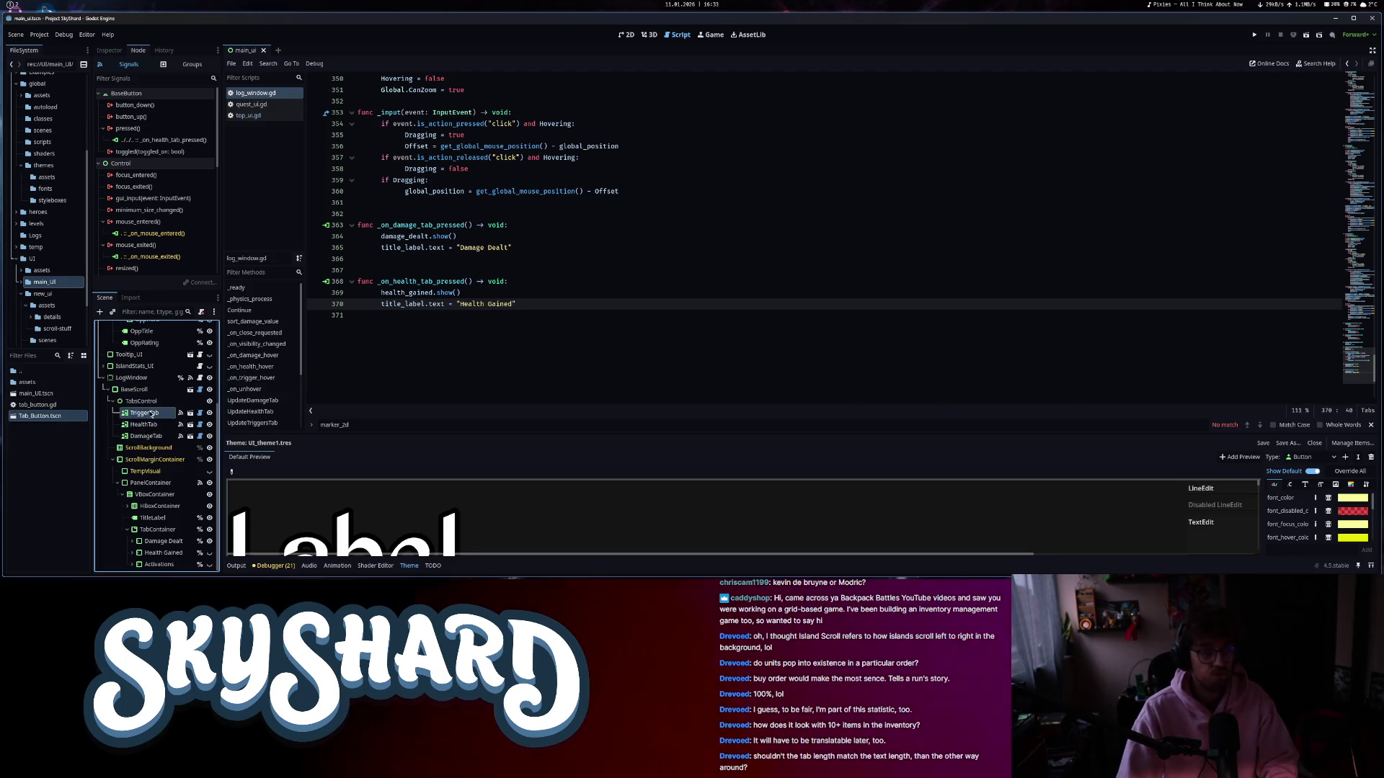
- Connect TriggerTab's pressed signal to LogWindow with activations.show() and a 'Unit Activations' title
double_click(148, 129)
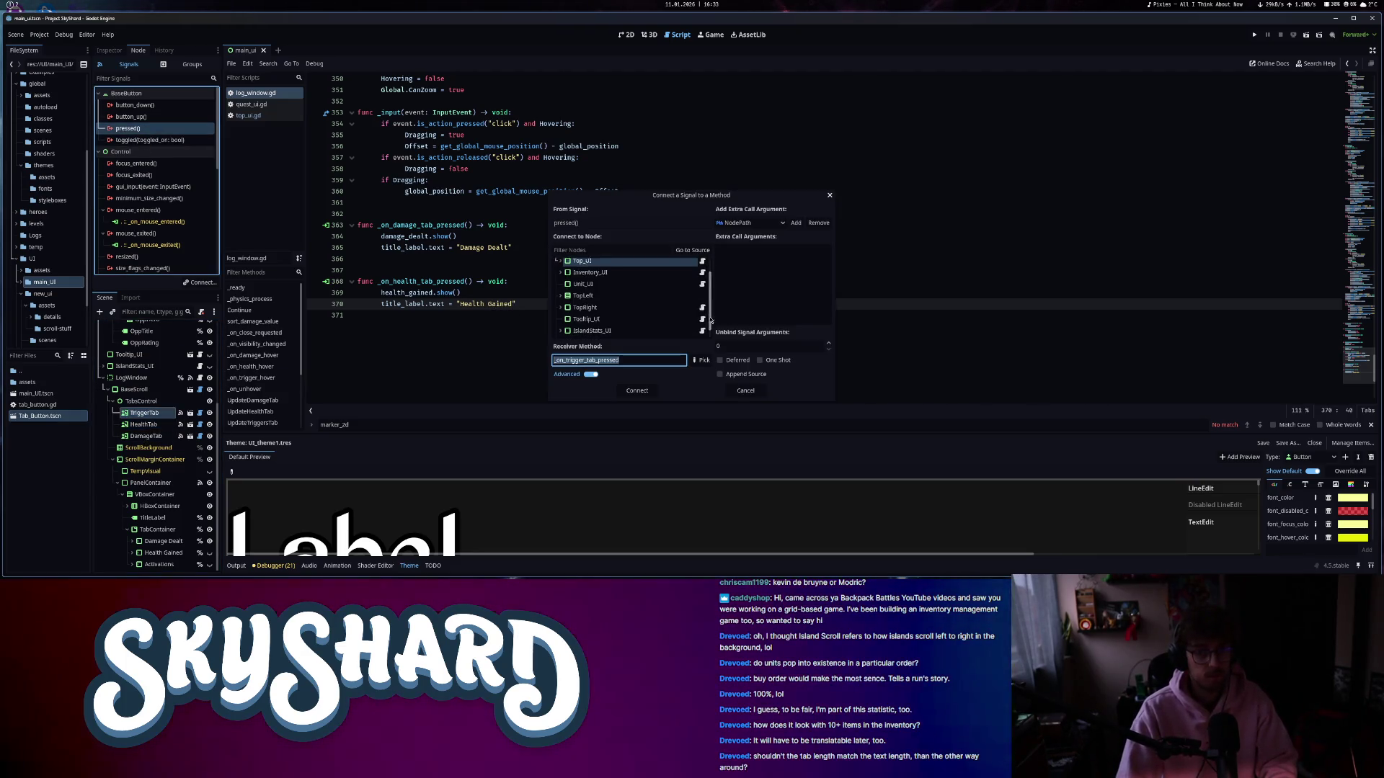
left_click(629, 390)
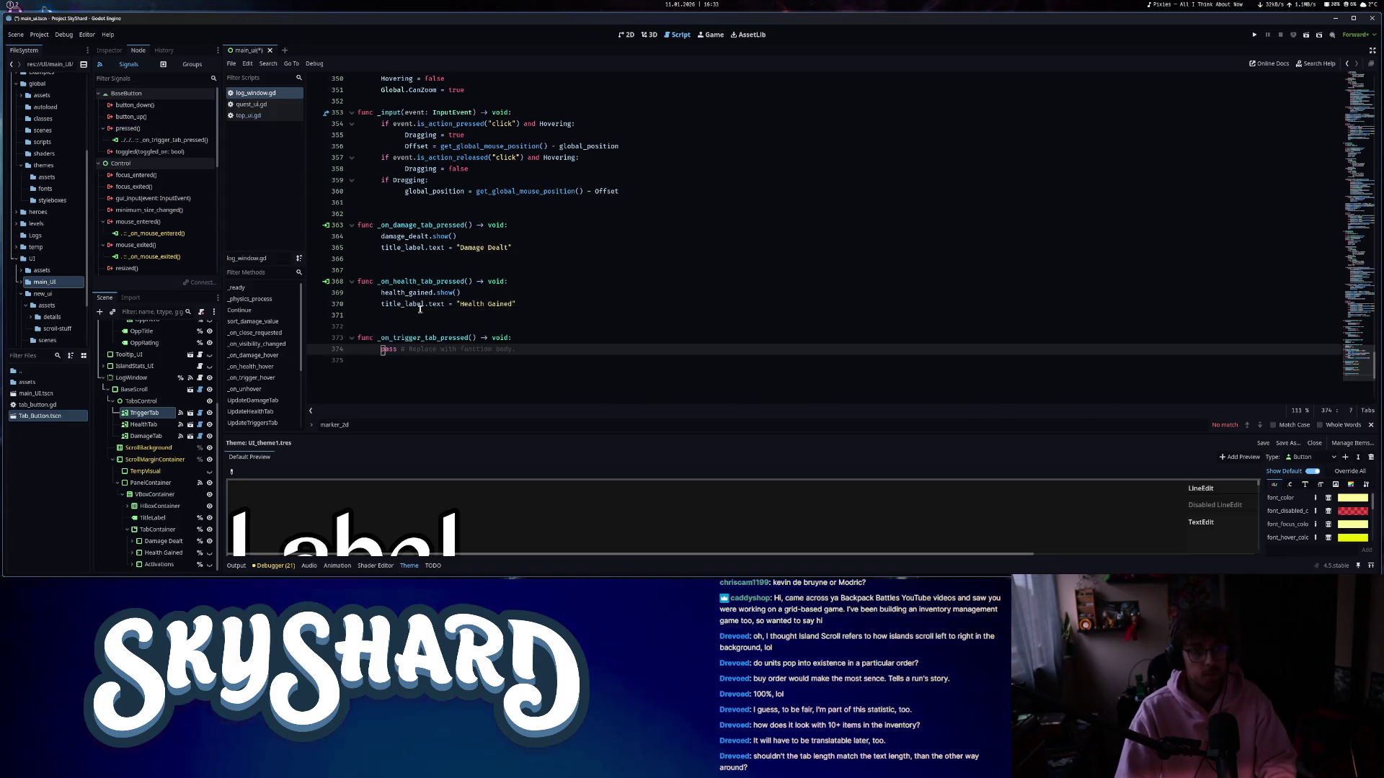
key("BackSpace")
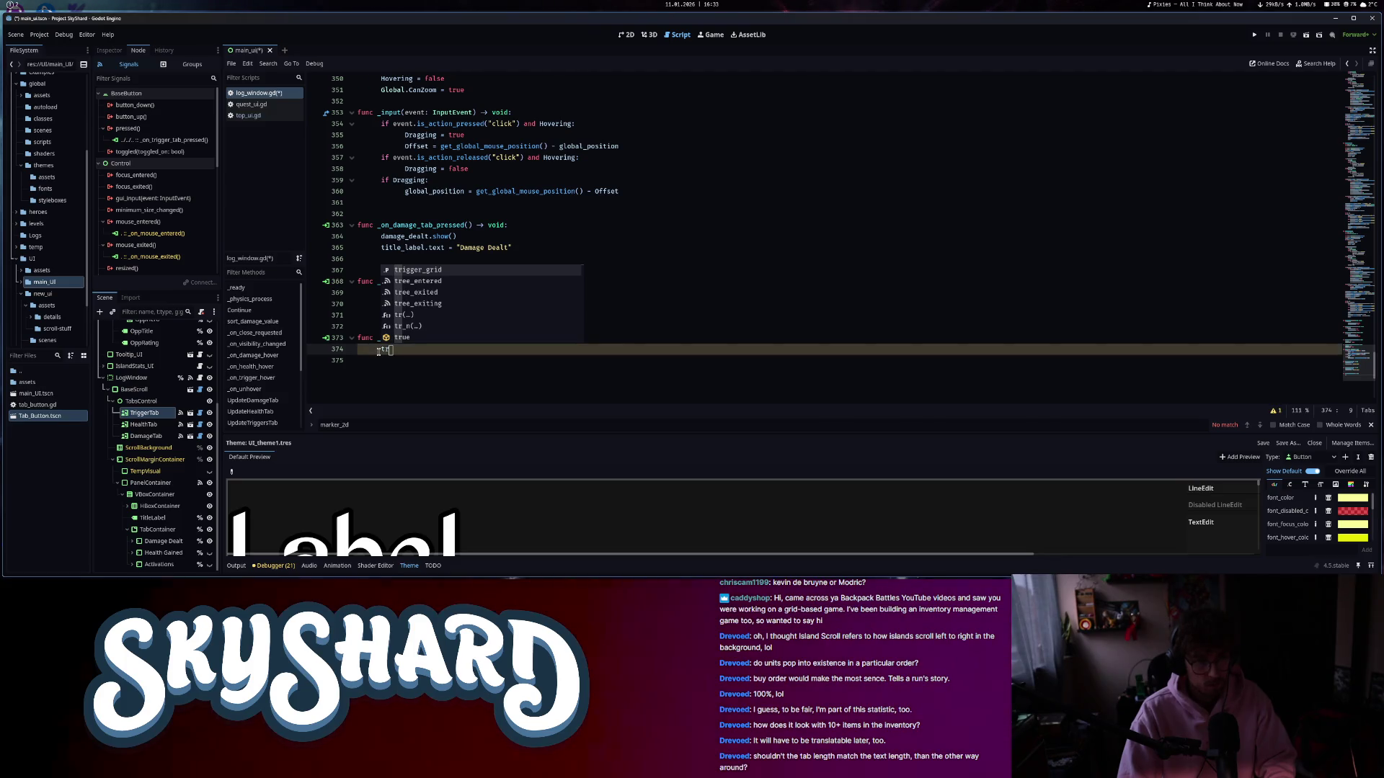
type("activations.sho")
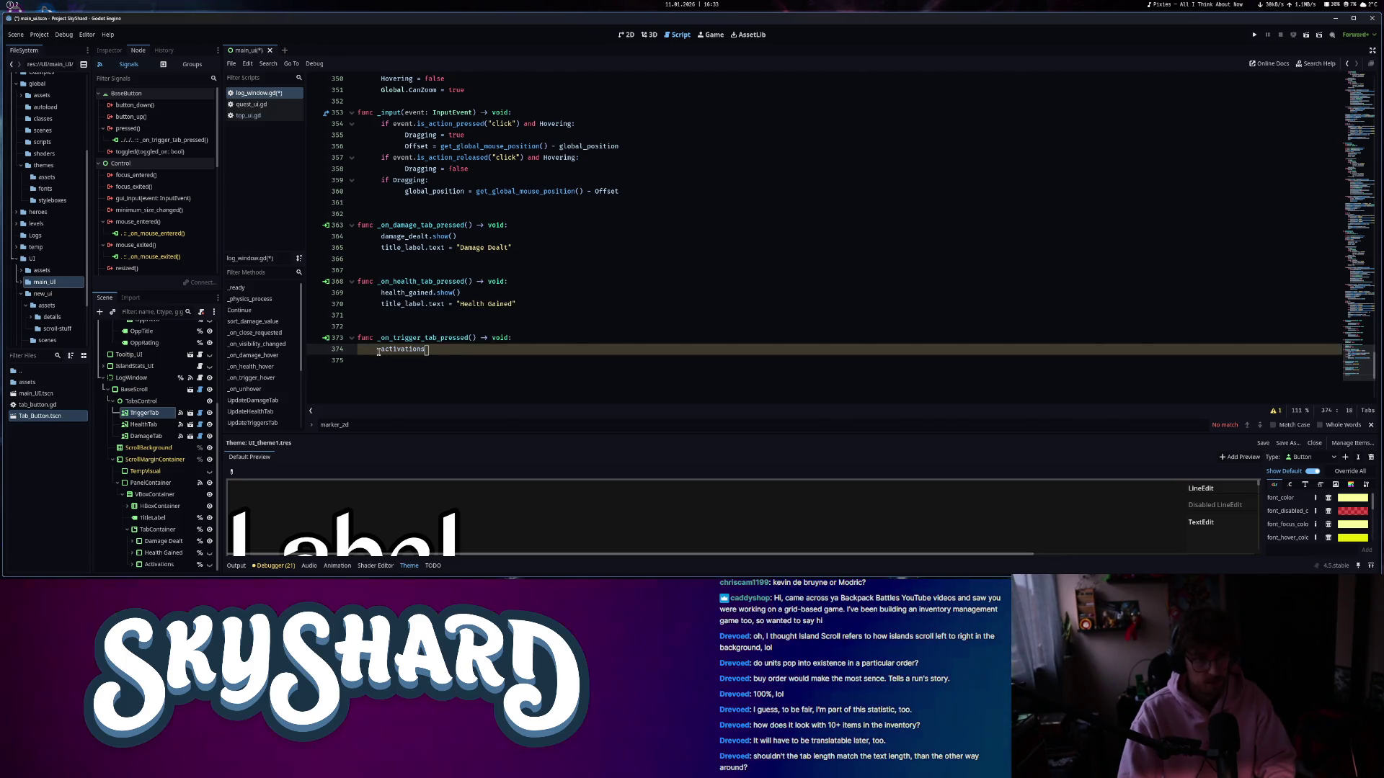
key("Return")
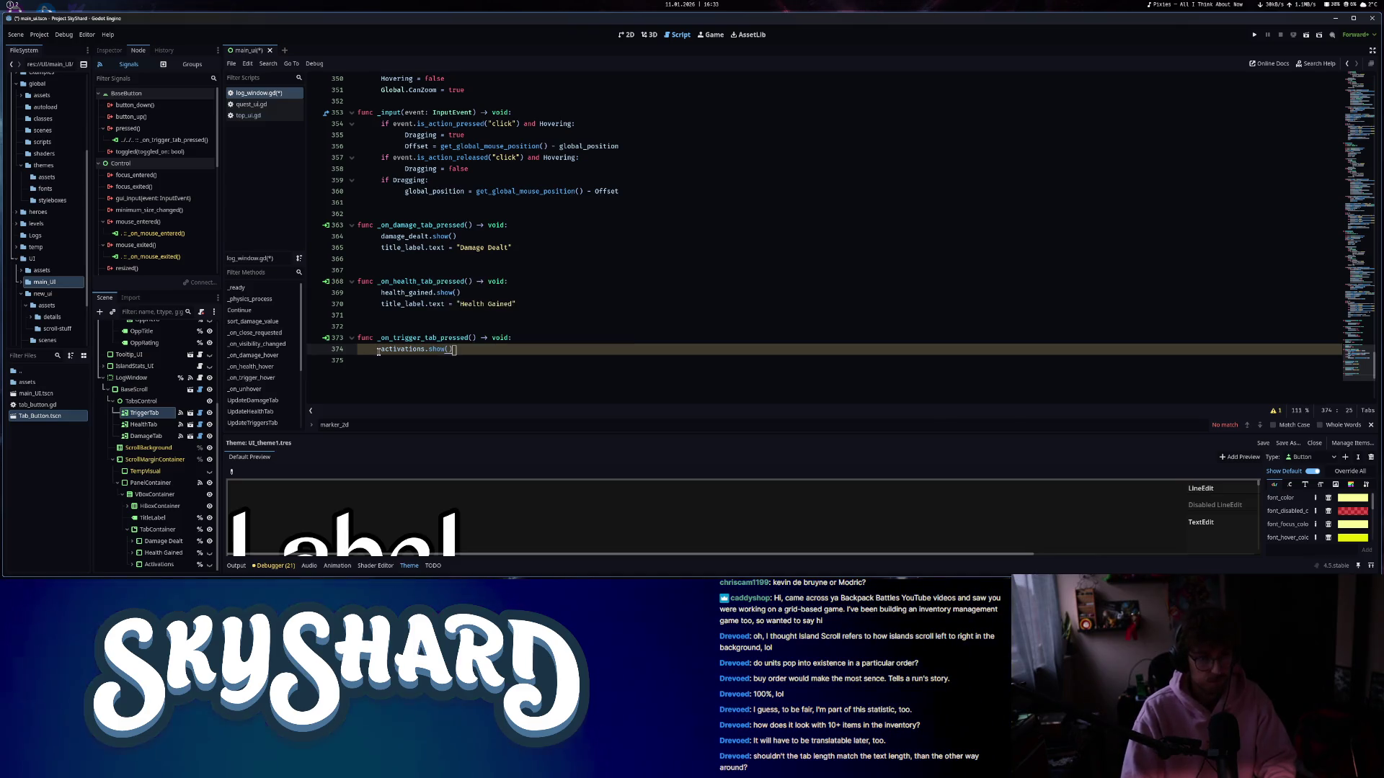
key("Return")
type("title_label.text = \"A")
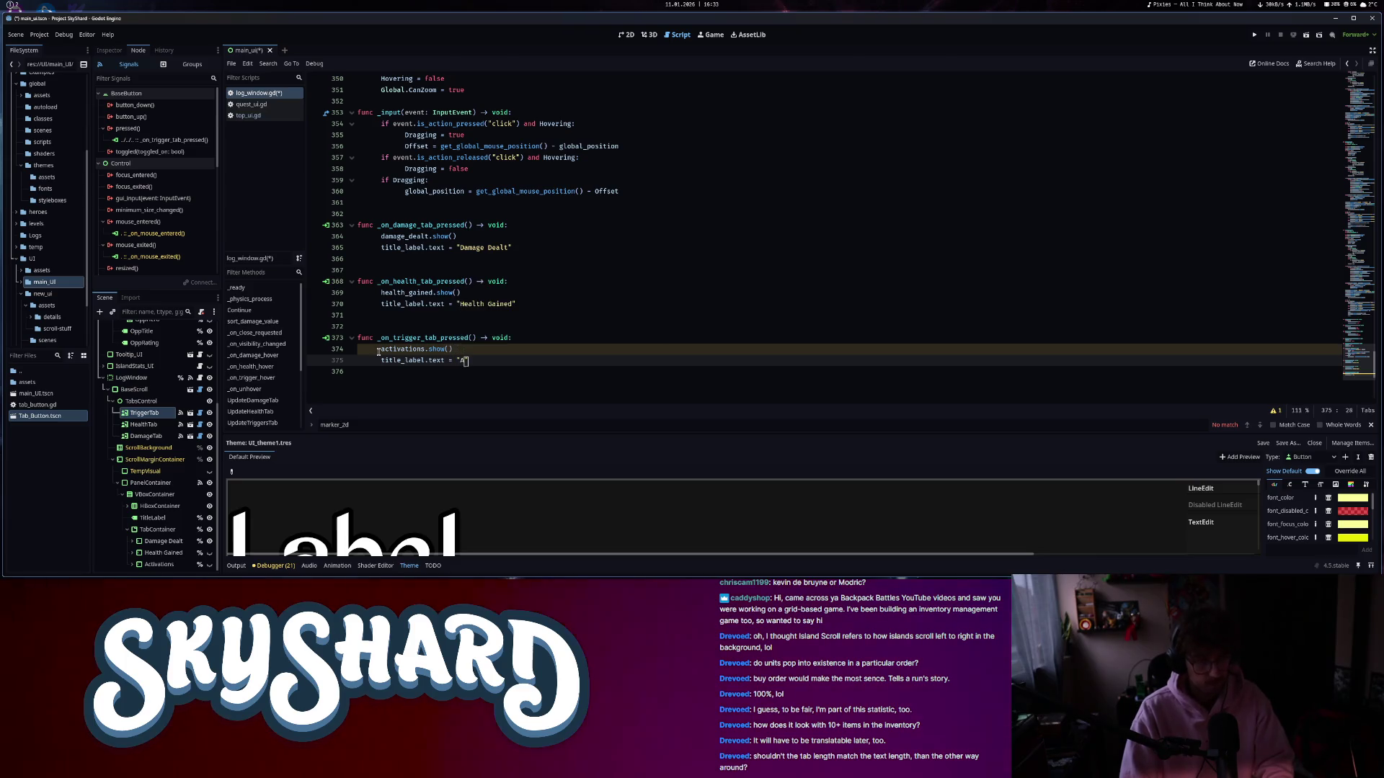
key("BackSpace")
key("BackSpace")
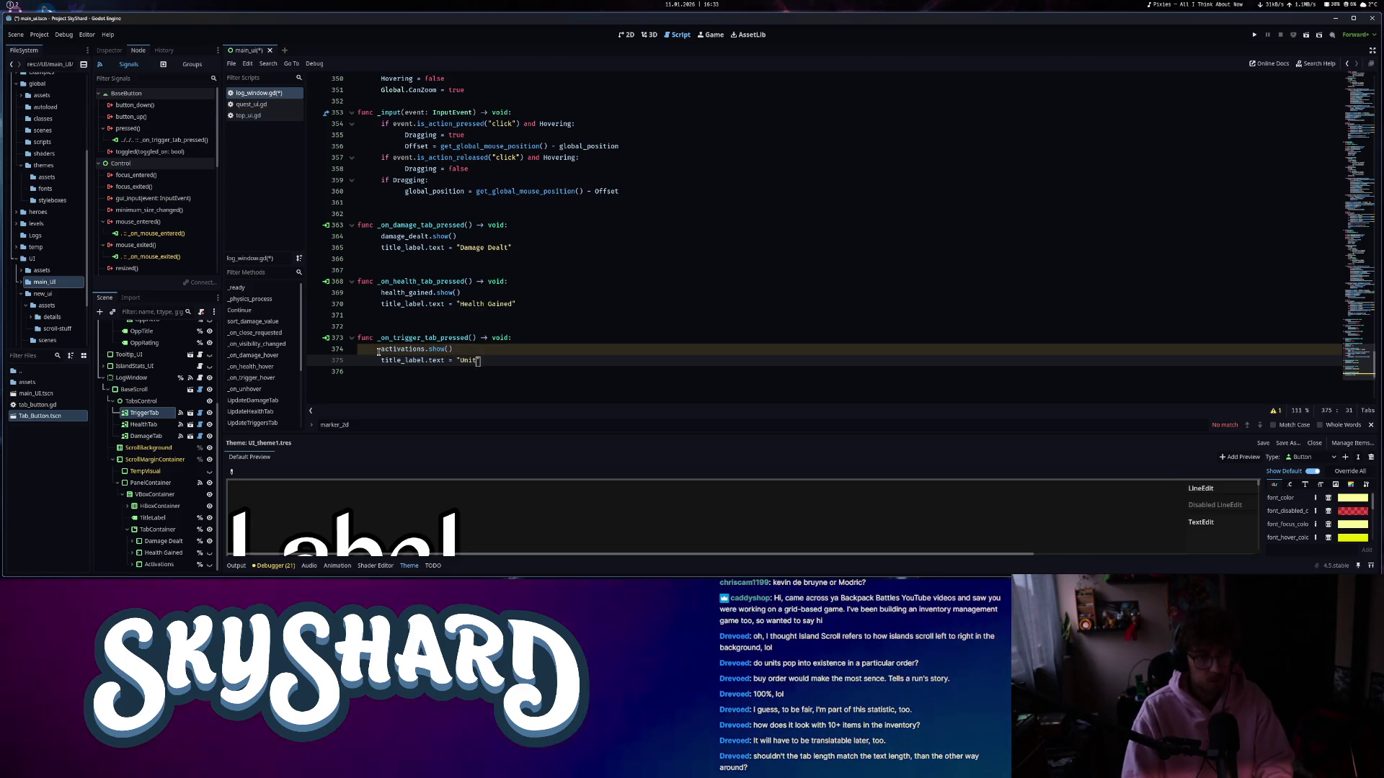
type("Activations")
key("ctrl+s")
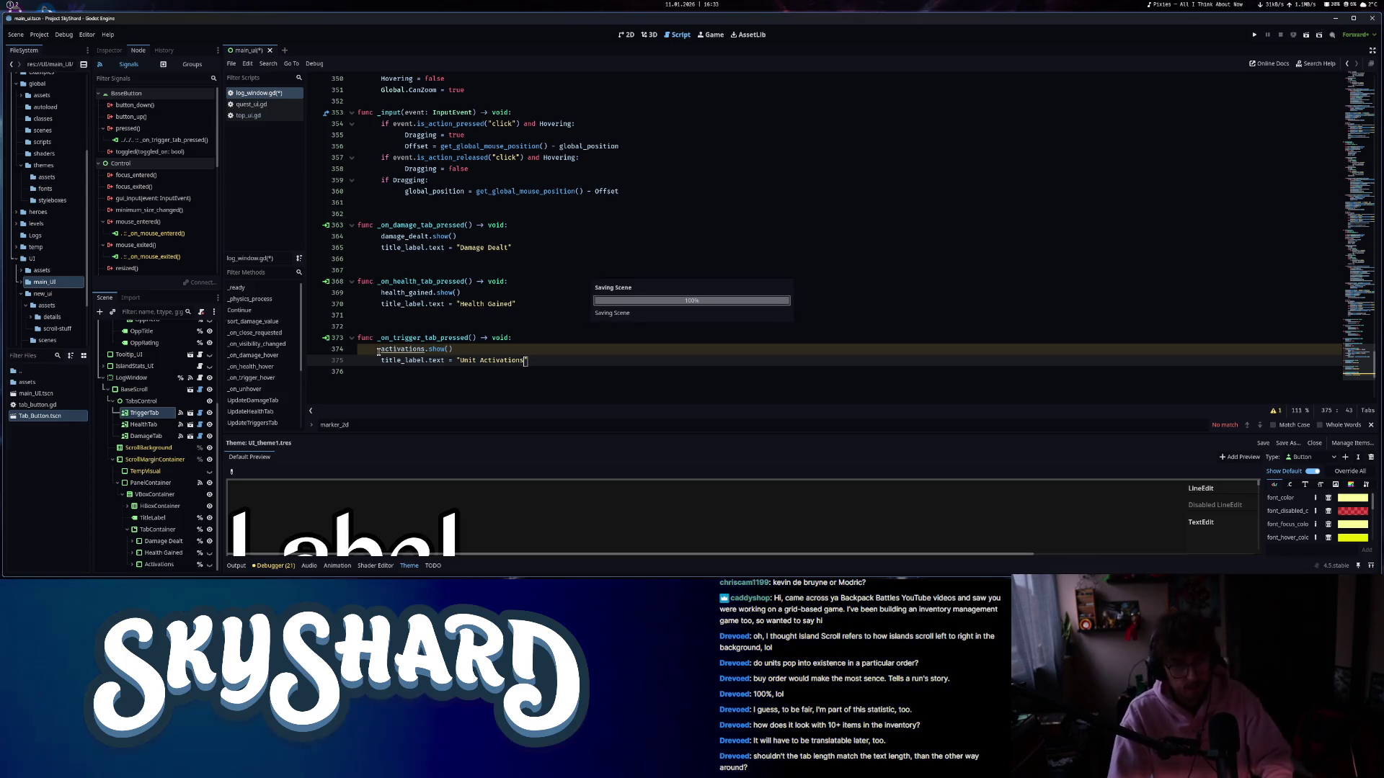
left_click(625, 36)
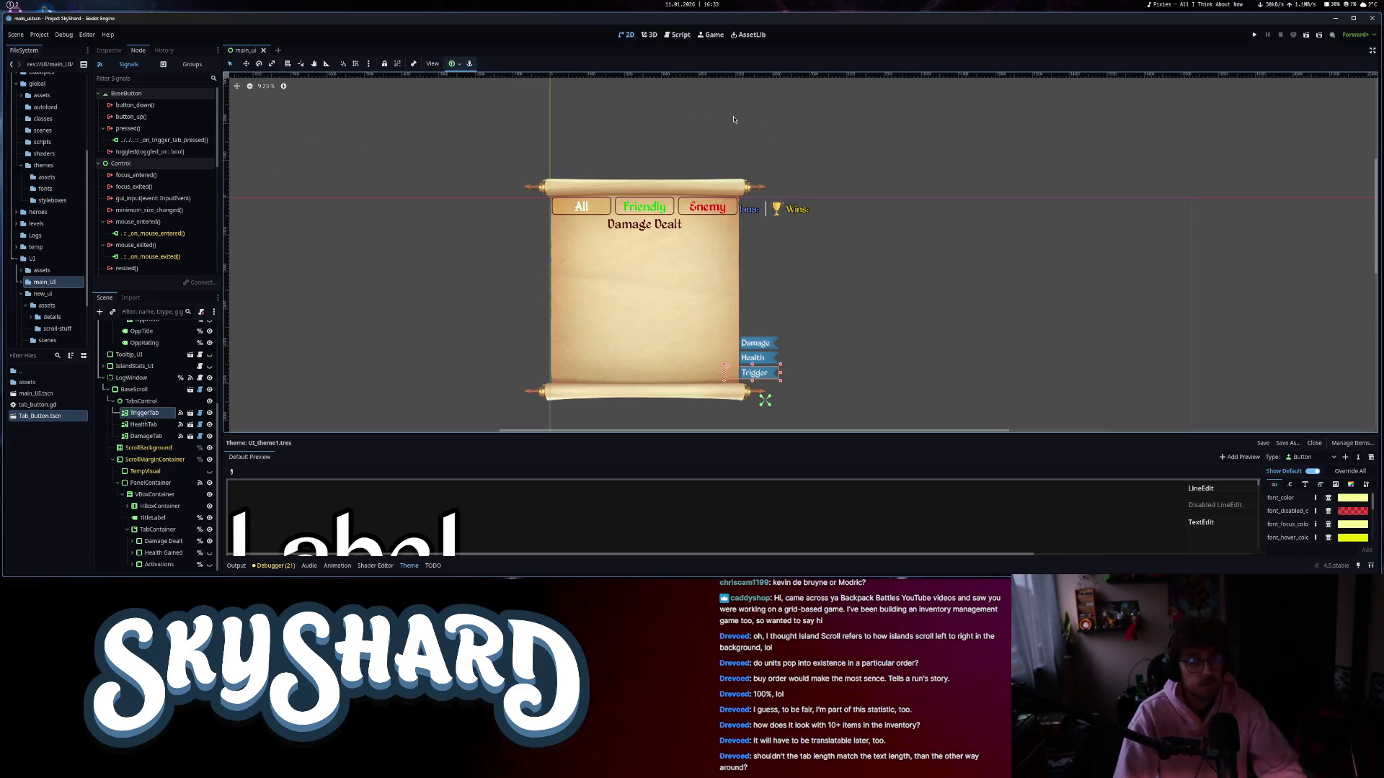
- Hide and re-show the LogWindow, expanding its branch in the Scene tree
left_click(110, 381)
left_click(213, 503)
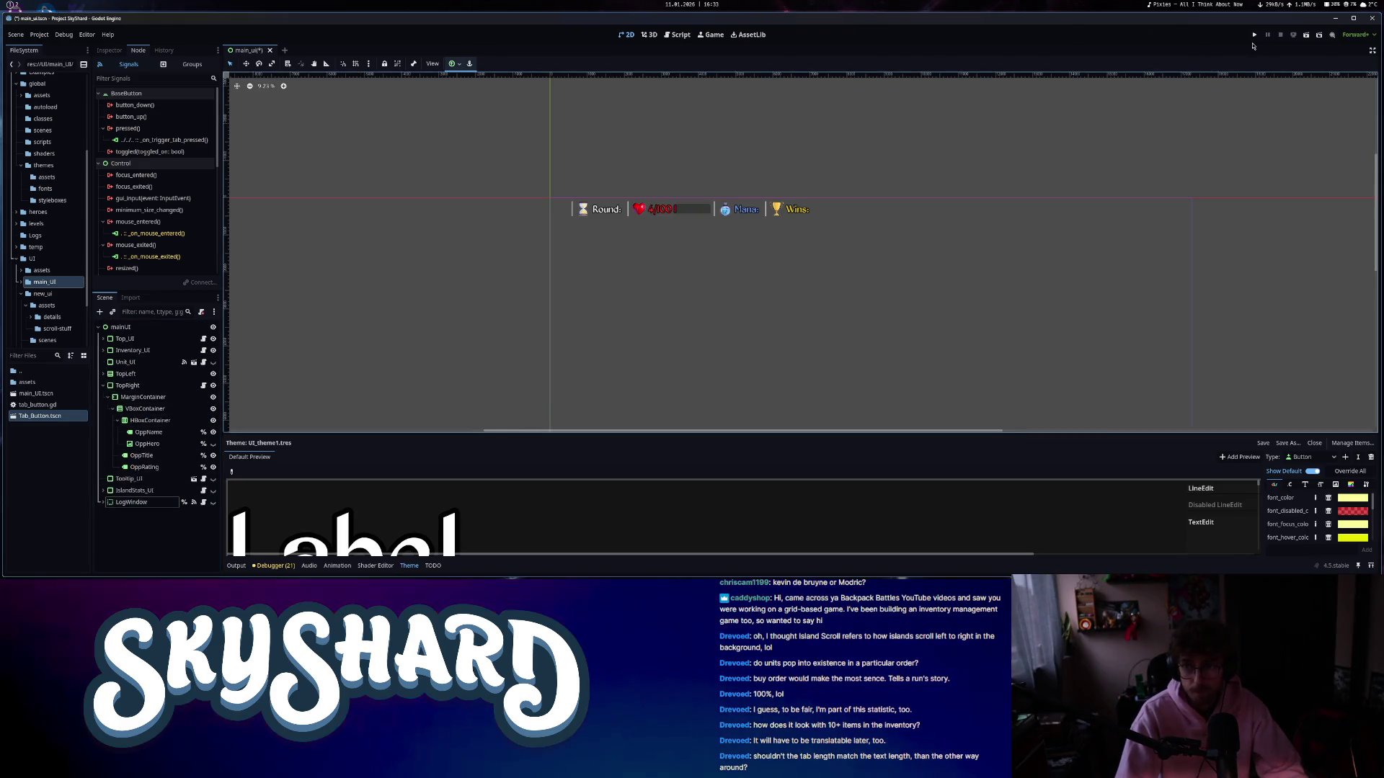
left_click(103, 503)
scroll(169, 443, "down", 3)
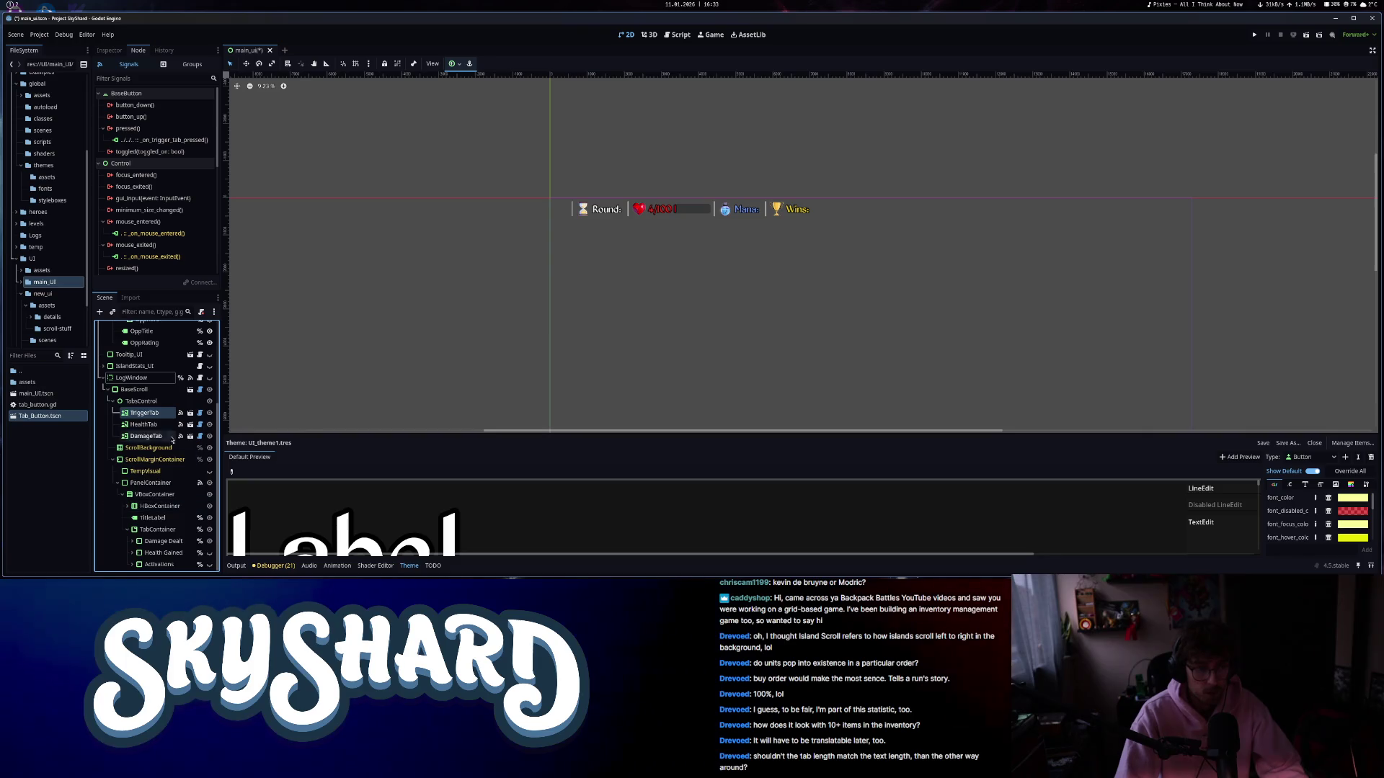
left_click(210, 378)
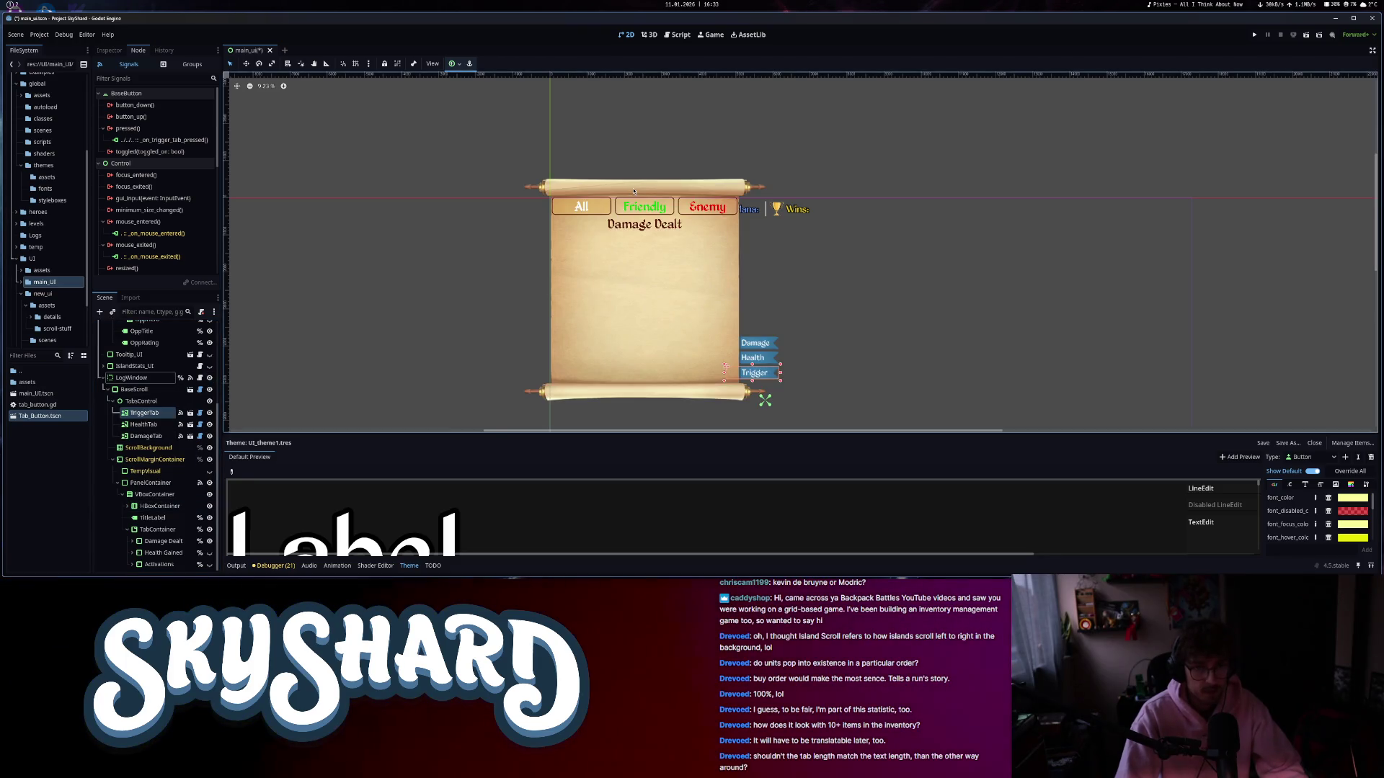
- Assign the ScrollTemplate preset to BaseScroll, inspect its settings, and save
left_click(137, 391)
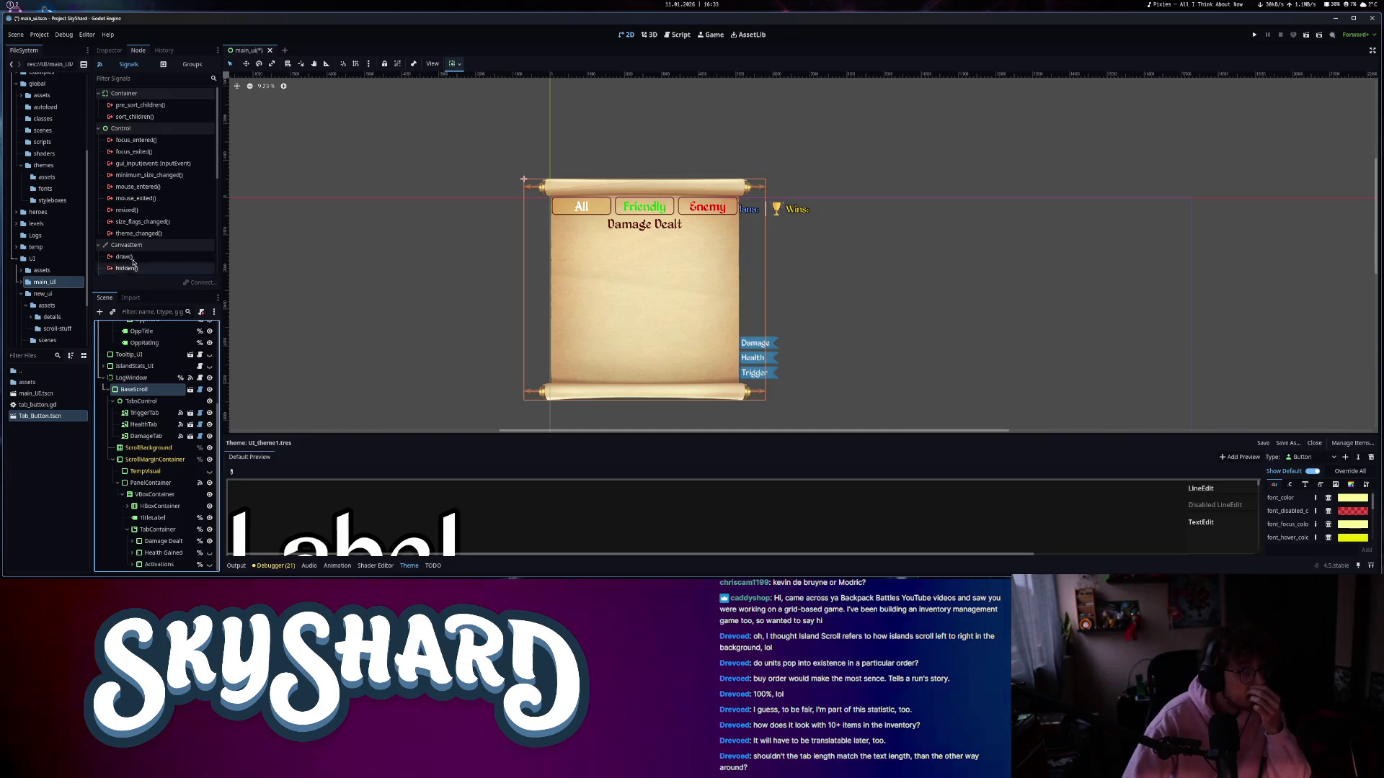
left_click(109, 49)
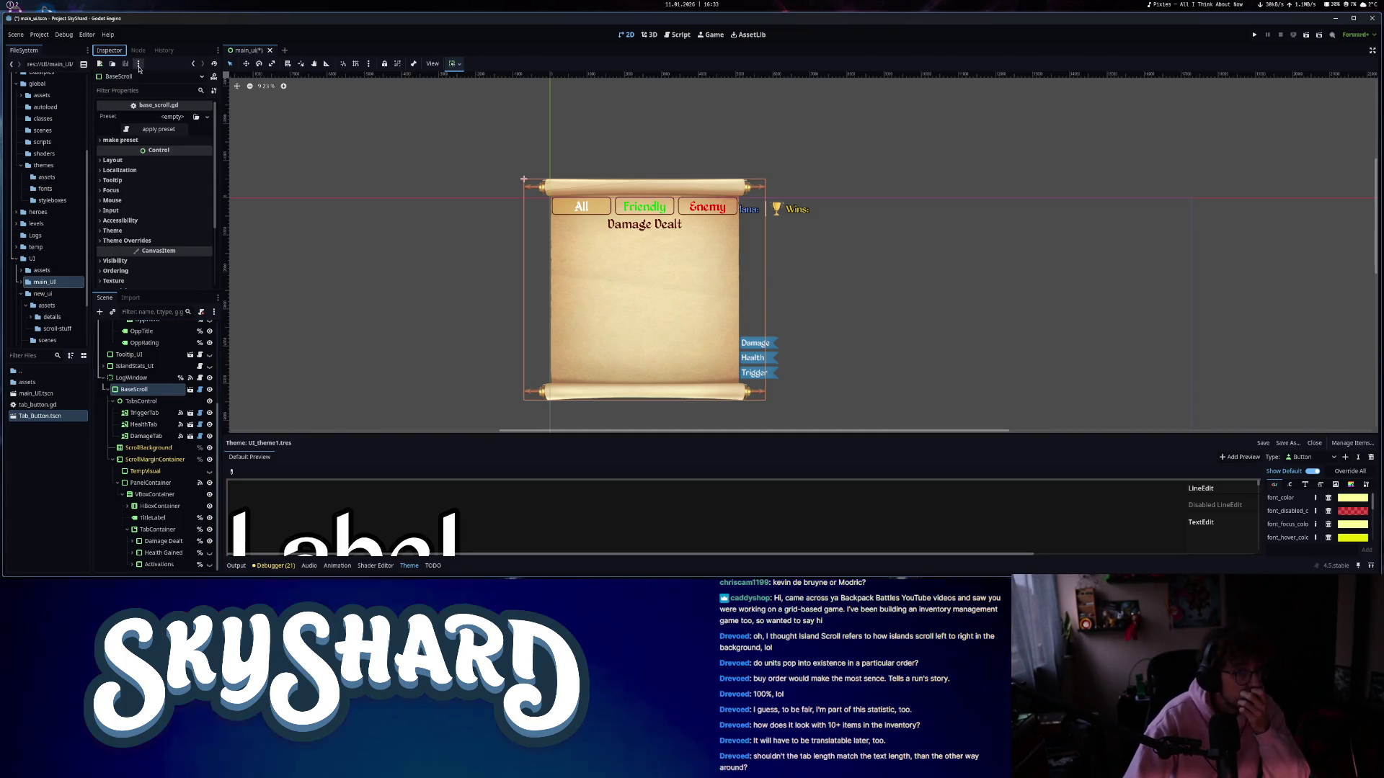
left_click(173, 116)
left_click(186, 142)
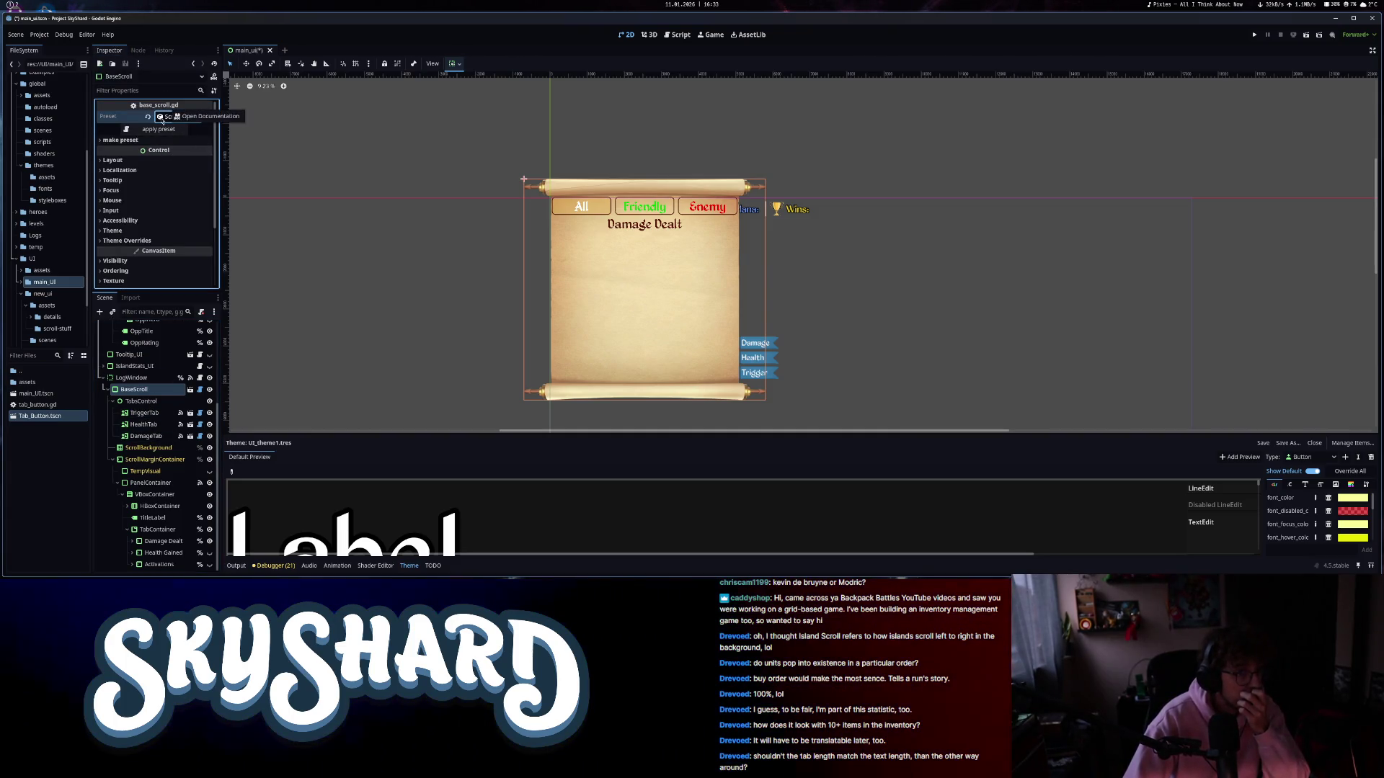
left_click(178, 118)
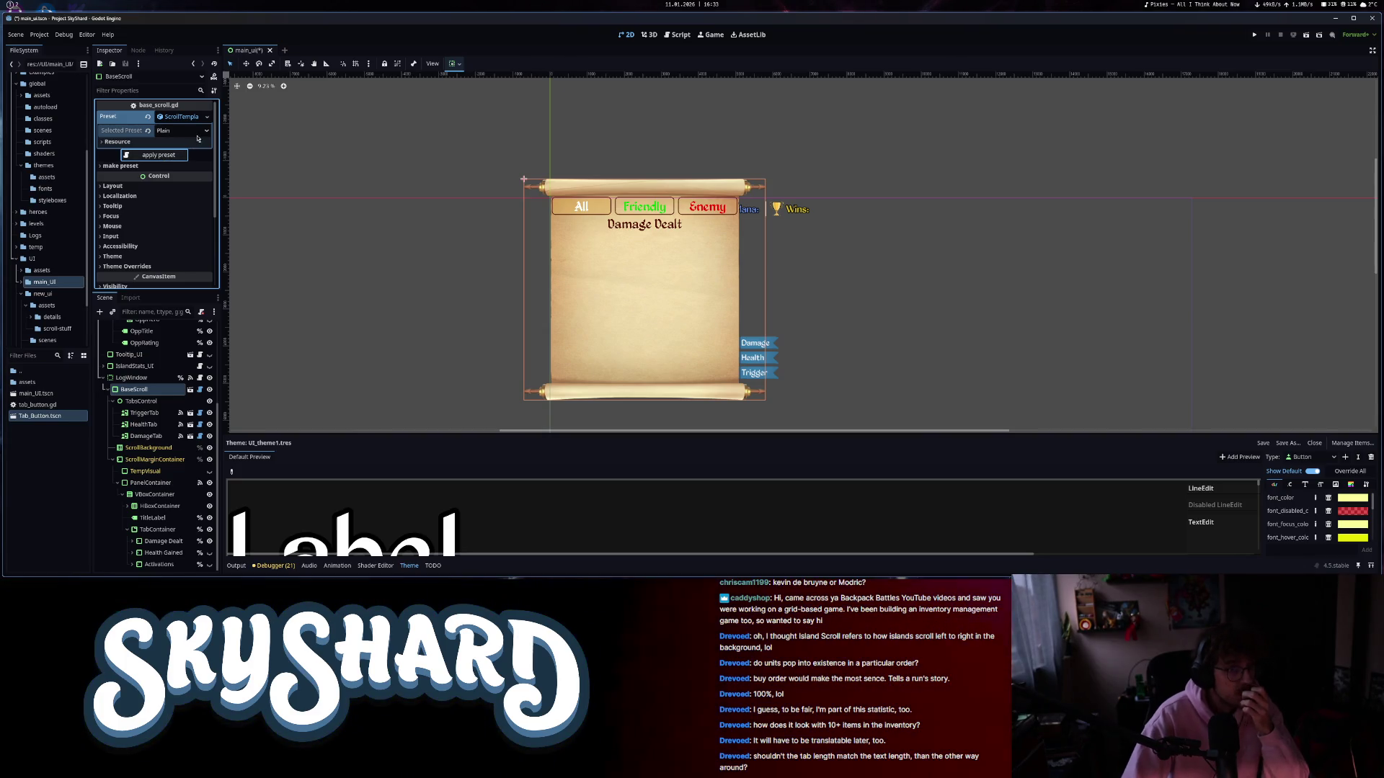
scroll(404, 338, "down", 3)
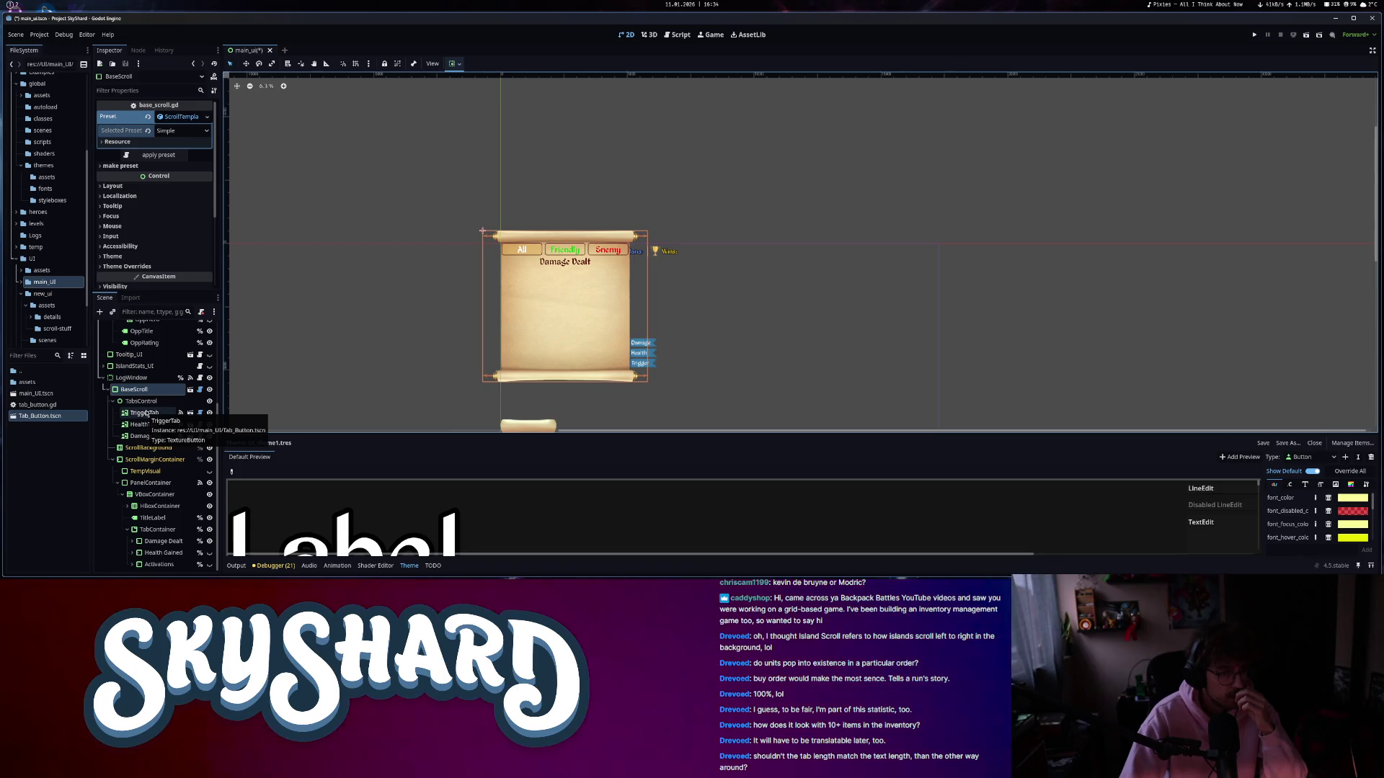
left_click(150, 483)
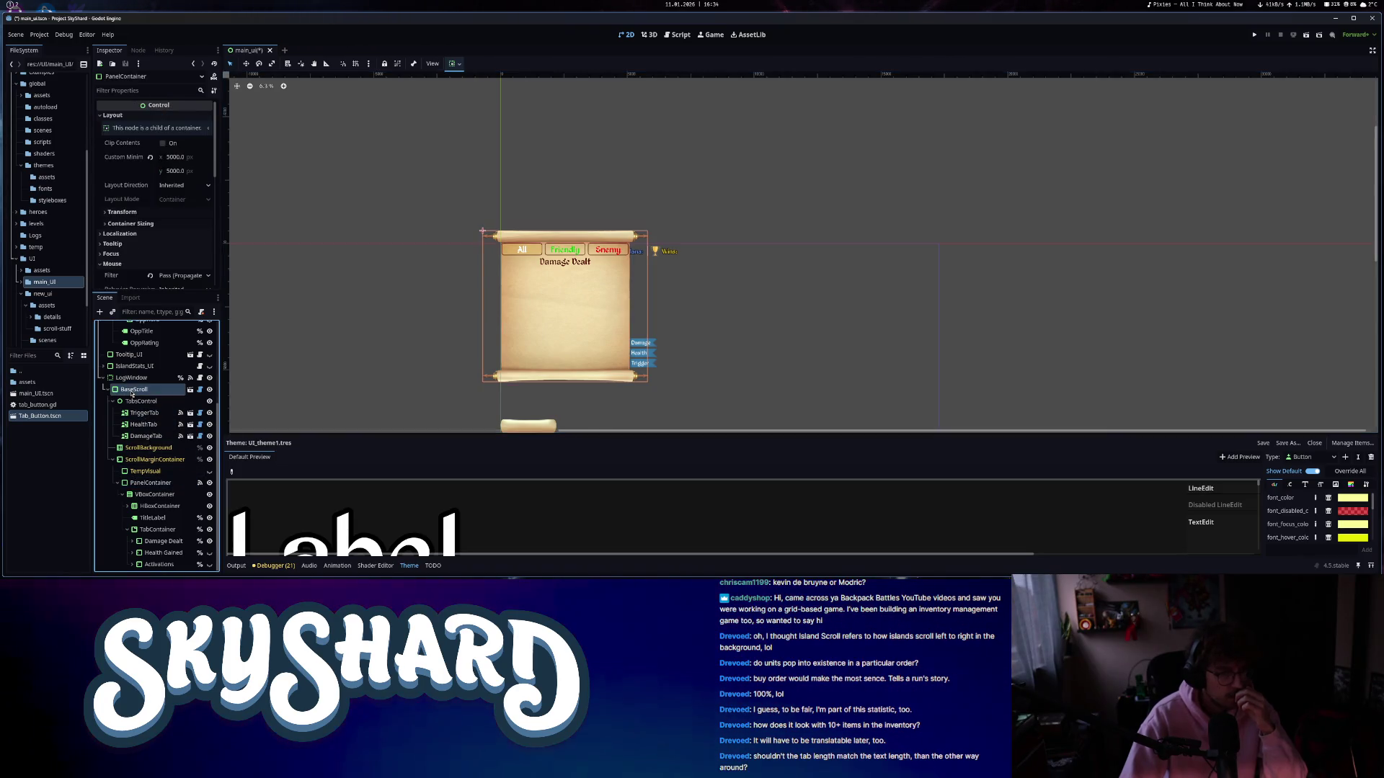
left_click(133, 391)
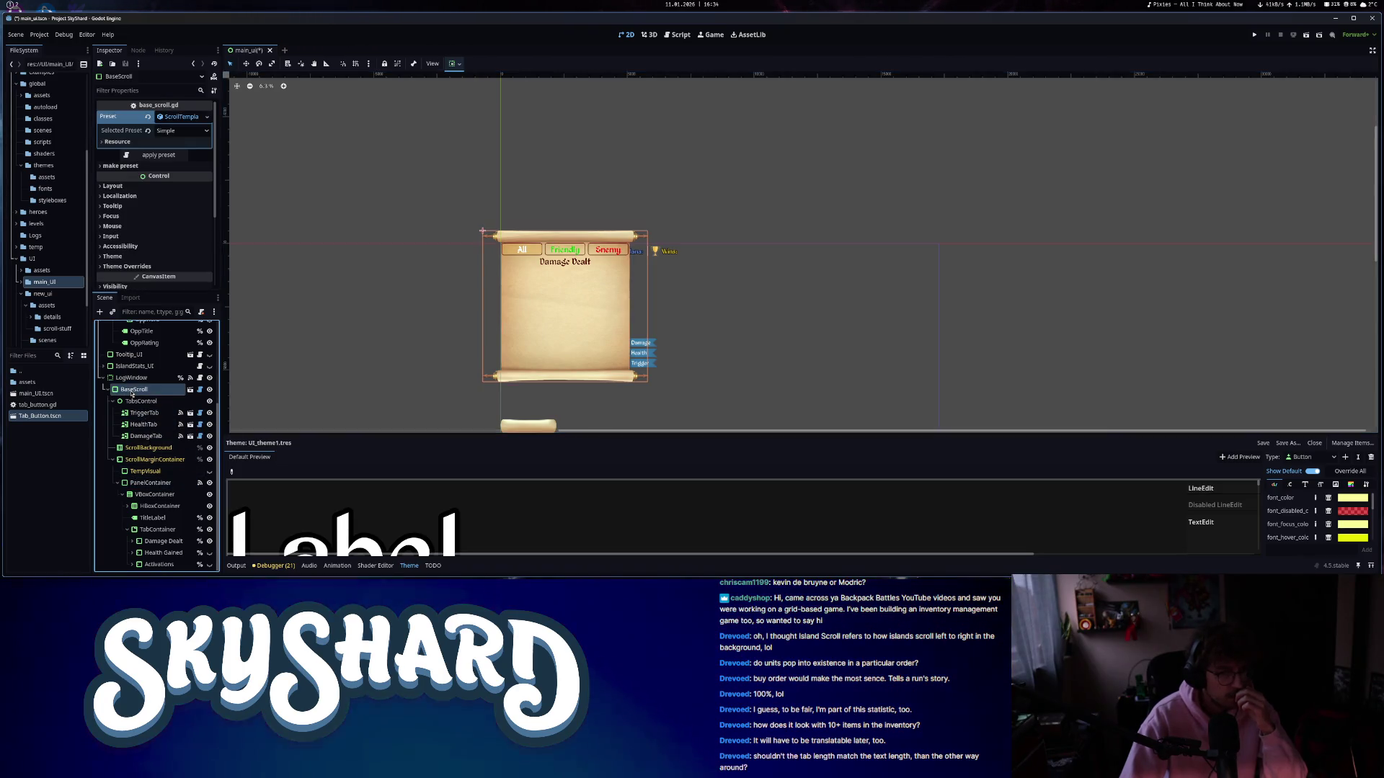
left_click(175, 133)
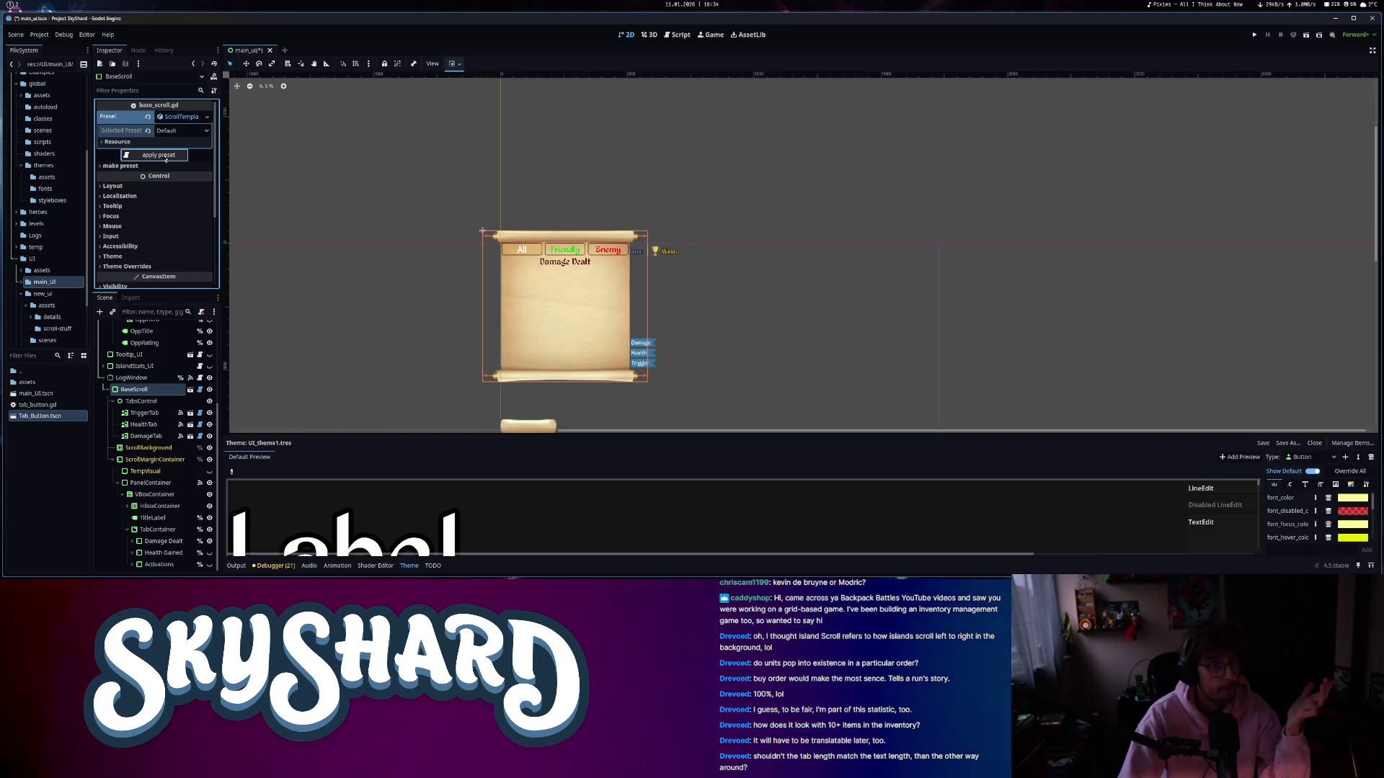
key("ctrl+s")
- Switch BaseScroll's style preset between Default and Plain, comparing them in the viewport
left_click(174, 129)
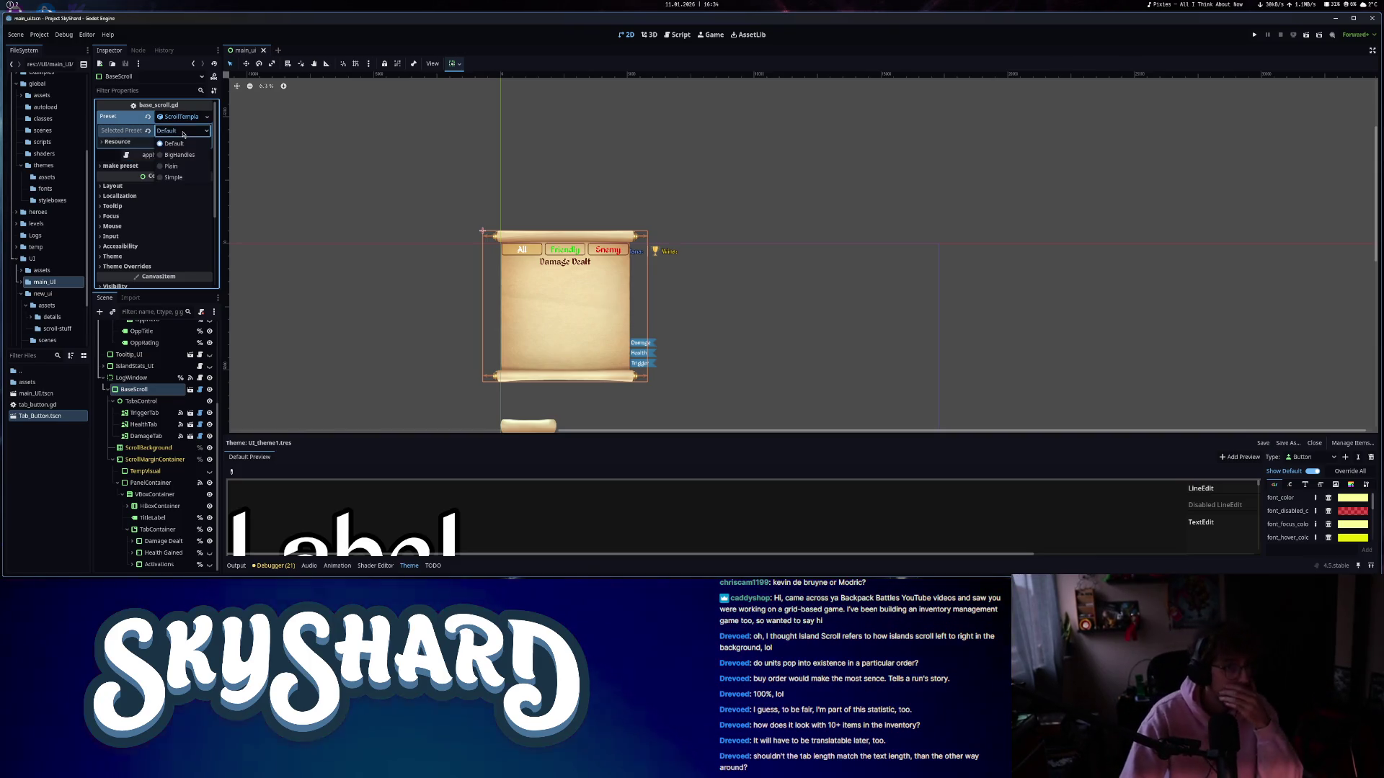
left_click(173, 128)
double_click(133, 390)
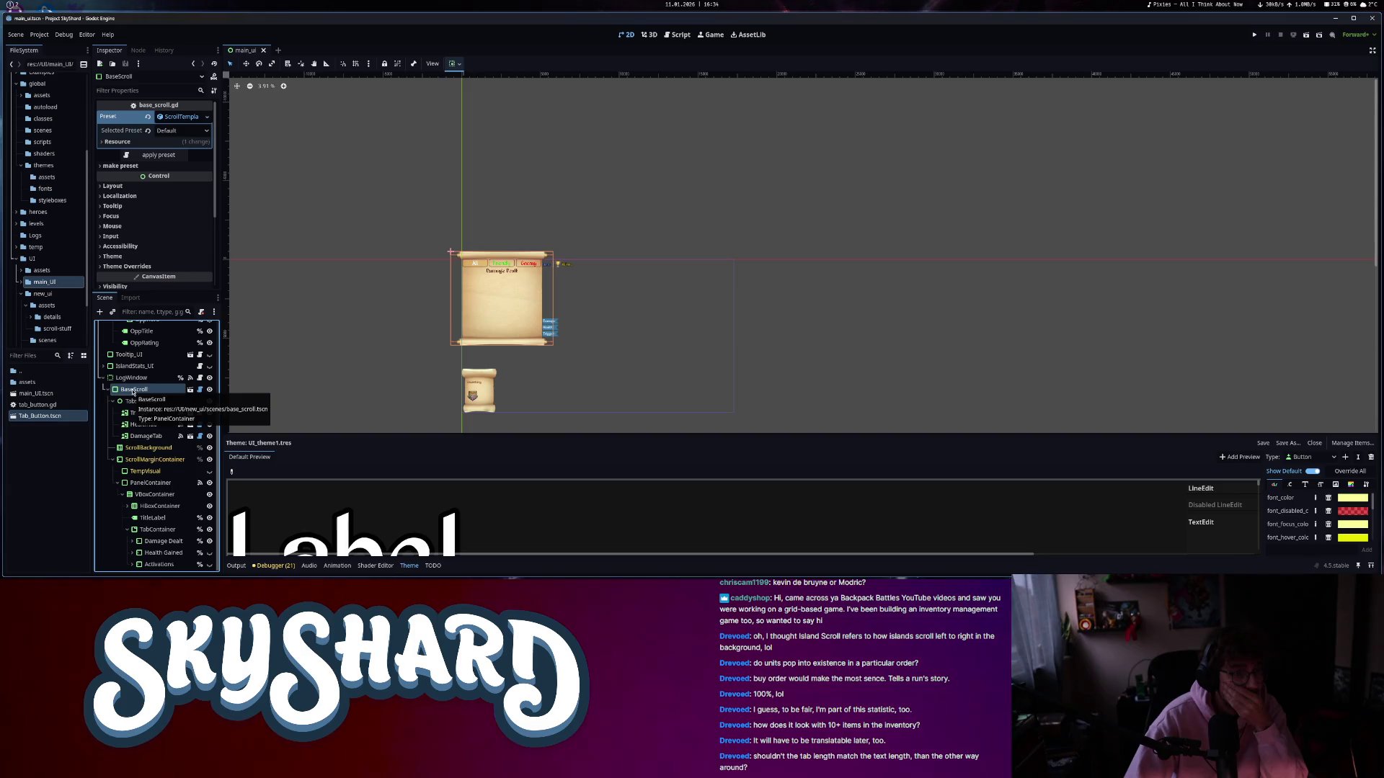
left_click(210, 390)
left_click(209, 390)
left_click(186, 131)
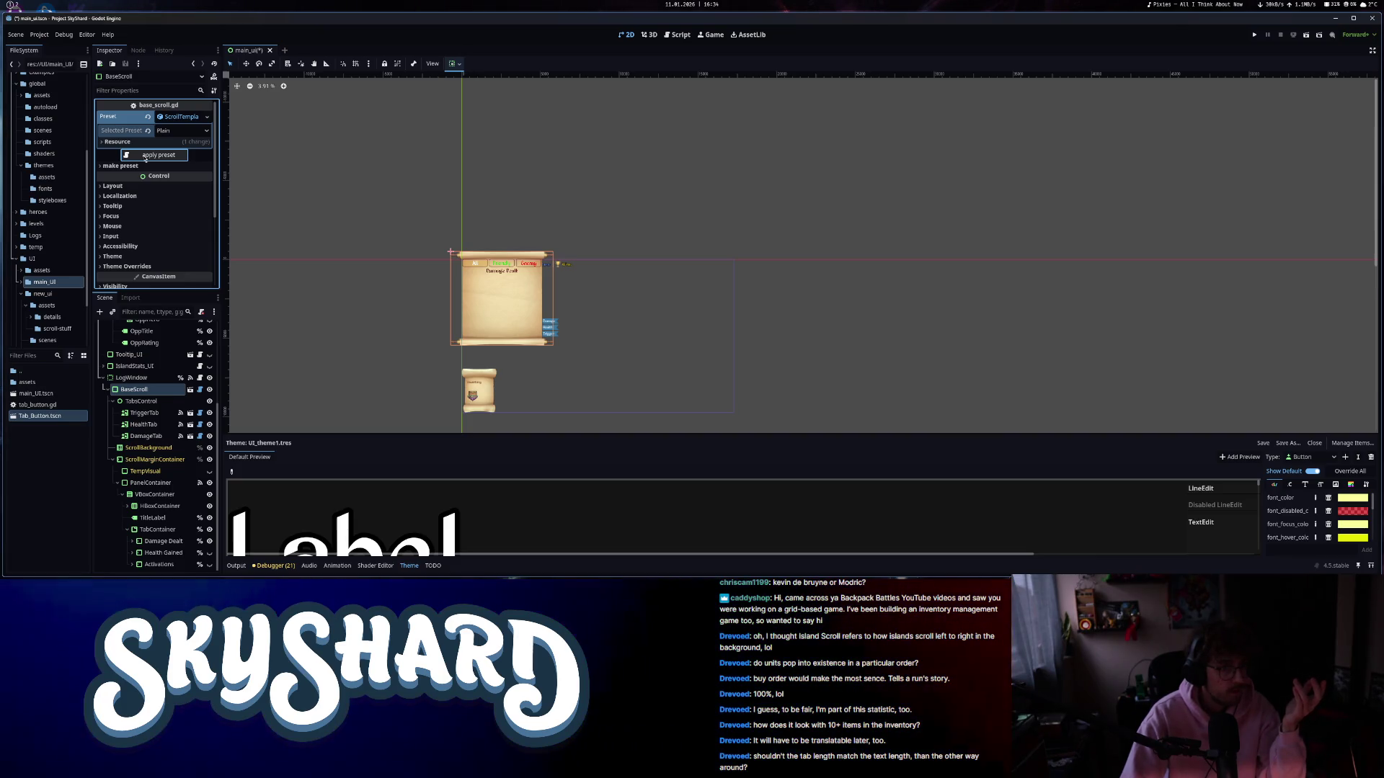
left_click(177, 129)
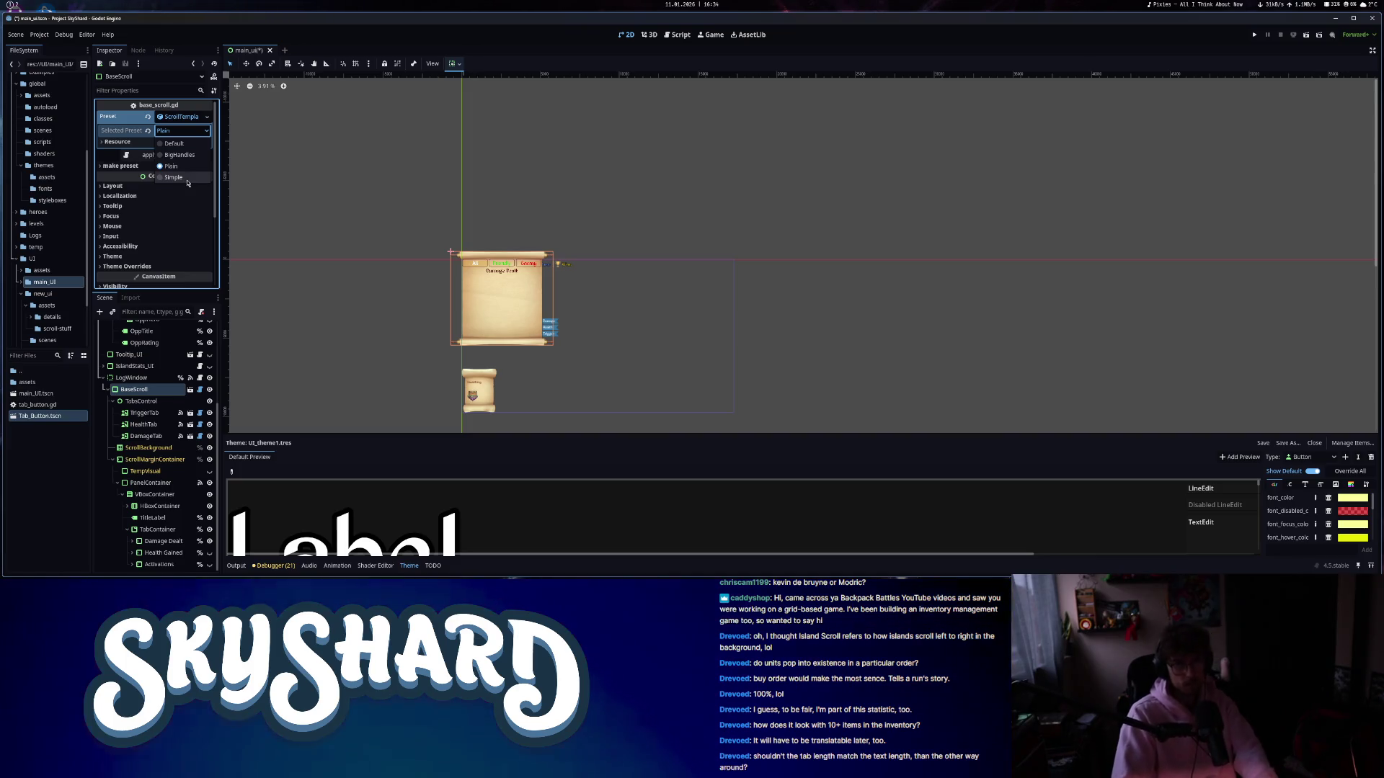
left_click(40, 34)
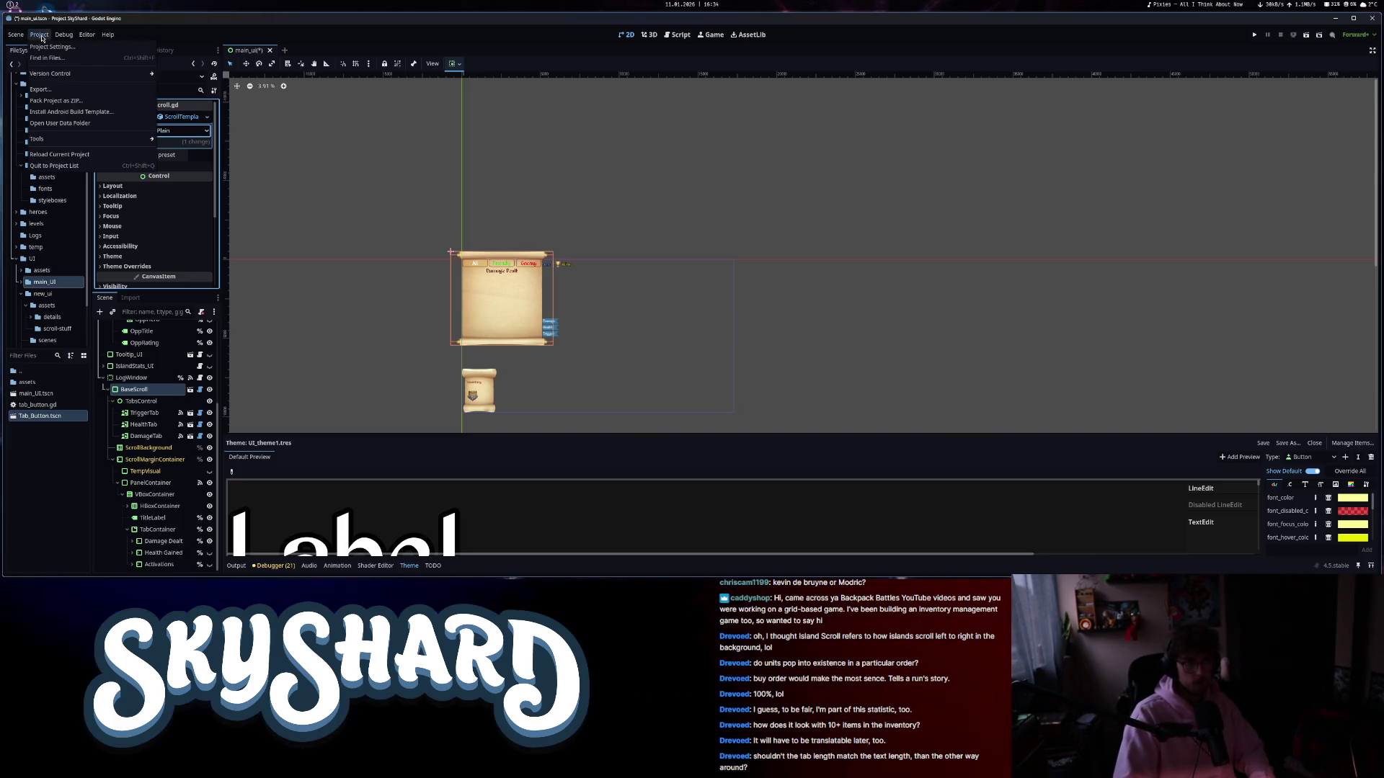
- Save the main_ui scene and reload the current SkyShard project
left_click(324, 158)
key("ctrl+s")
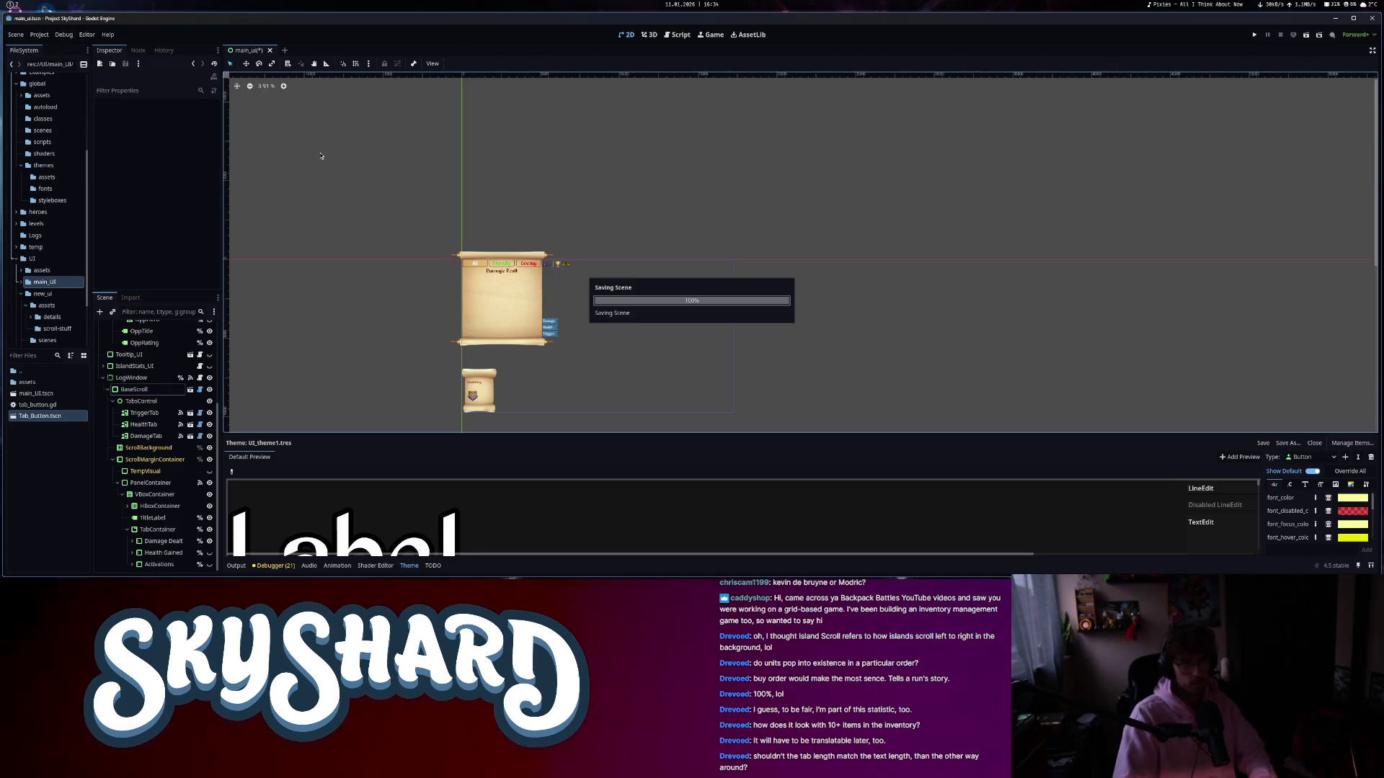
left_click(70, 165)
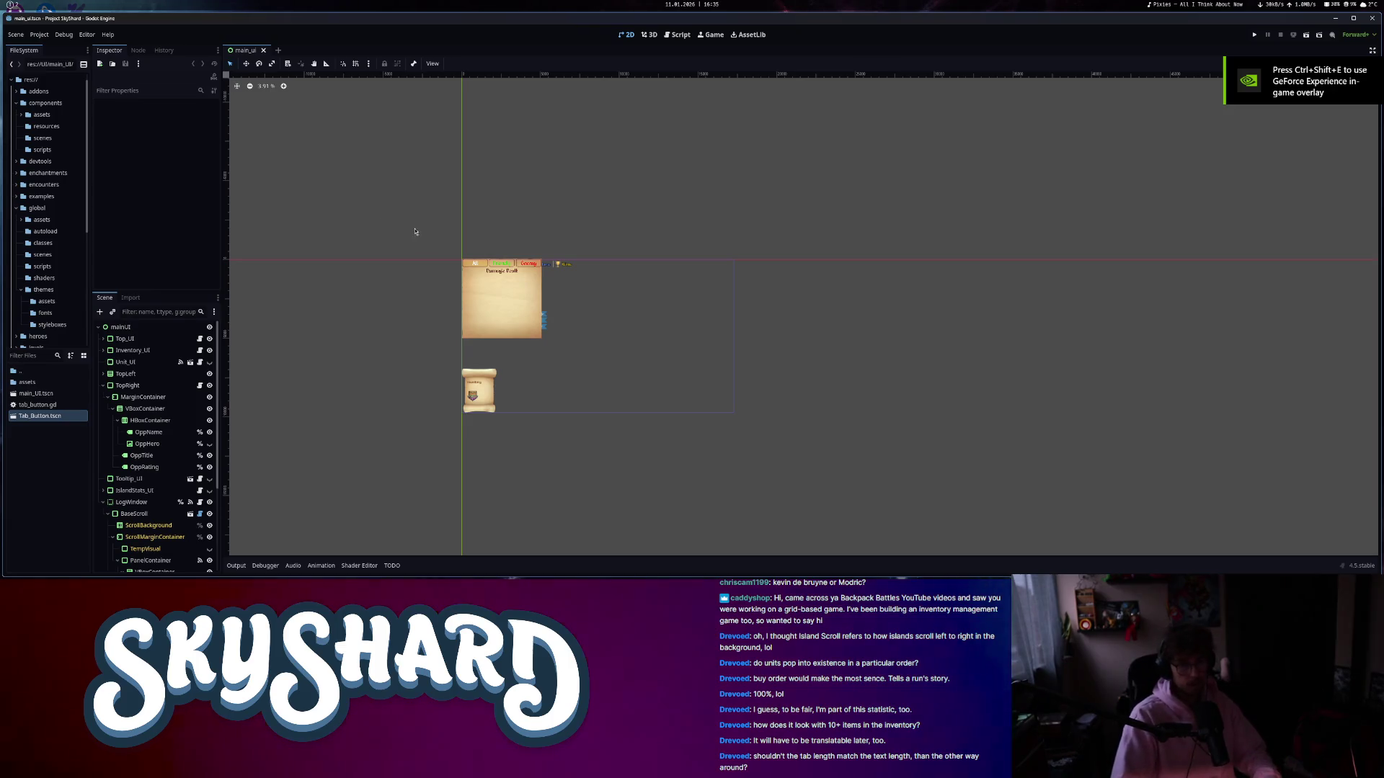
left_click(476, 325)
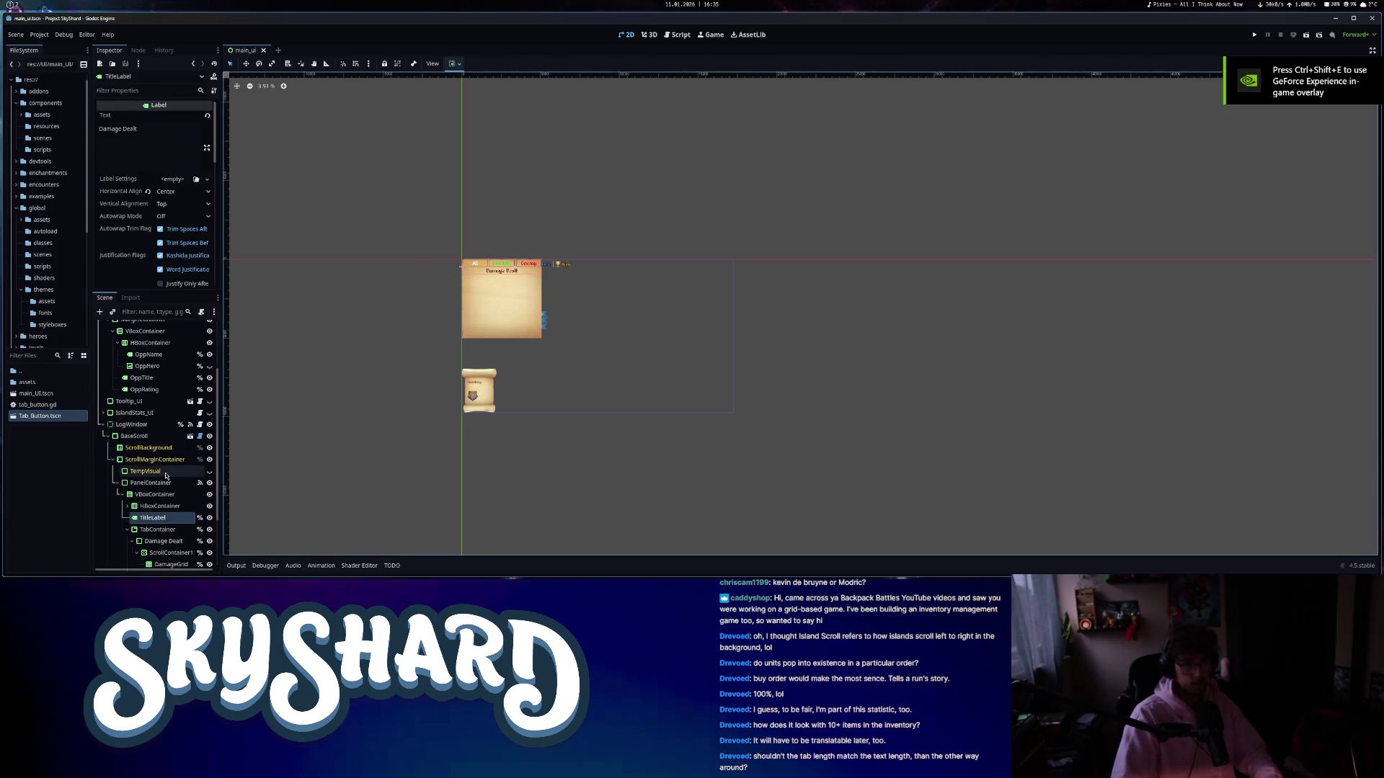
- Apply the Simple style preset to BaseScroll
left_click(131, 424)
left_click(134, 436)
left_click(168, 131)
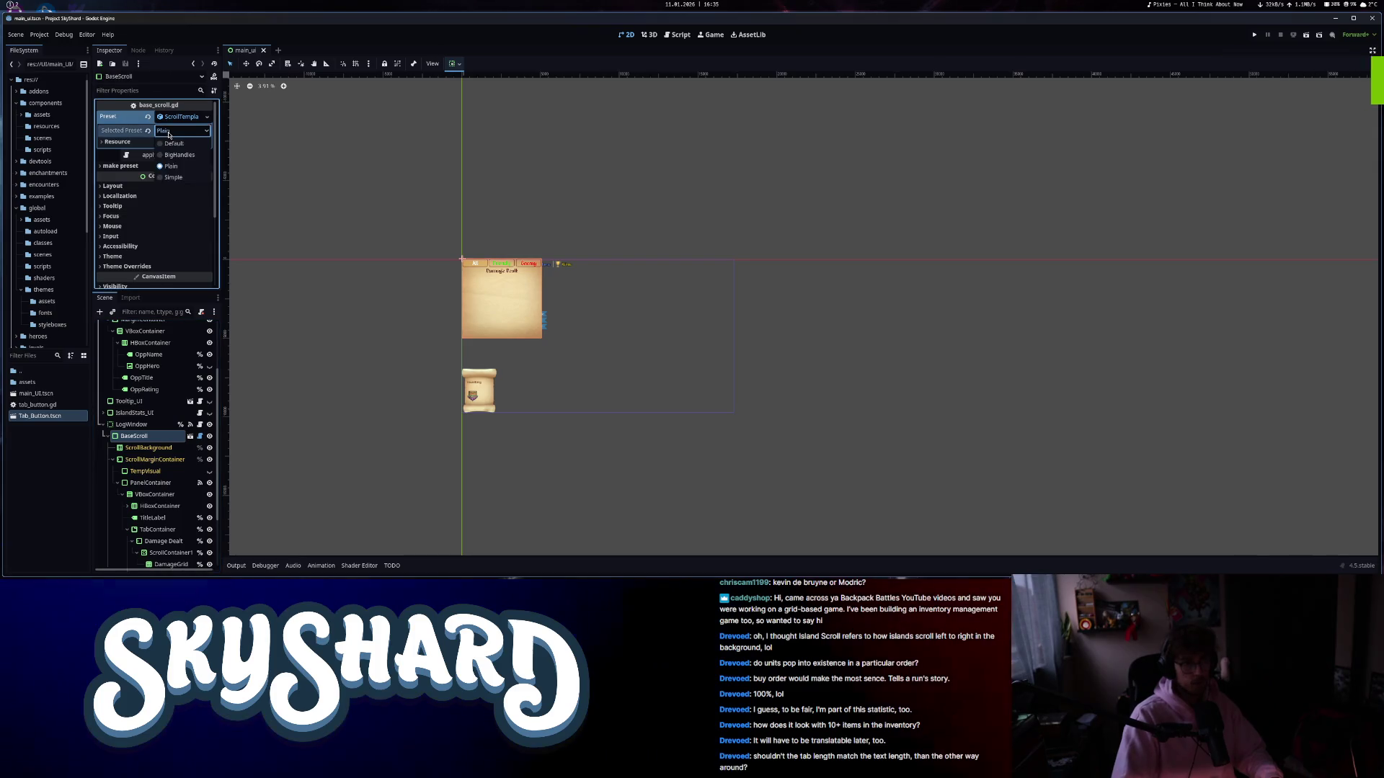
scroll(472, 264, "up", 5)
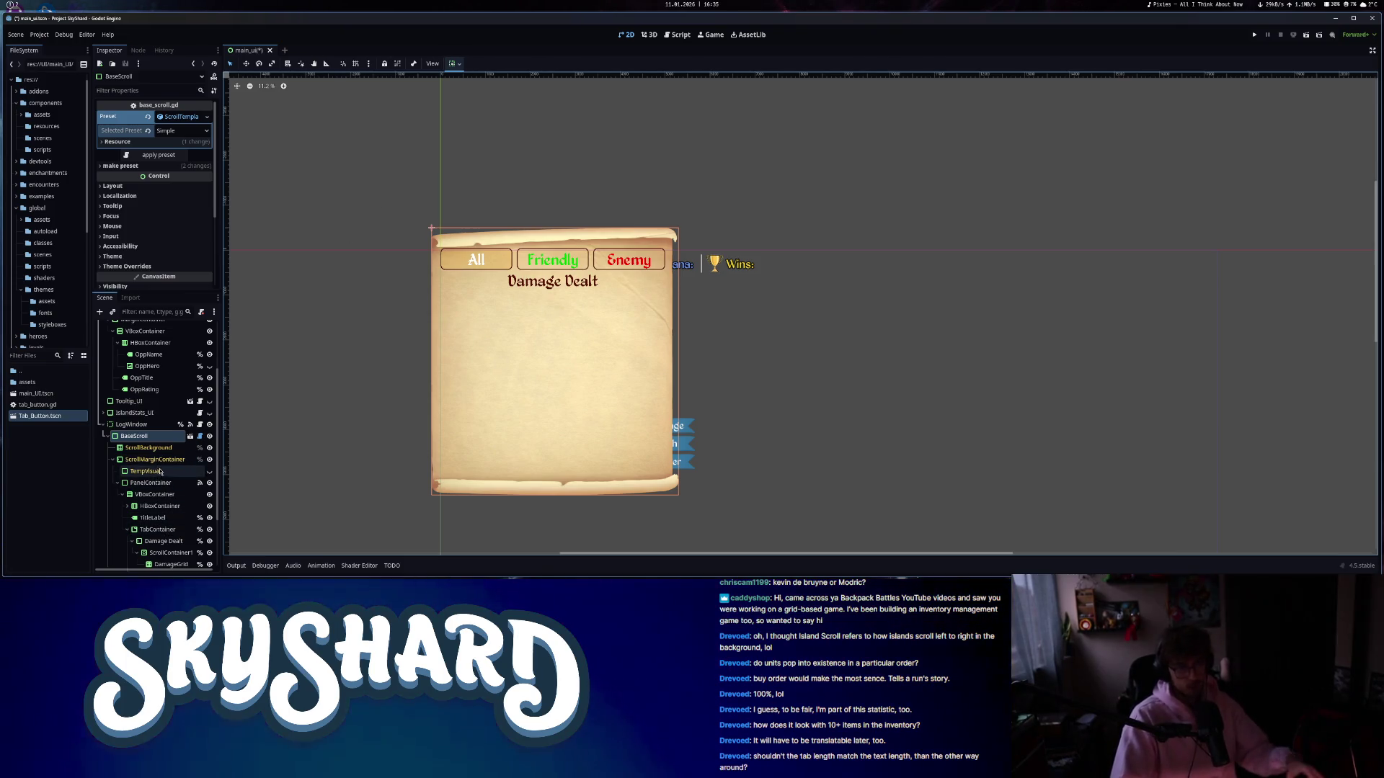
scroll(159, 475, "down", 2)
scroll(159, 475, "up", 2)
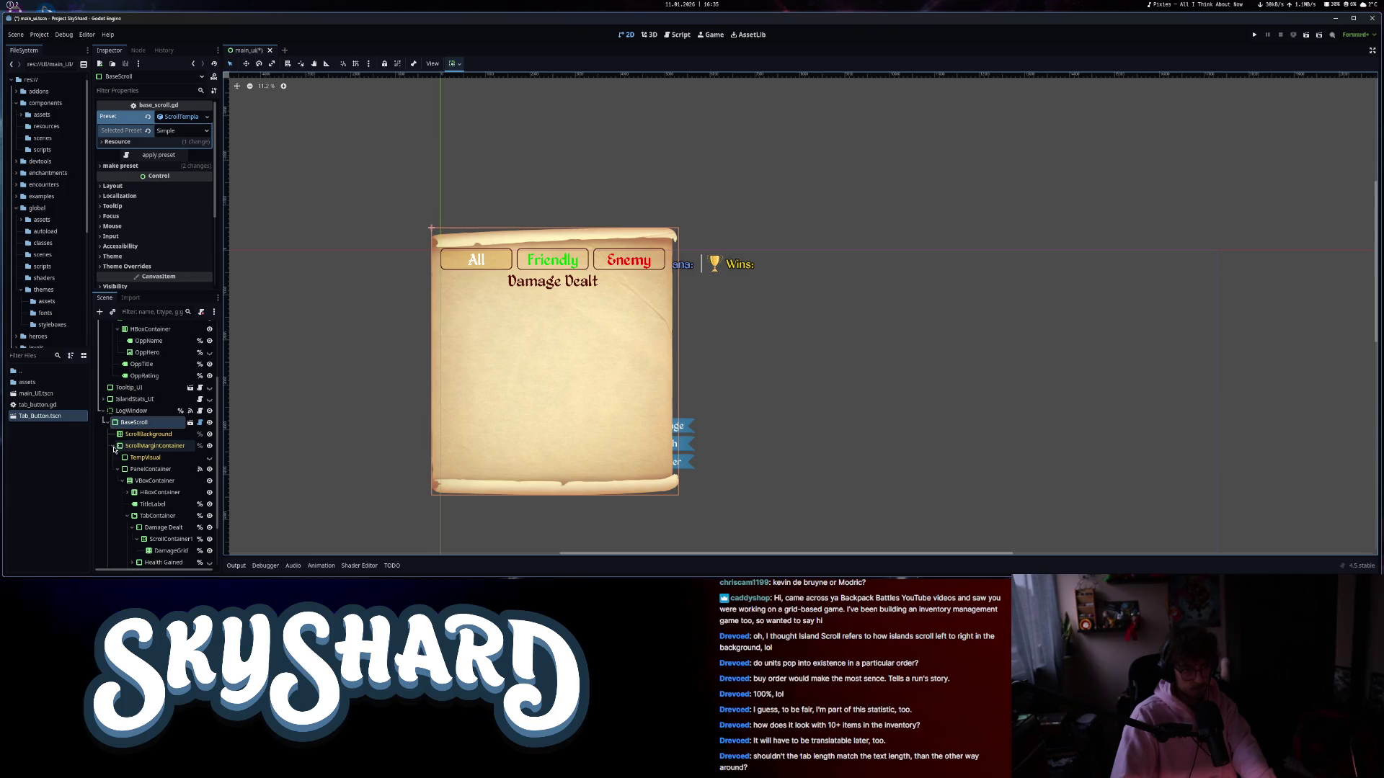
scroll(169, 545, "down", 2)
- Drag the Trigger, Health and Damage tabs right, beyond the scroll's edge
left_click(142, 525)
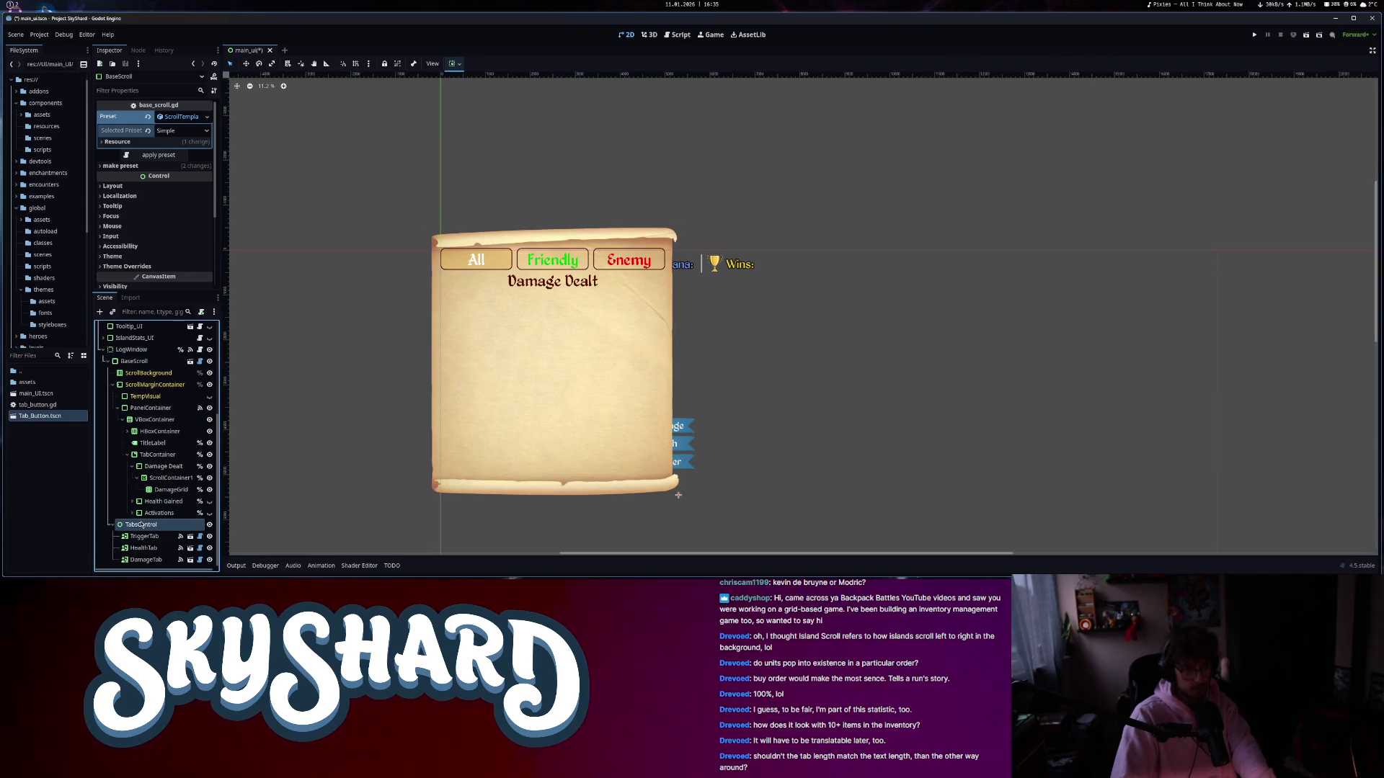
left_click(145, 536)
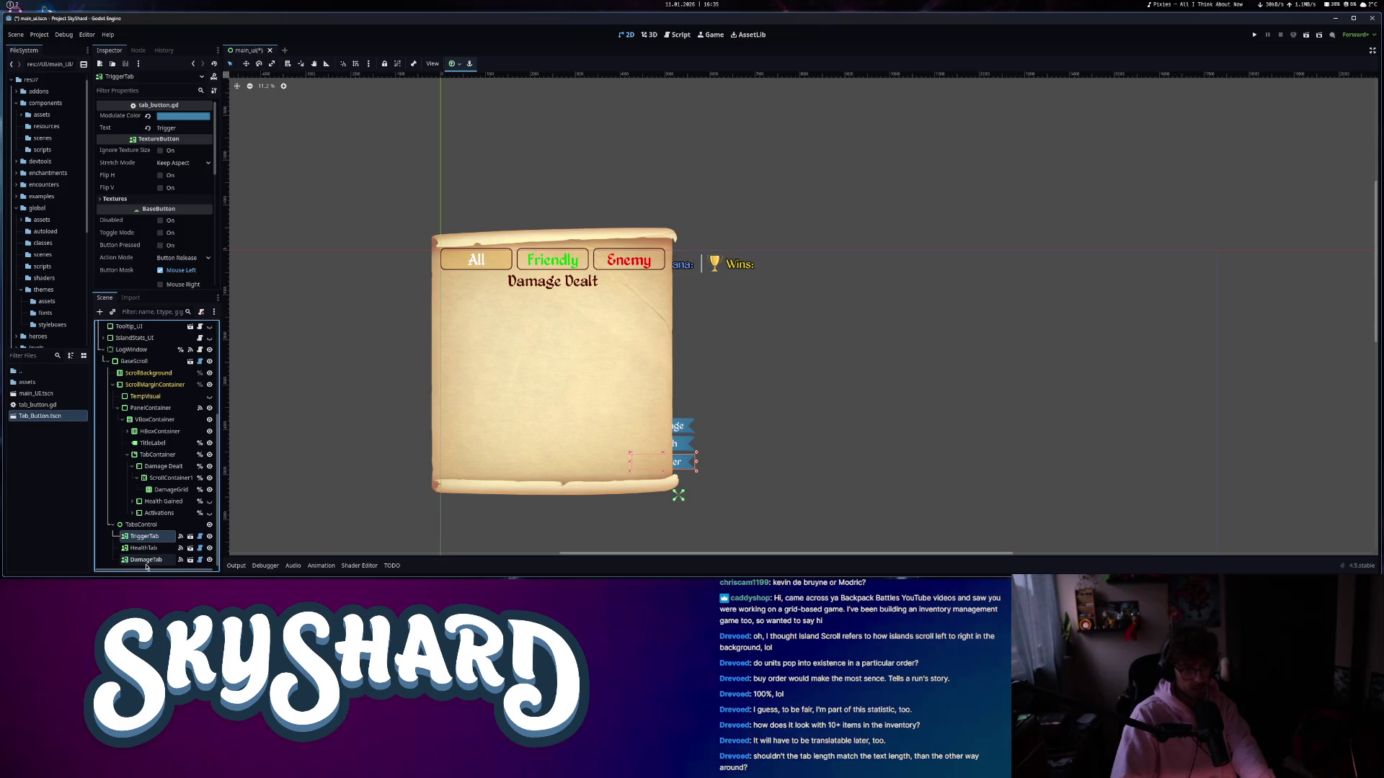
left_click(146, 559, "shift")
left_click_drag(683, 429, 709, 428)
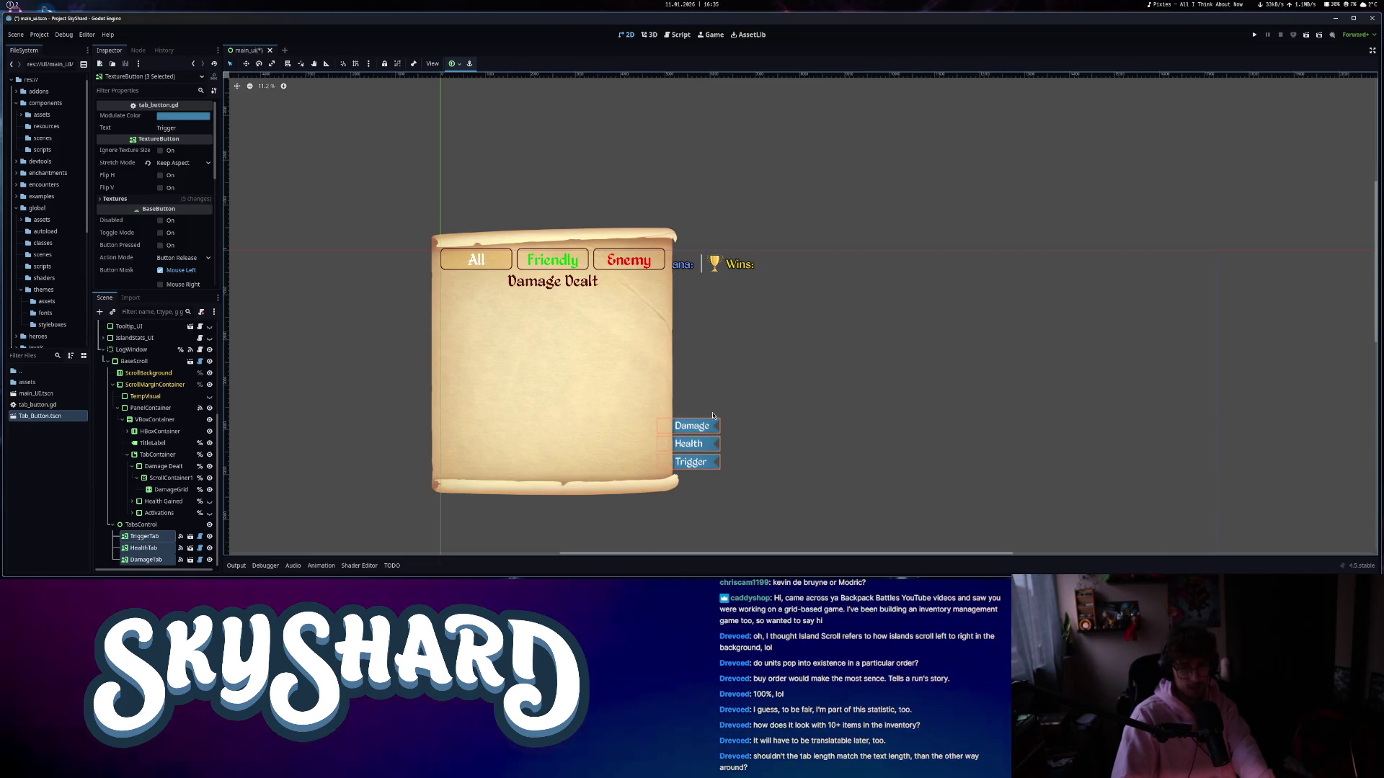
left_click(944, 304)
key("Escape")
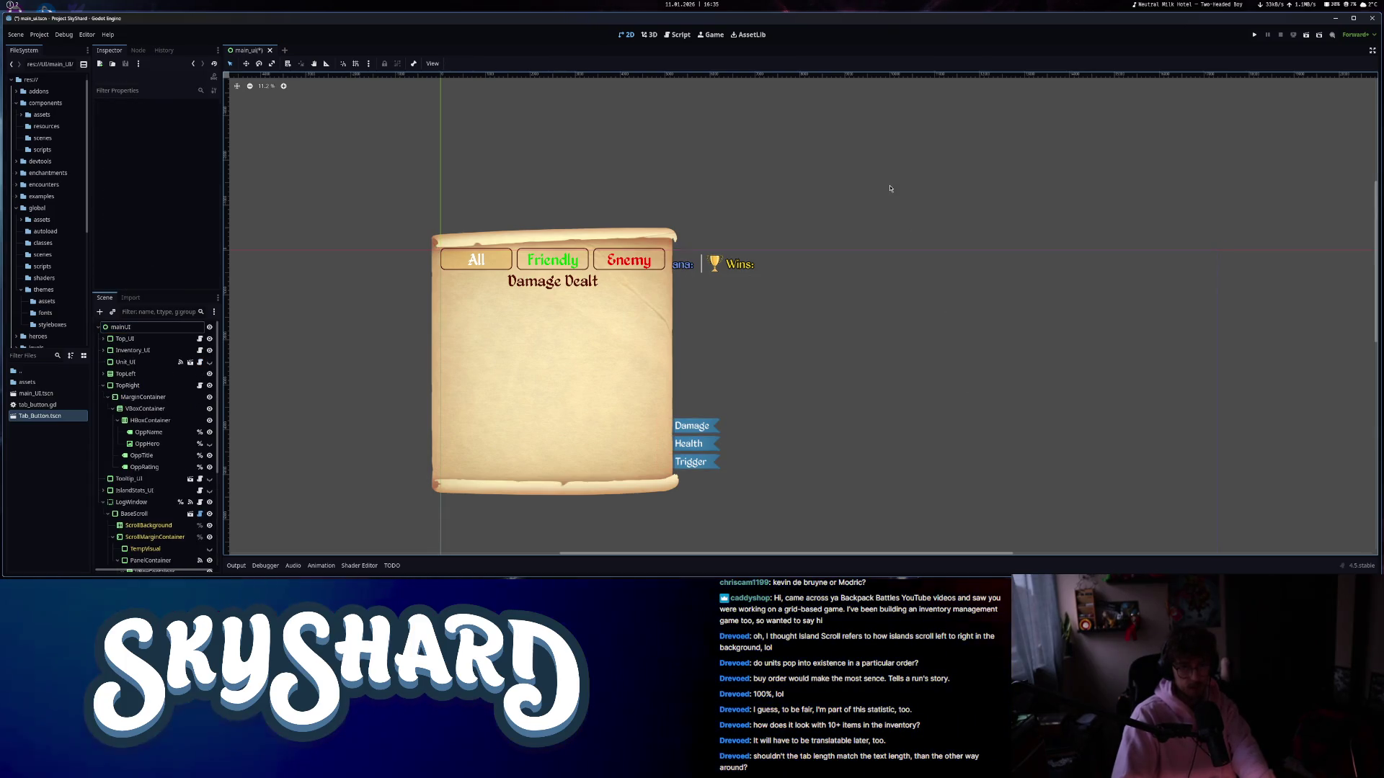
- Save main_ui, hide the LogWindow in the Scene tree, and run the project
key("ctrl+s")
scroll(878, 251, "down", 3)
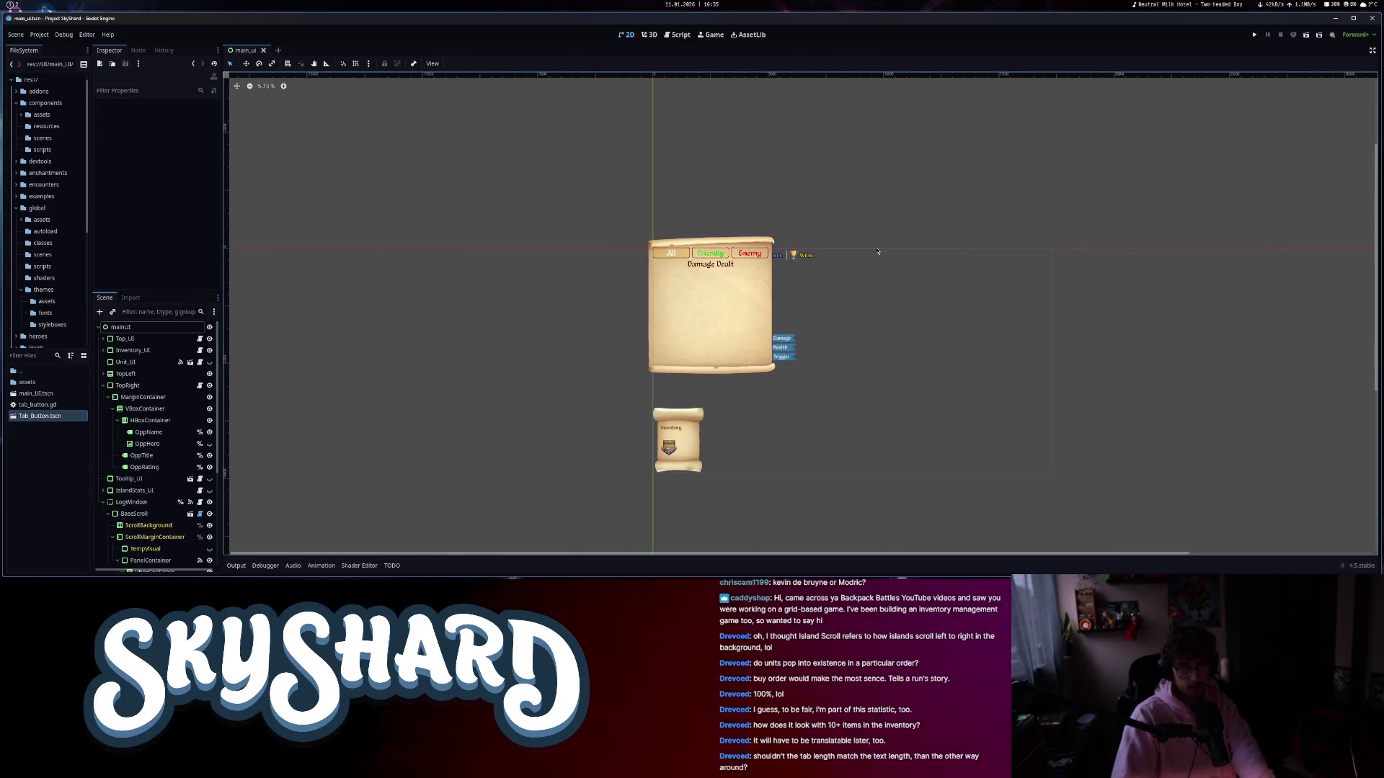
scroll(878, 251, "up", 2)
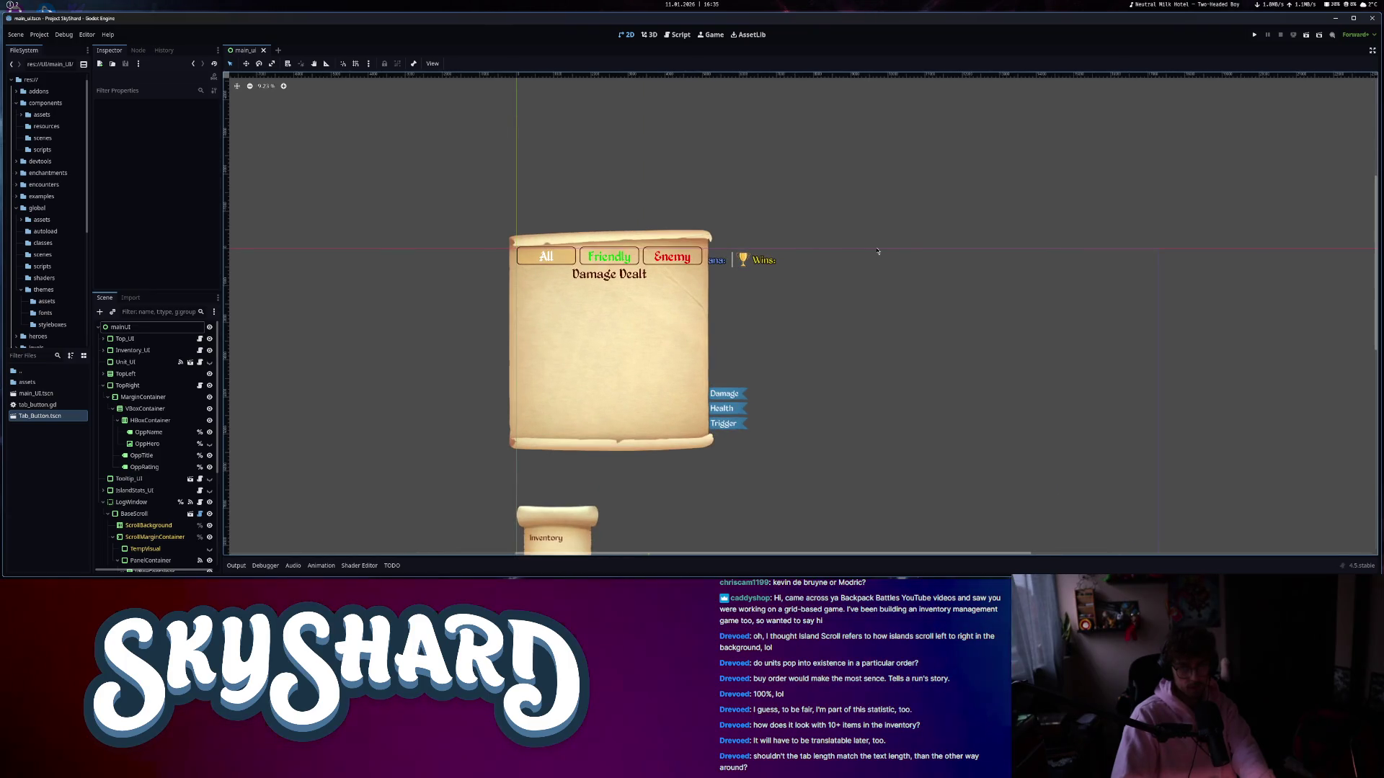
left_click(103, 502)
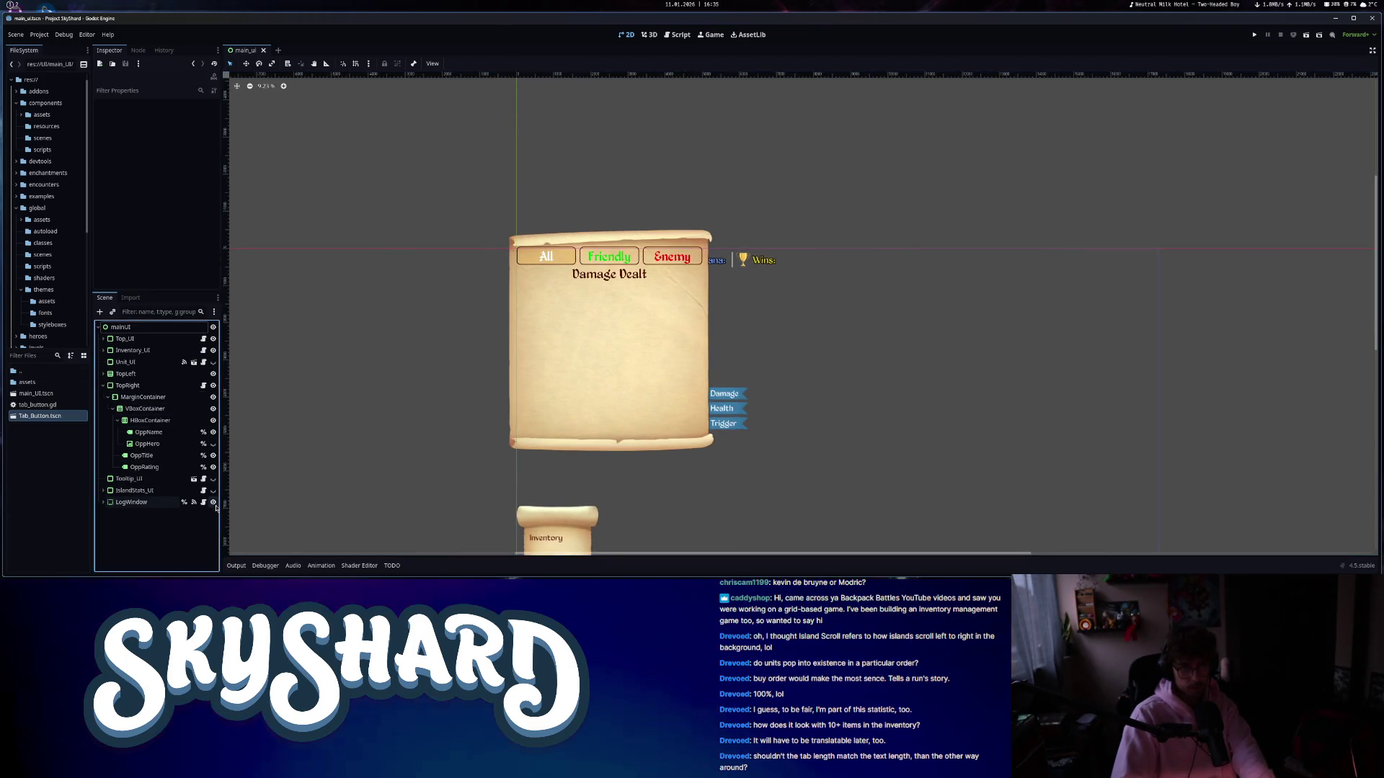
left_click(212, 501)
left_click(104, 385)
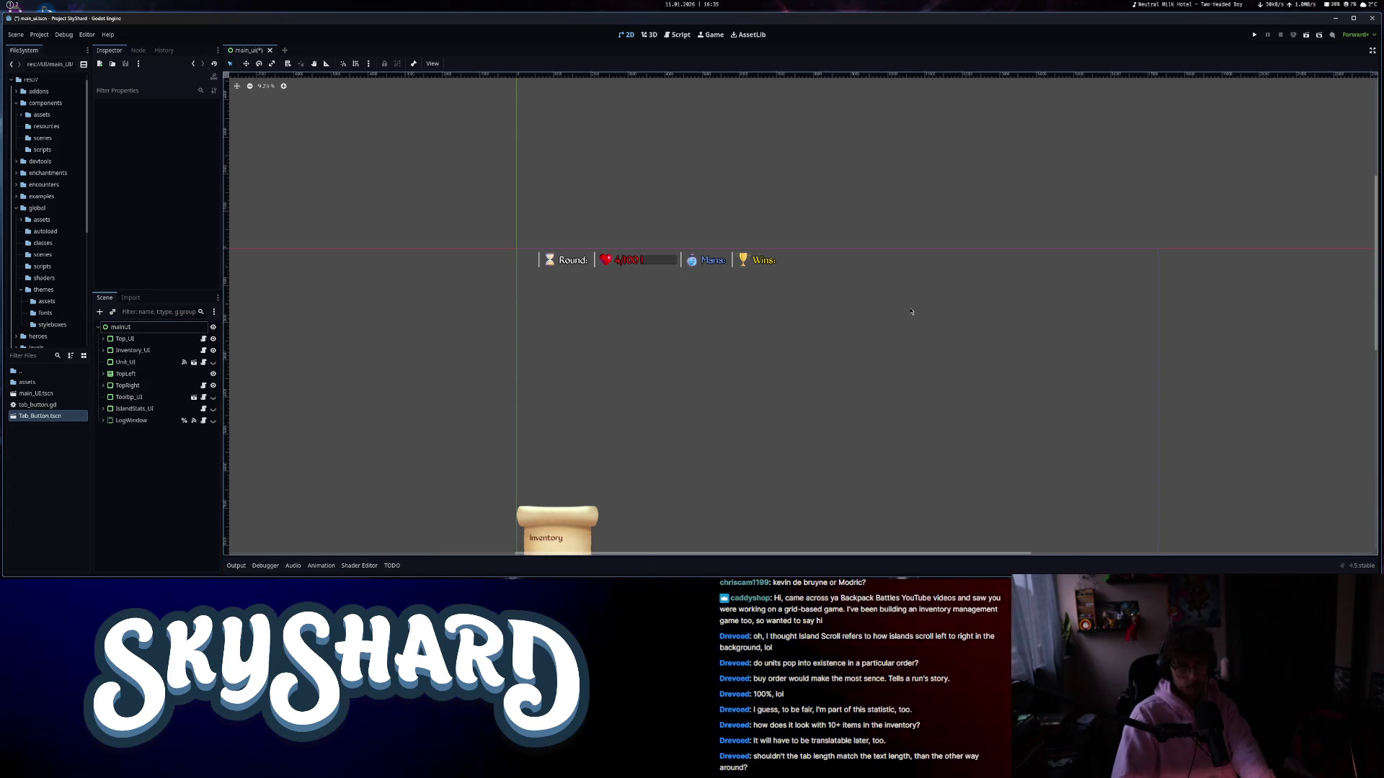
scroll(914, 333, "down", 1)
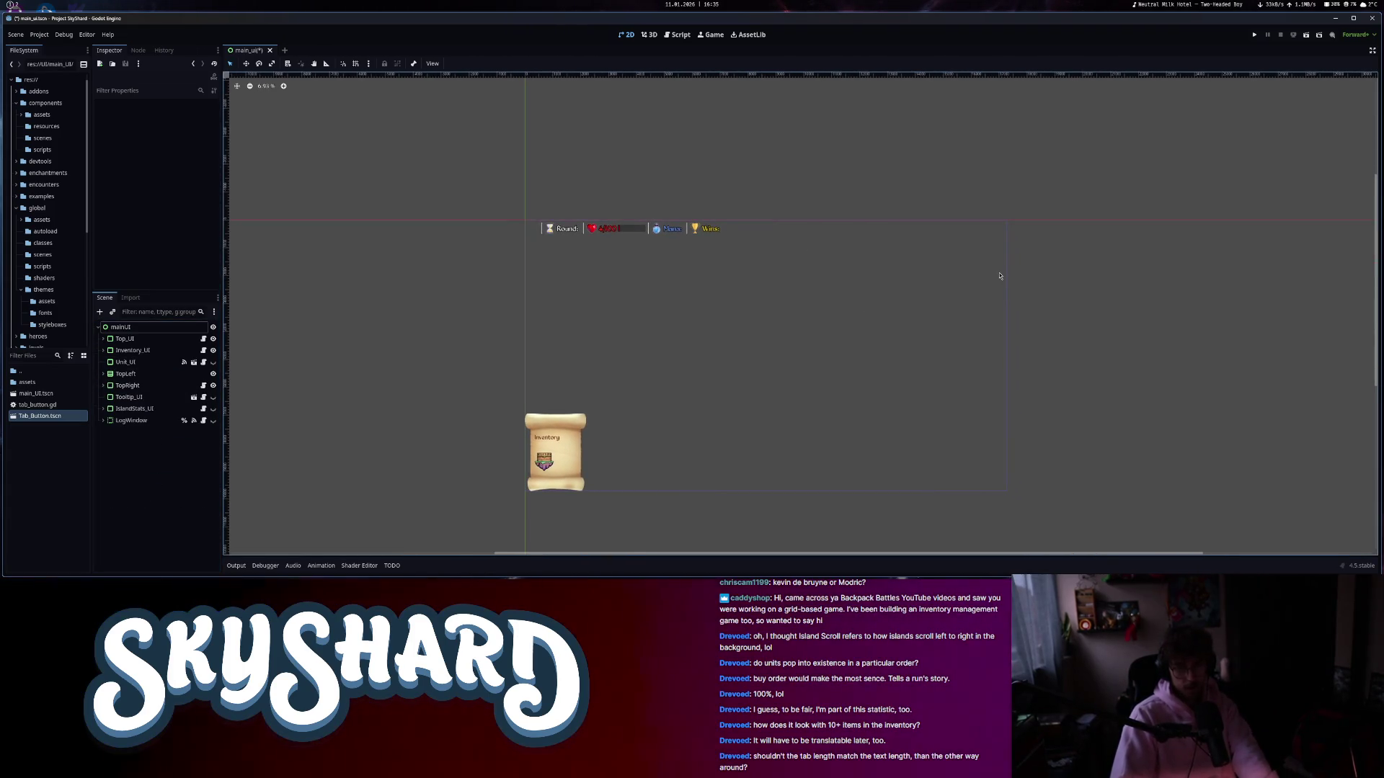
left_click(1255, 36)
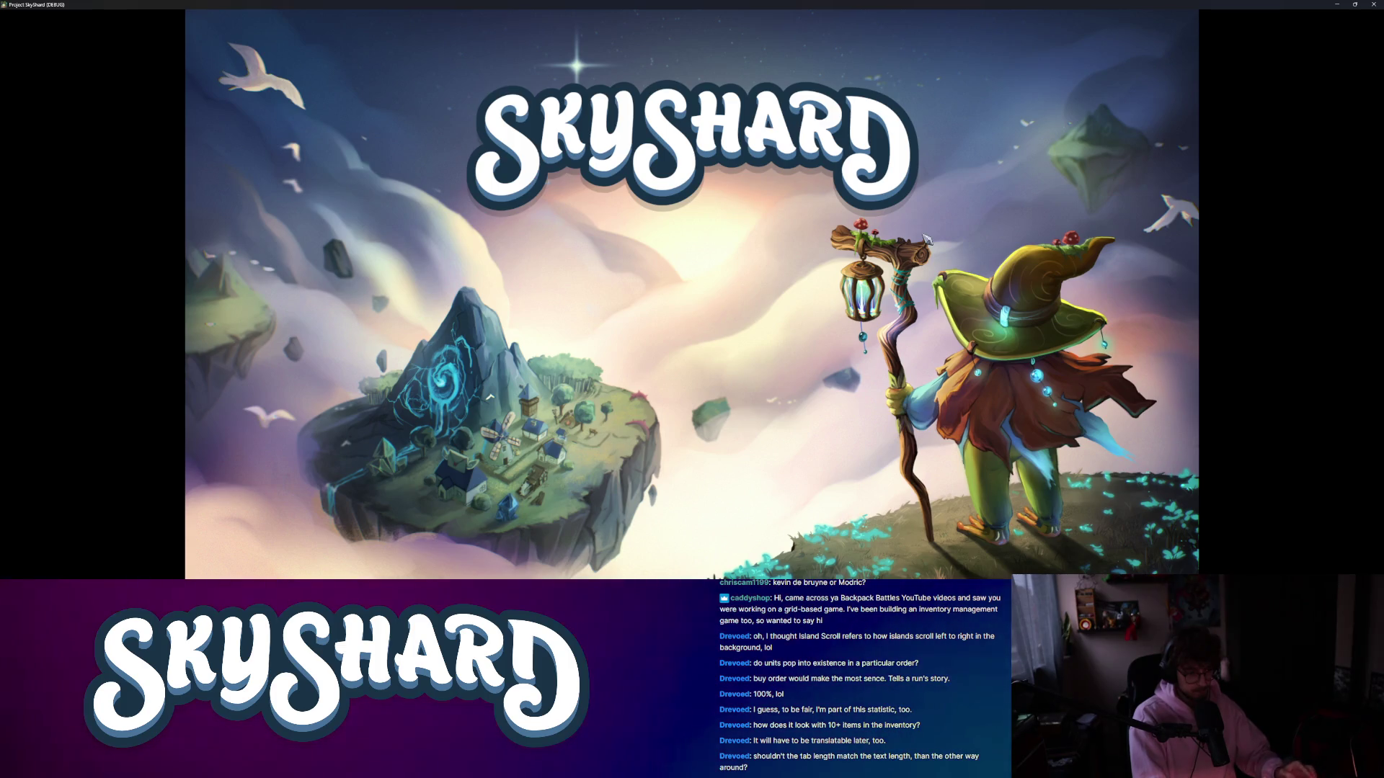
- Start an Unrated game, confirm the hero, and pick Overgrowth, triggering the quest_ui.gd error
key("super+Right")
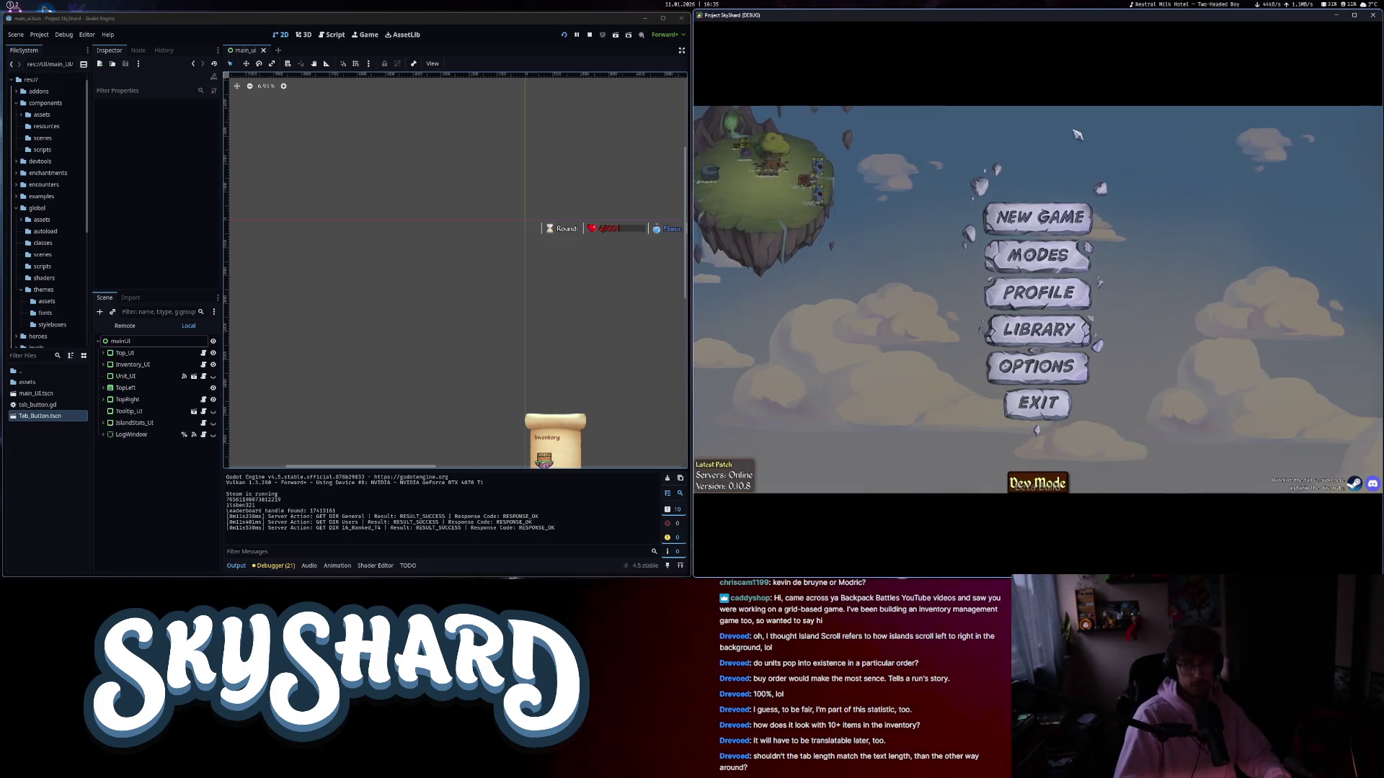
key("super+Down")
left_click(721, 252)
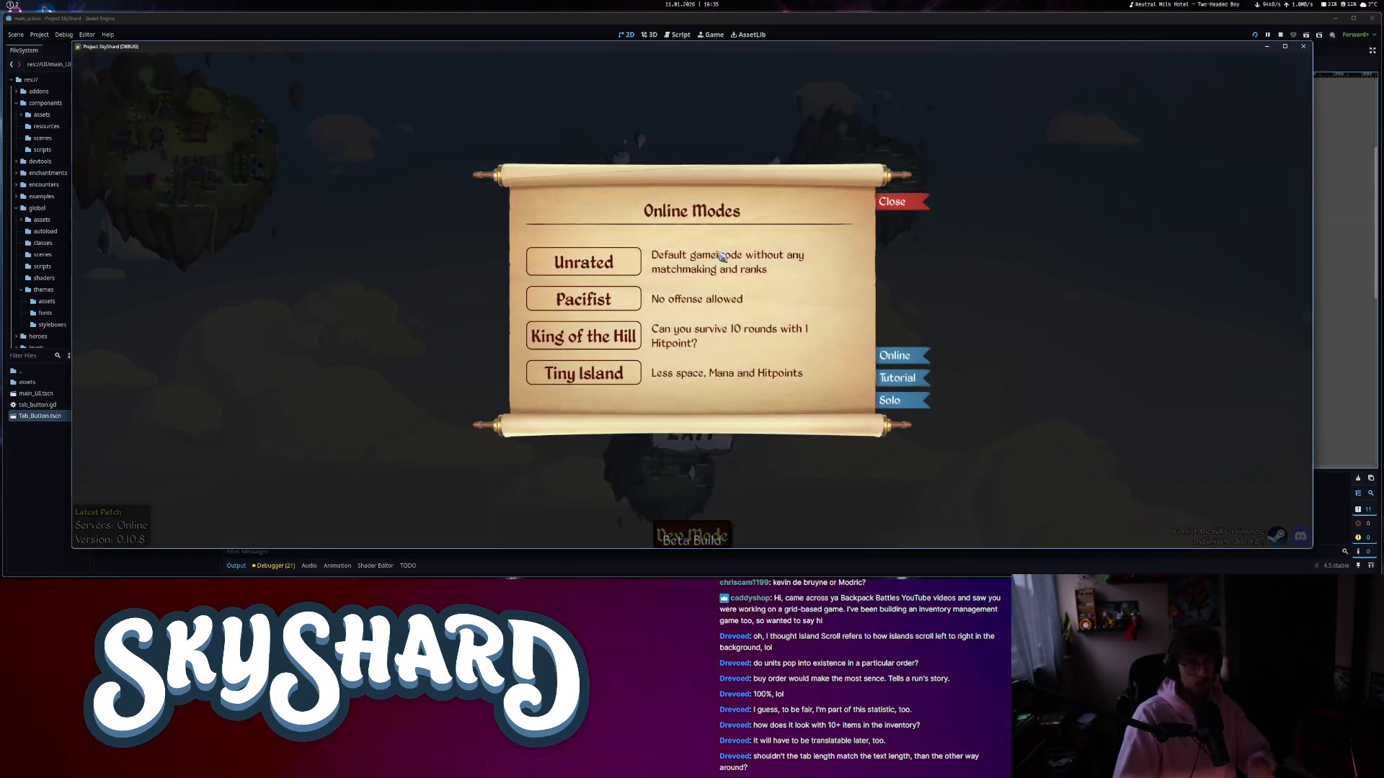
left_click(583, 262)
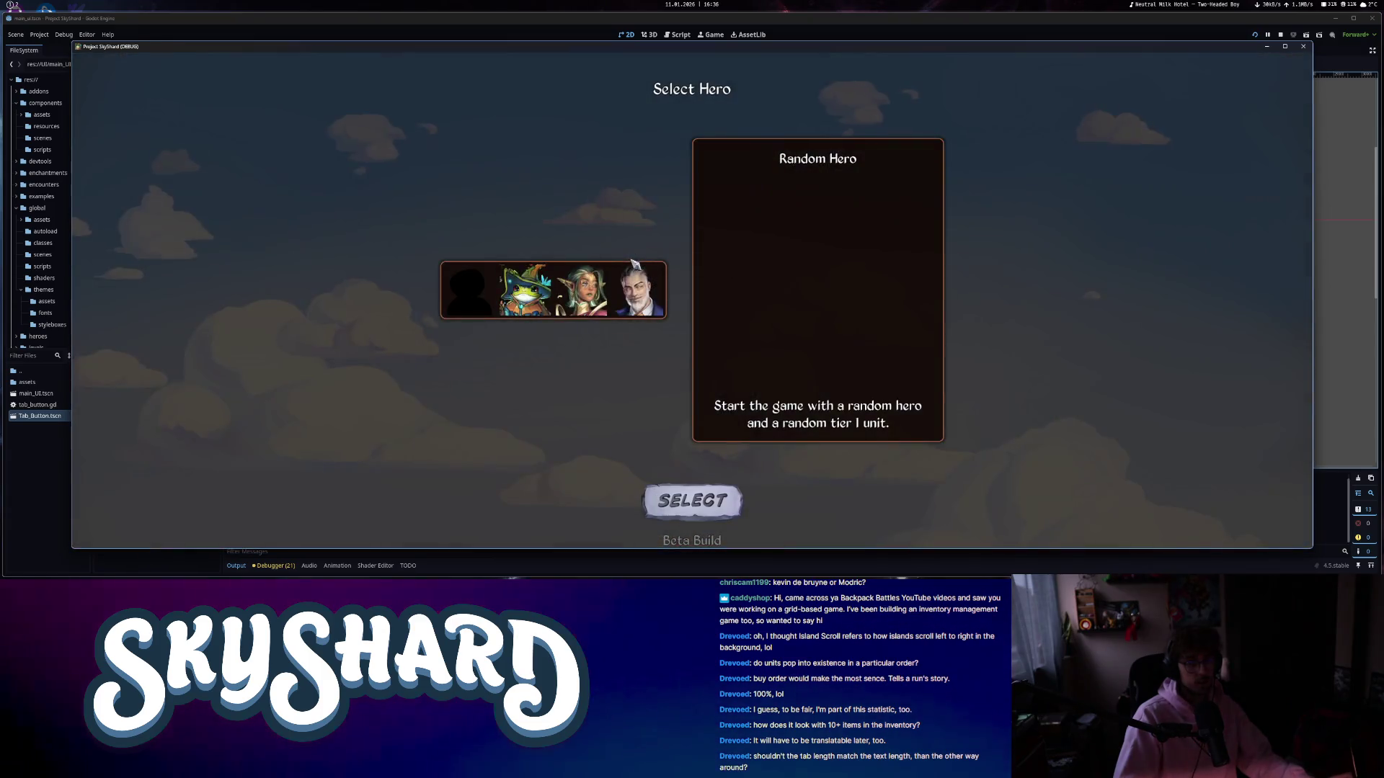
left_click(692, 500)
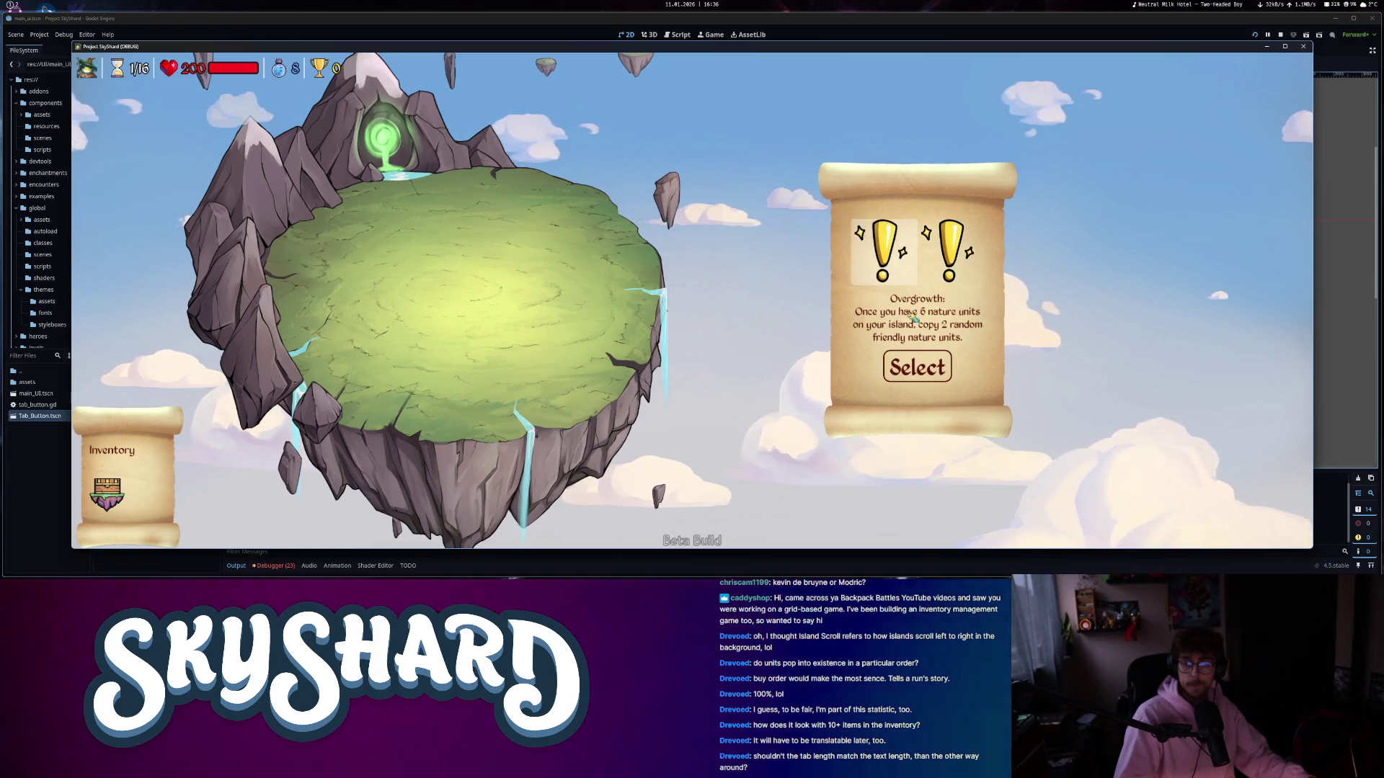
left_click(925, 381)
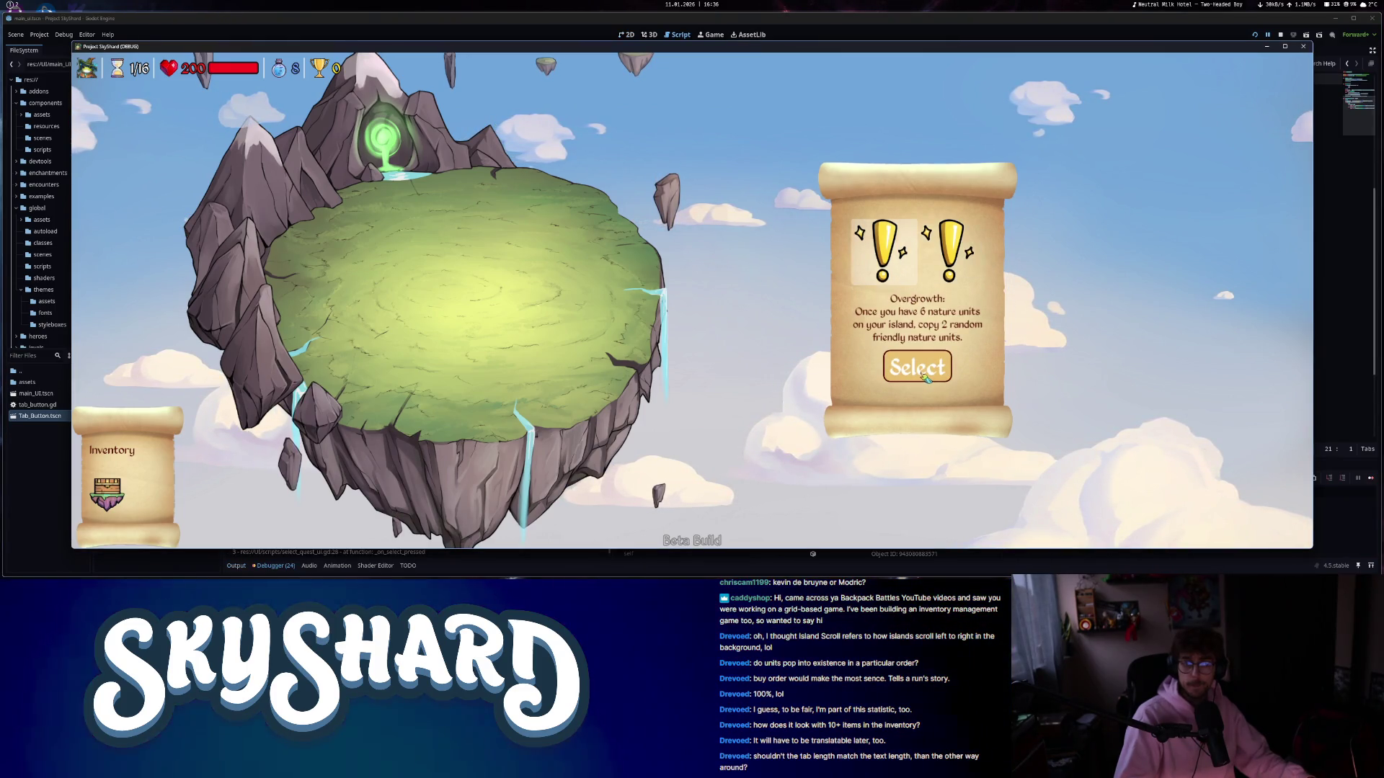
key("super+Left")
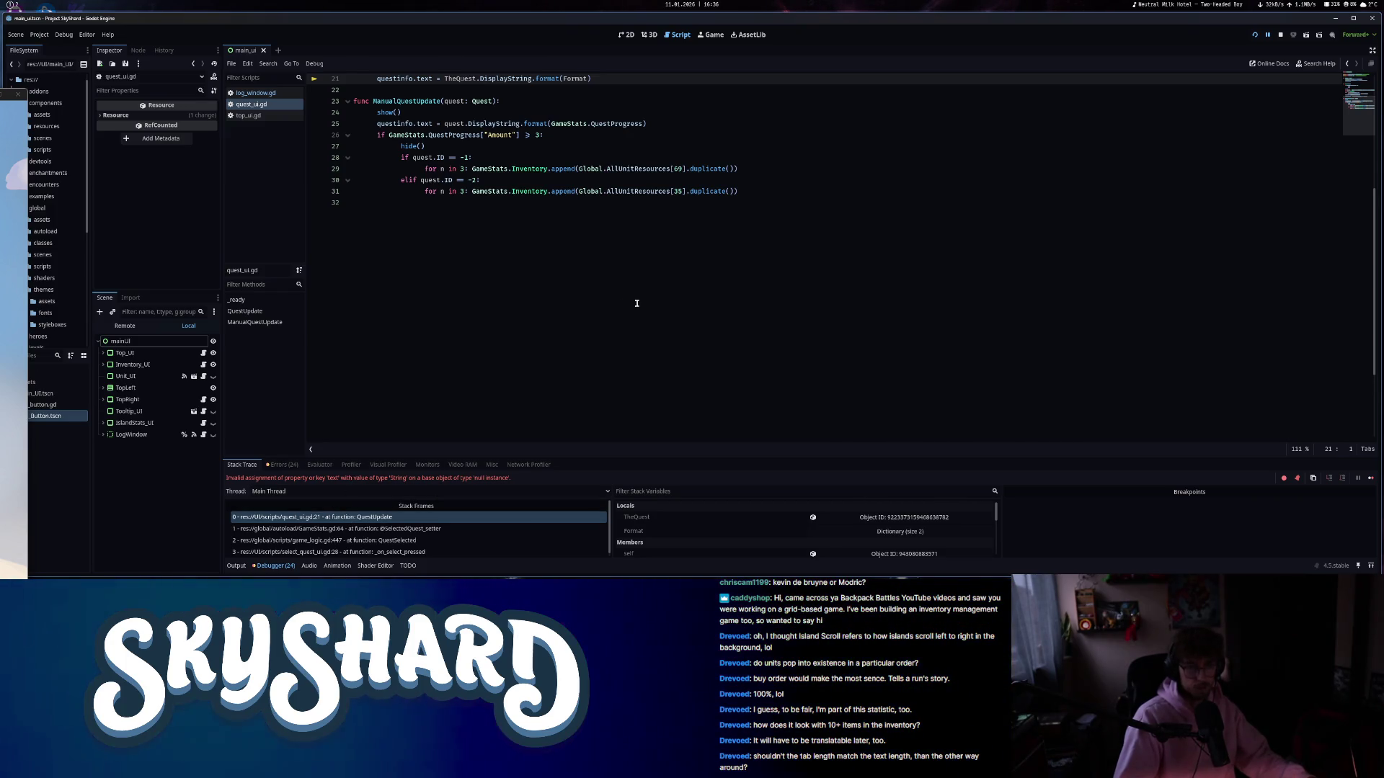
- Check the questinfo node path on line 4 and collapse Top_UI in the scene tree
scroll(608, 341, "up", 4)
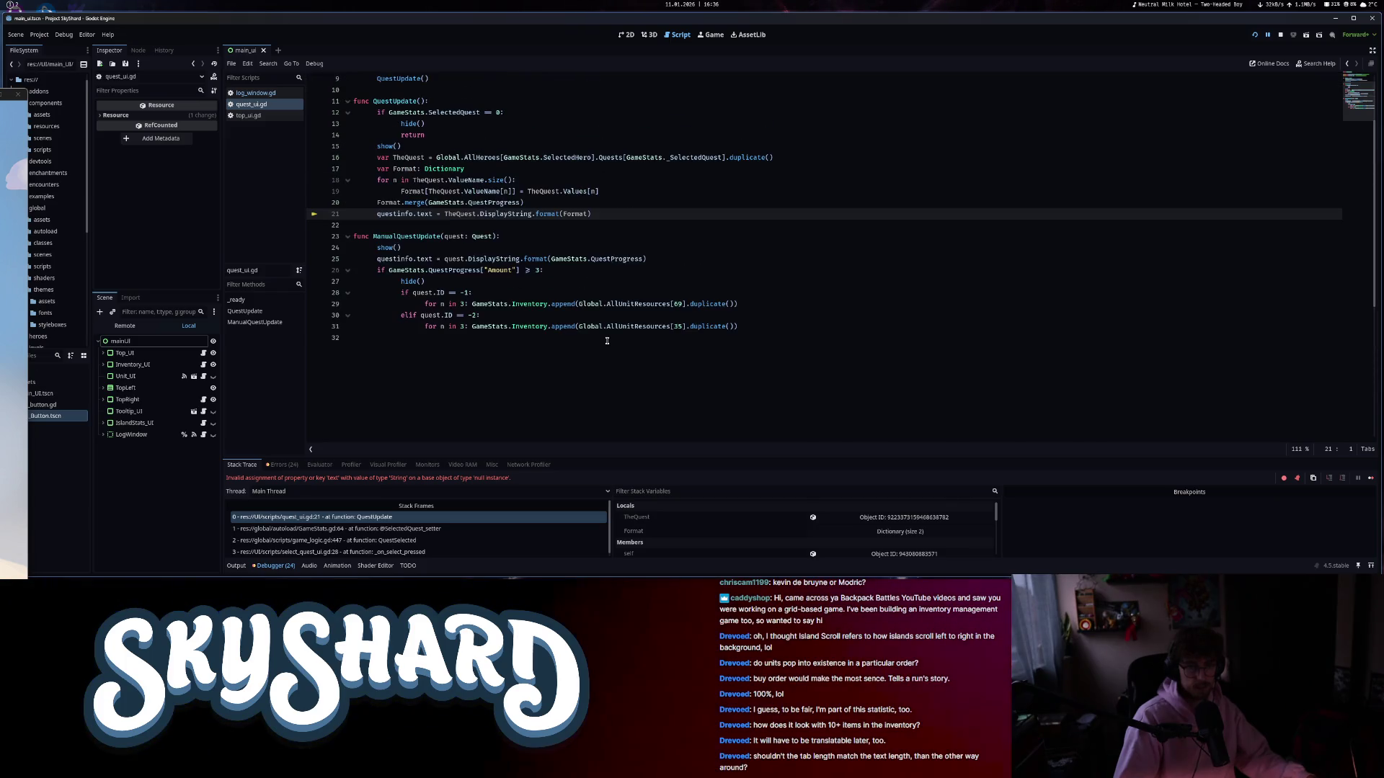
scroll(608, 341, "up", 3)
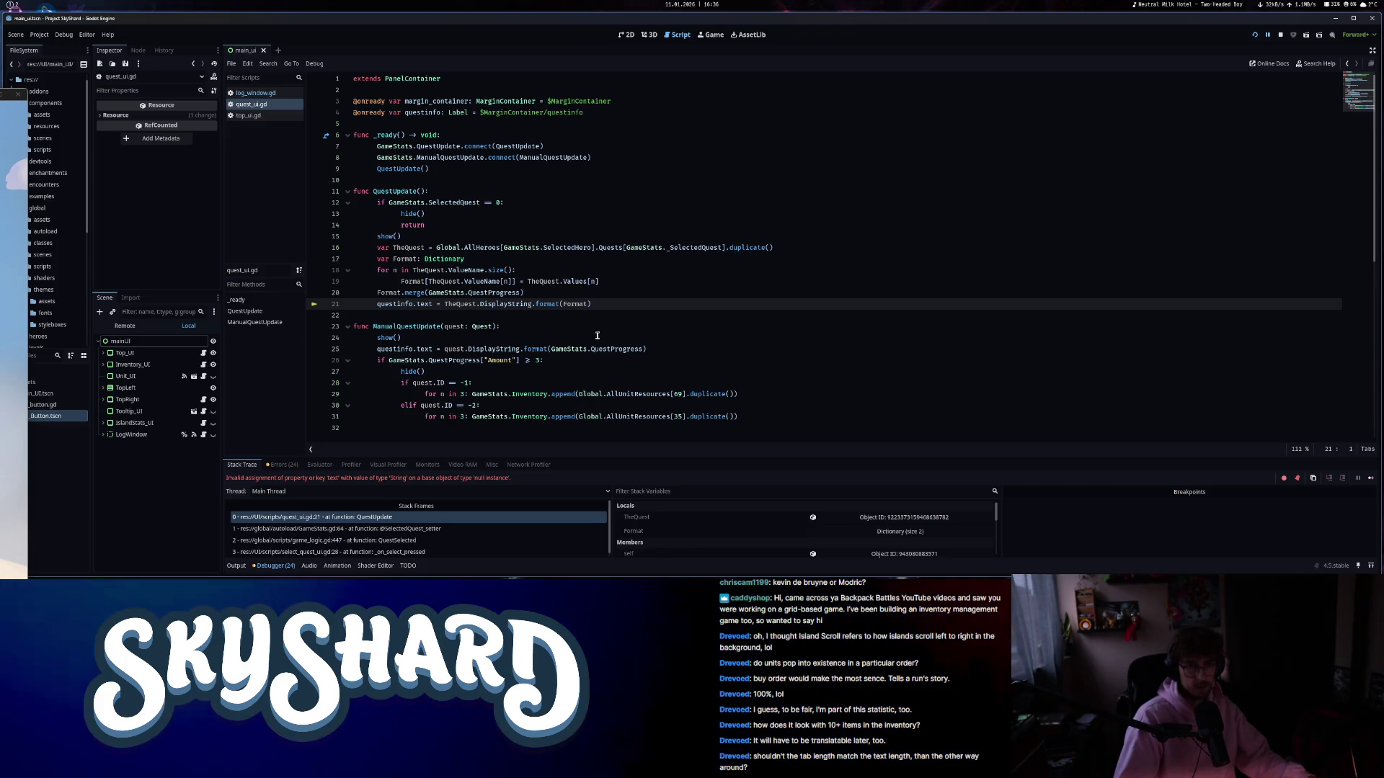
left_click(502, 113)
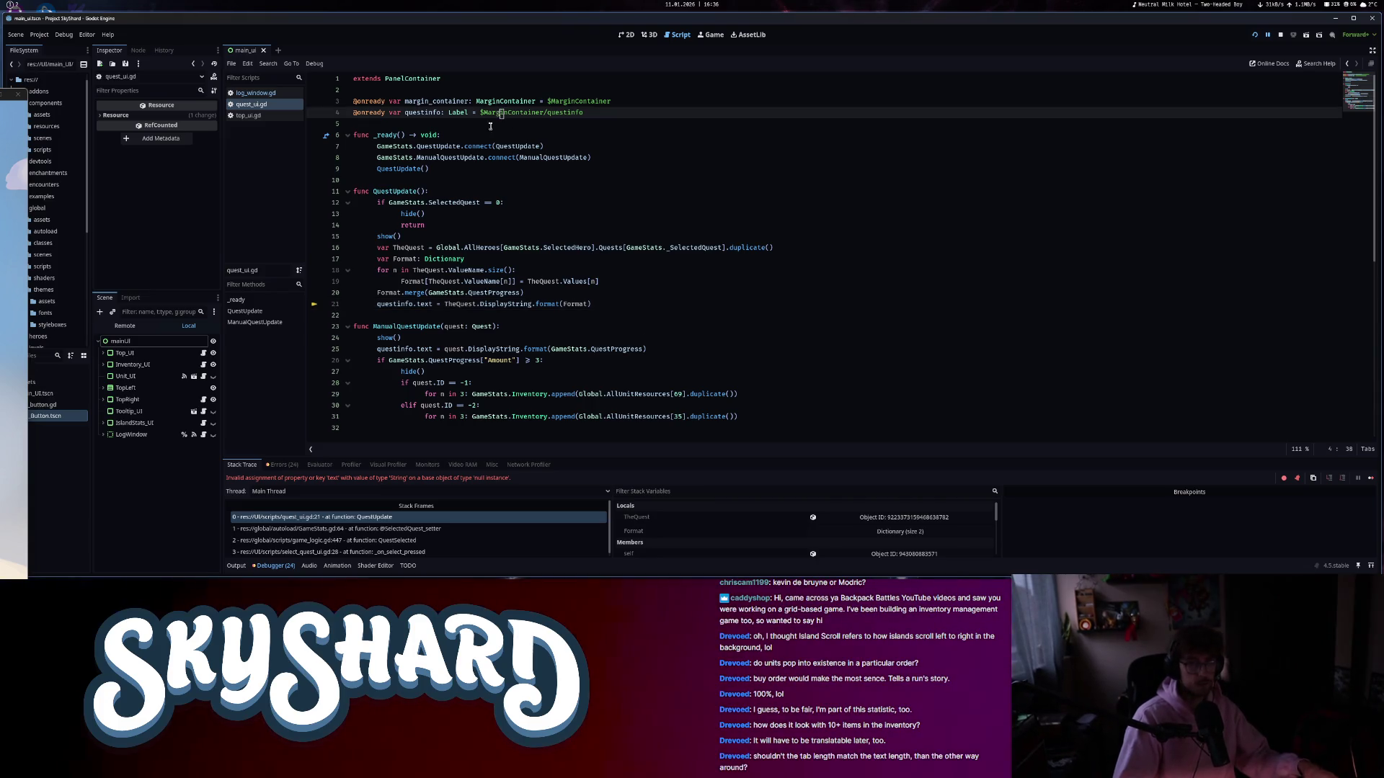
left_click(103, 353)
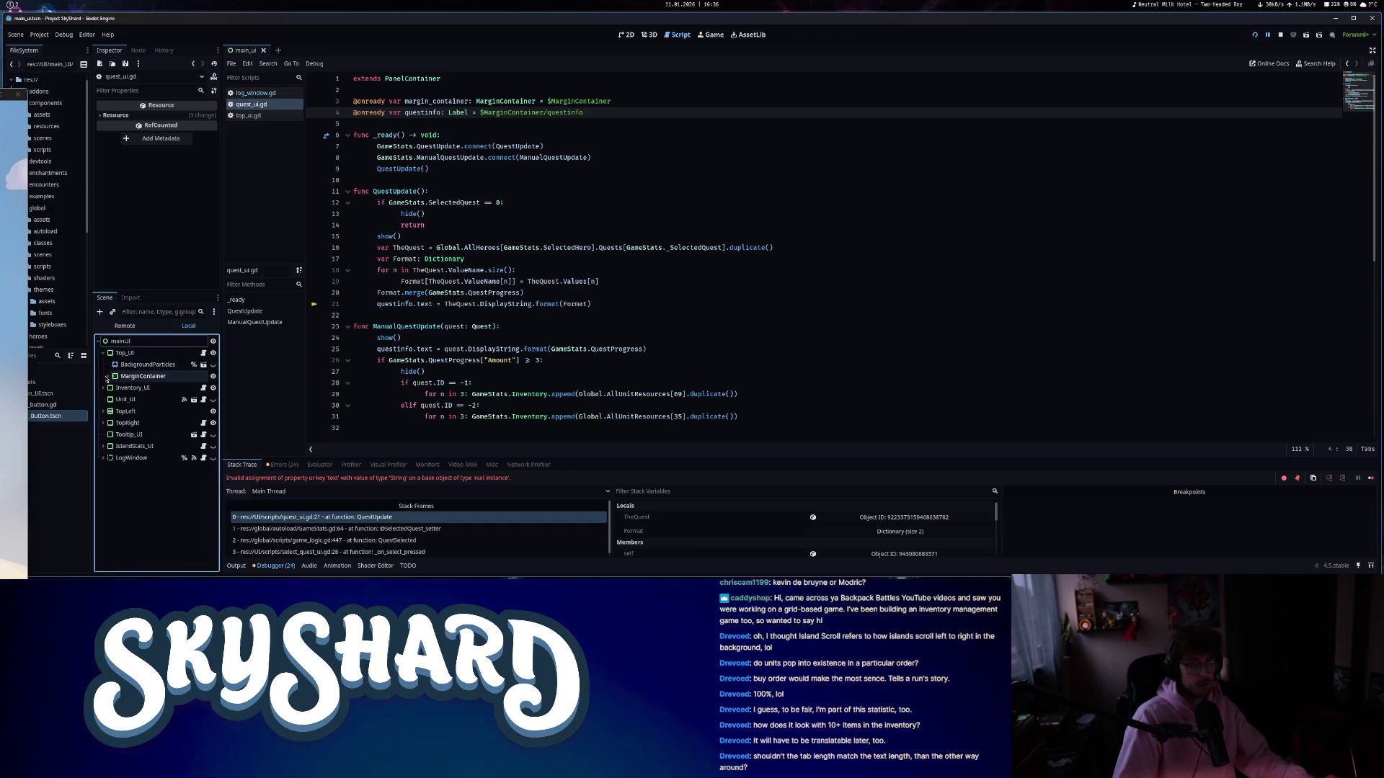
left_click(103, 353)
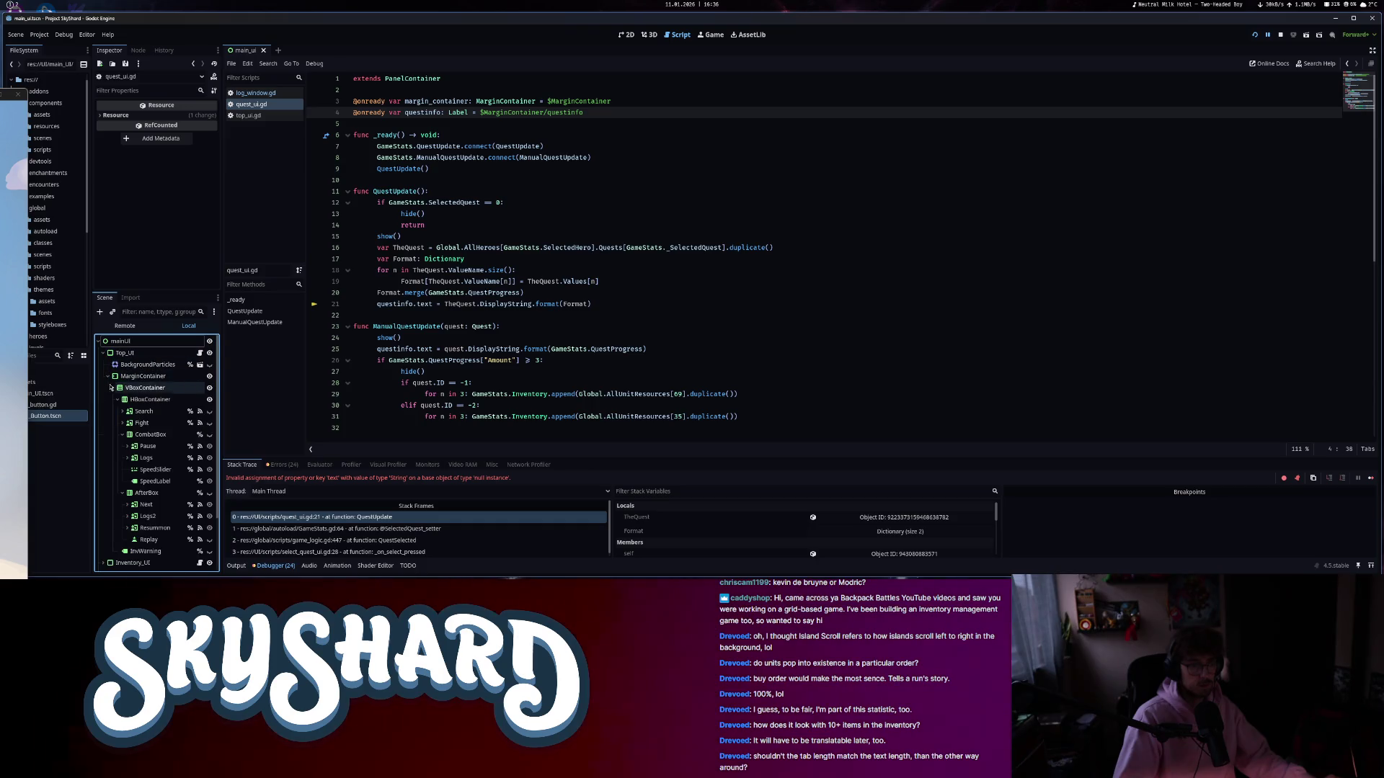
left_click(103, 353)
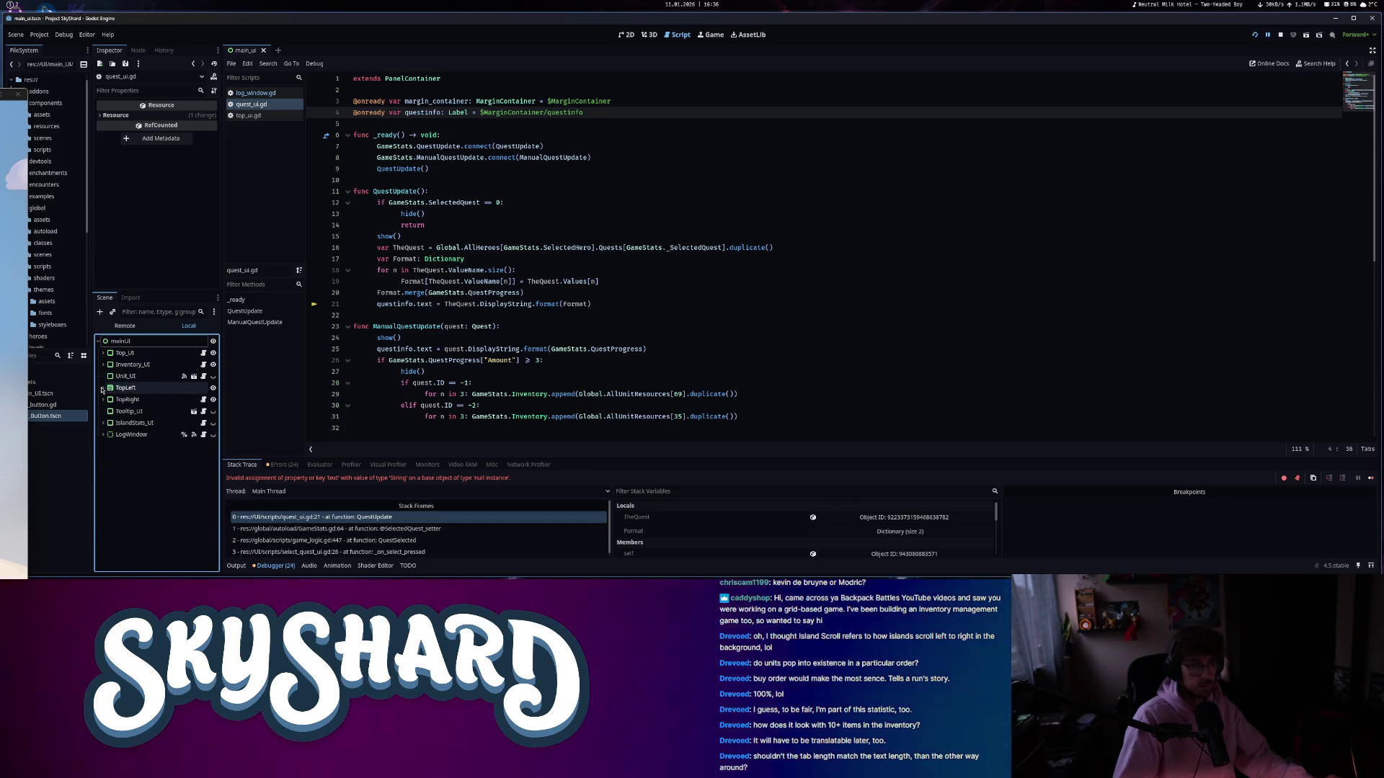
- Set questinfo under Quest_UI to Access as Unique Name, then stop the running game
left_click(131, 411)
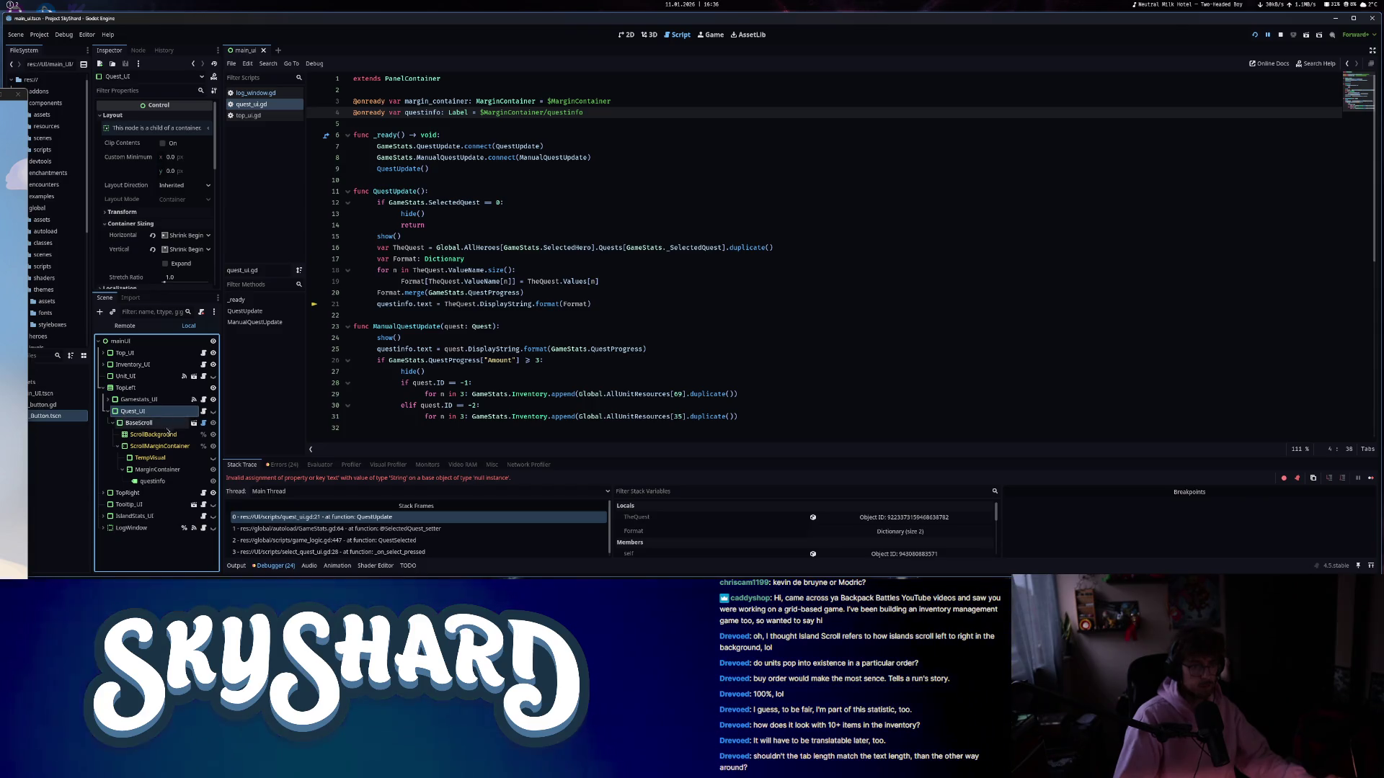
right_click(163, 483)
left_click(209, 534)
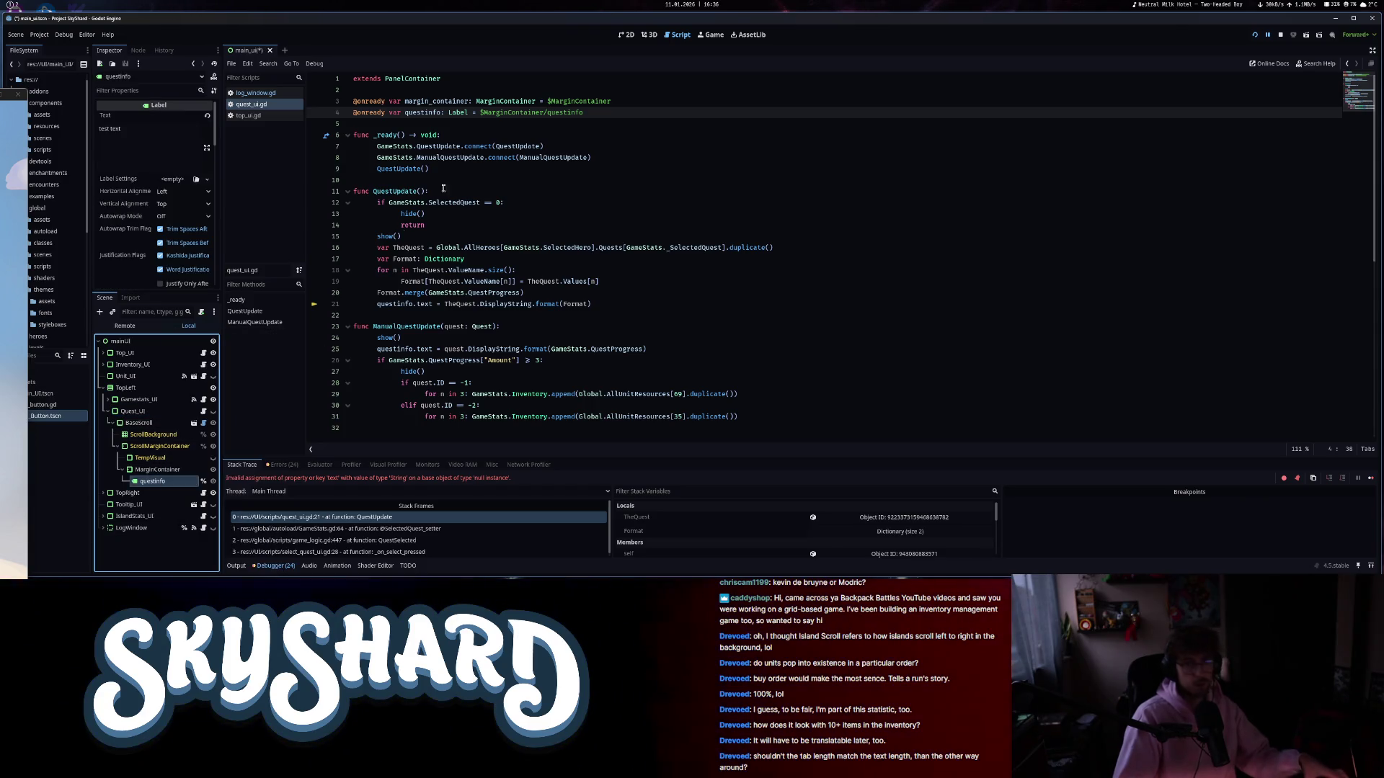
left_click(1281, 35)
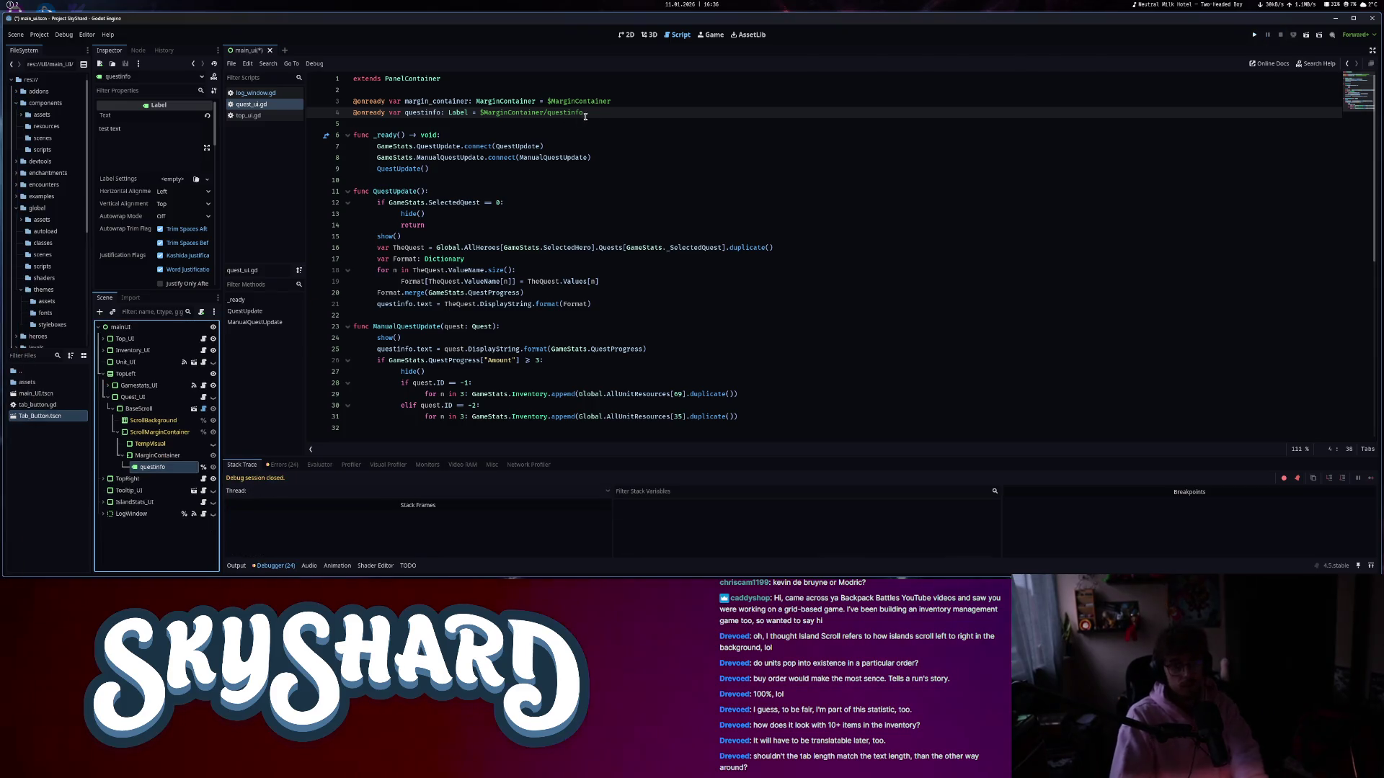
- Change quest_ui.gd lines 3-4 to use %MarginContainer and %questinfo, then save
key("BackSpace")
mouse_move(193, 436)
left_mouse_down()
mouse_move(374, 237)
mouse_move(519, 113)
left_mouse_up()
left_click_drag(611, 101, 548, 105)
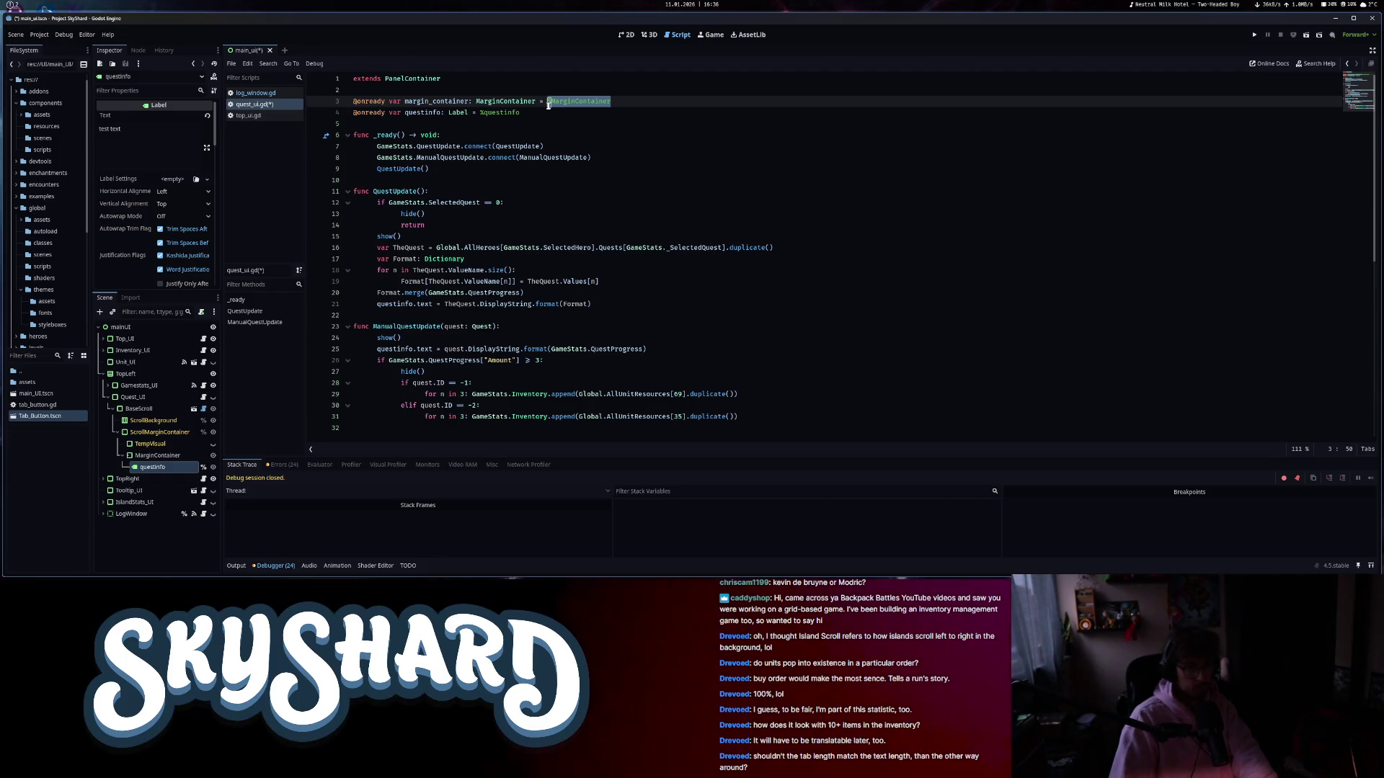
left_click_drag(157, 455, 576, 102)
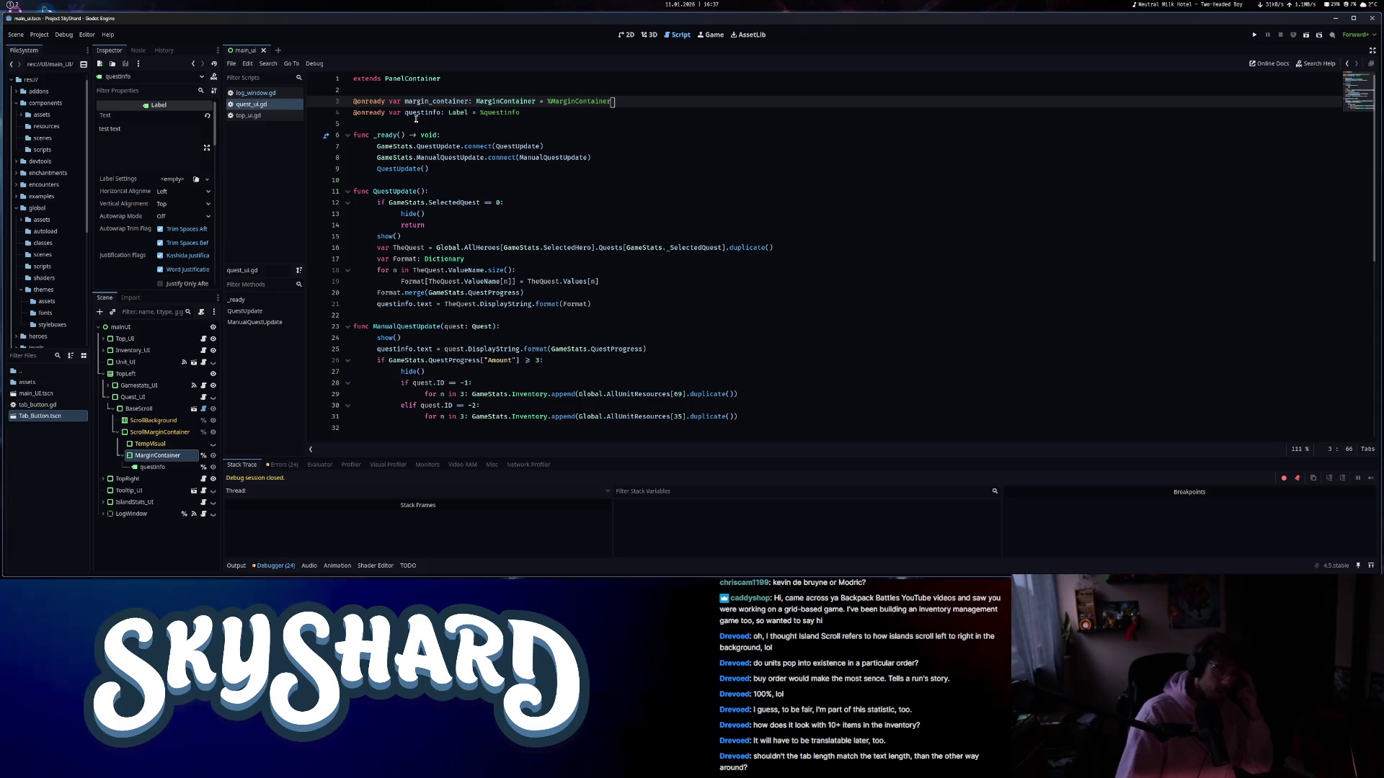
left_click(248, 115)
- Close the open log_window.gd, quest_ui.gd and top_ui.gd script tabs
left_click(1358, 83)
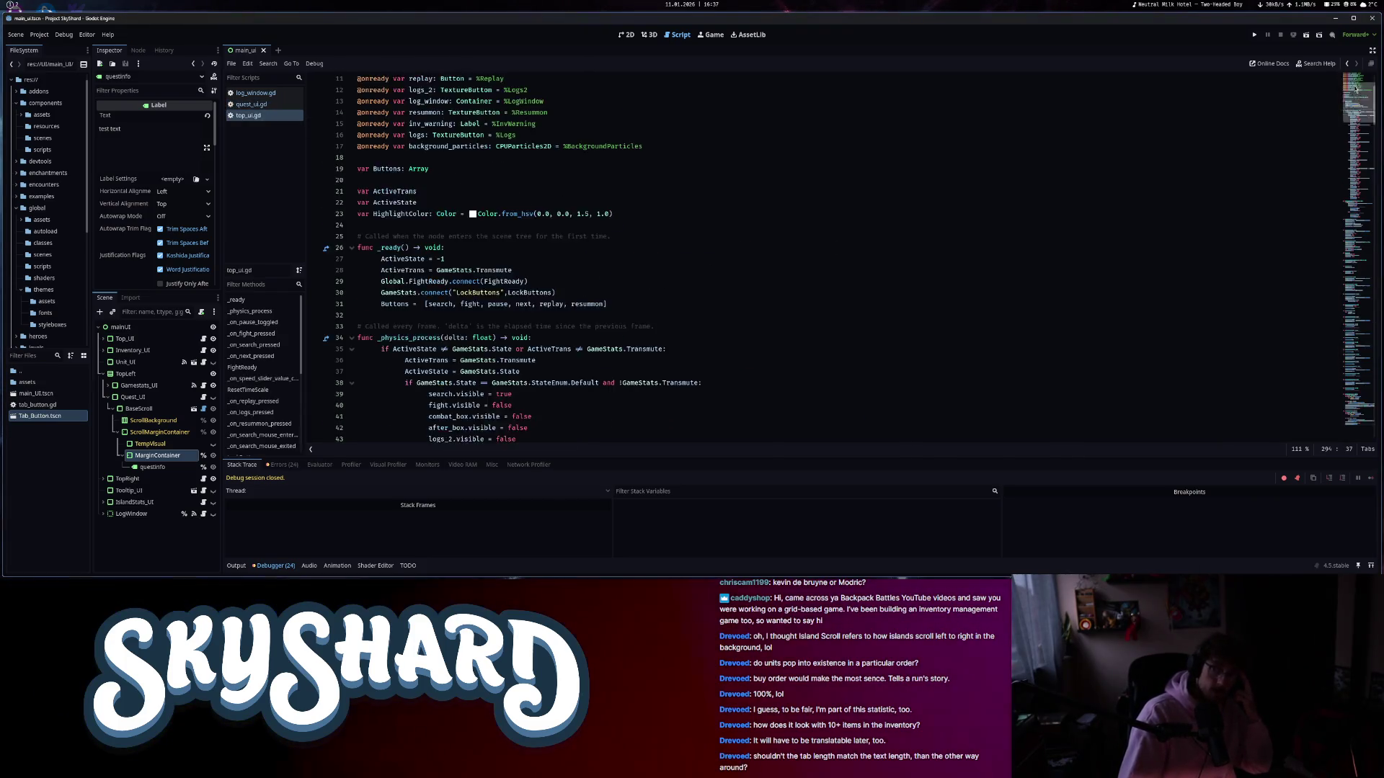
left_click(255, 93)
left_click(1363, 81)
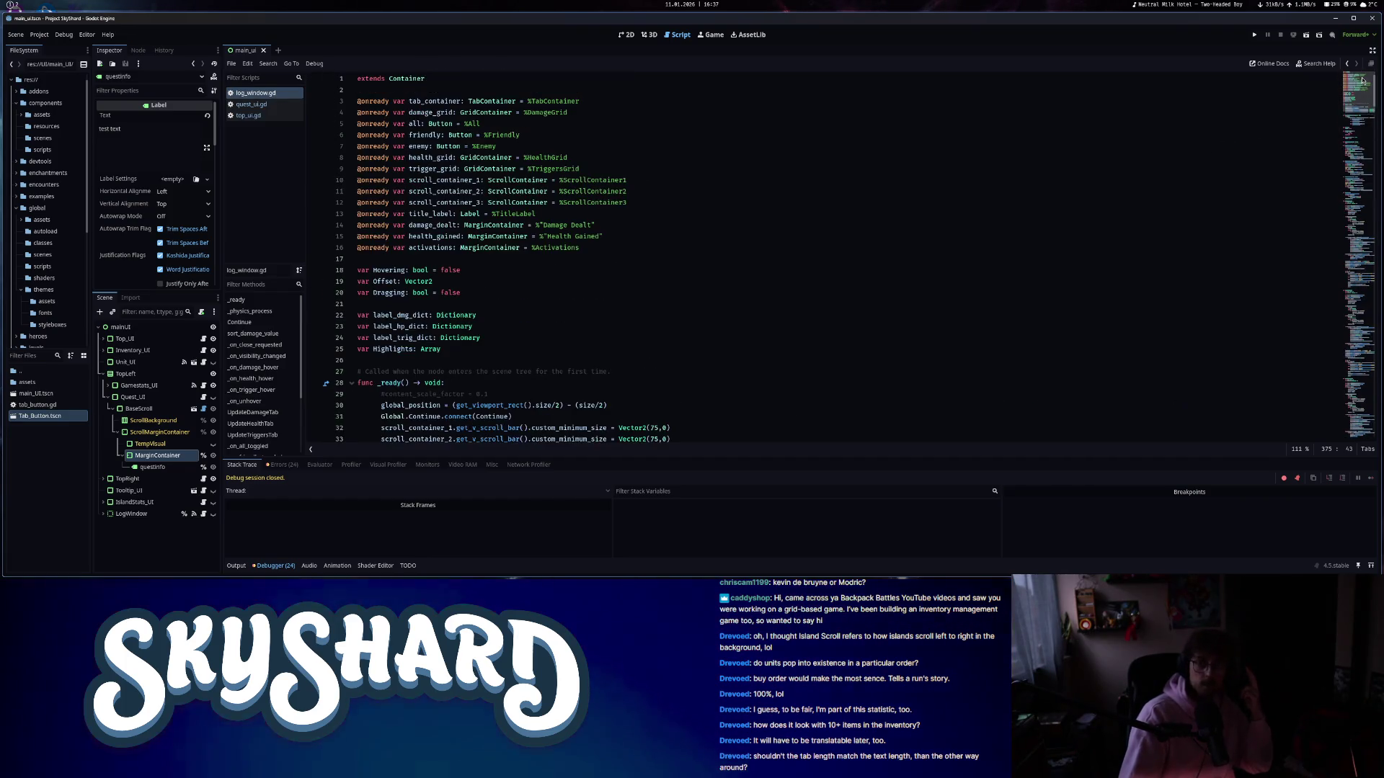
middle_click(256, 93)
middle_click(258, 93)
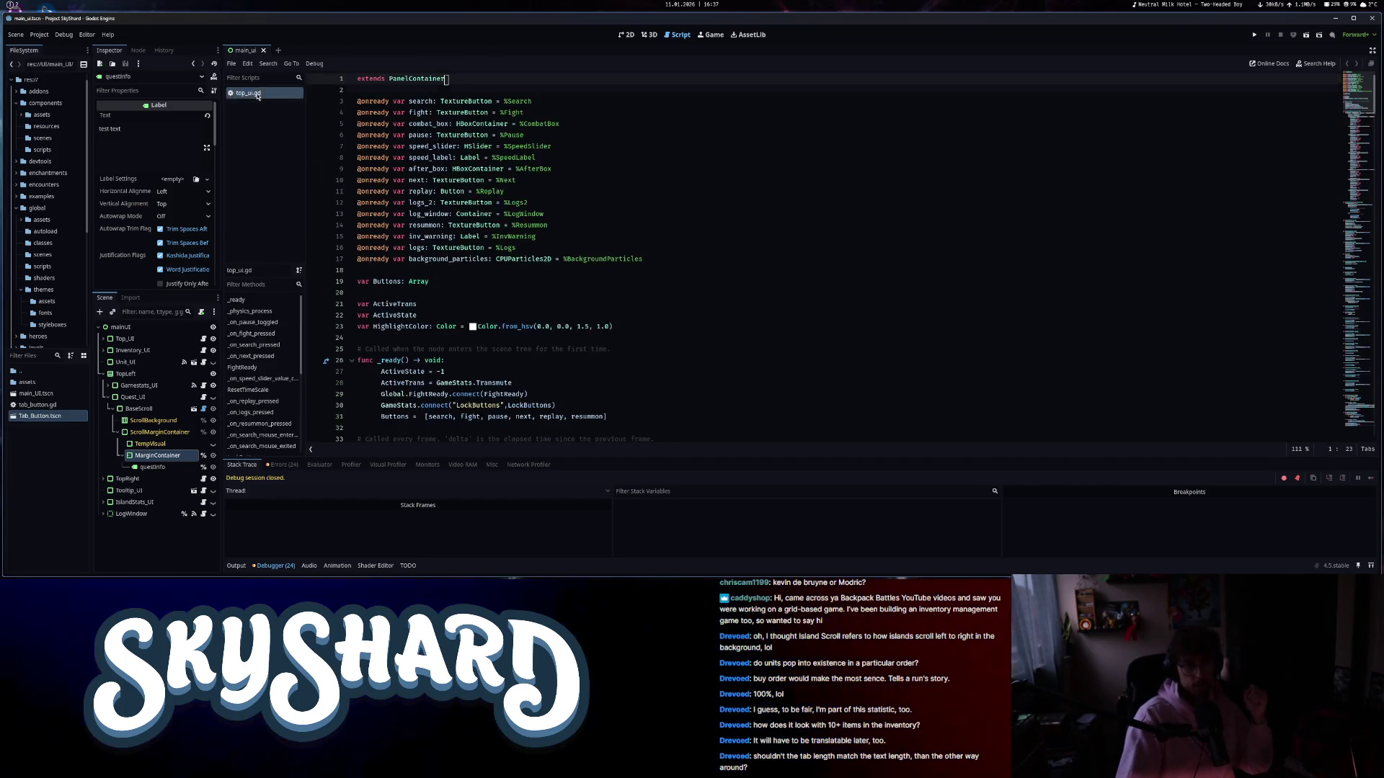
middle_click(257, 94)
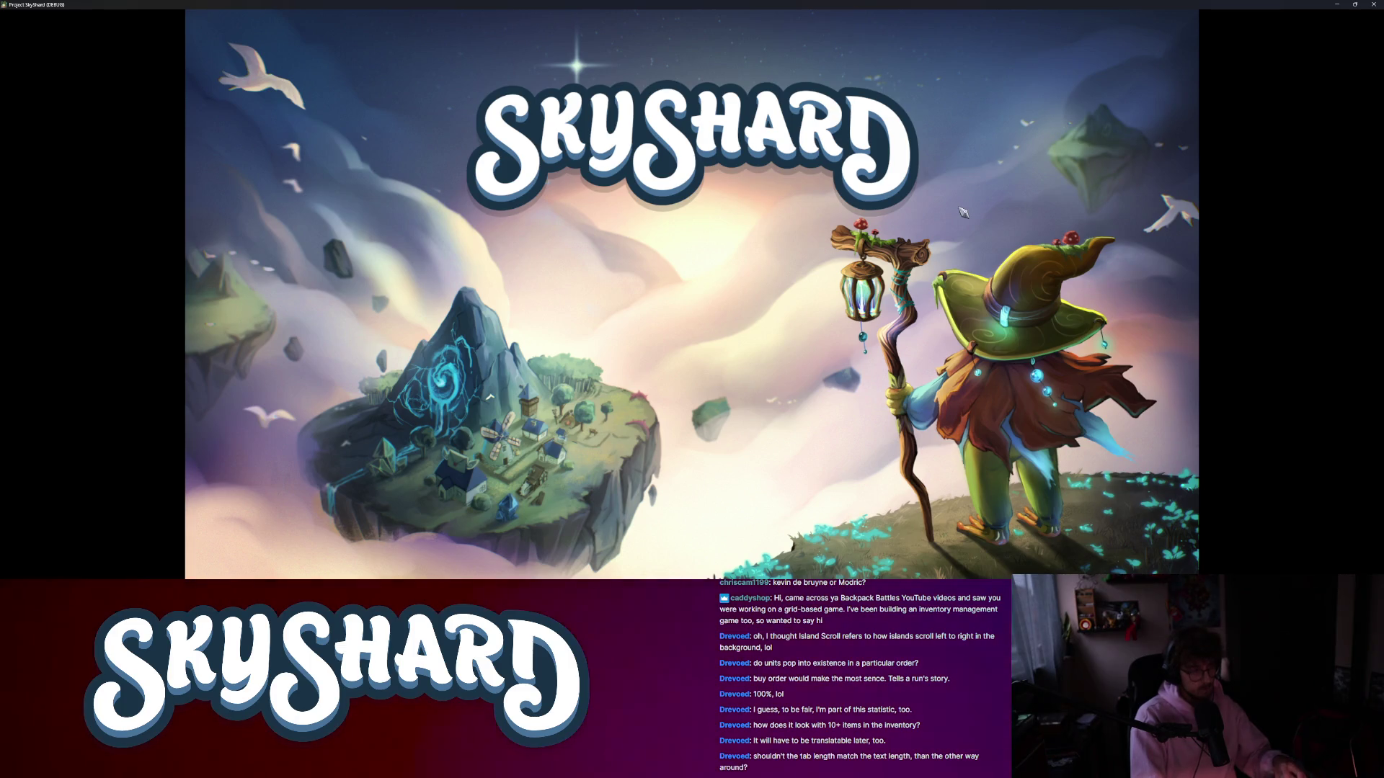
- Float the game window, start a top-mode run, concede it and return to the main menu
key("alt+f")
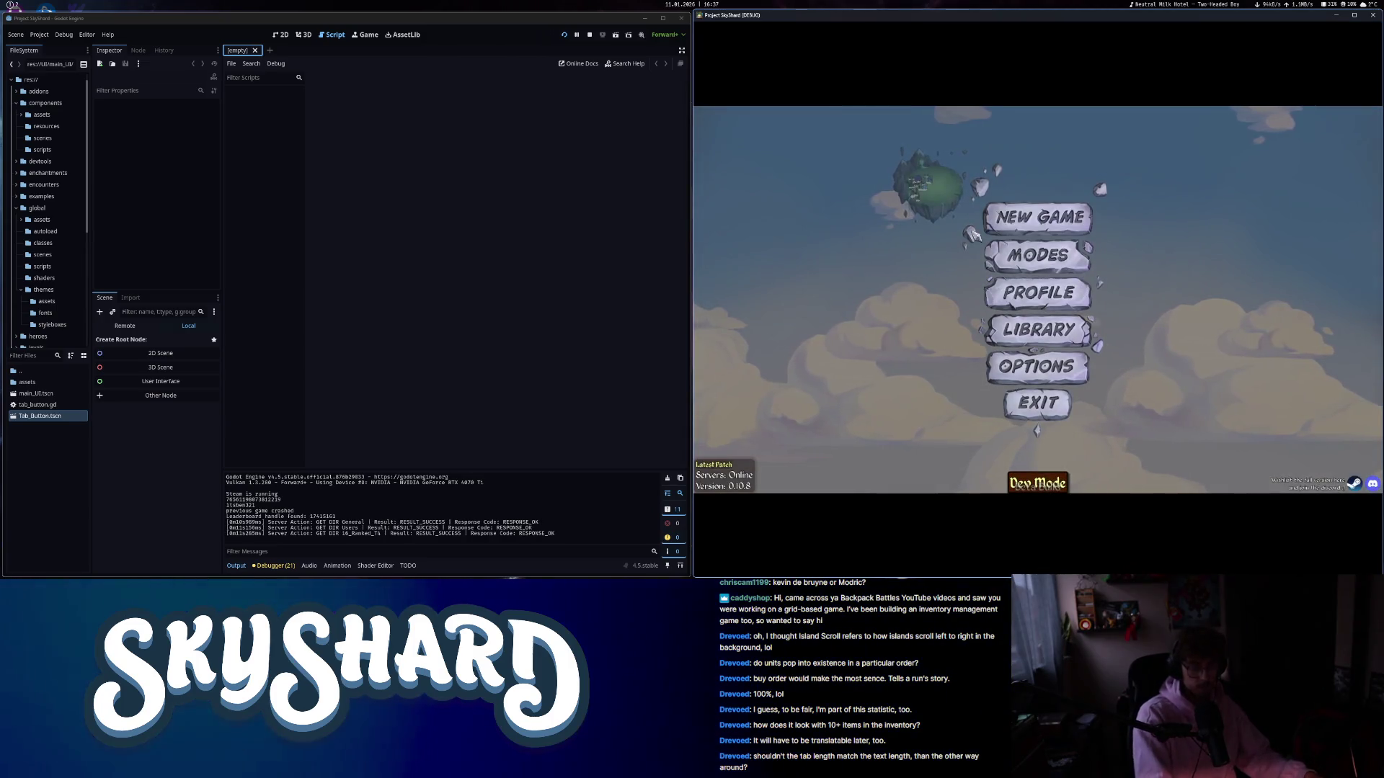
key("super+v")
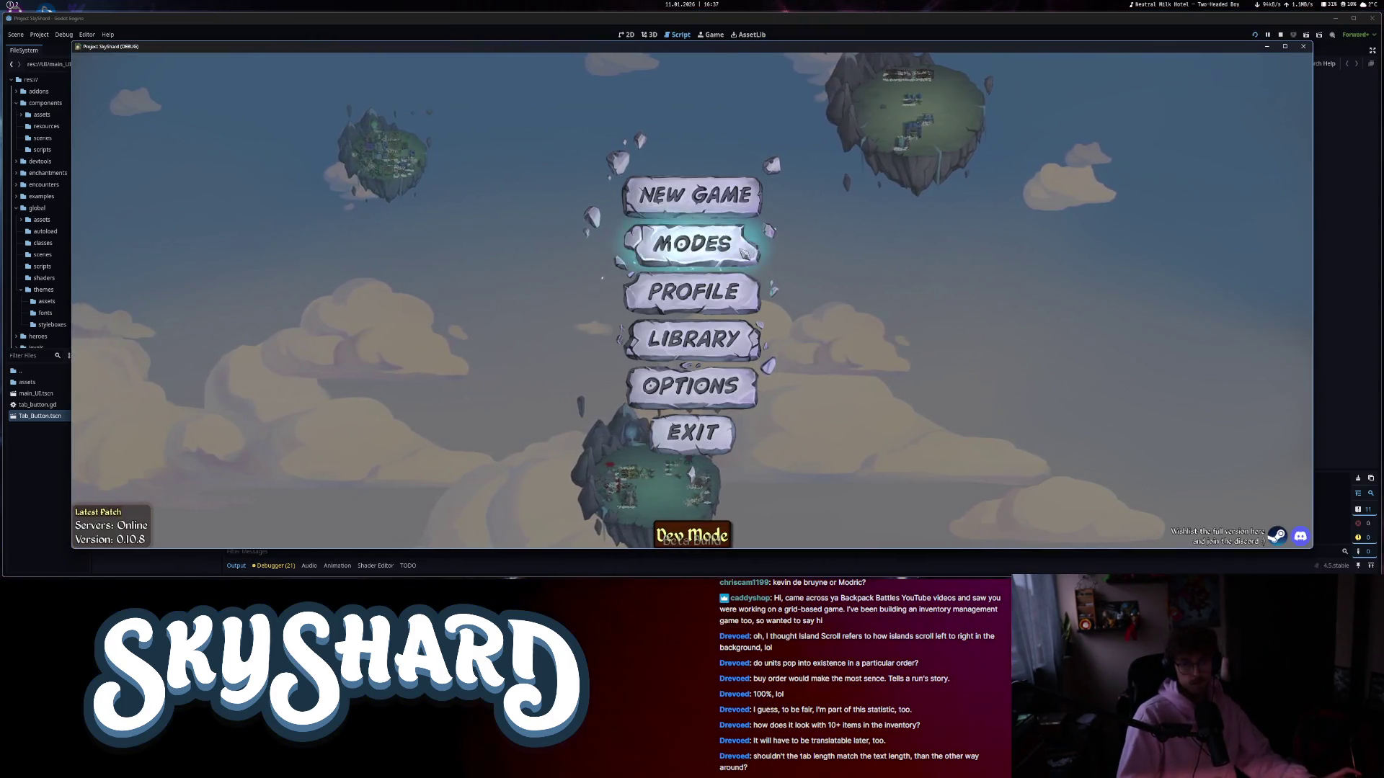
left_click(742, 248)
left_click(580, 264)
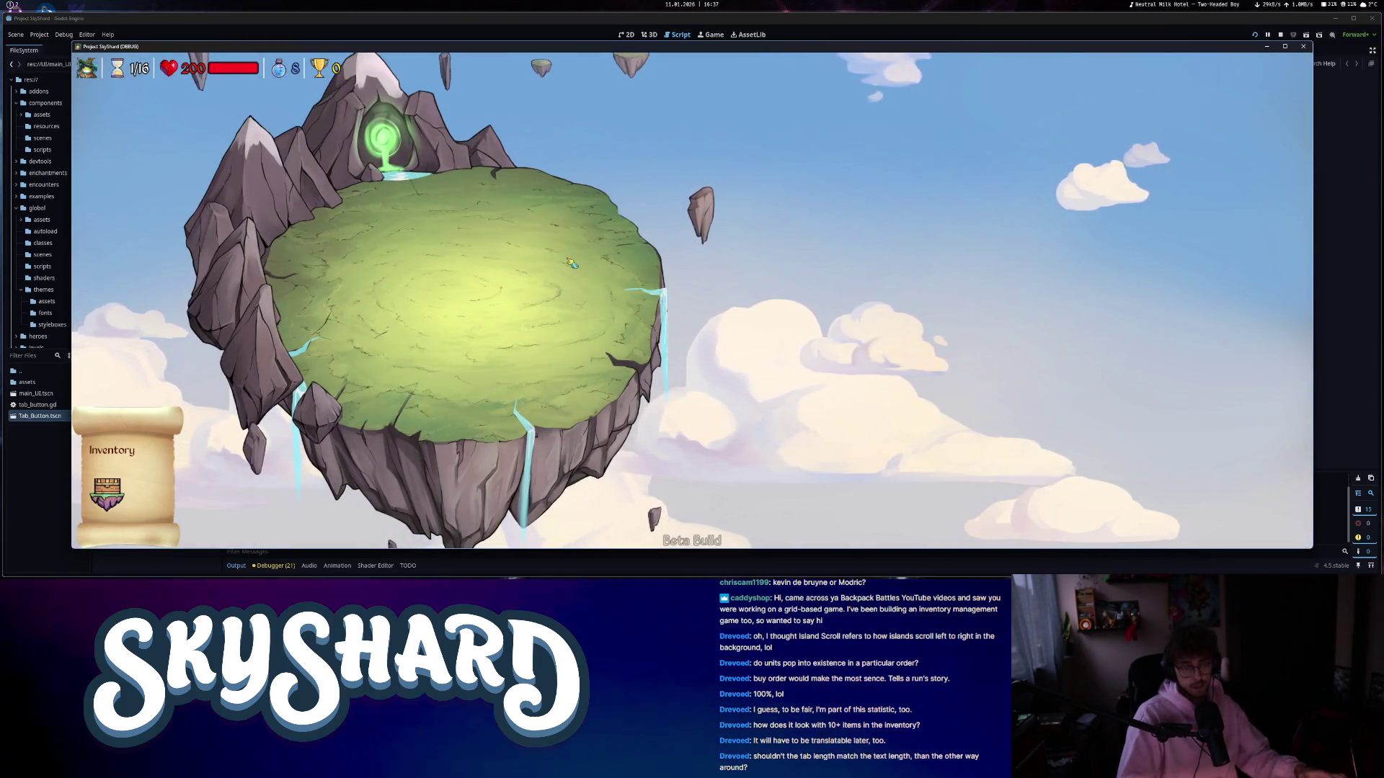
key("Escape")
left_click(719, 337)
left_click(719, 346)
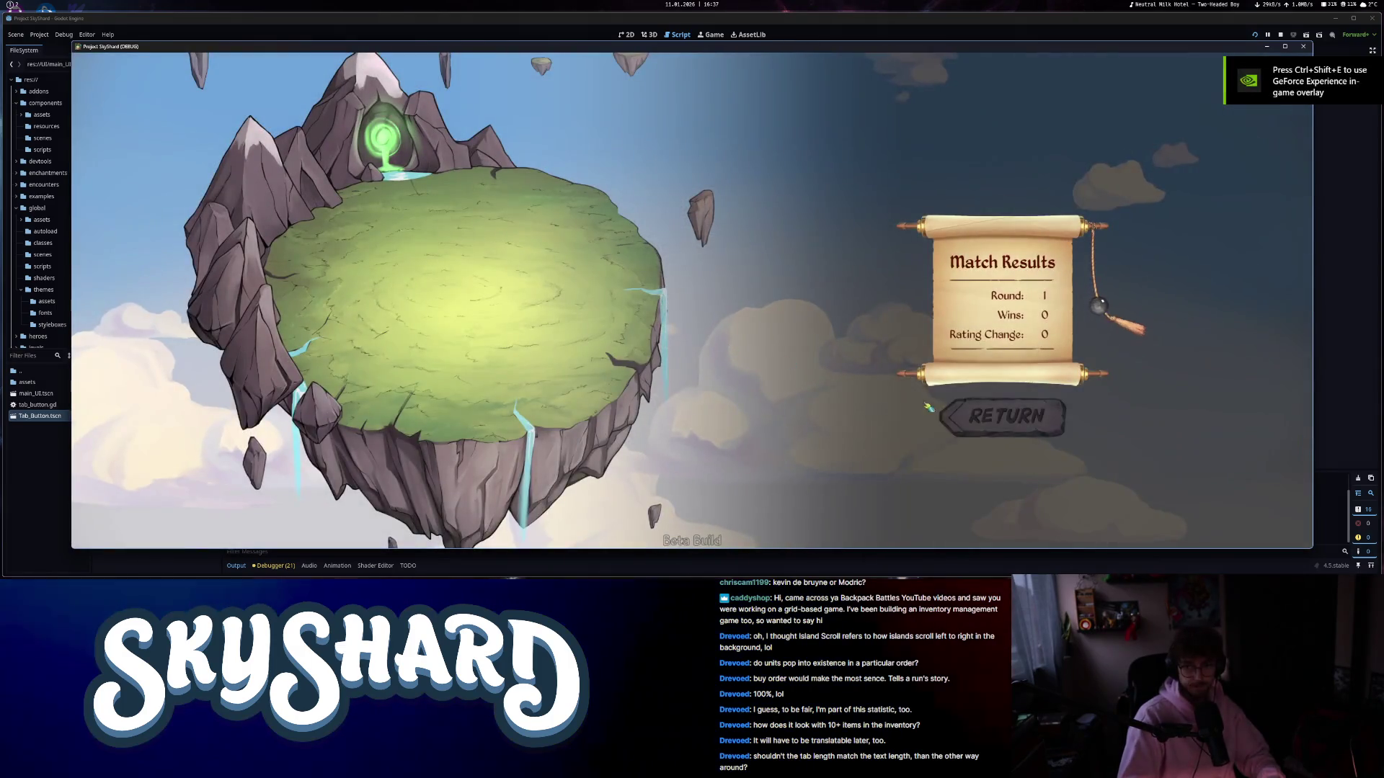
left_click(1004, 428)
- Start a new top-mode run, pick a hero and take the second Overgrowth option
left_click(678, 258)
left_click(582, 264)
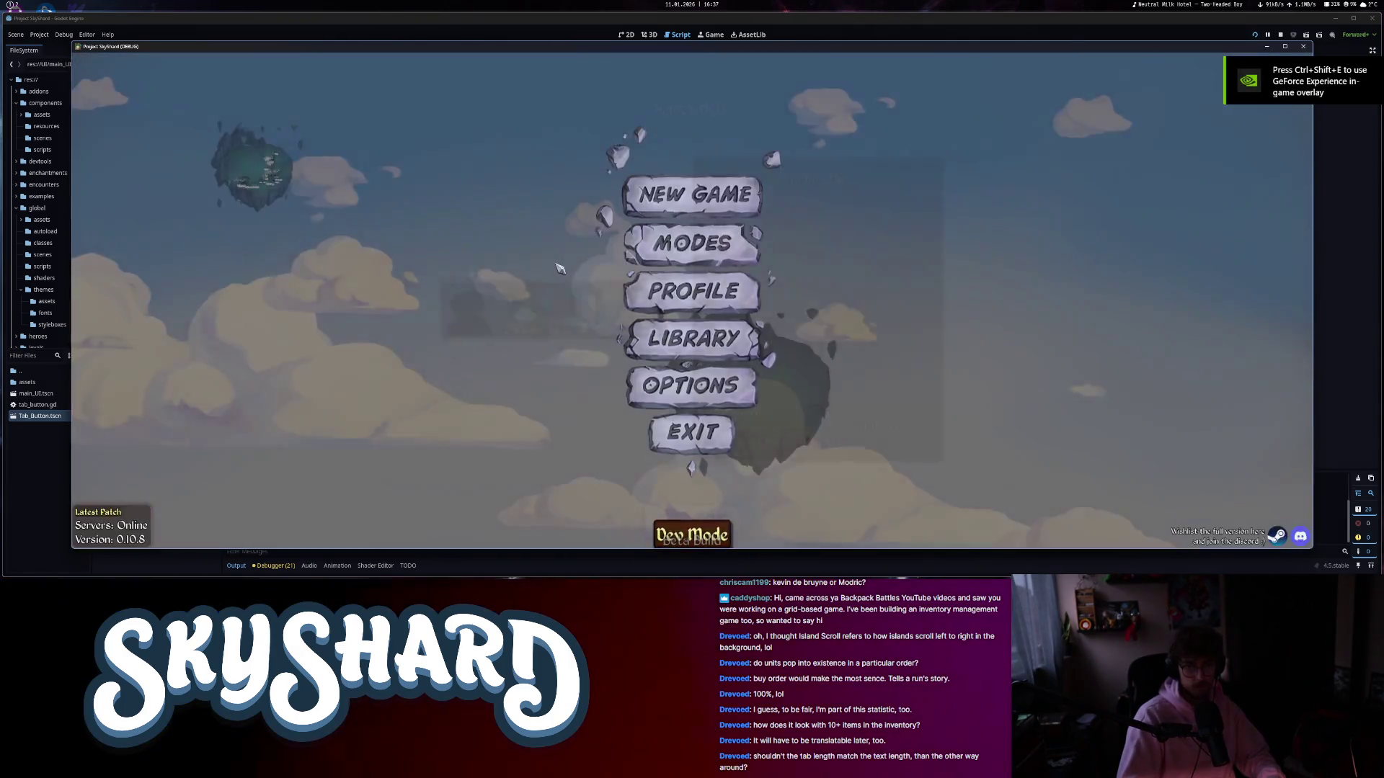
left_click(692, 501)
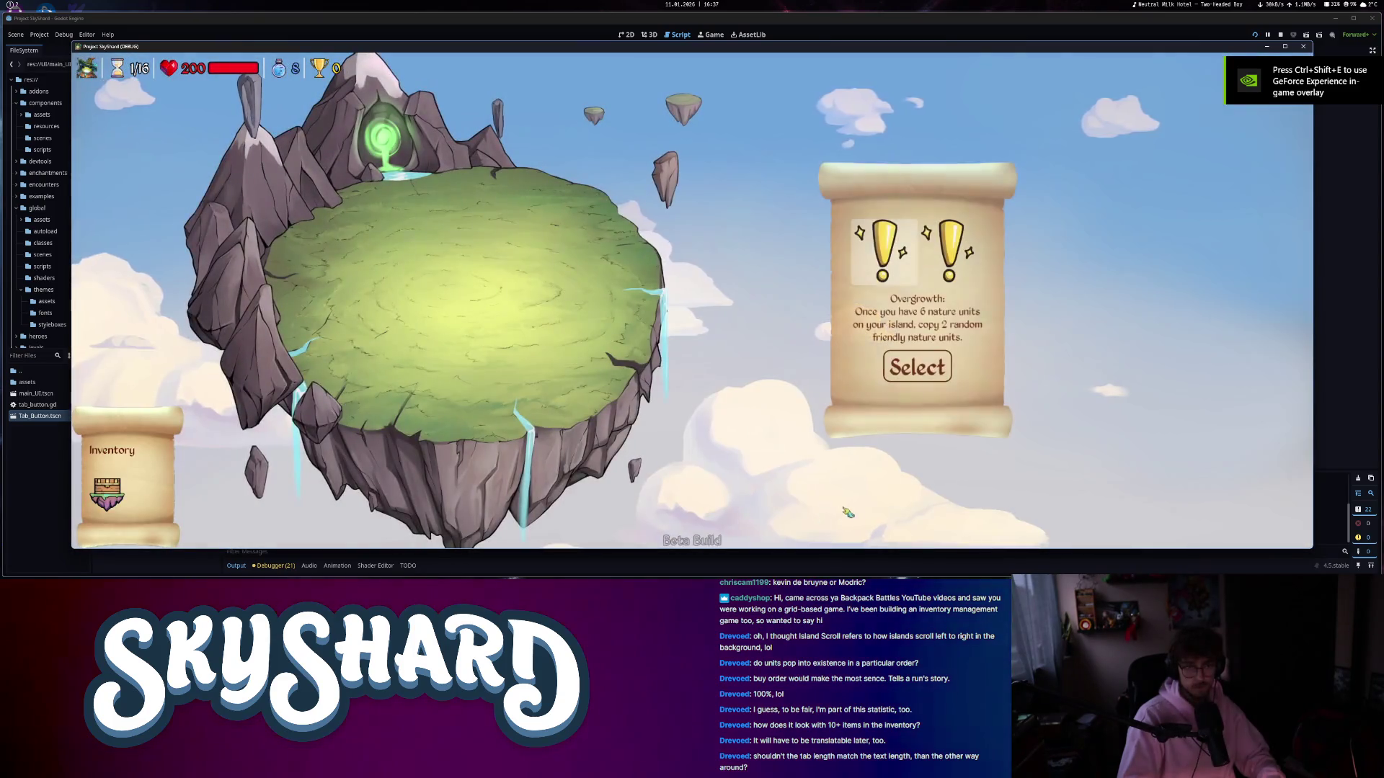
left_click(950, 252)
left_click(933, 374)
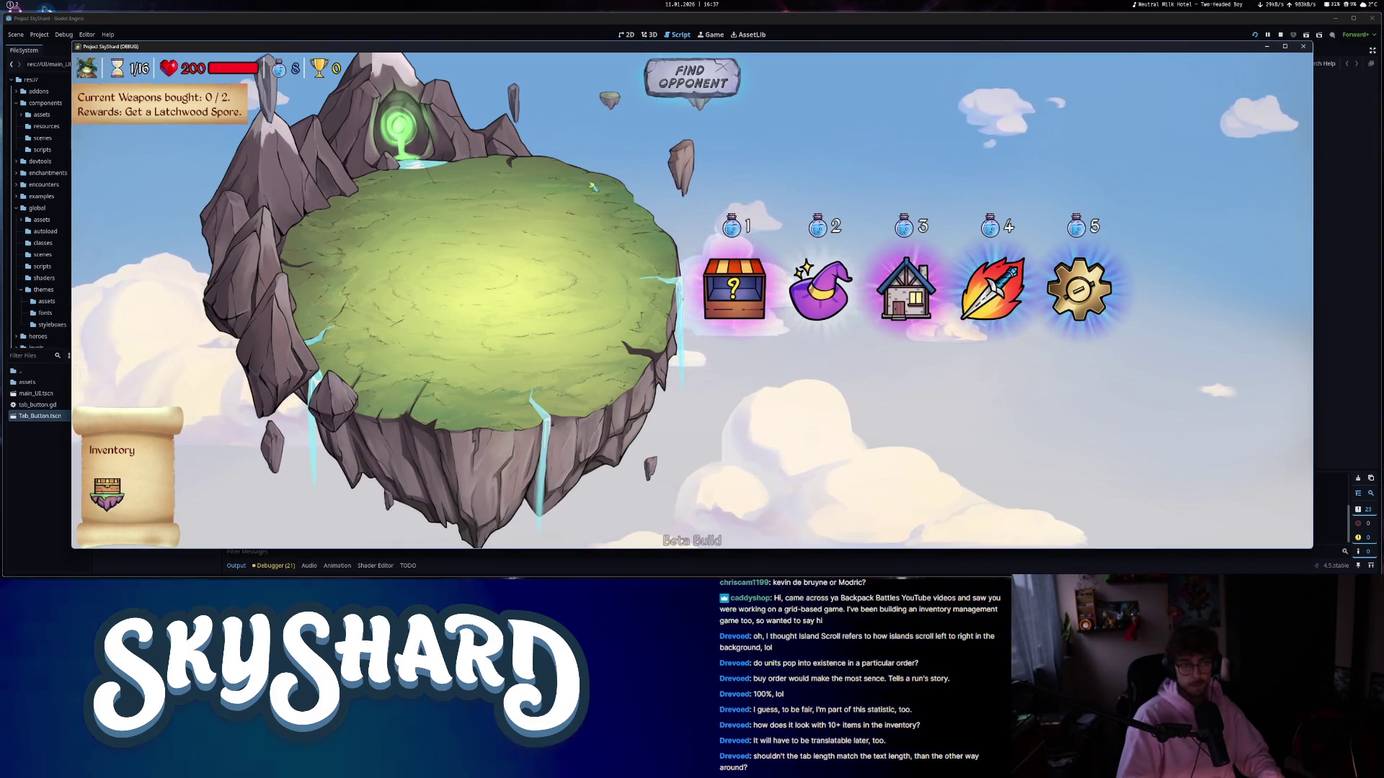
- Buy a shop item and a unit, then place the Chamaeleontis on the island
left_click(125, 493)
left_click(124, 493)
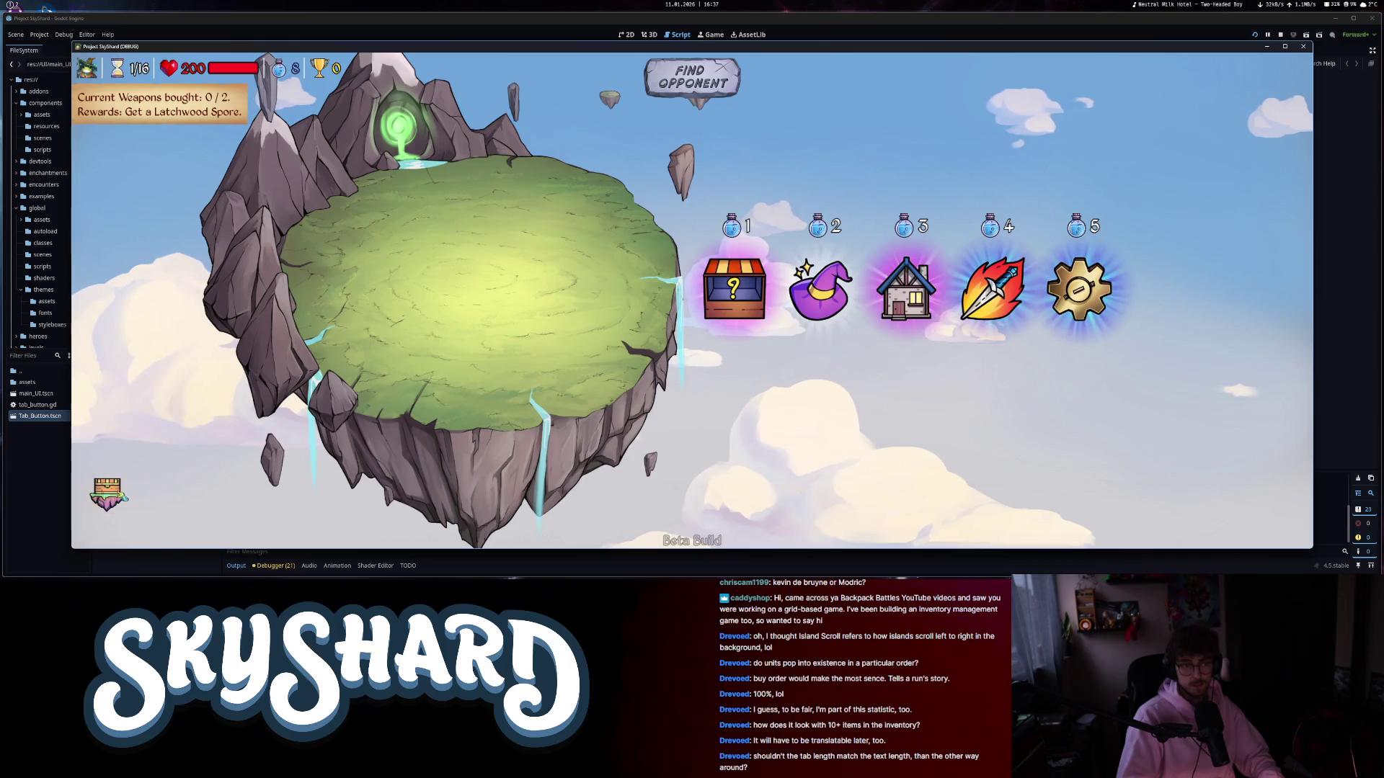
left_click(1013, 298)
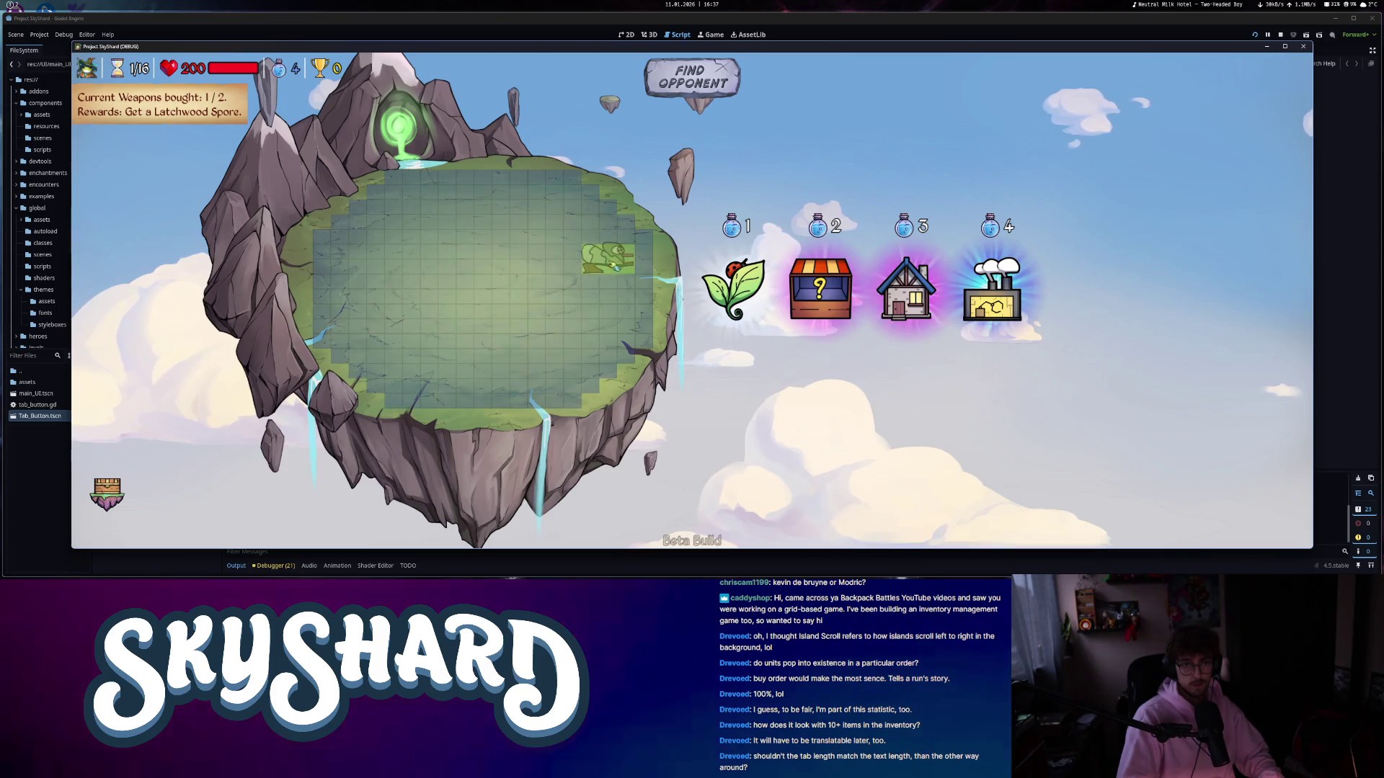
left_click(981, 294)
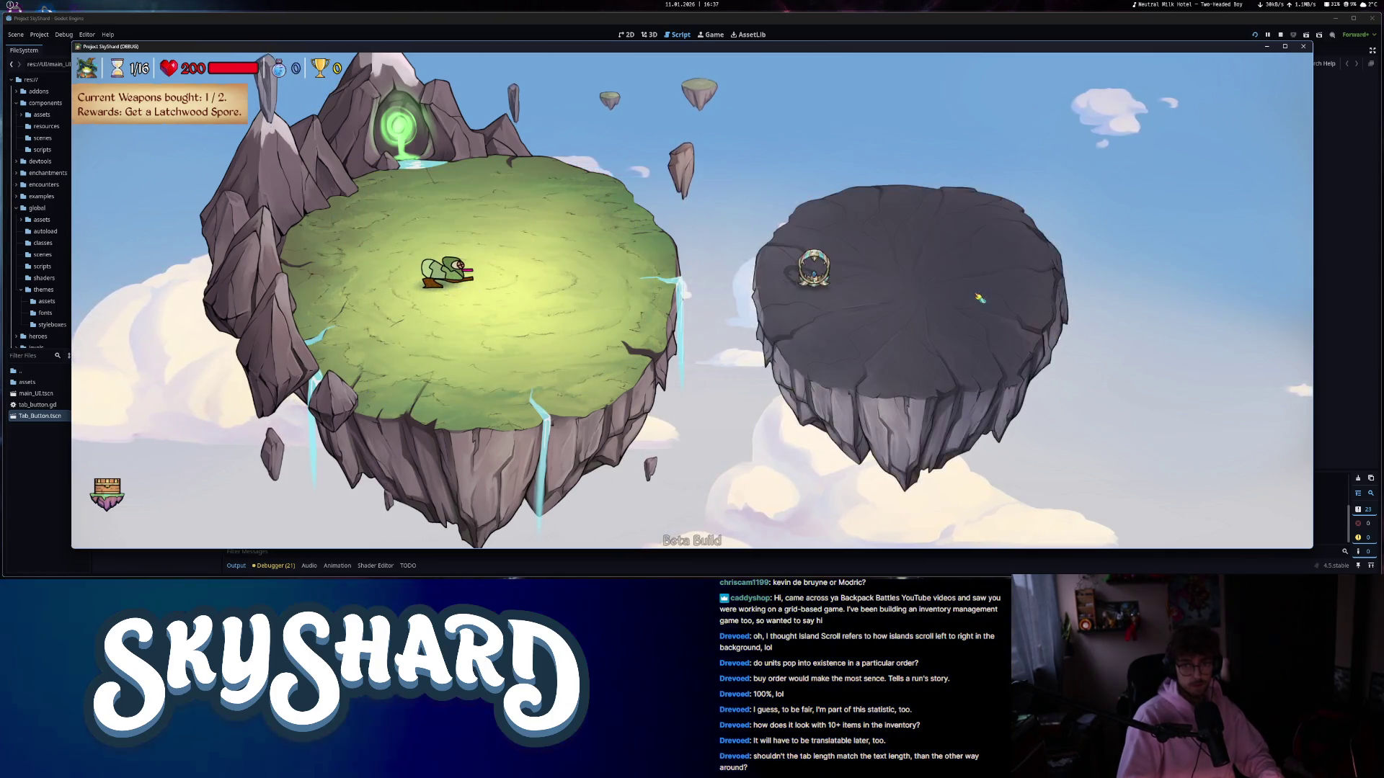
left_click(809, 272)
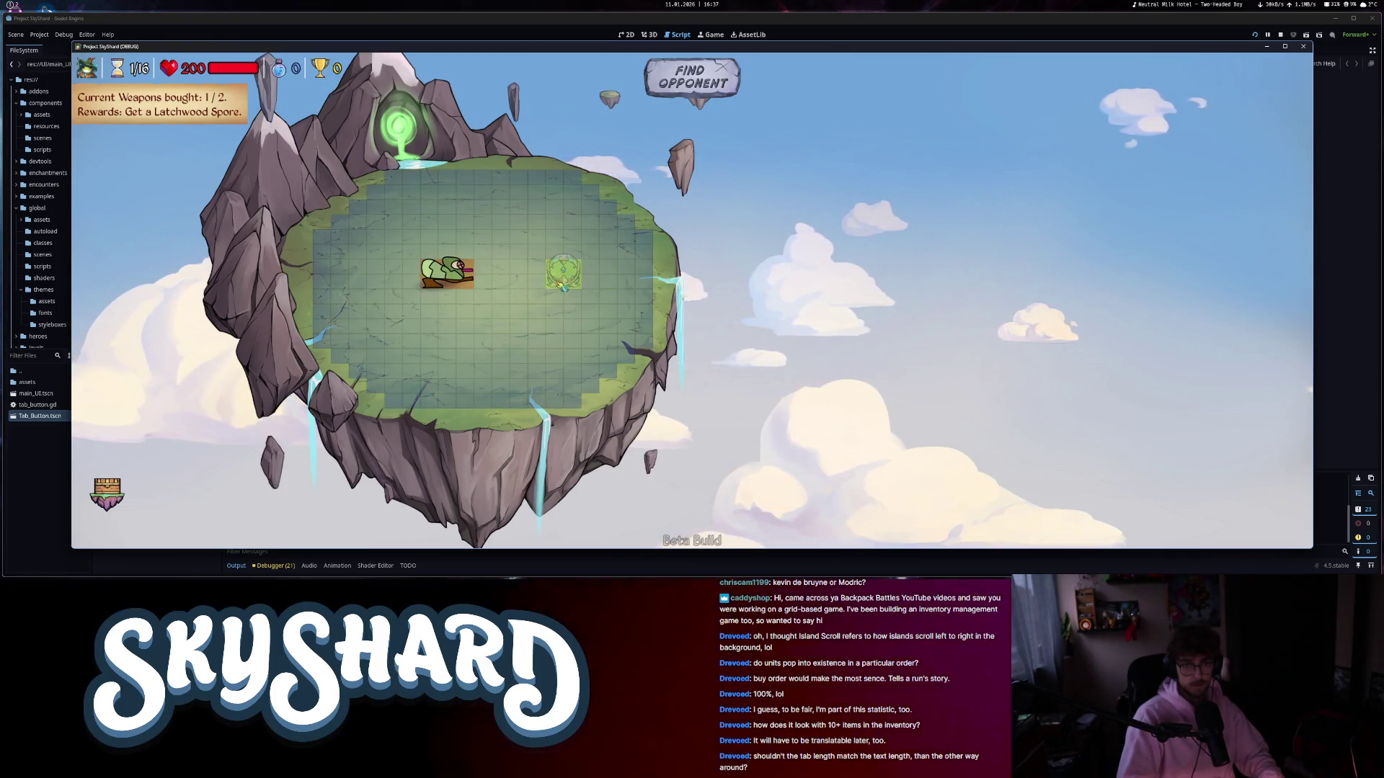
left_click(563, 287)
- Place Latchwood Spore and Mana Machina on the island and shift Chamaeleontis further left
mouse_move(130, 488)
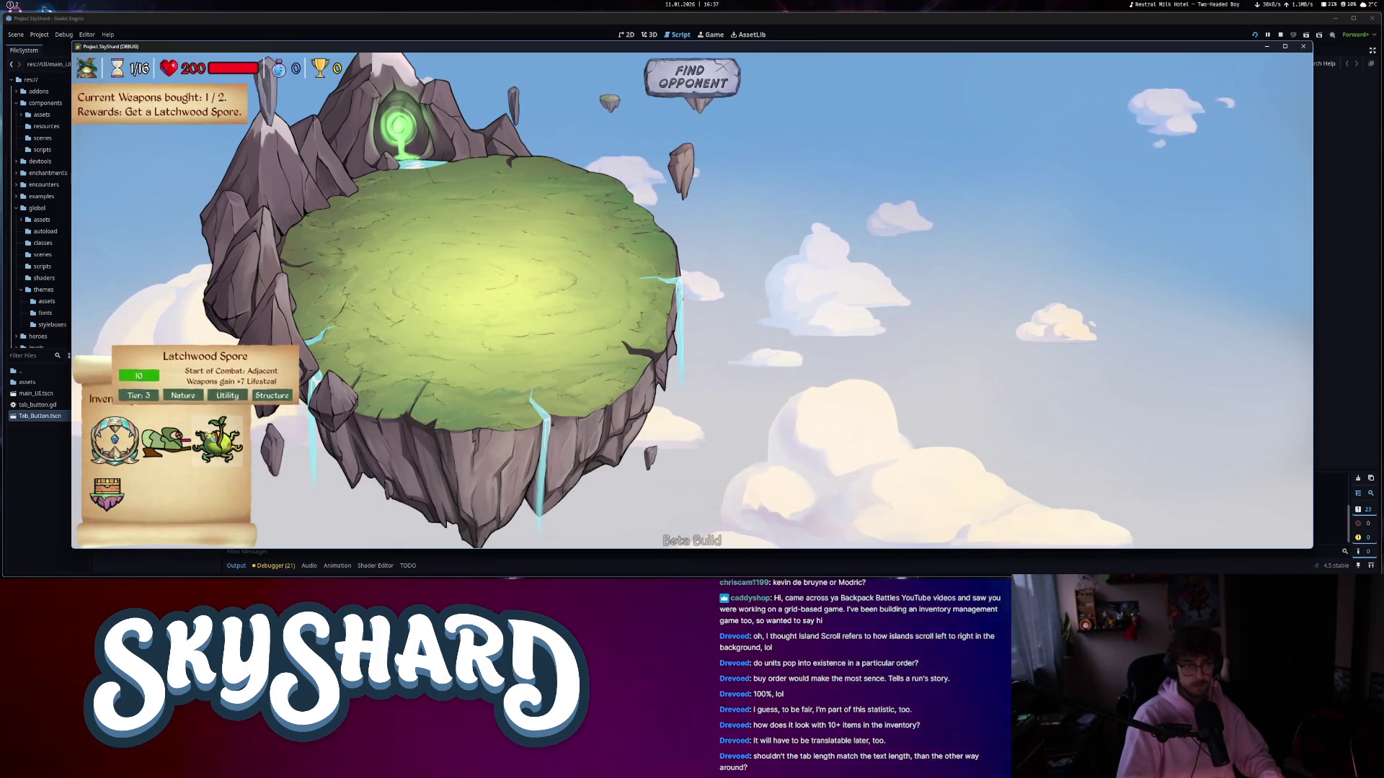
left_click_drag(257, 435, 430, 250)
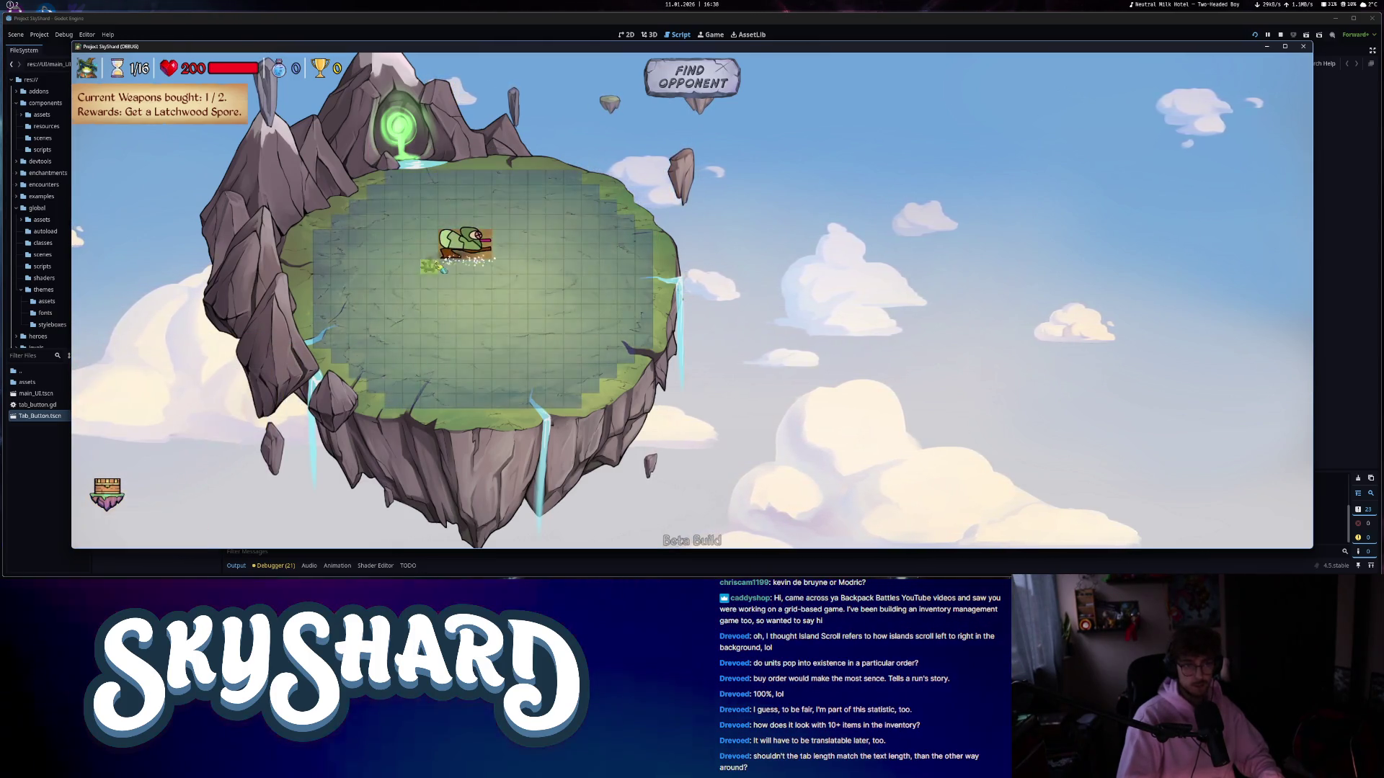
left_click_drag(115, 440, 563, 256)
left_click_drag(468, 256, 378, 245)
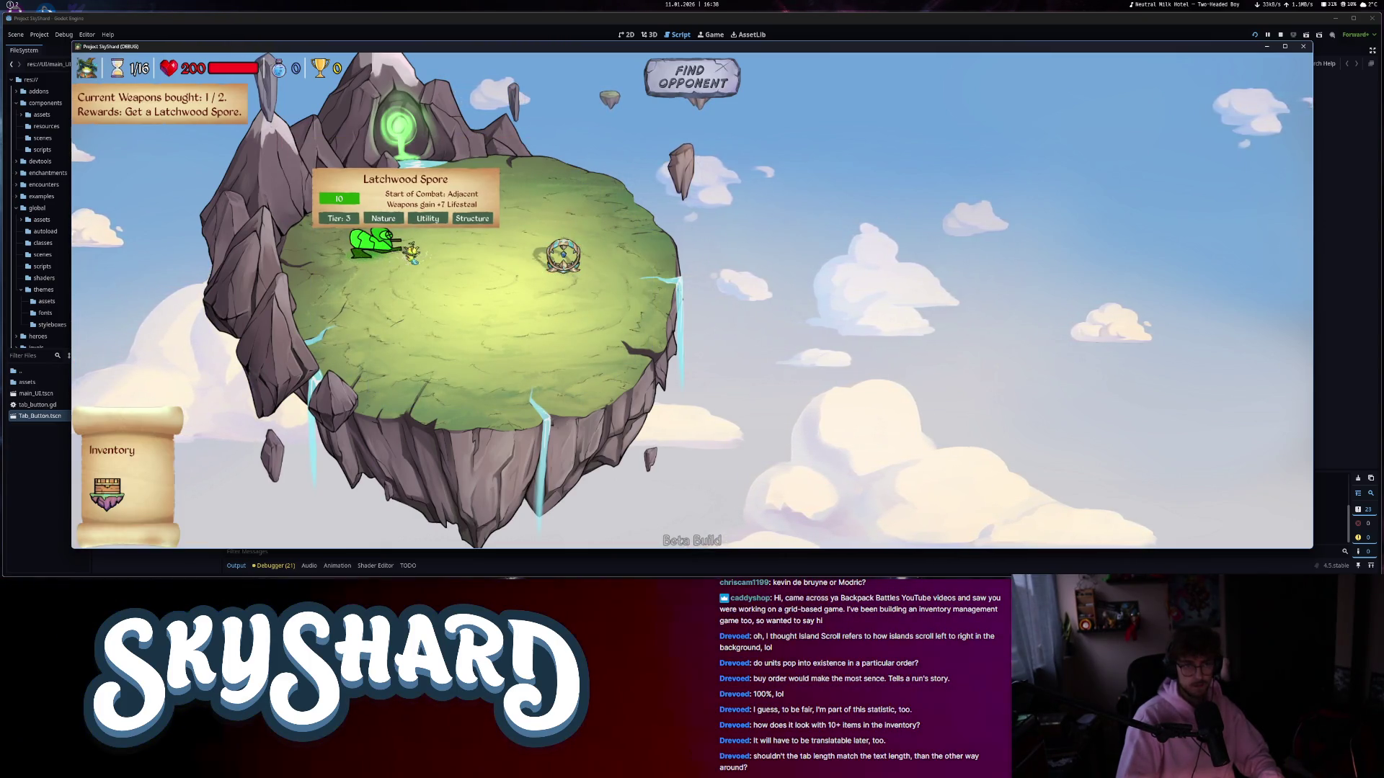
- Review the Tips cards of Mana Machina, Chamaeleontis and Latchwood Spore, then close the card
left_click(577, 258)
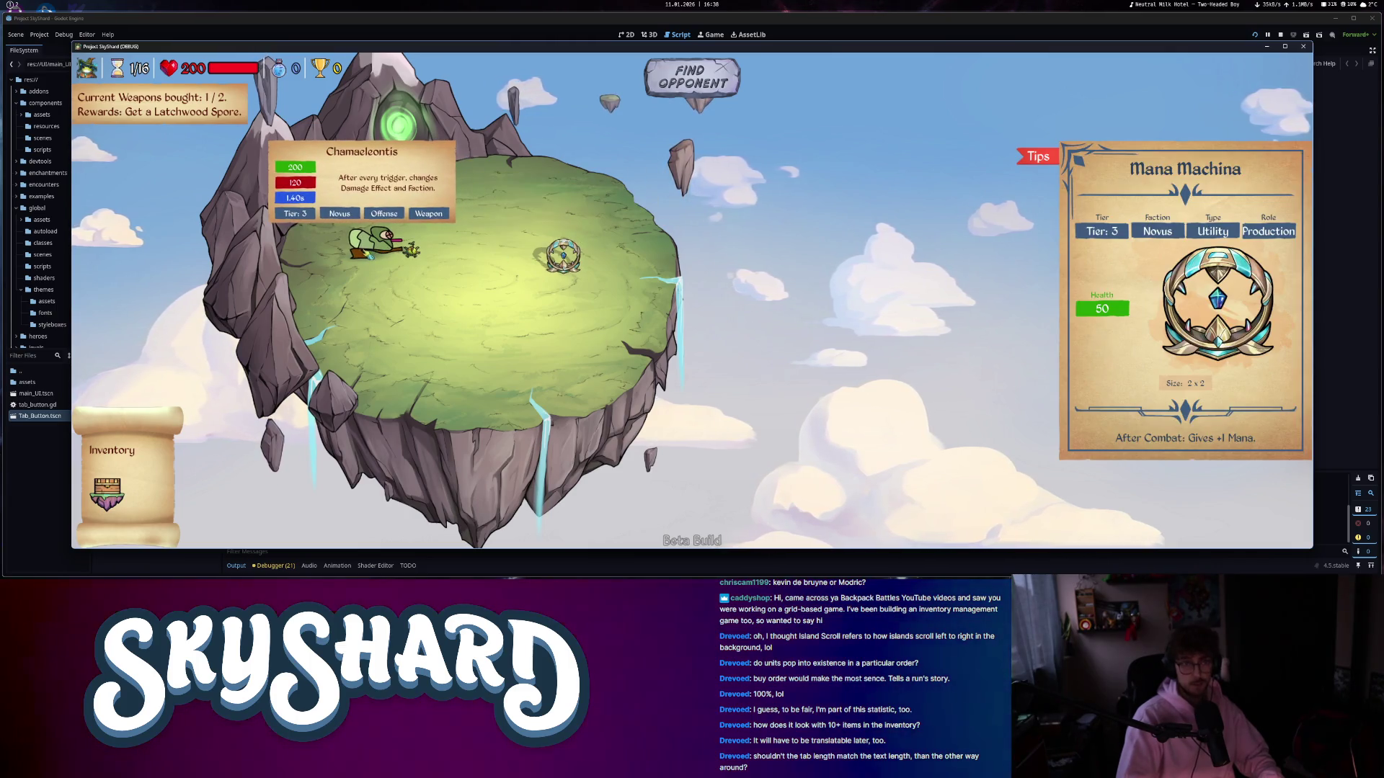
left_click(371, 245)
left_click(411, 249)
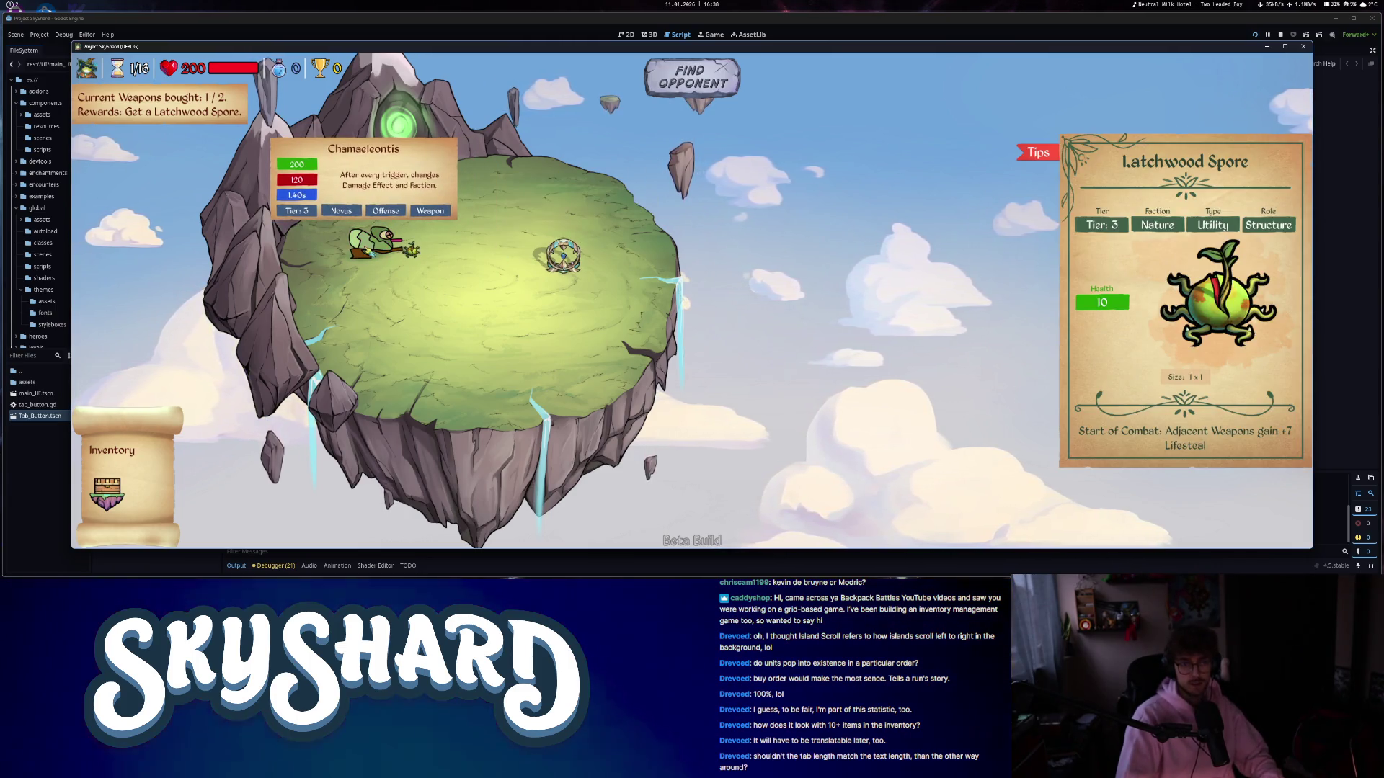
left_click(371, 245)
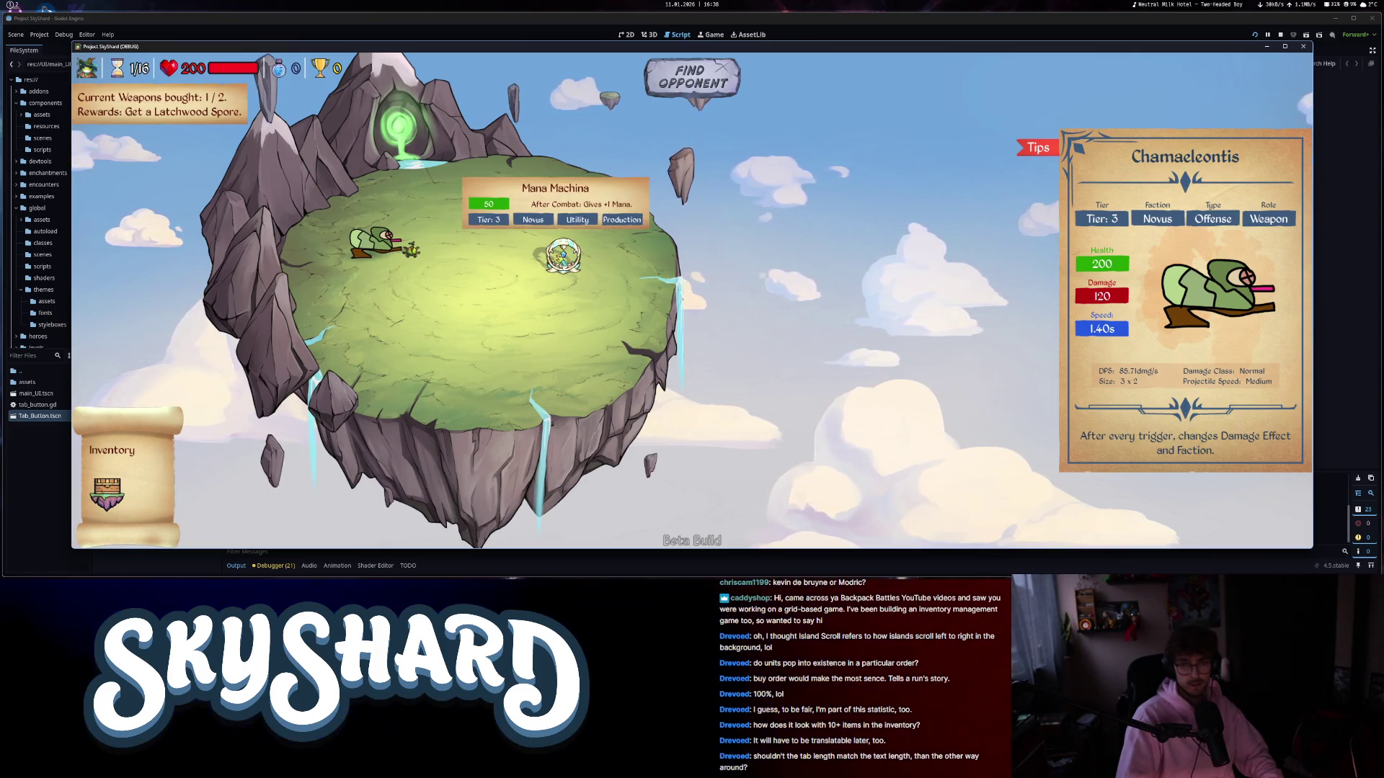
left_click(563, 257)
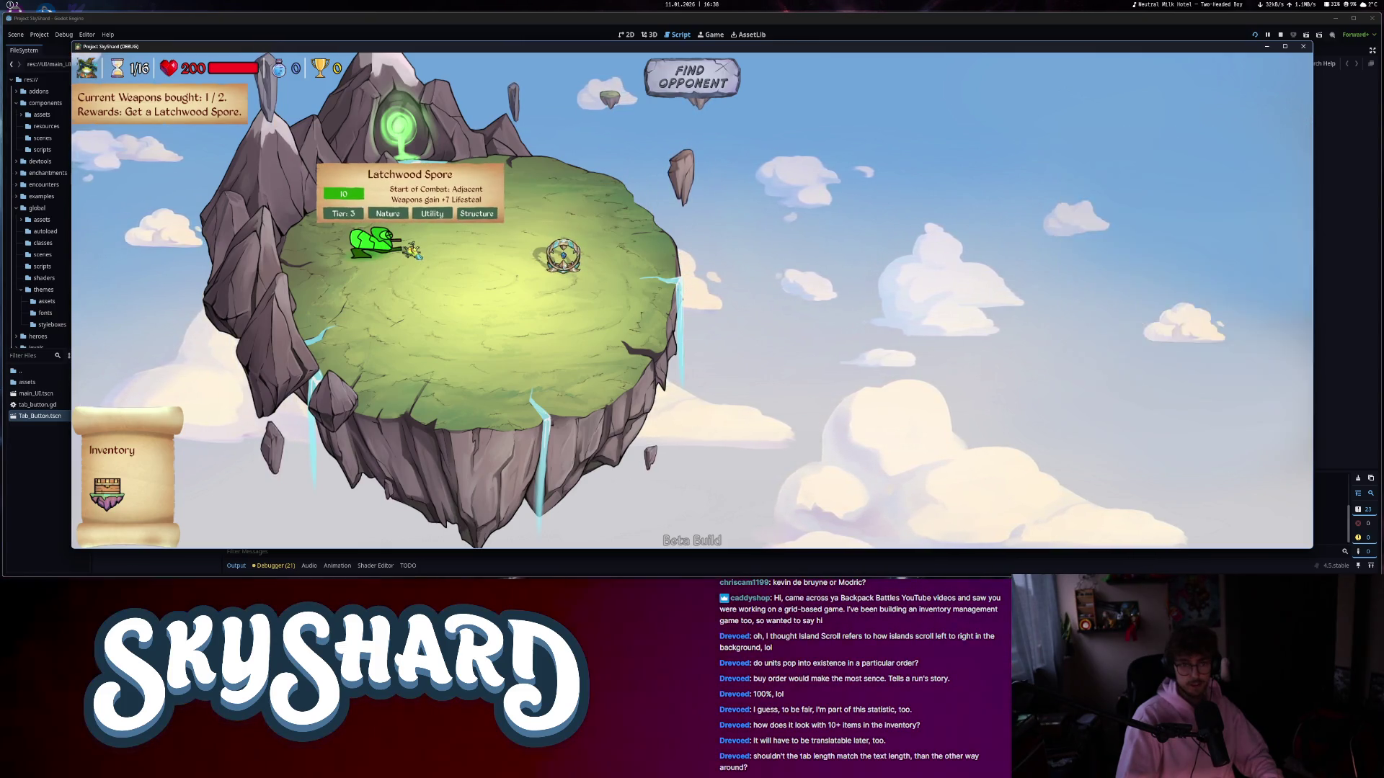
left_click(411, 249)
left_click(371, 245)
left_click(564, 257)
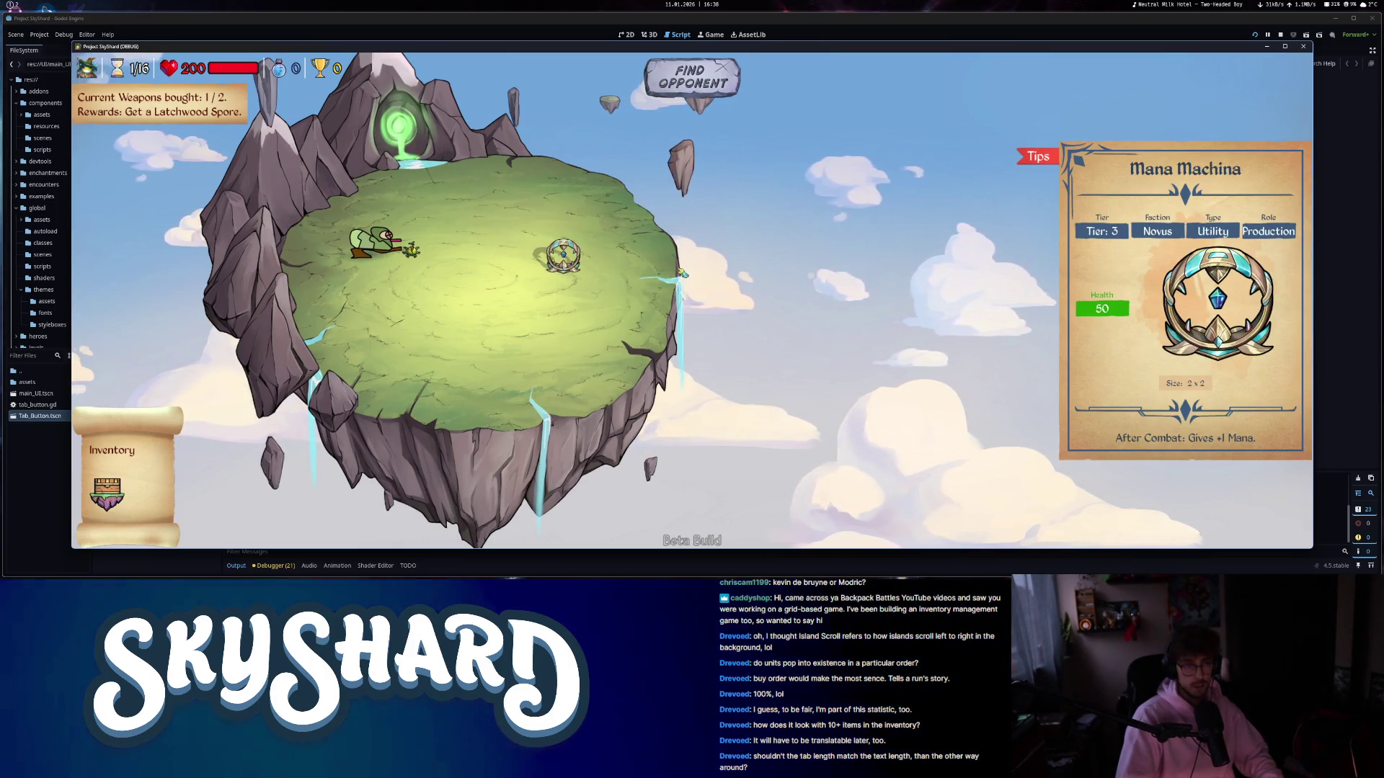
left_click(403, 188)
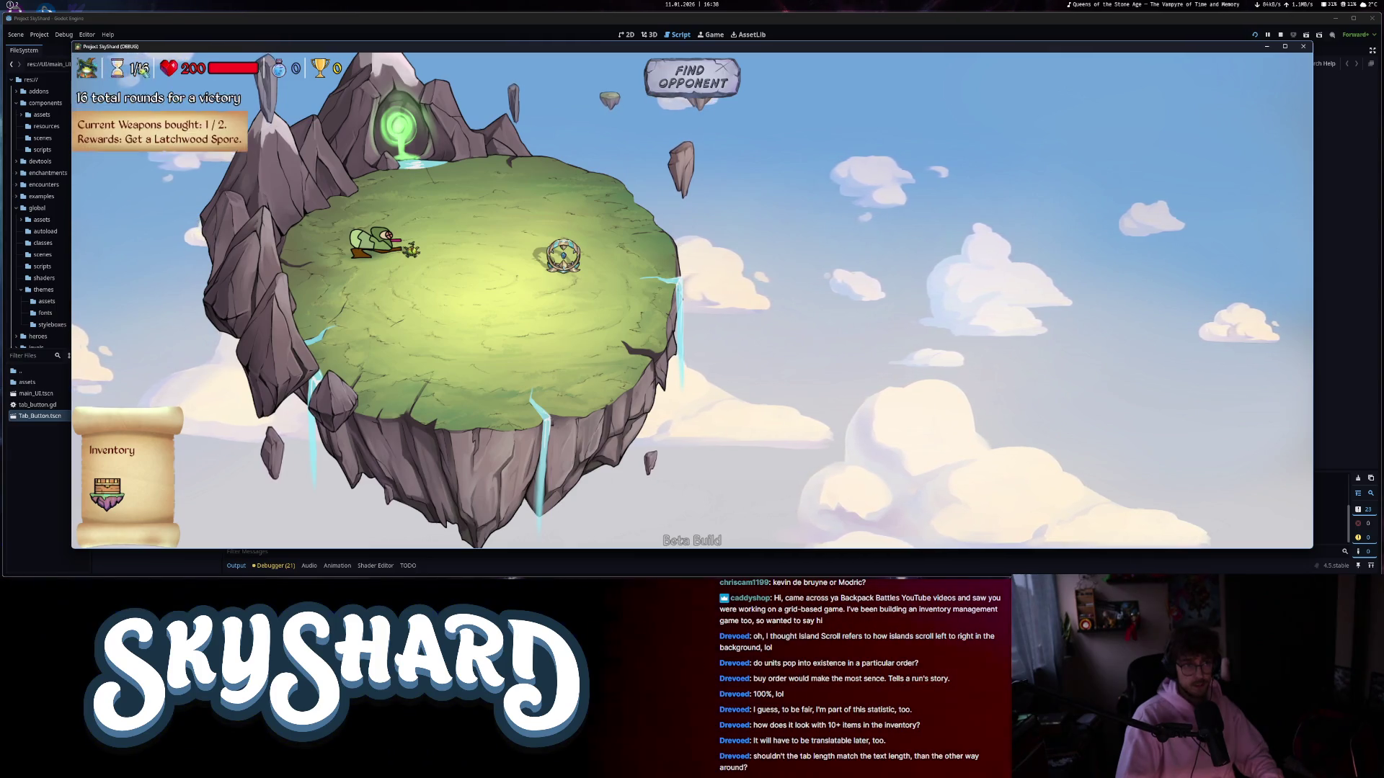
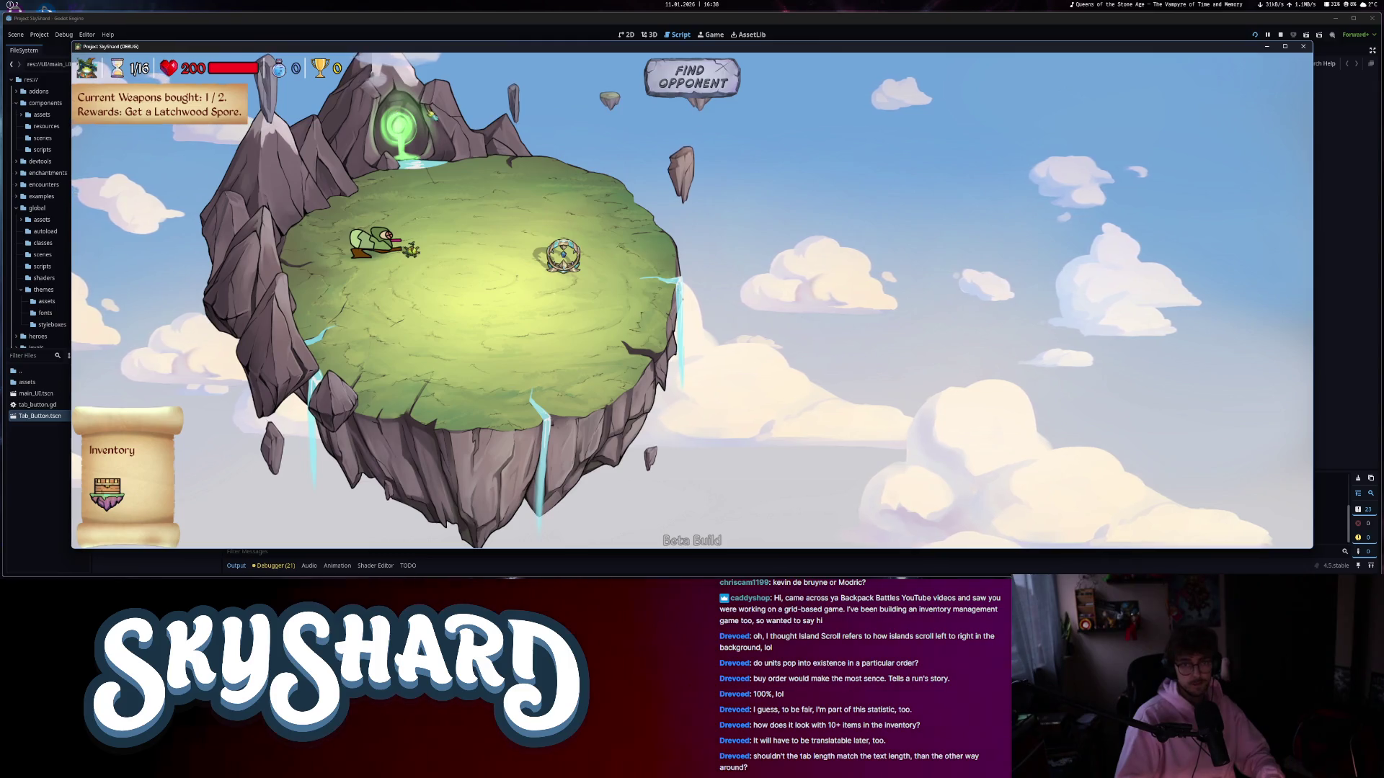
- Start the fight against the Scittle Apprentice after inspecting the enemy Tesla Coil and other units
left_click(684, 81)
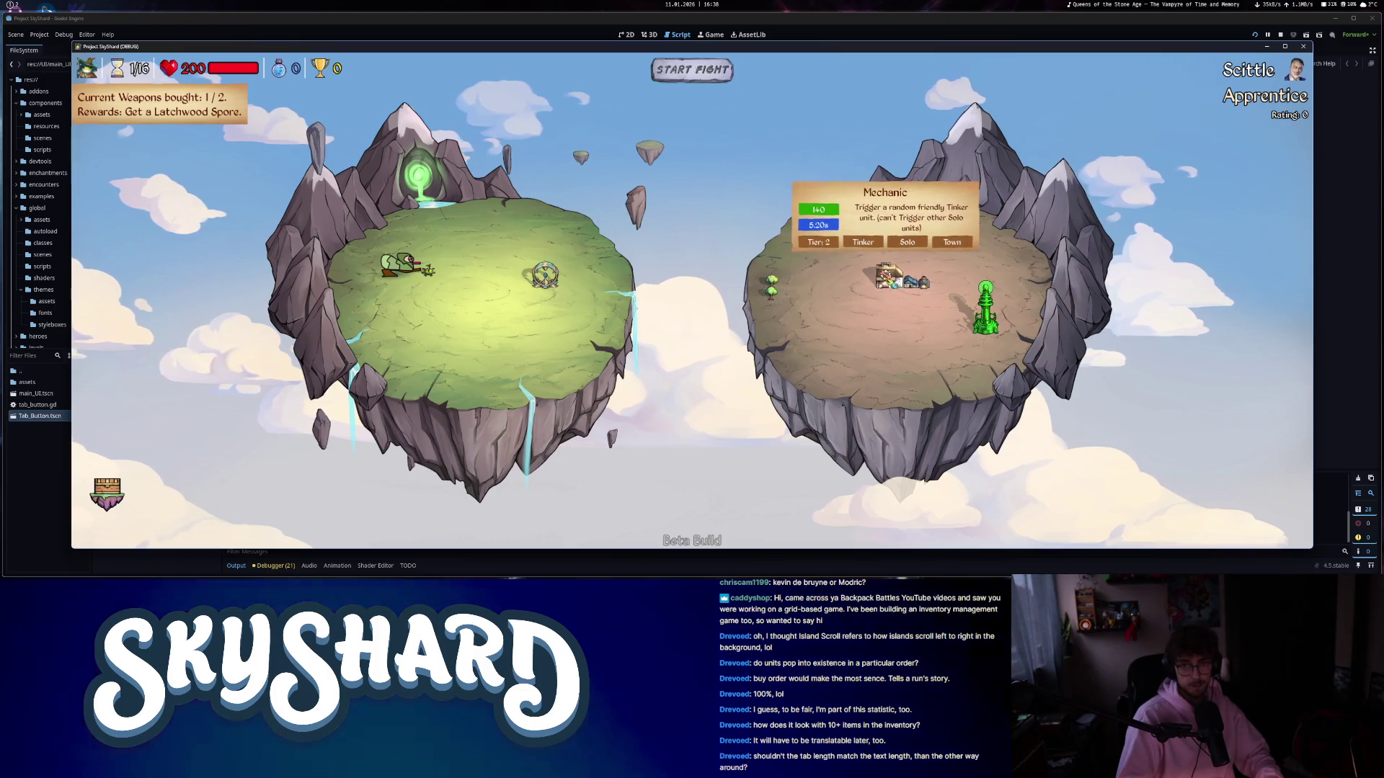
left_click(993, 320)
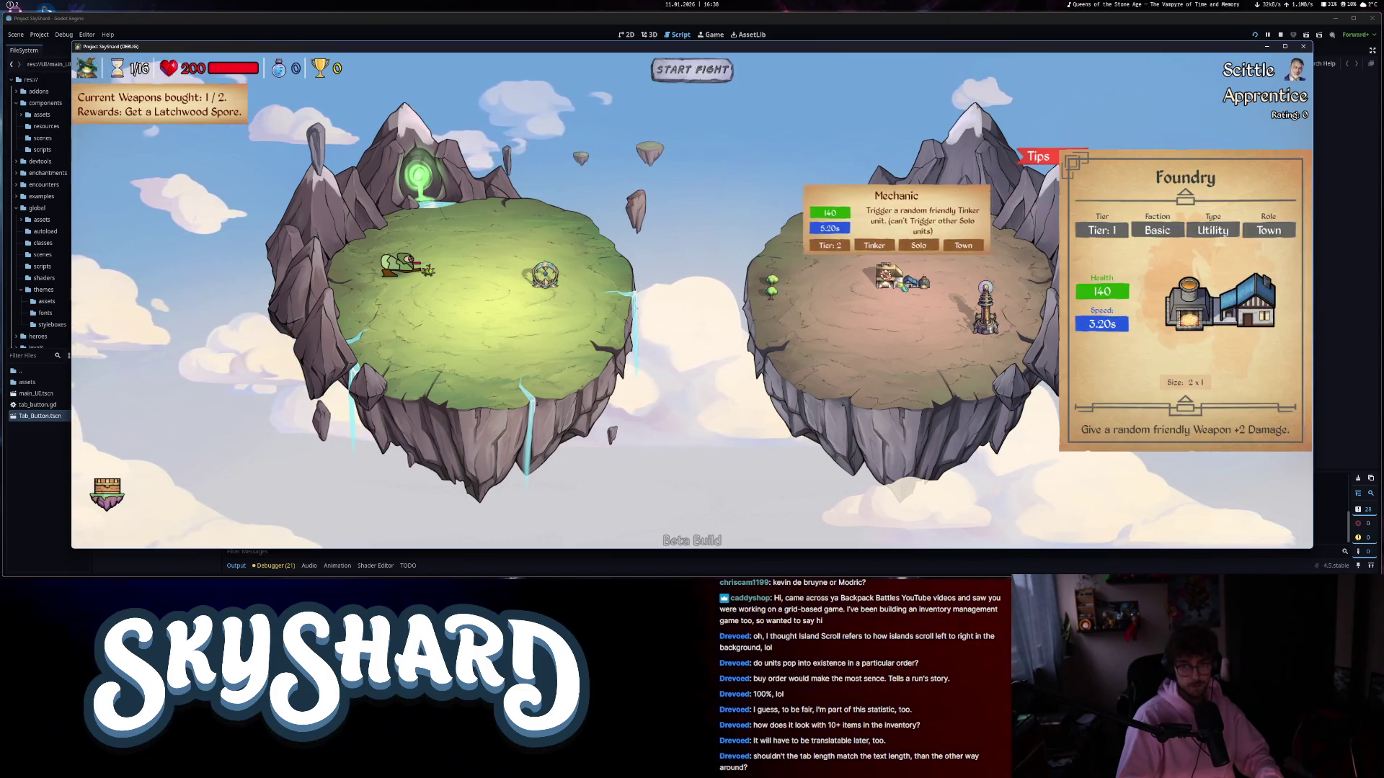
mouse_move(888, 277)
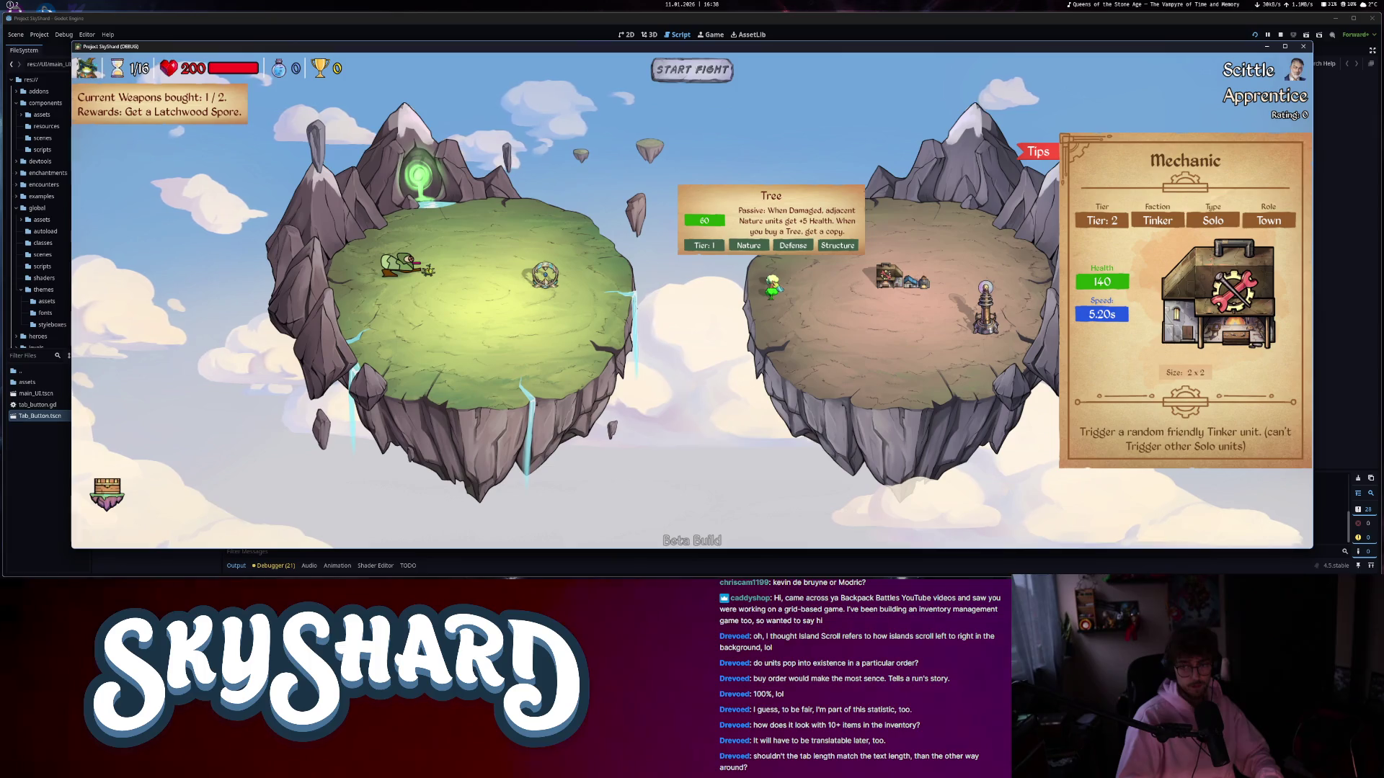
mouse_move(991, 324)
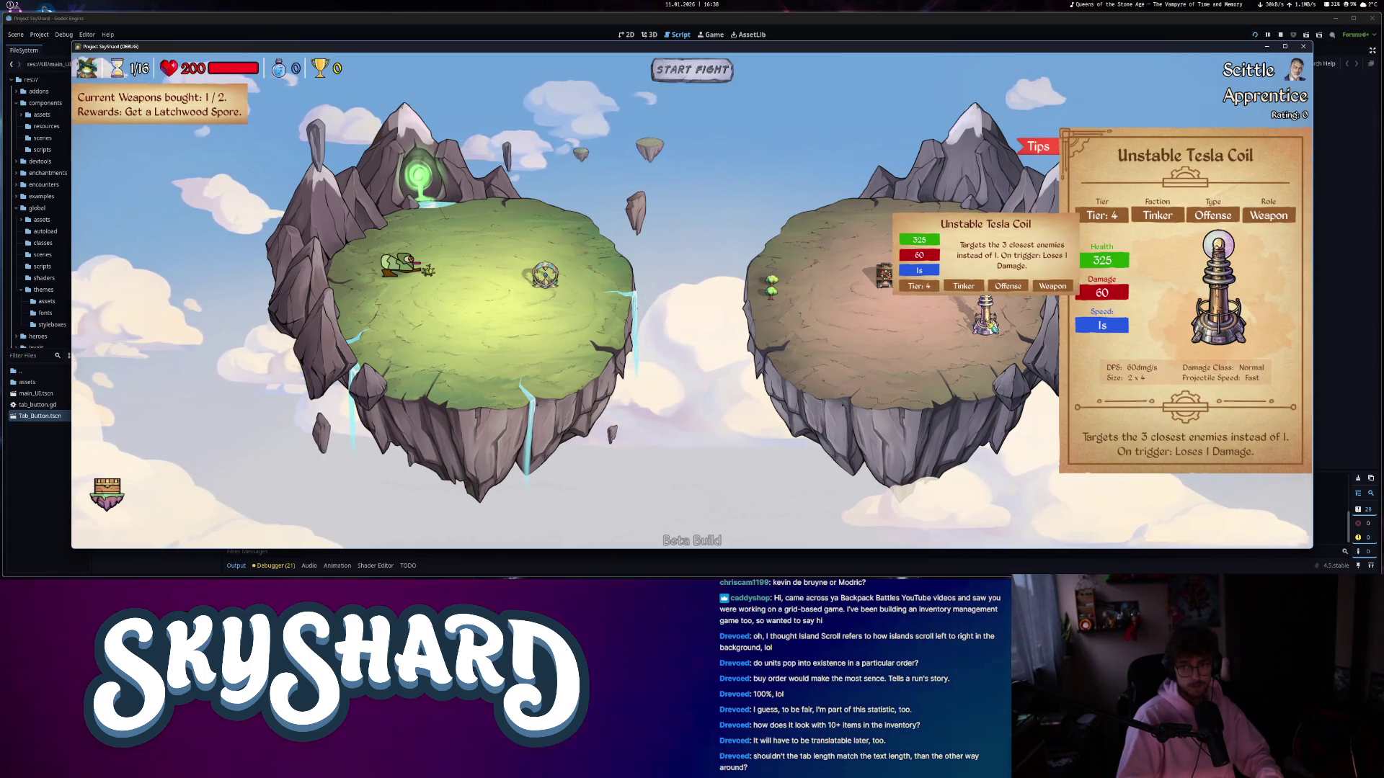
mouse_move(926, 287)
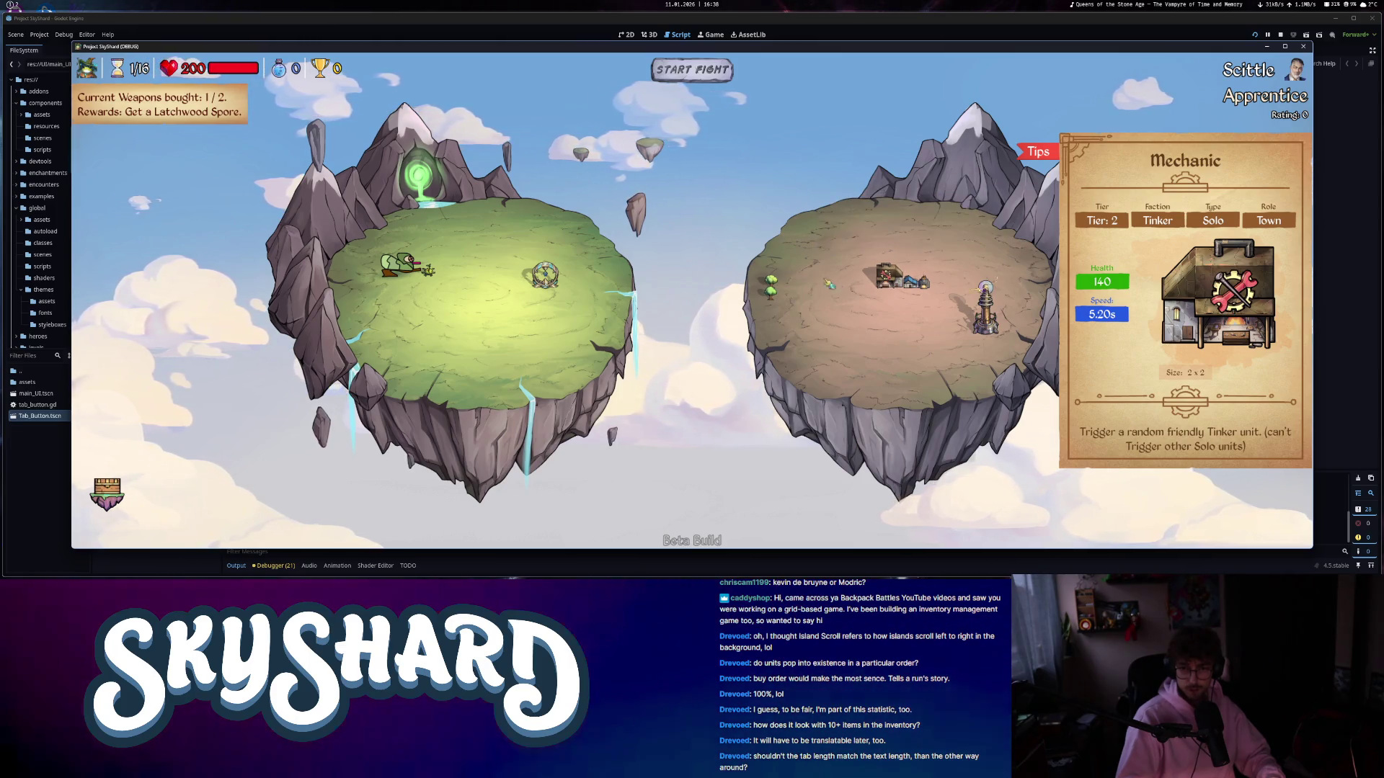
mouse_move(775, 295)
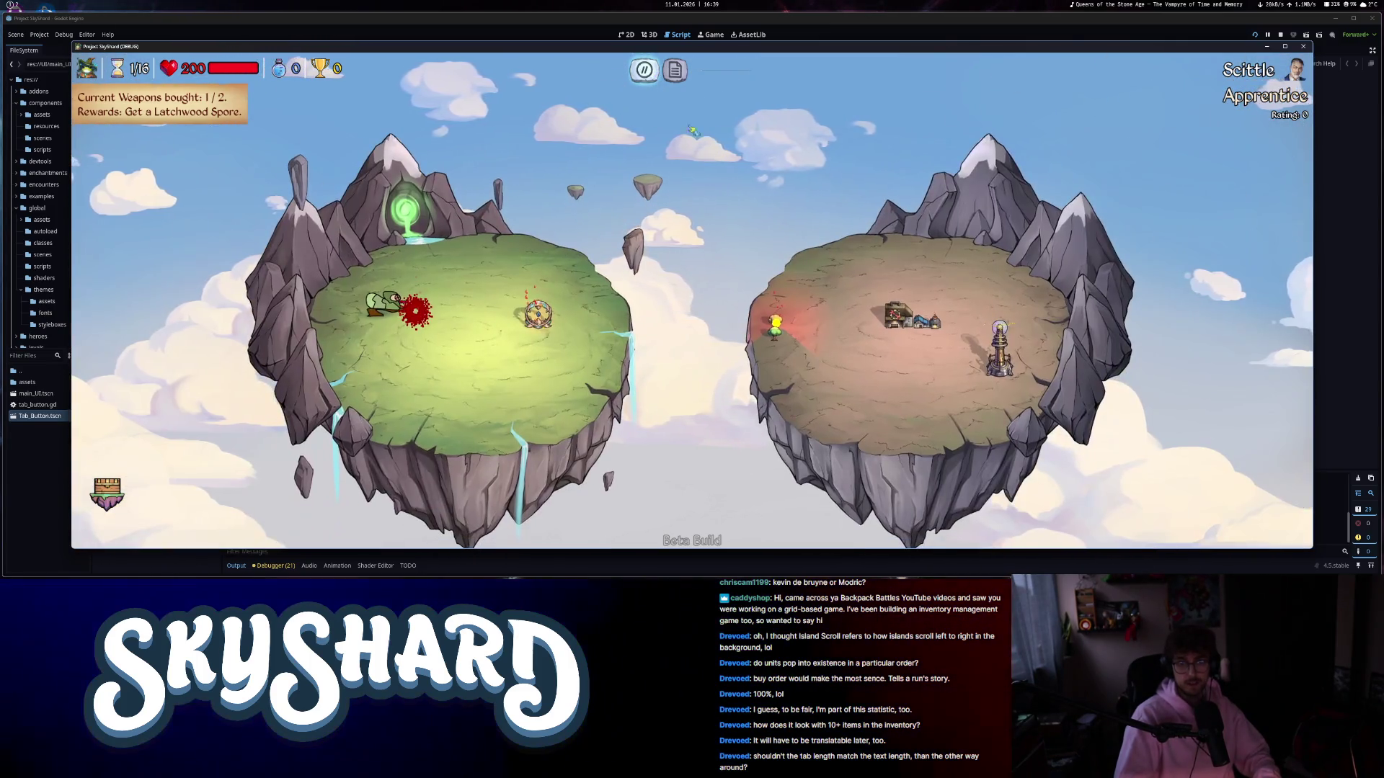
left_click(675, 72)
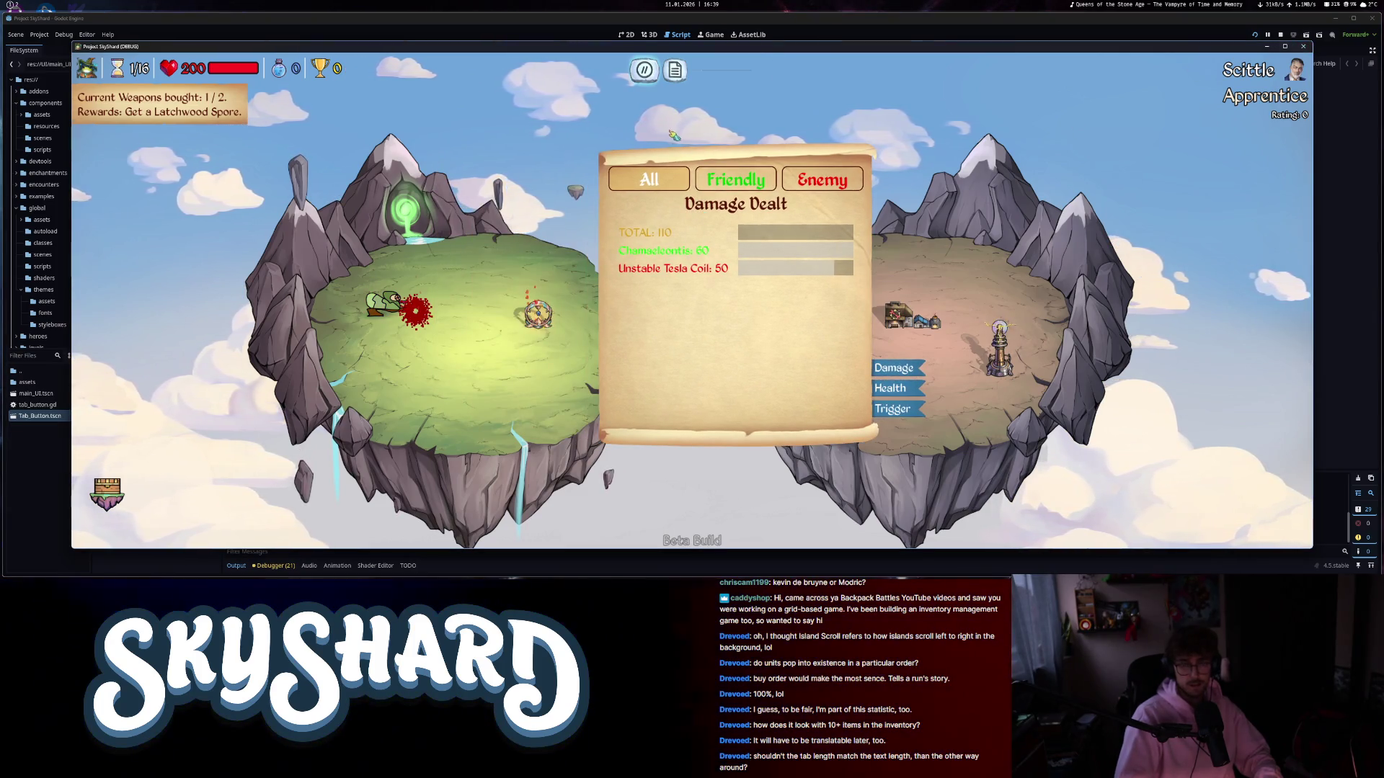
- Review the health gained, unit activation and damage dealt stats tabs
left_click(893, 389)
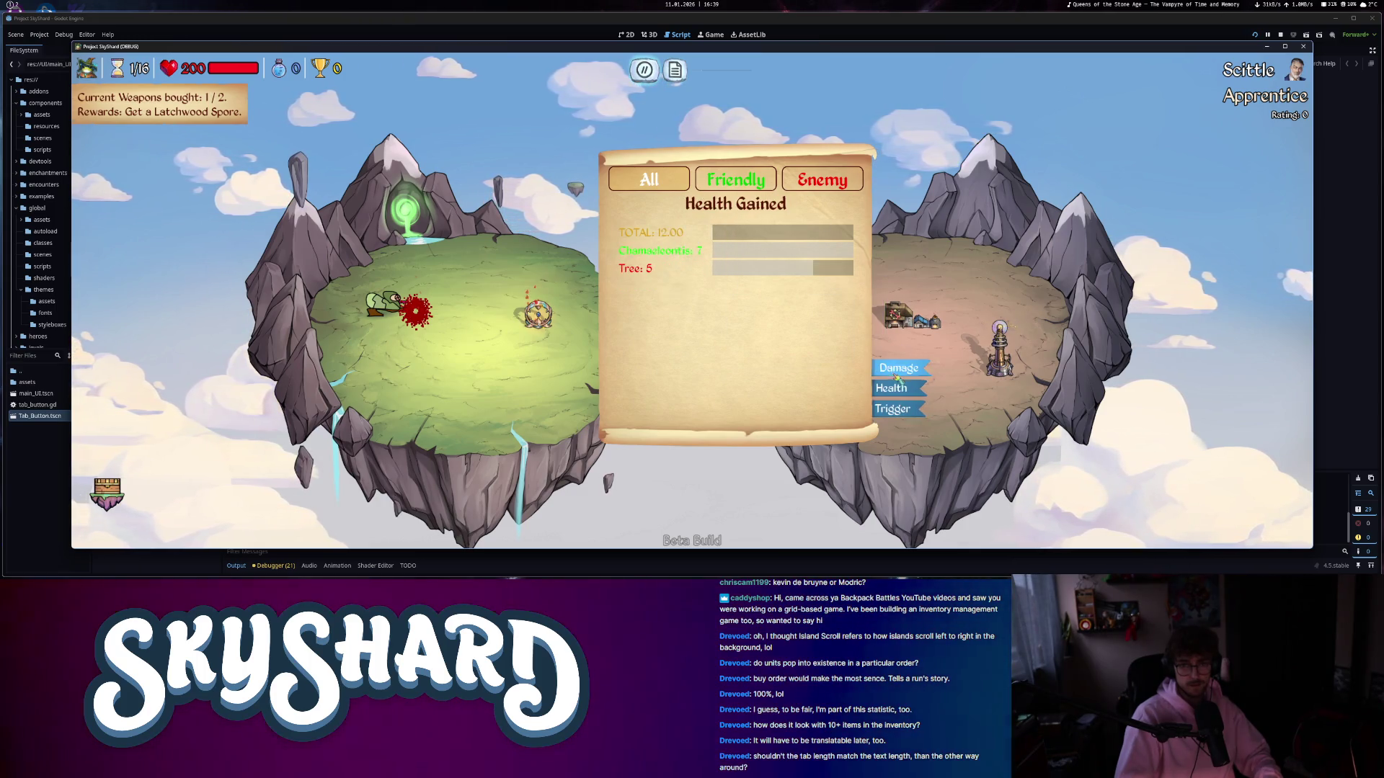
left_click(898, 409)
left_click(893, 368)
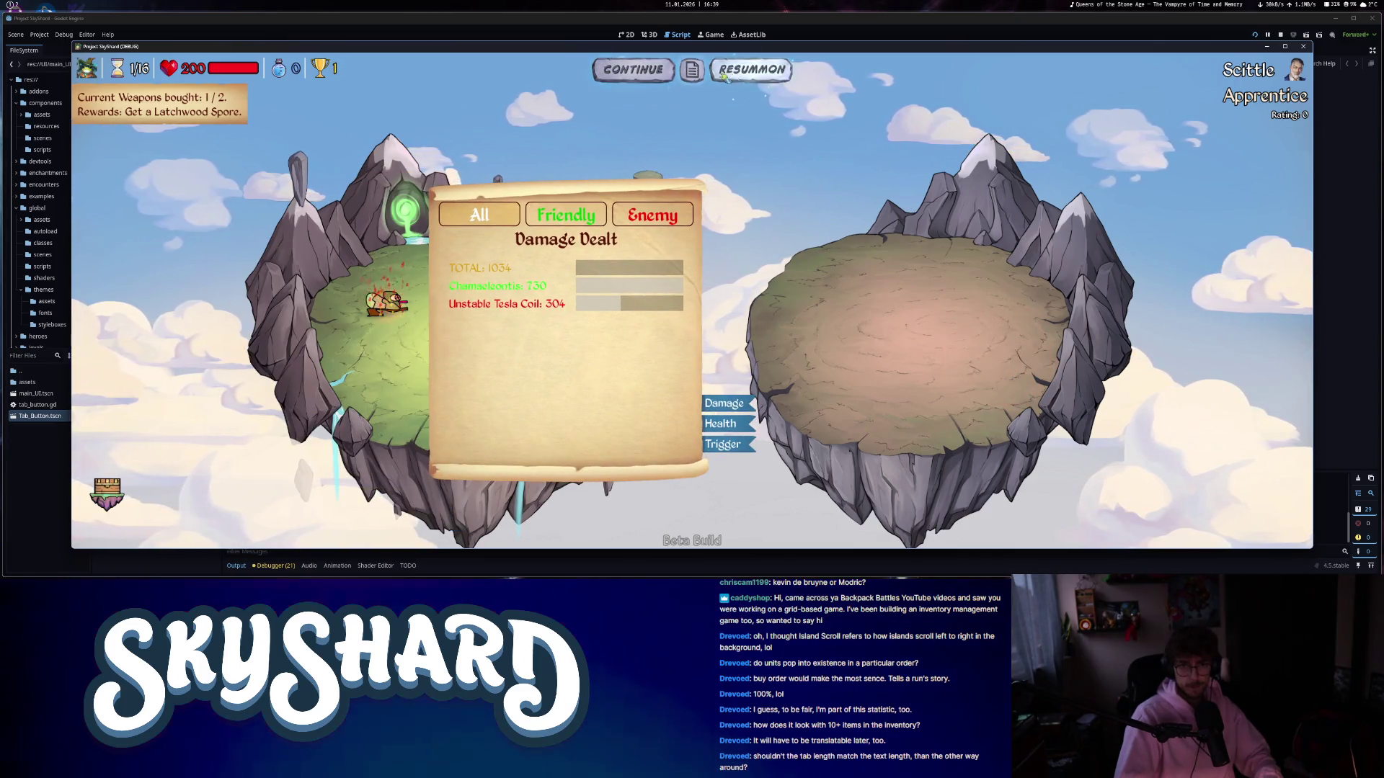
- Continue to round 2's shop, then exit the game from the pause menu
left_click(660, 72)
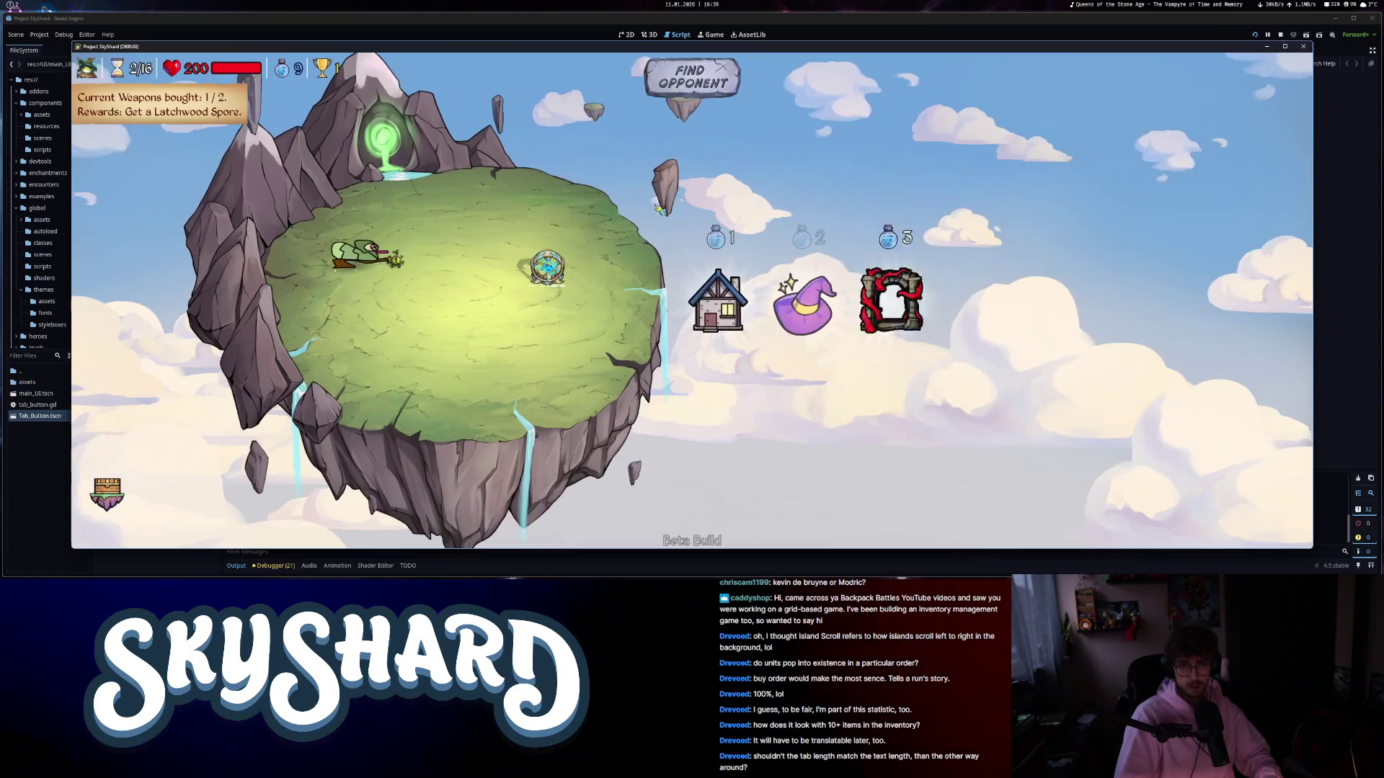
key("Escape")
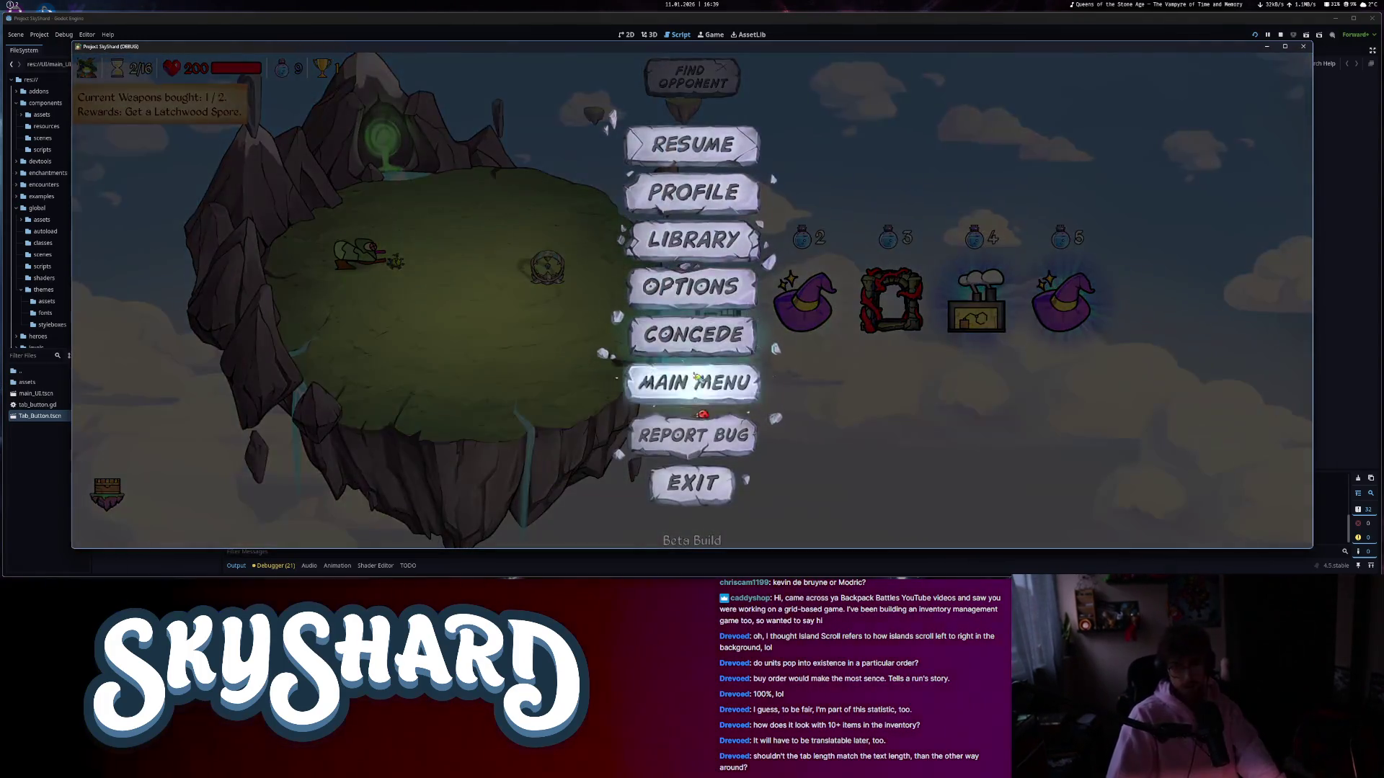
left_click(695, 480)
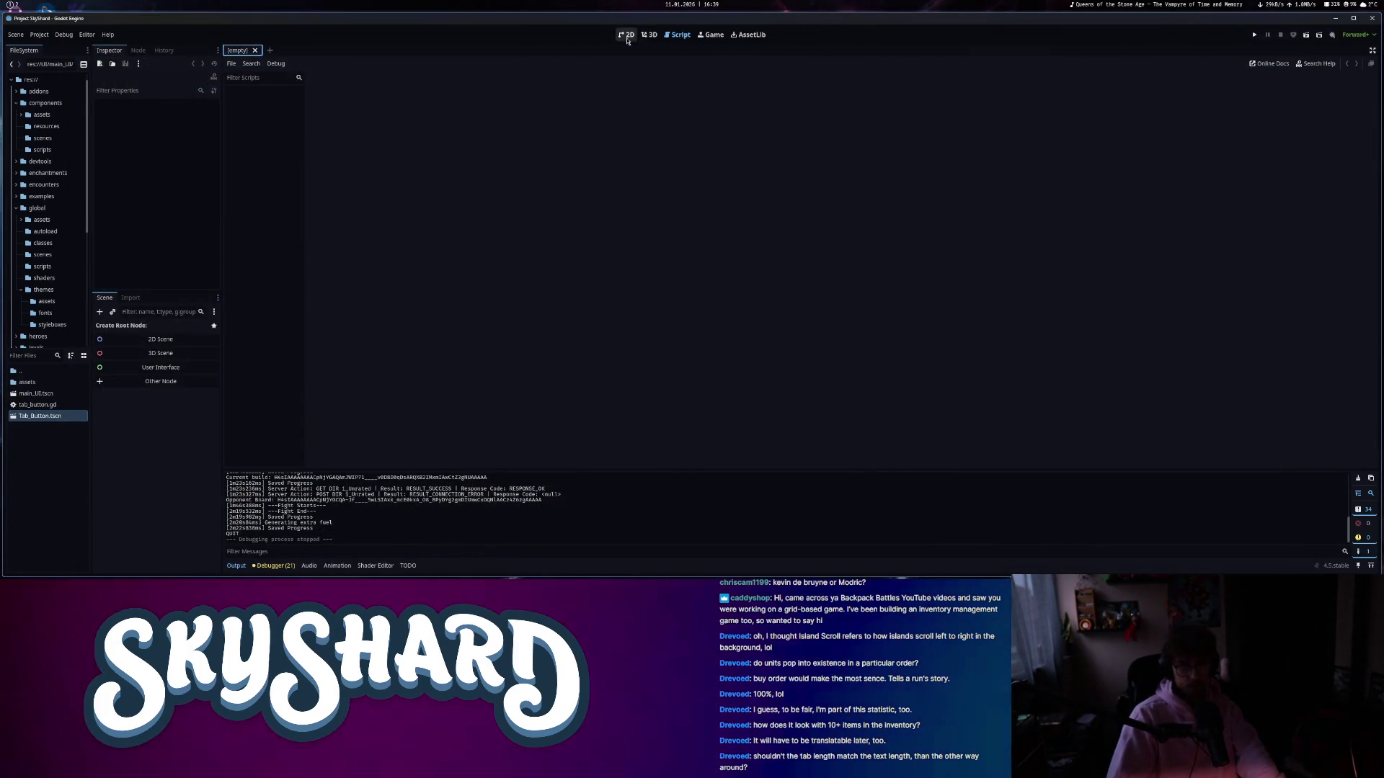
- Open main_UI.tscn in 2D and check the Friendly button's Font Color in the Inspector
left_click(628, 37)
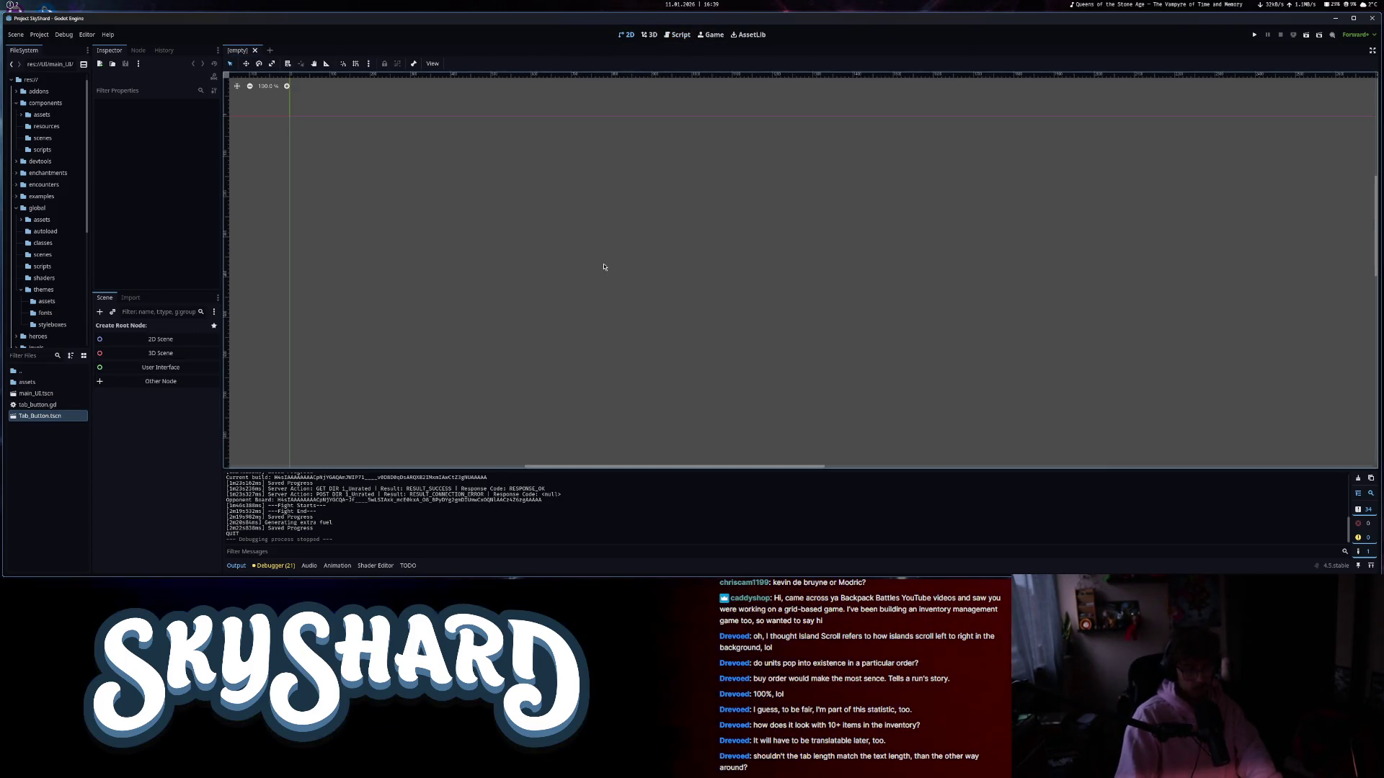
key("ctrl+shift+o")
type("topui")
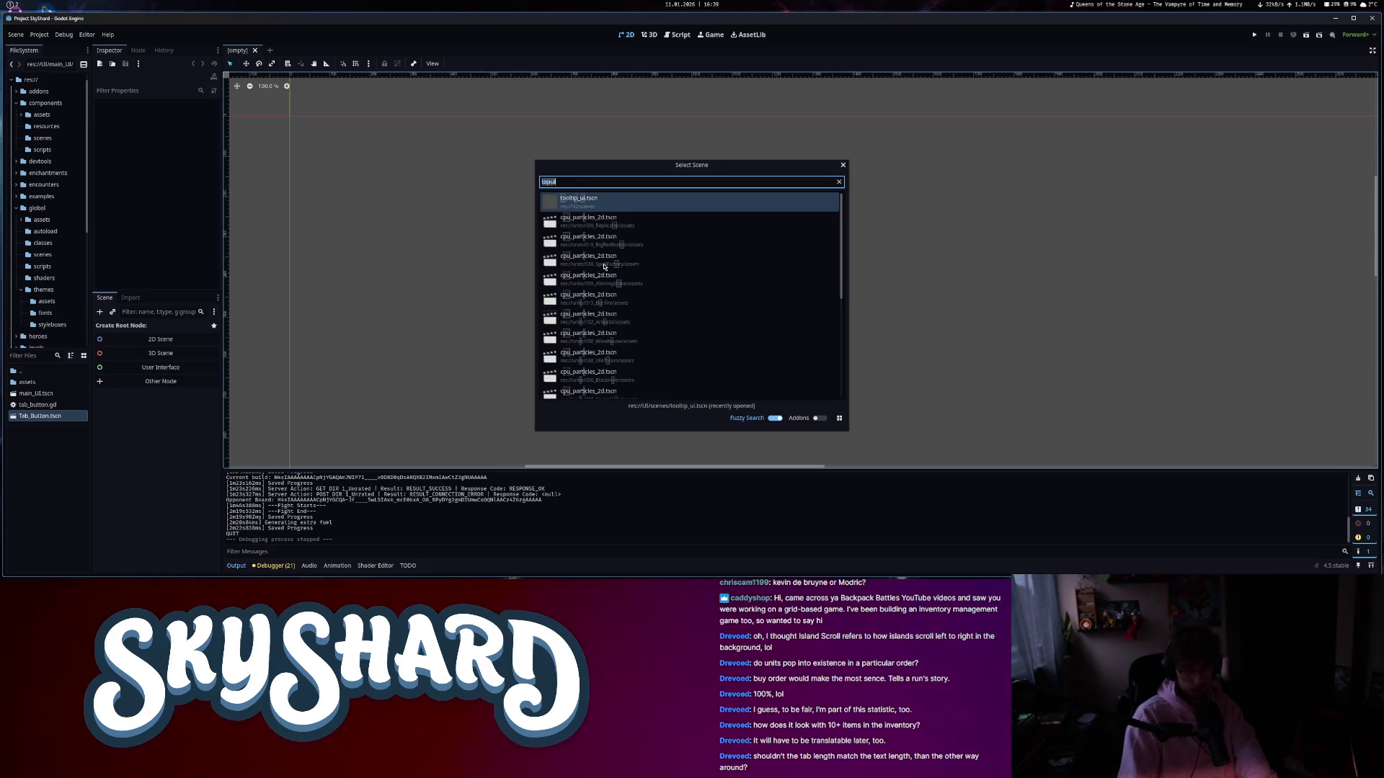
key("Return")
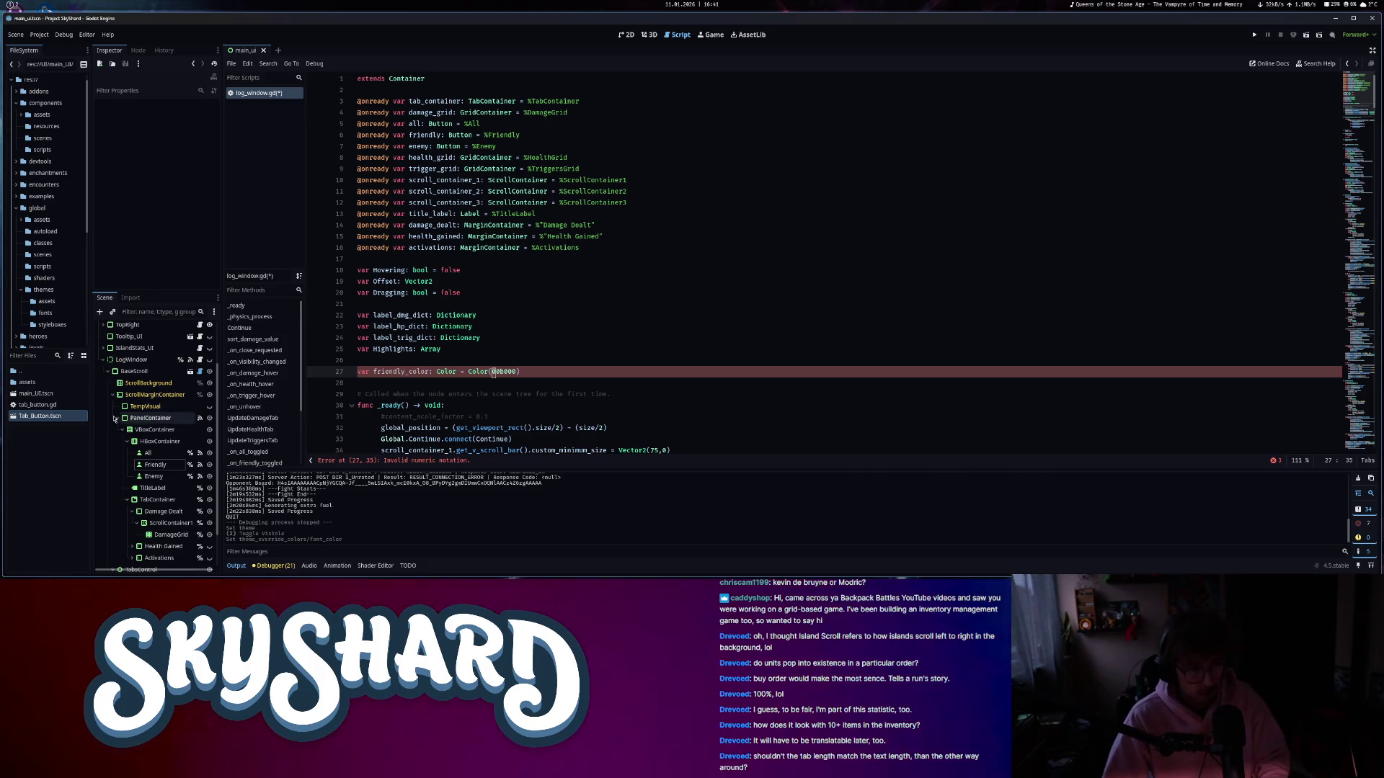
left_click(151, 464)
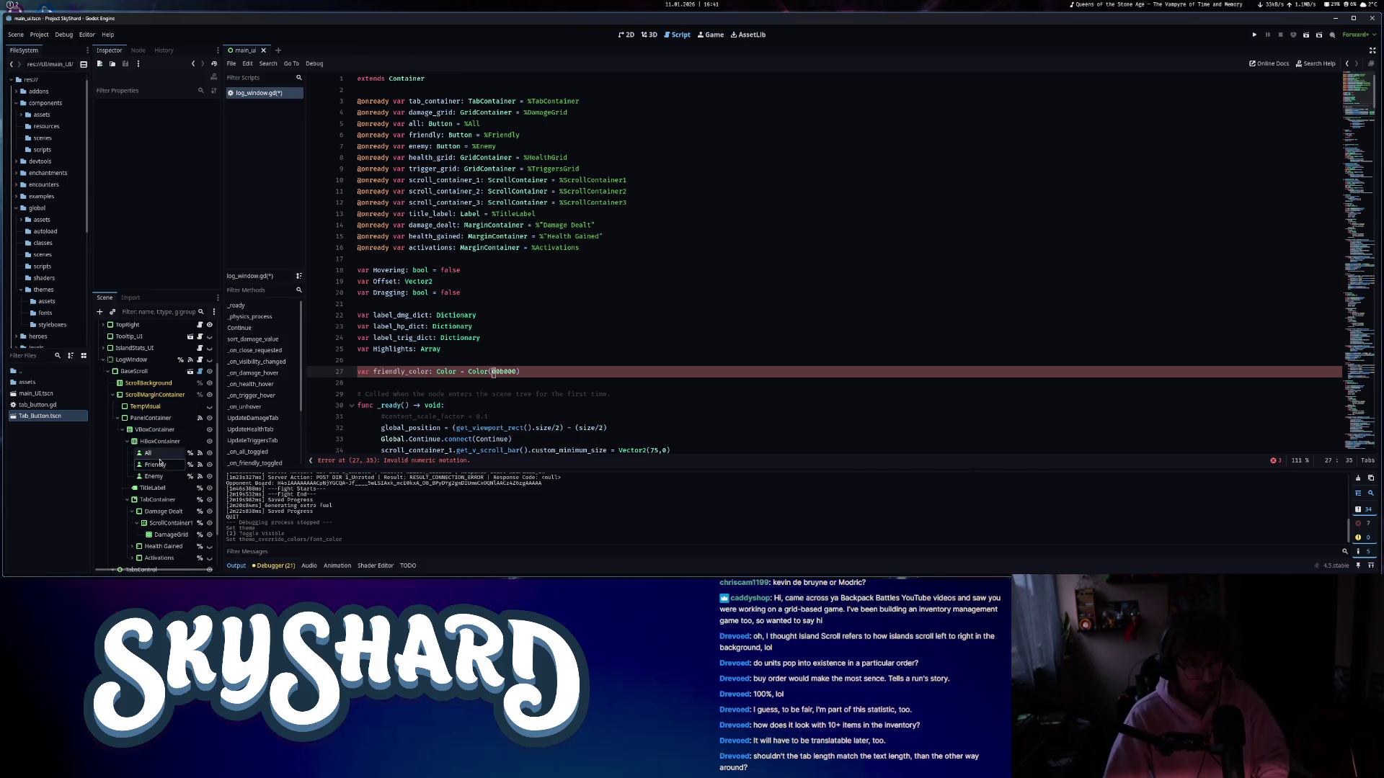
scroll(179, 216, "down", 10)
left_click(180, 226)
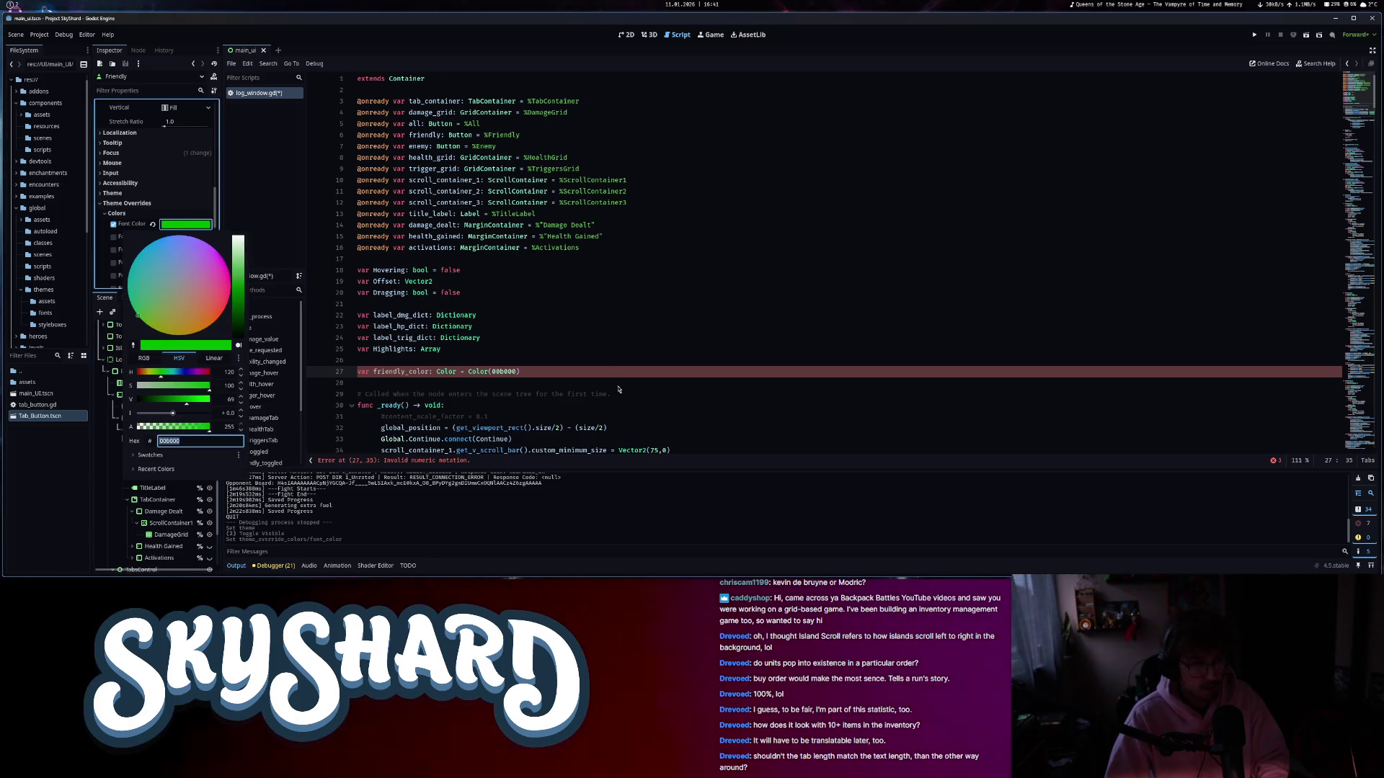
- Set line 27's friendly_color to the hex Color("00b000") and save log_window.gd
left_click(557, 371)
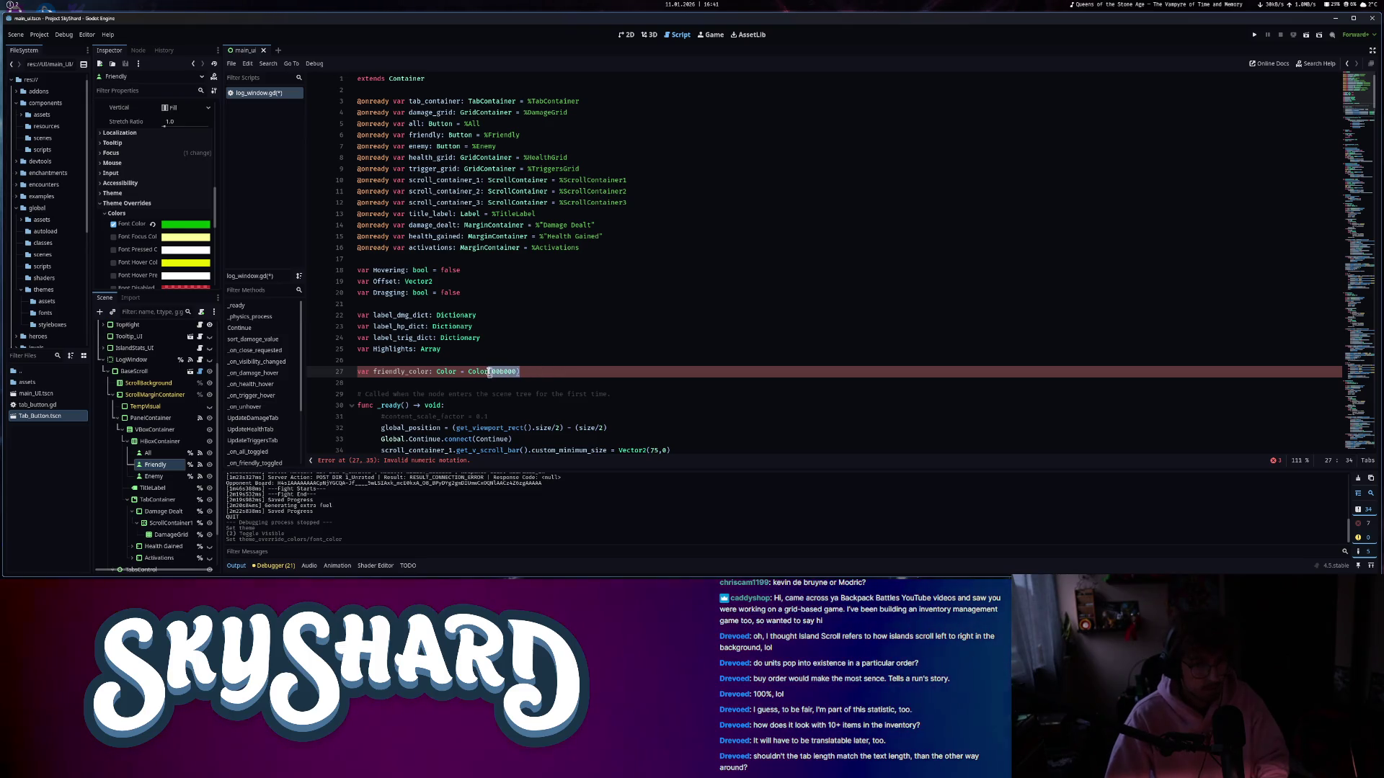
type("(")
left_click(473, 371)
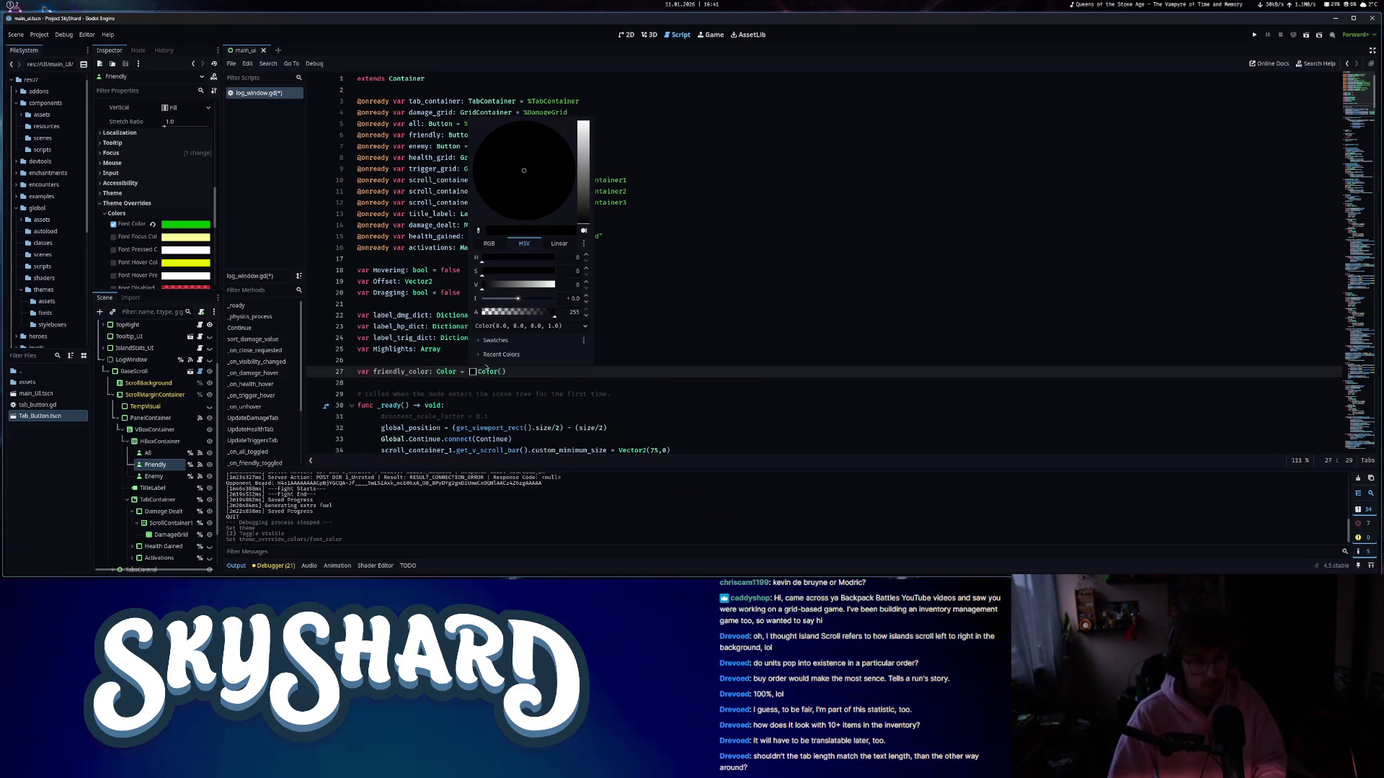
left_click(524, 327)
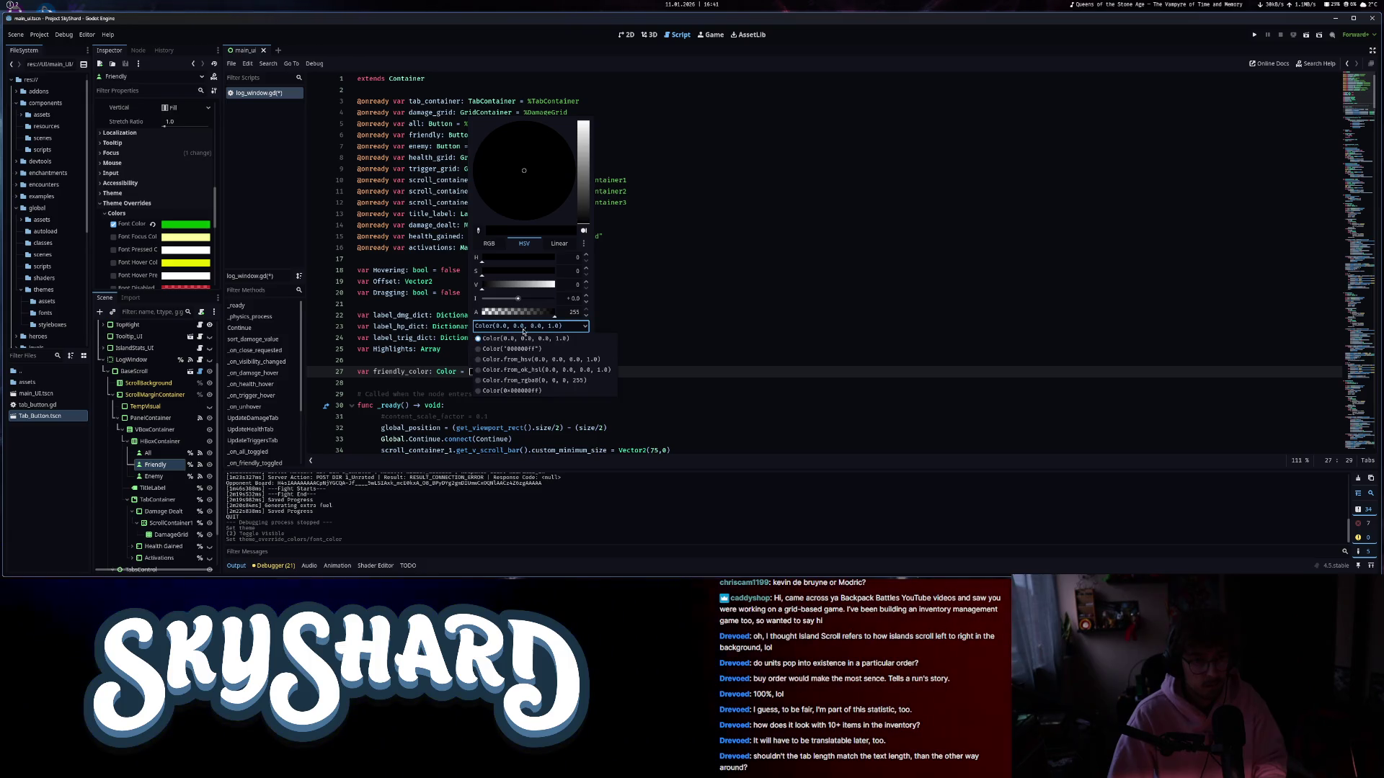
left_click(617, 374)
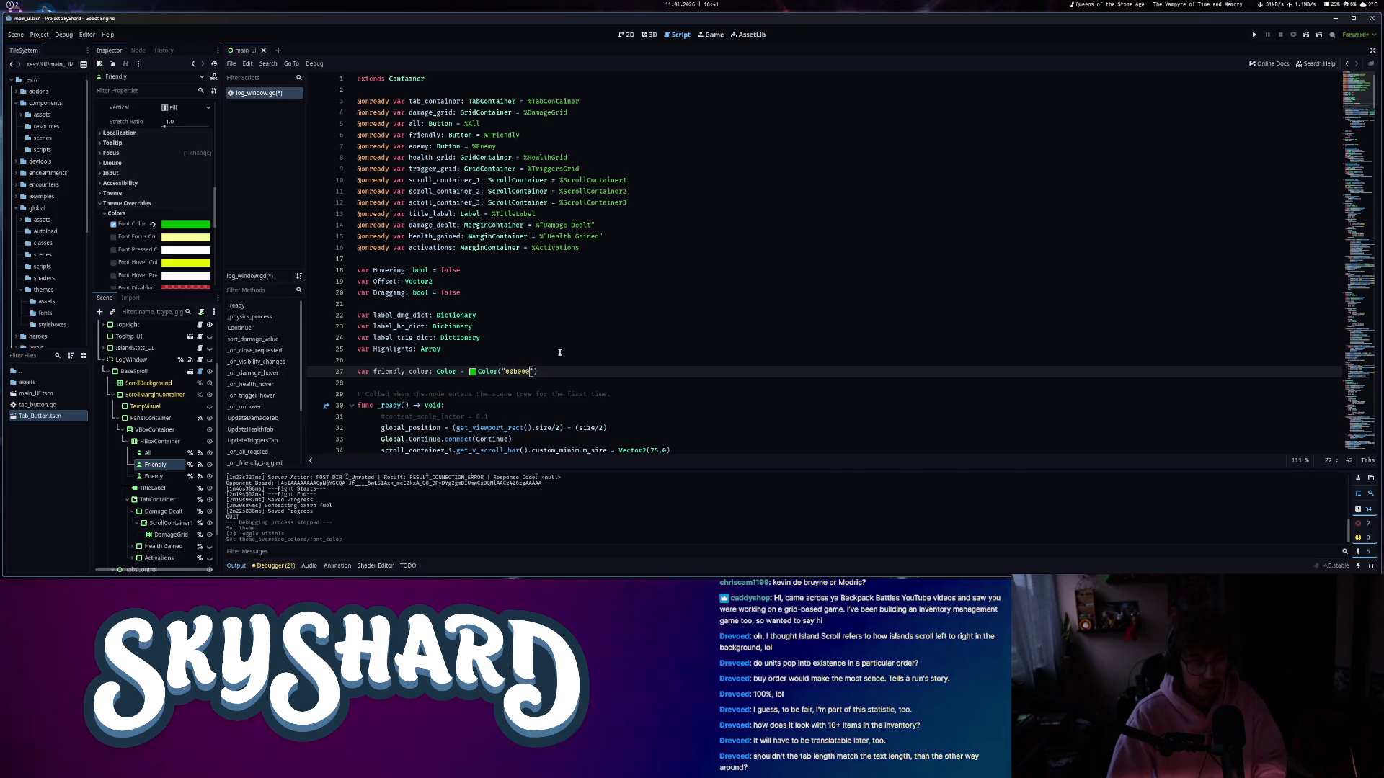
key("End")
key("ctrl+s")
scroll(568, 394, "down", 1)
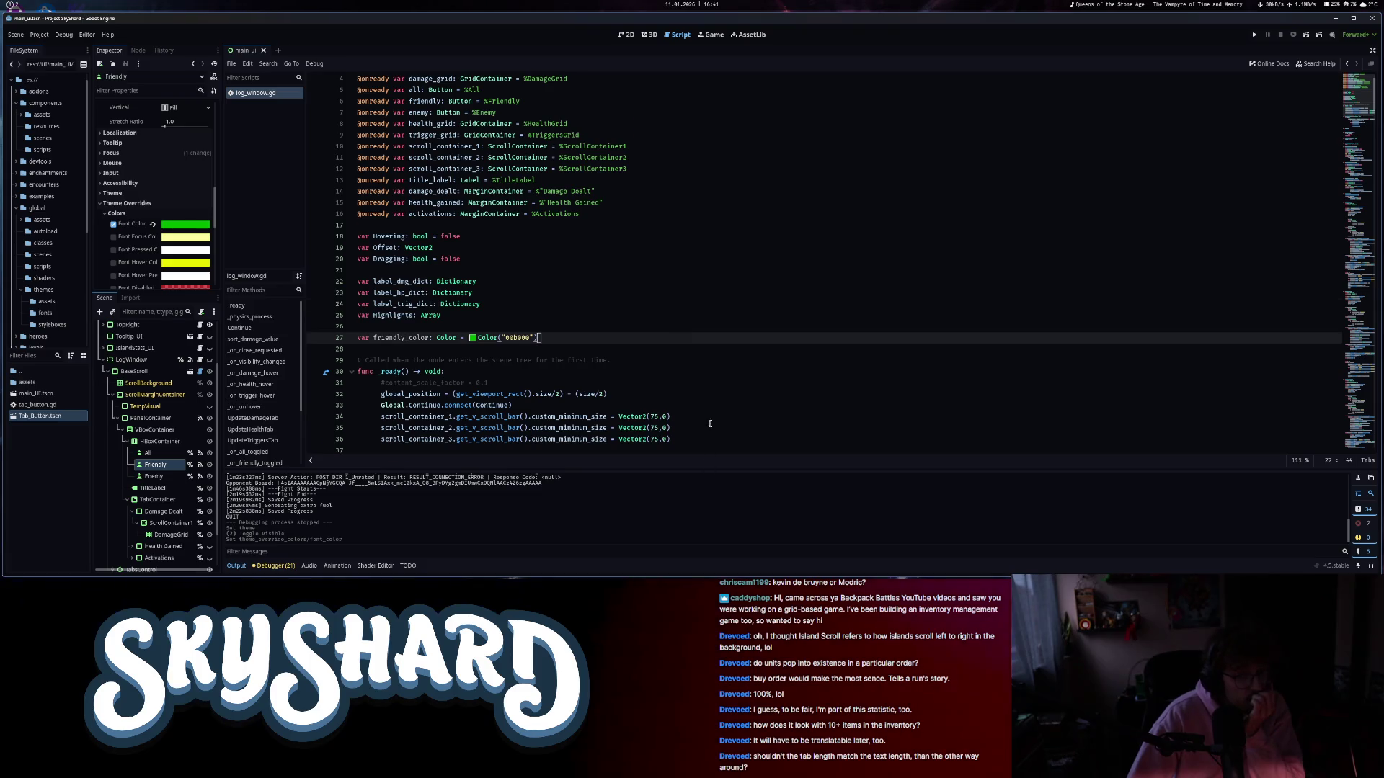
- Replace Color.GREEN on line 172's Friendly damage branch with friendly_color
scroll(709, 425, "down", 19)
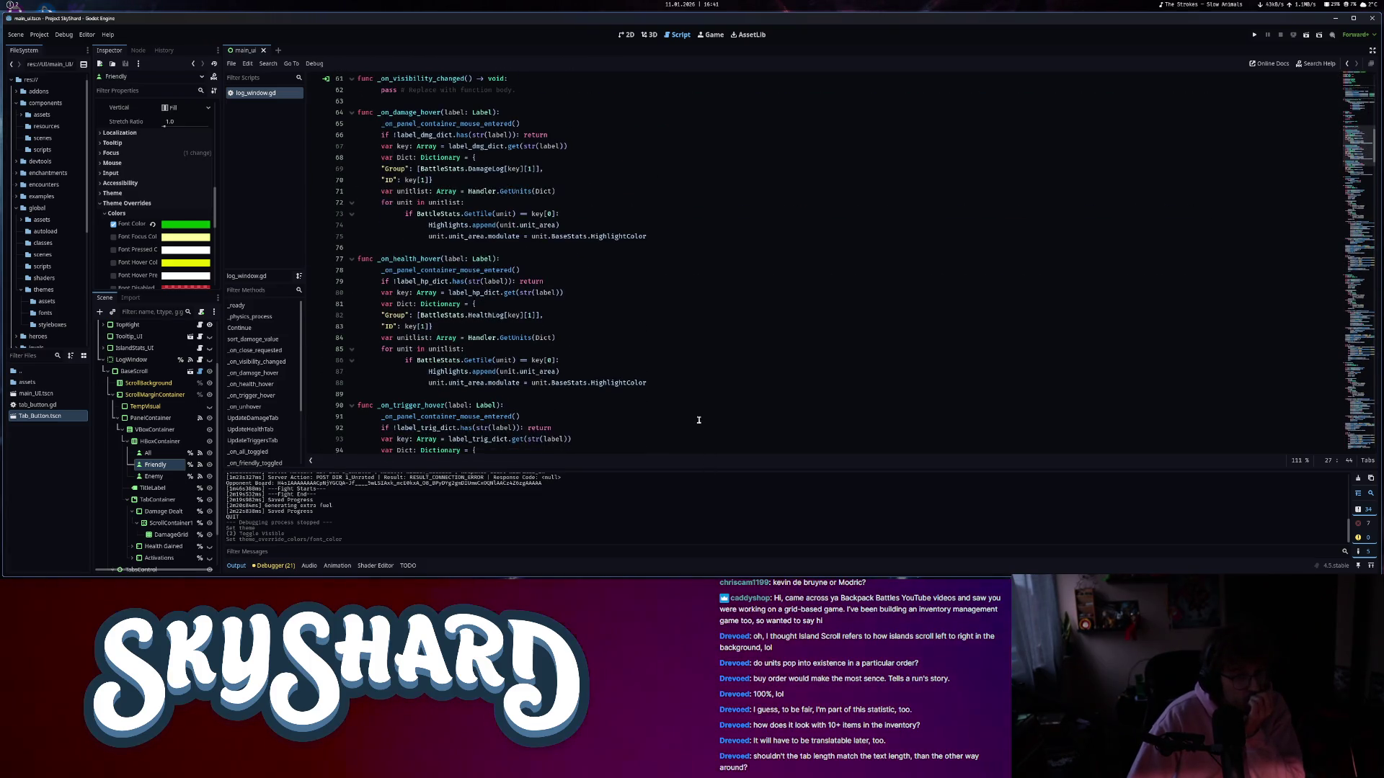
scroll(682, 405, "down", 12)
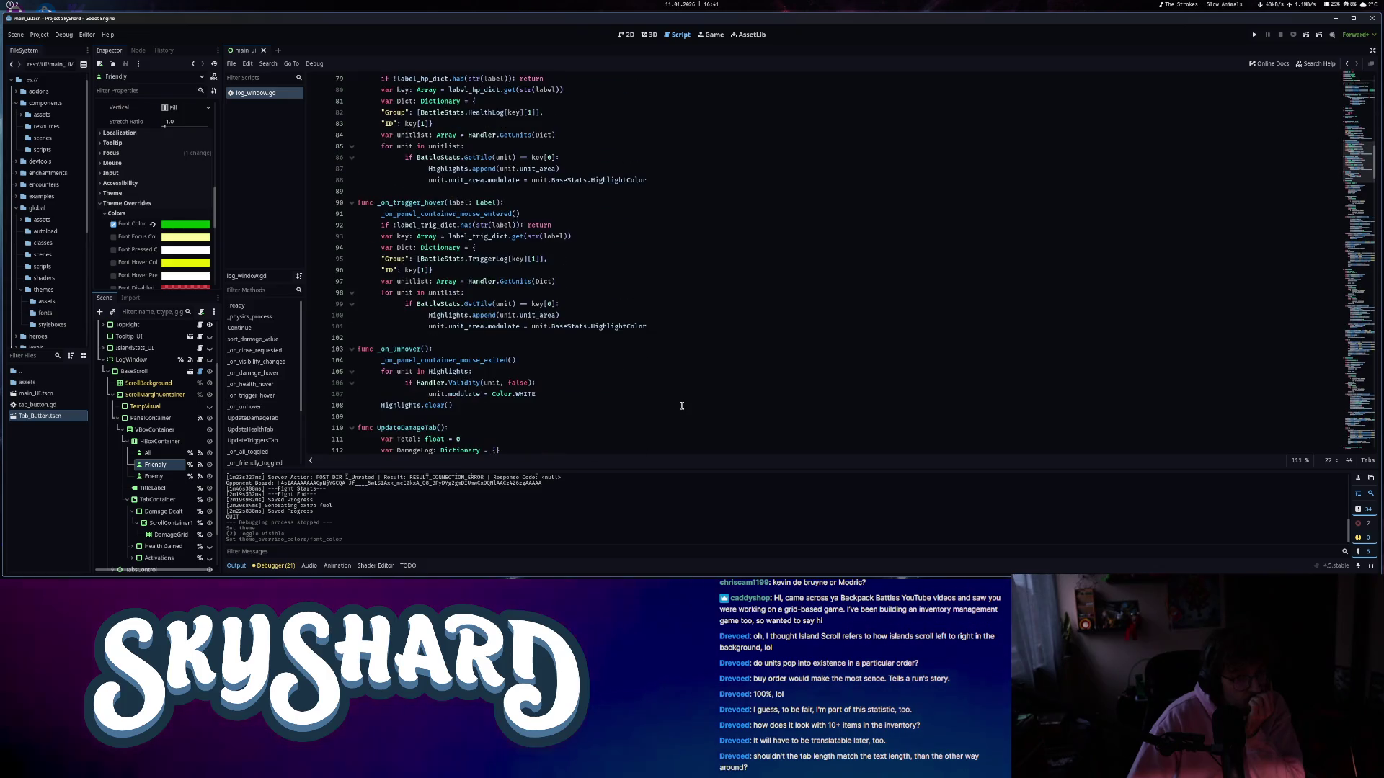
scroll(682, 405, "down", 4)
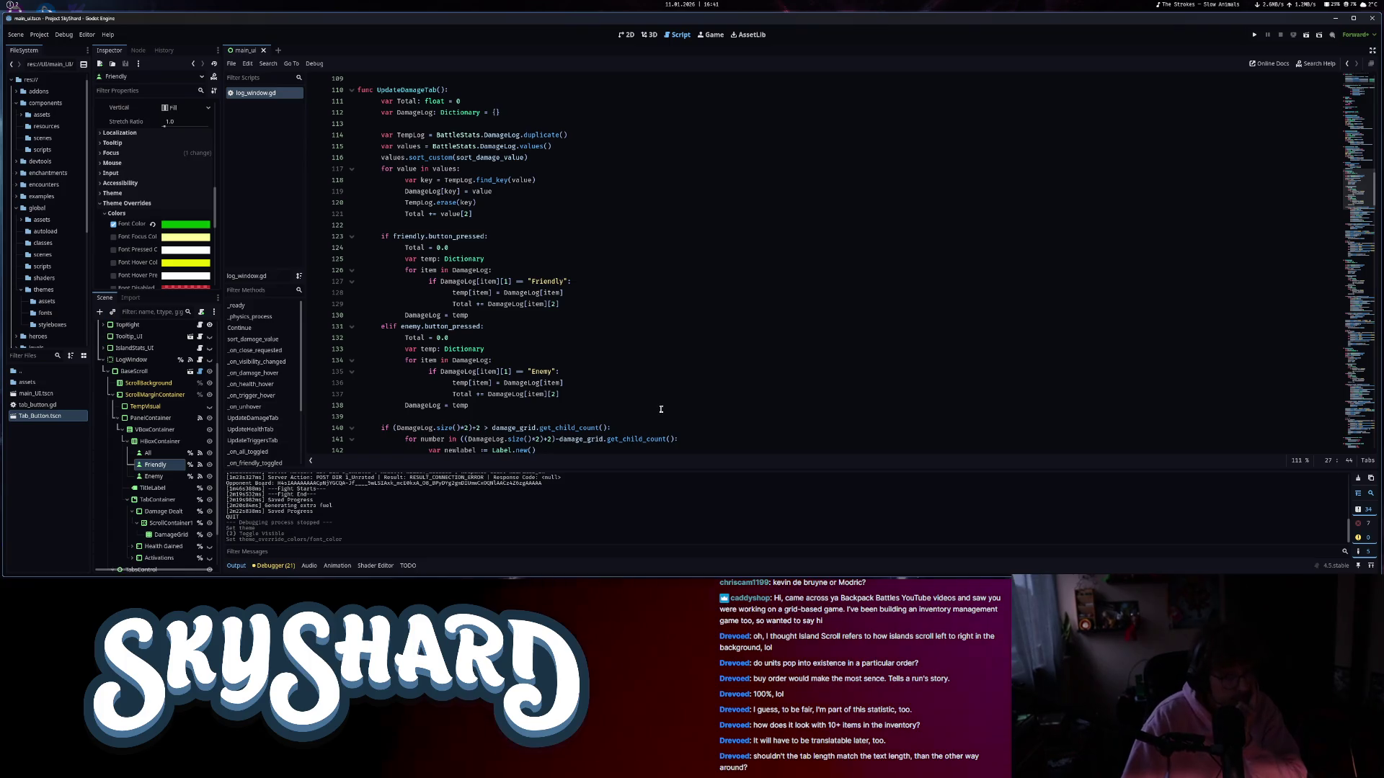
scroll(656, 409, "down", 3)
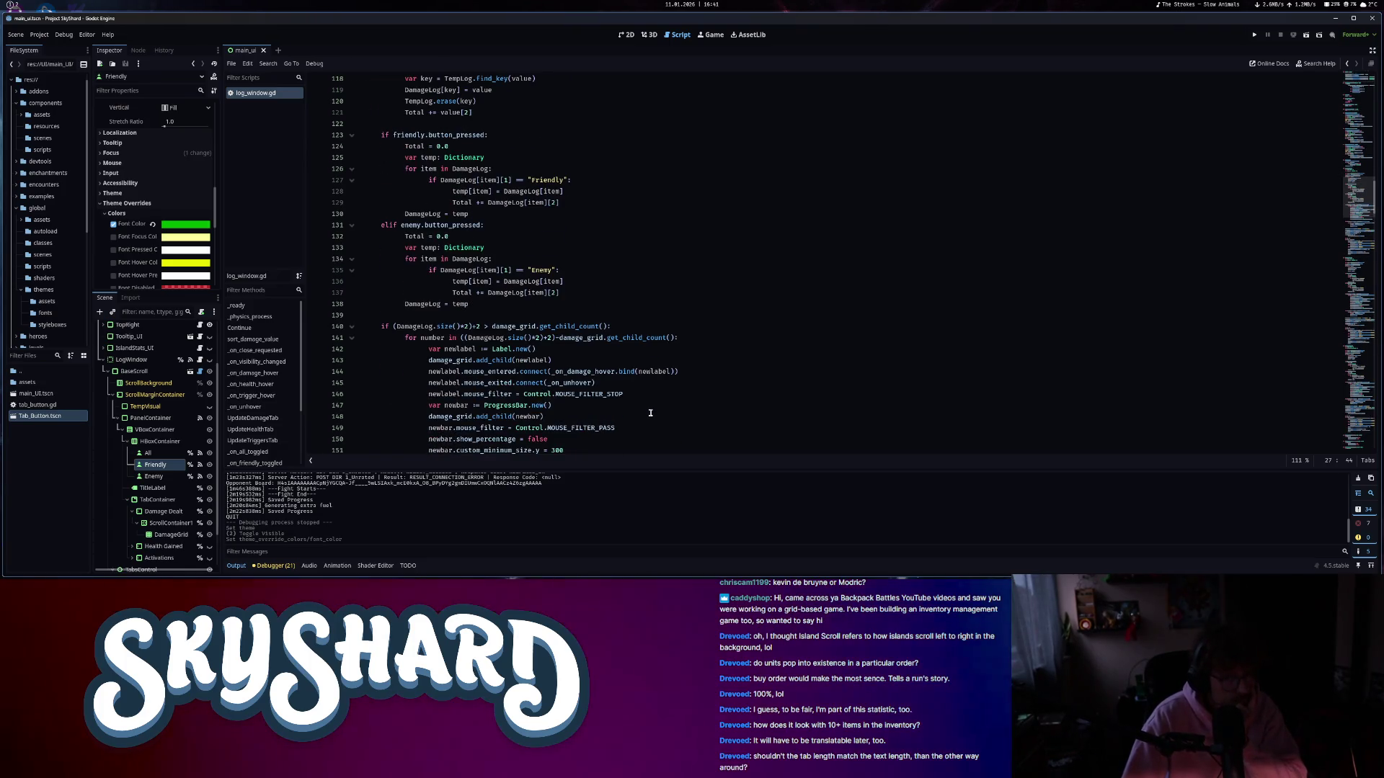
scroll(650, 413, "down", 2)
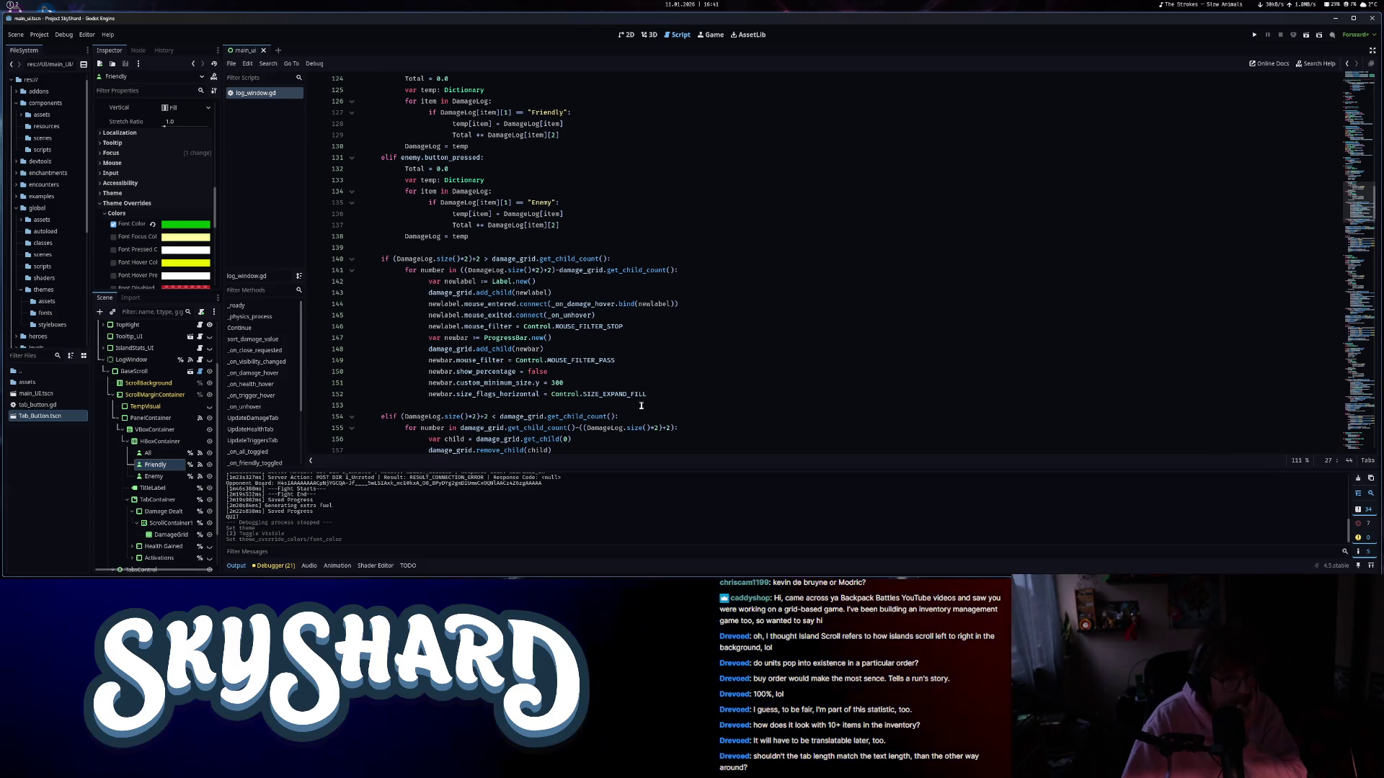
scroll(507, 370, "down", 4)
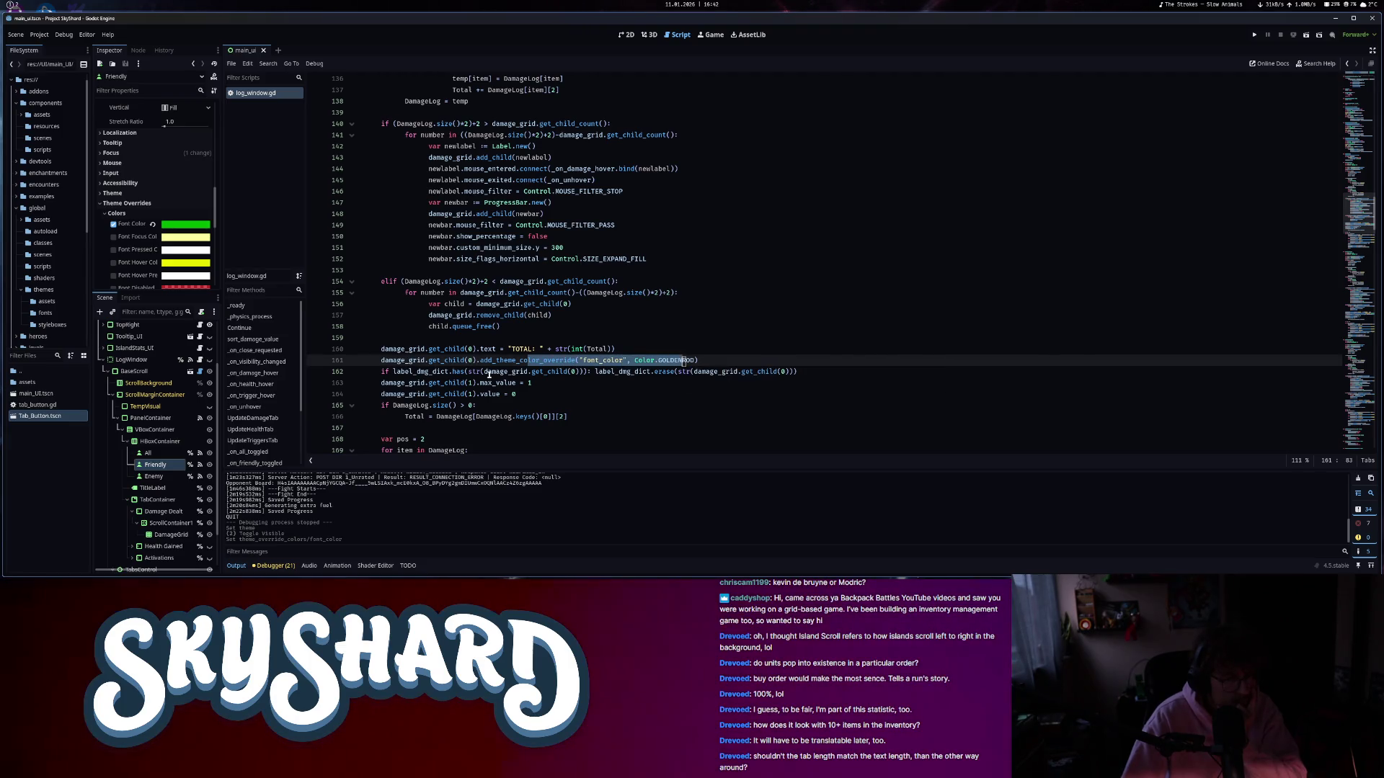
left_click(468, 383)
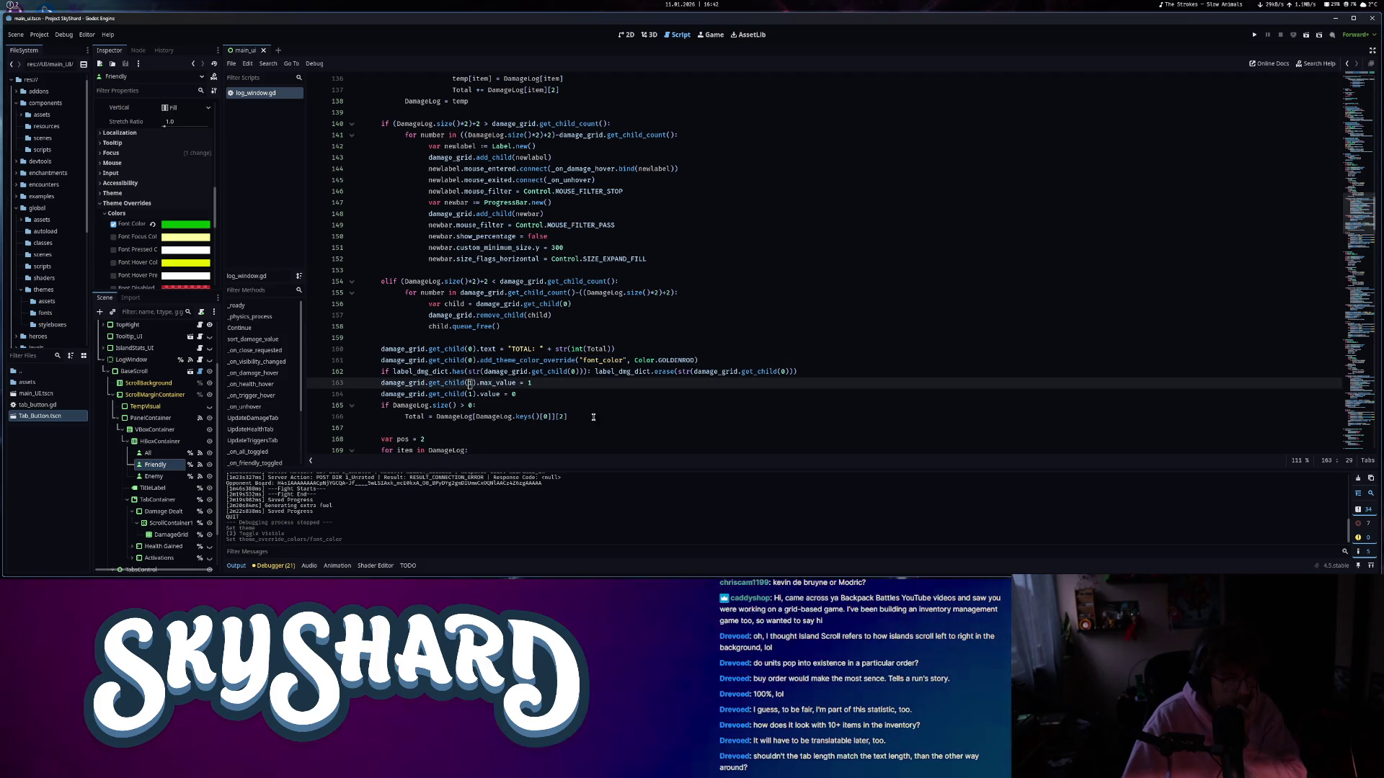
mouse_move(683, 360)
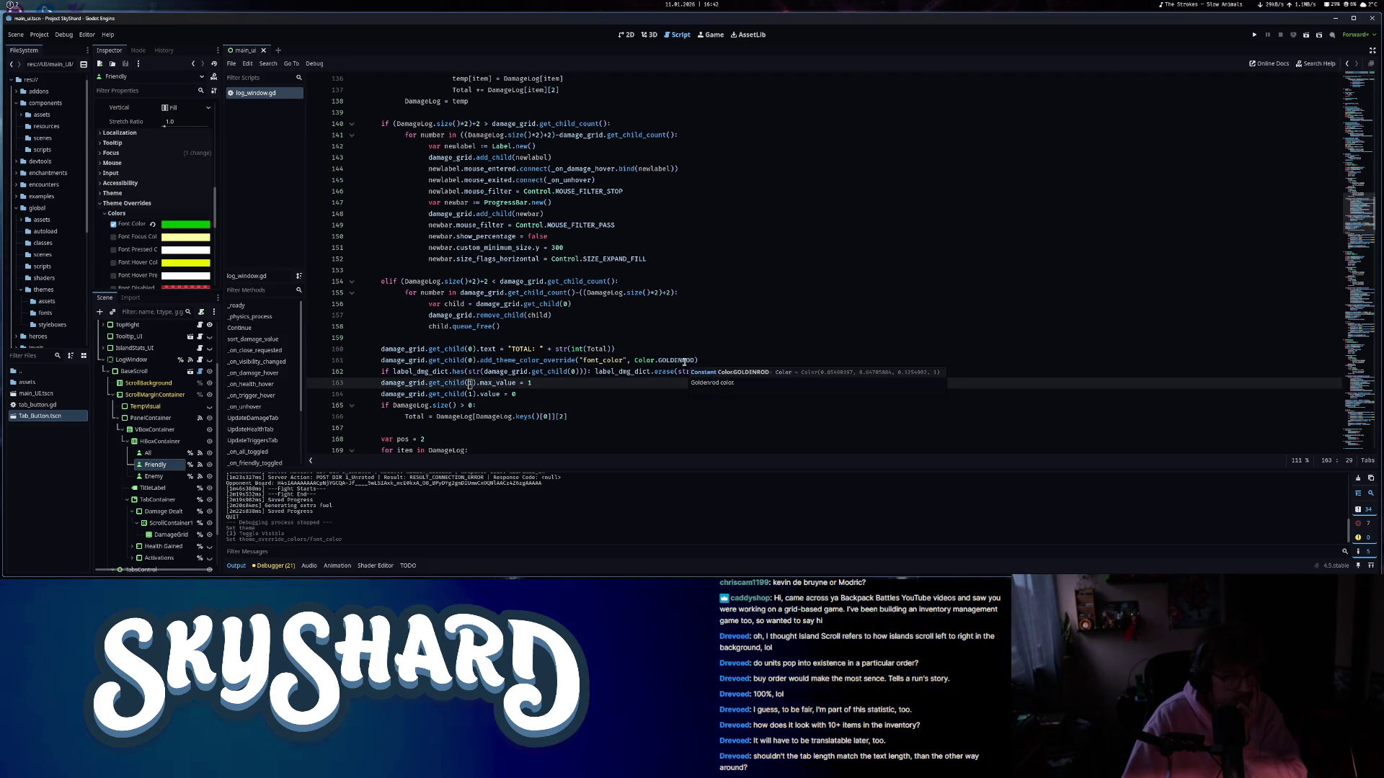
scroll(645, 391, "down", 3)
scroll(644, 391, "down", 2)
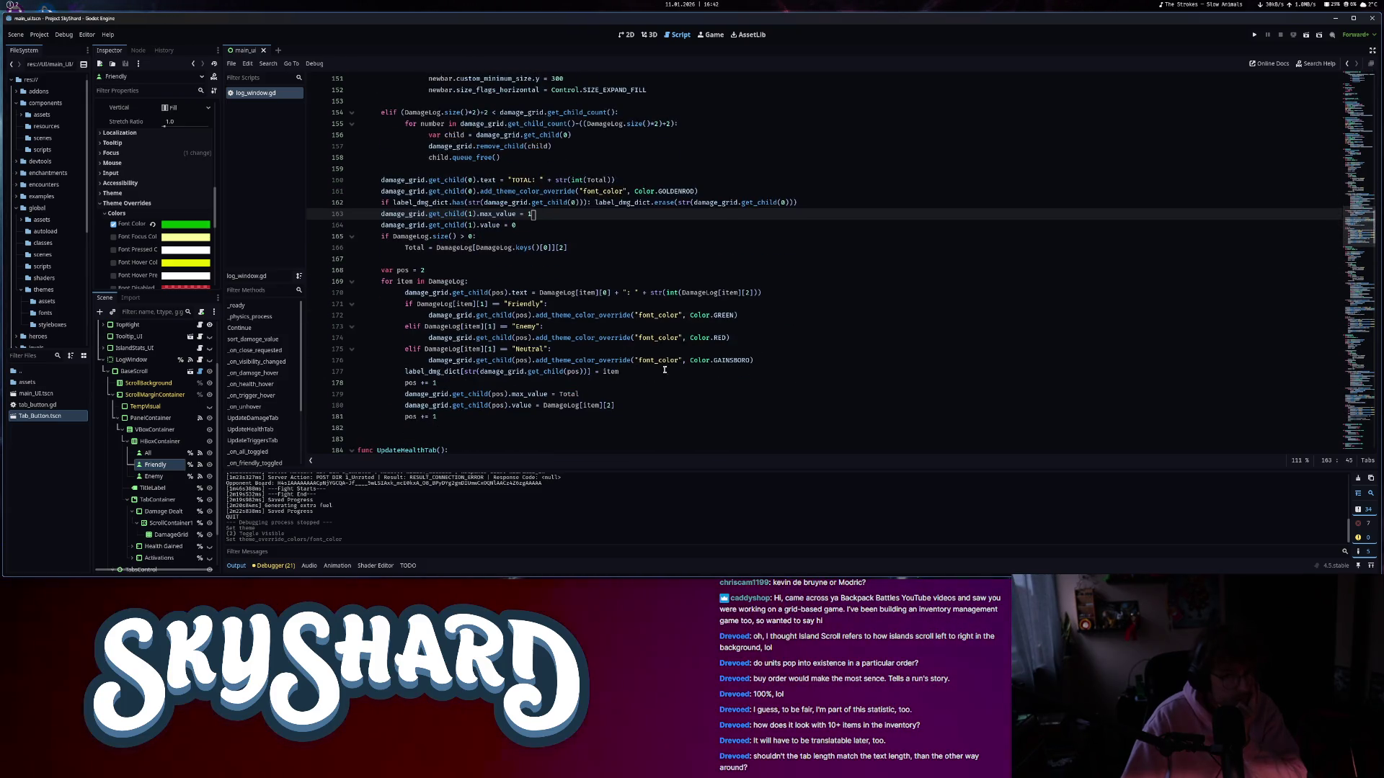
left_click(690, 315)
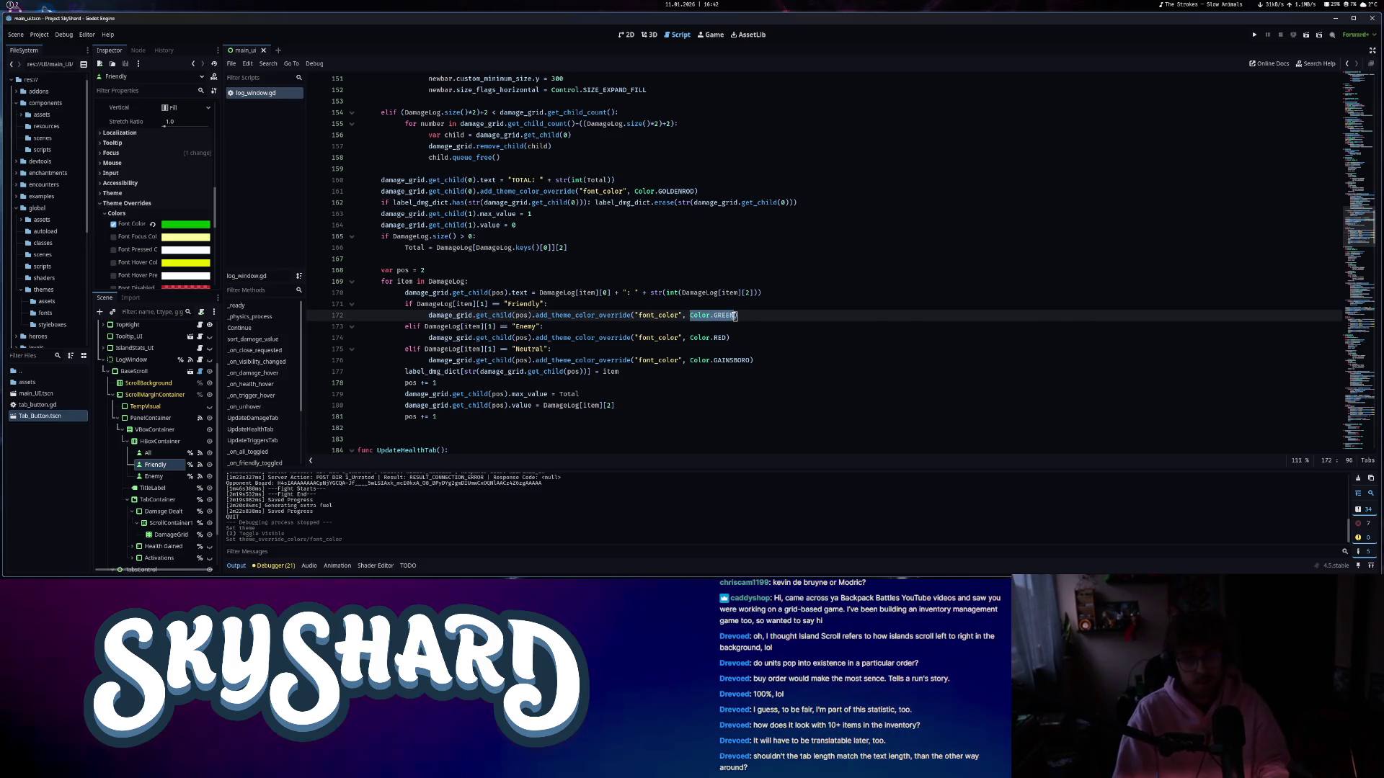
type("00b000")
key("ctrl+shift+Left")
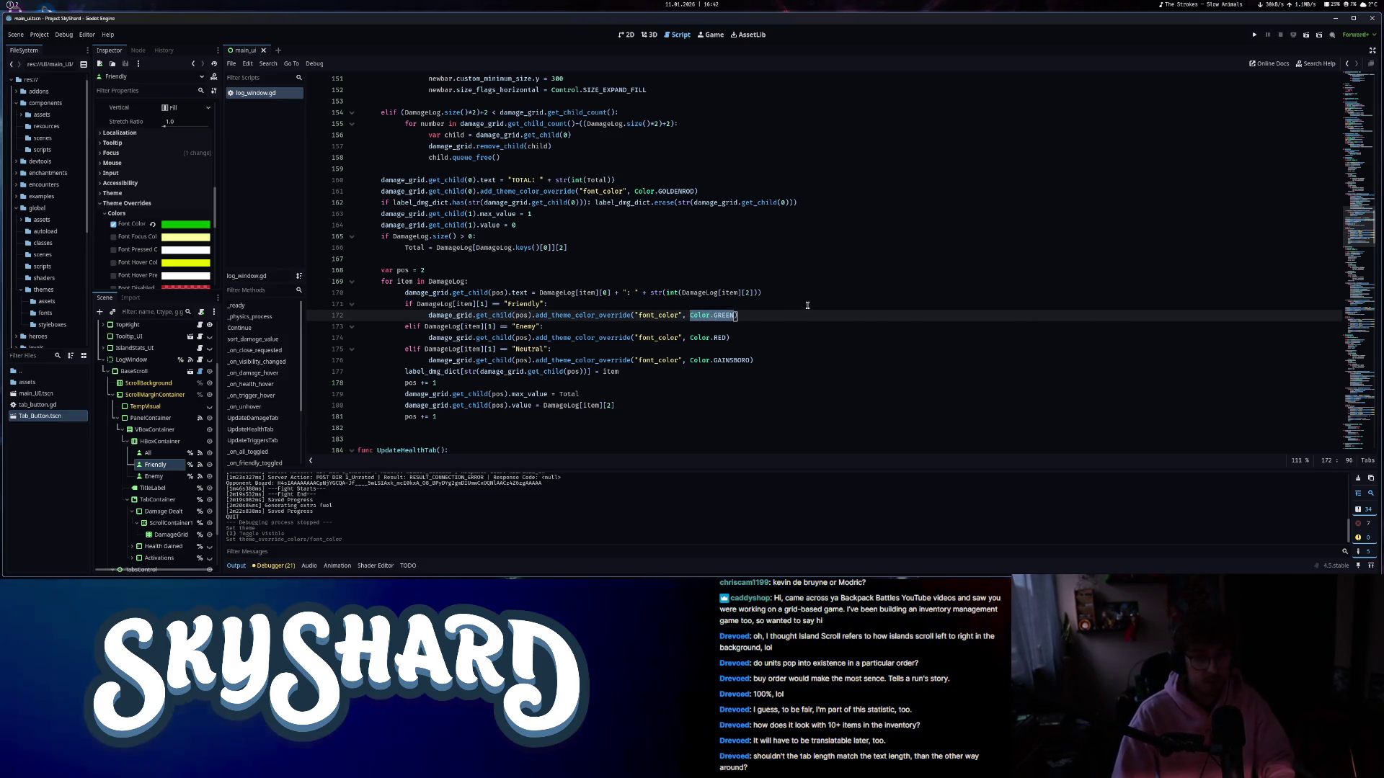
type("friendly_c")
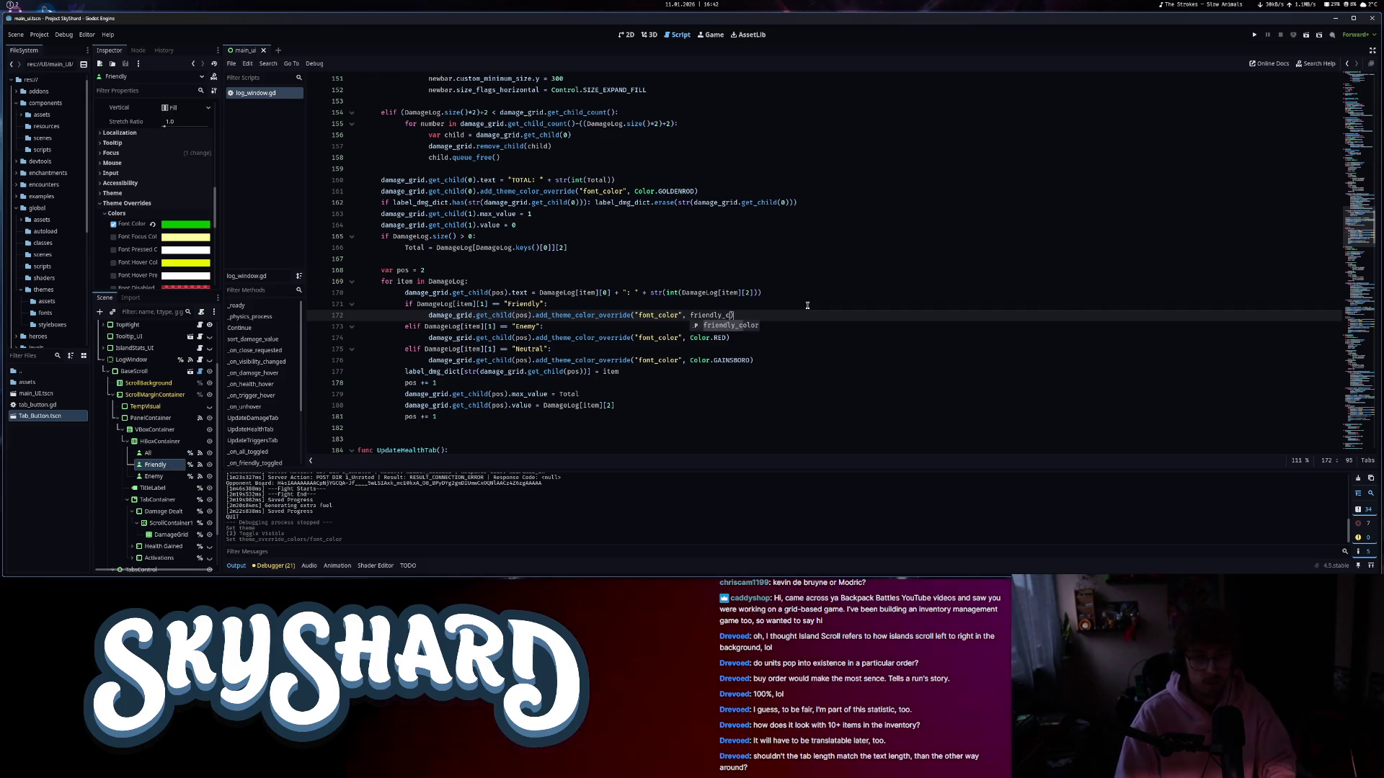
type("olor")
- Select the Enemy node and change its Font Color override to darker red b90000
left_click(720, 338)
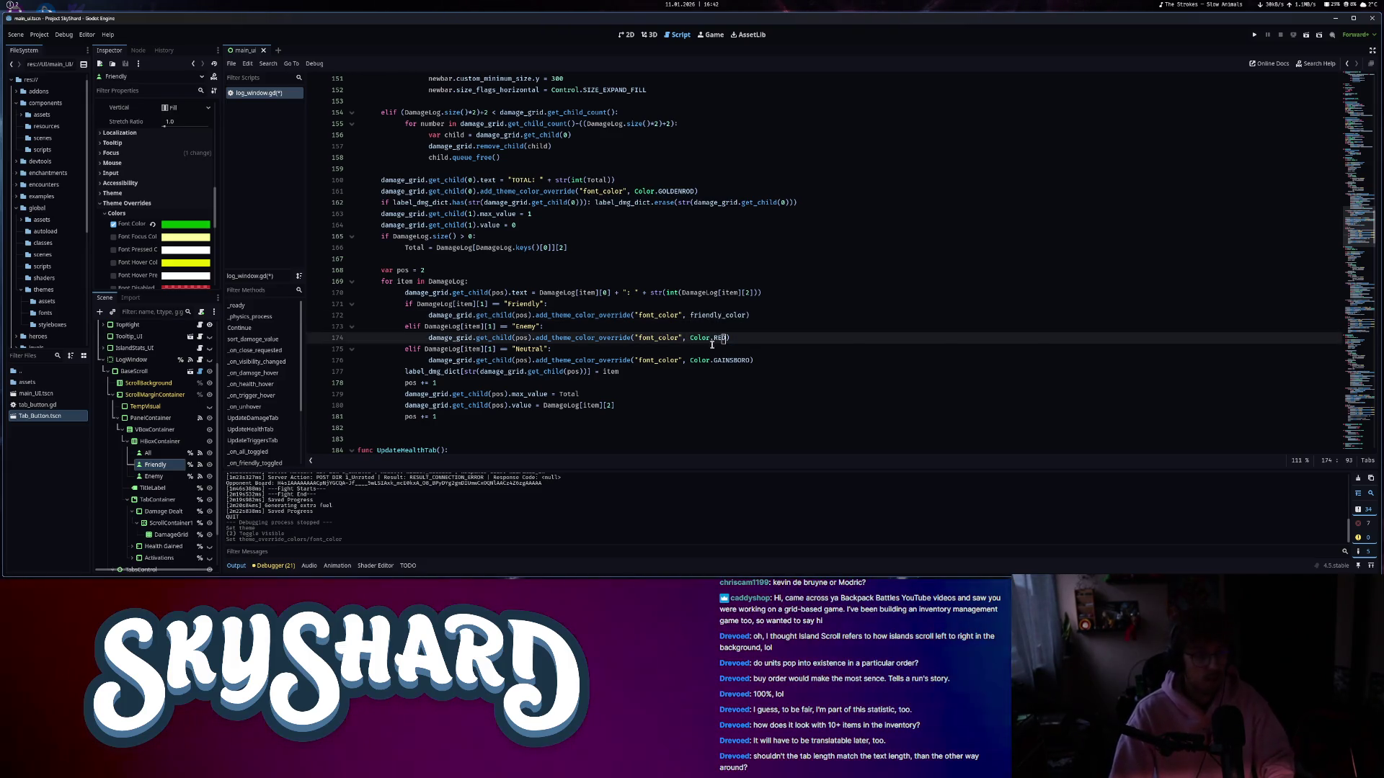
left_click(151, 476)
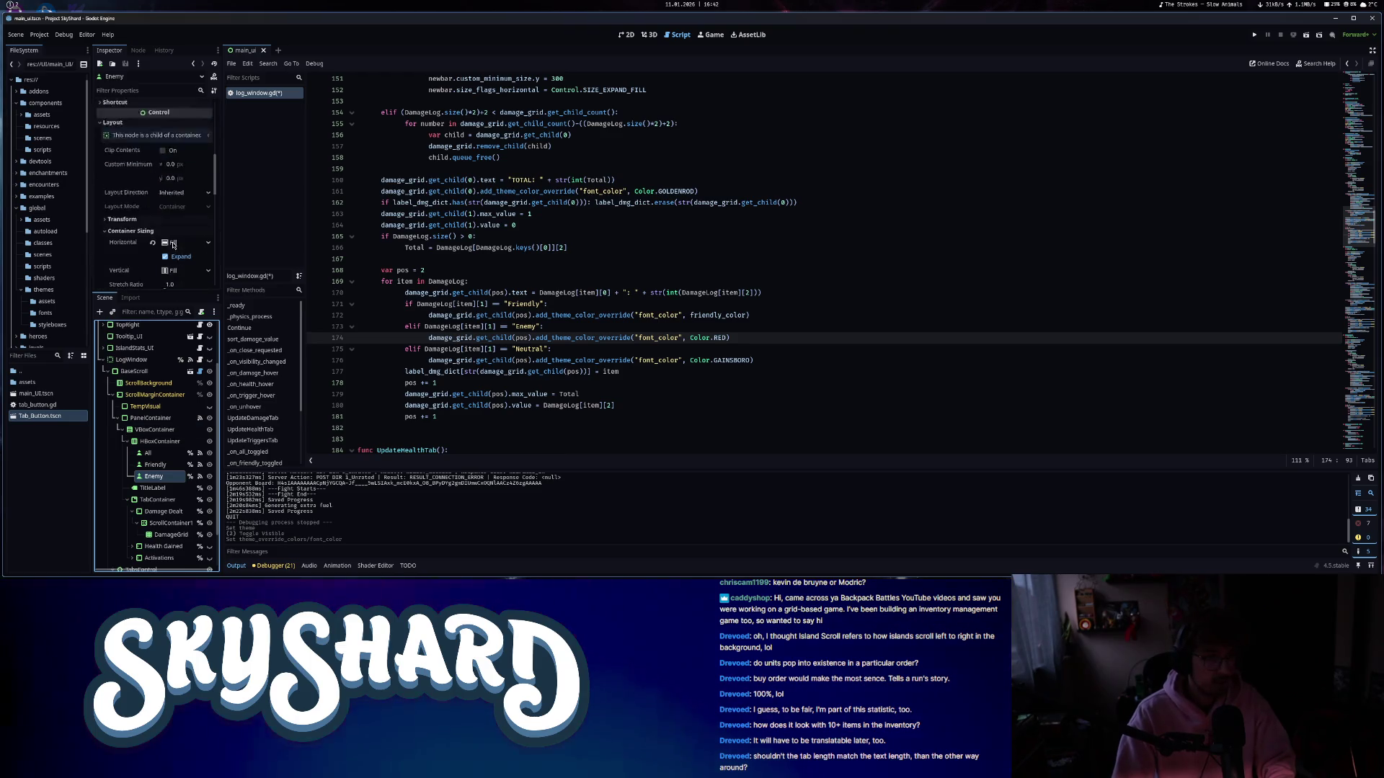
left_click(185, 225)
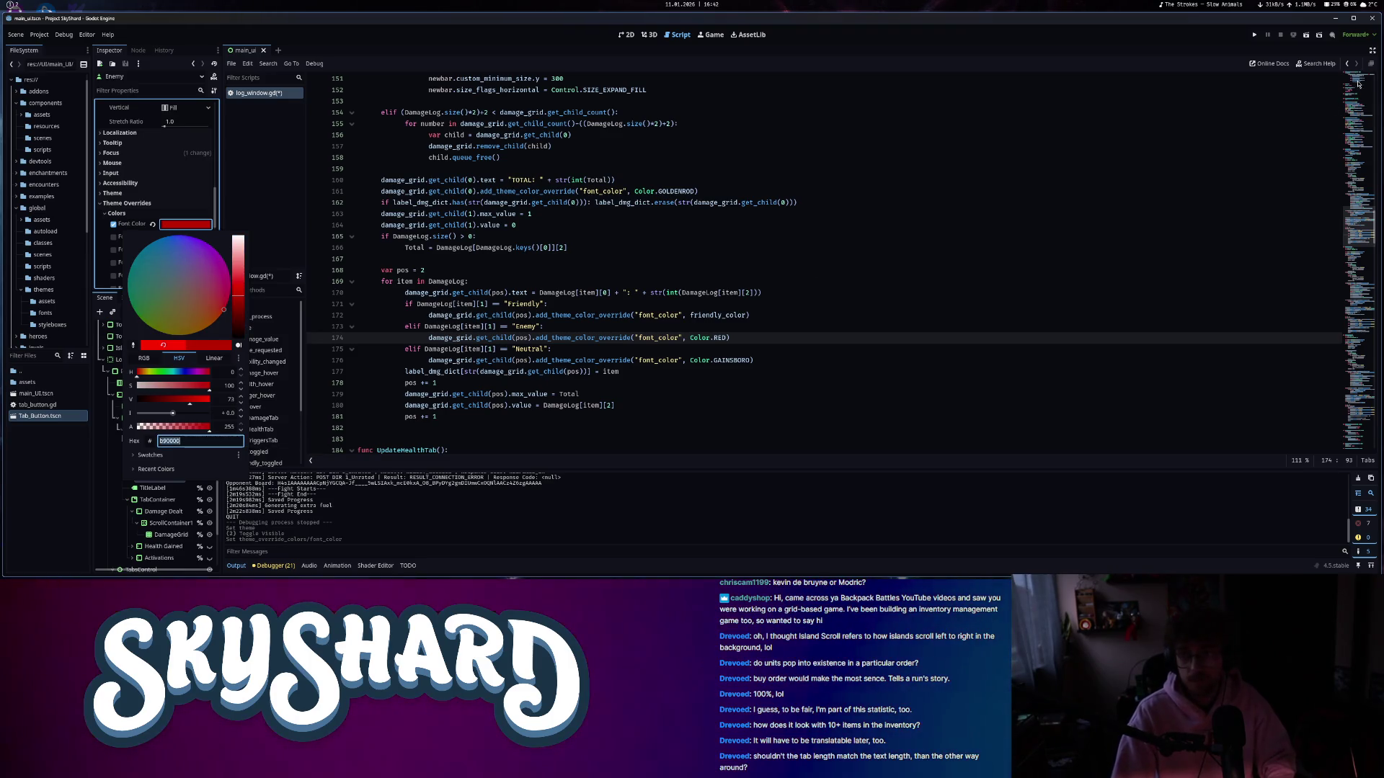
scroll(494, 387, "up", 20)
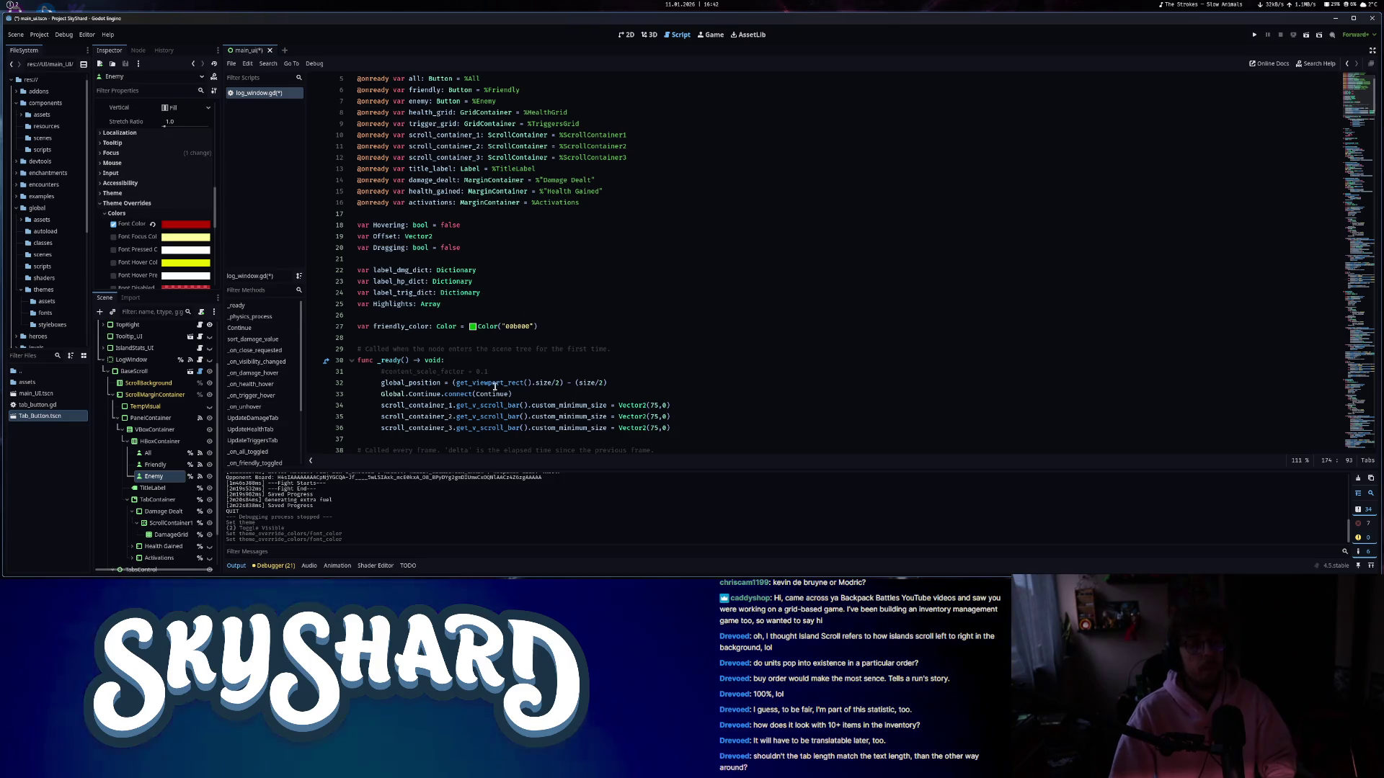
- Declare var enemy_color: Color below friendly_color and save the script
left_click(572, 320)
left_click(582, 325)
key("Return")
type("var enemy_color")
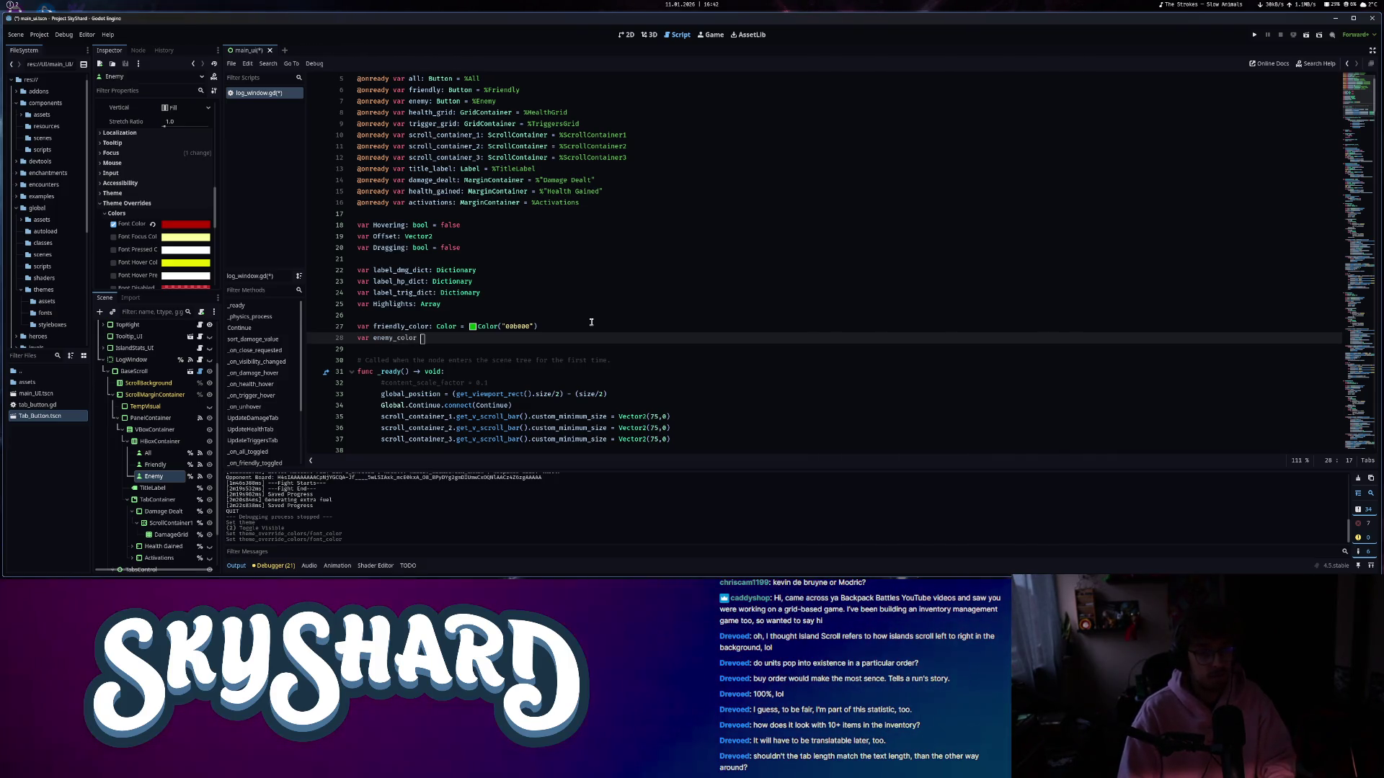
key("BackSpace")
type(": Col")
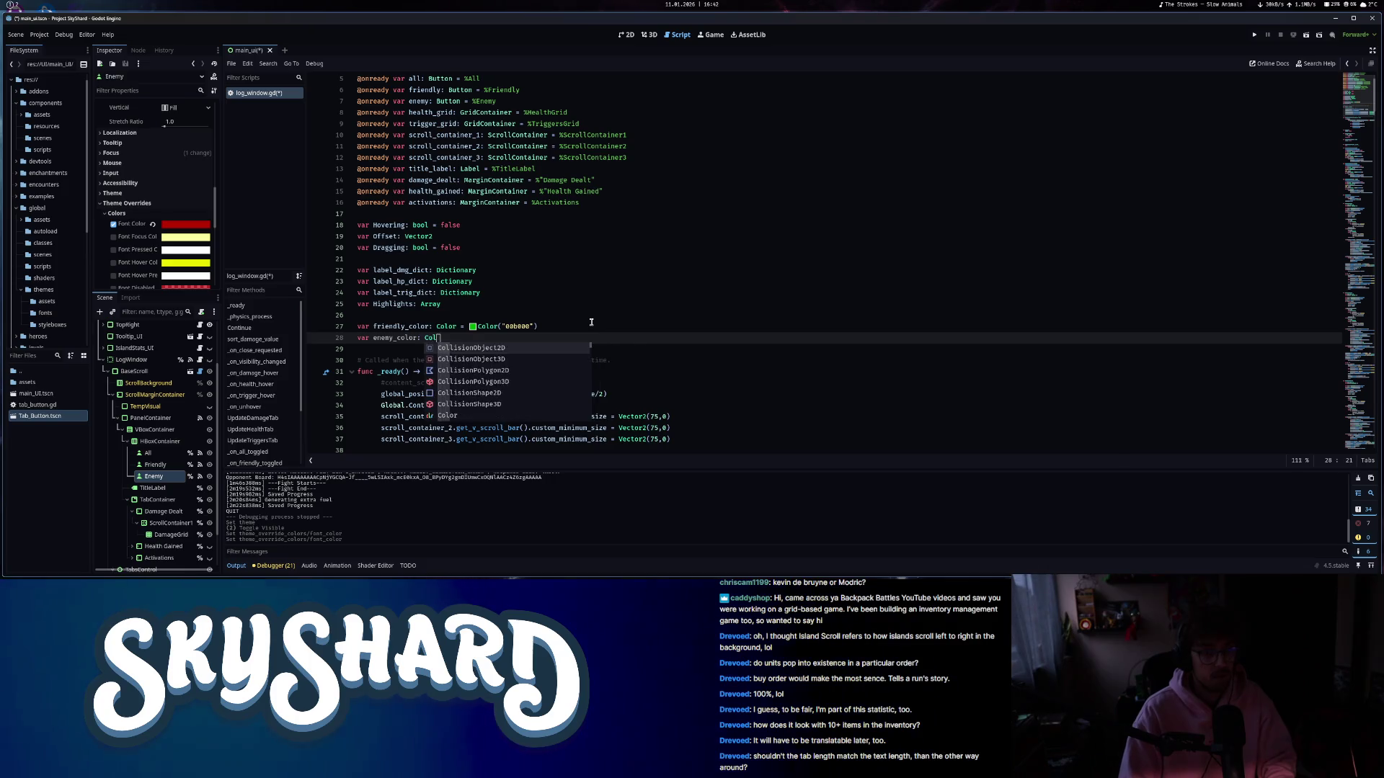
type("or = Color")
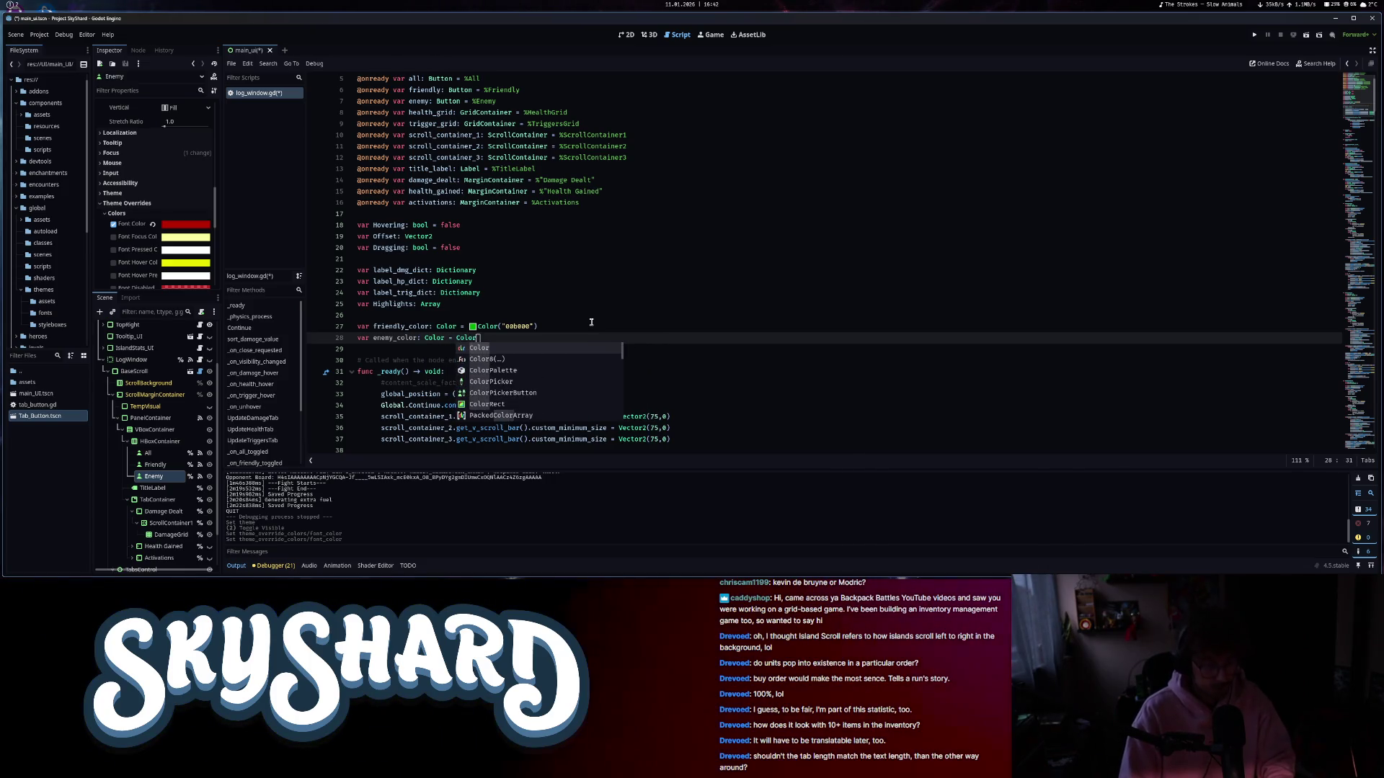
type("(")
left_click(445, 327)
key("ctrl+s")
- Use enemy_color in the Enemy damage line and friendly_color/enemy_color in the health log
scroll(696, 365, "down", 20)
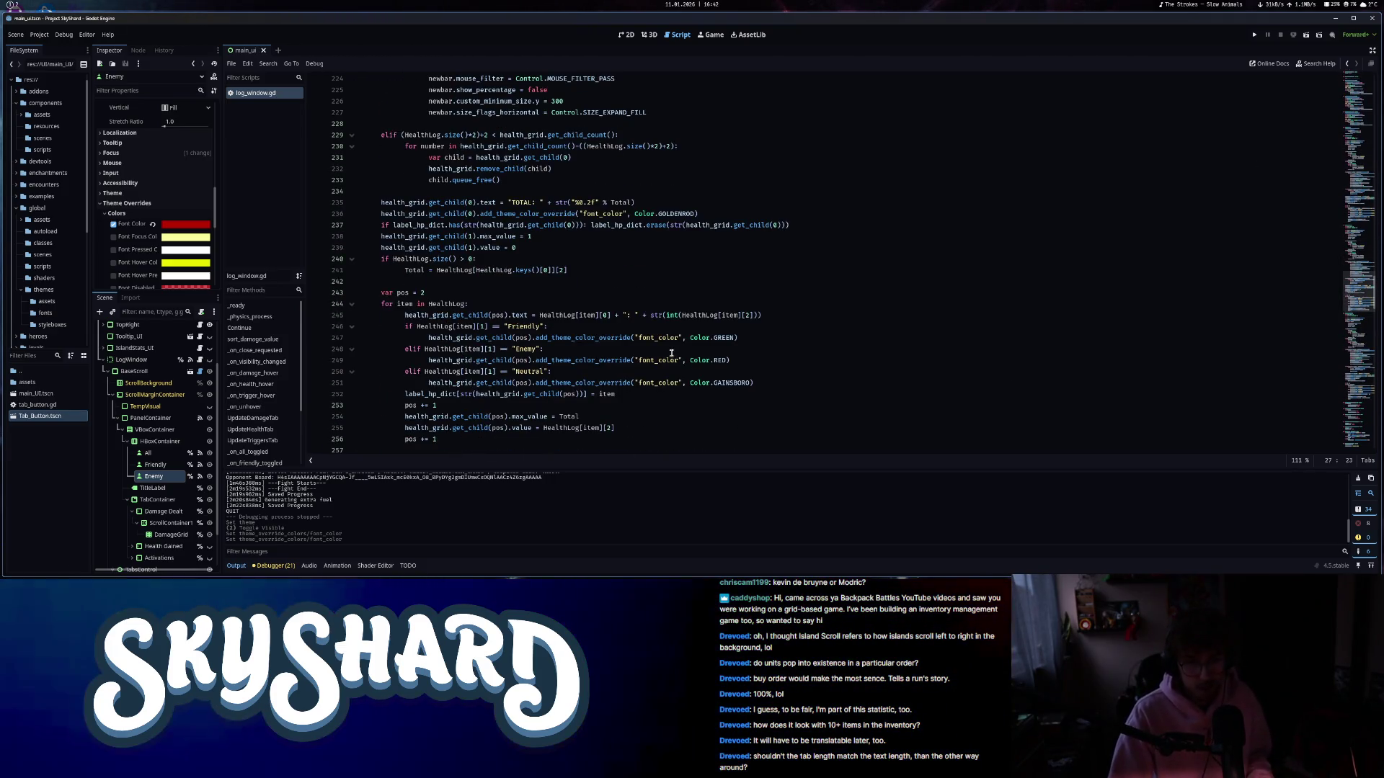
scroll(696, 365, "up", 20)
left_click_drag(729, 371, 691, 371)
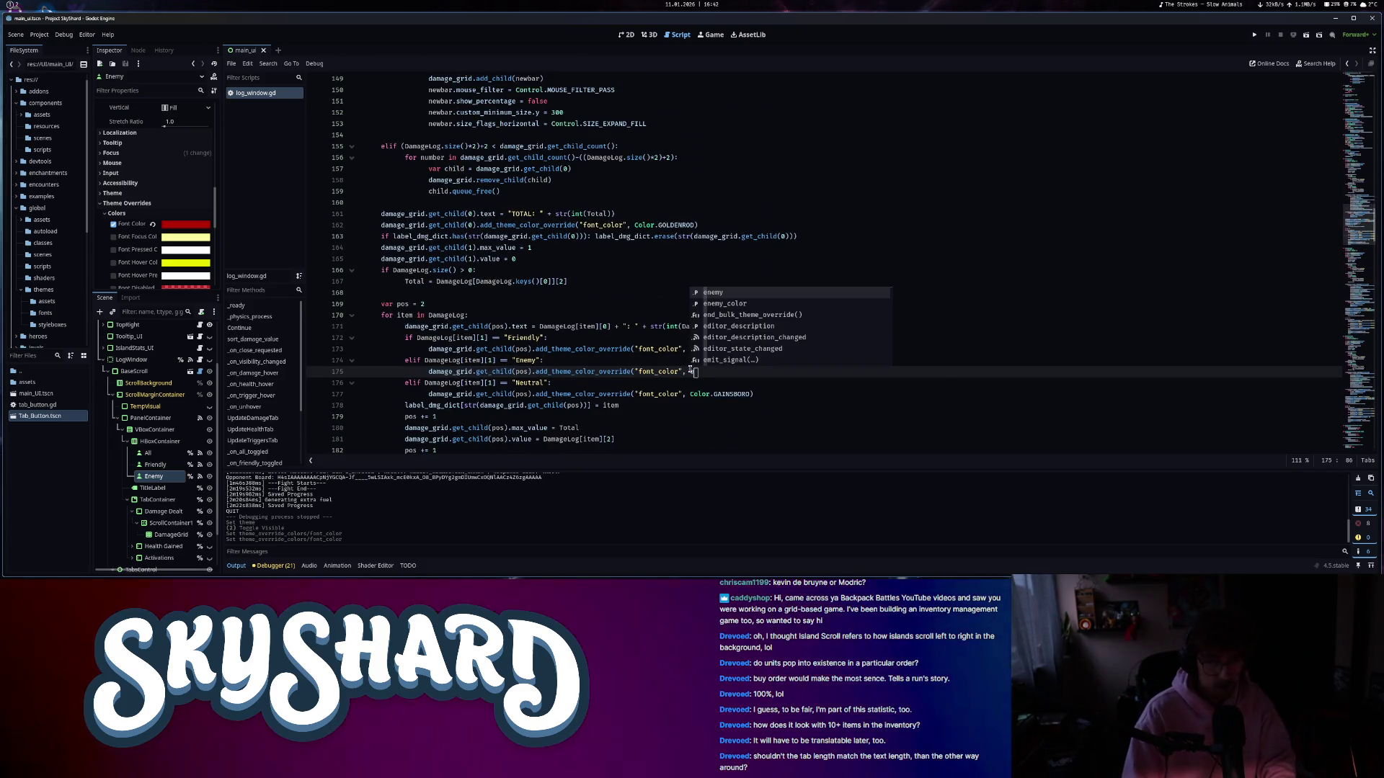
key("Down")
key("Return")
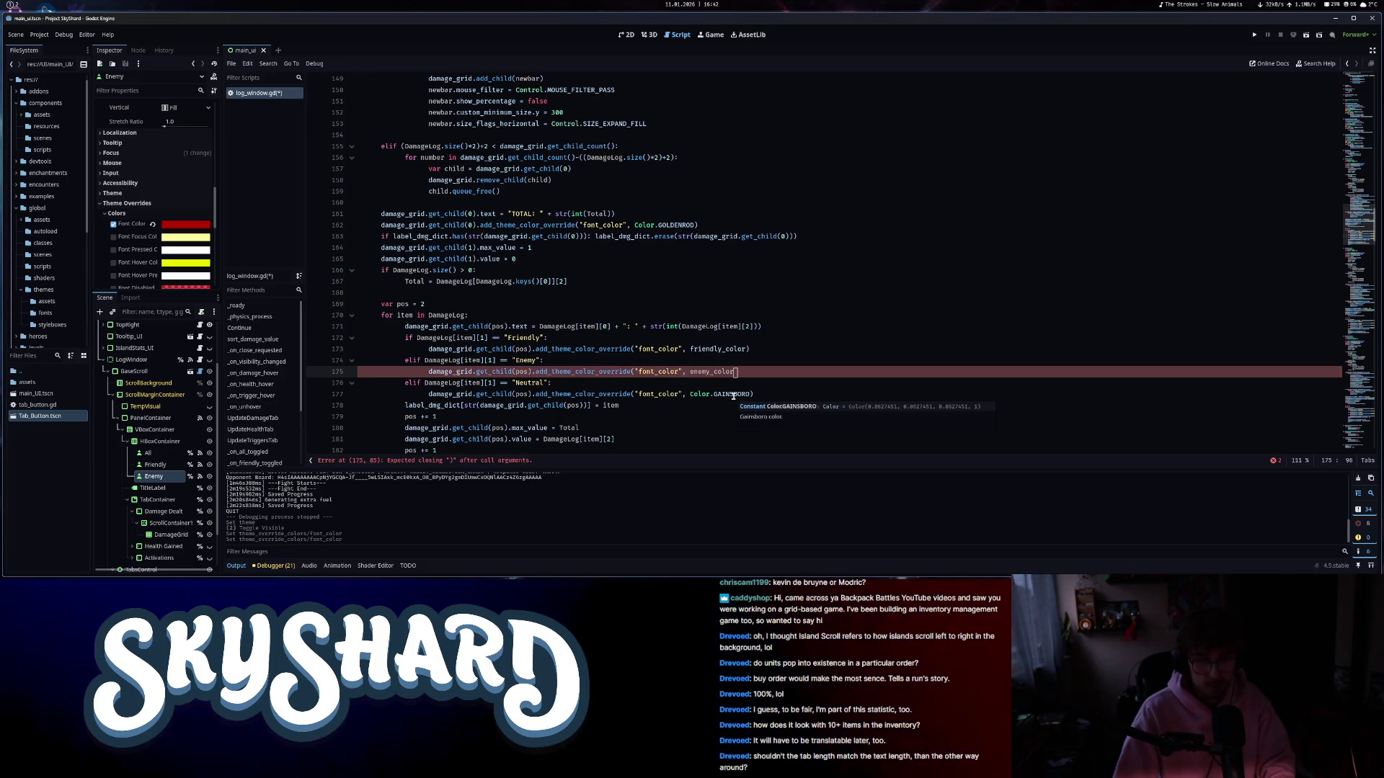
key("ctrl+s")
type(")")
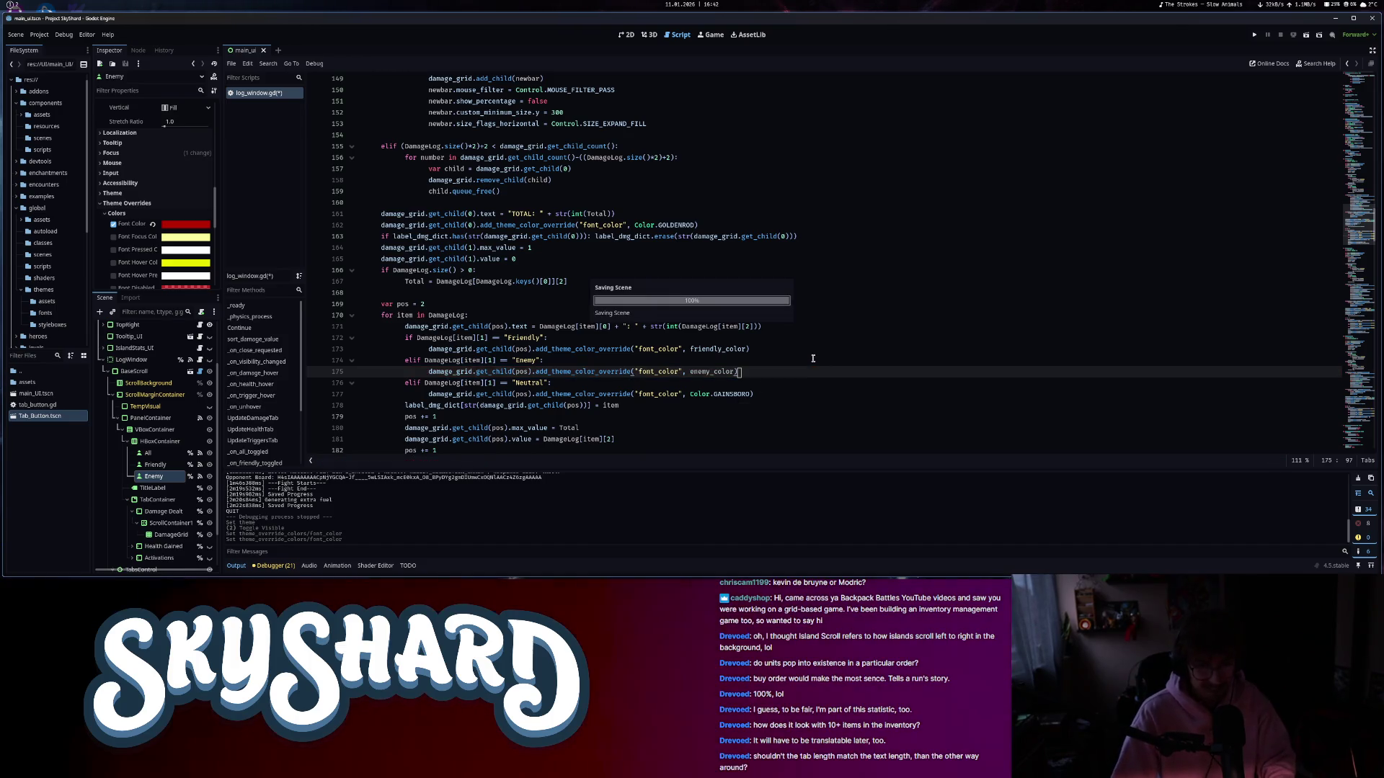
scroll(789, 338, "down", 20)
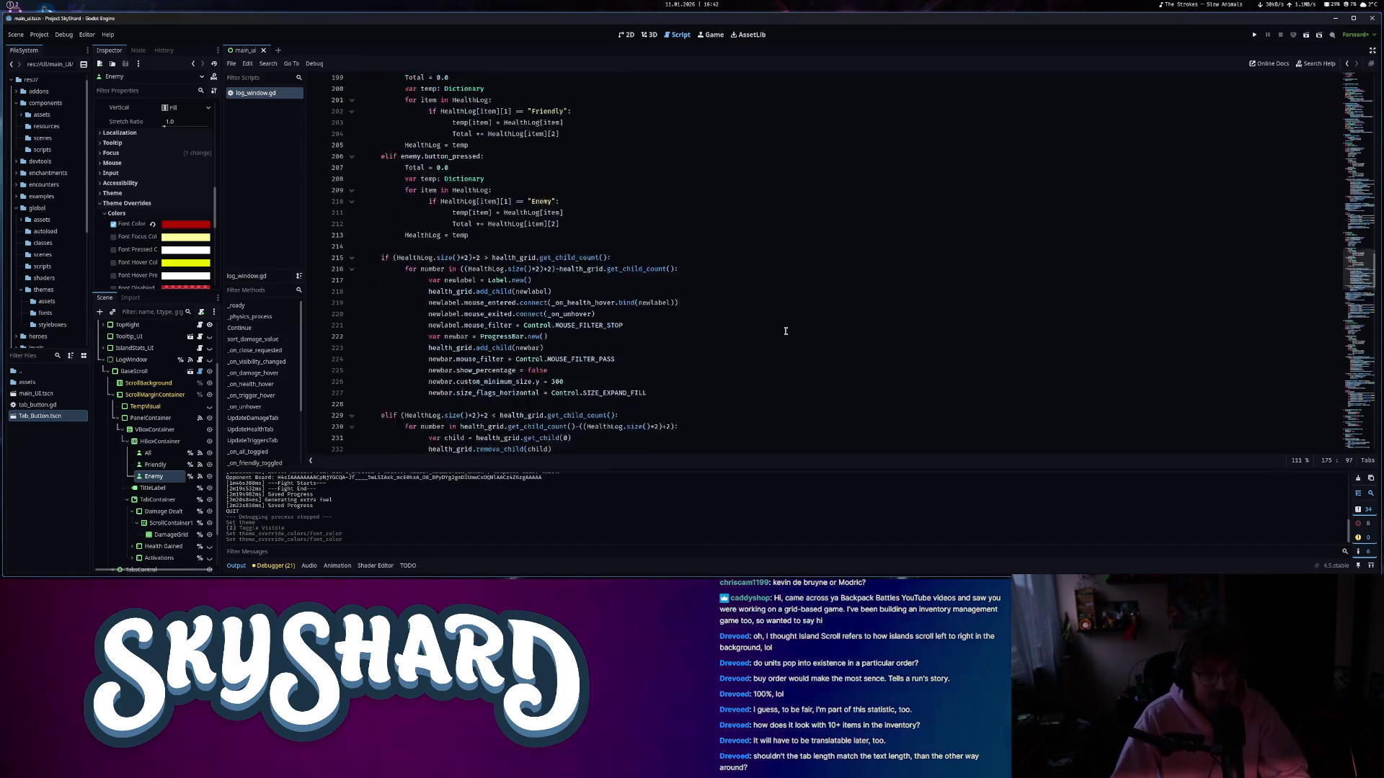
left_click_drag(689, 338, 733, 338)
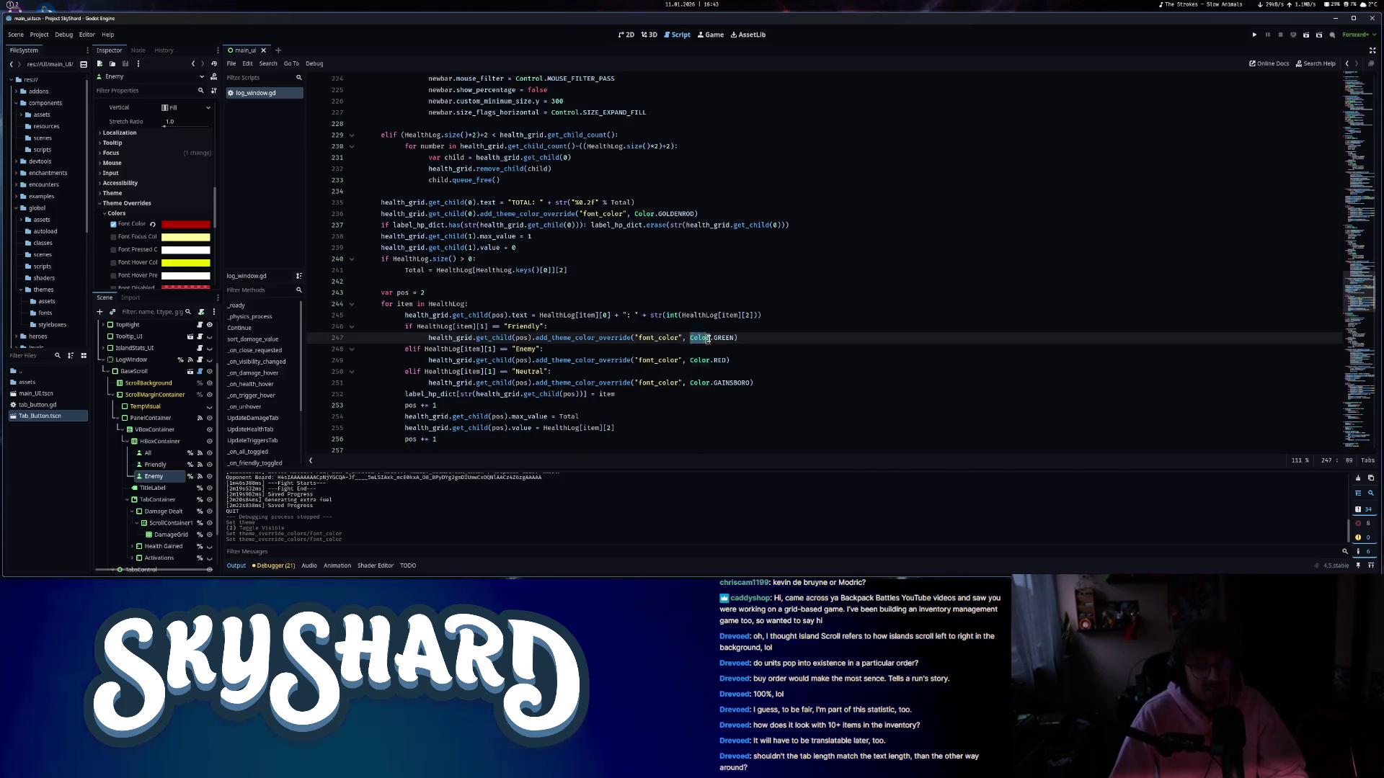
type("friendly_c")
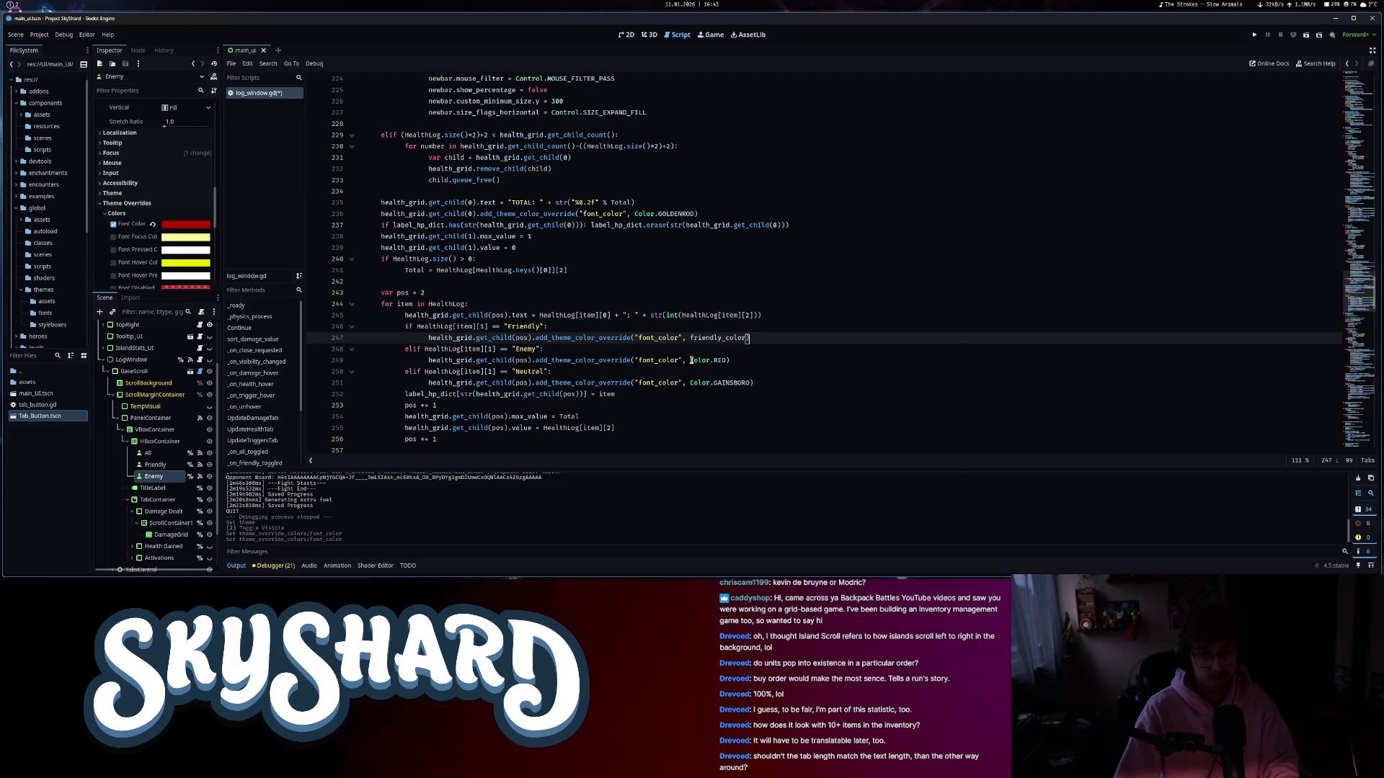
left_click_drag(691, 360, 725, 361)
type("e")
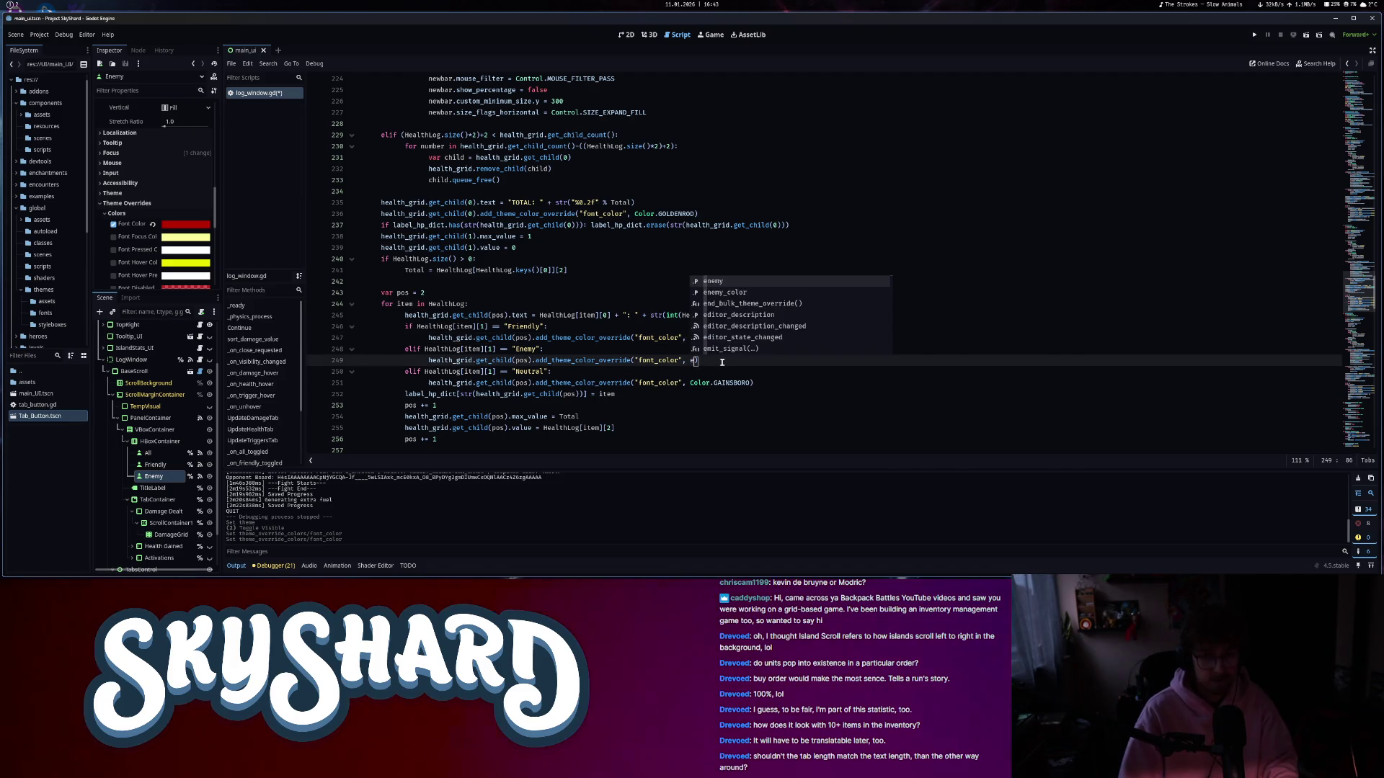
key("Return")
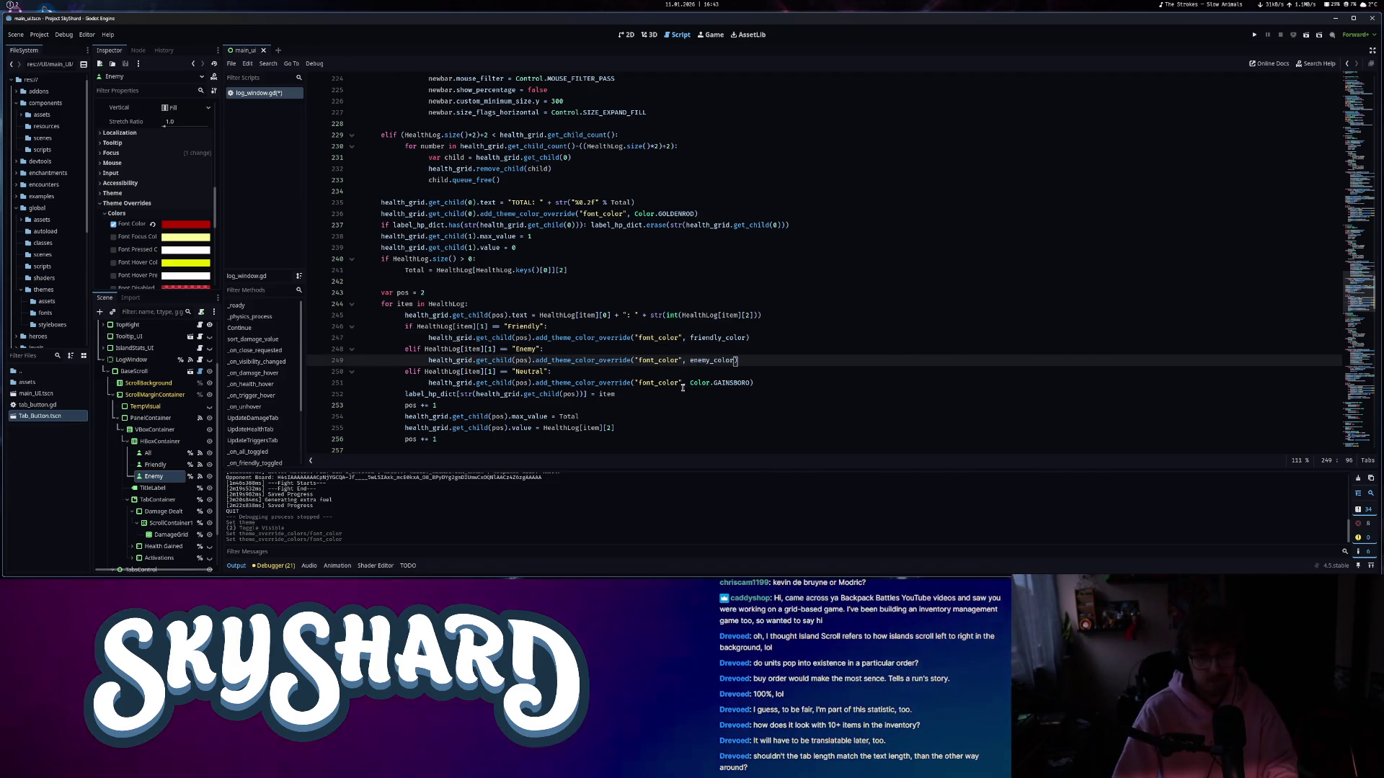
- Replace Color.GREEN and Color.RED in the trigger log with friendly_color and enemy_color
scroll(685, 393, "down", 15)
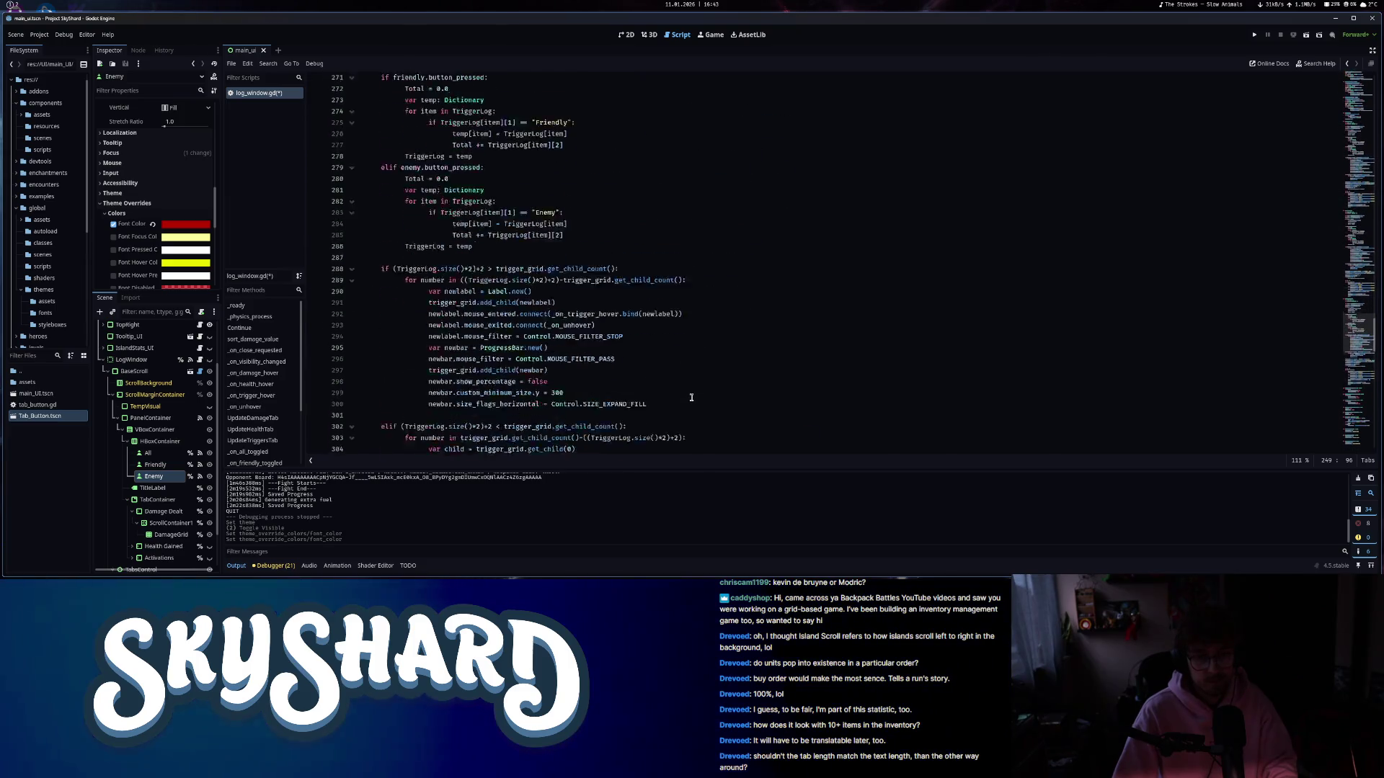
scroll(691, 397, "down", 8)
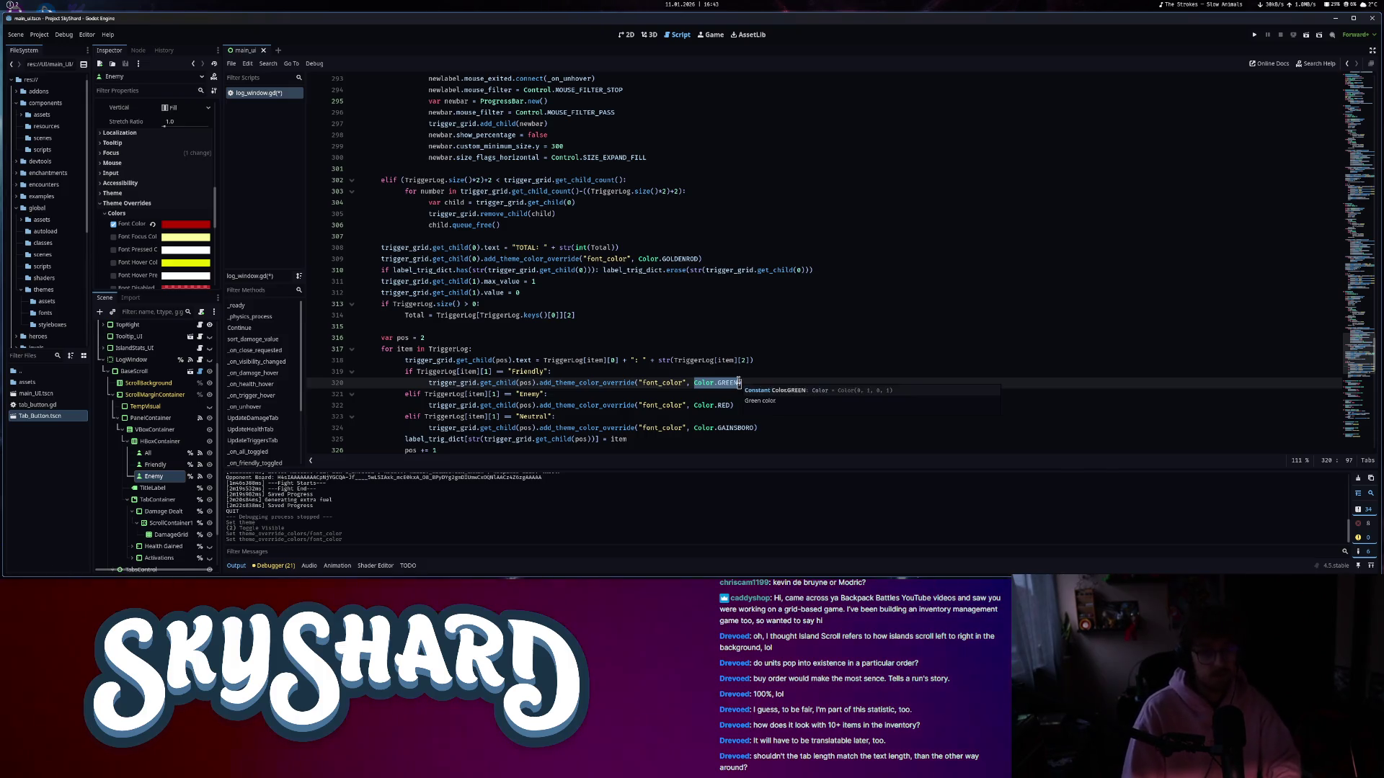
type("friendly_c")
left_click(769, 320)
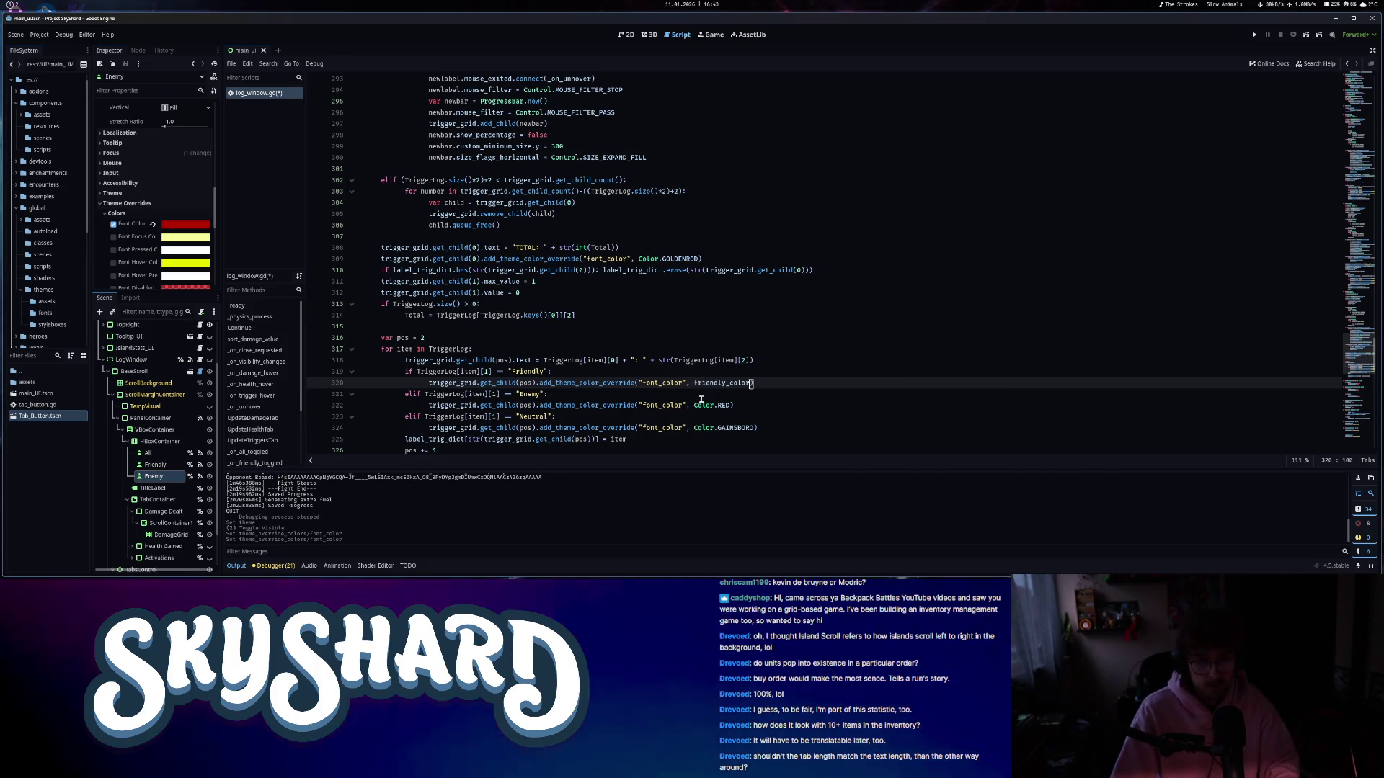
left_click_drag(694, 405, 730, 405)
type("enemy_c")
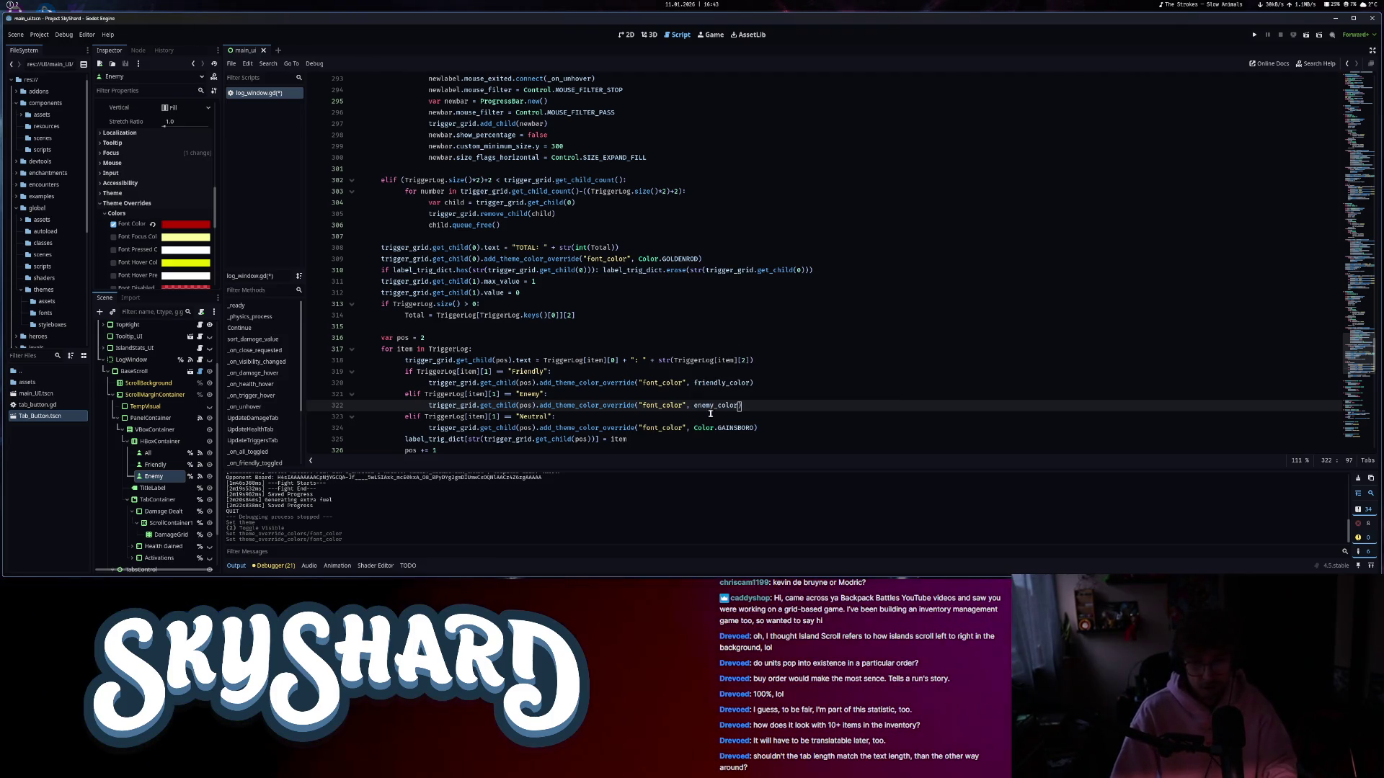
scroll(771, 400, "down", 15)
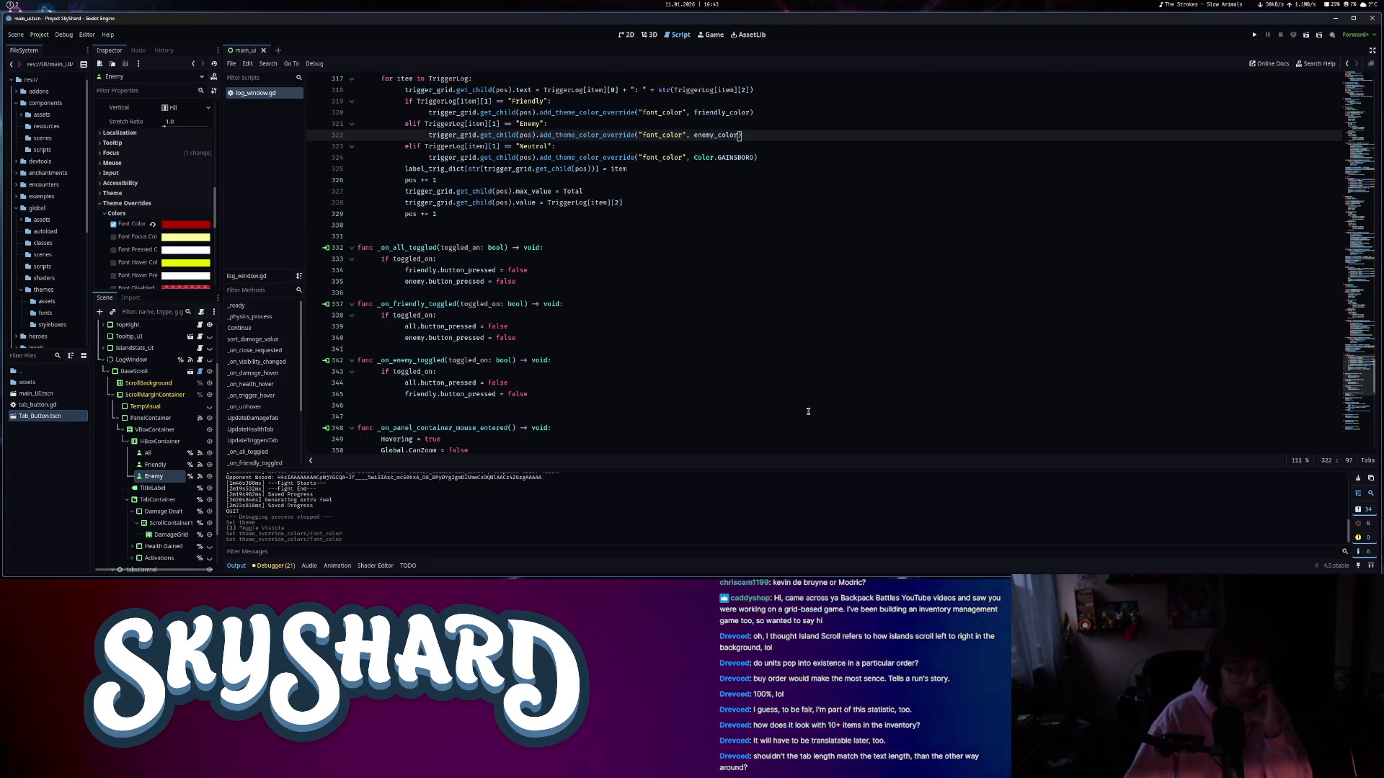
scroll(800, 422, "down", 8)
scroll(800, 422, "up", 20)
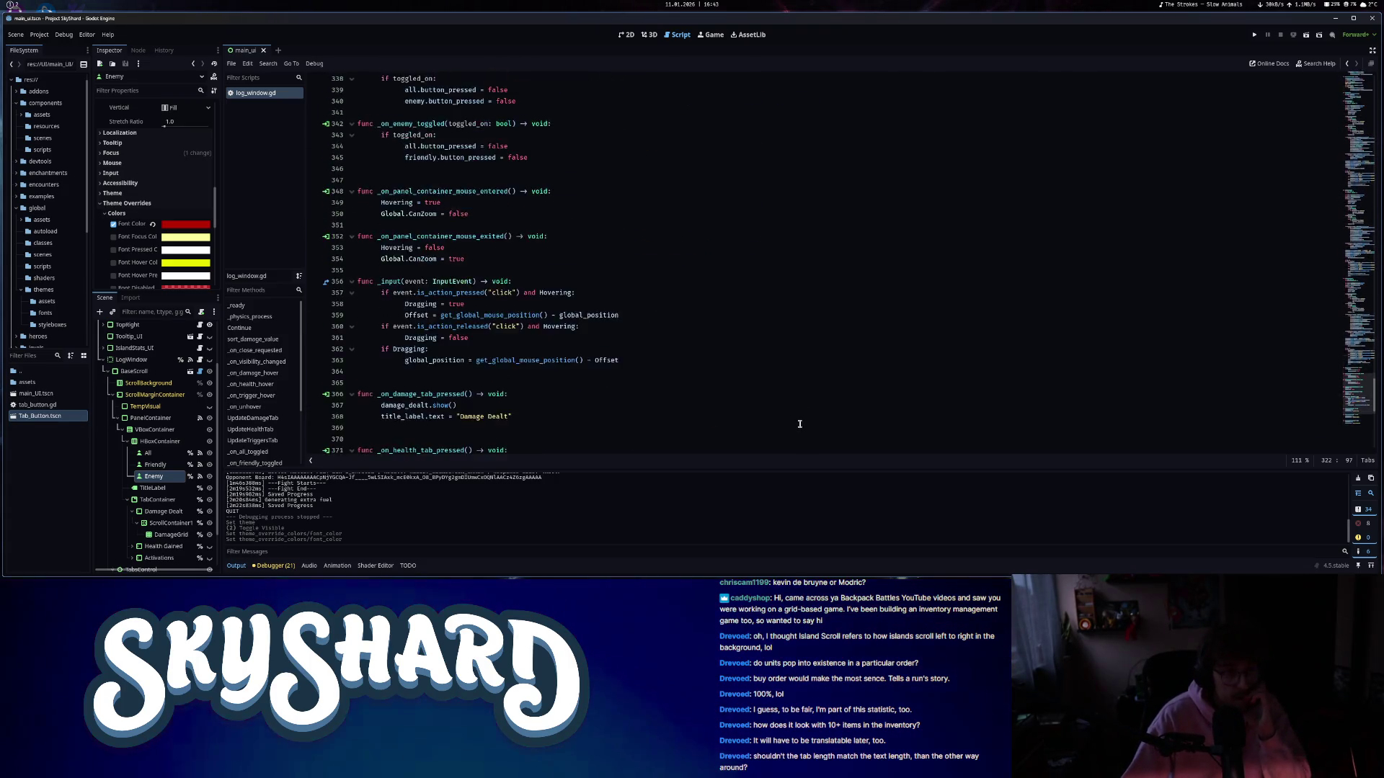
left_click(626, 35)
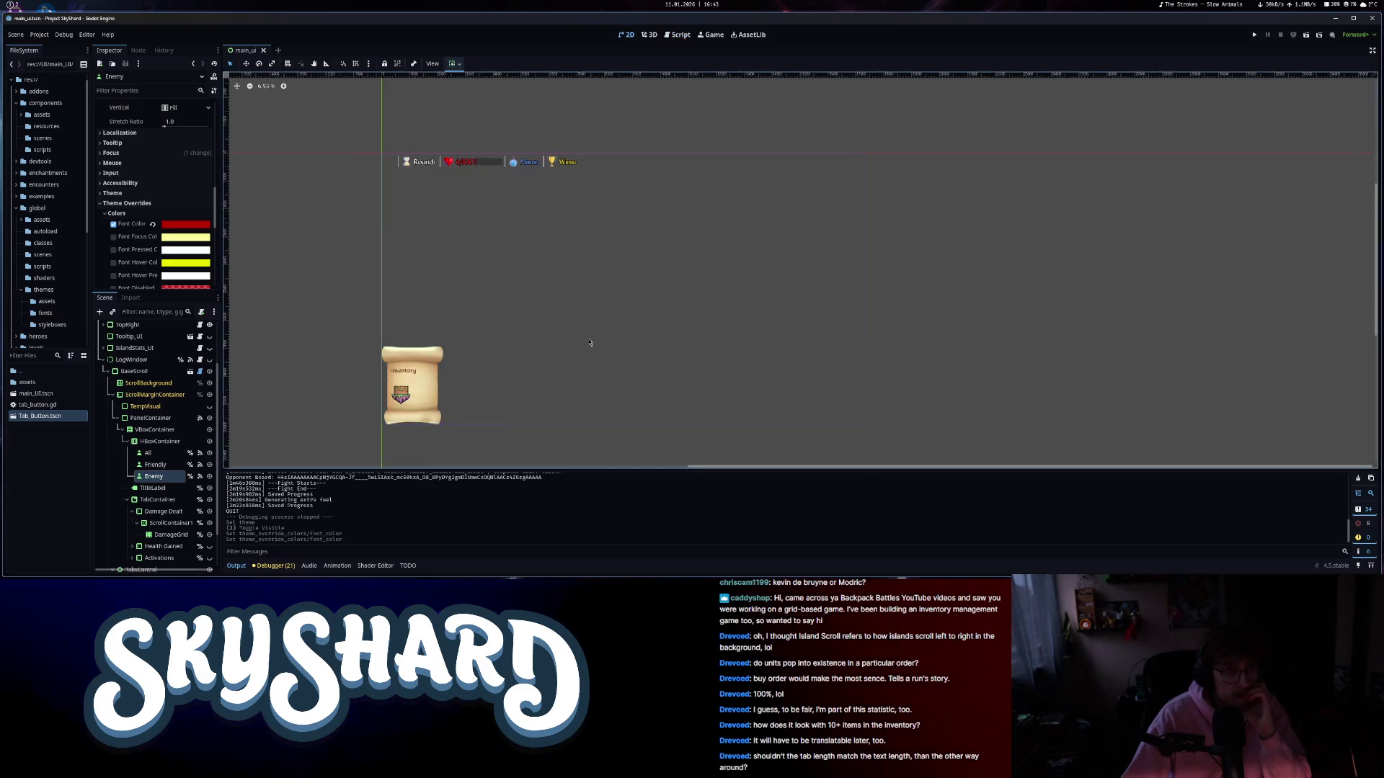
- Run SkyShard, resize the game to a large centred window, and start a new game
left_click(1254, 36)
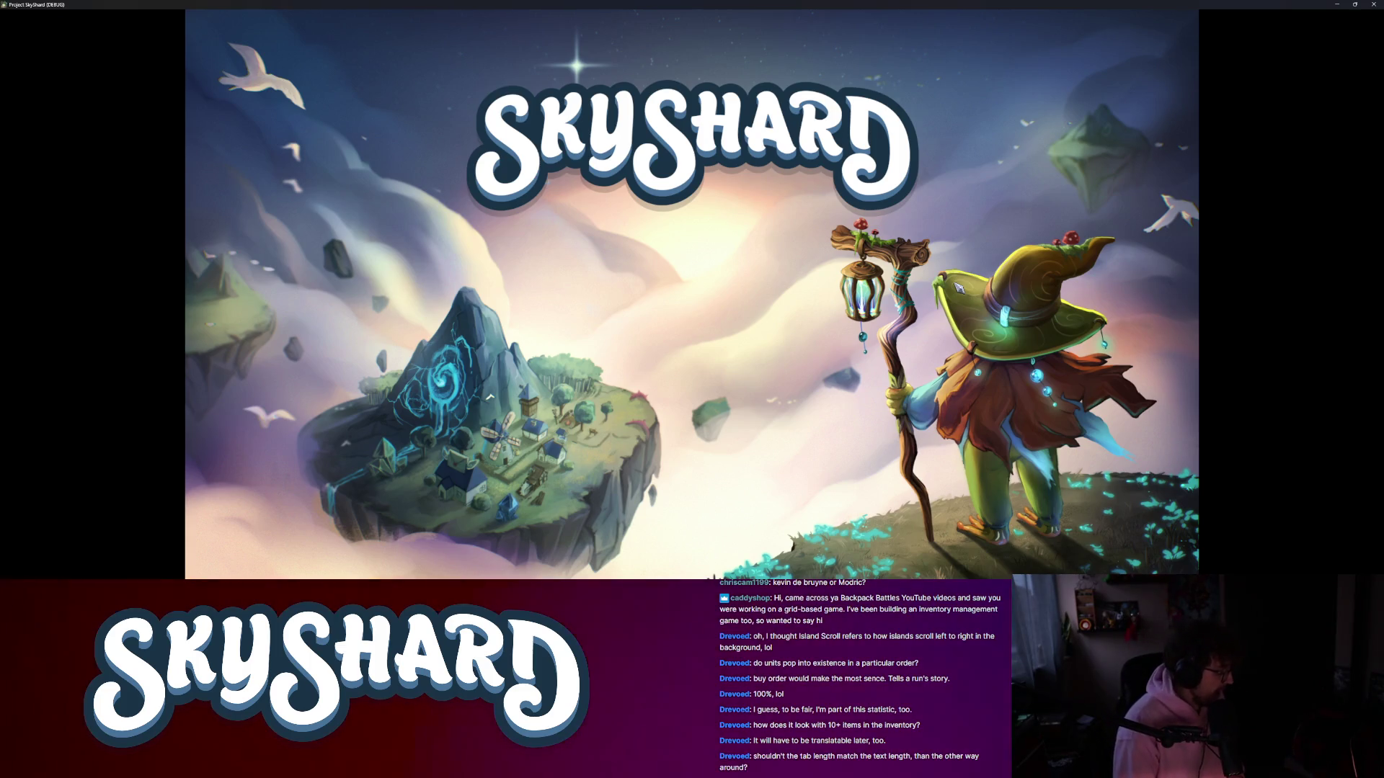
key("super+Right")
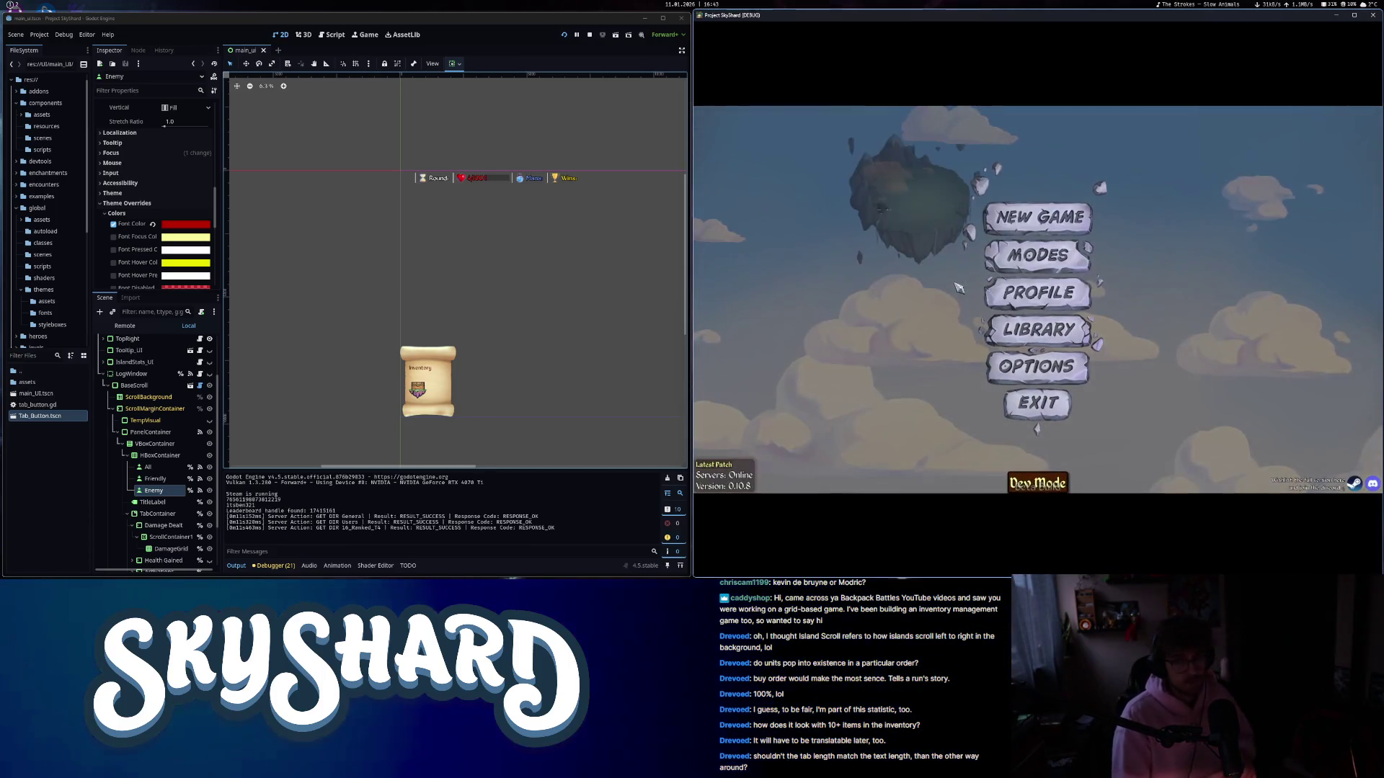
key("super+Down")
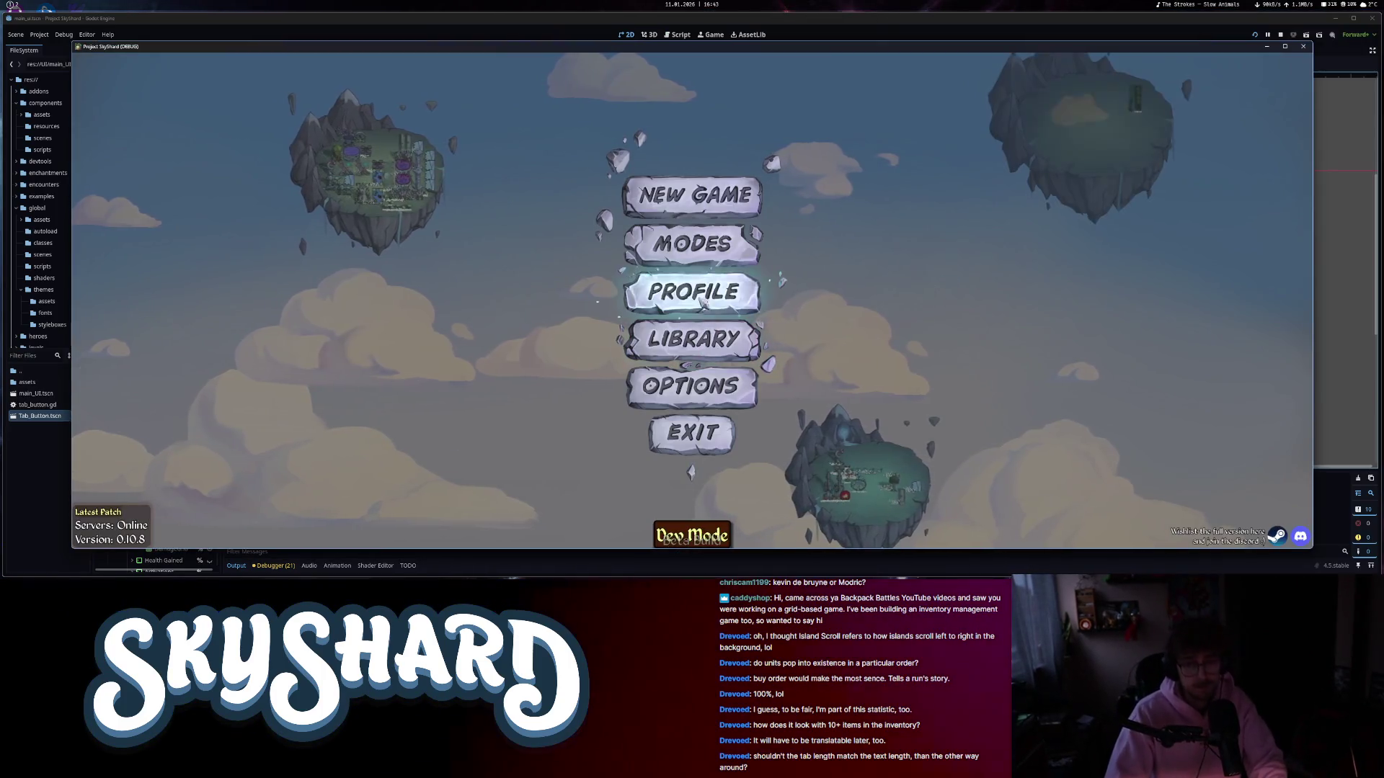
left_click(692, 244)
key("Escape")
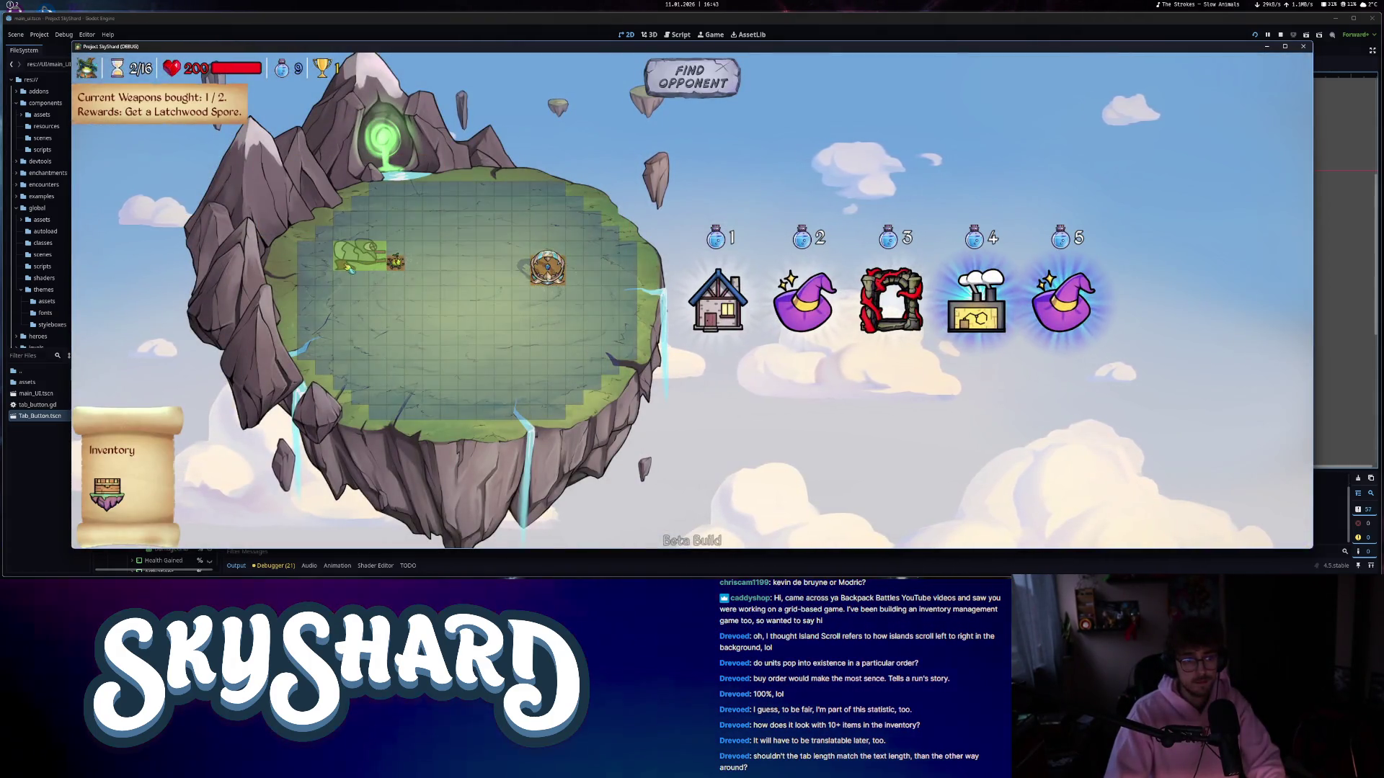
- Place a unit, buy the Production and Weapon Shops, and position the Spell Factory and Medusa statue
left_click_drag(349, 268, 350, 269)
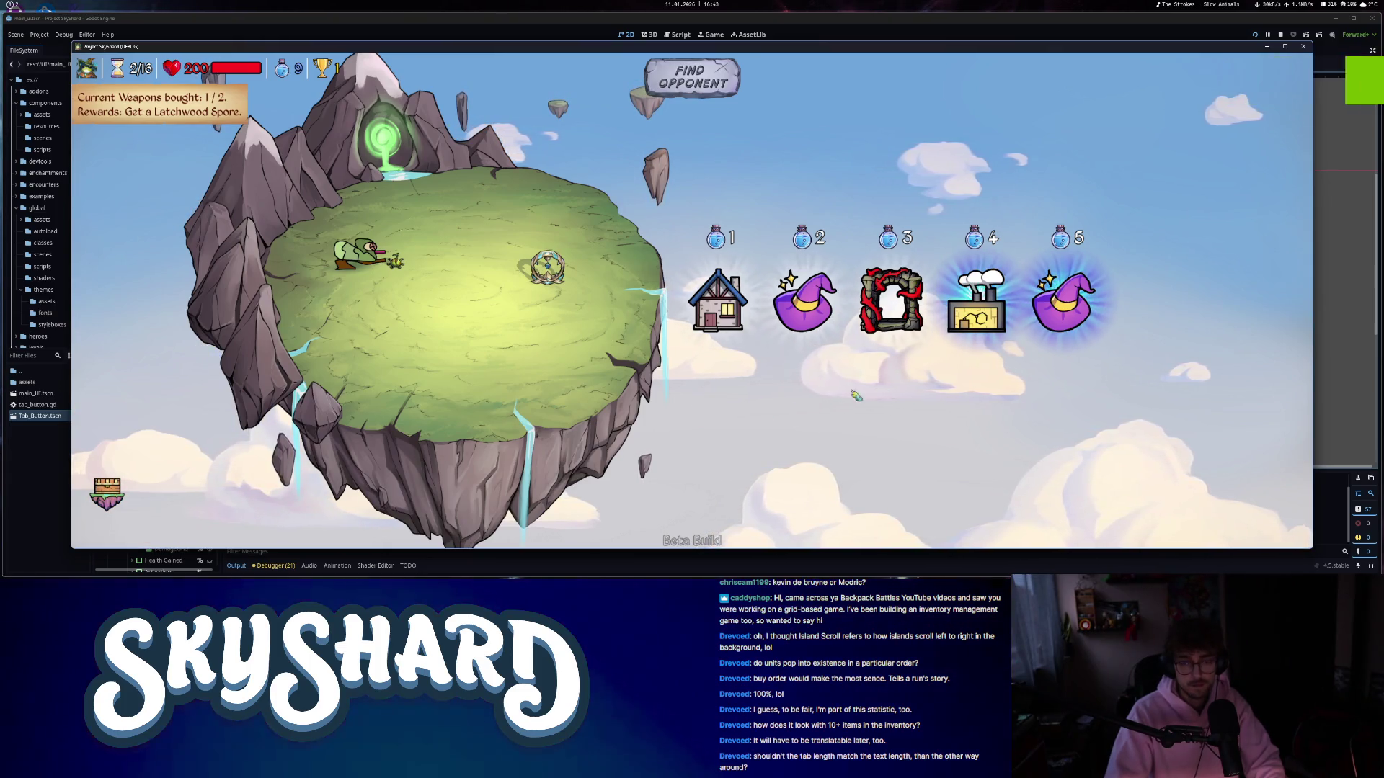
mouse_move(990, 311)
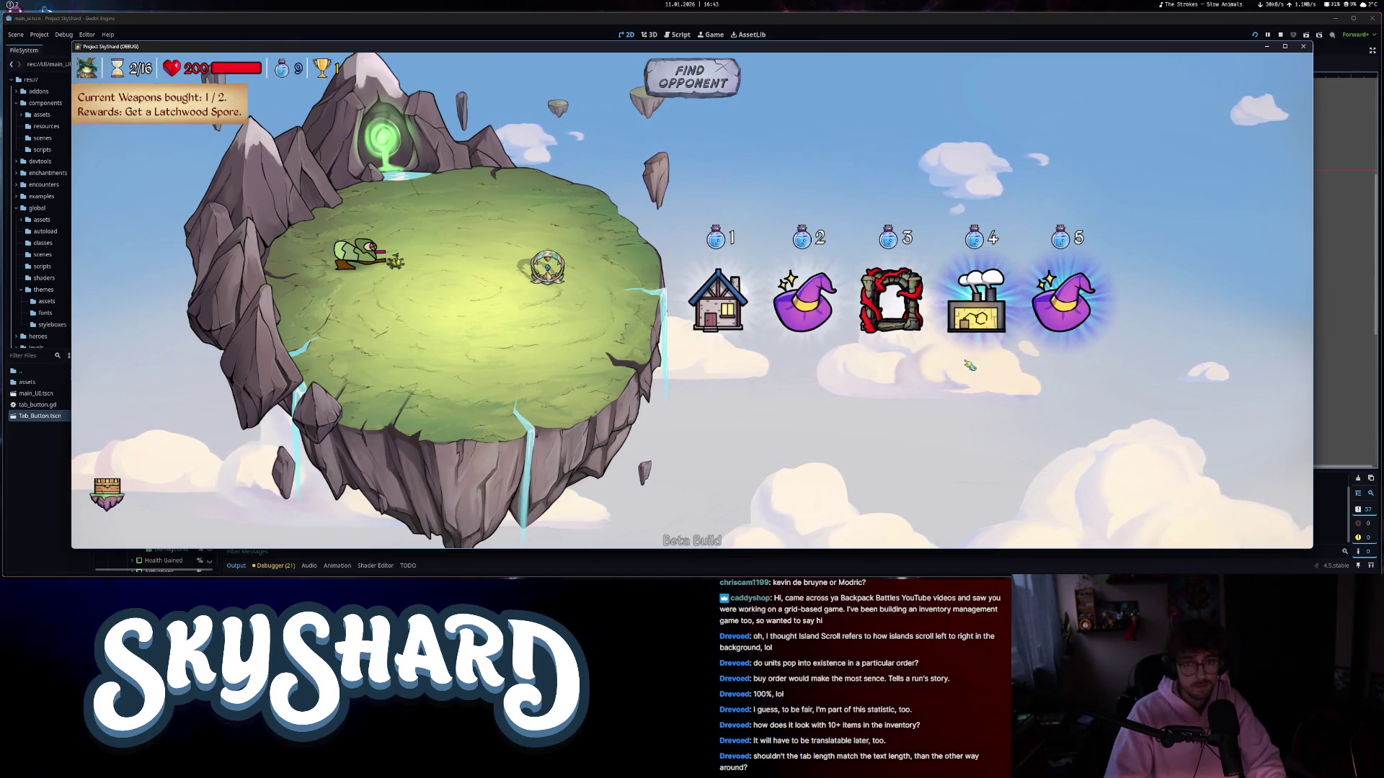
left_click(980, 306)
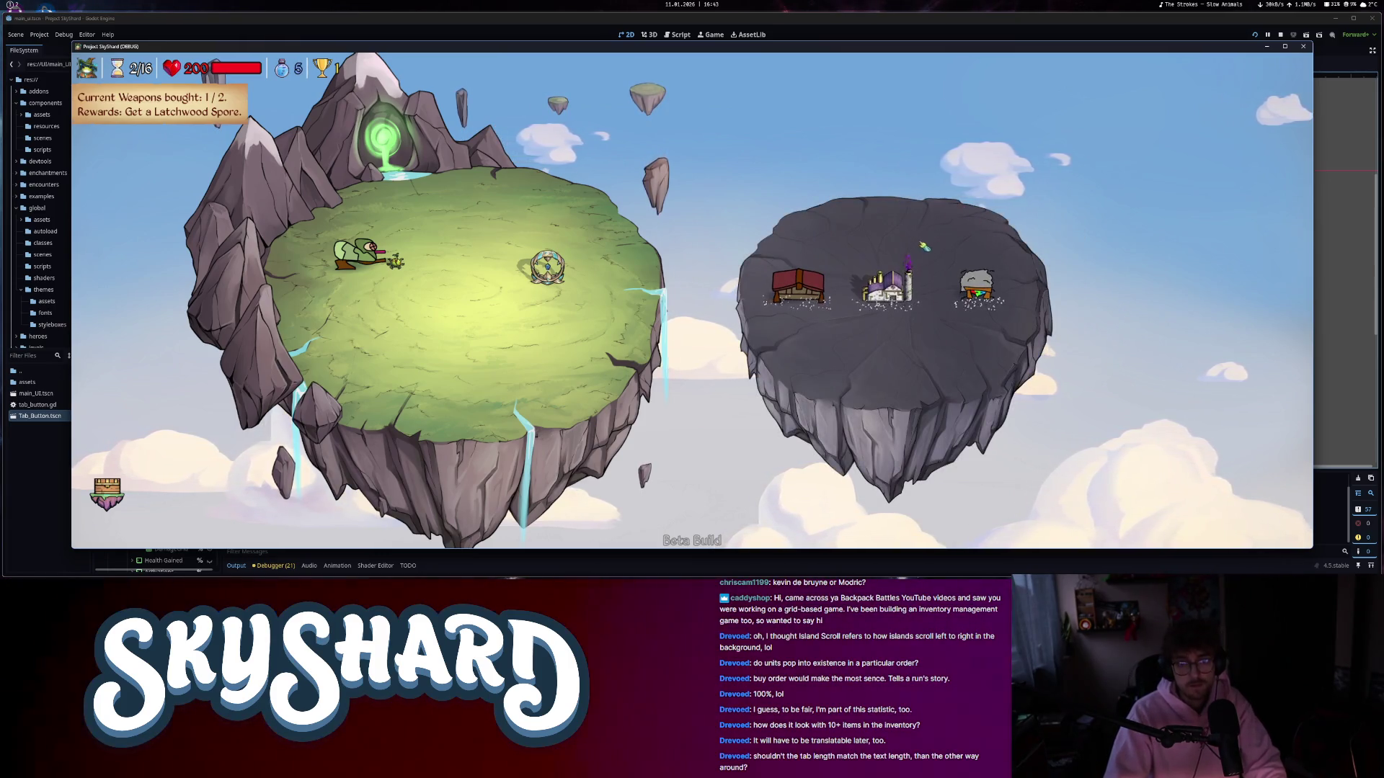
left_click(903, 292)
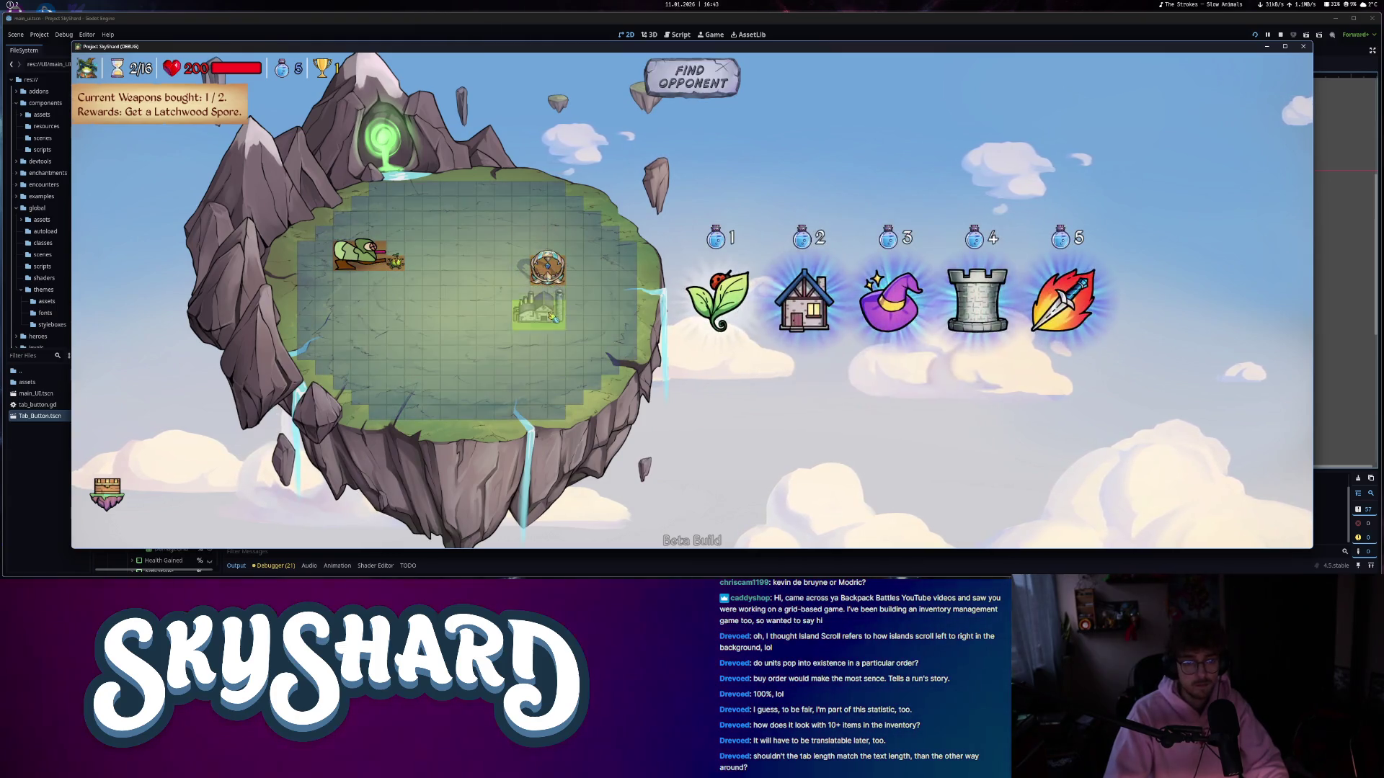
left_click(1061, 323)
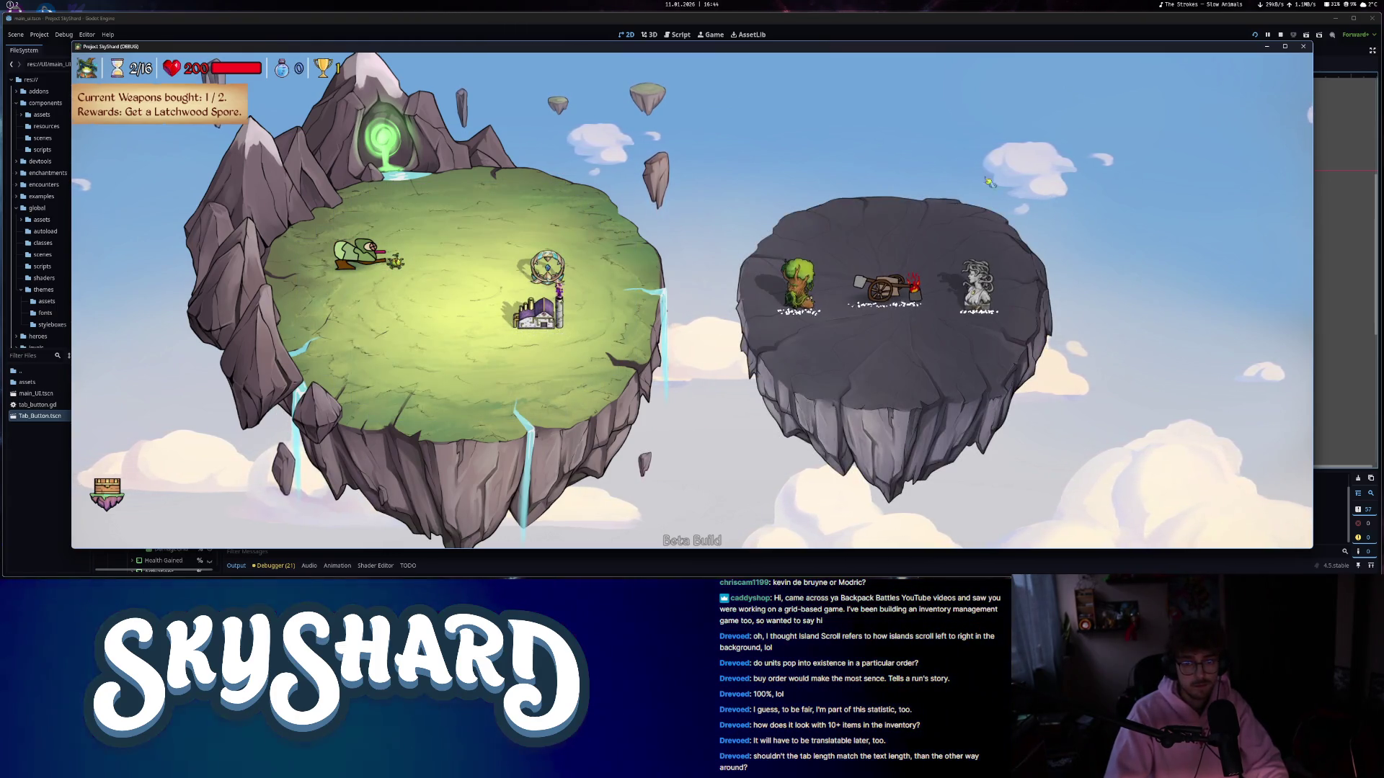
left_click(977, 289)
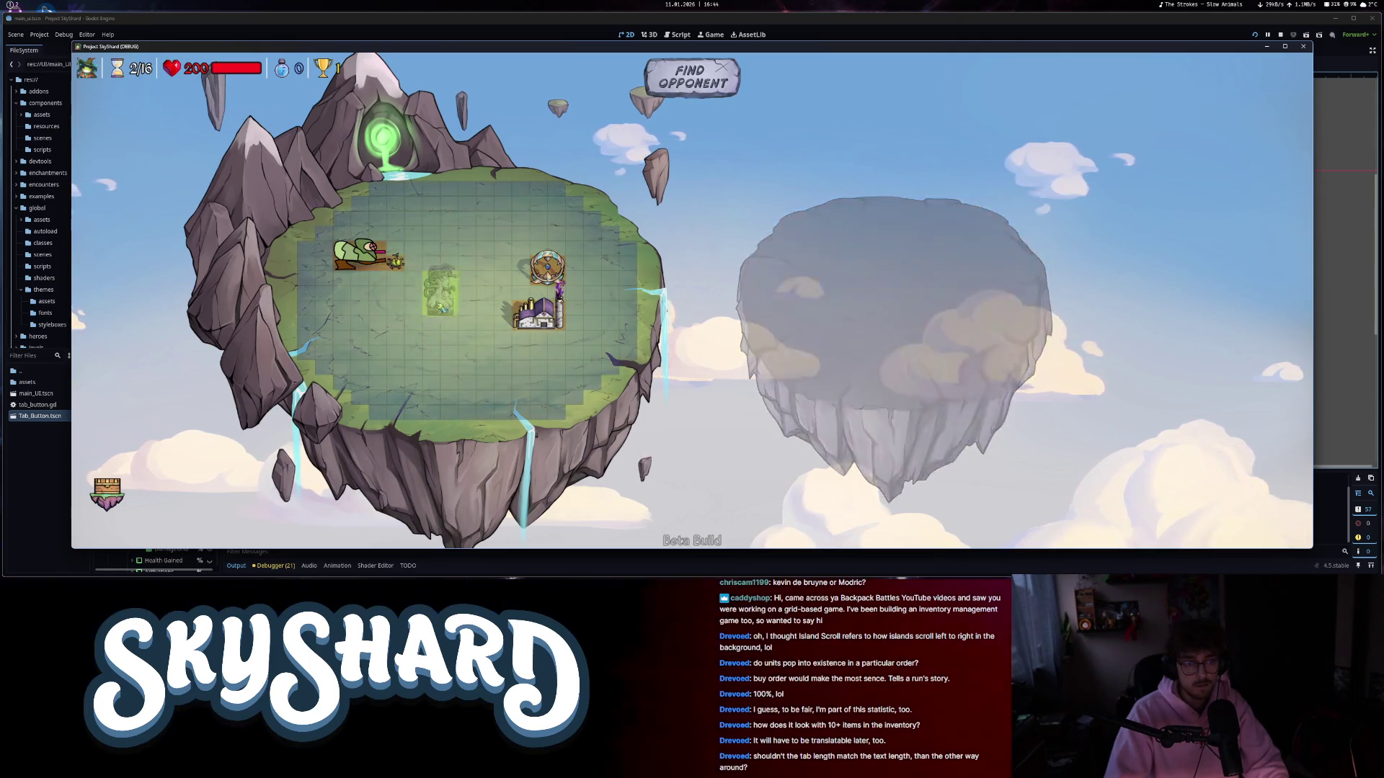
- Set the Stone Gorgon statue on the island, find an opponent and start the fight
mouse_move(245, 65)
left_click(691, 83)
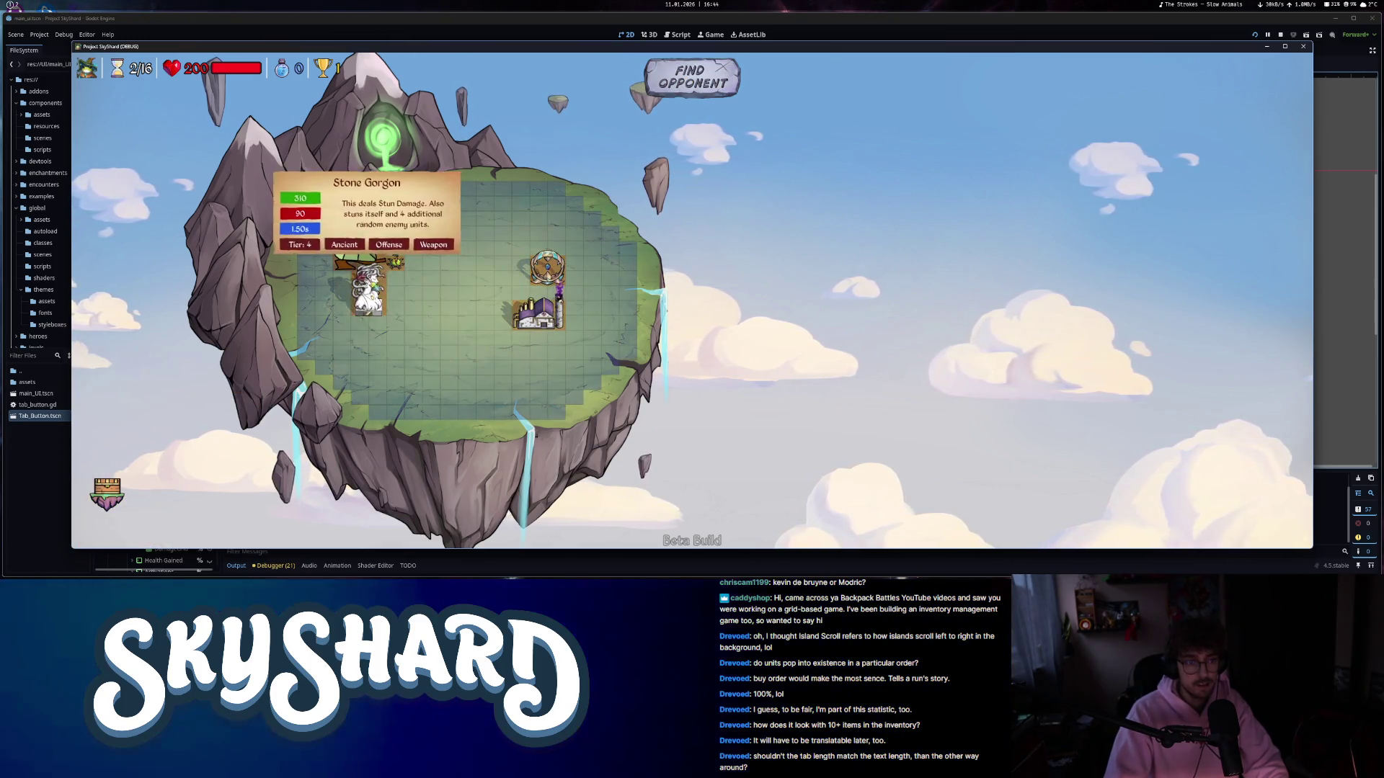
left_click(369, 291)
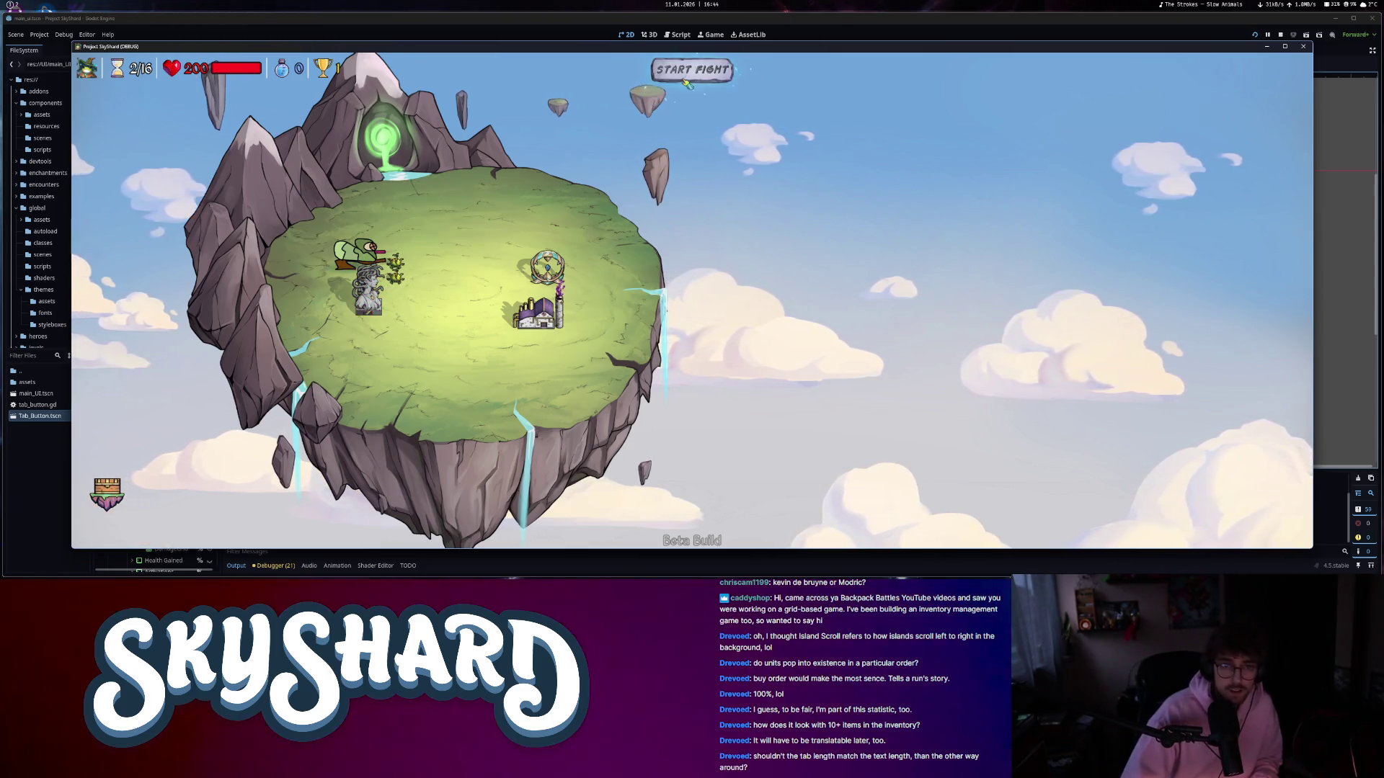
left_click(688, 79)
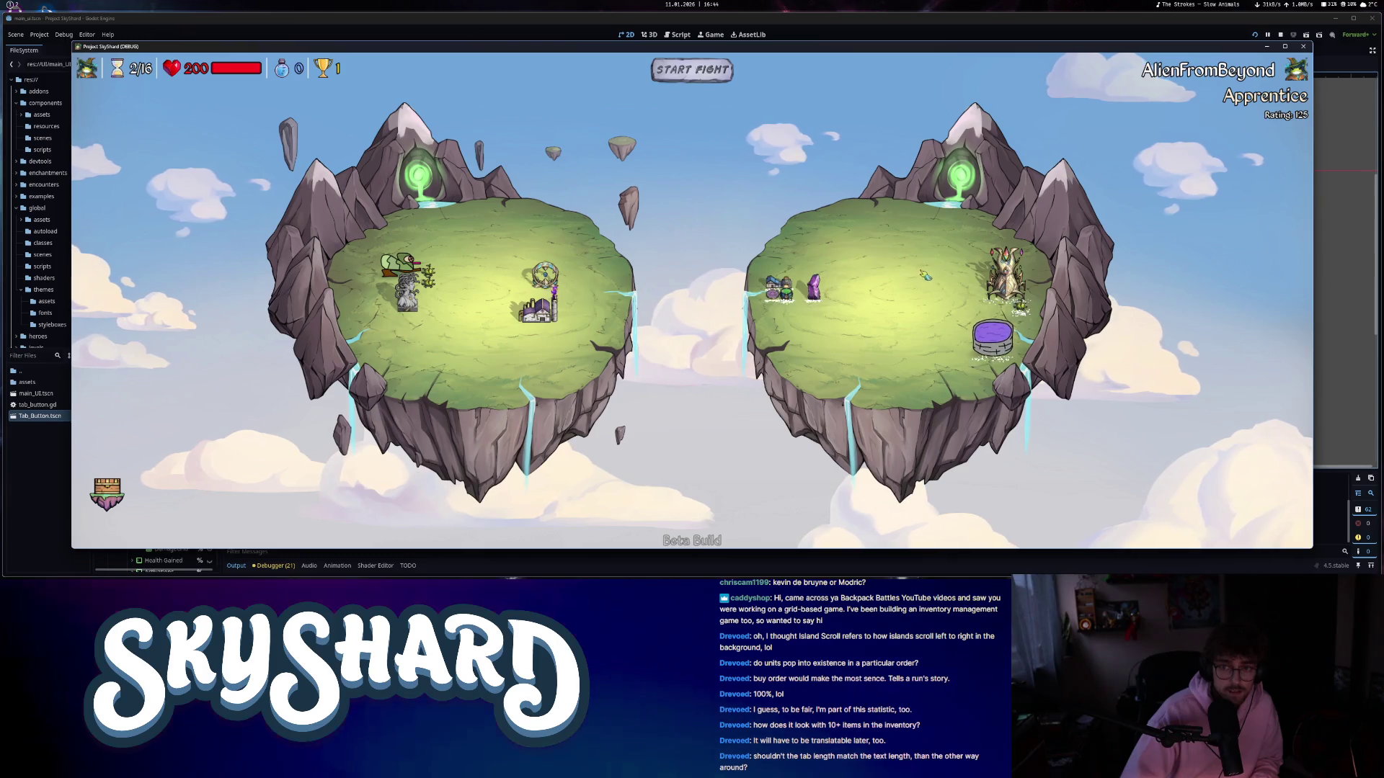
left_click(714, 82)
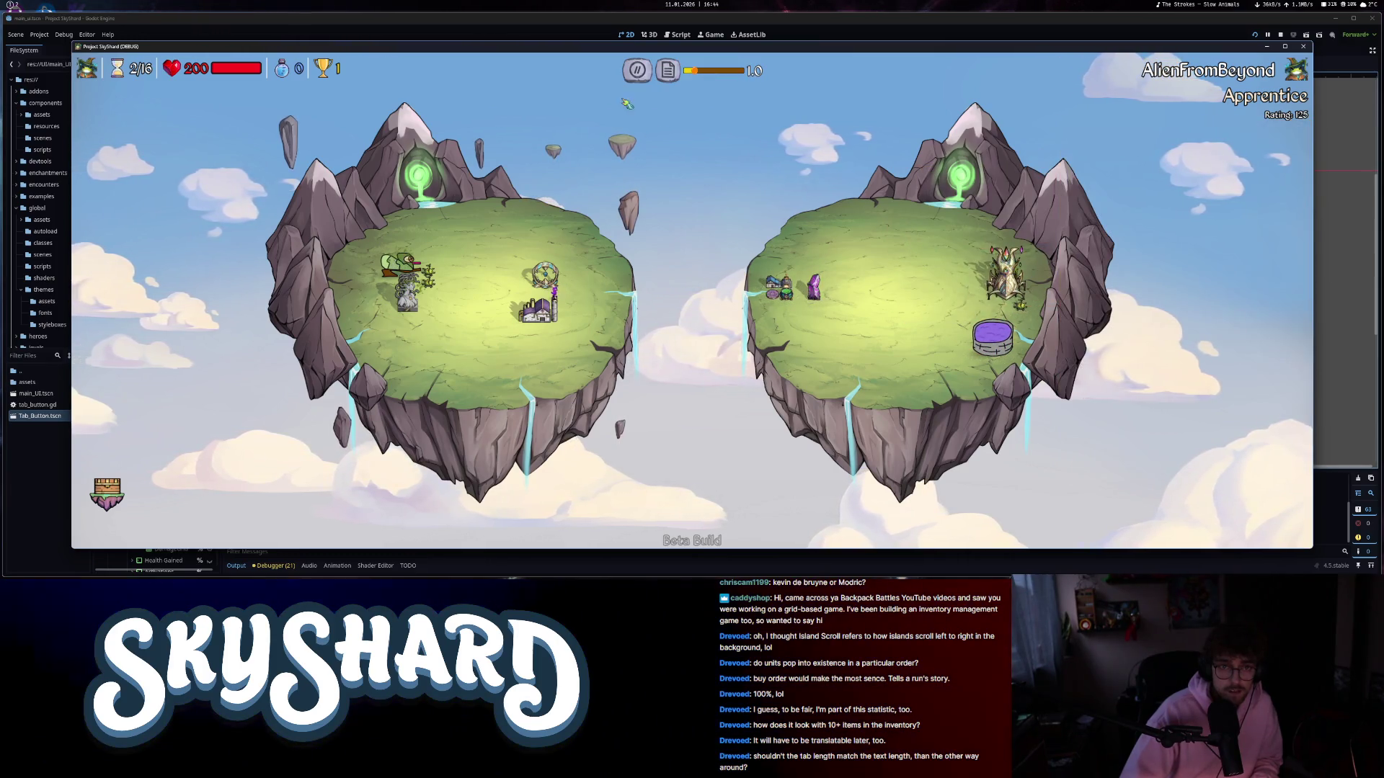
- Open the combat stats log and compare health stats across Enemy, Friendly and All filters
left_click(669, 72)
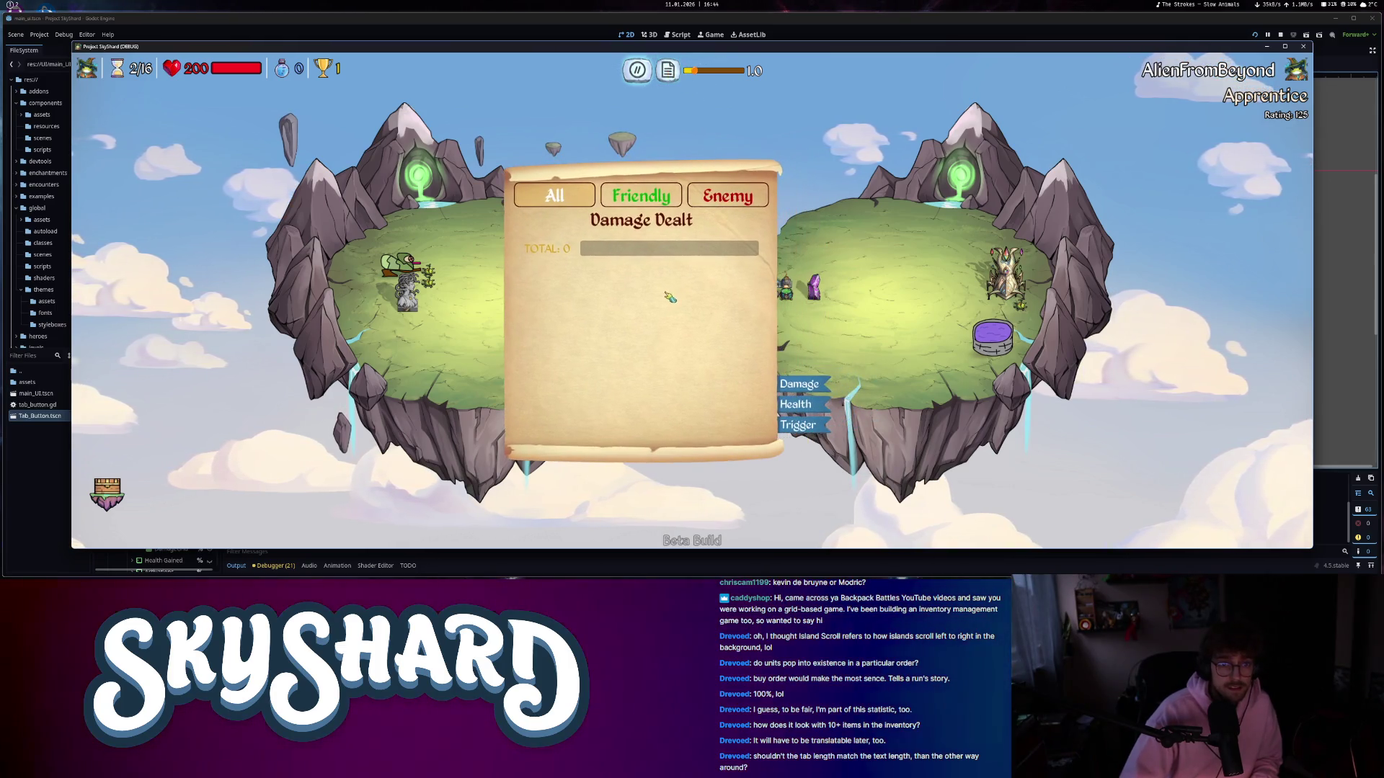
left_click(803, 405)
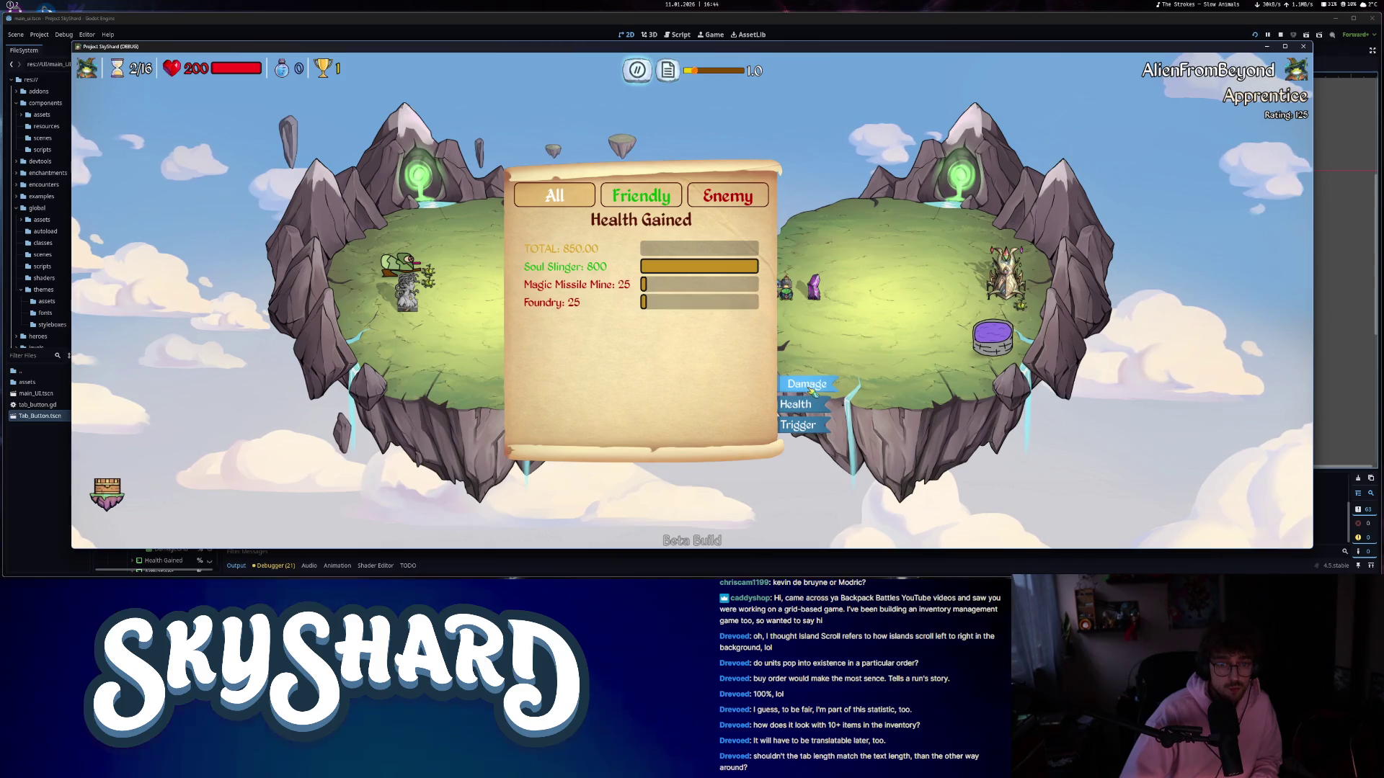
left_click(798, 385)
left_click(805, 405)
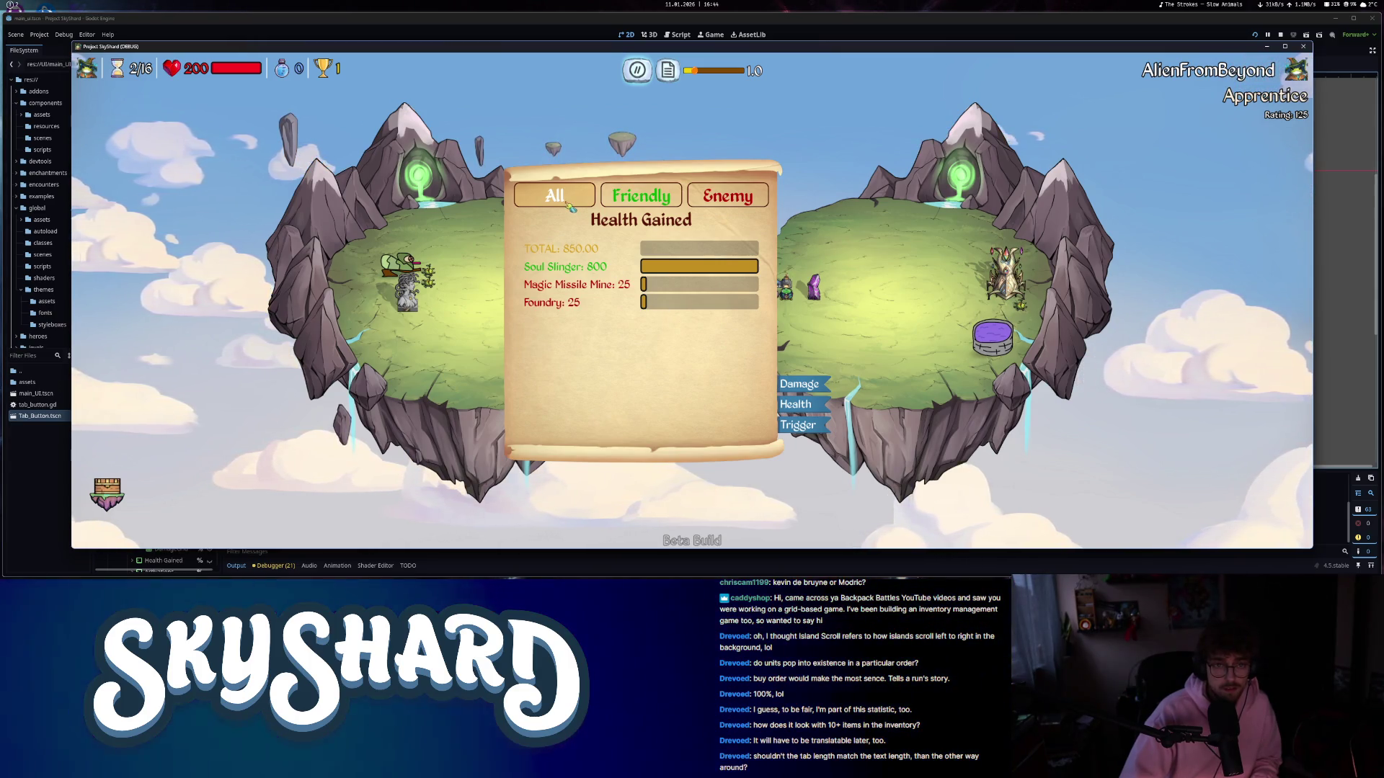
left_click(726, 196)
left_click(638, 204)
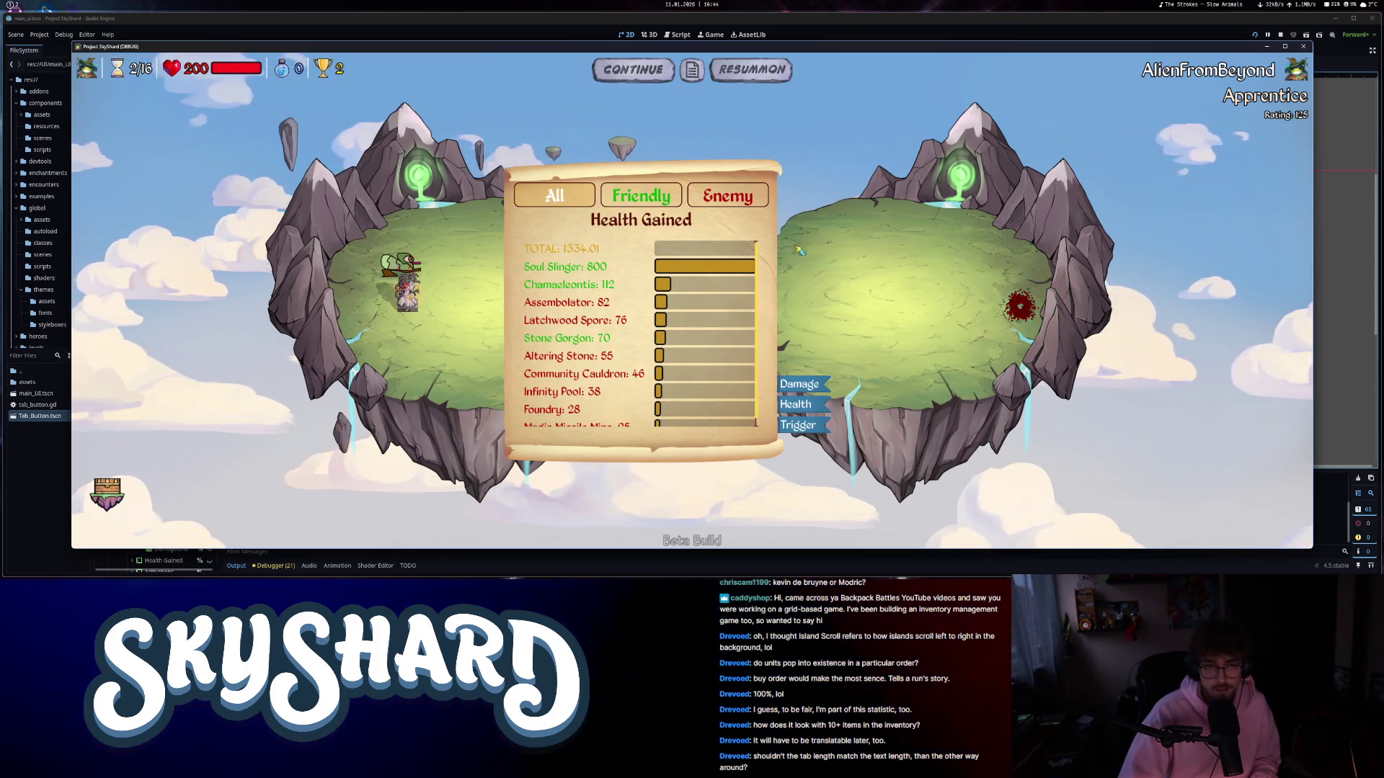
left_click(624, 204)
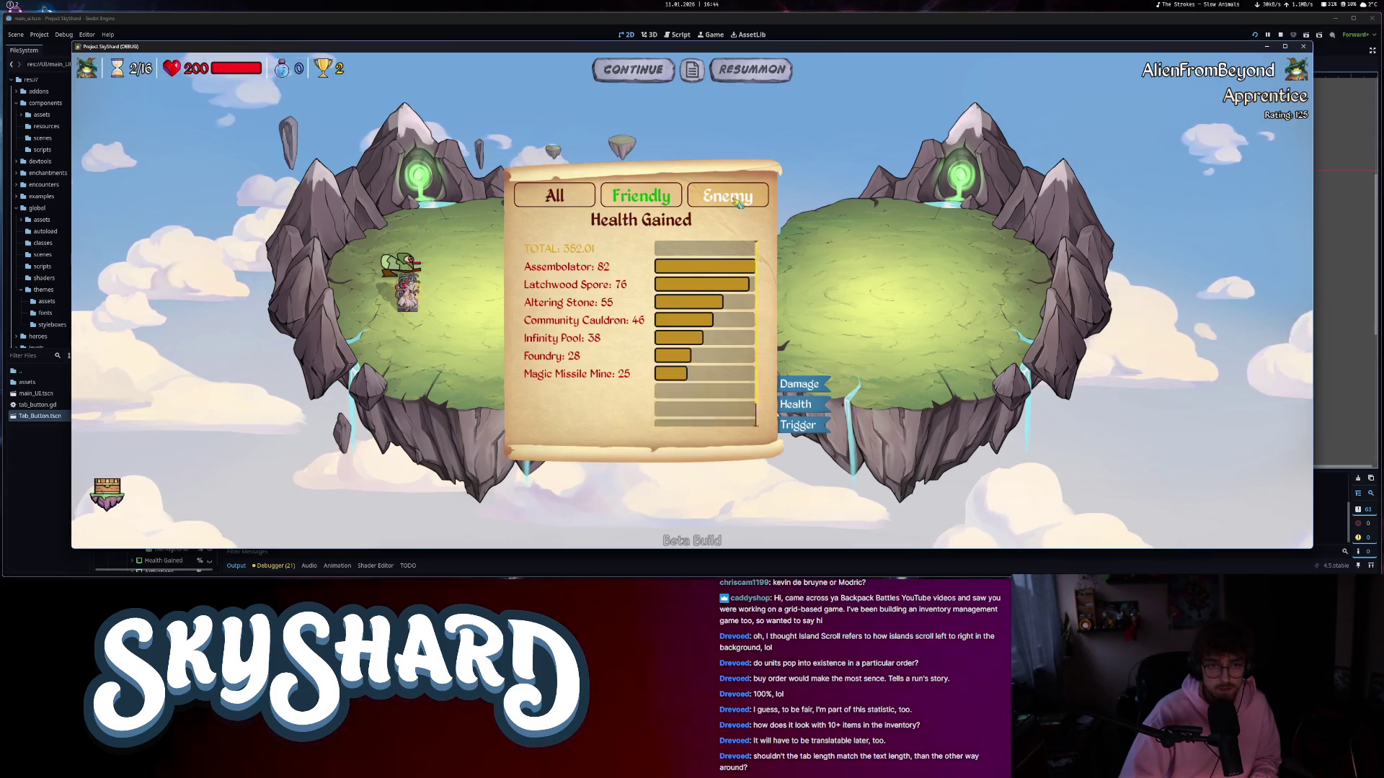
left_click(728, 196)
left_click(555, 196)
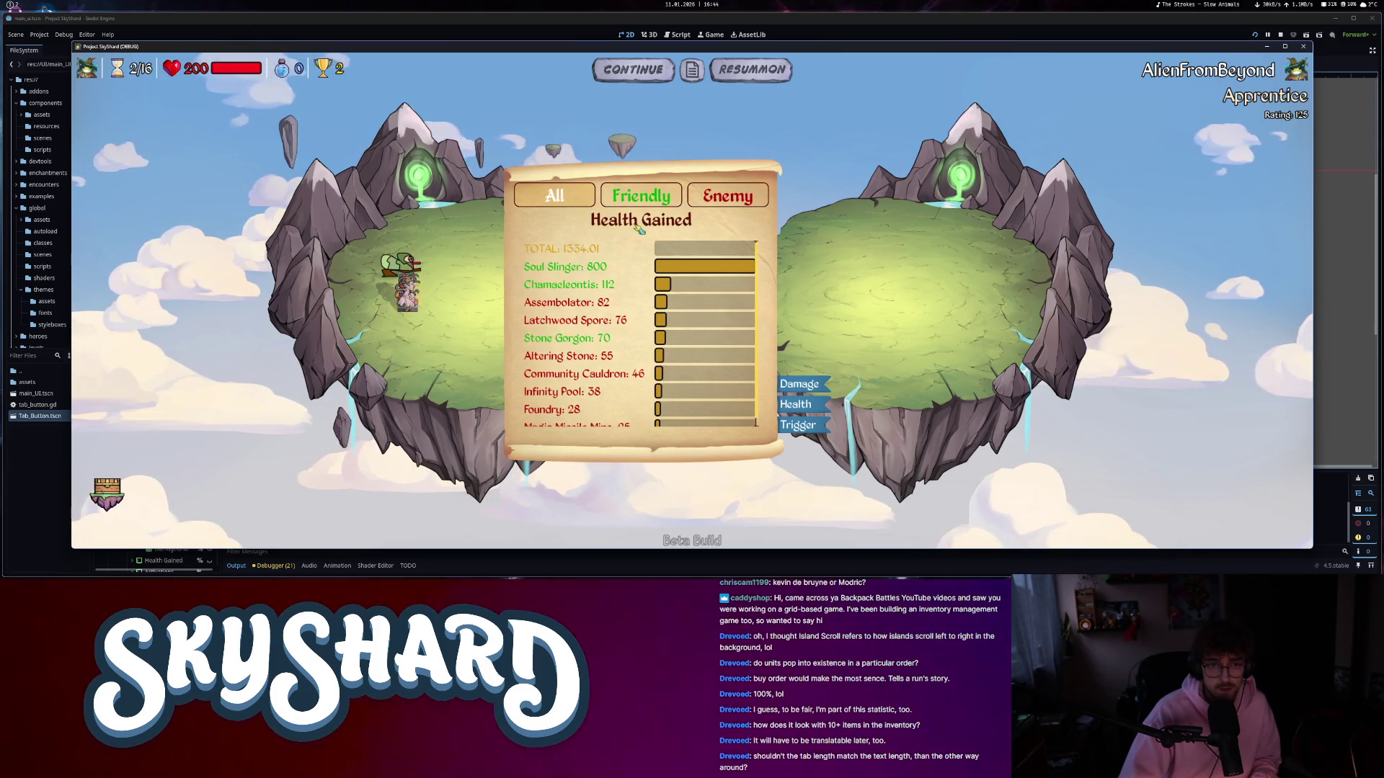
- Cycle activation, damage and health stats, checking Friendly, Enemy and All filters again
left_click(798, 425)
left_click(802, 384)
left_click(798, 425)
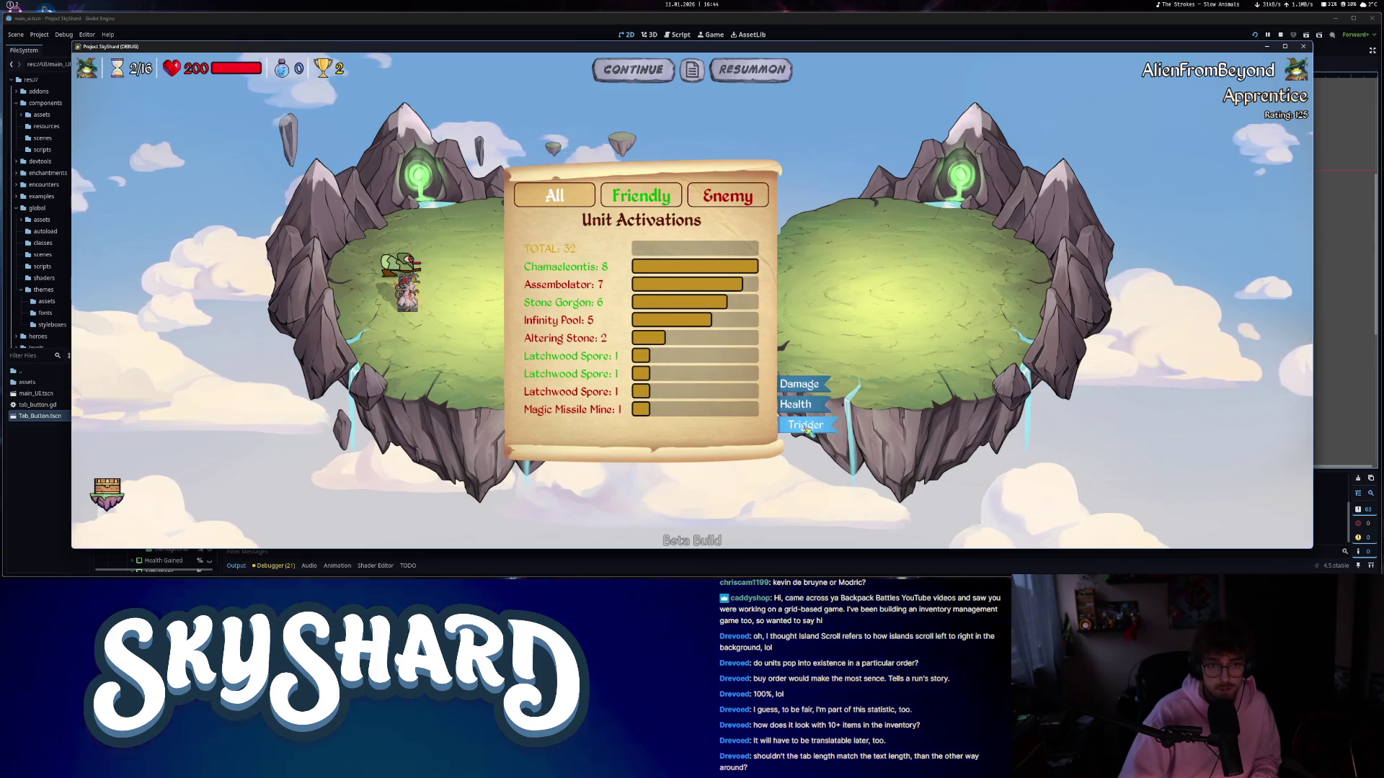
left_click(801, 384)
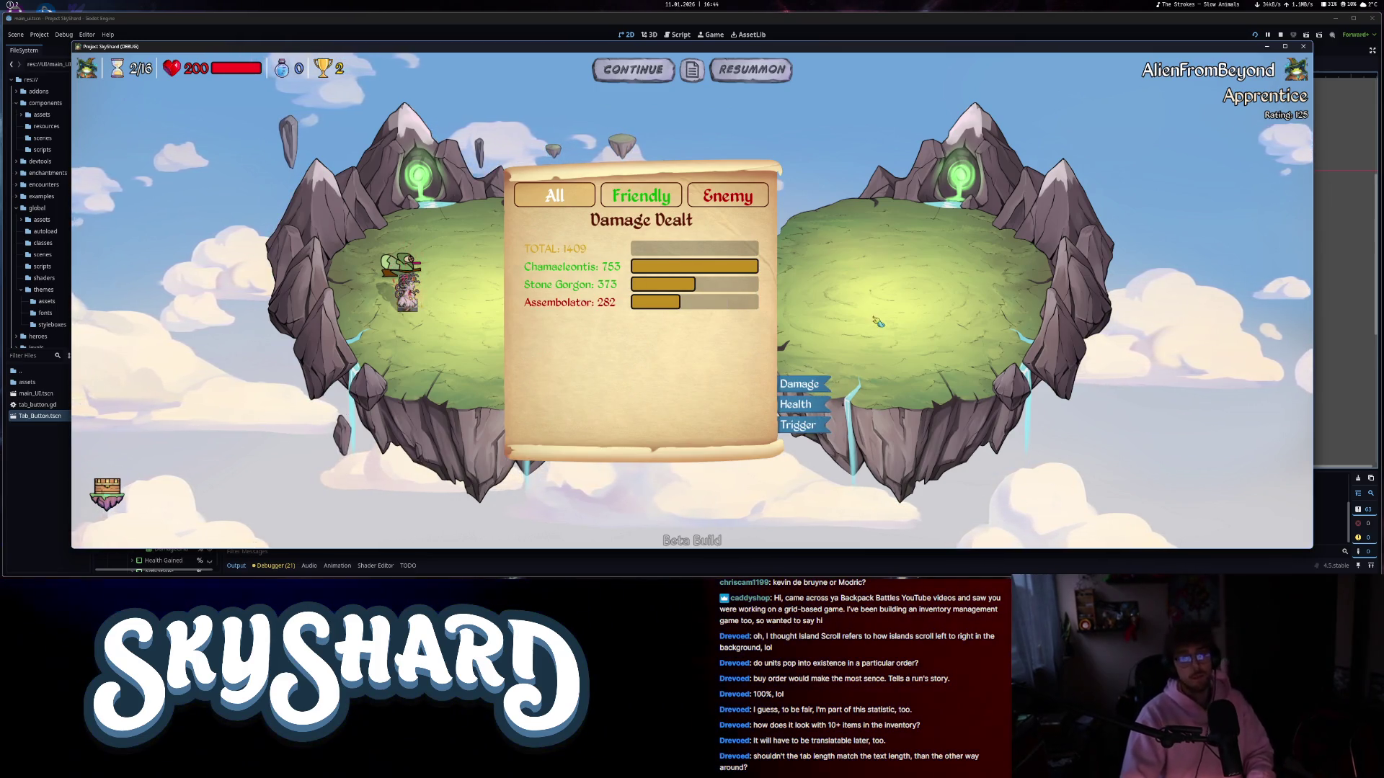
left_click(800, 407)
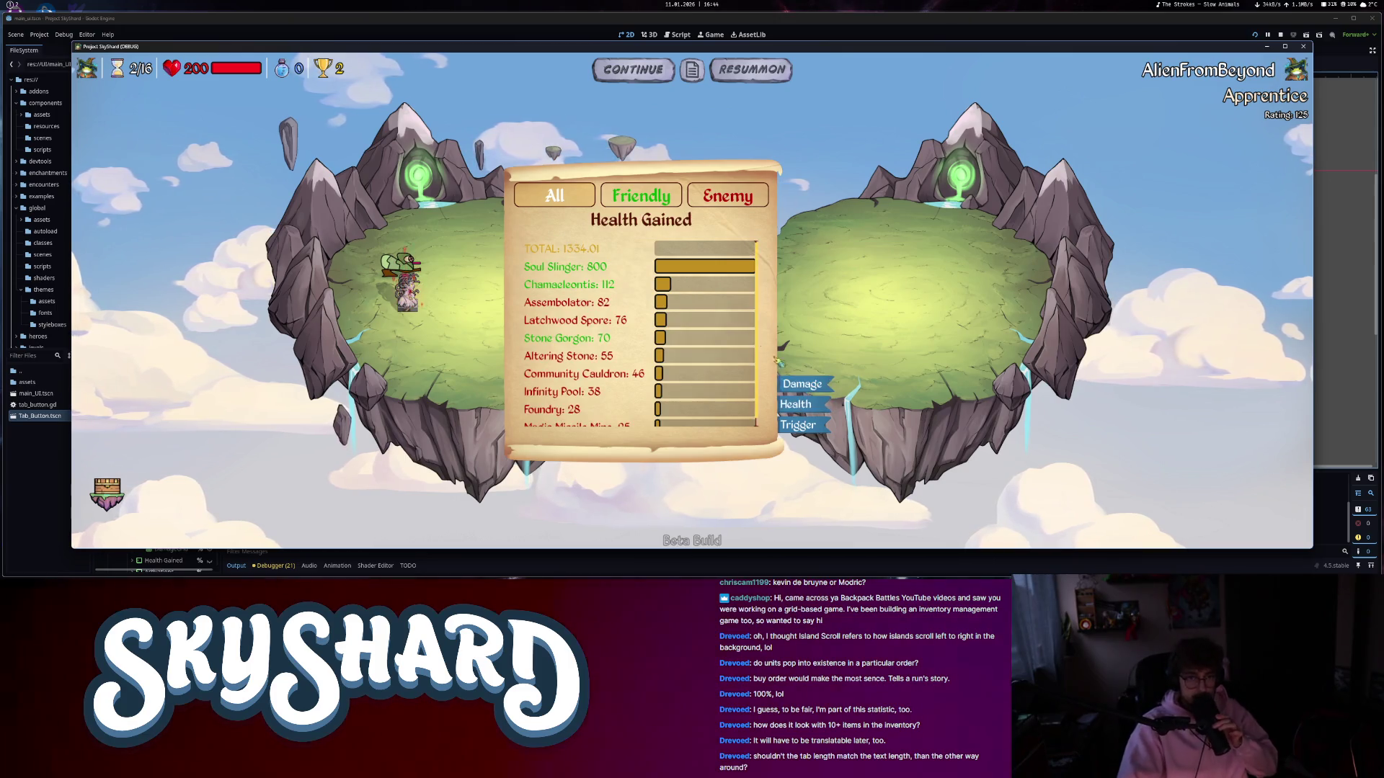
left_click(636, 199)
left_click(728, 196)
left_click(555, 196)
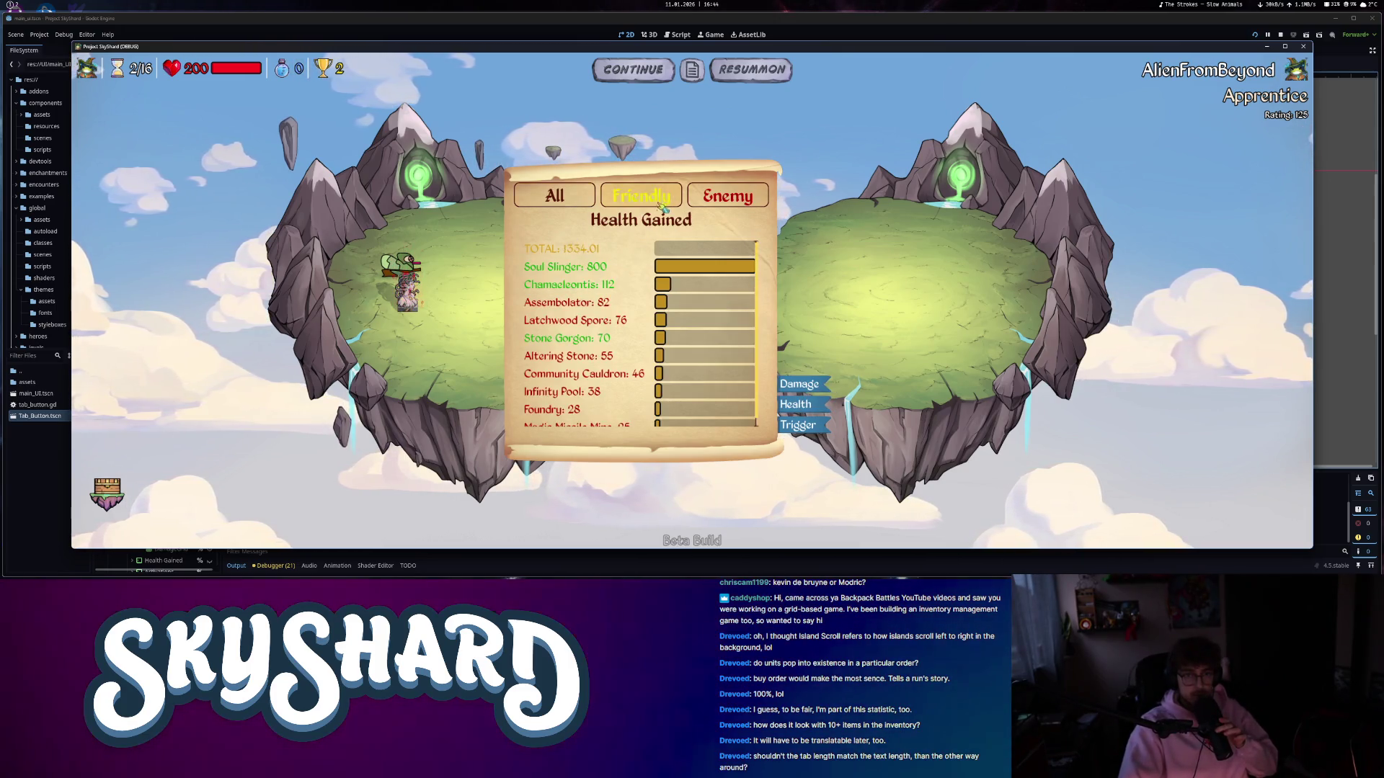
left_click(555, 196)
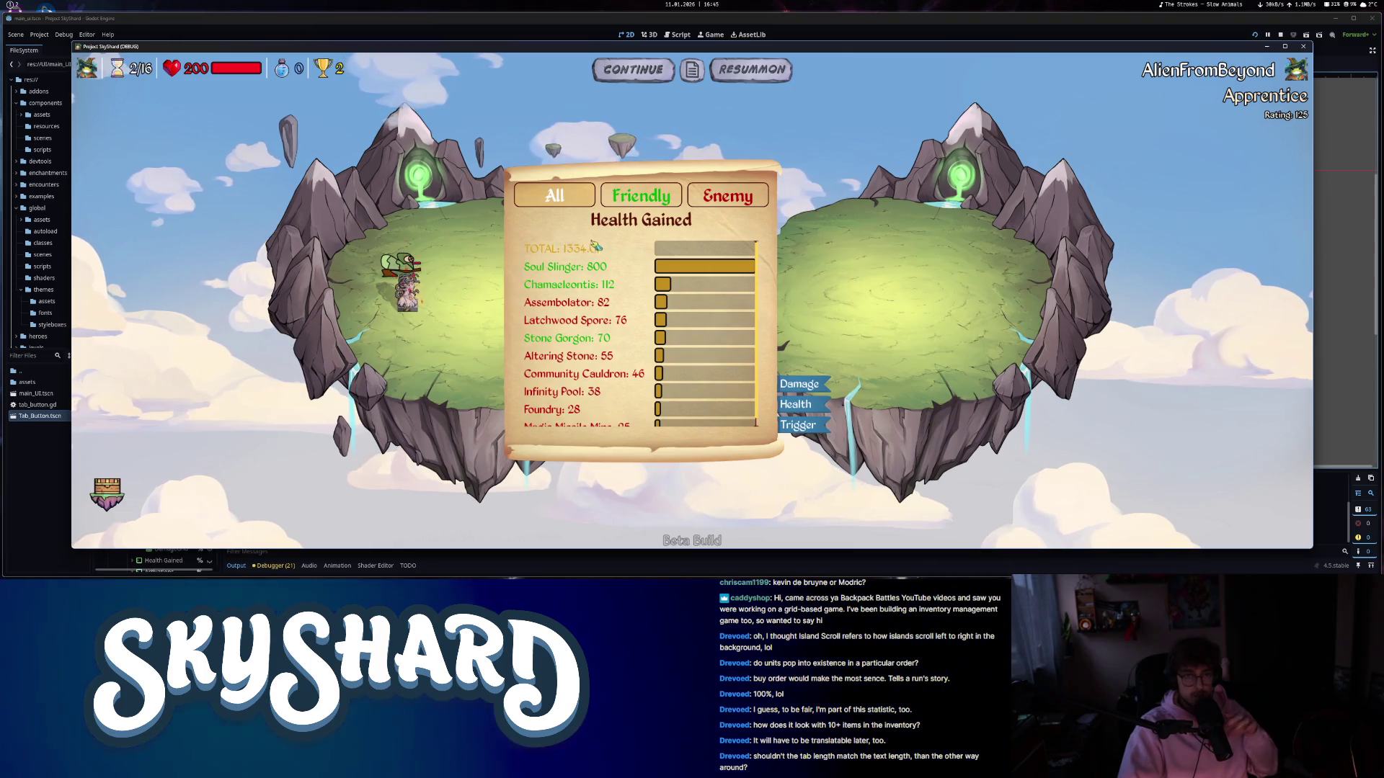
- Flip through activations, health and damage stats, nudge the panel, then close the stats and game
scroll(598, 353, "down", 1)
scroll(599, 355, "up", 1)
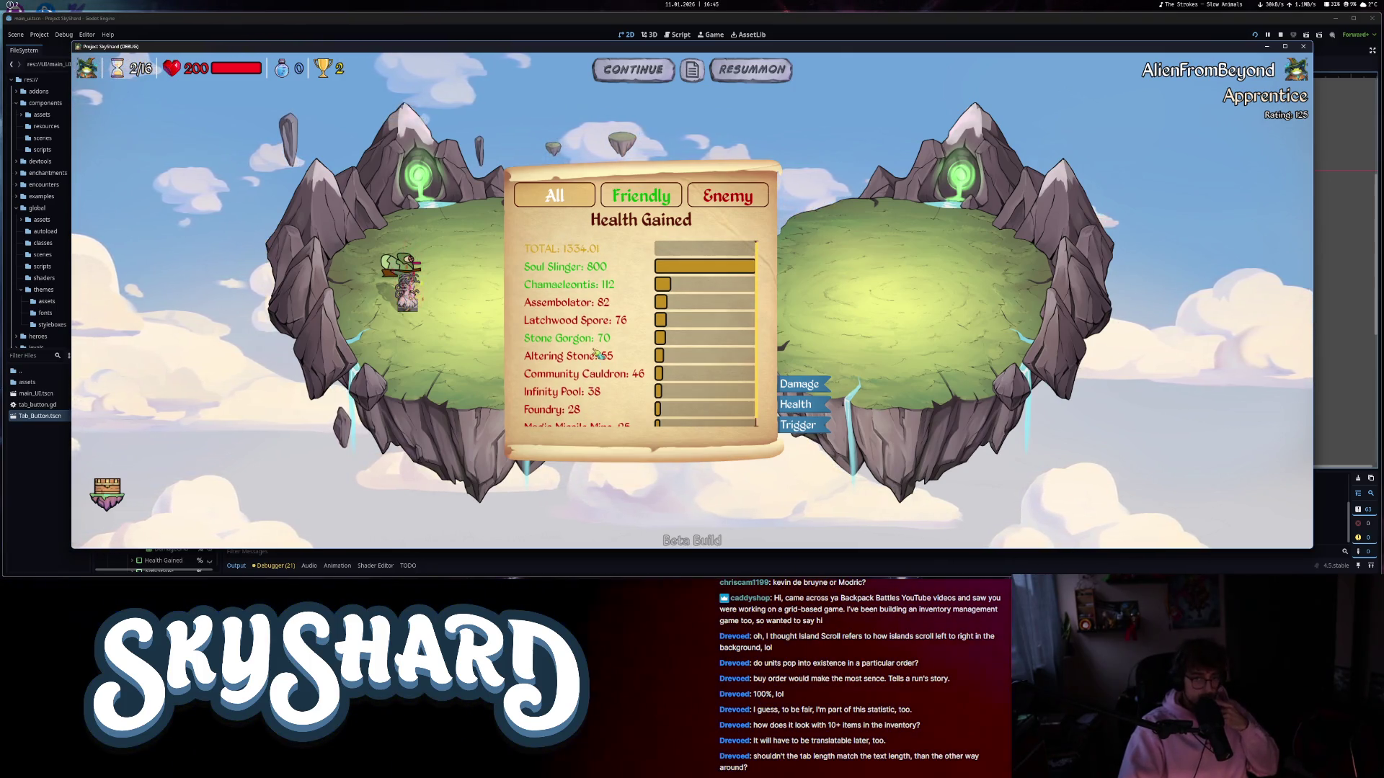
scroll(597, 353, "down", 1)
scroll(598, 357, "up", 1)
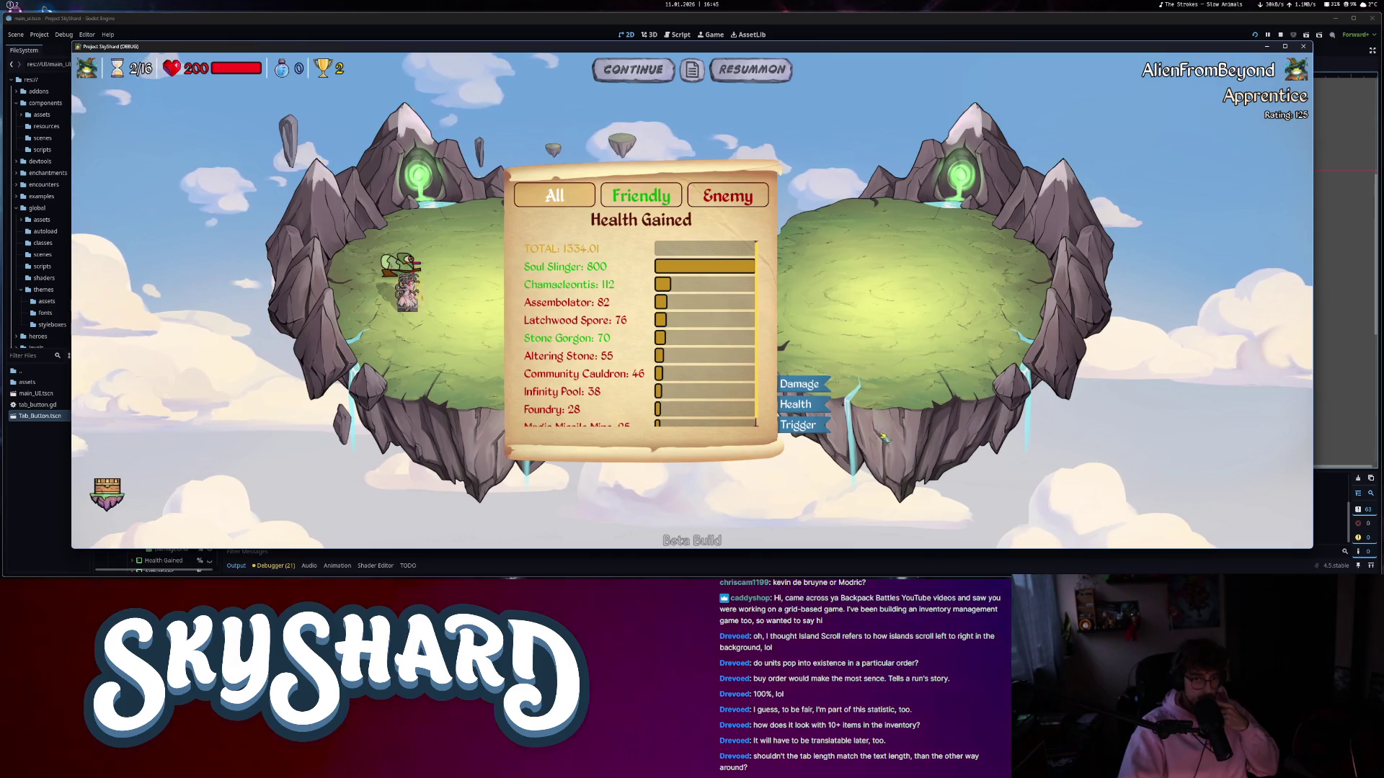
left_click(800, 425)
left_click(796, 404)
left_click(811, 386)
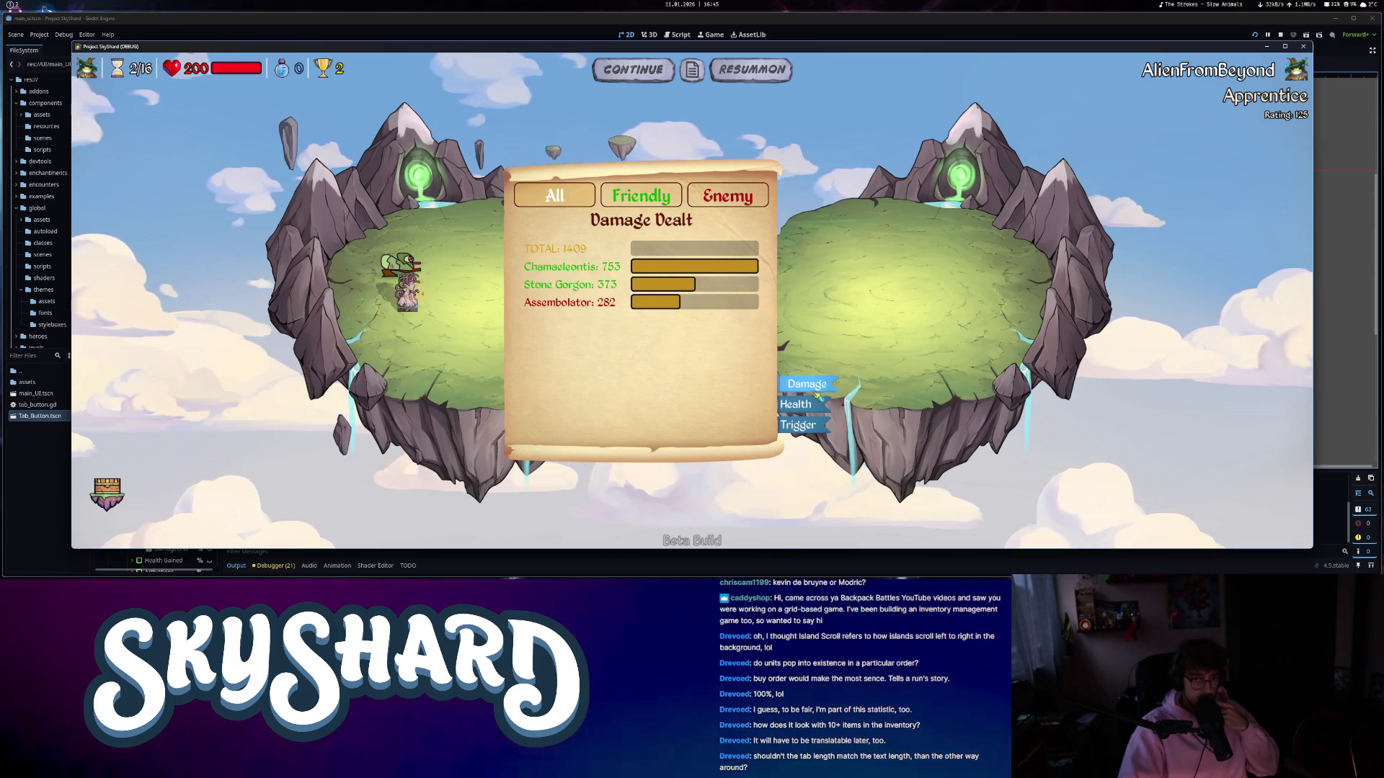
left_click(798, 425)
left_click(796, 404)
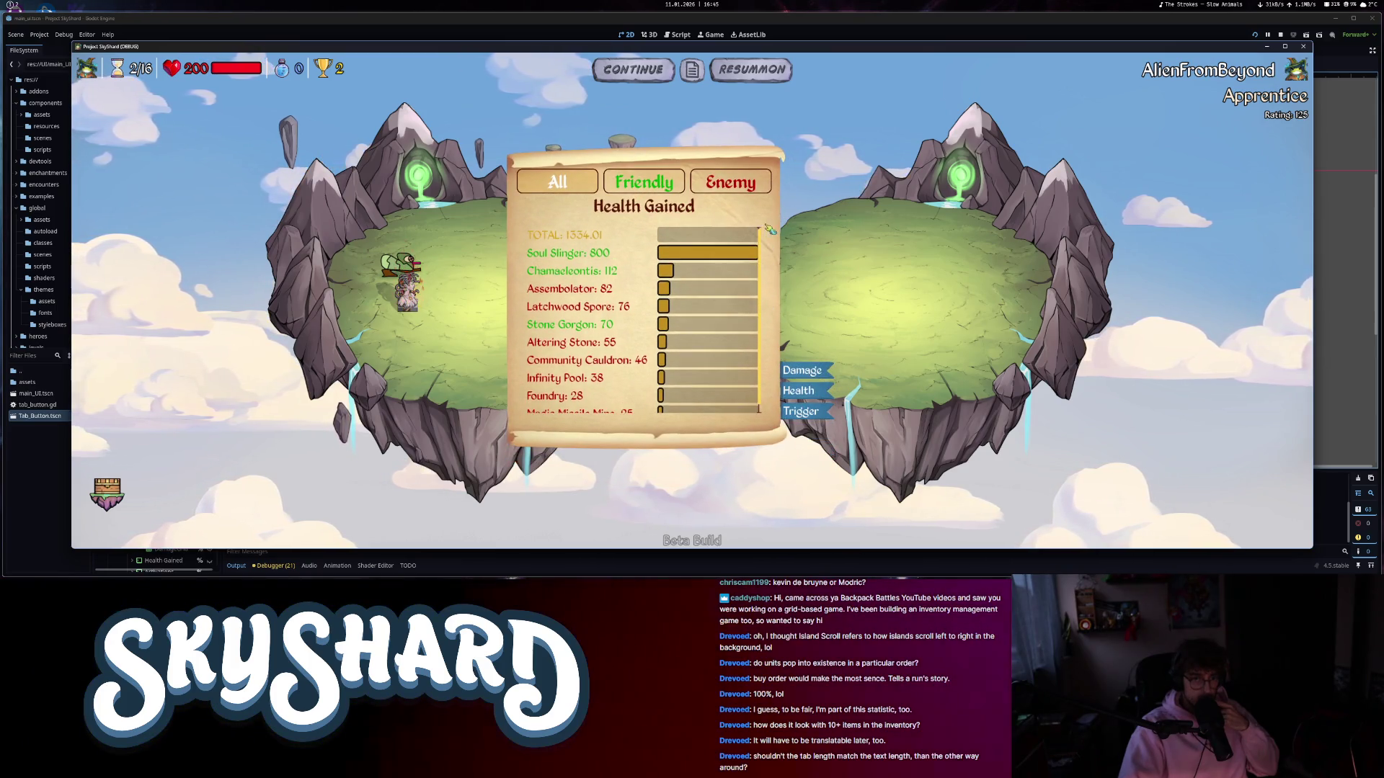
left_click_drag(770, 230, 717, 239)
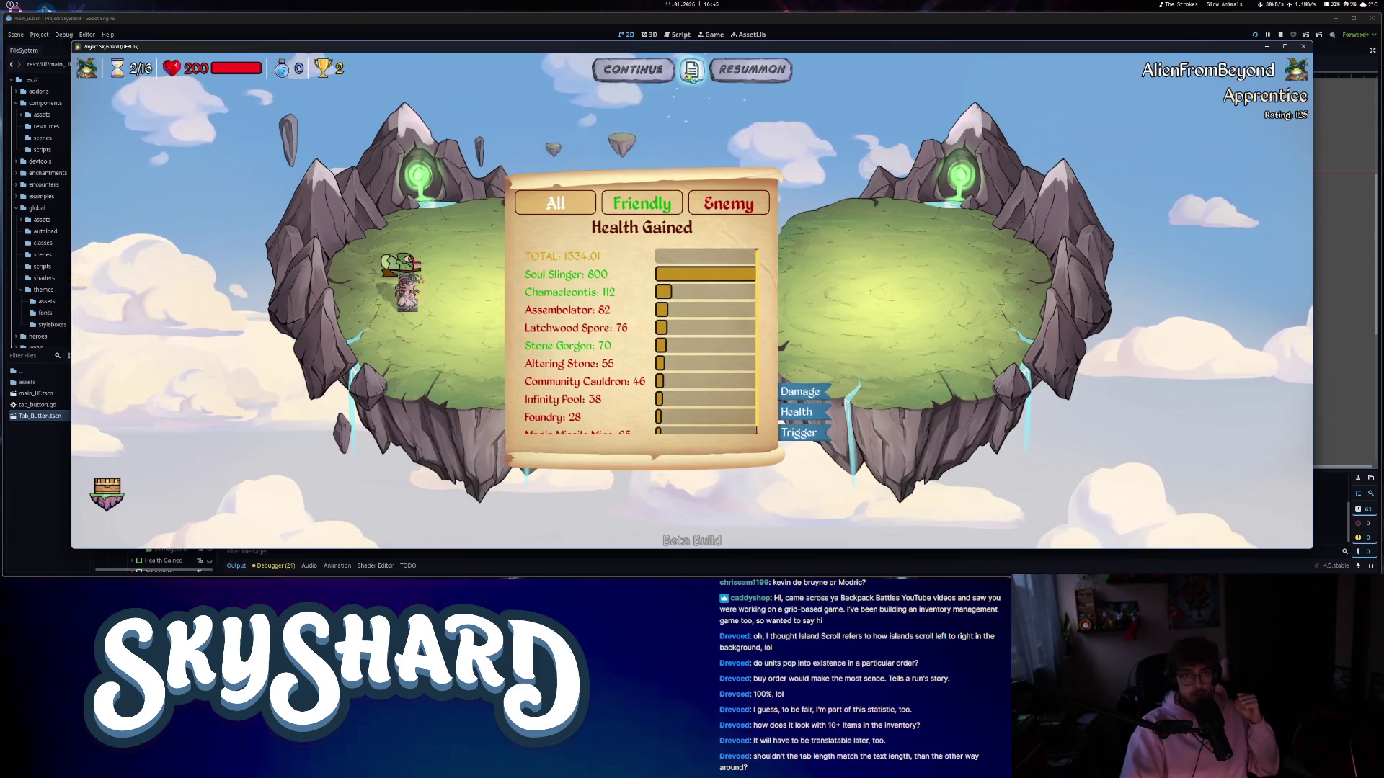
left_click(693, 71)
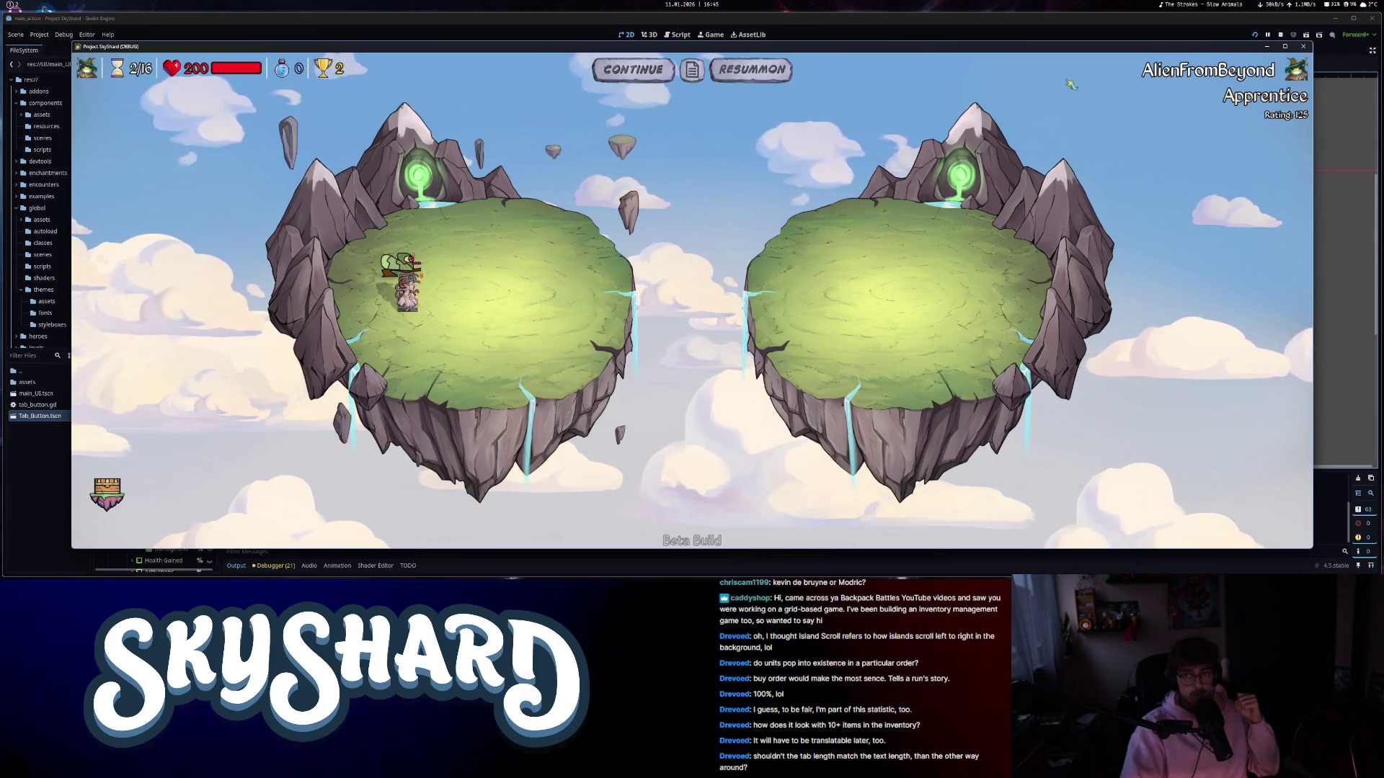
left_click(1303, 47)
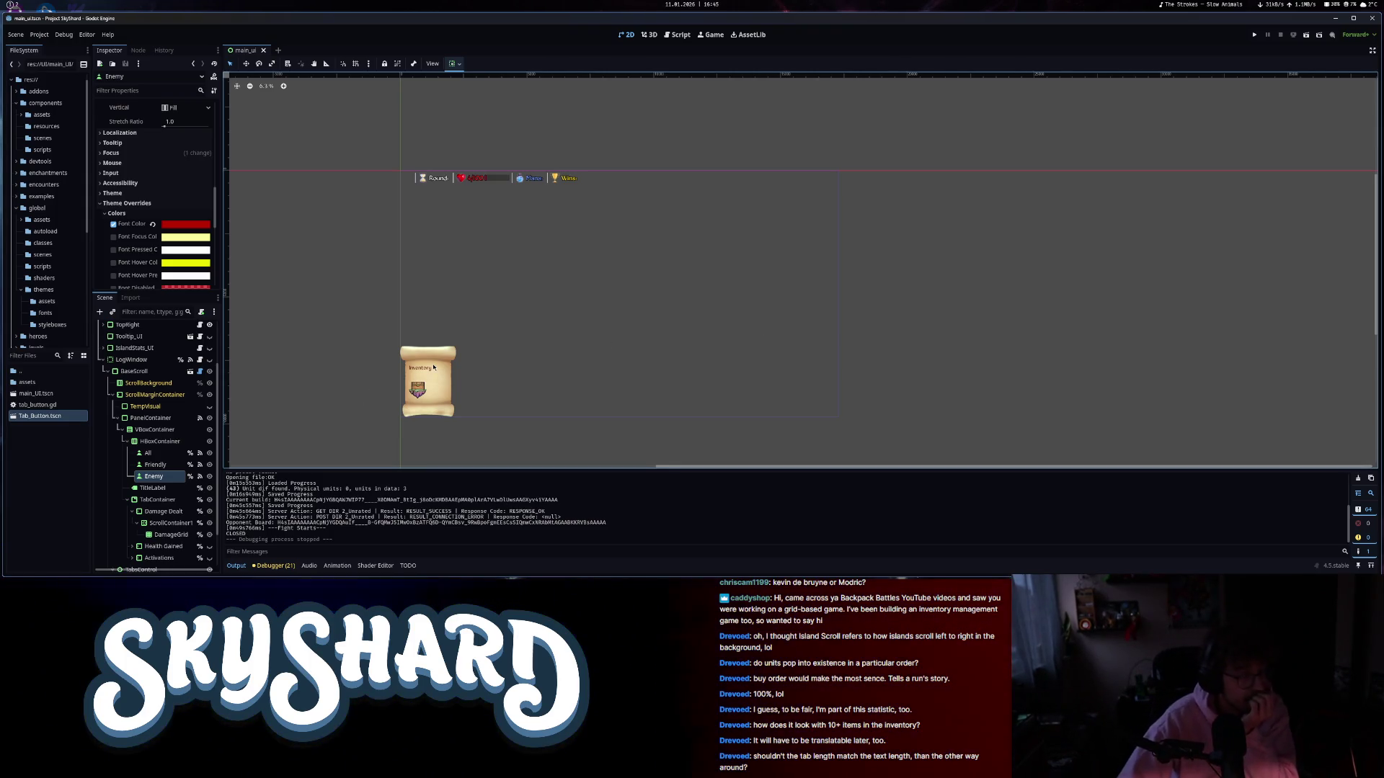
- Open log_window.gd and review the colour branches around lines 309–324, including Neutral
left_click(683, 33)
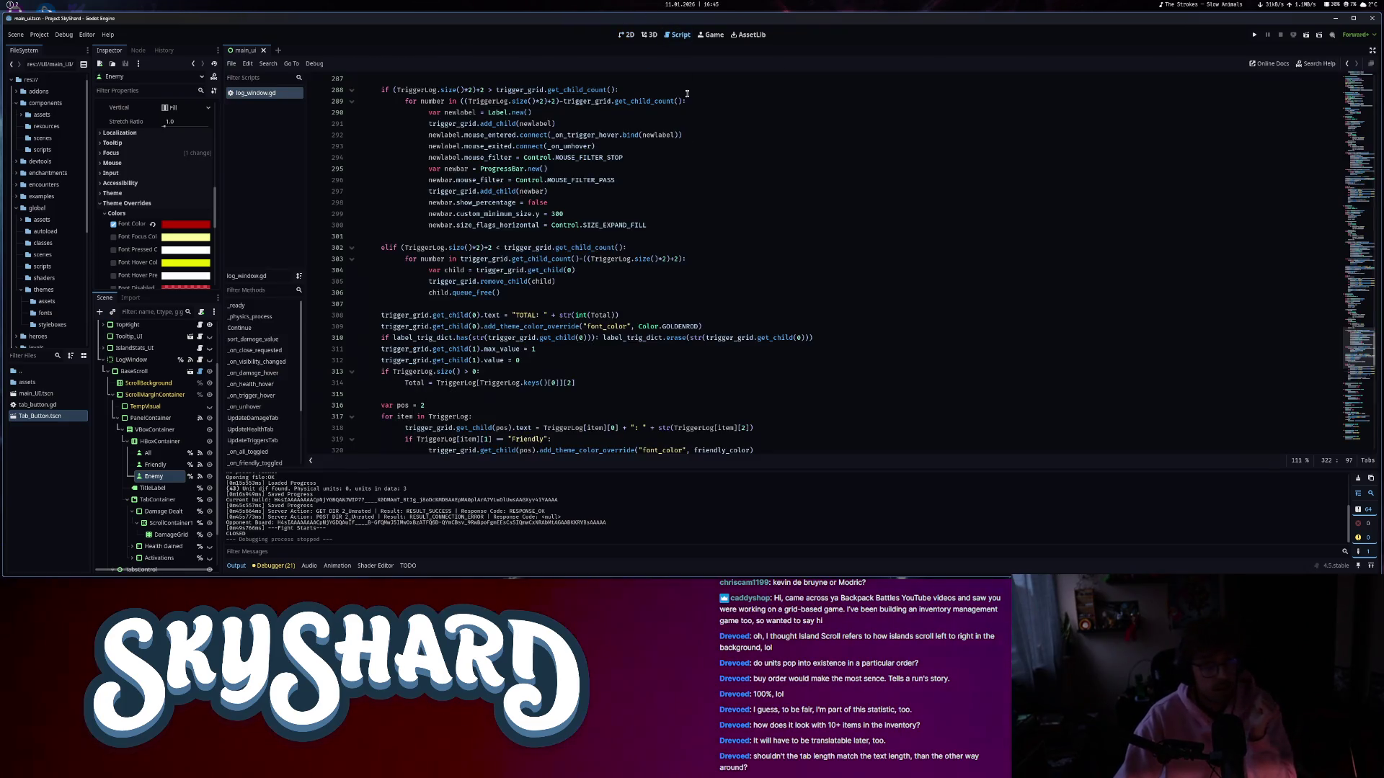
left_click(714, 327)
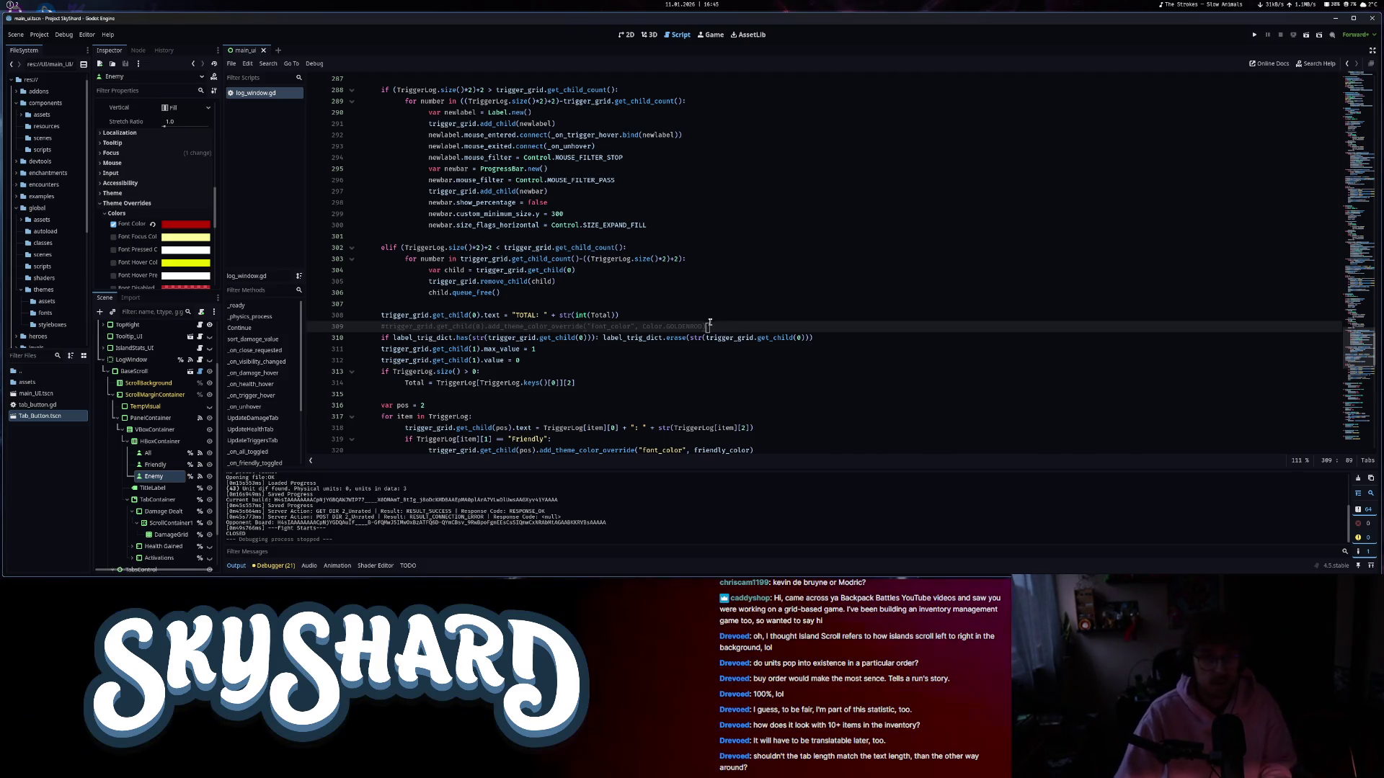
scroll(713, 327, "down", 8)
left_click(781, 224)
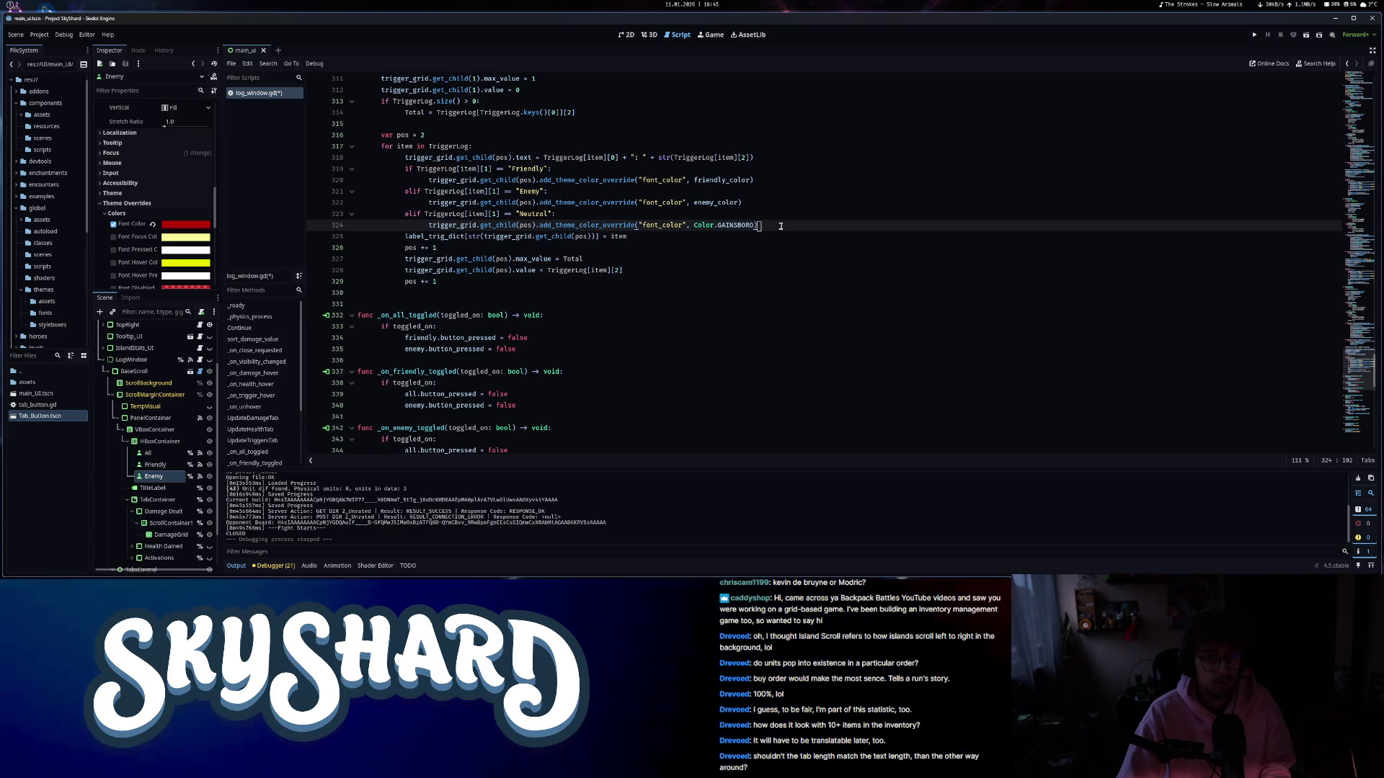
left_click_drag(780, 223, 779, 213)
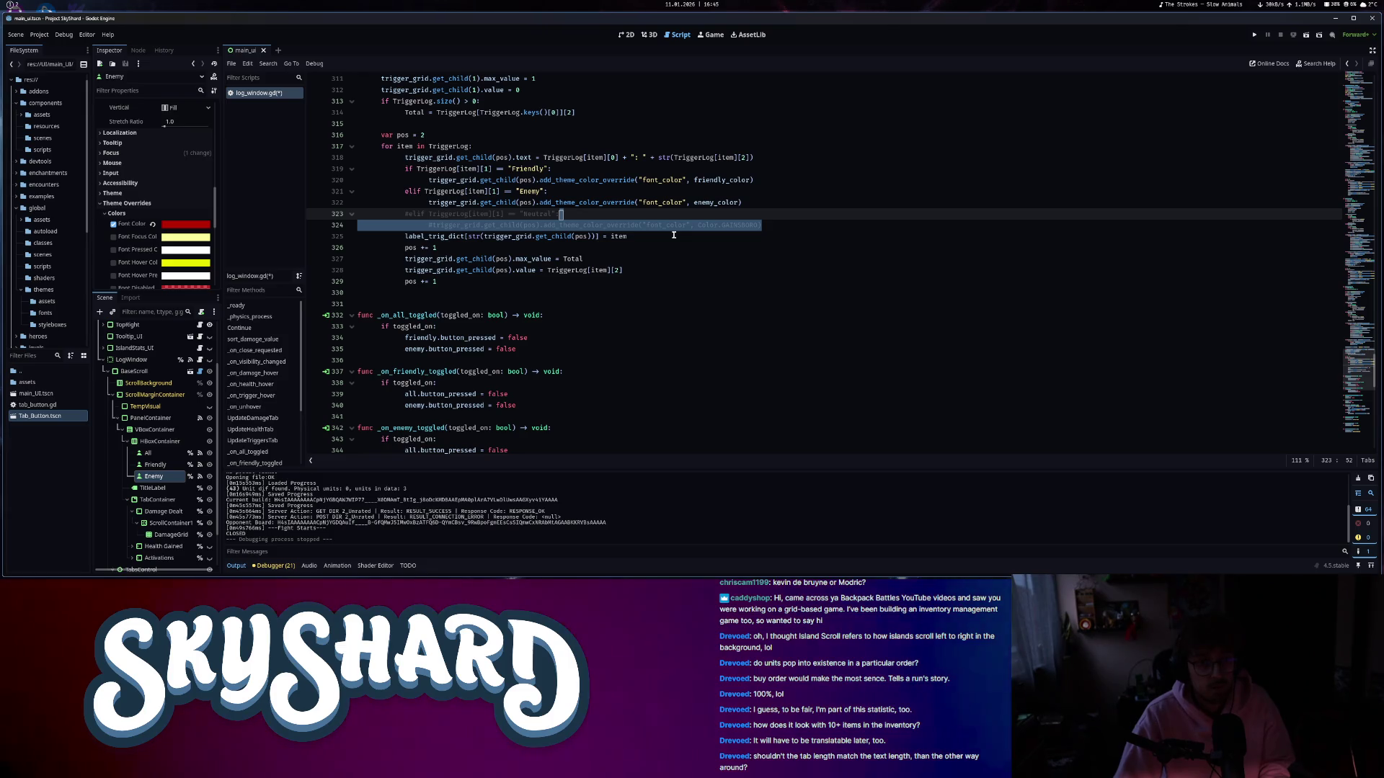
scroll(674, 235, "up", 15)
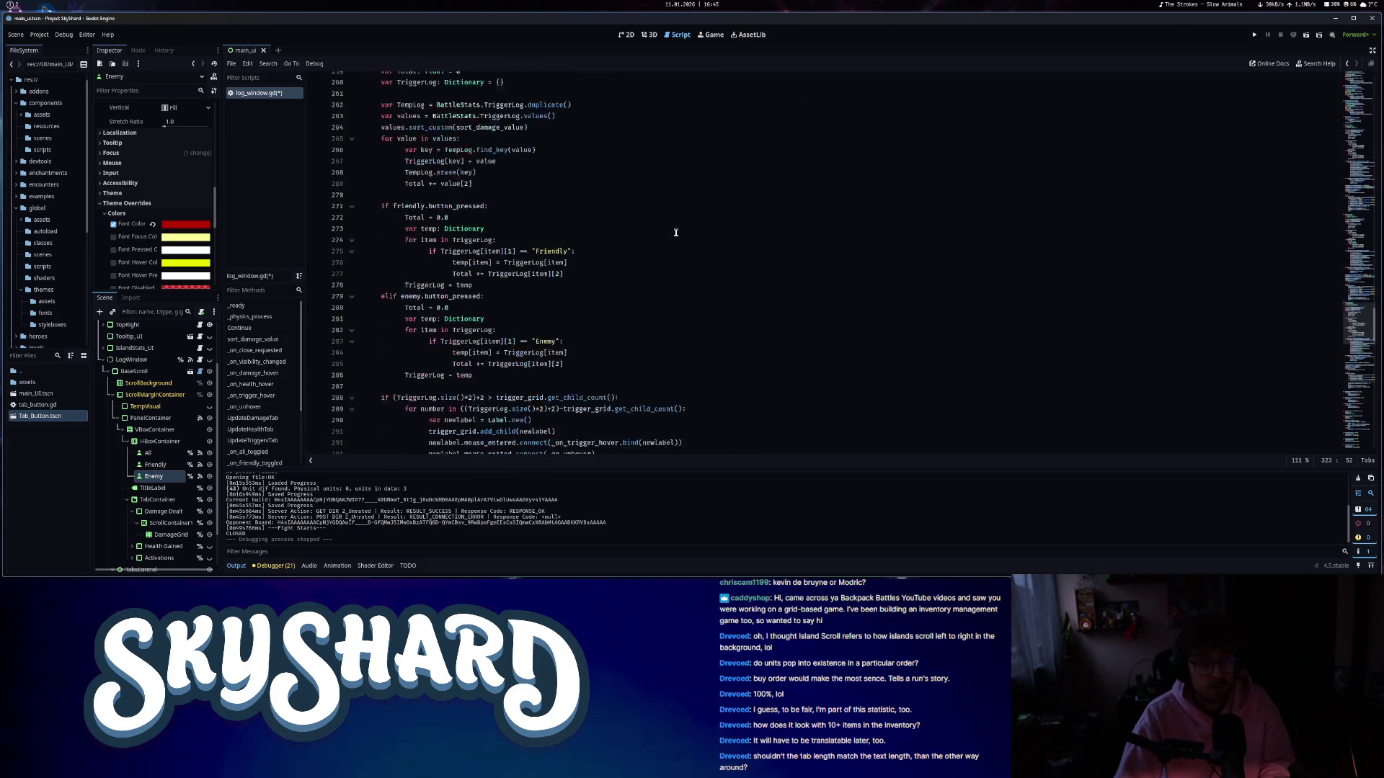
scroll(675, 233, "up", 12)
left_click_drag(762, 352, 754, 341)
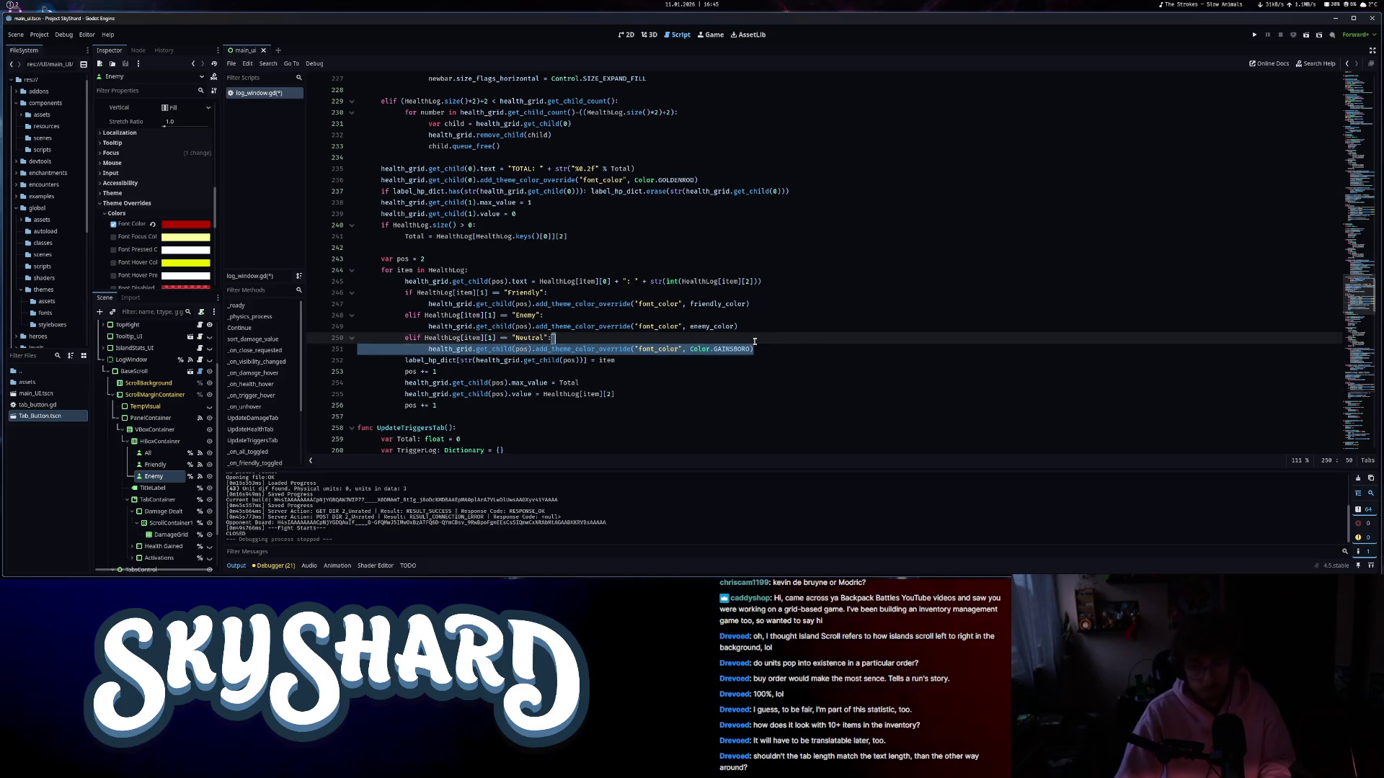
- Move up through the script to line 162 and save log_window.gd
left_click(709, 182)
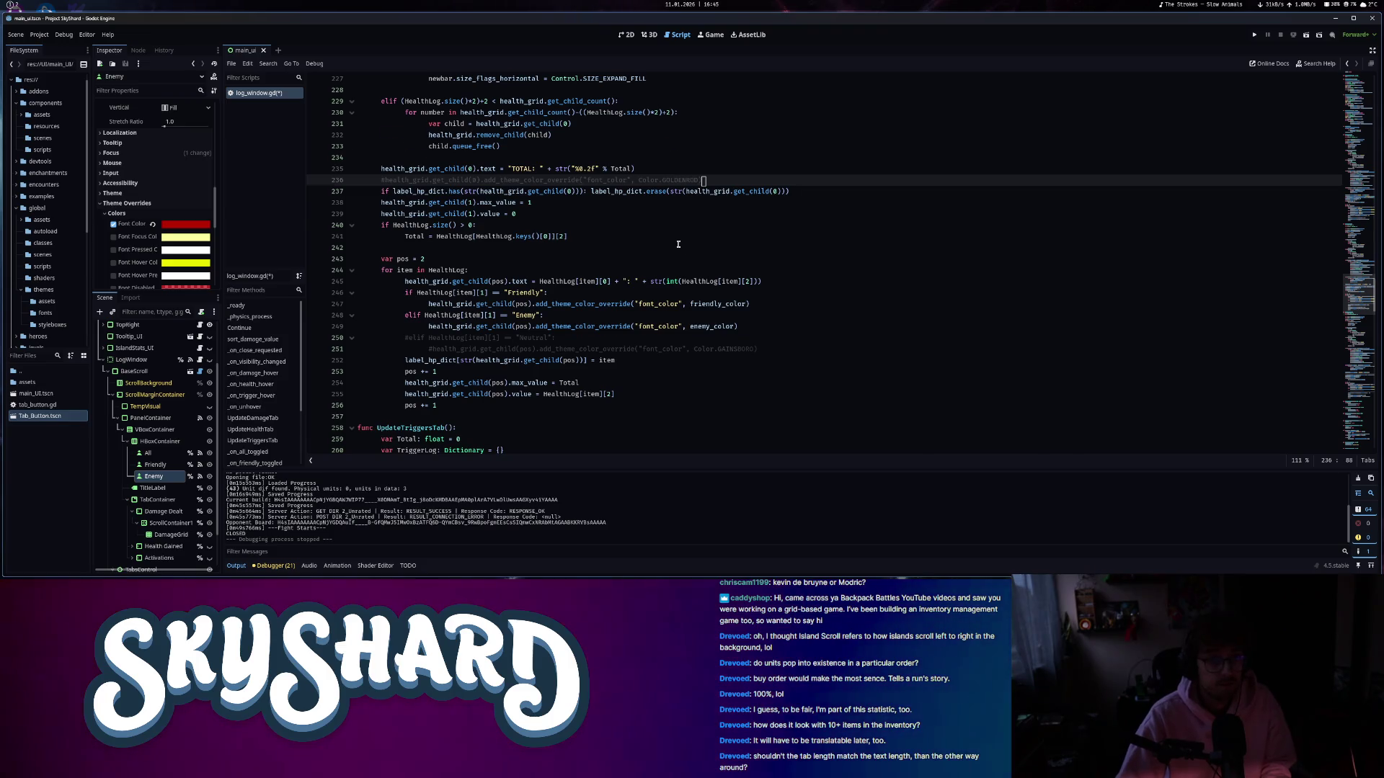
scroll(681, 242, "up", 18)
scroll(676, 244, "up", 6)
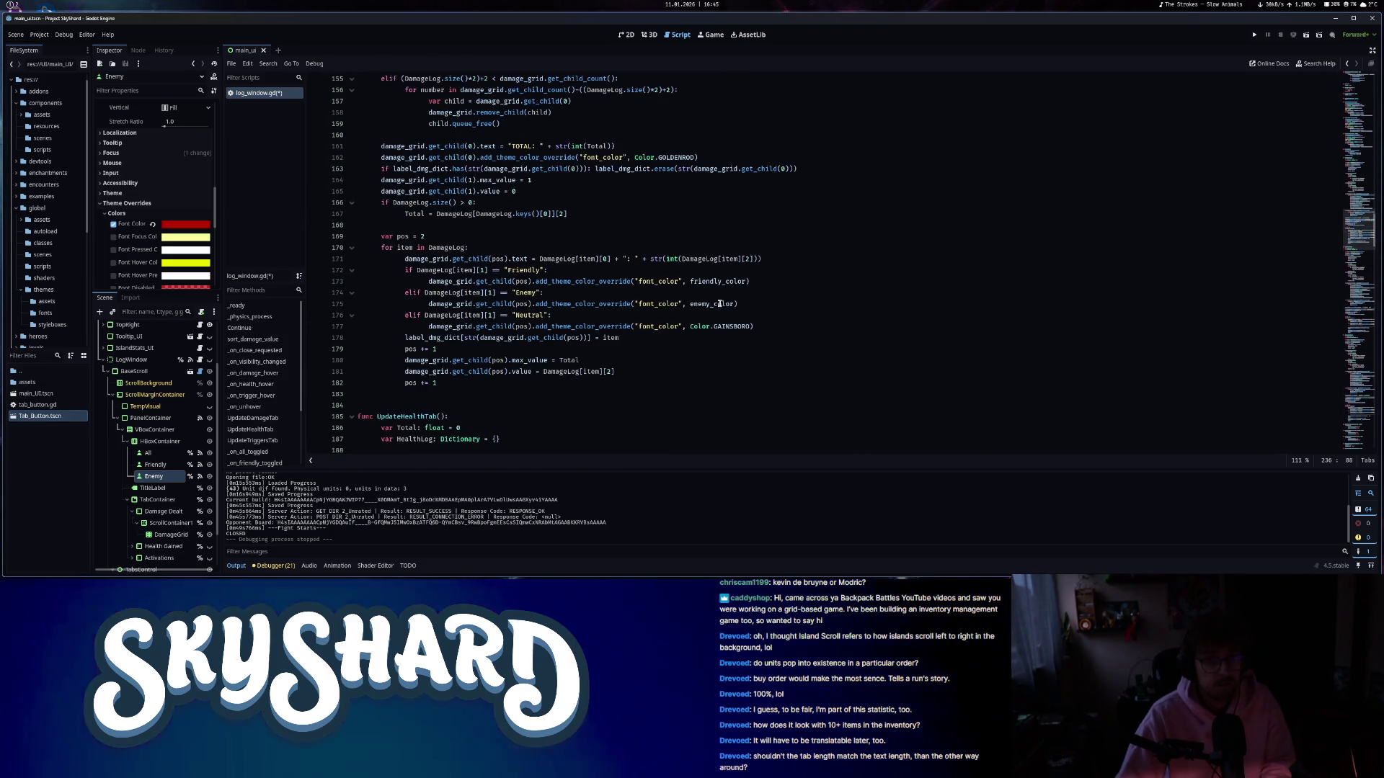
left_click_drag(754, 327, 756, 318)
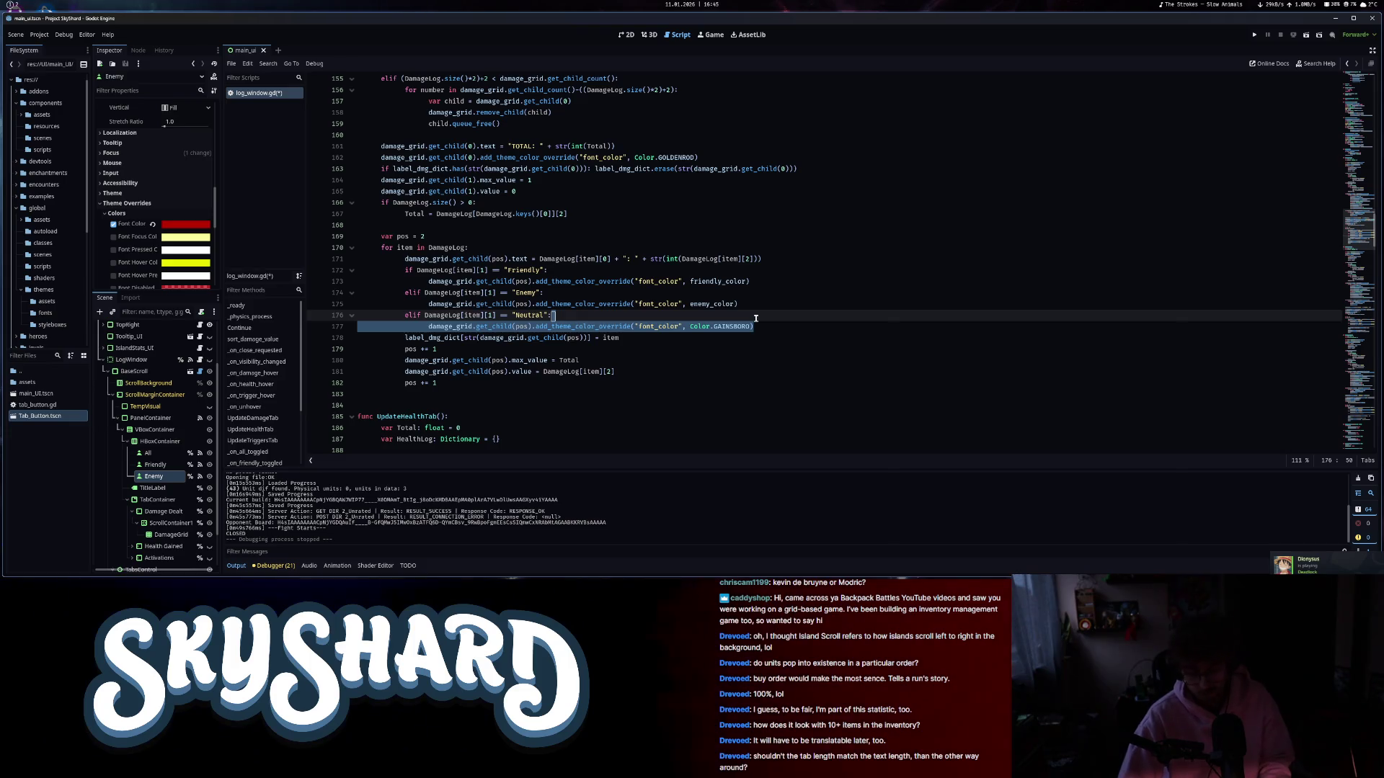
scroll(619, 251, "up", 4)
left_click(702, 292)
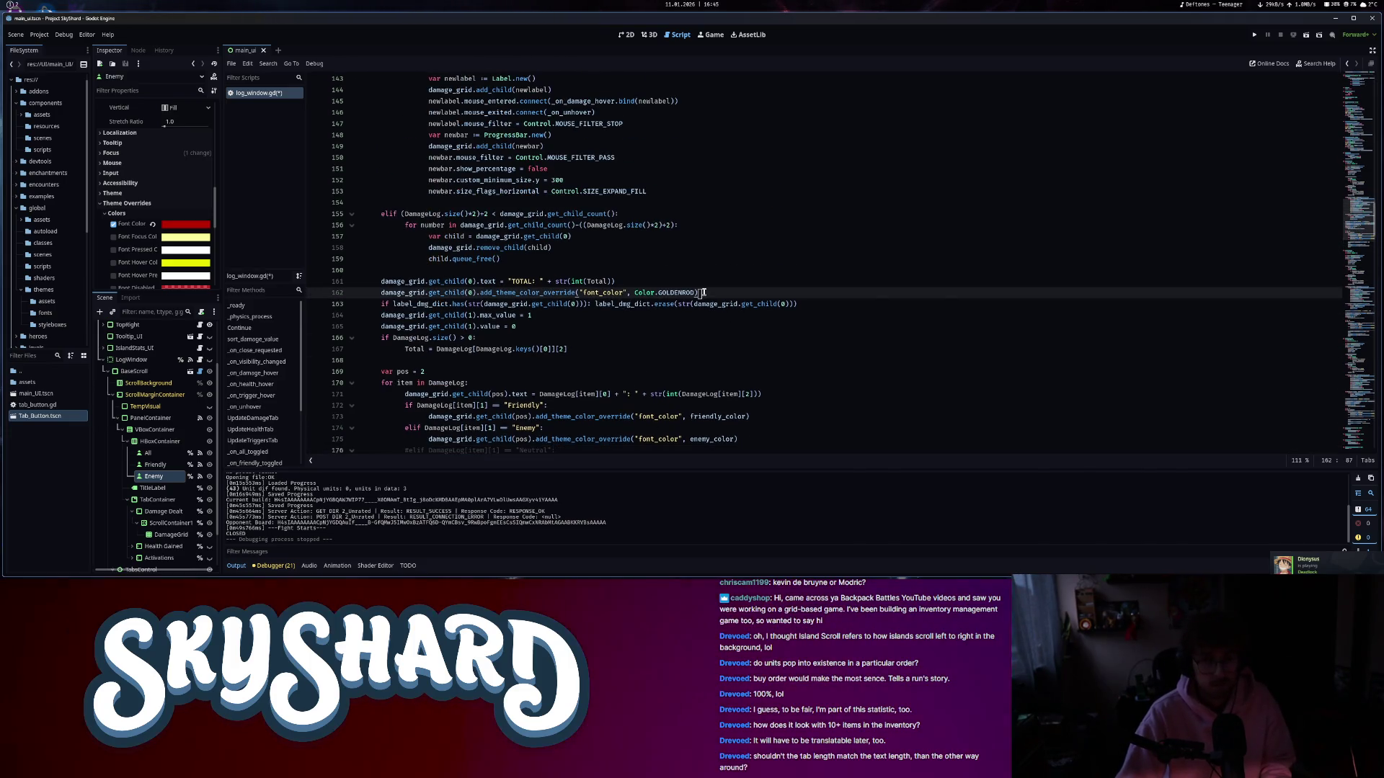
key("ctrl+s")
scroll(678, 317, "up", 20)
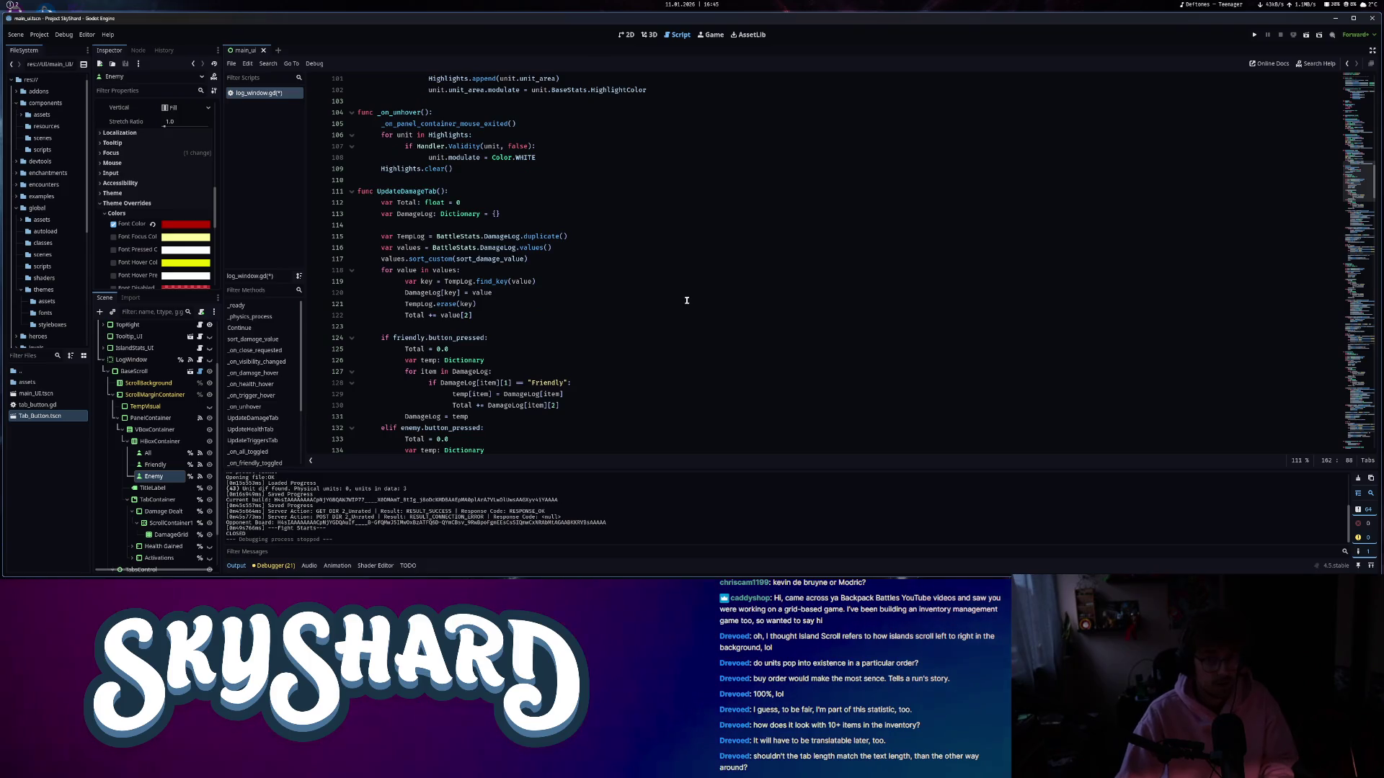
scroll(636, 353, "up", 1)
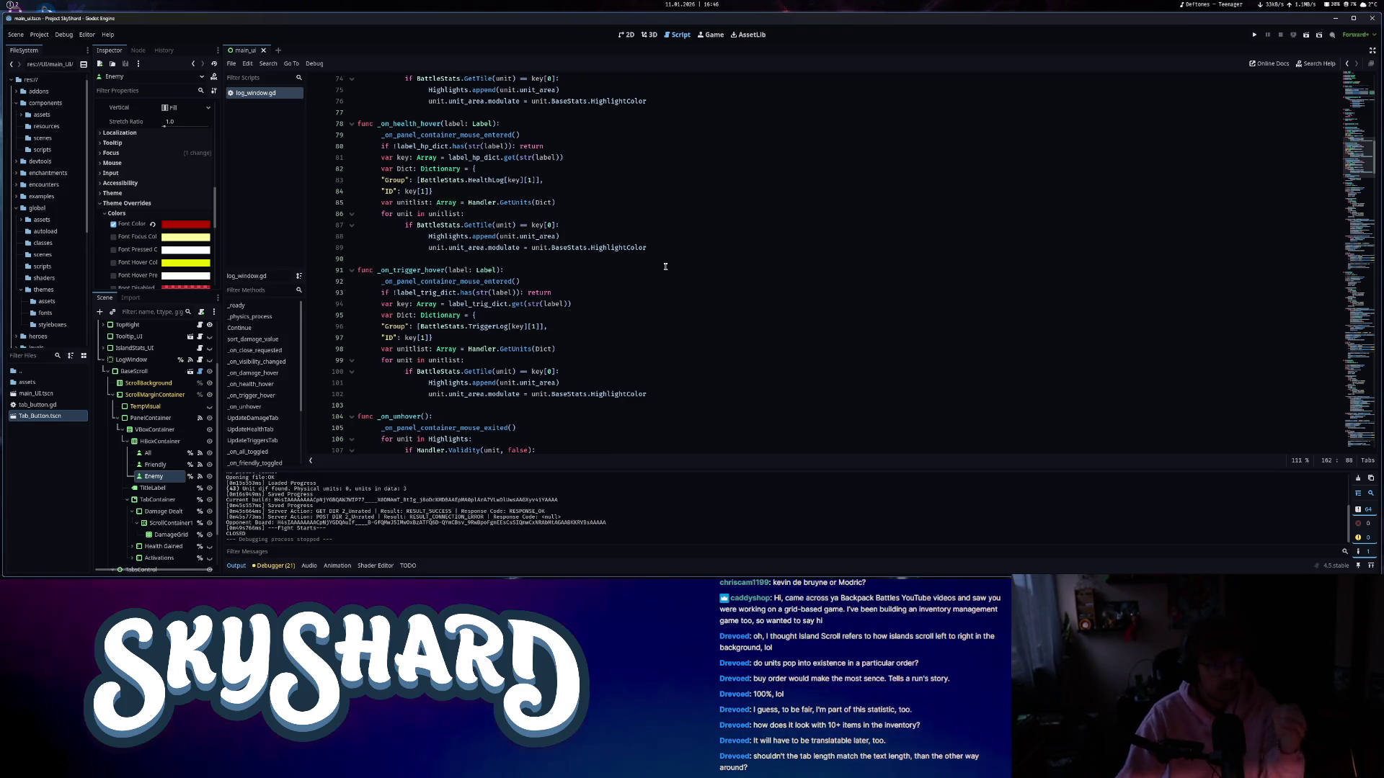
- Quick-open unit_ui.gd by searching 'unit' and scroll down to the UnitSelected function
key("ctrl+alt+o")
type("unitu")
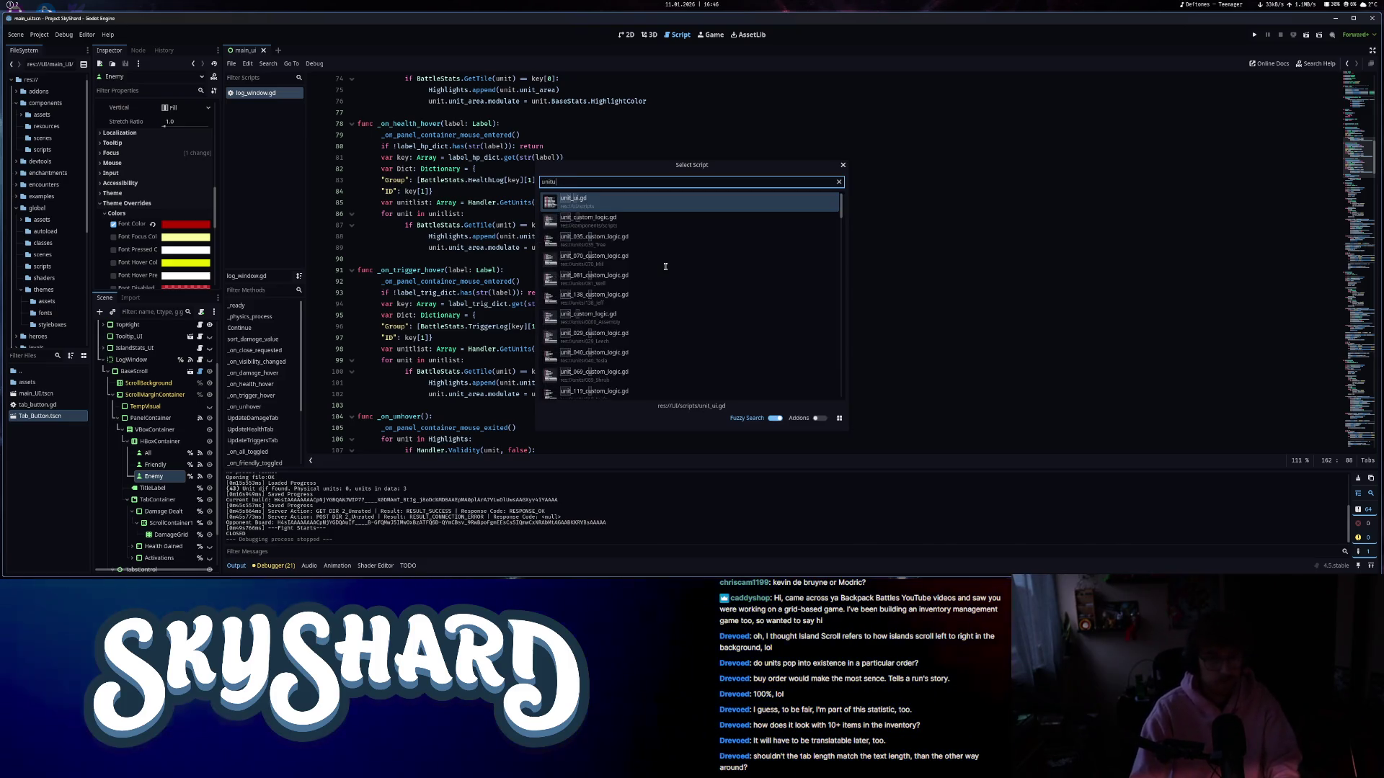
key("Return")
scroll(621, 312, "up", 7)
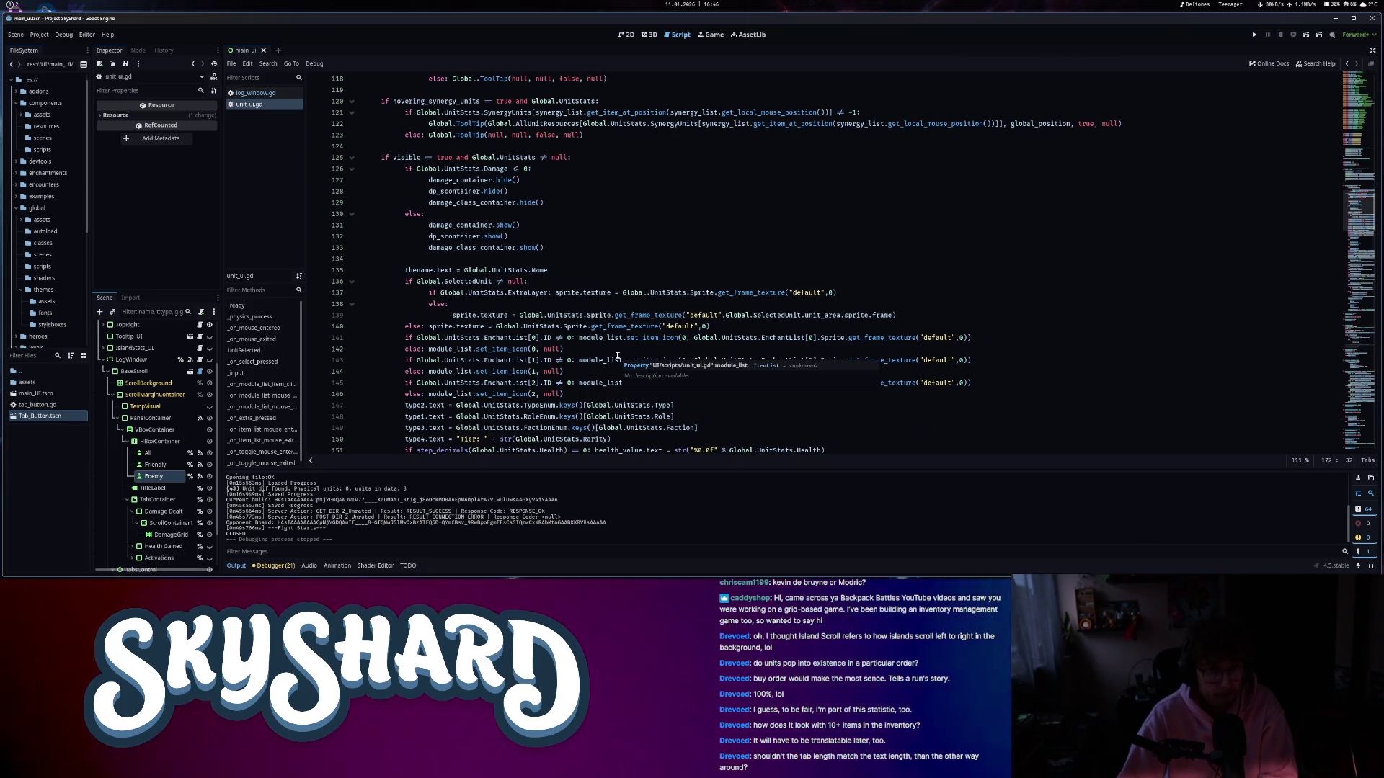
scroll(618, 356, "up", 6)
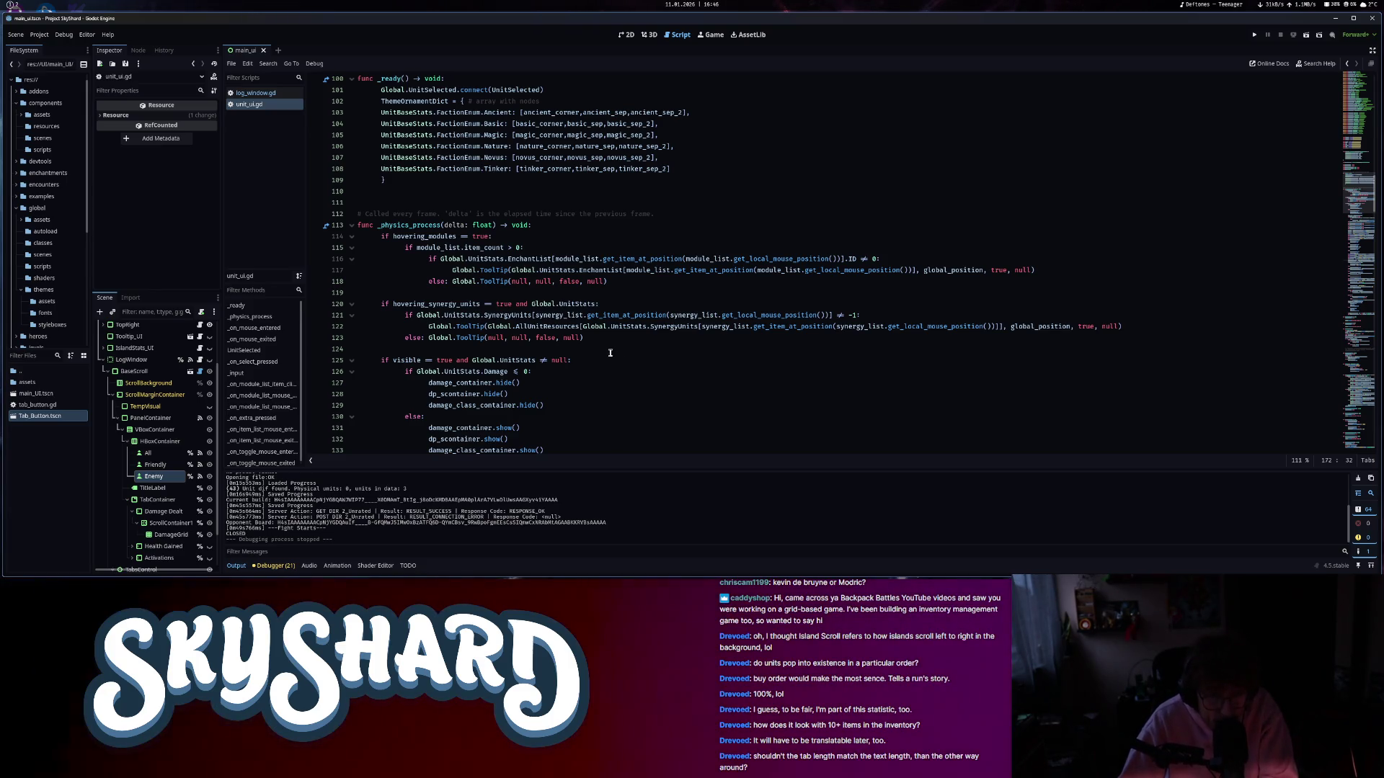
scroll(609, 353, "down", 2)
scroll(604, 355, "down", 4)
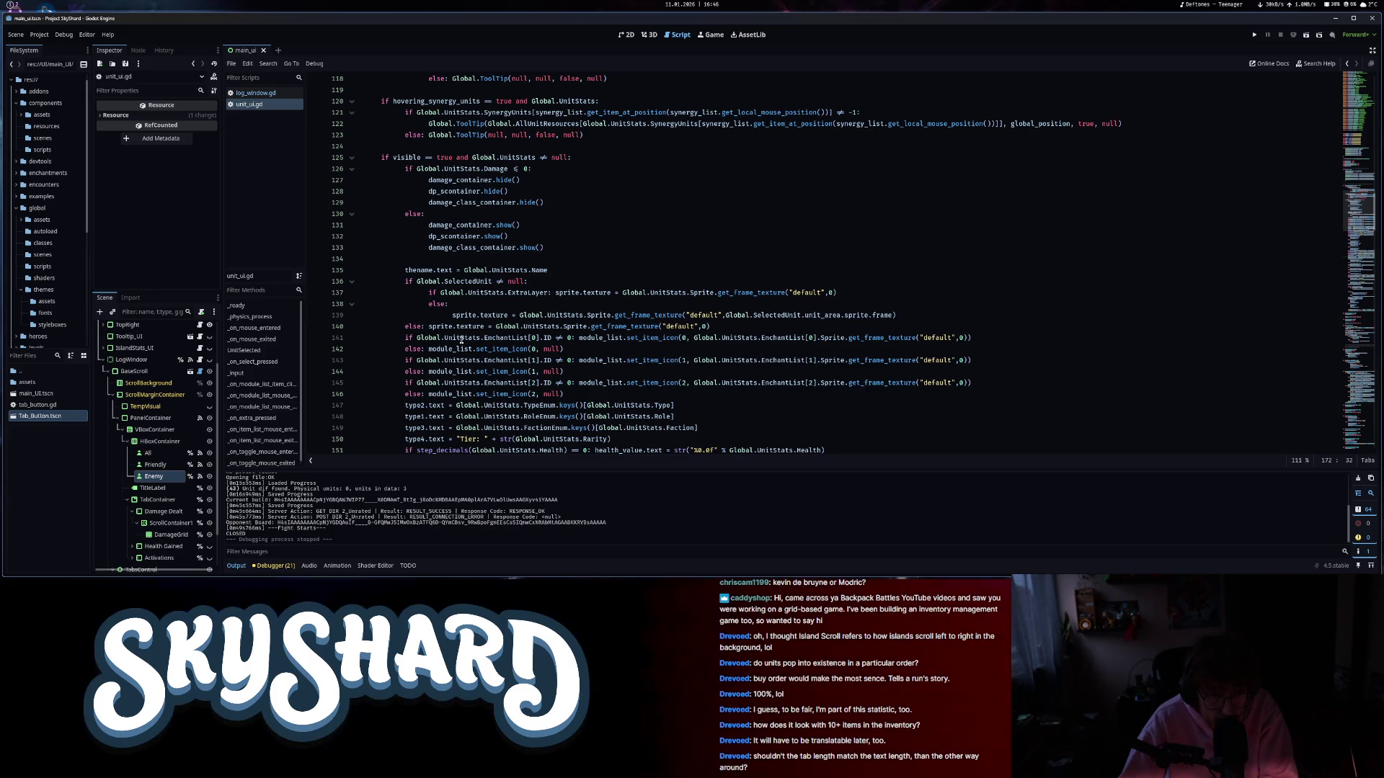
scroll(461, 340, "down", 1)
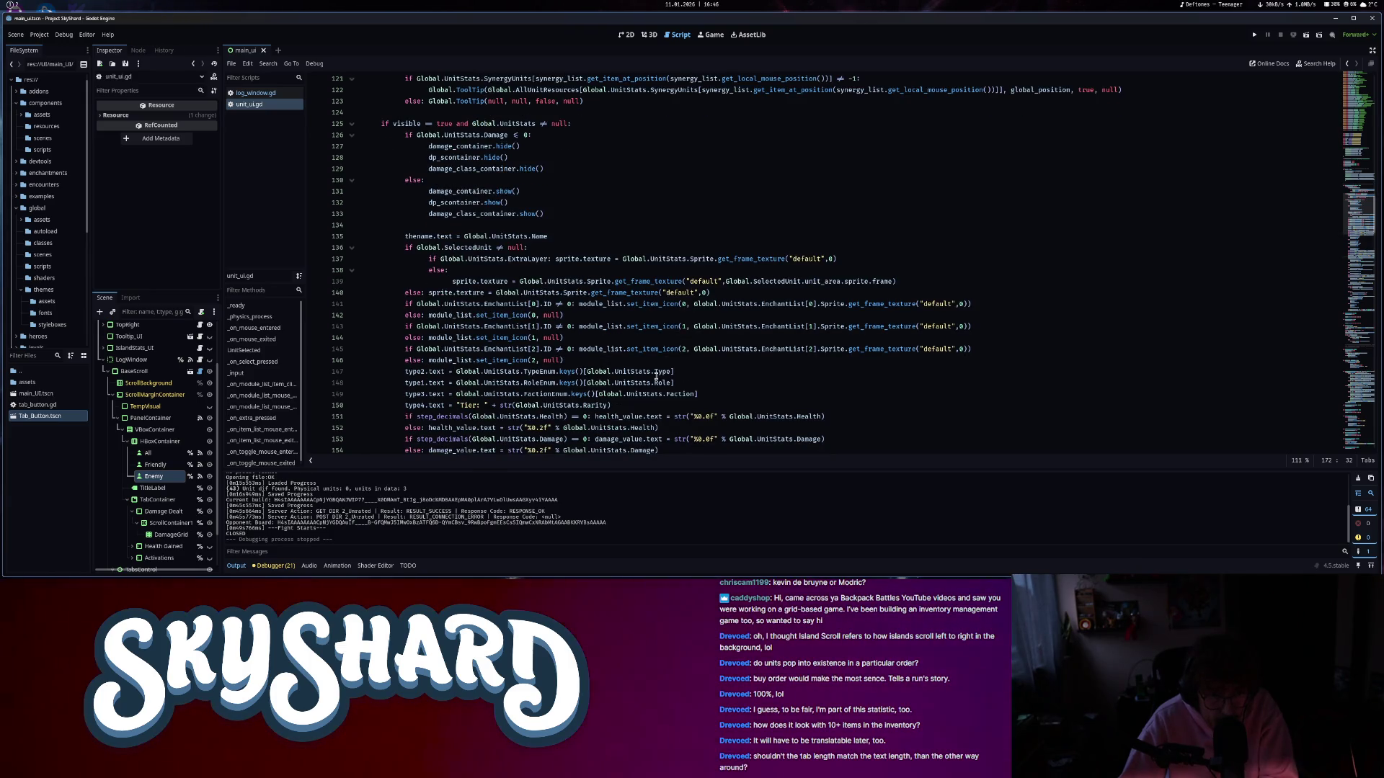
scroll(621, 376, "down", 11)
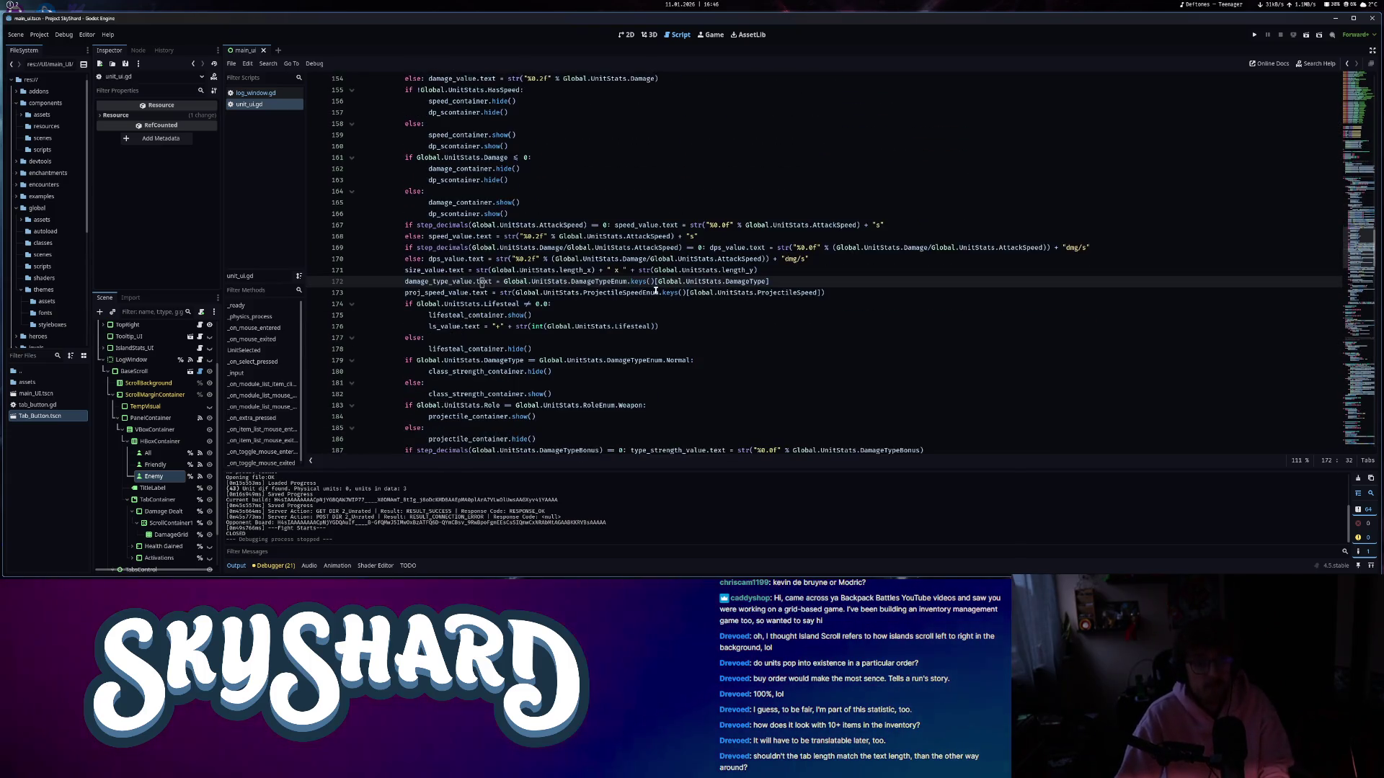
scroll(655, 292, "down", 14)
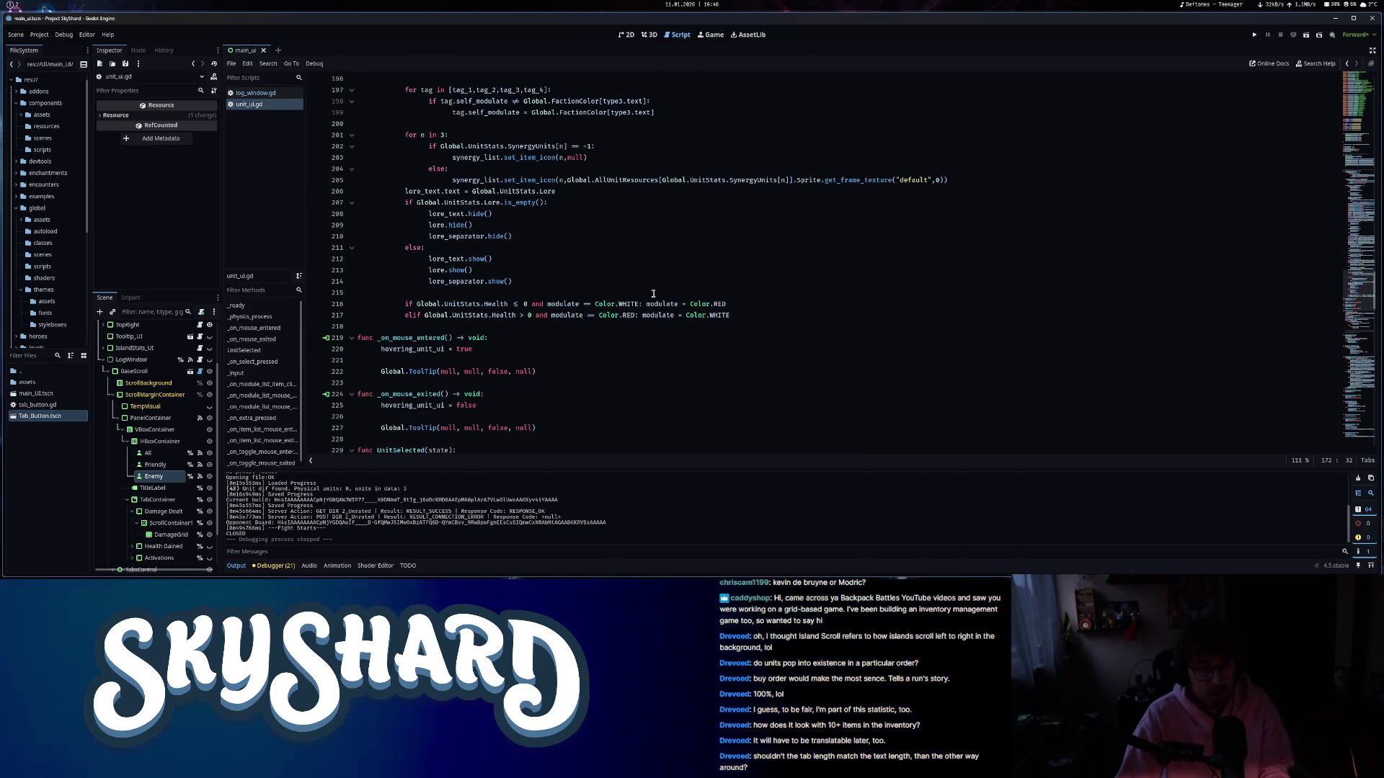
scroll(653, 293, "down", 5)
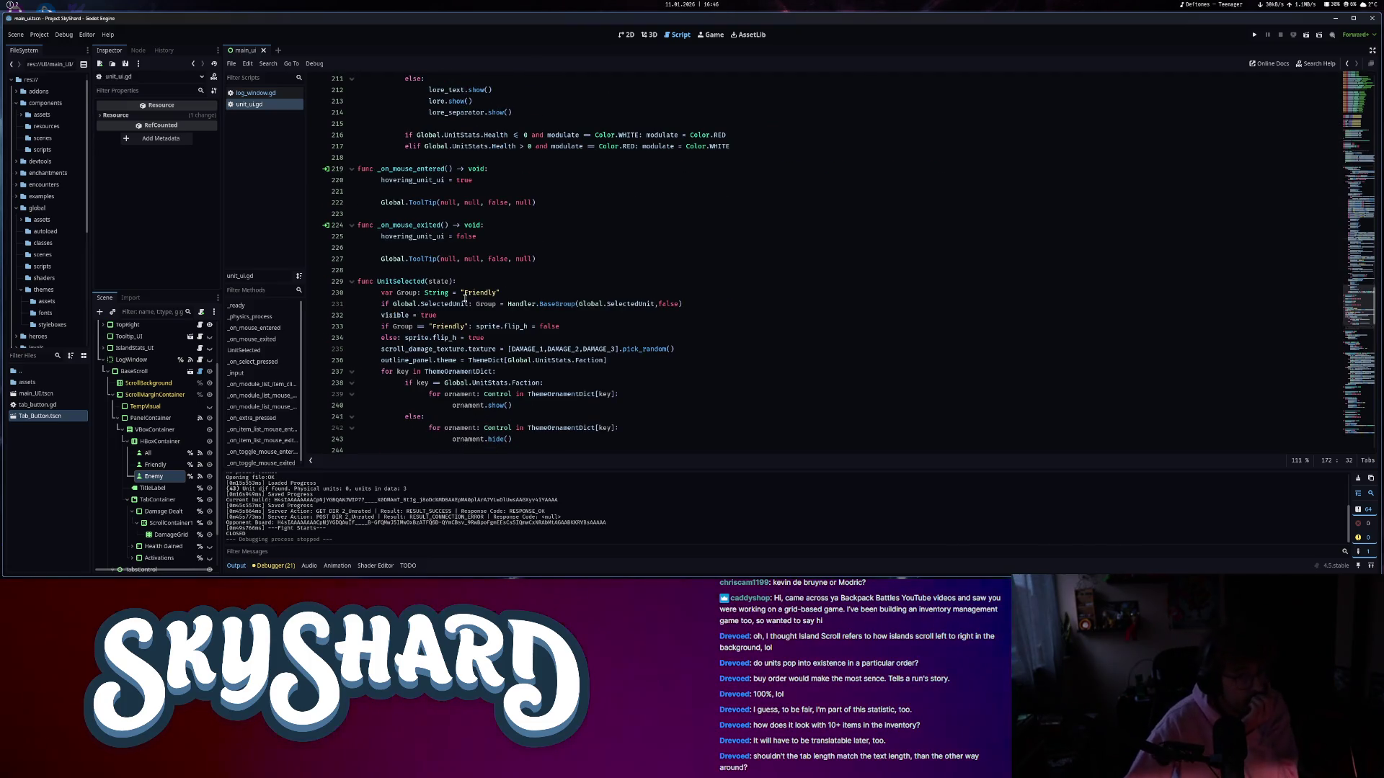
- Turn line 234's else into an elif that checks Global.UnitStats
left_click(534, 326)
key("Home")
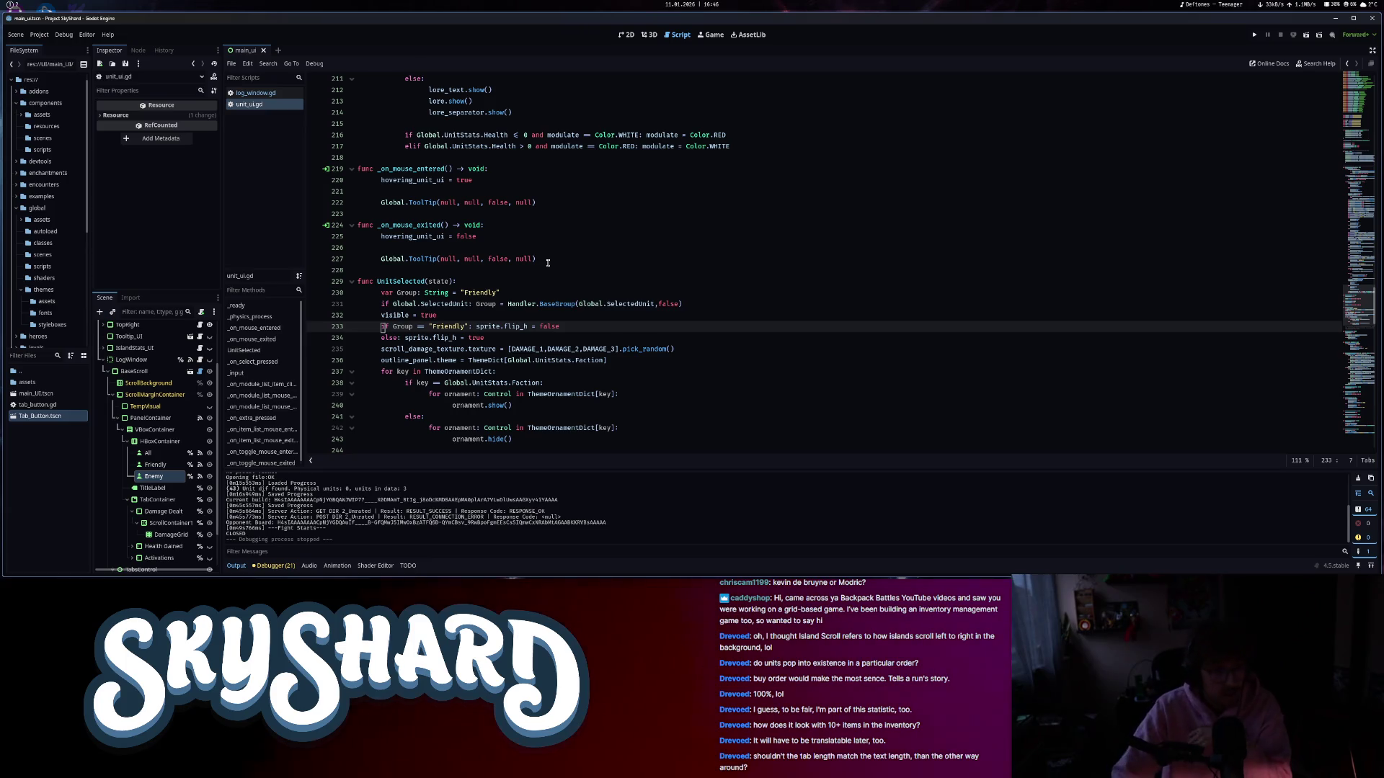
left_click(399, 338)
key("BackSpace")
key("BackSpace")
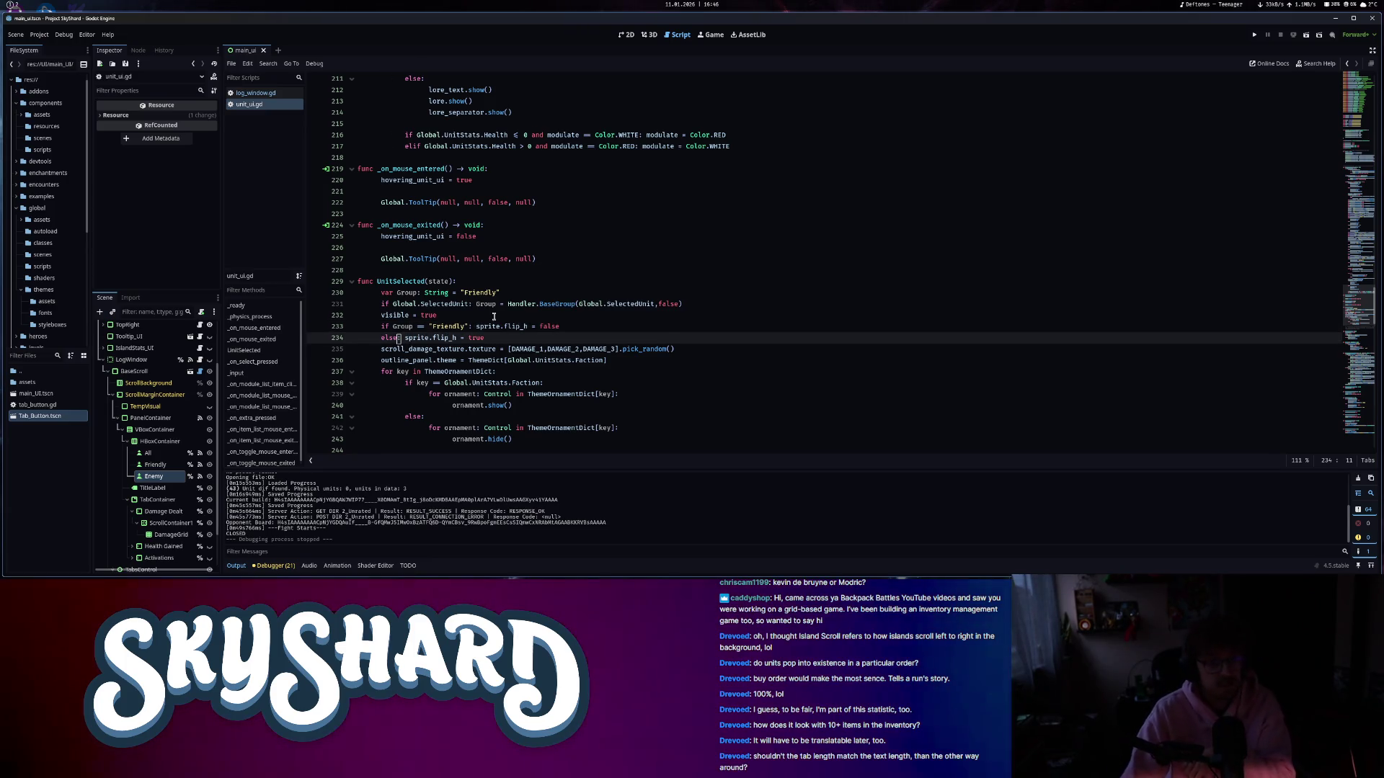
type("if S")
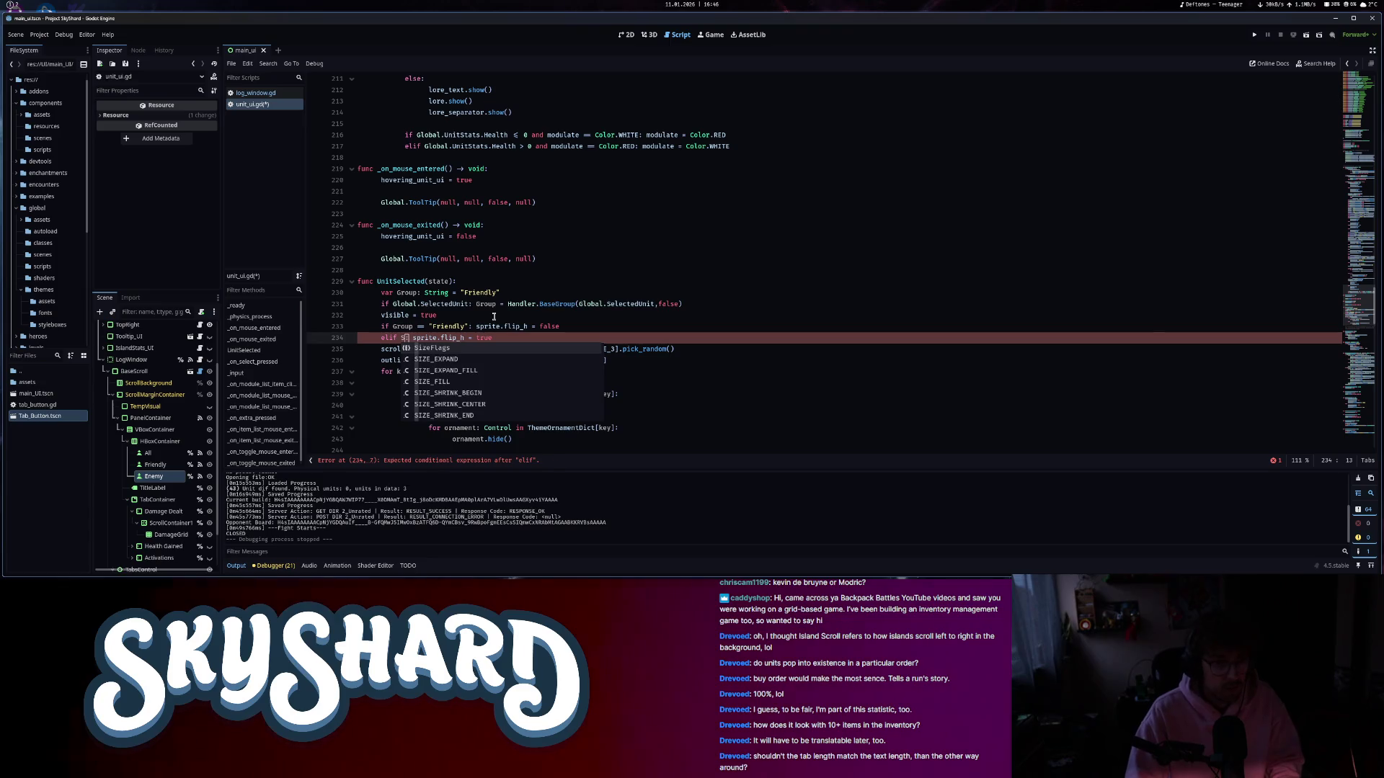
type("obal")
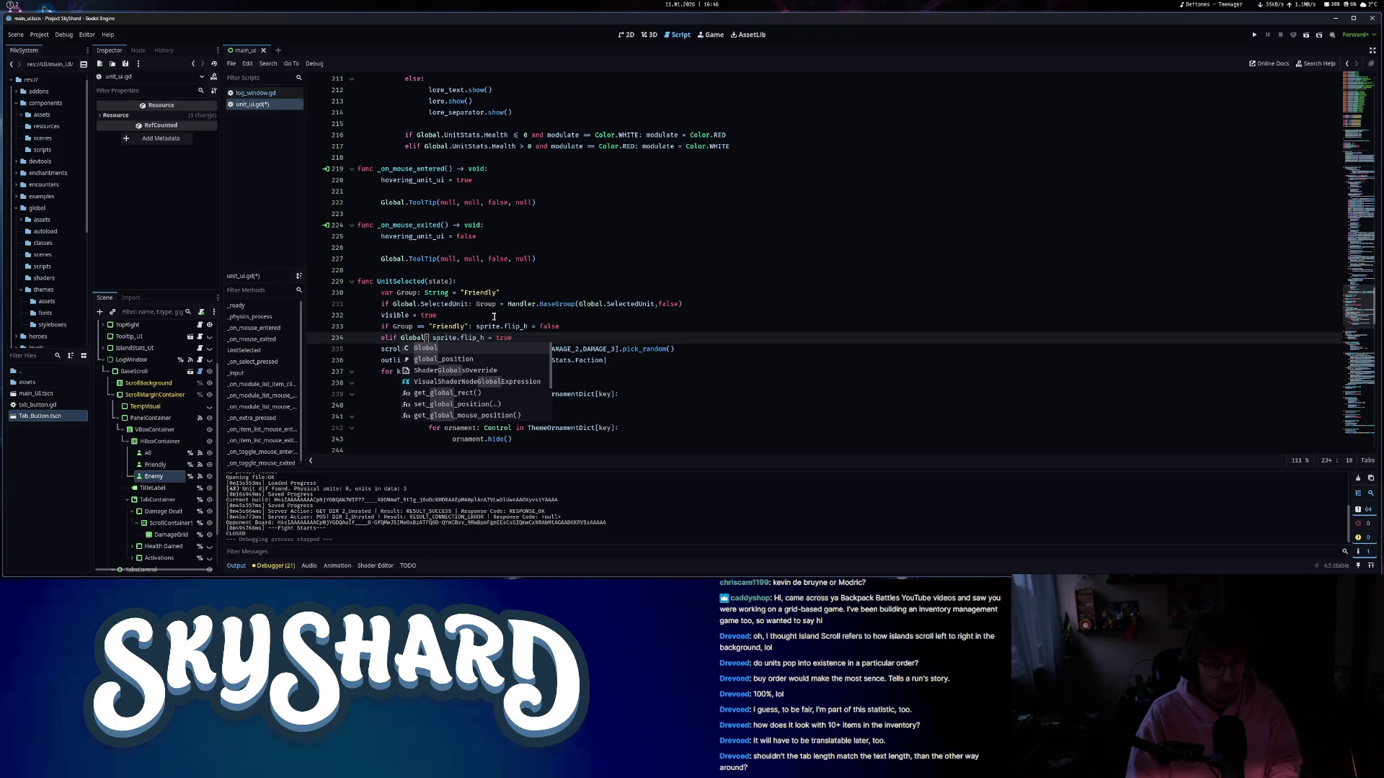
type(".UnitS")
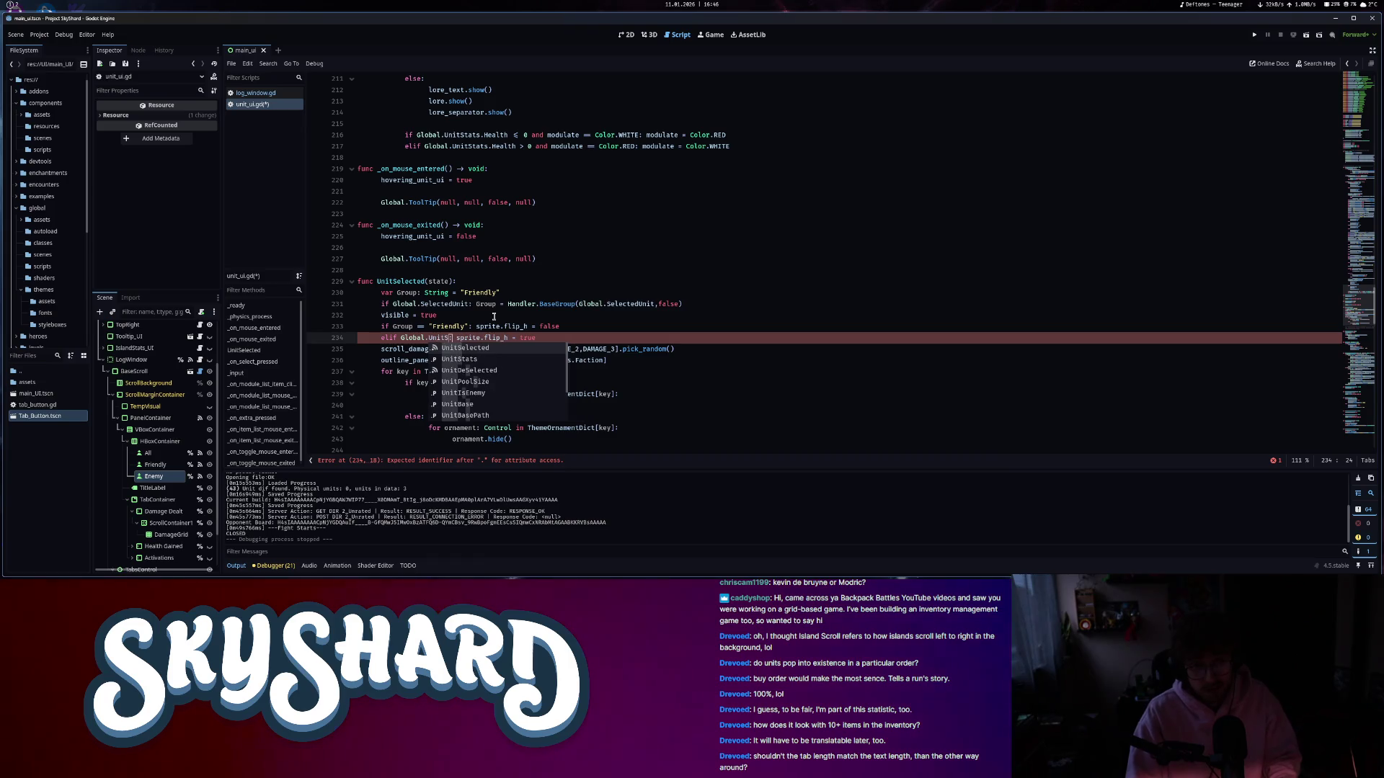
type("UnitSelected")
key("Return")
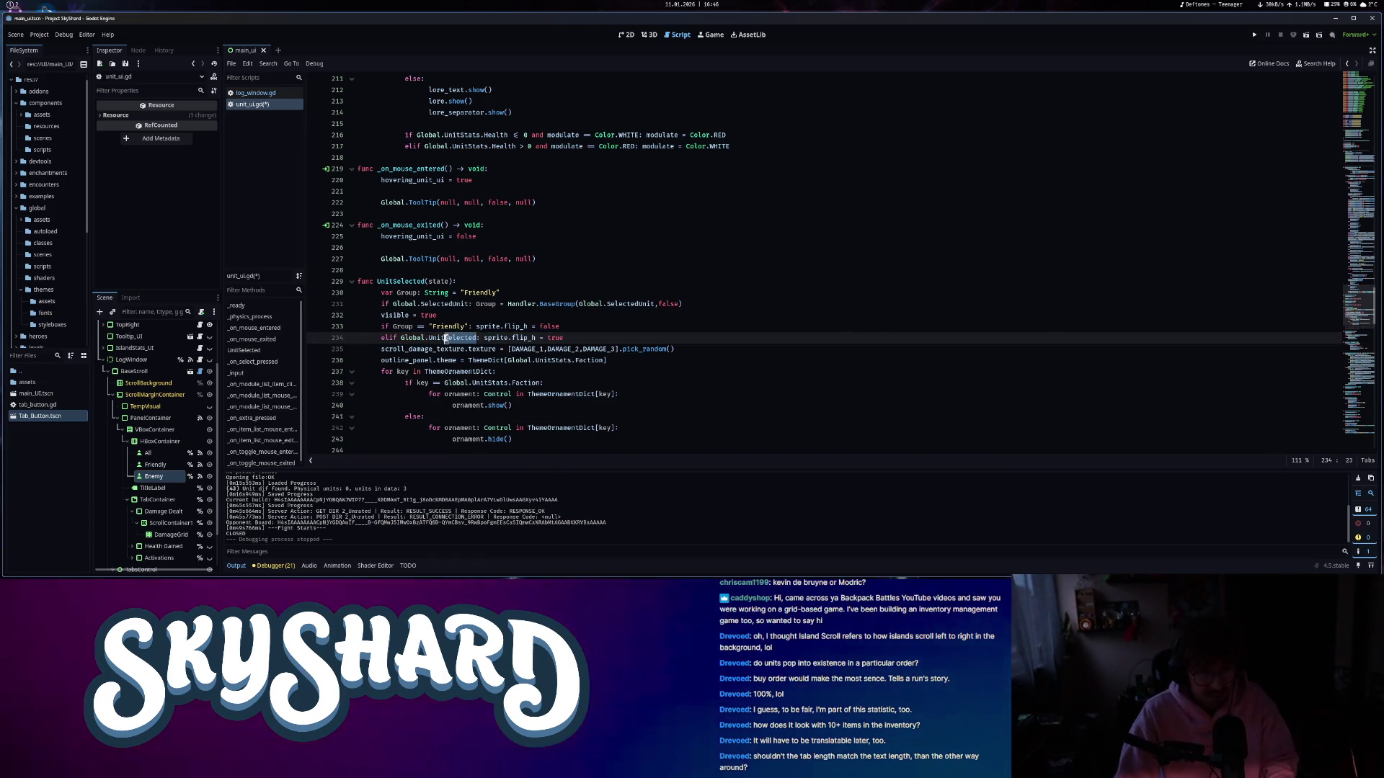
type("Stats.flipp")
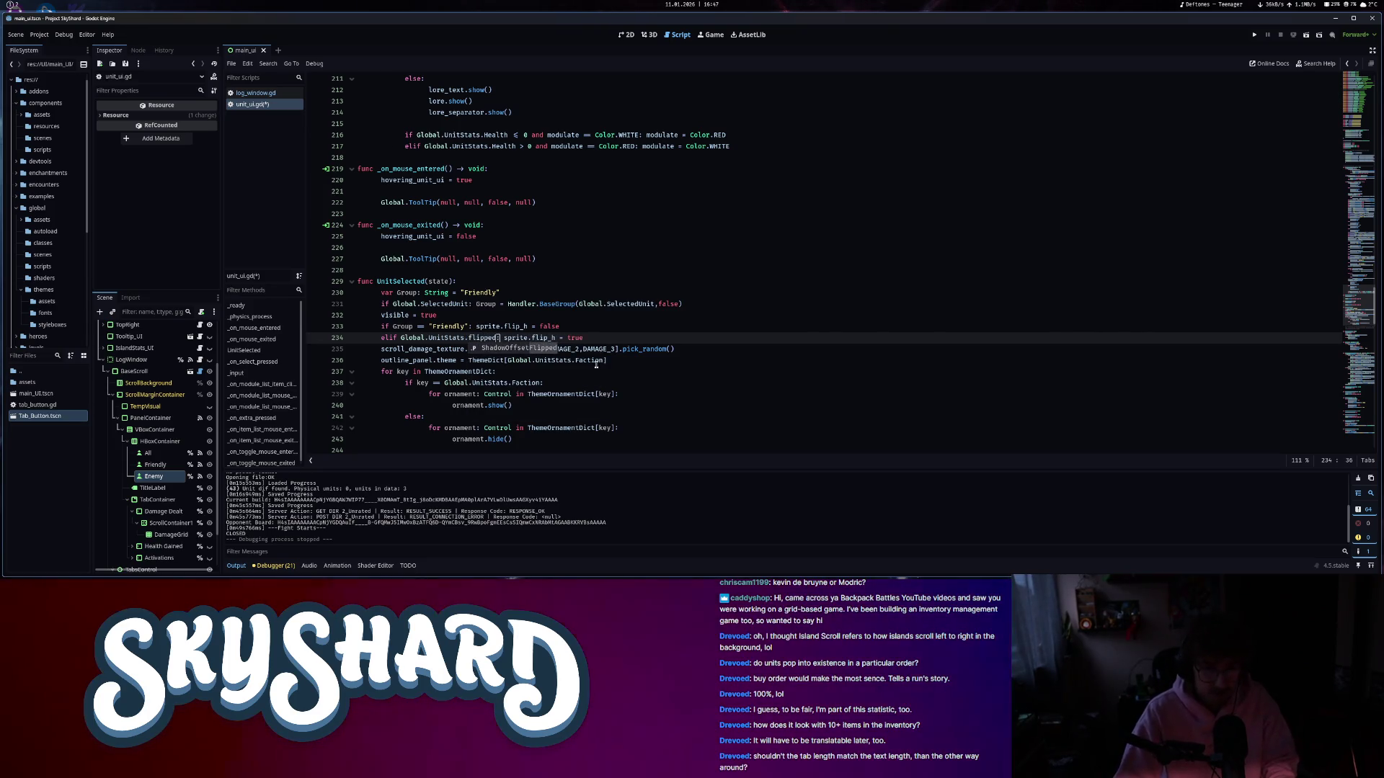
type(":")
- Try a UnitBaseStats reference on a new line 235, remove it, and save unit_ui.gd
left_click(604, 340)
key("Return")
type("UnitBaseStats")
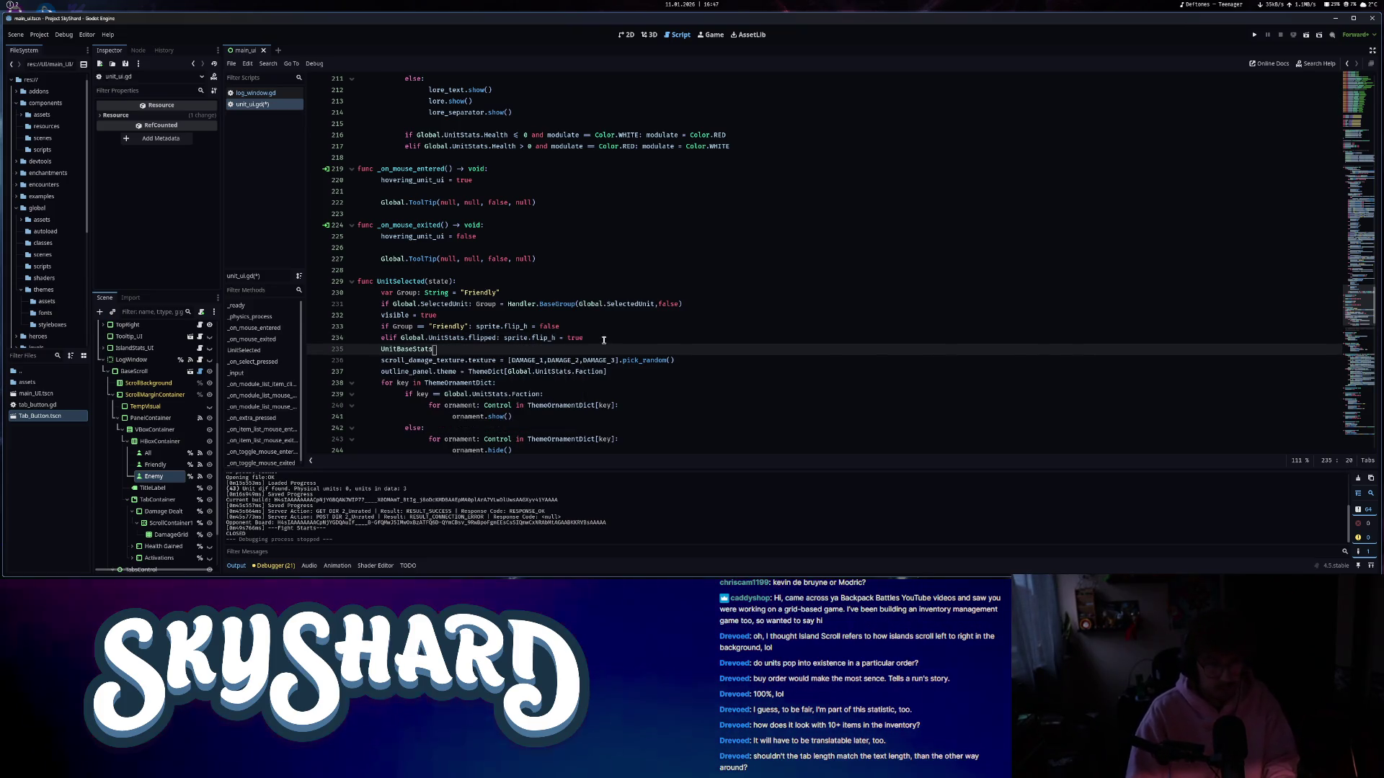
type(".f")
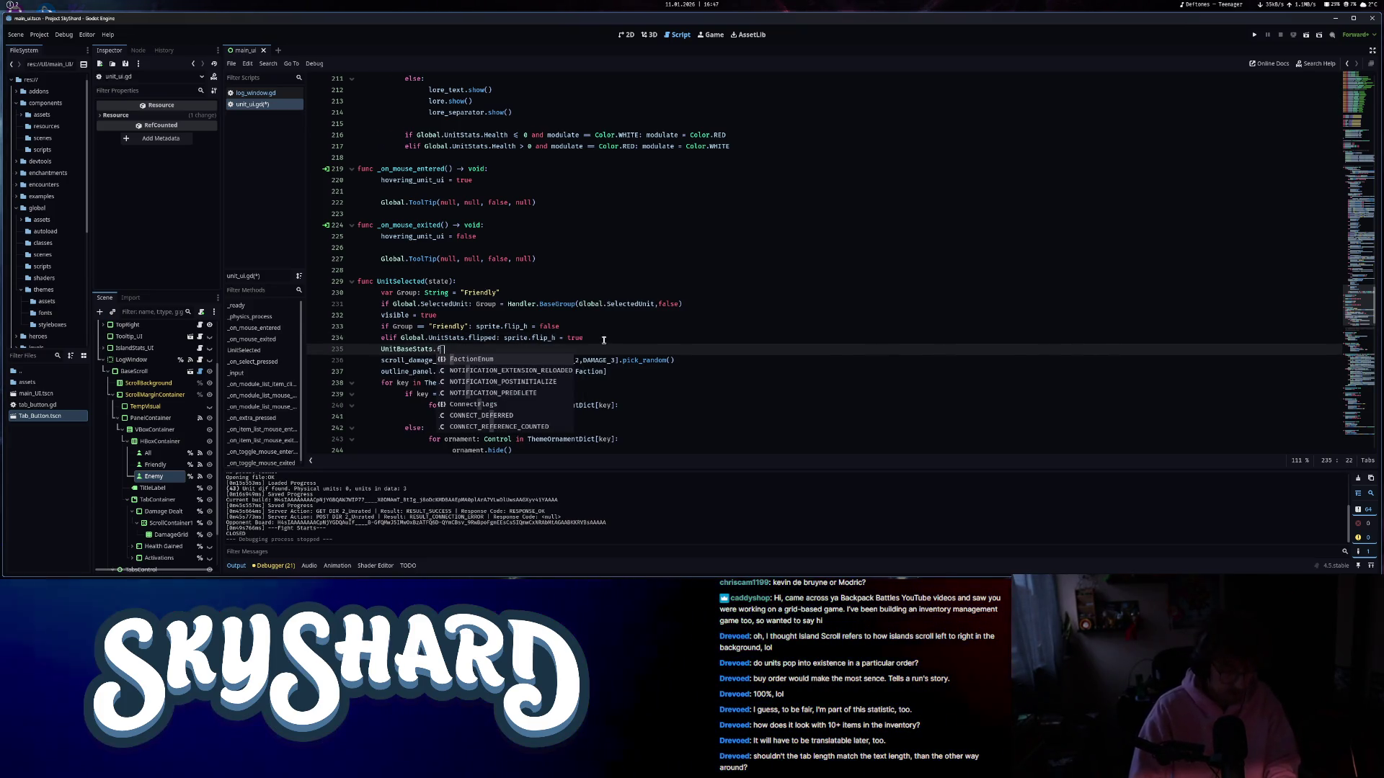
type("i")
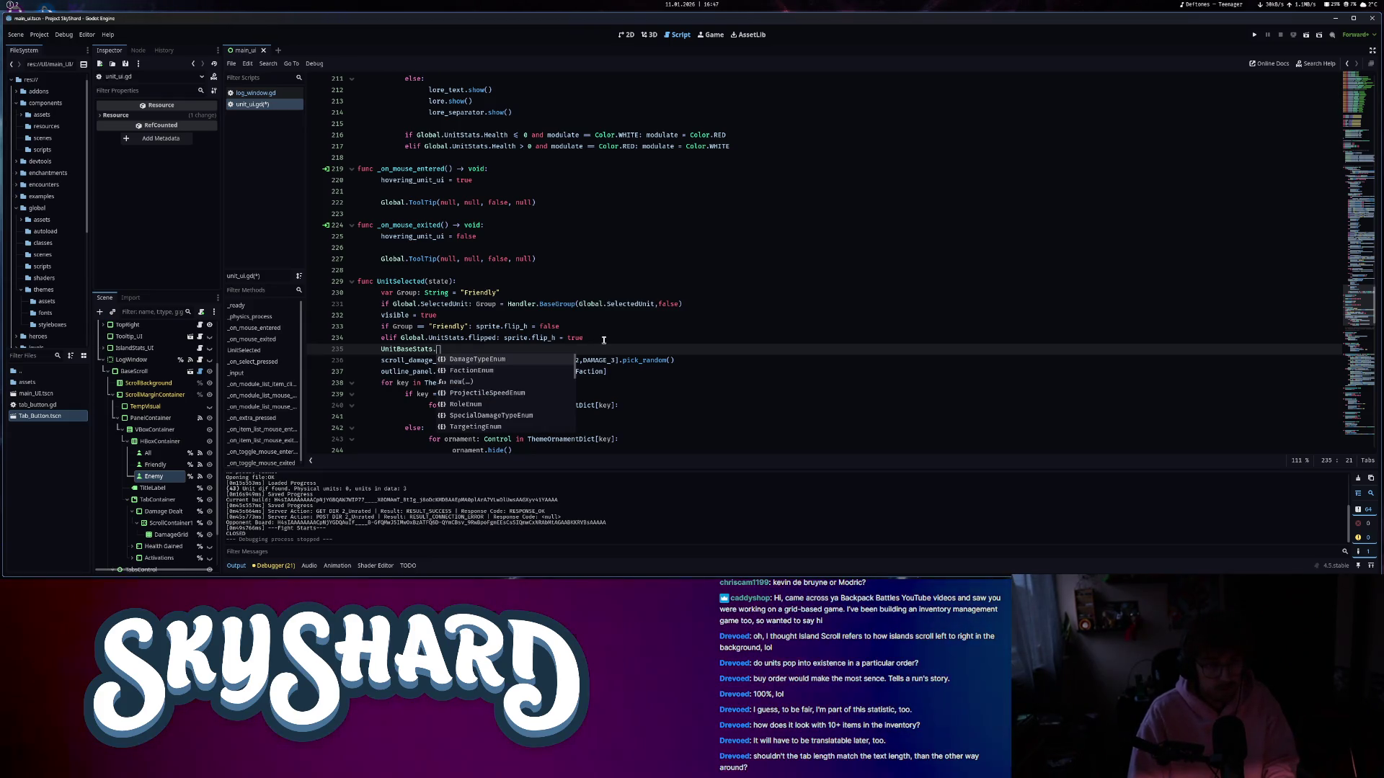
key("shift+Home")
key("shift+Home")
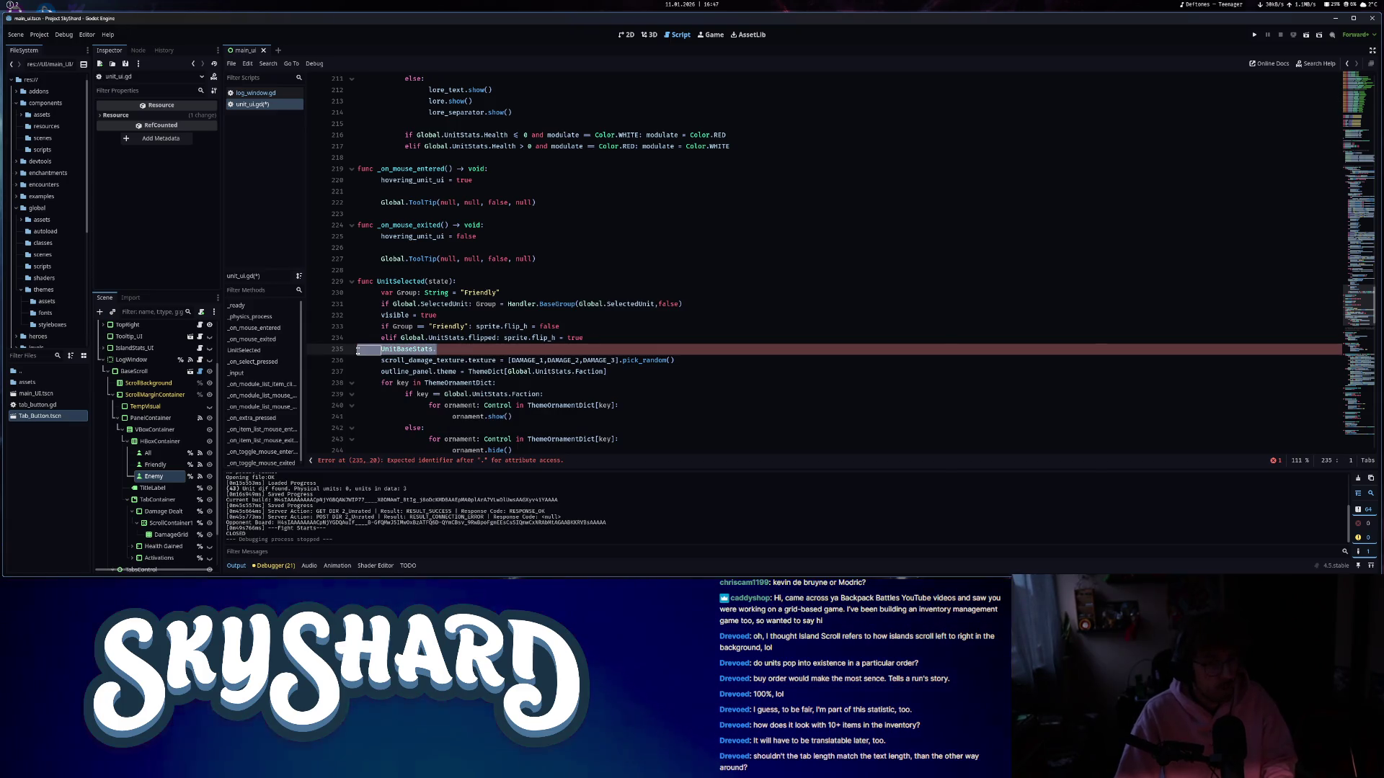
key("End")
type("on")
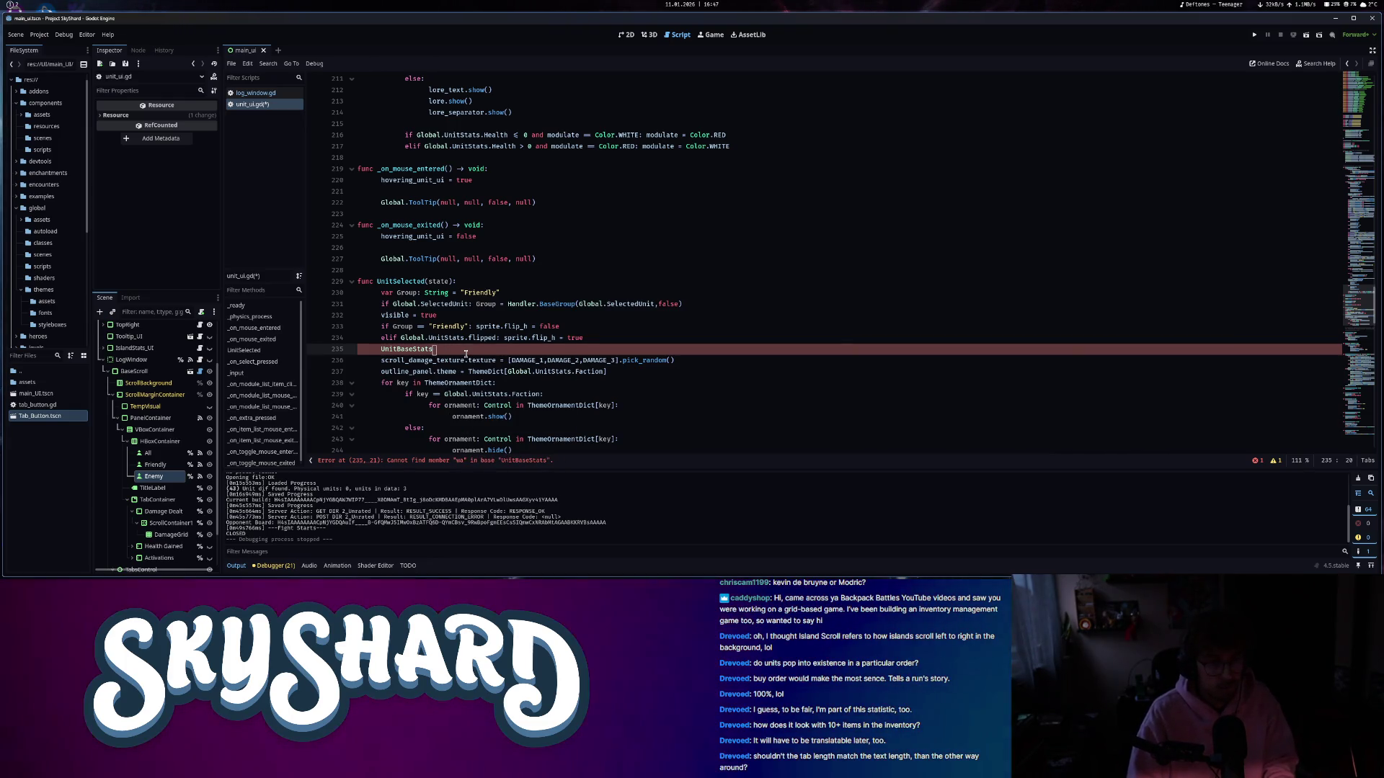
key("BackSpace")
key("BackSpace")
type("dam")
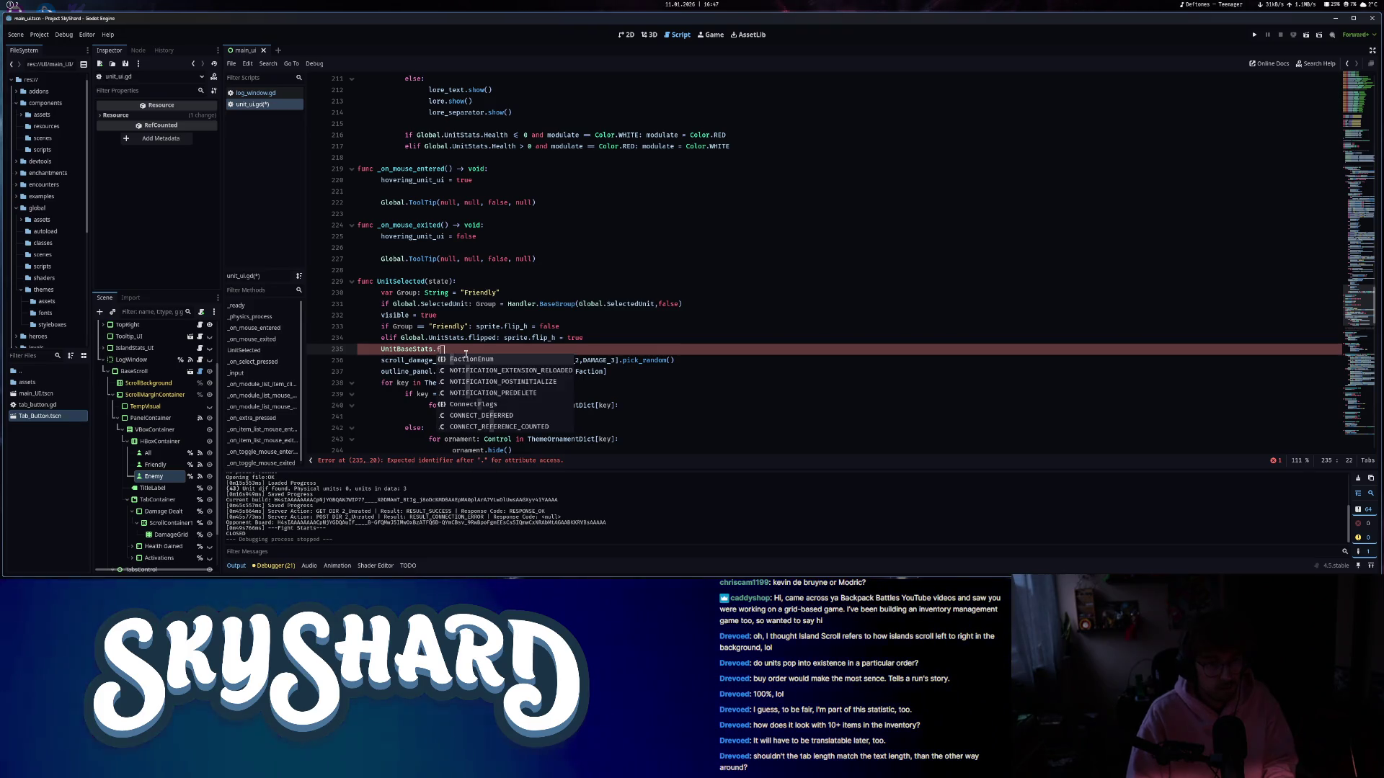
key("BackSpace")
key("BackSpace")
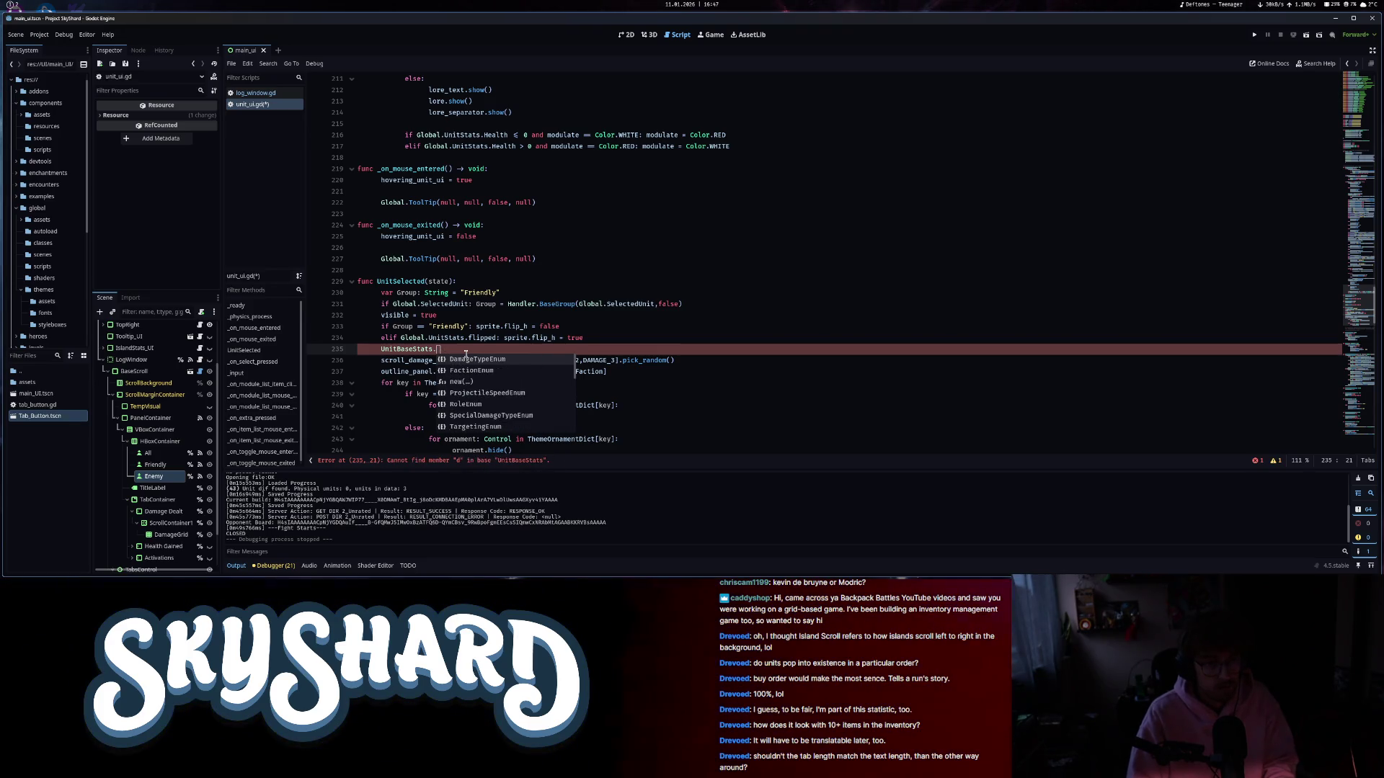
key("BackSpace")
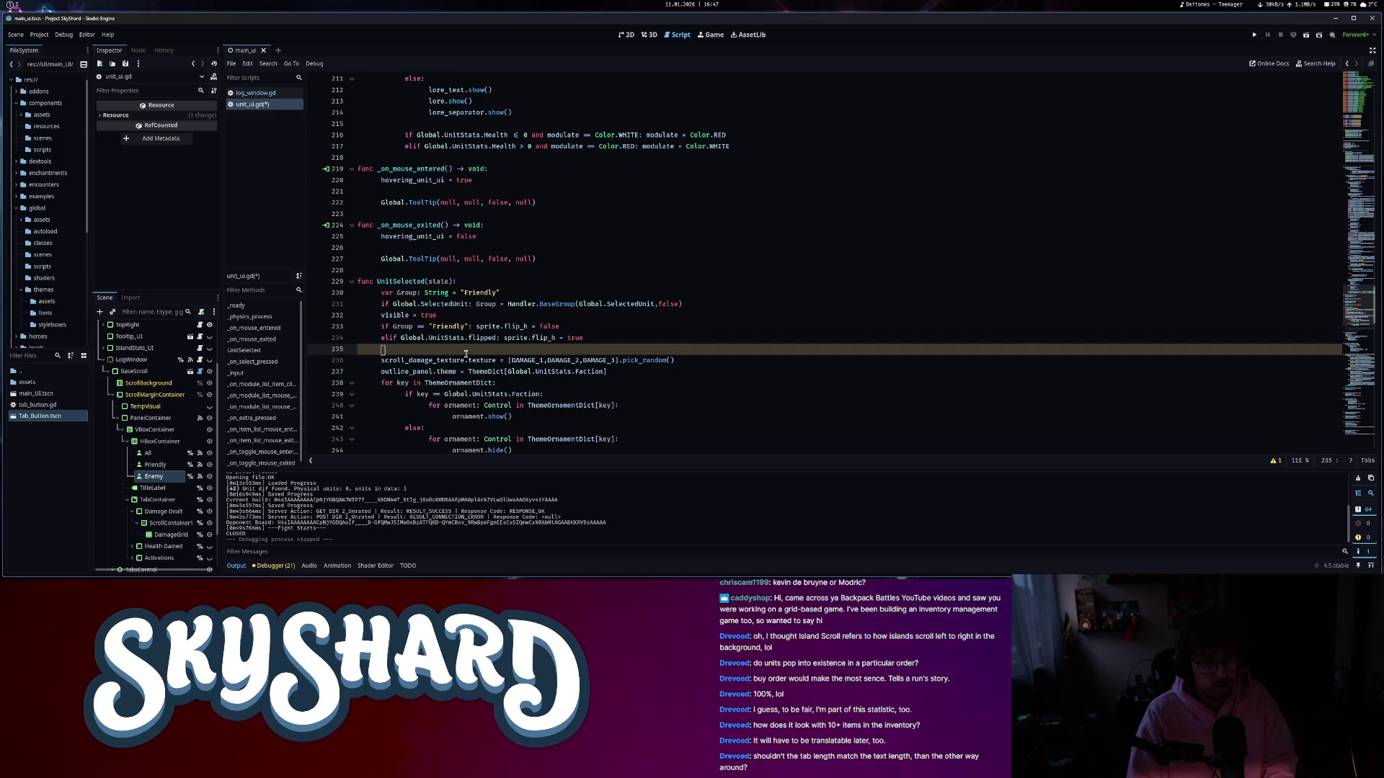
key("BackSpace")
key("BackSpace")
key("ctrl+s")
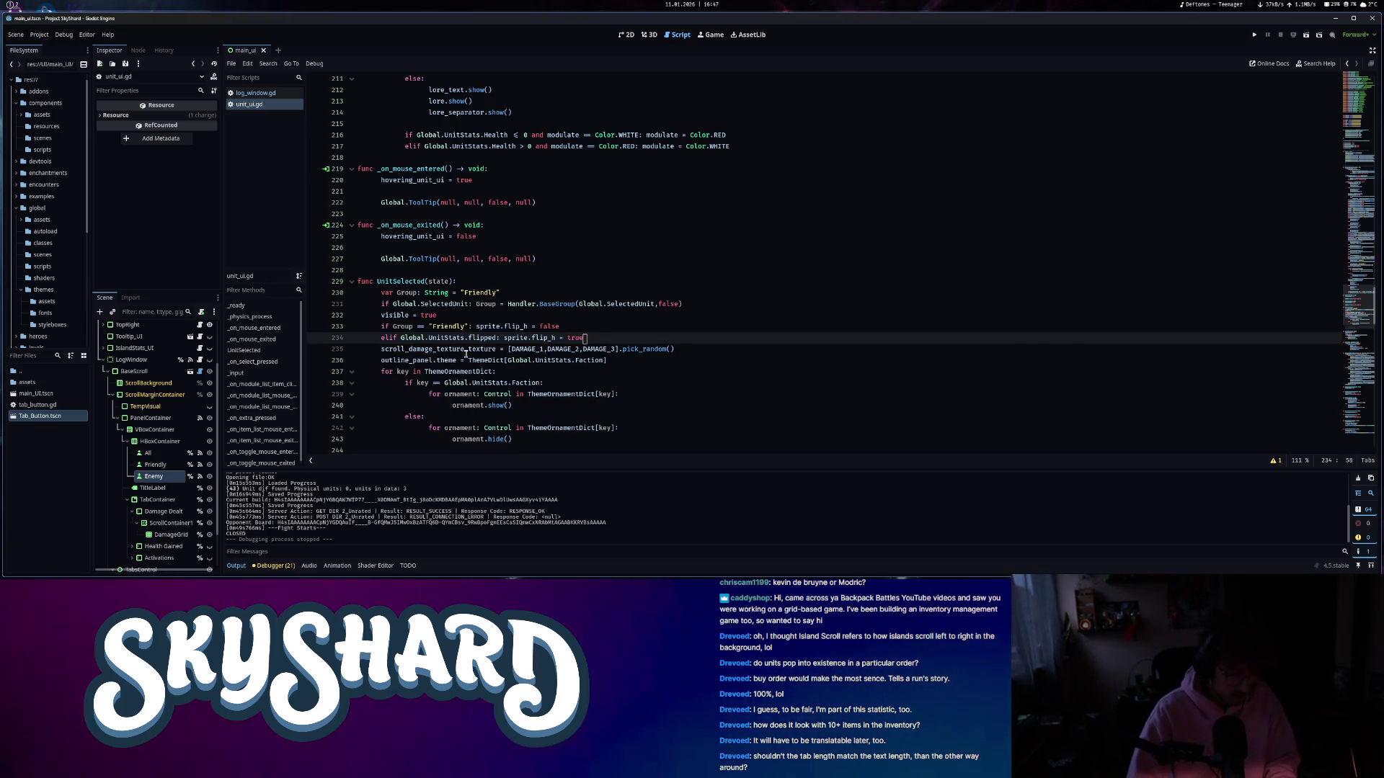
- Open unit_base.gd and search it for 'one'
key("ctrl+alt+o")
type("unit_base")
double_click(590, 204)
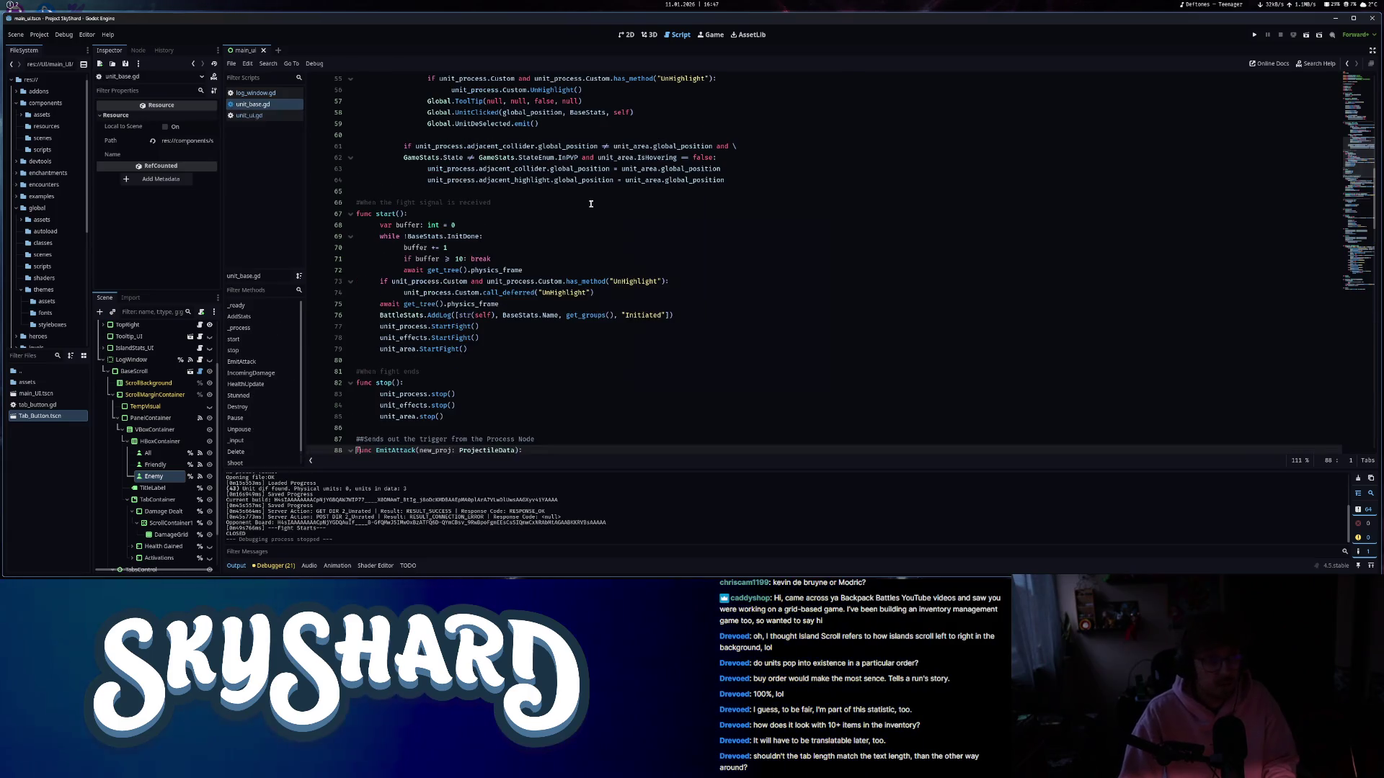
left_click(580, 210)
key("ctrl+f")
type("onewa")
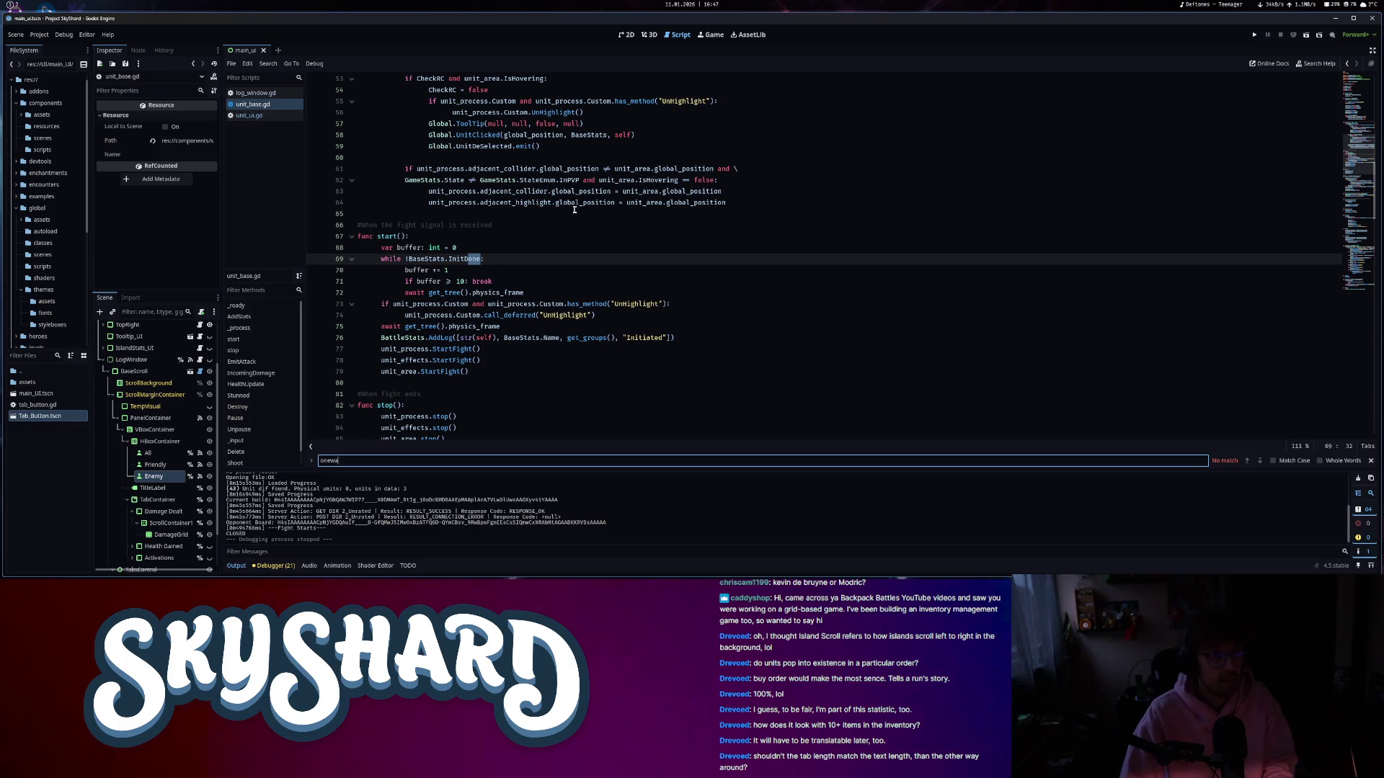
- Close unit_base.gd and locate the OneWay property in unit_stats.gd
key("ctrl+w")
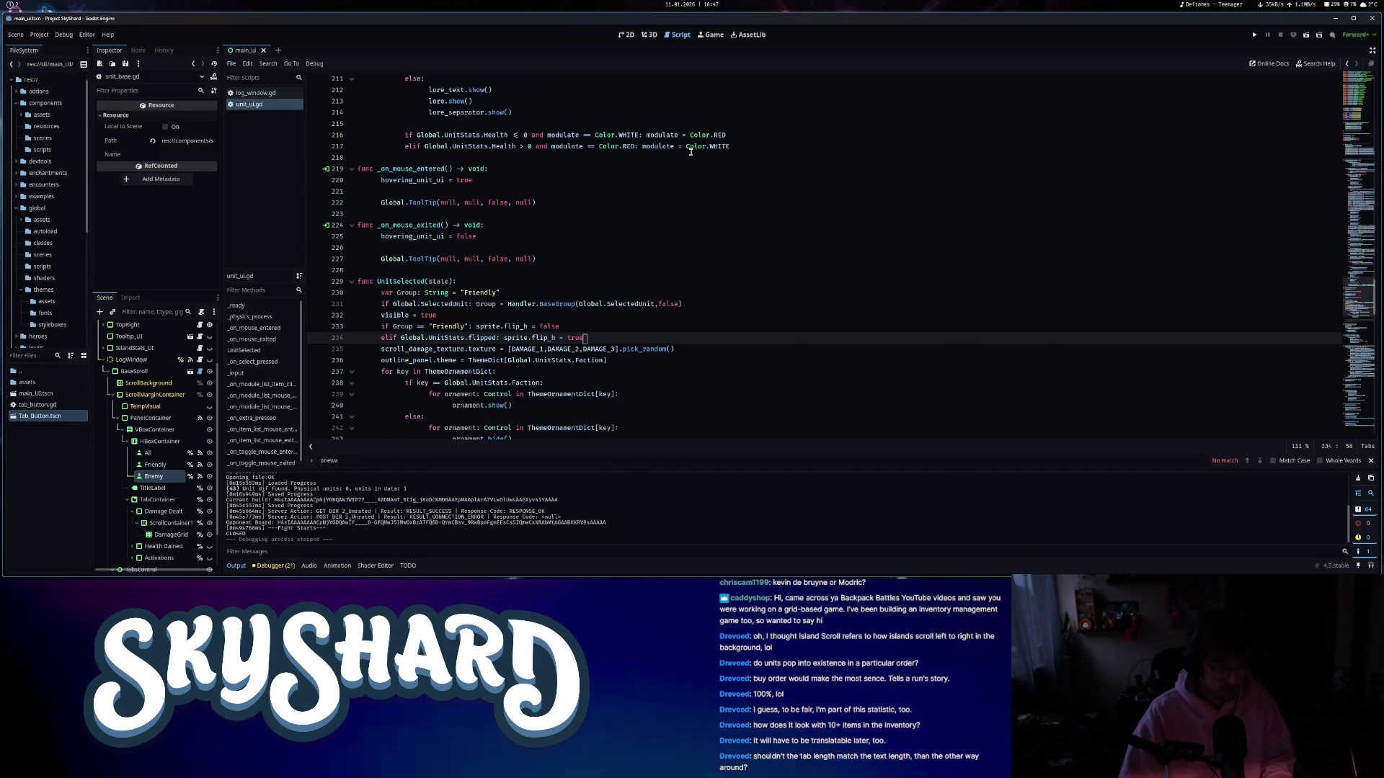
key("ctrl+alt+o")
type("unitsta")
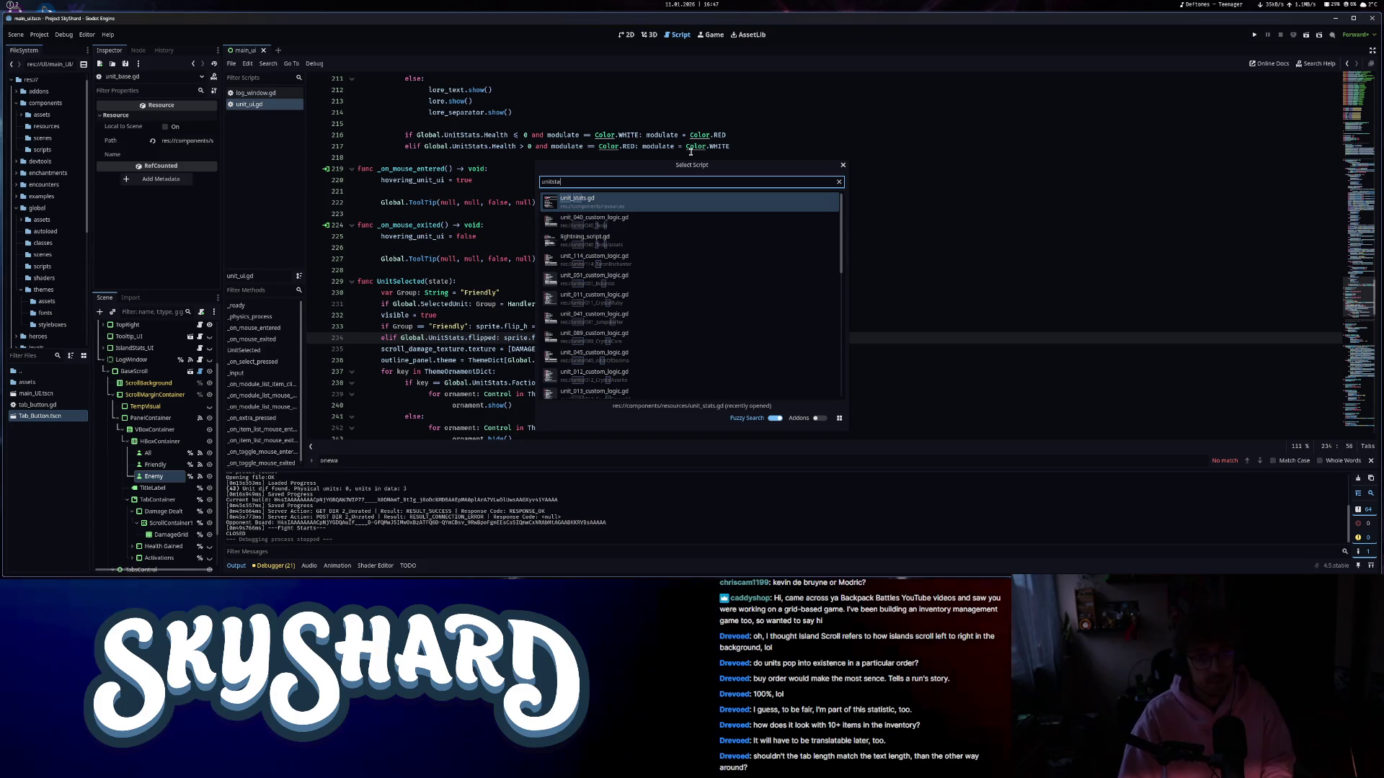
key("Return")
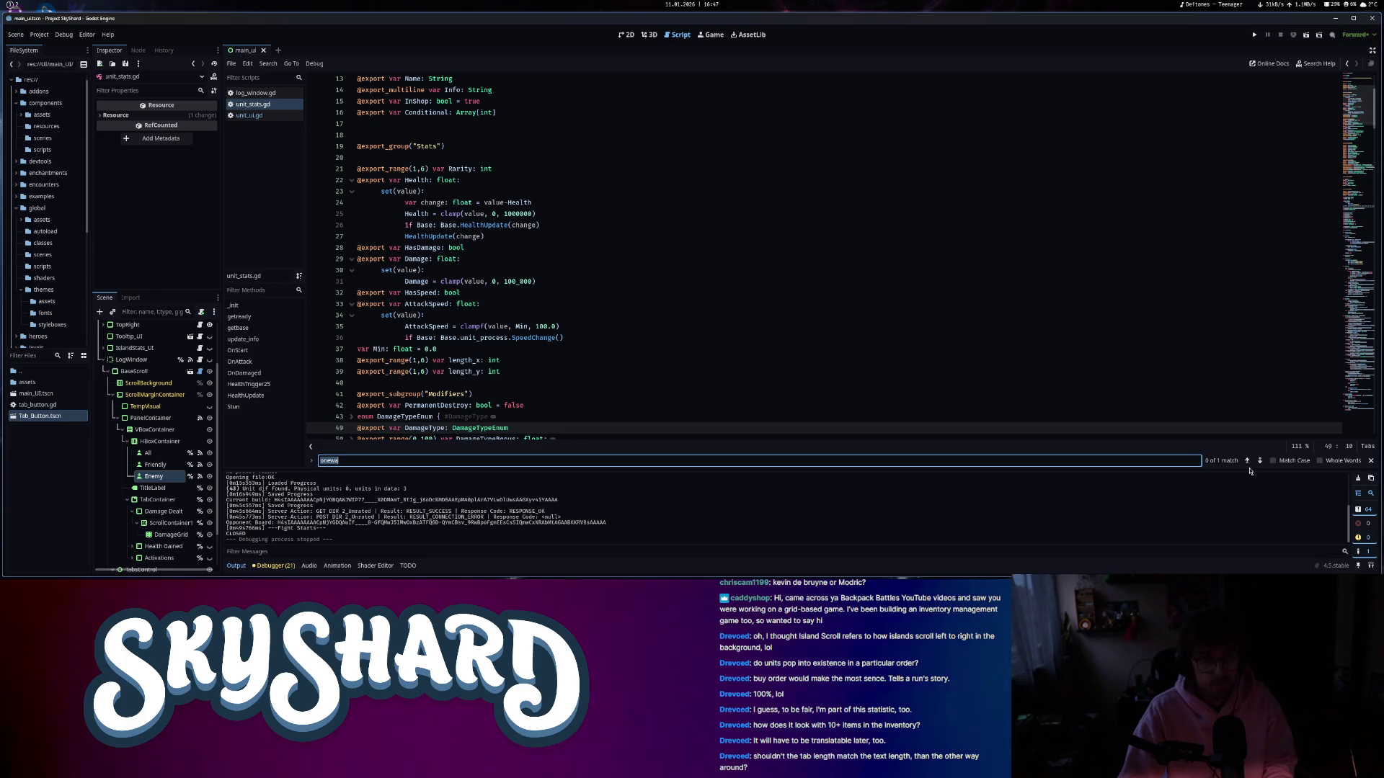
key("Return")
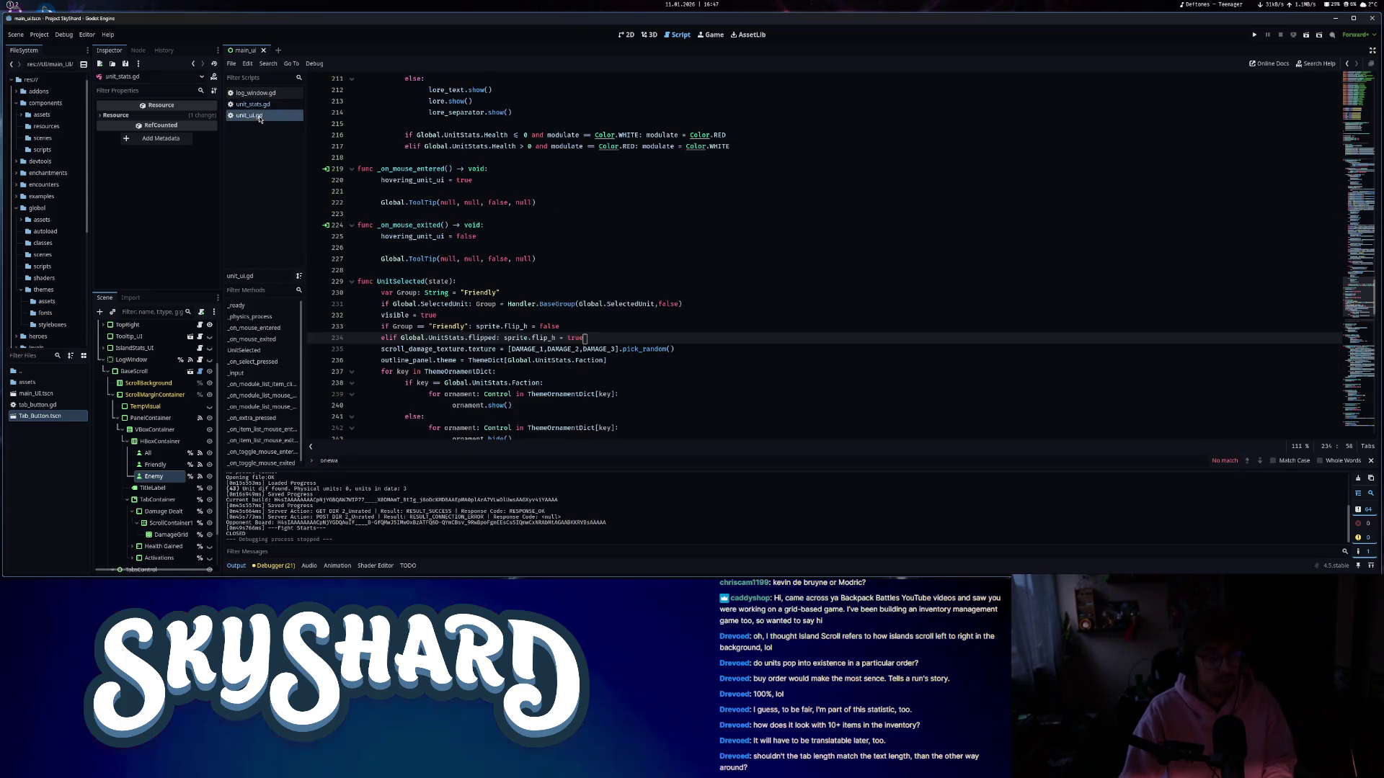
- Back in unit_ui.gd, replace 'flipped' with 'OneWay' on line 234
left_click(249, 115)
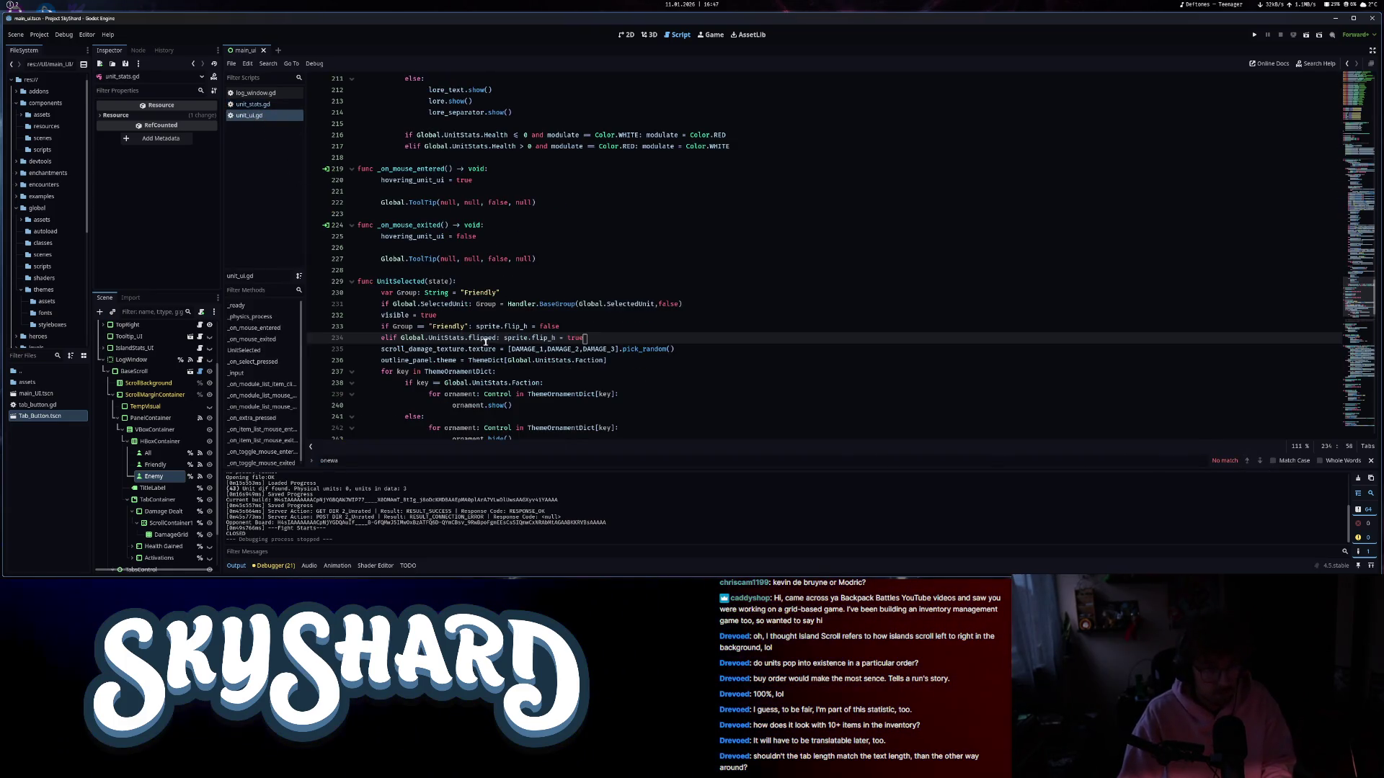
left_click_drag(495, 338, 467, 339)
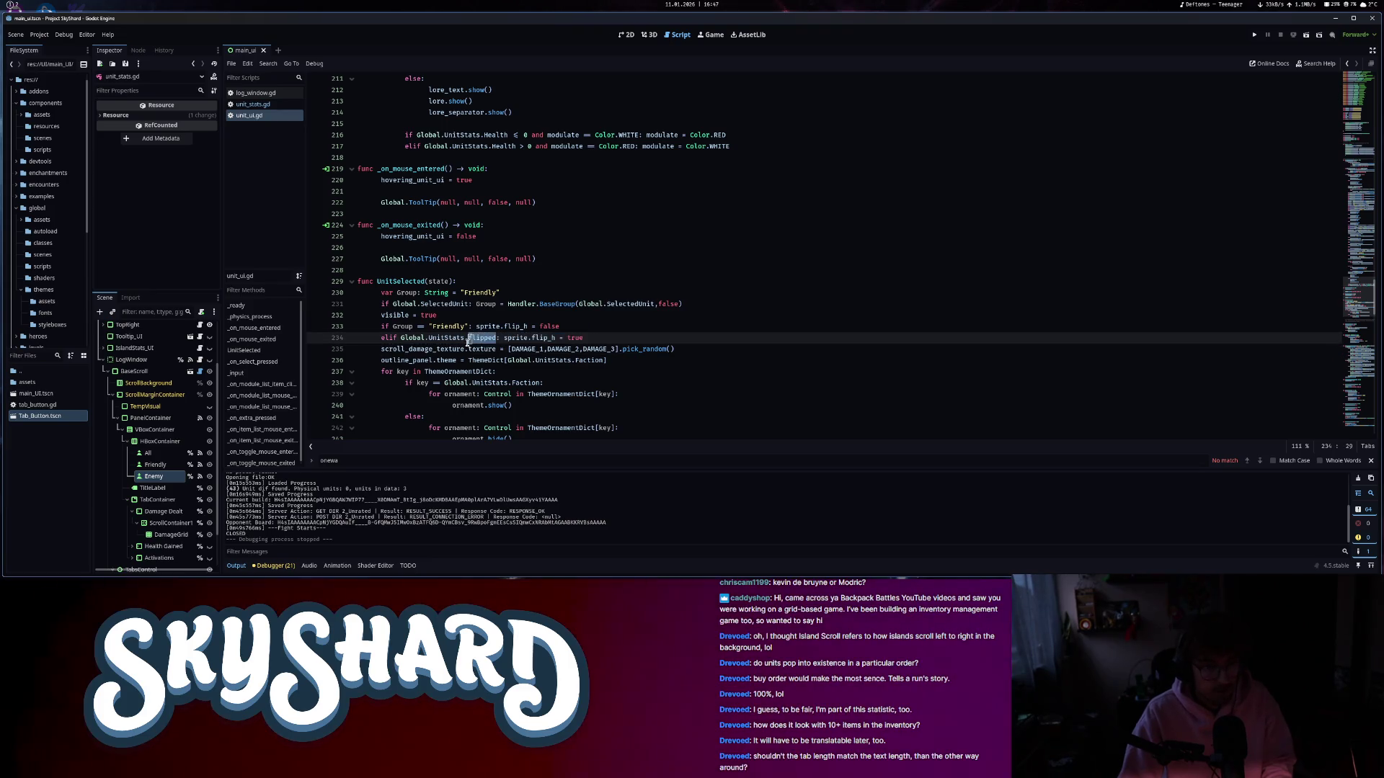
type("OneWay")
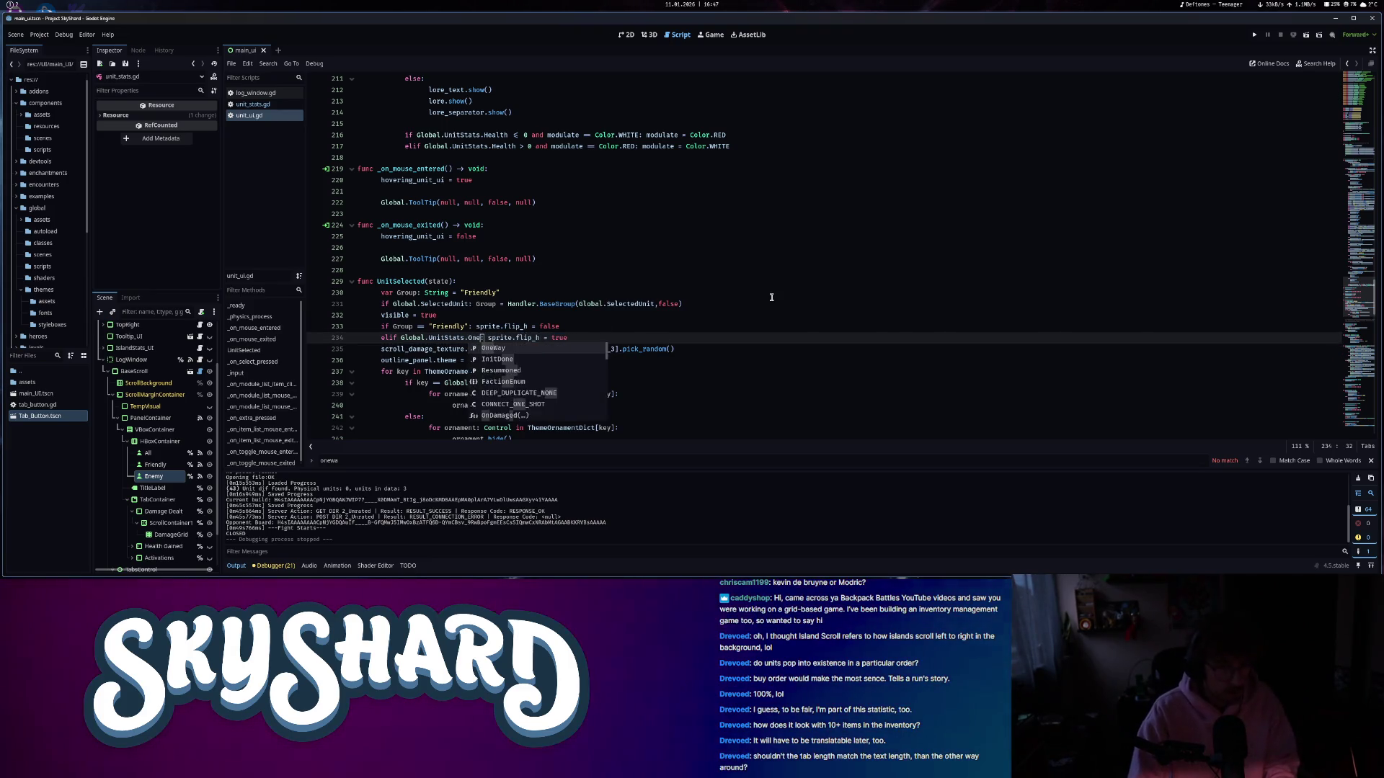
left_click(508, 338)
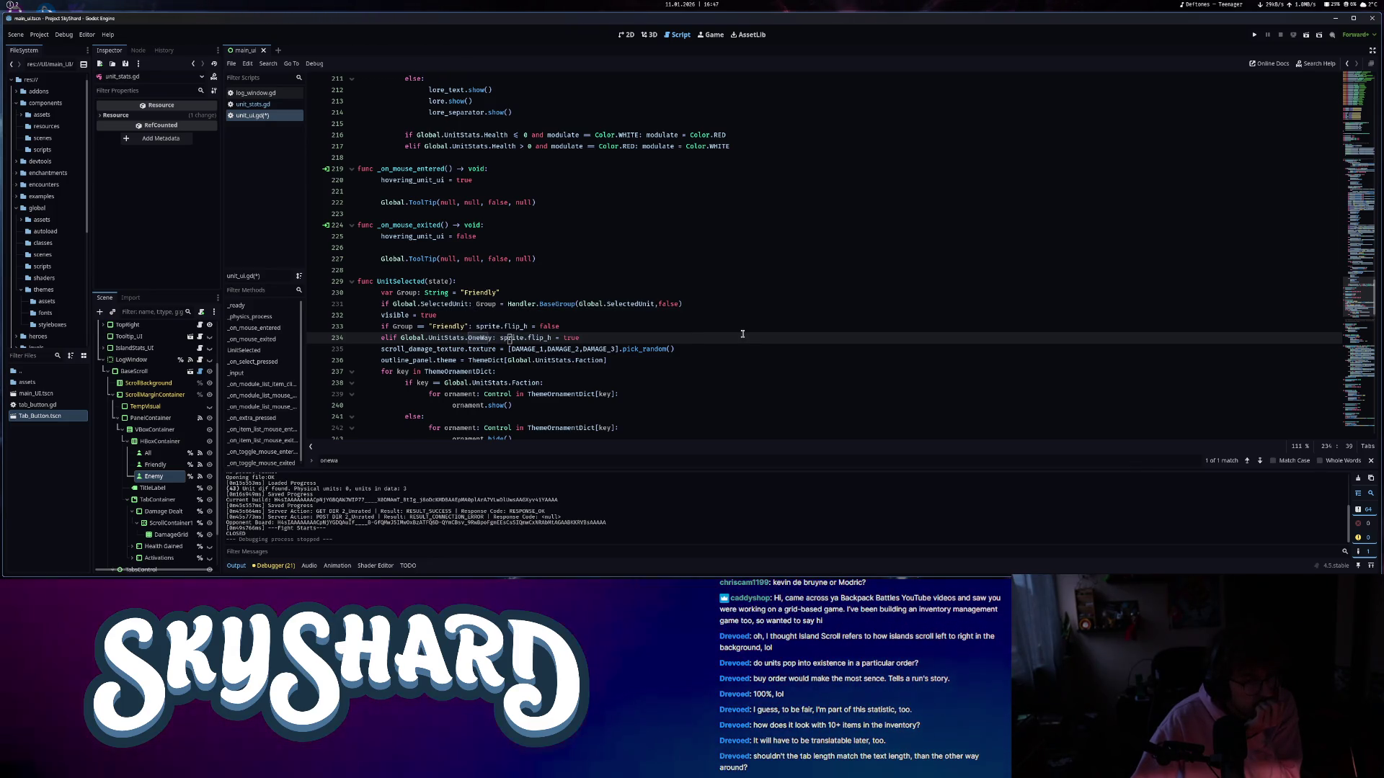
left_click(606, 339)
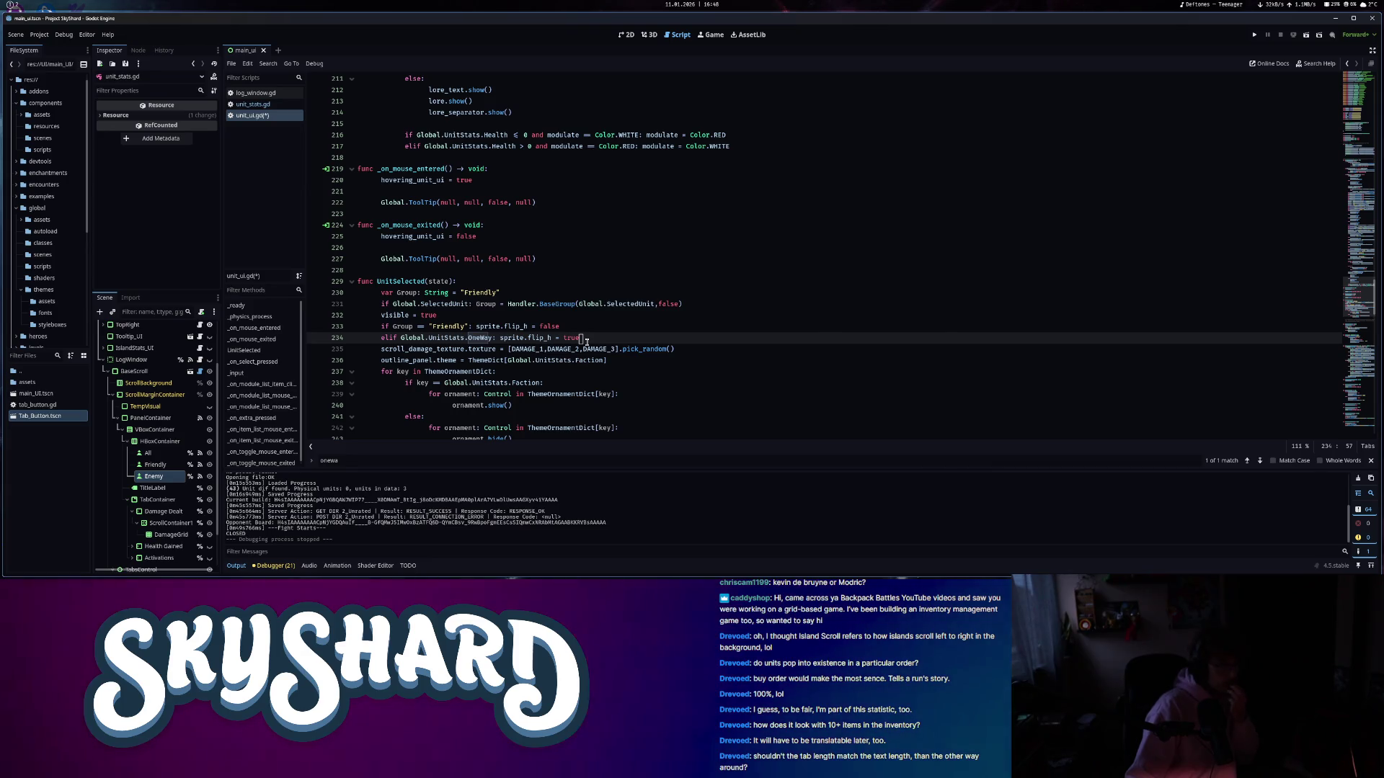
scroll(580, 364, "down", 3)
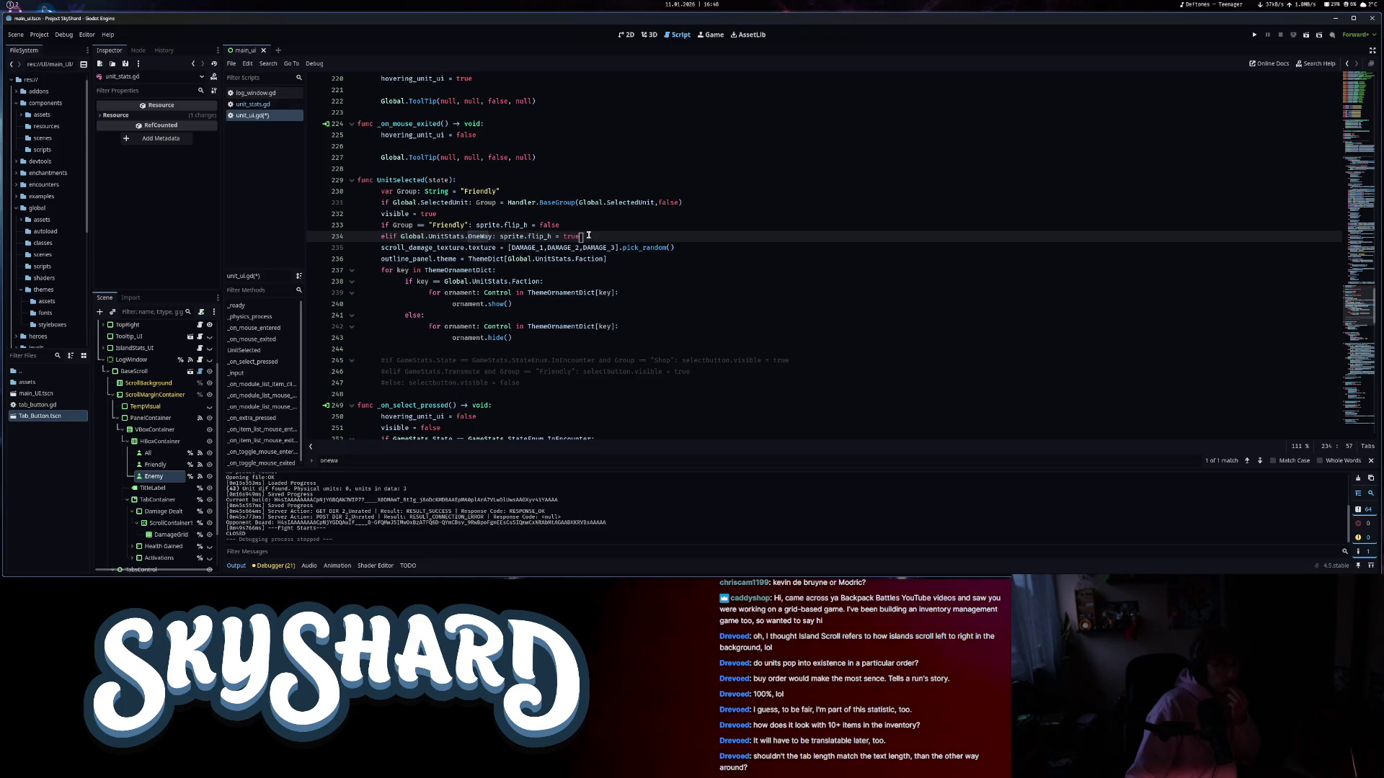
- Toggle-comment the sprite.flip_h lines 233–234, then jump to the constants near the top
left_click_drag(589, 235, 524, 226)
right_click(523, 229)
left_click(548, 357)
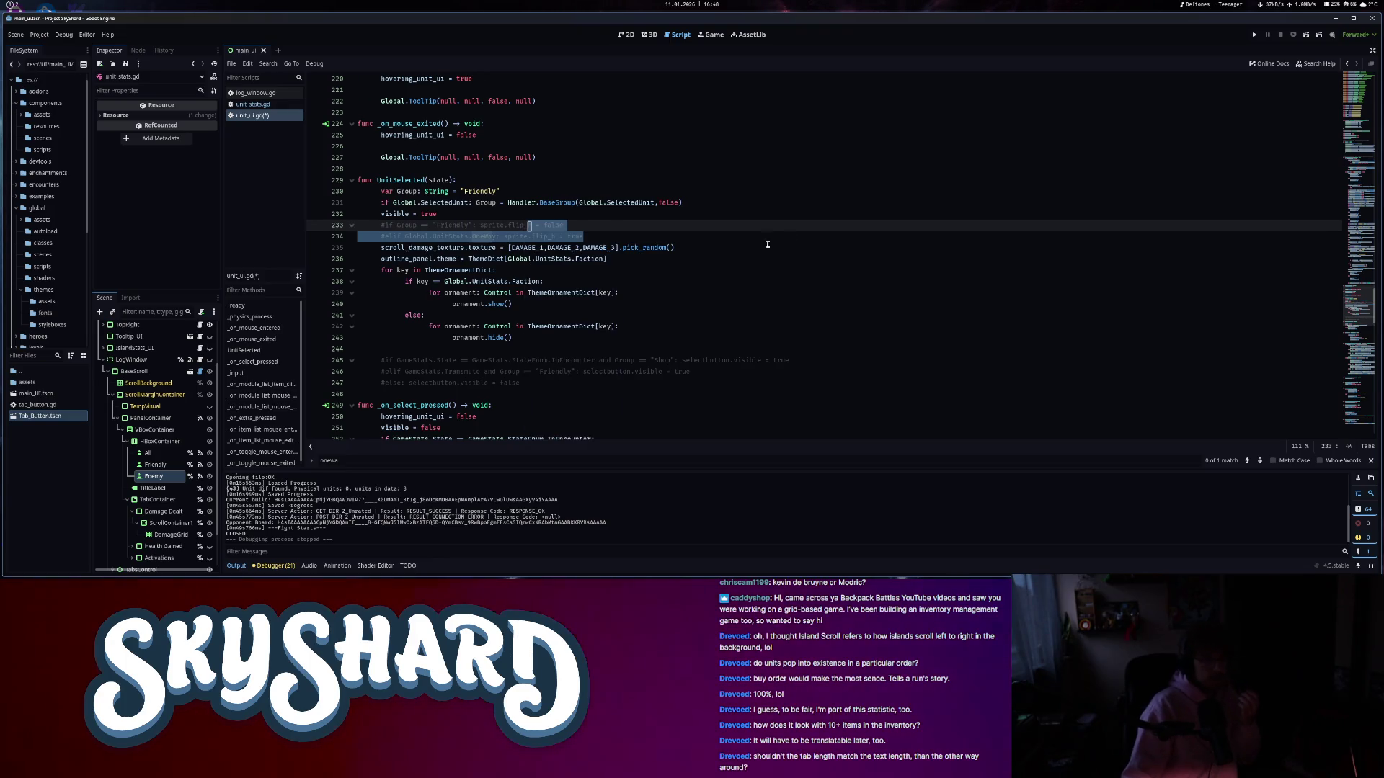
left_click(703, 236)
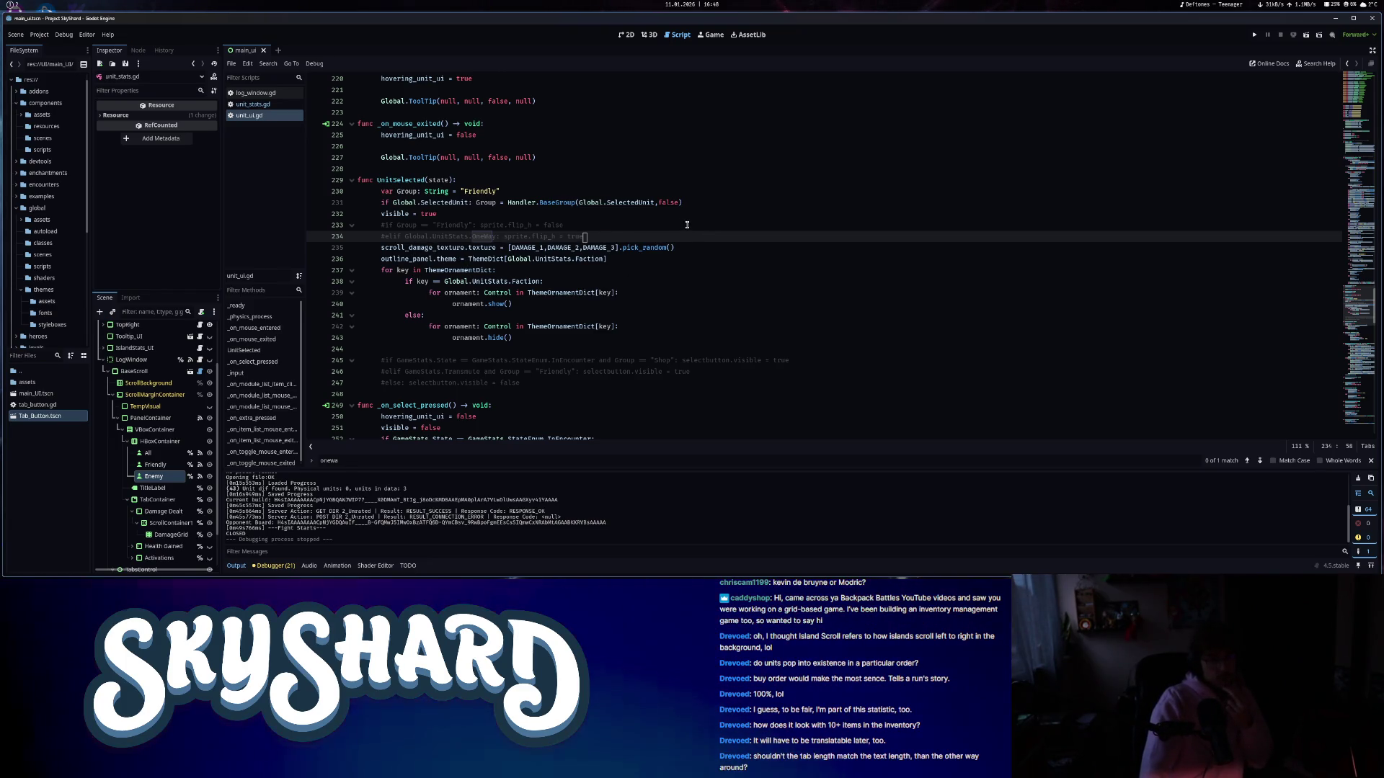
left_click(627, 247)
left_click(1349, 92)
left_click_drag(1362, 115, 1363, 153)
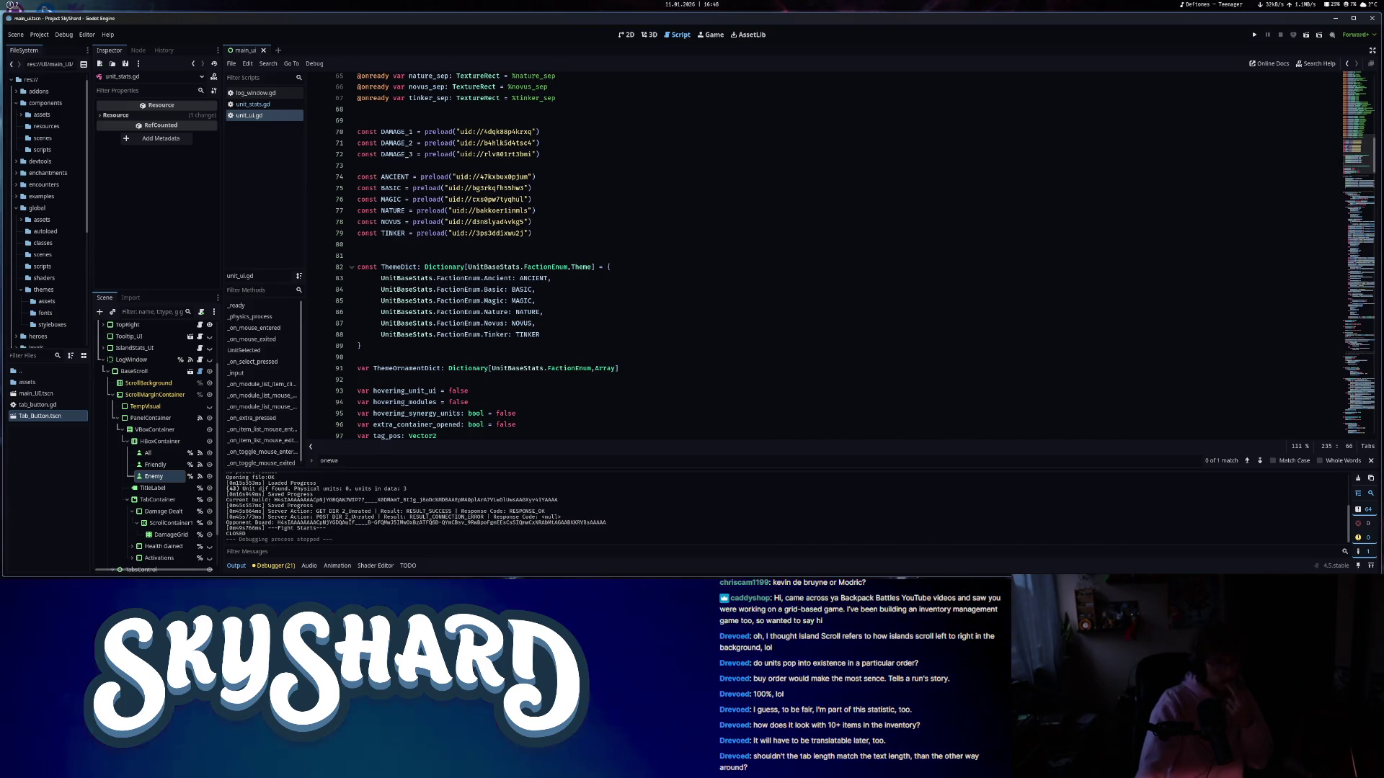
- Browse the FileSystem to the UI/new_ui/assets/details folder
left_click(41, 219)
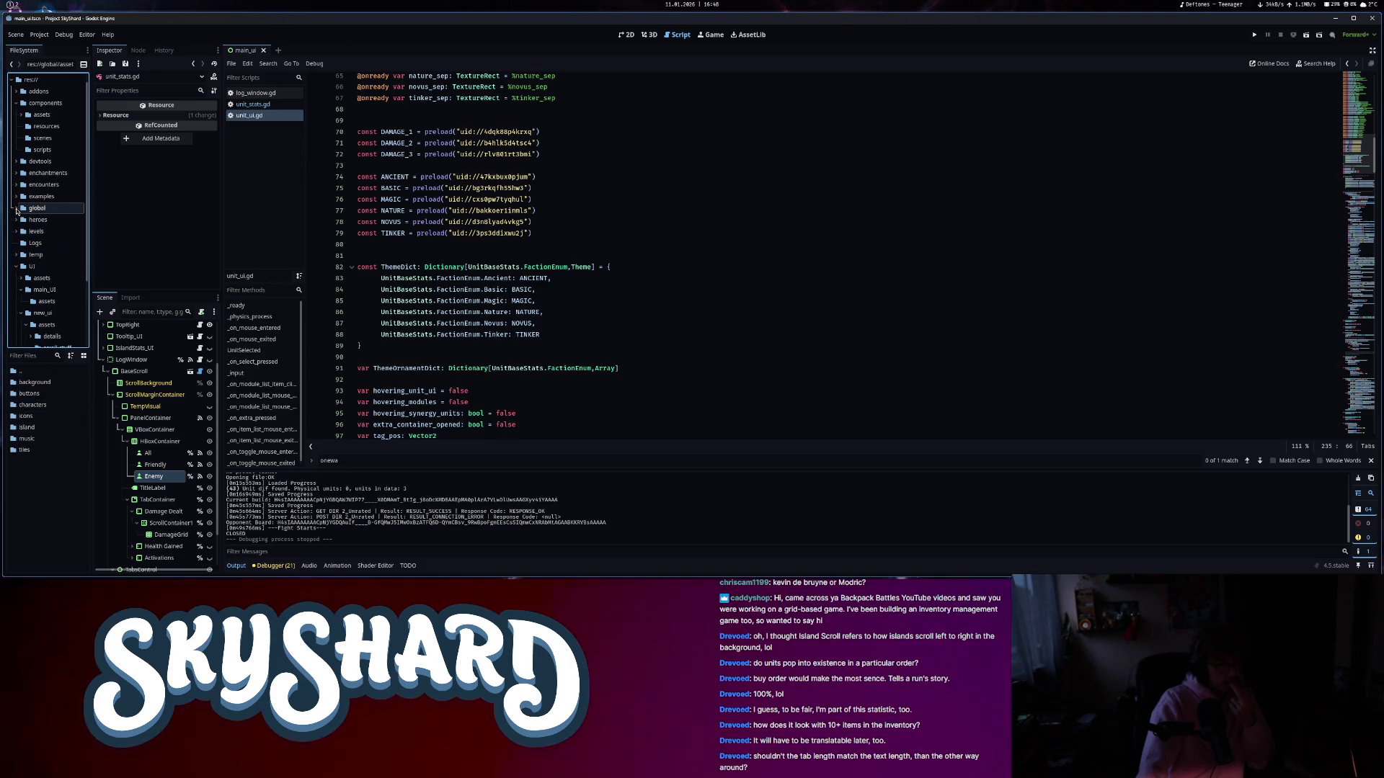
left_click(23, 290)
left_click(46, 313)
scroll(62, 333, "down", 3)
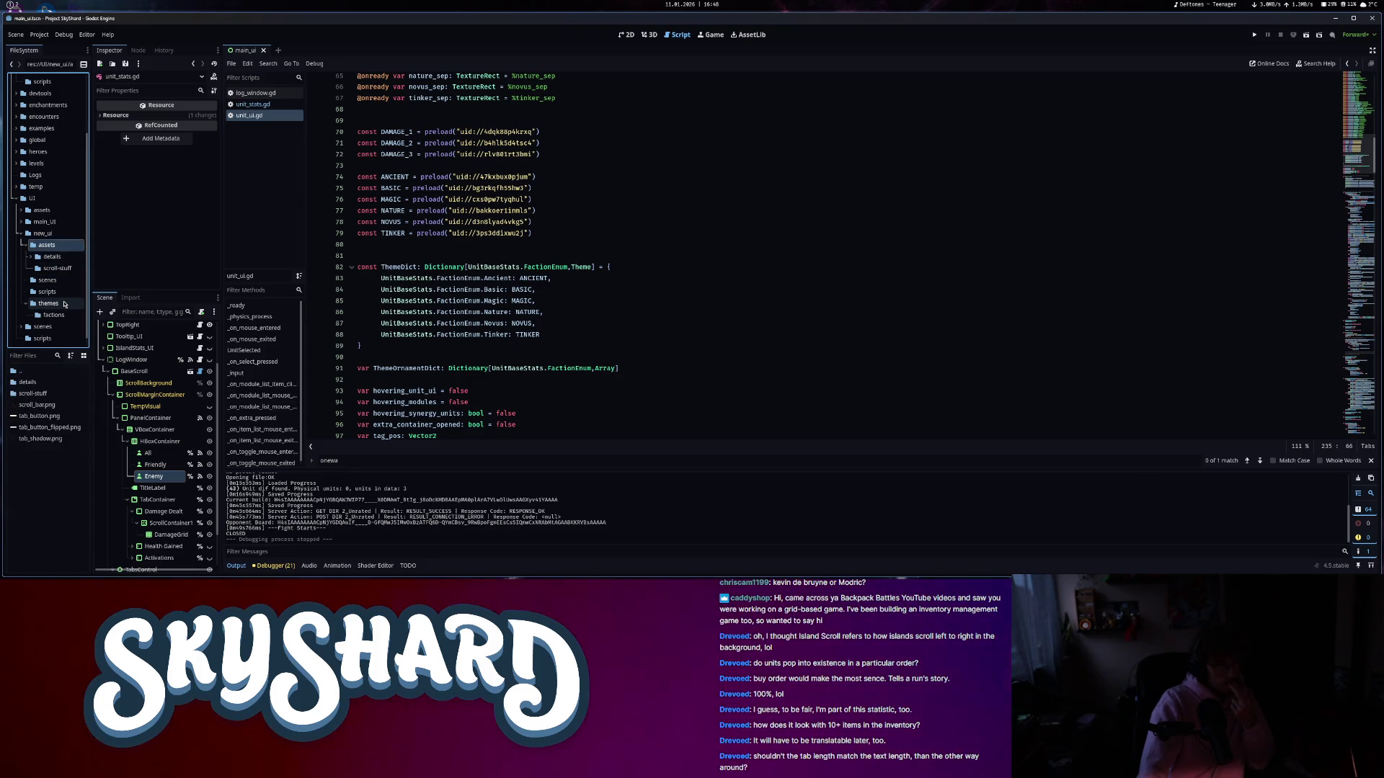
double_click(29, 382)
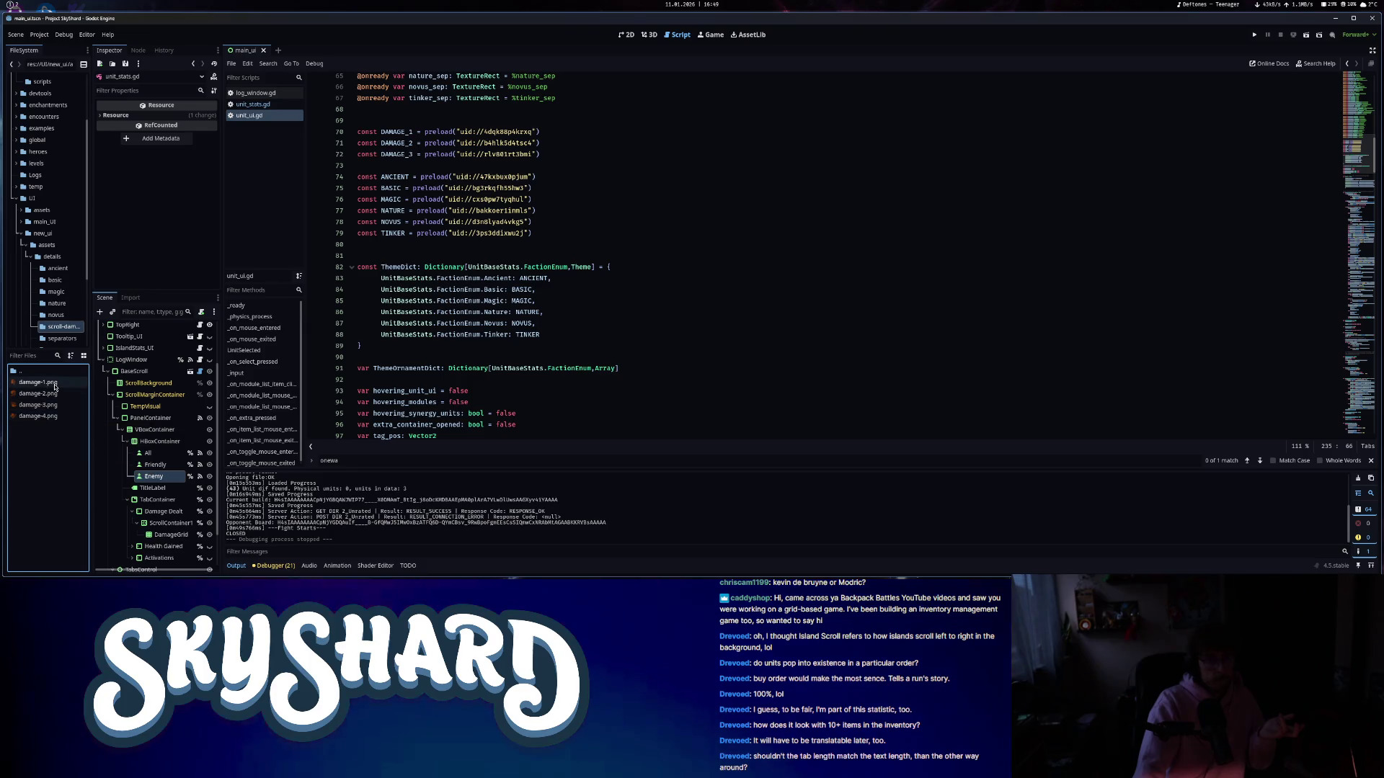
mouse_move(55, 387)
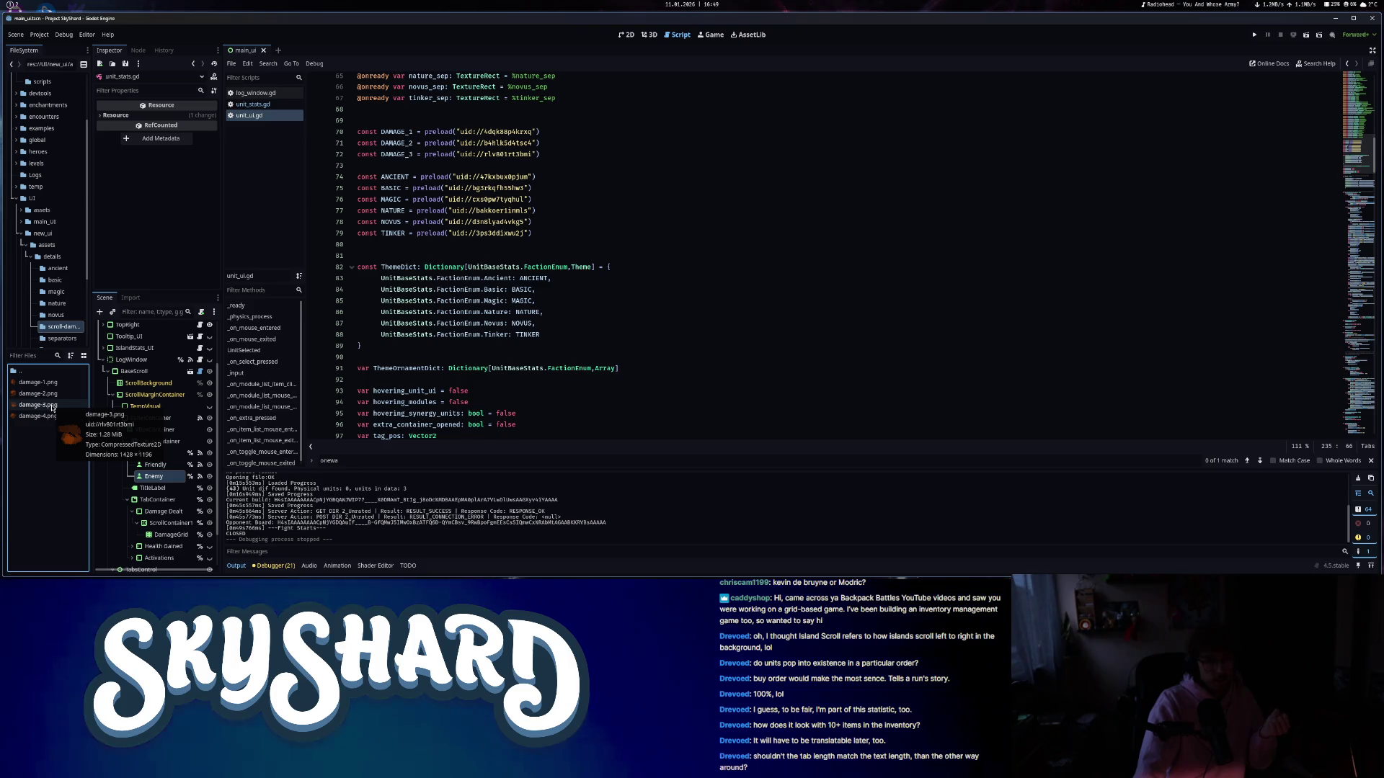
- Drag damage-4.png in below DAMAGE_3 as a DAMAGE_4 preload, save, and run the game
mouse_move(39, 416)
left_mouse_down()
mouse_move(238, 310)
mouse_move(434, 165)
left_mouse_up()
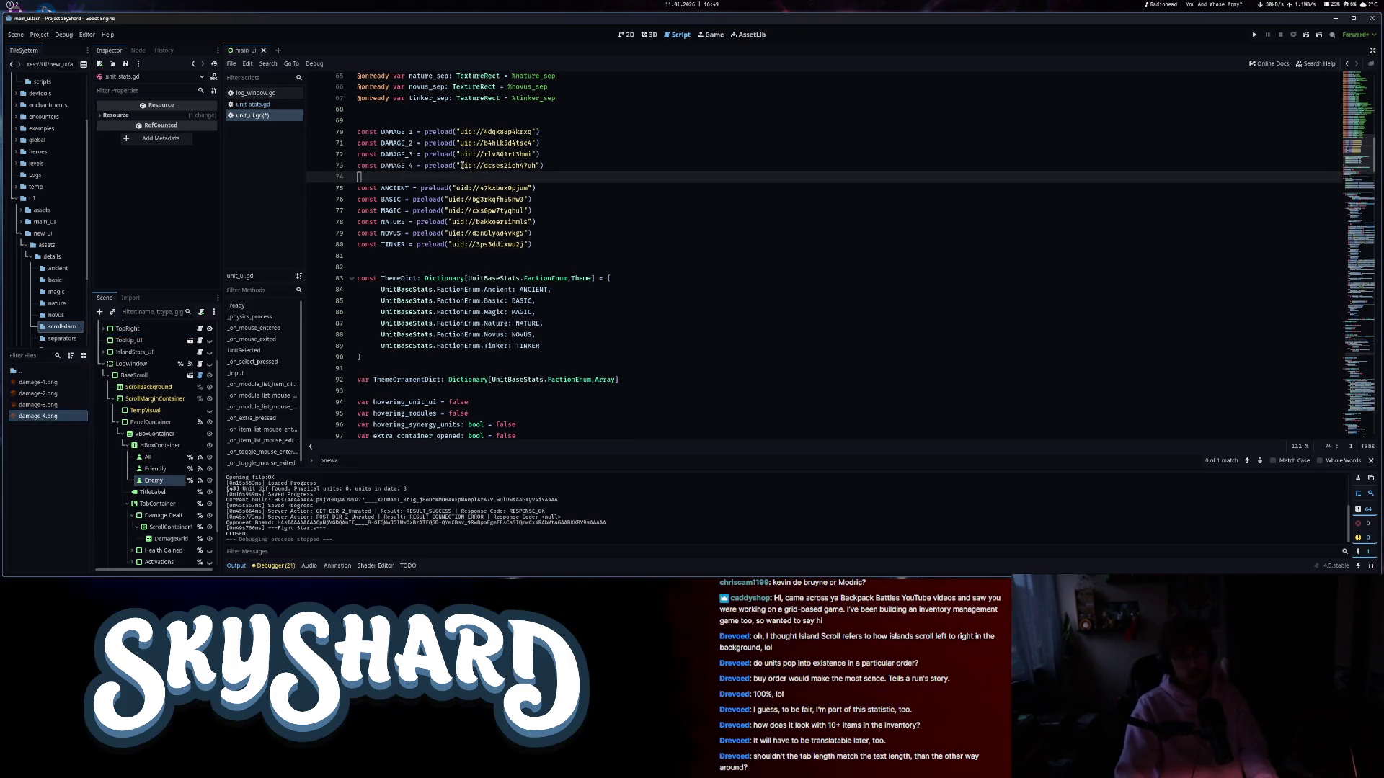
left_click(1367, 426)
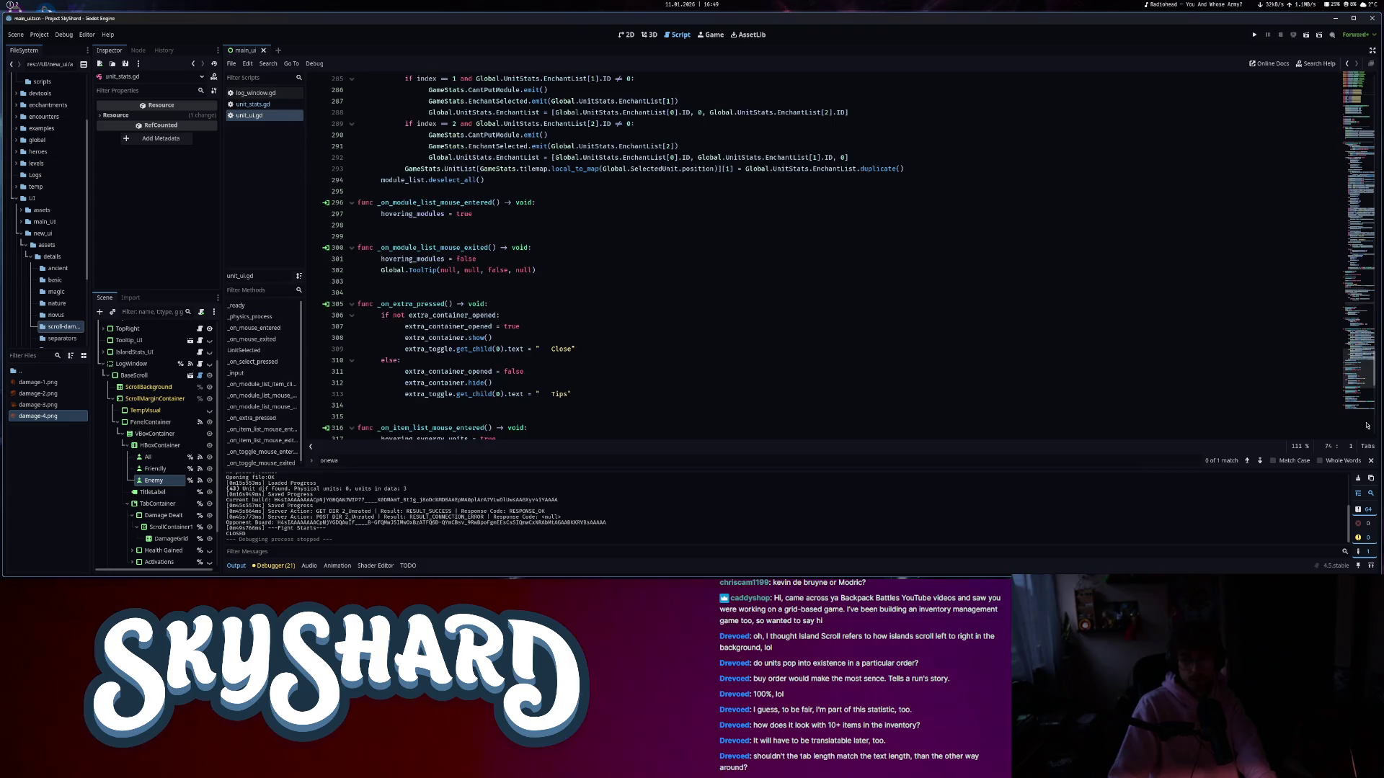
scroll(911, 393, "down", 3)
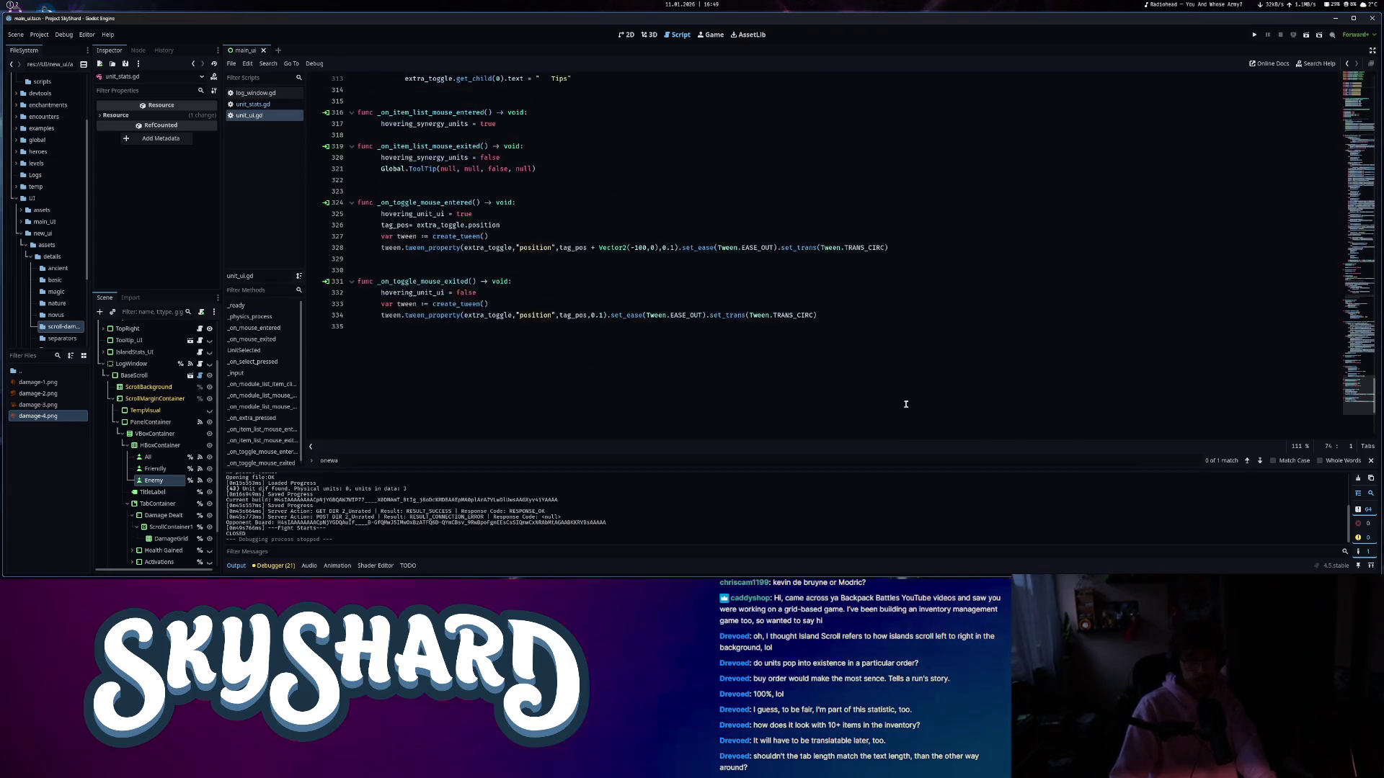
scroll(911, 393, "up", 18)
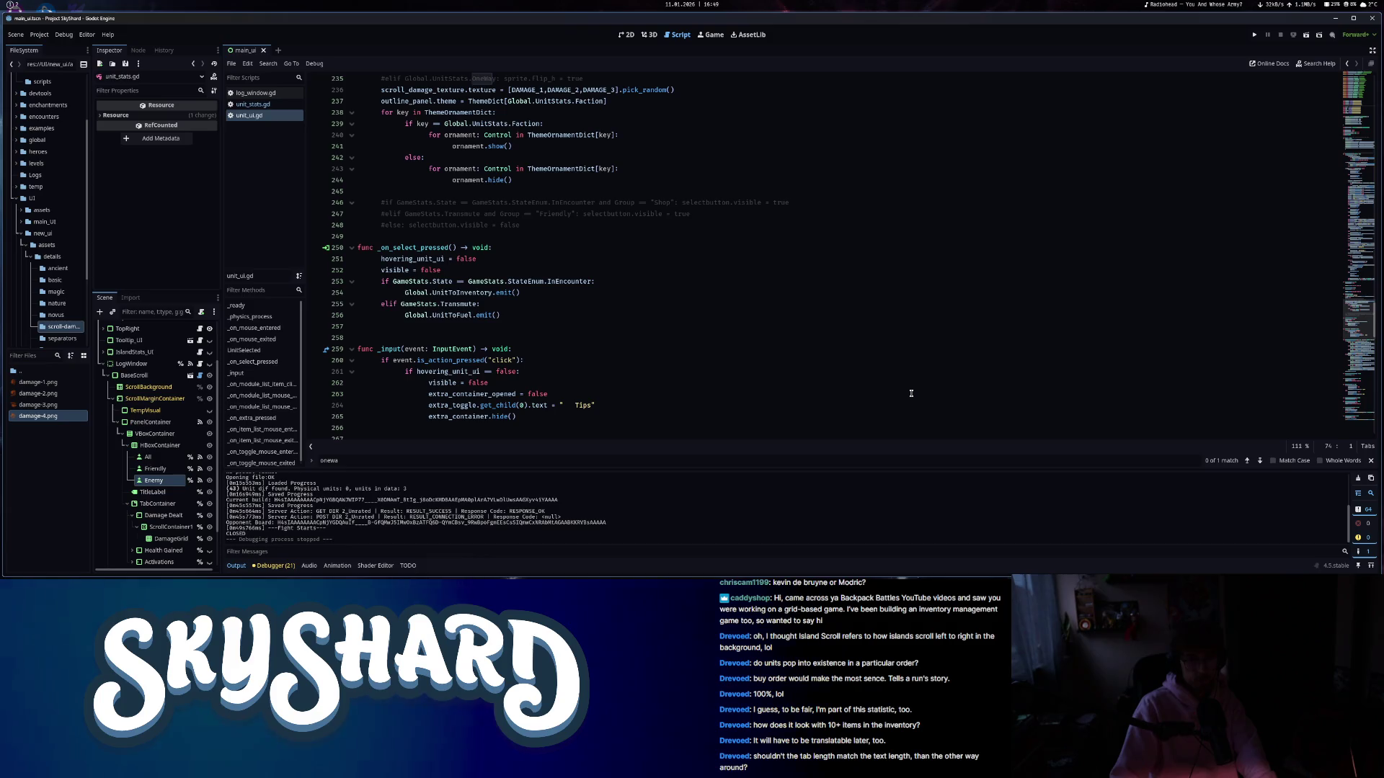
scroll(685, 371, "up", 6)
left_click(1254, 35)
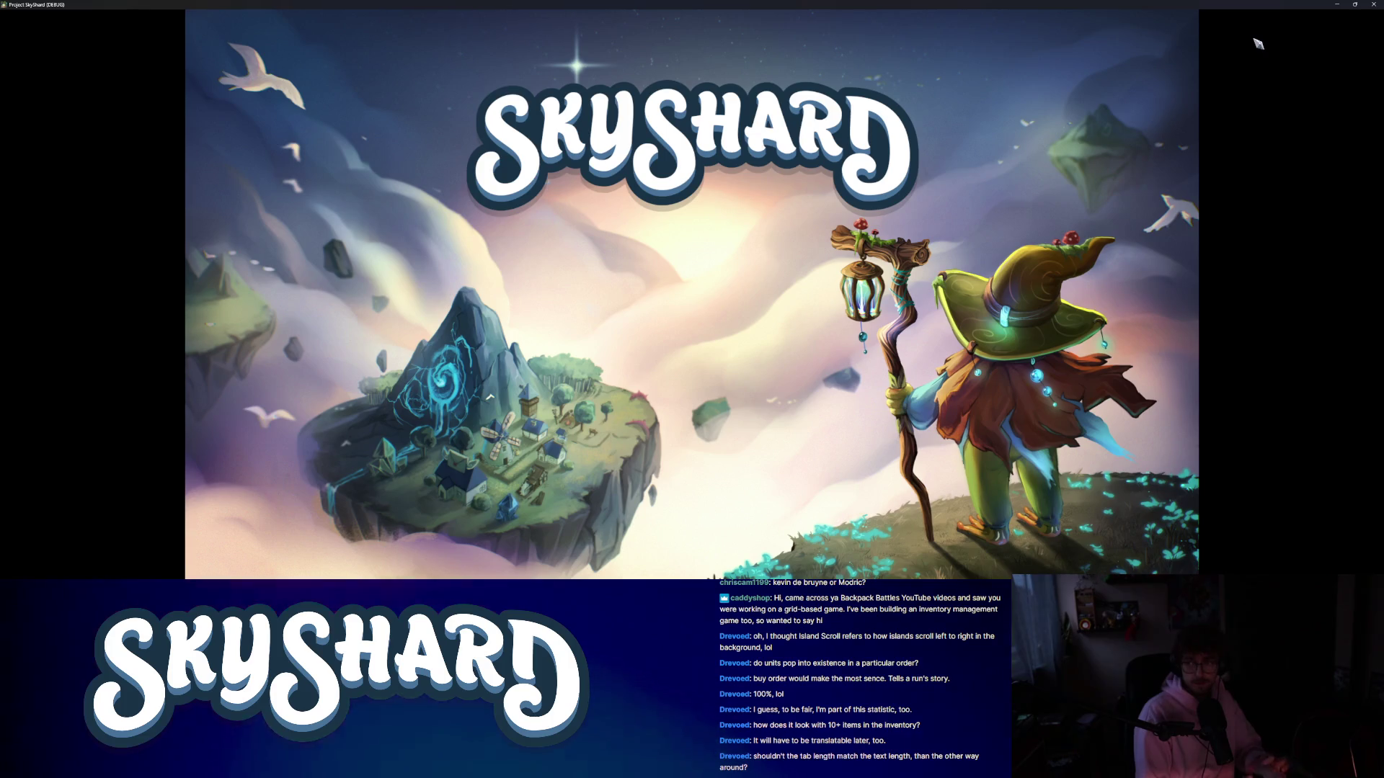
- Arrange the game window and start a new run with the random hero and Settle Down quest
key("super+Right")
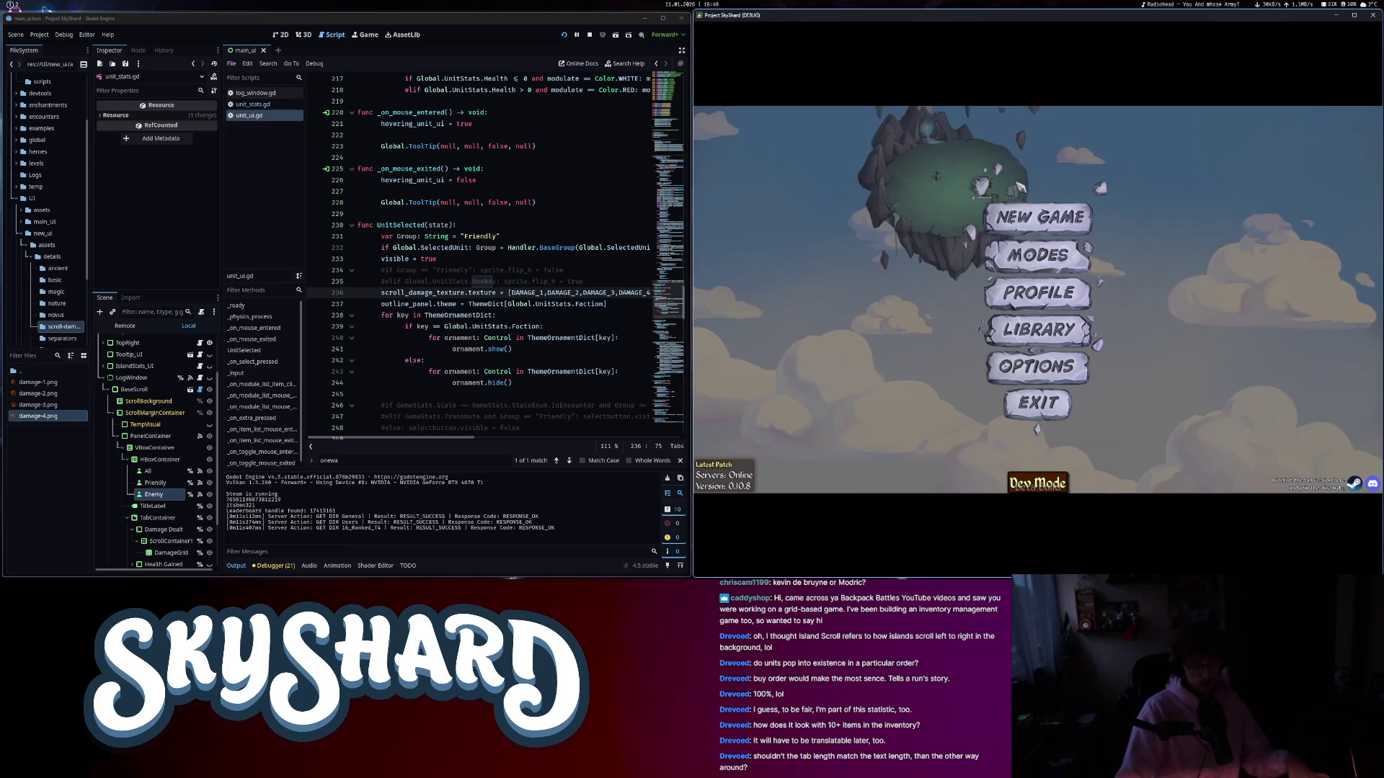
key("super+Left")
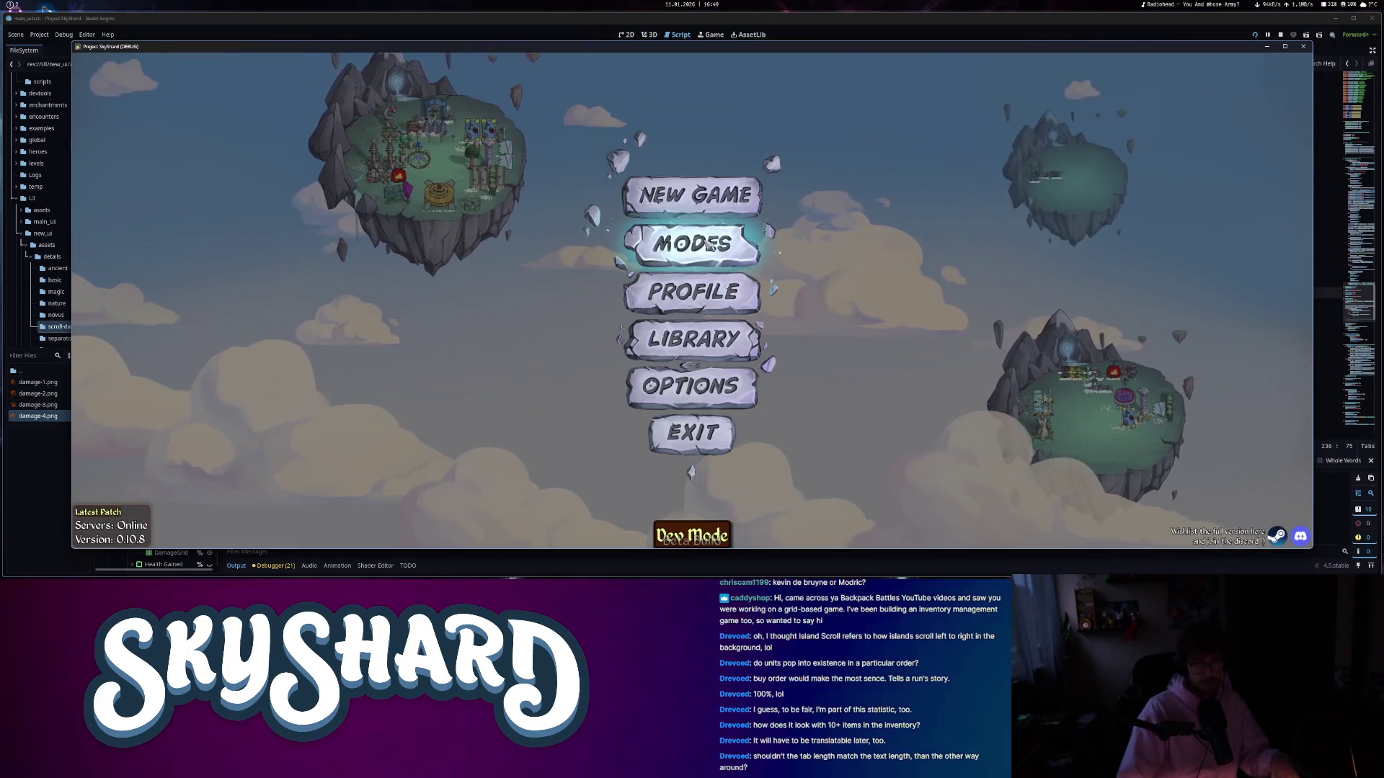
left_click(708, 247)
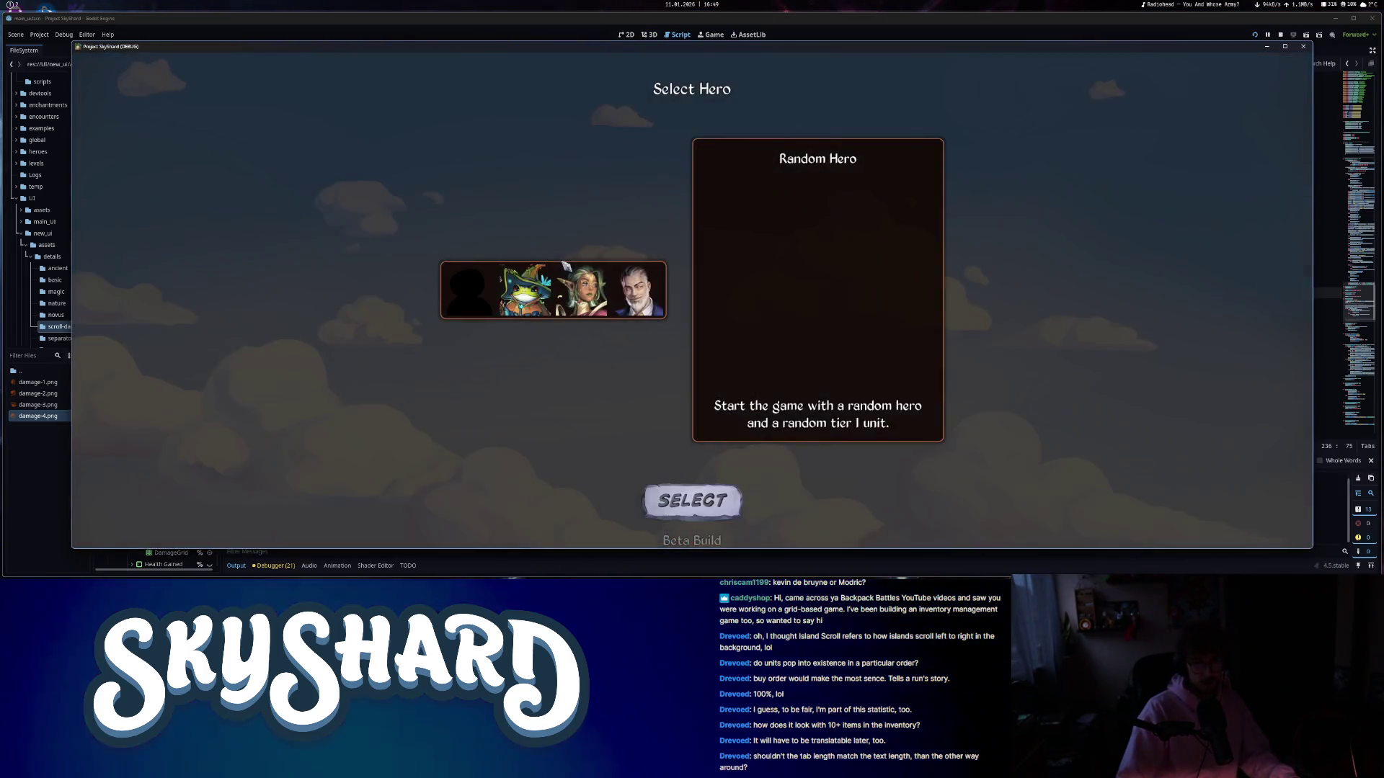
left_click(692, 500)
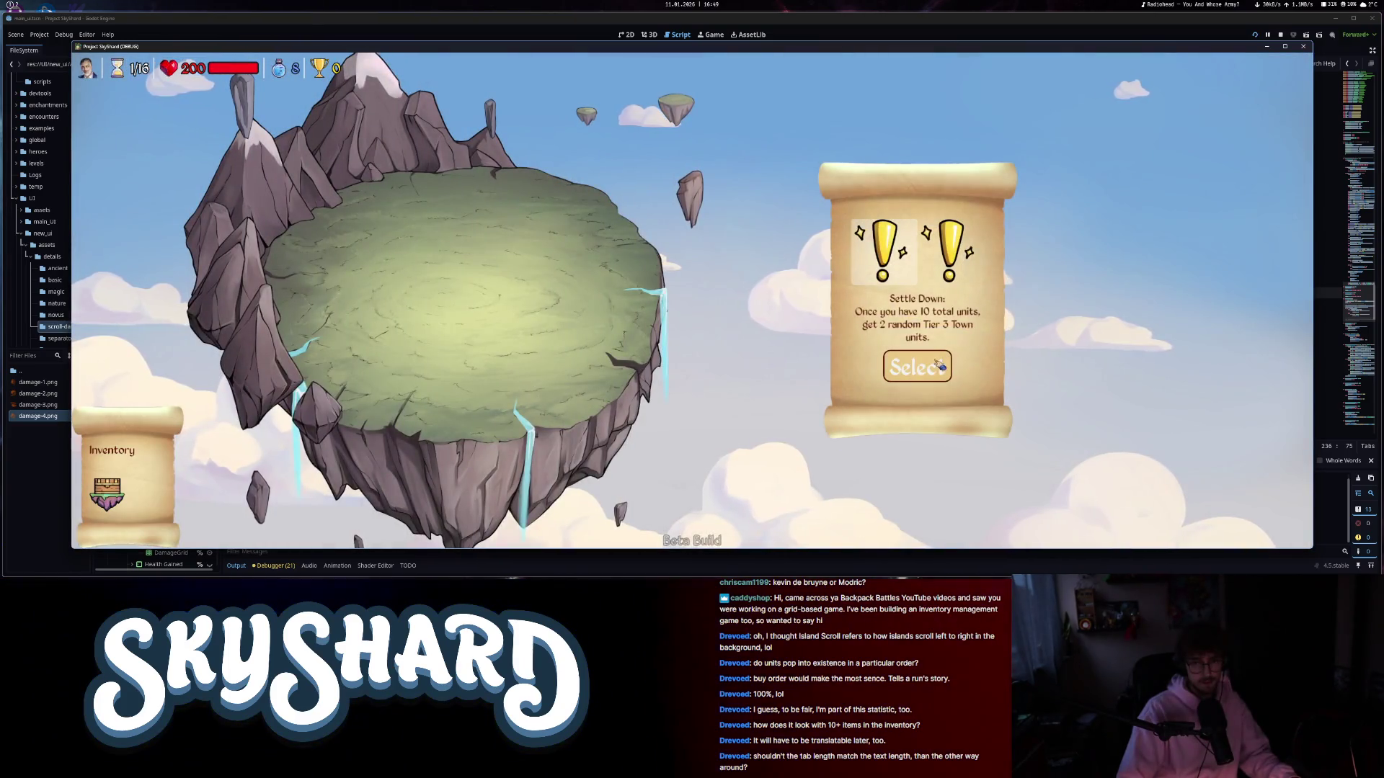
left_click(938, 366)
- Buy and place the Force Field and leaf units on the island, then find an opponent
left_click(971, 308)
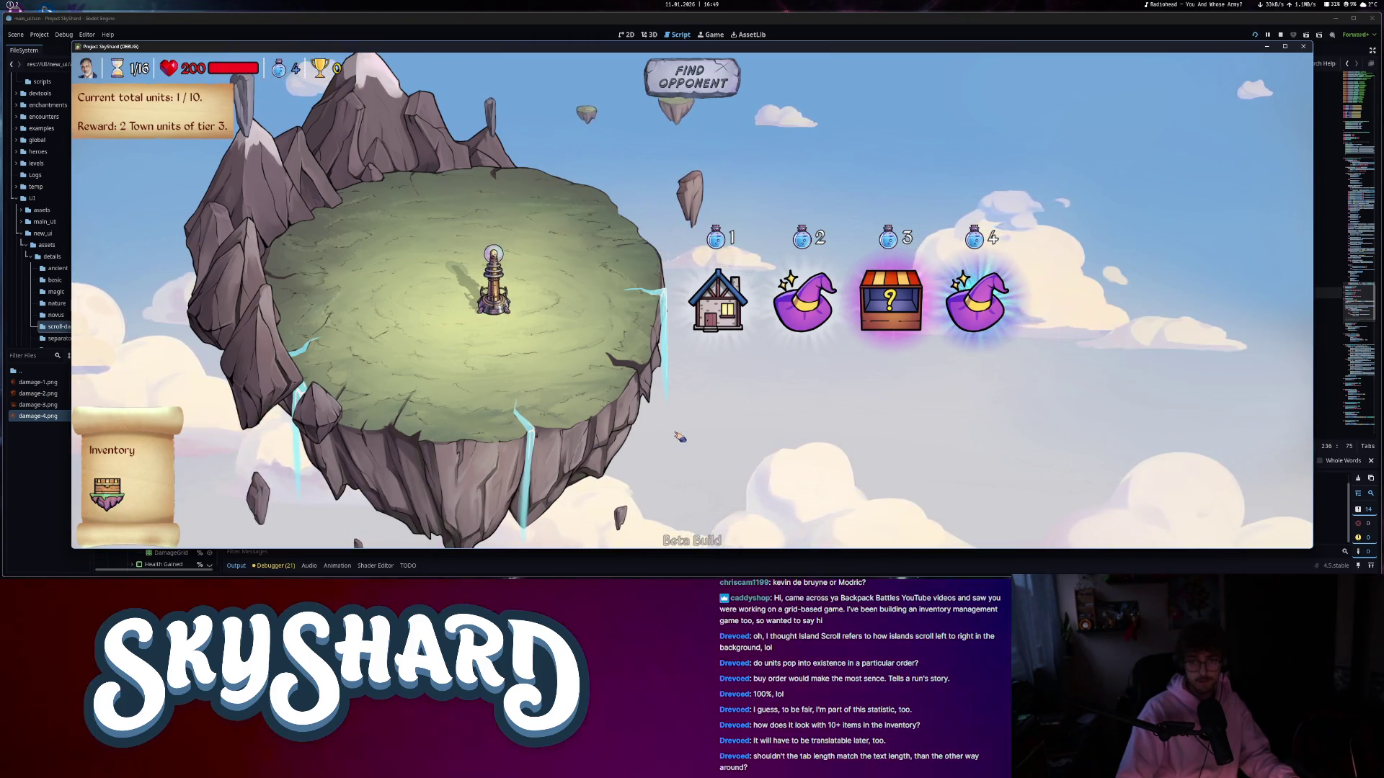
left_click(889, 306)
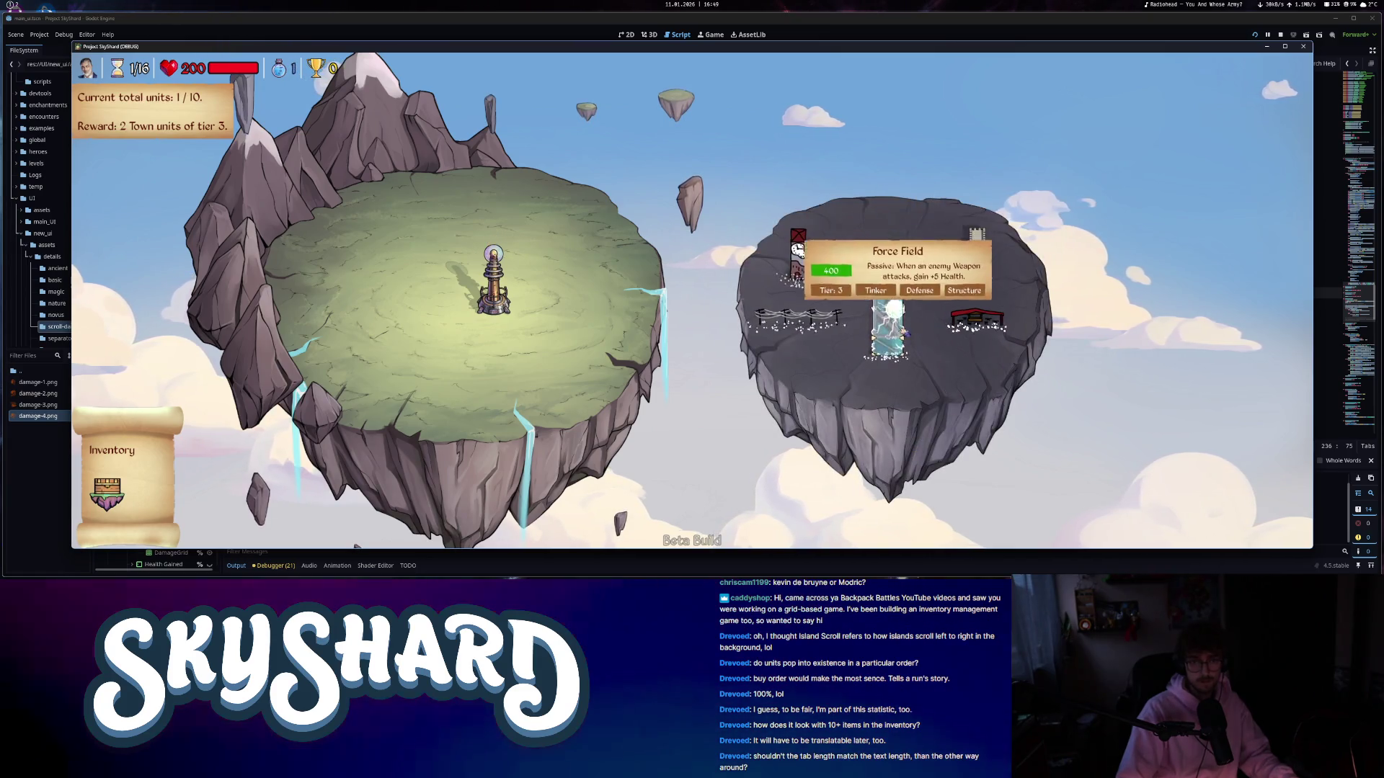
left_click(612, 305)
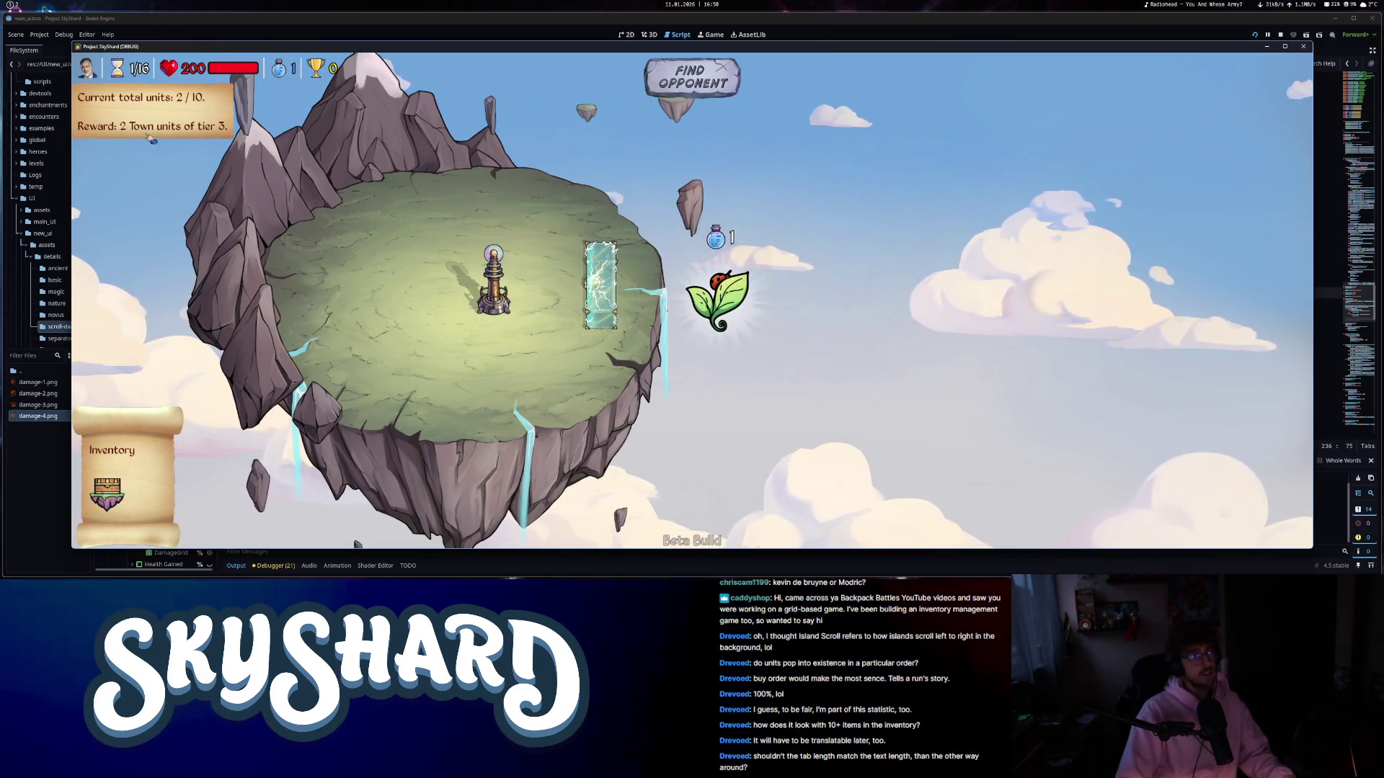
key("super+Right")
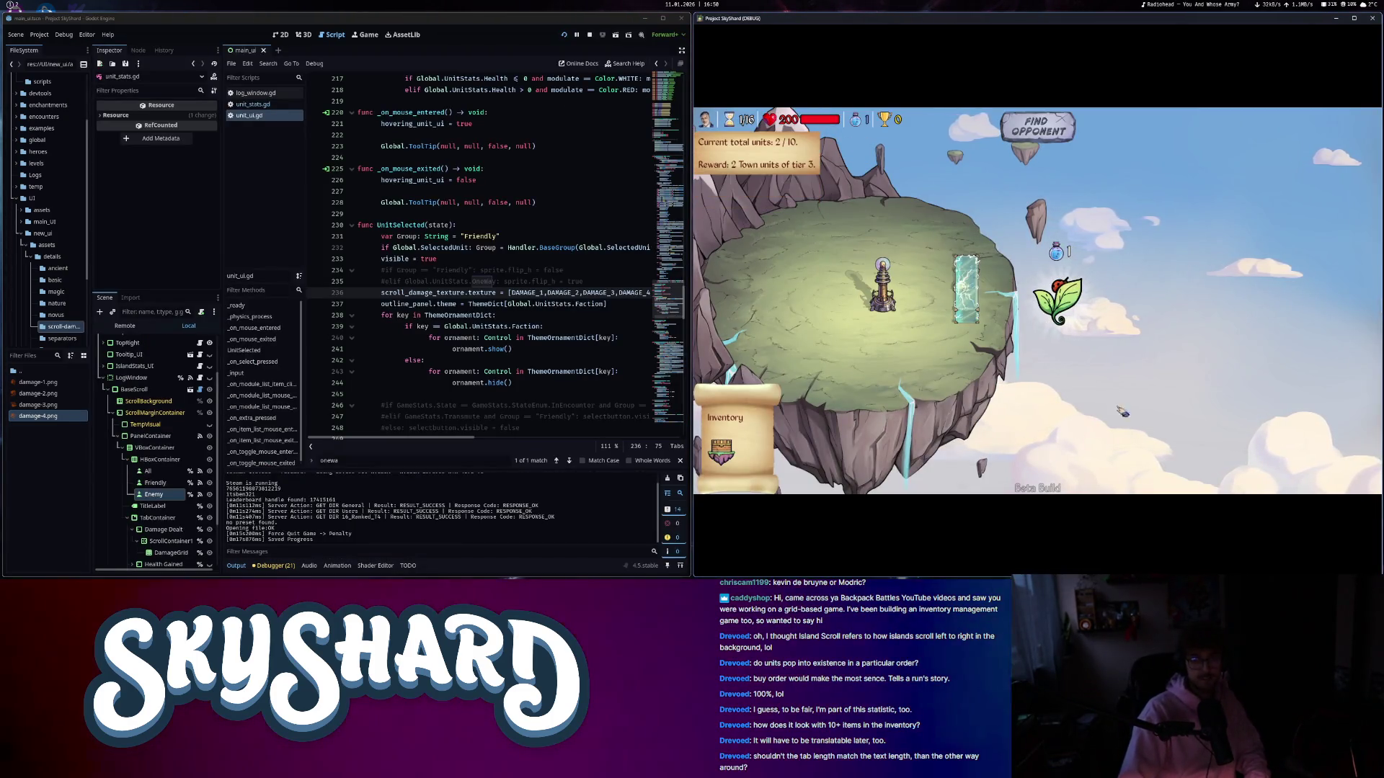
left_click(1057, 297)
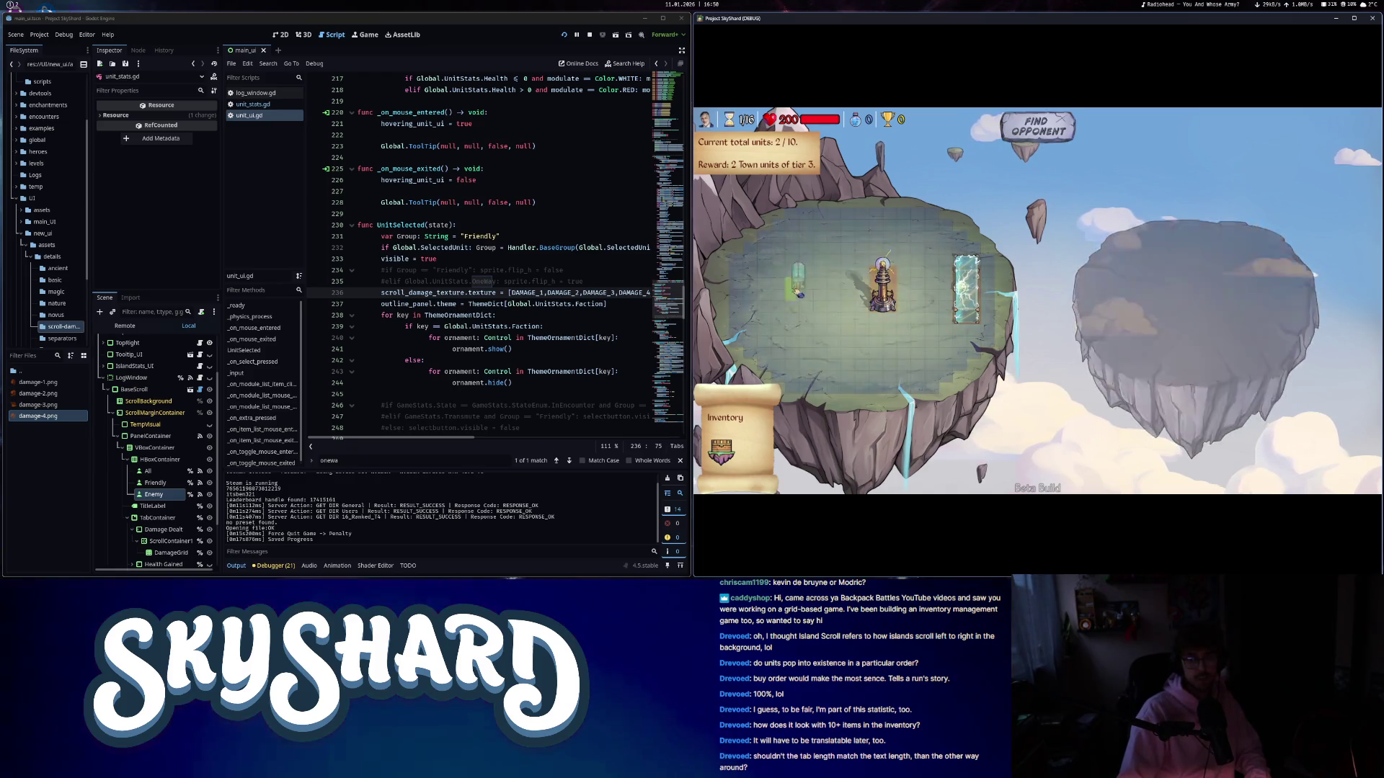
left_click(789, 284)
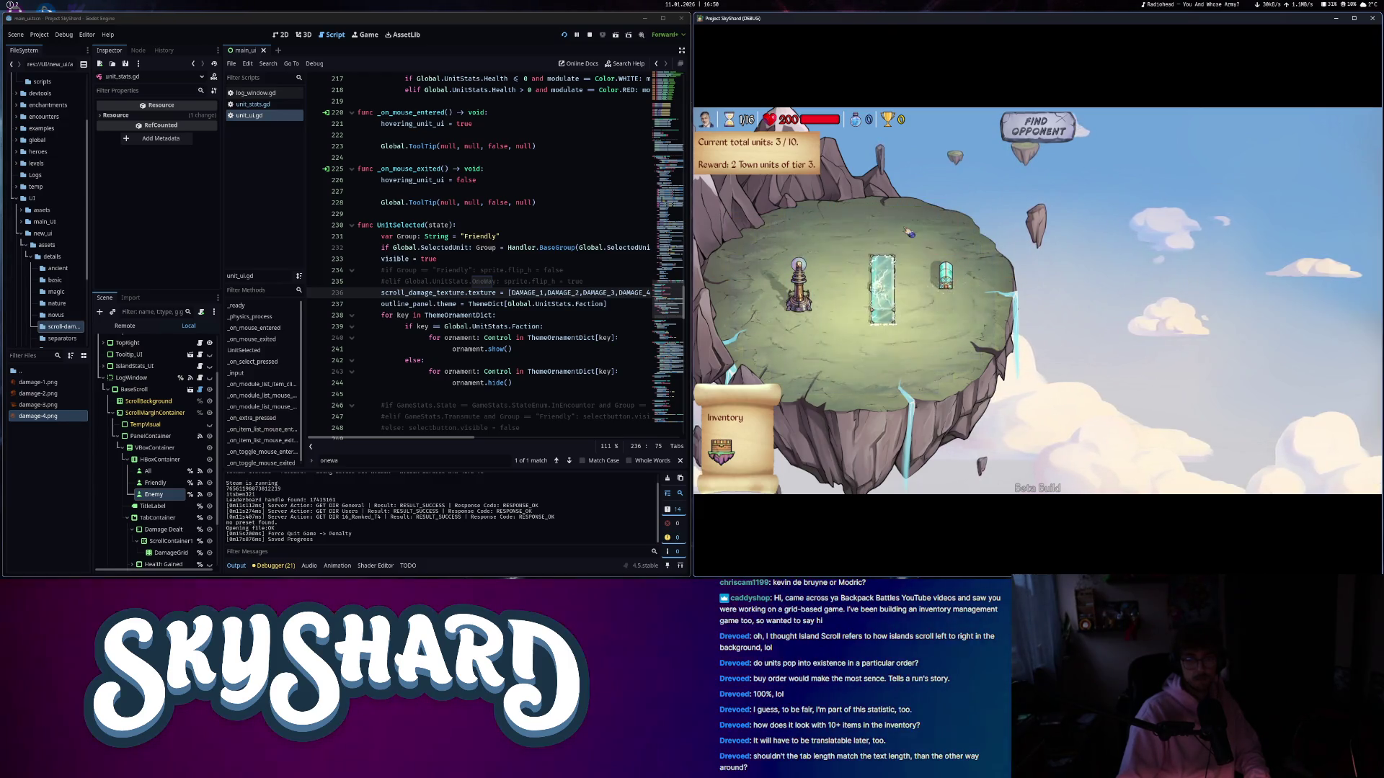
left_click(1059, 128)
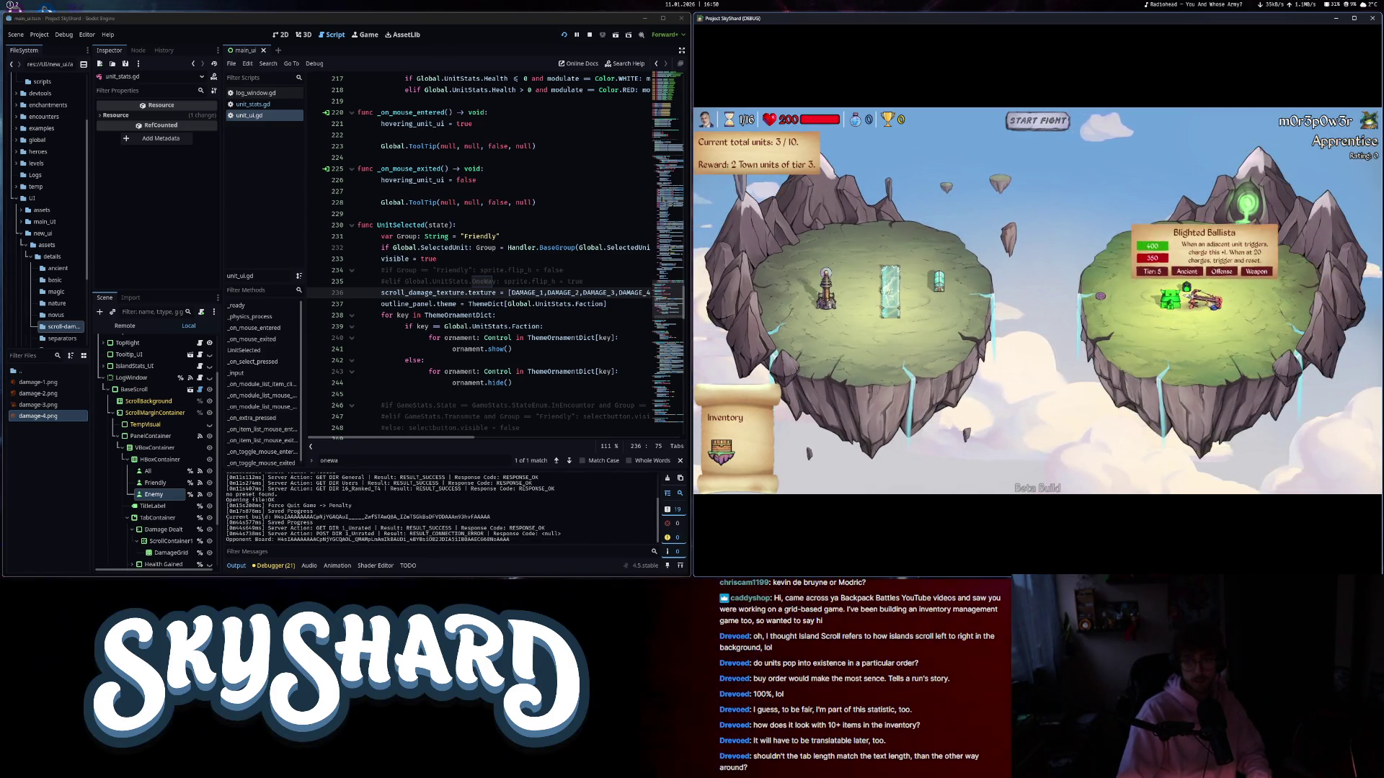
- Inspect the Blighted Ballista's unit card, zoom around the islands, then start the fight
left_click(1209, 304)
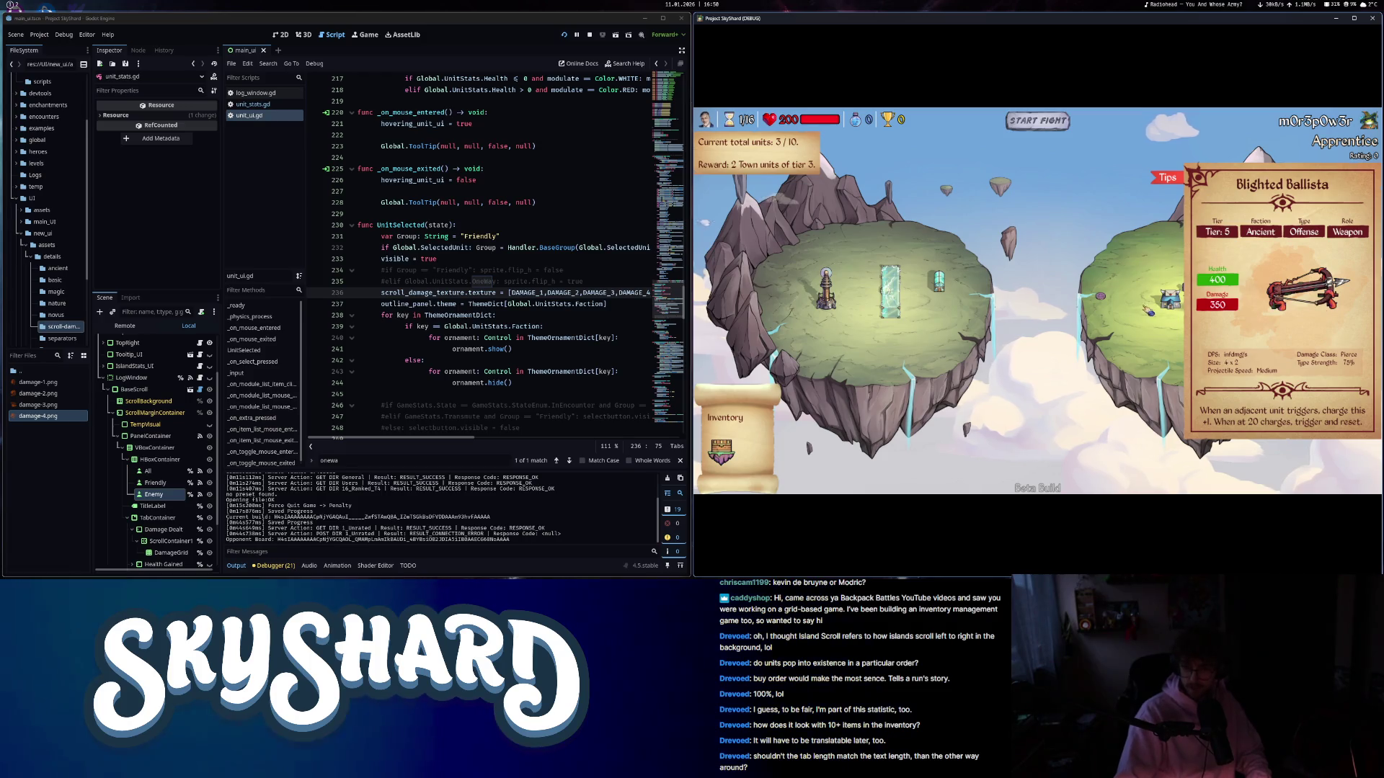
left_click(1127, 265)
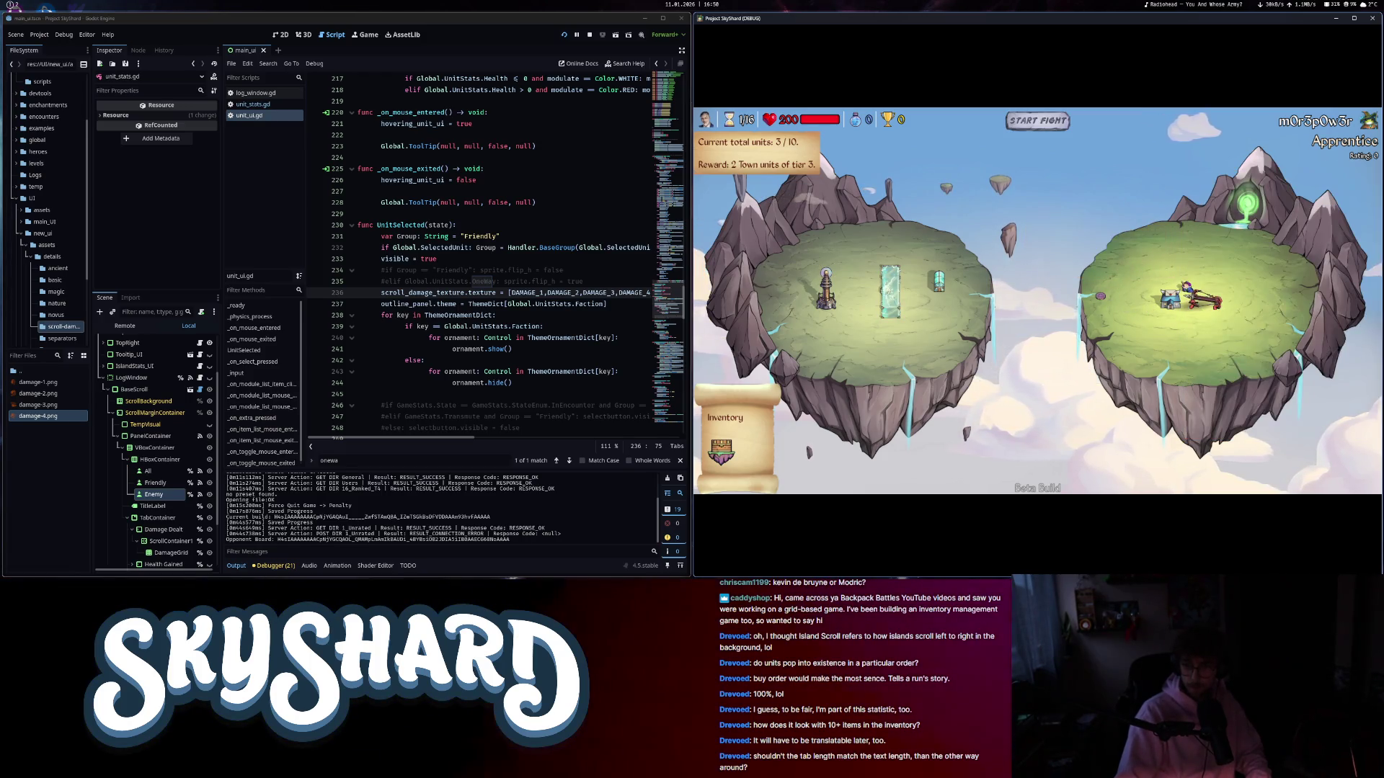
mouse_move(1185, 290)
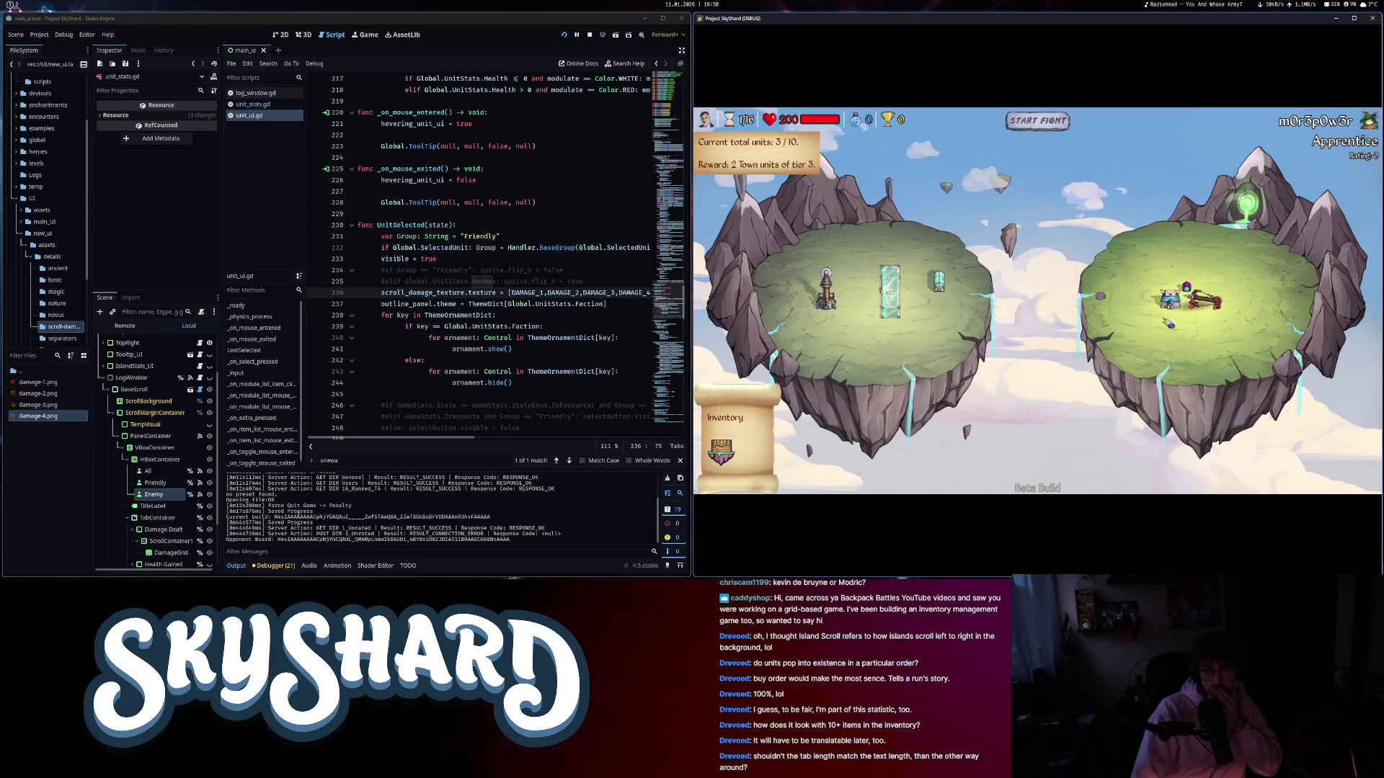
scroll(1239, 331, "up", 3)
scroll(1239, 330, "down", 3)
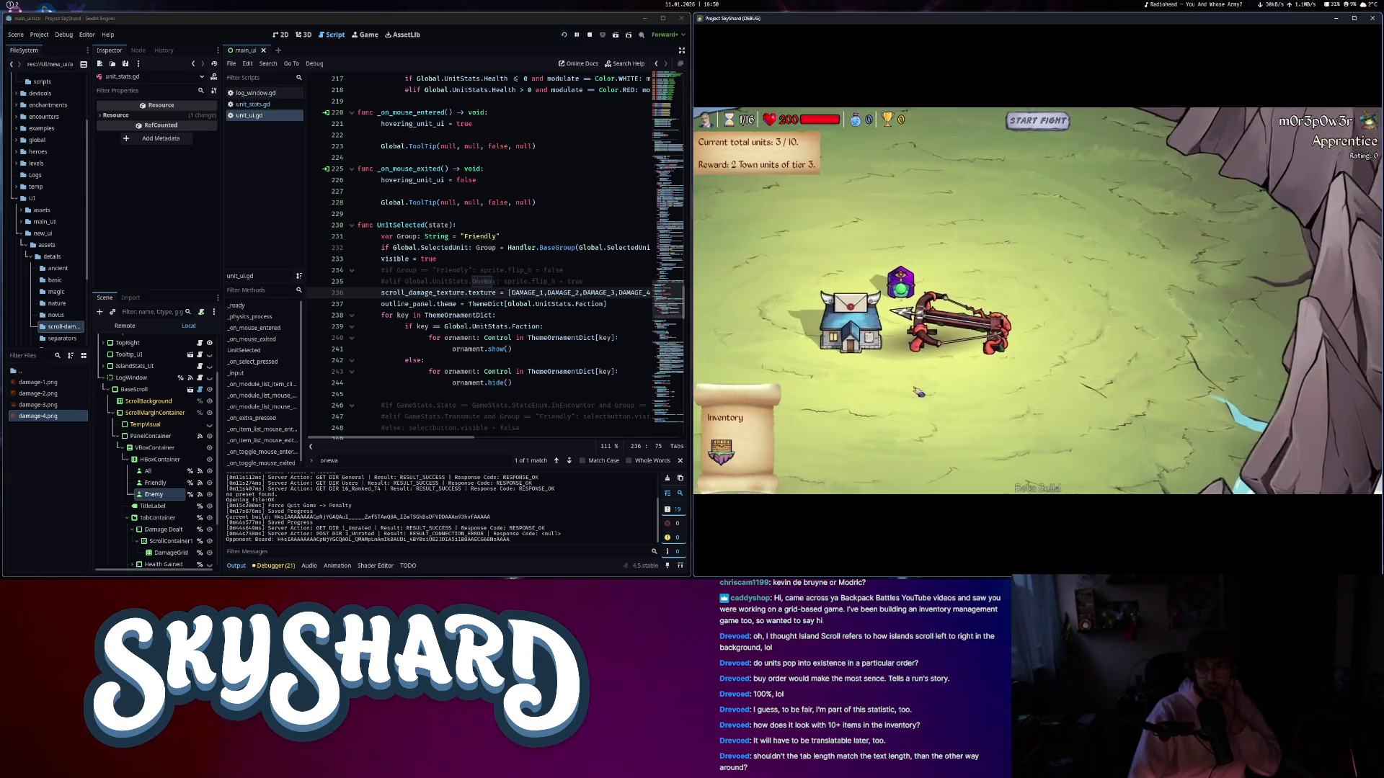
scroll(945, 422, "down", 2)
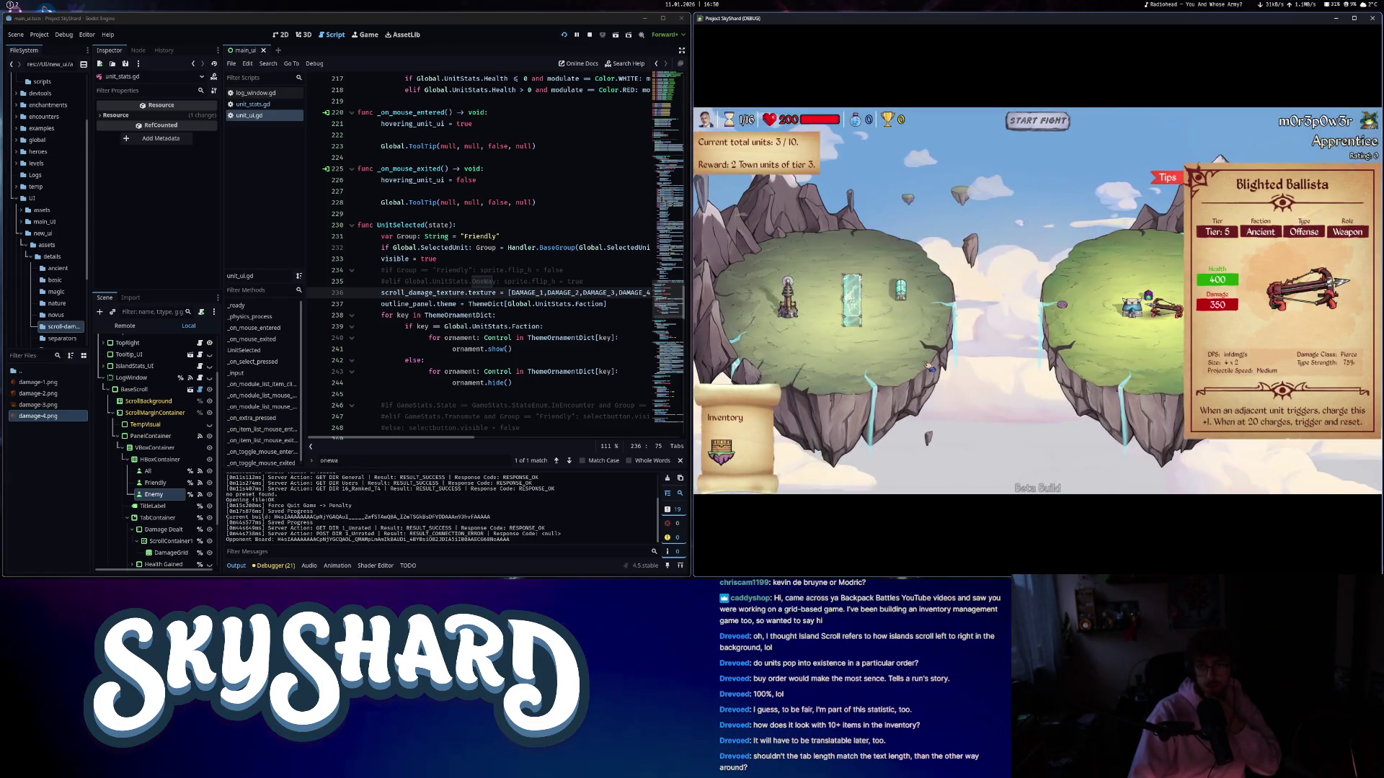
left_click(1059, 122)
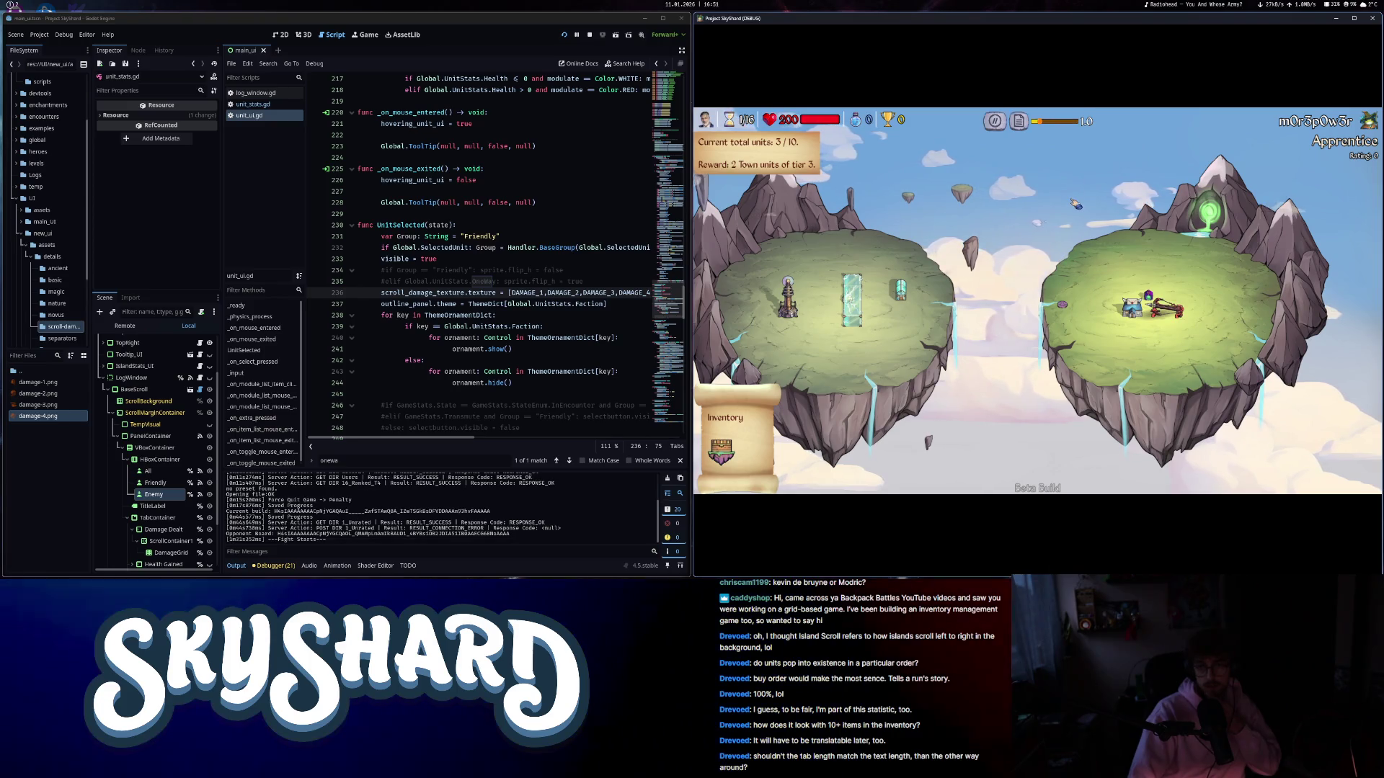
- Review the Damage Dealt, Health Gained and Unit Activations fight statistics
left_click(1019, 121)
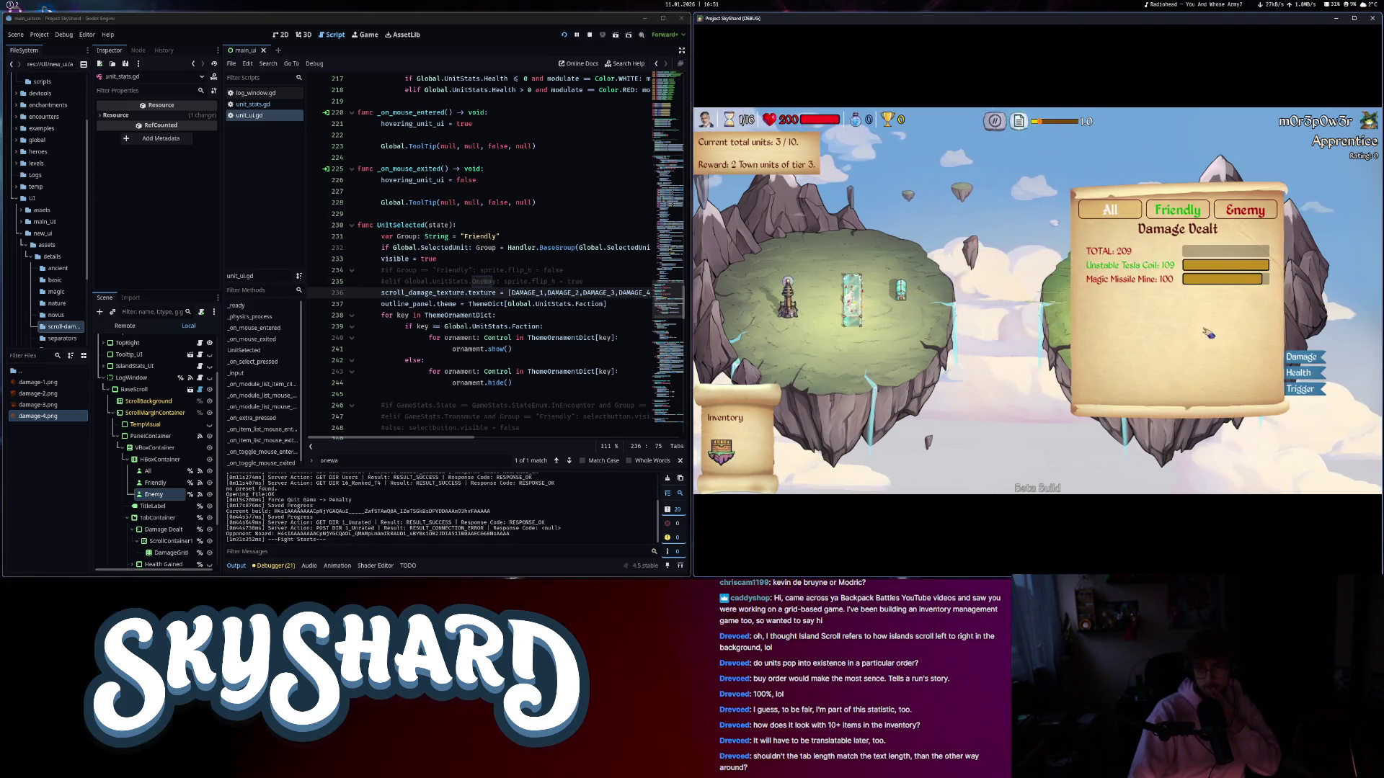
left_click_drag(1209, 333, 1081, 350)
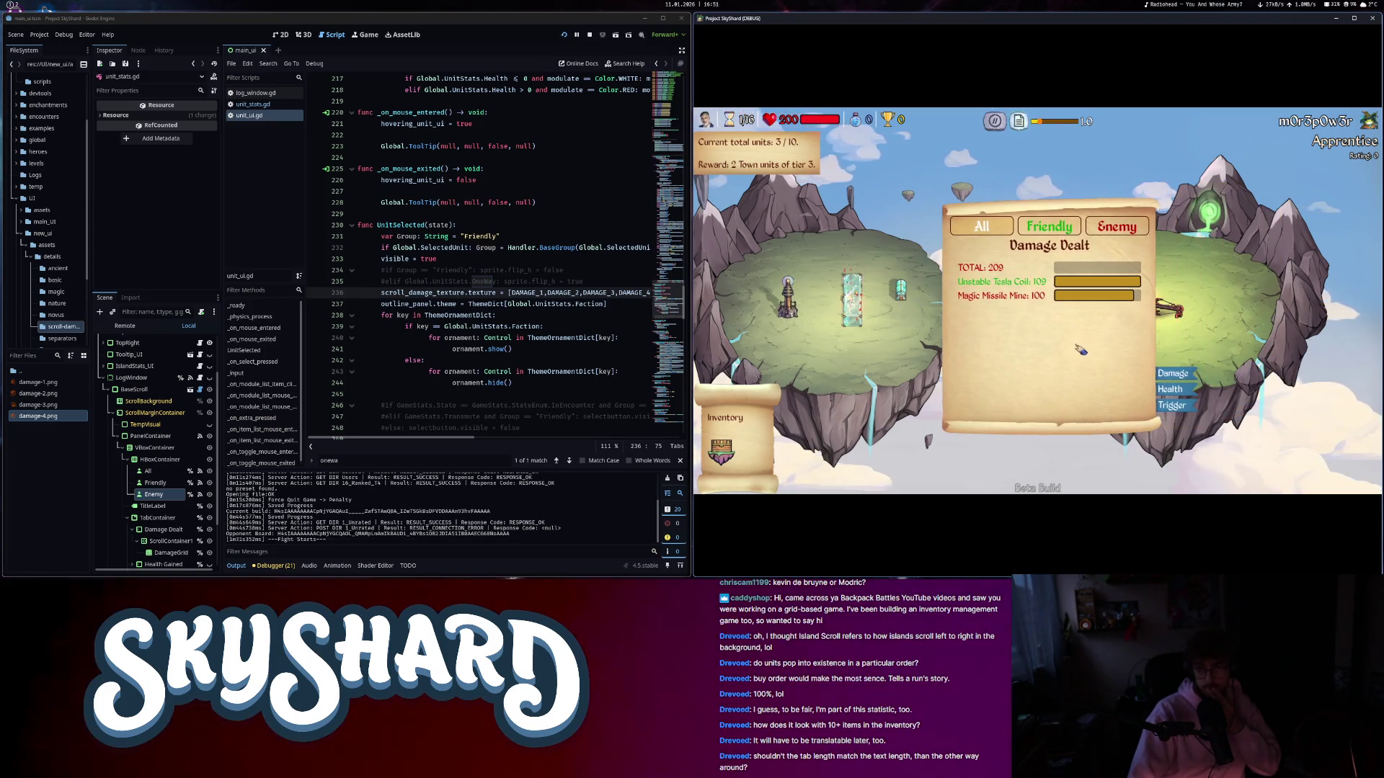
left_click(1177, 390)
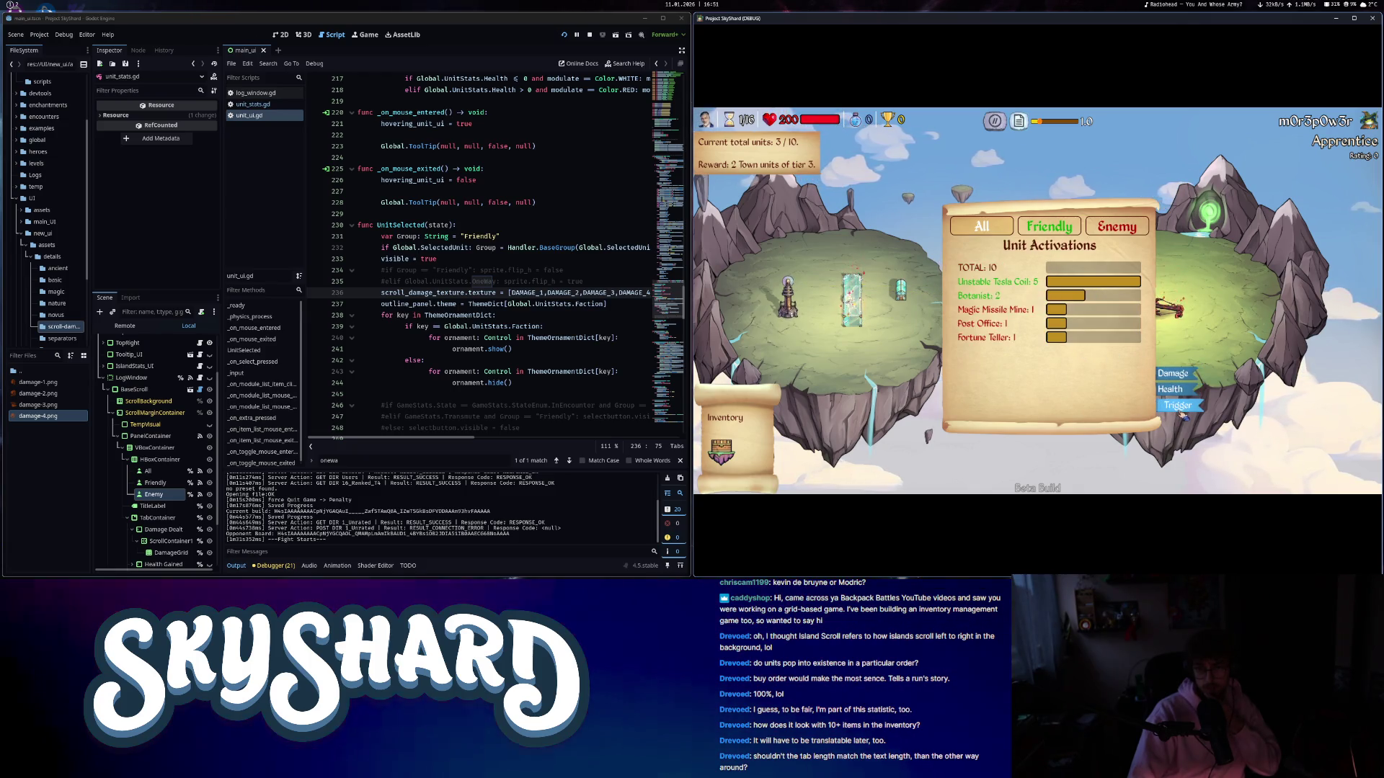
left_click(1173, 374)
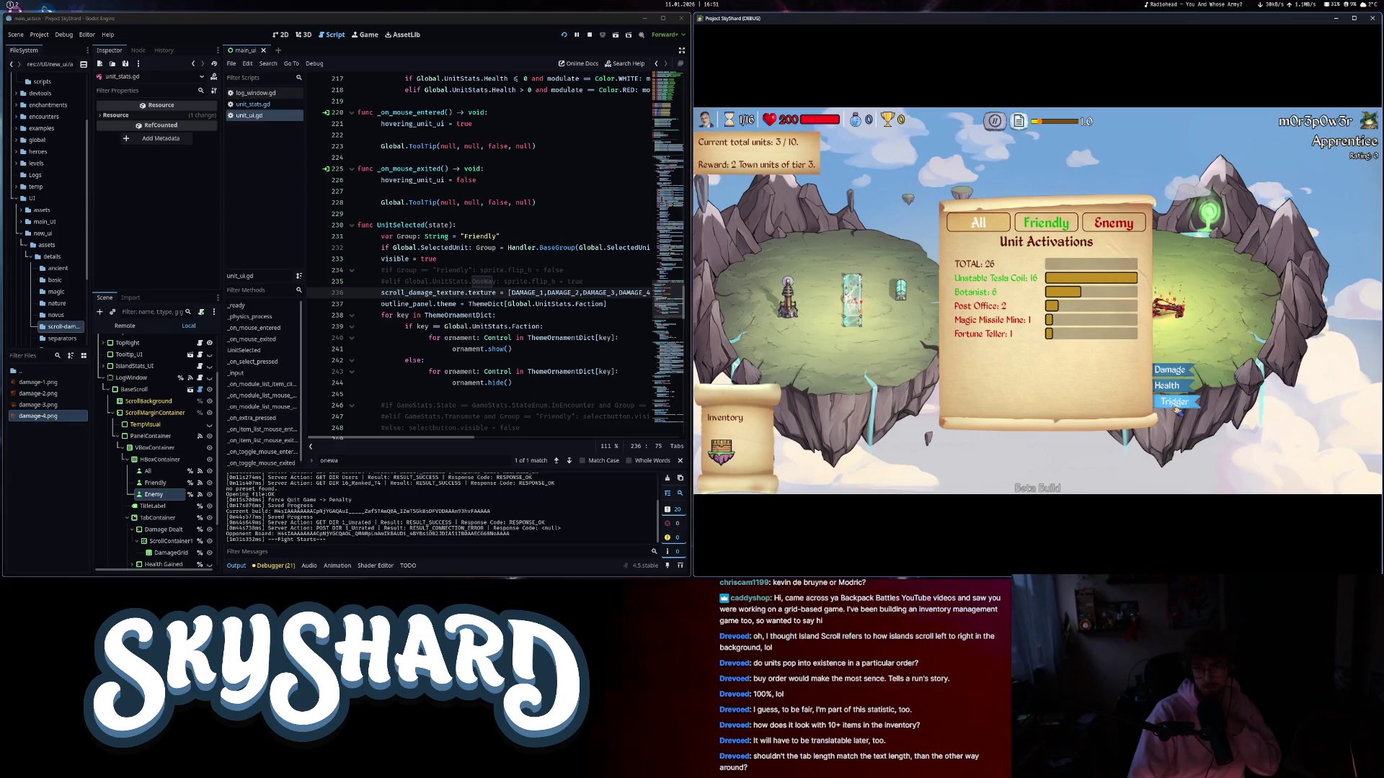
mouse_move(1122, 401)
left_mouse_down()
mouse_move(1350, 310)
mouse_move(1040, 464)
mouse_move(1040, 280)
mouse_move(1122, 334)
left_mouse_up()
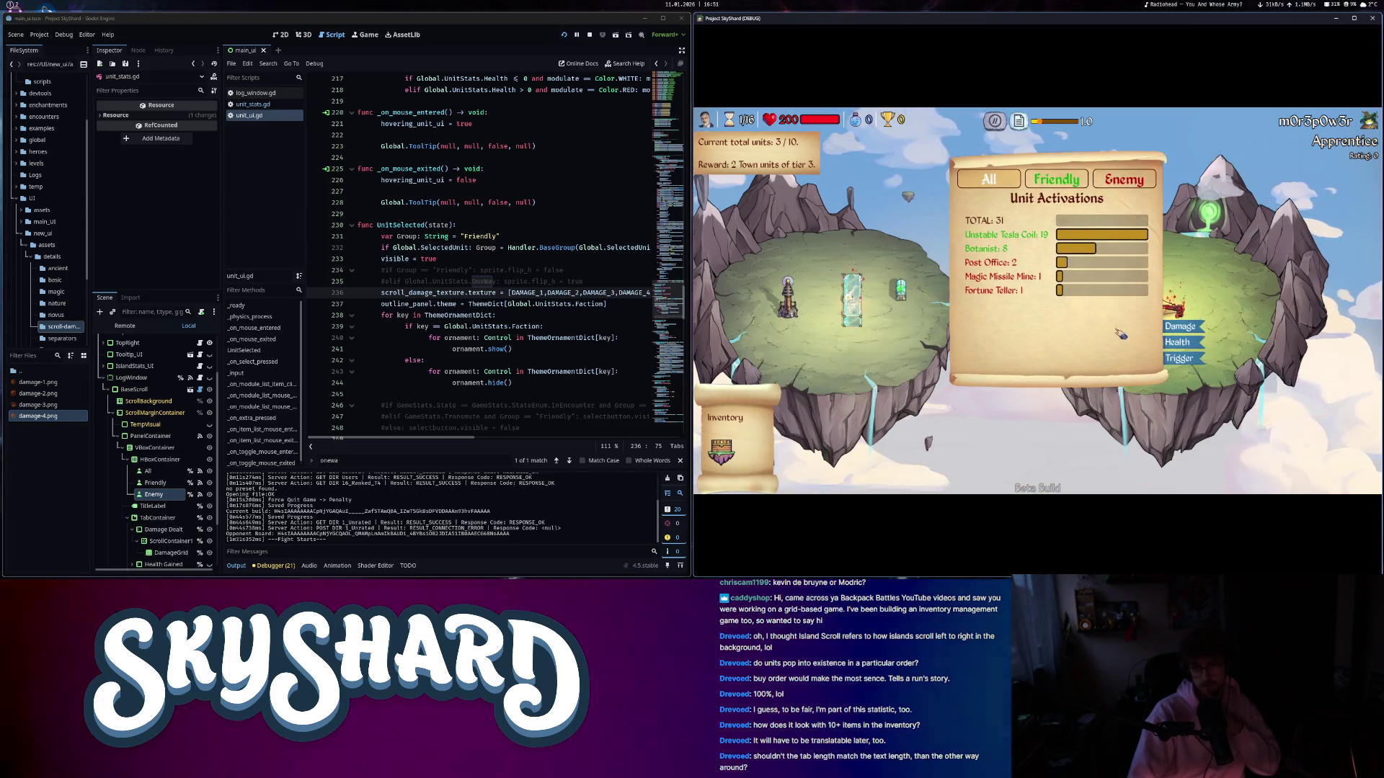
left_click(1181, 327)
left_click(1183, 342)
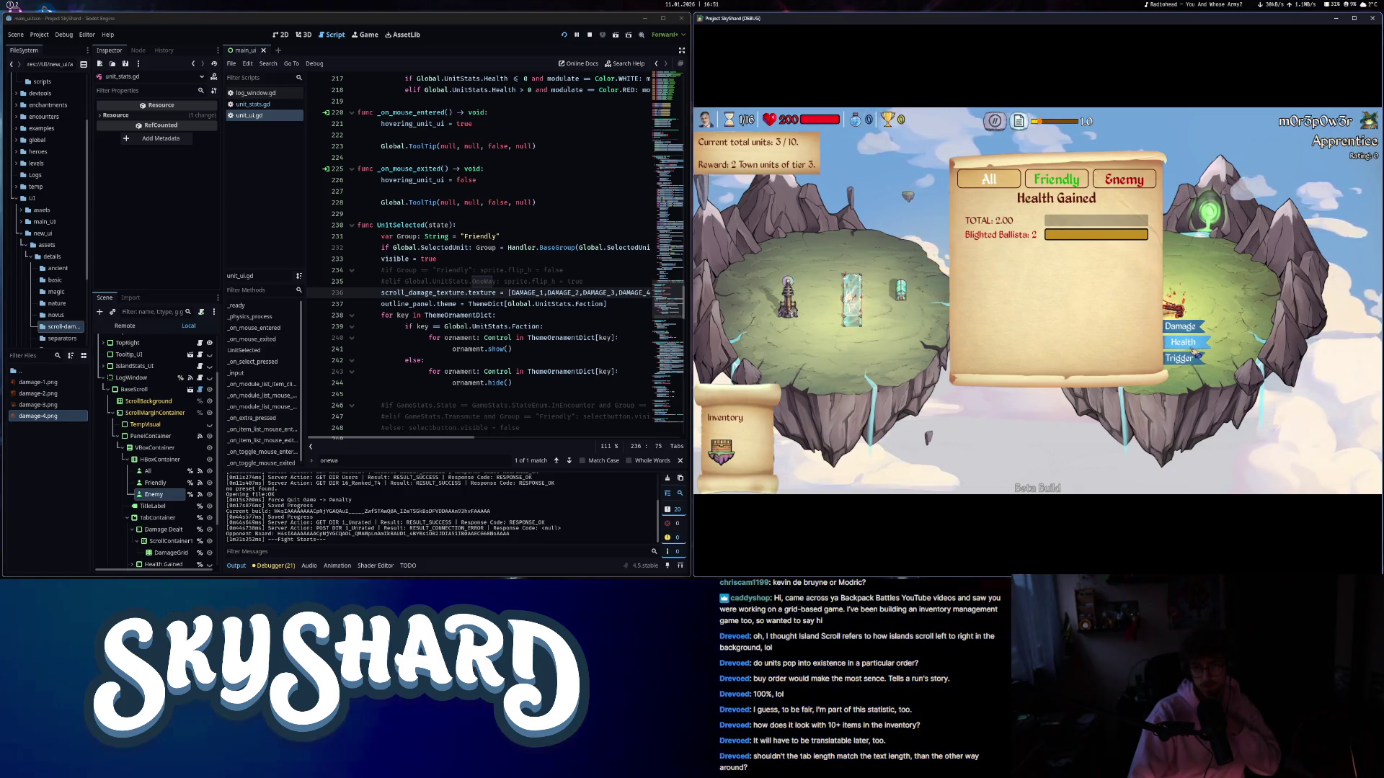
left_click(1189, 358)
mouse_move(1186, 364)
left_mouse_down()
mouse_move(1134, 404)
mouse_move(1149, 484)
mouse_move(1153, 420)
left_mouse_up()
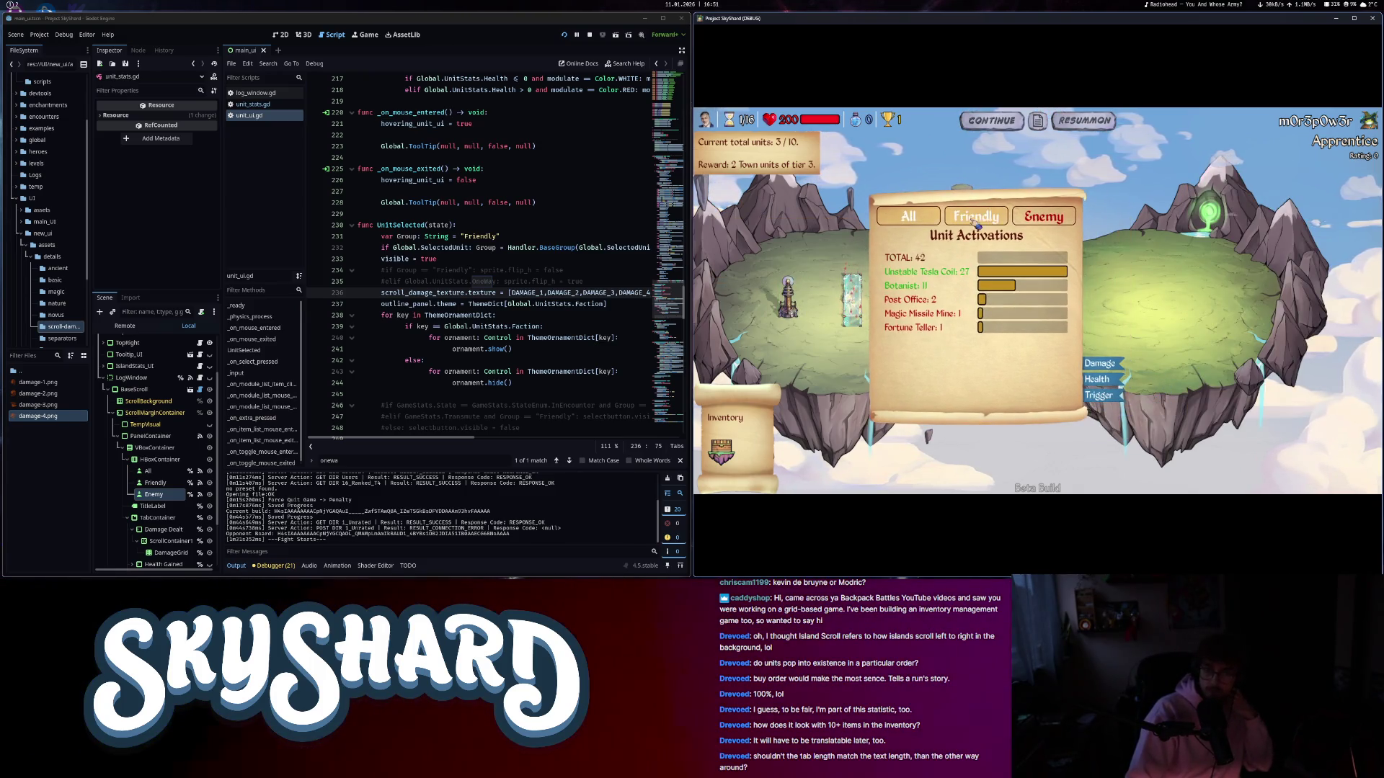
left_click(1104, 396)
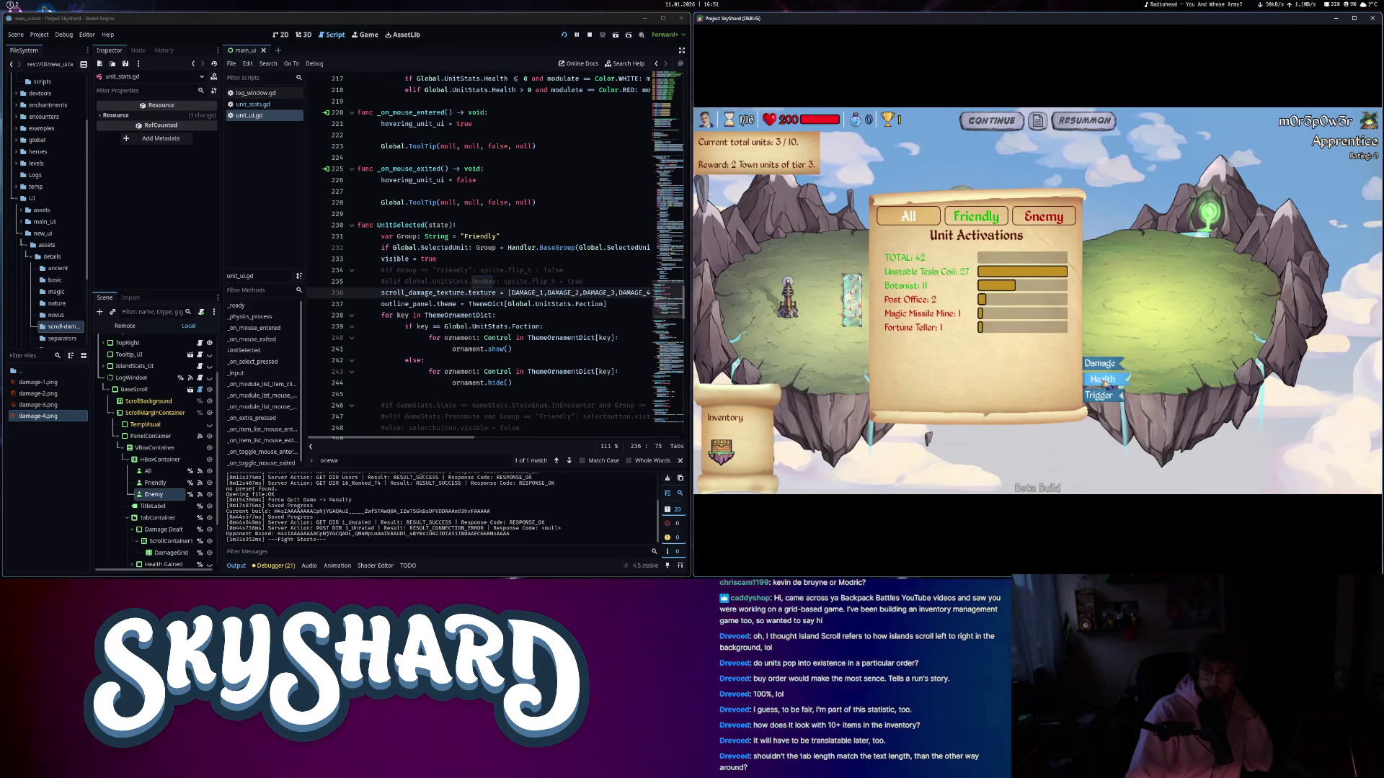
left_click(1098, 379)
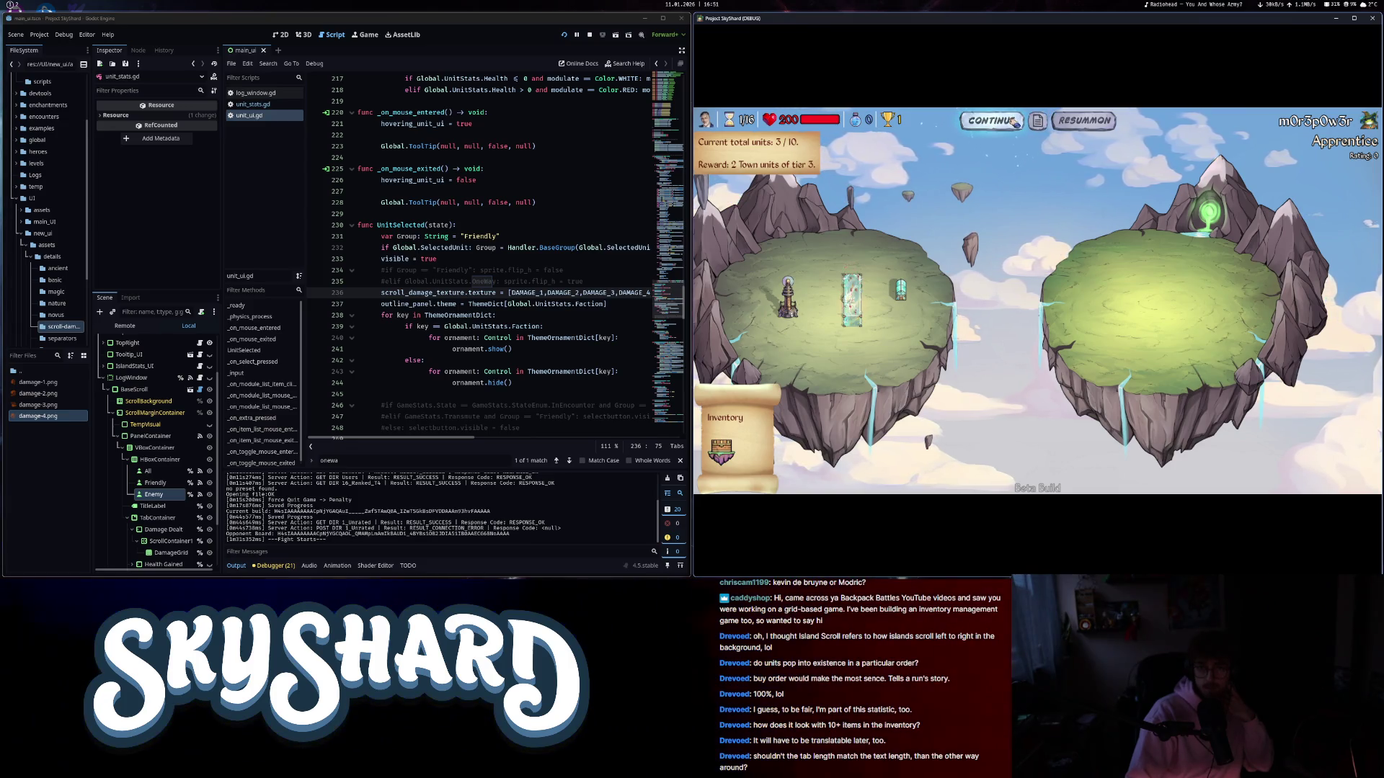
- Continue to the next round, concede the match and exit the game
left_click(1015, 123)
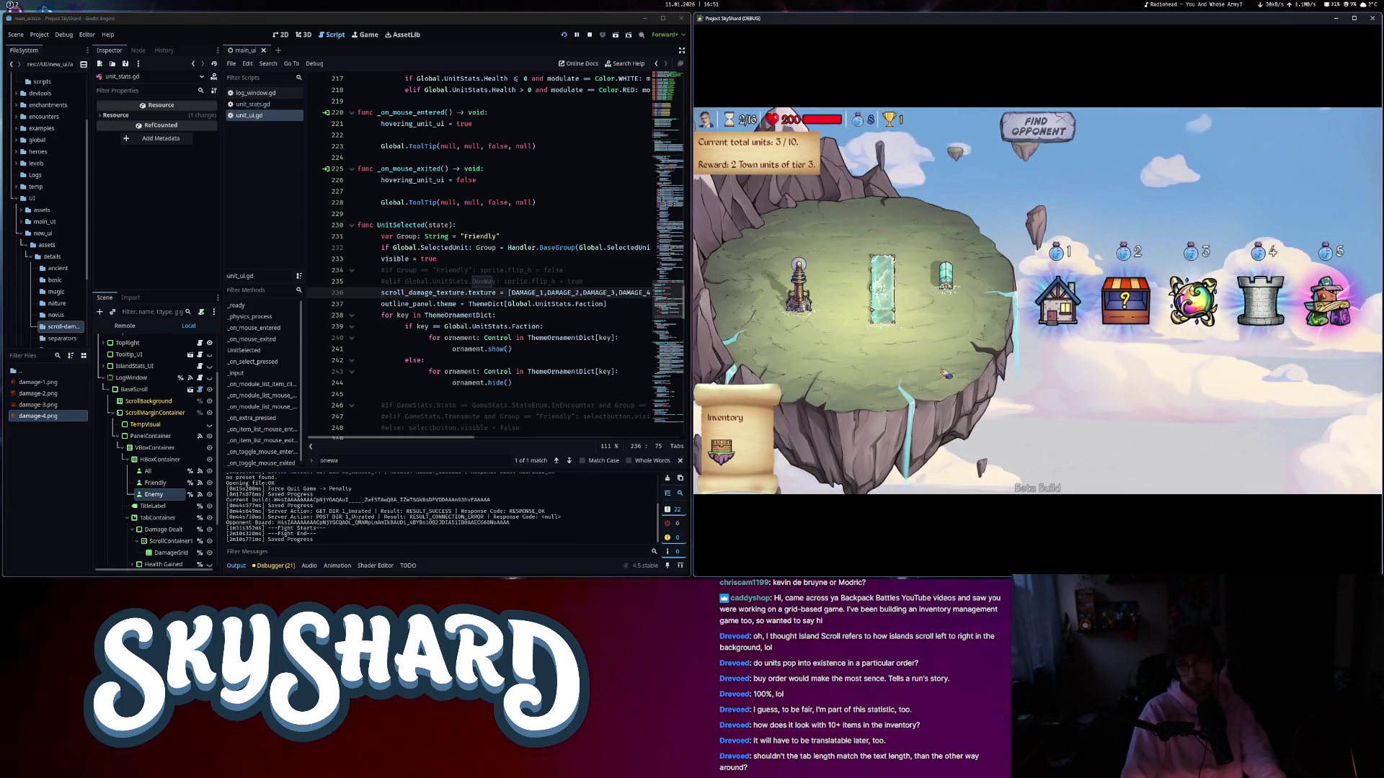
key("Escape")
left_click(1059, 336)
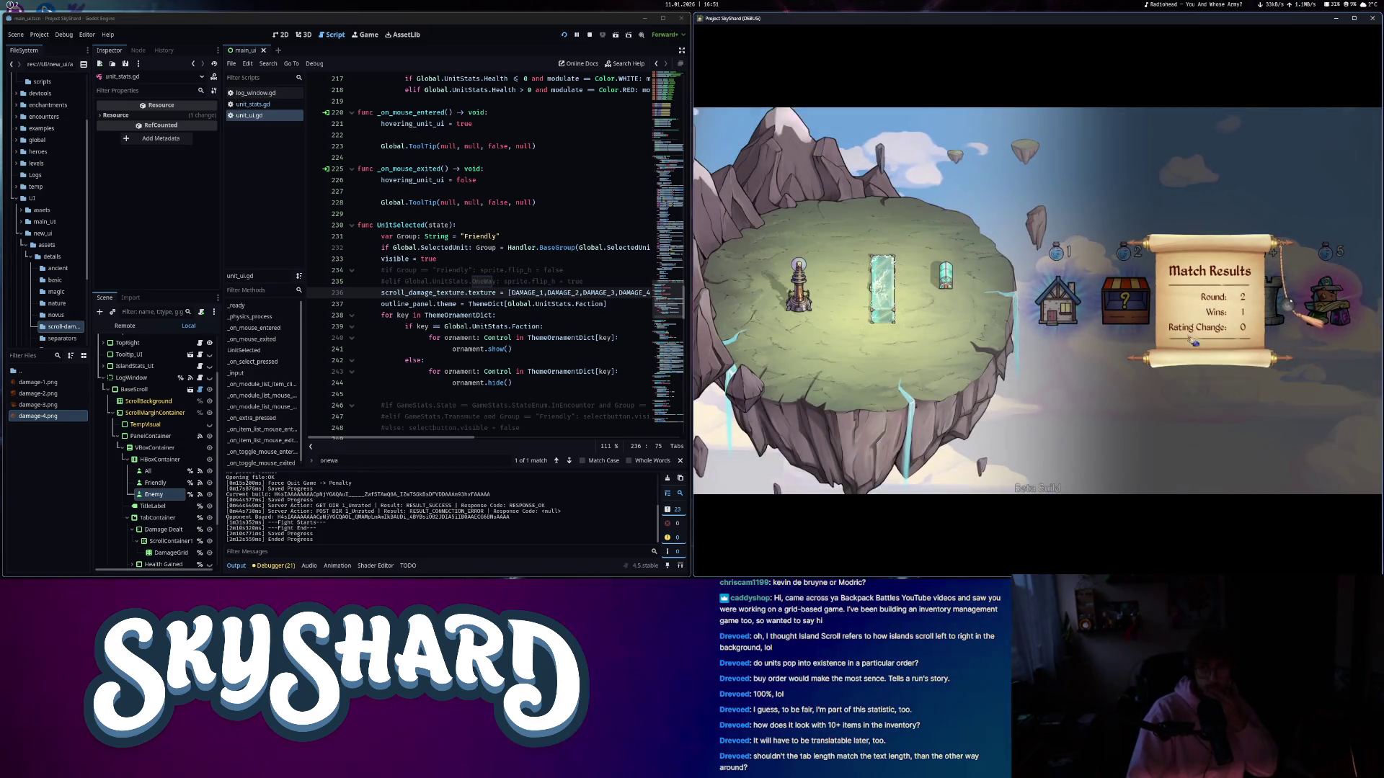
left_click(1204, 472)
left_click(1035, 400)
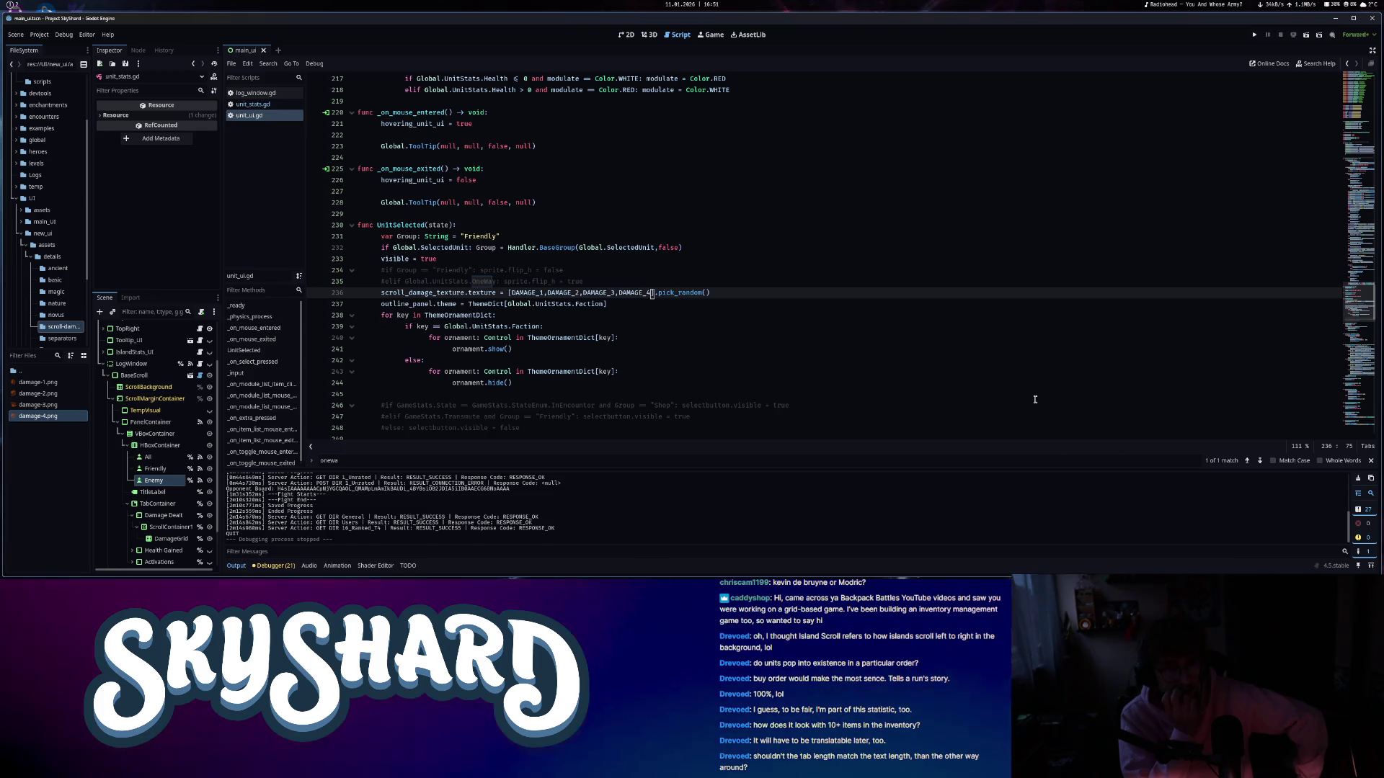
- Scroll back through the edited unit_ui.gd, then switch to unit_stats.gd
scroll(982, 349, "up", 4)
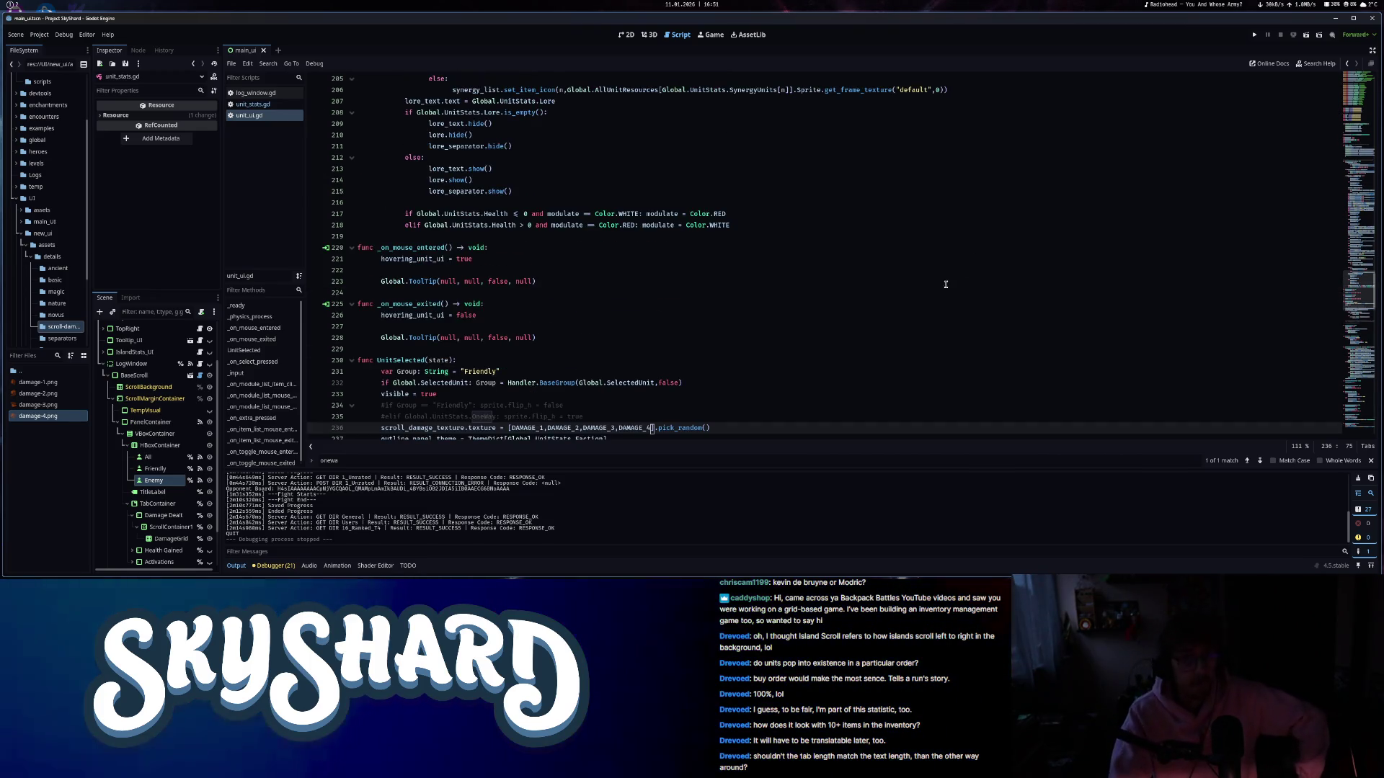
scroll(829, 361, "up", 6)
scroll(779, 382, "up", 13)
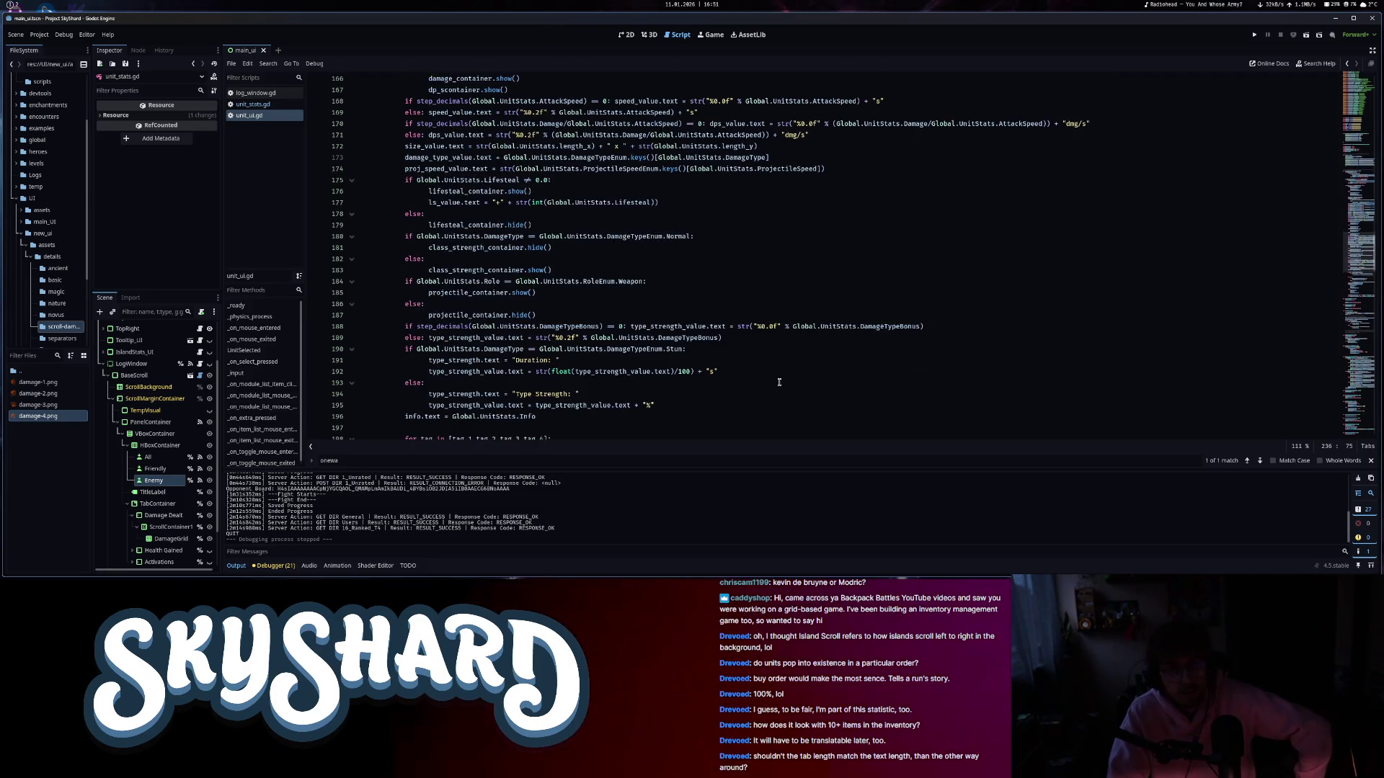
scroll(777, 382, "up", 14)
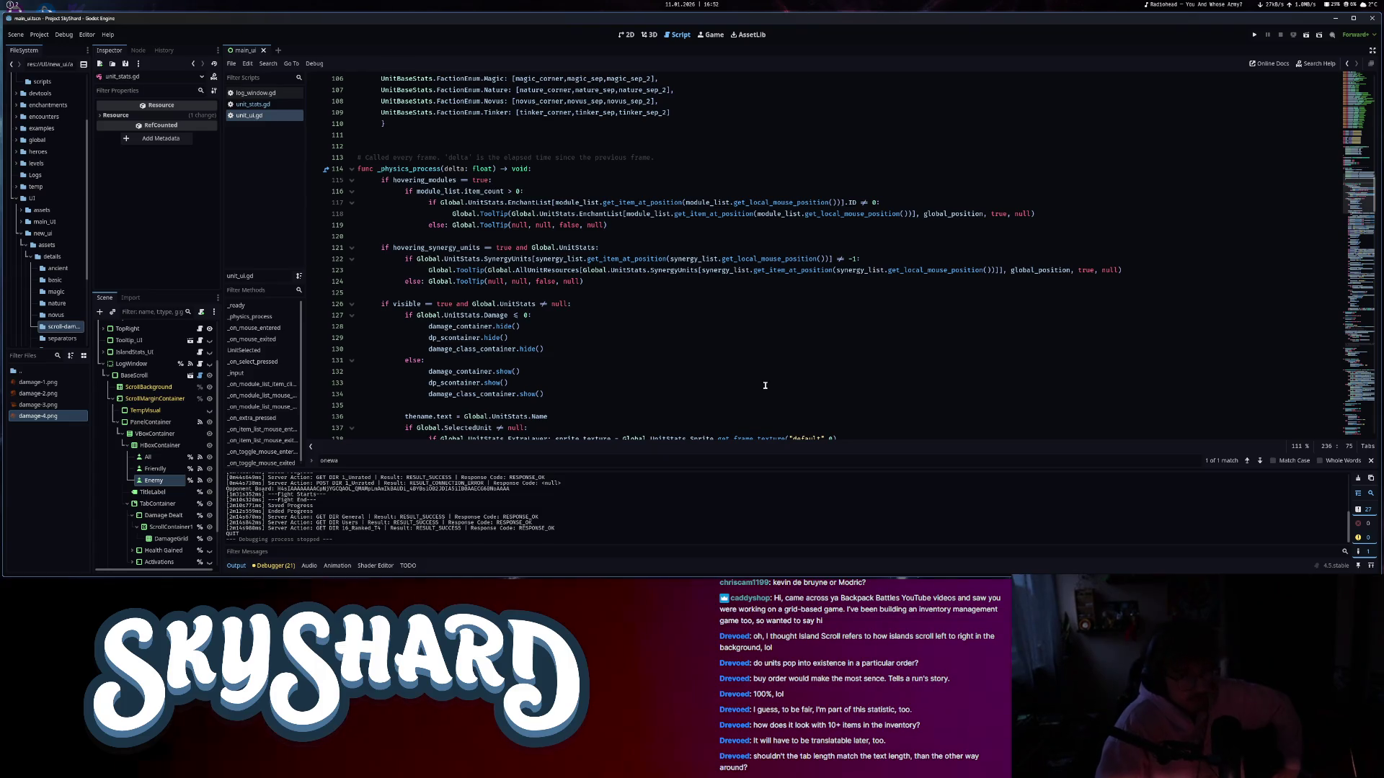
scroll(765, 355, "down", 7)
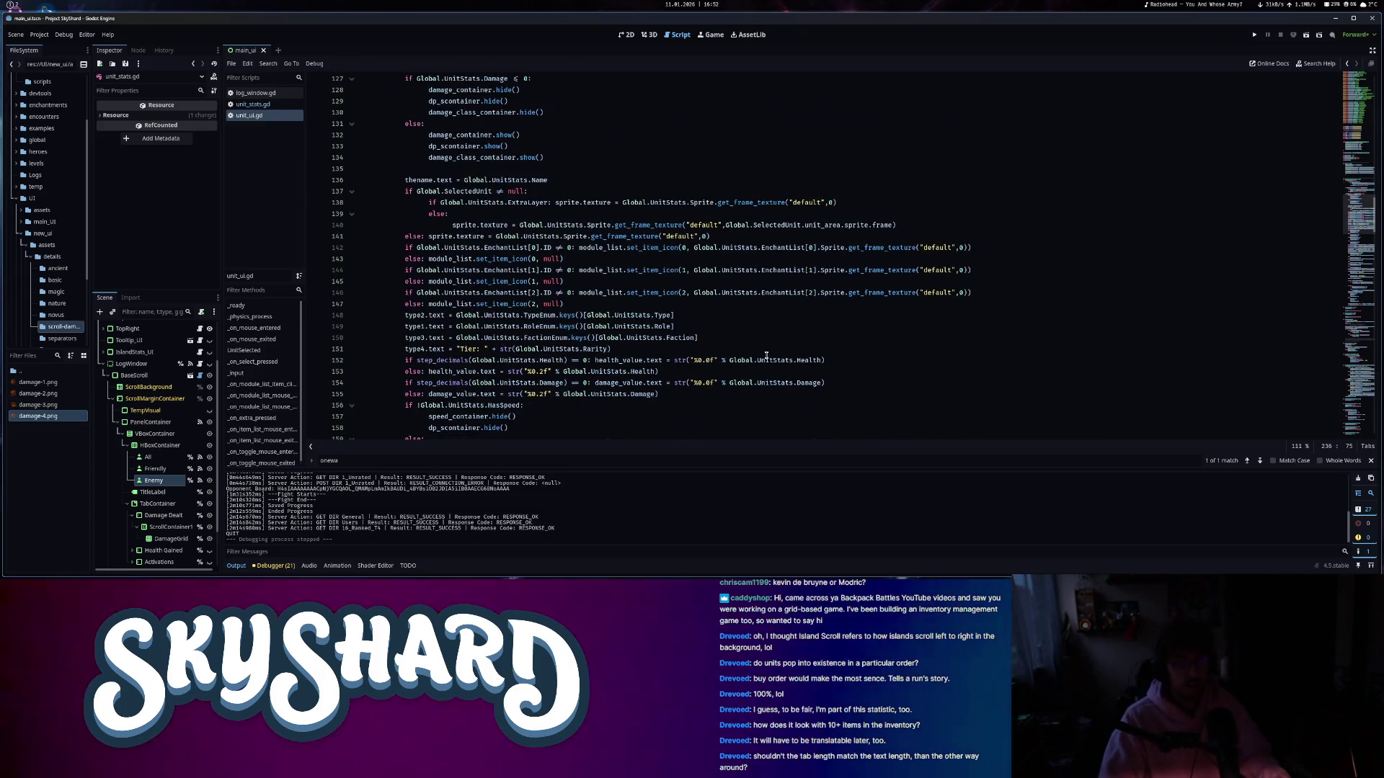
scroll(761, 351, "down", 8)
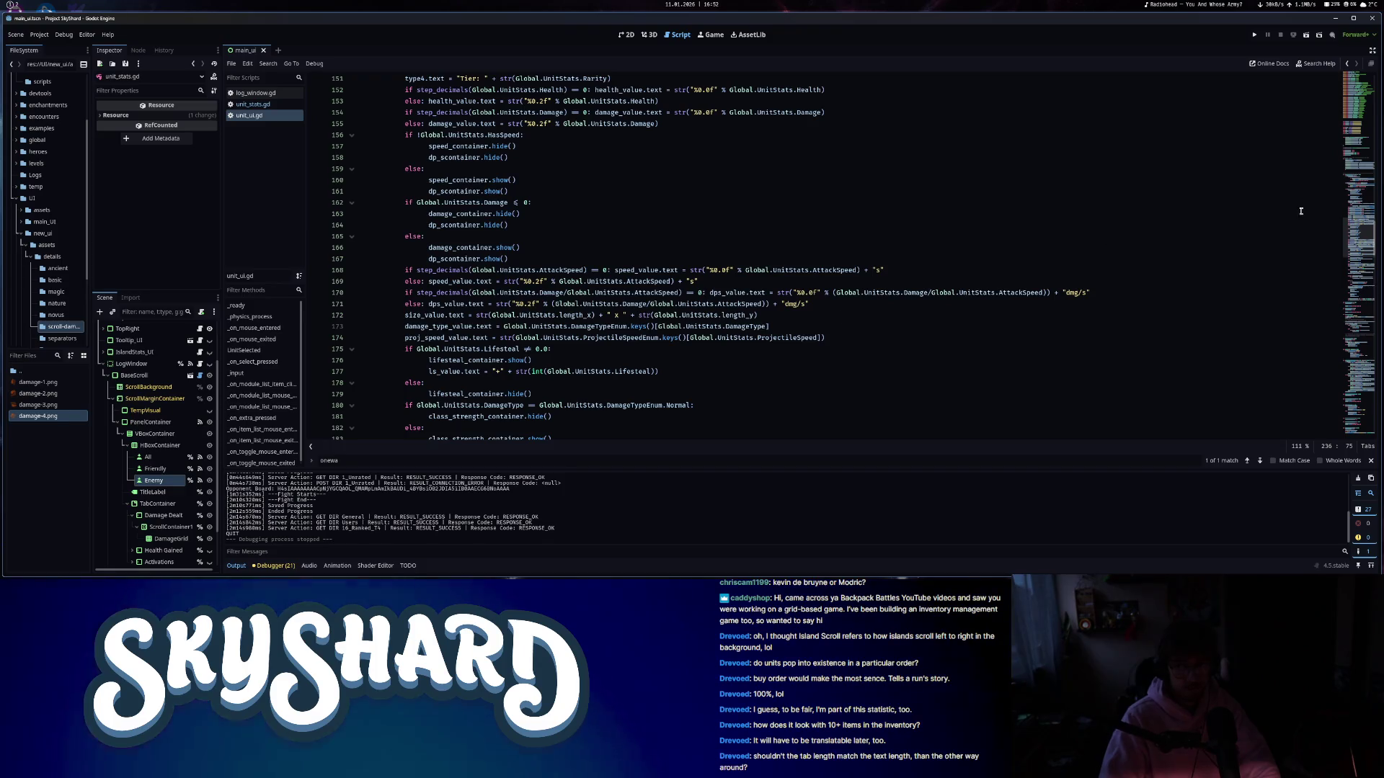
scroll(1035, 287, "up", 20)
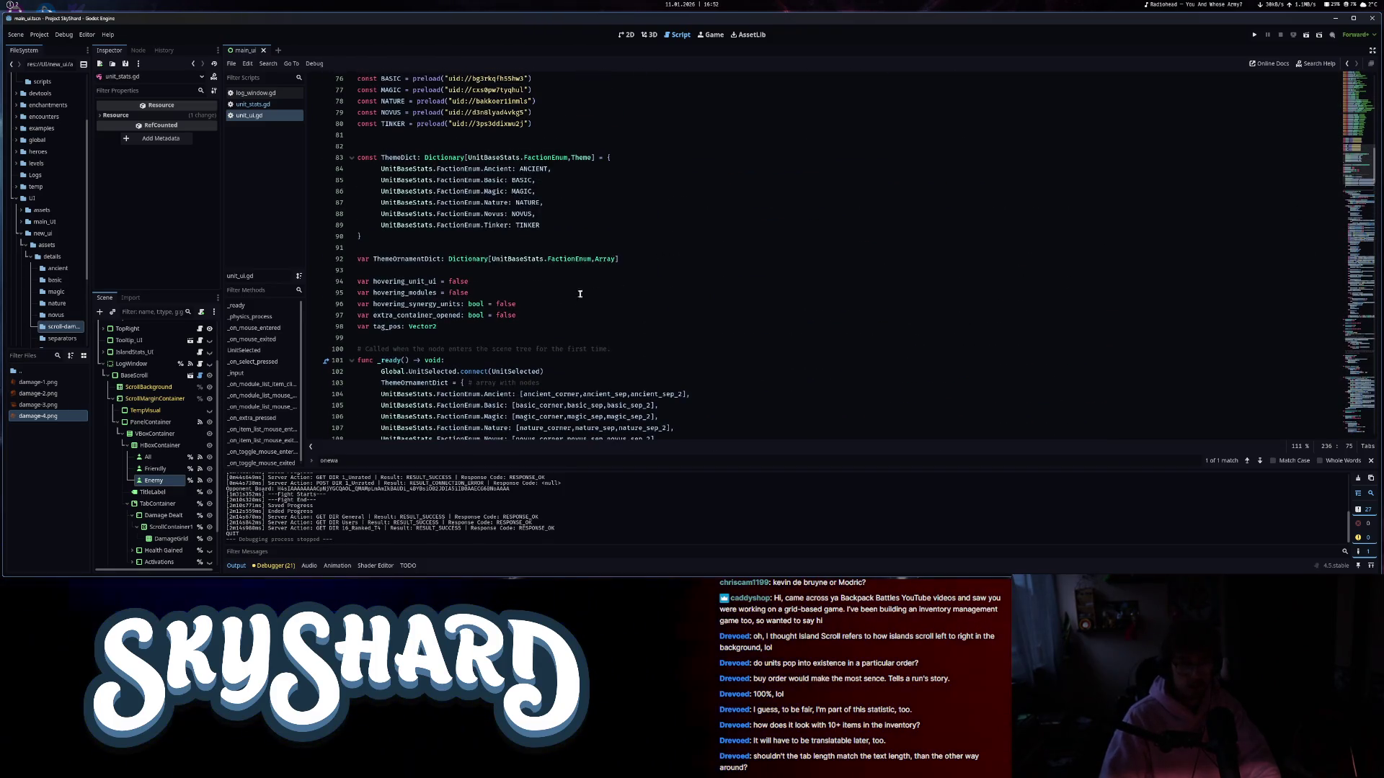
left_click(262, 110)
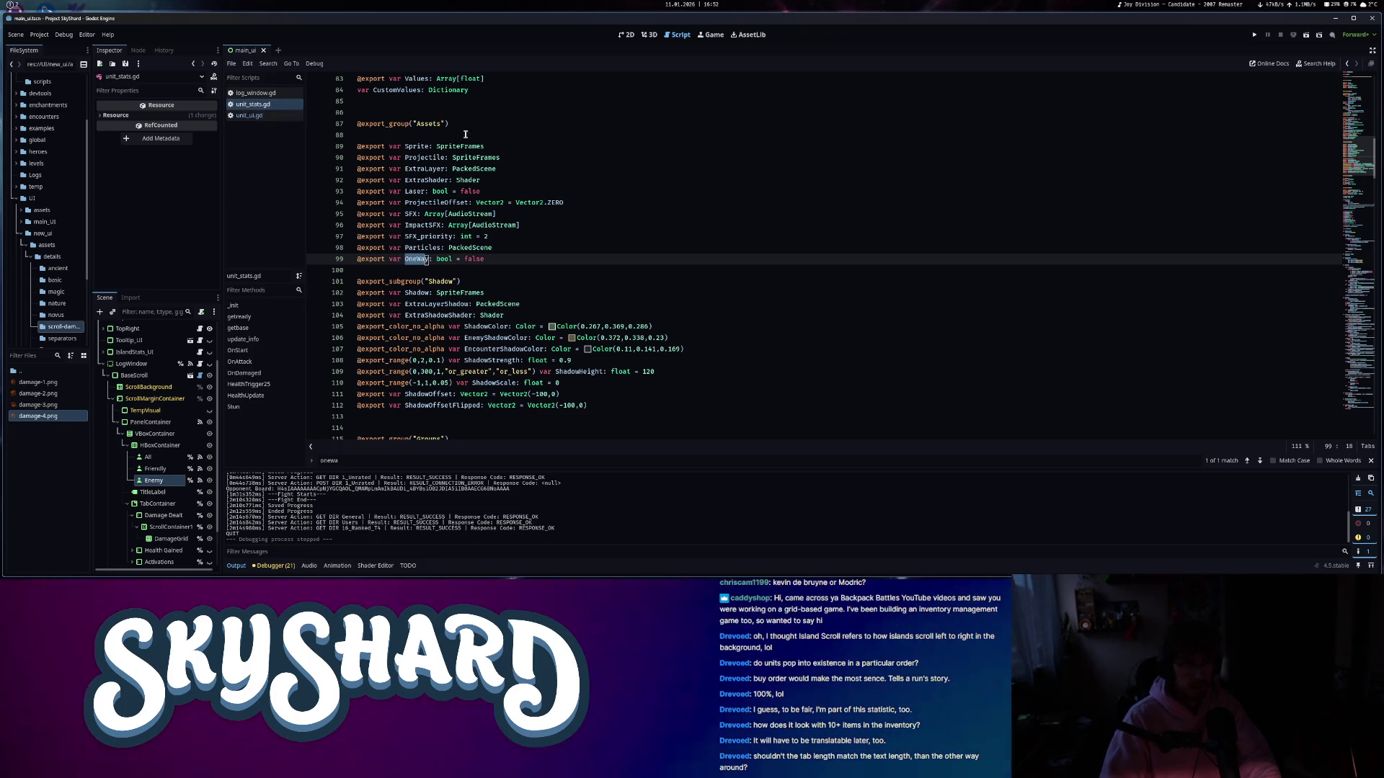
- In log_window.gd, start a new Color variable line below enemy_color
key("alt+Left")
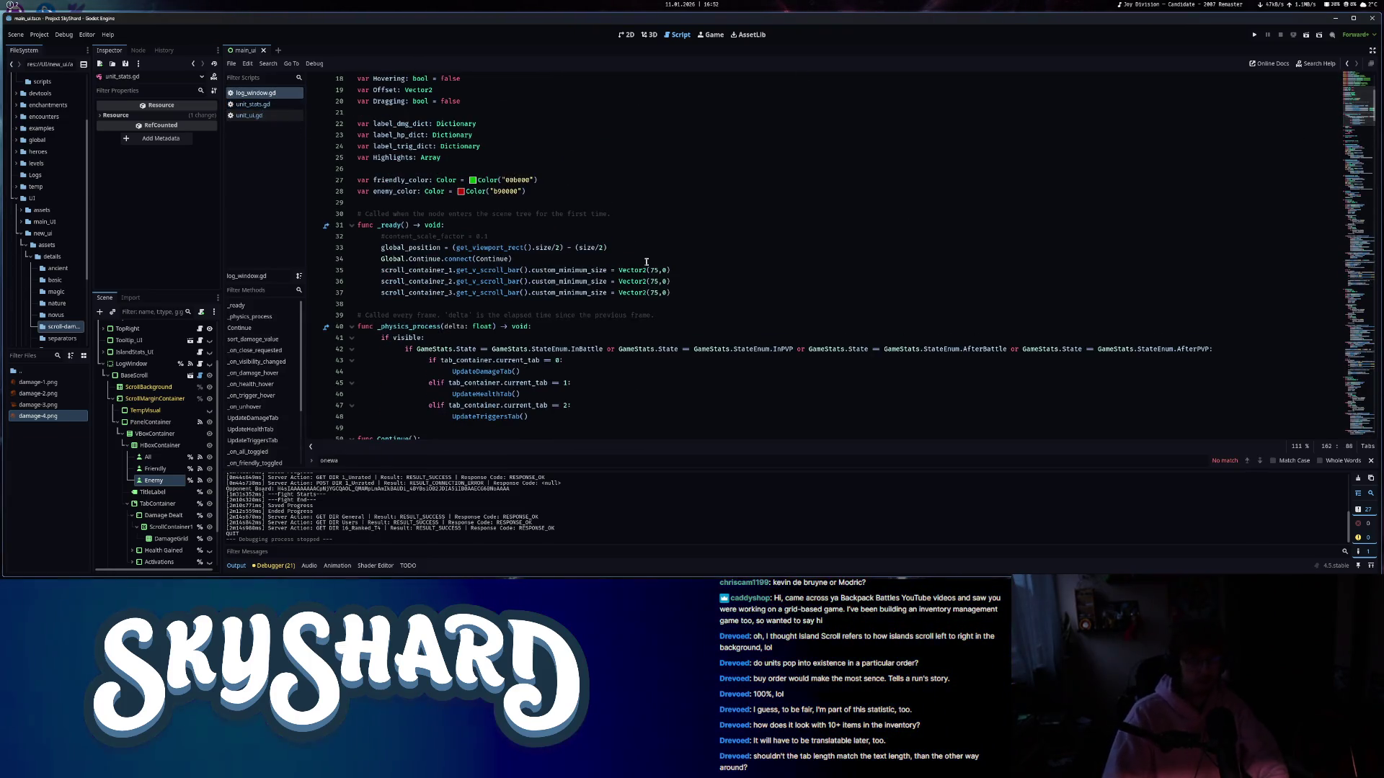
left_click(581, 191)
key("Return")
type("var default_col")
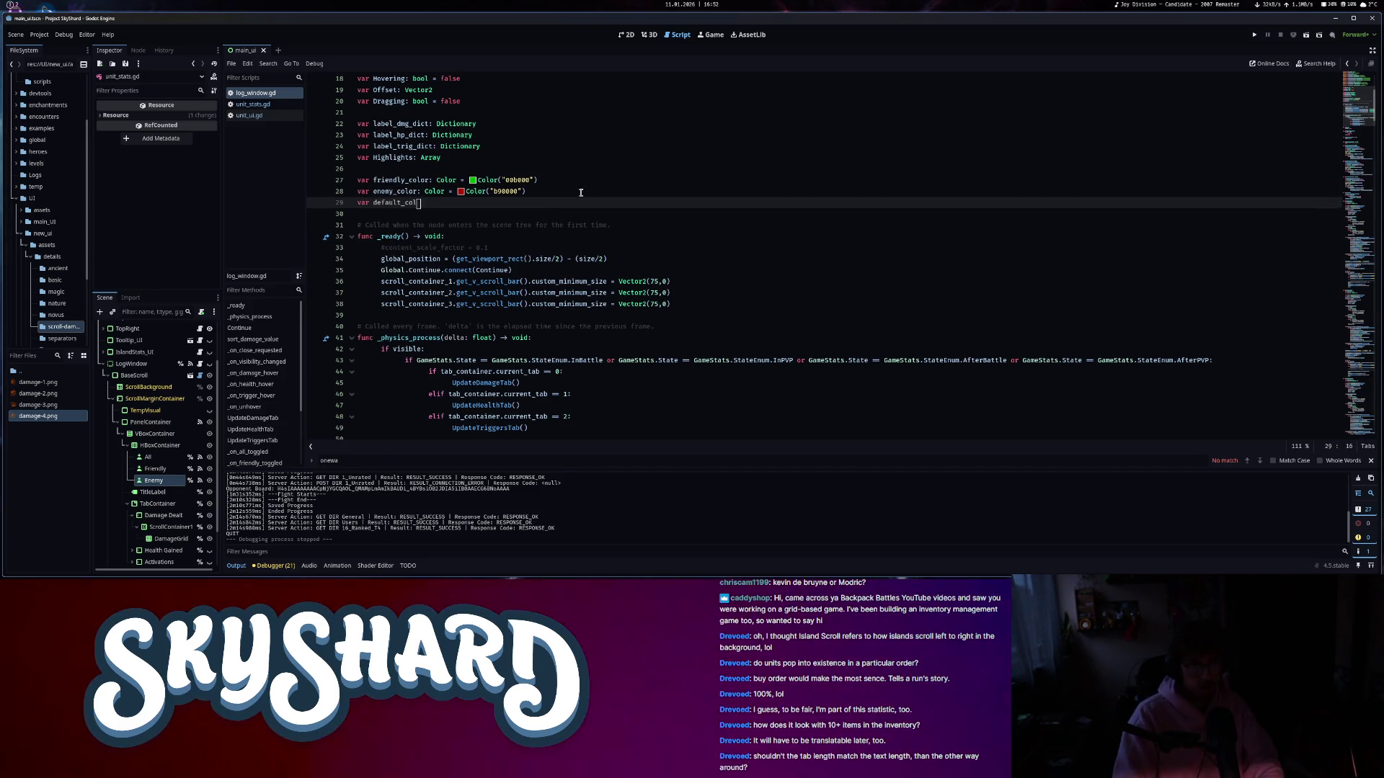
type("or: Color =")
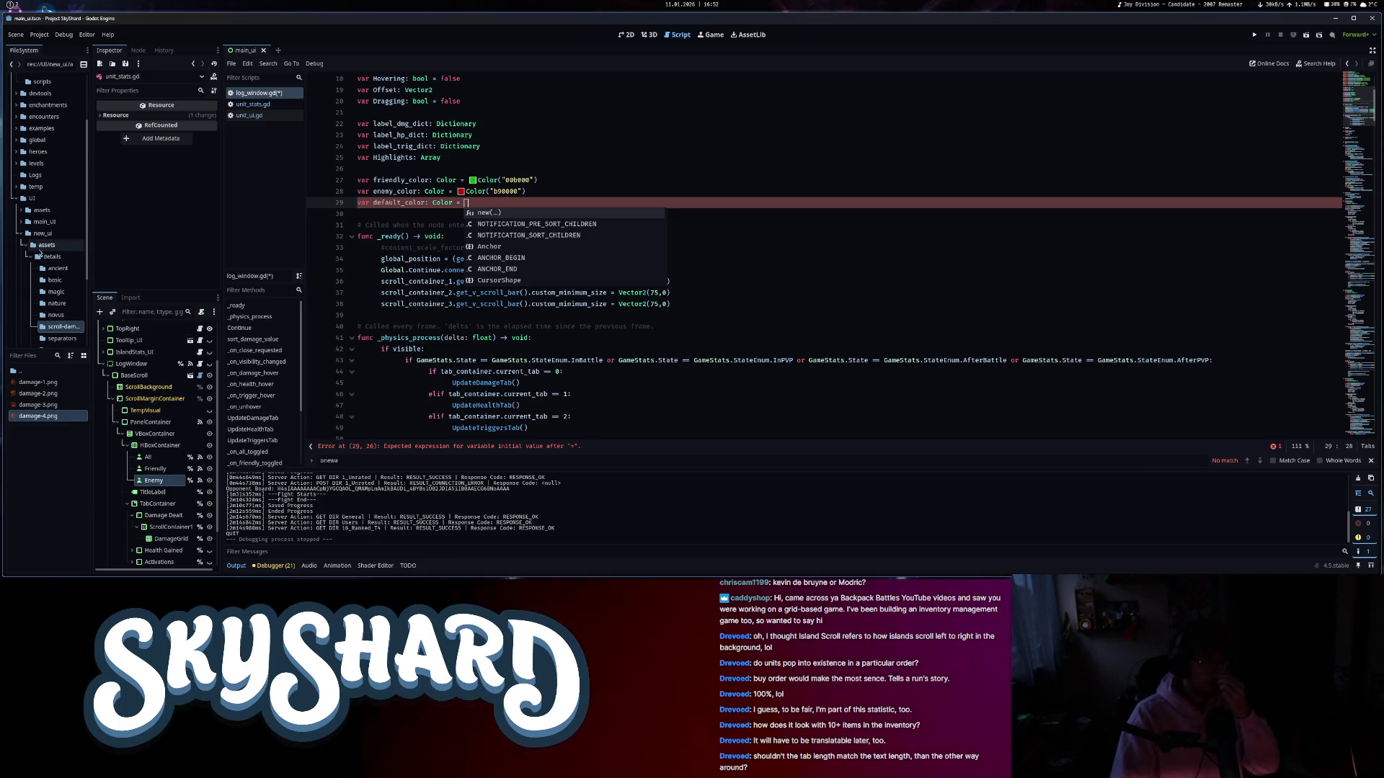
- Look up the font_color value in the scroll_ui.tres theme
double_click(26, 417)
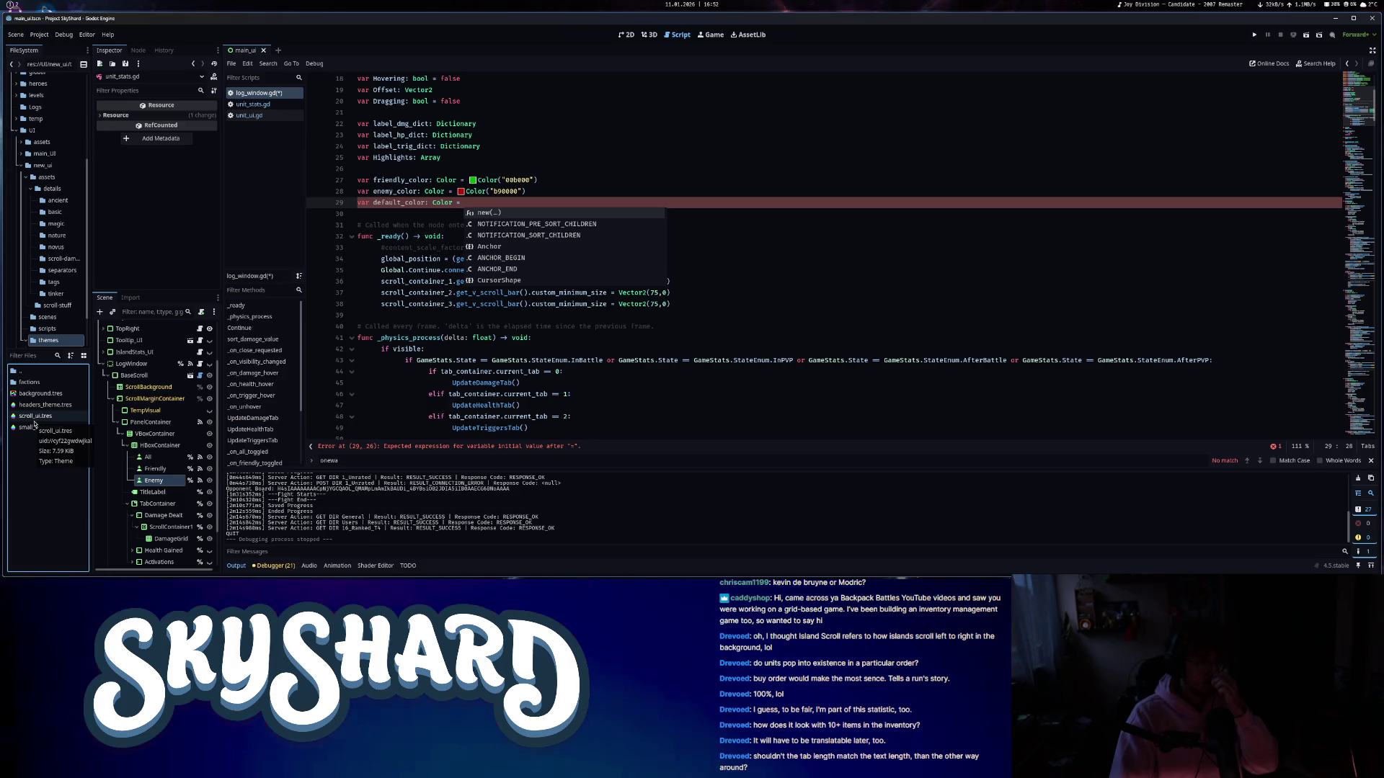
left_click(34, 419)
left_click(1352, 497)
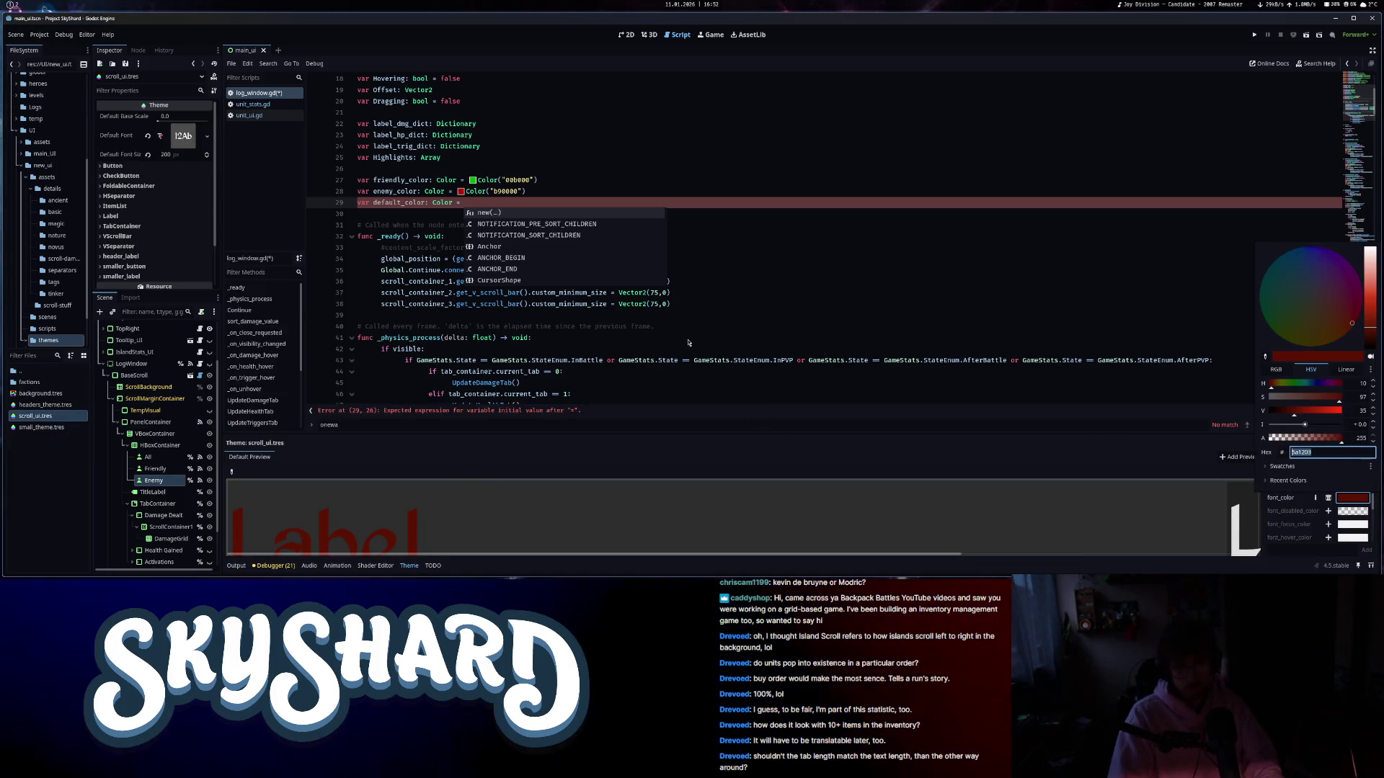
left_click(798, 245)
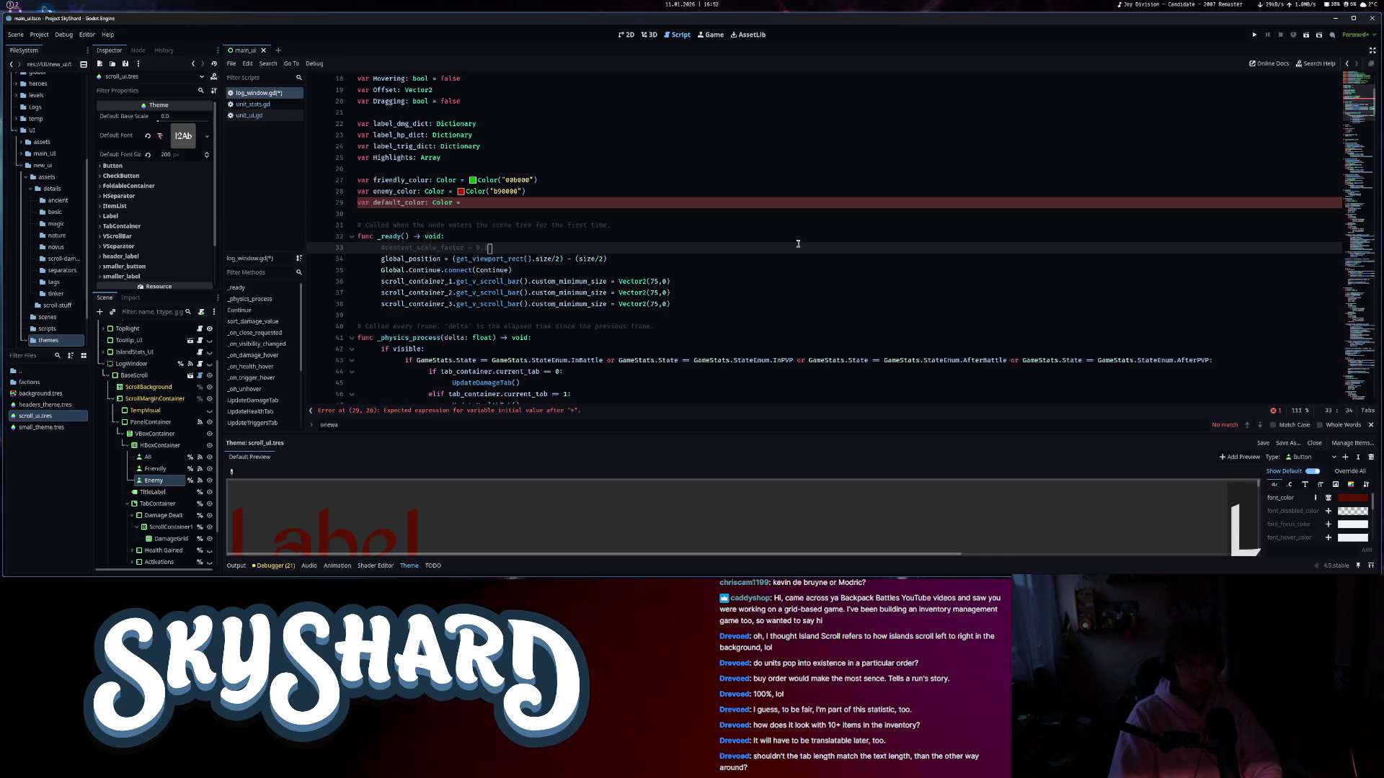
- Complete line 29 as default_color = Color("5a1203")
left_click(492, 200)
type("or(\"5a1203")
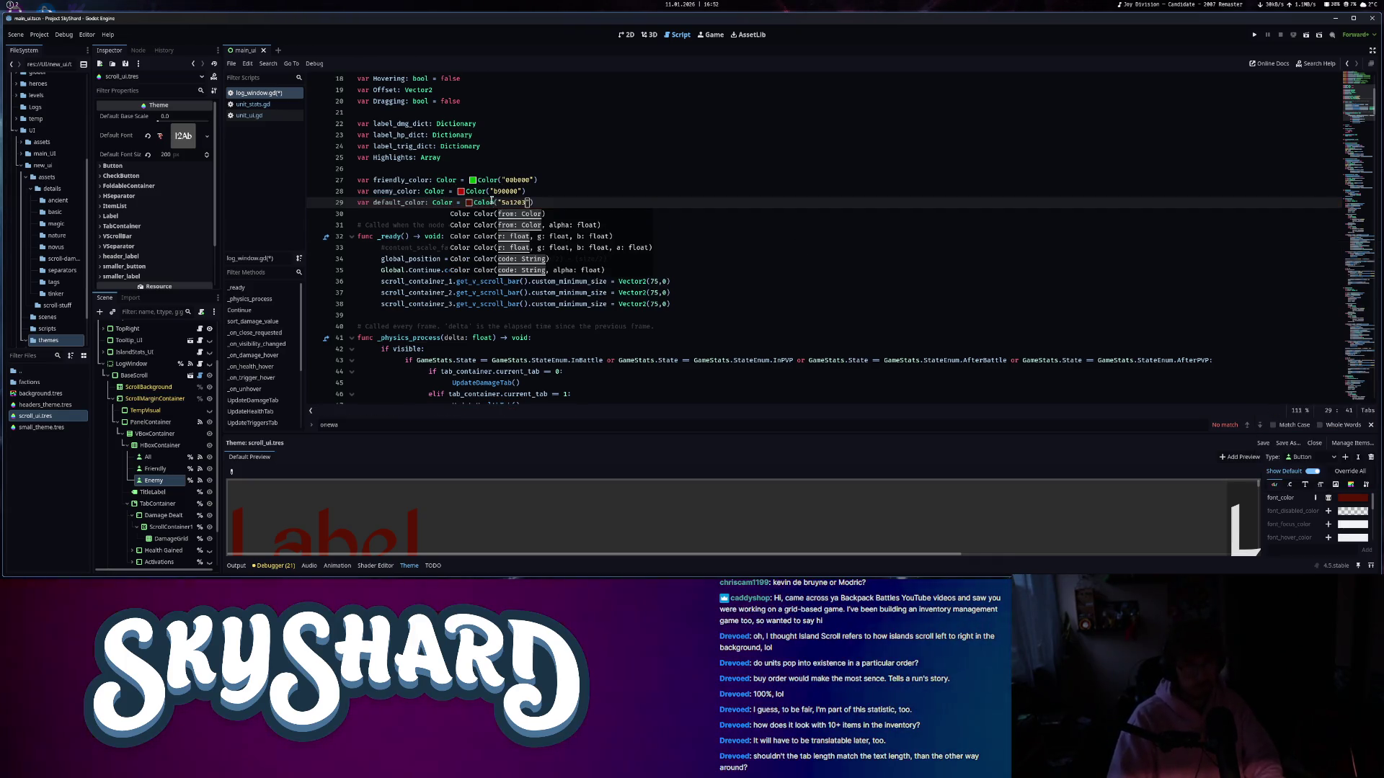
left_click(593, 210)
scroll(746, 271, "down", 15)
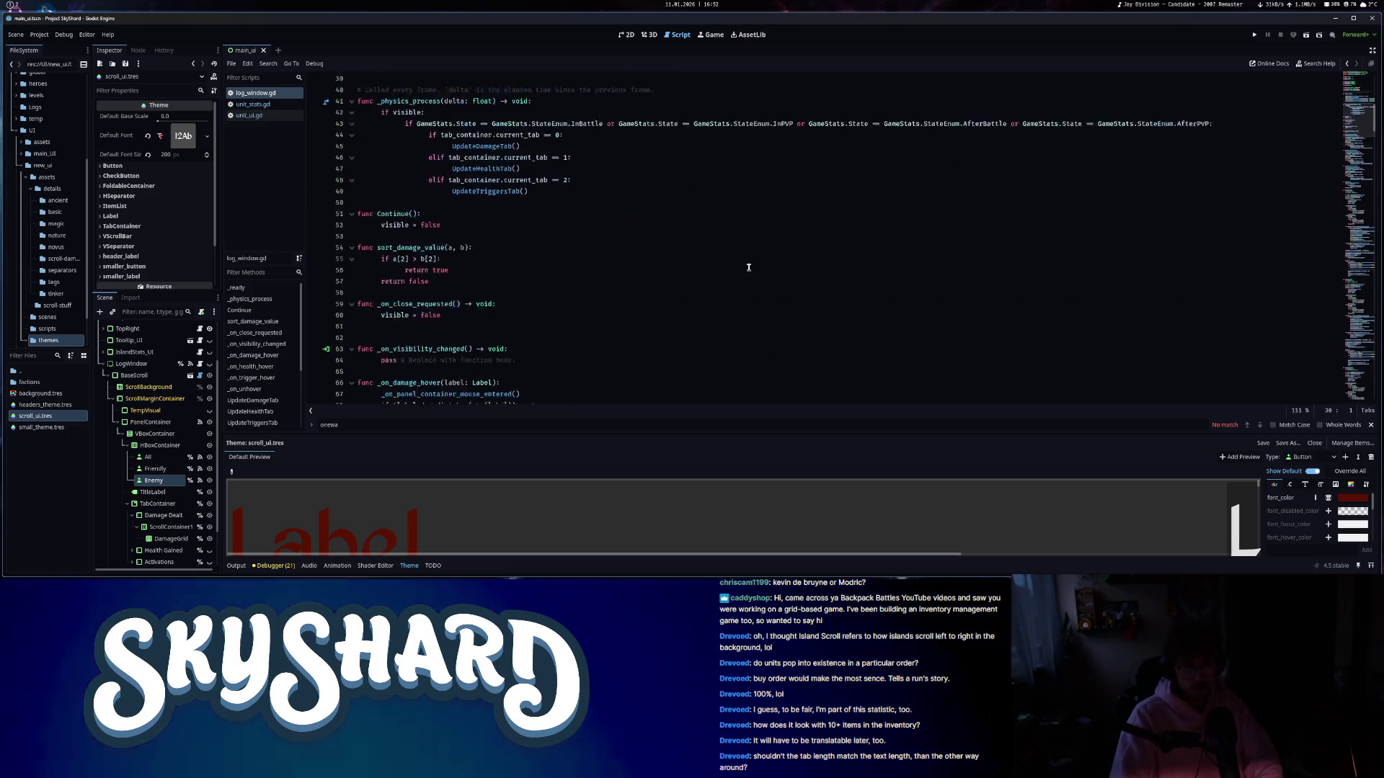
- On the commented total line, replace Color.GOLDENROD with a completed colour variable name
scroll(745, 274, "down", 12)
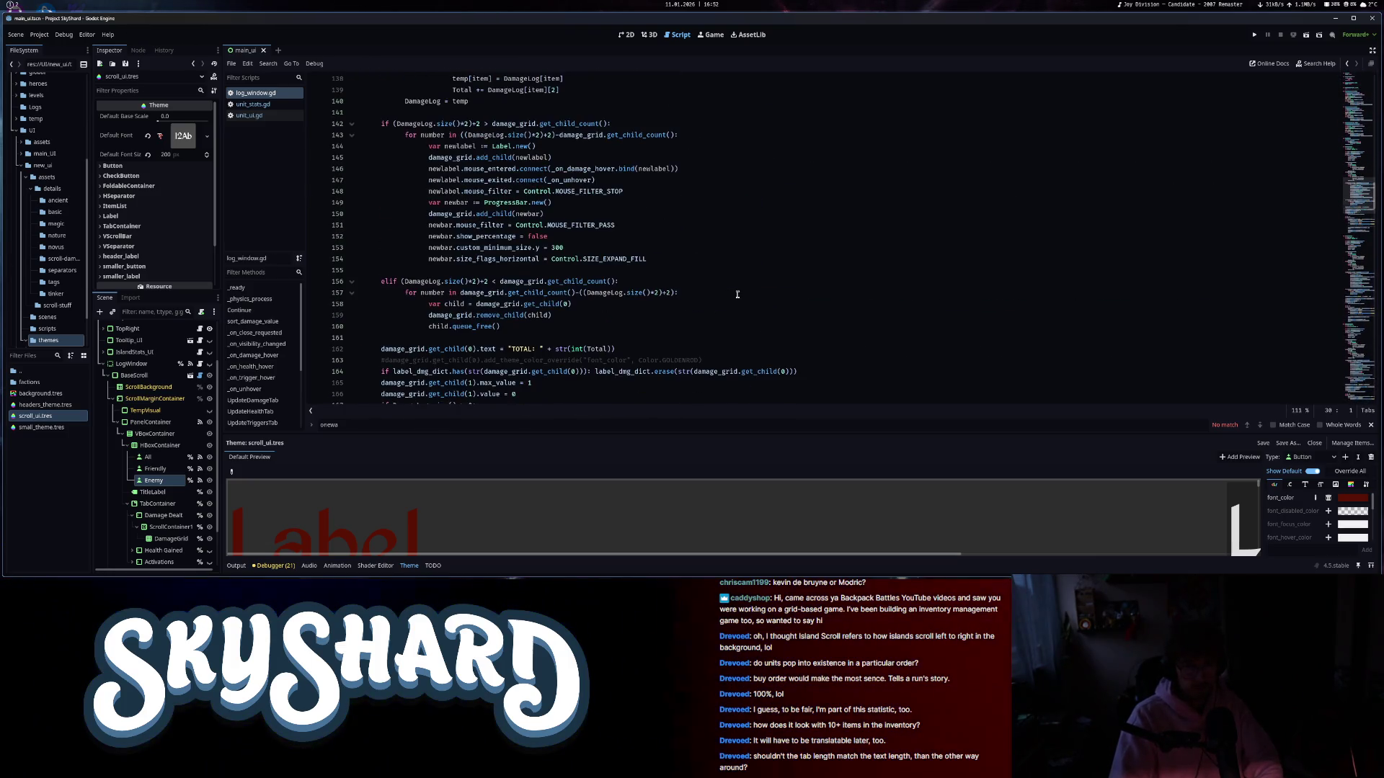
scroll(737, 294, "down", 3)
right_click(689, 259)
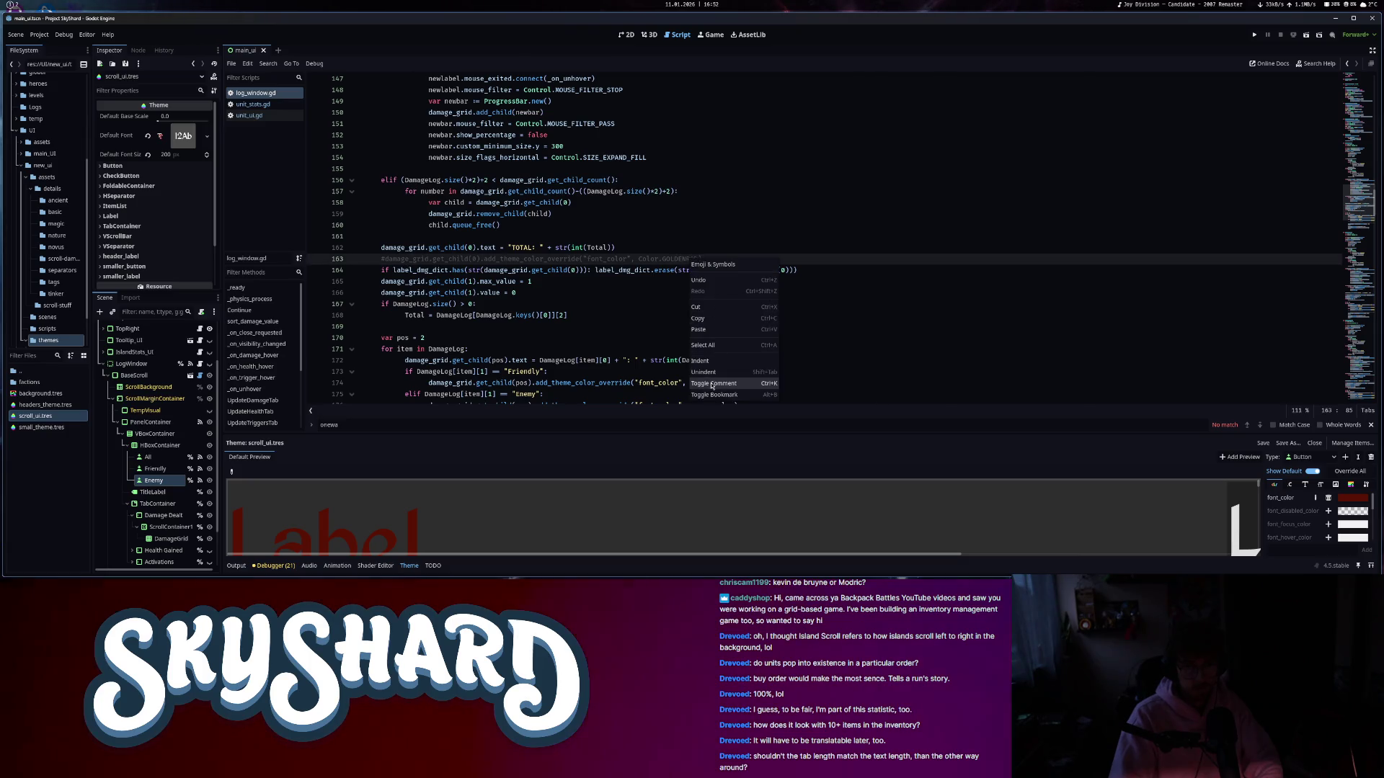
left_click_drag(688, 261, 696, 260)
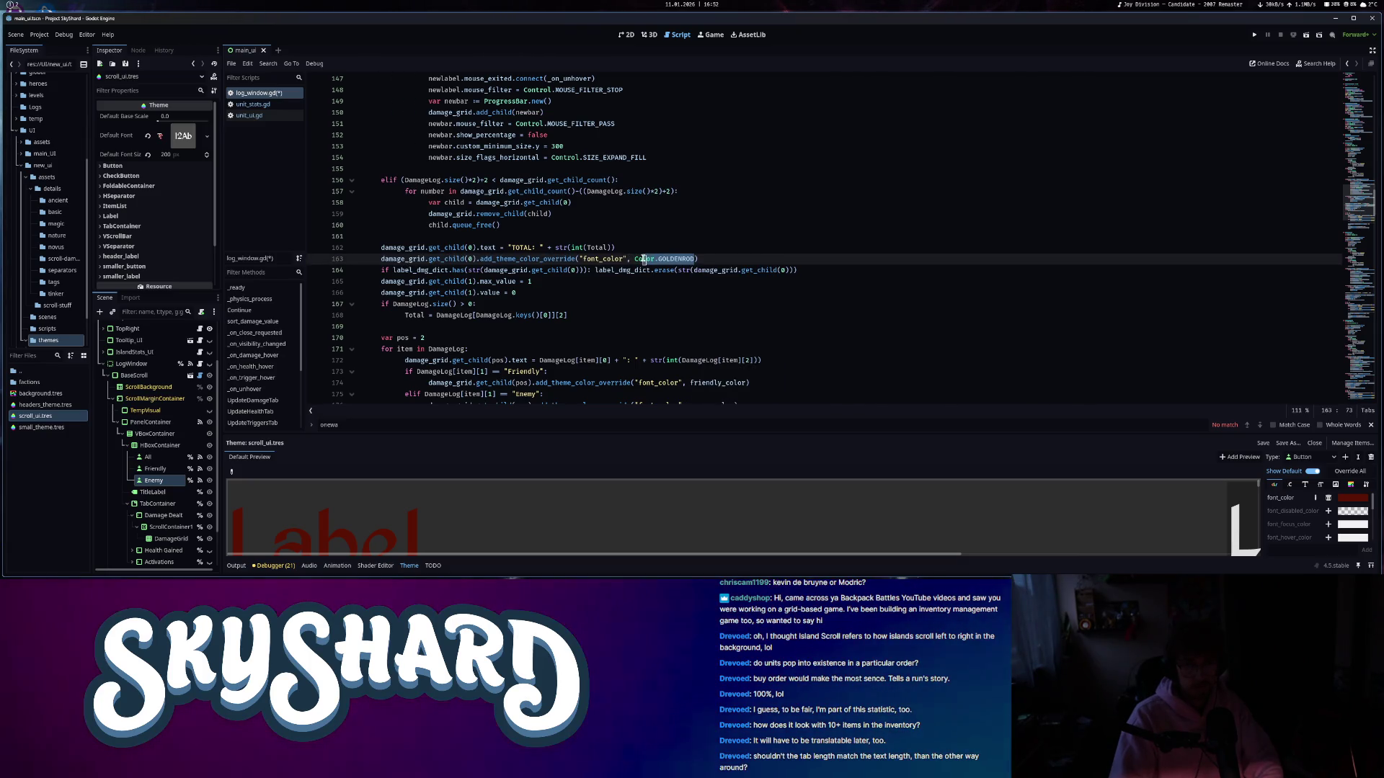
type("total_color")
key("Return")
- Replace the commented Neutral lines in the damage tab with default_color
scroll(699, 278, "down", 6)
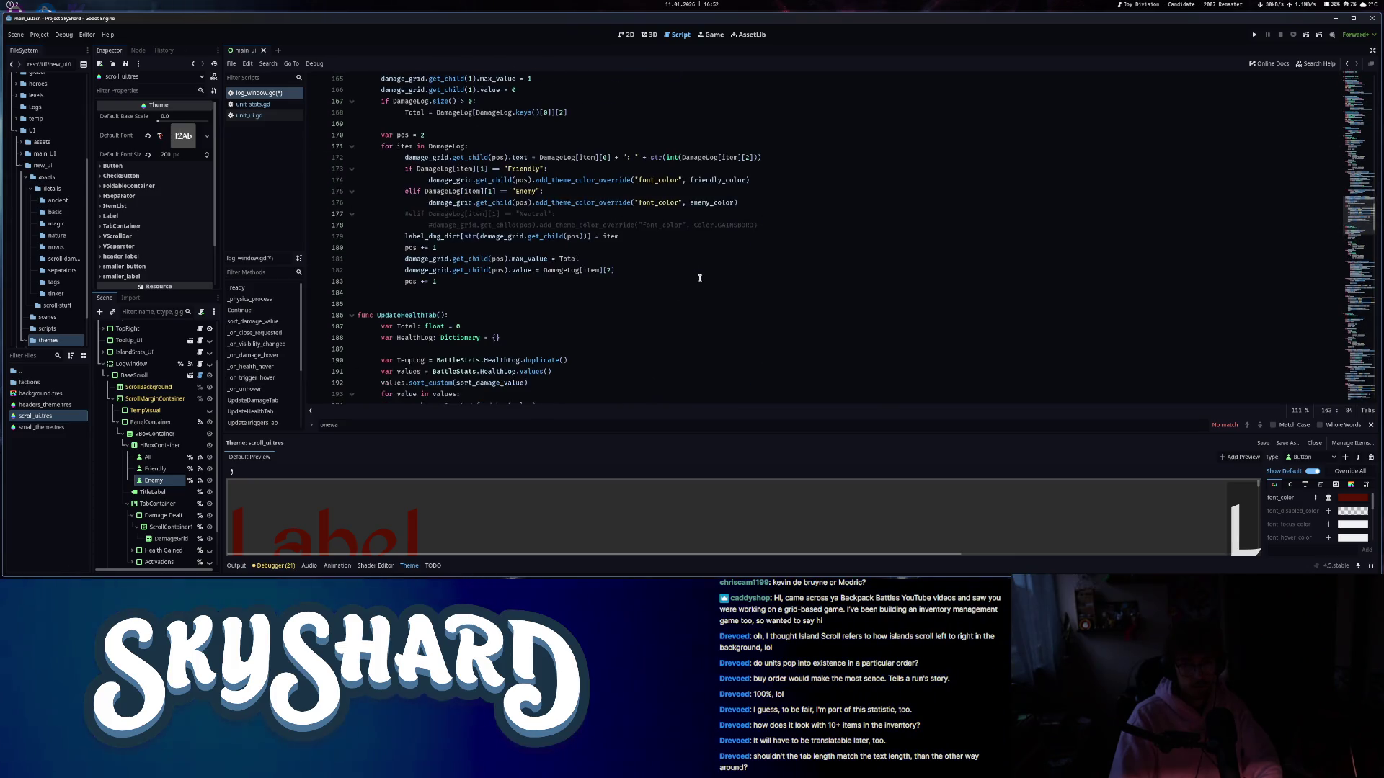
mouse_move(671, 220)
left_mouse_down()
mouse_move(615, 219)
mouse_move(725, 226)
left_mouse_up()
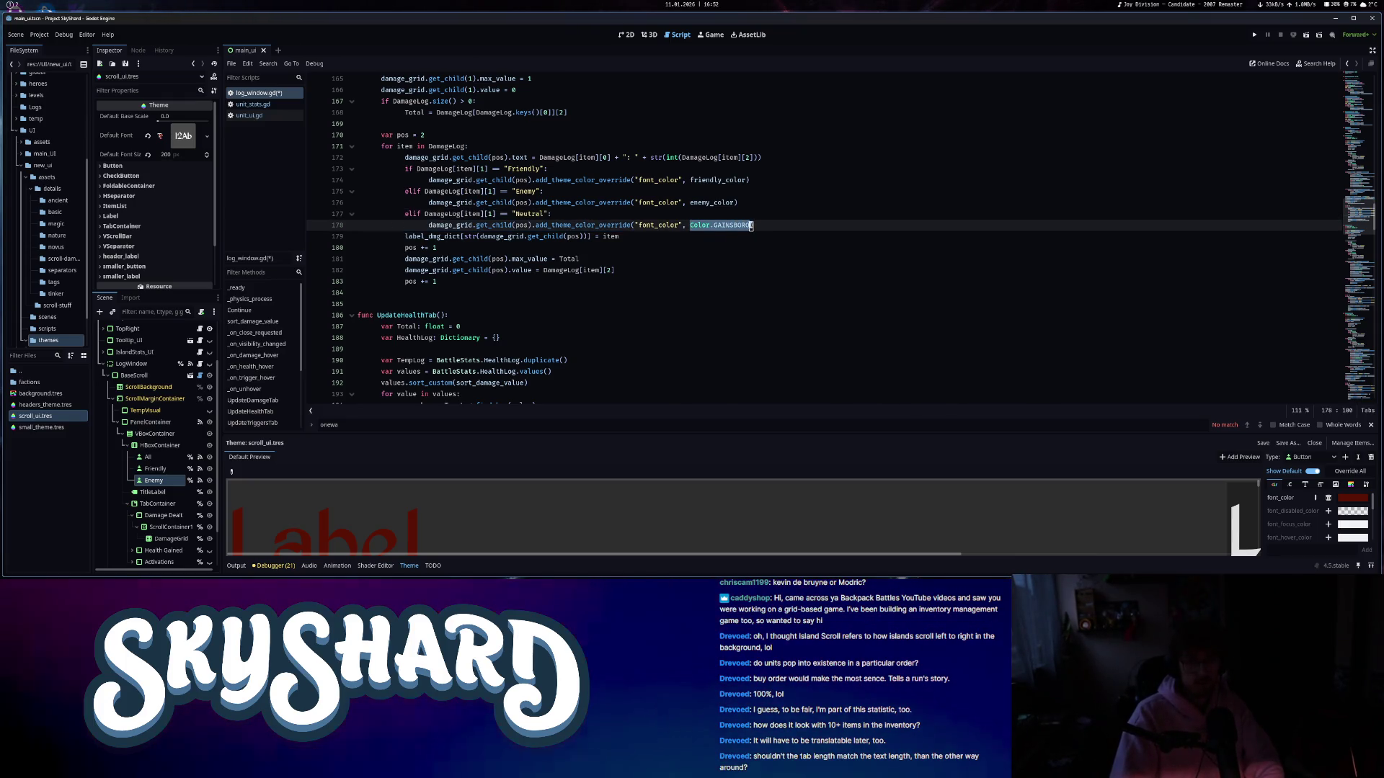
type("default_color")
- Set the health tab's total and Neutral colour lines to default_color
scroll(713, 336, "down", 3)
scroll(713, 336, "down", 15)
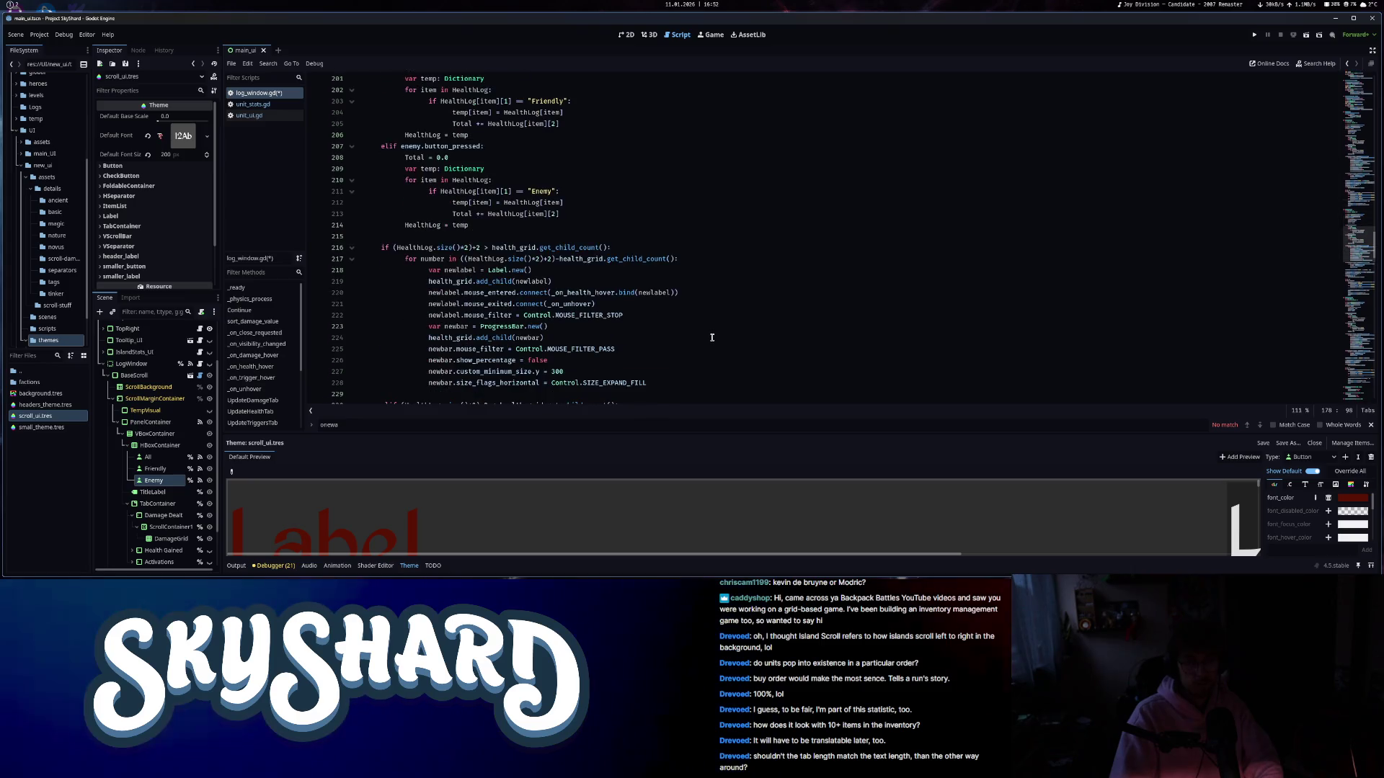
left_click(691, 249)
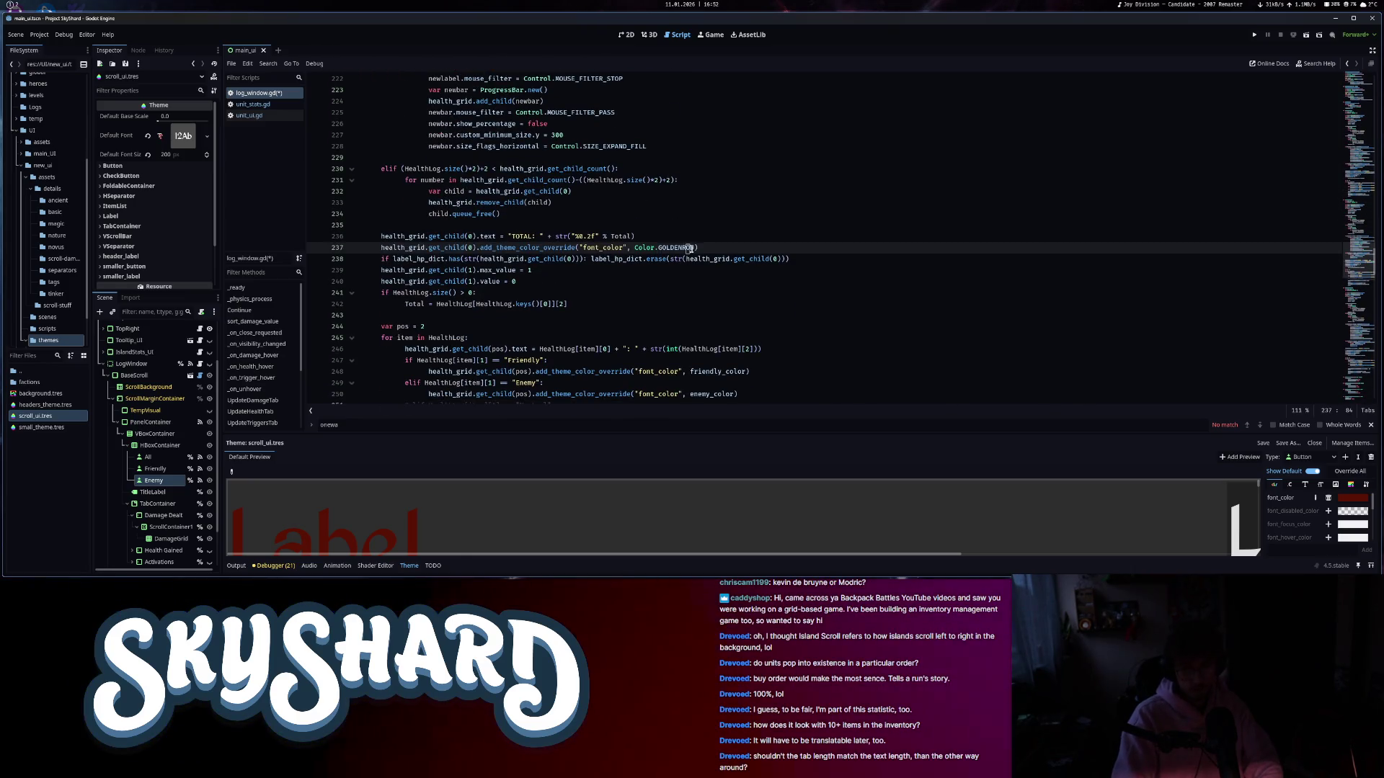
type("default_color")
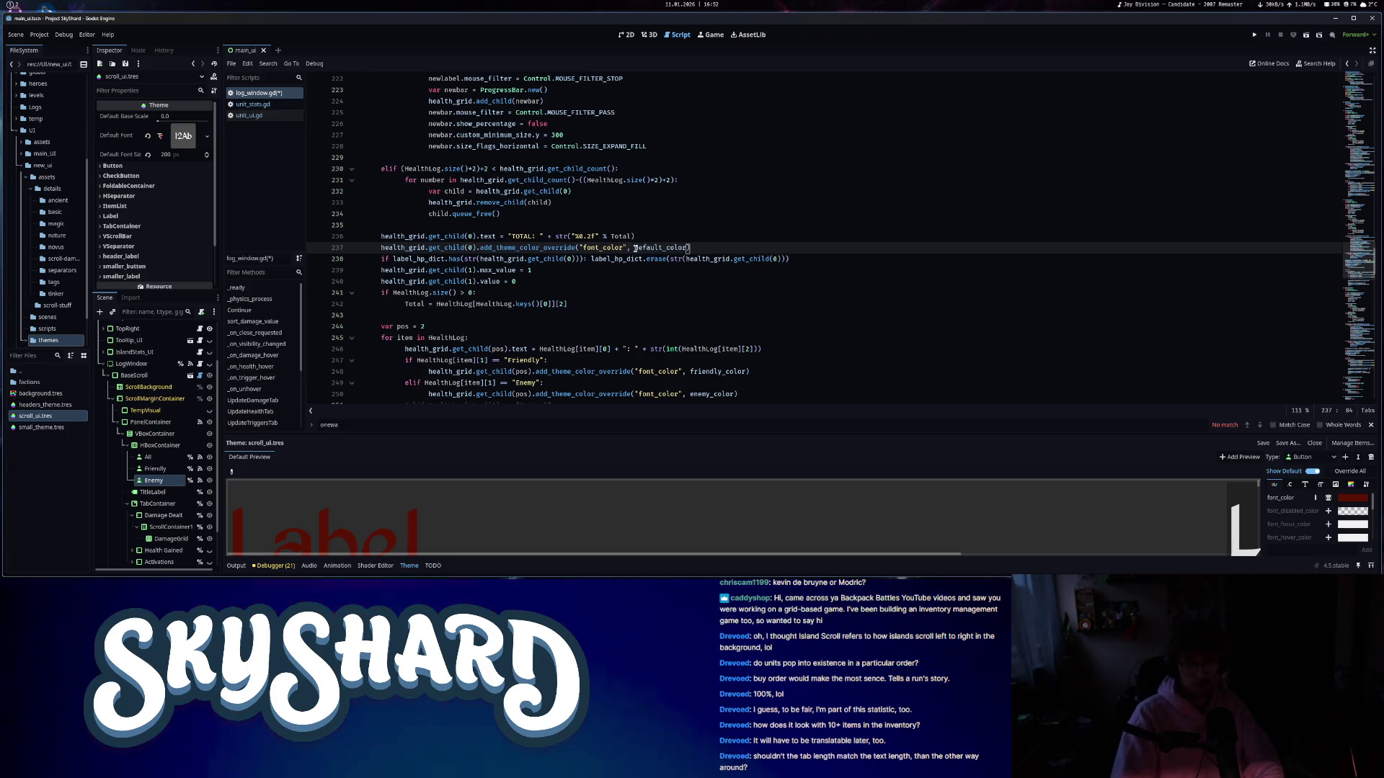
key("ctrl+shift+Left")
scroll(742, 242, "down", 5)
left_click_drag(742, 242, 693, 237)
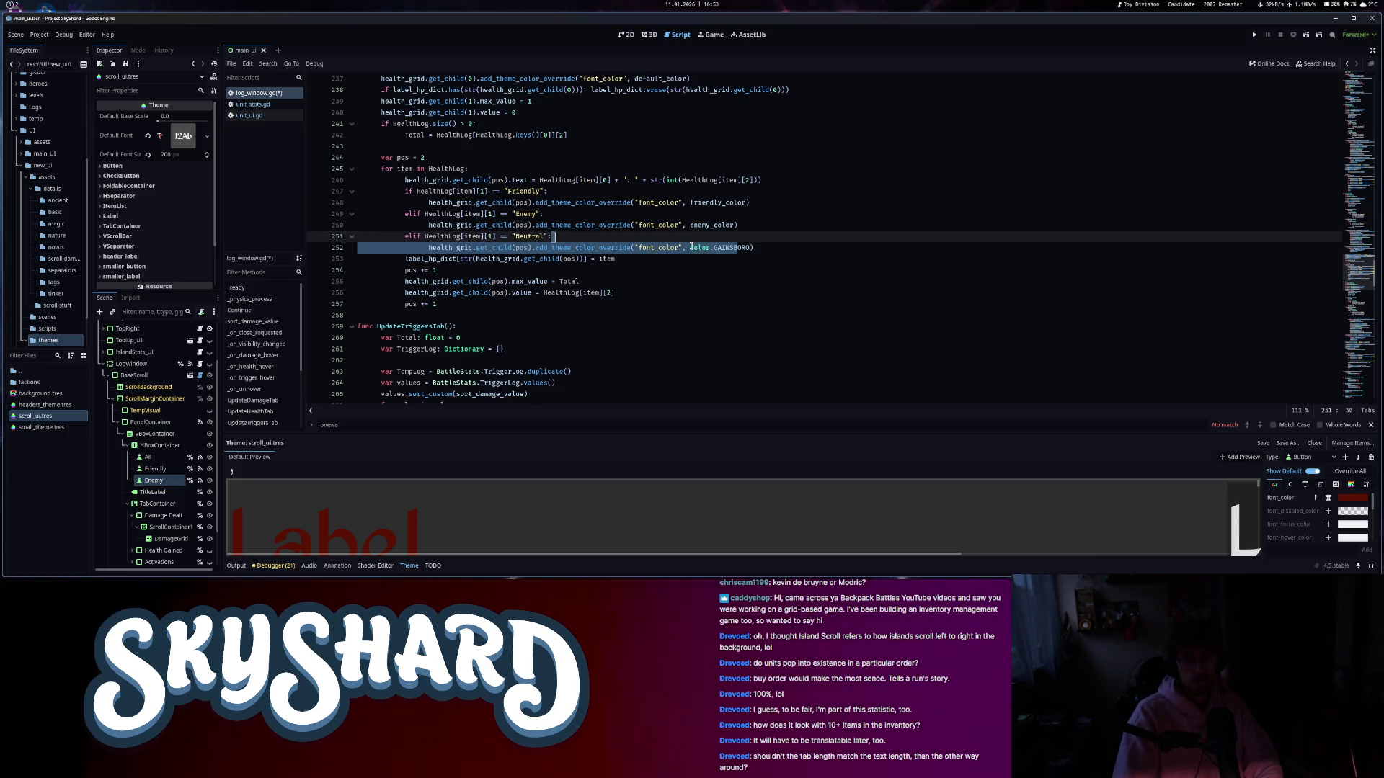
left_click(755, 247)
- Uncomment the trigger tab's total and Neutral colour lines and set both to default_color
scroll(729, 303, "down", 18)
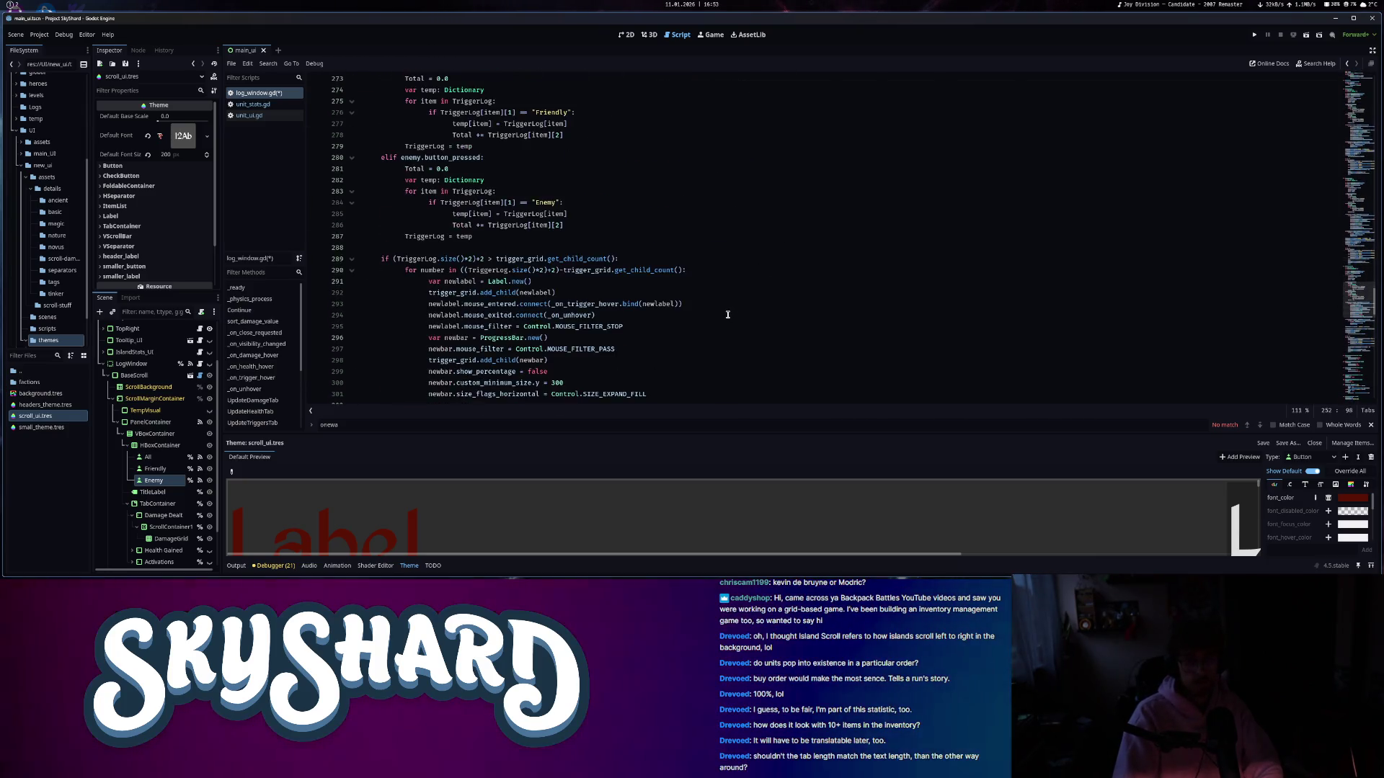
left_click_drag(644, 295, 701, 294)
key("ctrl+k")
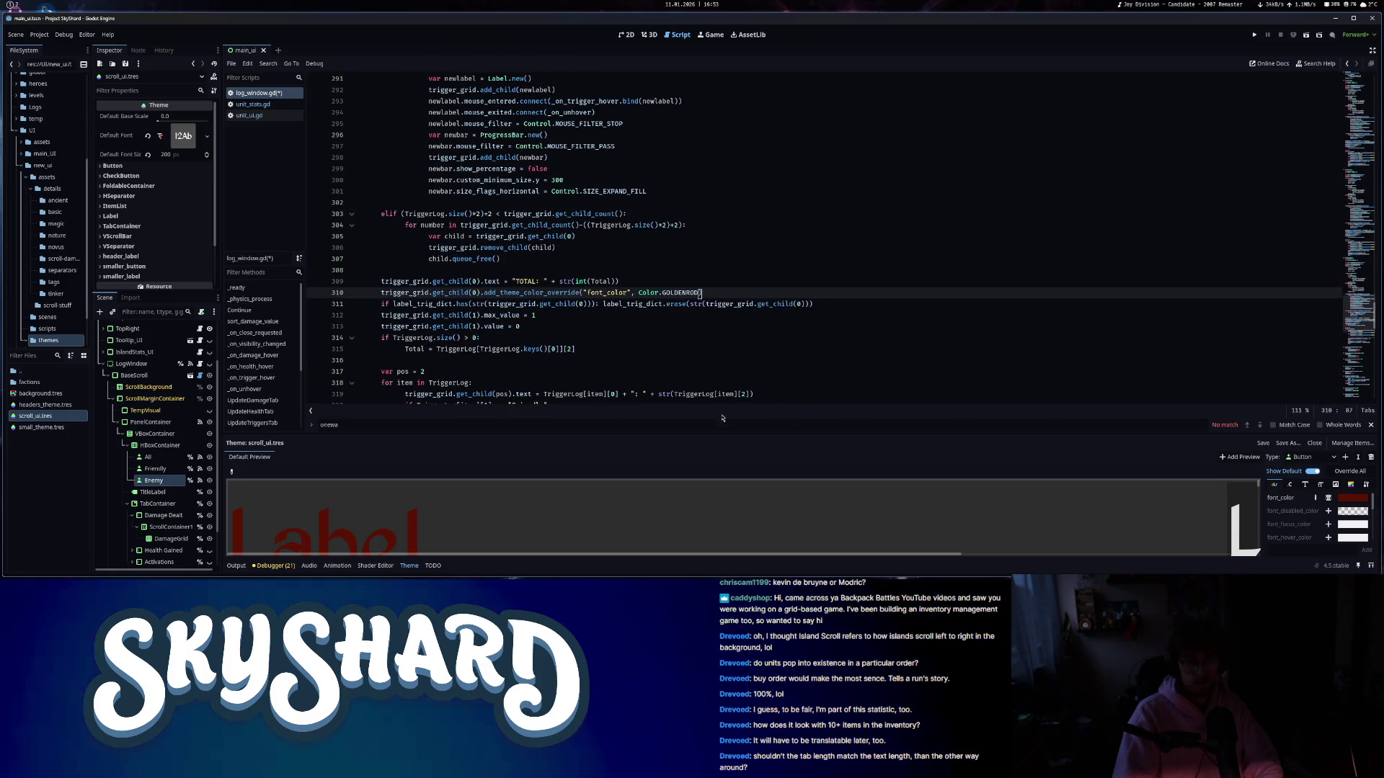
type("default_color")
scroll(699, 289, "down", 5)
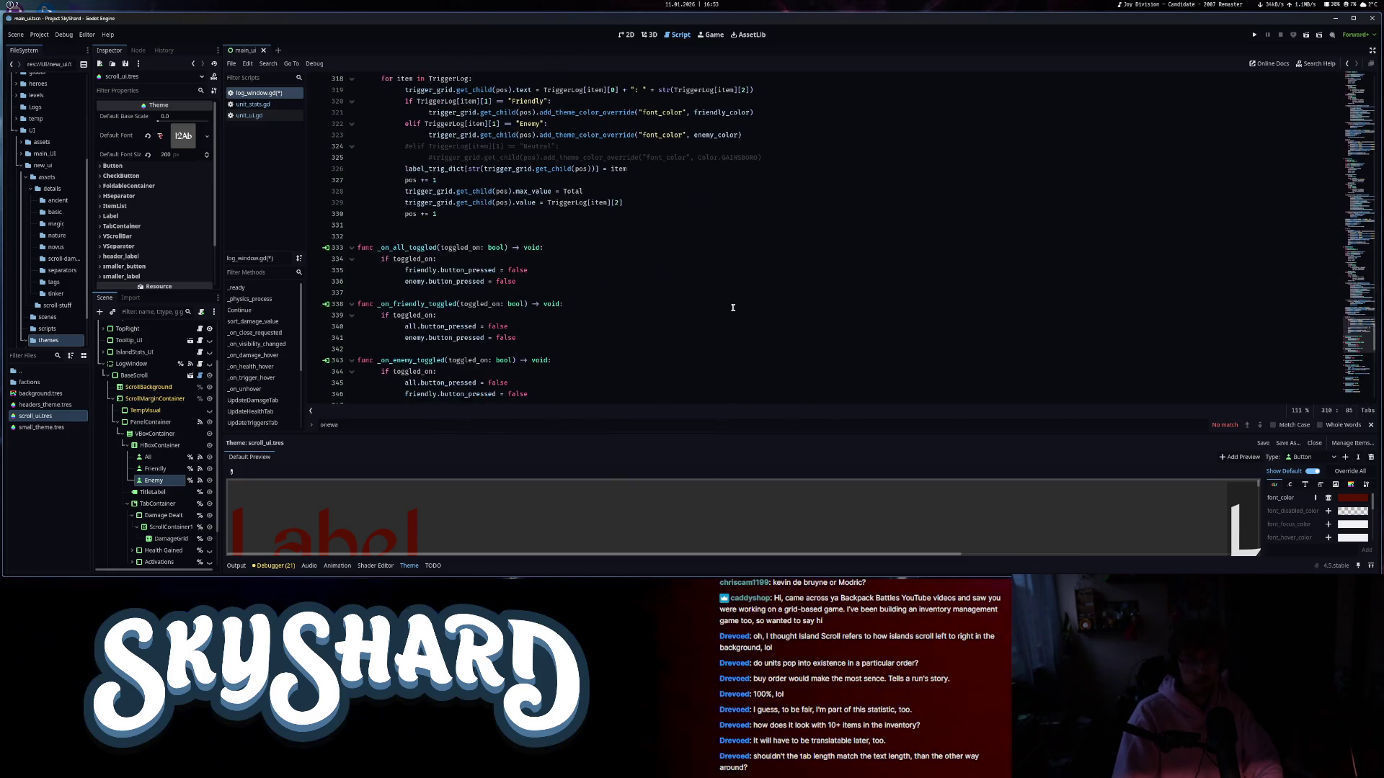
left_click_drag(710, 293, 696, 283)
right_click(695, 292)
left_click(726, 423)
left_click(698, 295)
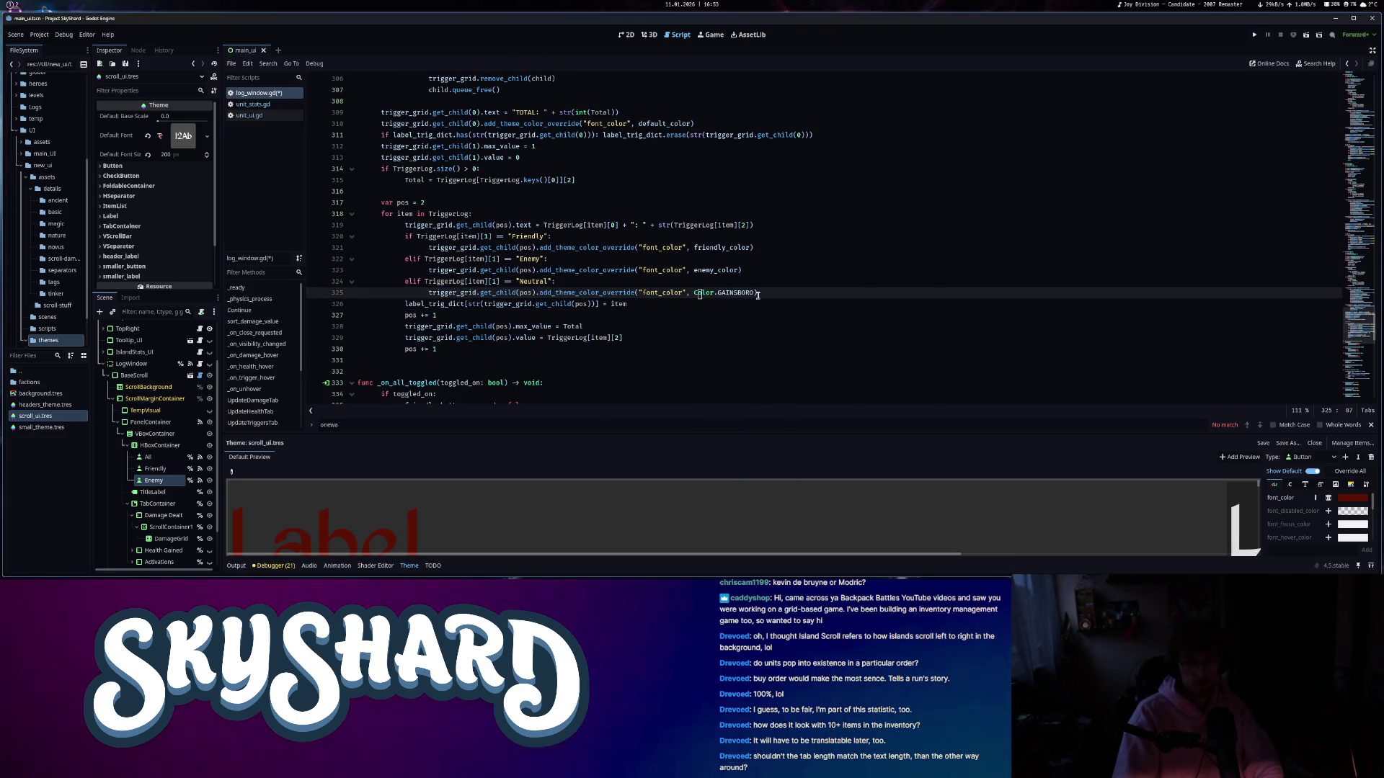
left_click_drag(754, 294, 694, 293)
type("default_color")
- Show the Output log panel and switch to the 2D scene view
scroll(727, 322, "down", 3)
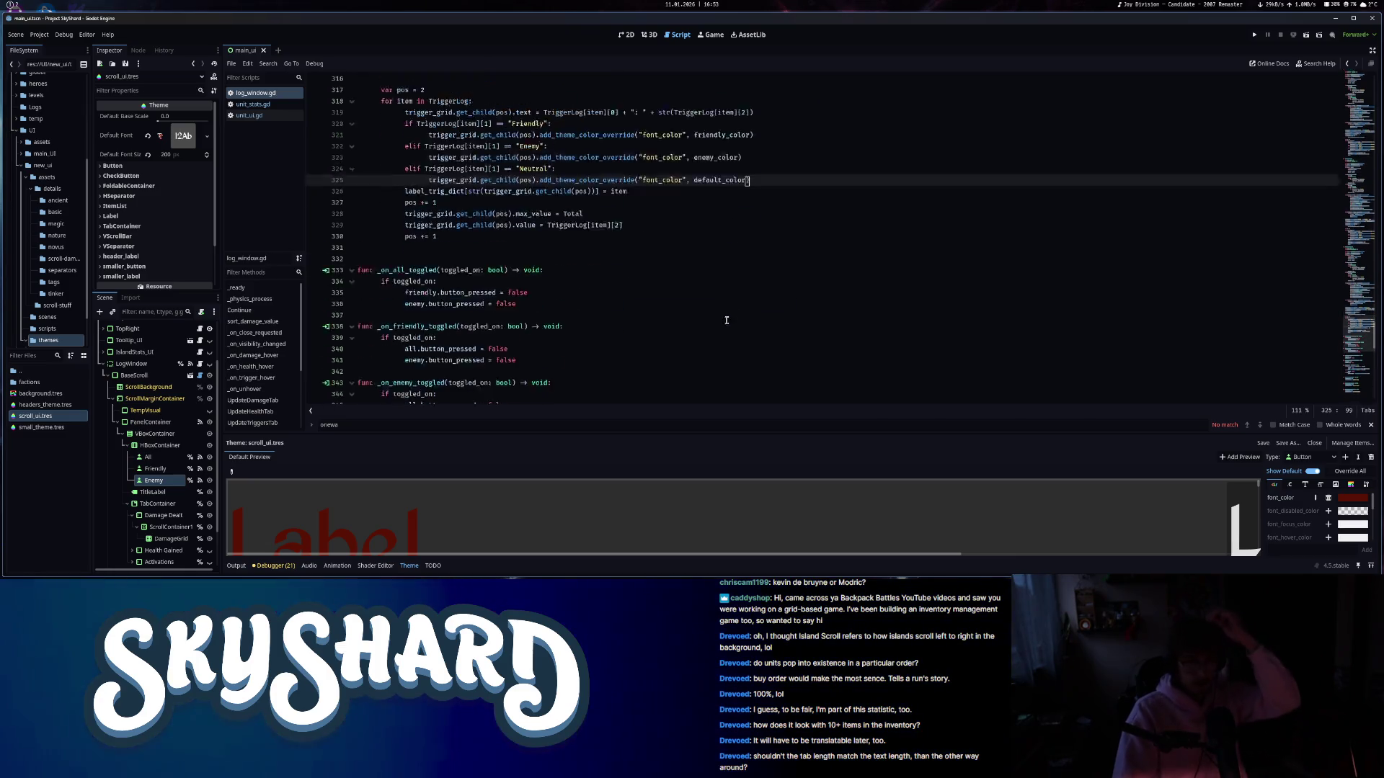
scroll(702, 327, "up", 10)
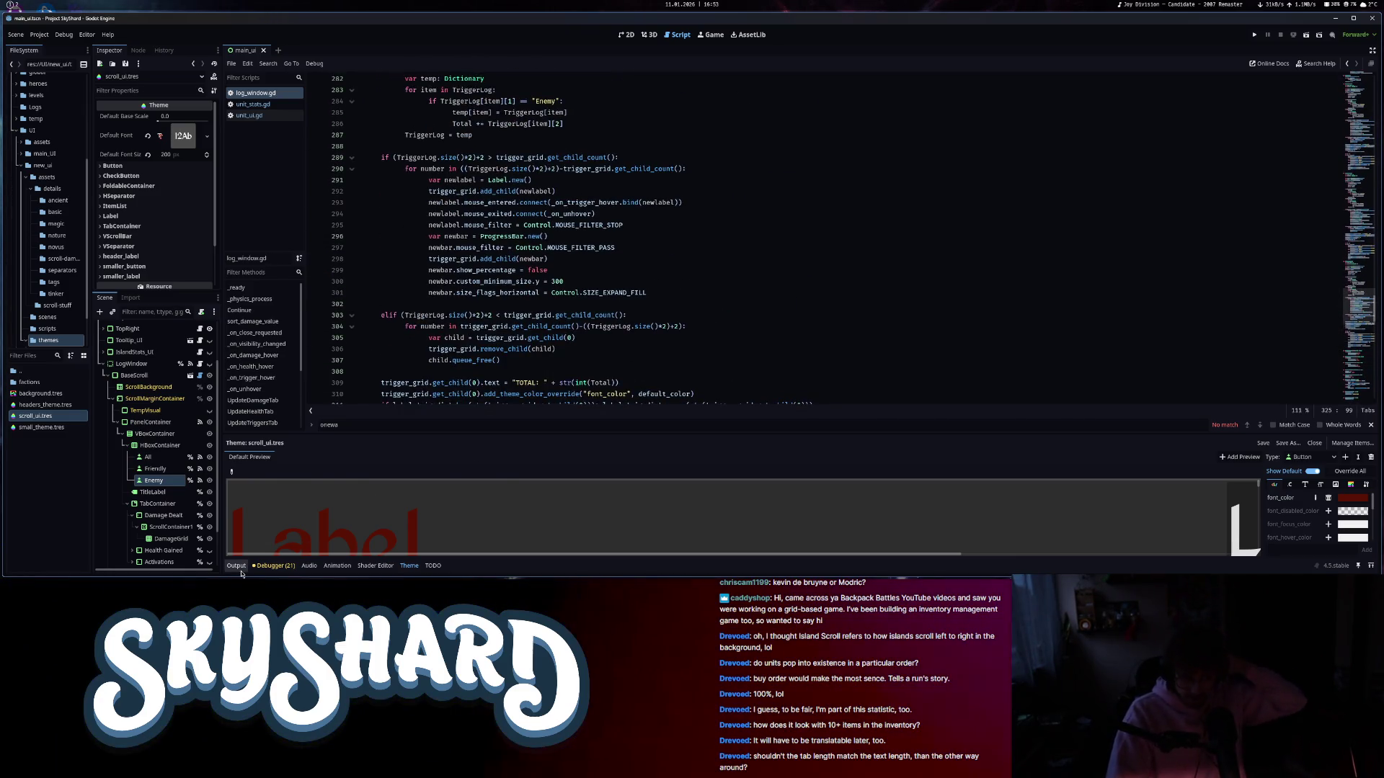
left_click(237, 567)
left_click(627, 36)
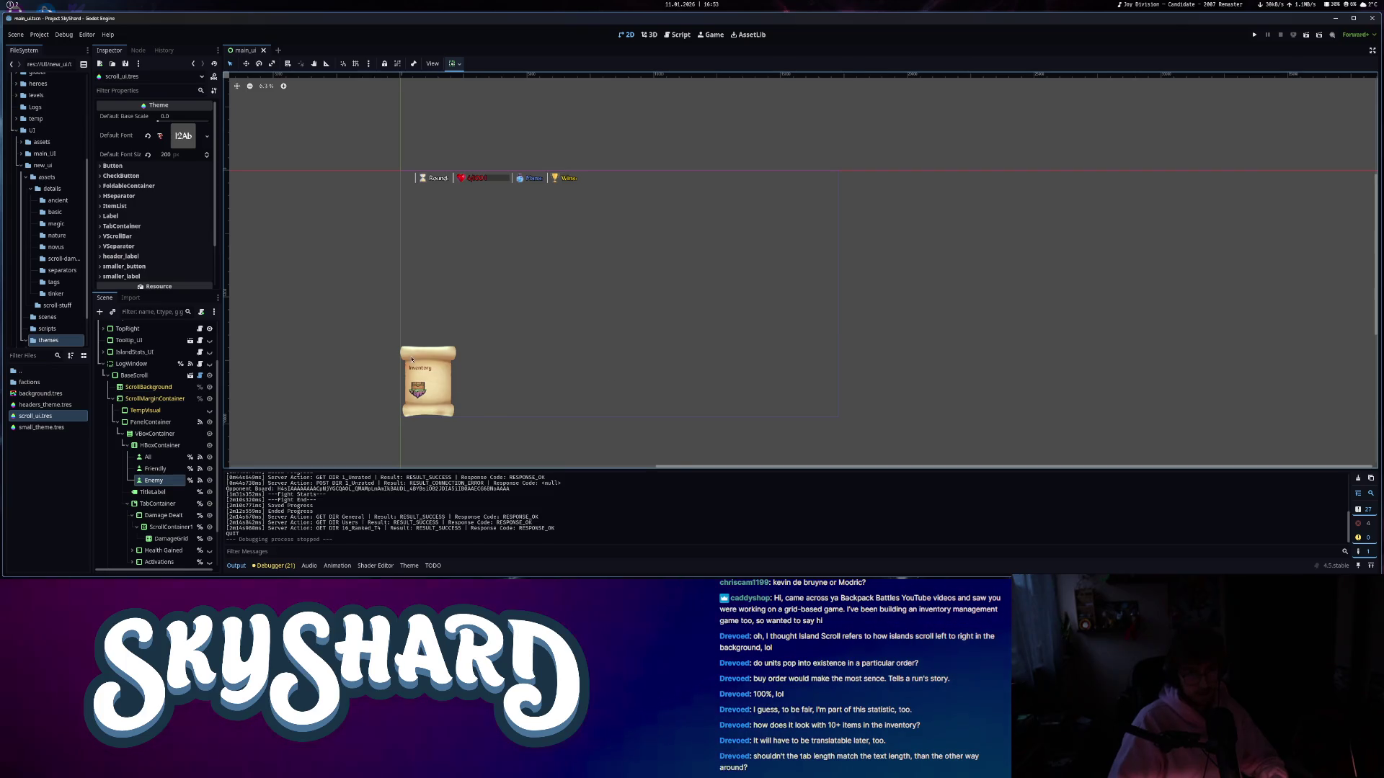
- Select the inventory scroll panel in main_ui, then collapse and select the Inventory_UI node
left_click(441, 354)
scroll(163, 504, "down", 5)
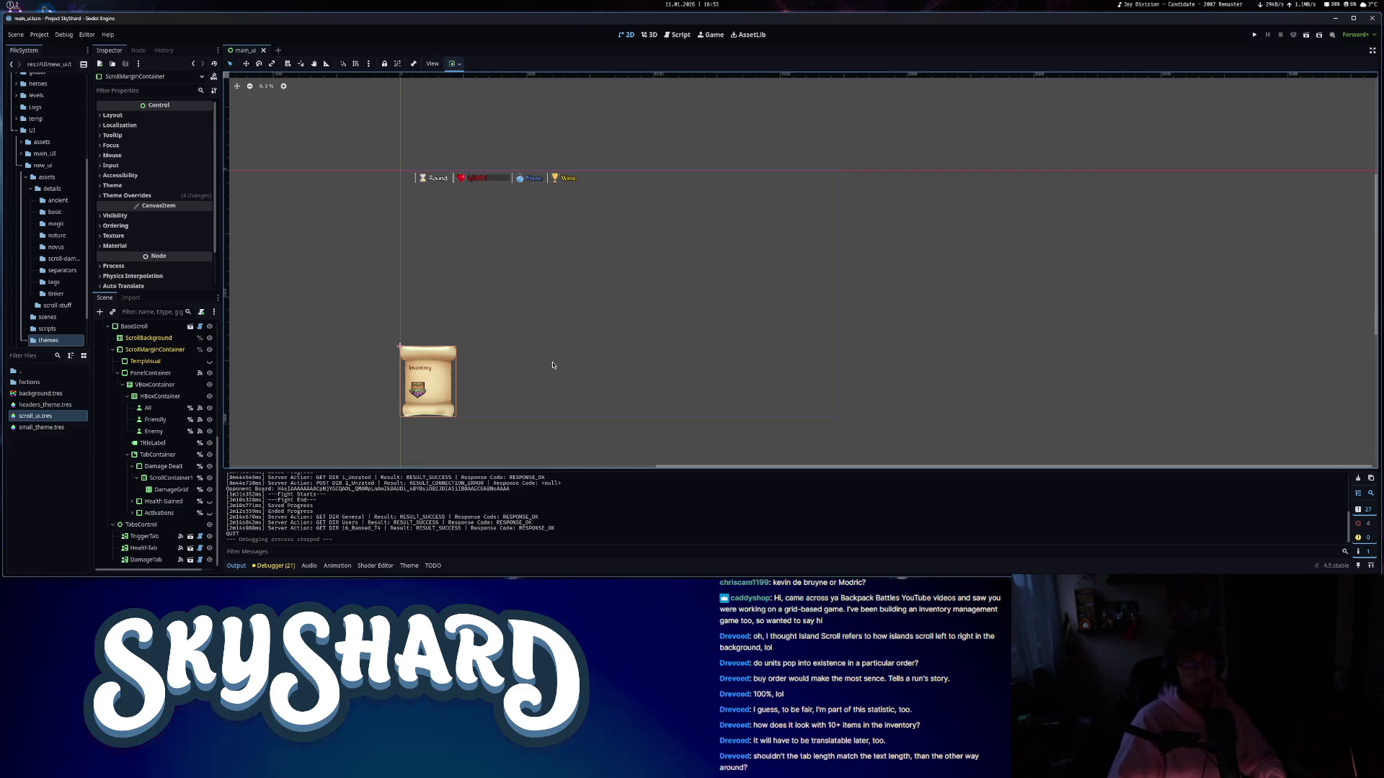
scroll(560, 384, "up", 3)
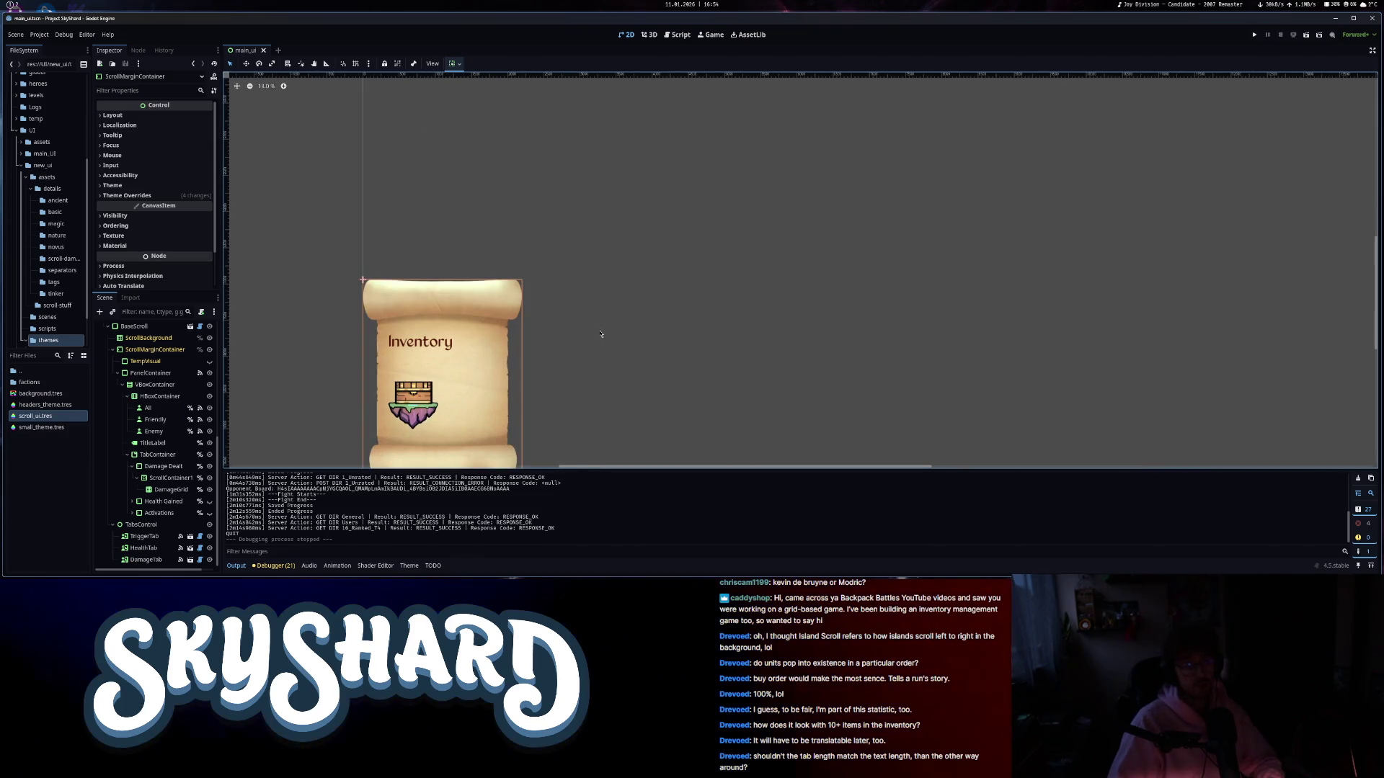
scroll(148, 432, "up", 5)
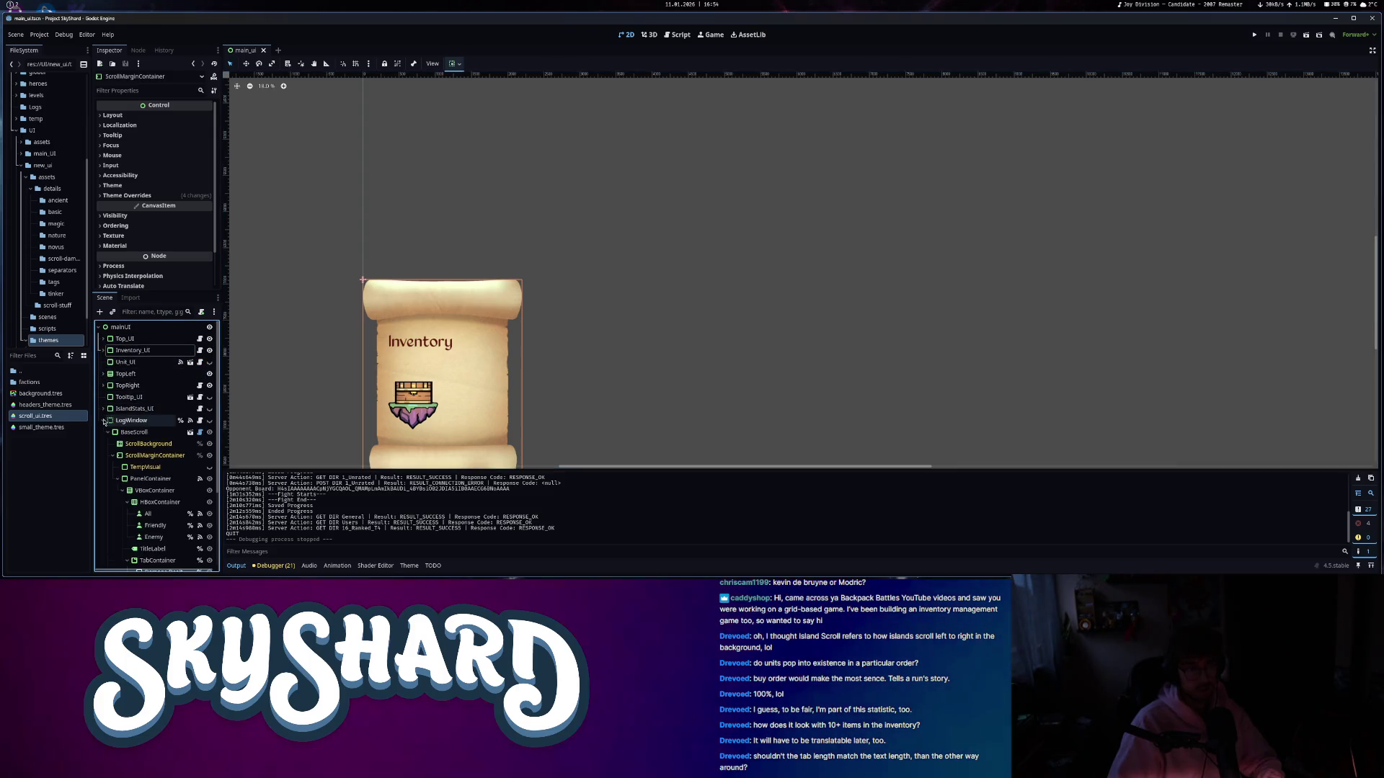
left_click(103, 350)
left_click(140, 352)
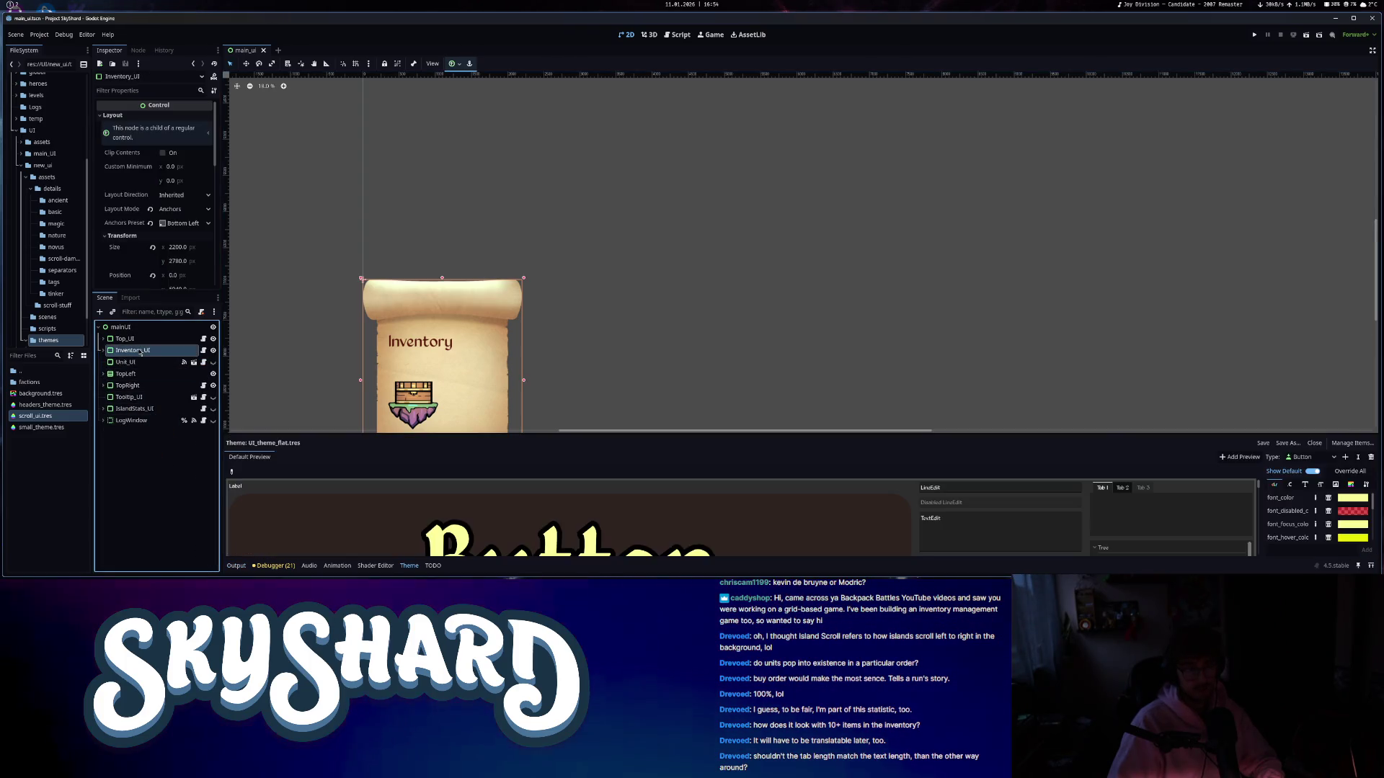
- Open inventory_ui.gd from Inventory_UI and select the commented TODO line in the item-selected handler
left_click(203, 351)
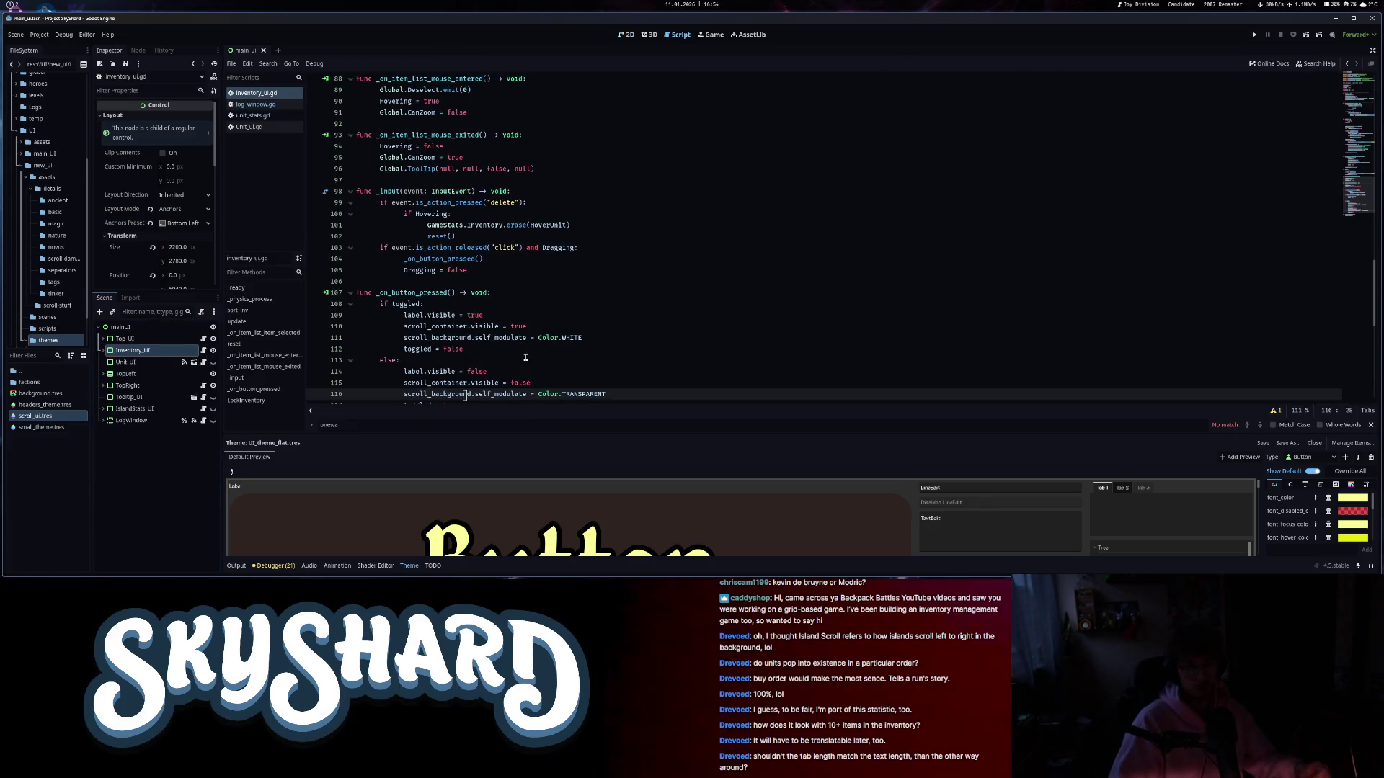
scroll(524, 361, "up", 3)
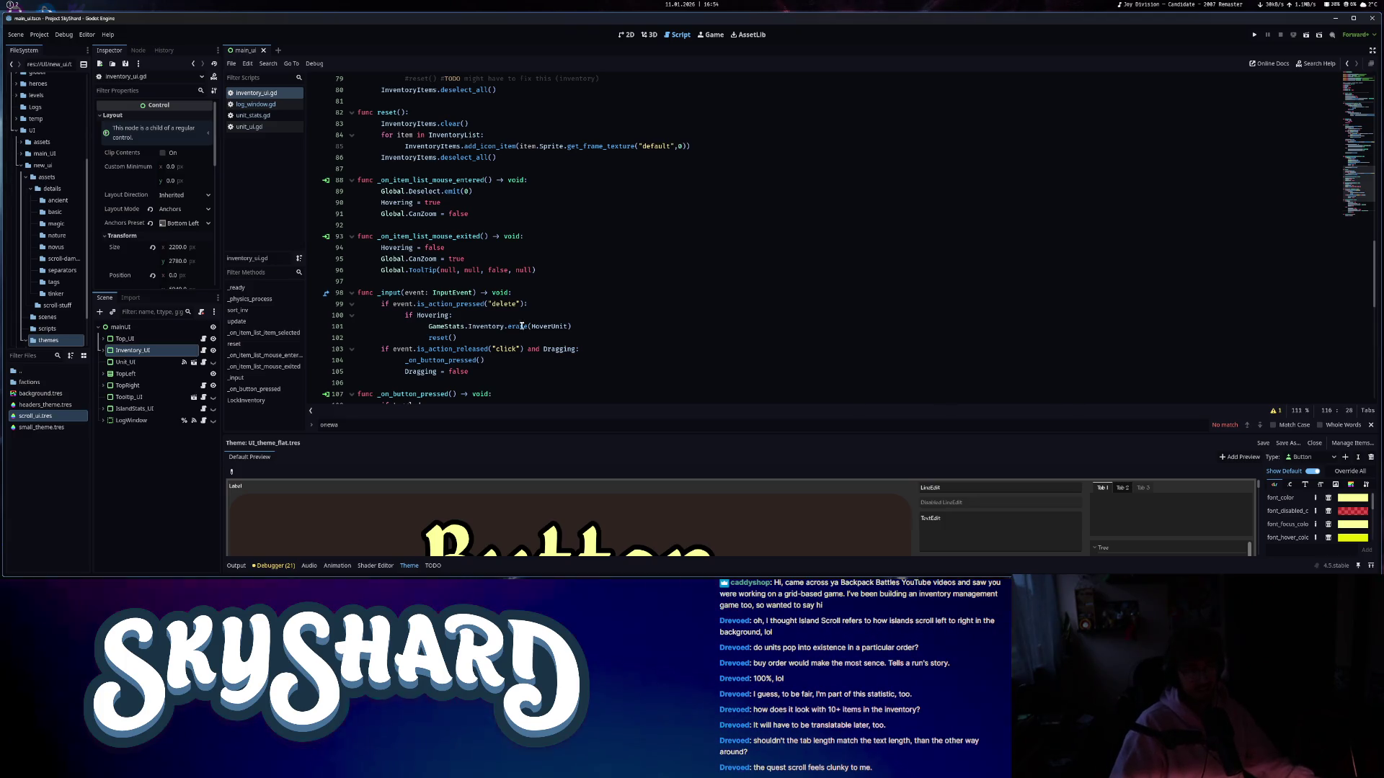
scroll(519, 324, "up", 15)
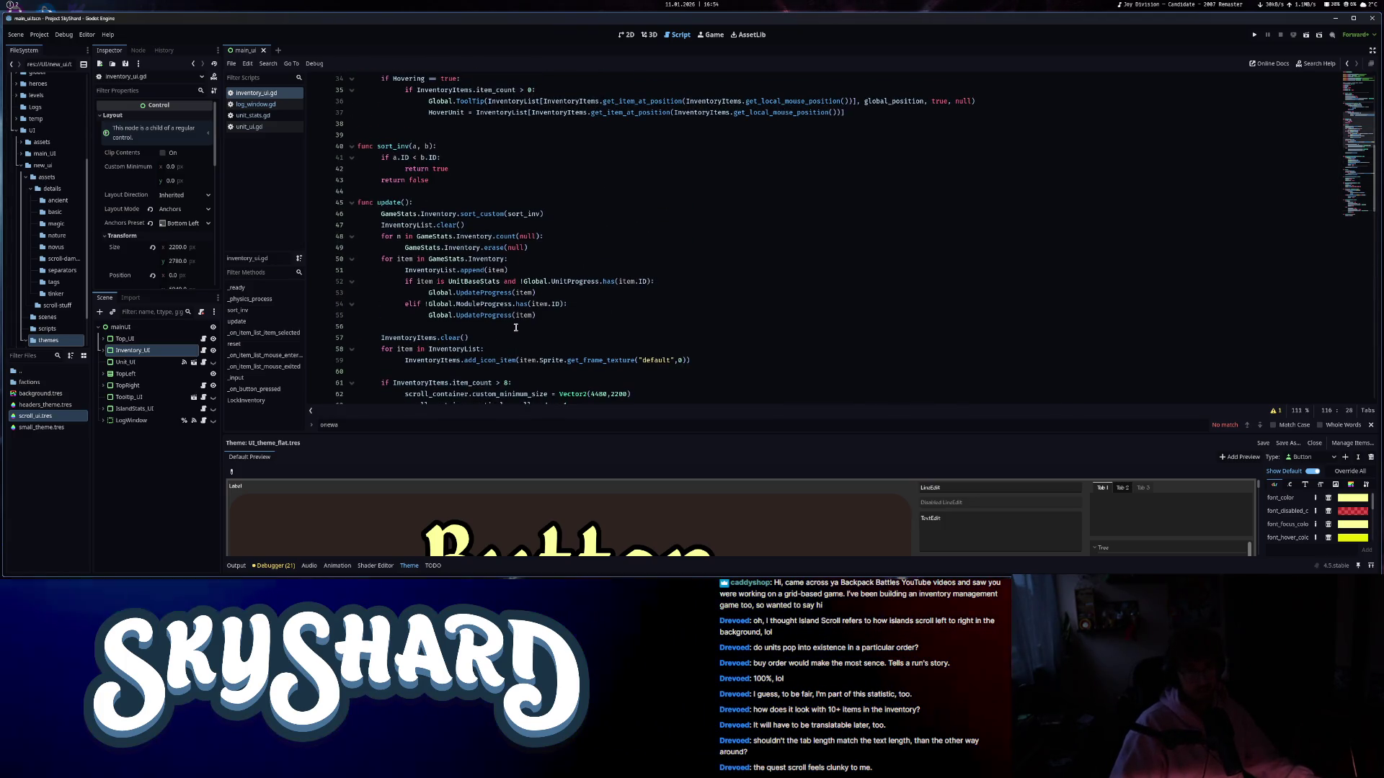
scroll(516, 327, "down", 16)
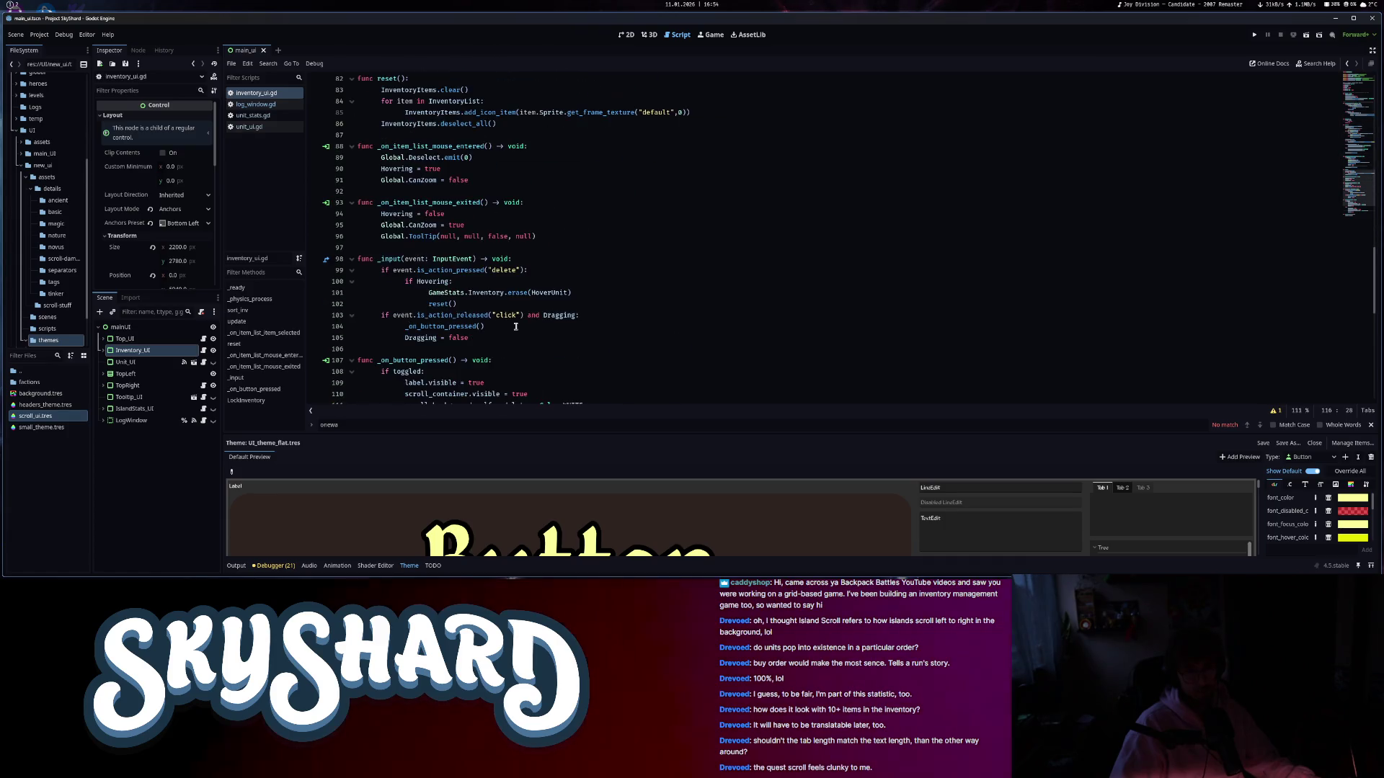
scroll(516, 327, "up", 7)
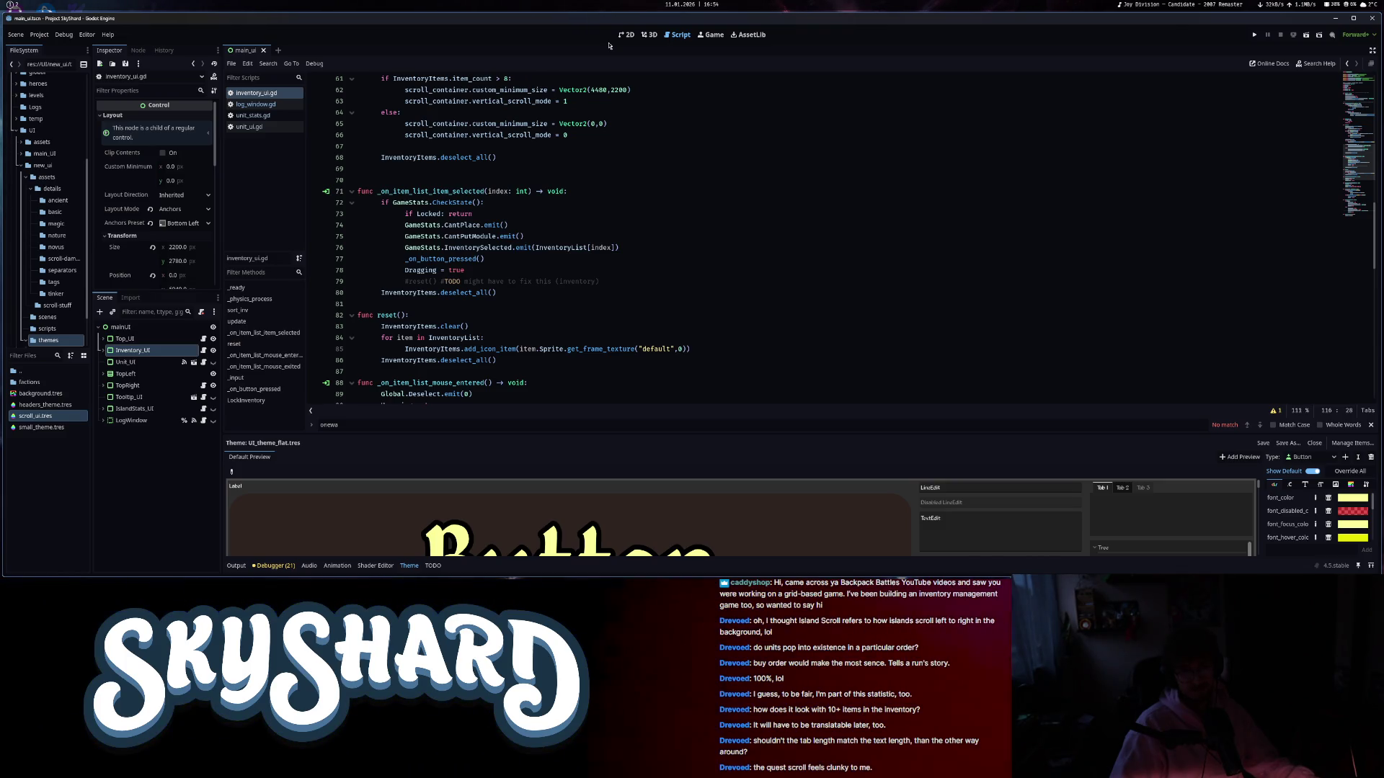
left_click(504, 282)
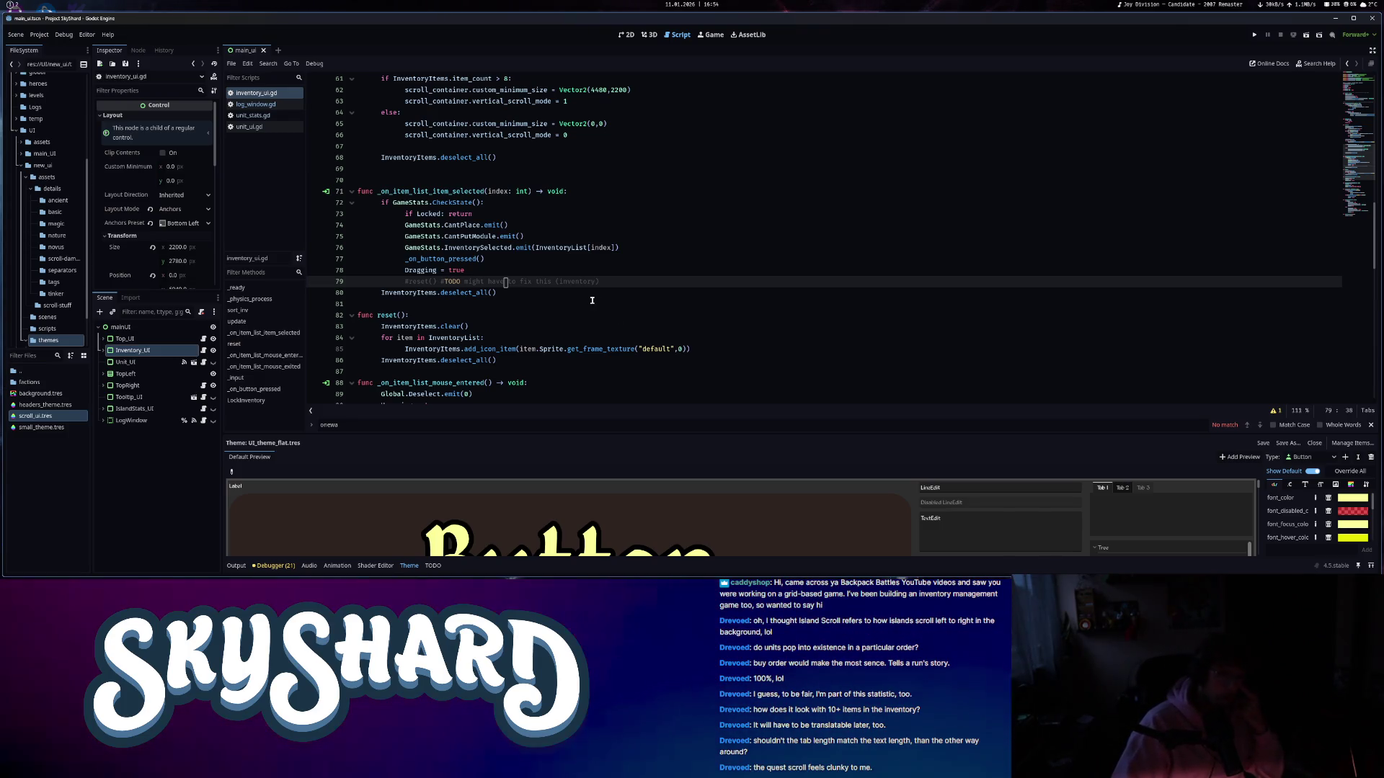
left_click_drag(609, 282, 336, 285)
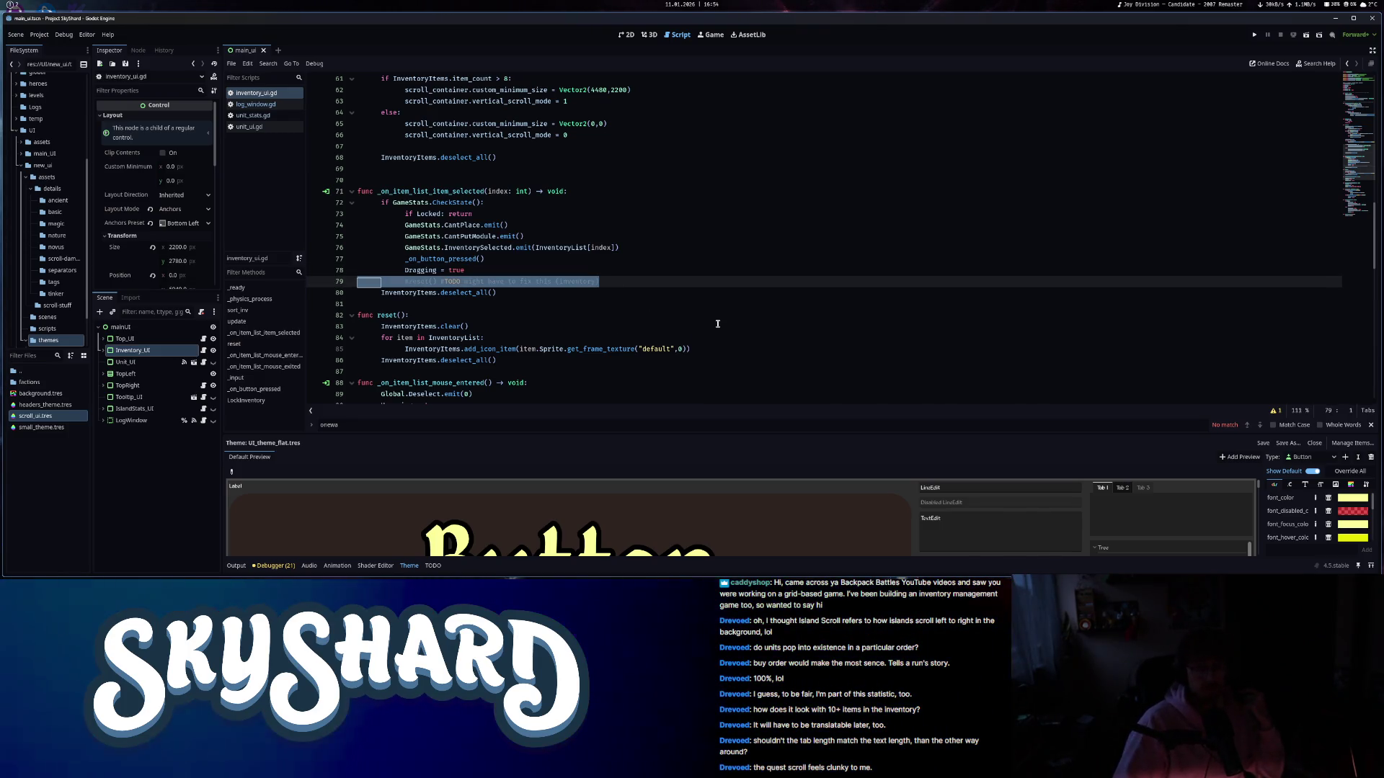
- Delete the stale TODO line from the item-selected handler
key("BackSpace")
key("BackSpace")
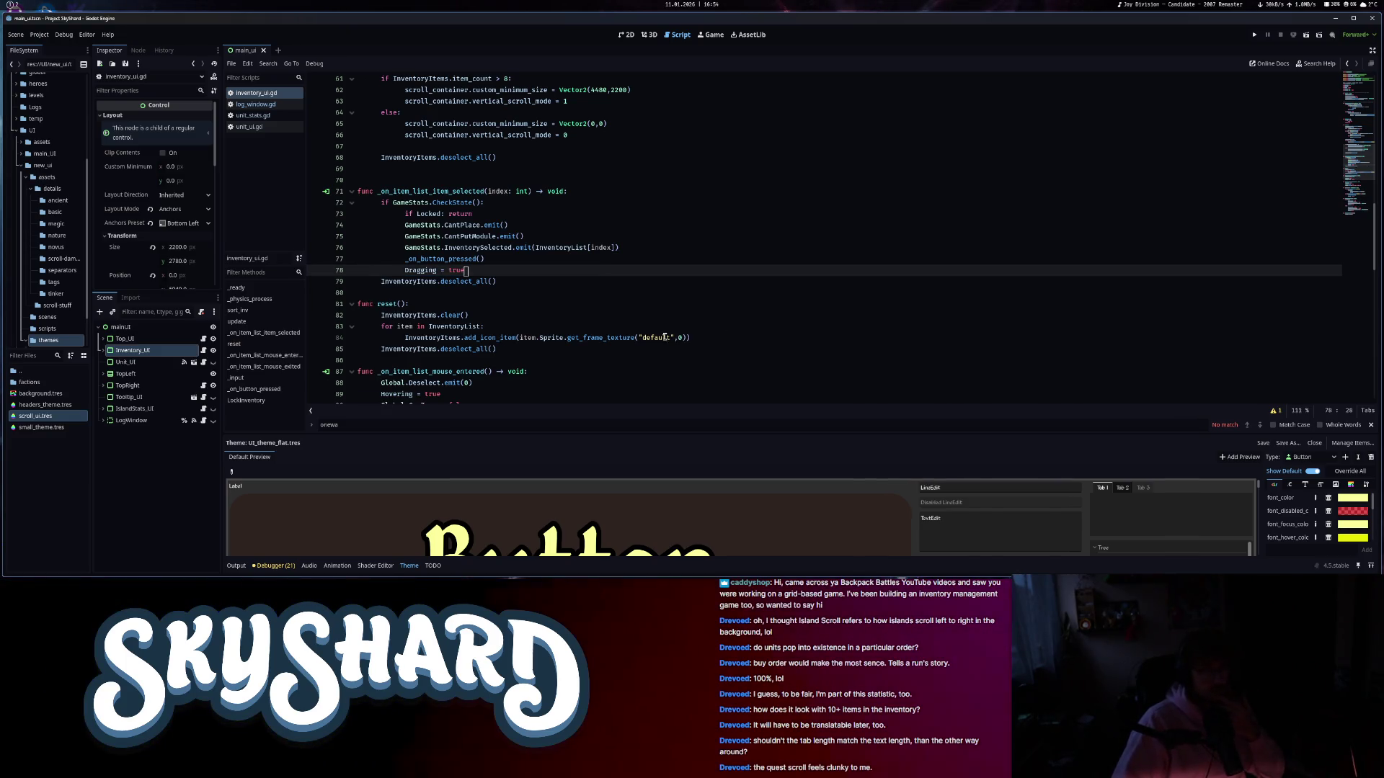
left_click(497, 288)
scroll(408, 111, "up", 6)
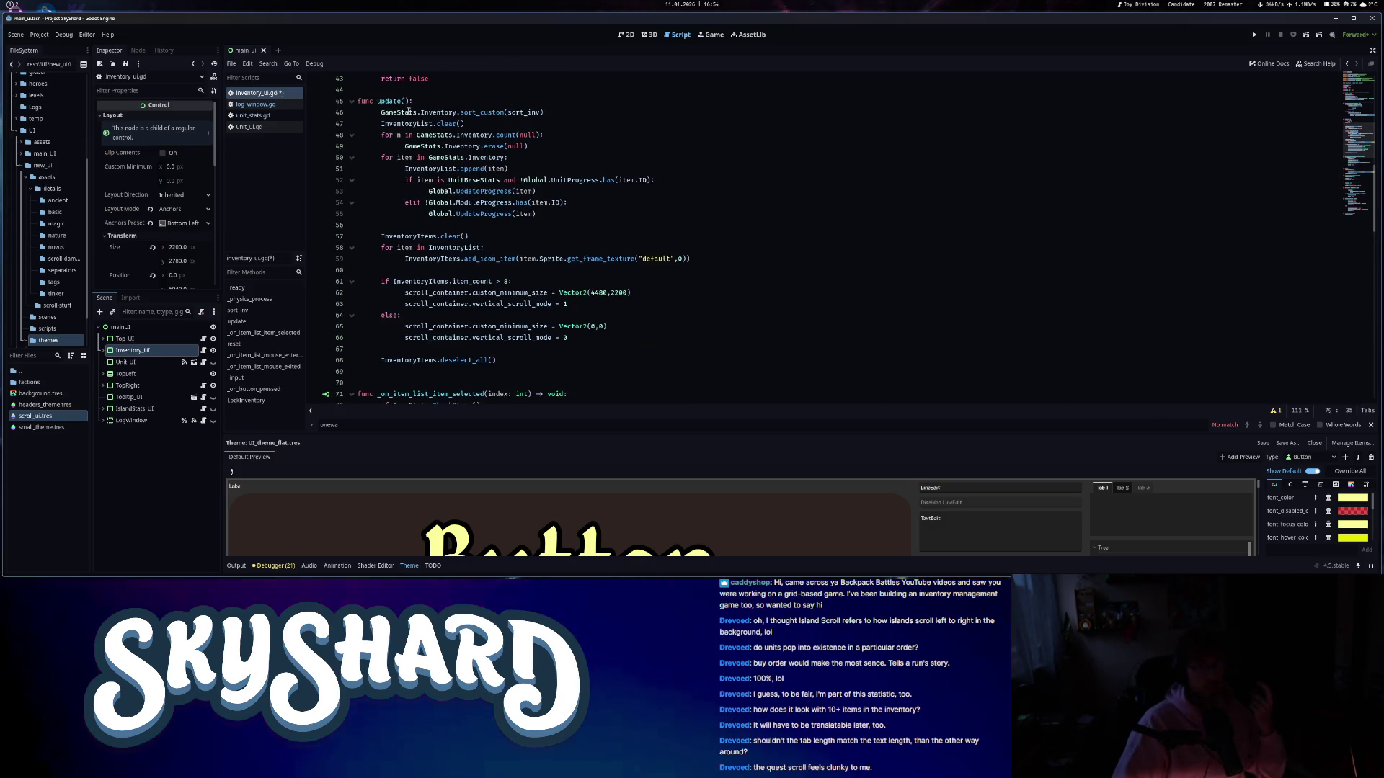
- After deselect_all in update(), add 'if InventoryList.is_empty():' and start an indented line
left_click(553, 358)
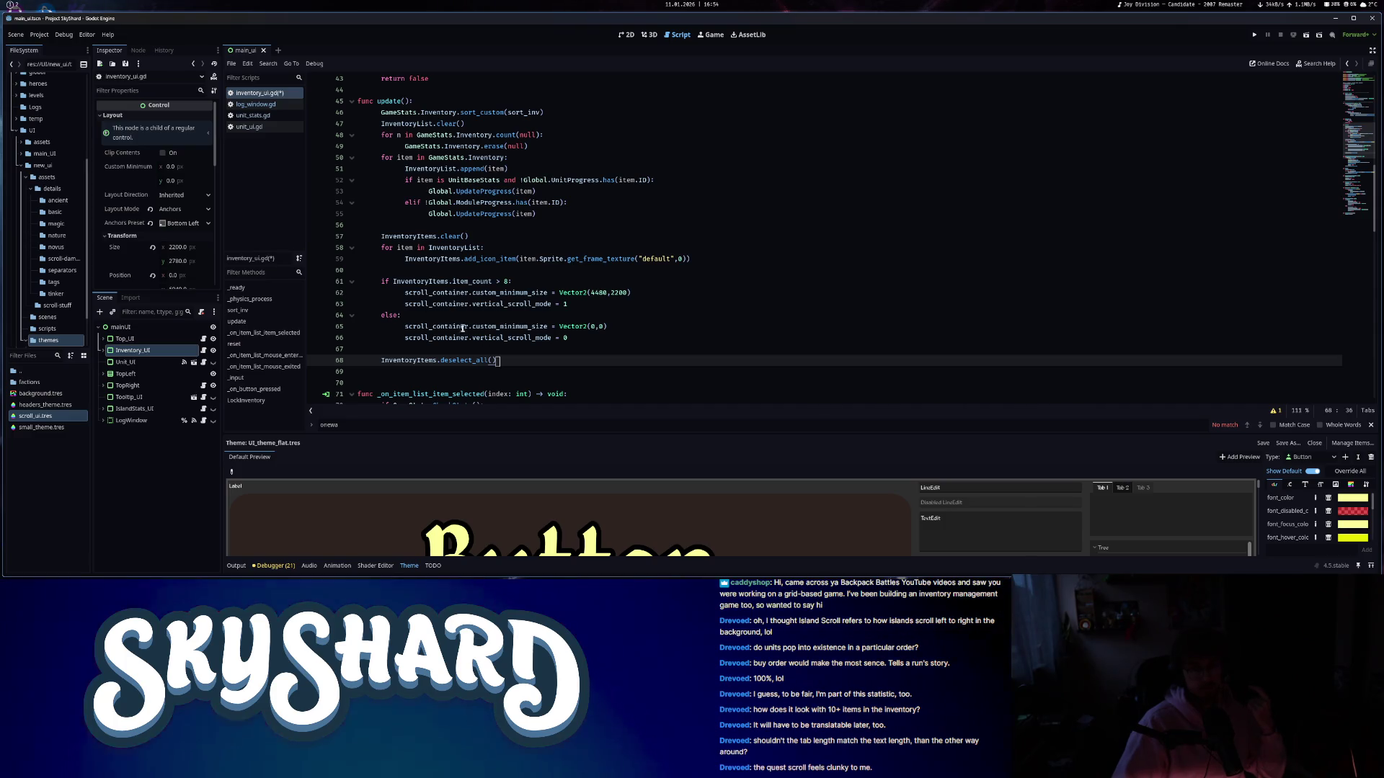
key("Return")
type("if Inve")
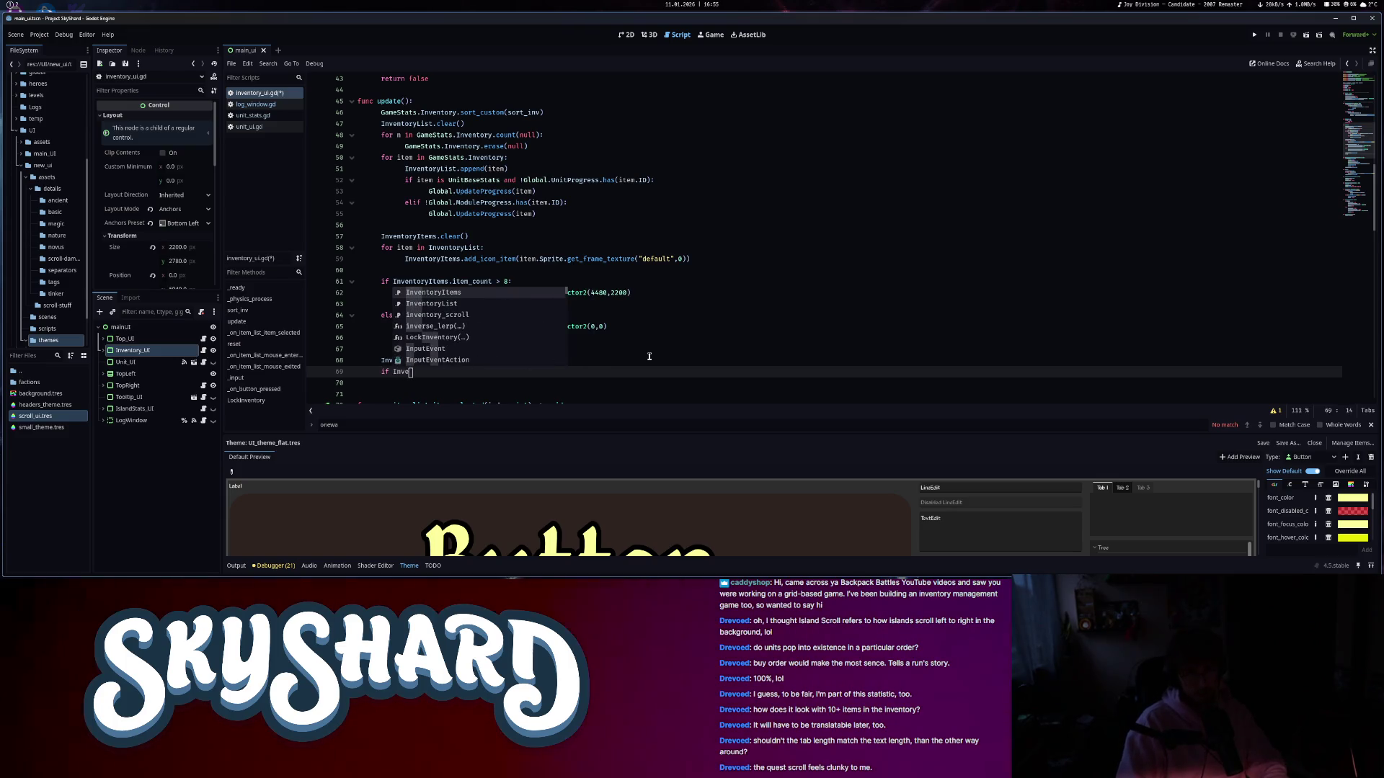
type("ntoryList.is")
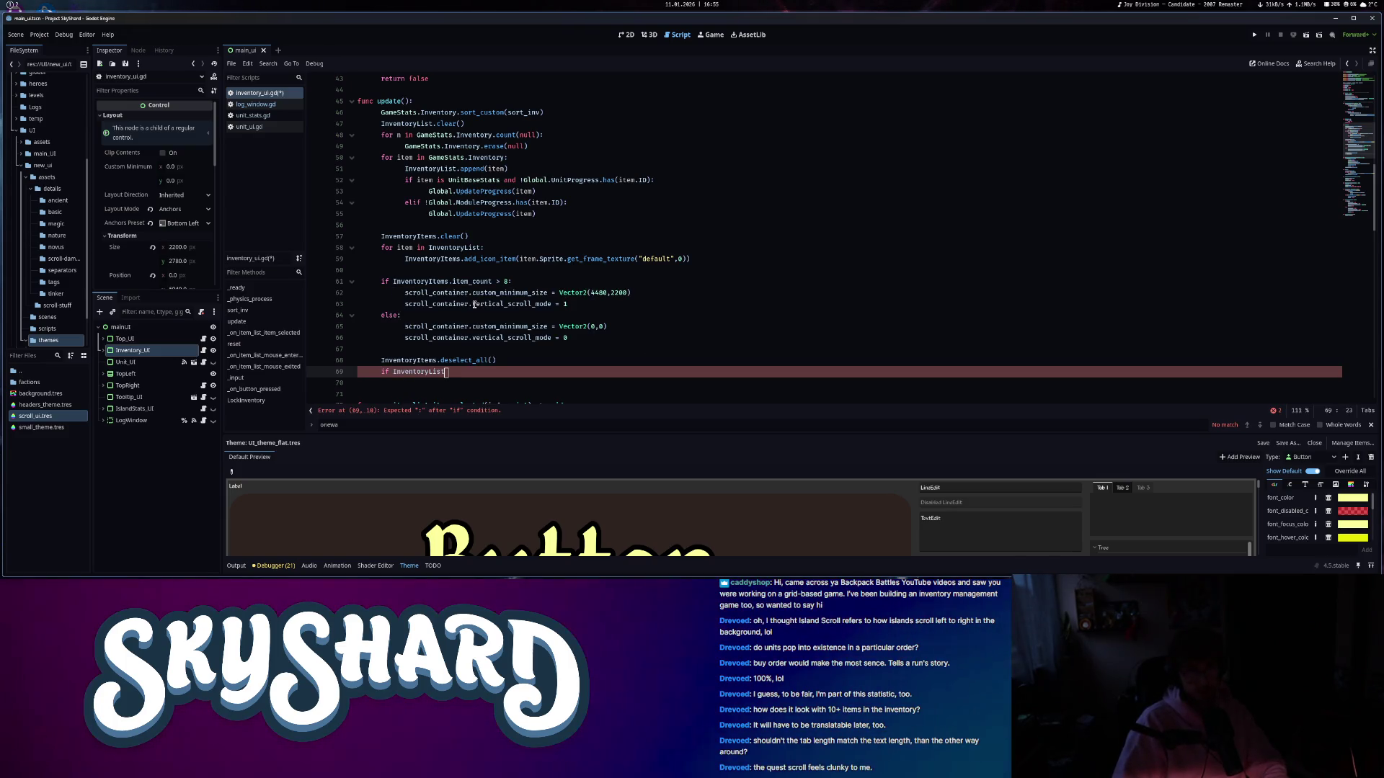
key("Return")
type(":")
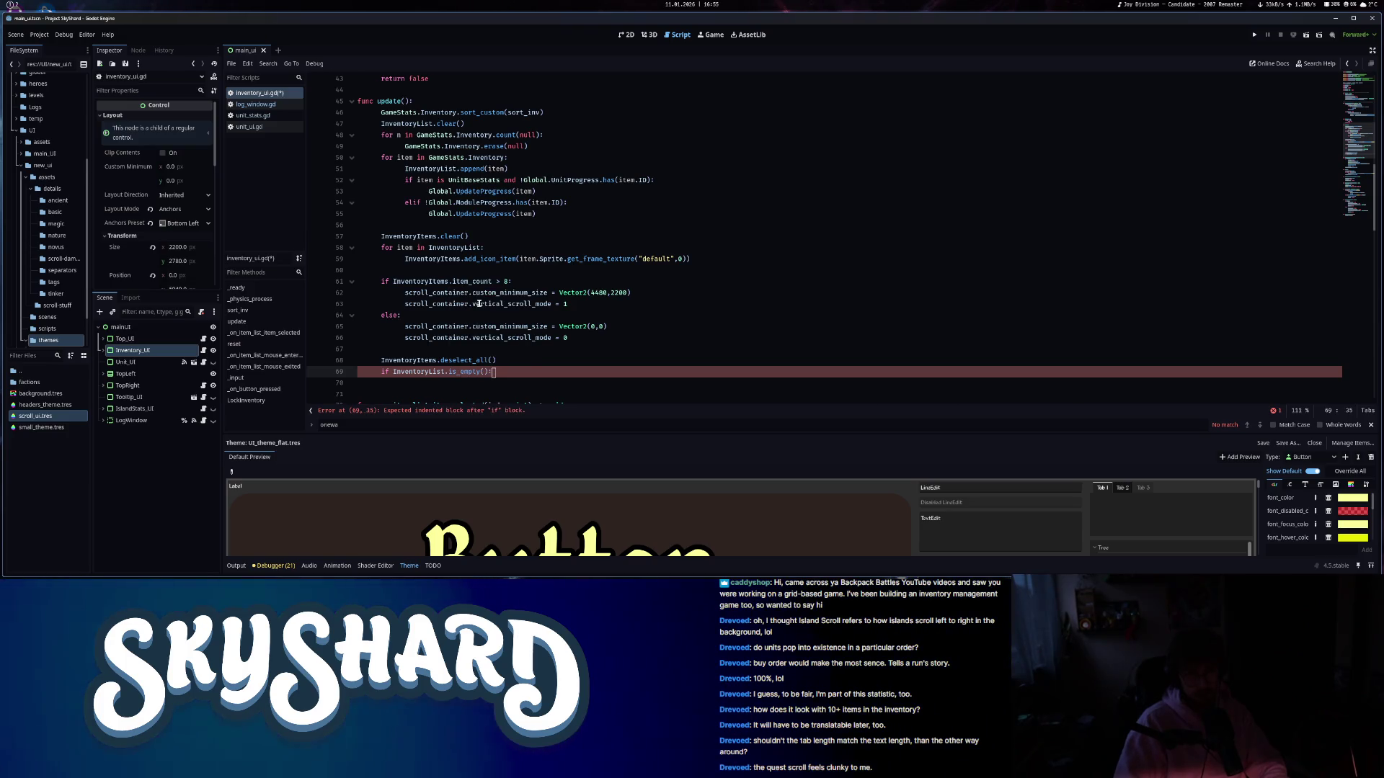
key("Return")
scroll(658, 385, "down", 6)
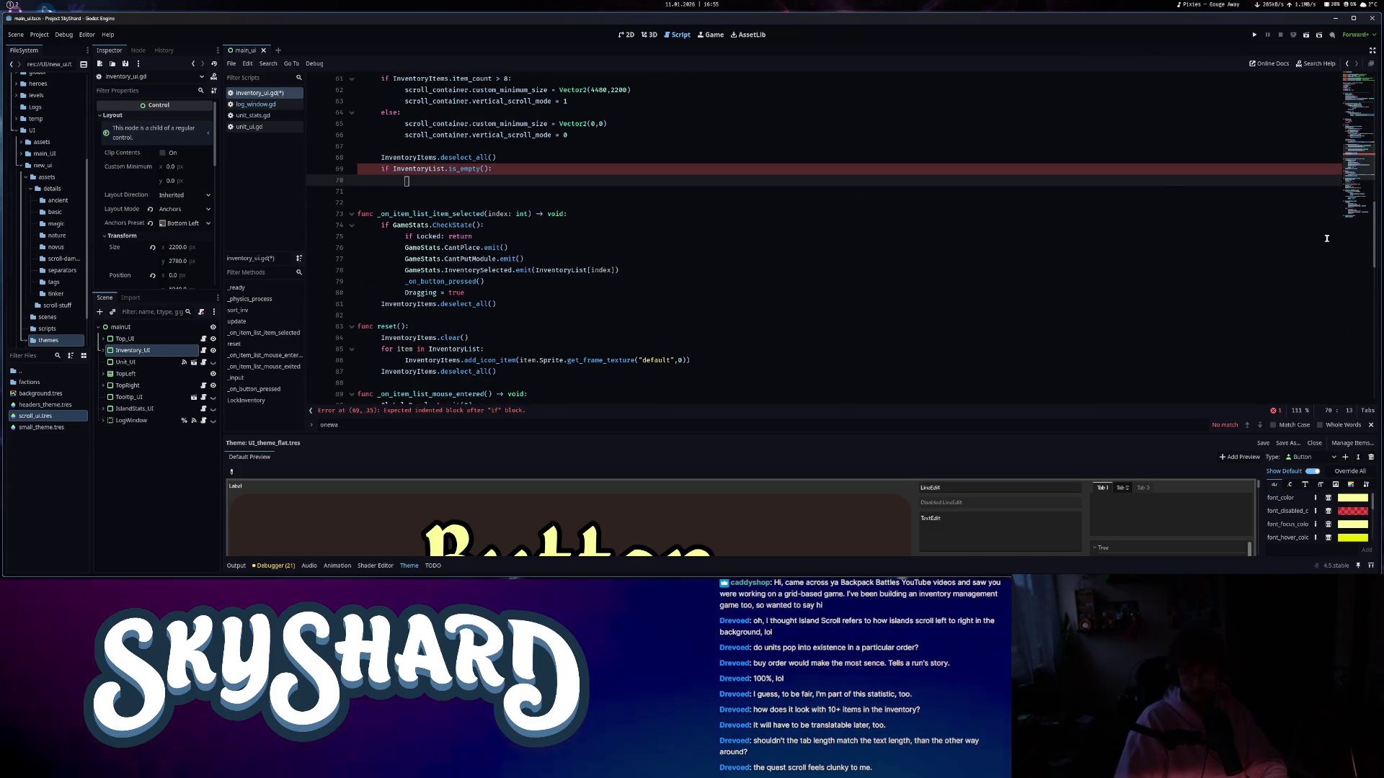
mouse_move(1370, 253)
left_mouse_down()
mouse_move(1370, 346)
mouse_move(1374, 323)
left_mouse_up()
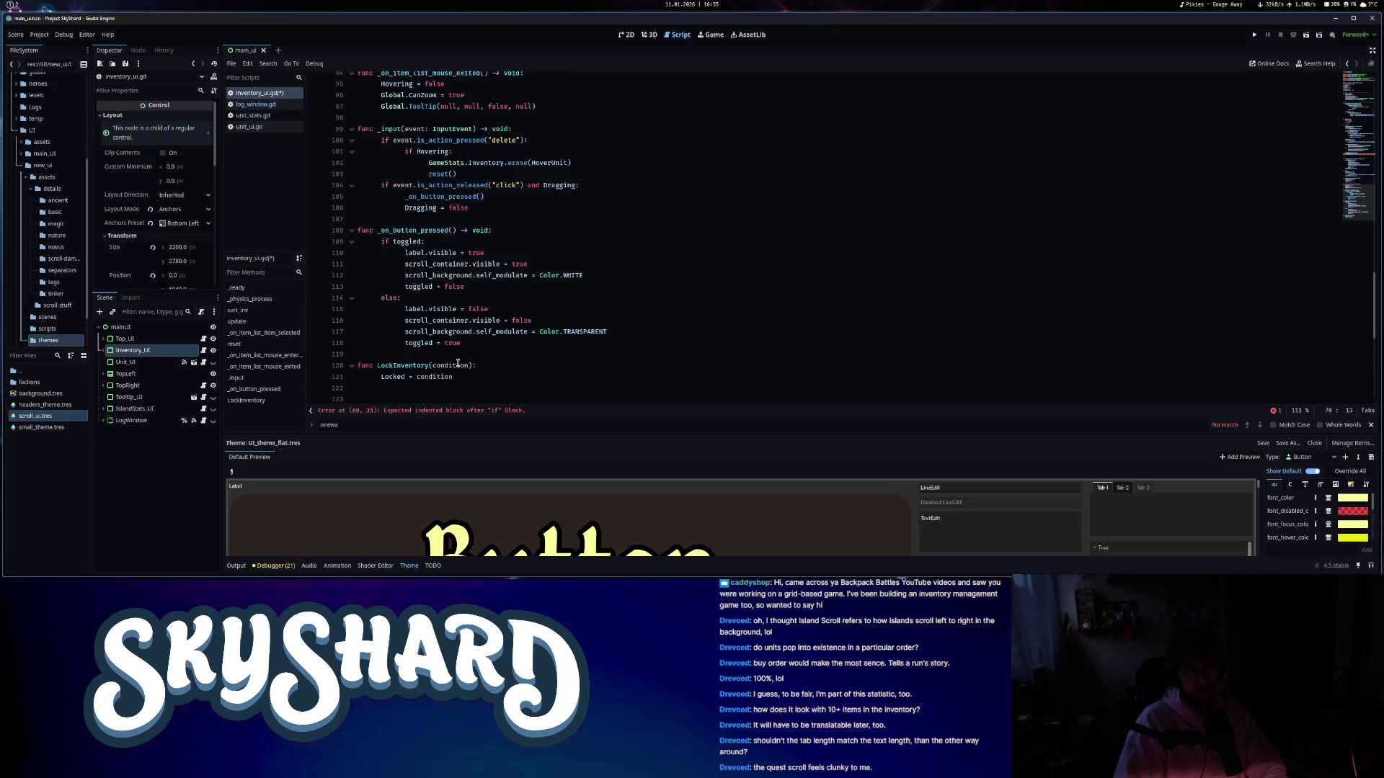
- Review the lines in _on_button_pressed that hide the label, scroll container and background
left_click_drag(544, 322, 402, 310)
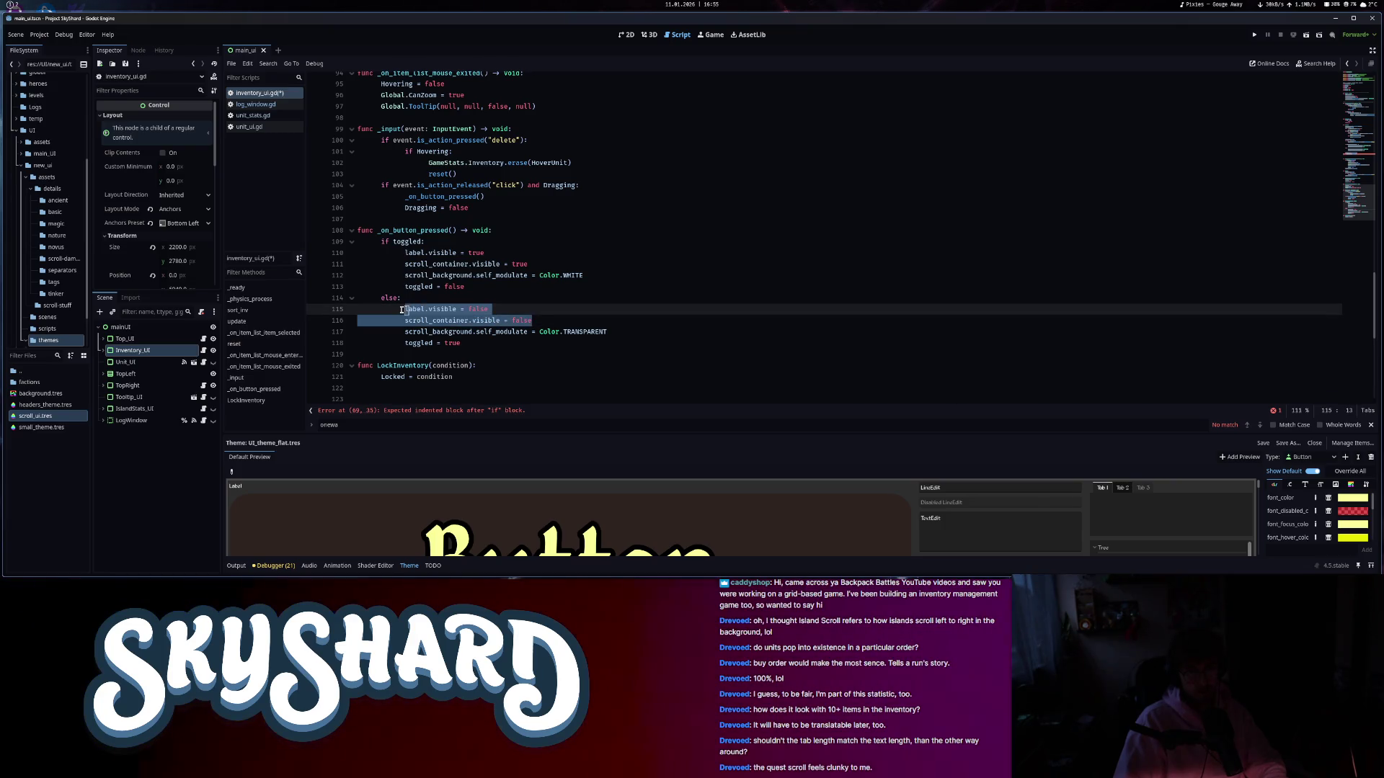
left_click_drag(619, 332, 414, 312)
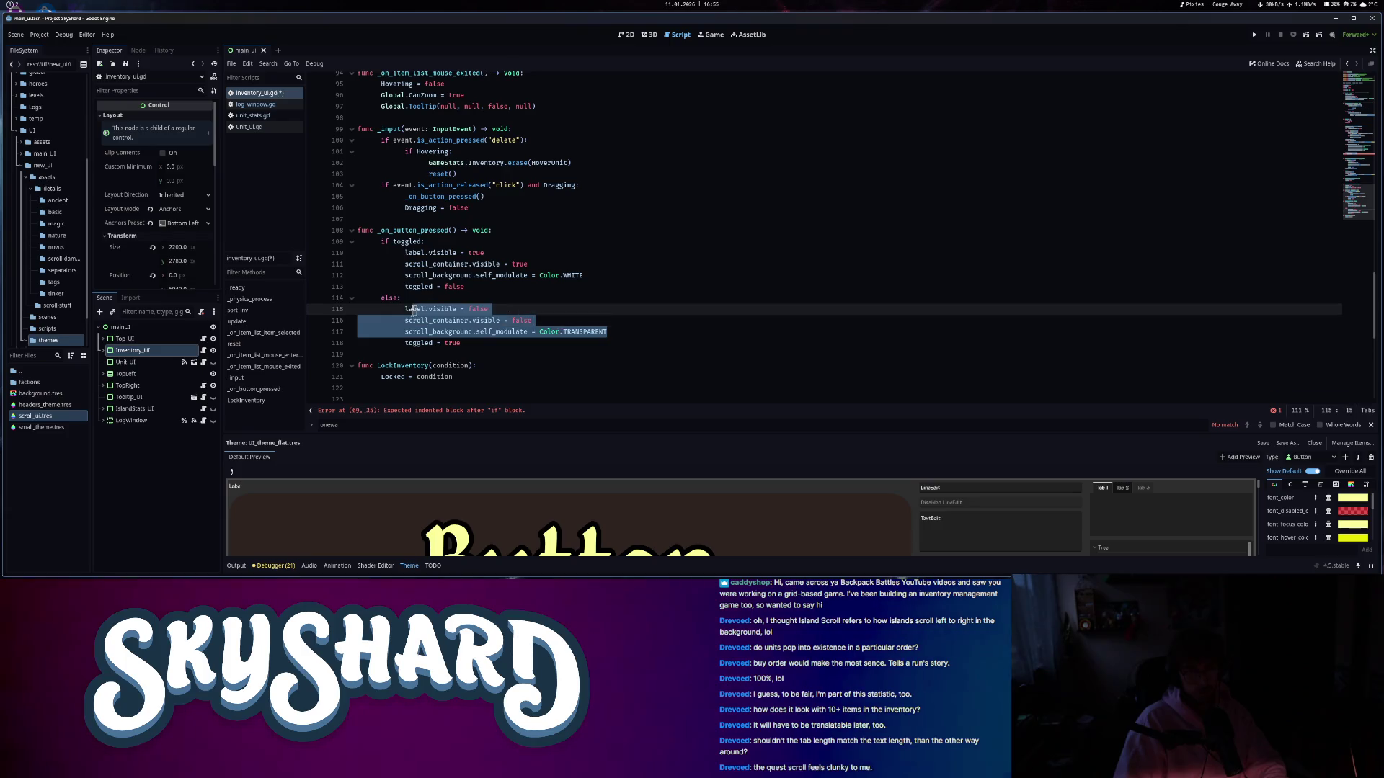
left_click(425, 230)
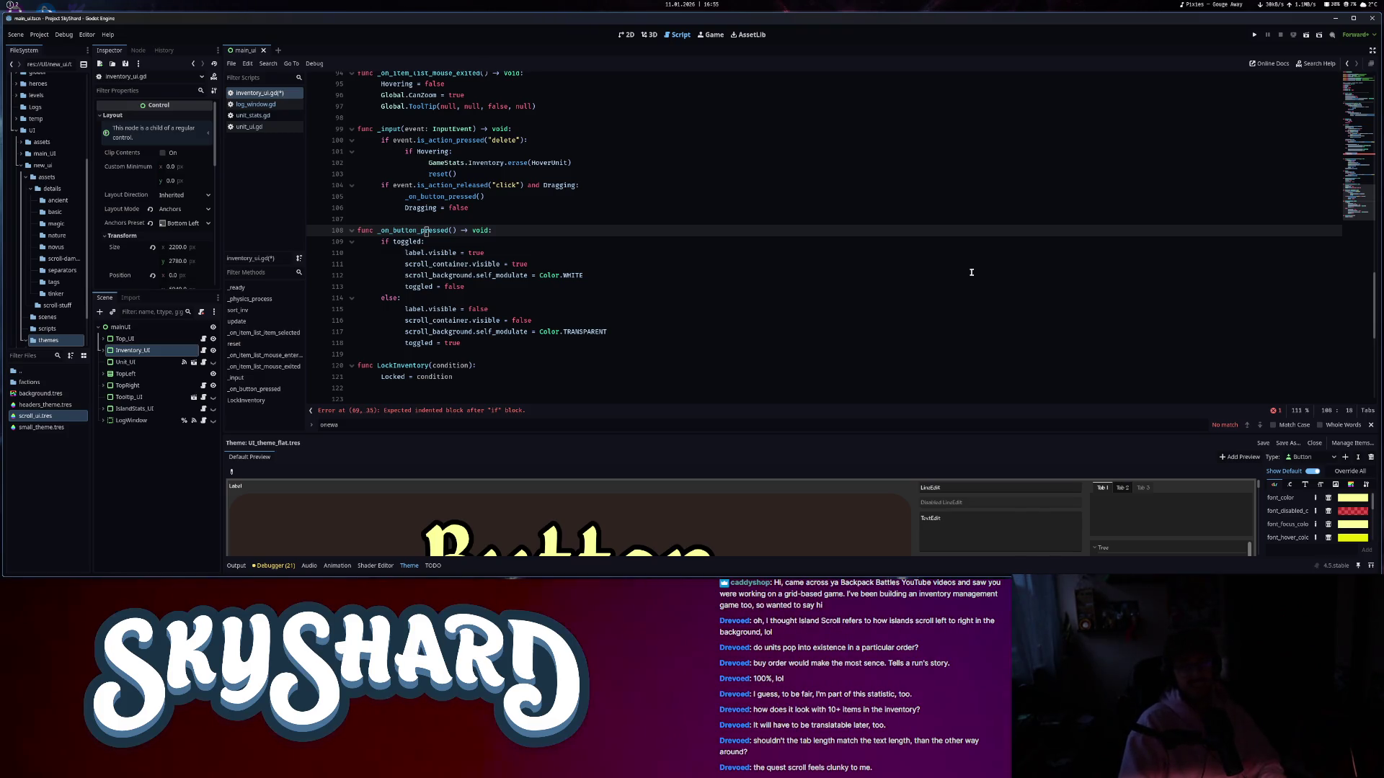
- On line 69, replace the trailing colon with 'and toggled' to extend the empty-list condition
left_click(1360, 155)
left_click(523, 271)
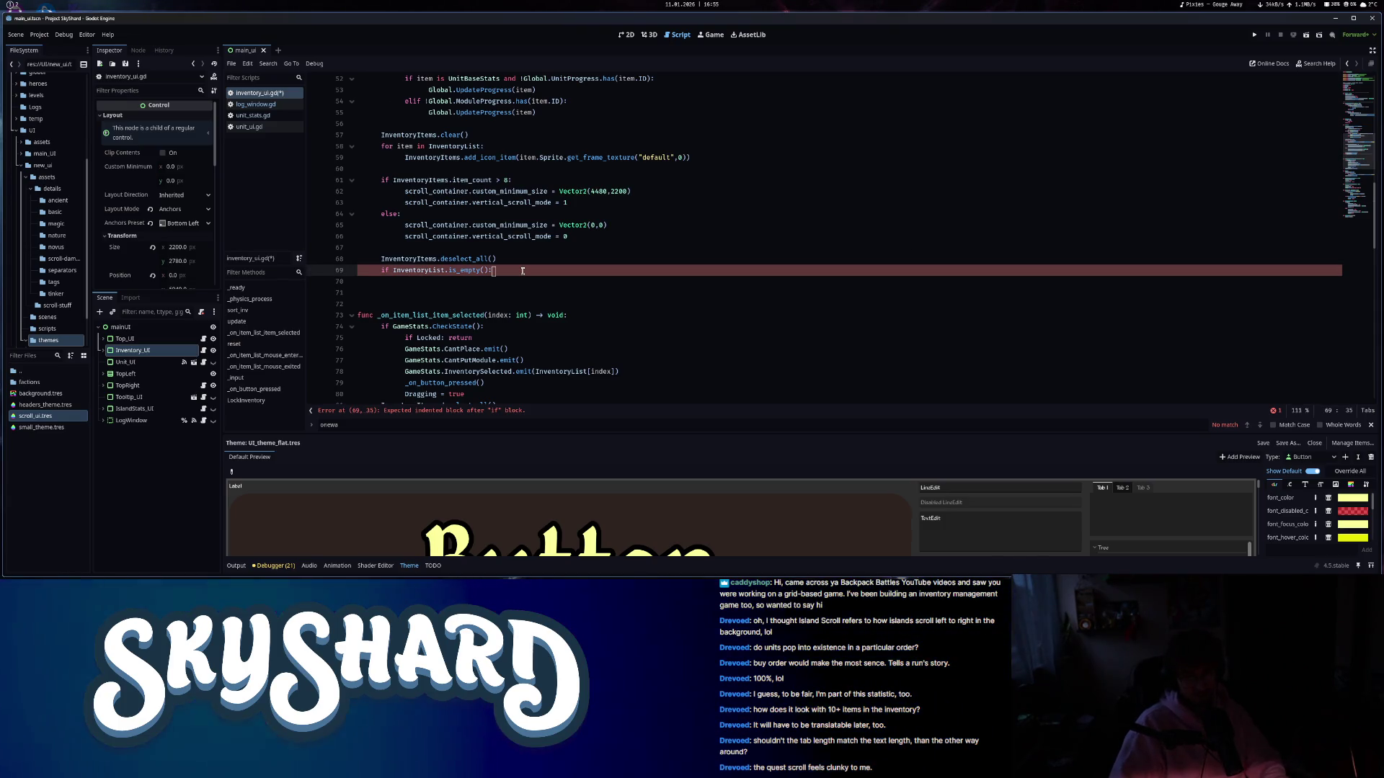
key("BackSpace")
type("and toggled")
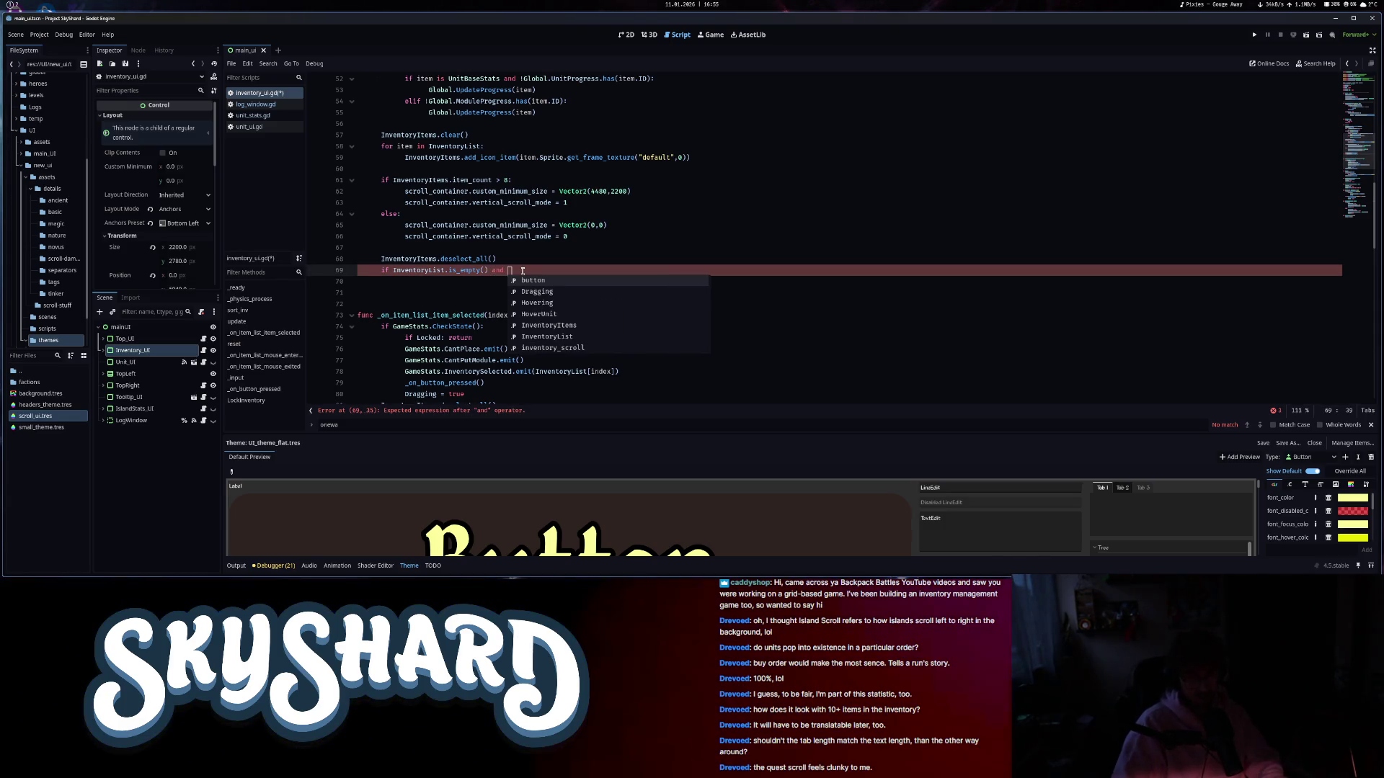
left_click(1362, 219)
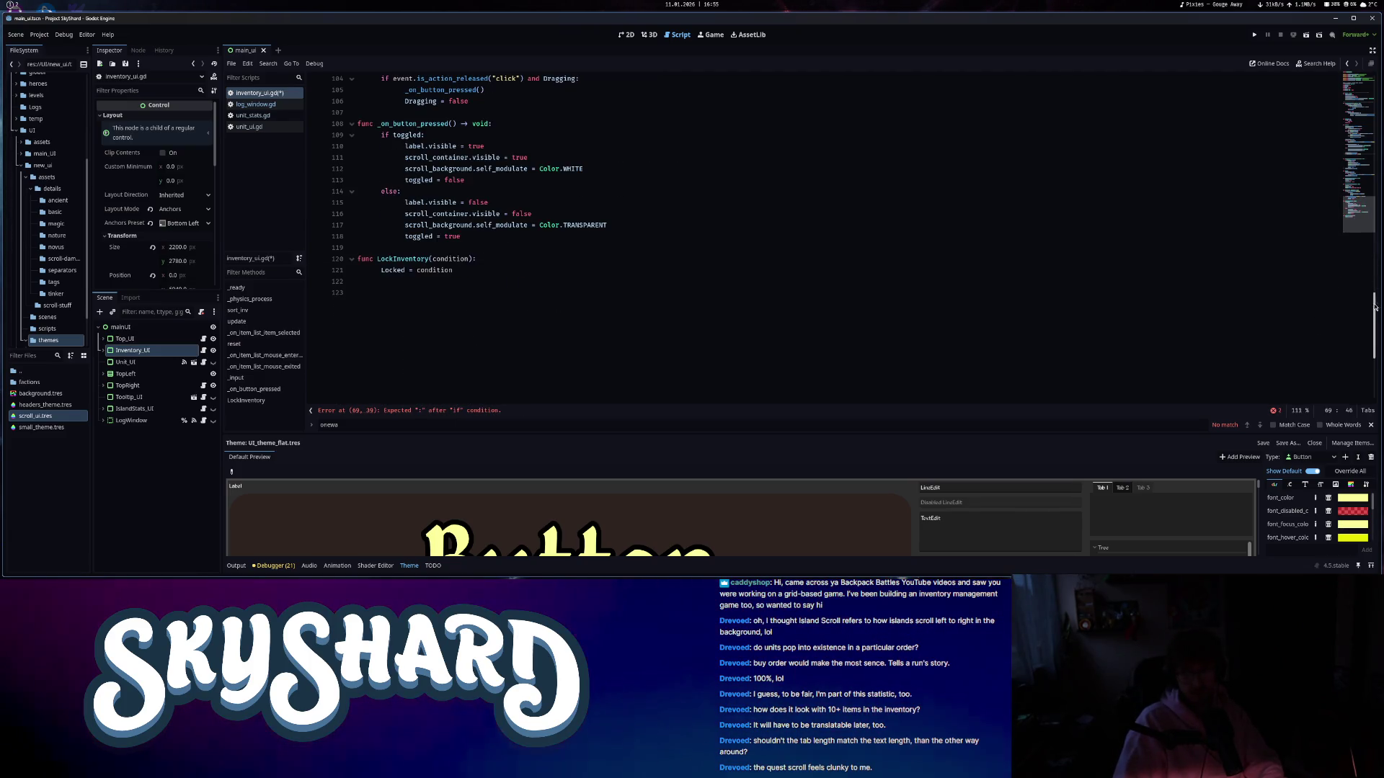
scroll(1363, 205, "up", 15)
left_click_drag(1364, 187, 1368, 300)
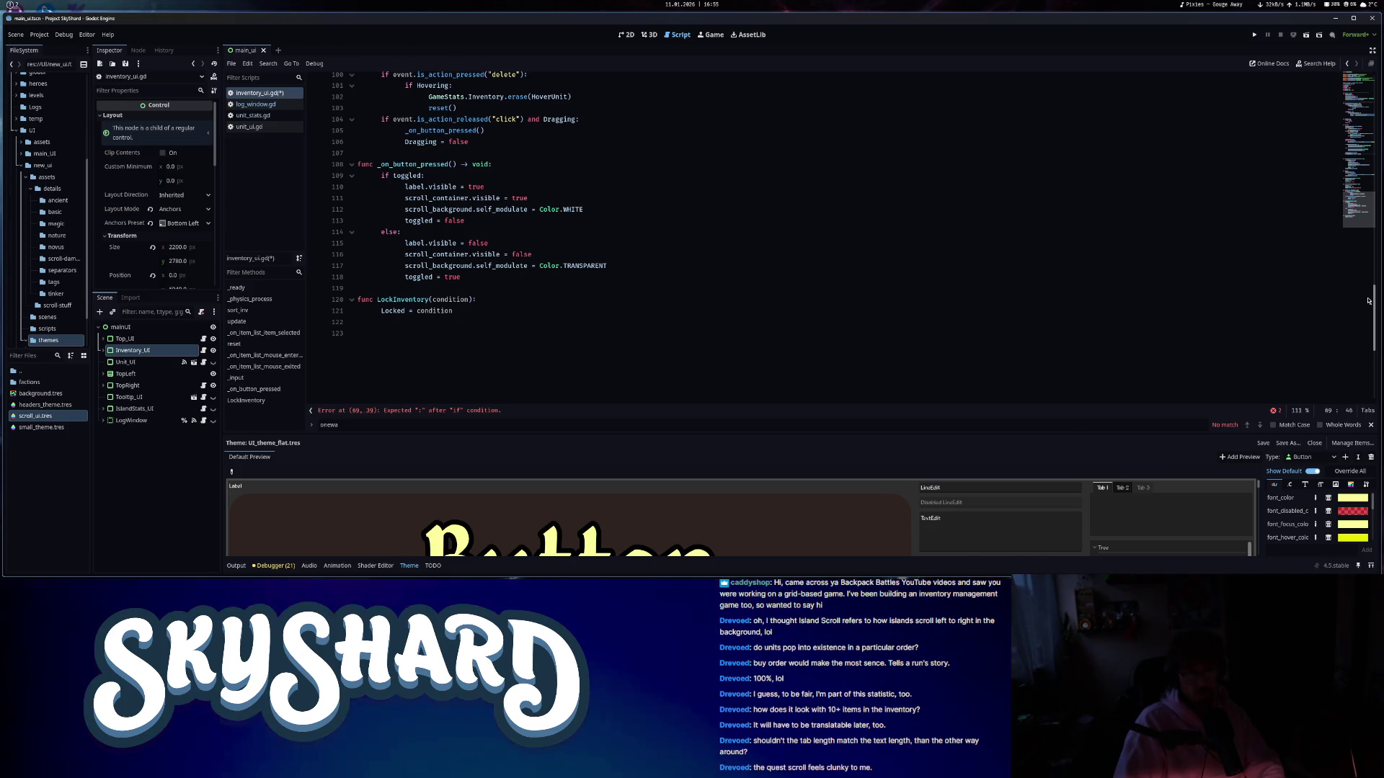
left_click(1349, 106)
mouse_move(1350, 106)
left_mouse_down()
mouse_move(1355, 321)
mouse_move(1359, 278)
left_mouse_up()
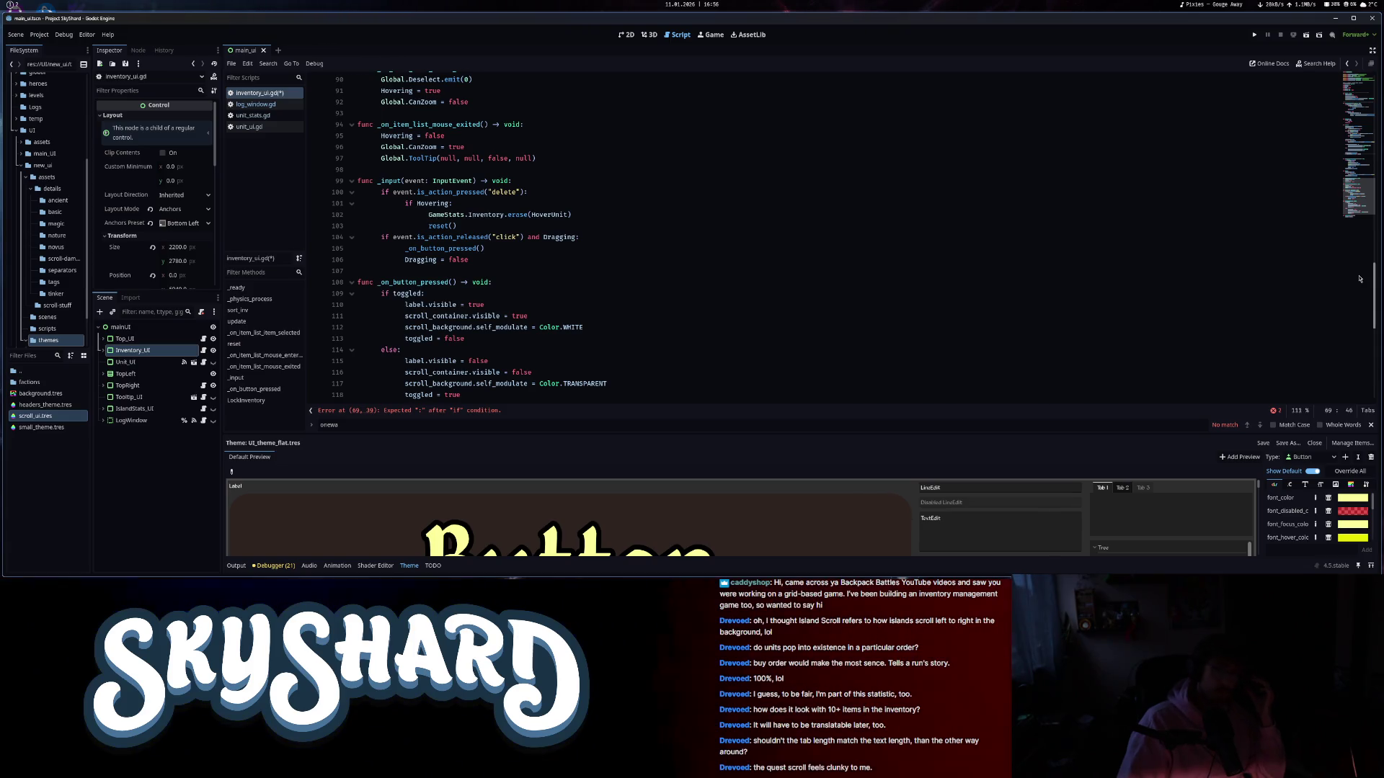
scroll(1359, 279, "up", 8)
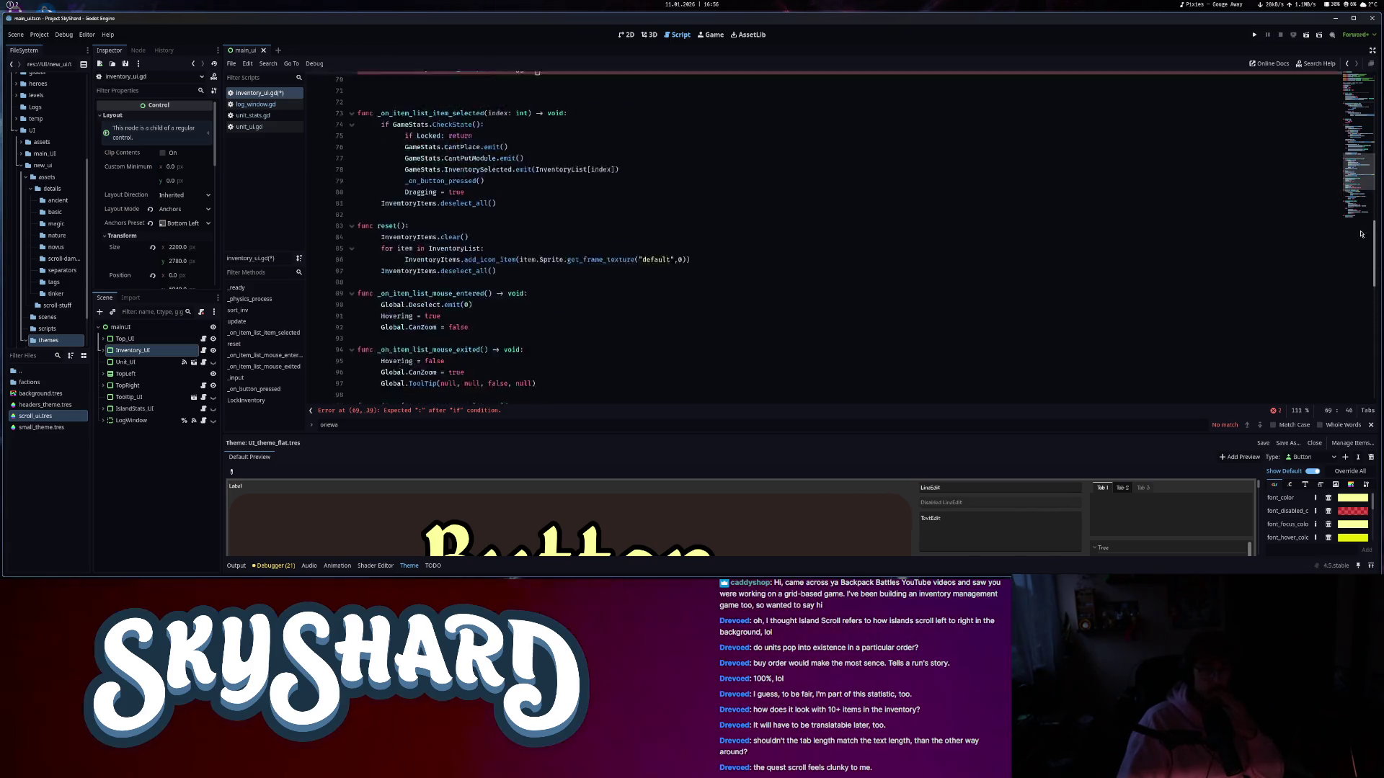
scroll(1359, 292, "down", 12)
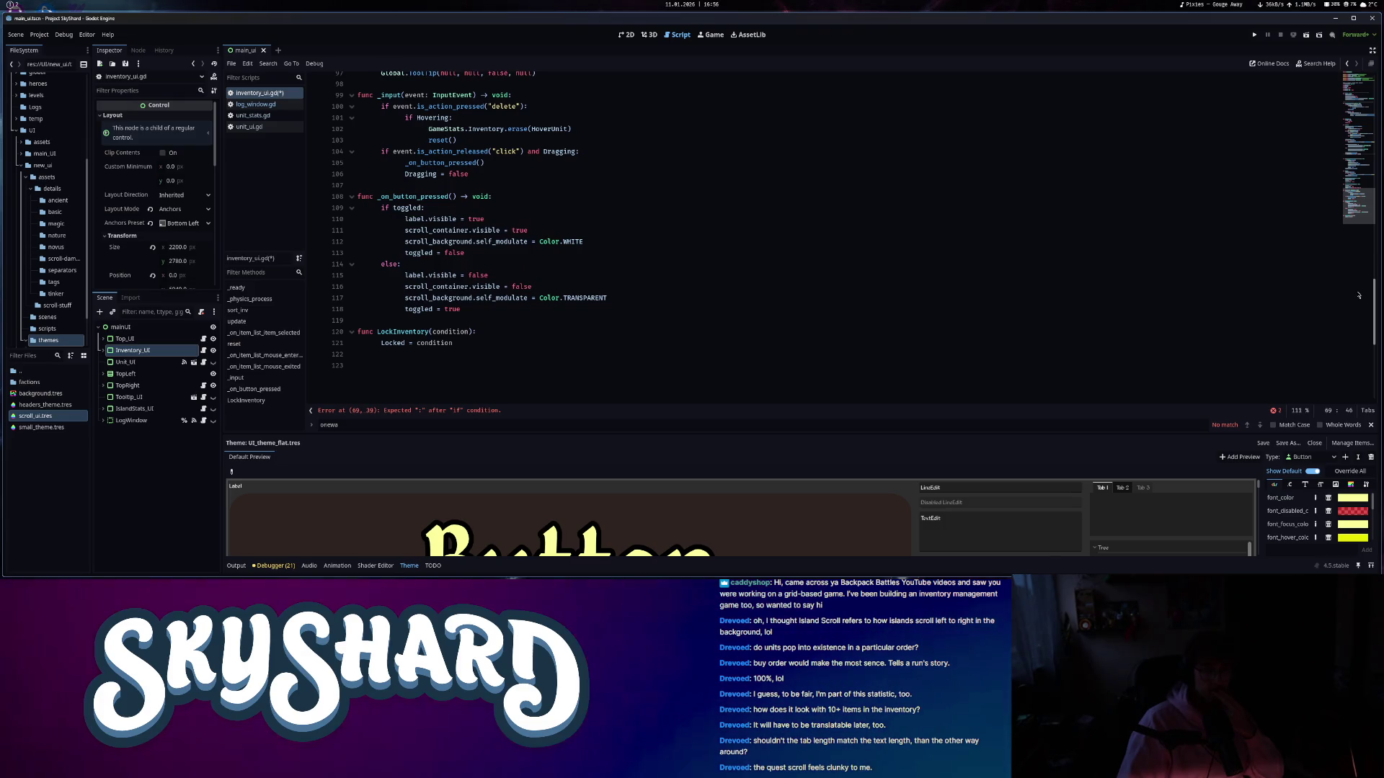
scroll(1358, 149, "up", 20)
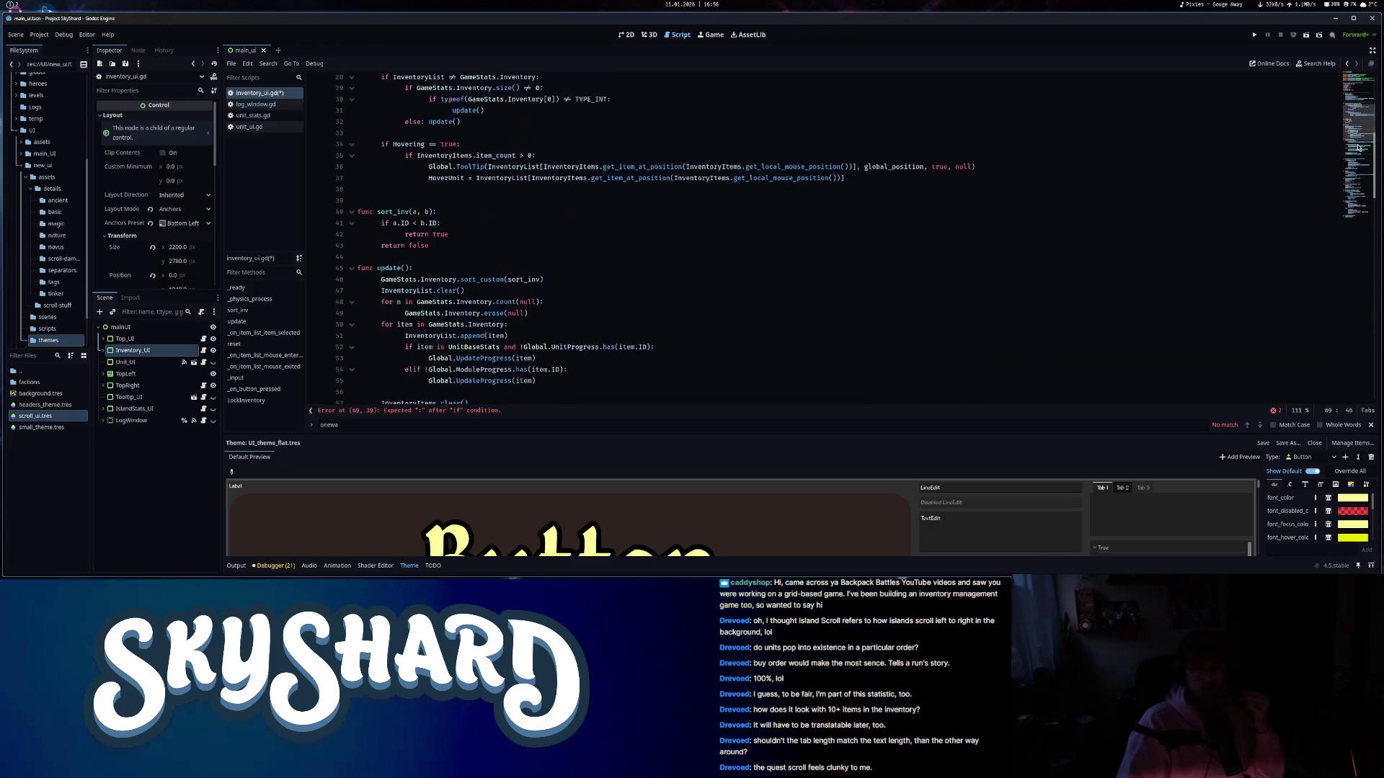
scroll(1358, 149, "up", 9)
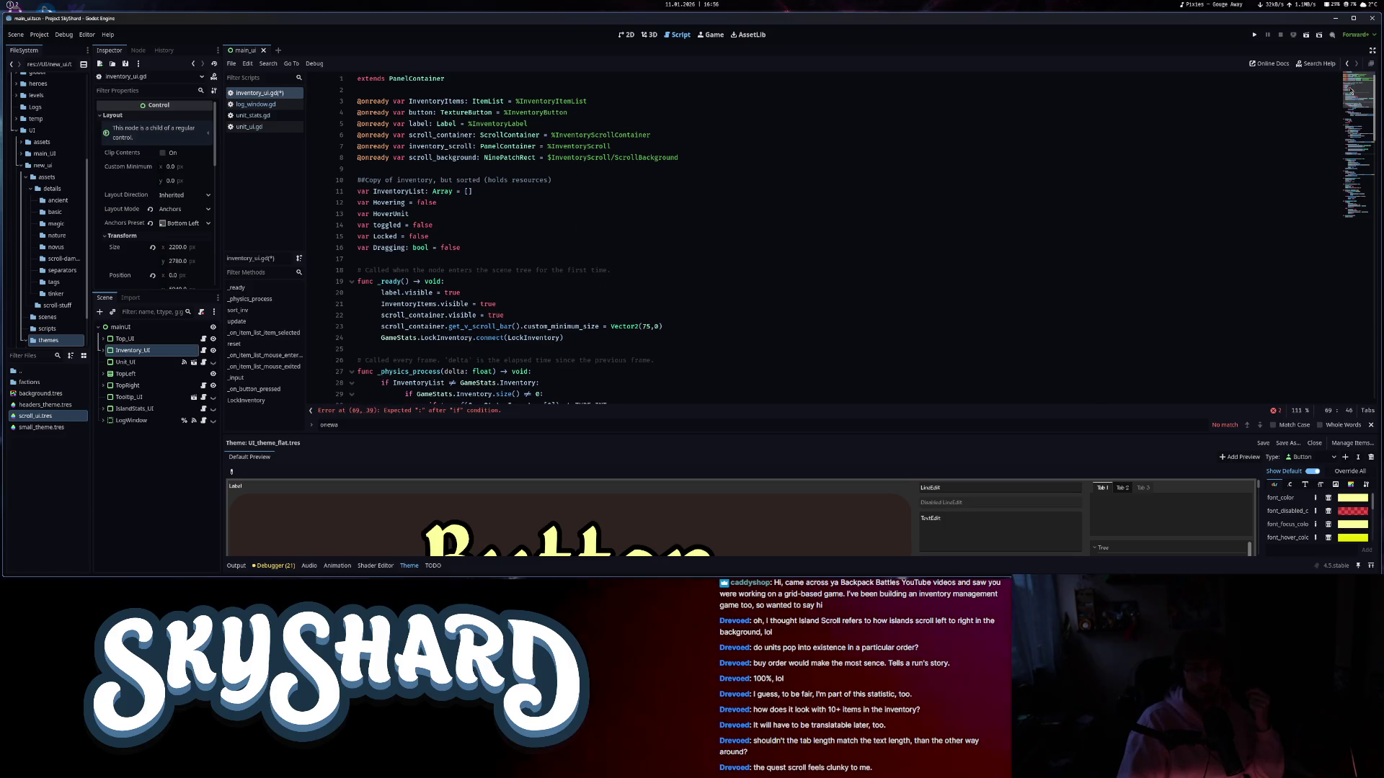
scroll(1352, 92, "down", 20)
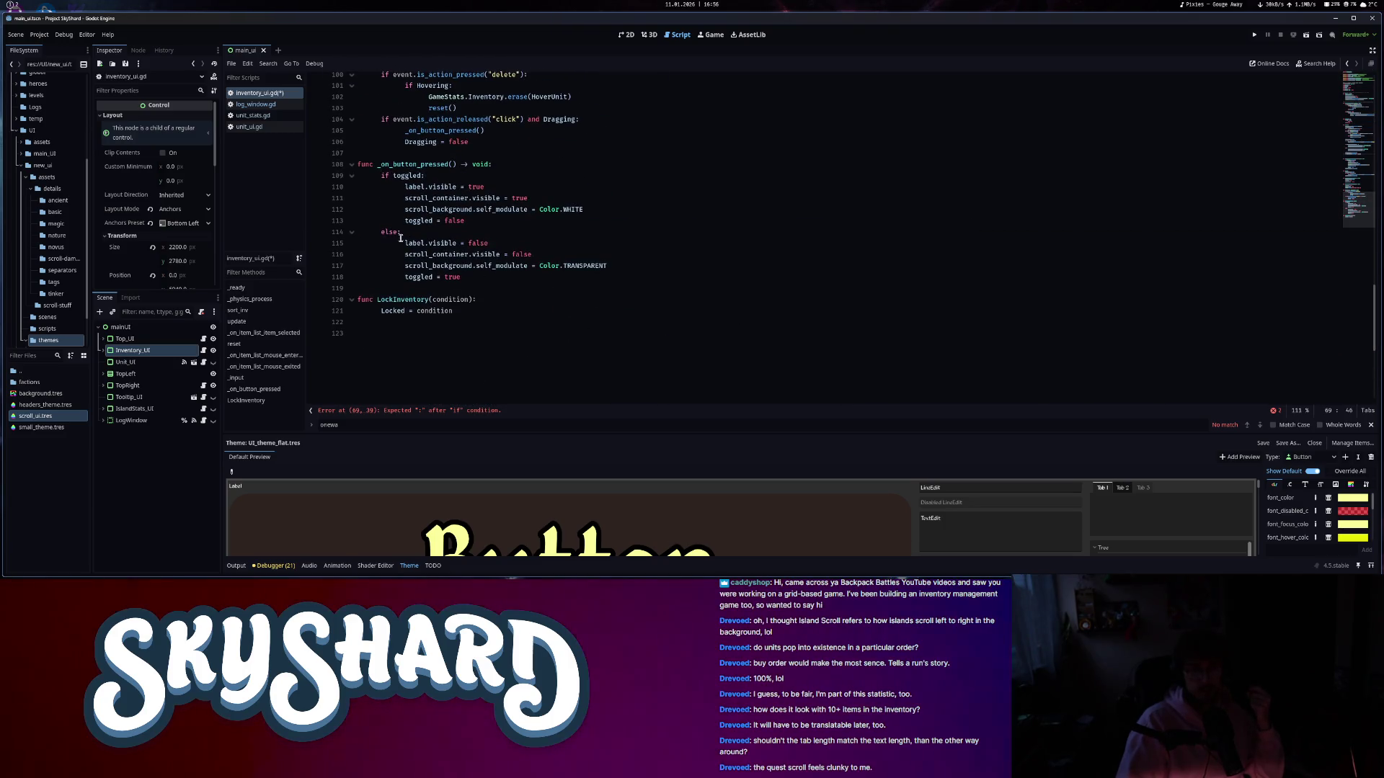
left_click_drag(405, 243, 573, 283)
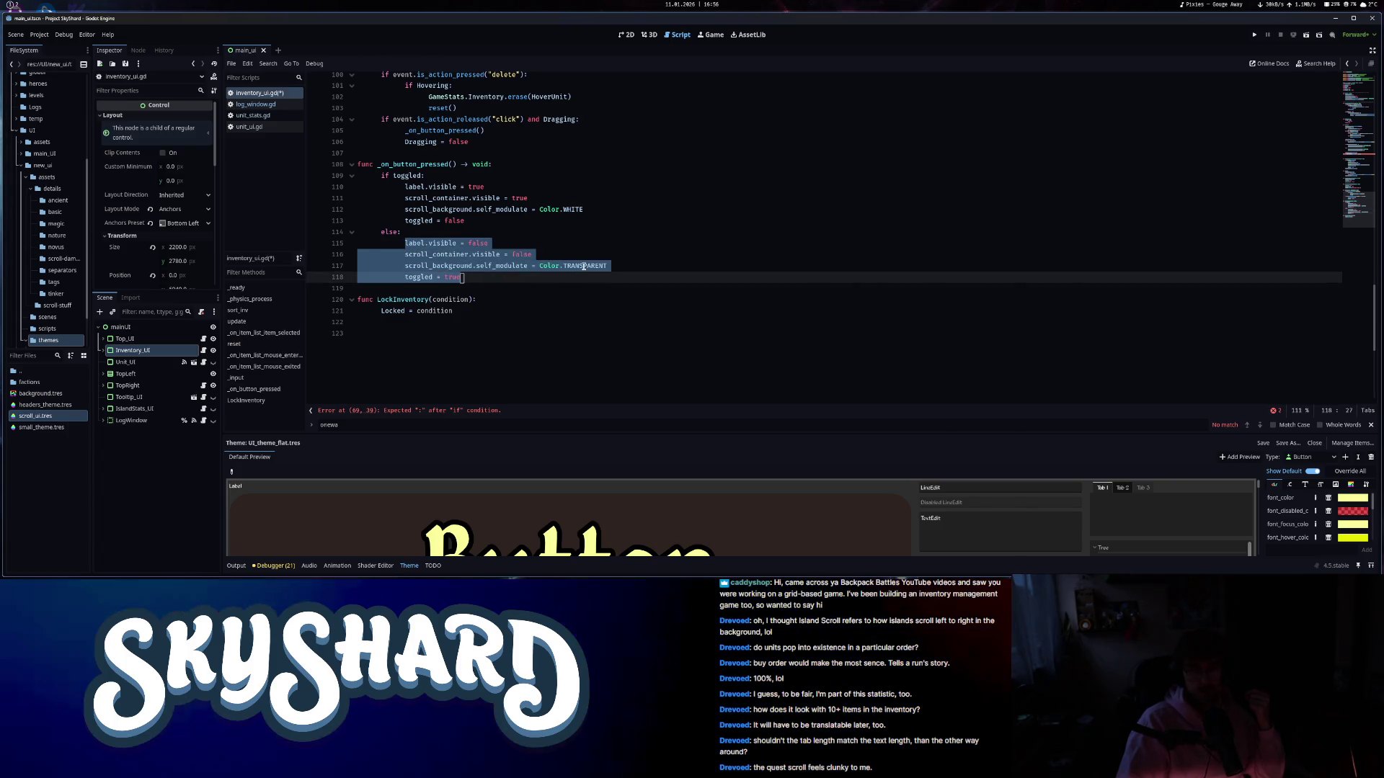
left_click(583, 266)
mouse_move(584, 266)
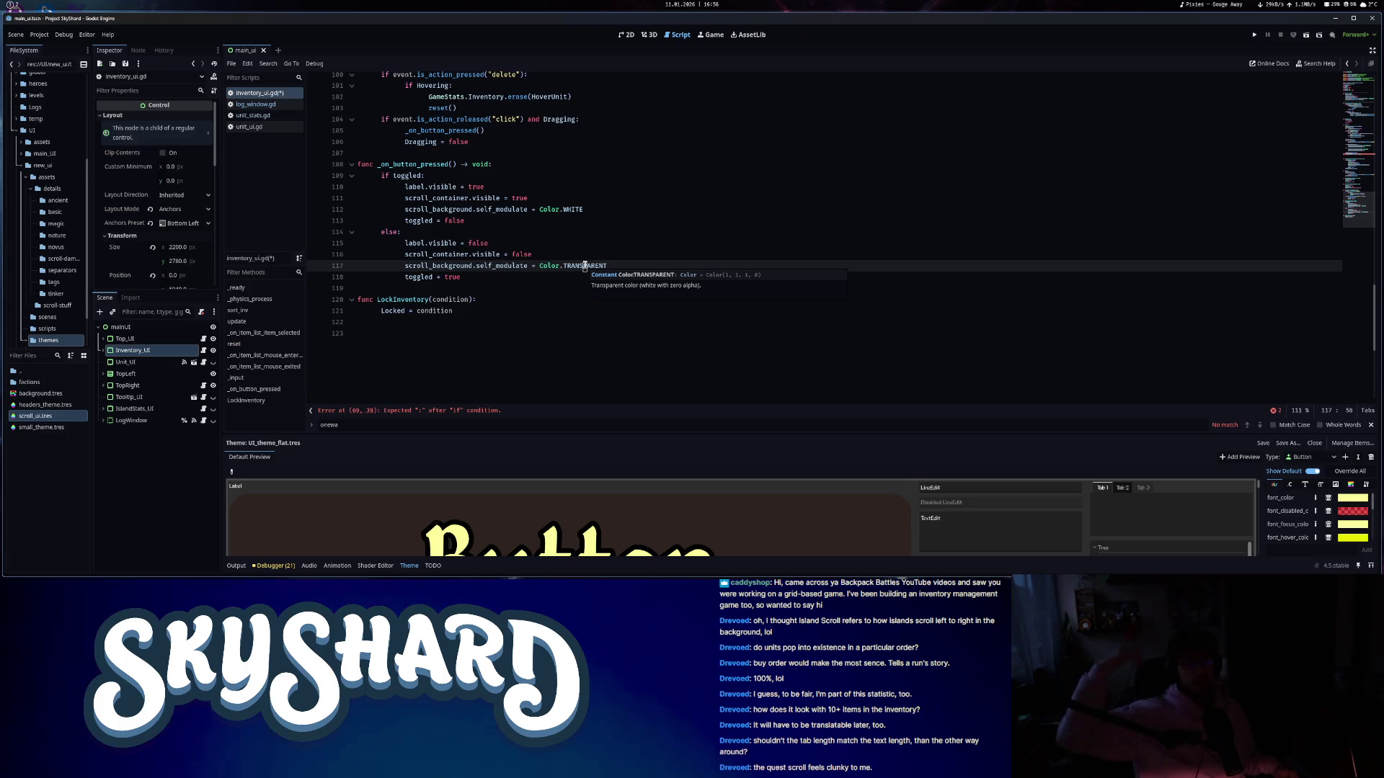
left_click_drag(405, 187, 496, 227)
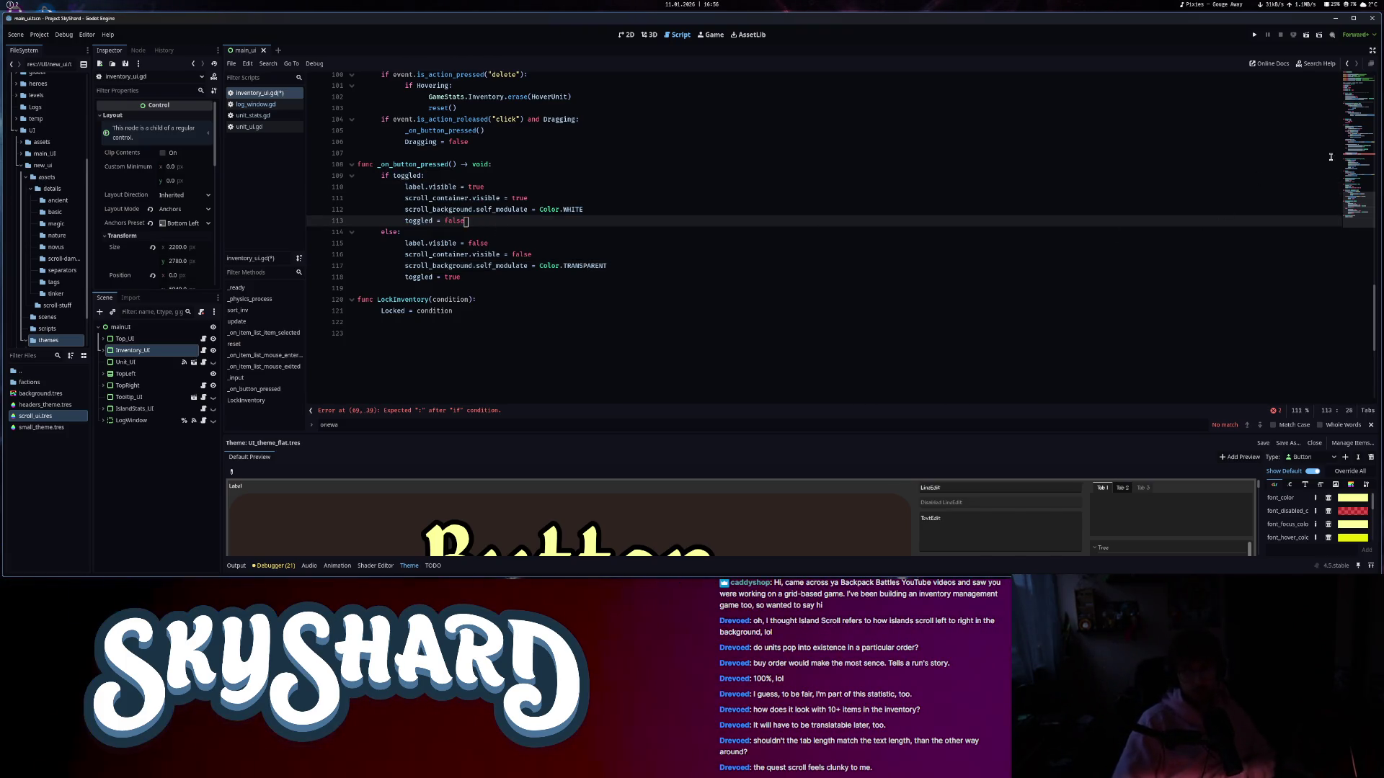
scroll(1328, 158, "up", 10)
scroll(395, 237, "up", 5)
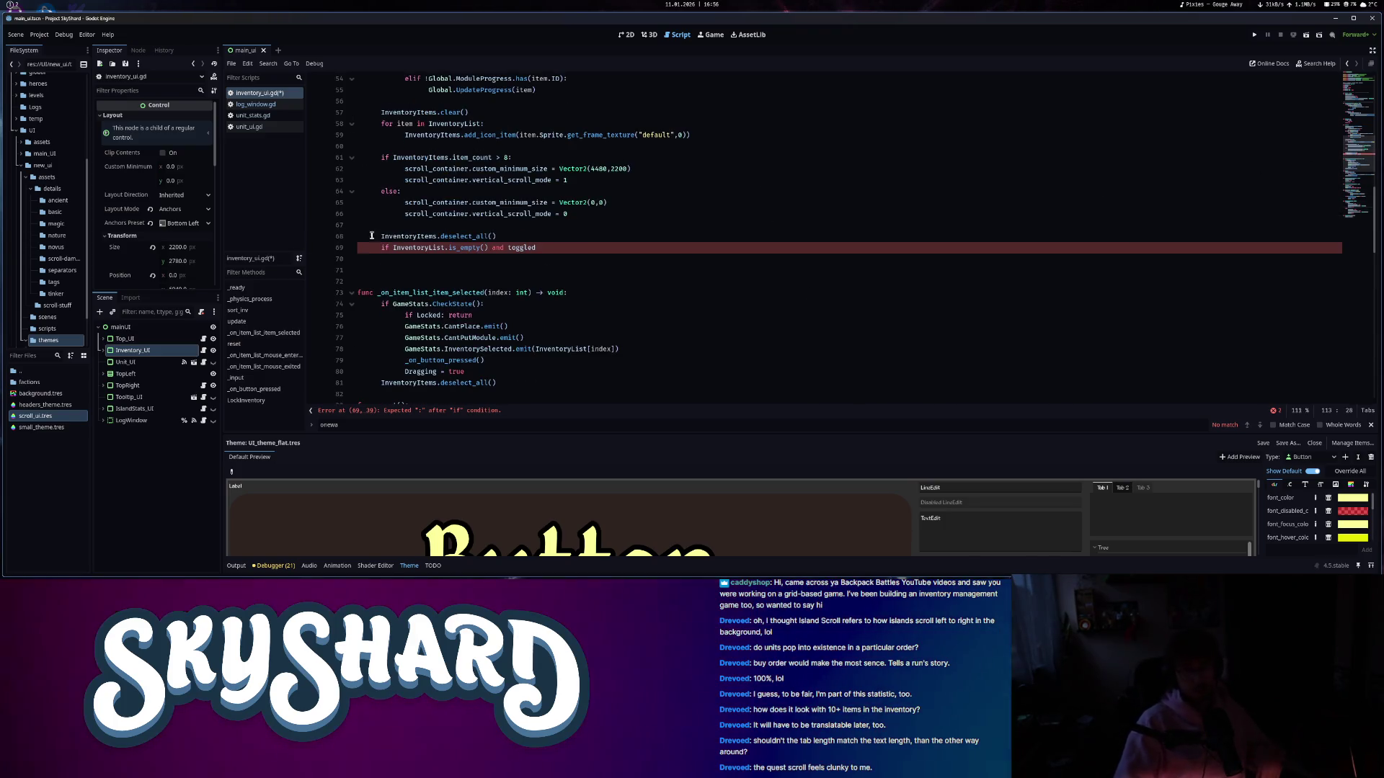
- Change the condition to '!toggled' and call _on_button_pressed() in its body
left_click(508, 247)
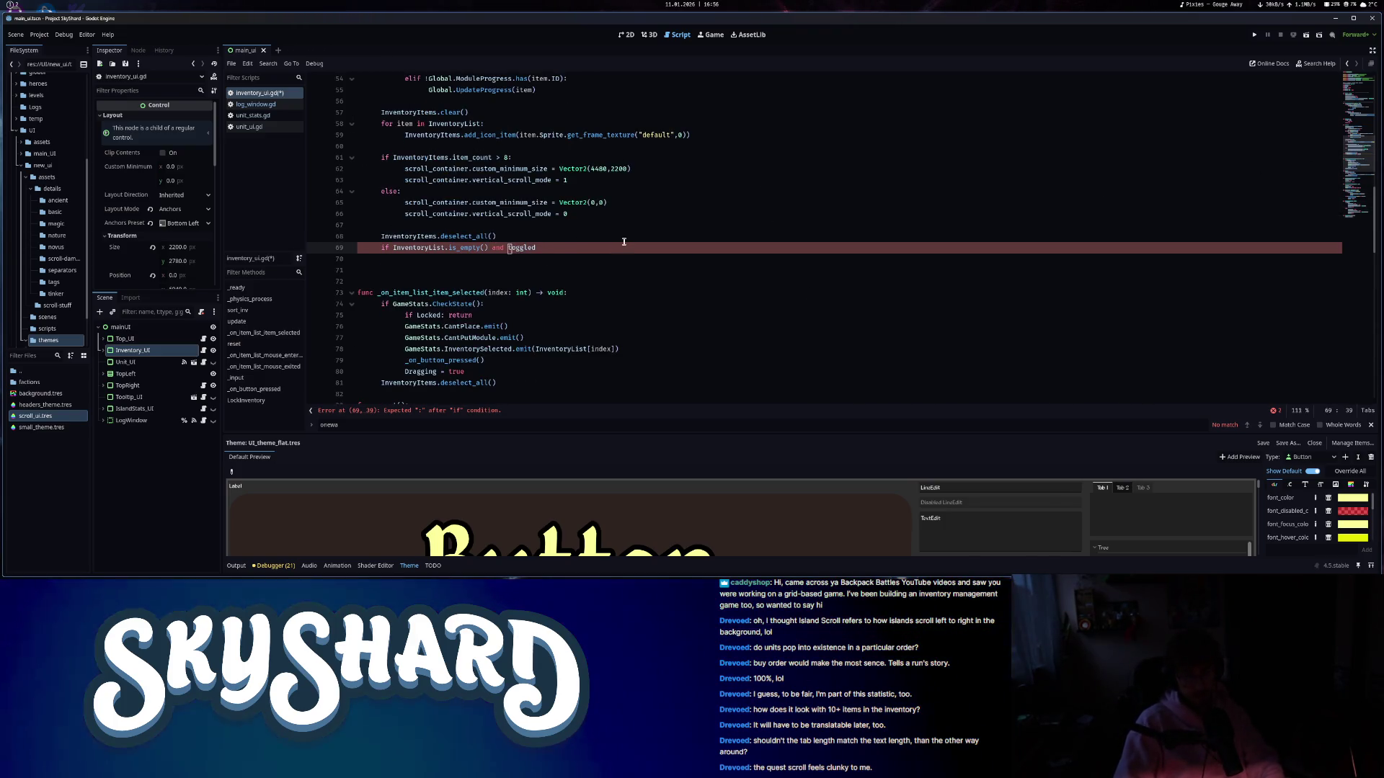
type("!")
left_click(577, 248)
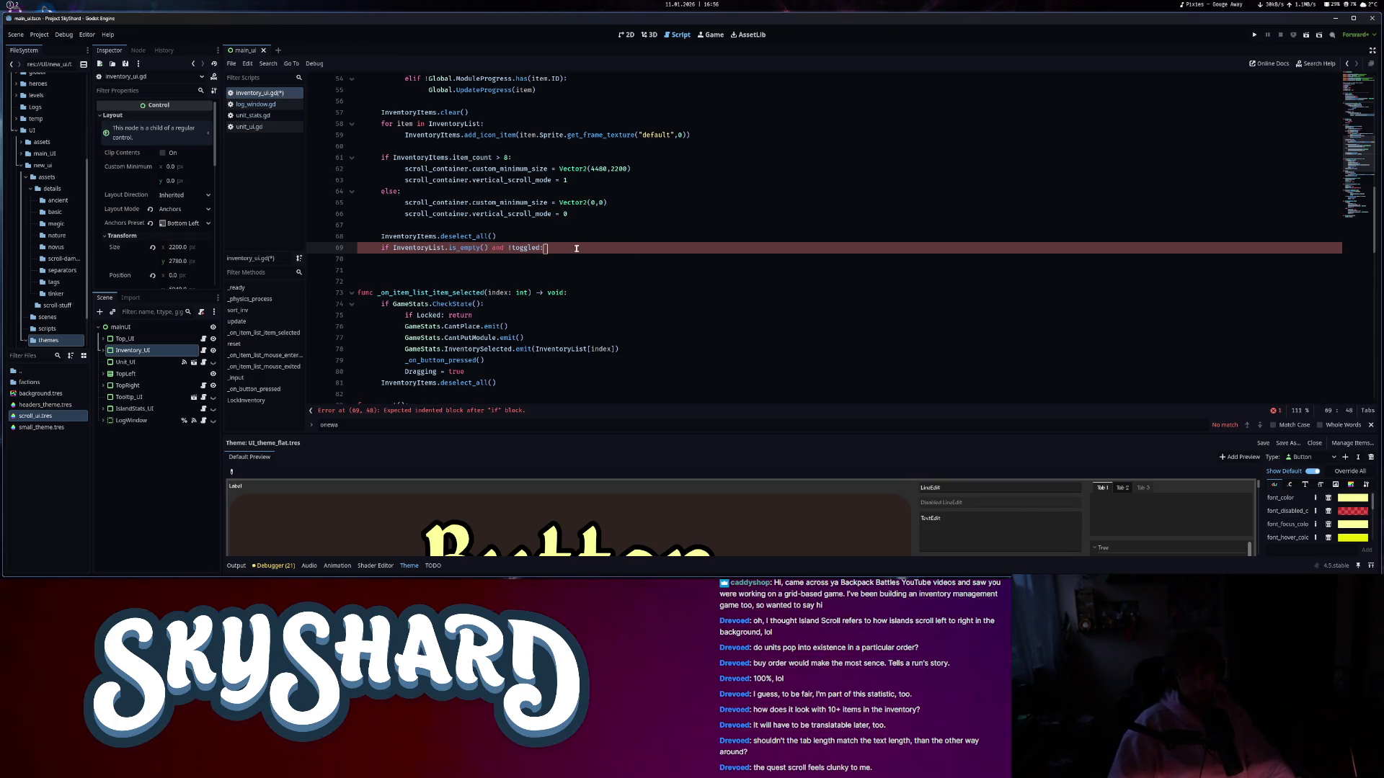
key("Return")
type("_on_button_pressed(")
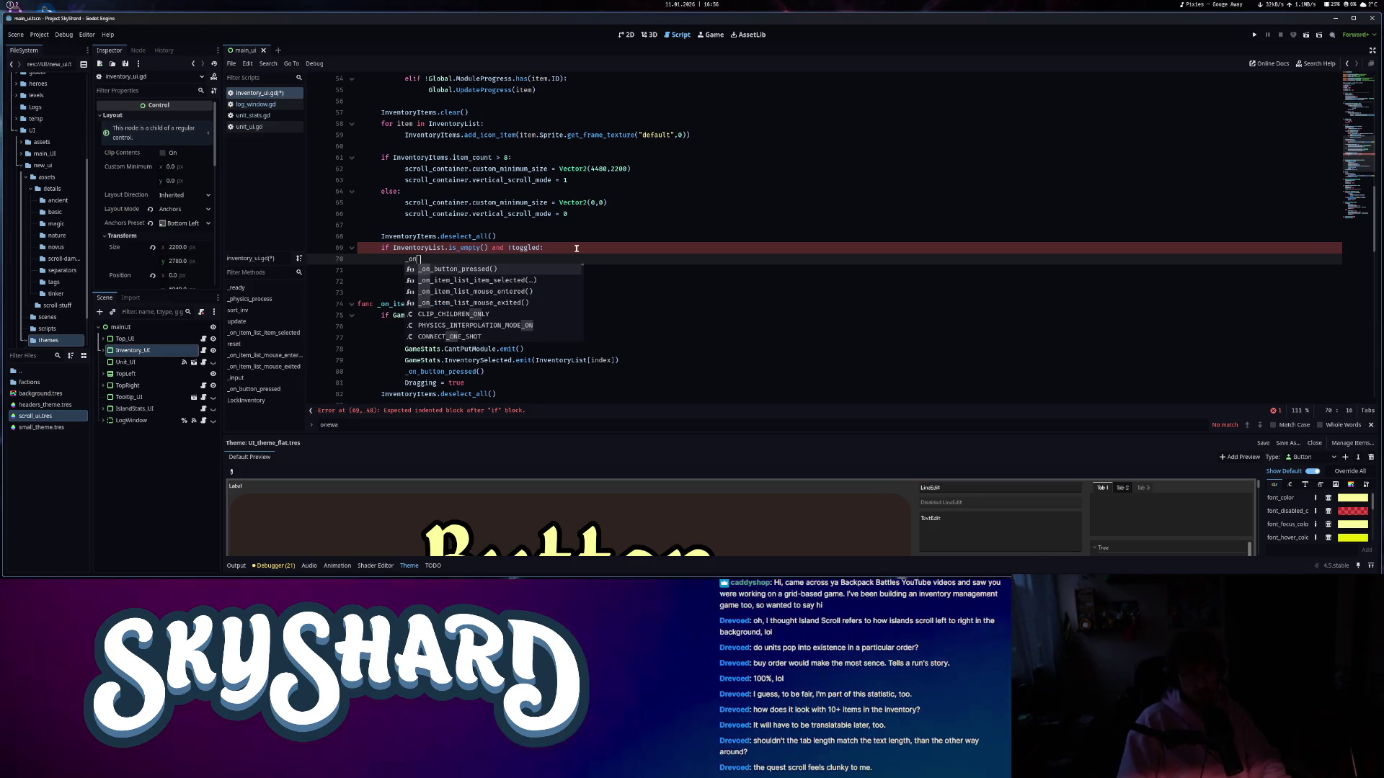
key("Return")
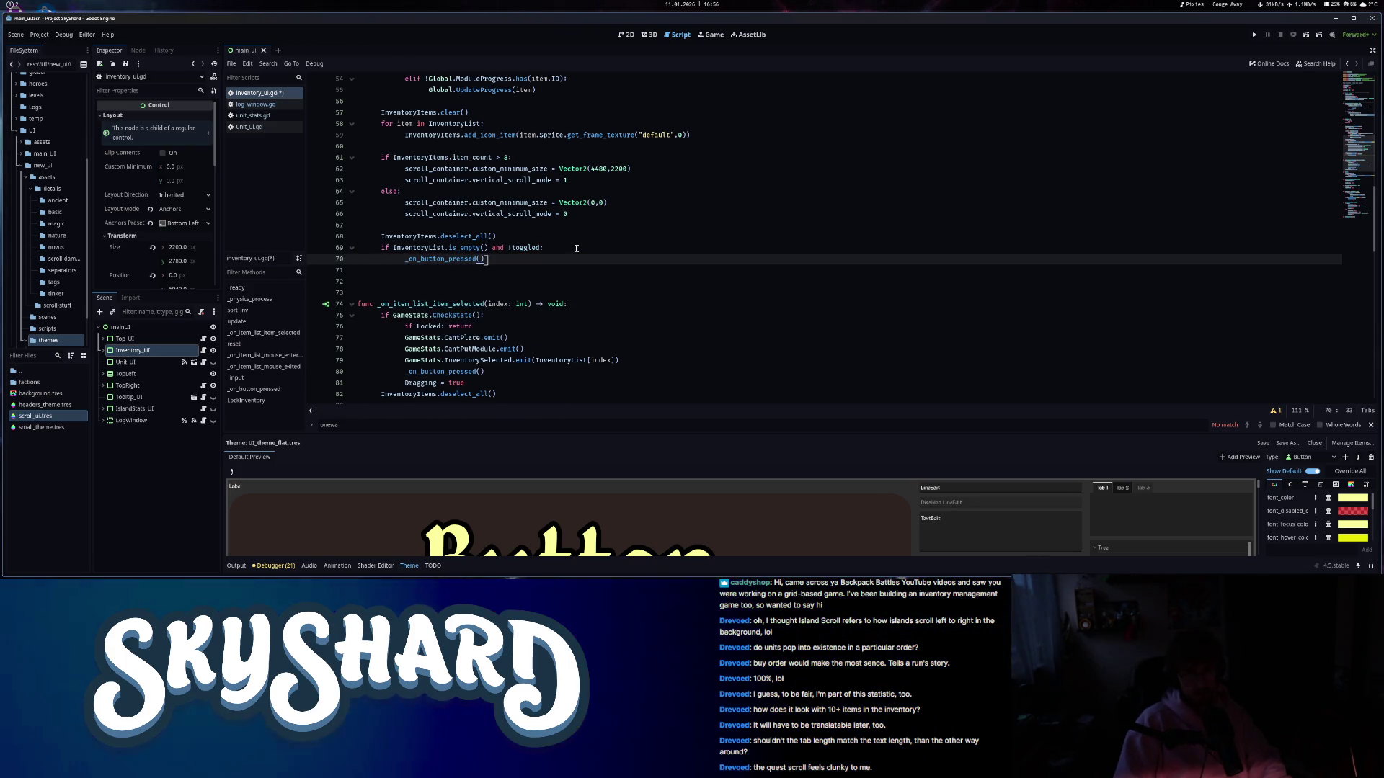
key("Return")
- Begin an 'elif !InventoryList.is_empty(' branch below using autocomplete
type("el")
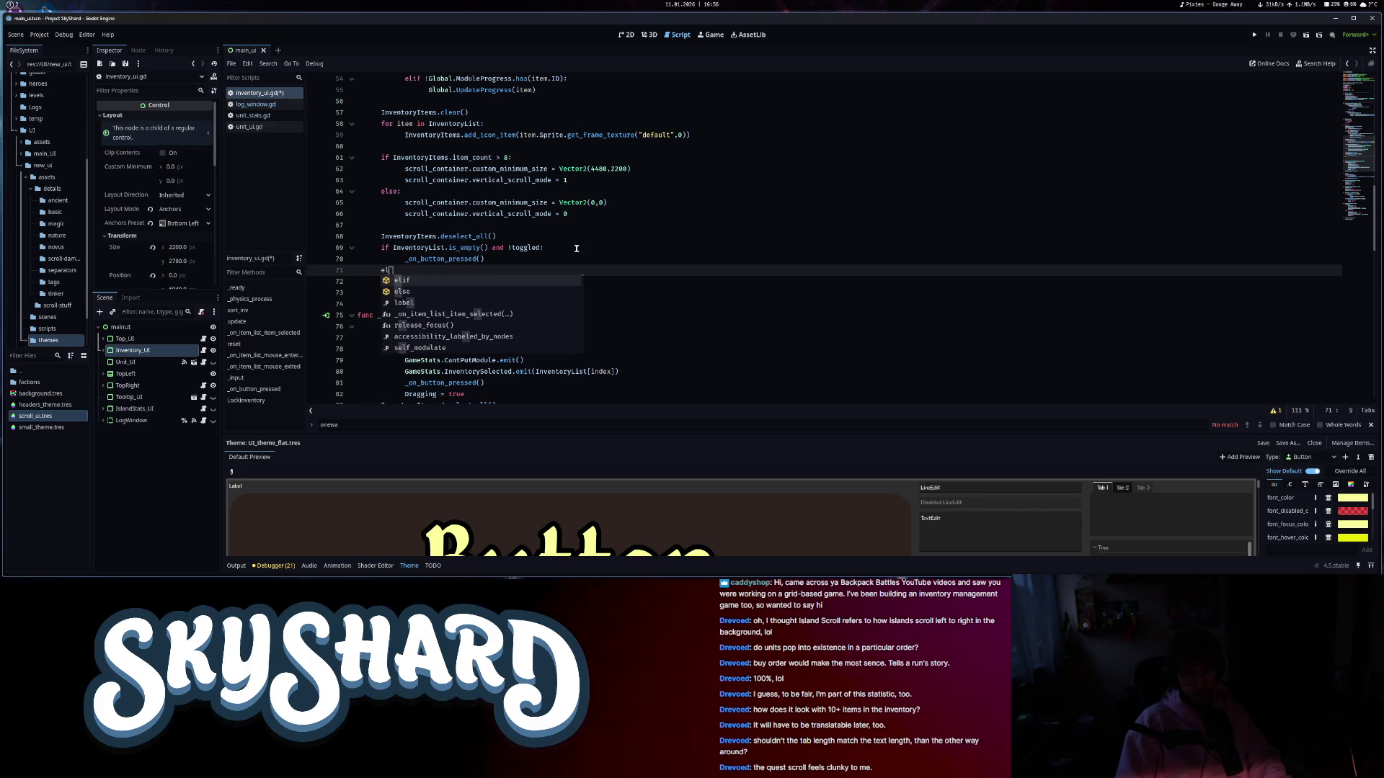
type("if !Inv")
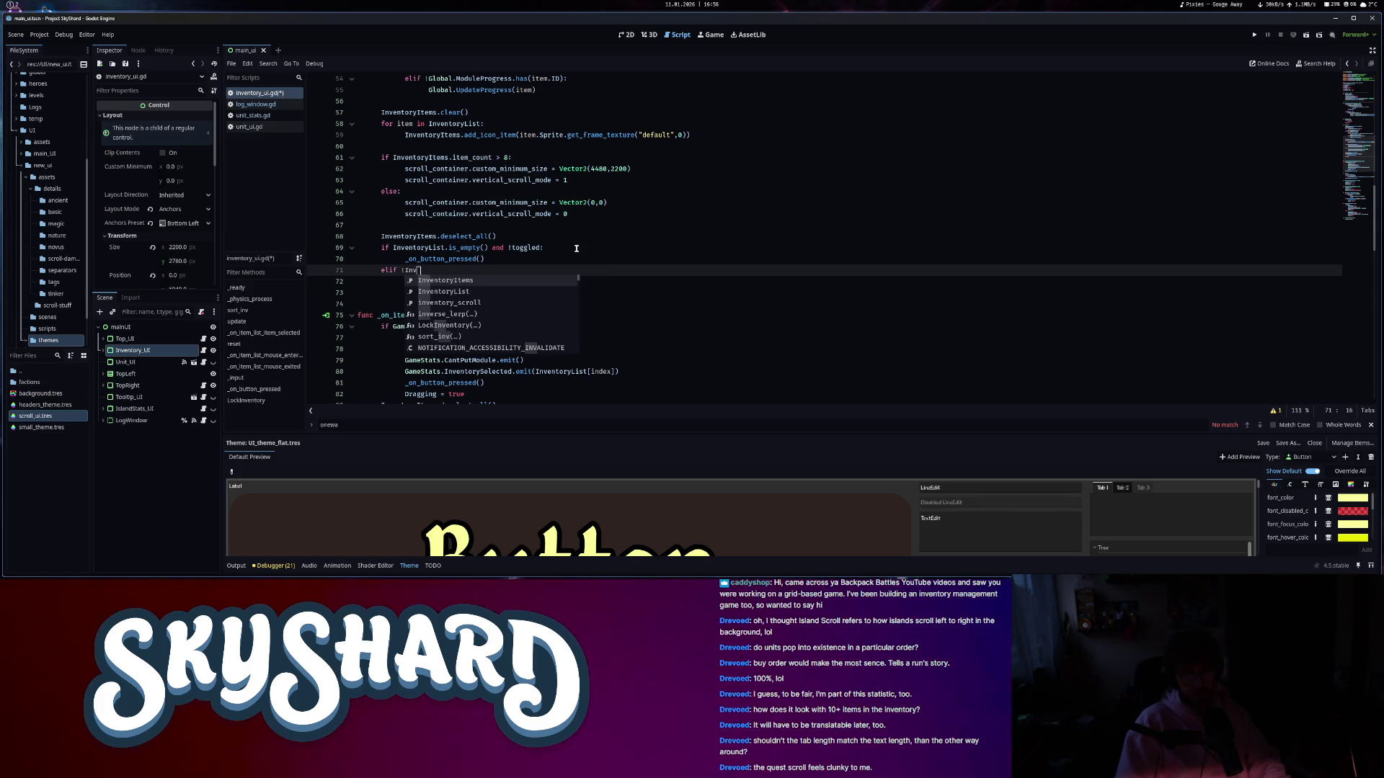
key("Down")
key("Return")
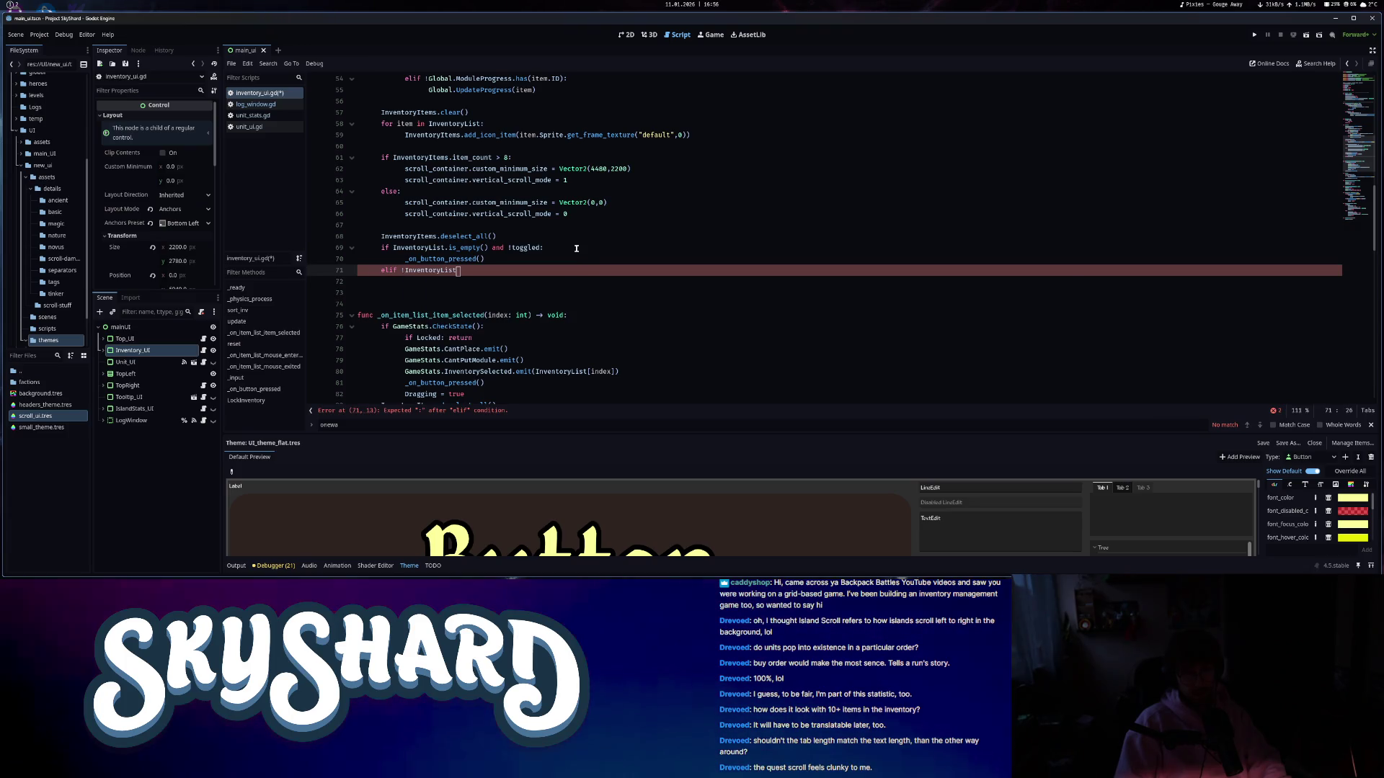
type(".is_e")
key("Return")
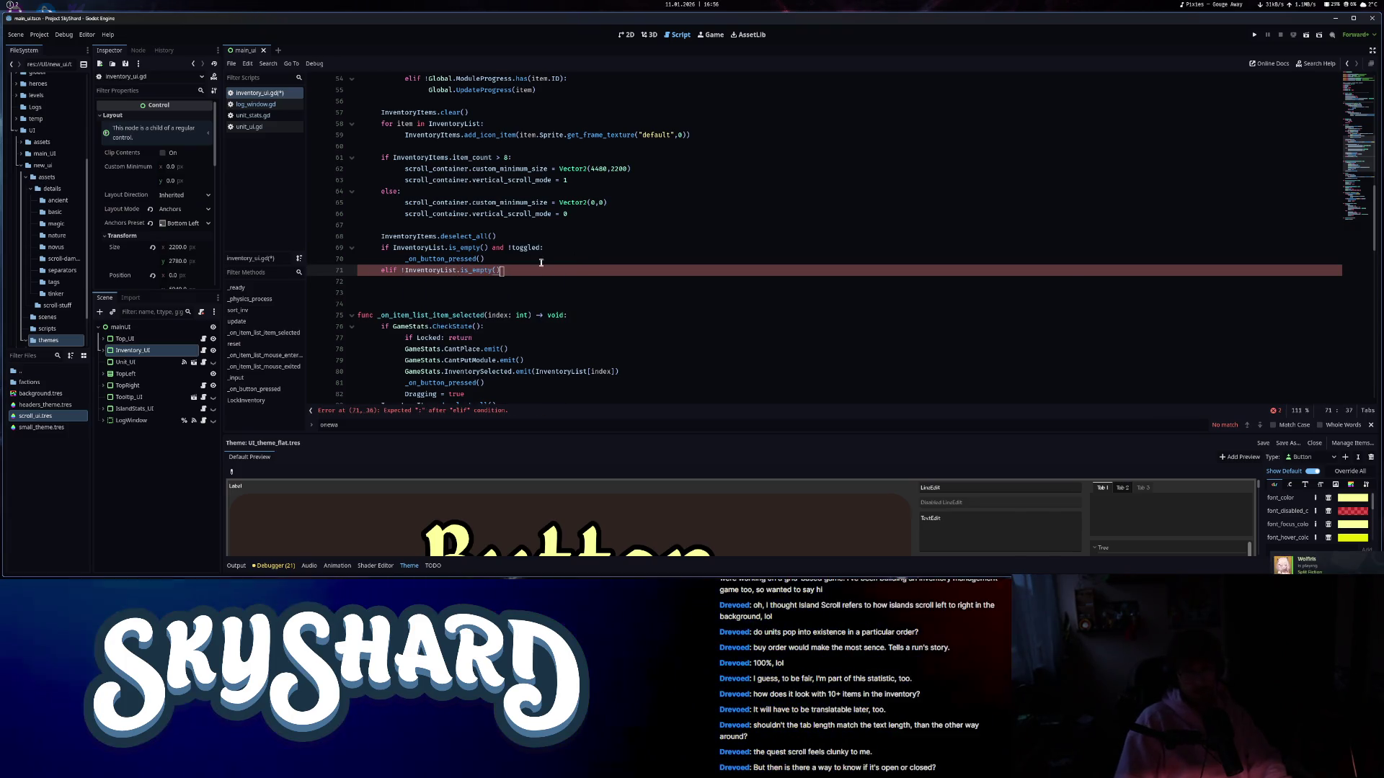
left_click_drag(501, 270, 460, 272)
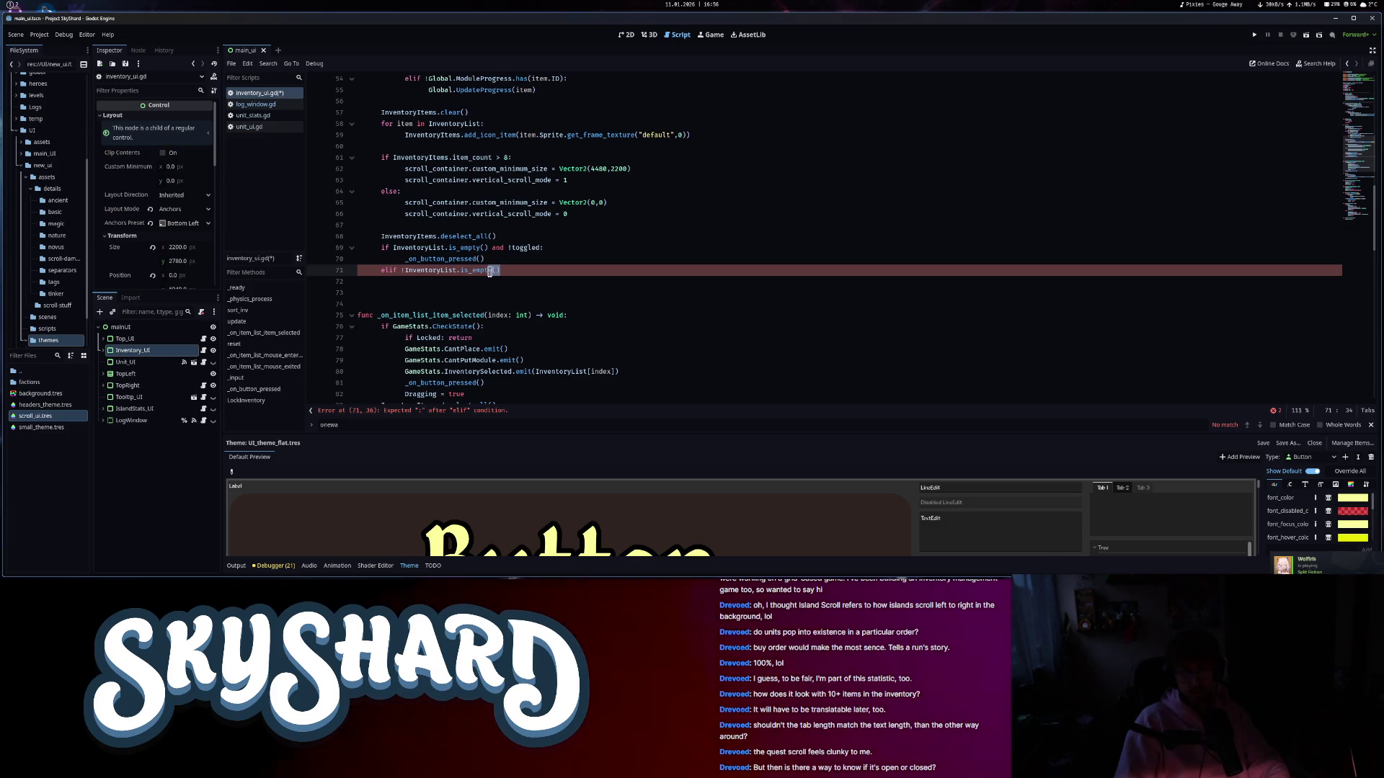
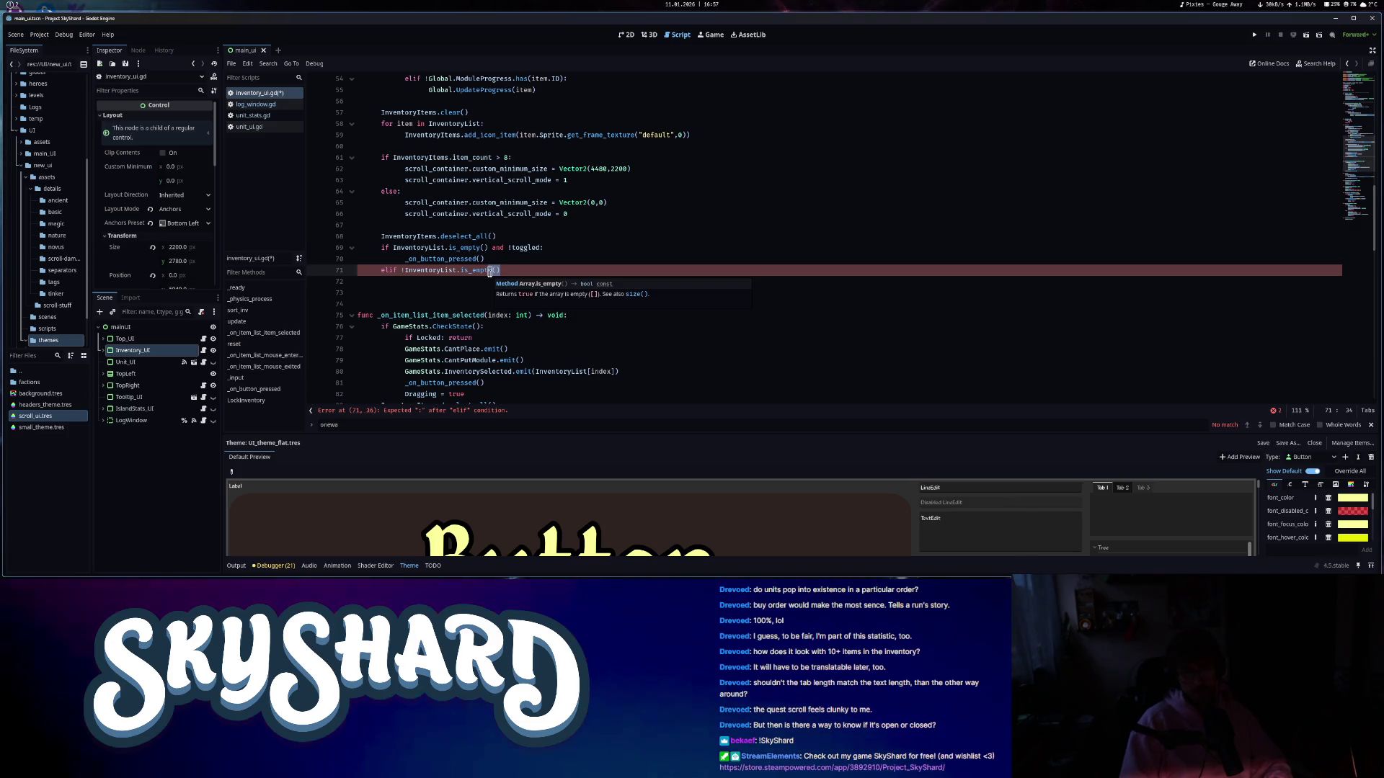
- Change the elif to 'InventoryList.size() == 1 and toggled' and paste _on_button_pressed() beneath it
left_click(514, 272)
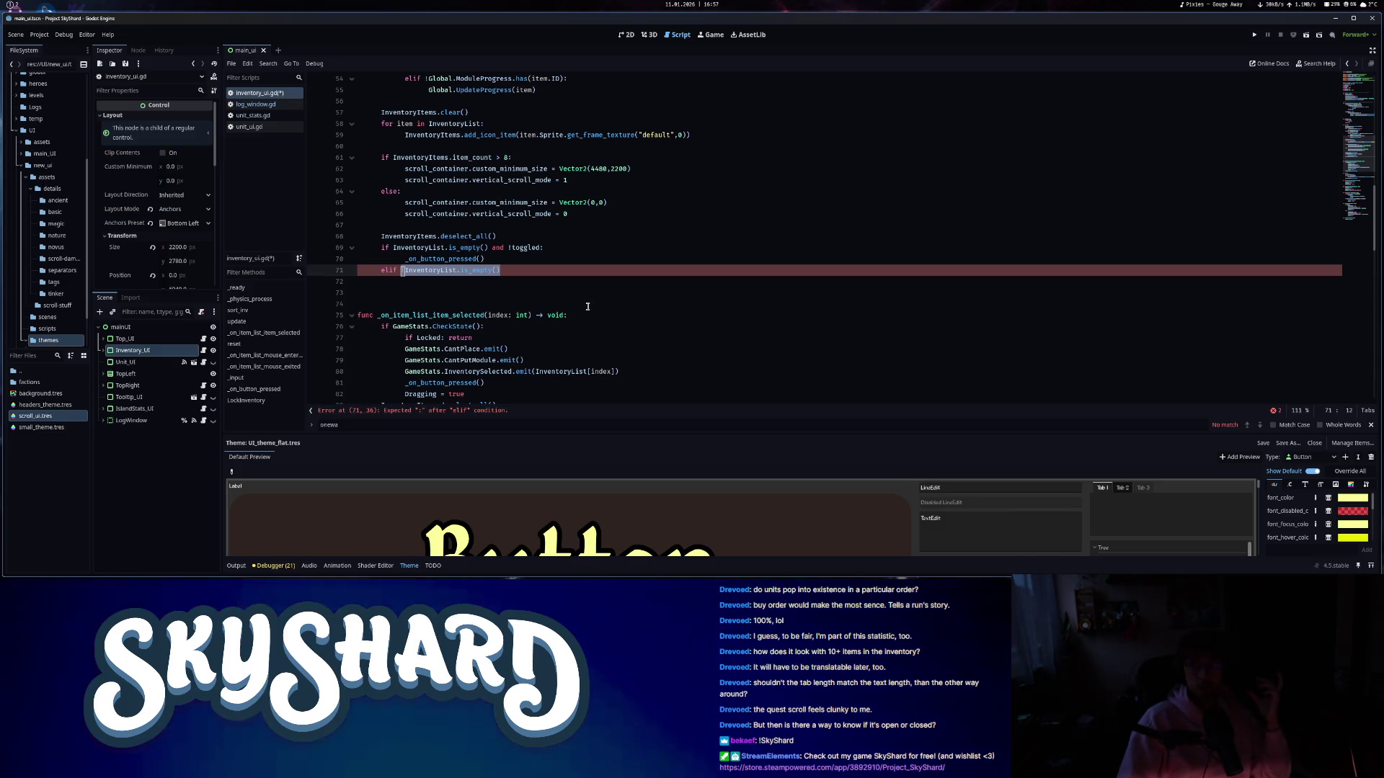
key("BackSpace")
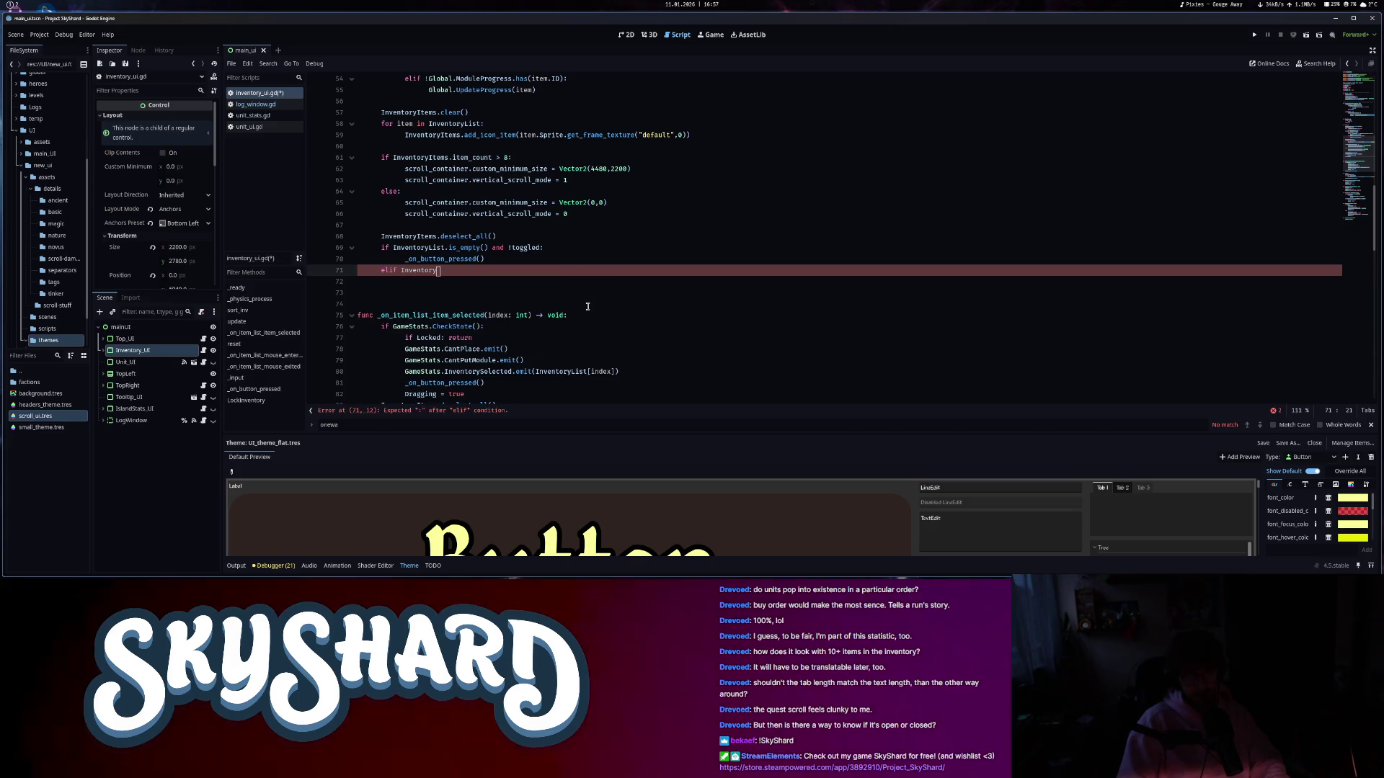
type("Lst.size() ")
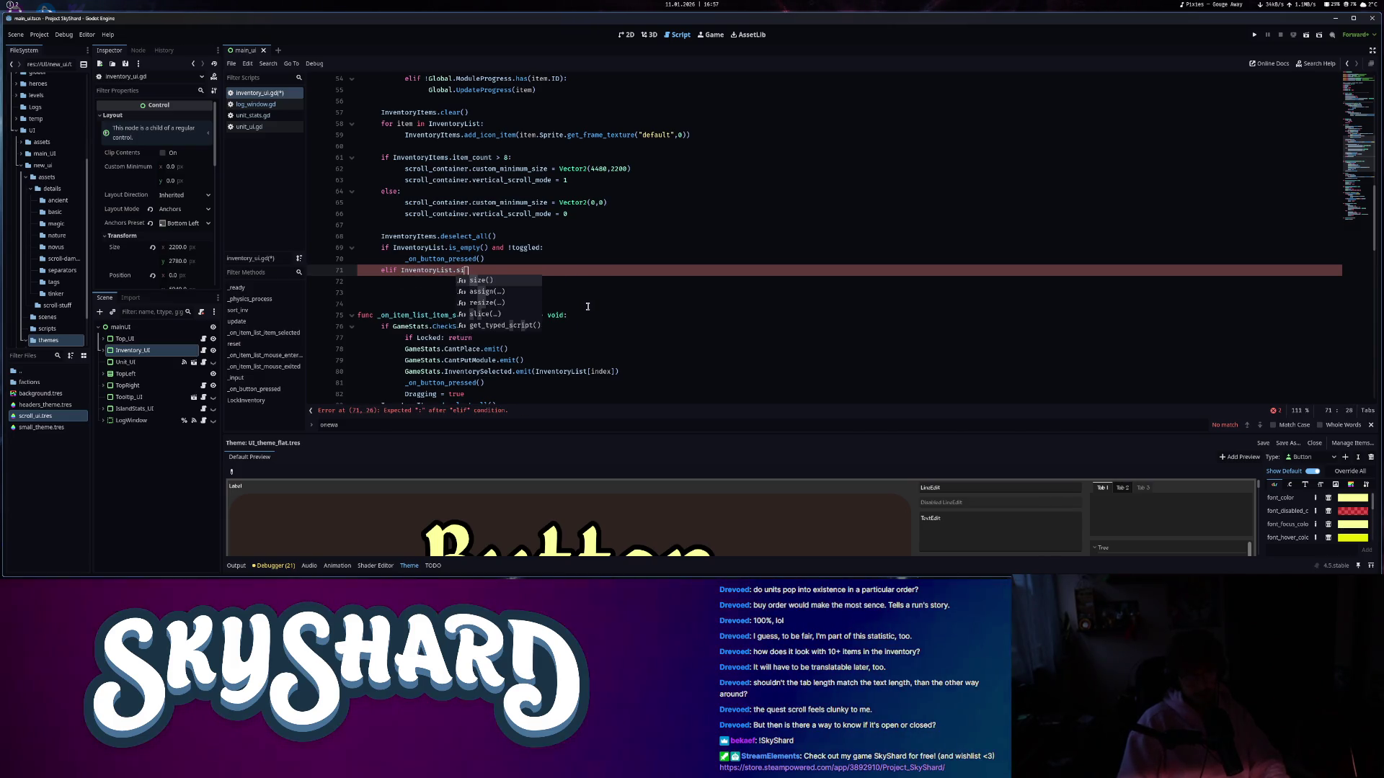
type("== 1 and")
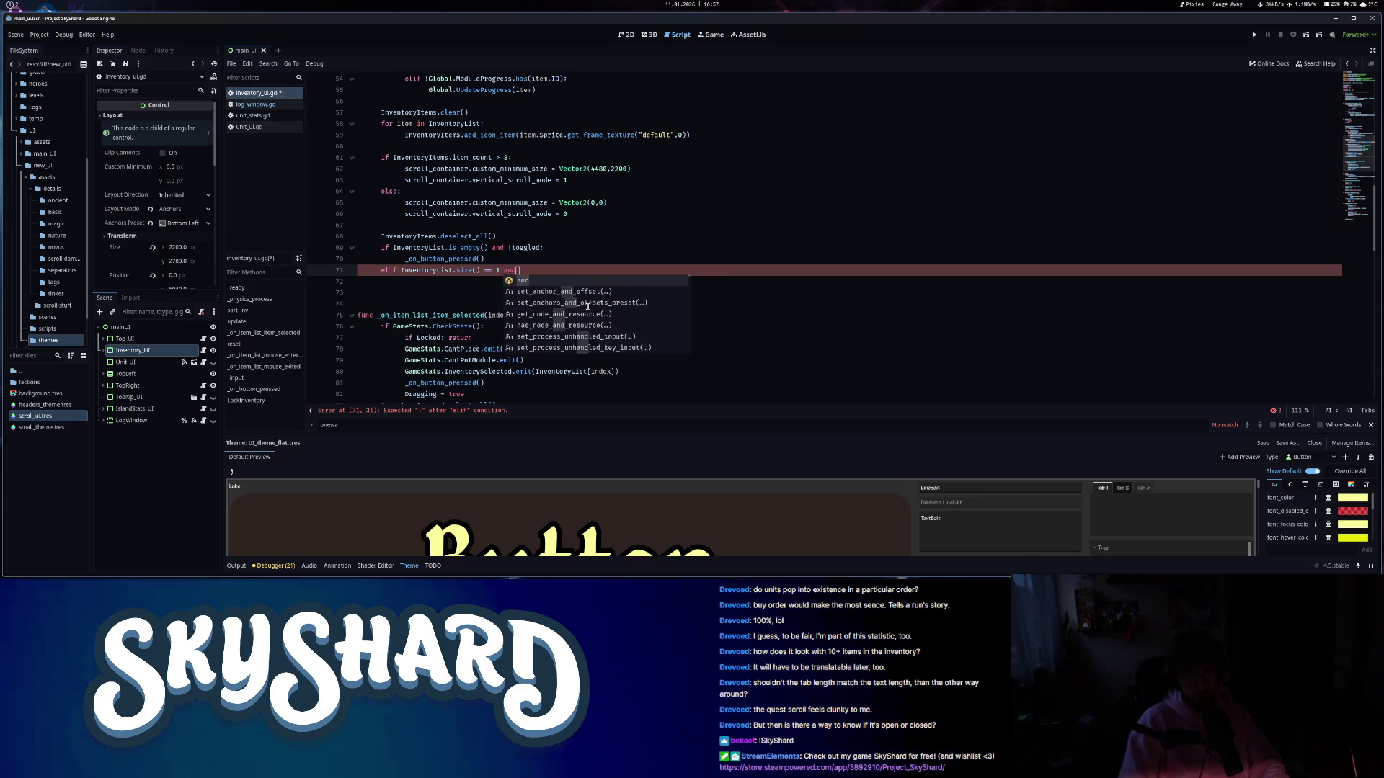
type(" toggled:")
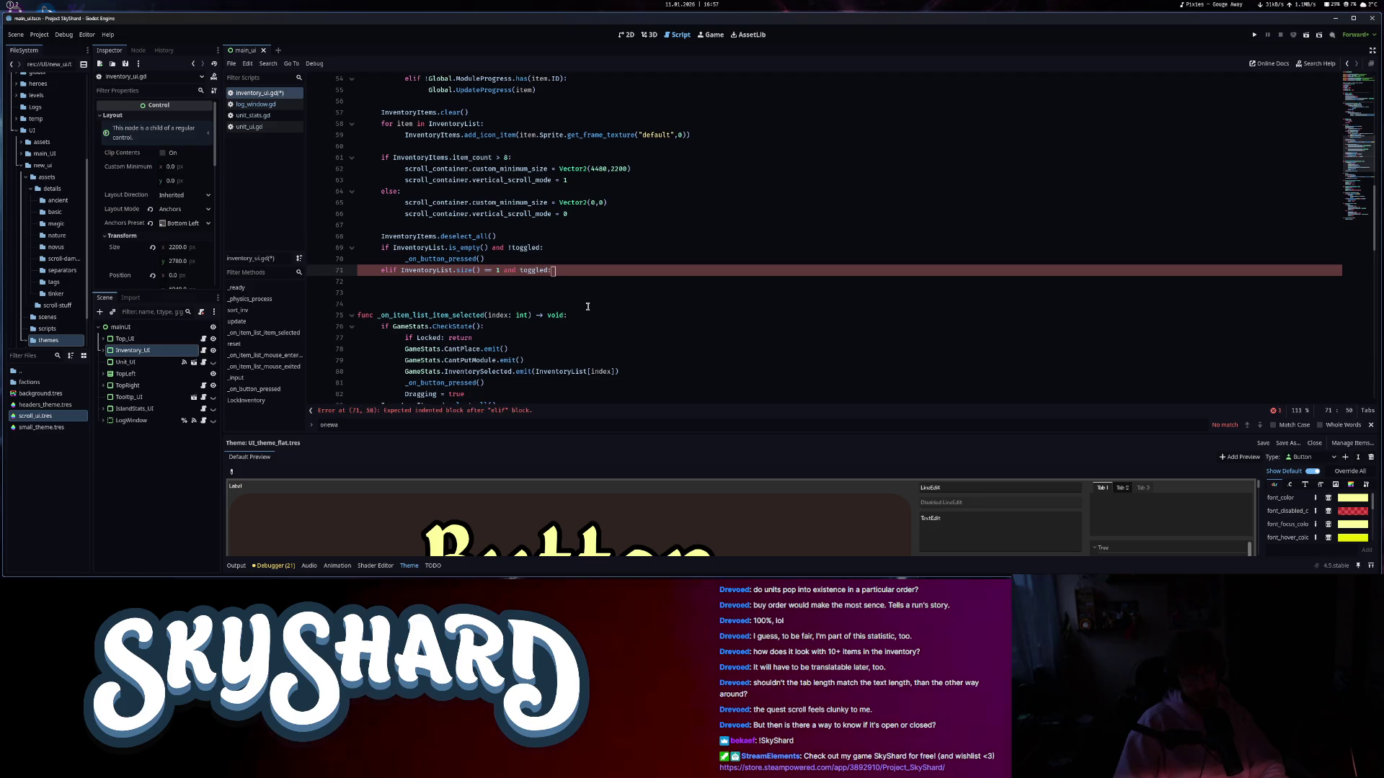
key("Return")
type("default_color")
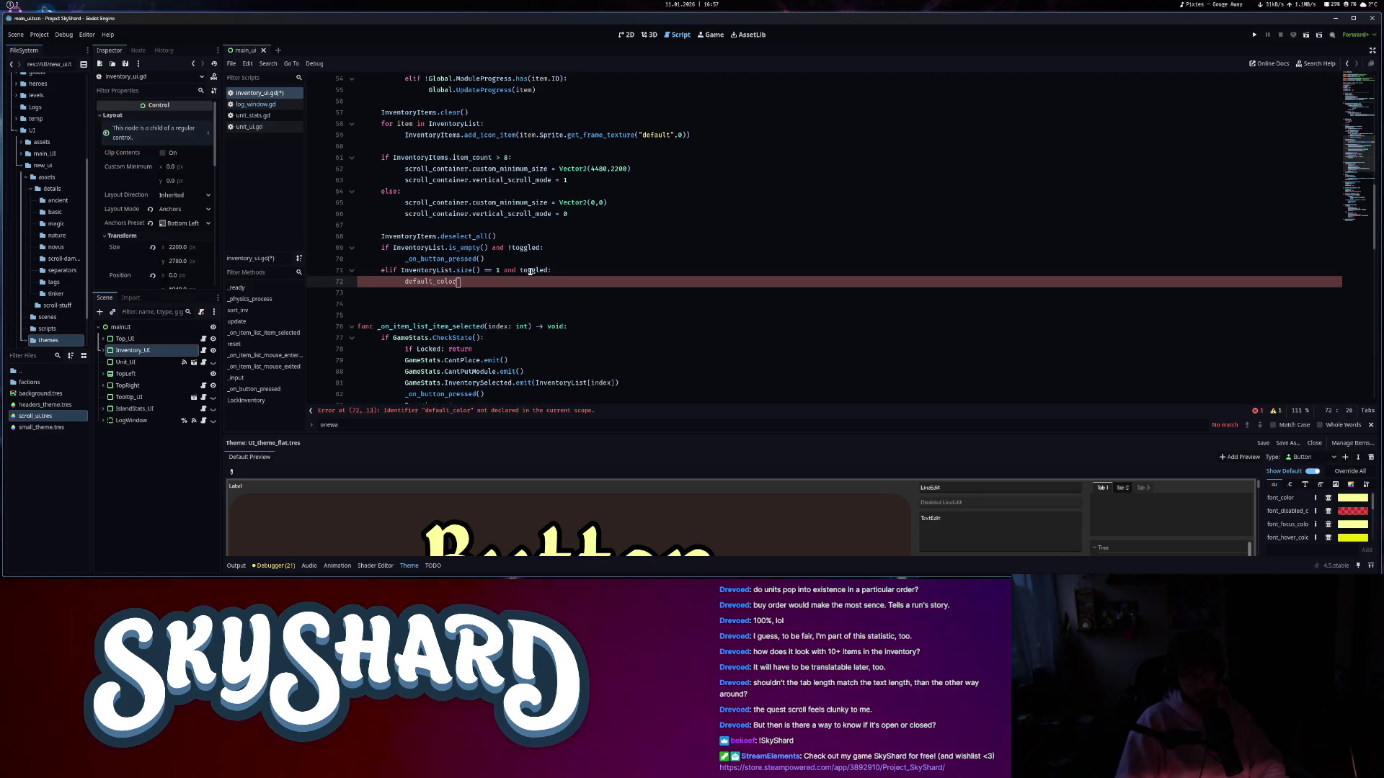
key("ctrl+BackSpace")
key("Up")
key("Up")
key("End")
key("shift+Home")
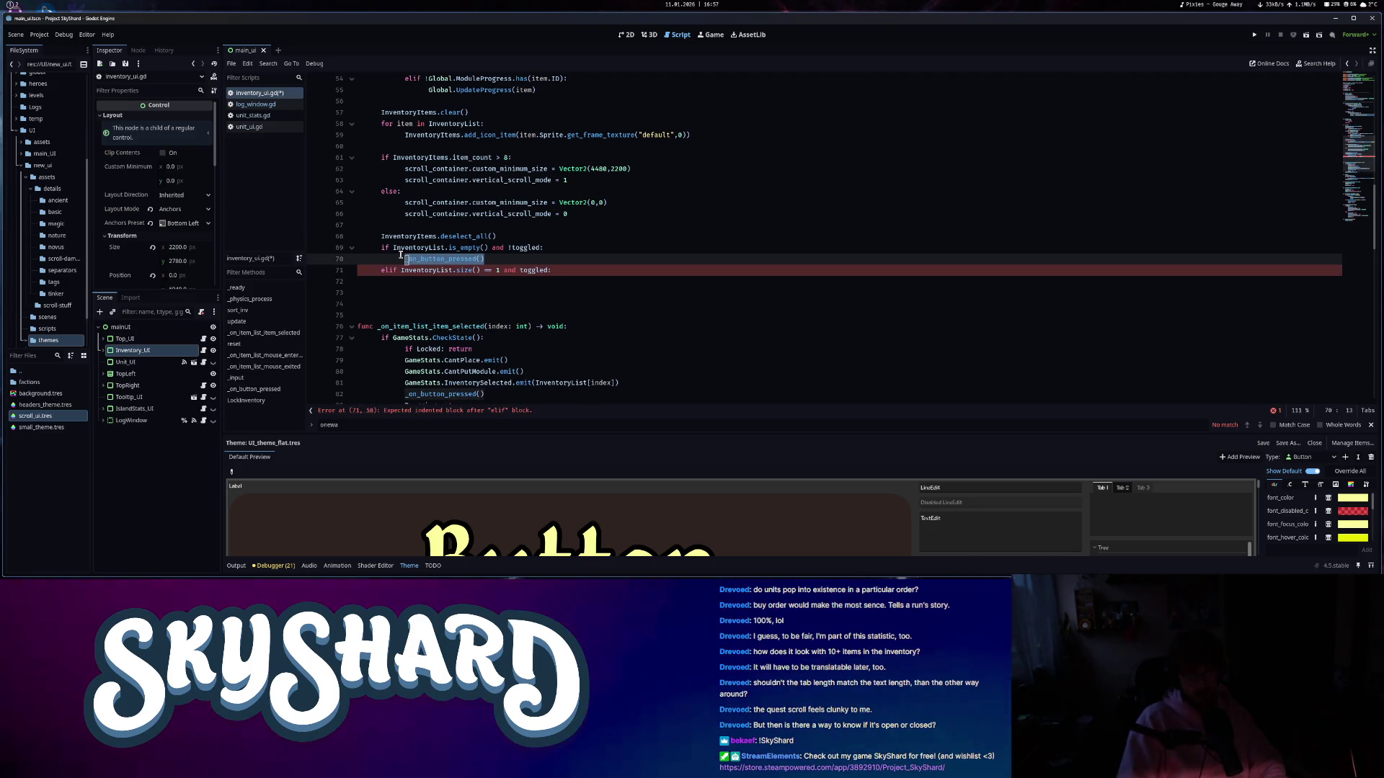
key("ctrl+c")
key("Down")
key("Down")
key("ctrl+v")
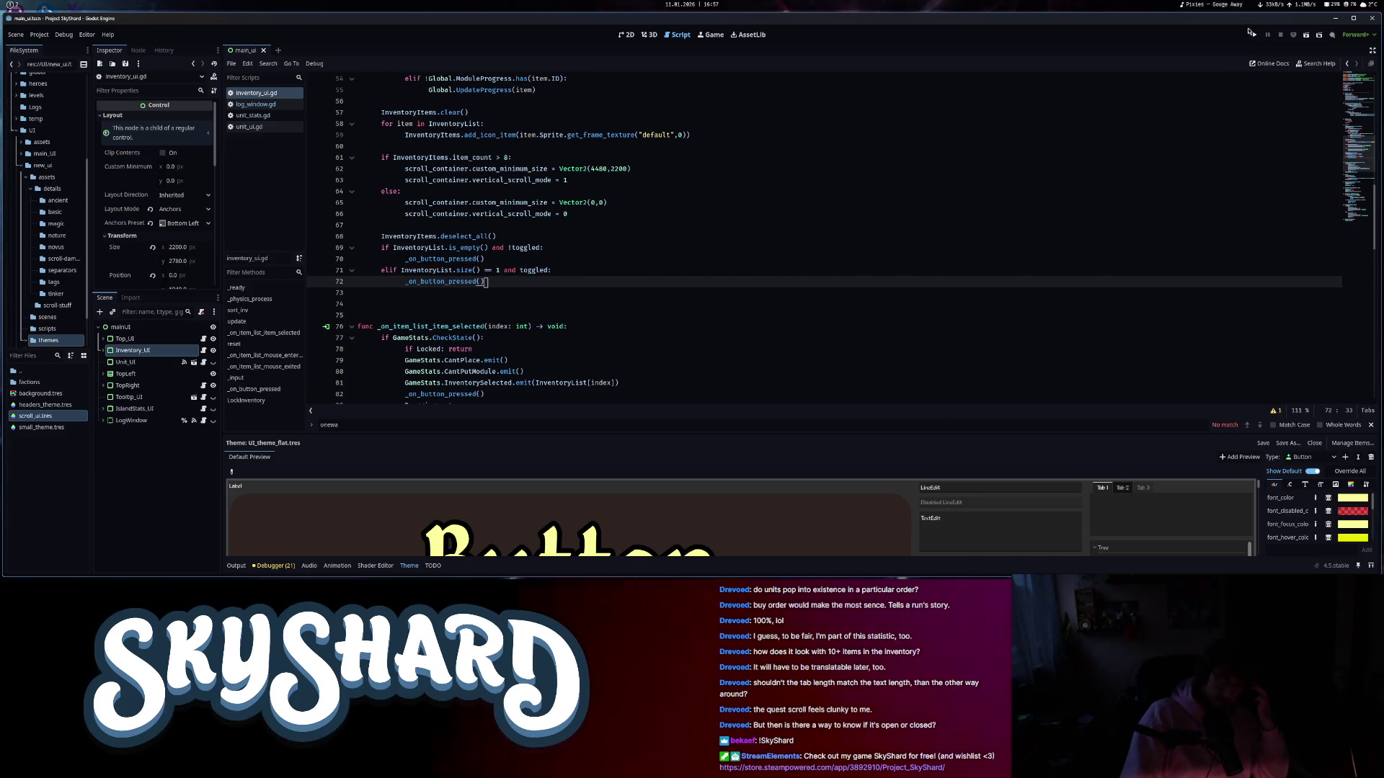
- Add a '#TODO maybe remove' comment line above the if statement
left_click(552, 231)
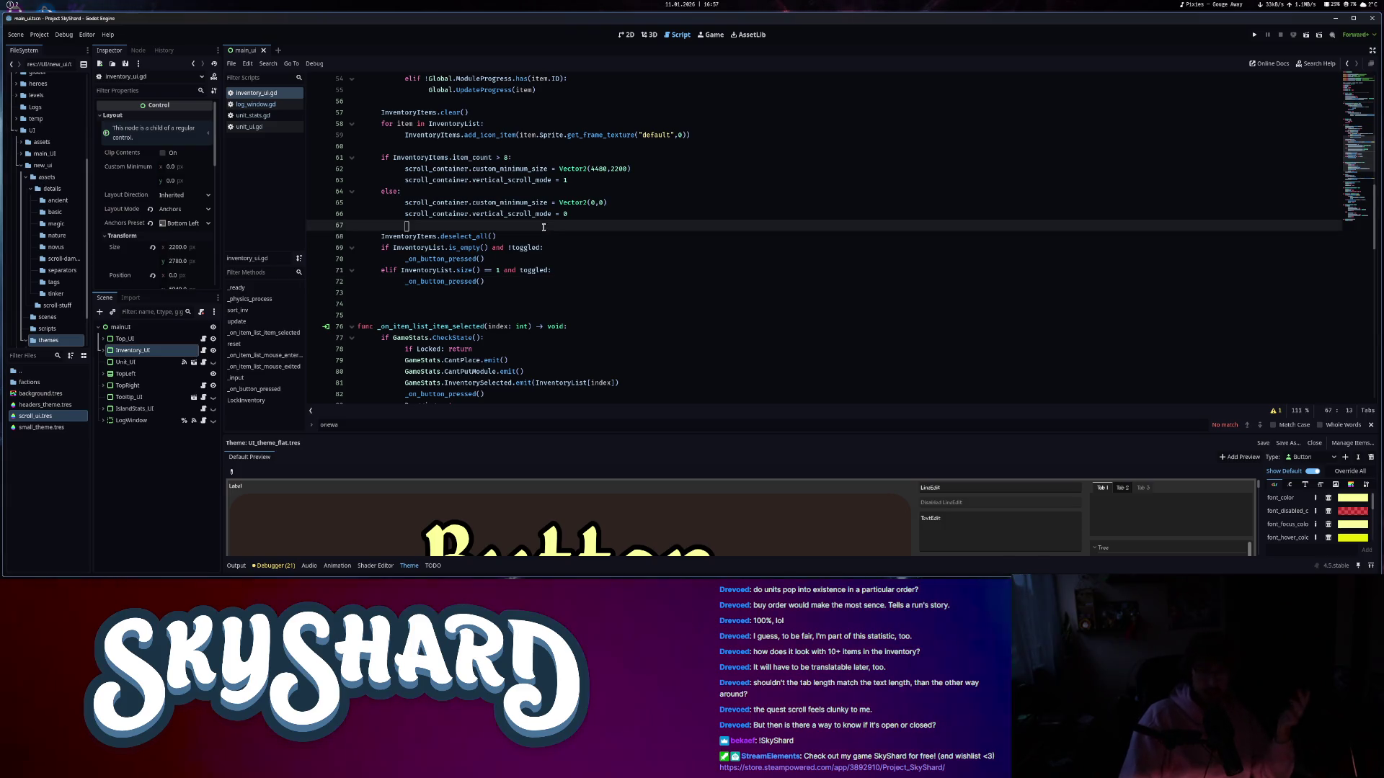
key("Return")
type("#")
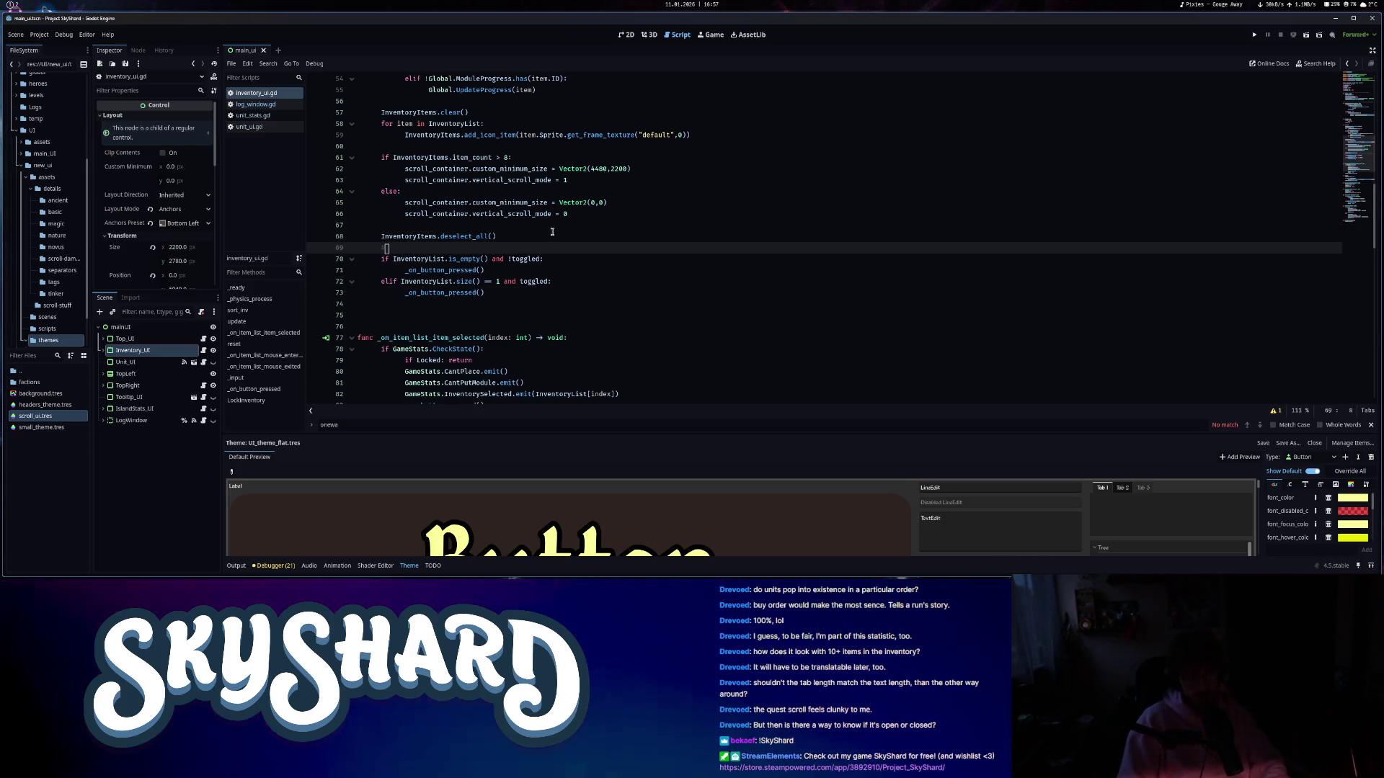
type("TODO maybe remove this")
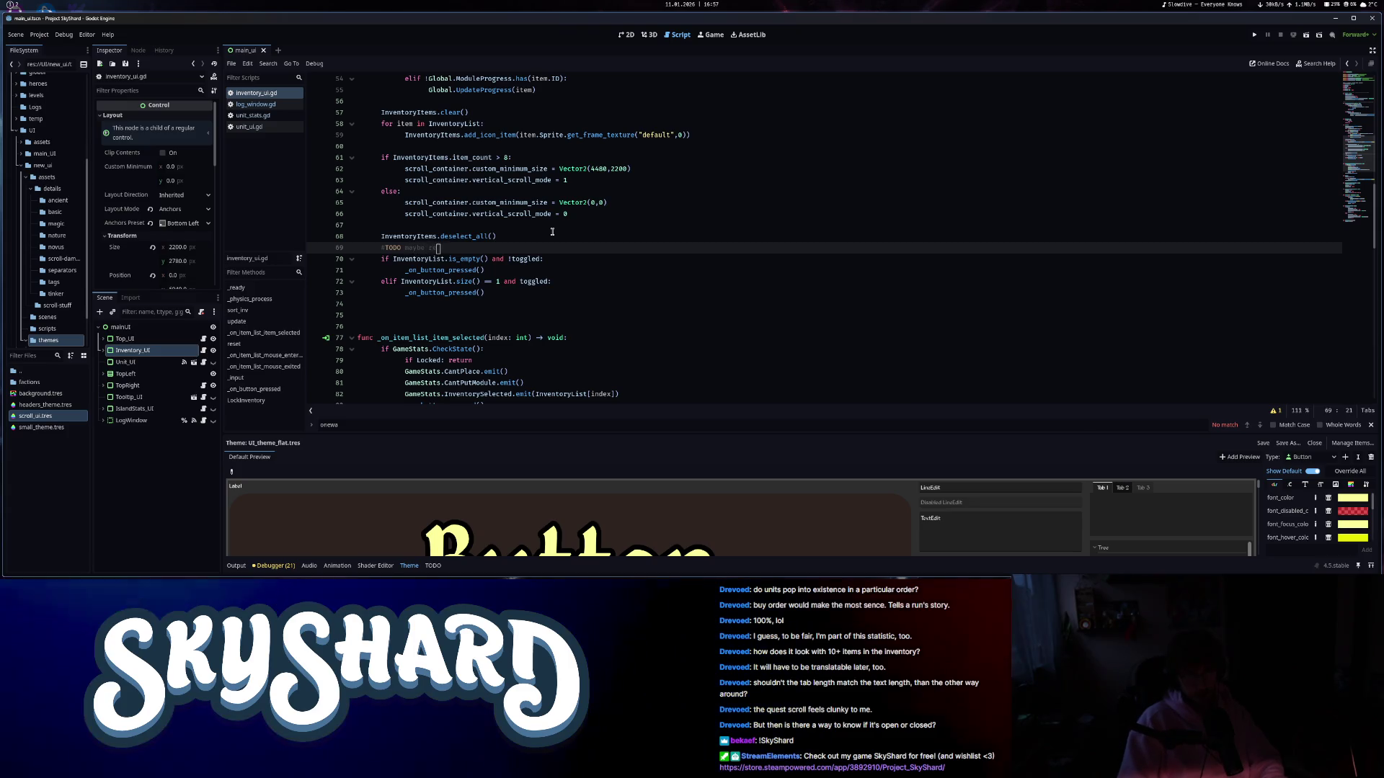
- Run the SkyShard project and tile the game window on the right half of the screen
left_click(1256, 36)
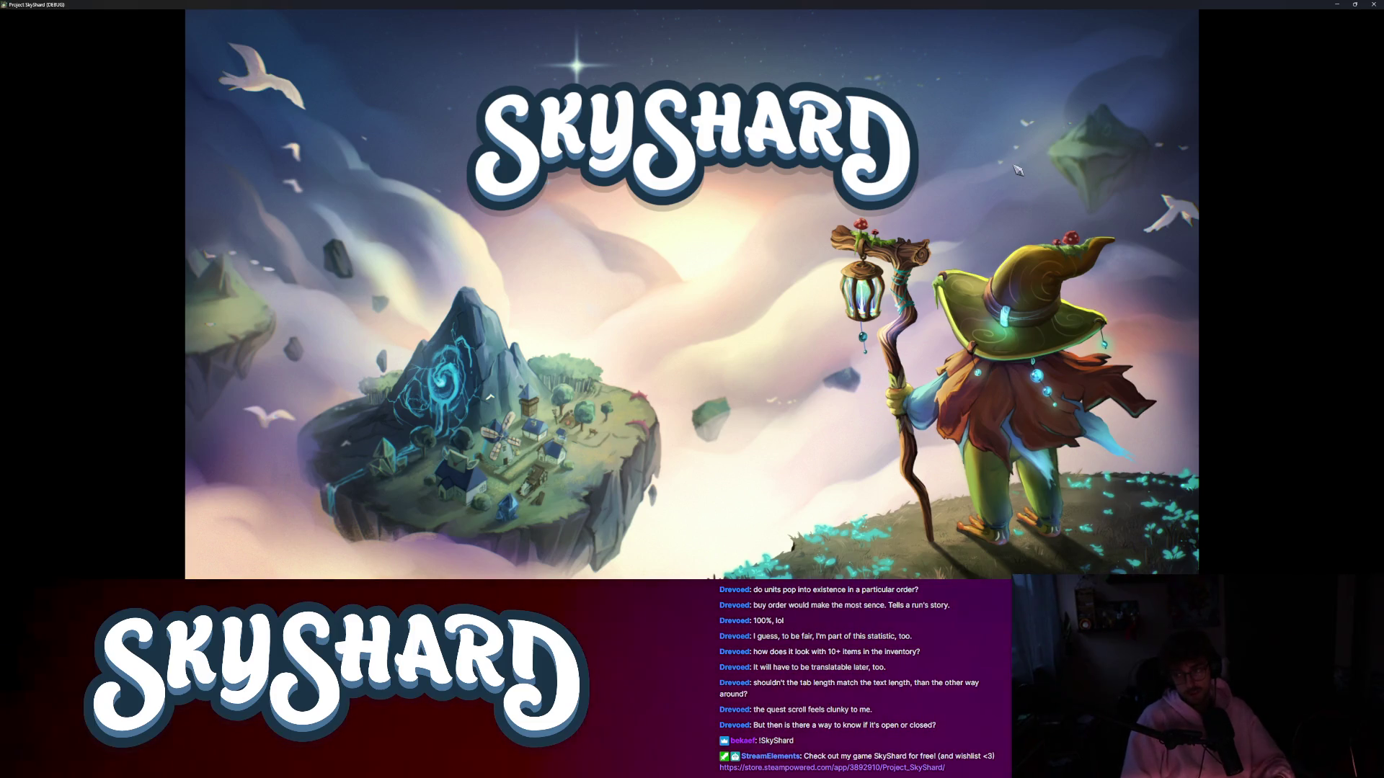
key("super+f")
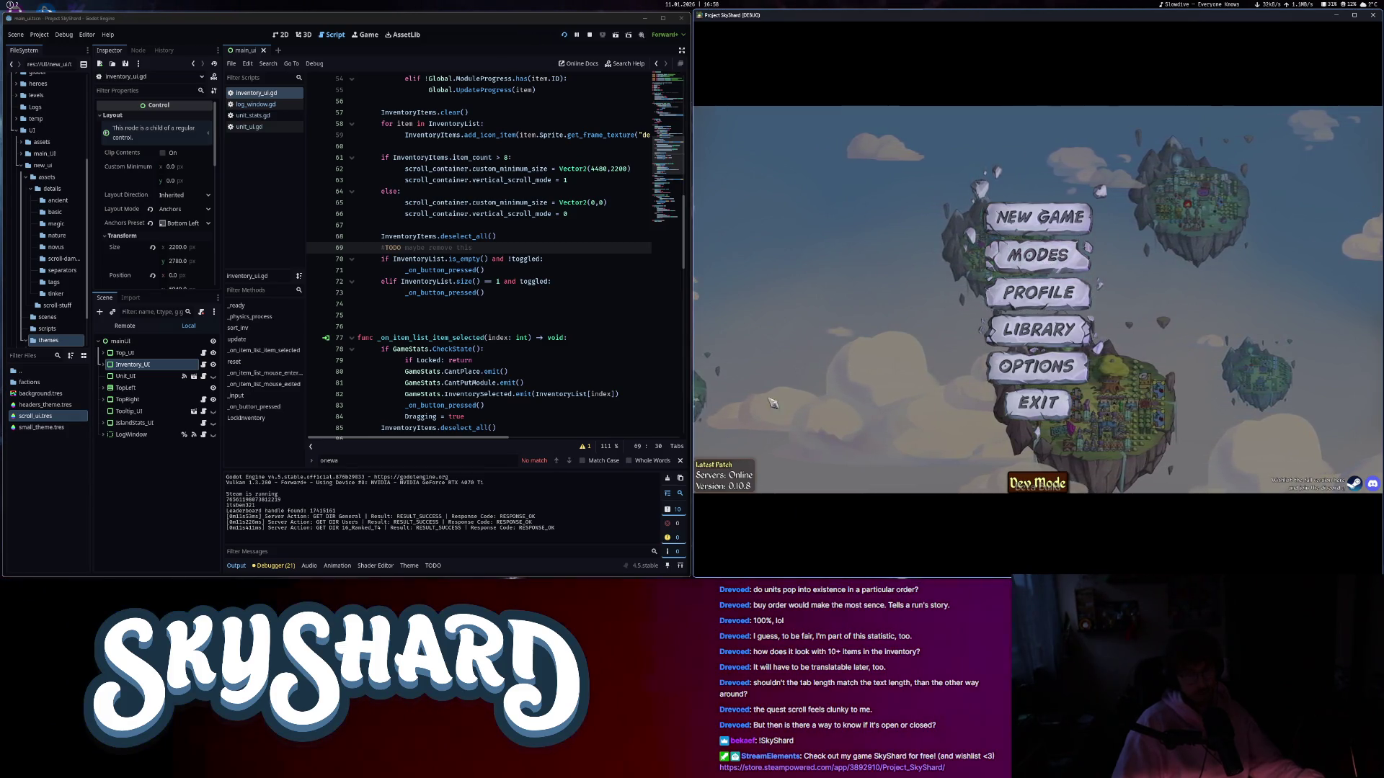
- Start an Unrated match with the frog hero
left_click(1055, 269)
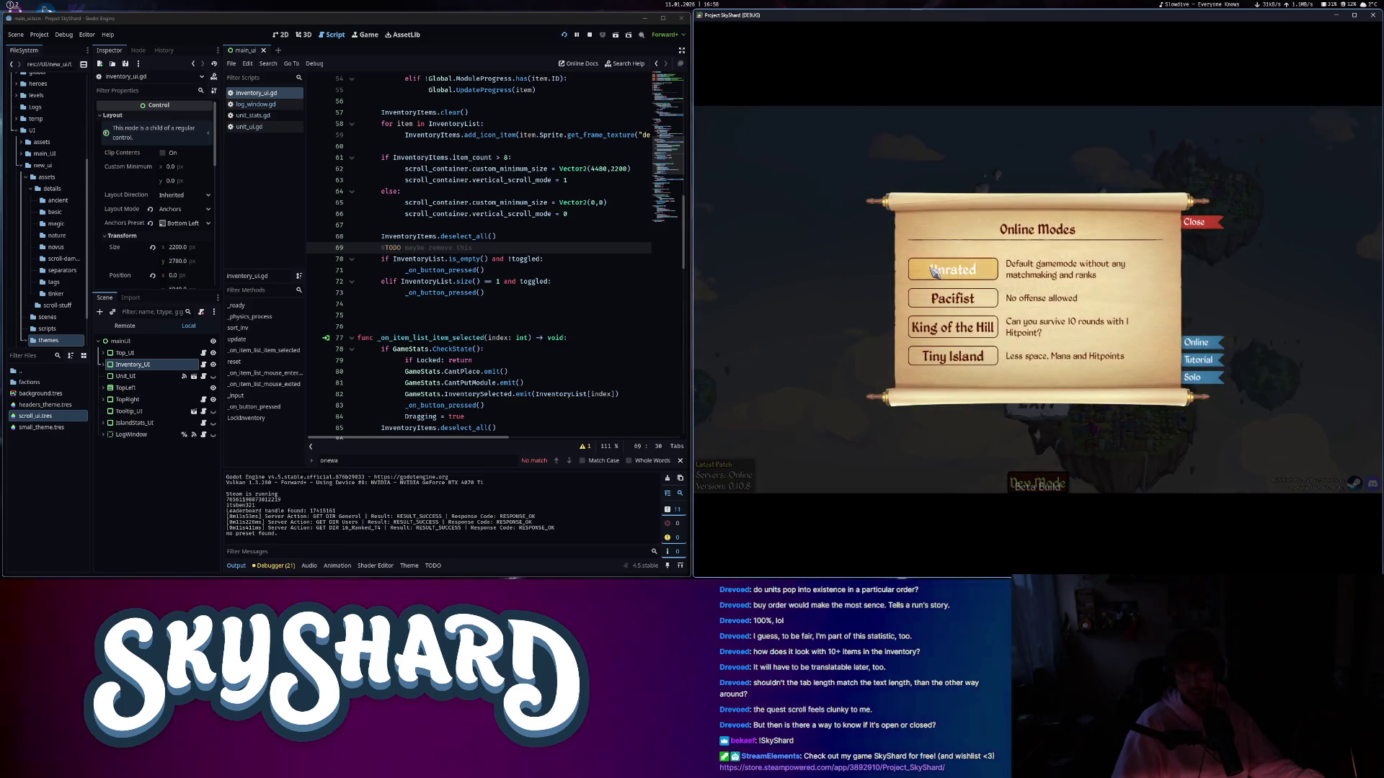
left_click(973, 253)
left_click(907, 291)
left_click(1037, 456)
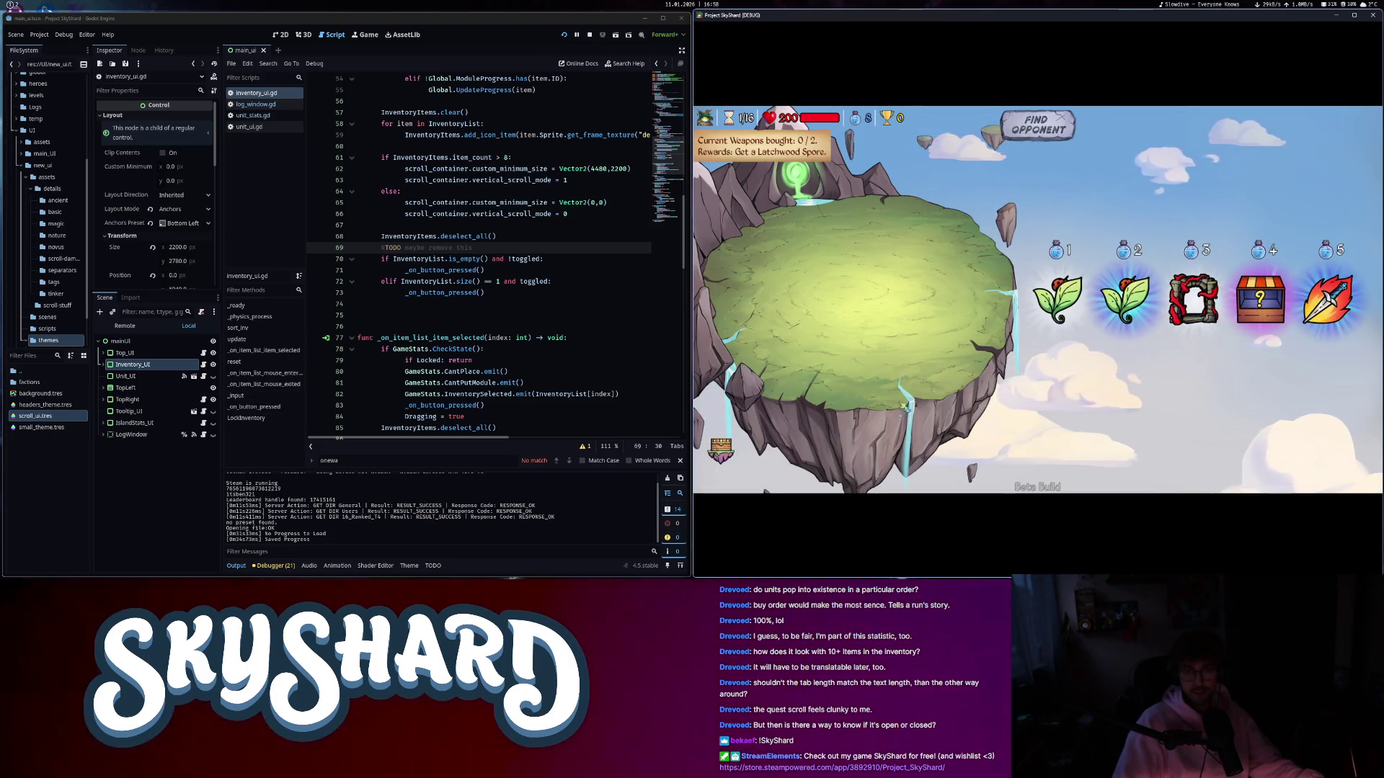
- Buy the Latchwood Spore from the shop and place it beside the tower on the island
left_click(1326, 307)
left_click(1197, 295)
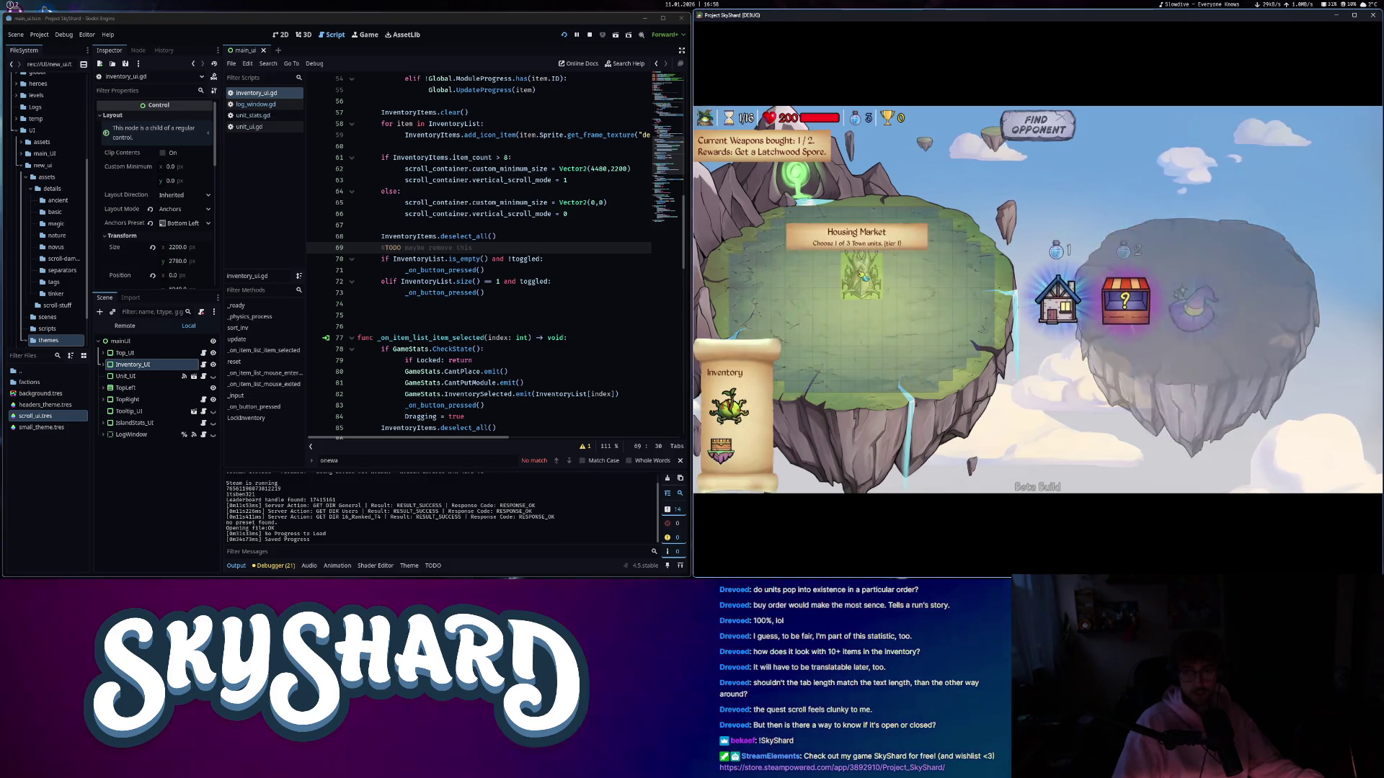
left_click(728, 407)
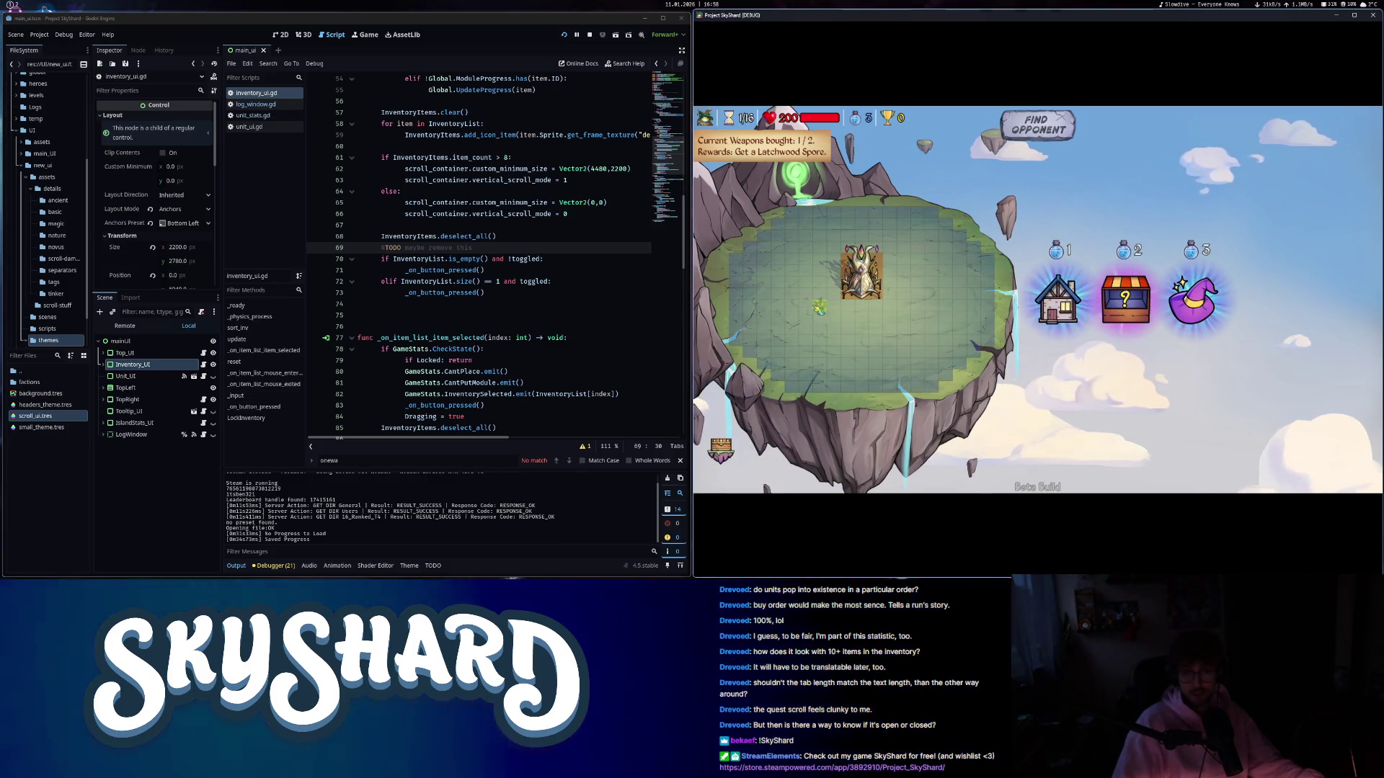
left_click(836, 292)
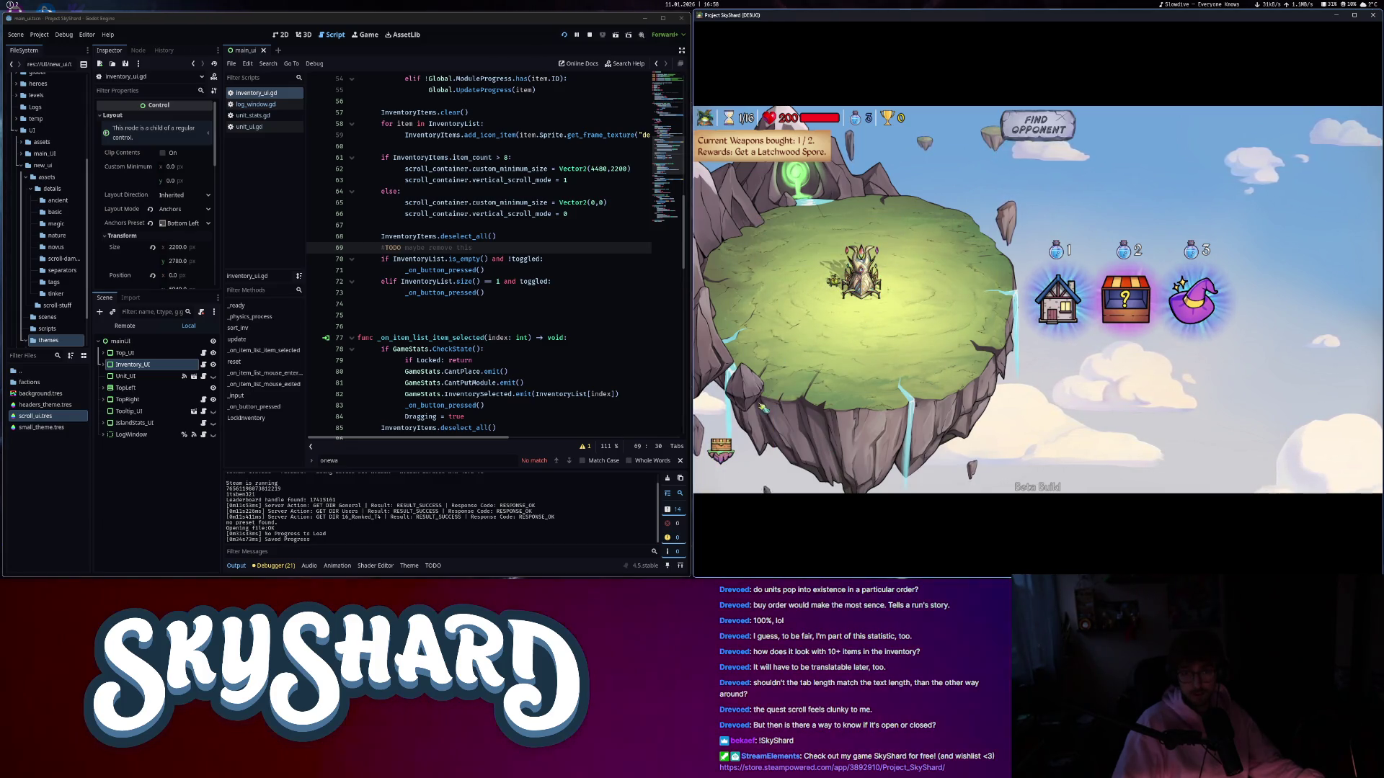
mouse_move(835, 304)
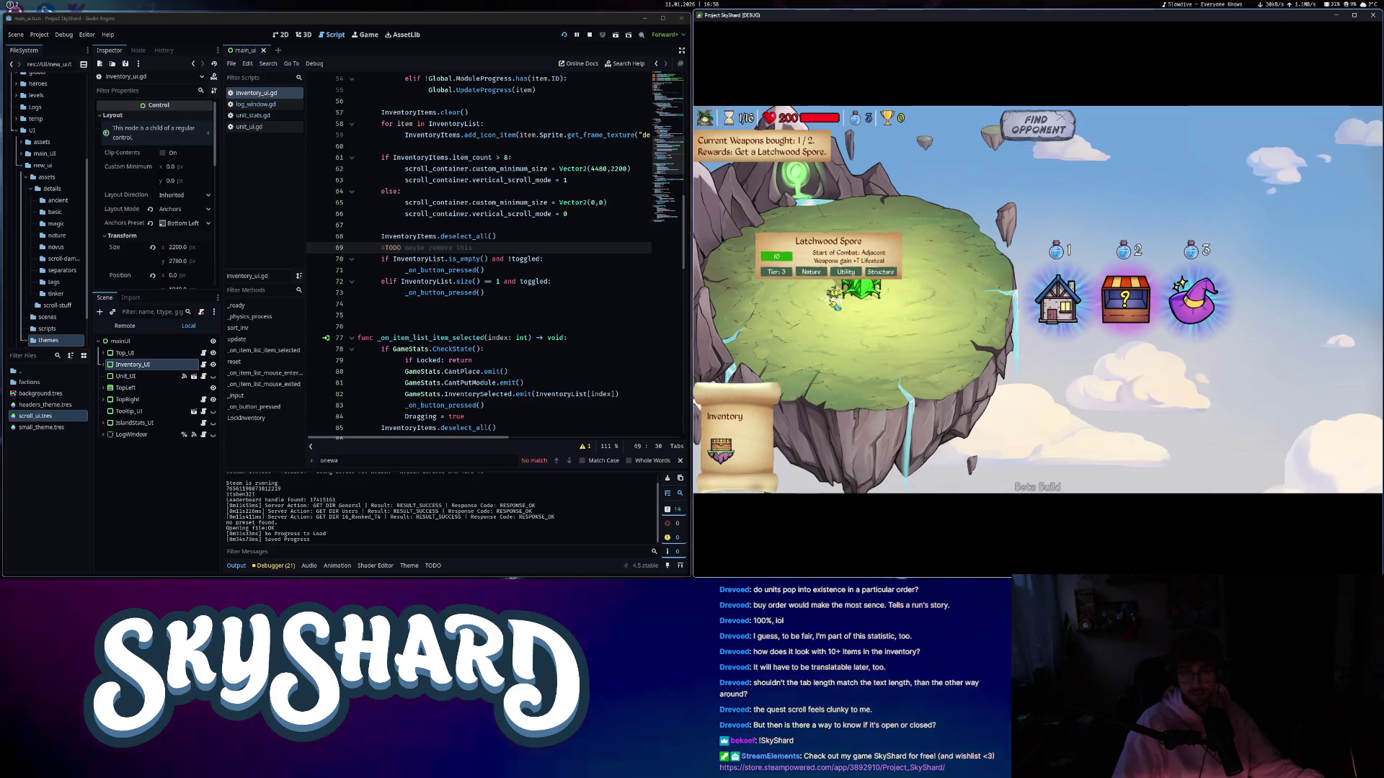
left_click(836, 300)
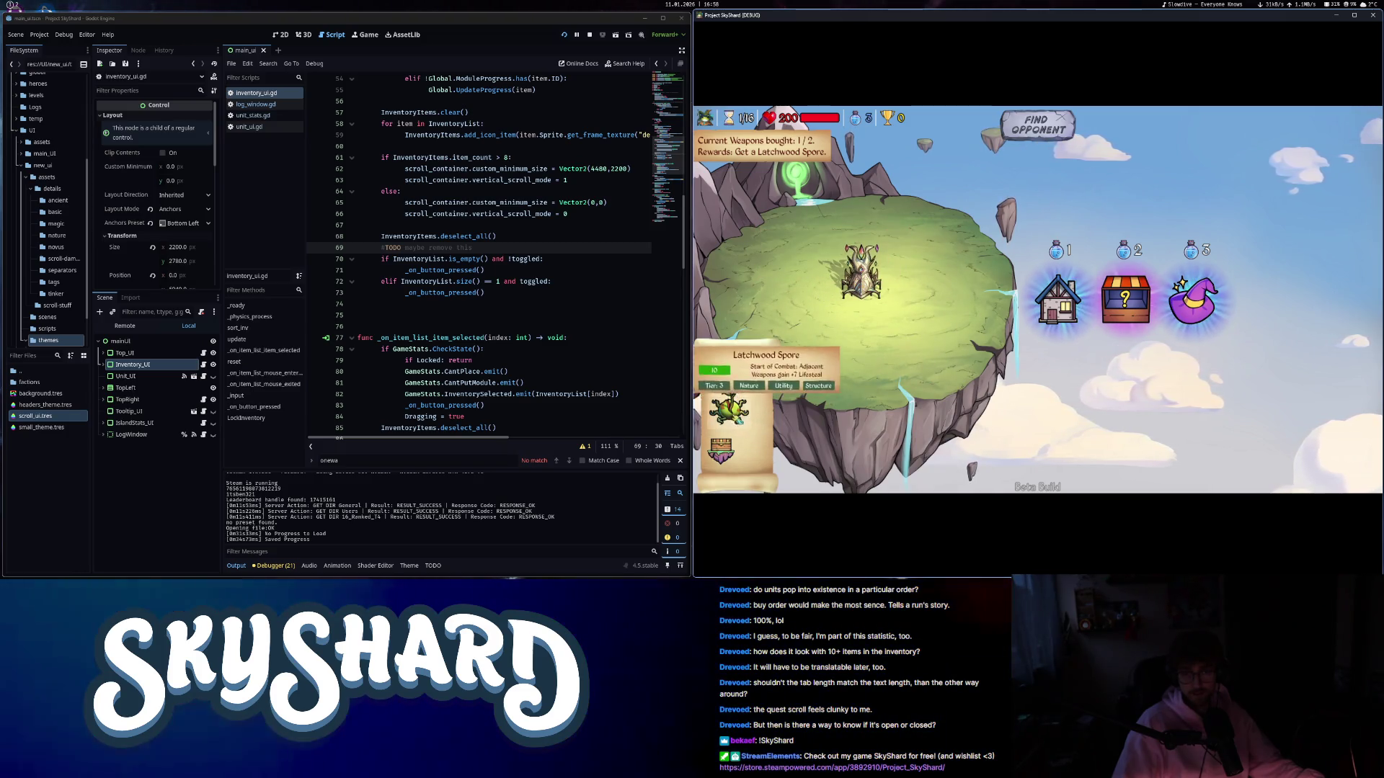
left_click(836, 294)
left_click(835, 303)
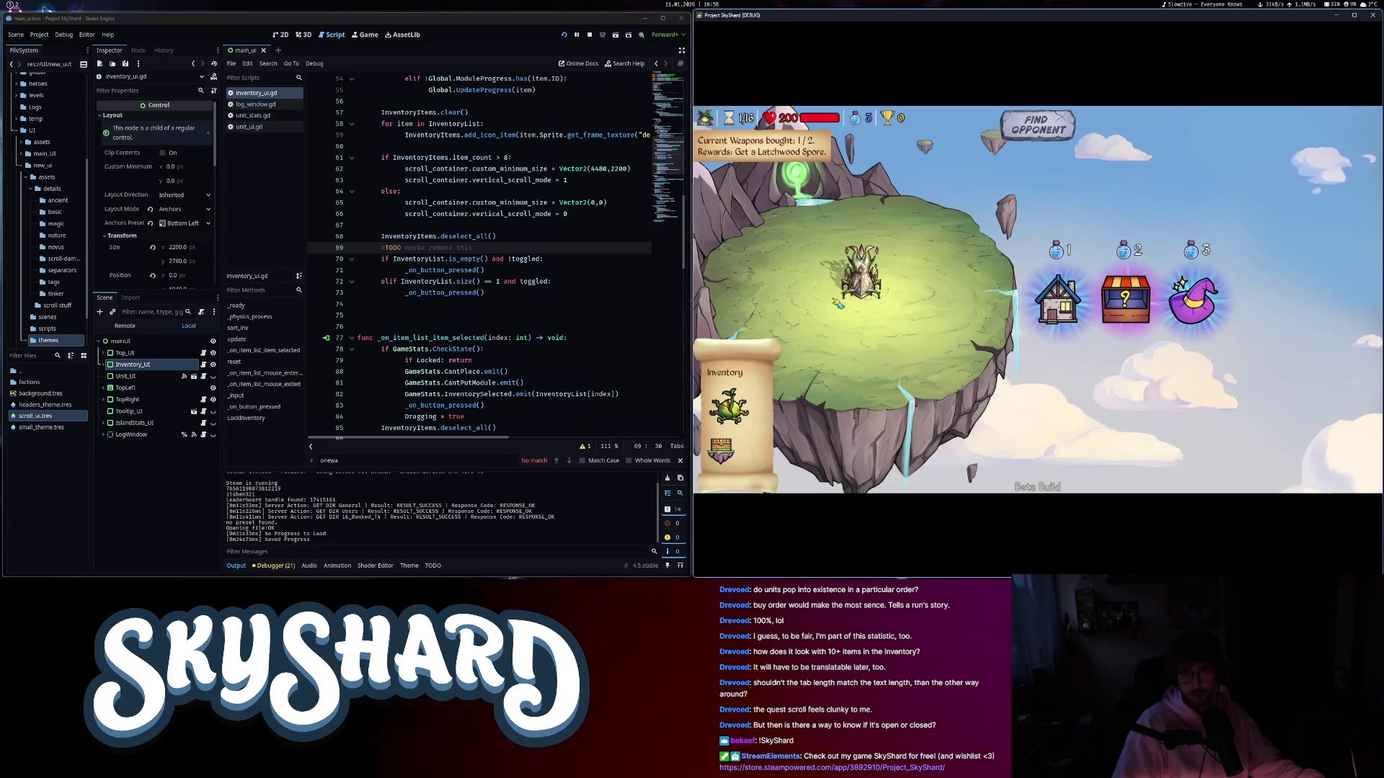
left_click(844, 295)
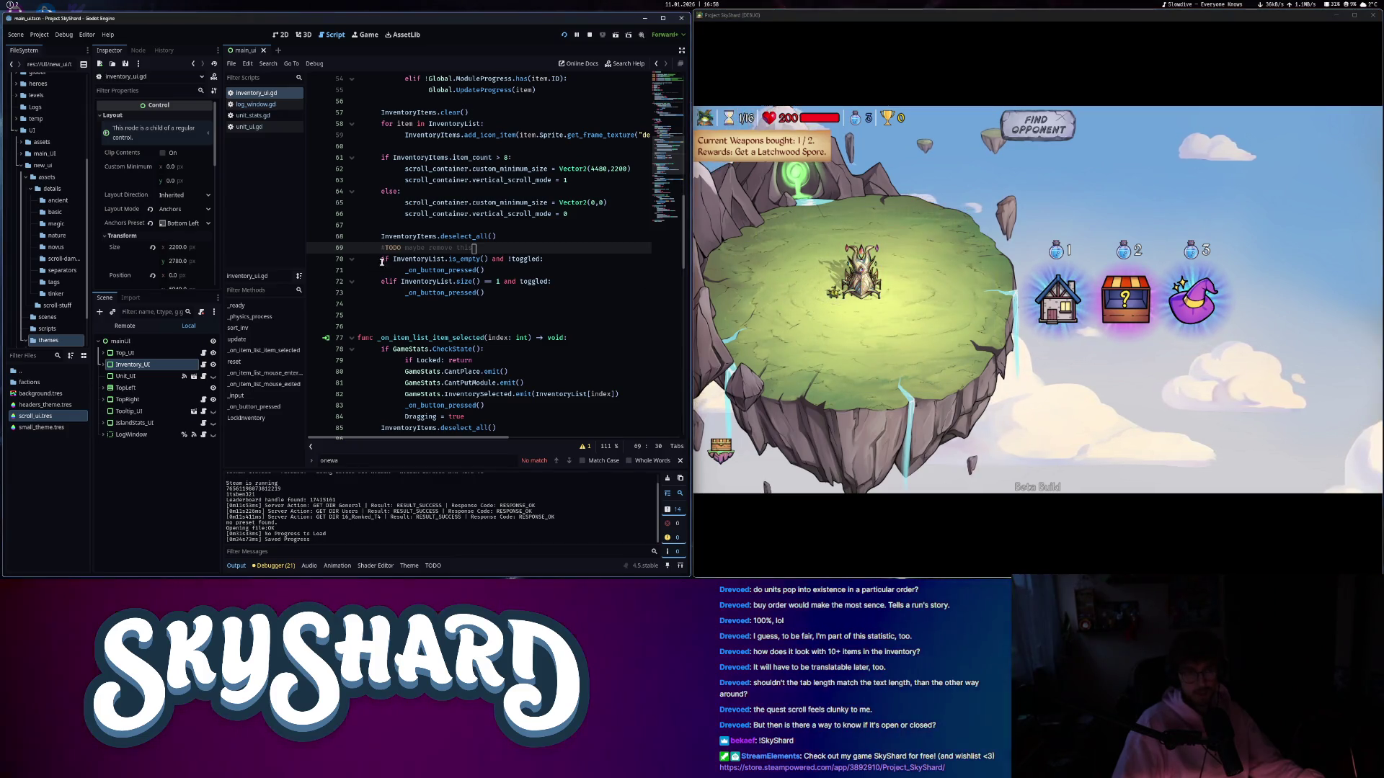
- Select the 'and !toggled' condition on line 70 of the script
mouse_move(461, 259)
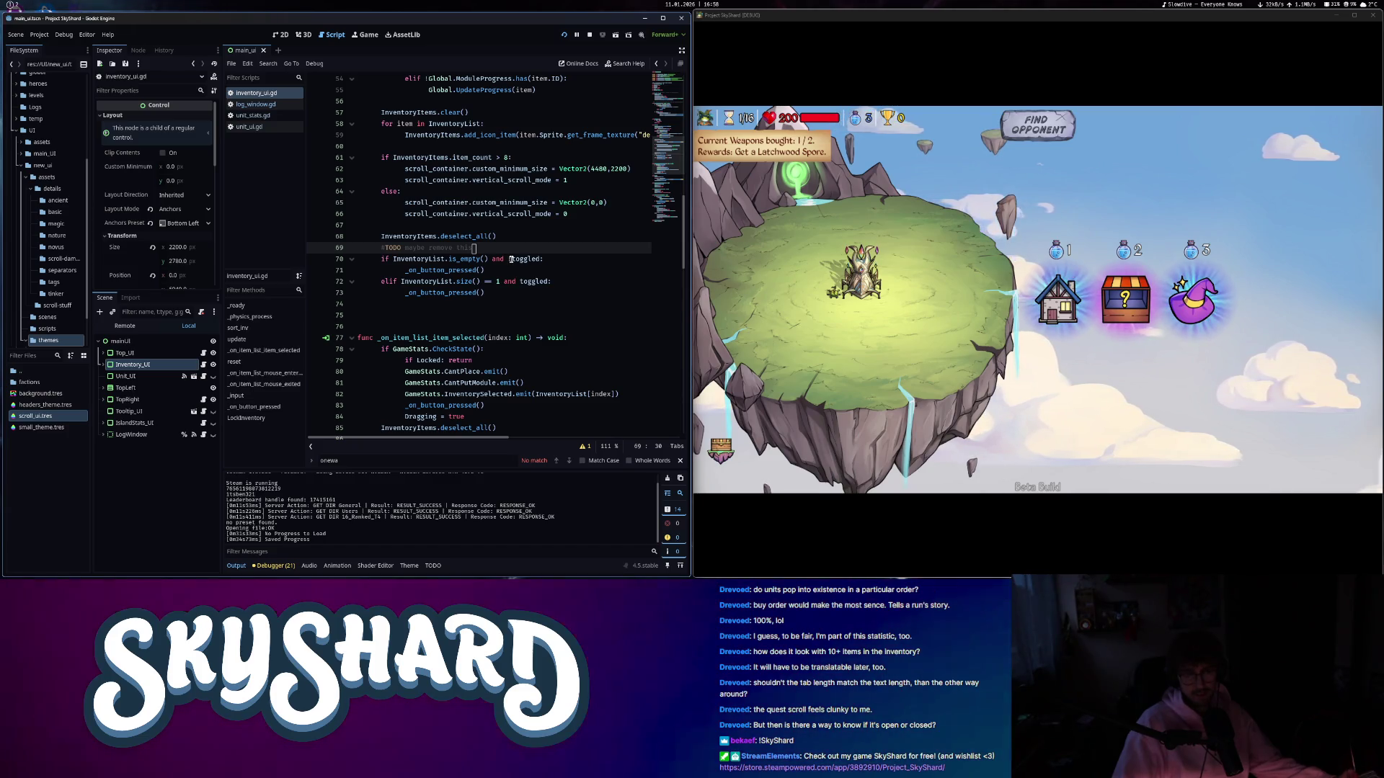
mouse_move(511, 259)
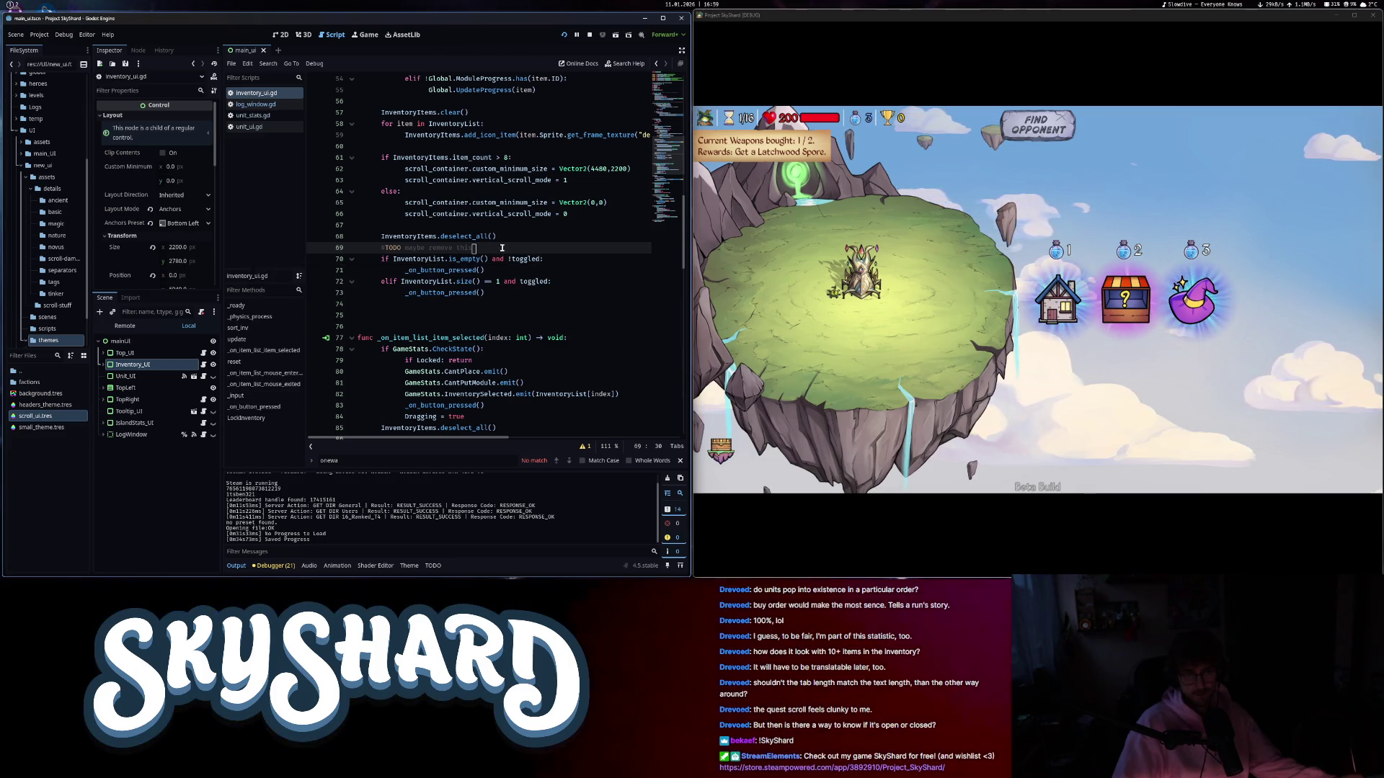
left_click_drag(541, 259, 487, 258)
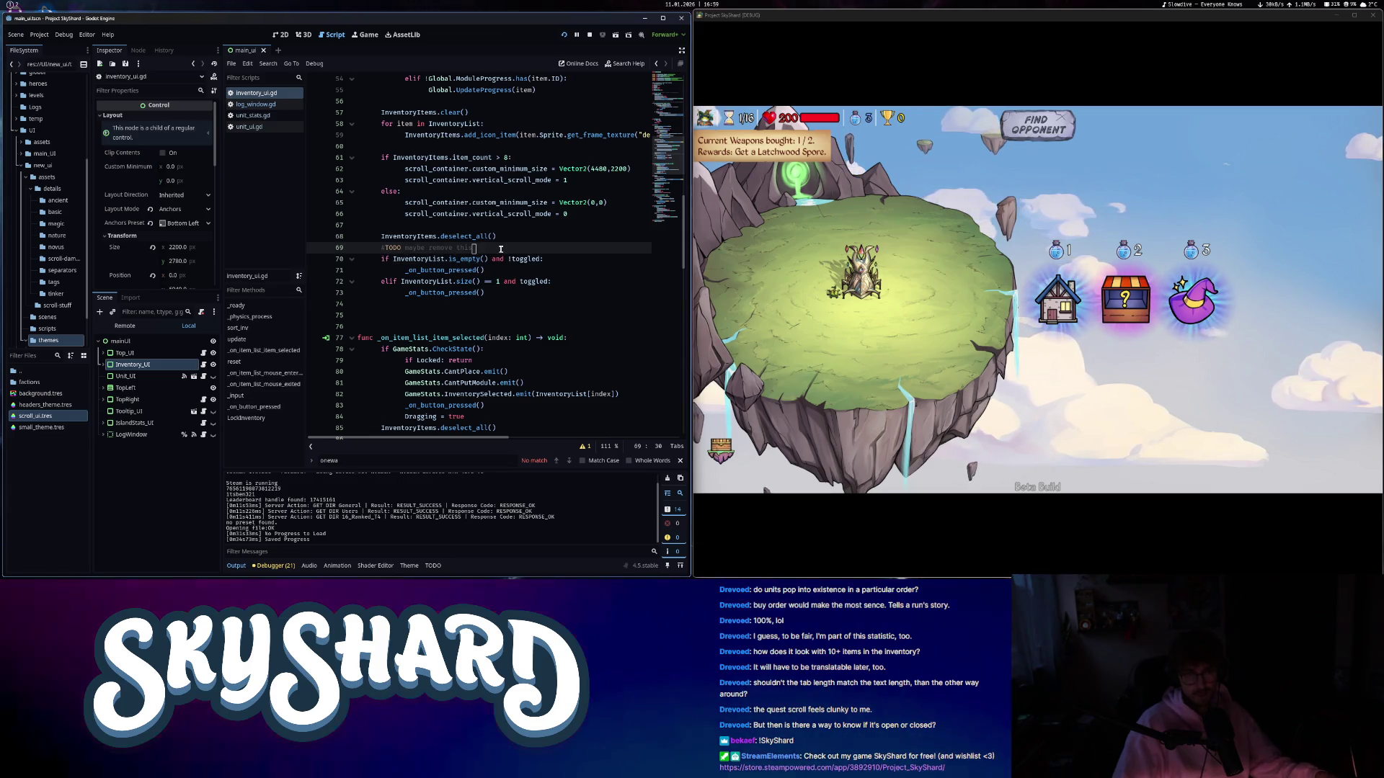
- Insert a print(toggled) debug line above the if statement and show the output log
key("ctrl+shift+Return")
type("if InventoryIt")
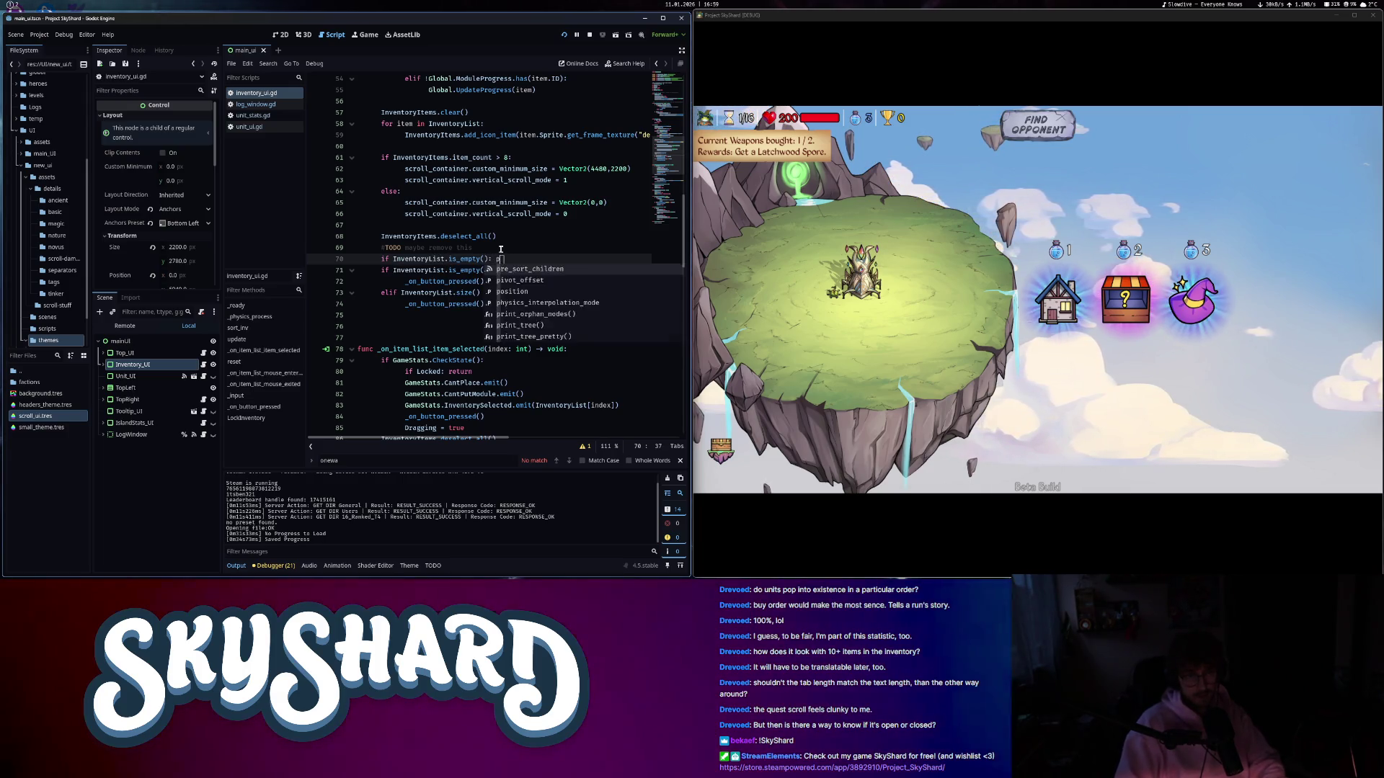
type("rin")
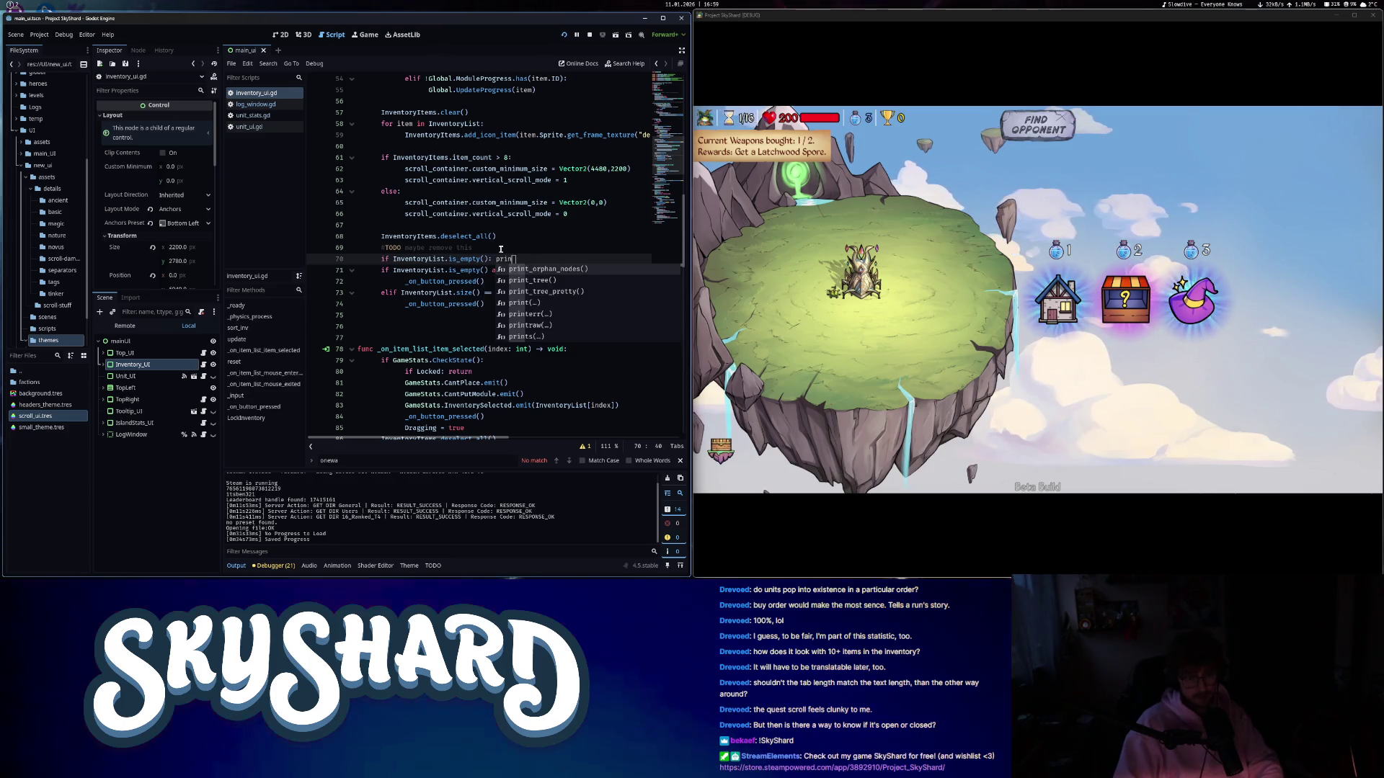
type("t(toggled")
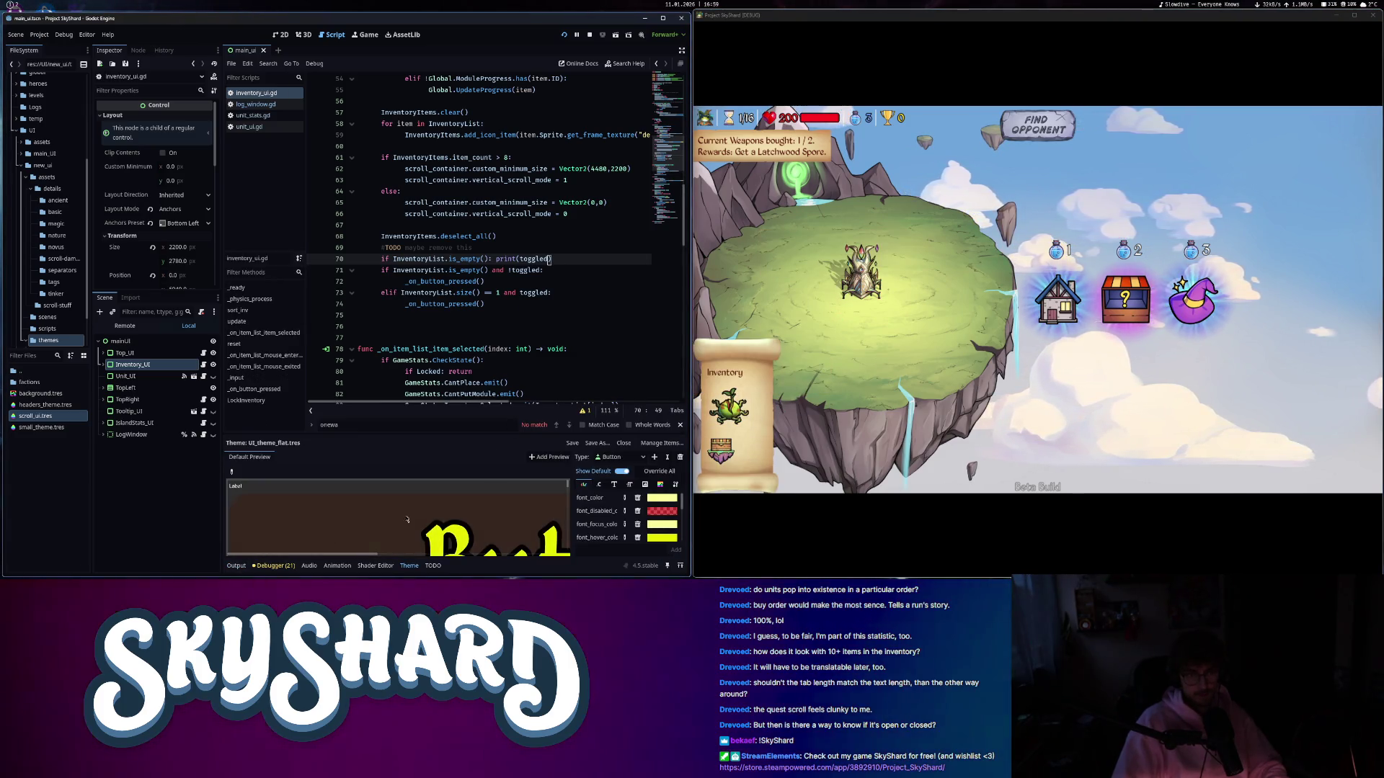
left_click(237, 566)
- Move the Latchwood Spore from the inventory onto the island beside the tower
left_click(728, 407)
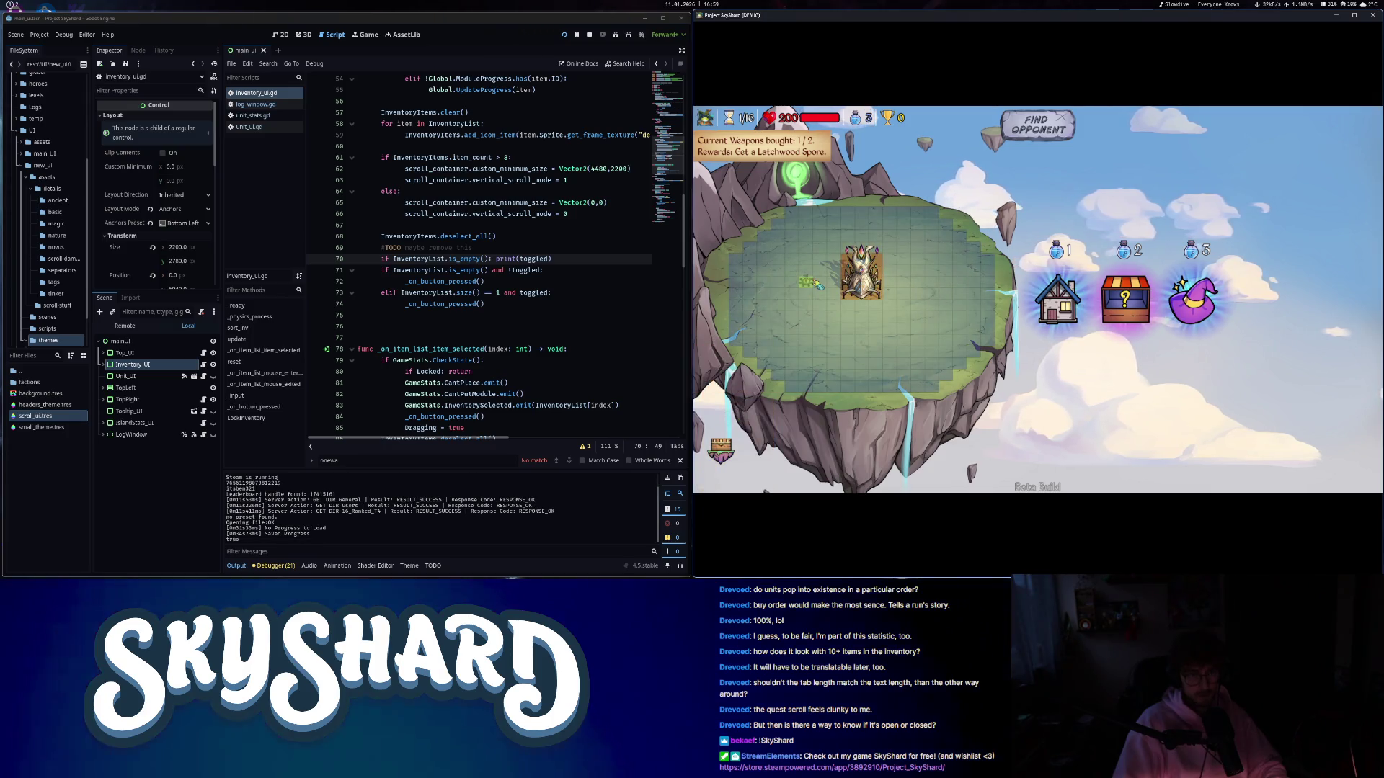
left_click(820, 287)
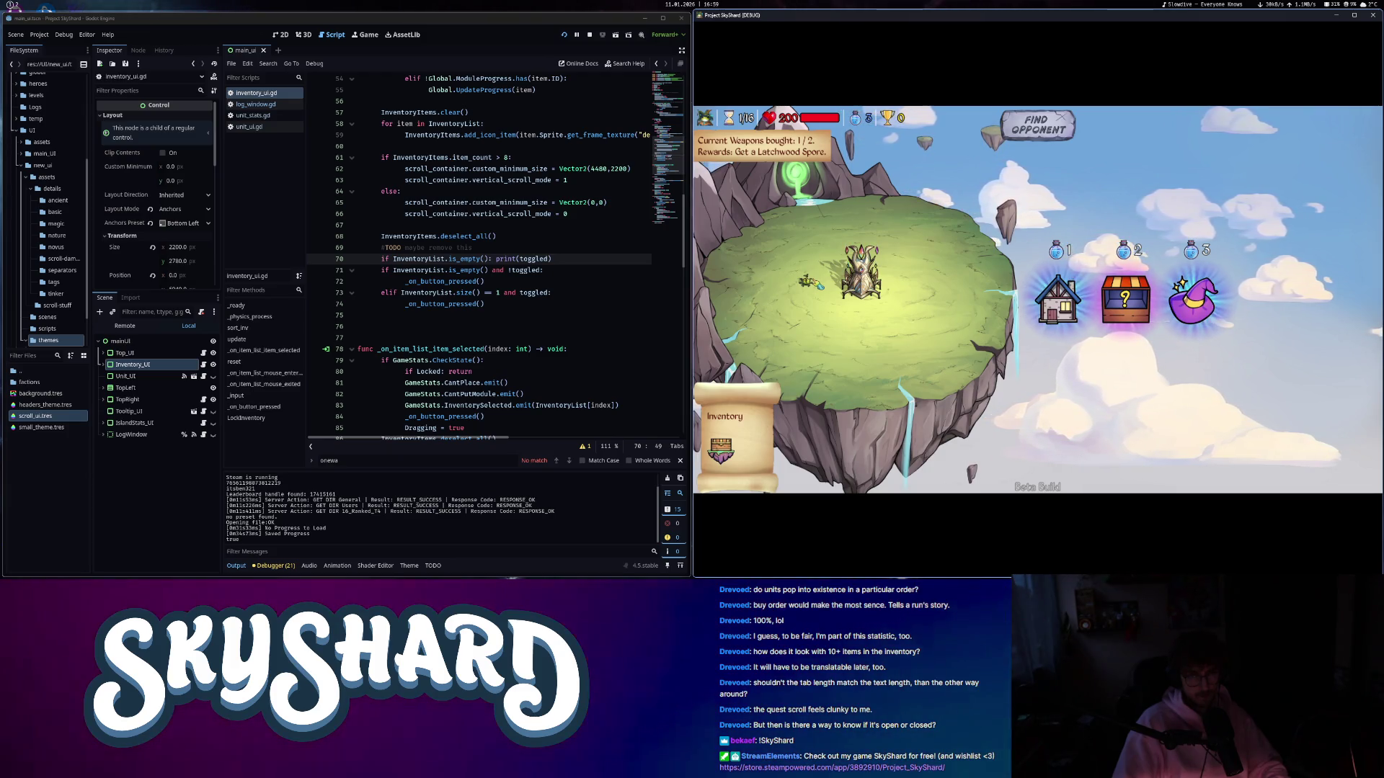
left_click(815, 283)
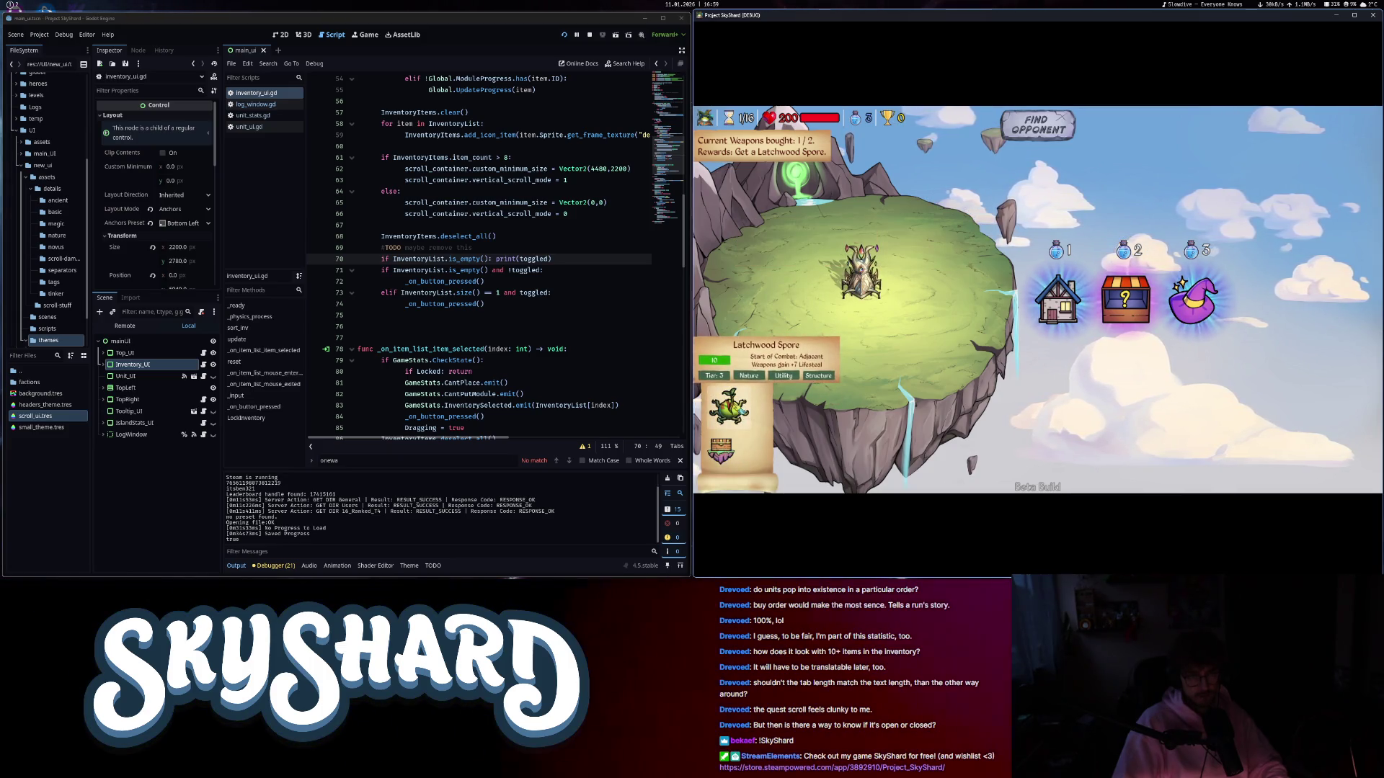
left_click_drag(729, 407, 834, 292)
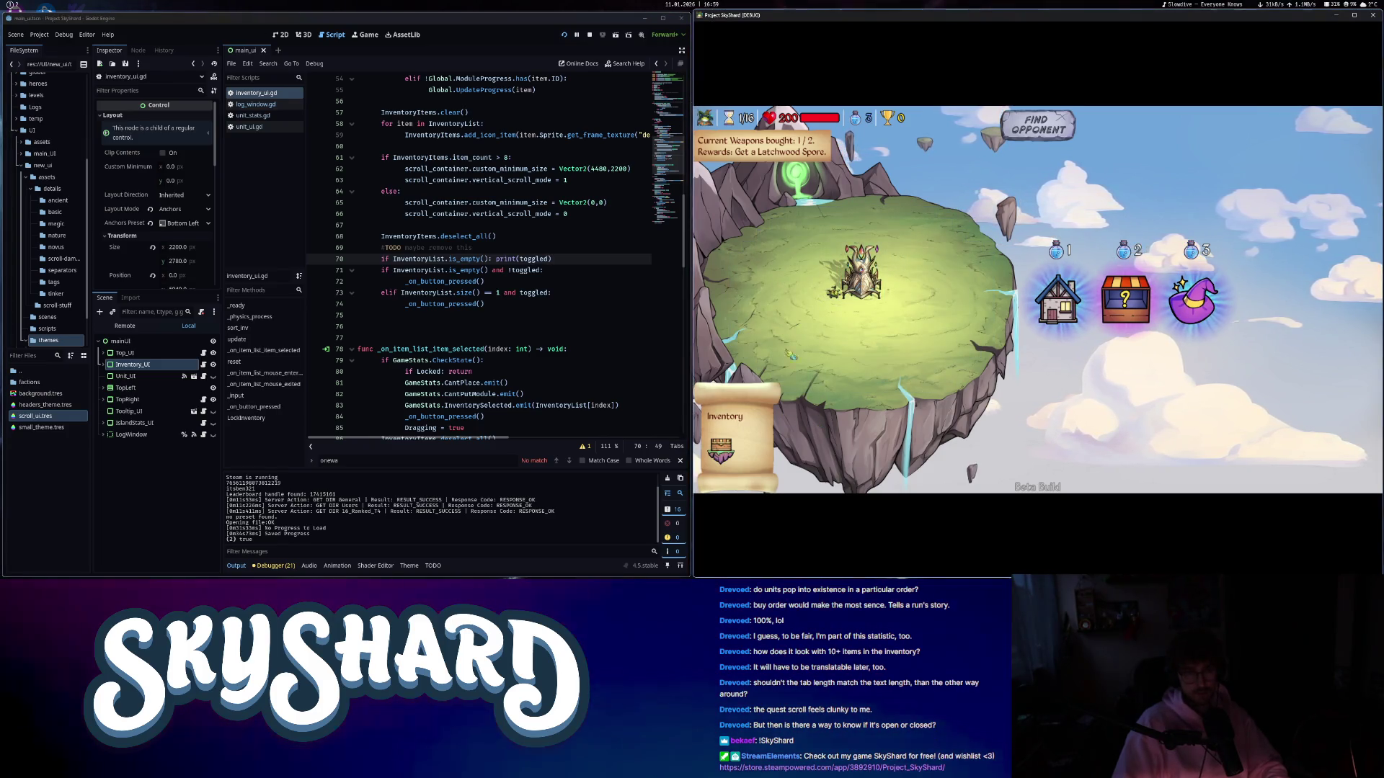
left_click(834, 301)
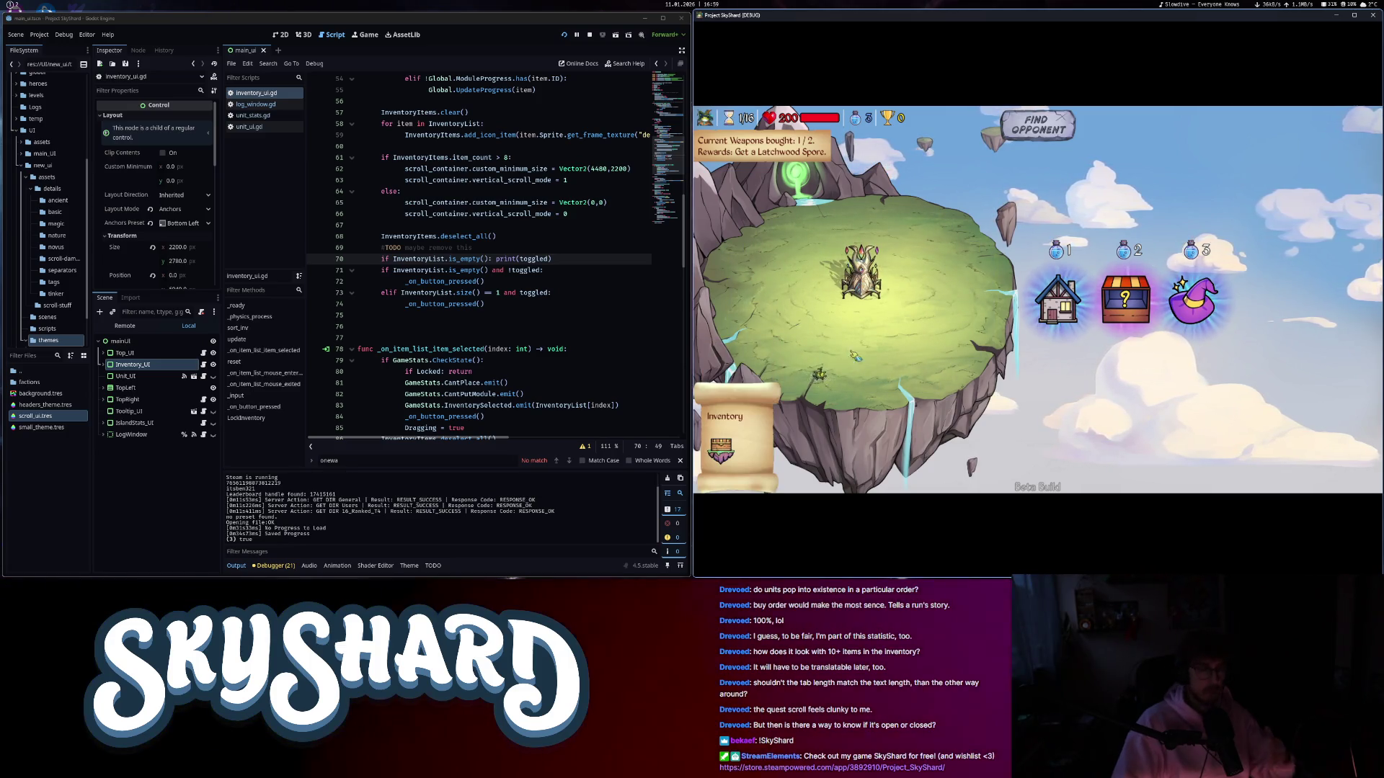
mouse_move(870, 303)
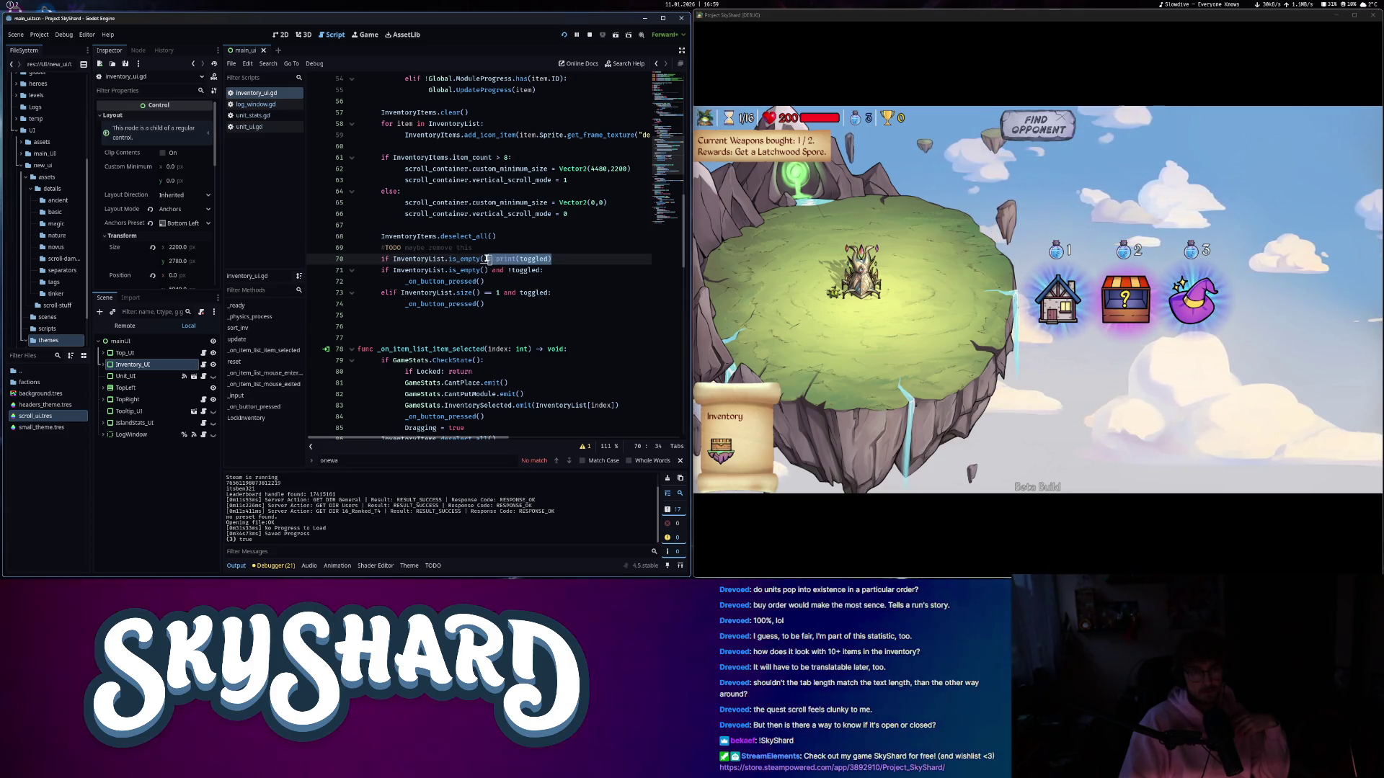
- Delete the redundant is_empty() line, join the check with 'and', and open lines after both button calls
type("):")
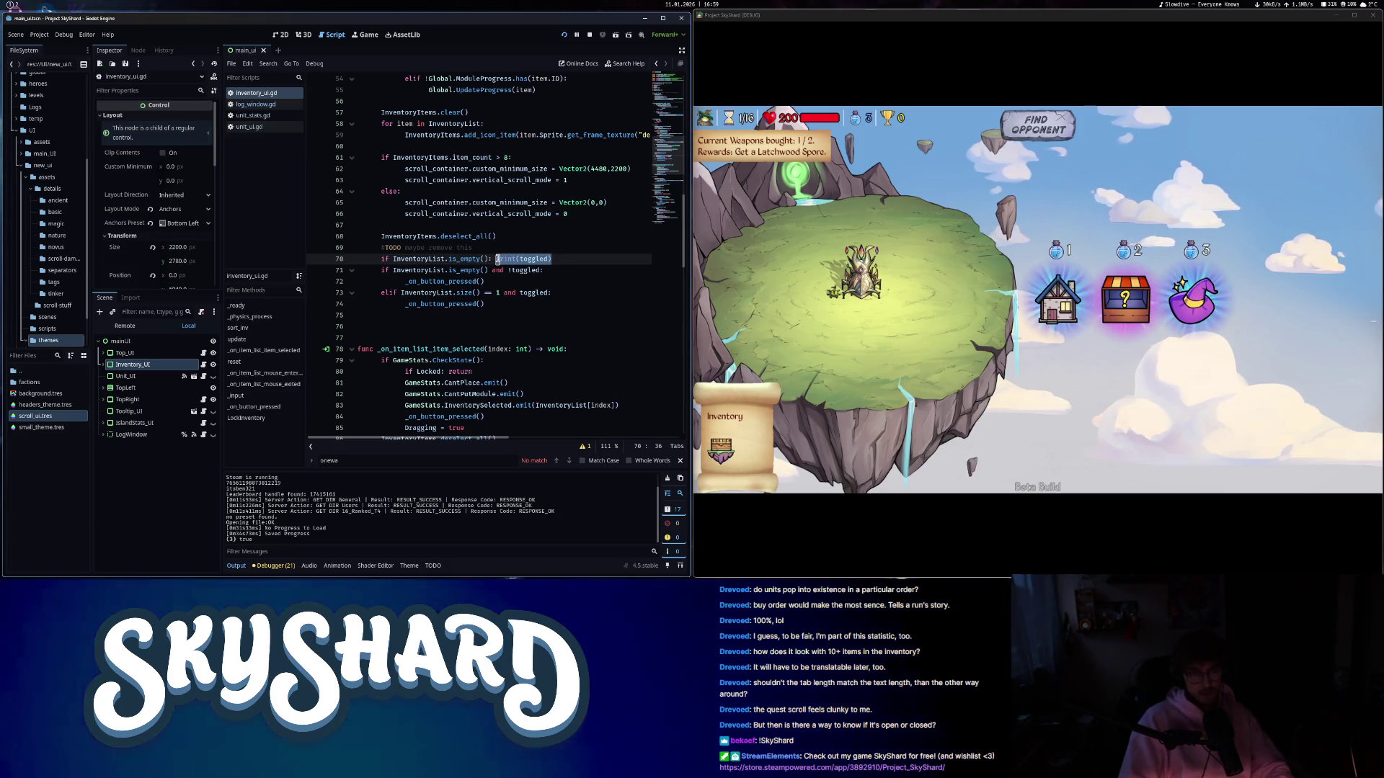
left_click_drag(498, 258, 353, 258)
key("BackSpace")
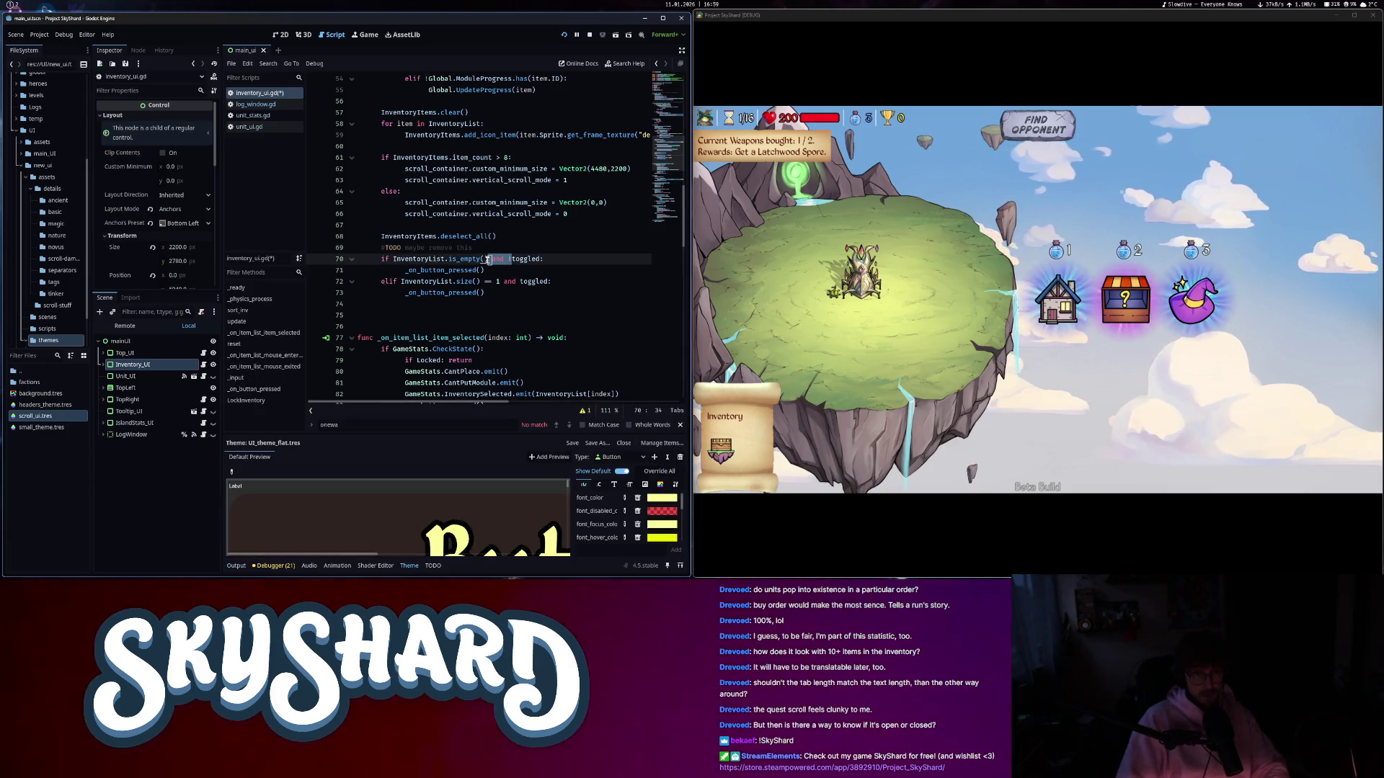
type("and")
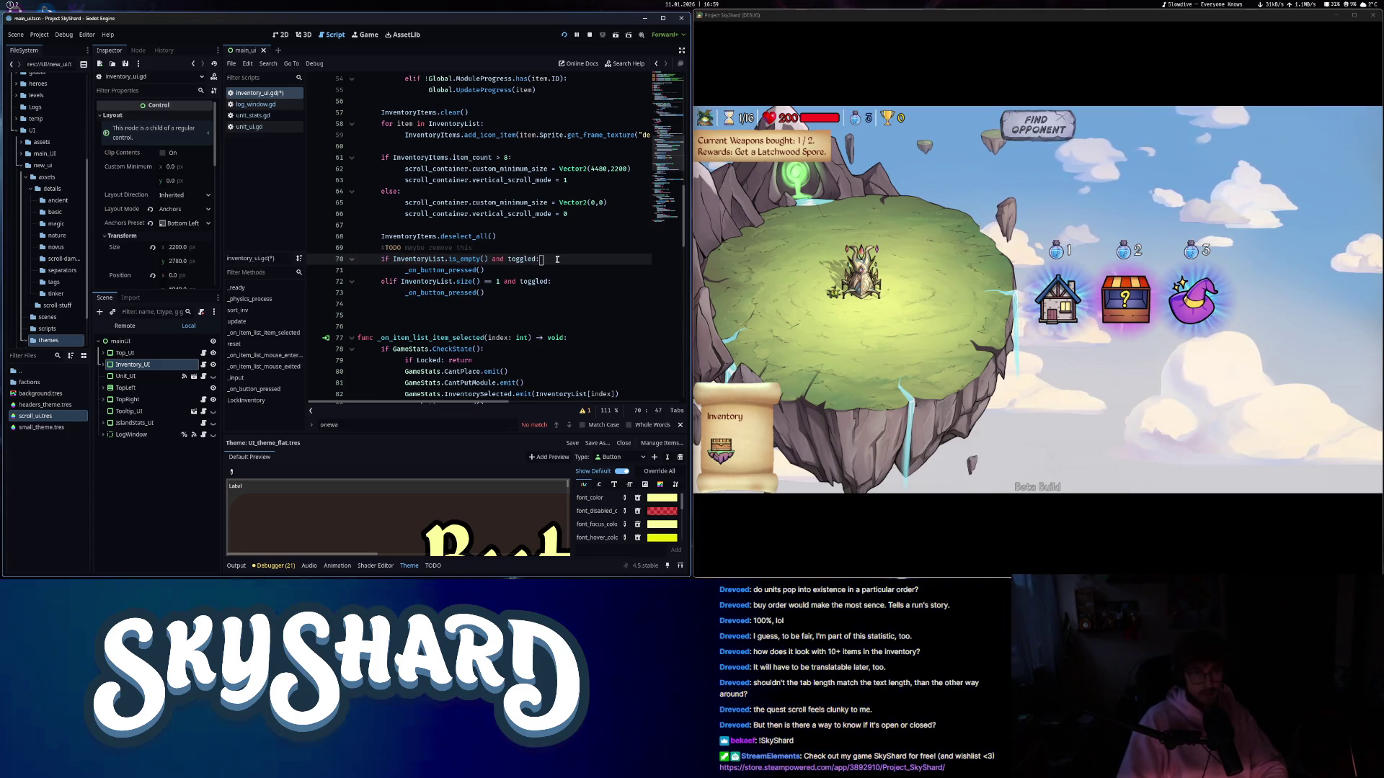
left_click(555, 271)
key("Return")
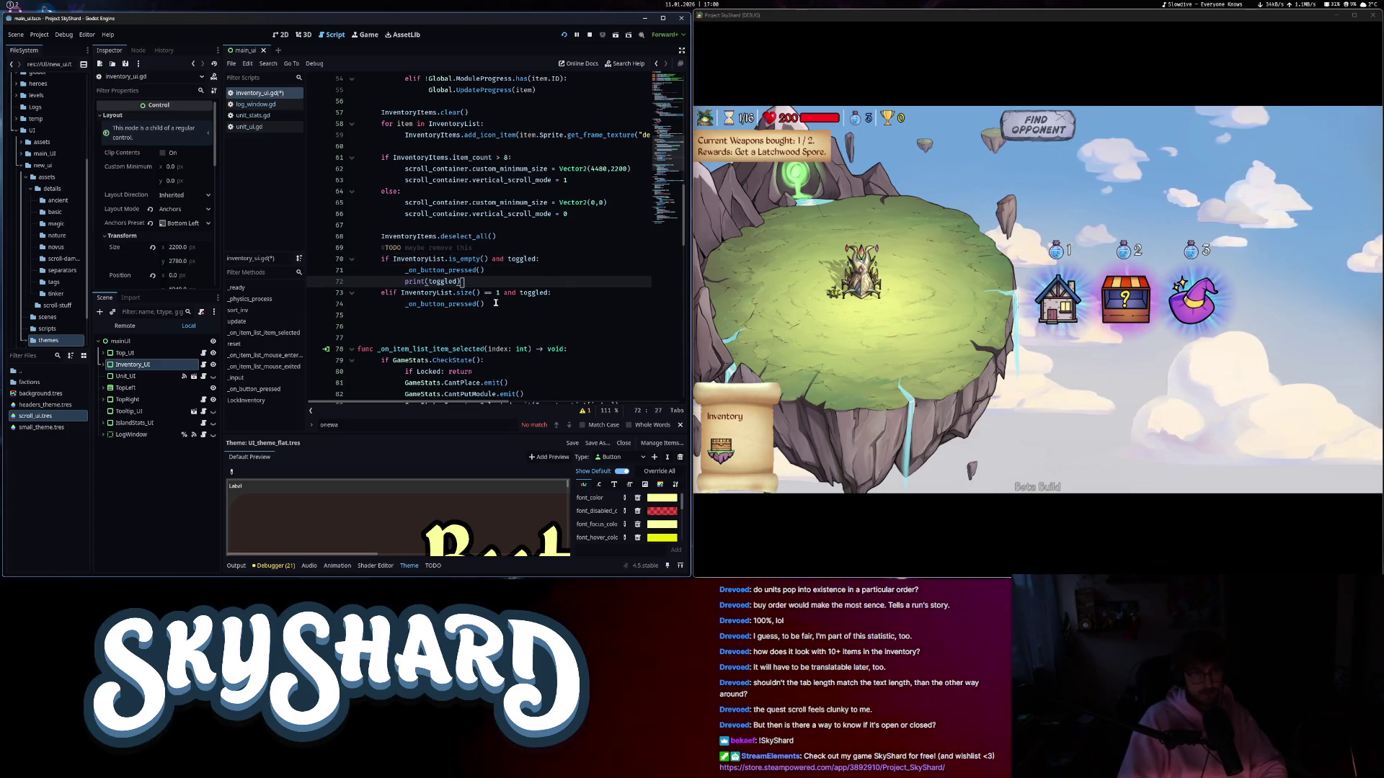
left_click(498, 303)
key("Return")
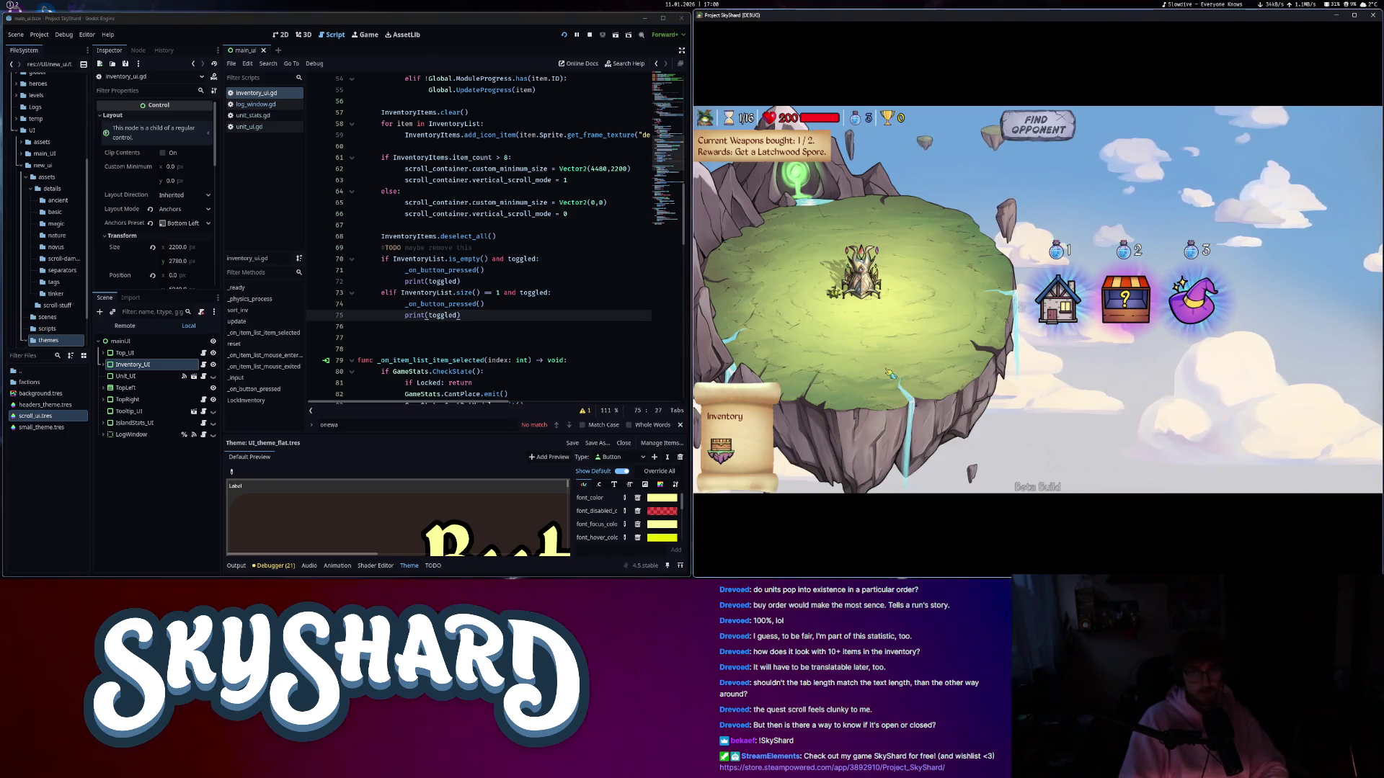
- Test toggling in-game, then move the print(toggled) line from the second branch into the first
left_click(720, 448)
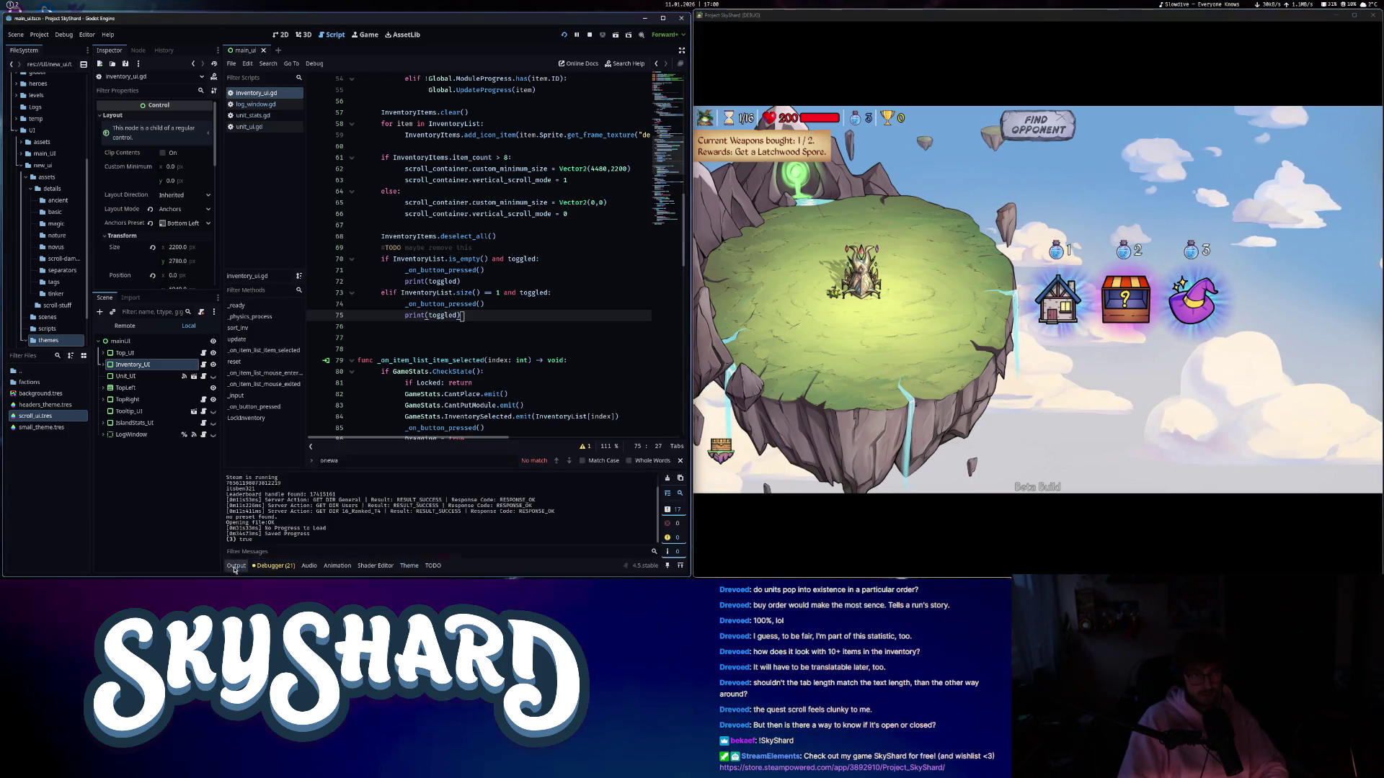
left_click(841, 301)
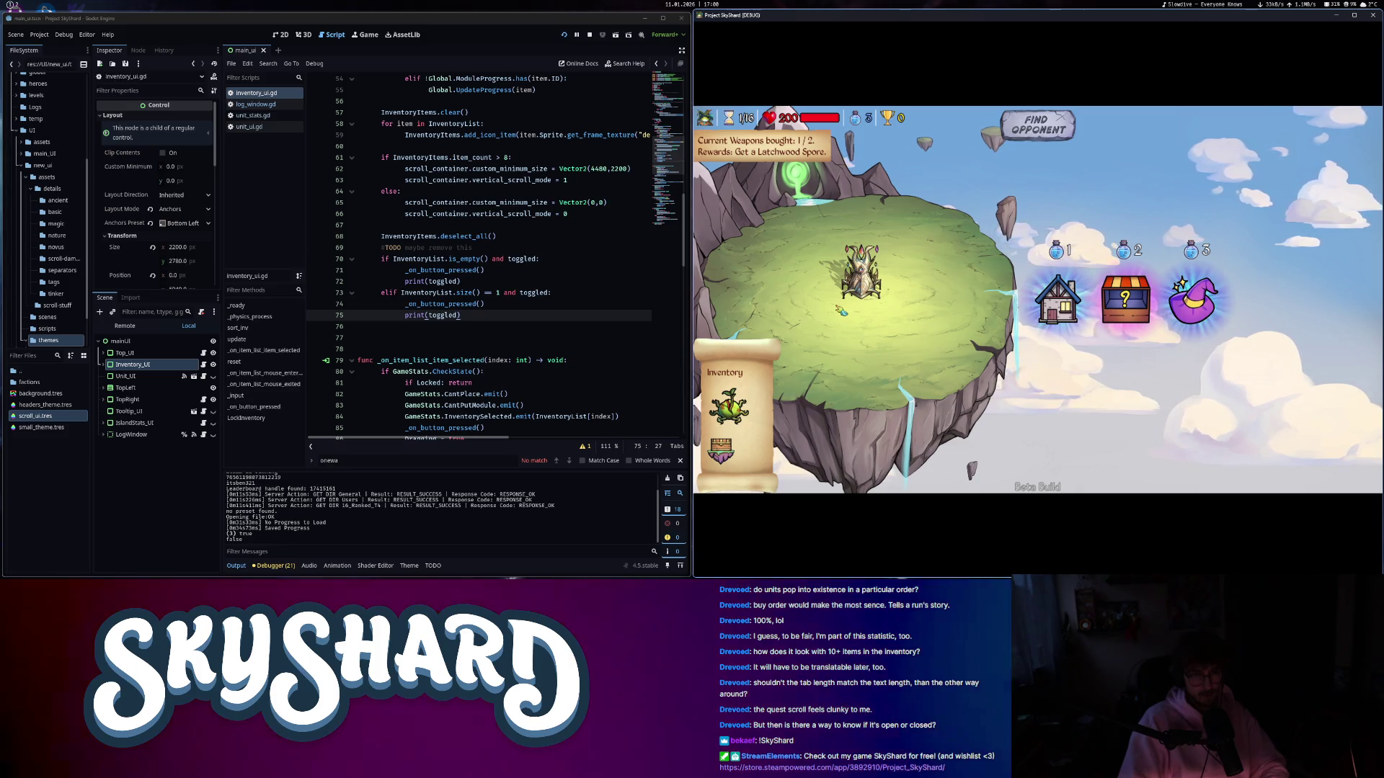
left_click_drag(462, 315, 402, 315)
key("ctrl+c")
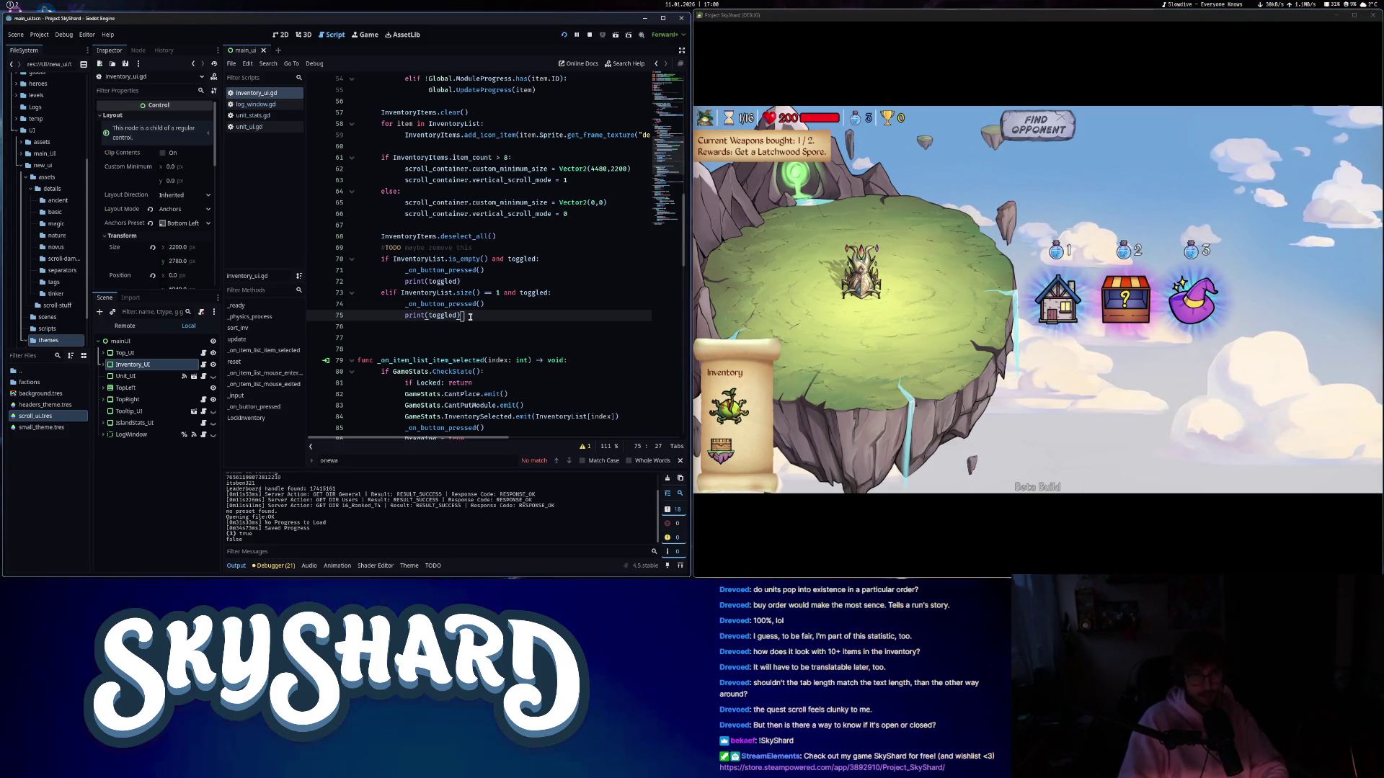
key("BackSpace")
left_click(405, 305)
key("Return")
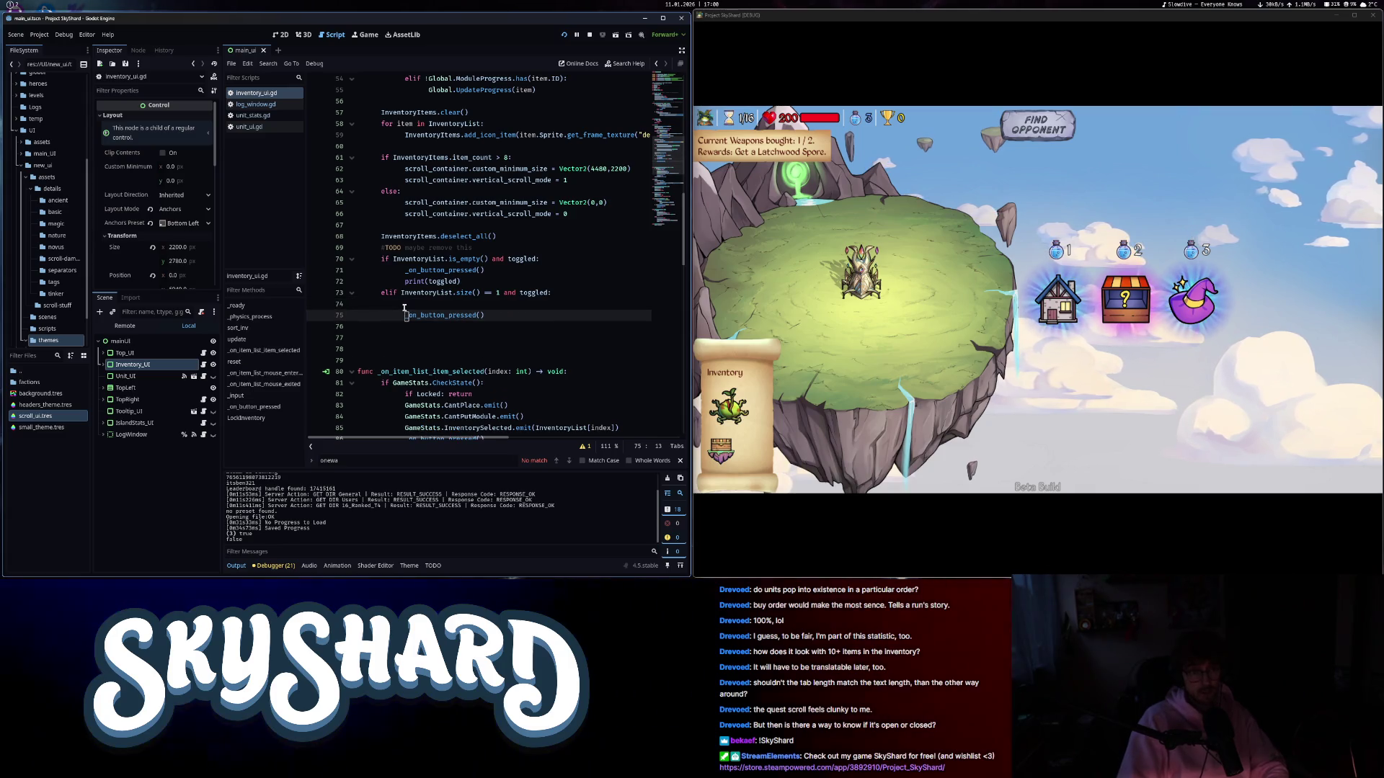
type("print(toggled)")
key("BackSpace")
key("BackSpace")
type("print(toggled)")
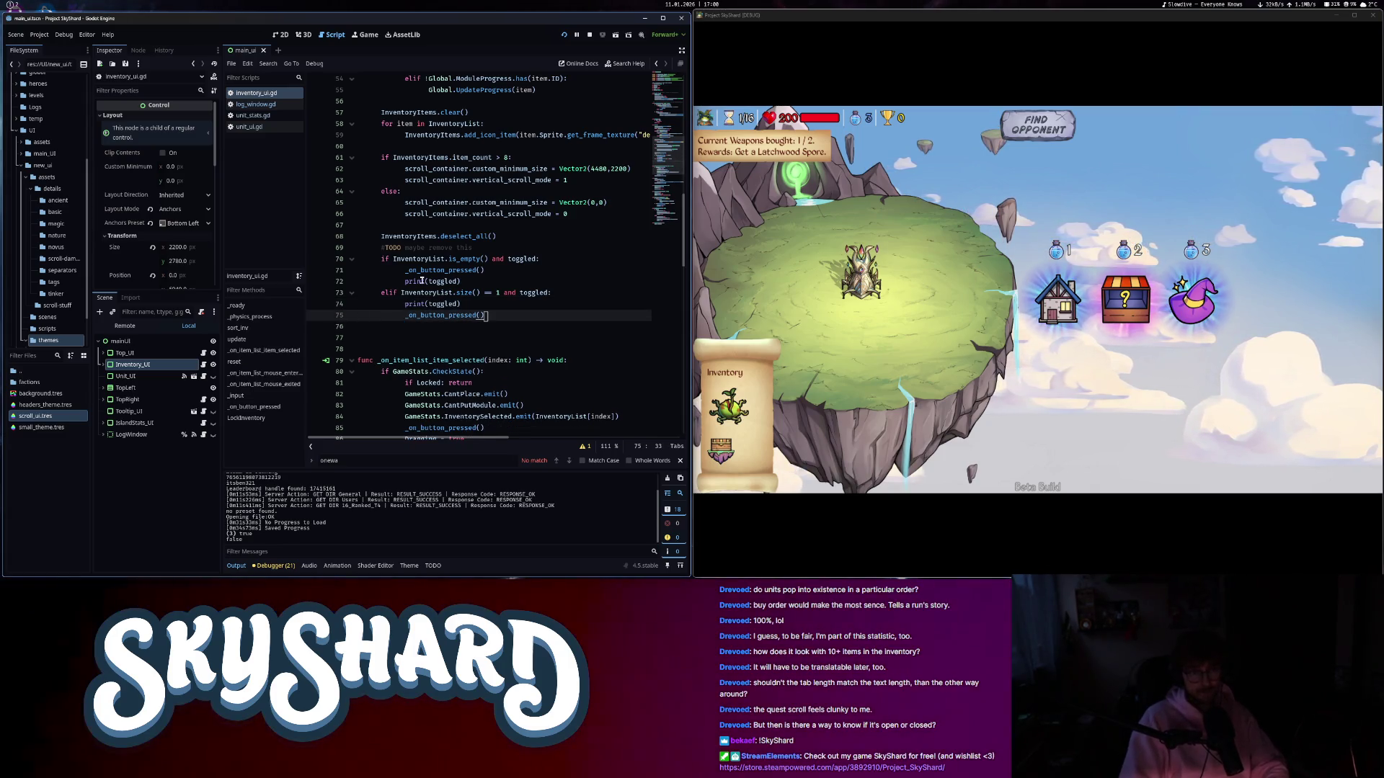
key("ctrl+v")
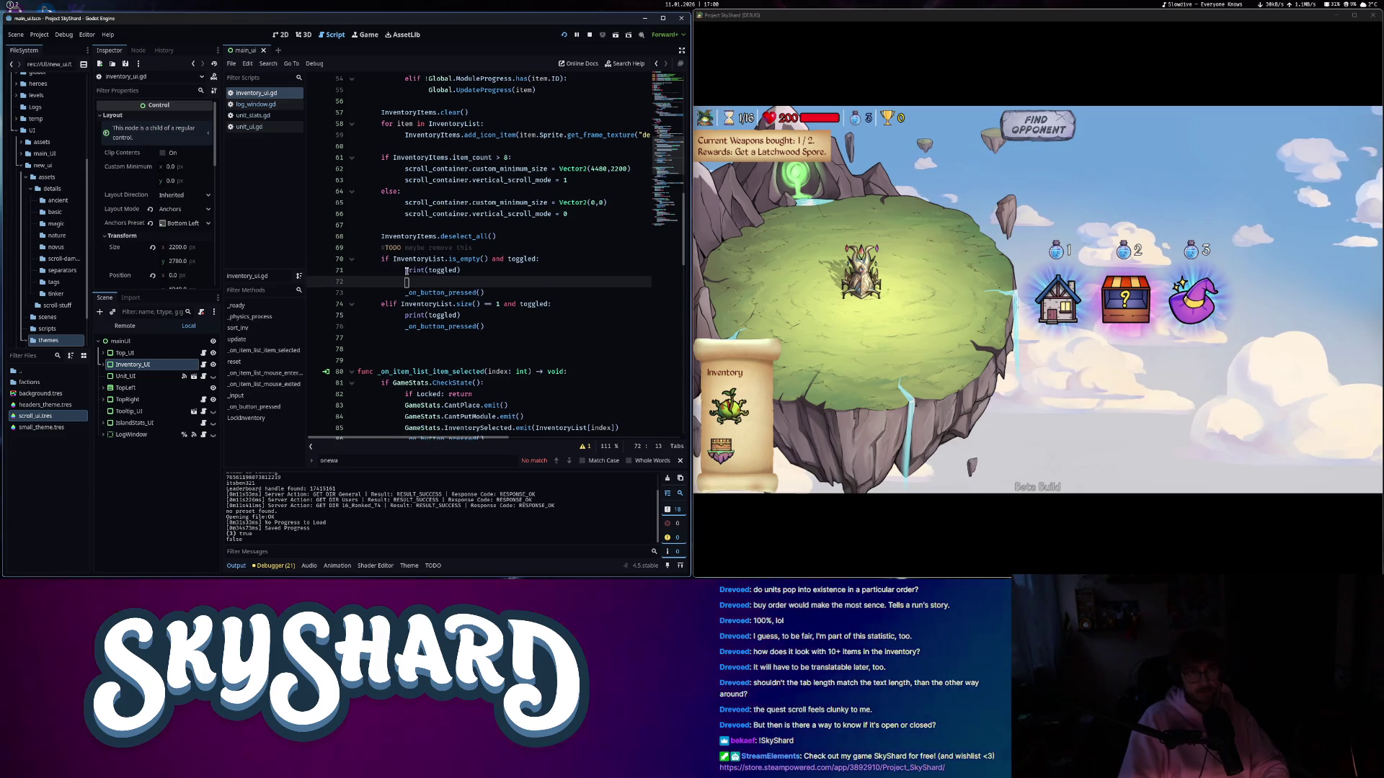
key("BackSpace")
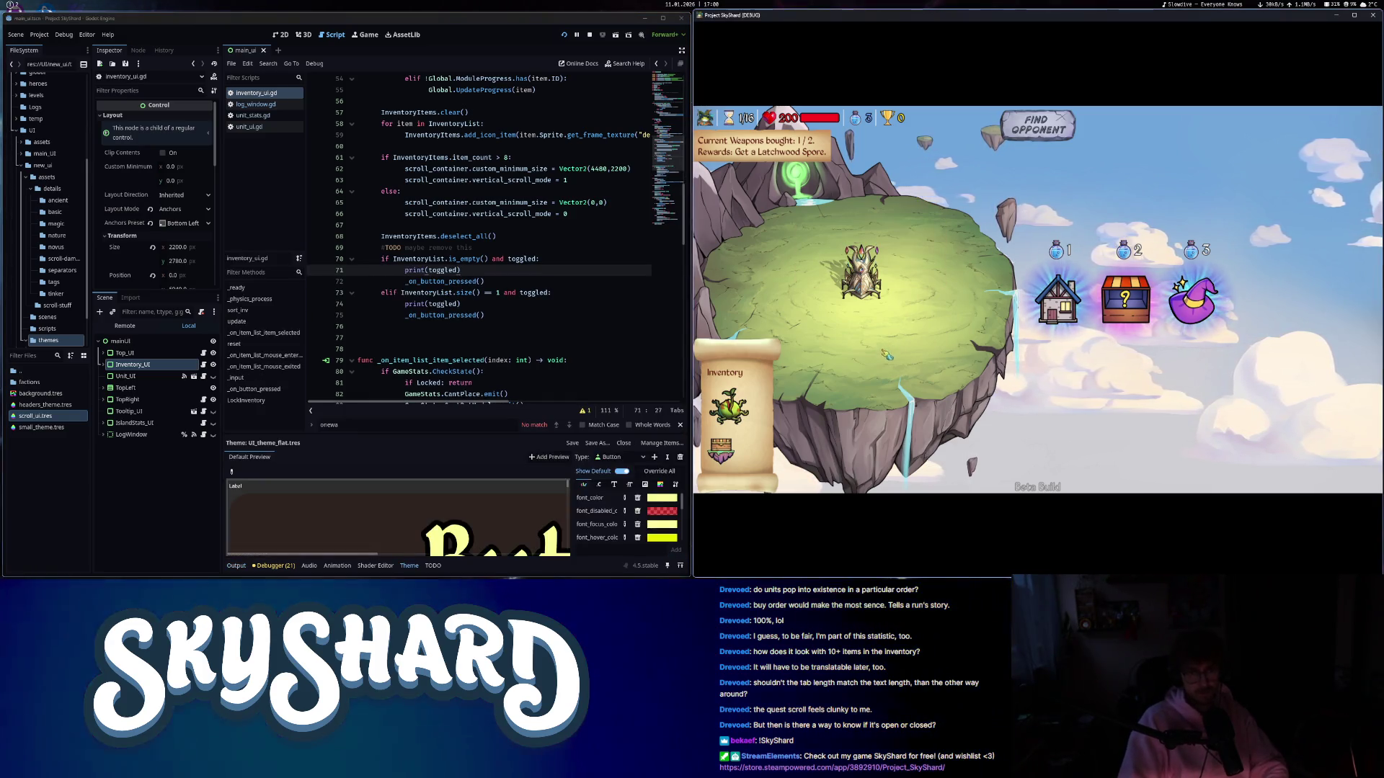
- Test placing the plant at several island spots while watching the output, then delete the debug print
left_click(239, 568)
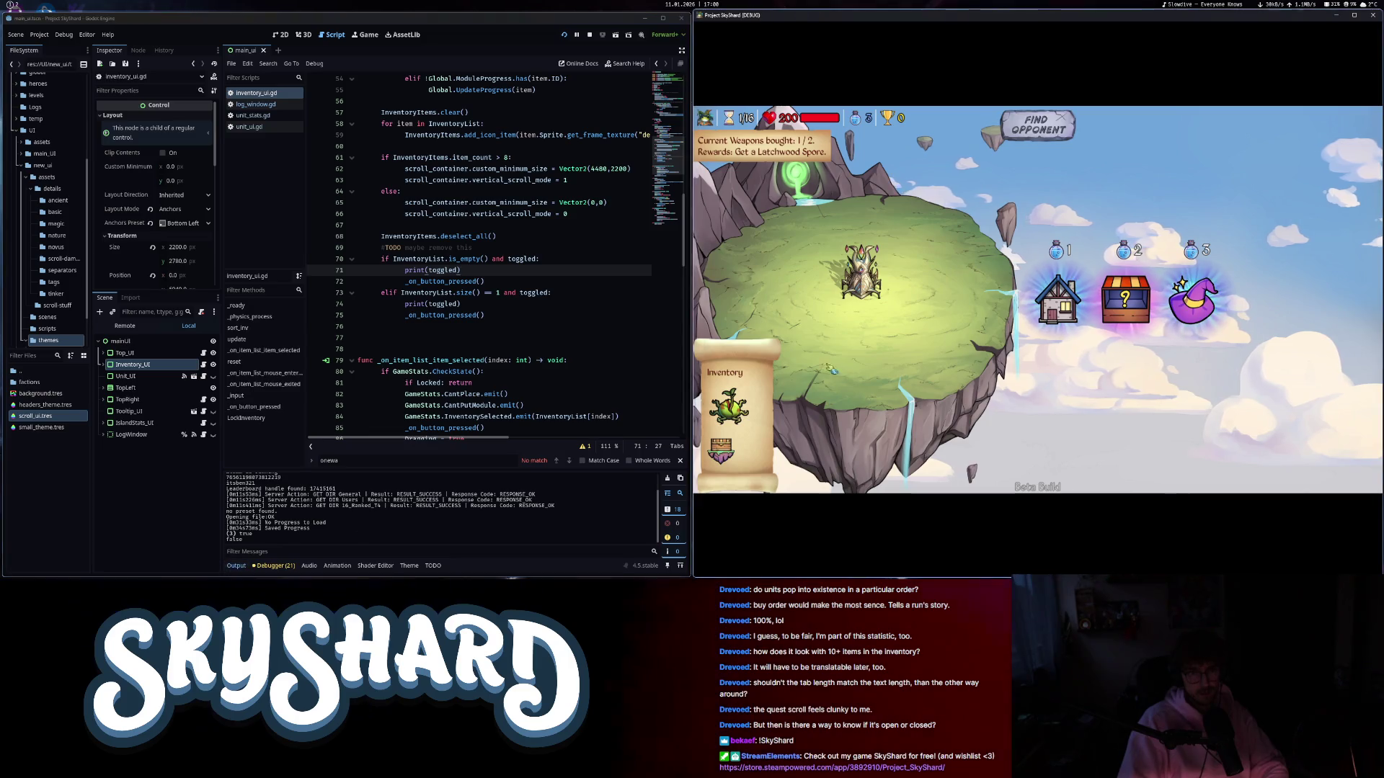
left_click(728, 408)
left_click(813, 294)
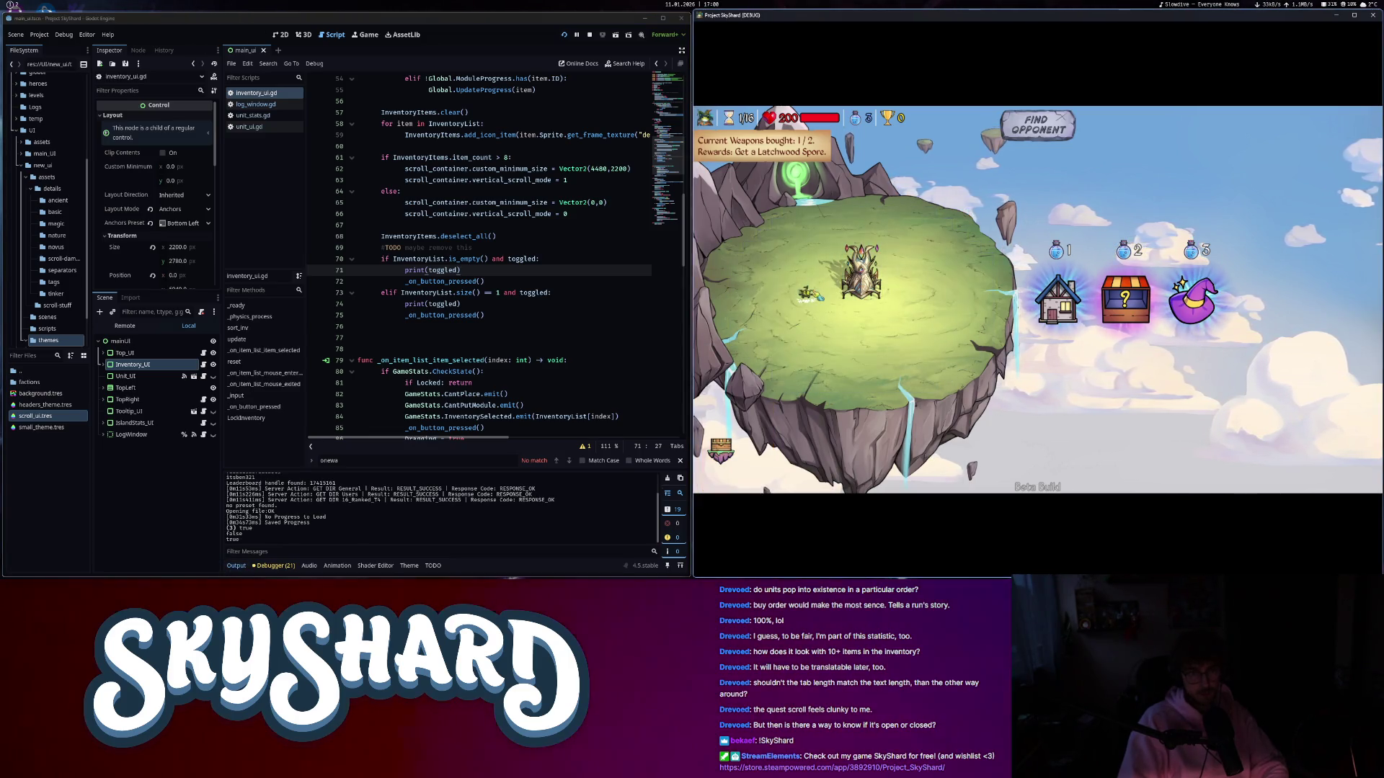
left_click(807, 295)
left_click(729, 409)
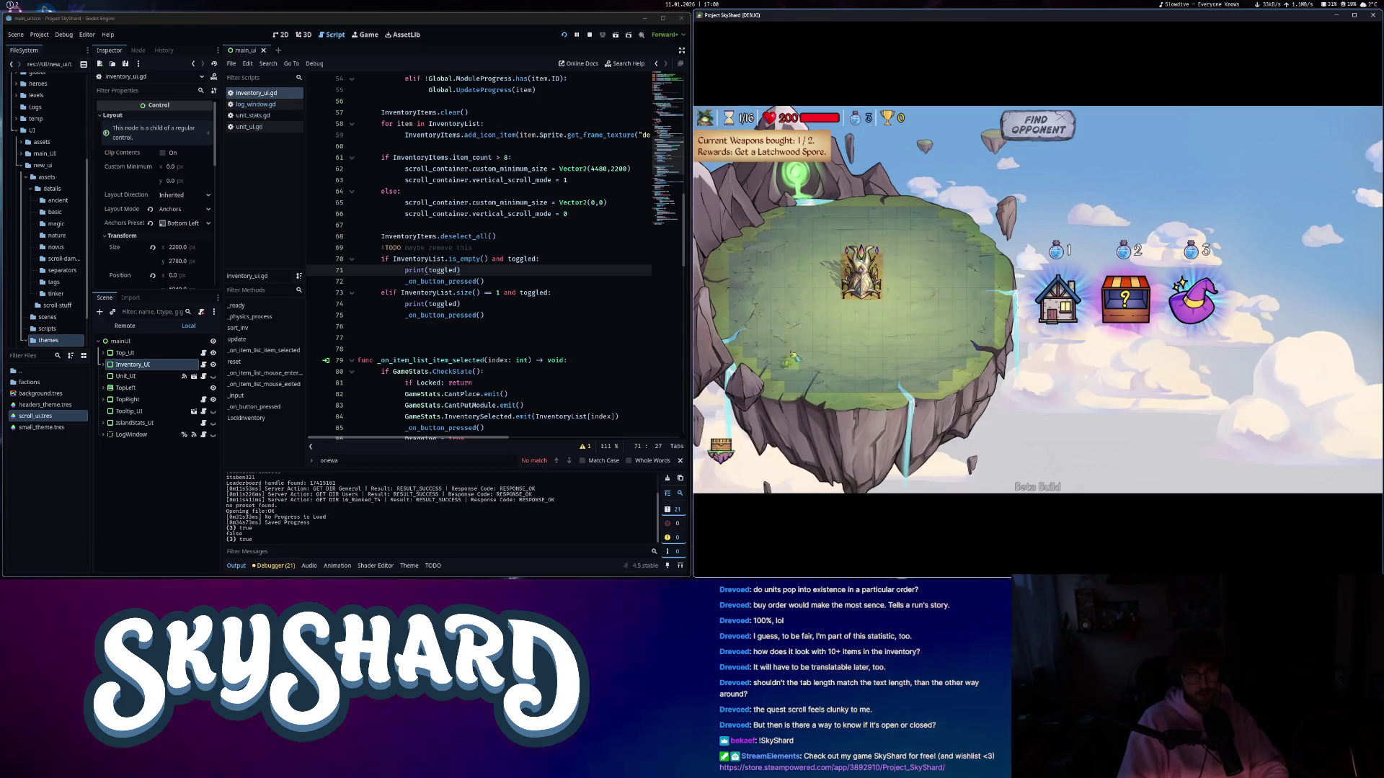
left_click(805, 282)
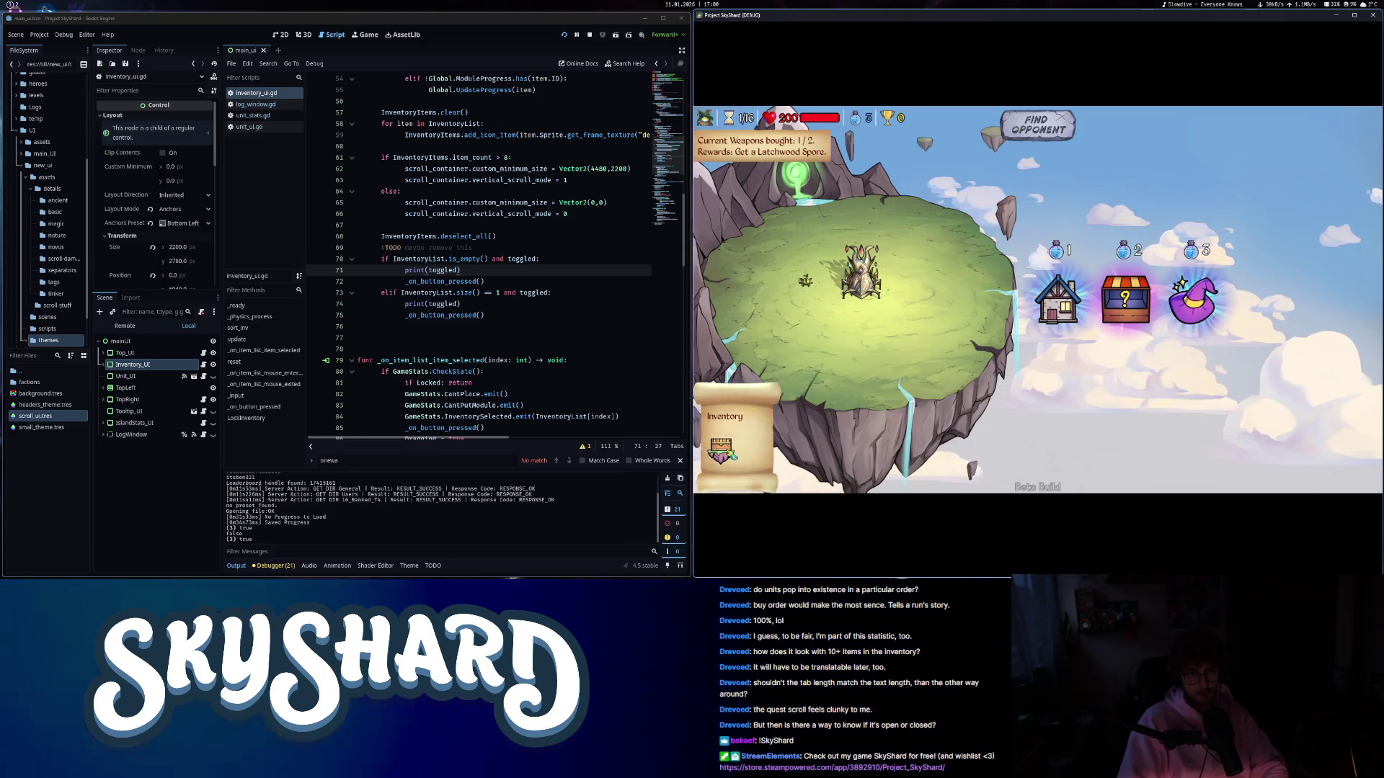
mouse_move(807, 283)
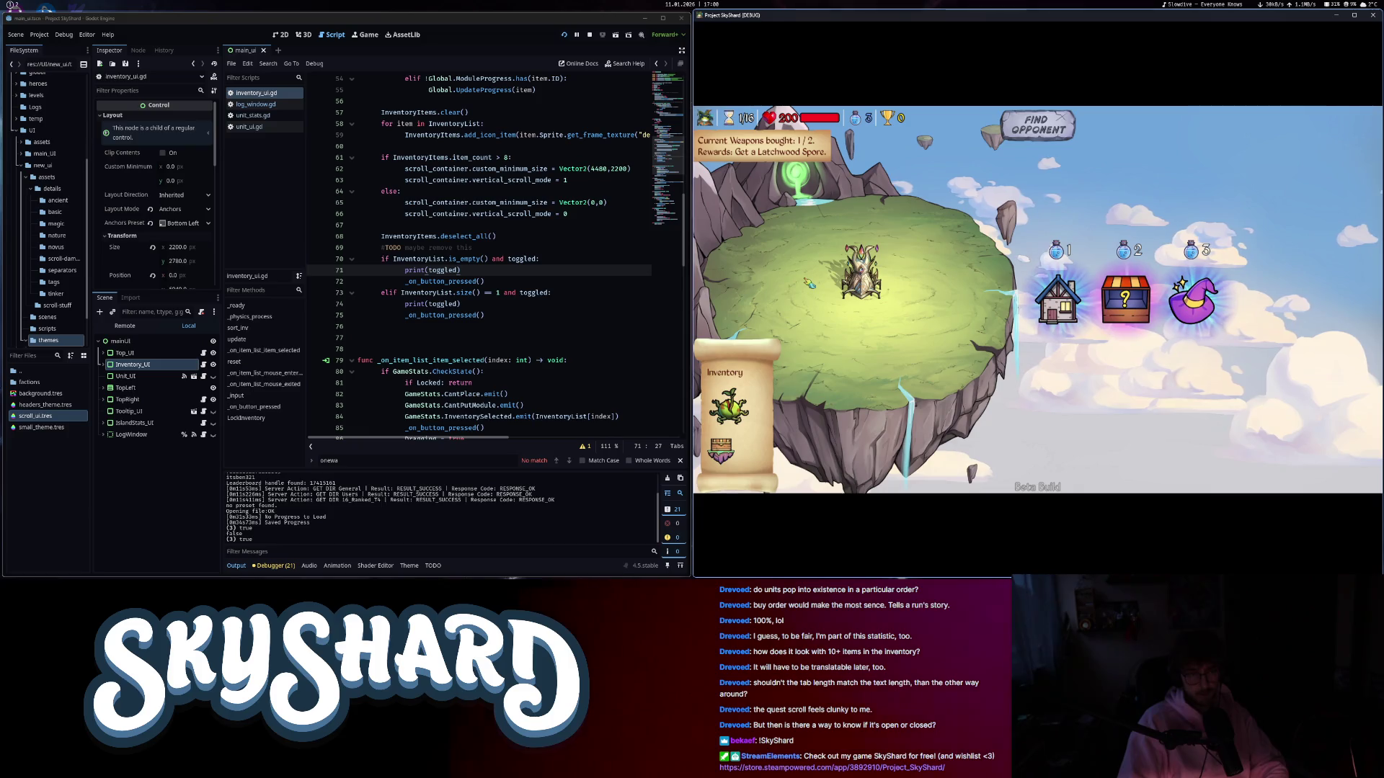
left_click(805, 294)
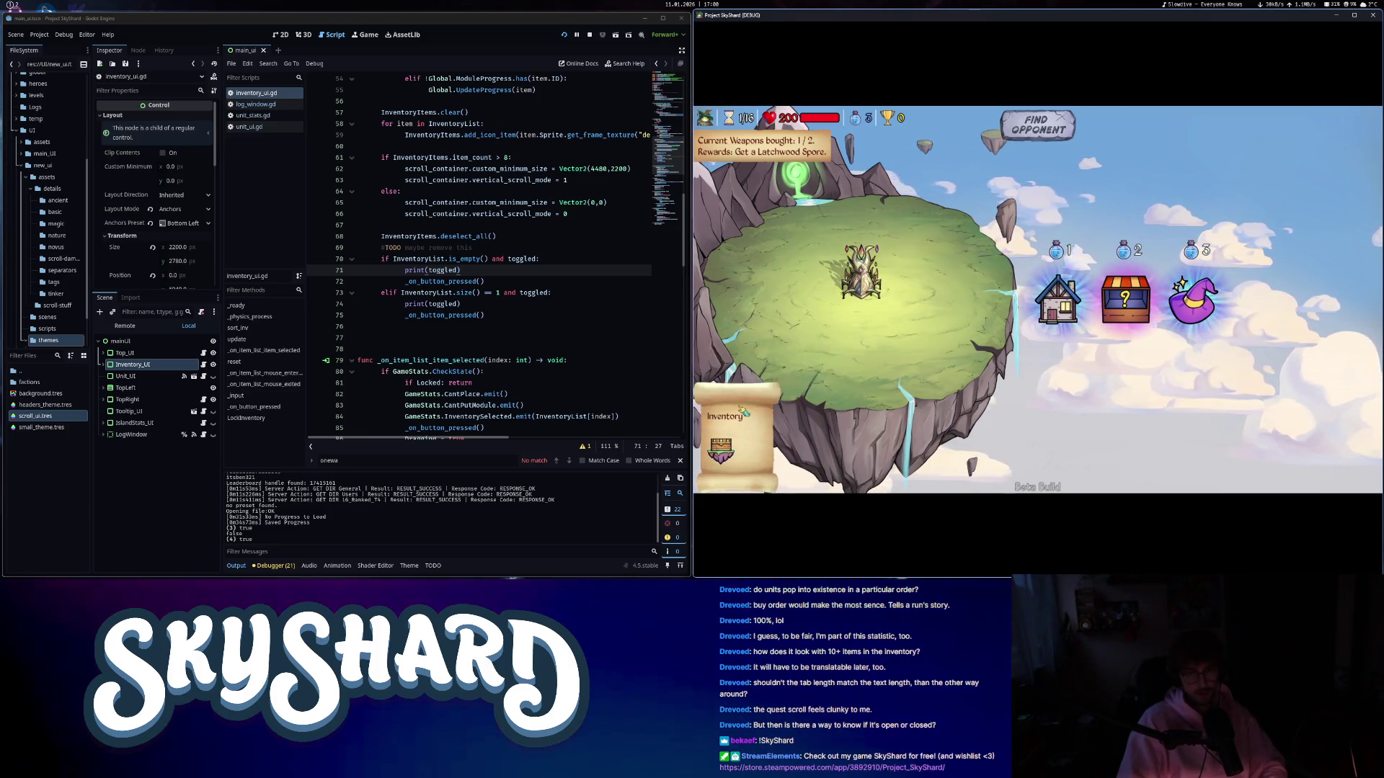
left_click(805, 294)
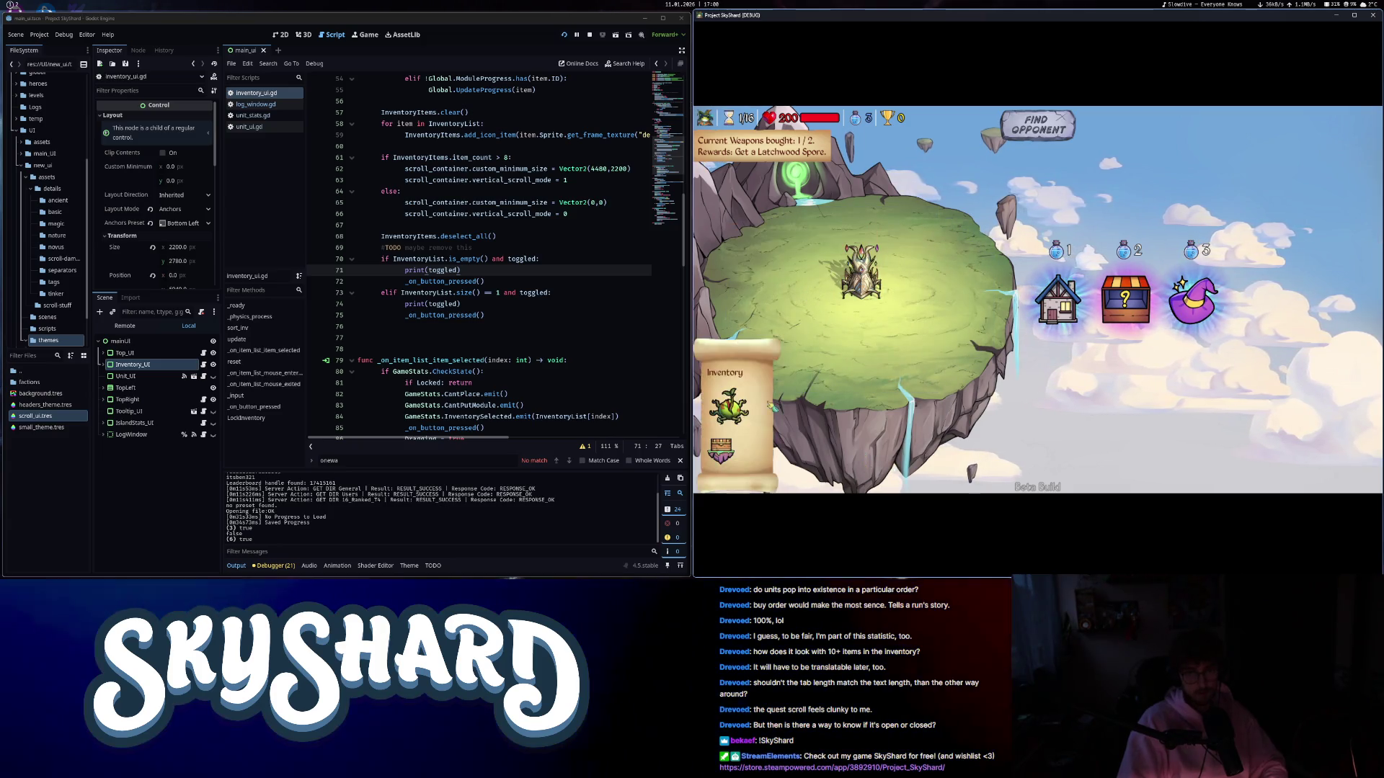
left_click(791, 328)
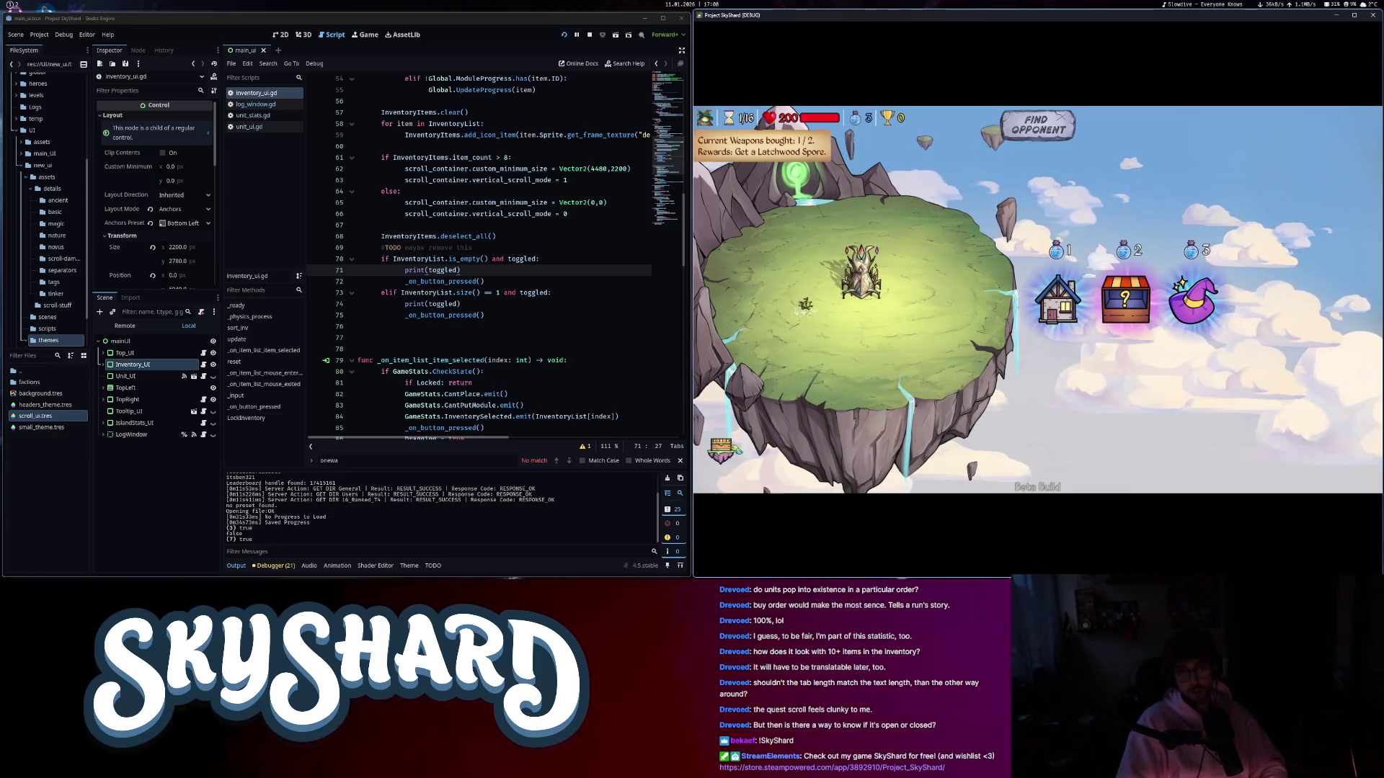
left_click(807, 302)
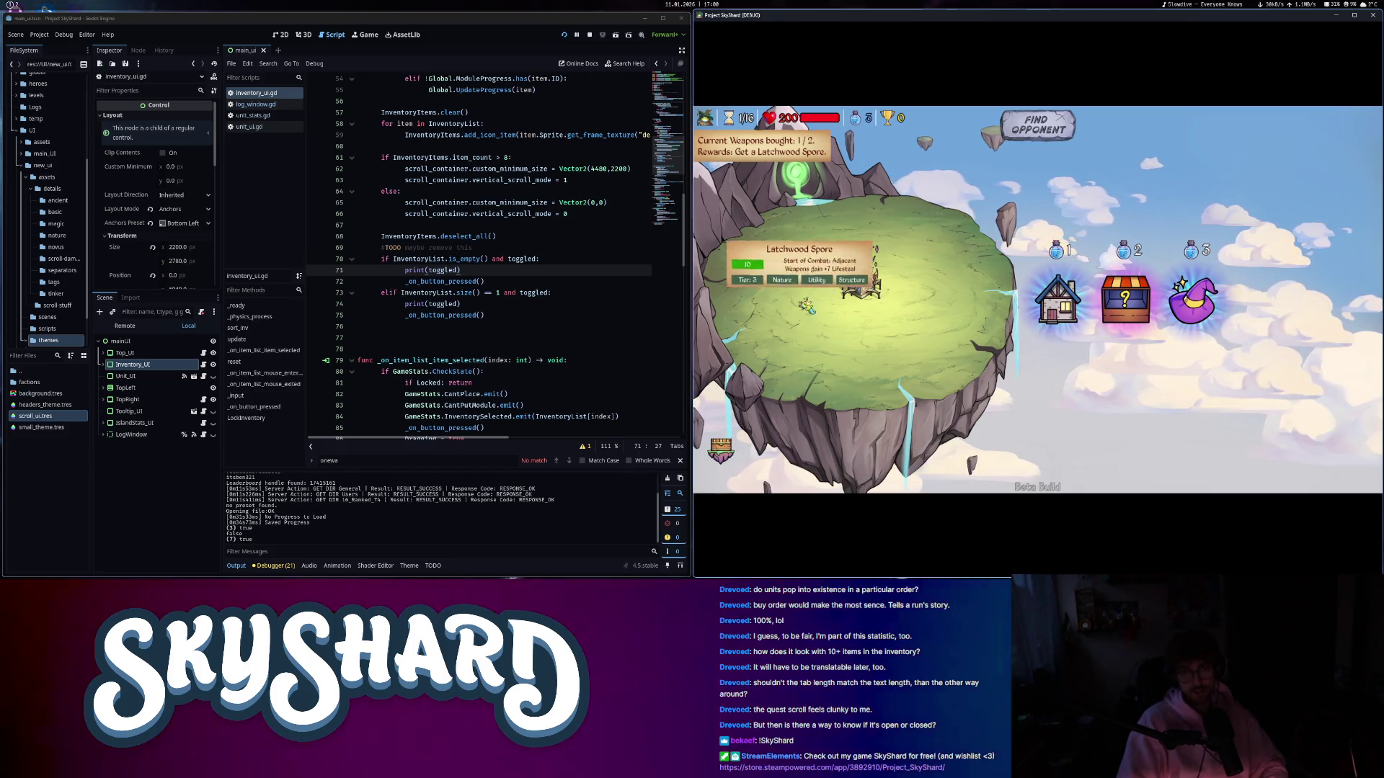
left_click(784, 367)
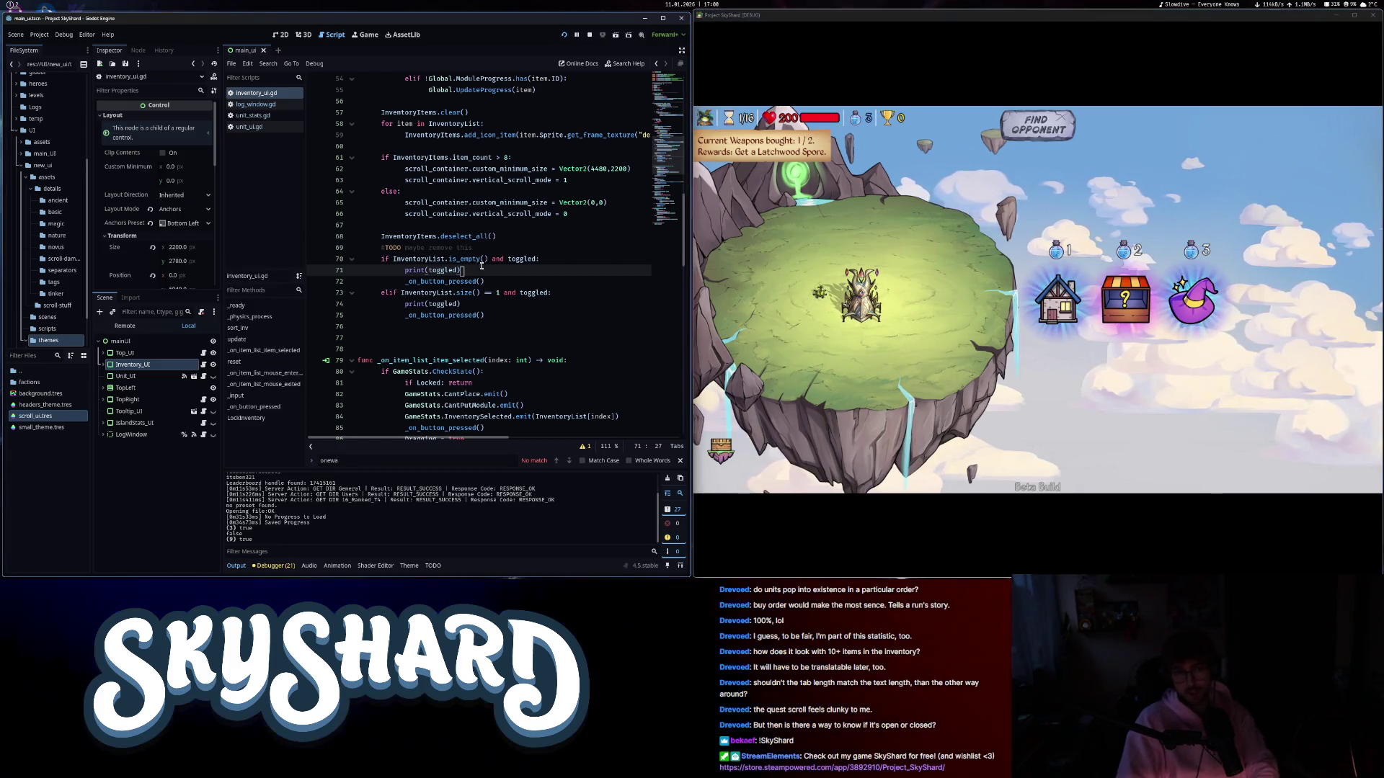
key("BackSpace")
key("BackSpace")
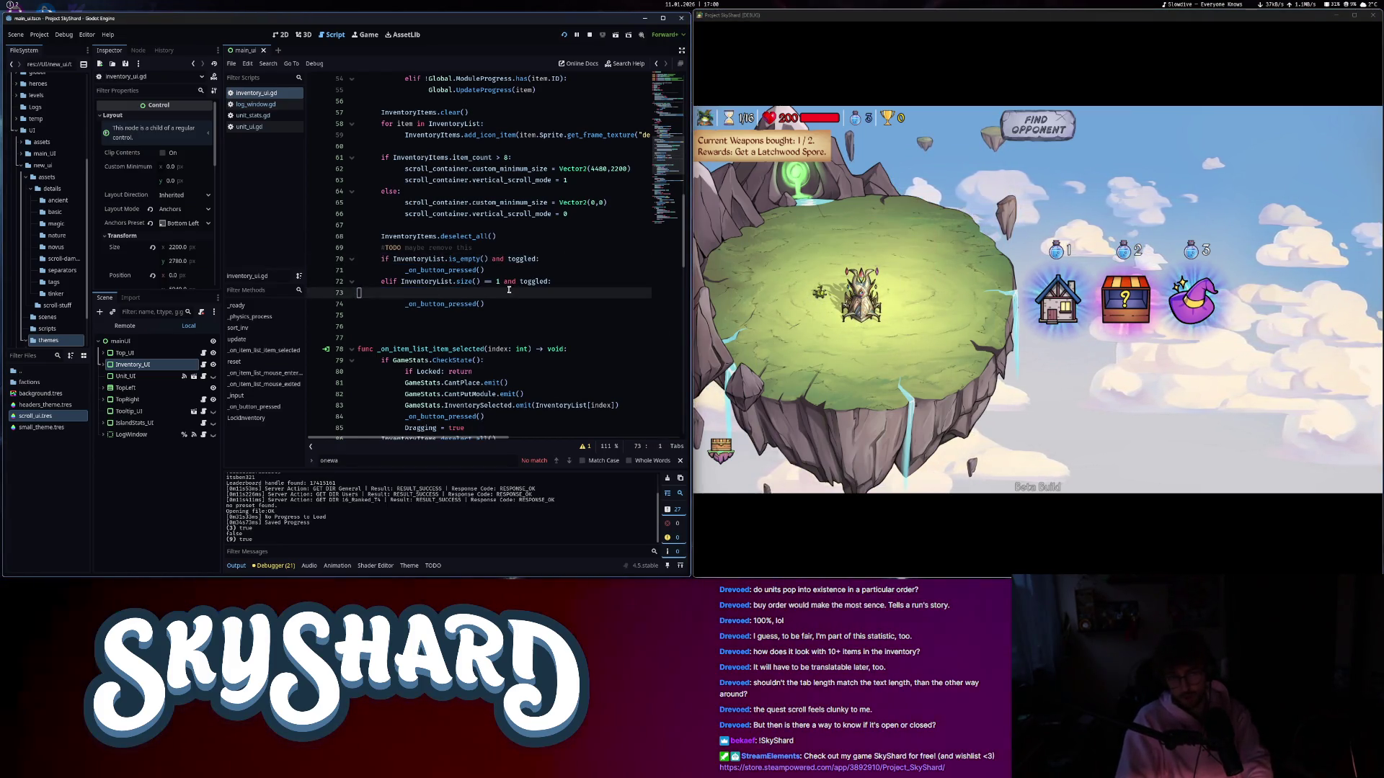
- Remove the leftover empty line and save the script
key("BackSpace")
left_click(720, 449)
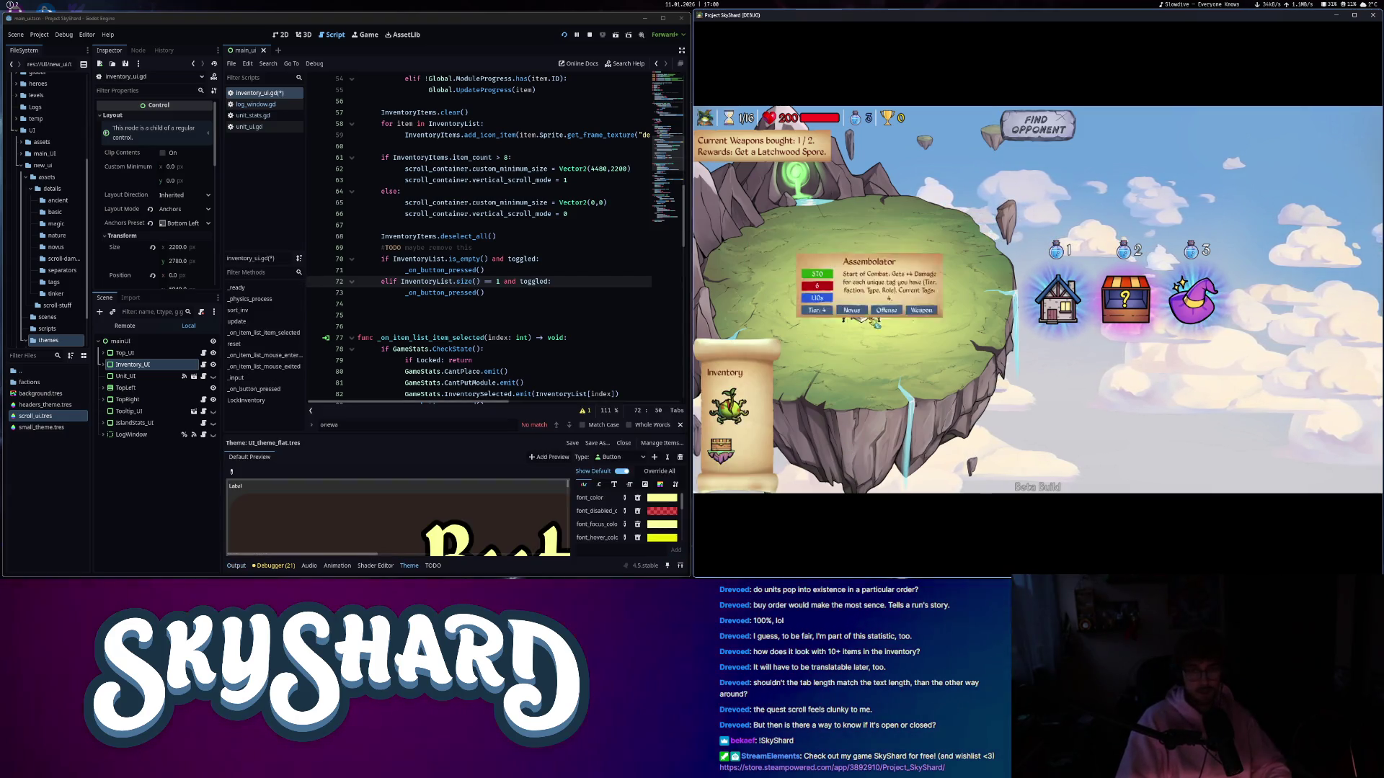
key("Up")
key("ctrl+s")
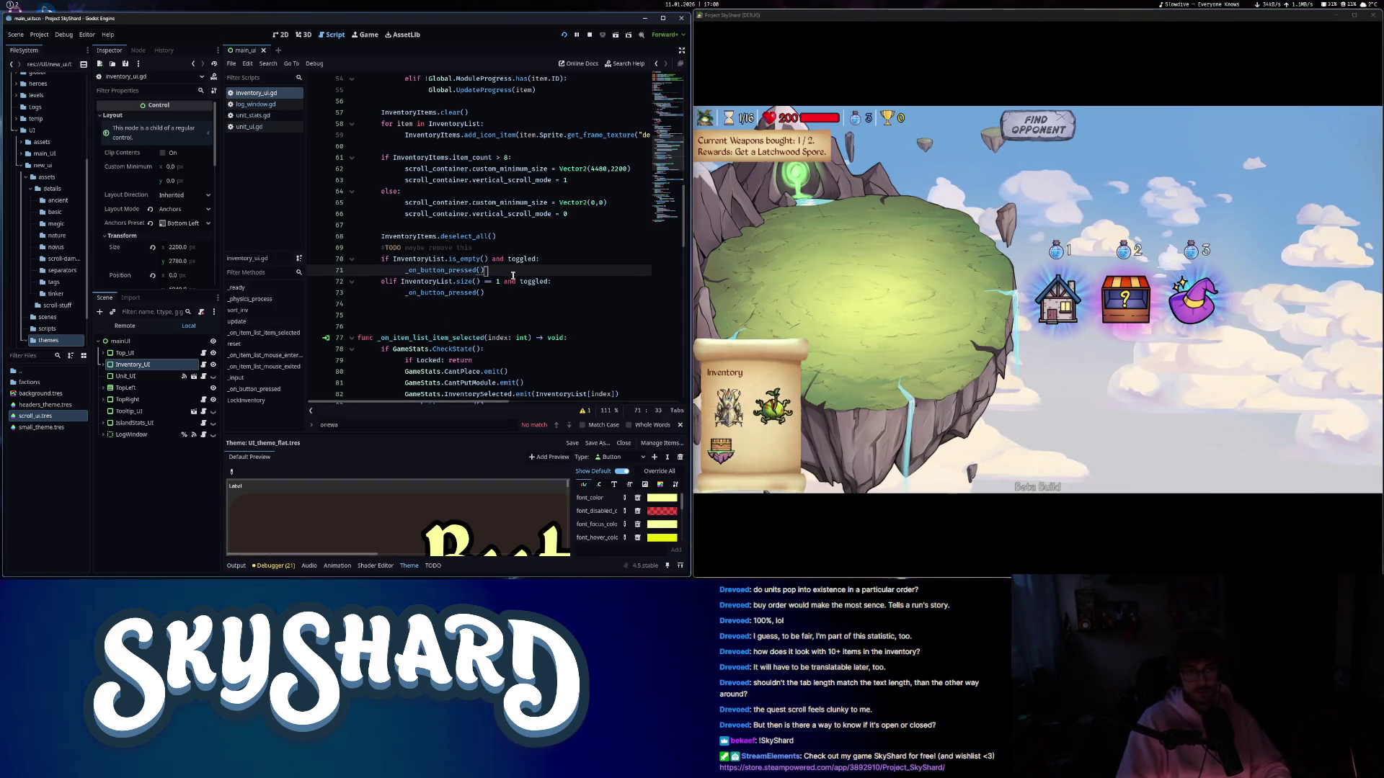
- Test in-game by placing the Assembolator, repositioning the Latchwood Spore and returning a unit to inventory
left_click(728, 407)
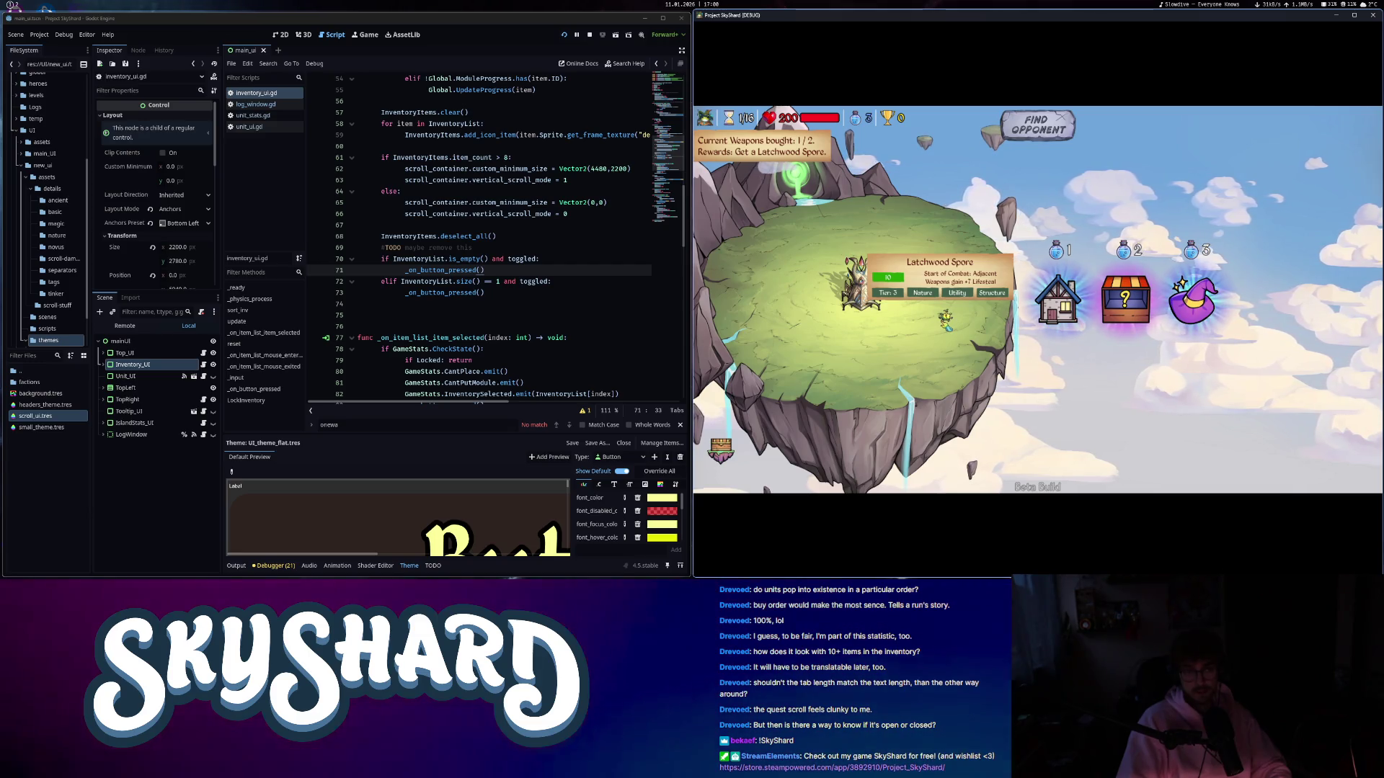
left_click(851, 292)
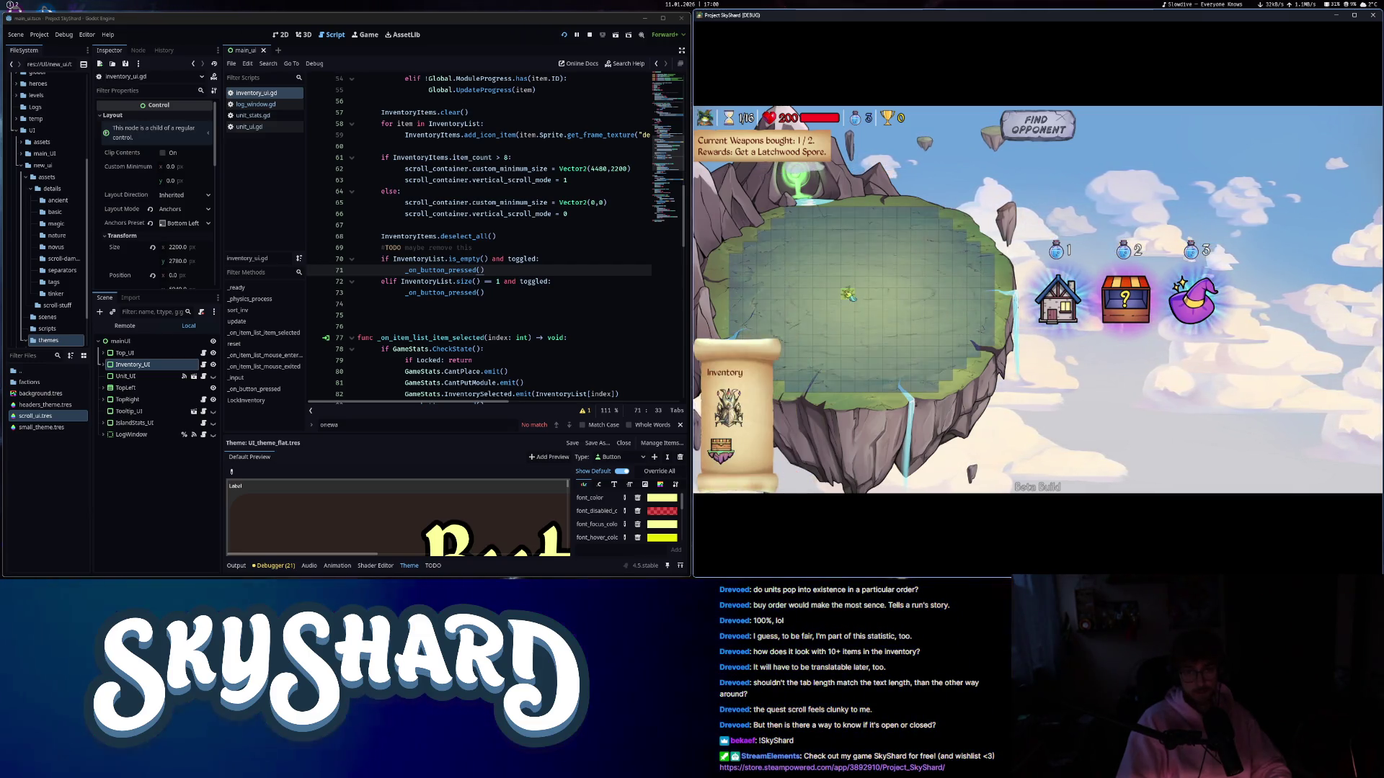
left_click(850, 294)
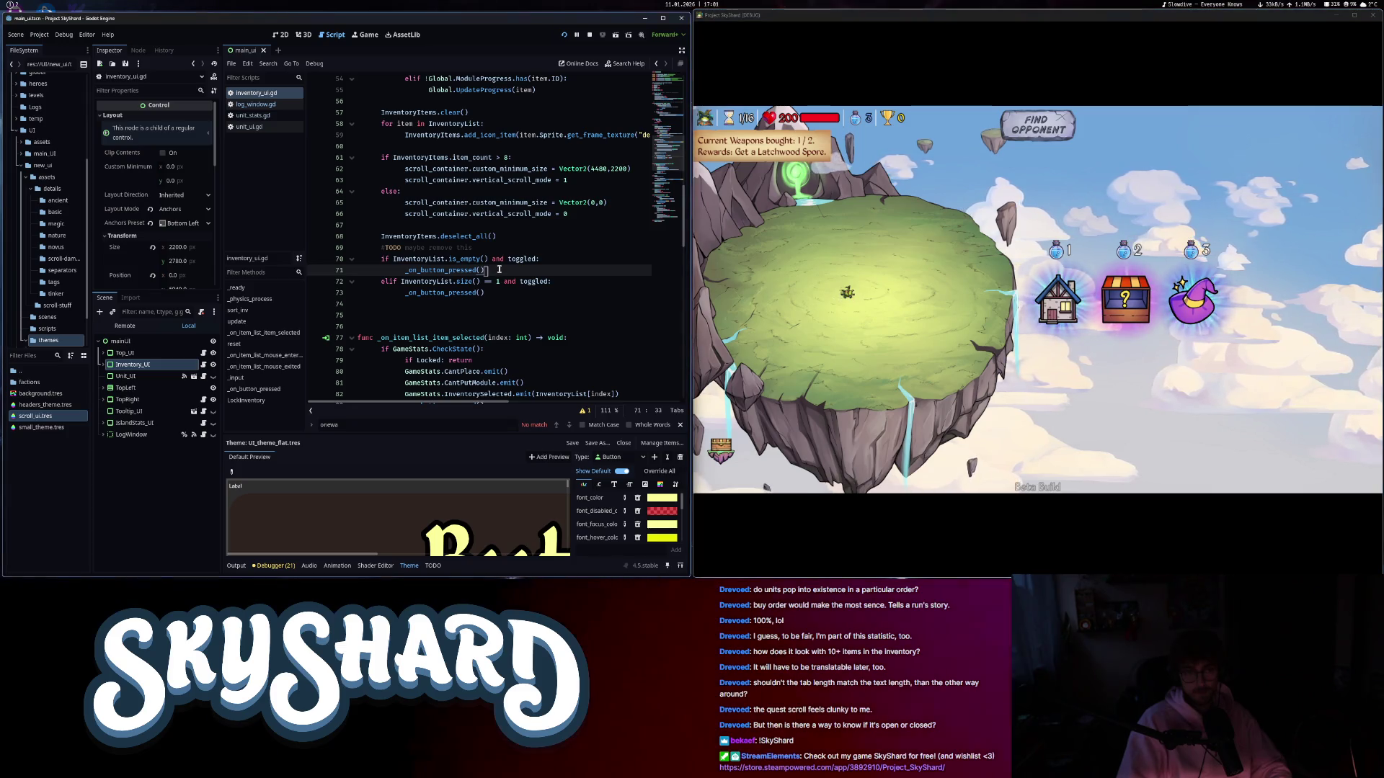
left_click(237, 566)
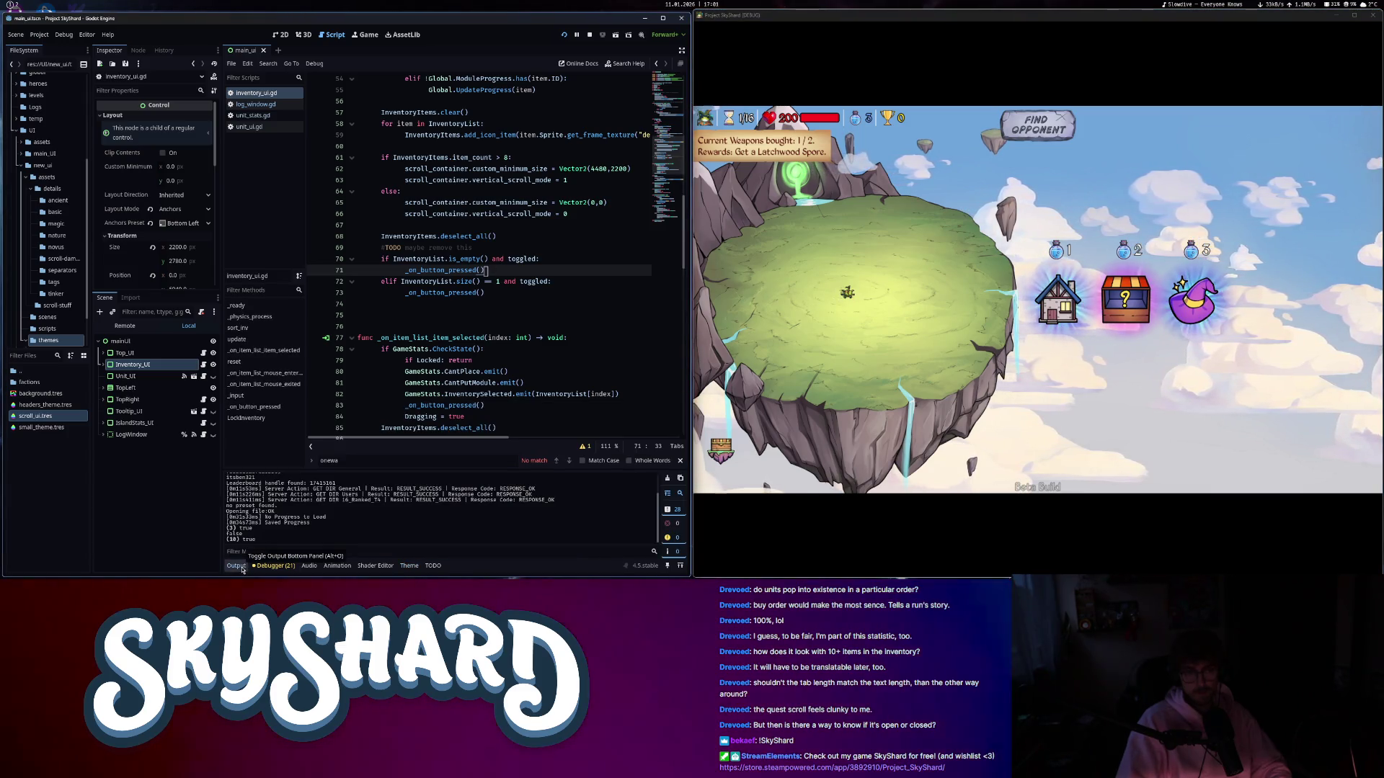
left_click(577, 283)
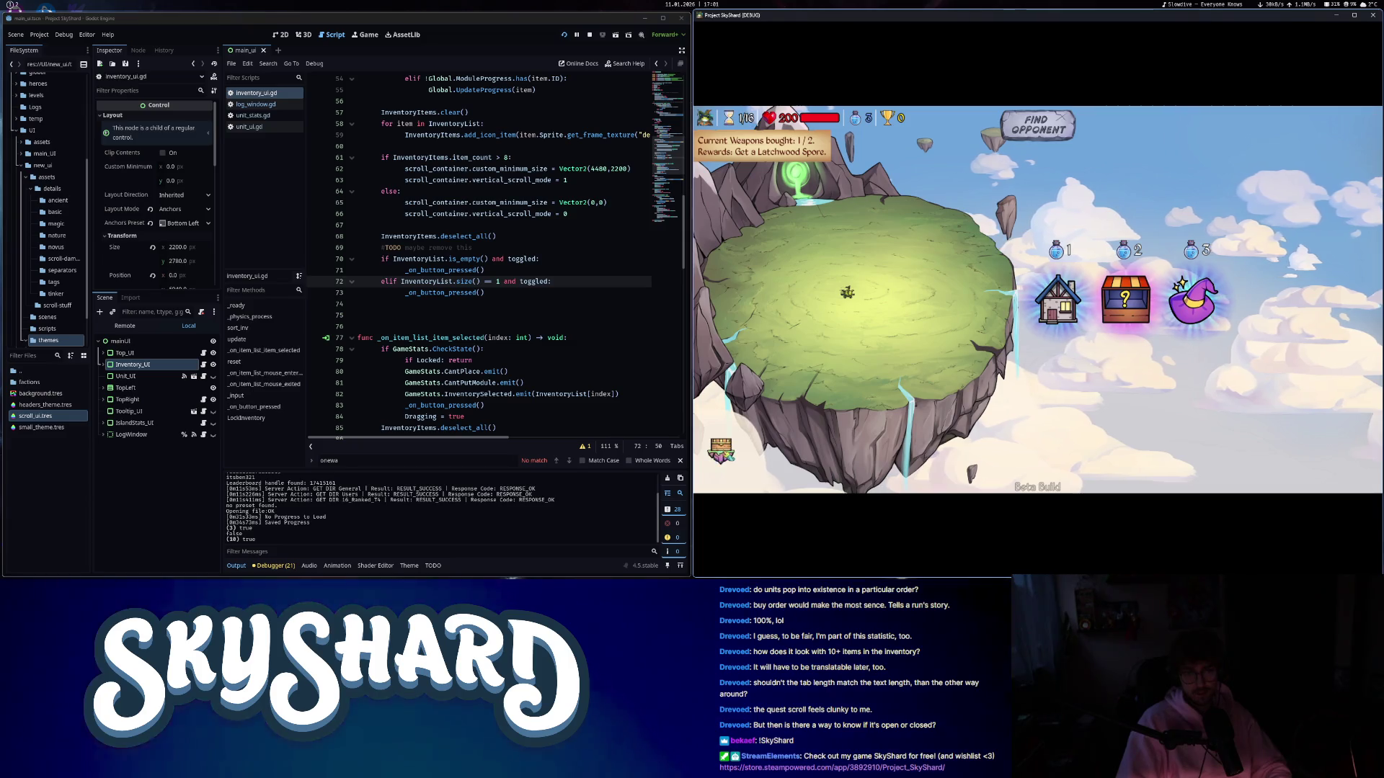
left_click(721, 448)
left_click(721, 450)
left_click(886, 303)
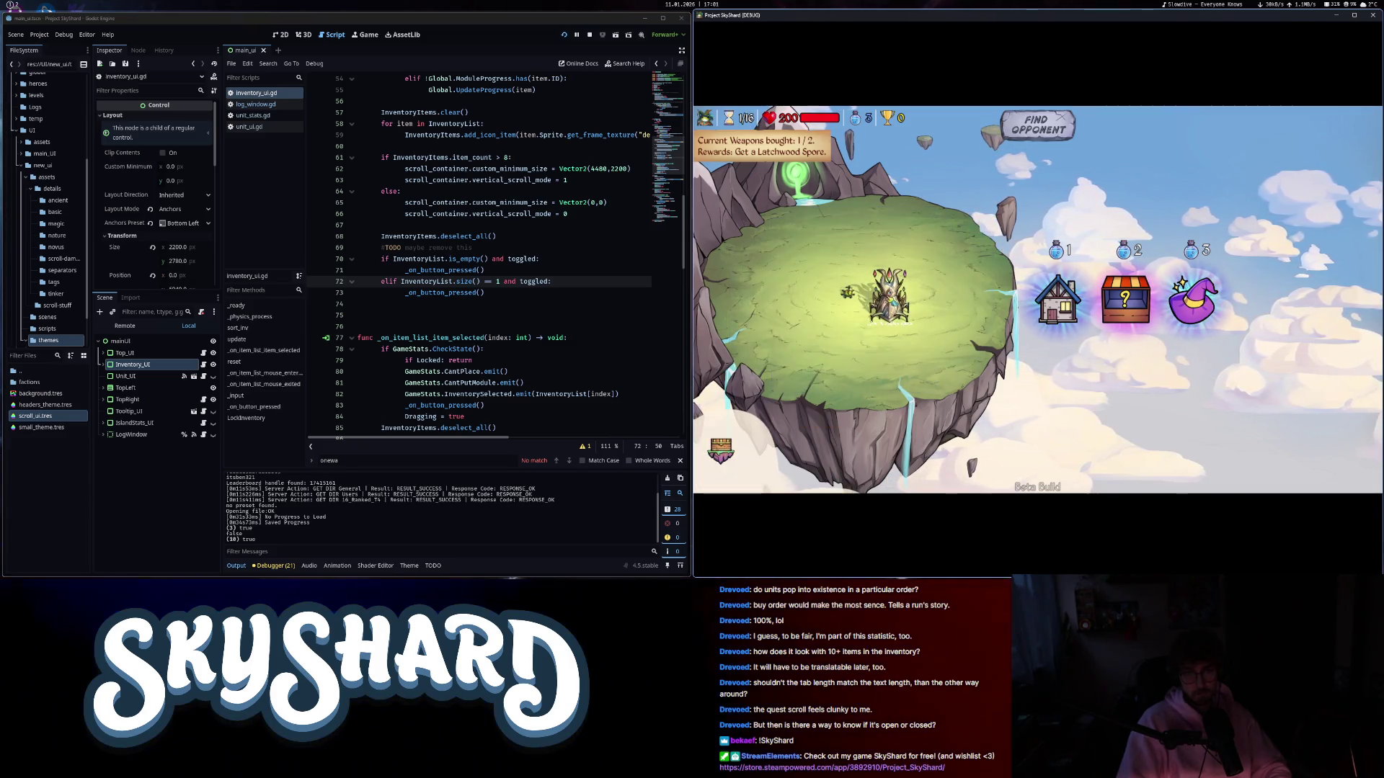
left_click(847, 291)
left_click(834, 325)
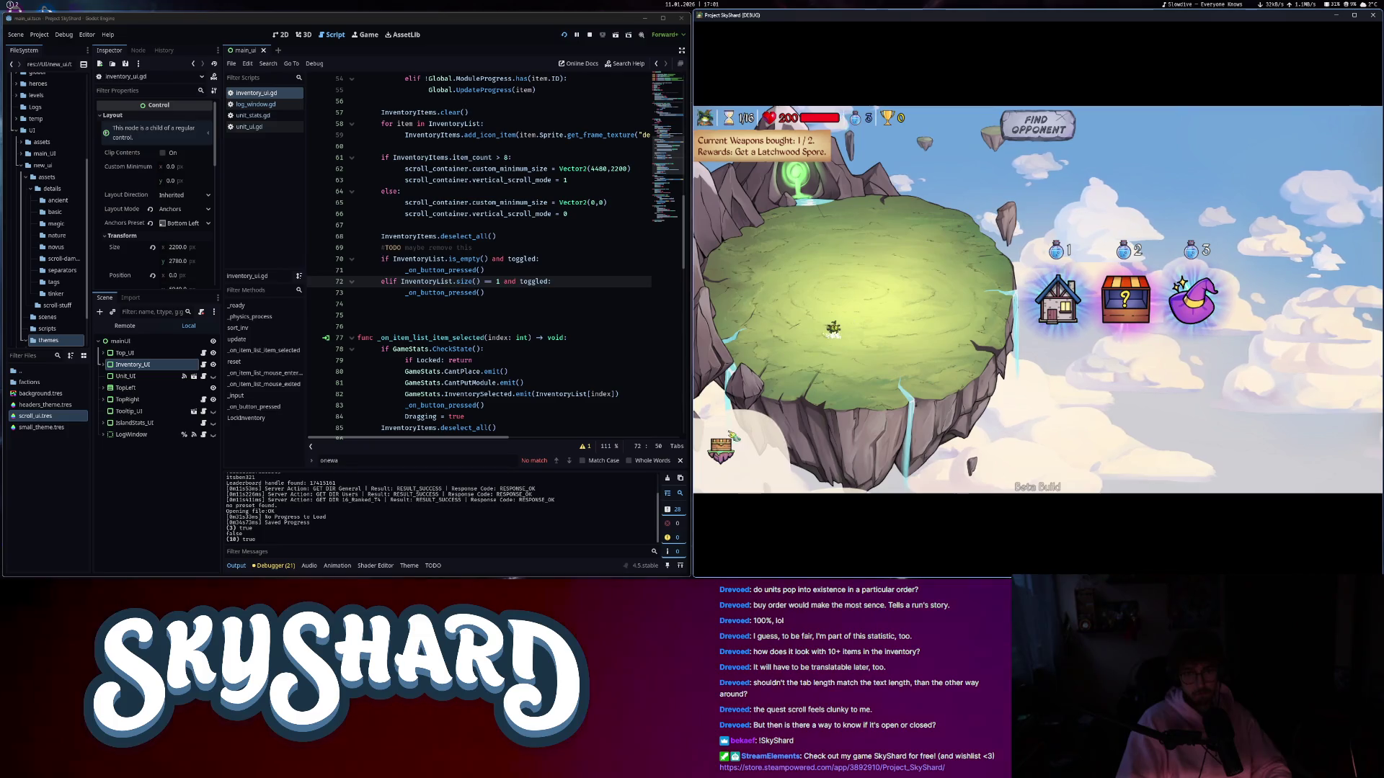
left_click_drag(834, 325, 728, 418)
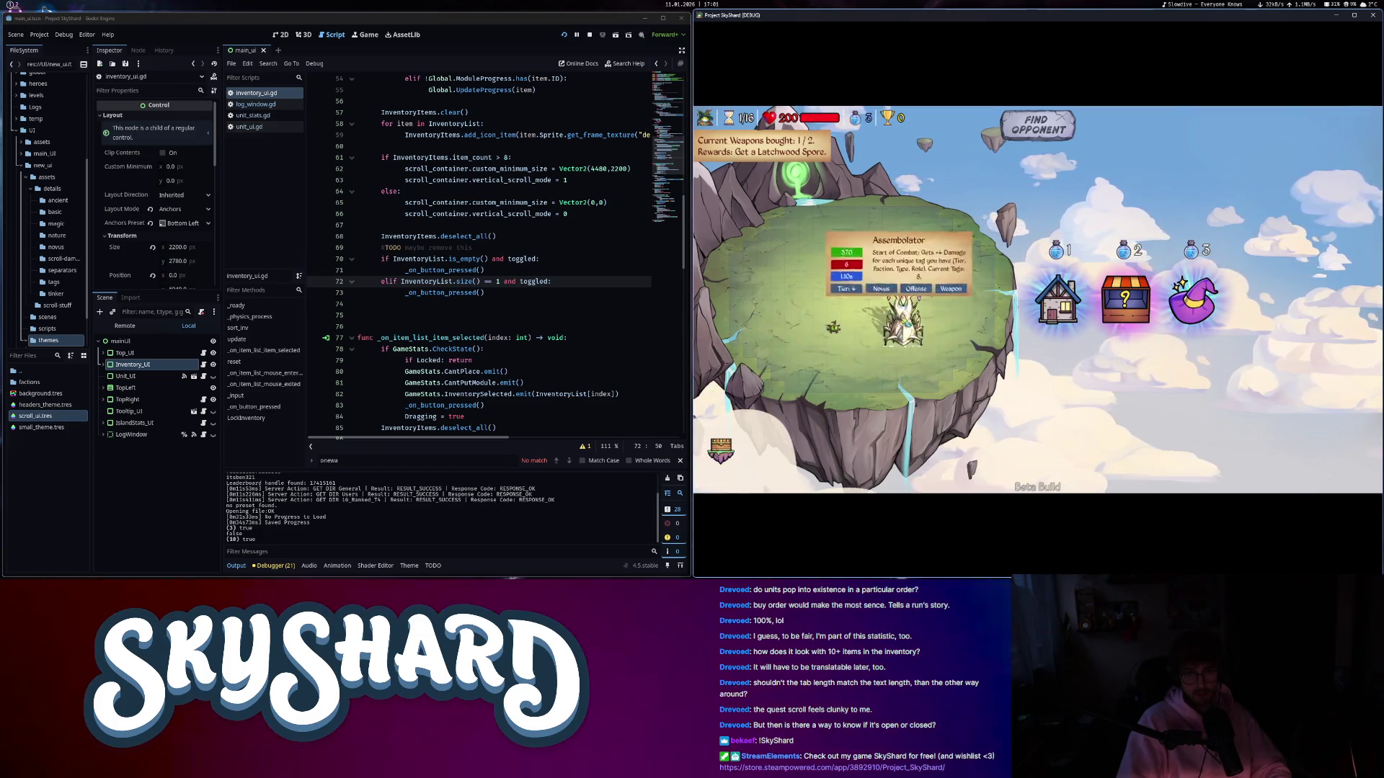
- Insert a print(InventoryList.size()) debug line below the TODO comment
left_click(553, 281)
left_click(495, 249)
key("Return")
type("print(i")
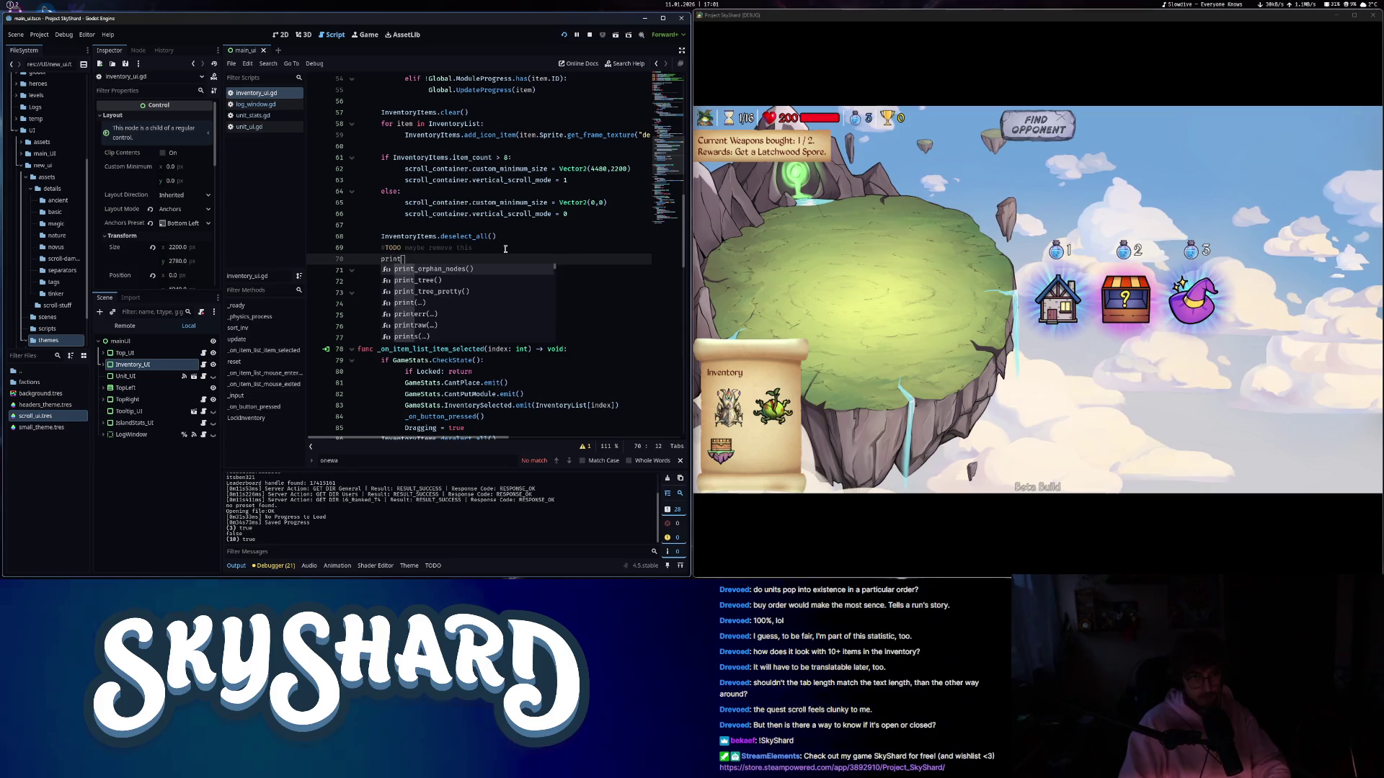
type("nventoryList.size(")
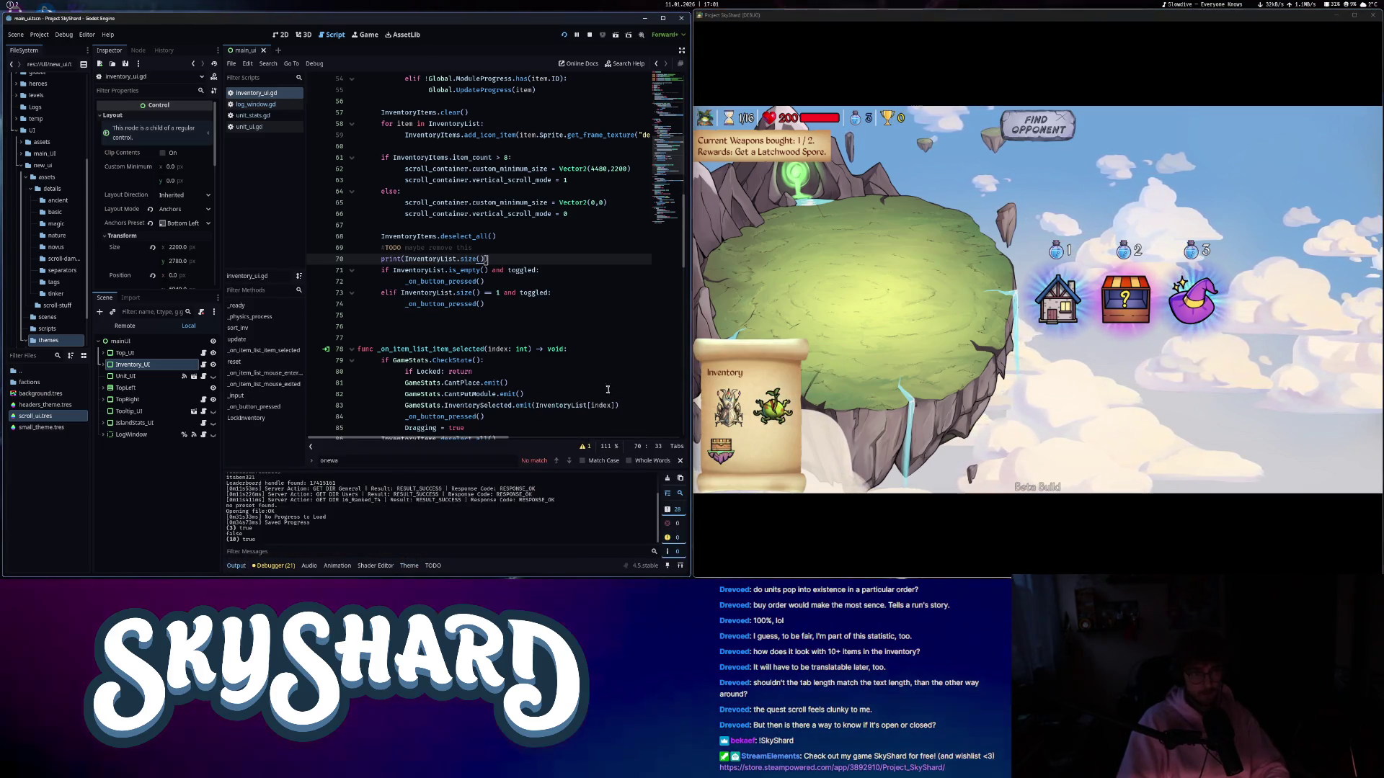
left_click(728, 407)
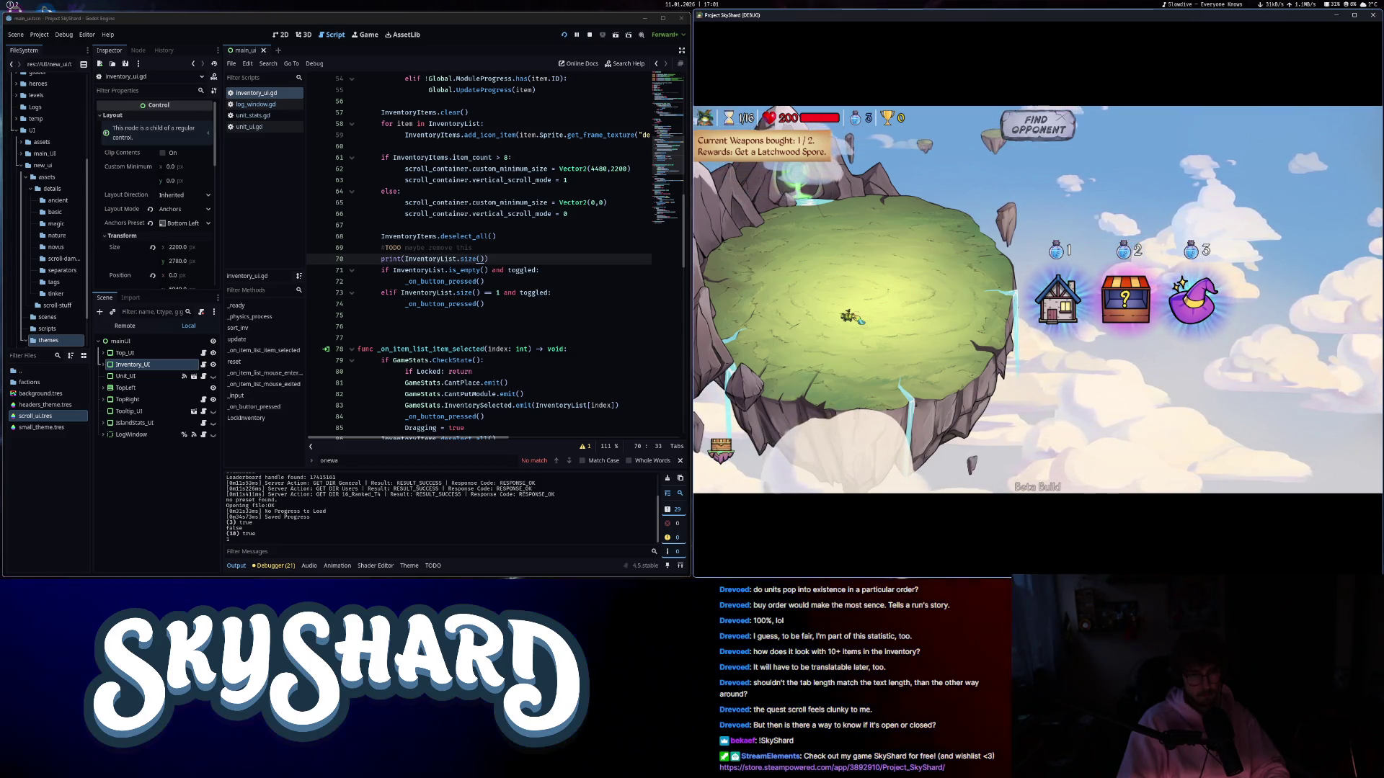
- Change the condition on line 73 to '!toggled', save, and test sending units to the inventory
left_click(524, 292)
type("!")
key("ctrl+s")
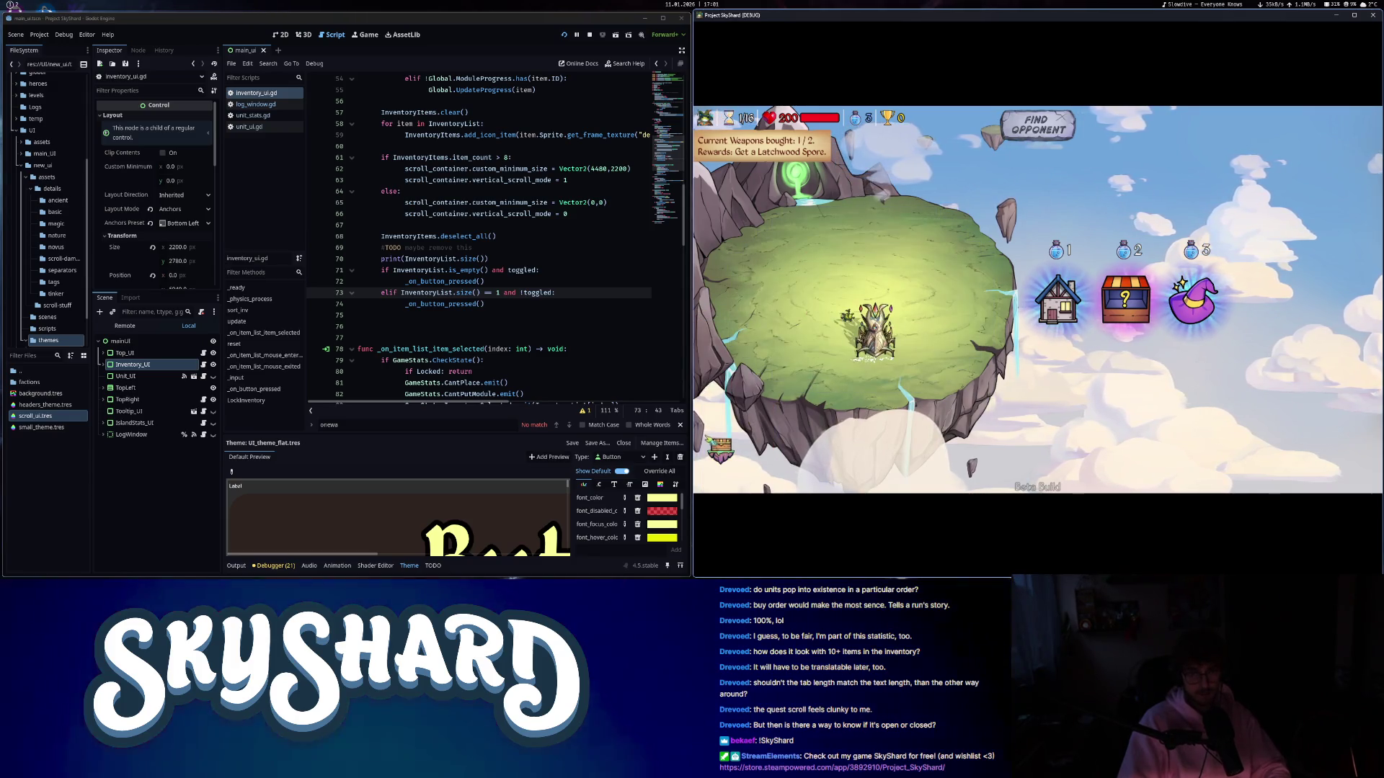
left_click(848, 317)
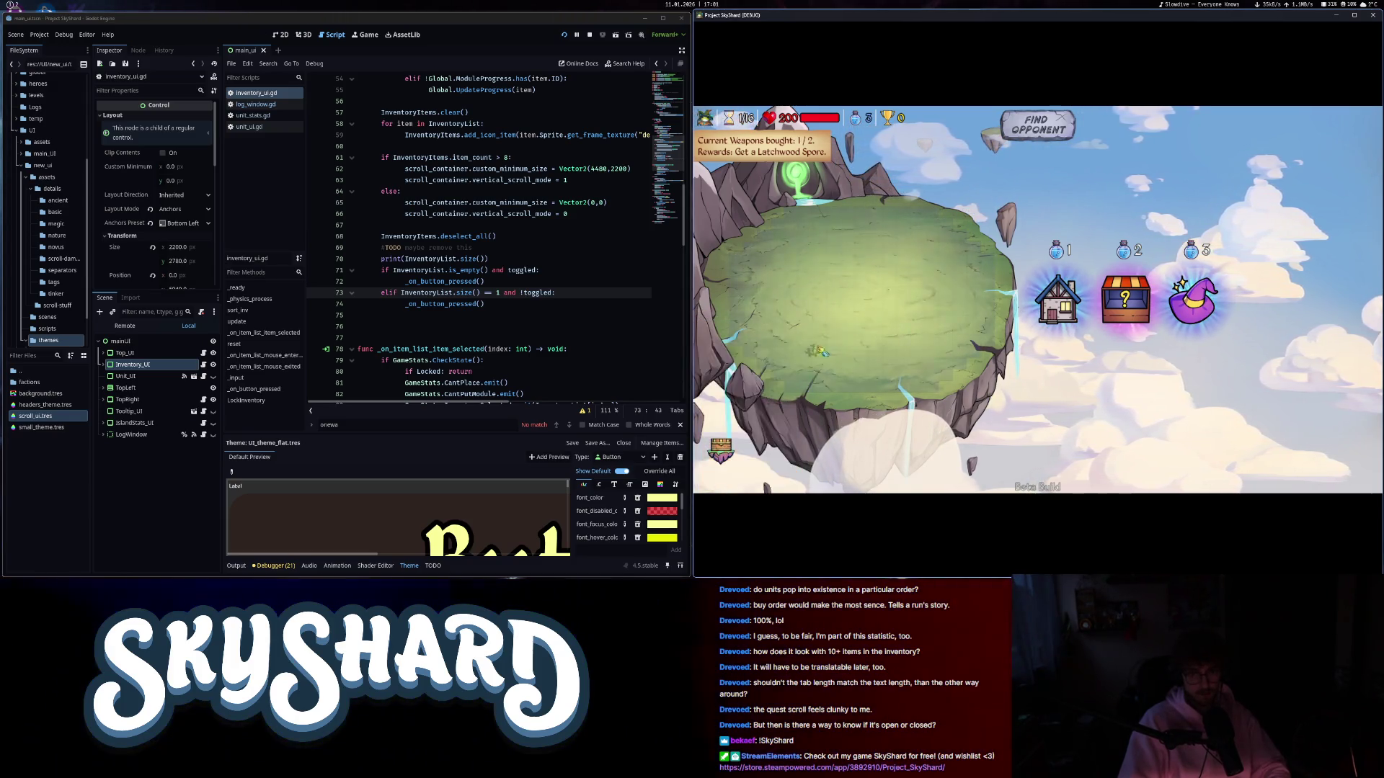
left_click(728, 407)
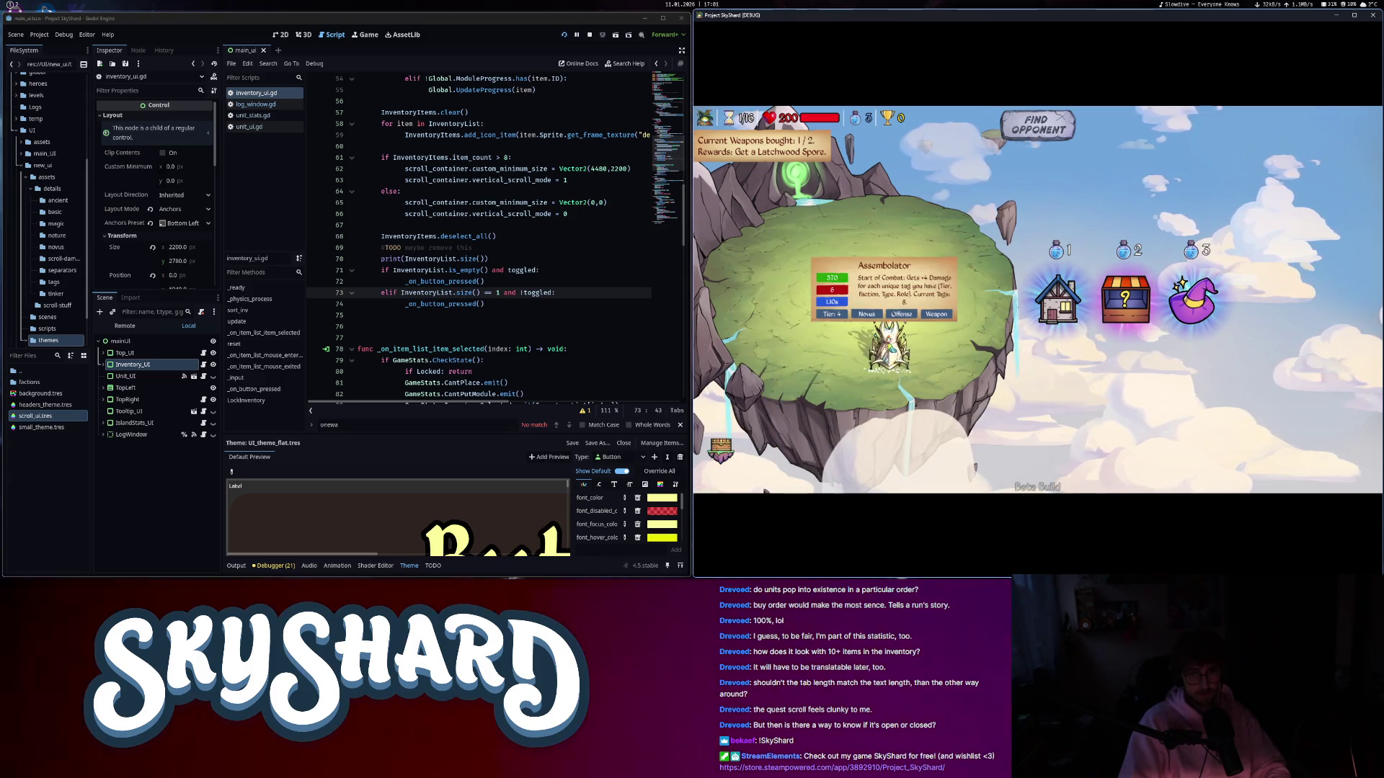
left_click(847, 317)
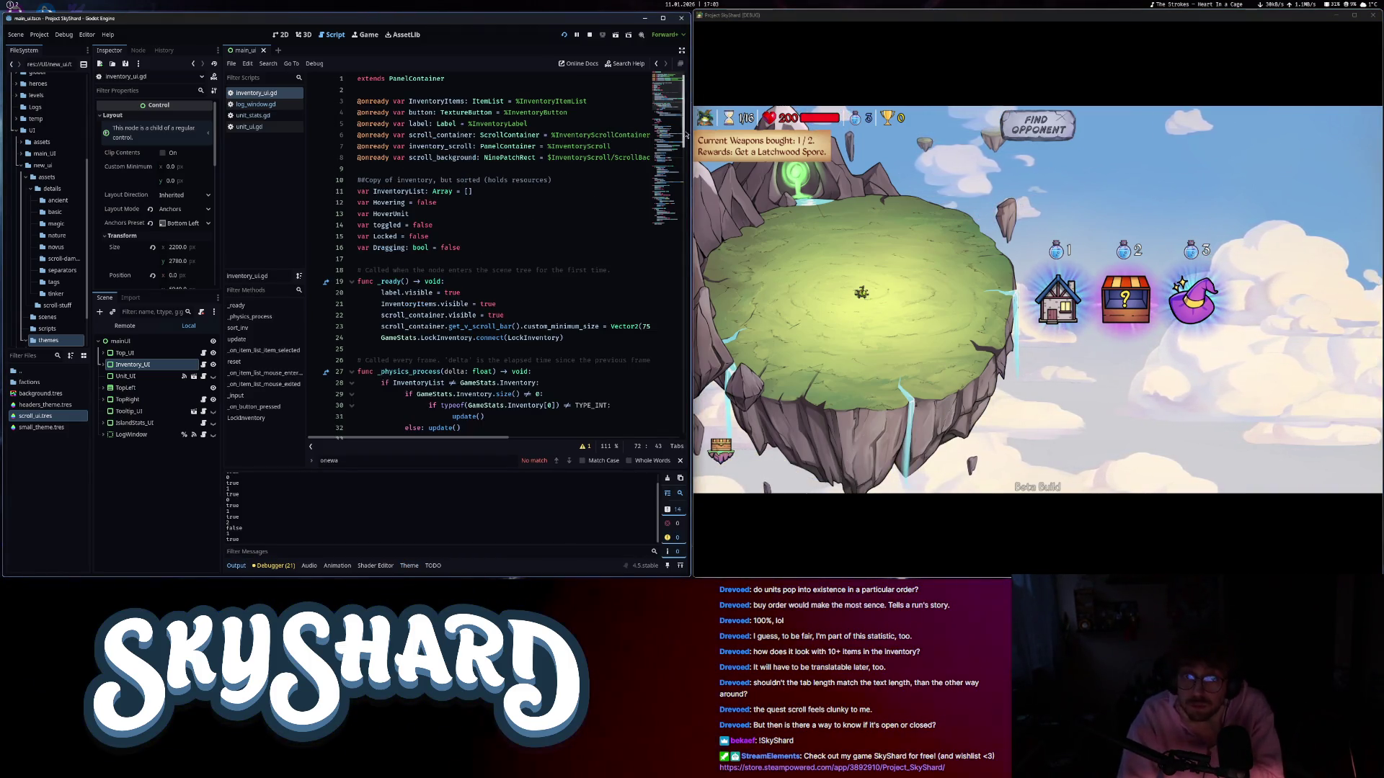
- Test placing and cancelling the tree unit in-game while reviewing the _on_button_pressed() call on line 85
left_click_drag(685, 134, 664, 283)
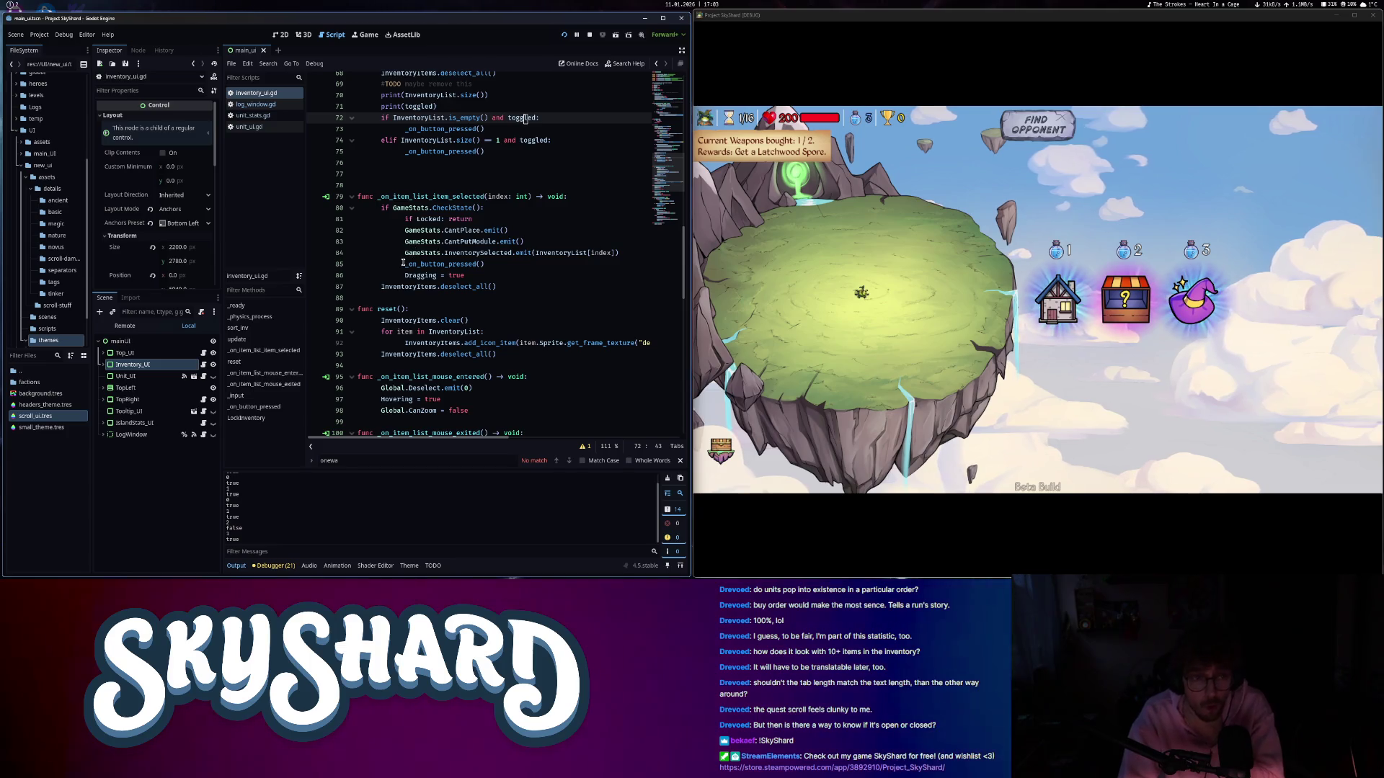
left_click_drag(406, 264, 504, 269)
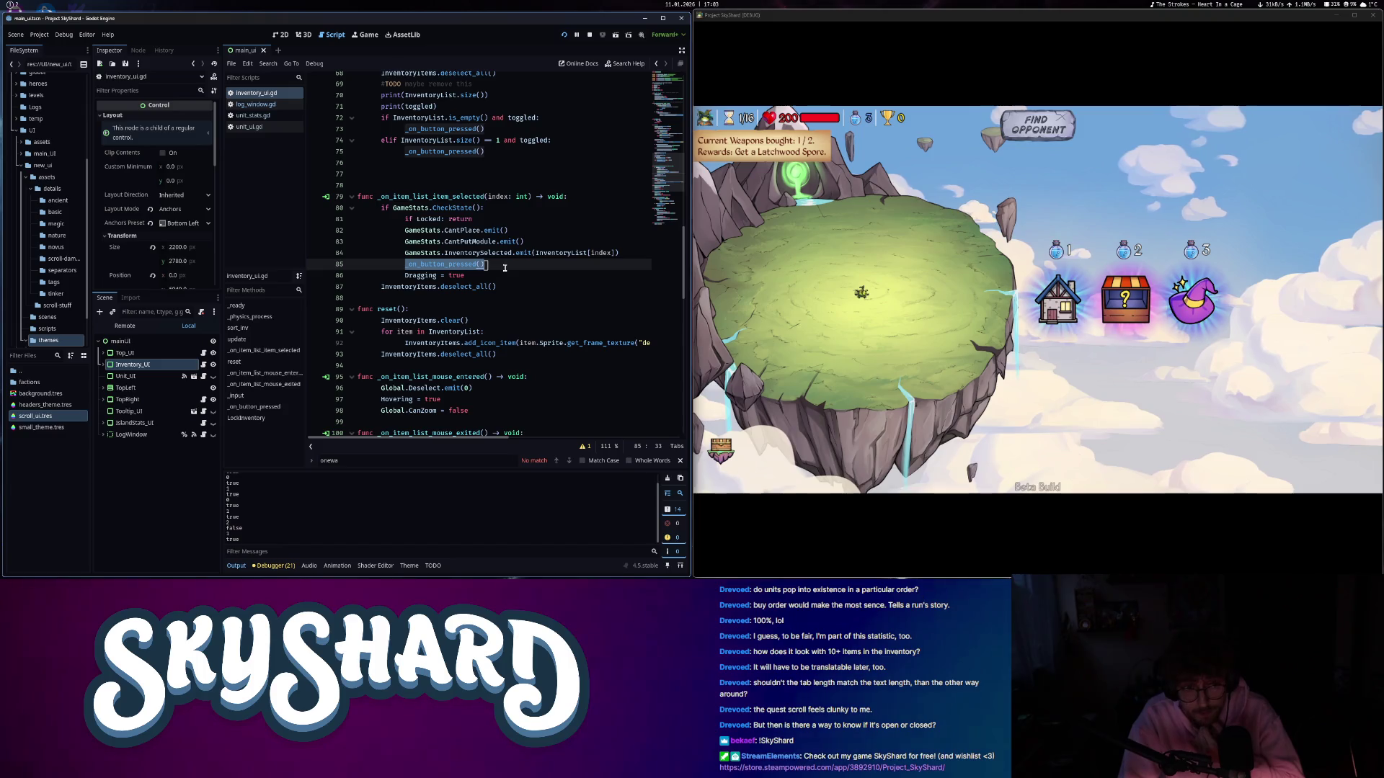
left_click(721, 448)
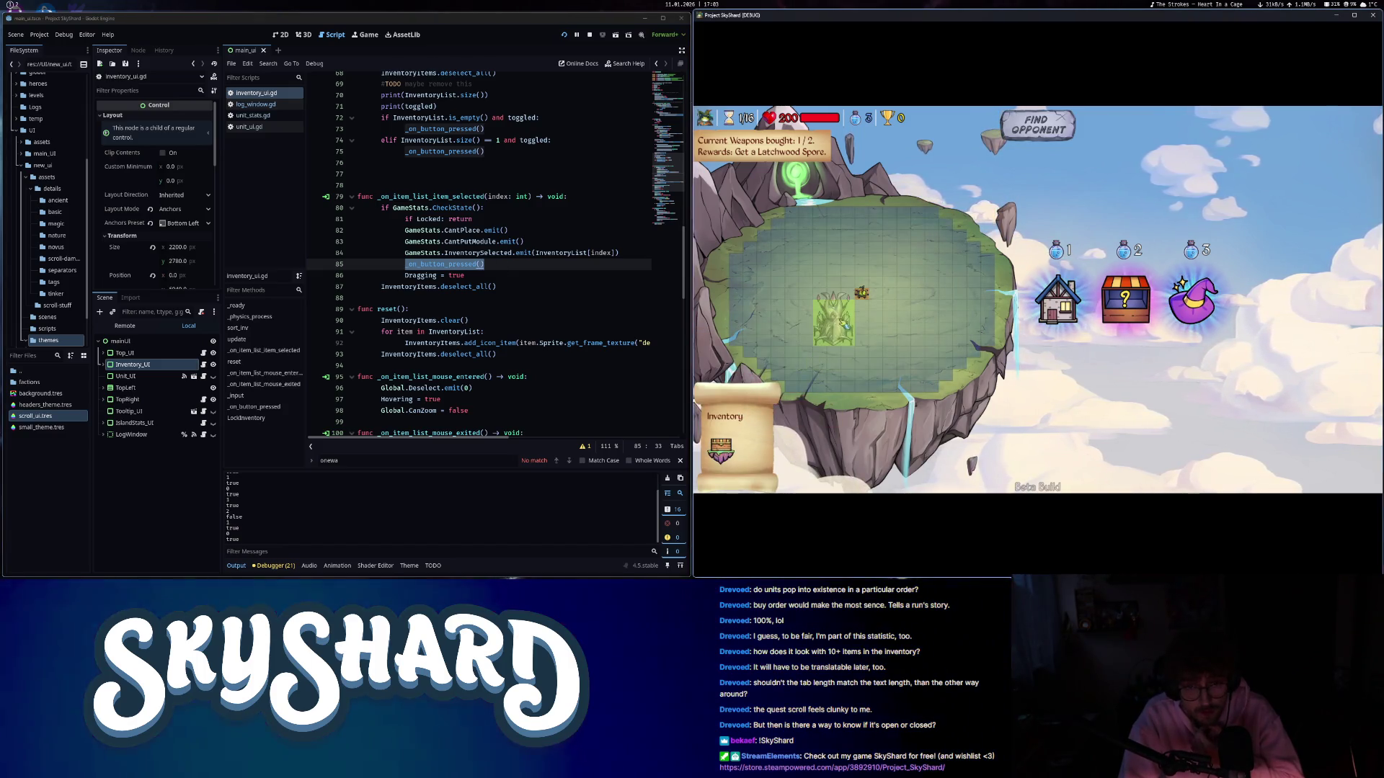
right_click(836, 346)
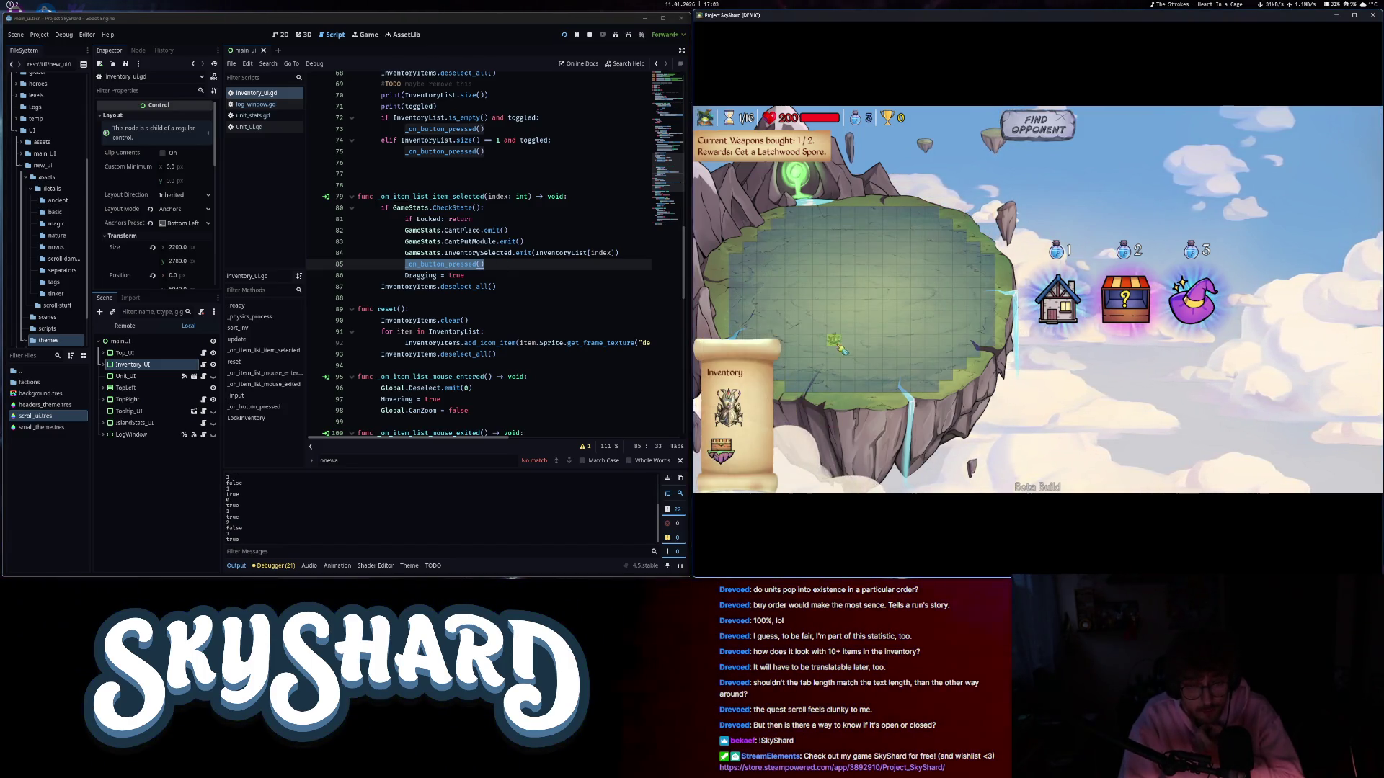
left_click(869, 315)
left_click(498, 267)
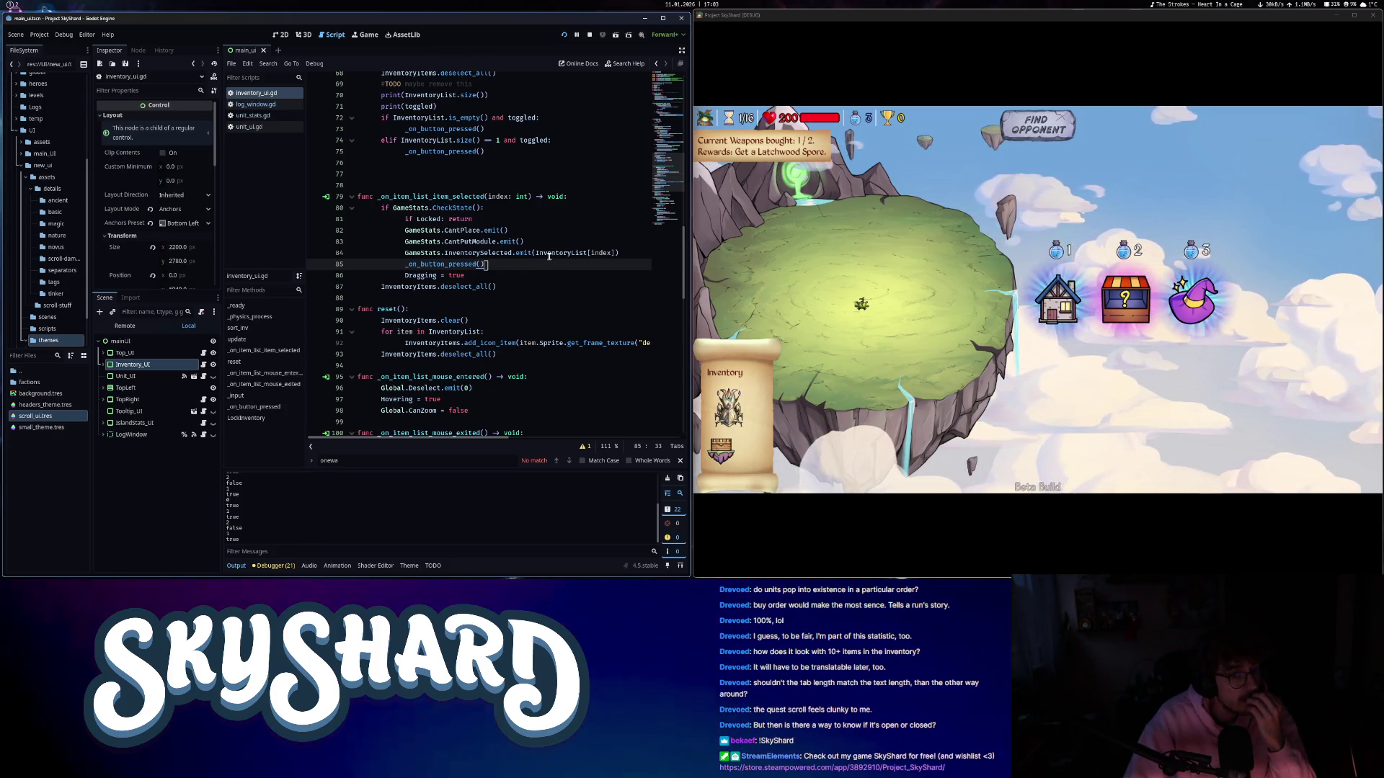
scroll(549, 256, "down", 5)
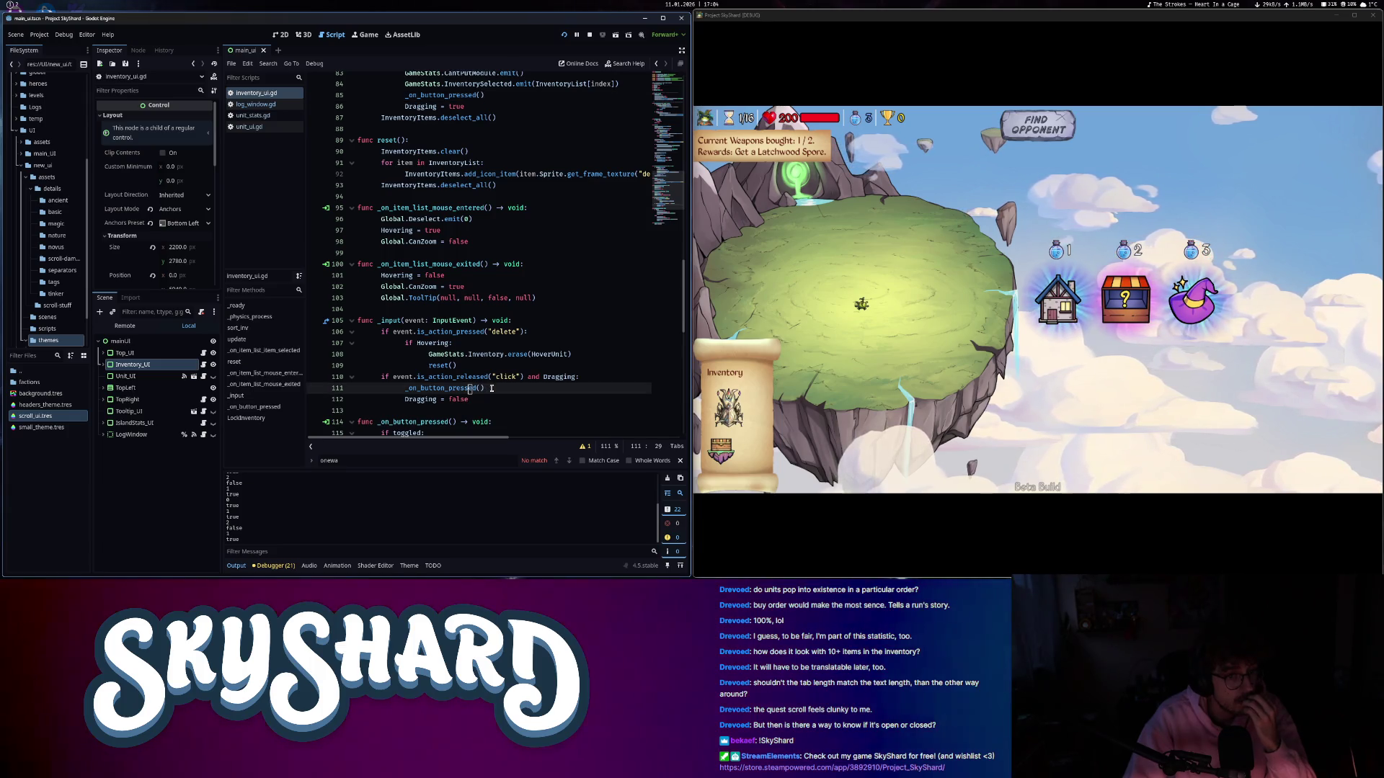
scroll(491, 388, "up", 3)
mouse_move(404, 207)
left_mouse_down()
mouse_move(467, 207)
mouse_move(405, 196)
left_mouse_up()
type("modulate = Color")
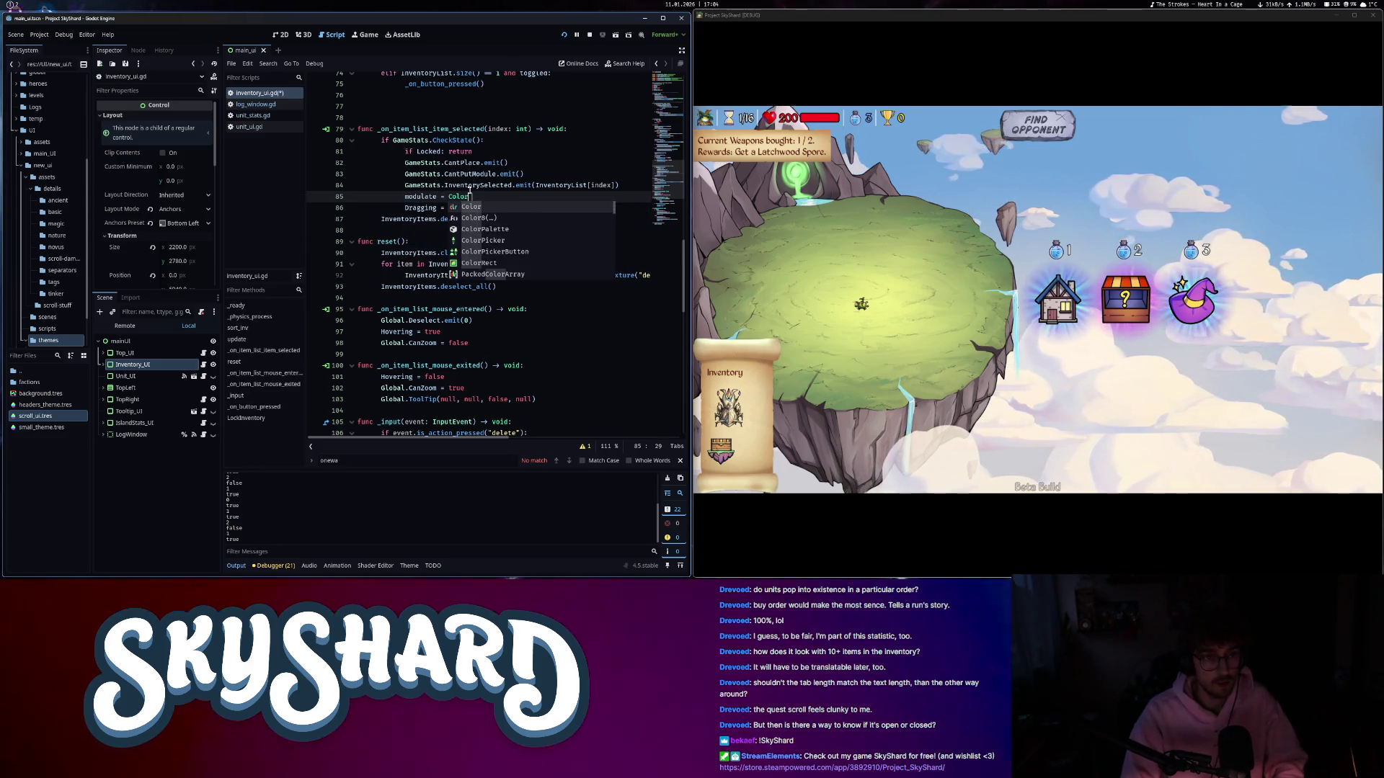
- Set the item modulate colours to Color.TRANSPARENT and Color.WHITE and save the script
type(".TRANSPARENT")
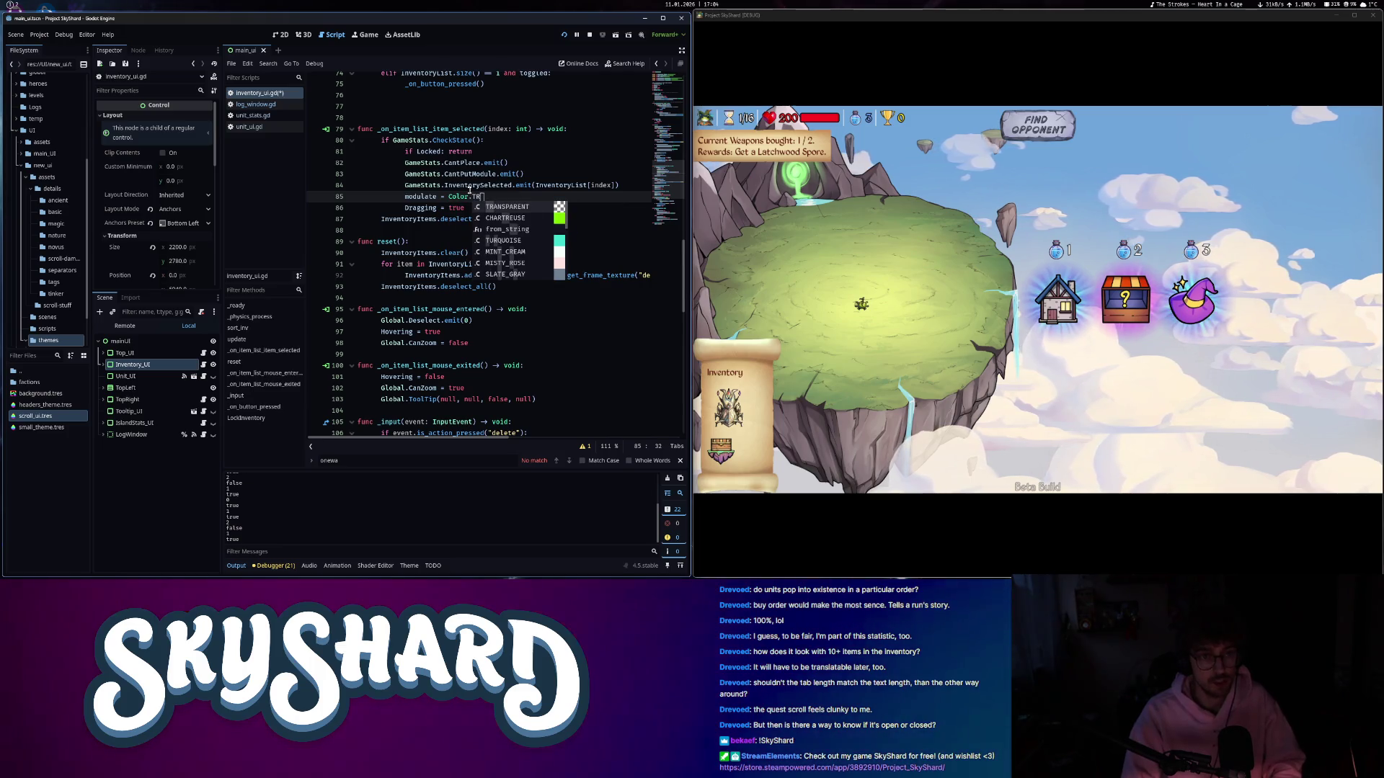
scroll(544, 342, "down", 5)
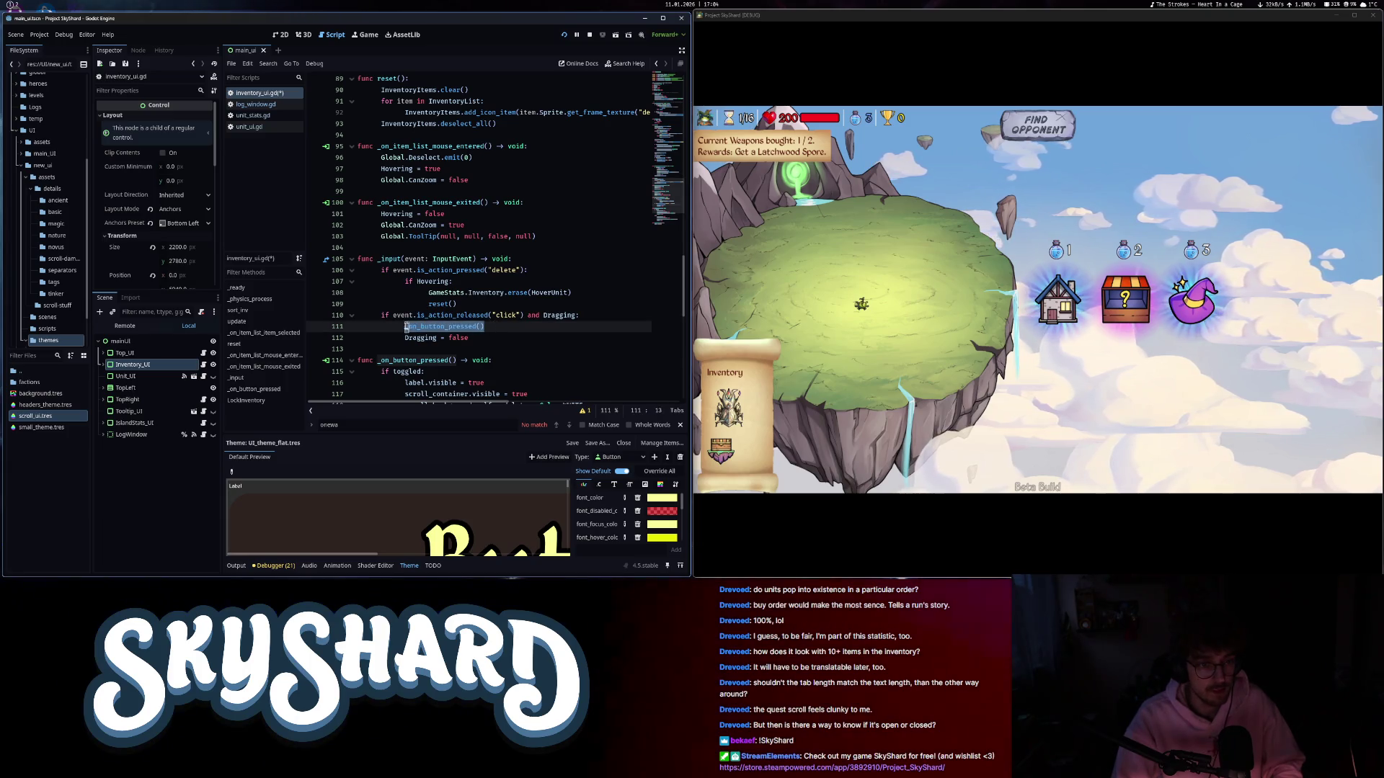
type("Modul")
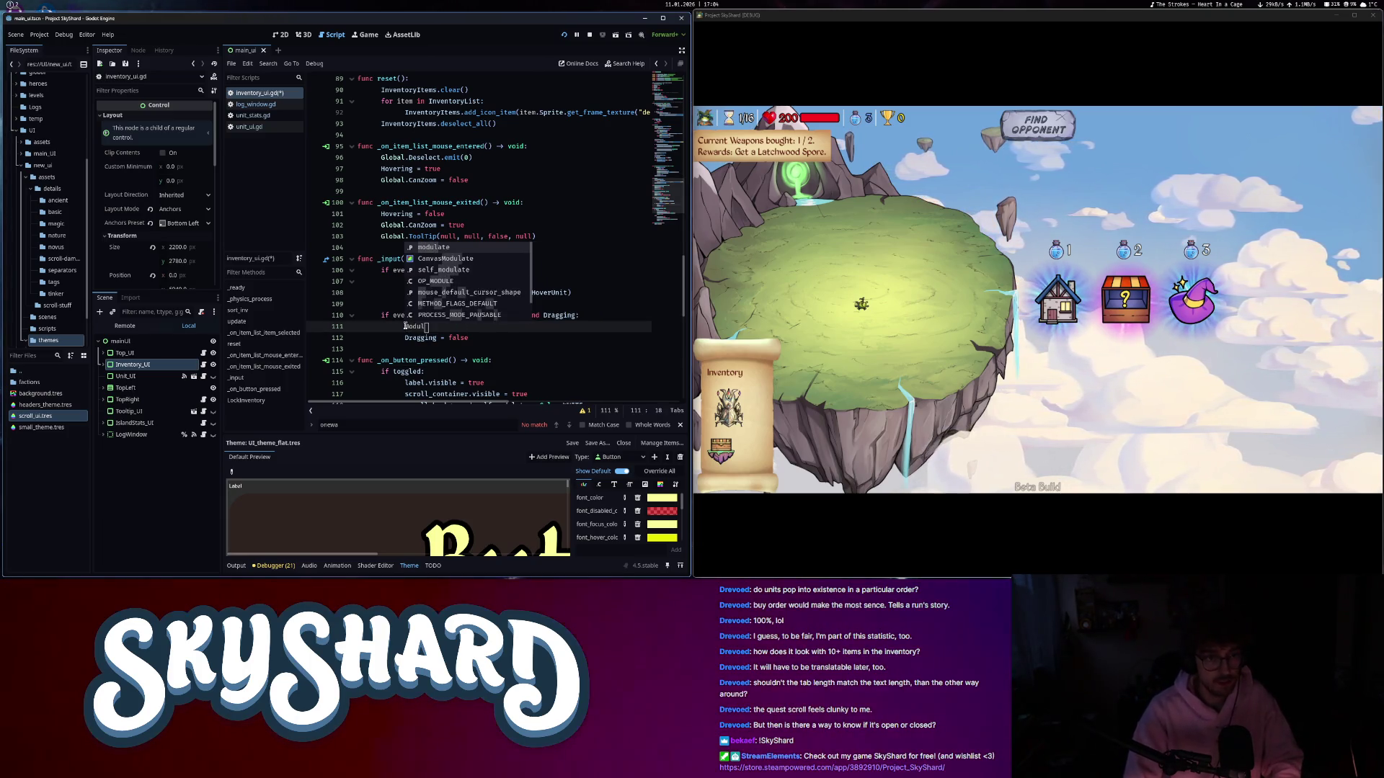
type(" = Color.WHITE")
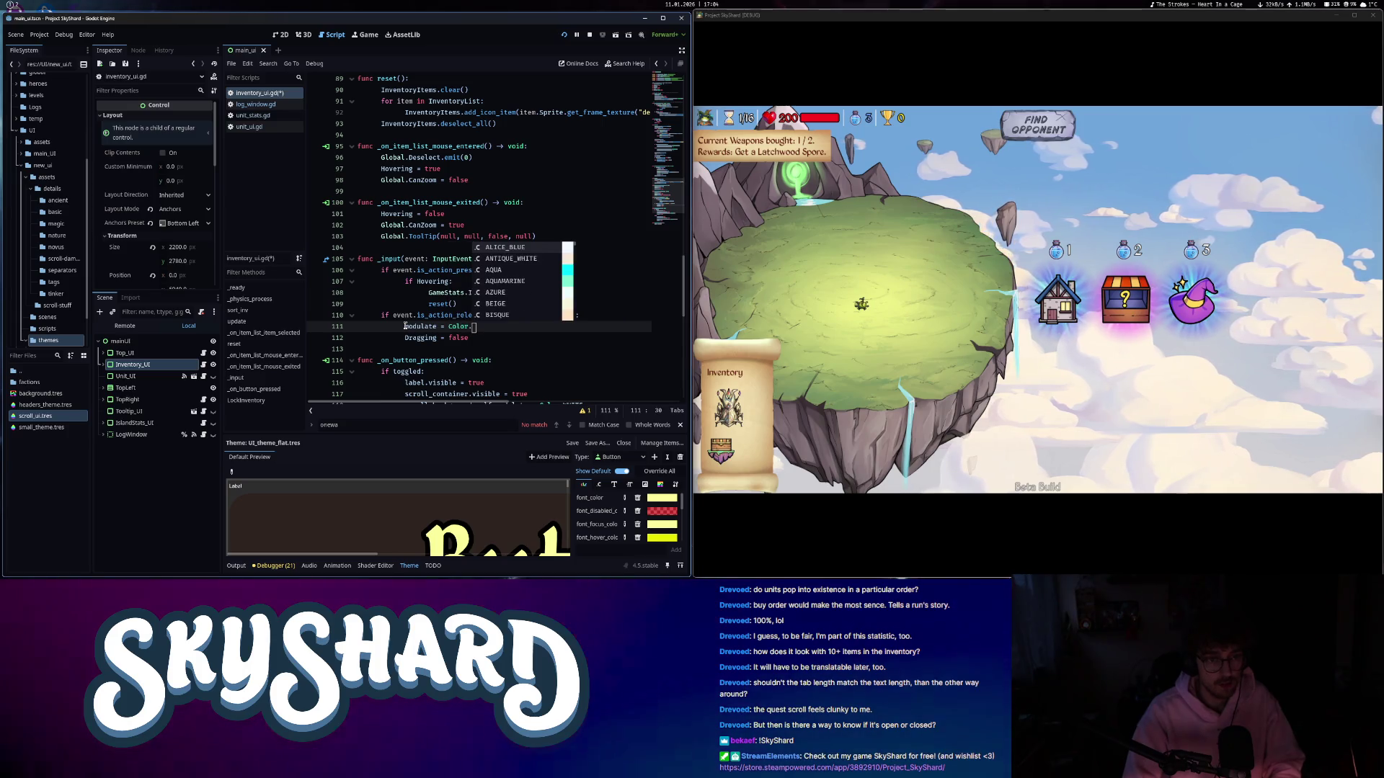
key("ctrl+s")
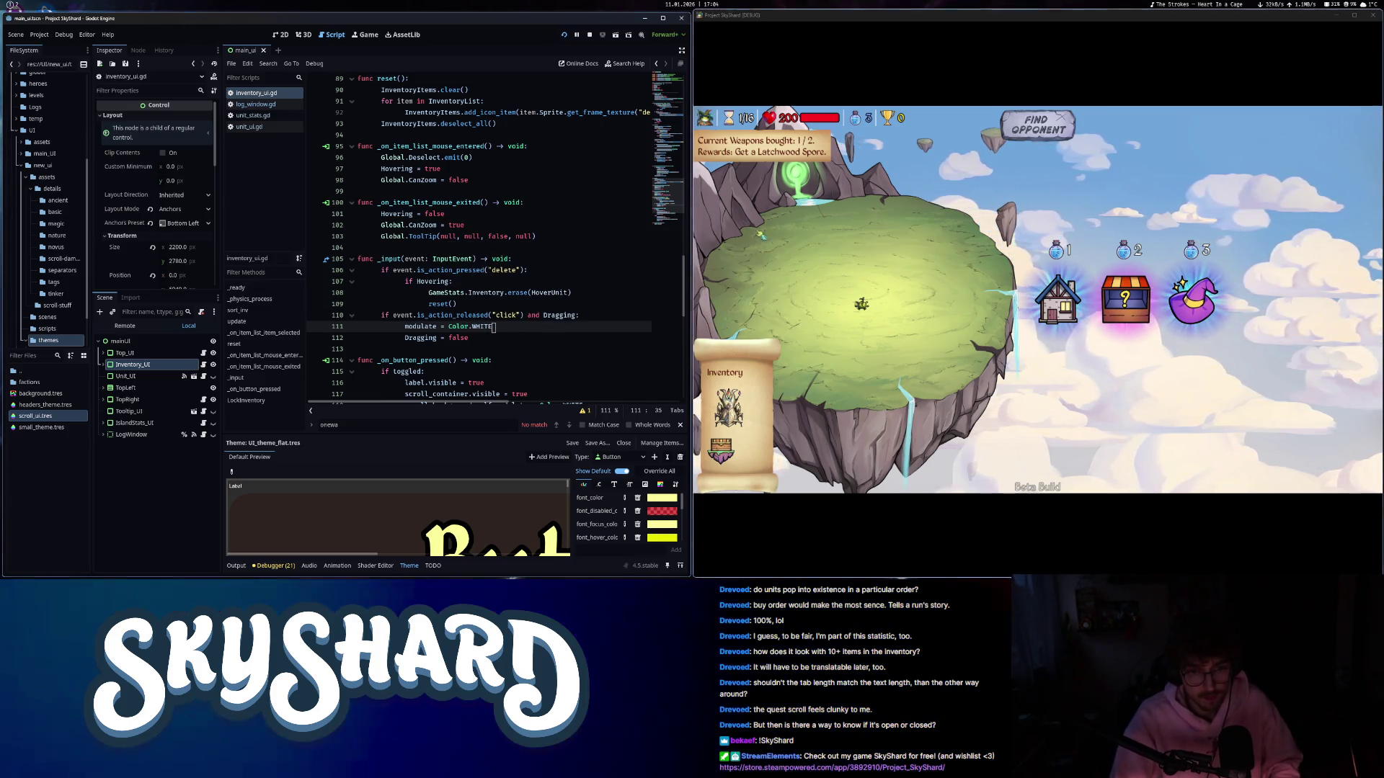
- Test dragging inventory units onto the island, then select the two debug print lines
mouse_move(728, 407)
left_mouse_down()
mouse_move(832, 322)
mouse_move(823, 330)
left_mouse_up()
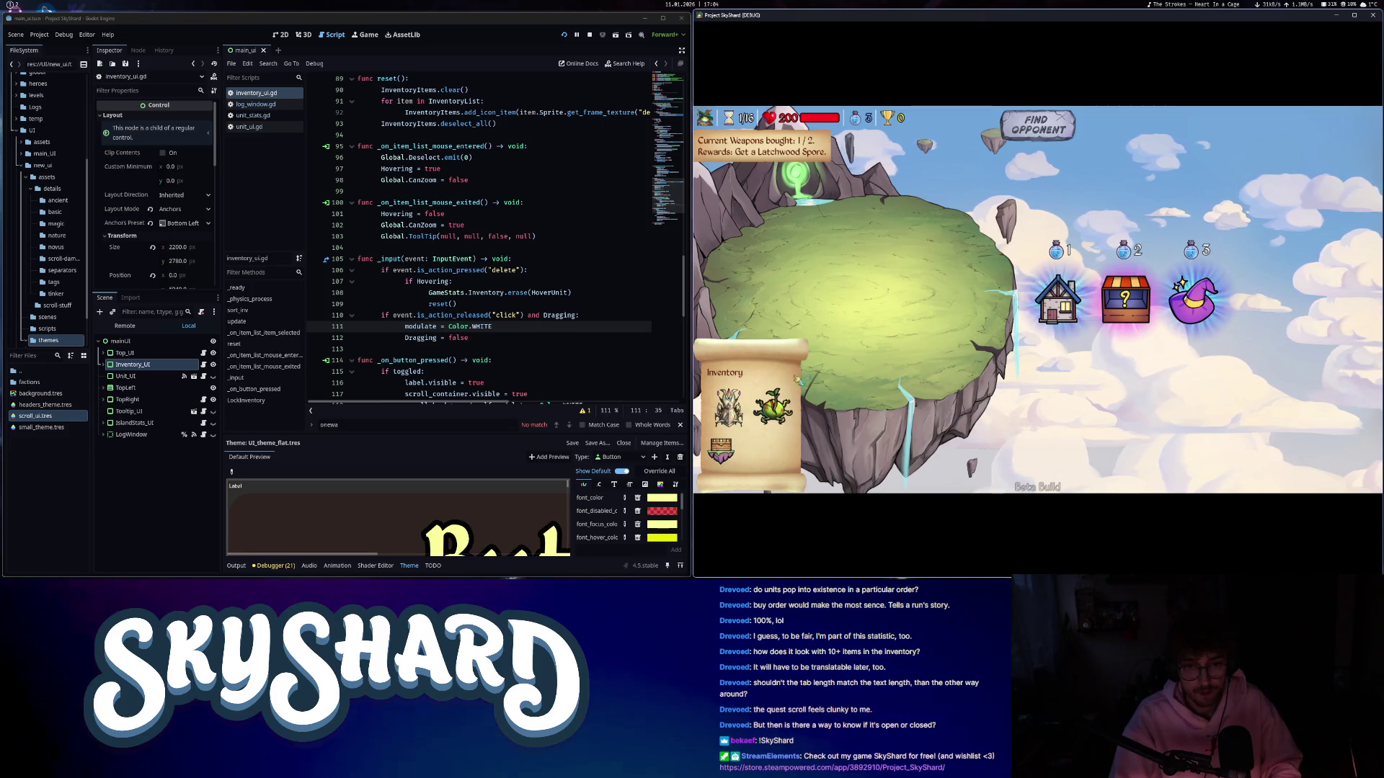
left_click_drag(728, 405, 913, 326)
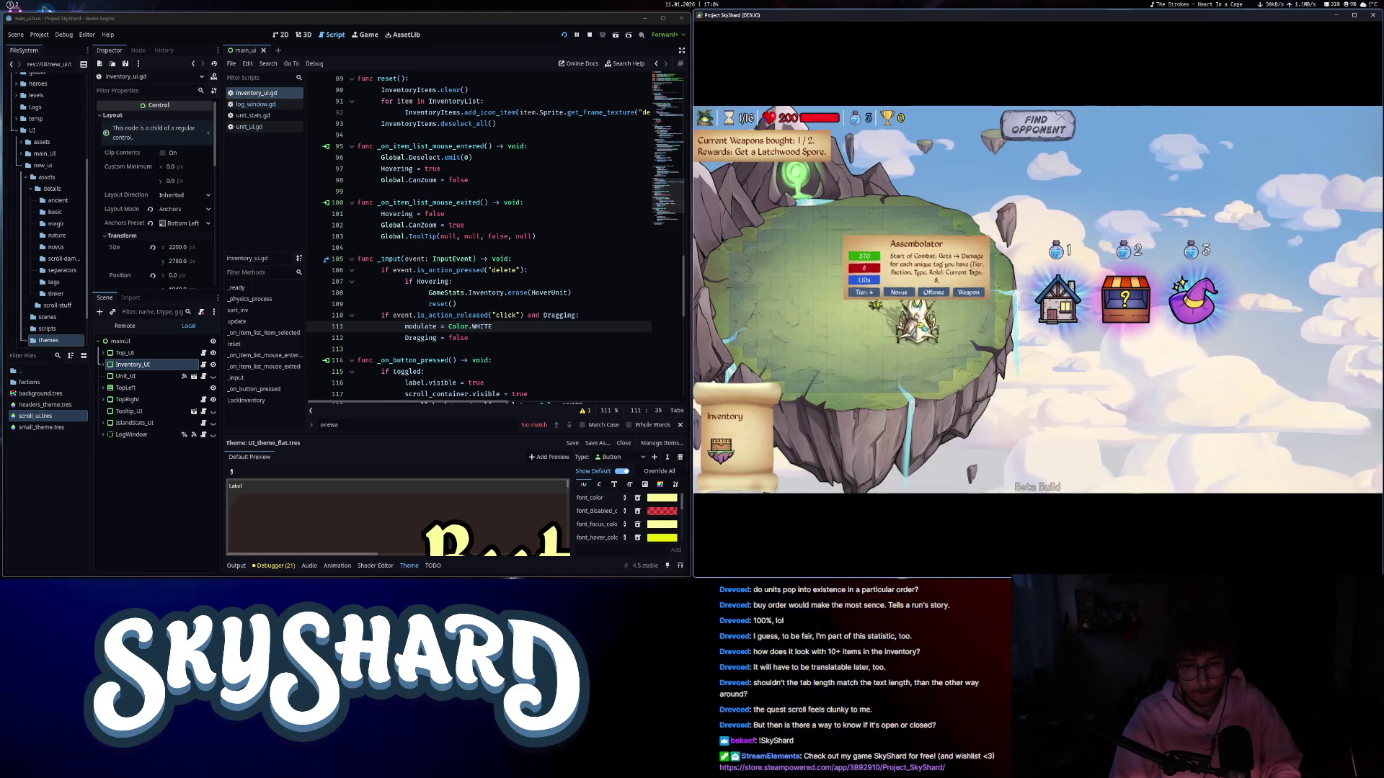
left_click(238, 566)
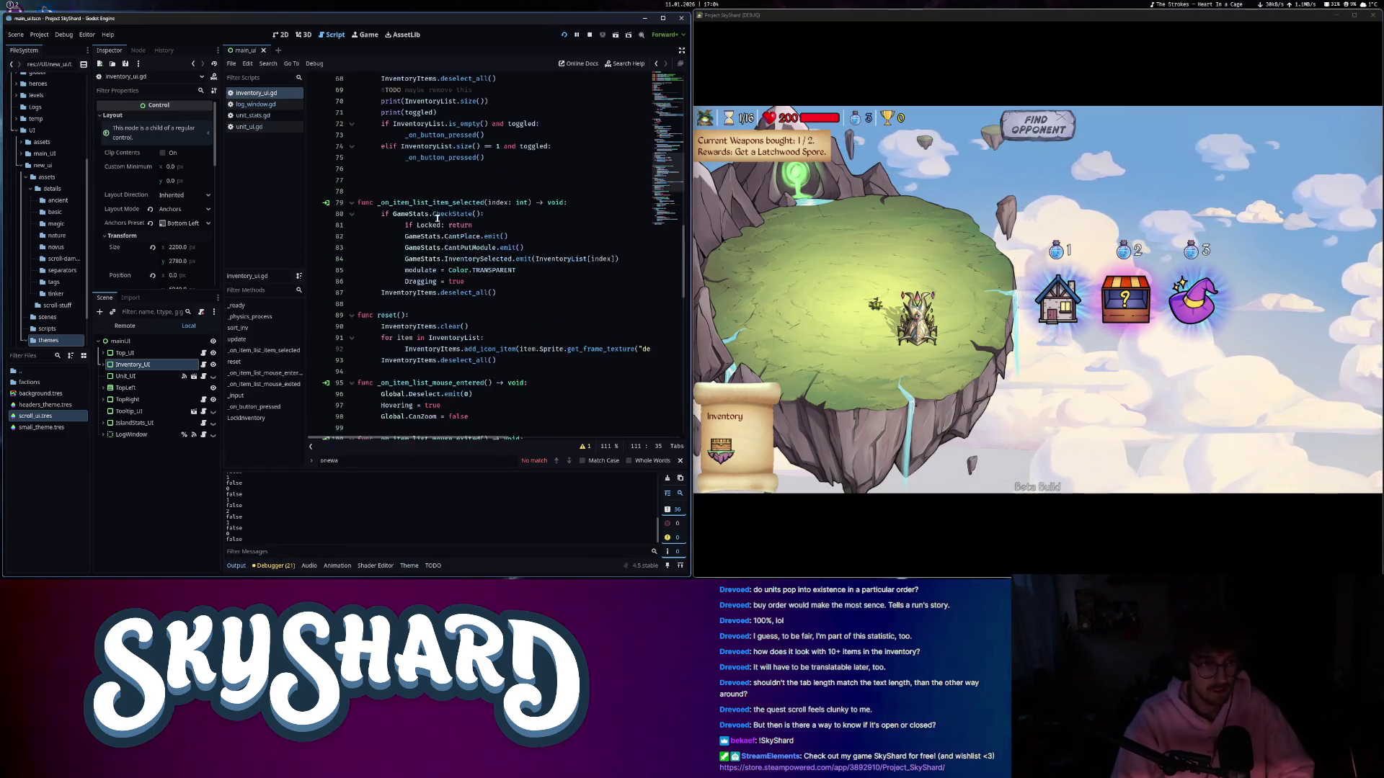
scroll(482, 343, "up", 13)
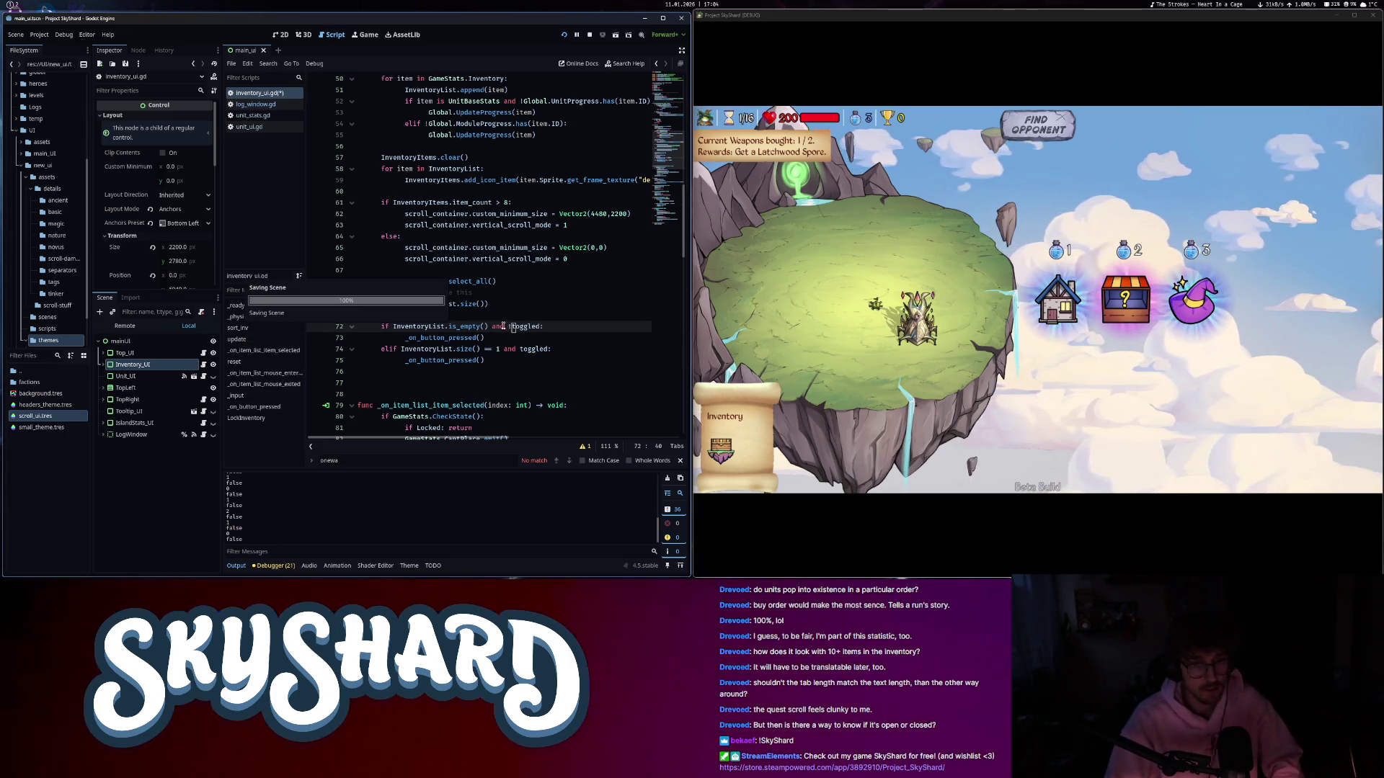
left_click_drag(728, 404, 930, 317)
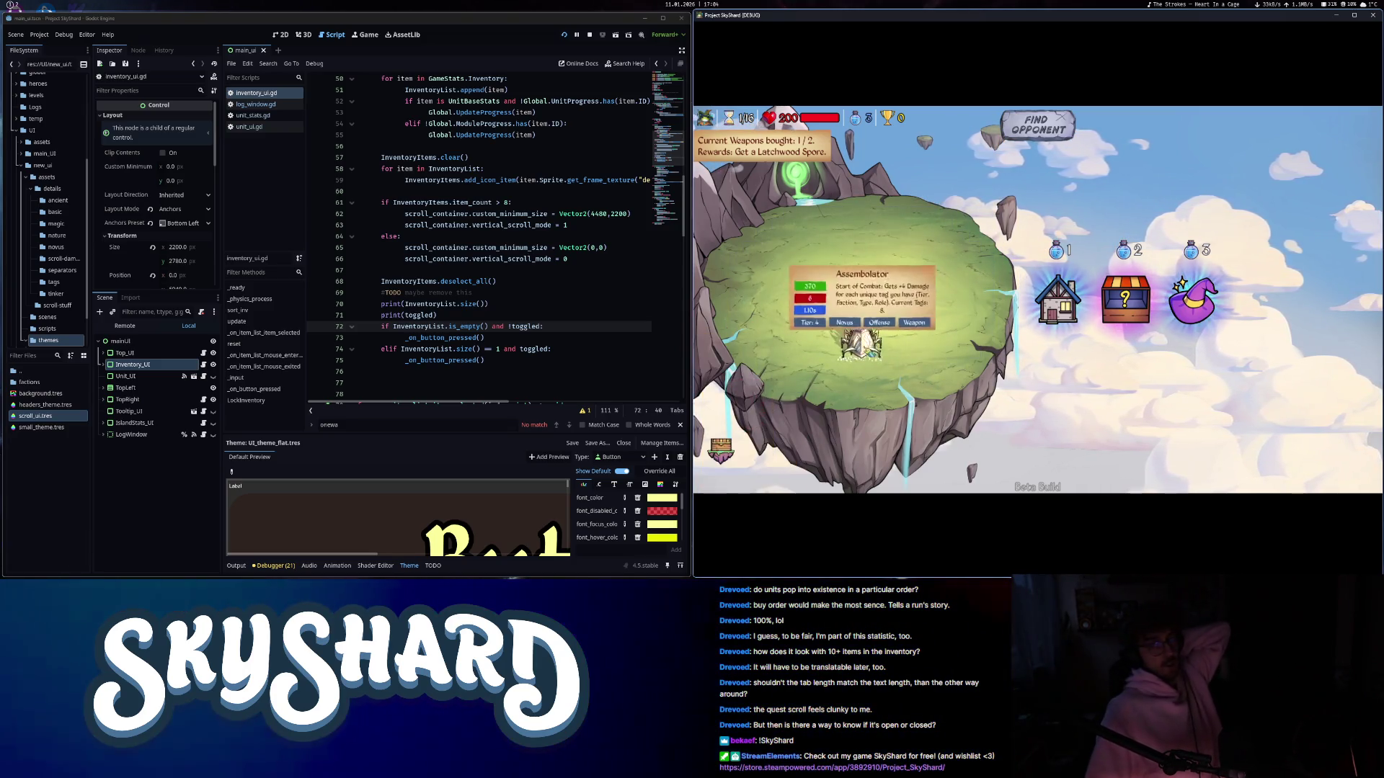
left_click_drag(865, 328, 893, 351)
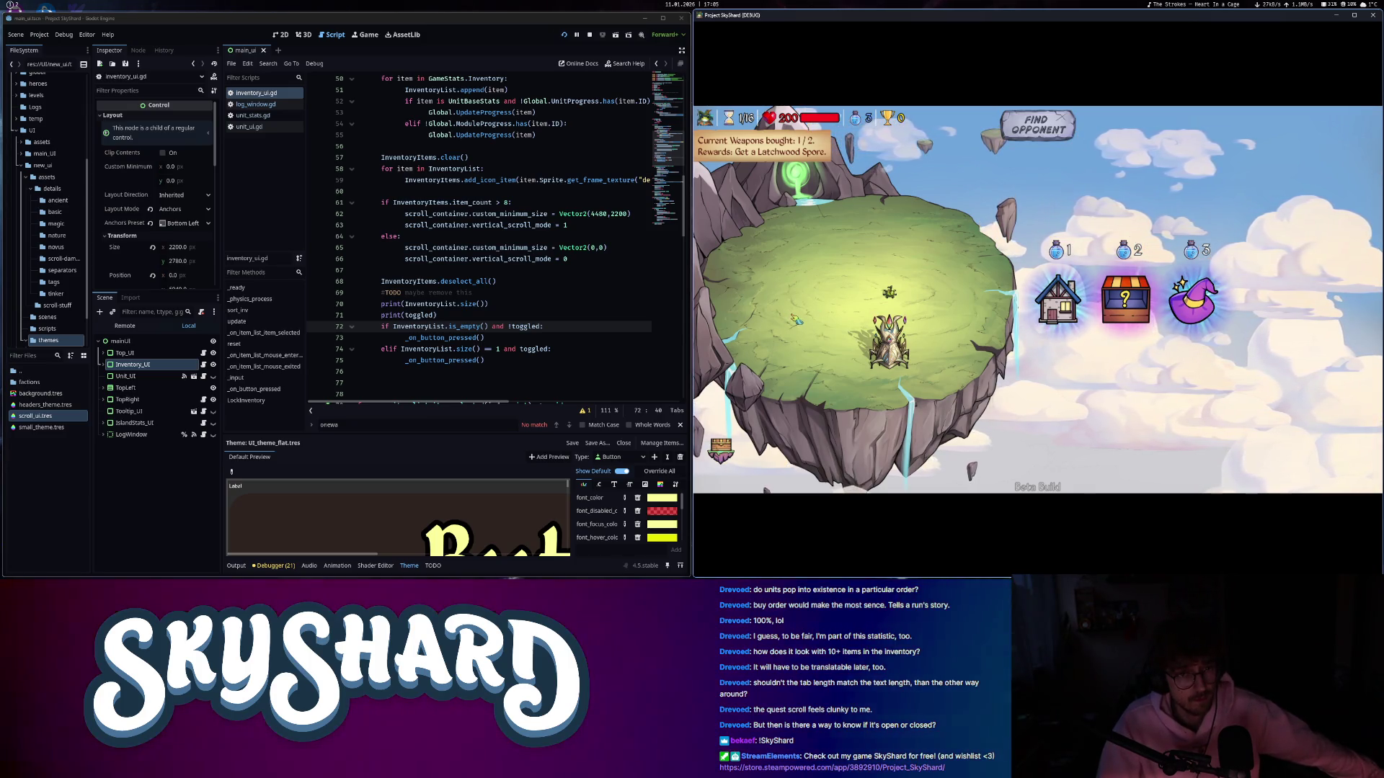
left_click(512, 326)
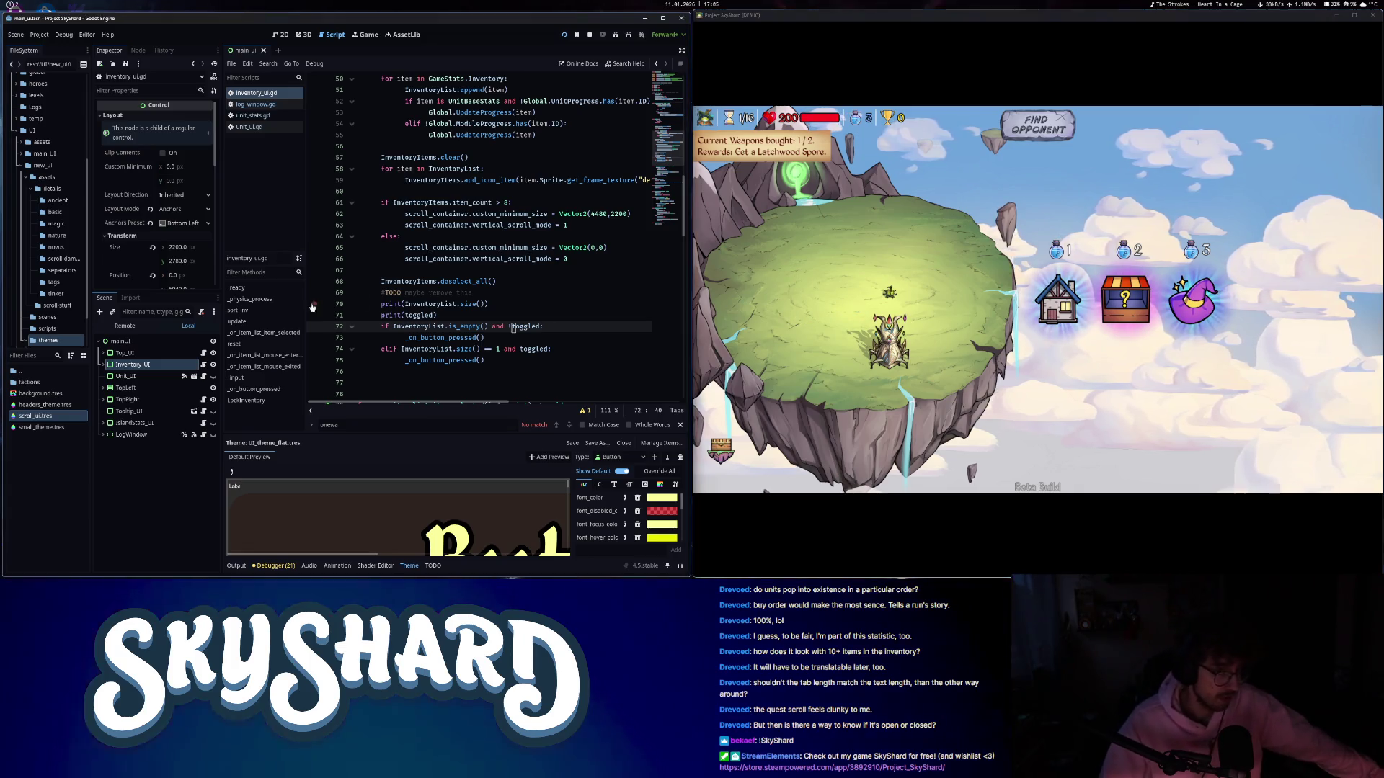
left_click_drag(462, 320, 349, 300)
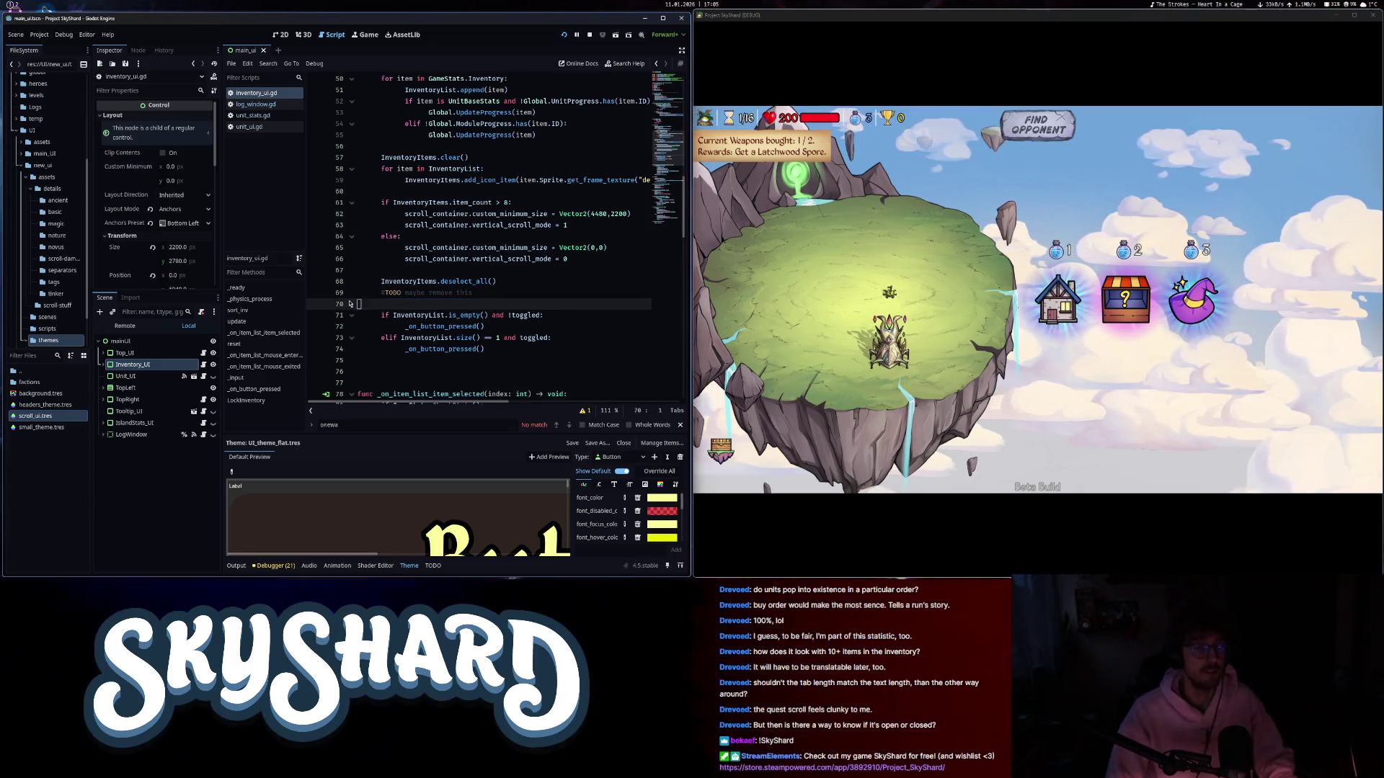
- Delete the print lines, then move the Assembolator tower into the inventory and back onto the island
key("BackSpace")
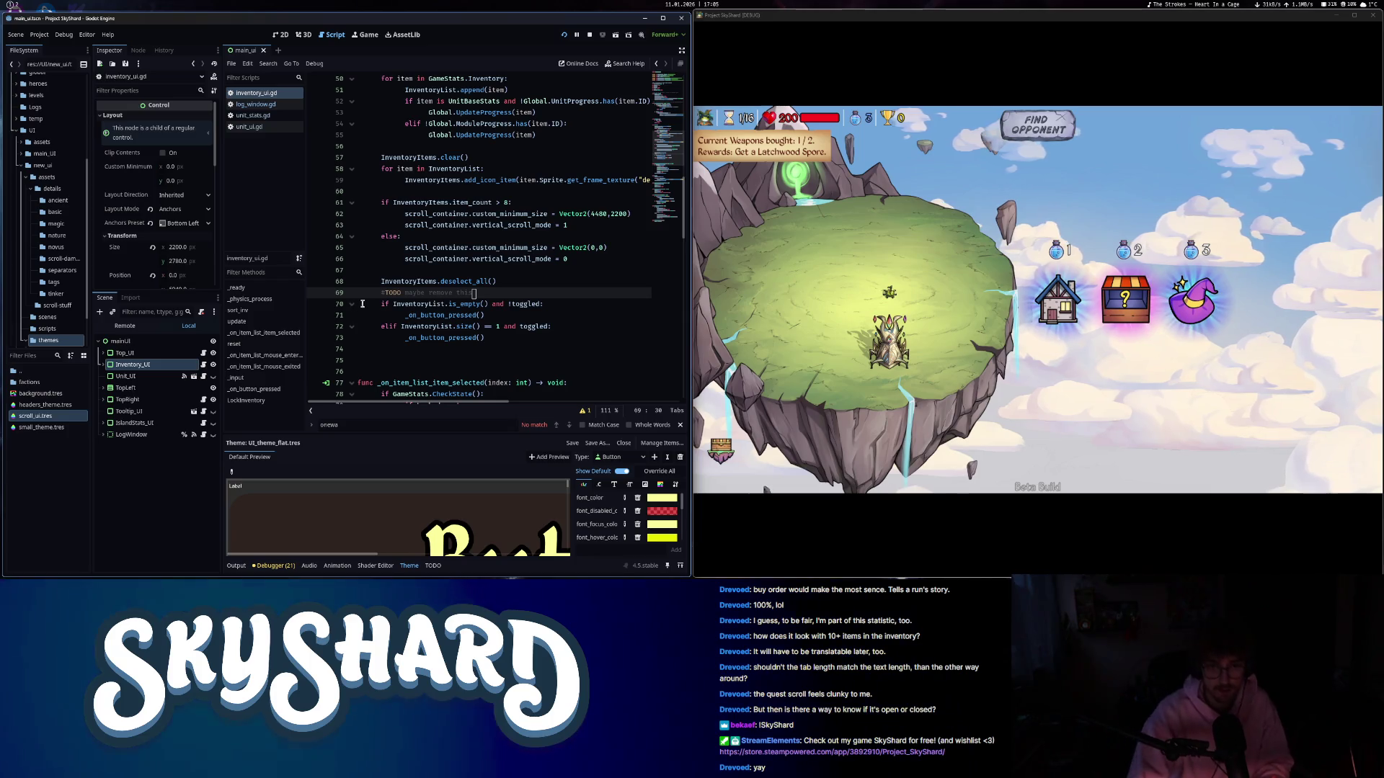
left_click(962, 399)
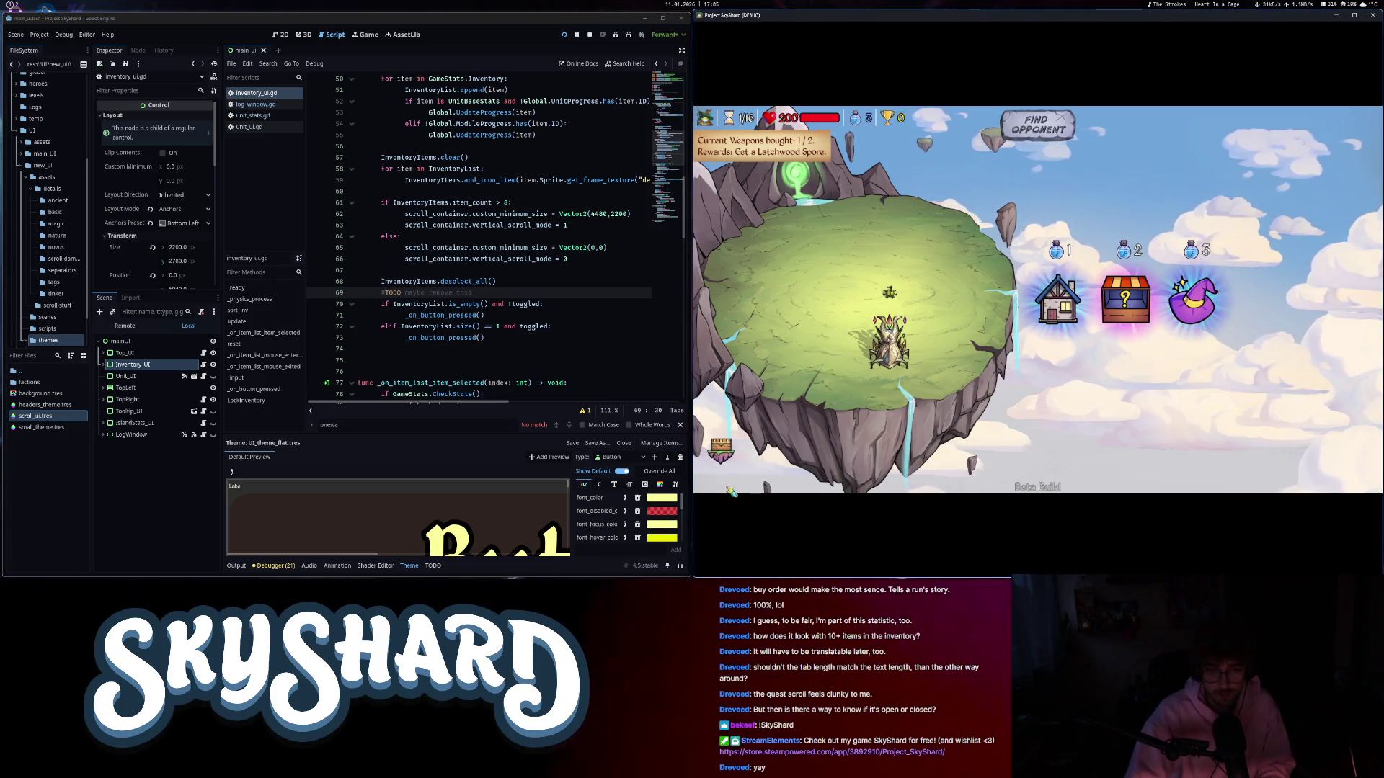
scroll(838, 466, "up", 2)
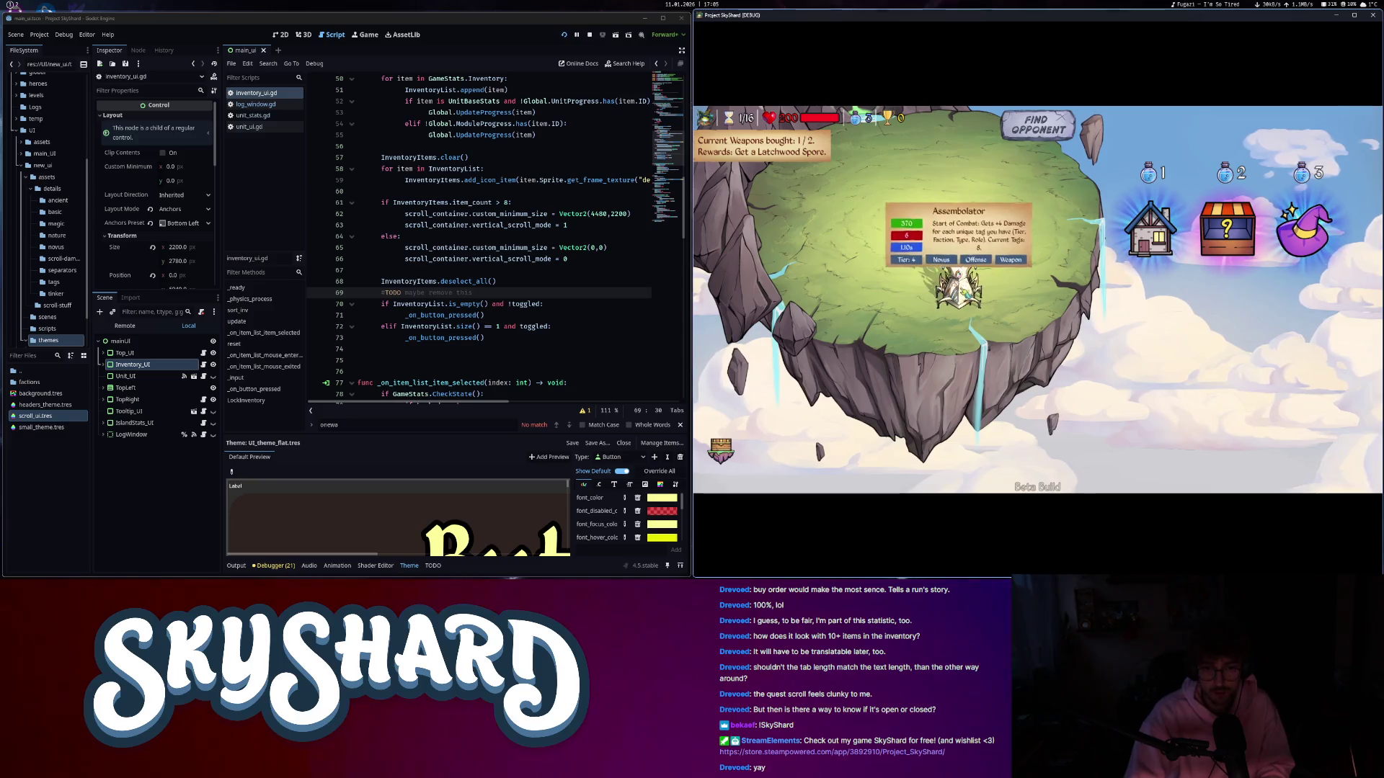
left_click_drag(958, 288, 728, 404)
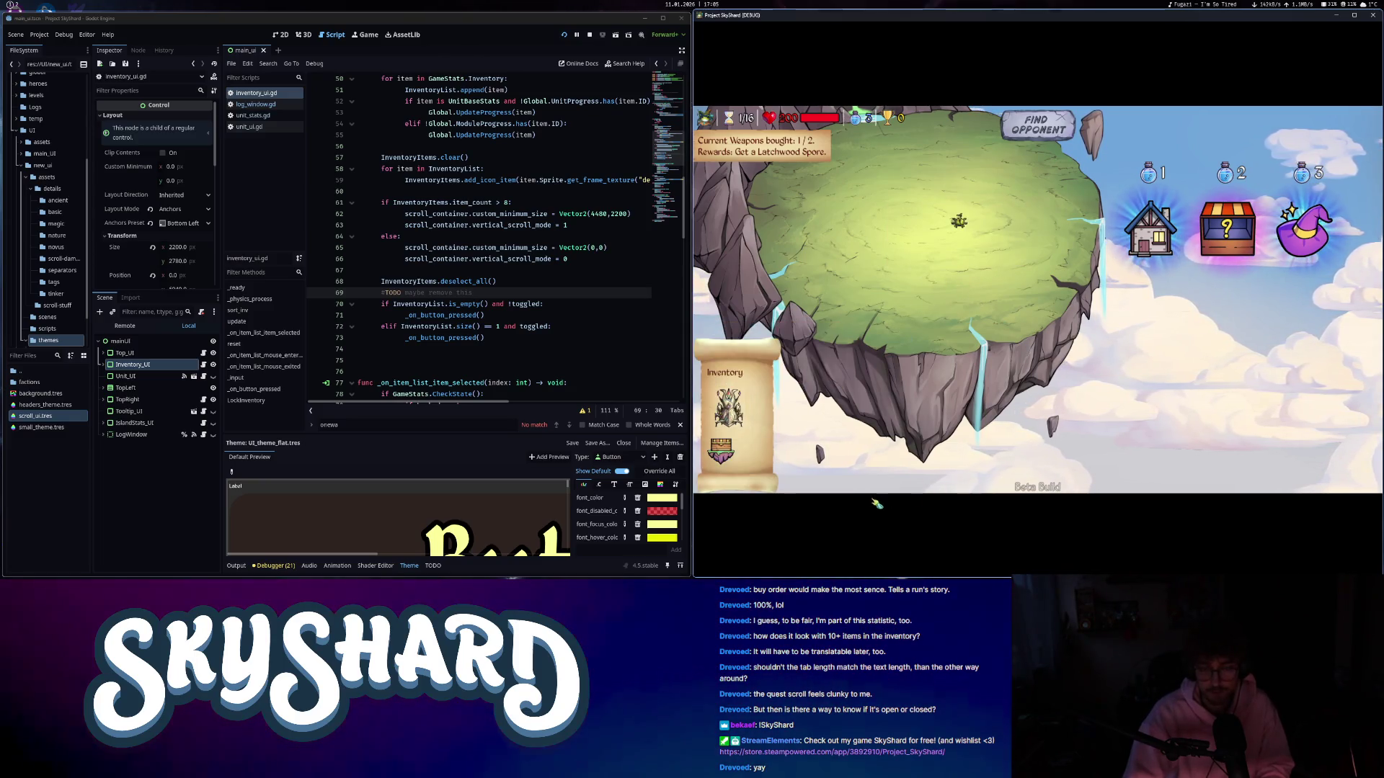
left_click_drag(728, 407, 1023, 288)
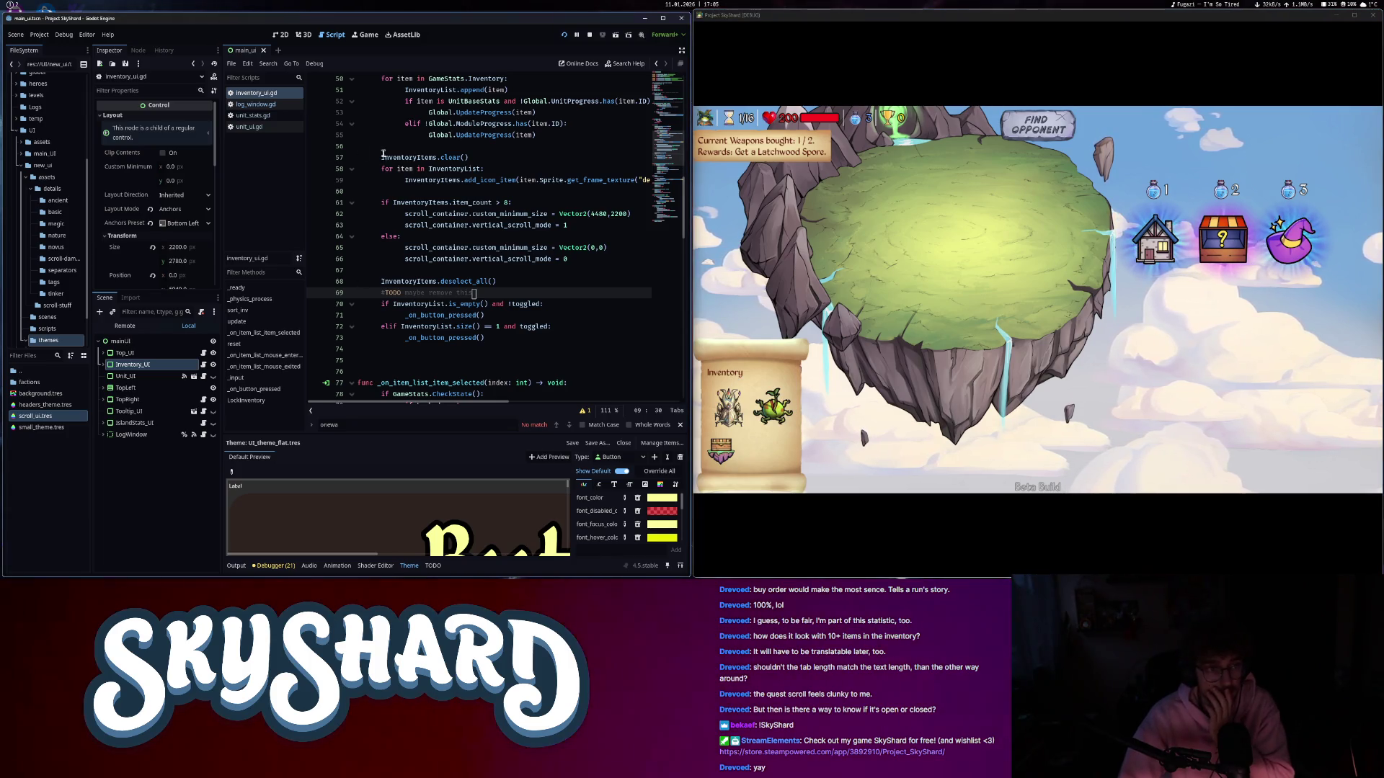
- Give InventoryLabel a header theme type variation and untick Visible on InventoryButton
left_click(103, 364)
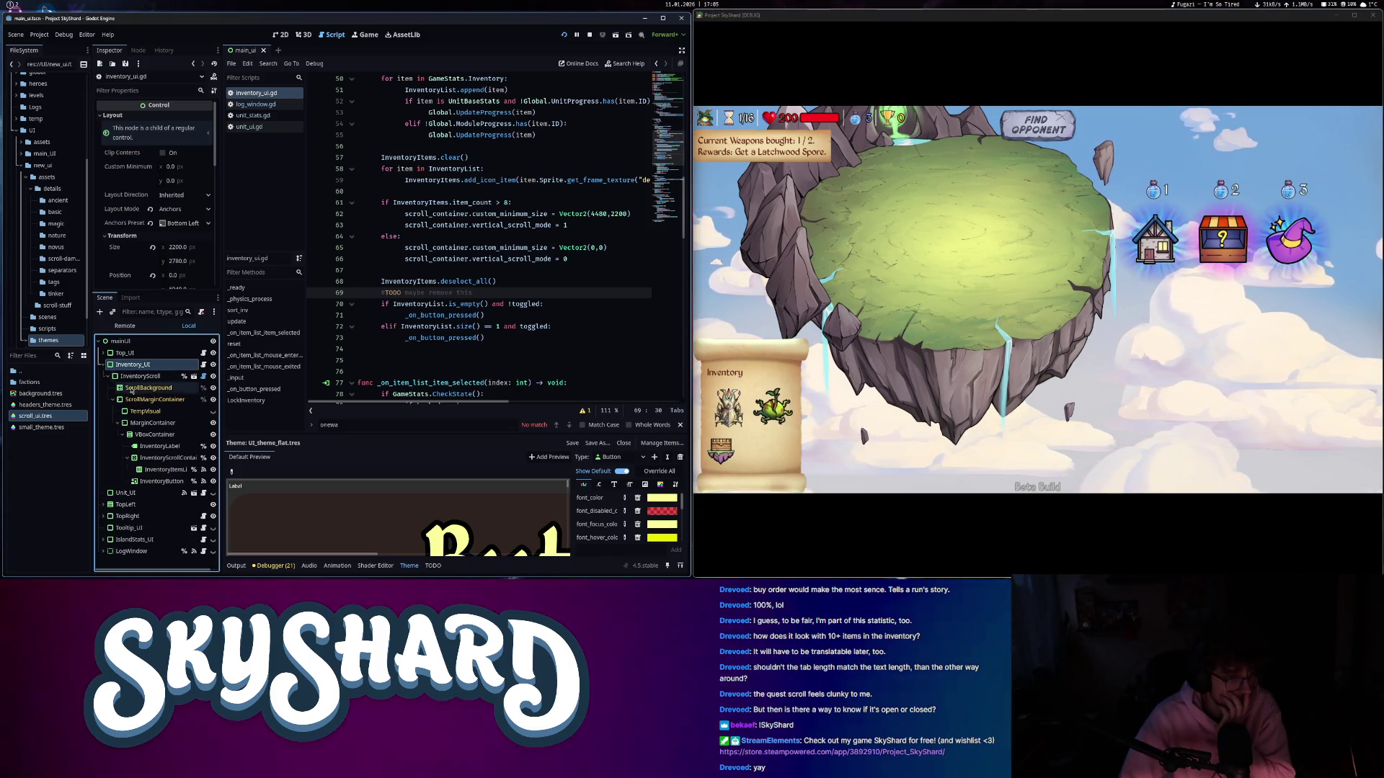
left_click(156, 447)
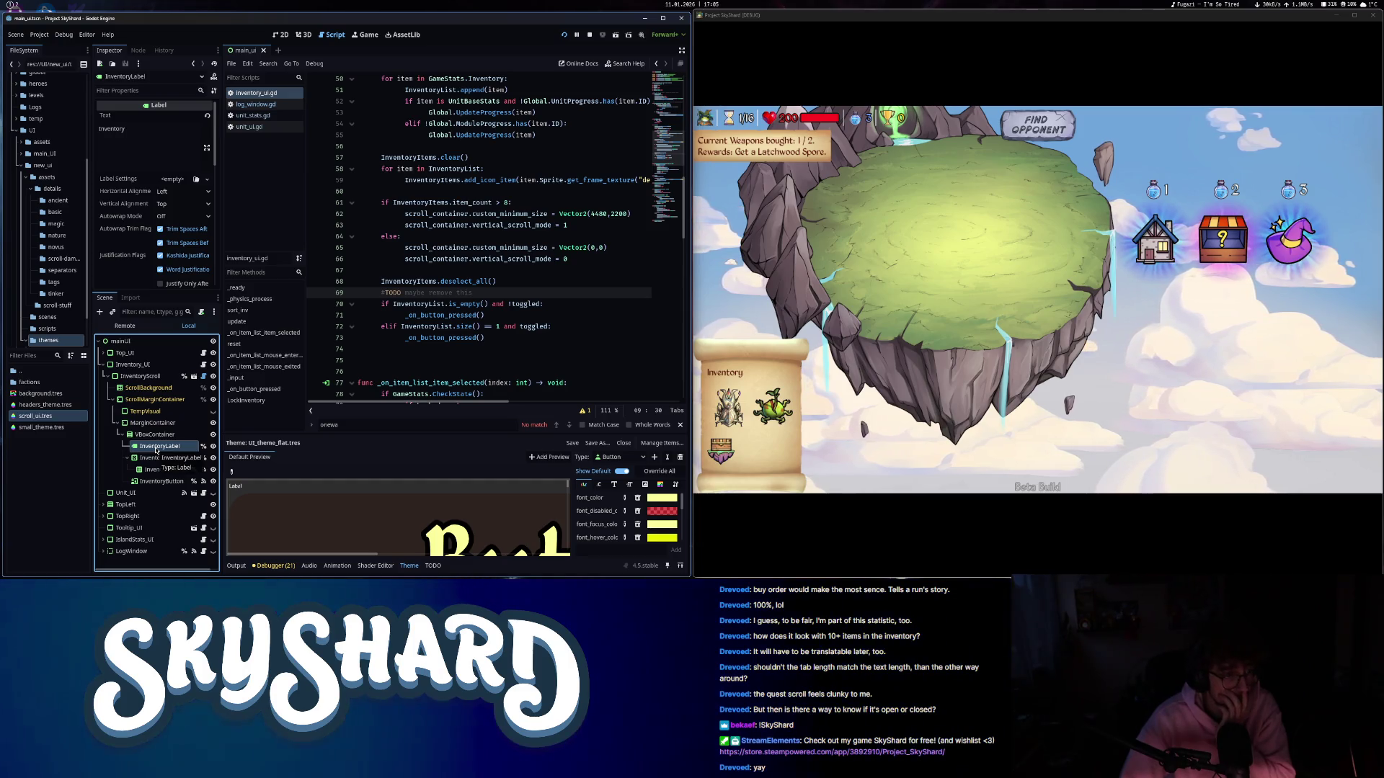
scroll(126, 250, "down", 5)
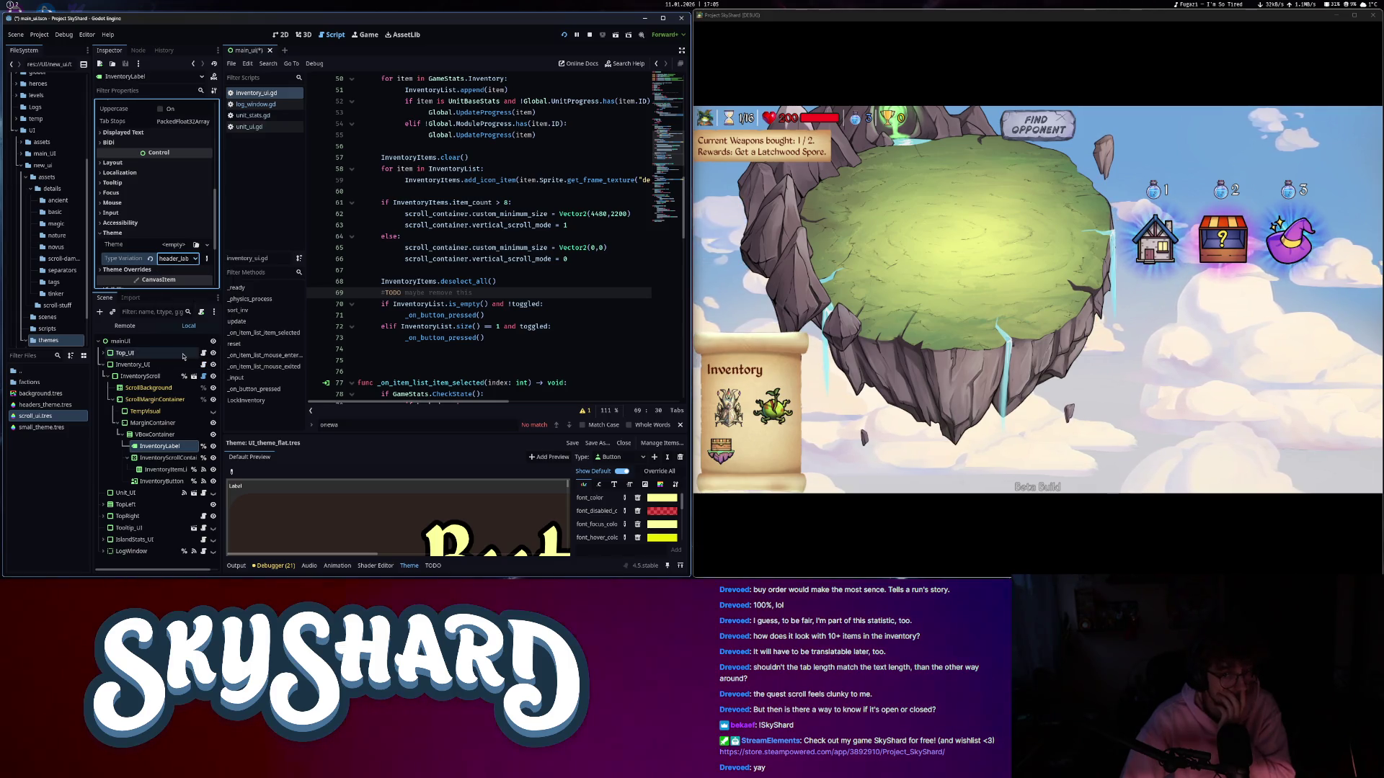
left_click(161, 480)
scroll(126, 267, "down", 5)
scroll(126, 267, "down", 5)
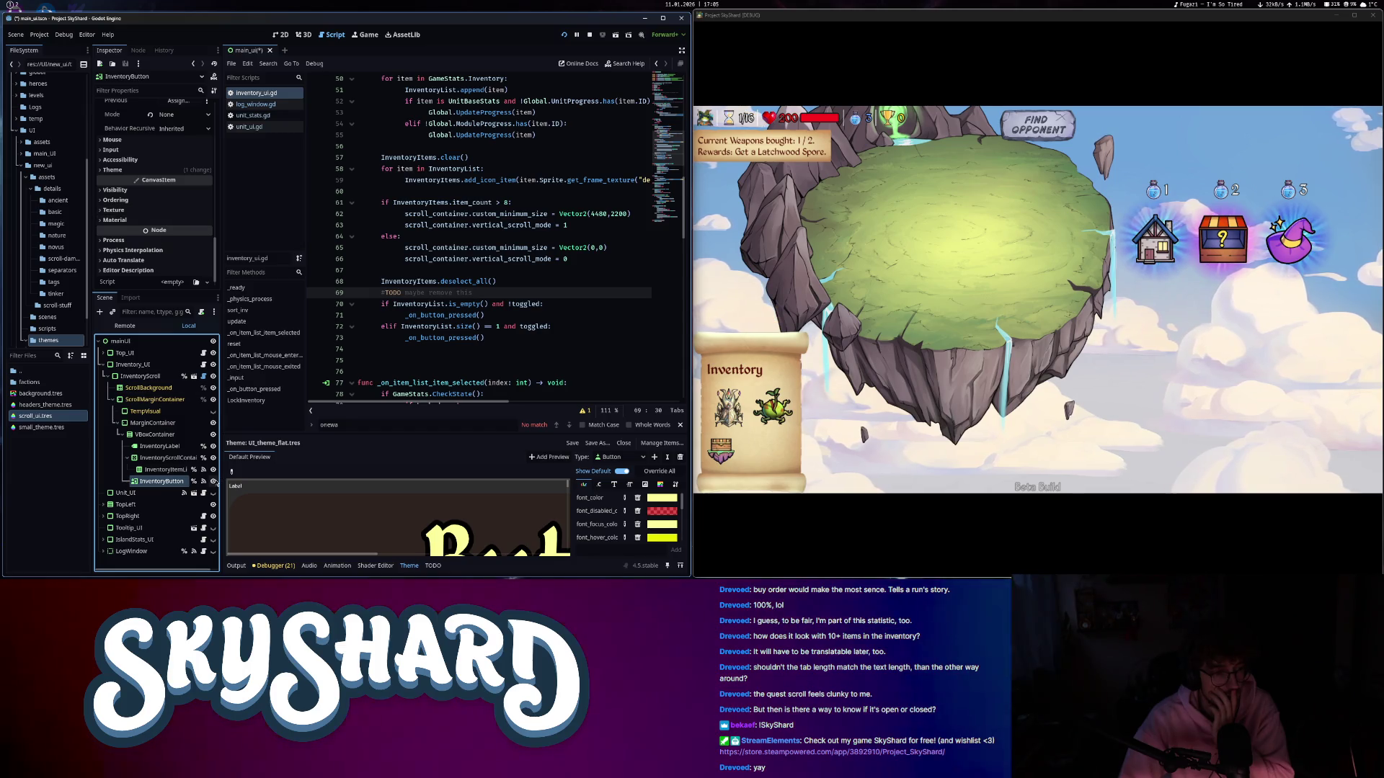
left_click(213, 481)
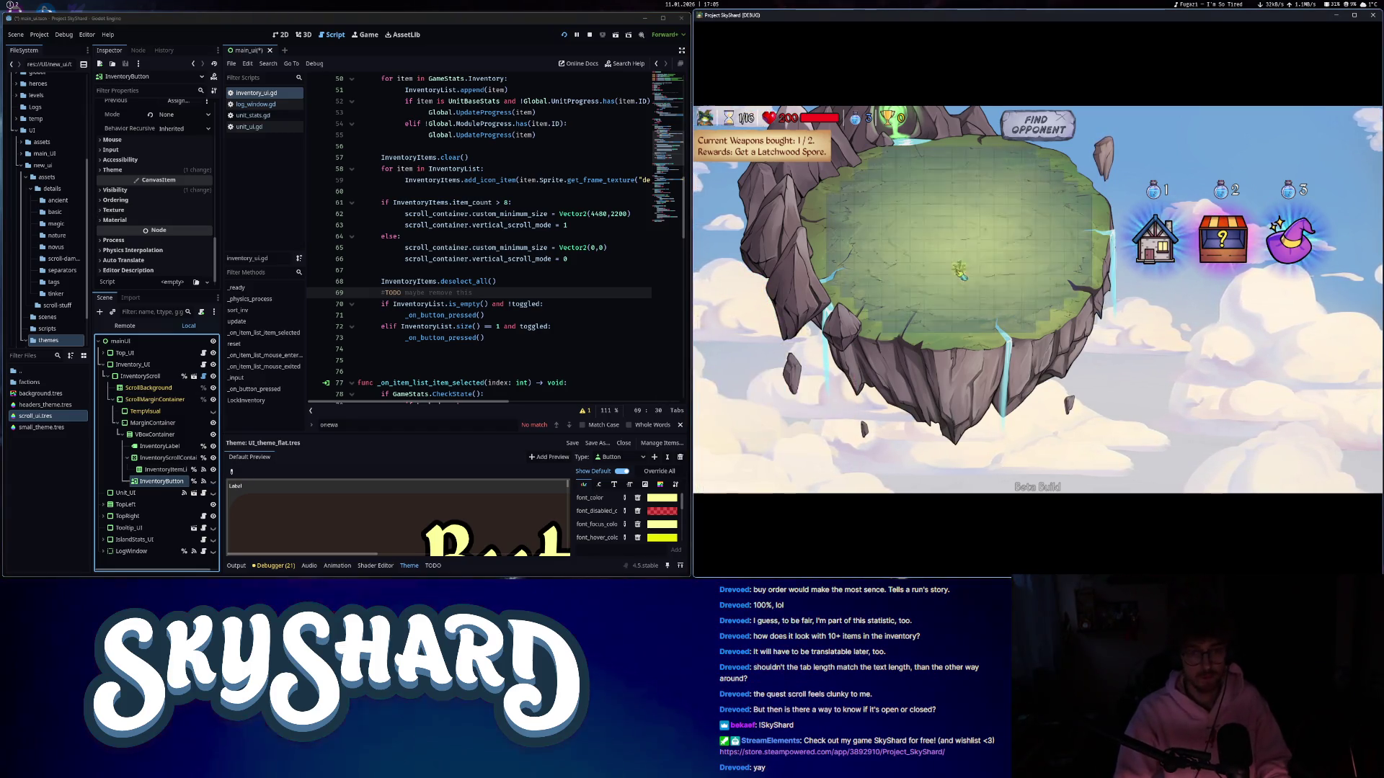
- Place the spiky tower on the island, return it, and store the Latchwood Spore in the inventory
left_click(960, 275)
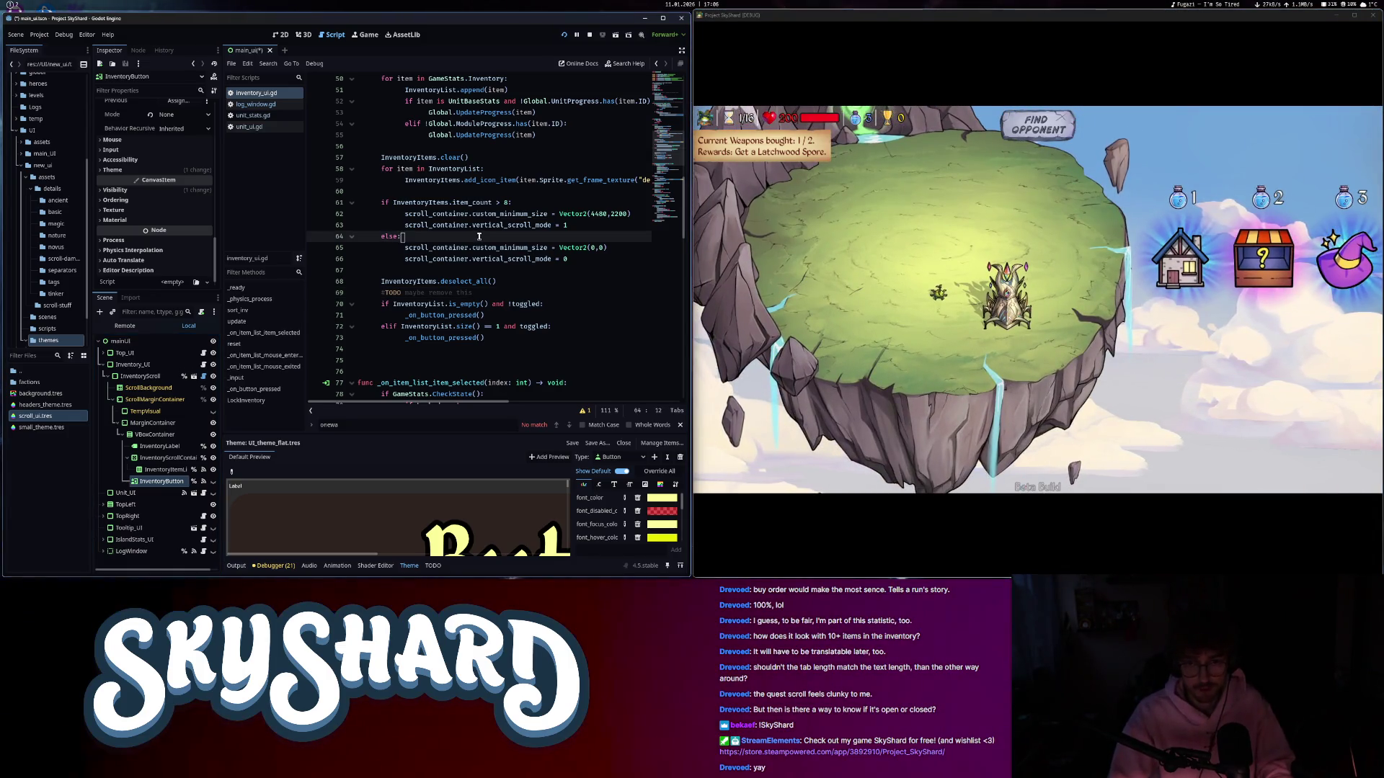
left_click(1009, 302)
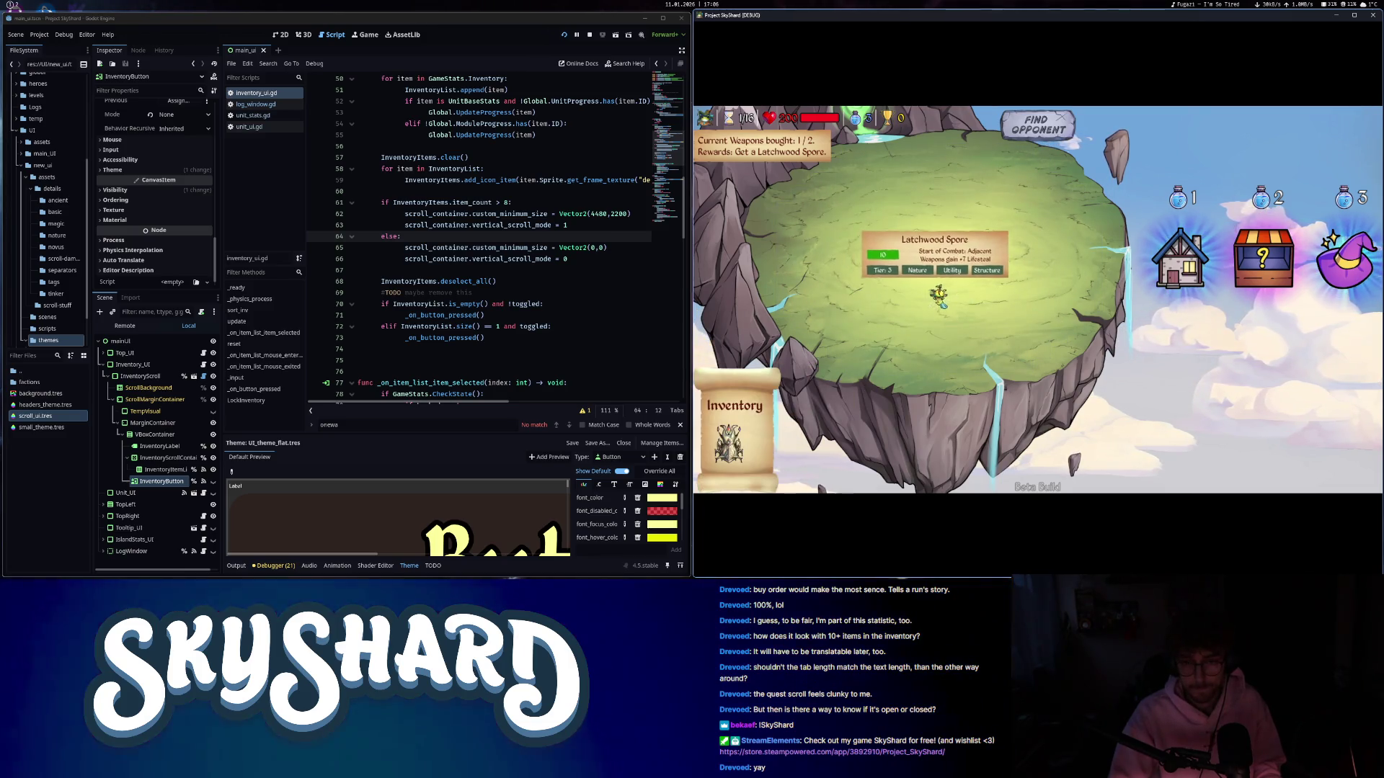
left_click(940, 296)
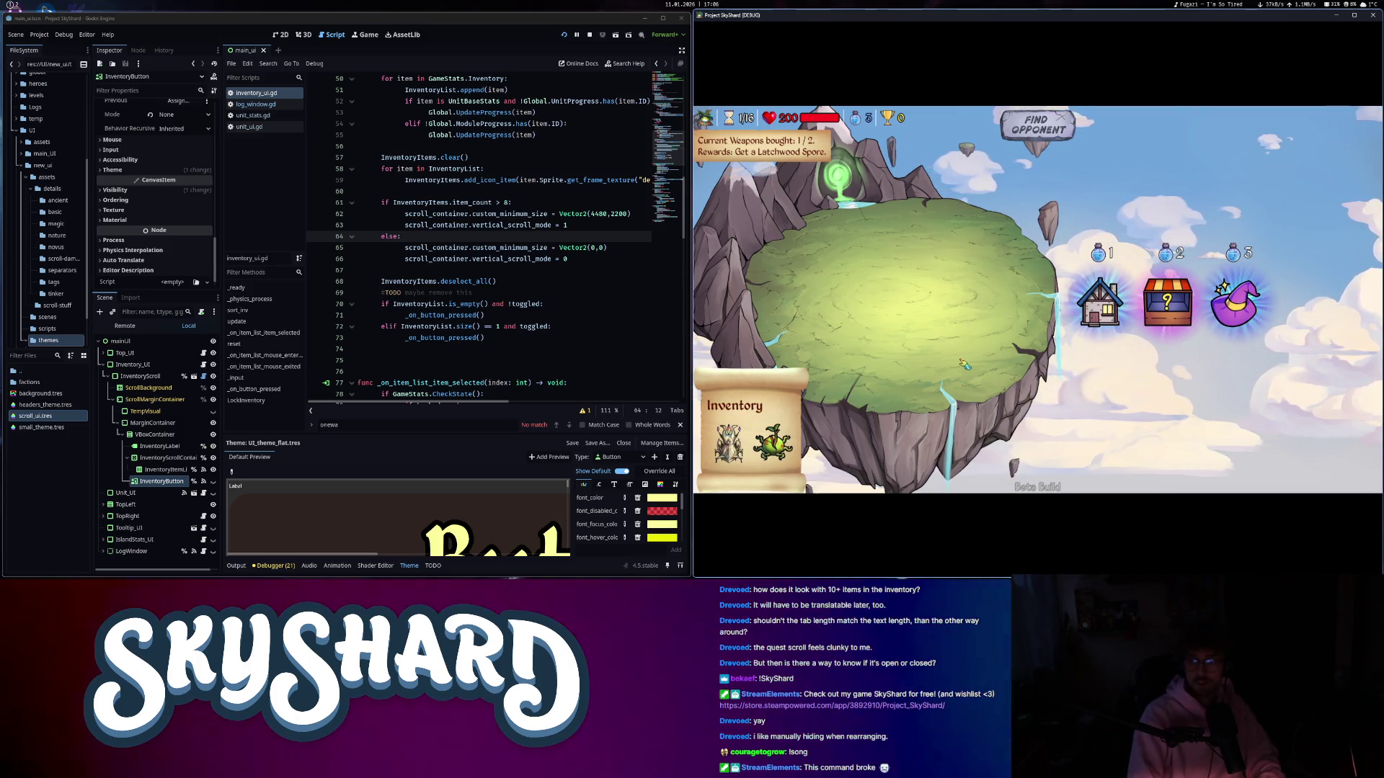
- Unhide the InventoryButton and toggle the in-game Inventory panel open and closed several times
left_click(214, 485)
left_click(214, 483)
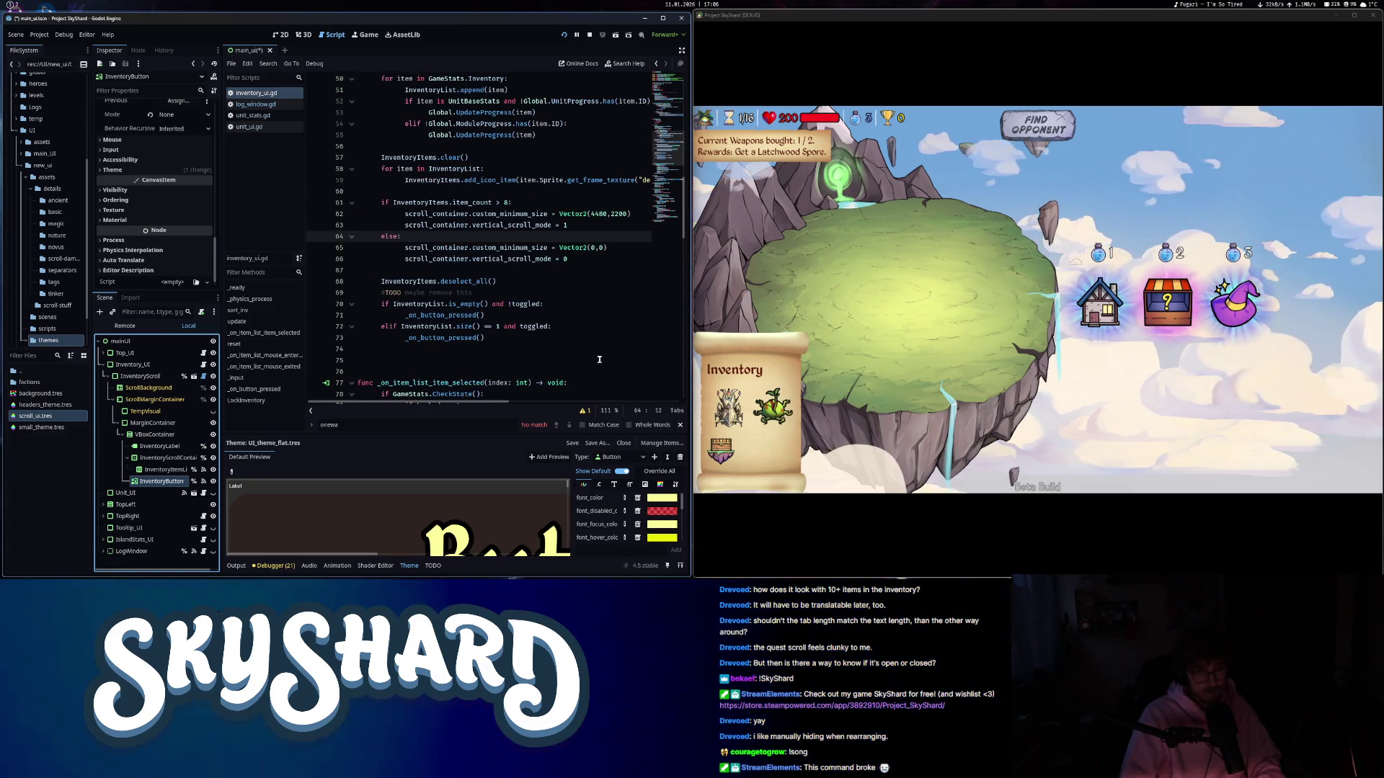
left_click(720, 451)
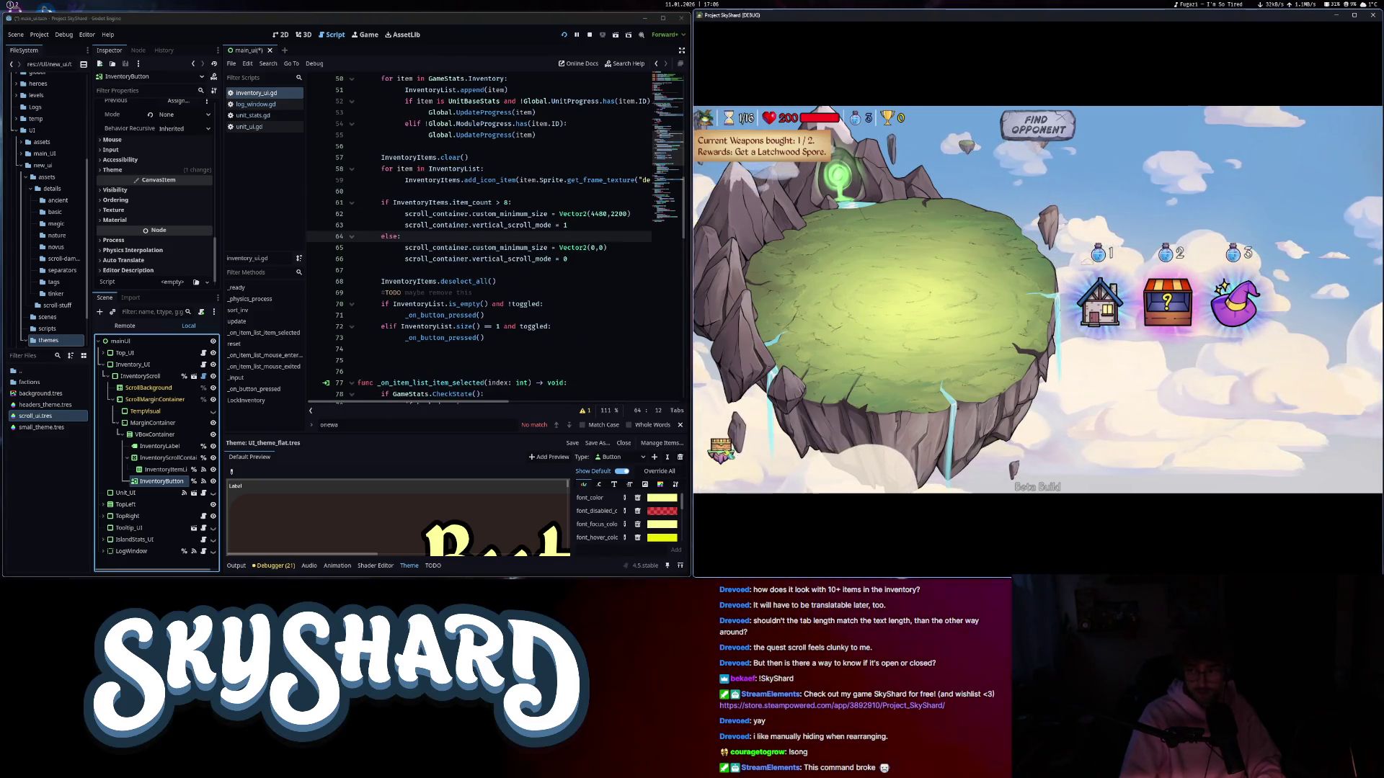
left_click(726, 454)
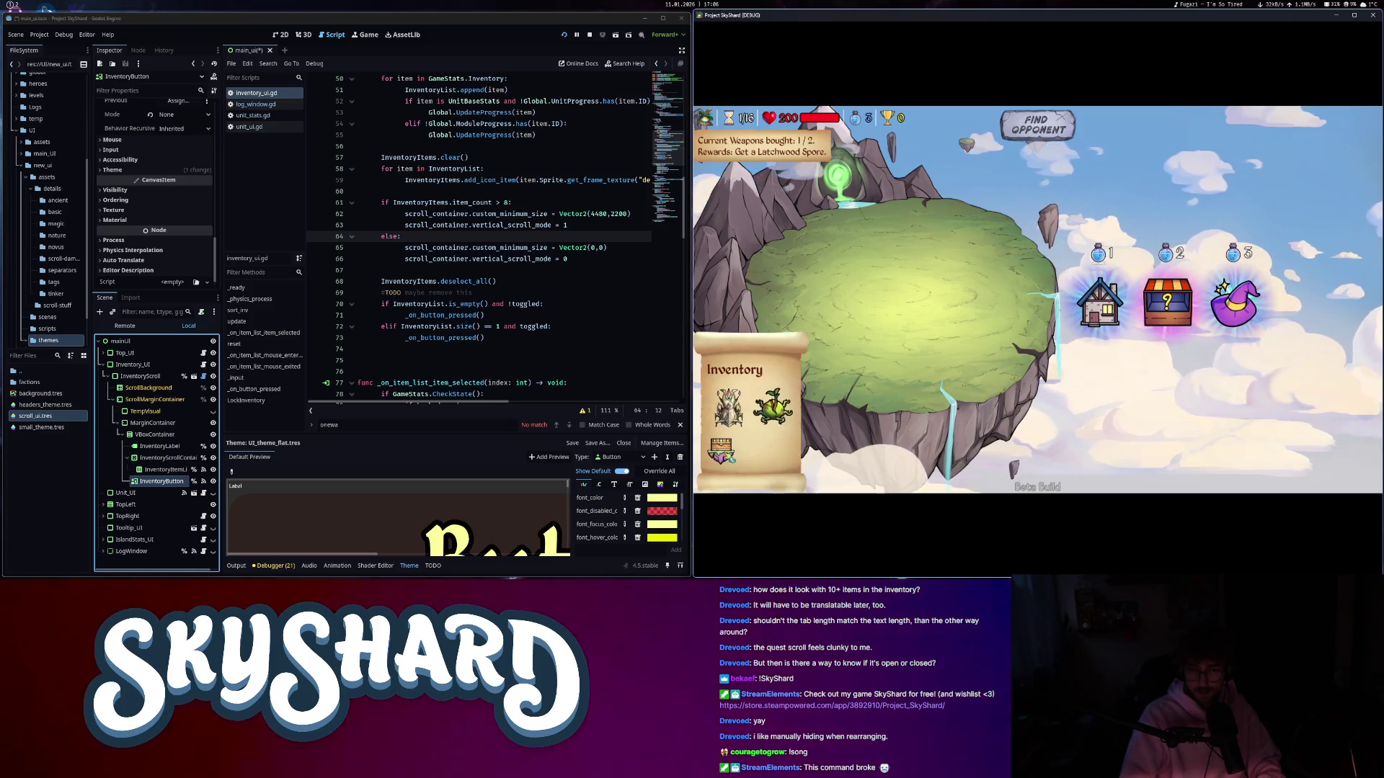
left_click(727, 454)
left_click(726, 454)
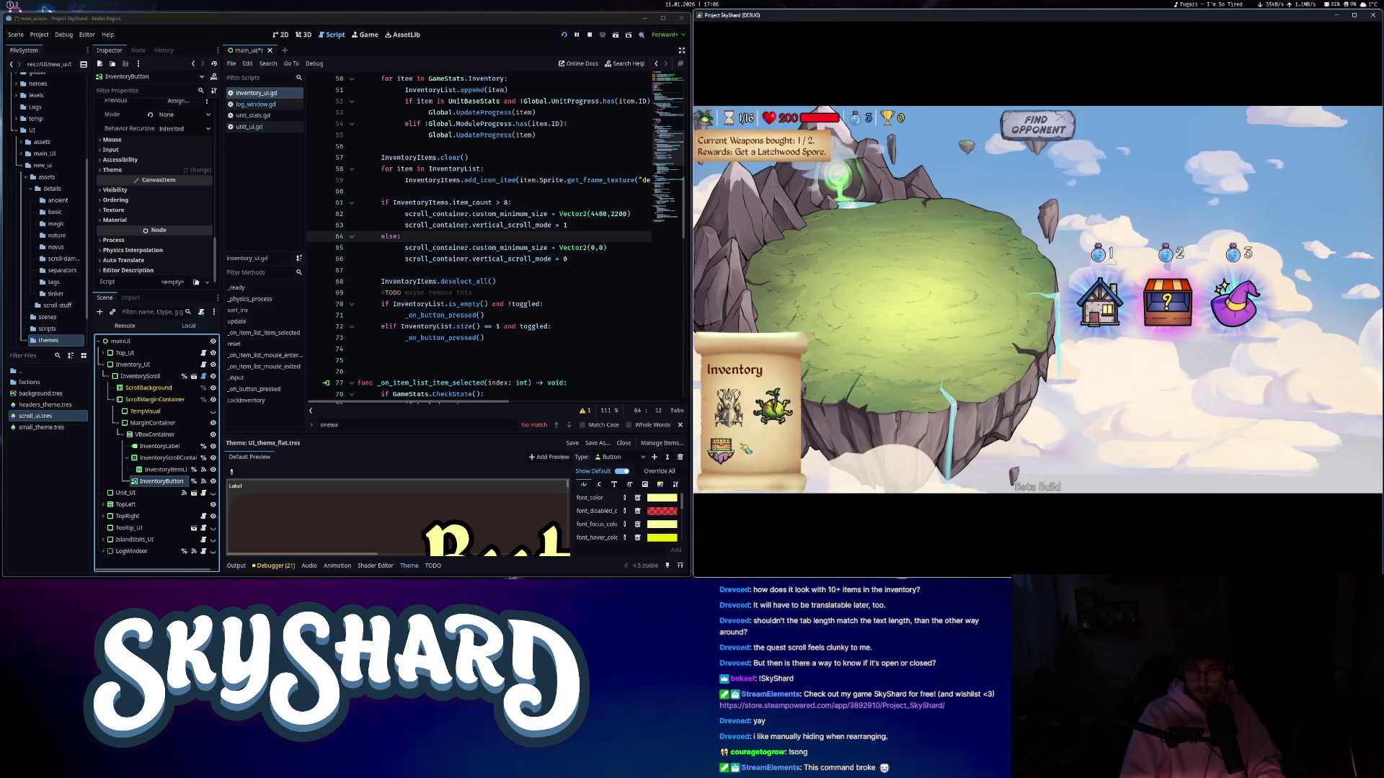
left_click(727, 454)
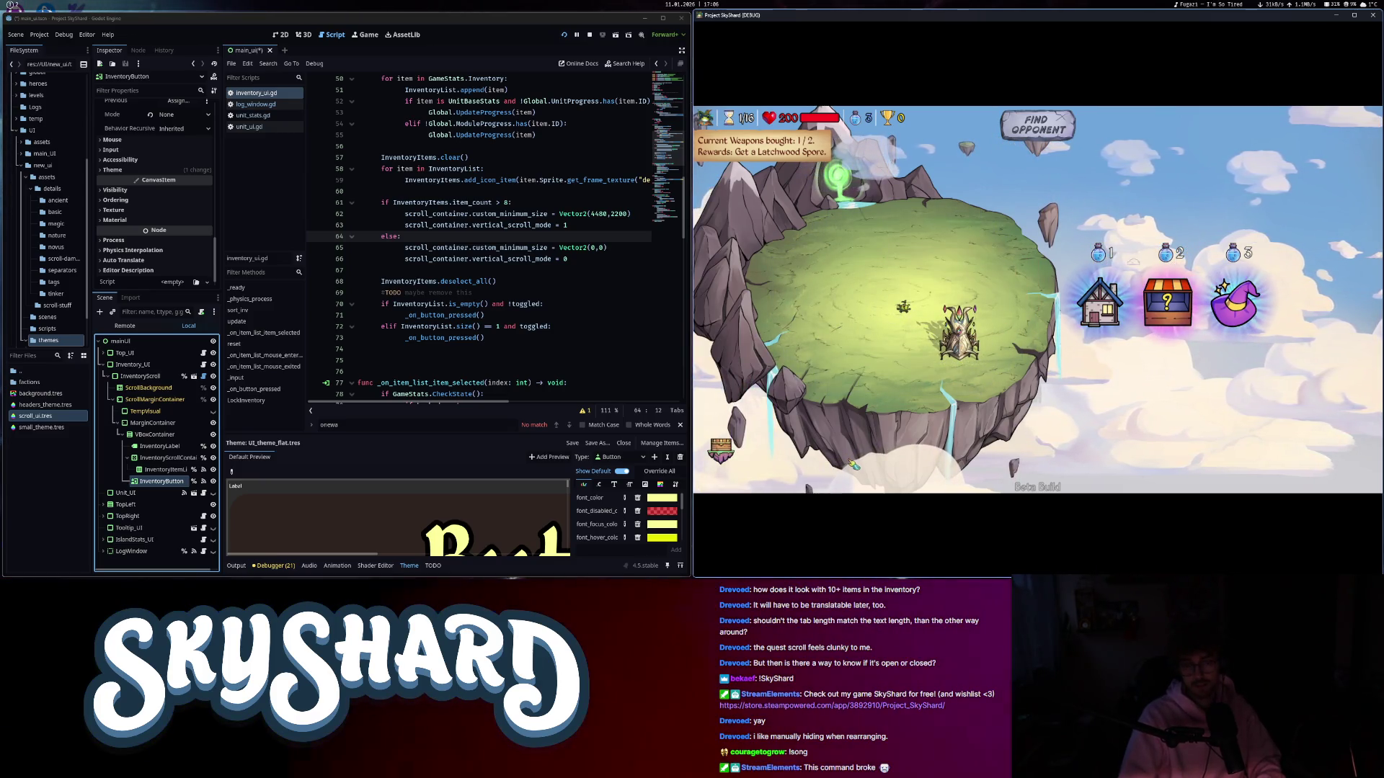
left_click_drag(853, 465, 901, 360)
- Move the Assembolator on the island, stop the game with F8, and switch to the notes
scroll(915, 346, "up", 3)
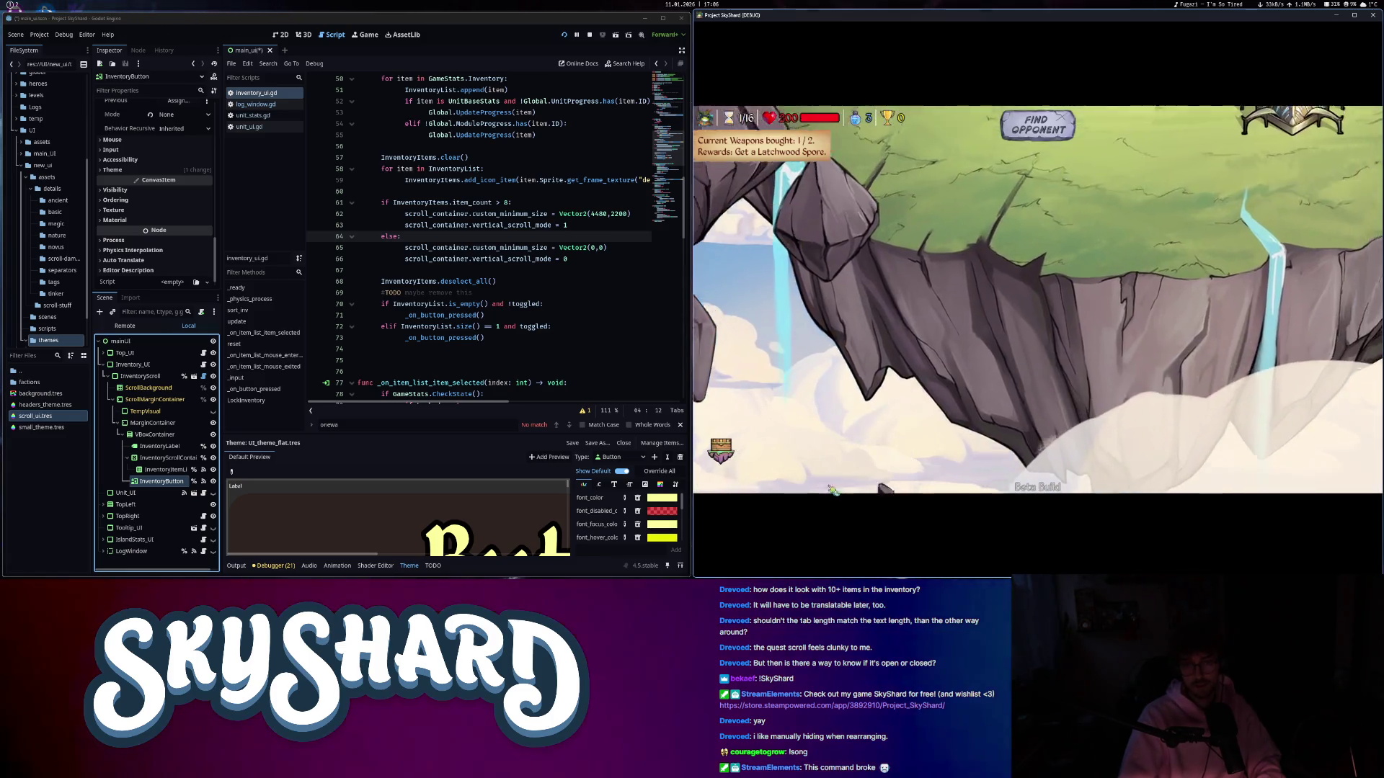
scroll(923, 342, "down", 3)
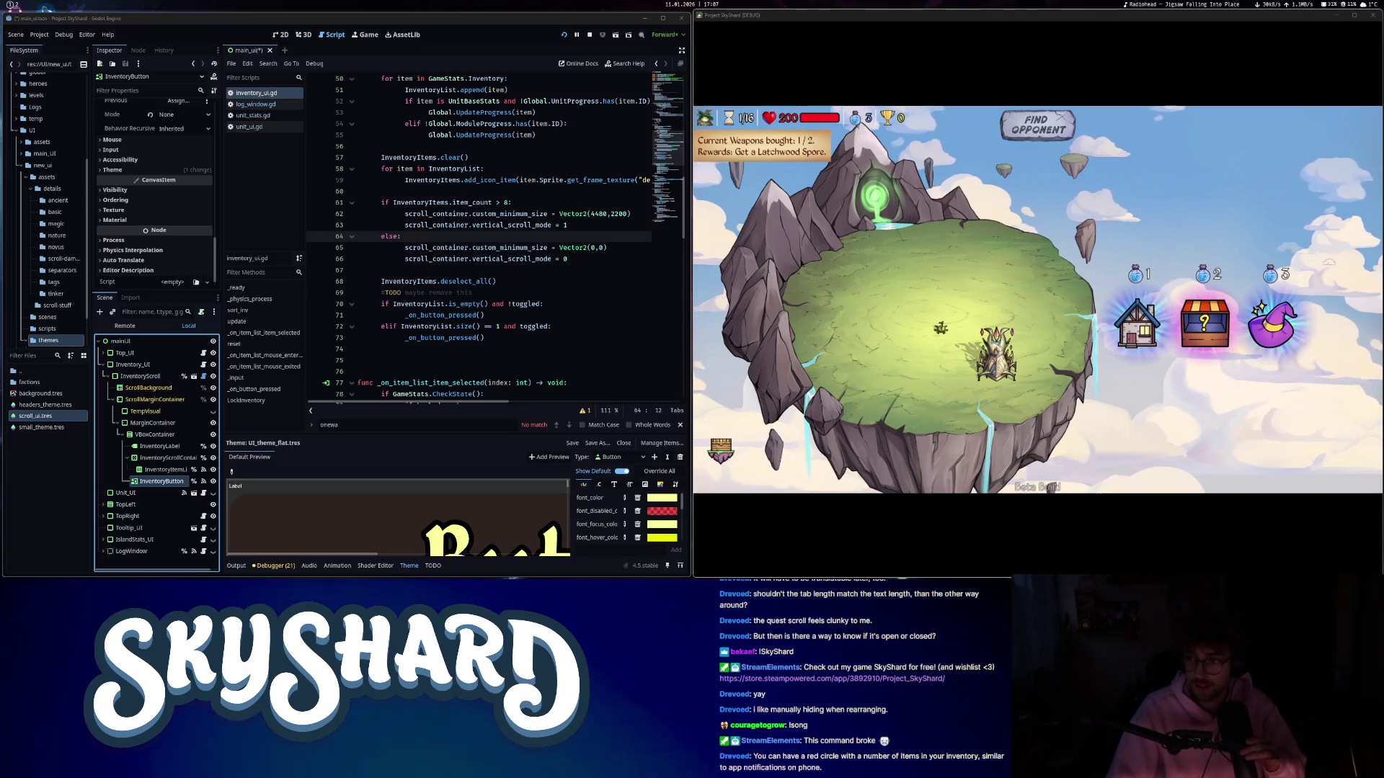
mouse_move(997, 355)
left_mouse_down()
mouse_move(898, 324)
mouse_move(913, 323)
left_mouse_up()
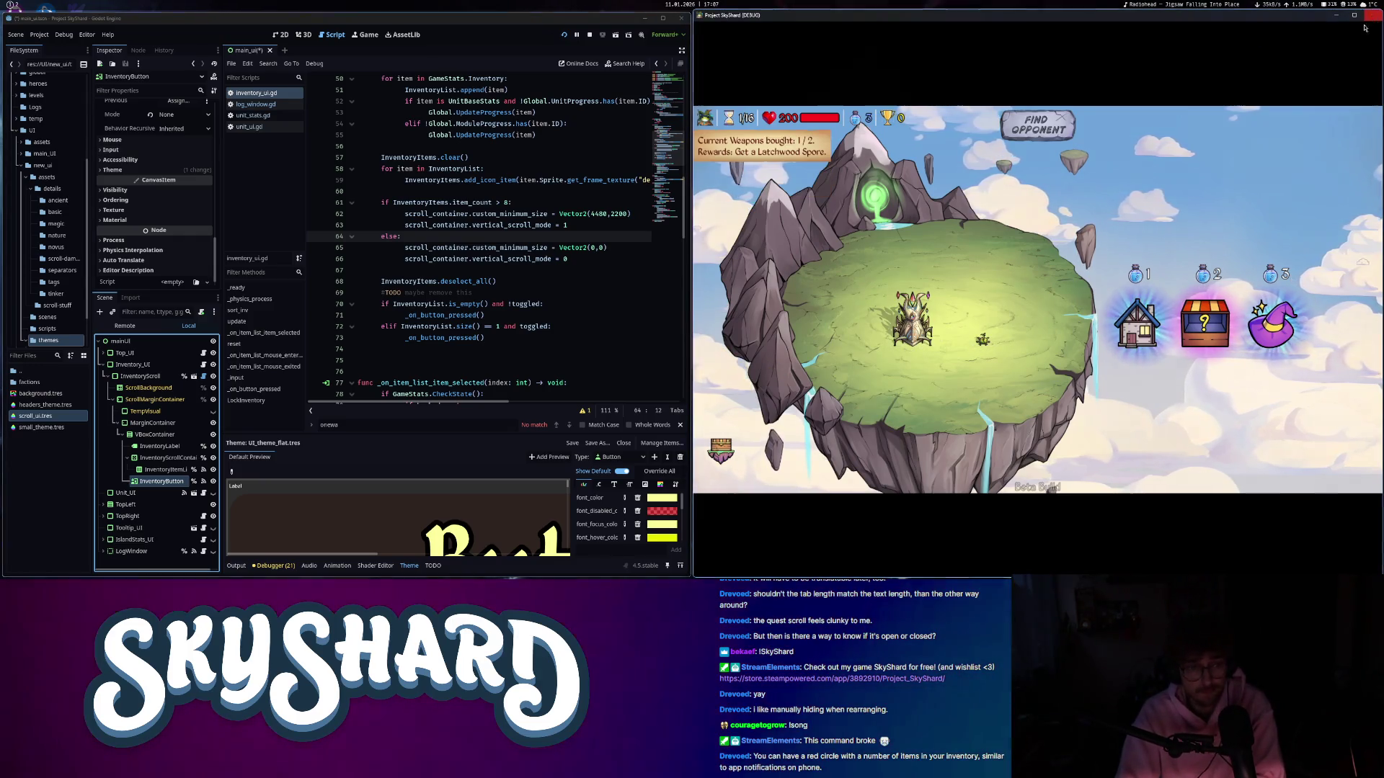
key("F8")
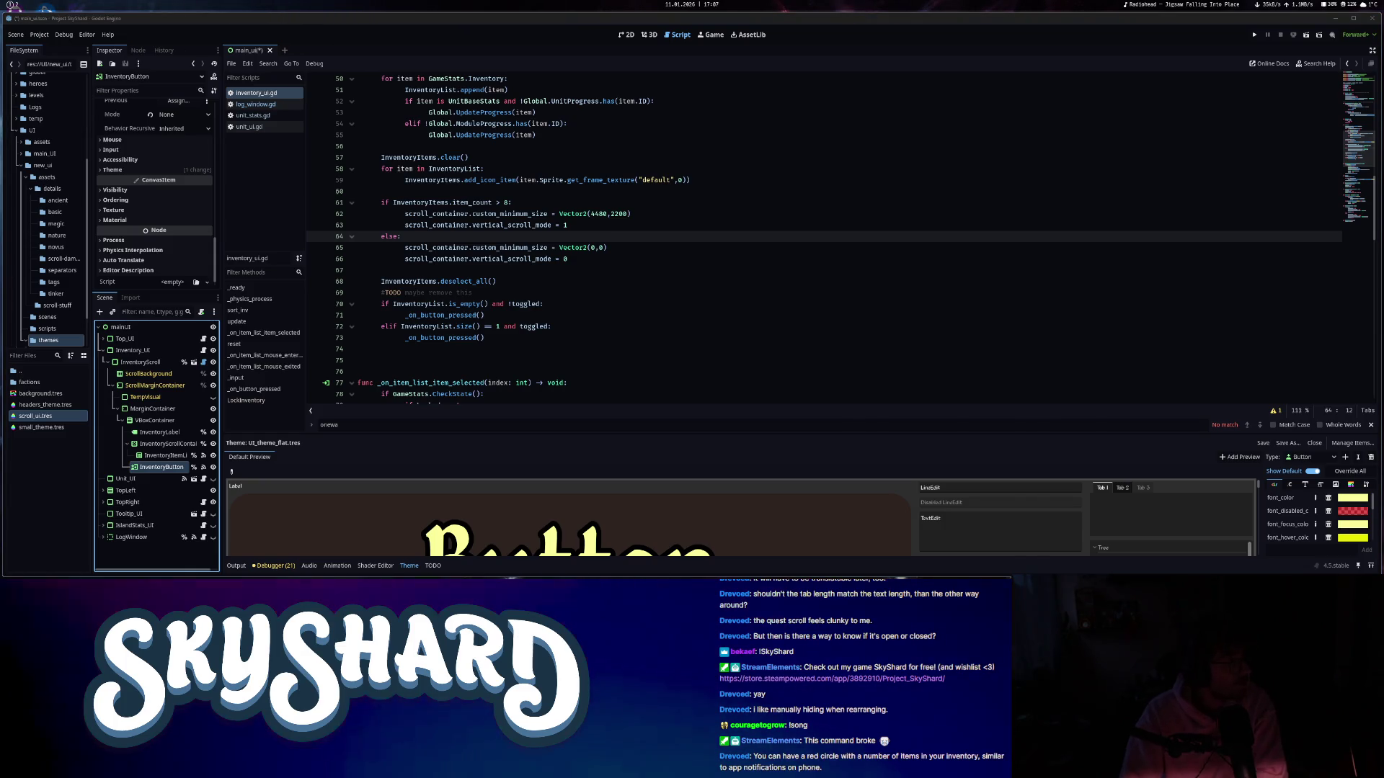
key("alt+Tab")
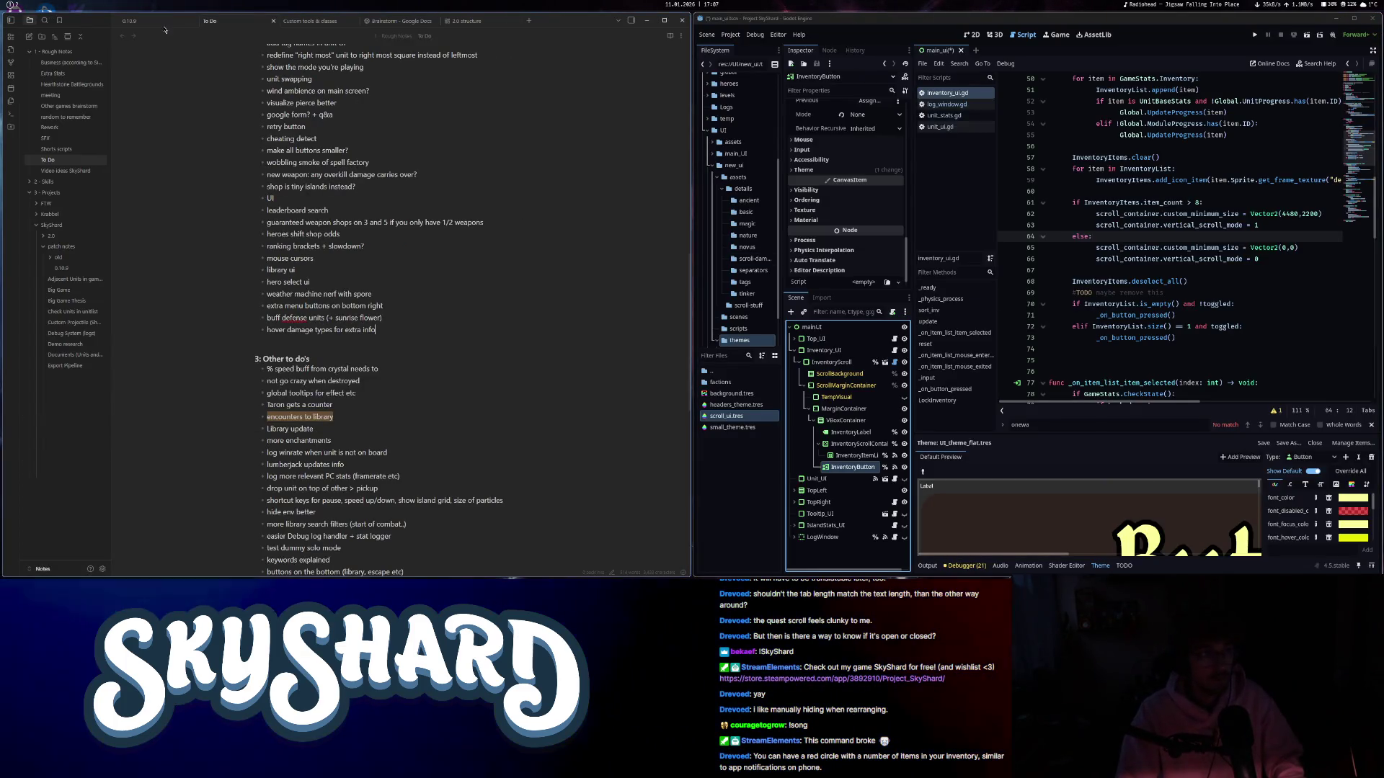
- Add 'Library filters got improved' under Features in the 0.10.9 notes, then save the Godot script
left_click(124, 20)
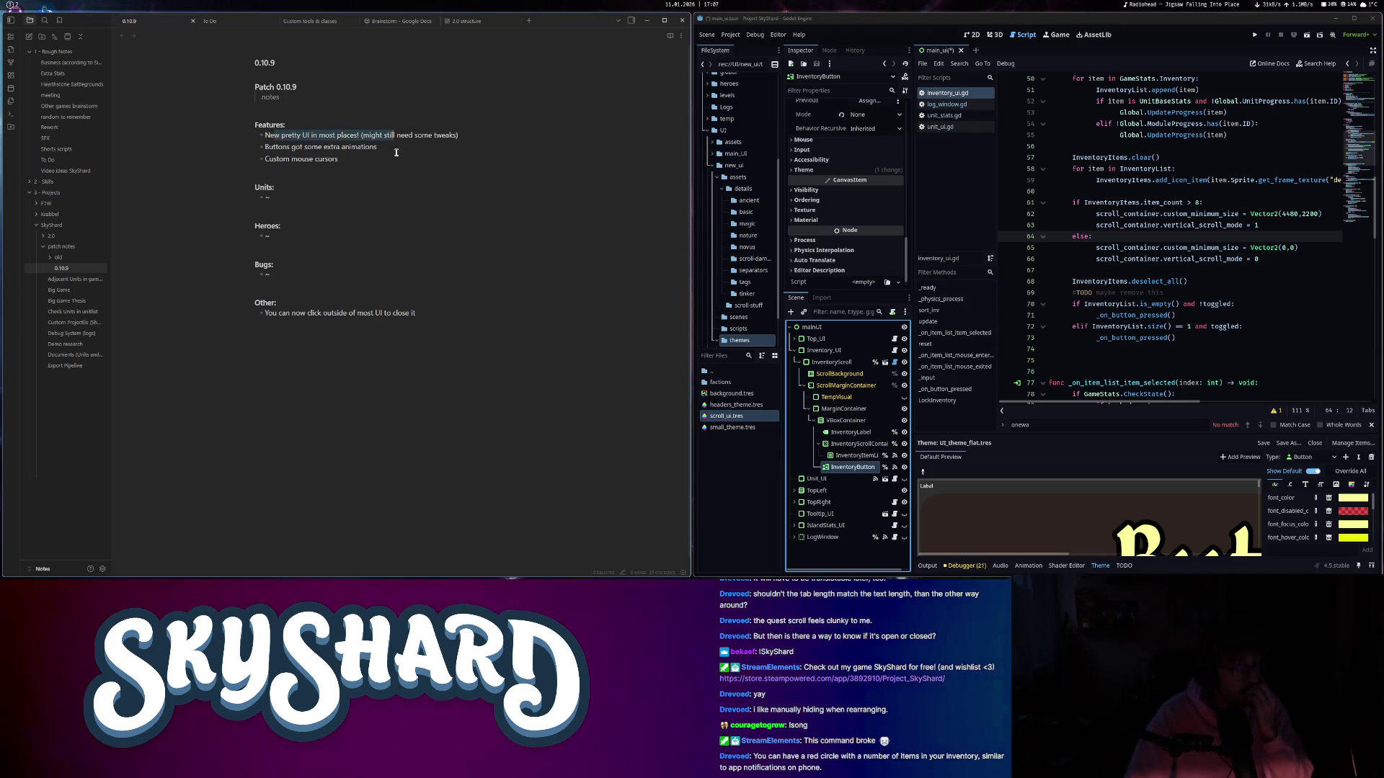
left_click(357, 160)
key("Return")
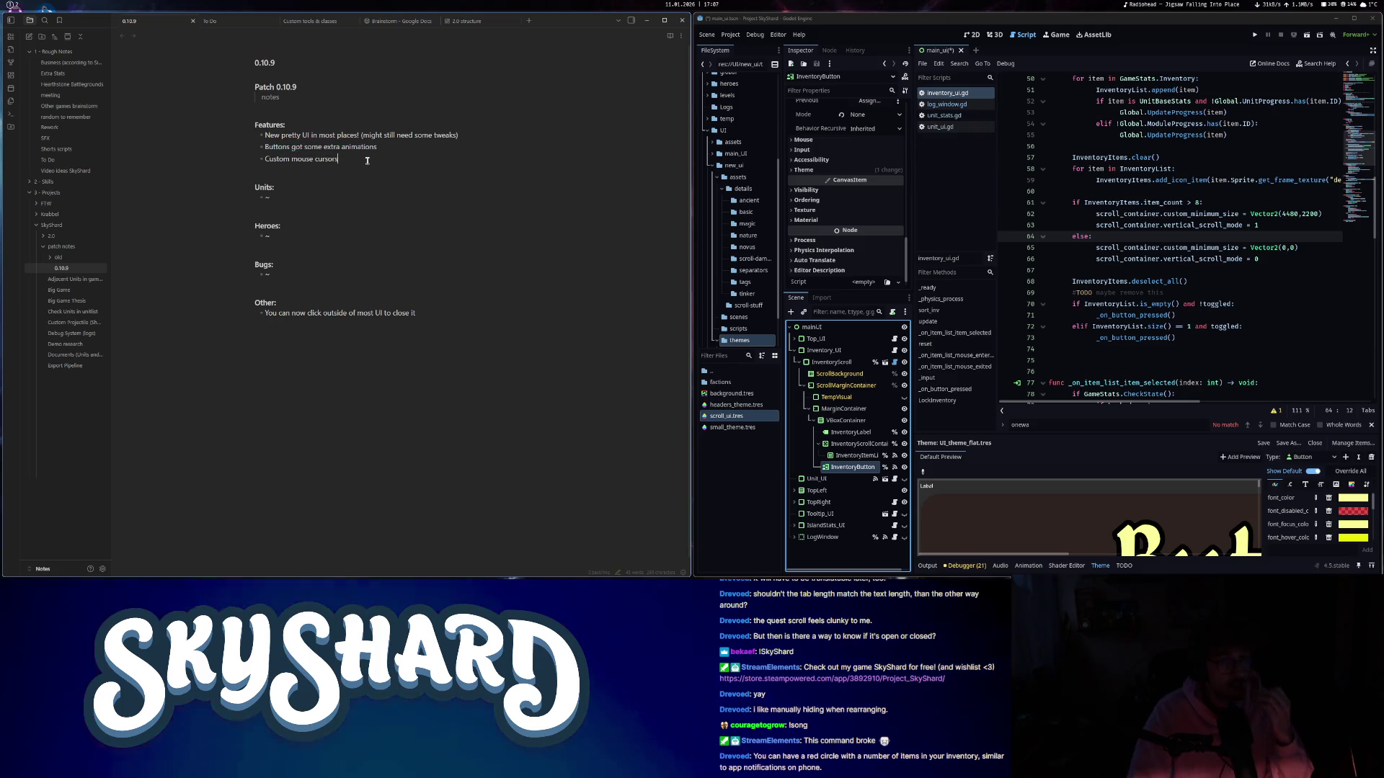
type("Library filters")
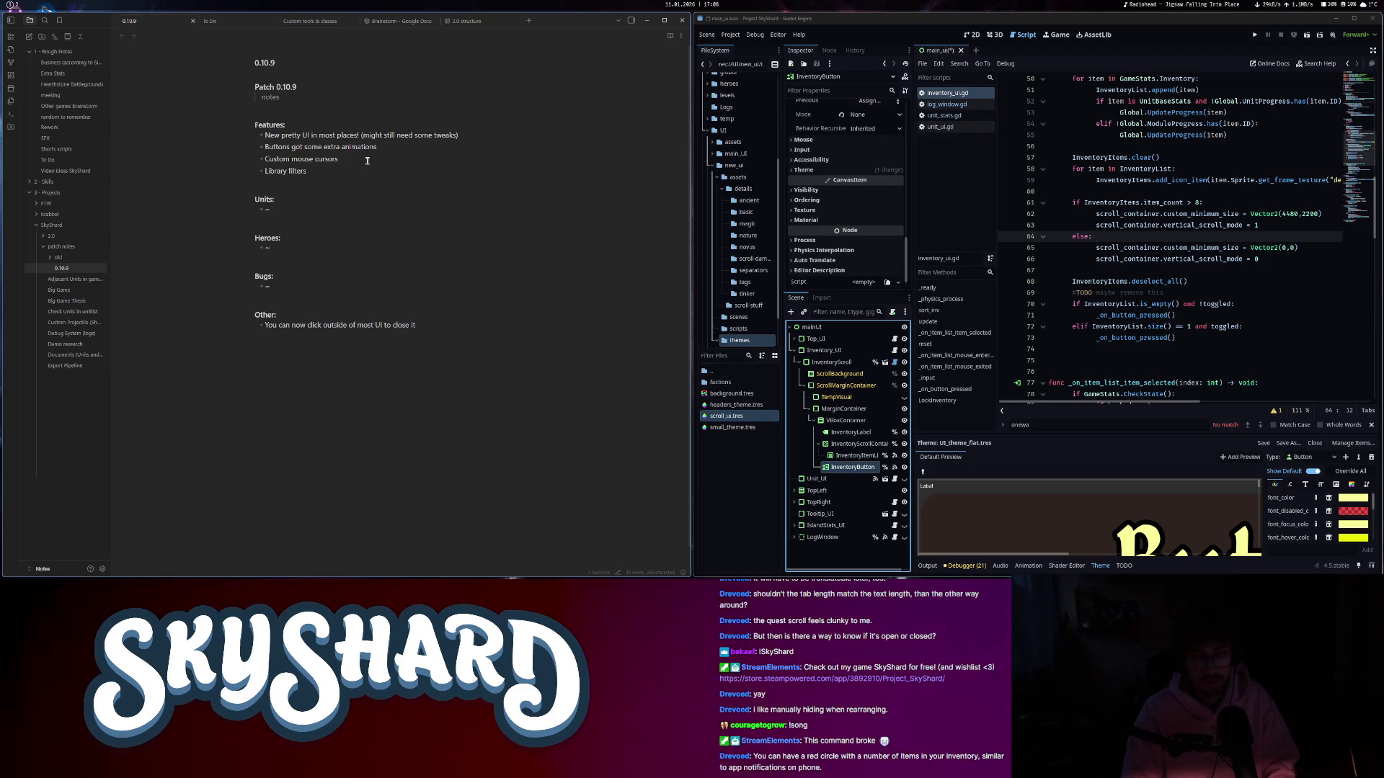
type(" got c")
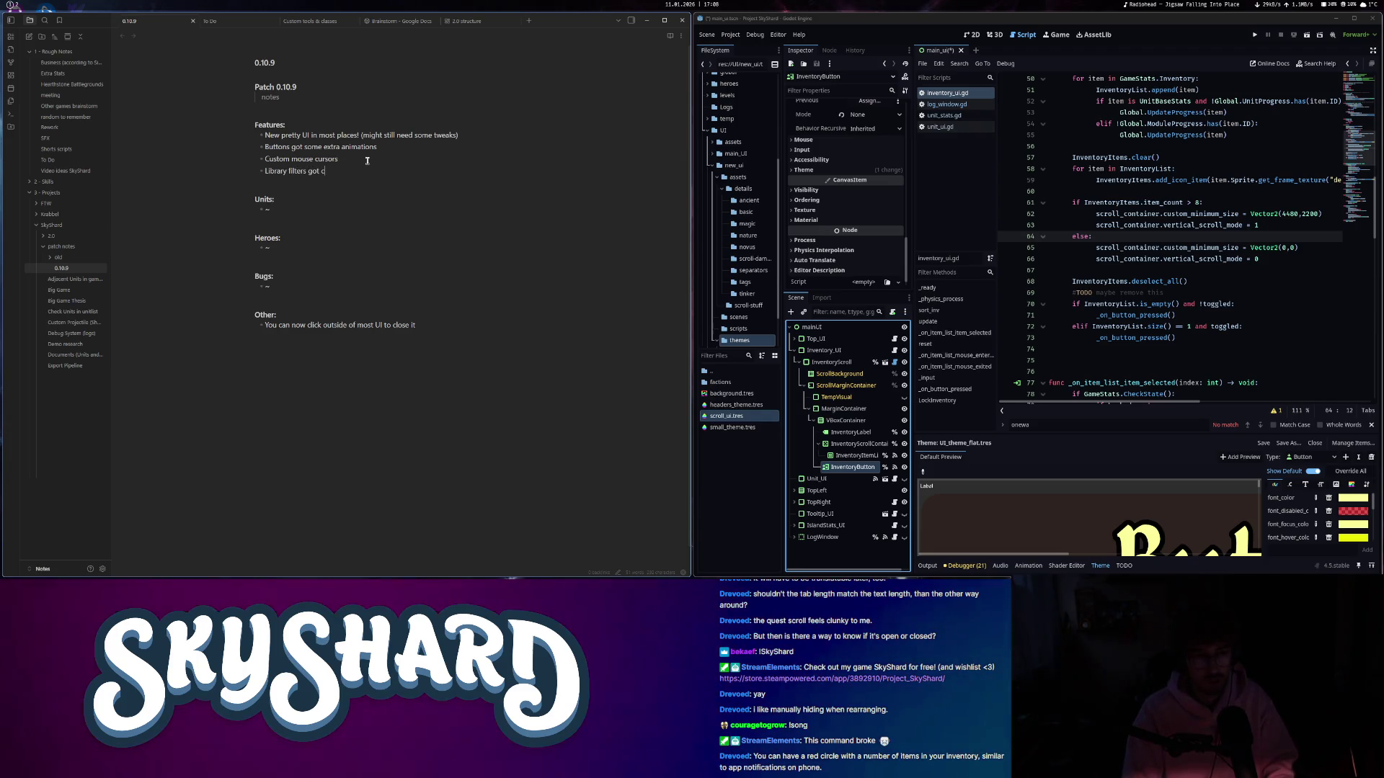
key("BackSpace")
type("improved")
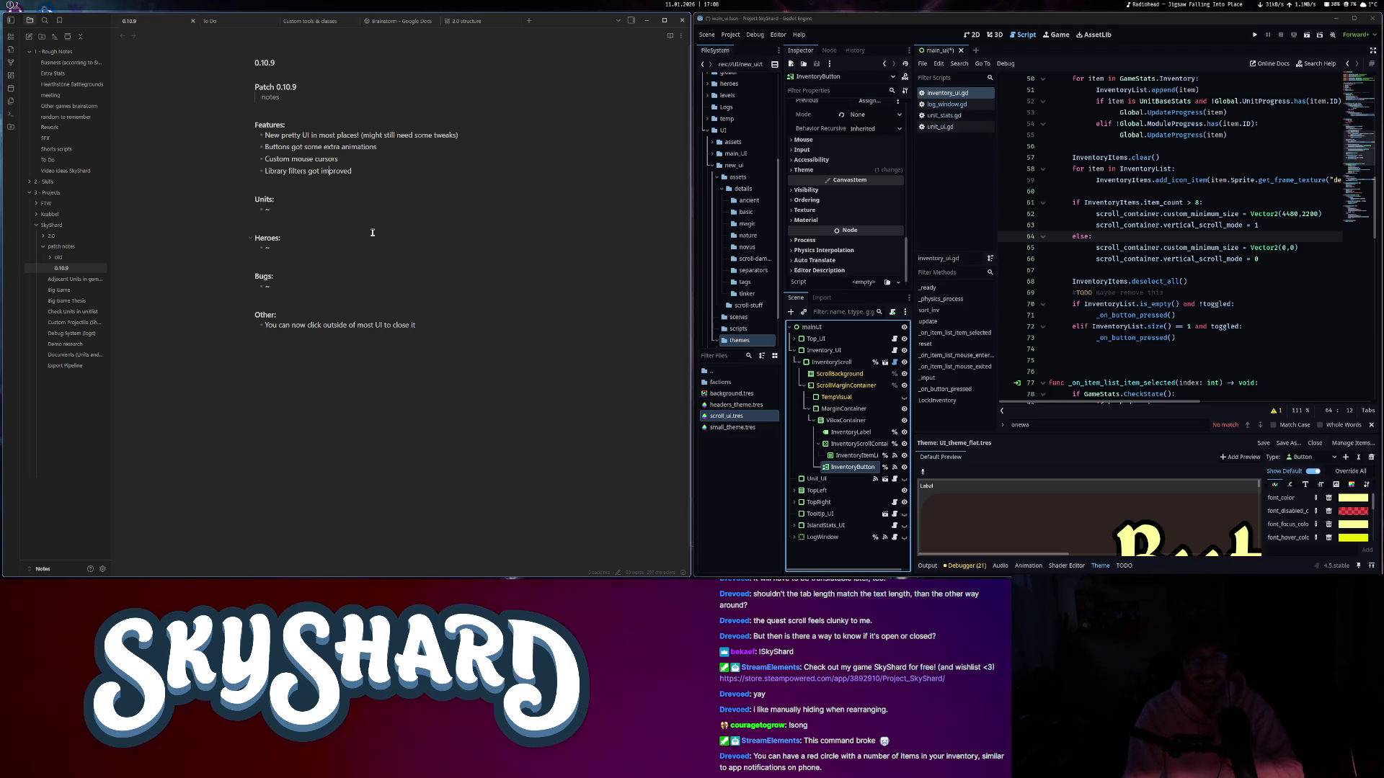
left_click(1152, 203)
key("ctrl+s")
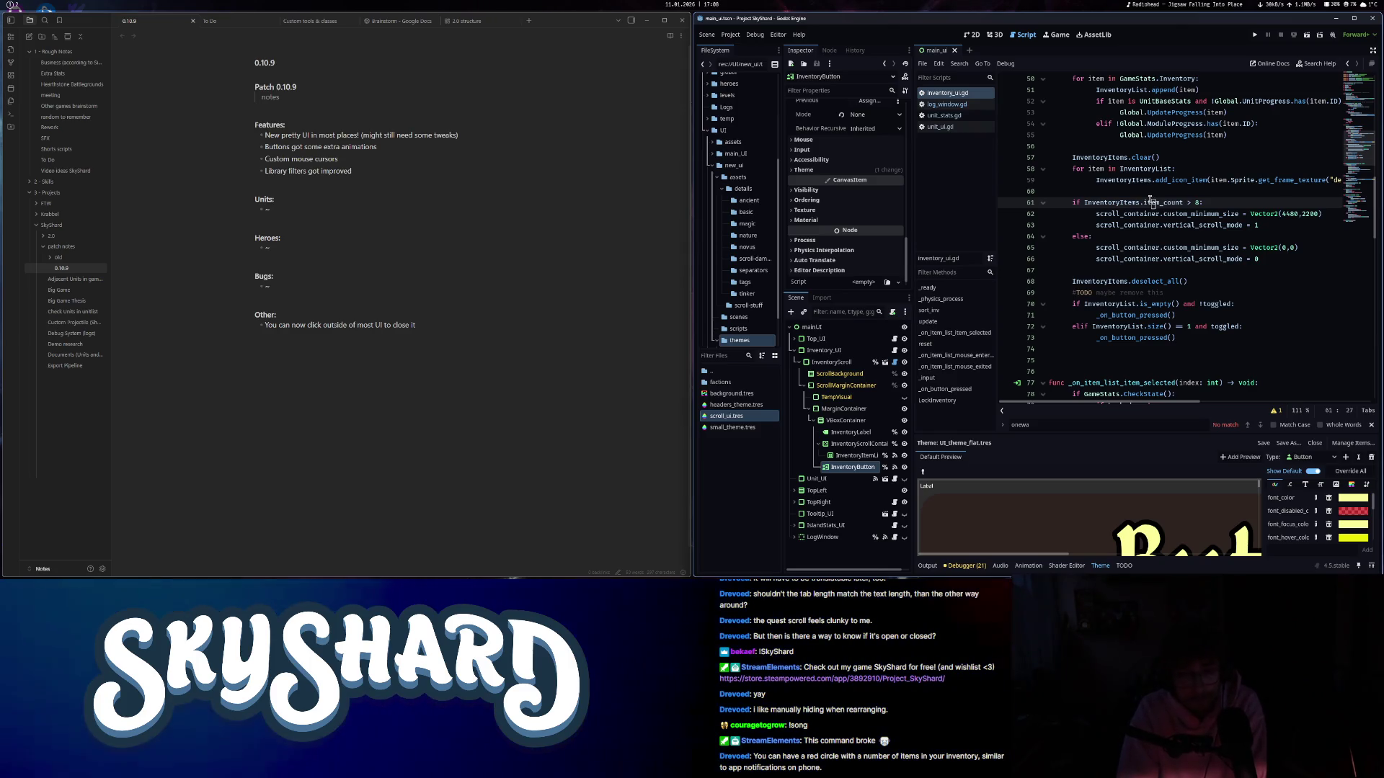
- In the 2D view, toggle ScrollMarginContainer's visibility off and on, then select it
mouse_move(1152, 202)
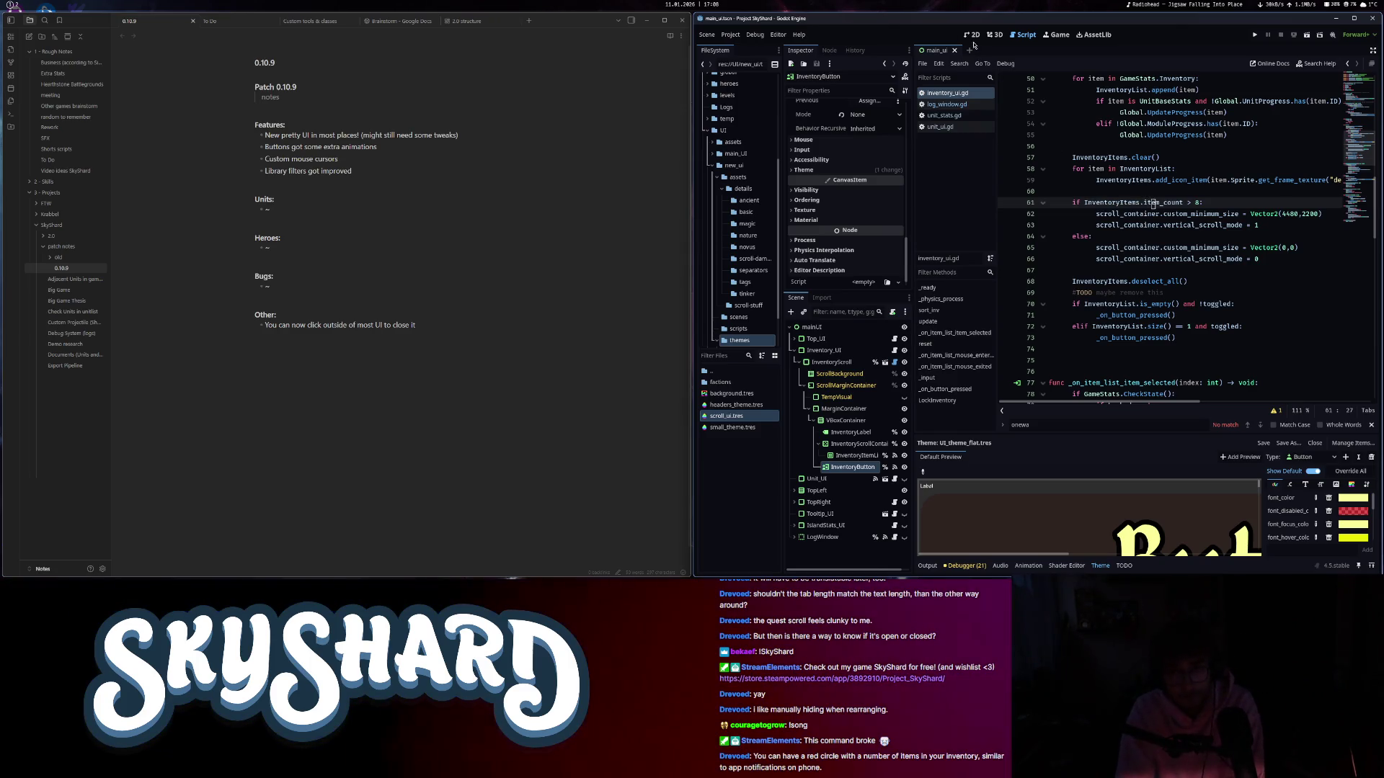
left_click(971, 36)
scroll(1038, 349, "down", 4)
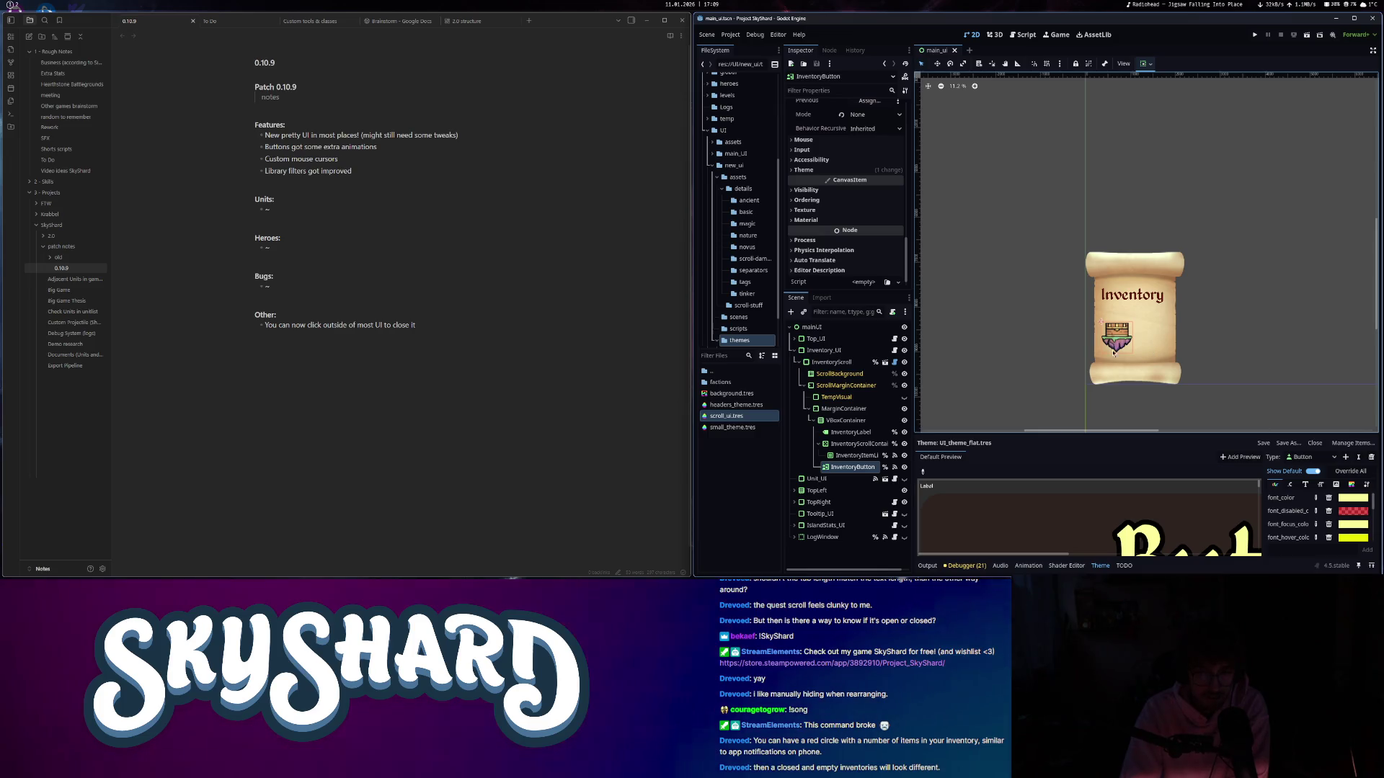
left_click(905, 386)
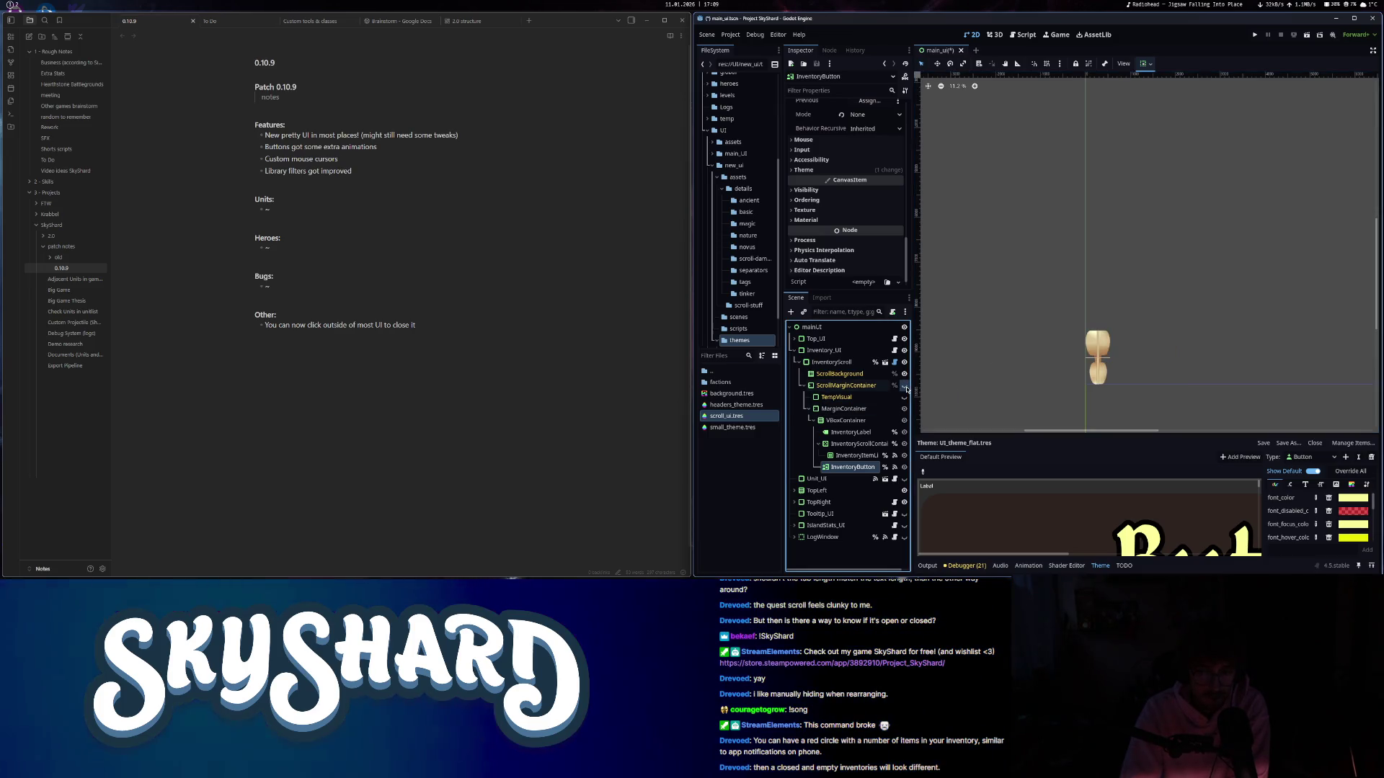
left_click(904, 386)
left_click(848, 386)
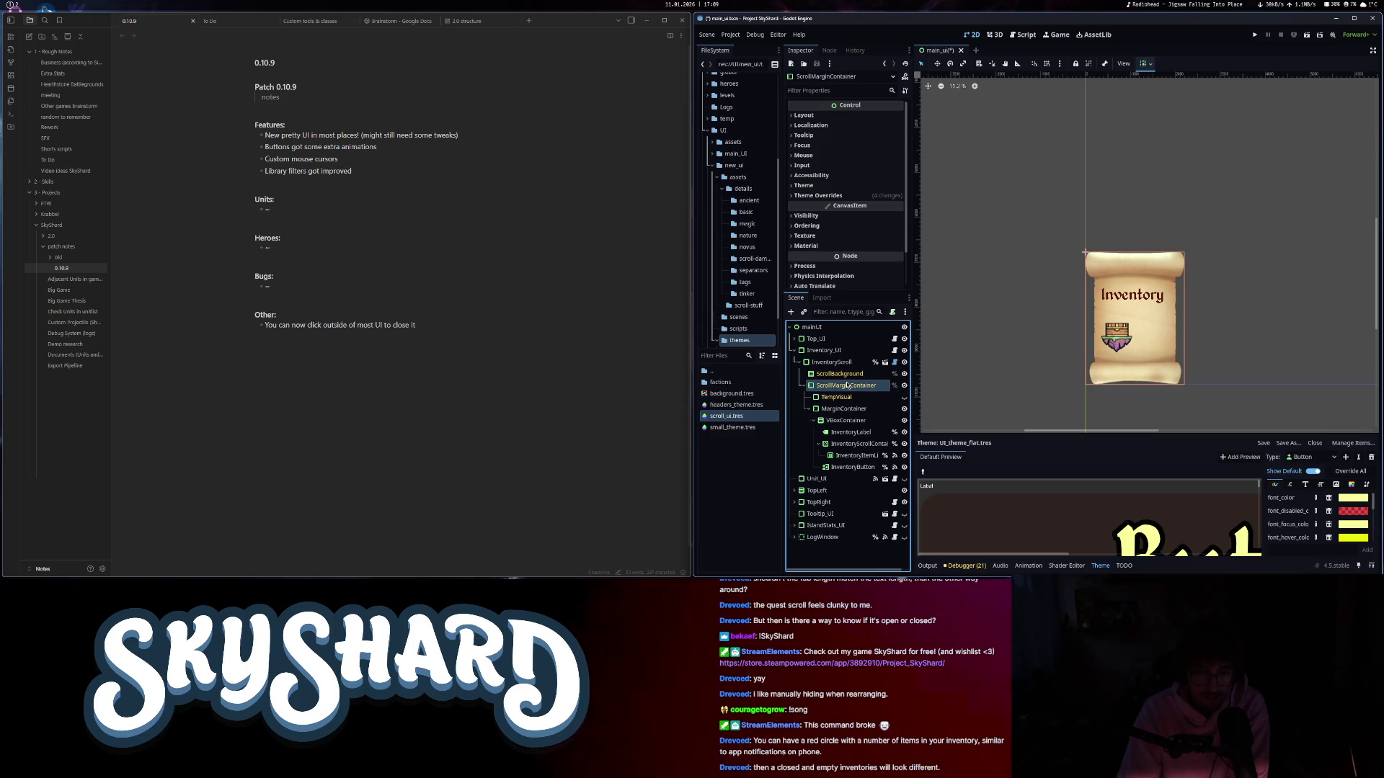
- Zoom out the canvas and select Inventory_UI to inspect its layout properties
scroll(1005, 373, "right", 5)
scroll(1006, 373, "down", 2)
scroll(1005, 373, "down", 2)
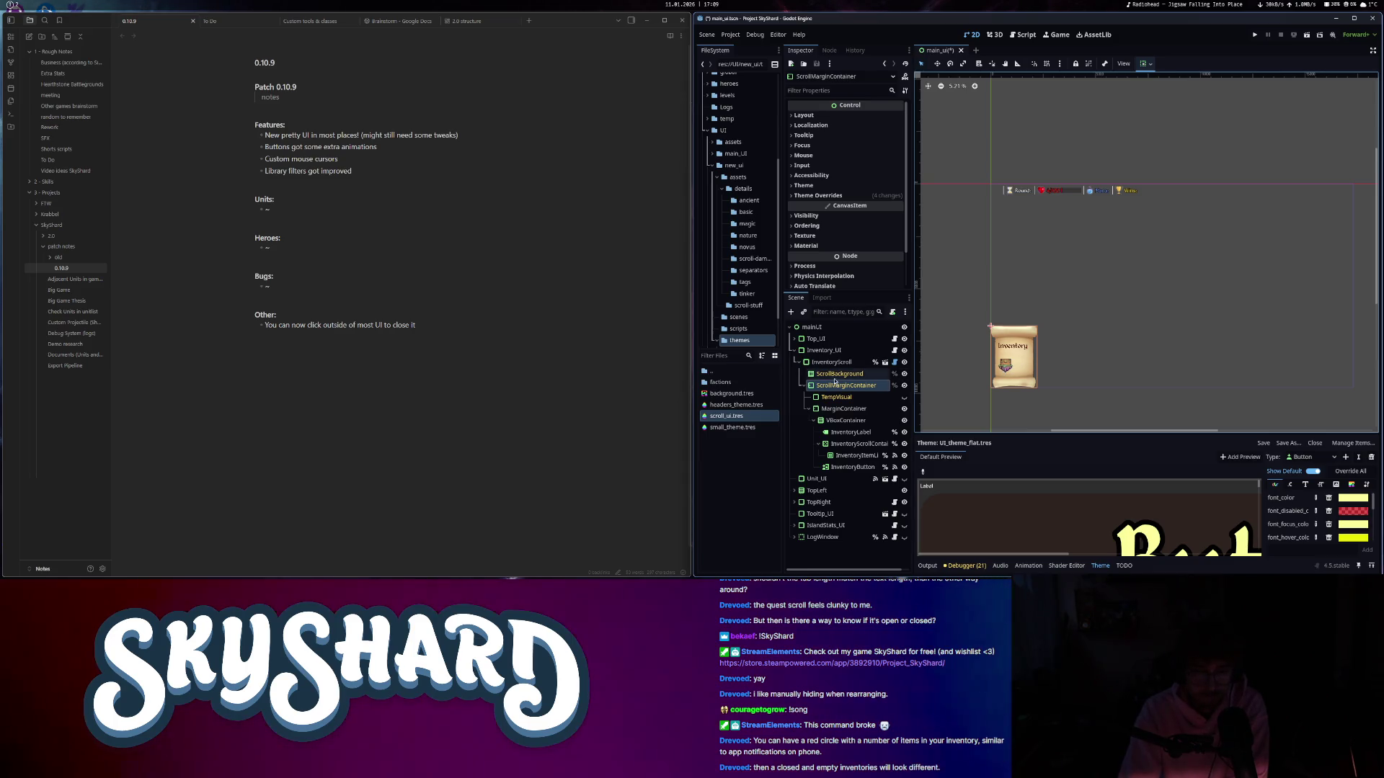
left_click(823, 350)
left_click(795, 351)
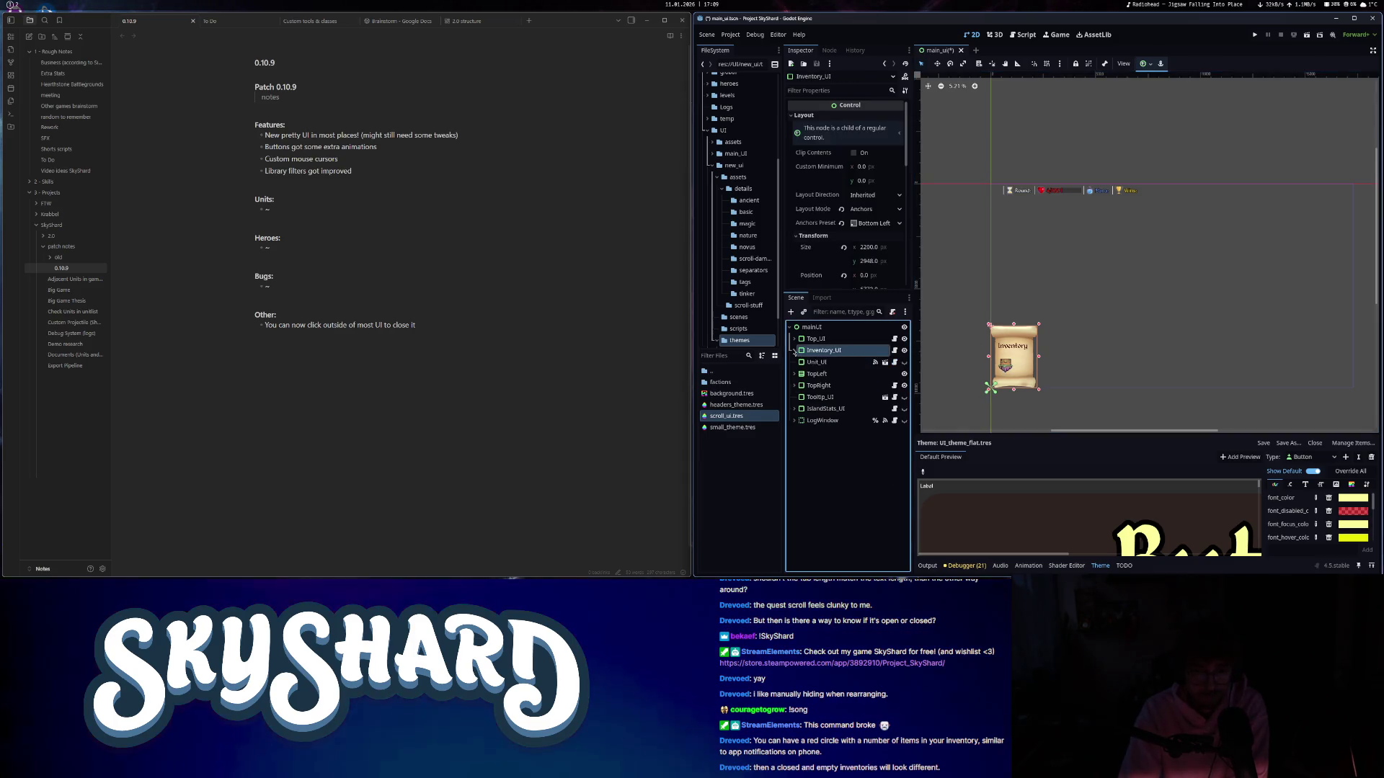
- Pan the canvas to the inventory and save the main_ui scene
scroll(1090, 334, "up", 2)
left_click(1116, 186)
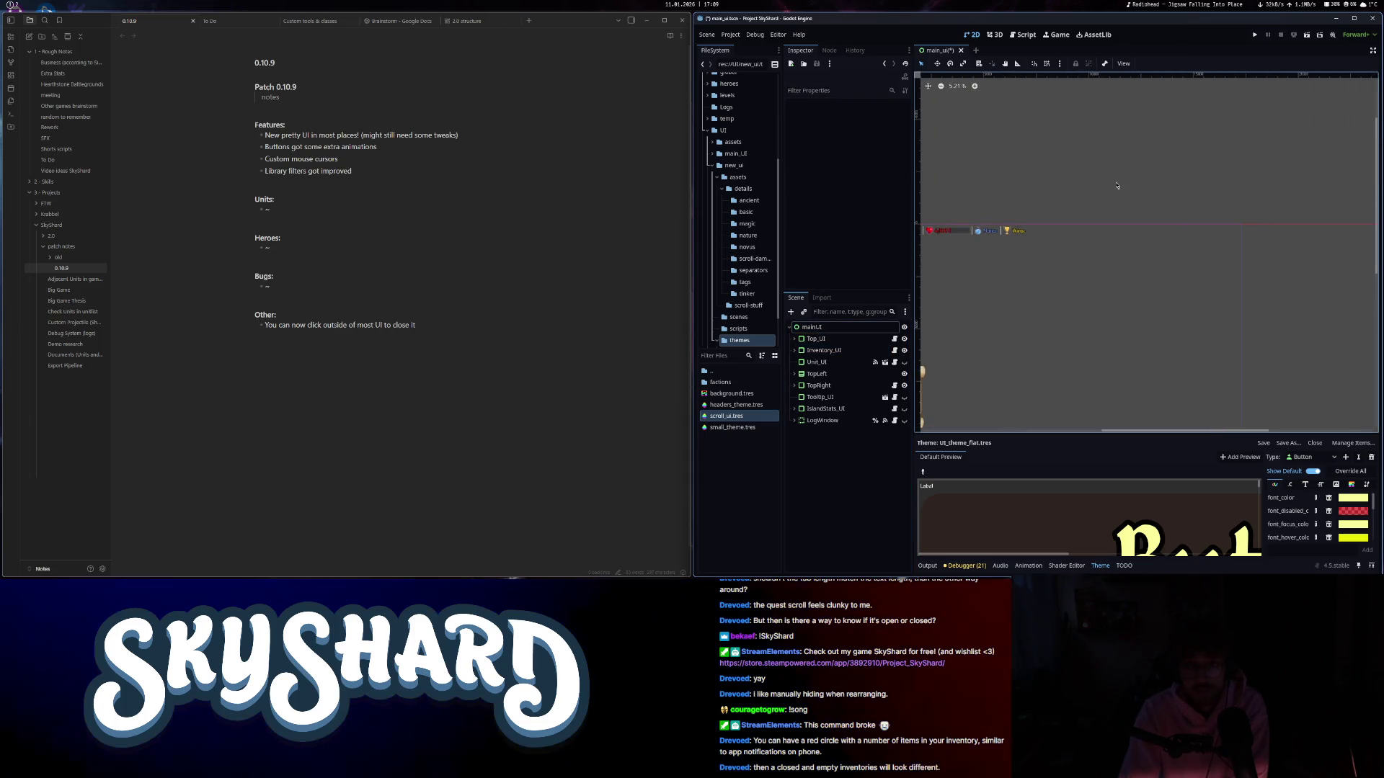
left_click_drag(1115, 295, 1147, 269)
key("ctrl+s")
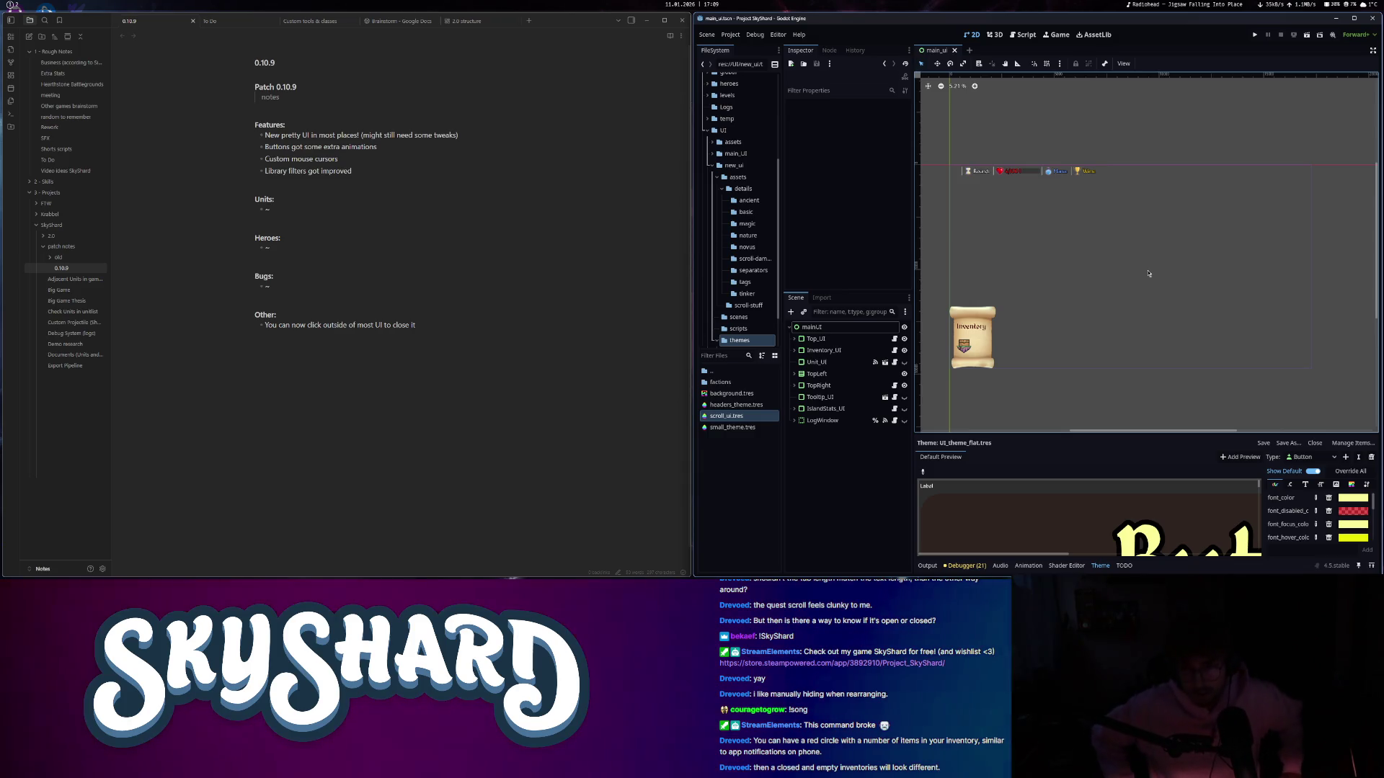
- Select Inventory_UI and the inventory button, then enlarge the editor to fill the screen
left_click(824, 350)
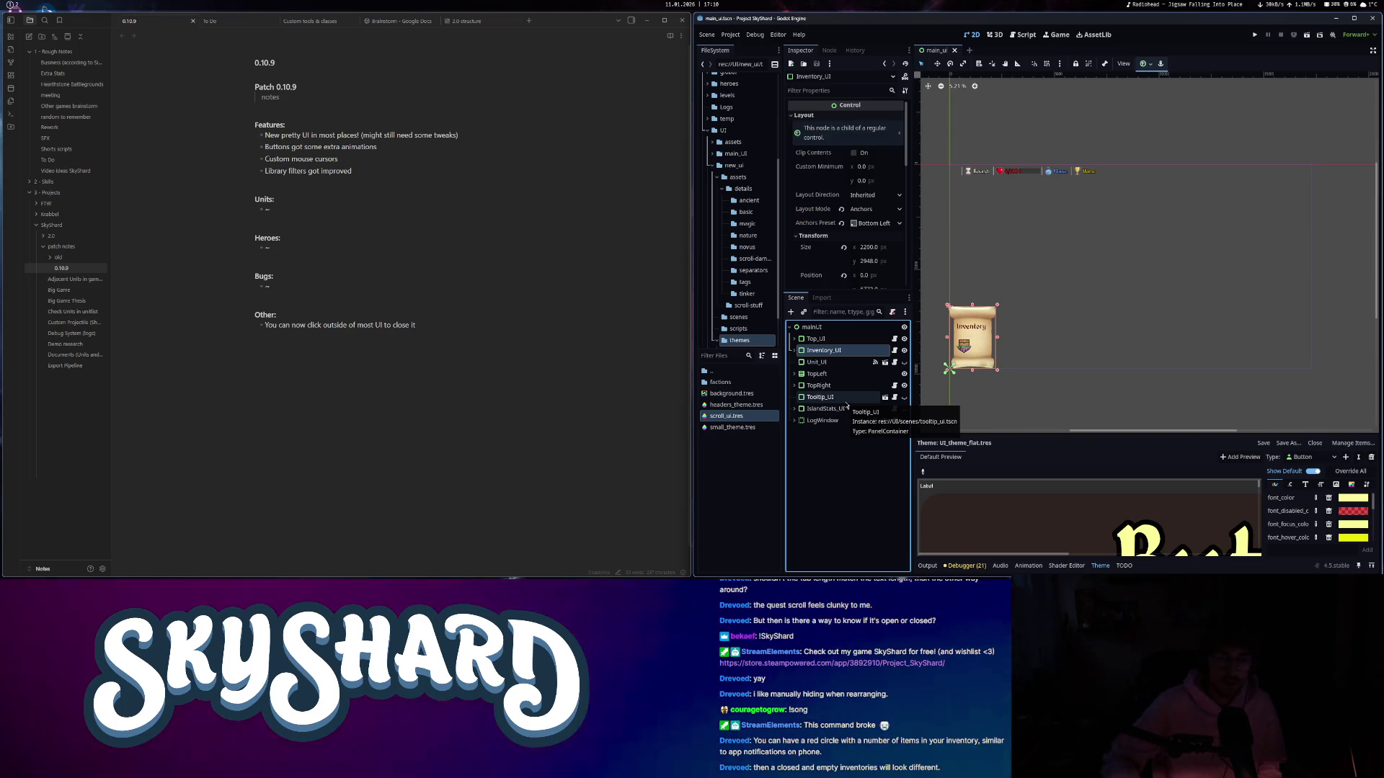
scroll(951, 339, "up", 4)
left_click(1000, 346)
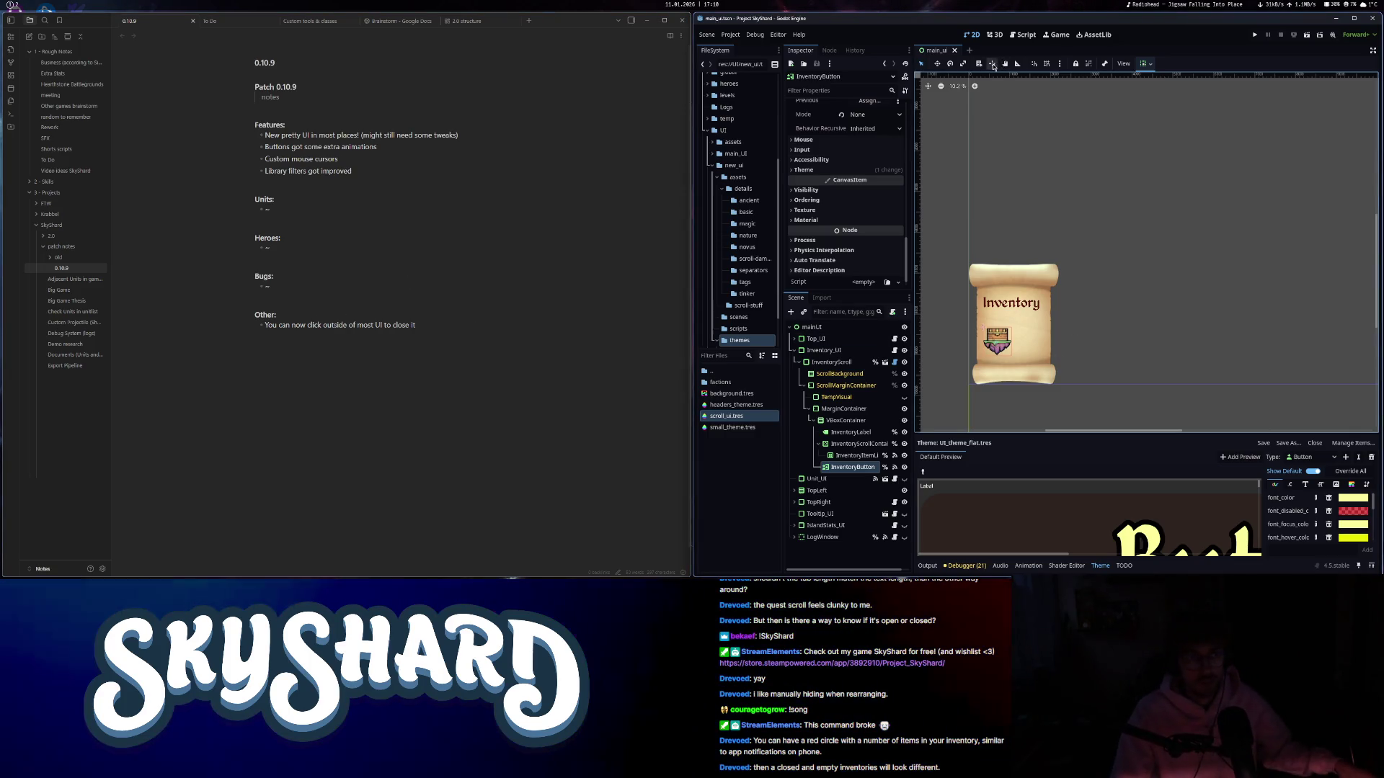
key("super+q")
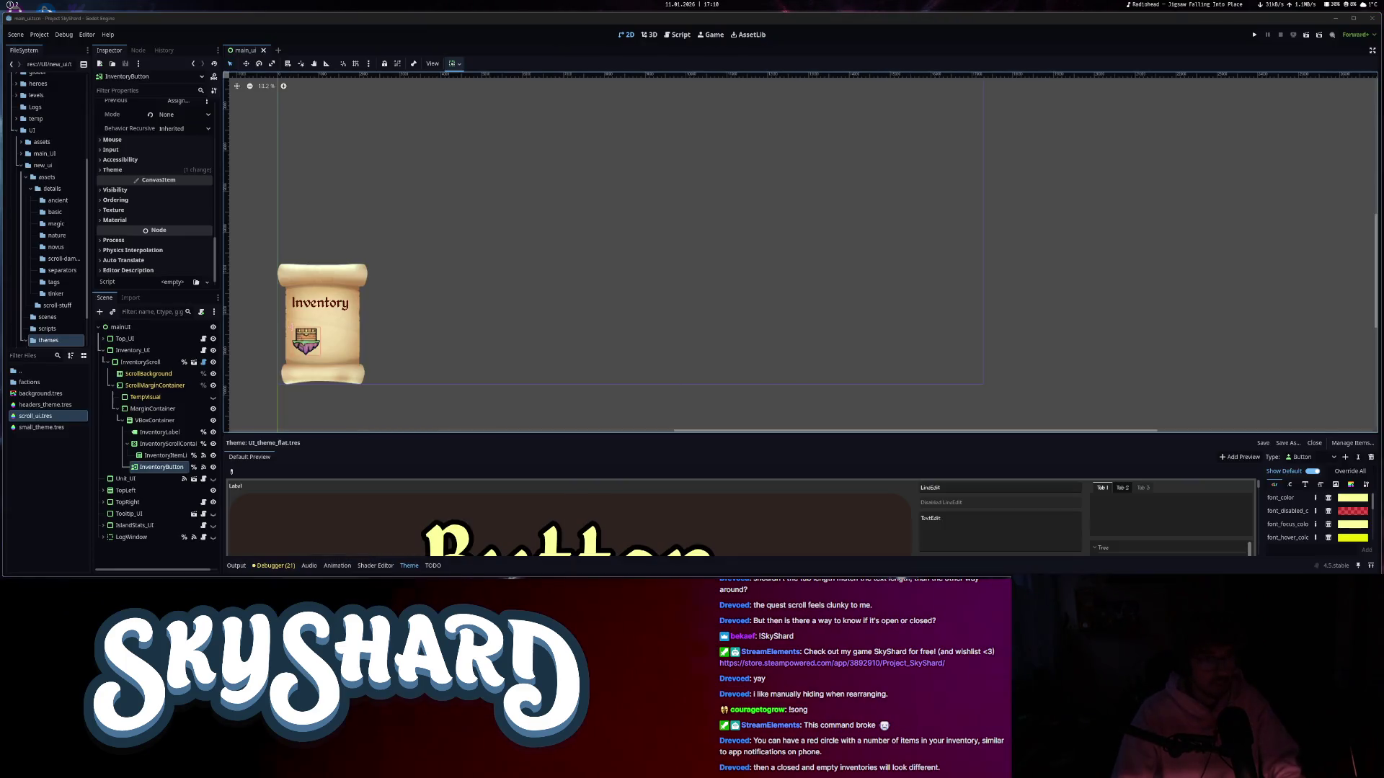
- Select InventoryButton, pan the canvas, and open inventory_ui.gd in the Script editor
left_click(315, 345)
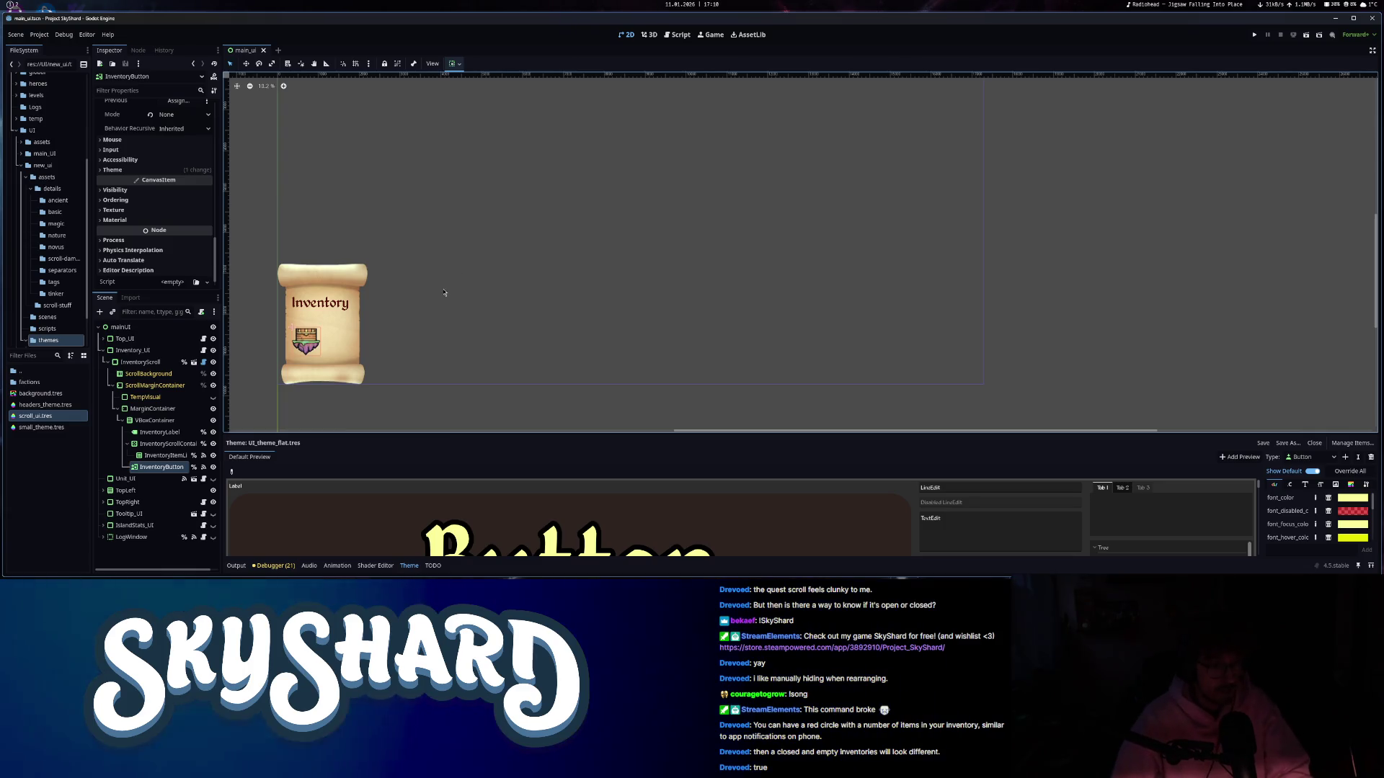
left_click_drag(353, 370, 464, 362)
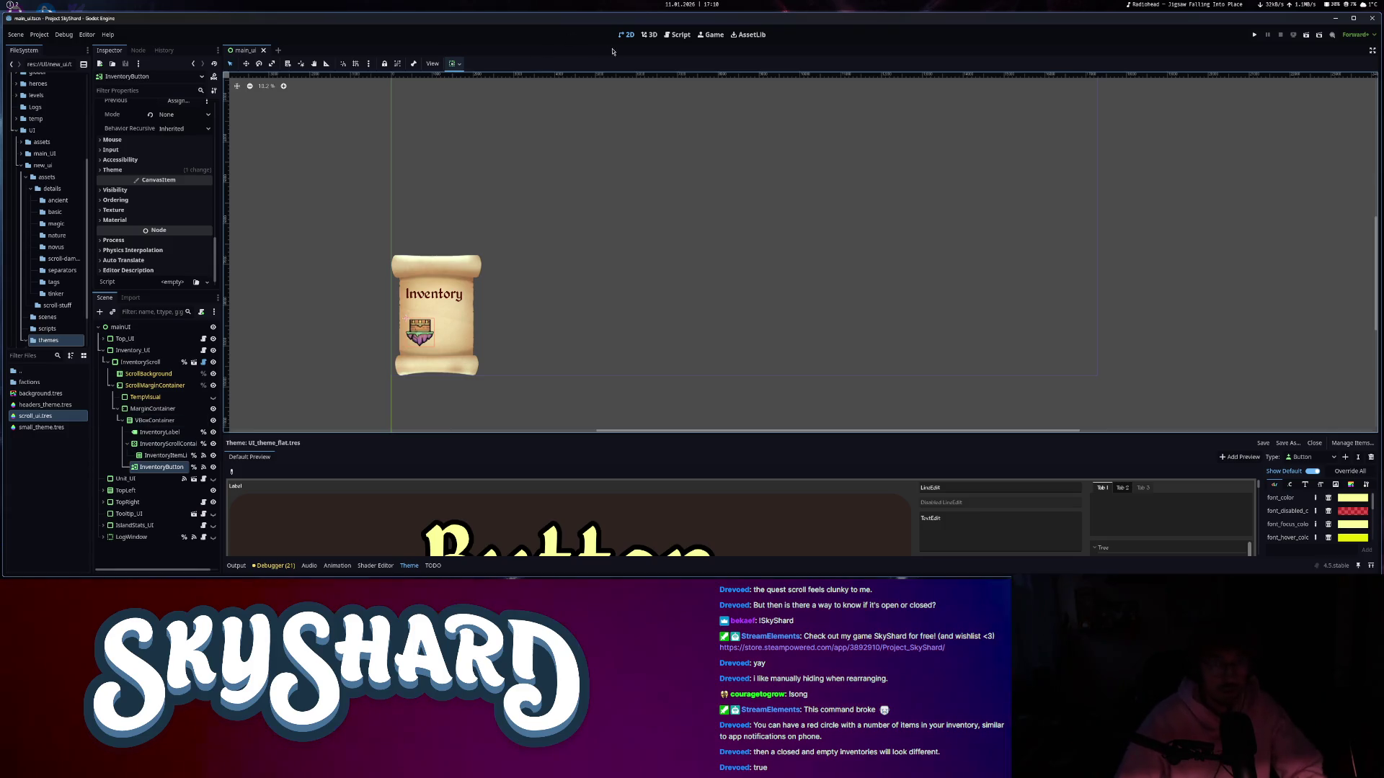
left_click(678, 38)
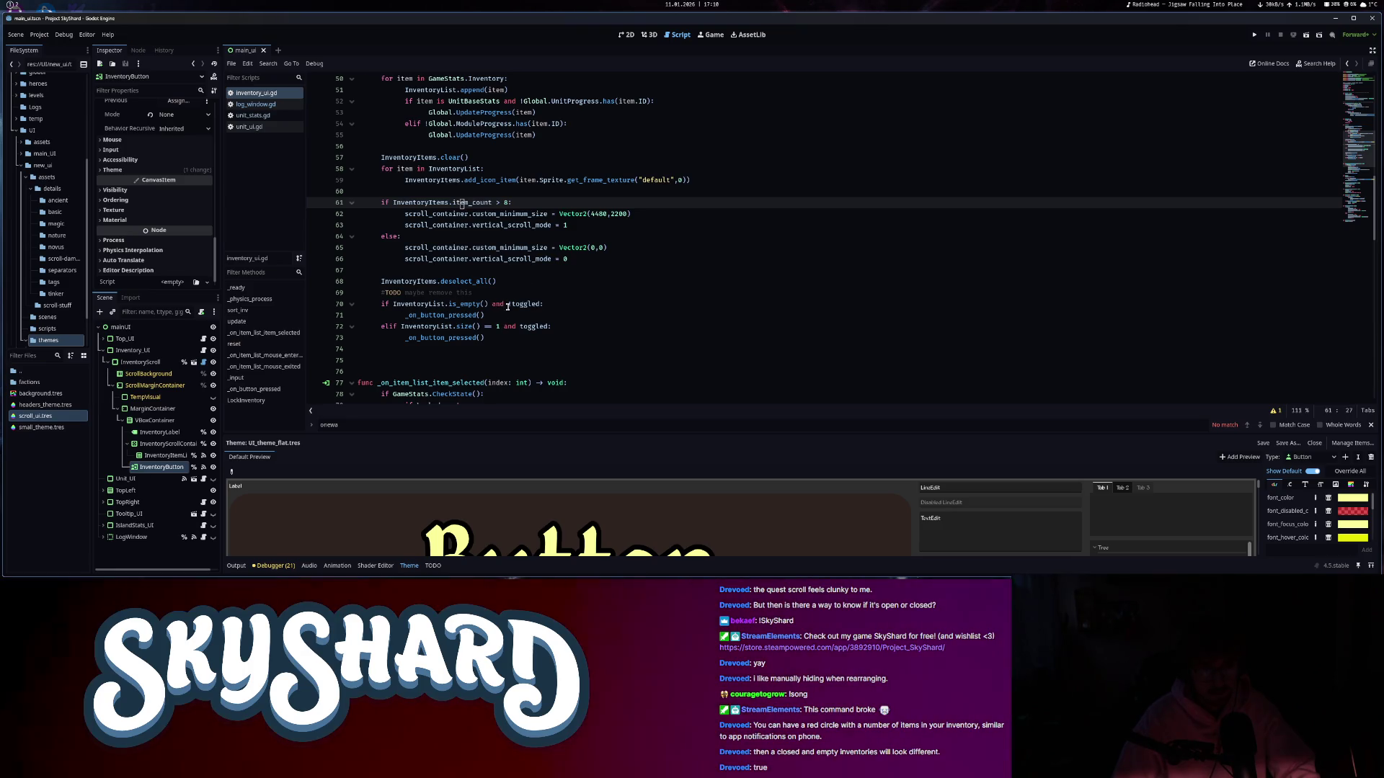
- Rework line 70's empty-inventory check into an 'if !toggled' line holding the button call
left_click(508, 305)
key("BackSpace")
key("BackSpace")
key("Return")
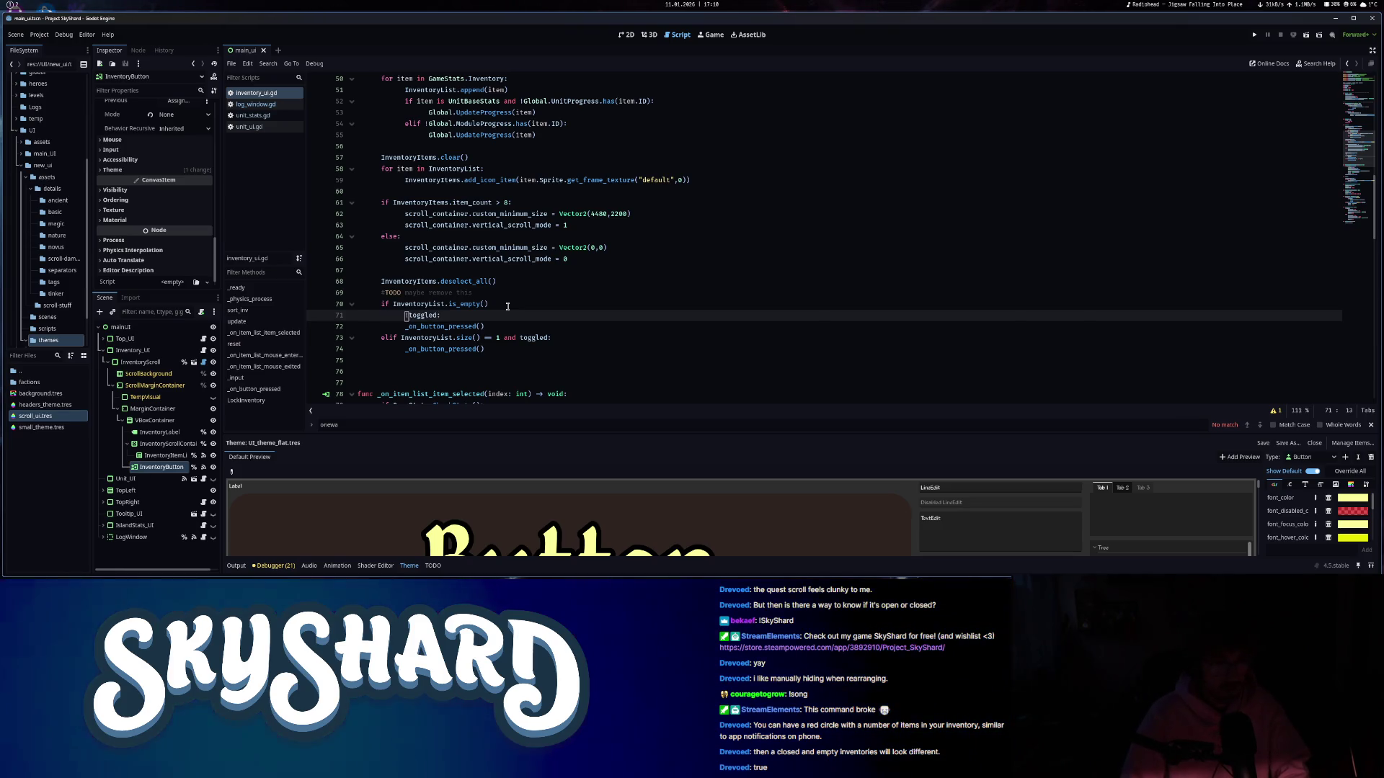
key("Tab")
type("u")
key("BackSpace")
type("!")
left_click(529, 309)
left_click(411, 326)
key("Tab")
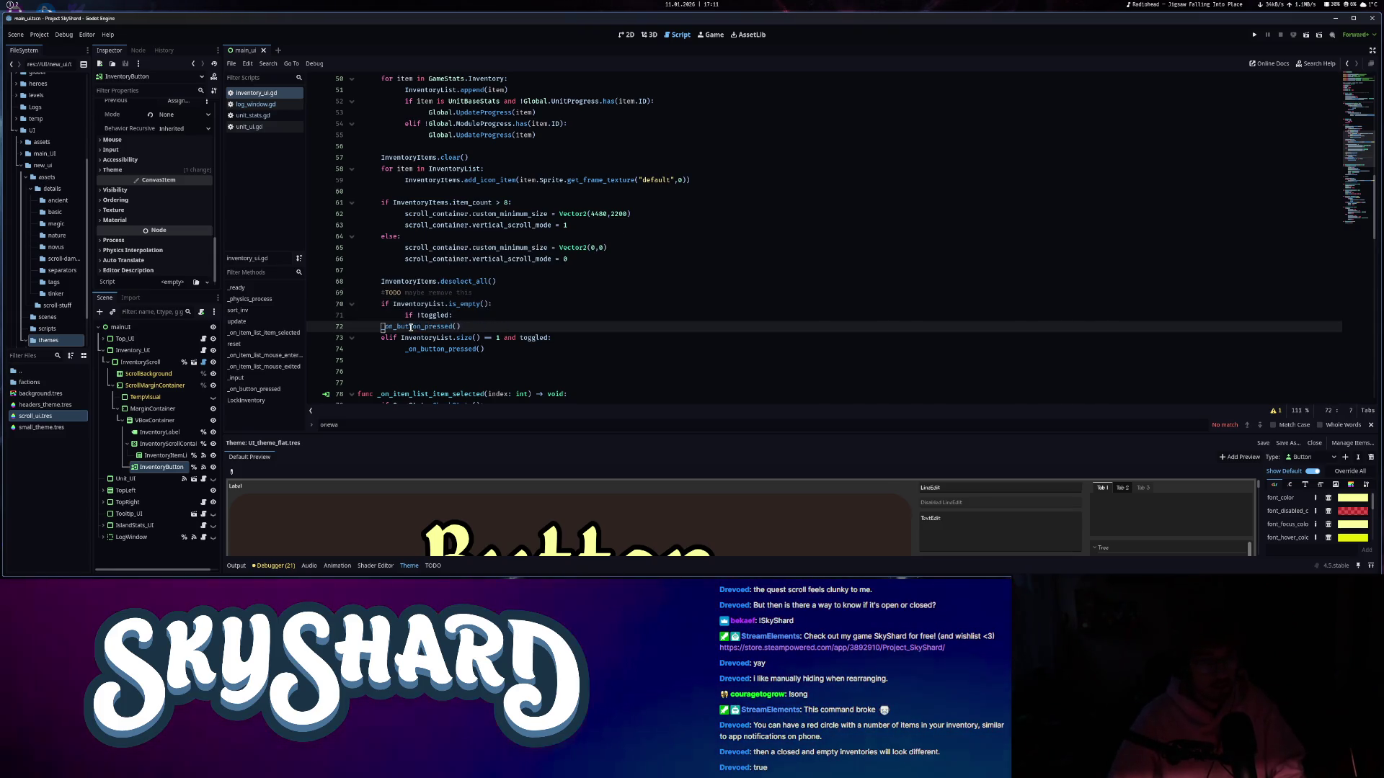
key("BackSpace")
key("BackSpace")
key("BackSpace")
- Break the size check's 'and' onto a new line and join the button call onto 'if toggled'
left_click_drag(516, 327, 500, 327)
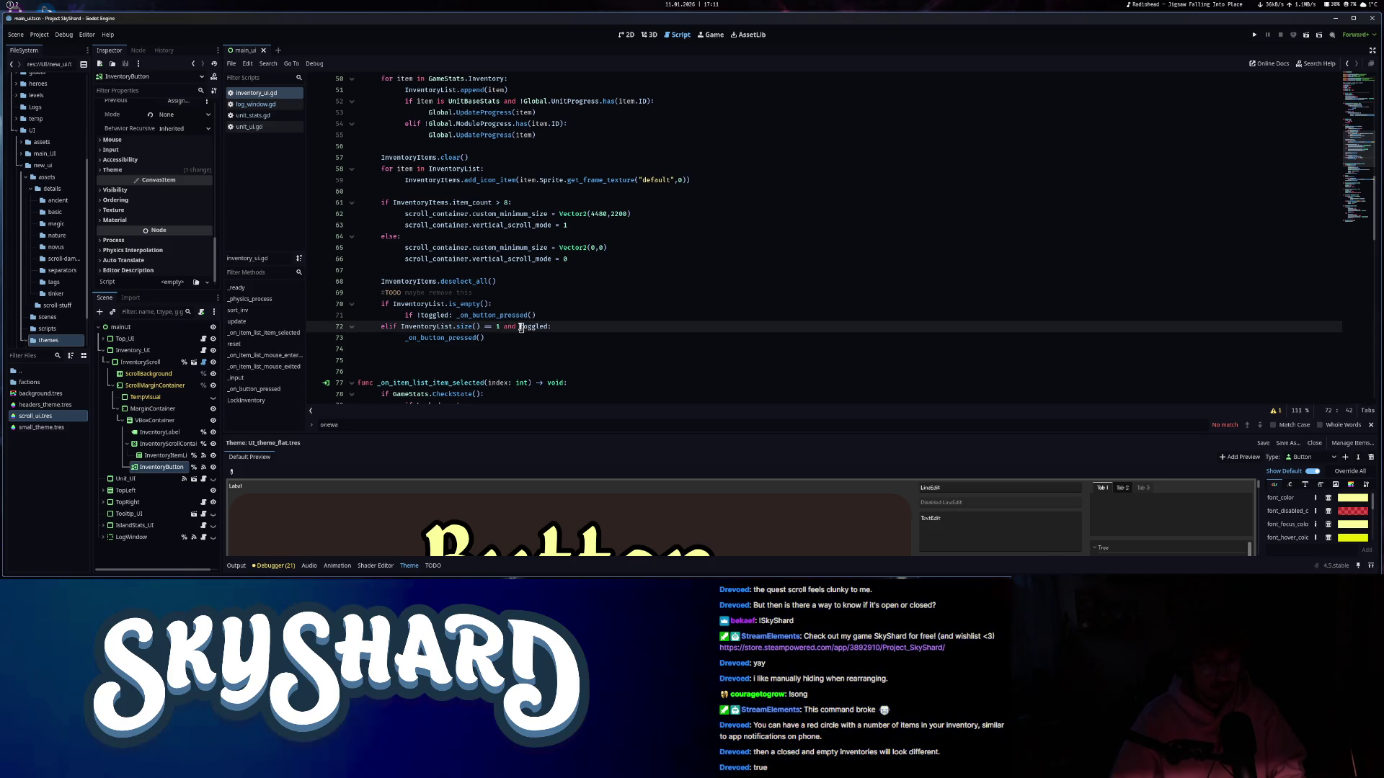
key("Return")
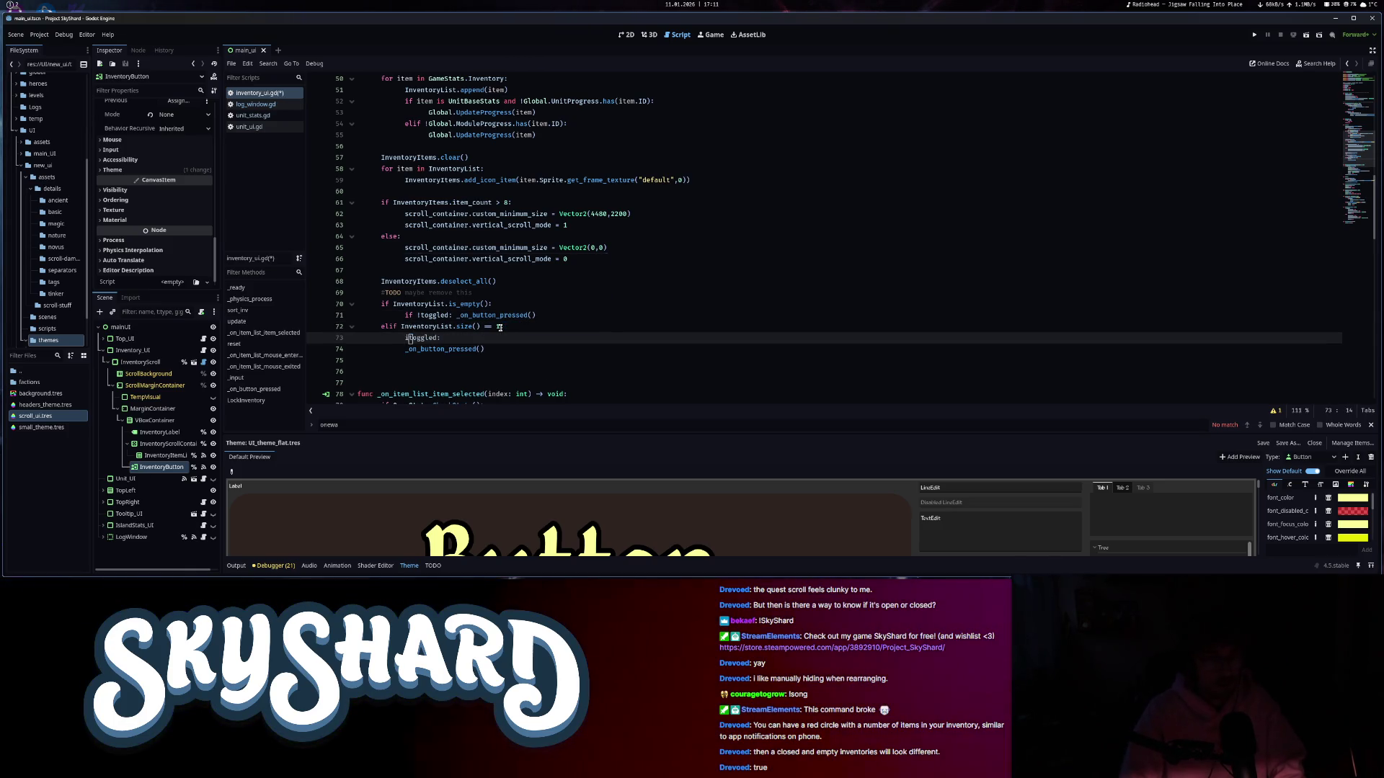
type("if")
left_click(404, 349)
key("BackSpace")
key("BackSpace")
key("BackSpace")
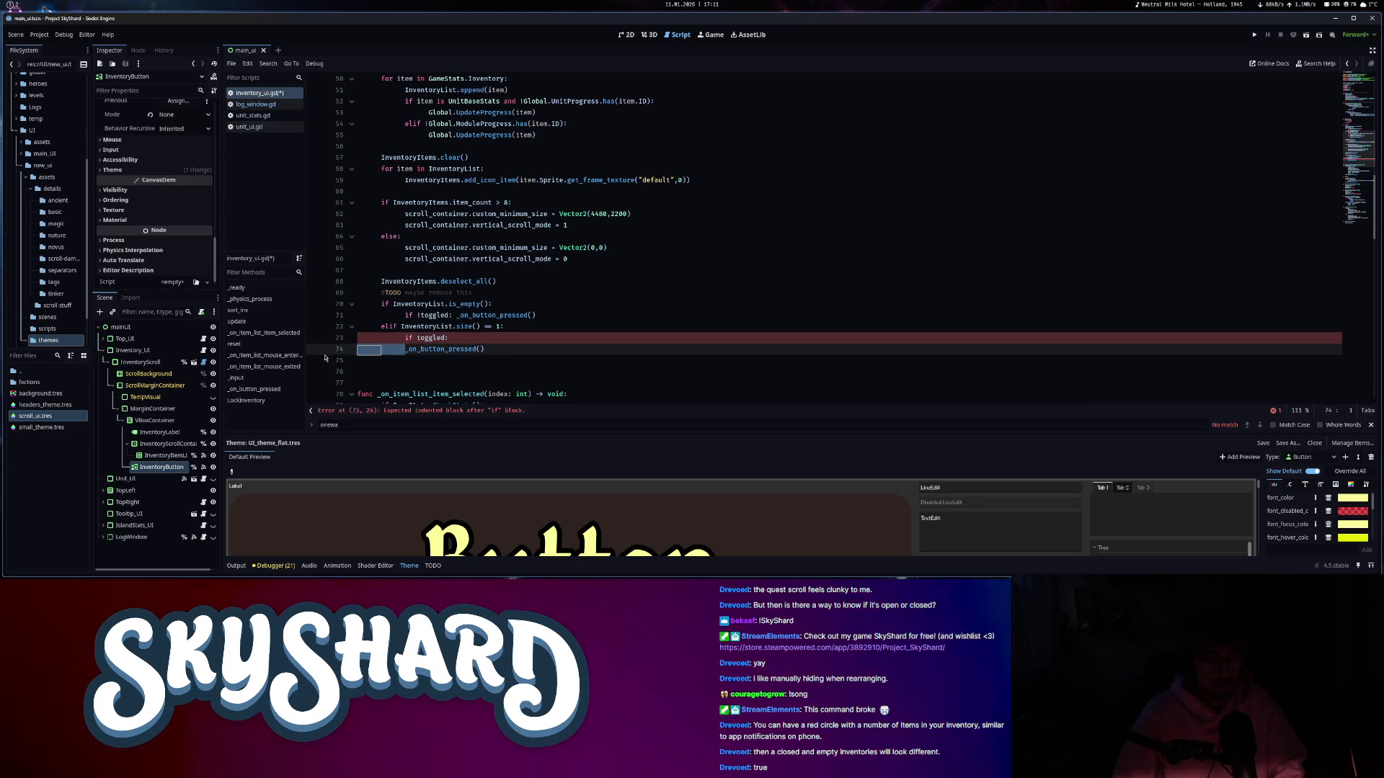
left_click(559, 302)
key("Return")
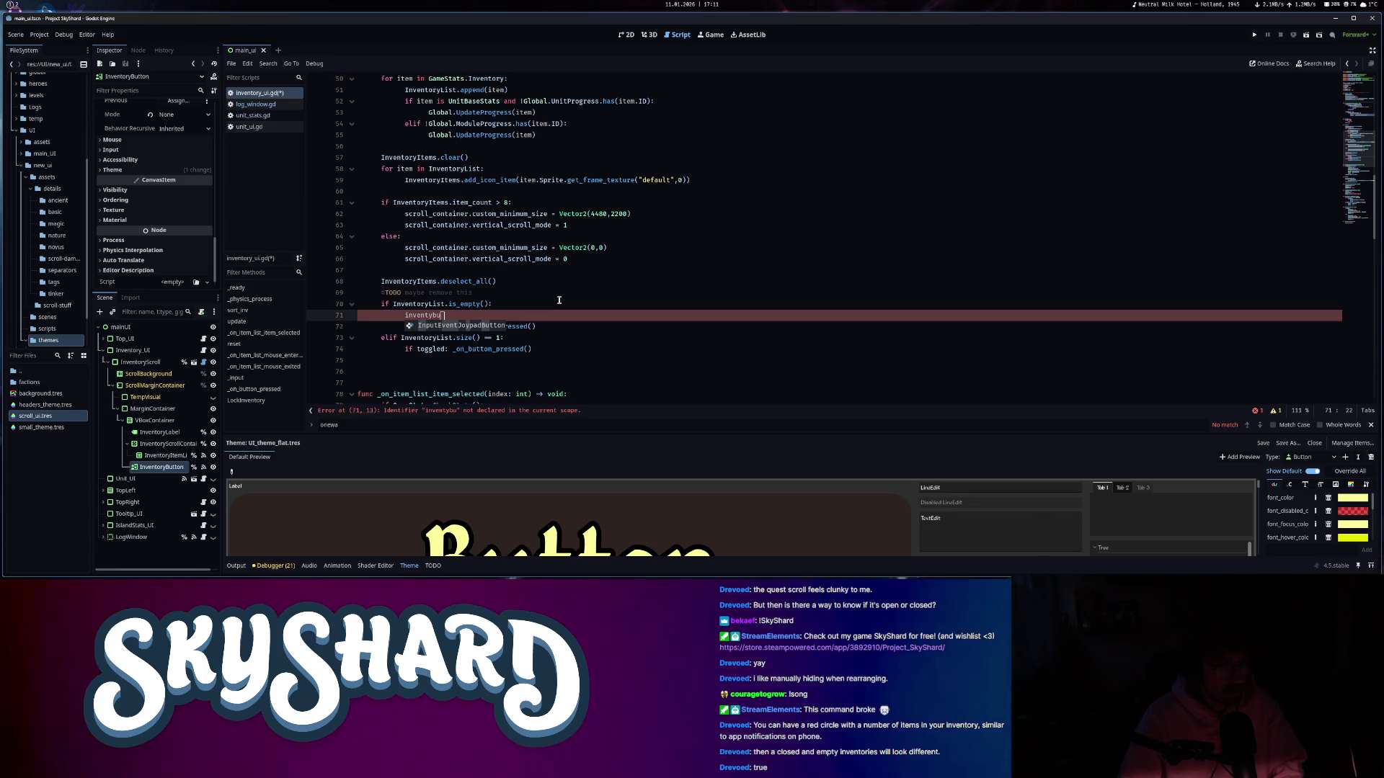
key("BackSpace")
key("BackSpace")
key("BackSpace")
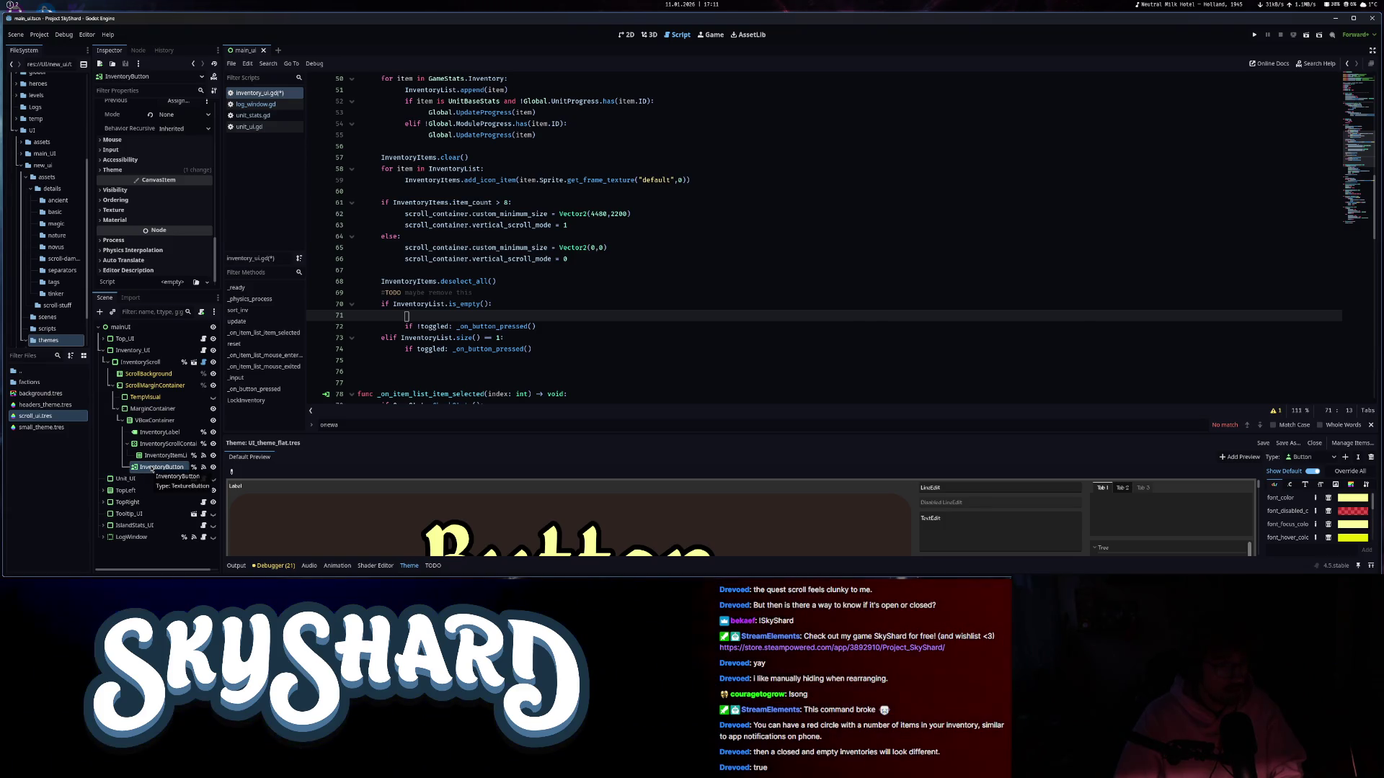
- Adjust the blank lines around the size check in the update function
left_click(1353, 86)
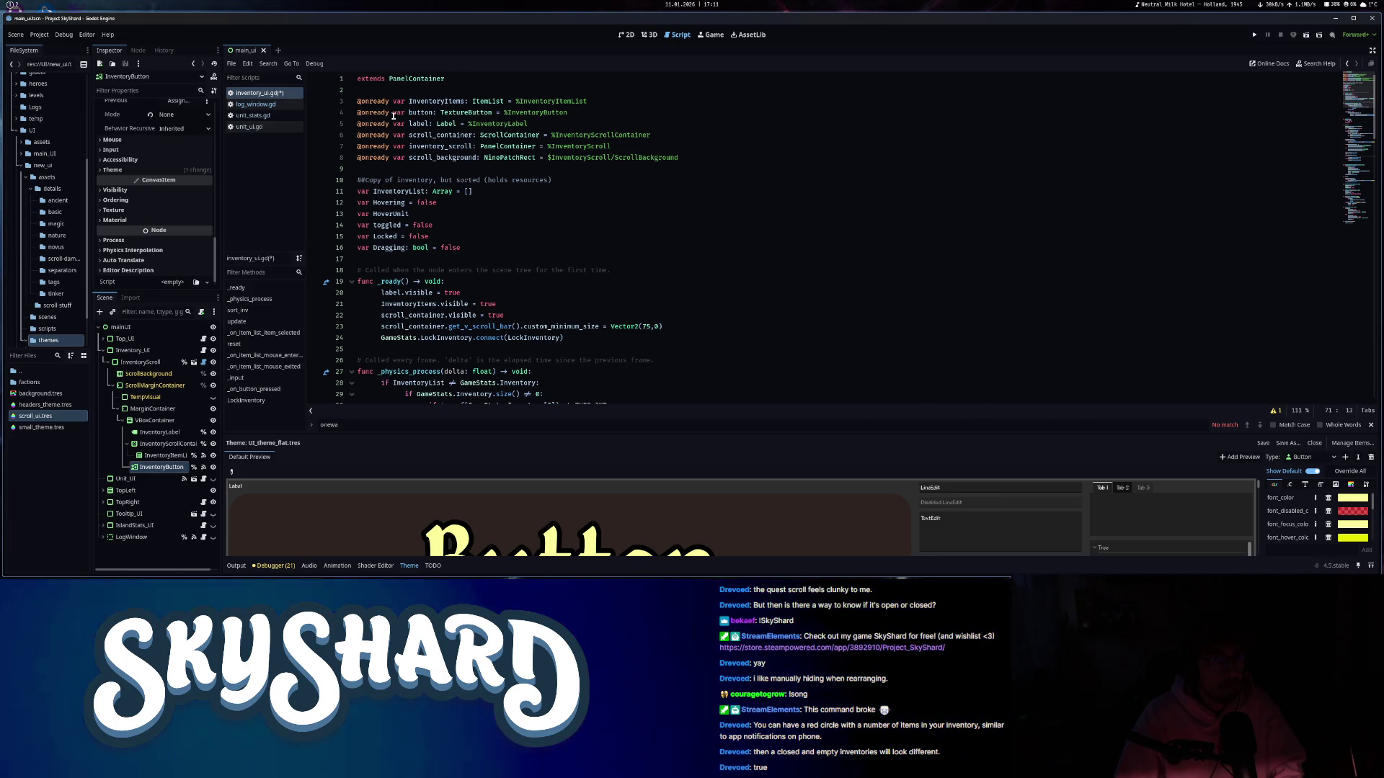
left_click(1363, 151)
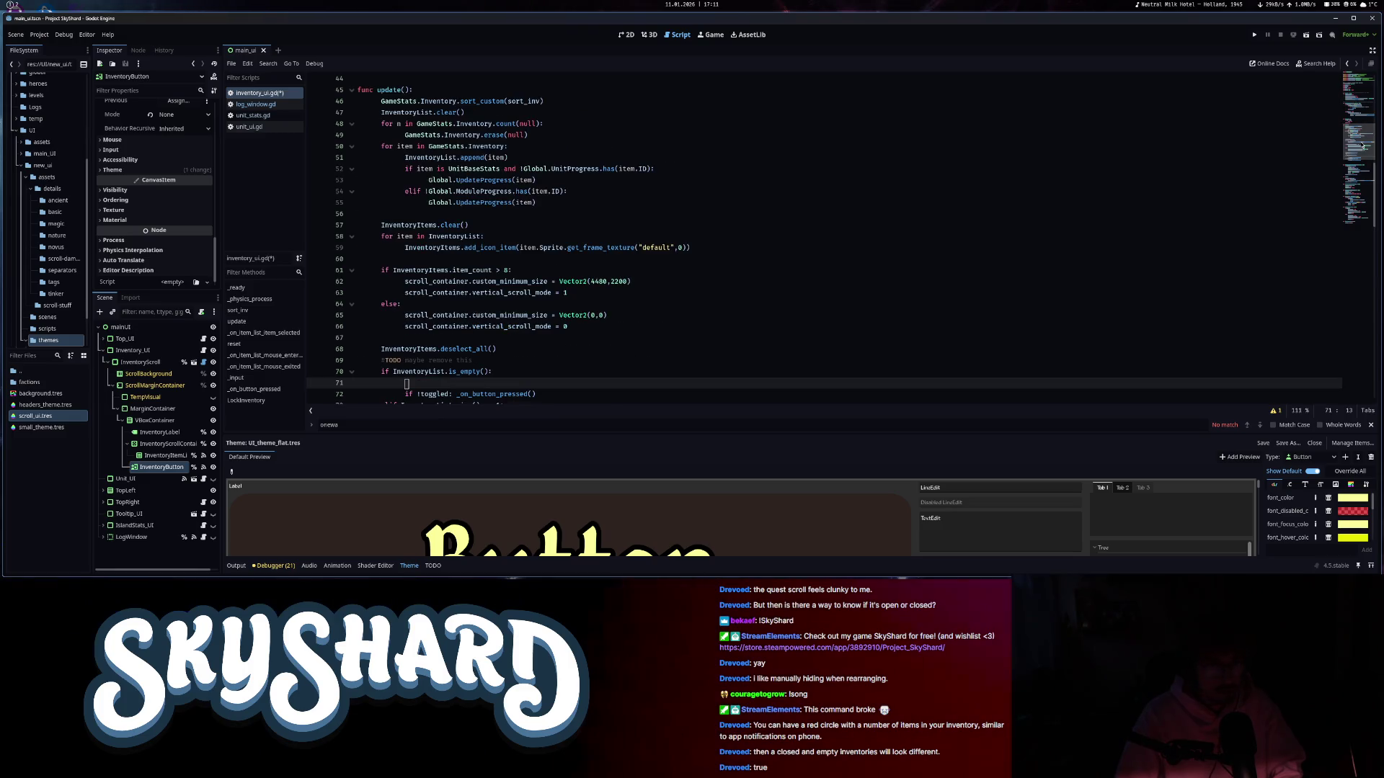
scroll(620, 318, "down", 5)
type("button.")
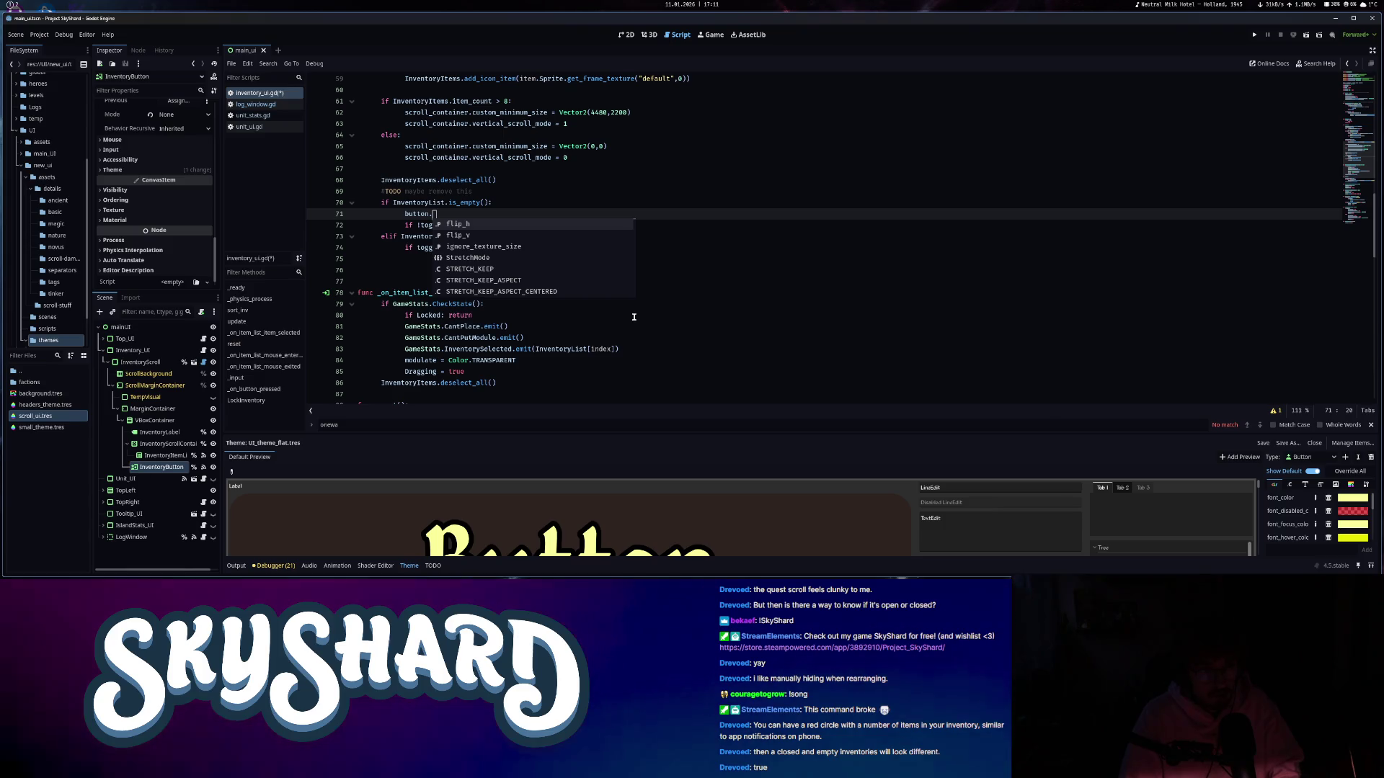
type("hi")
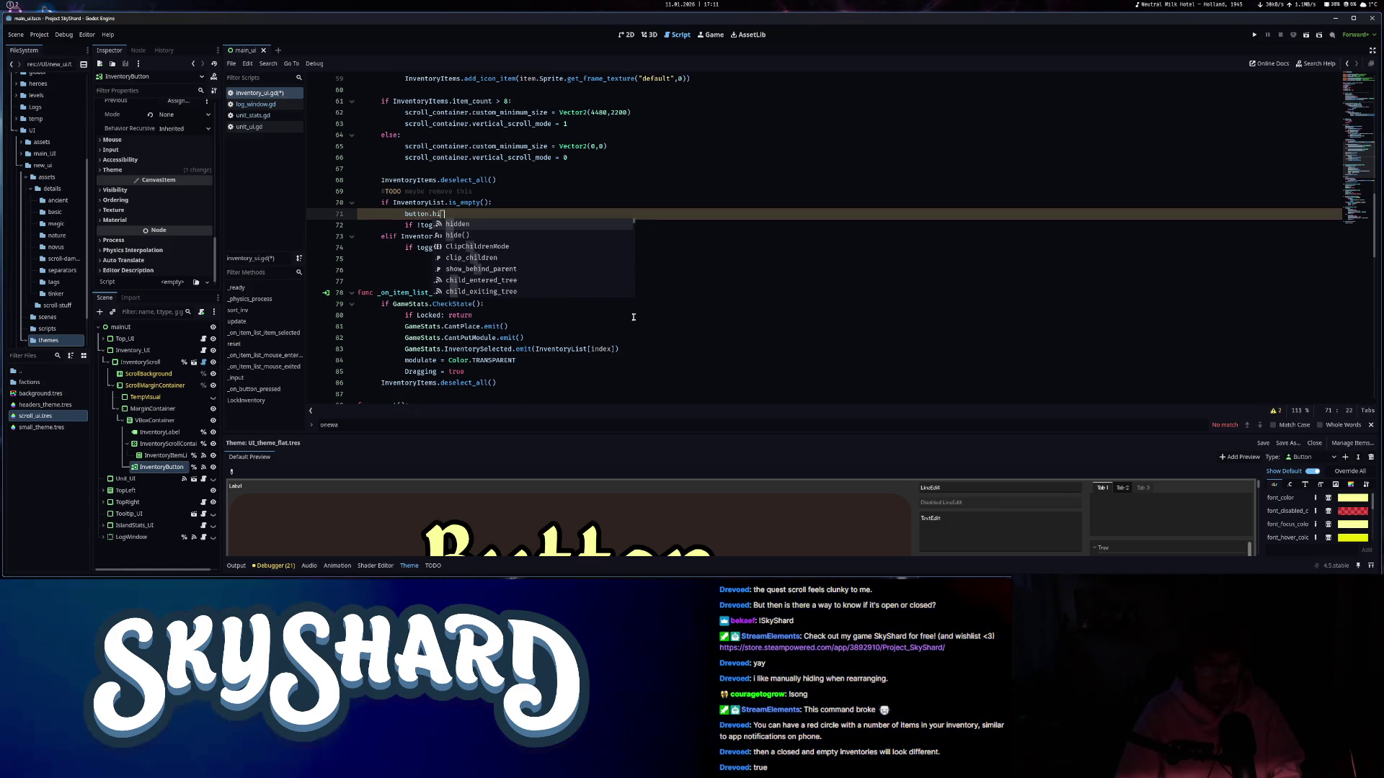
left_click(584, 239)
key("Return")
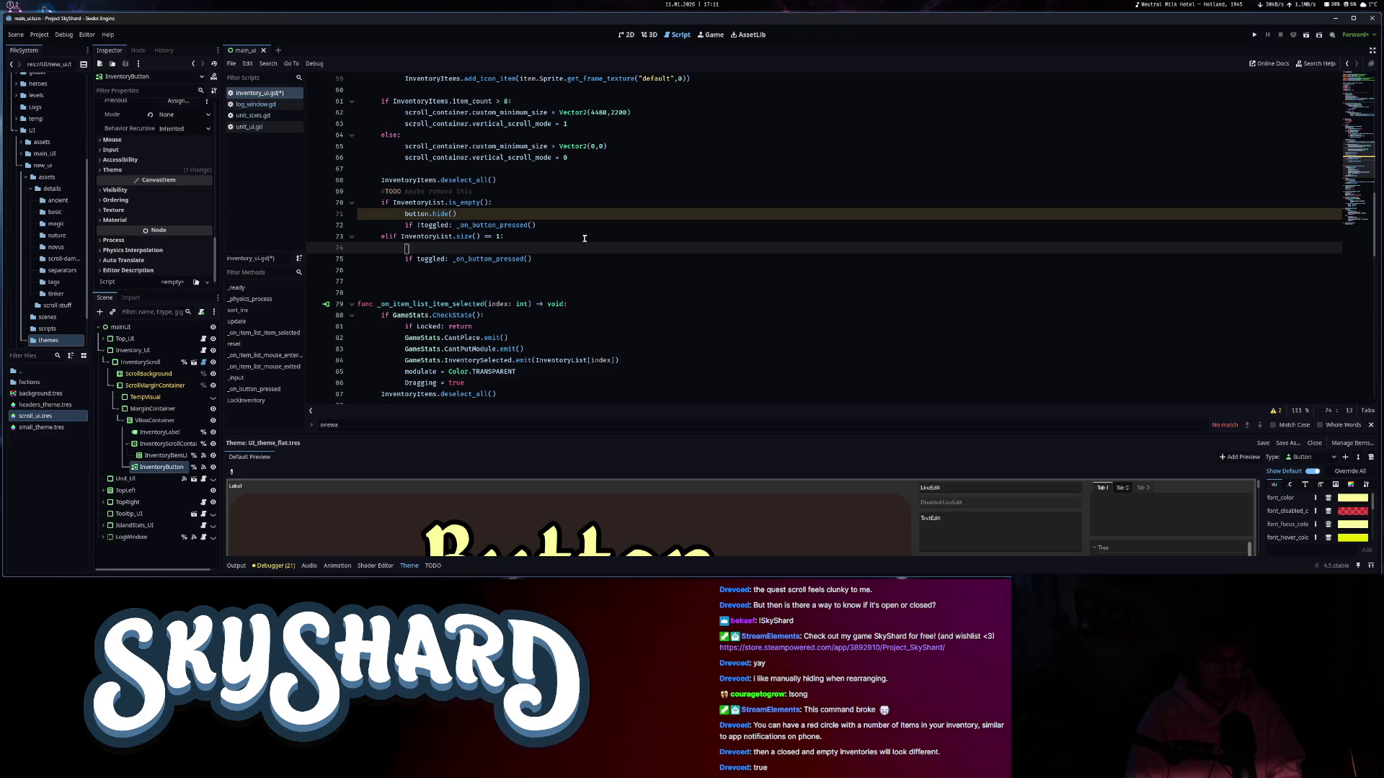
key("BackSpace")
key("BackSpace")
key("BackSpace")
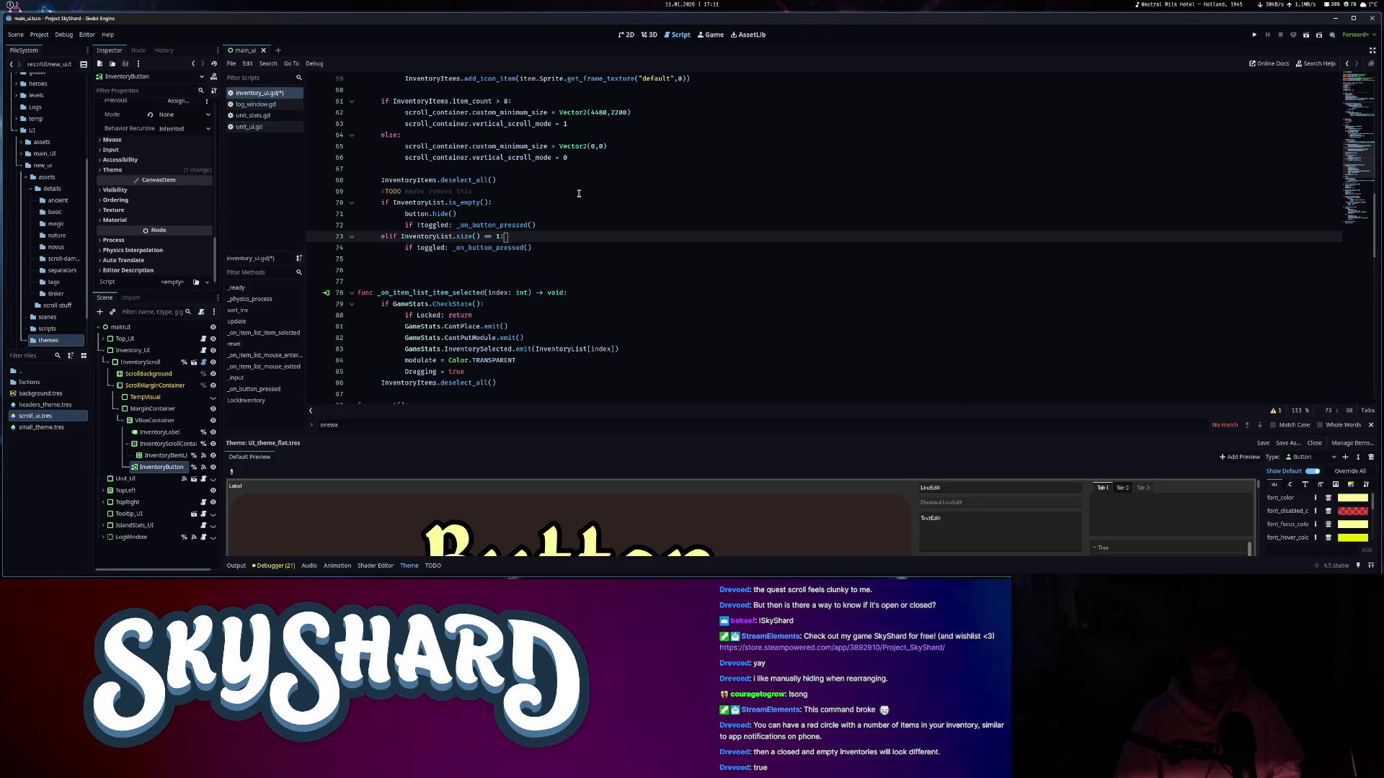
- Add an else branch after the toggle call that calls button.show() instead of print(toggled)
left_click(589, 225)
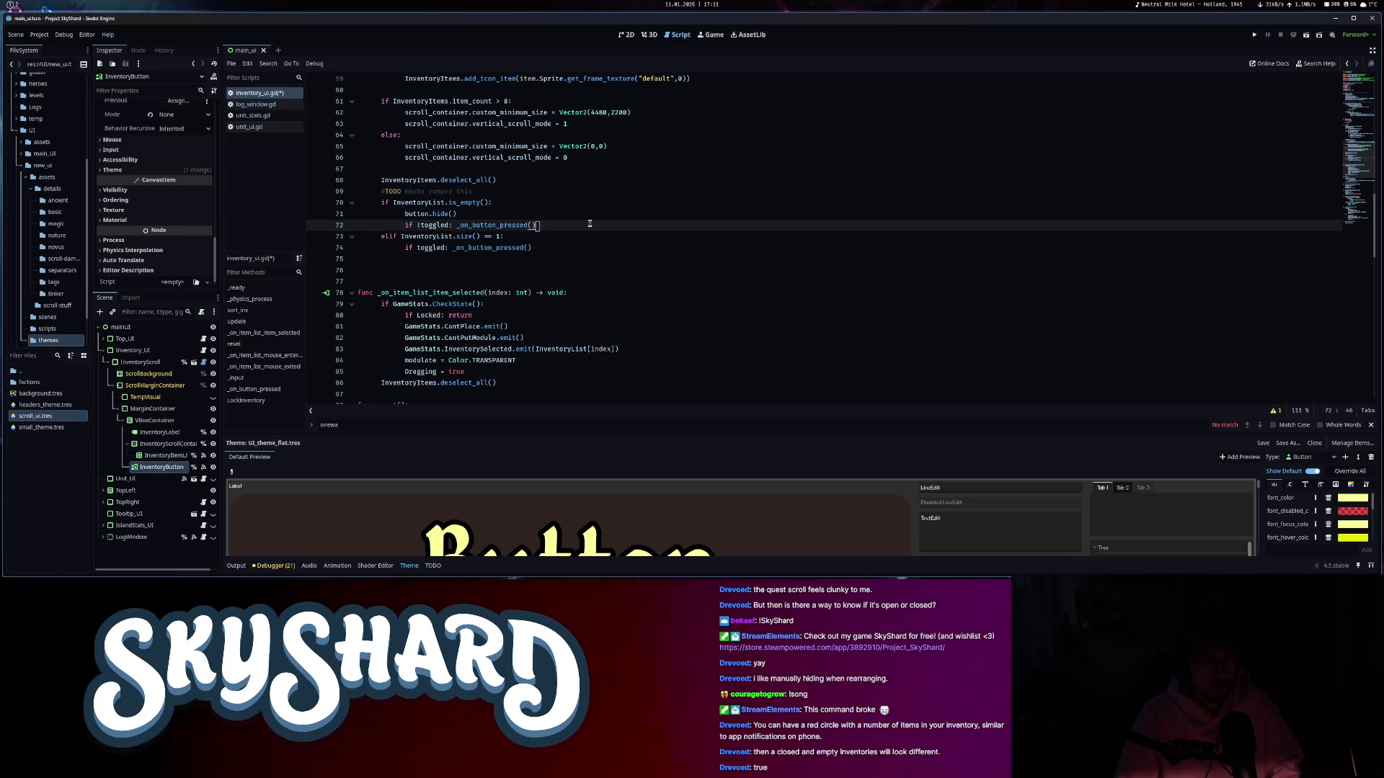
key("Return")
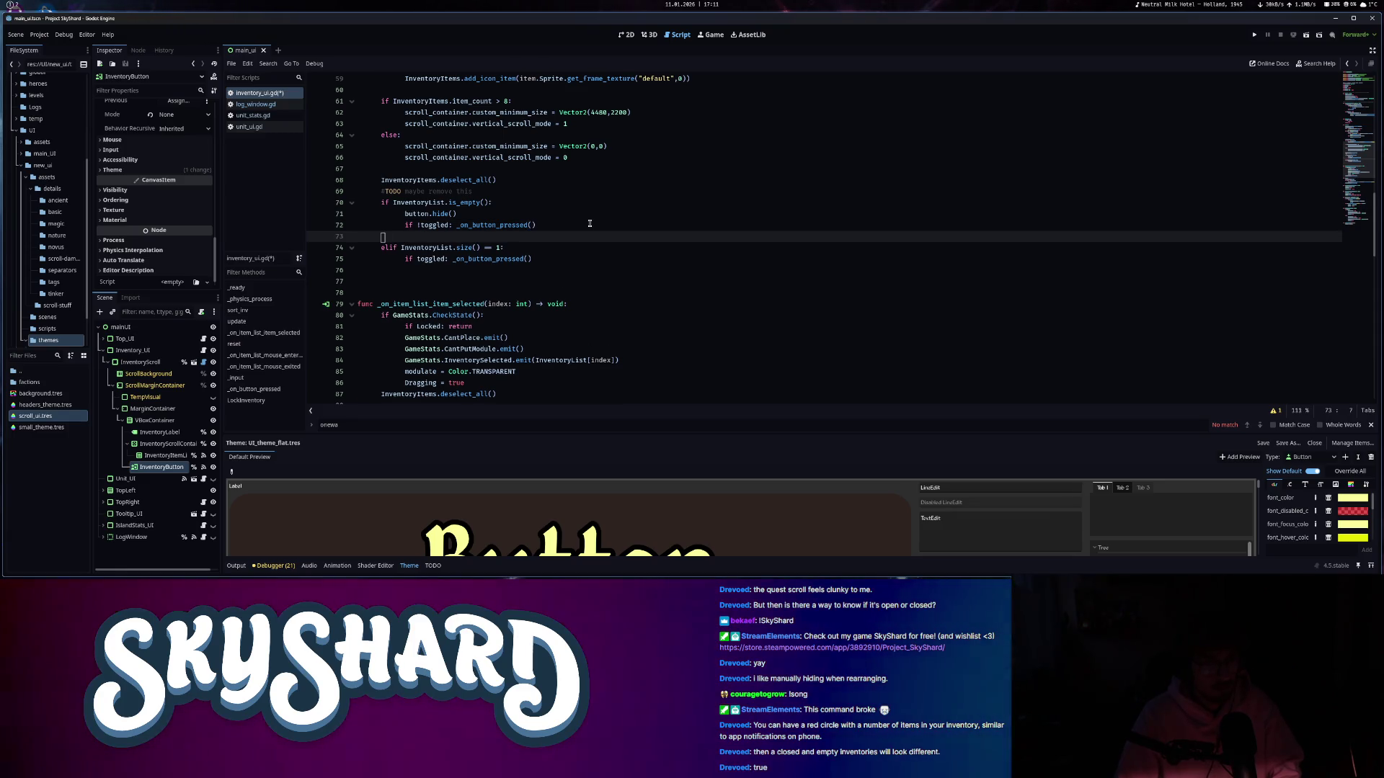
type("elflse:")
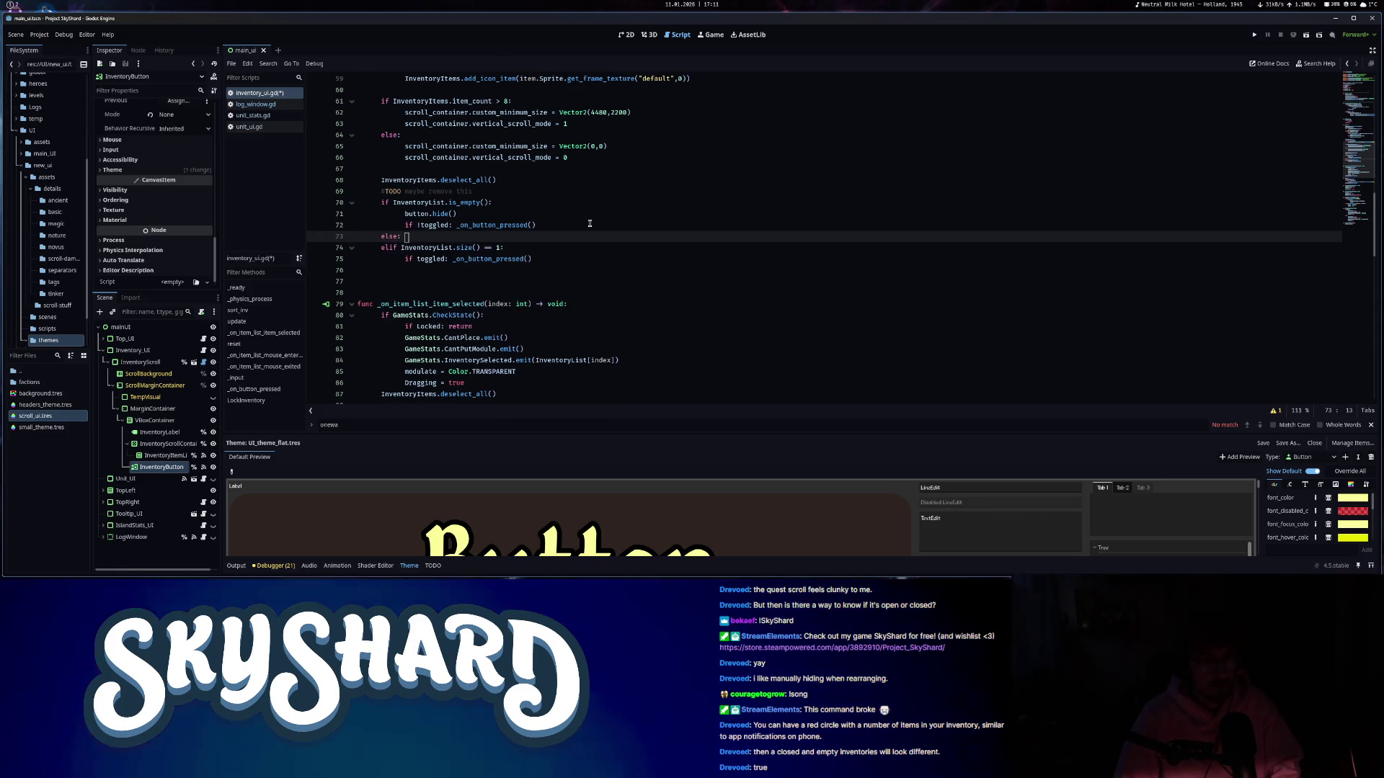
key("Return")
type("print(toggled)")
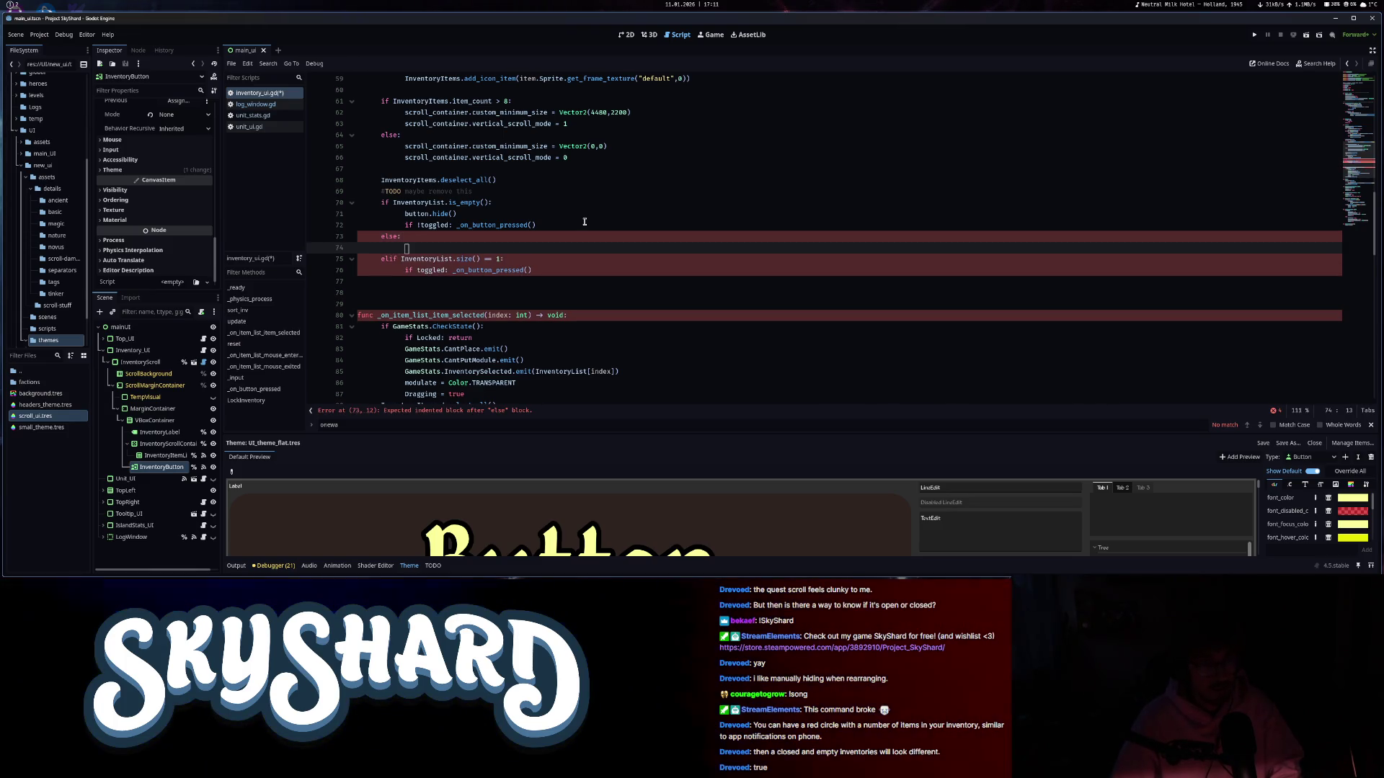
key("Return")
key("BackSpace")
key("ctrl+BackSpace")
key("ctrl+BackSpace")
key("ctrl+BackSpace")
type("bu")
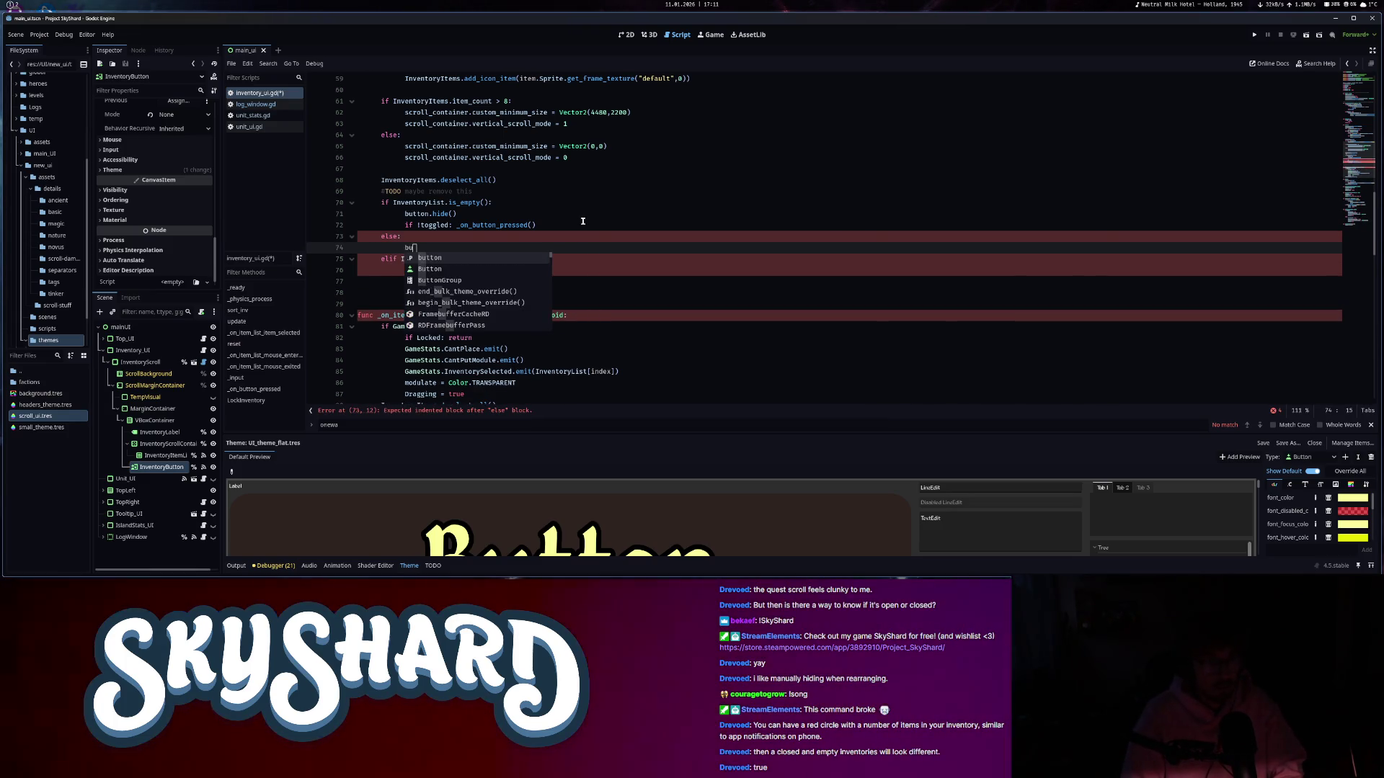
type("tton.show(")
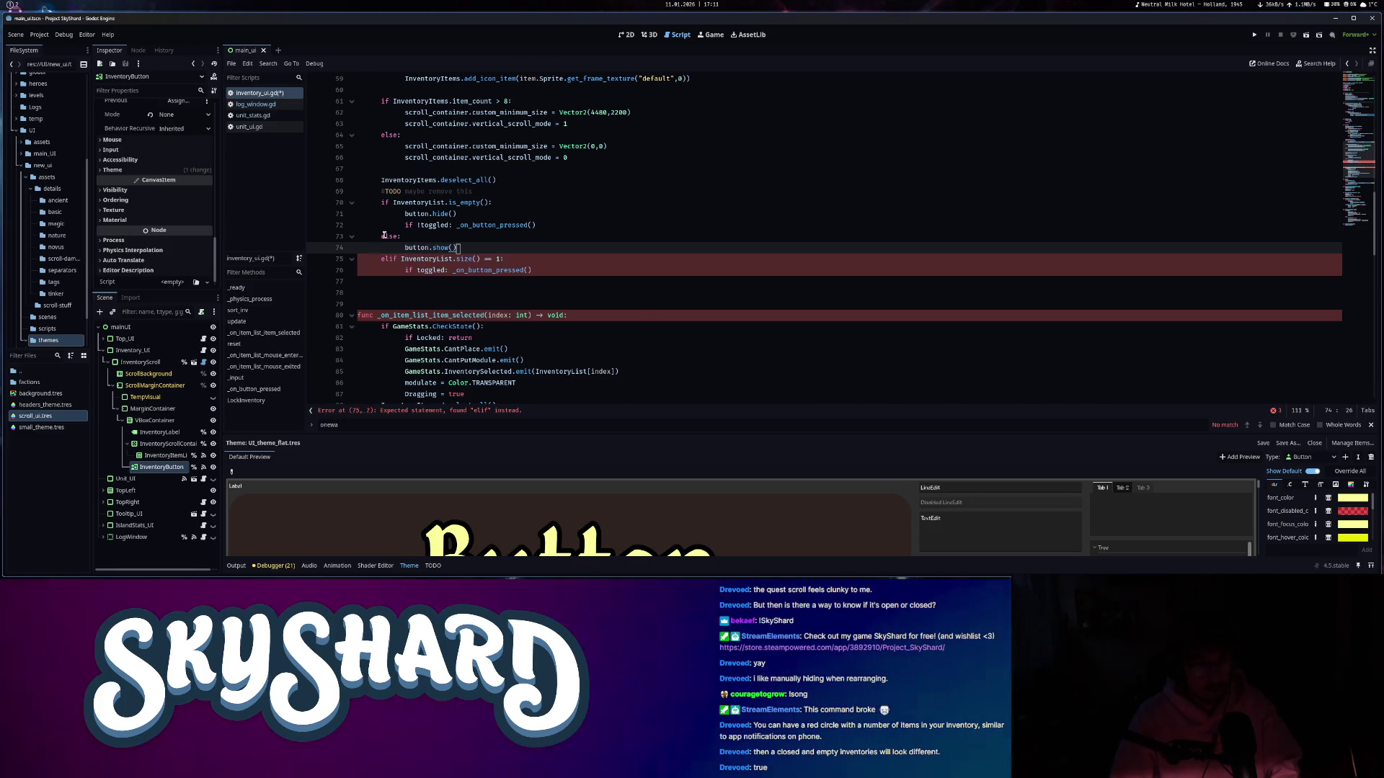
- Turn the elif into a plain if and merge the toggled check onto the size condition
left_click(415, 259)
key("Home")
key("Tab")
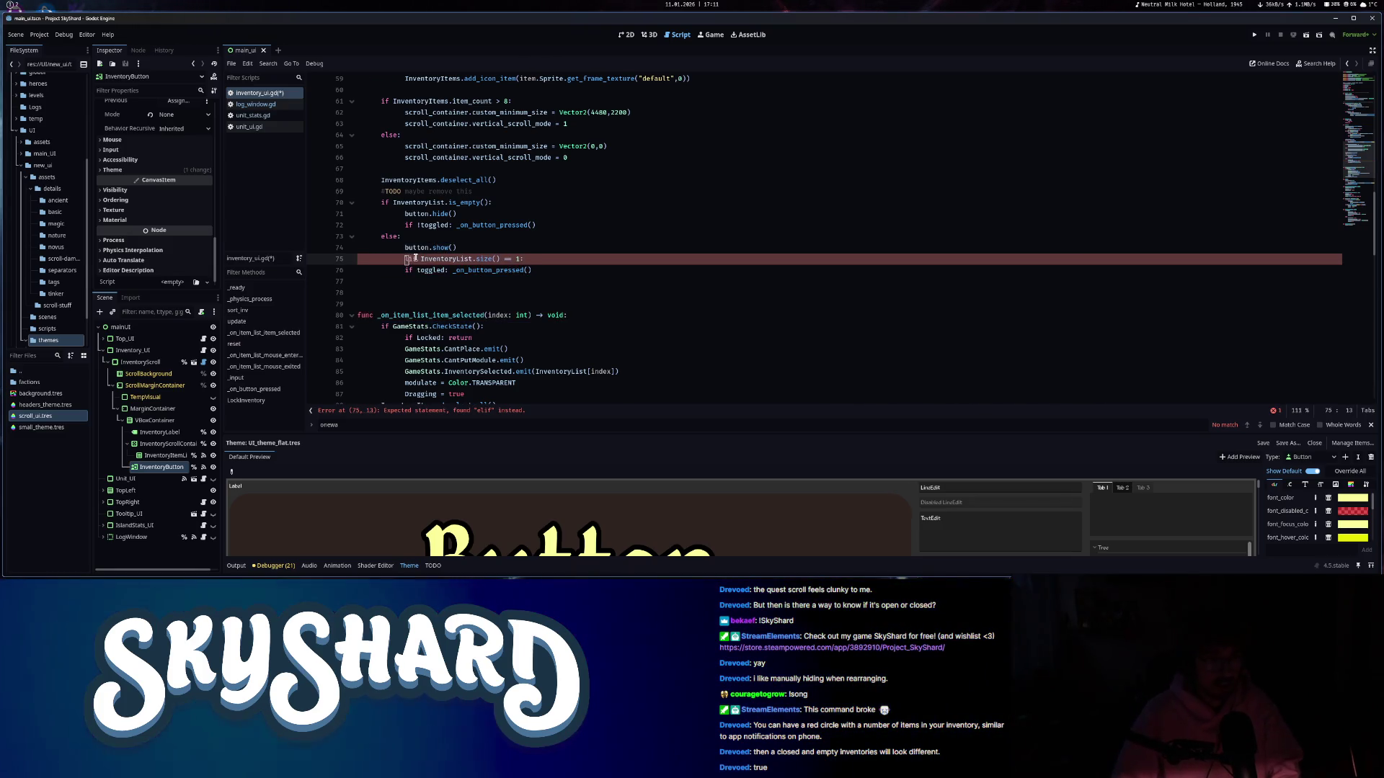
key("Delete")
key("Delete")
left_click_drag(413, 269, 347, 271)
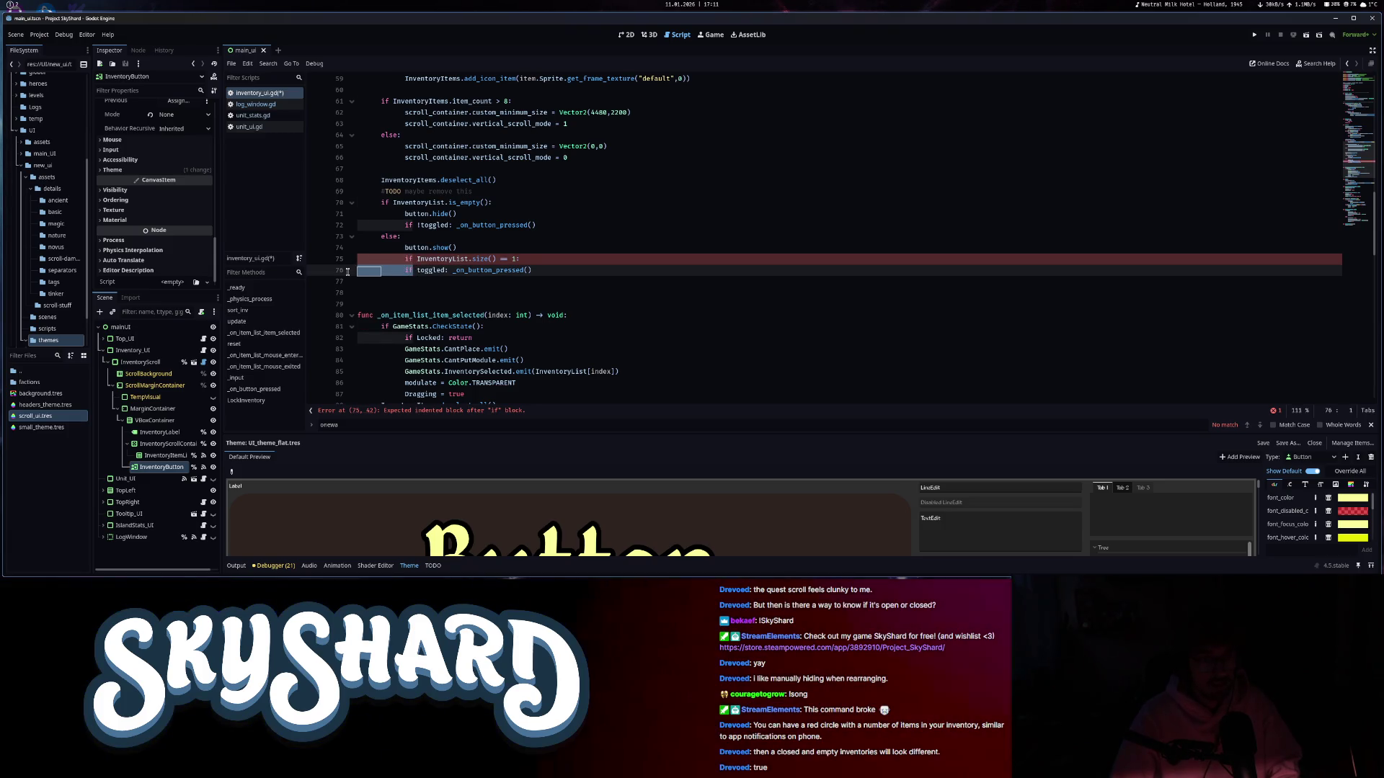
key("BackSpace")
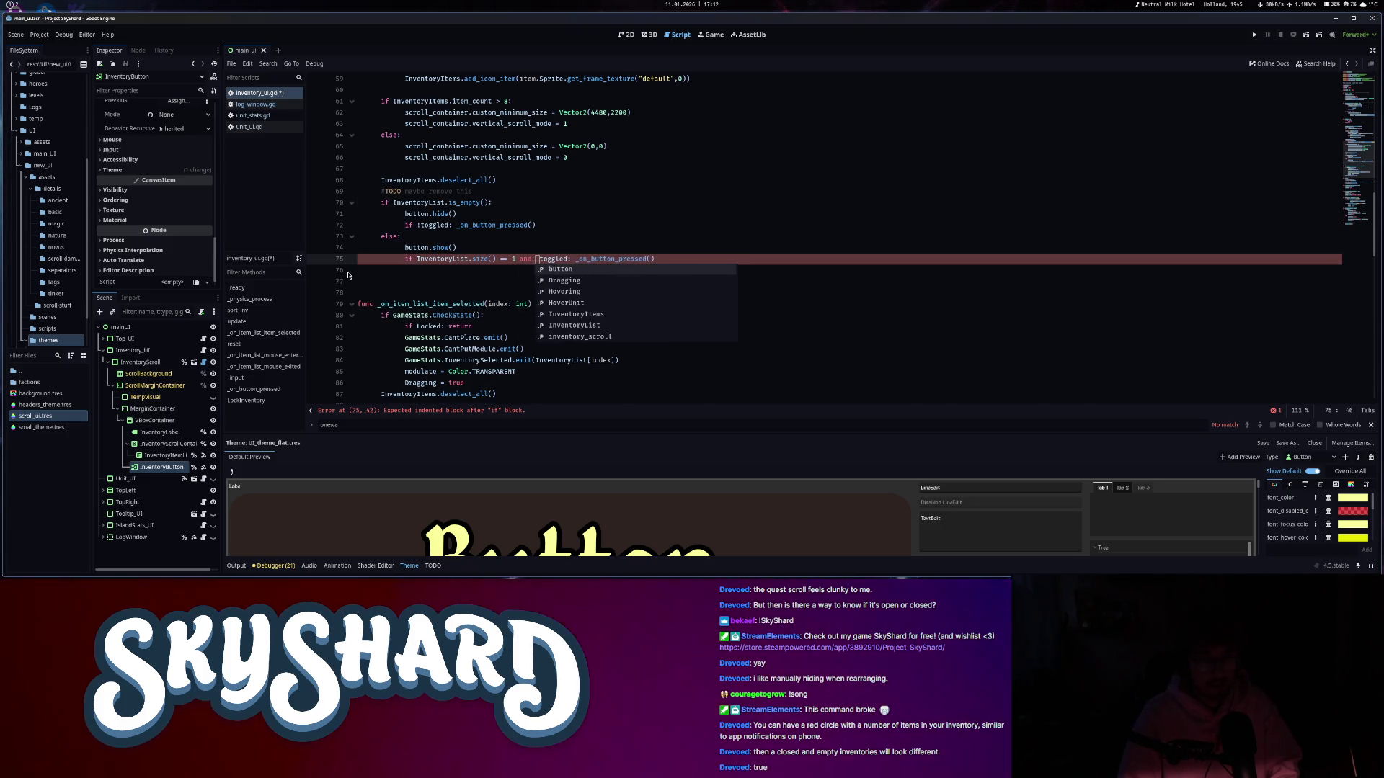
key("BackSpace")
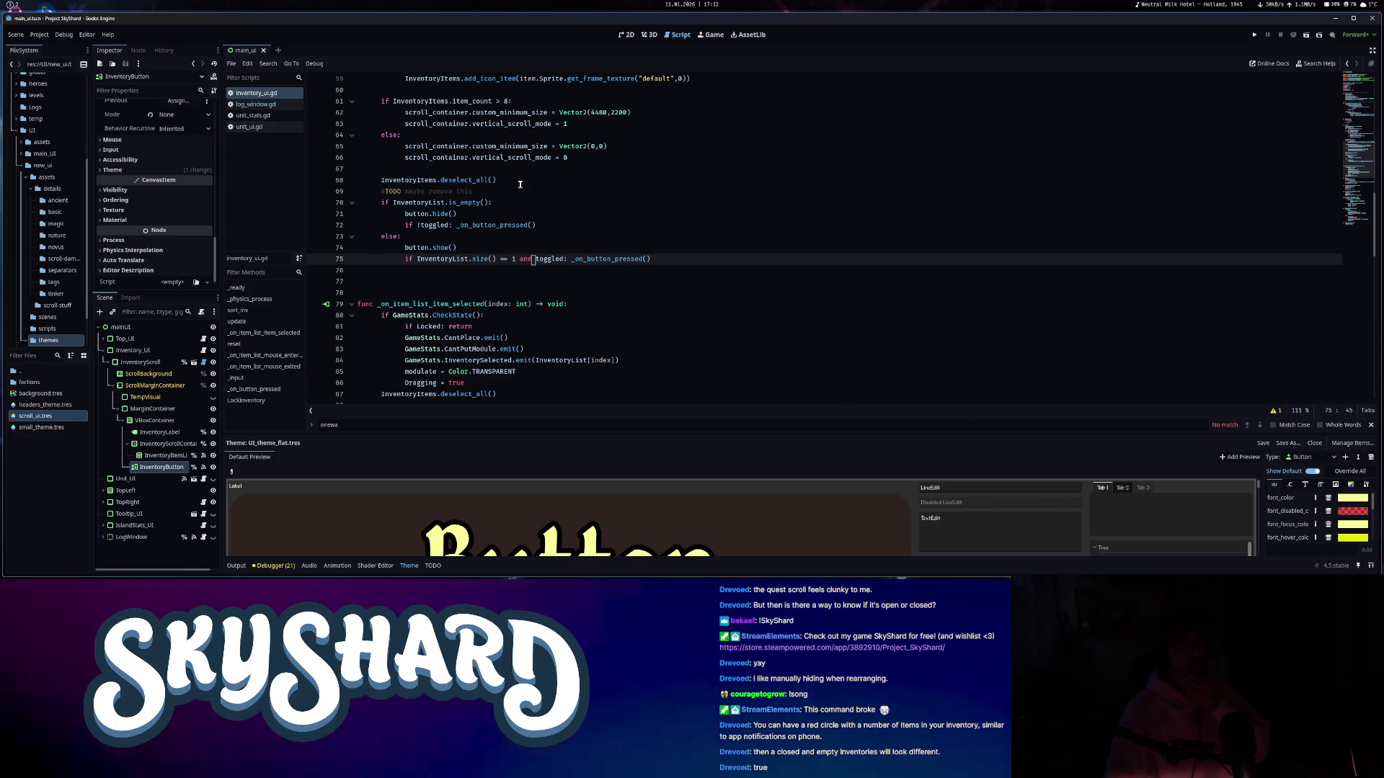
- Review the button.show() call and combined size-and-toggled condition, then run the project with F5
left_click(576, 231)
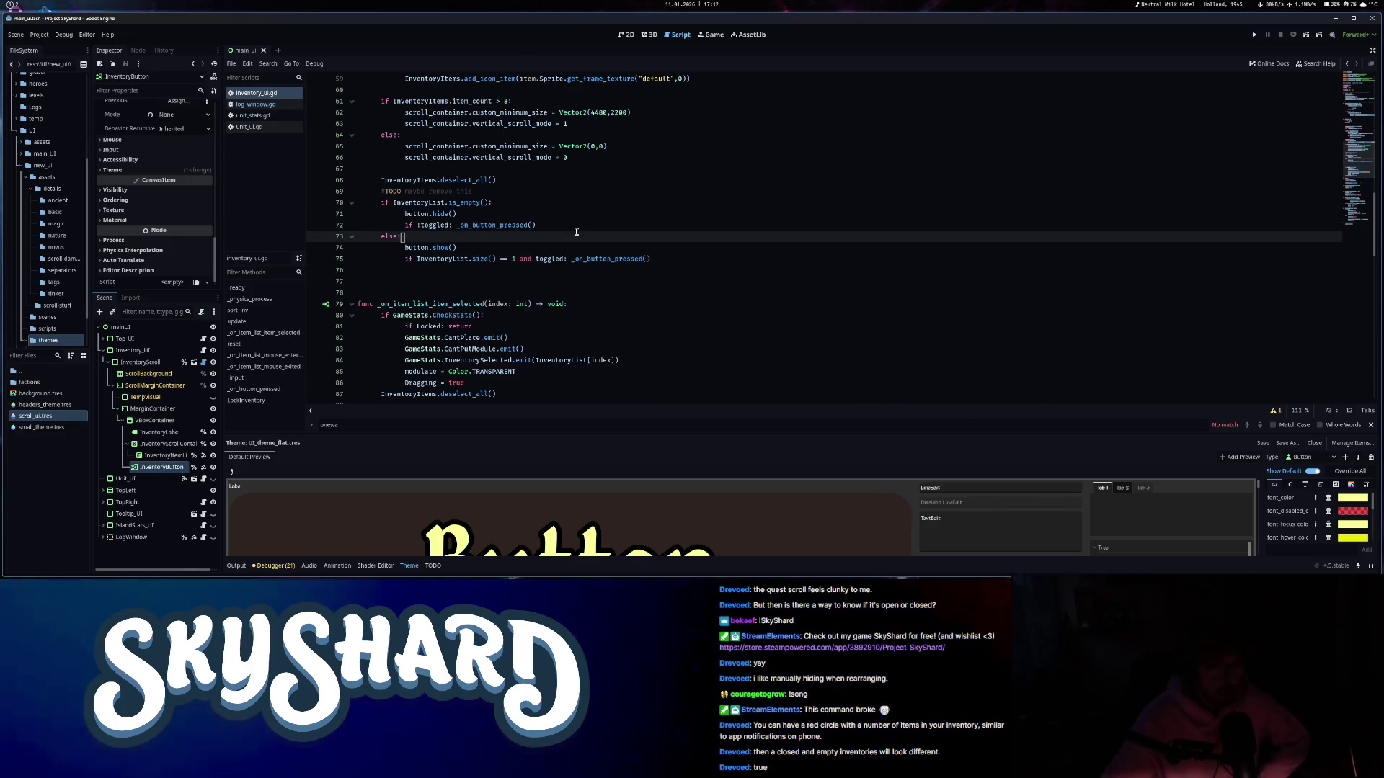
left_click(532, 225)
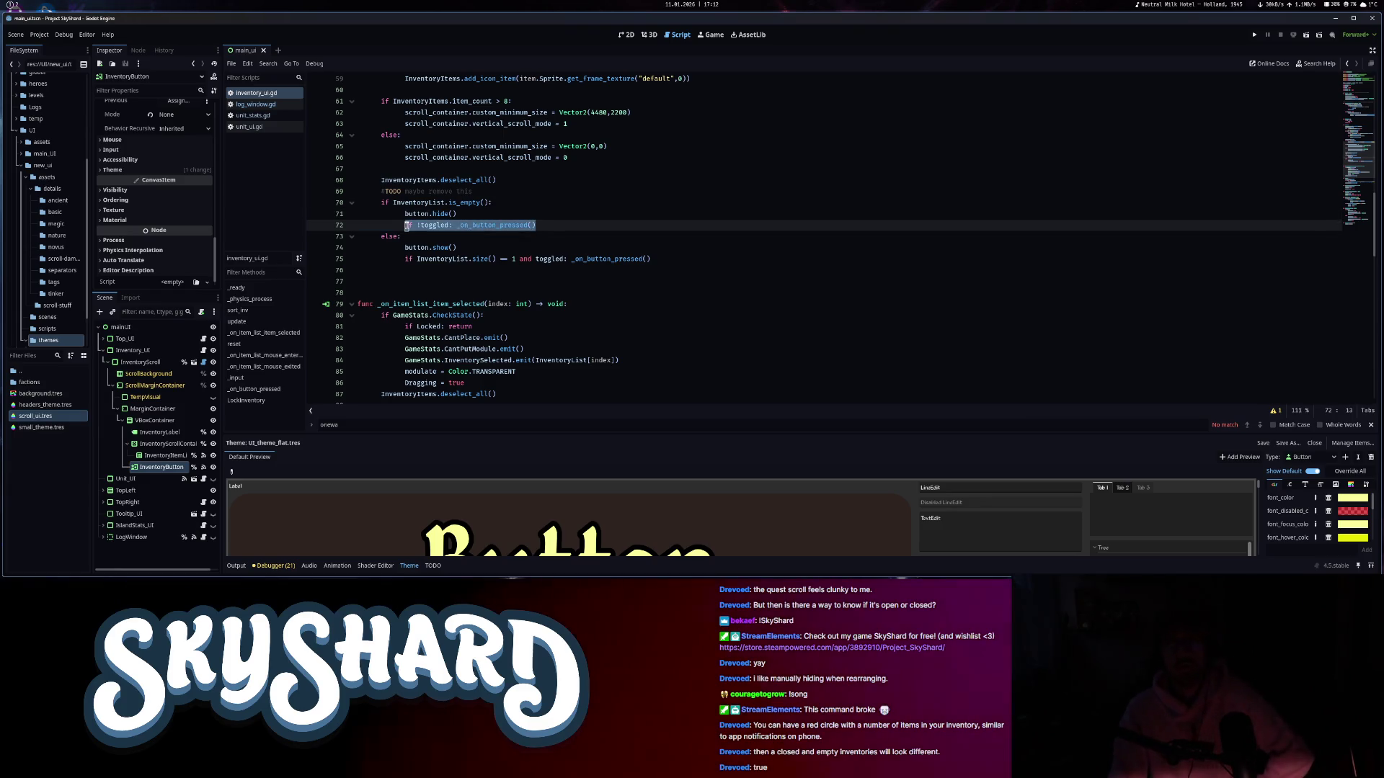
left_click(566, 236)
left_click(562, 231)
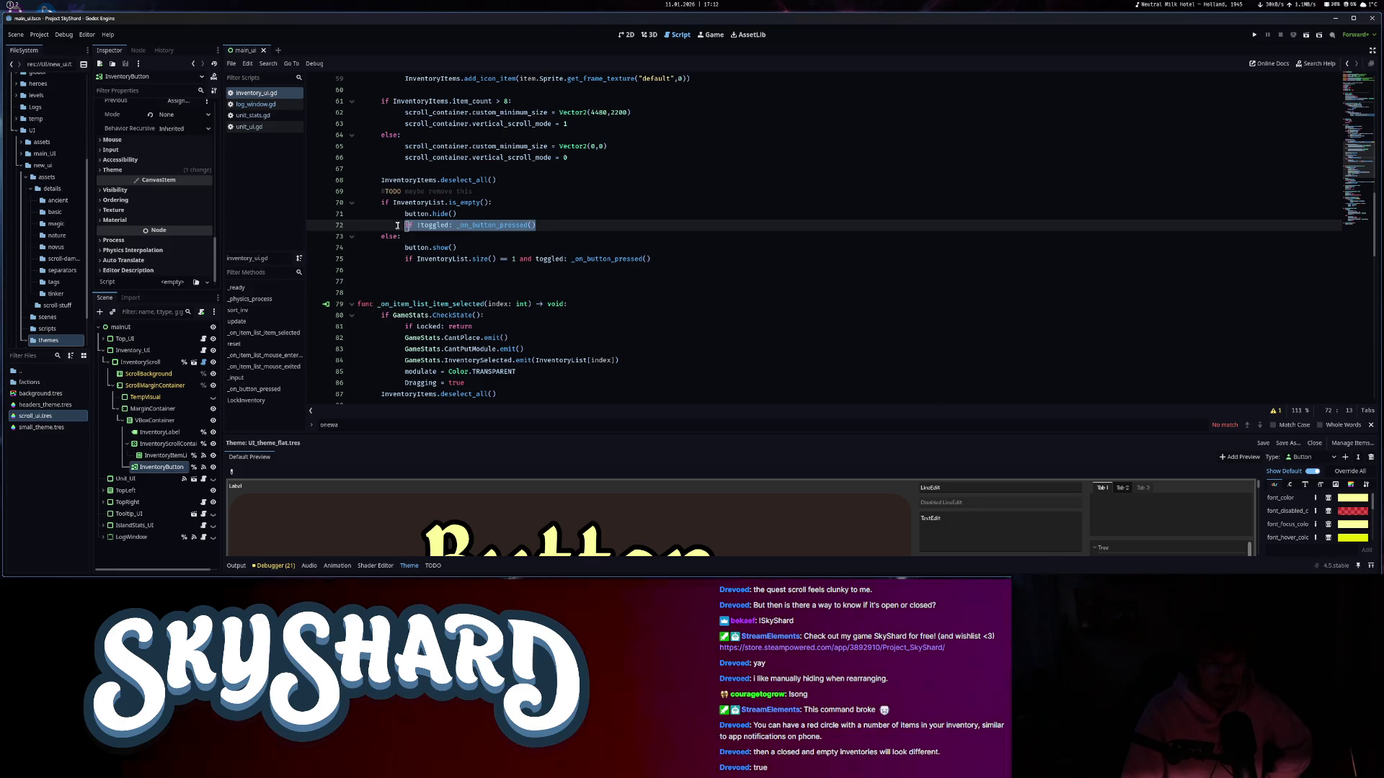
left_click_drag(405, 247, 490, 247)
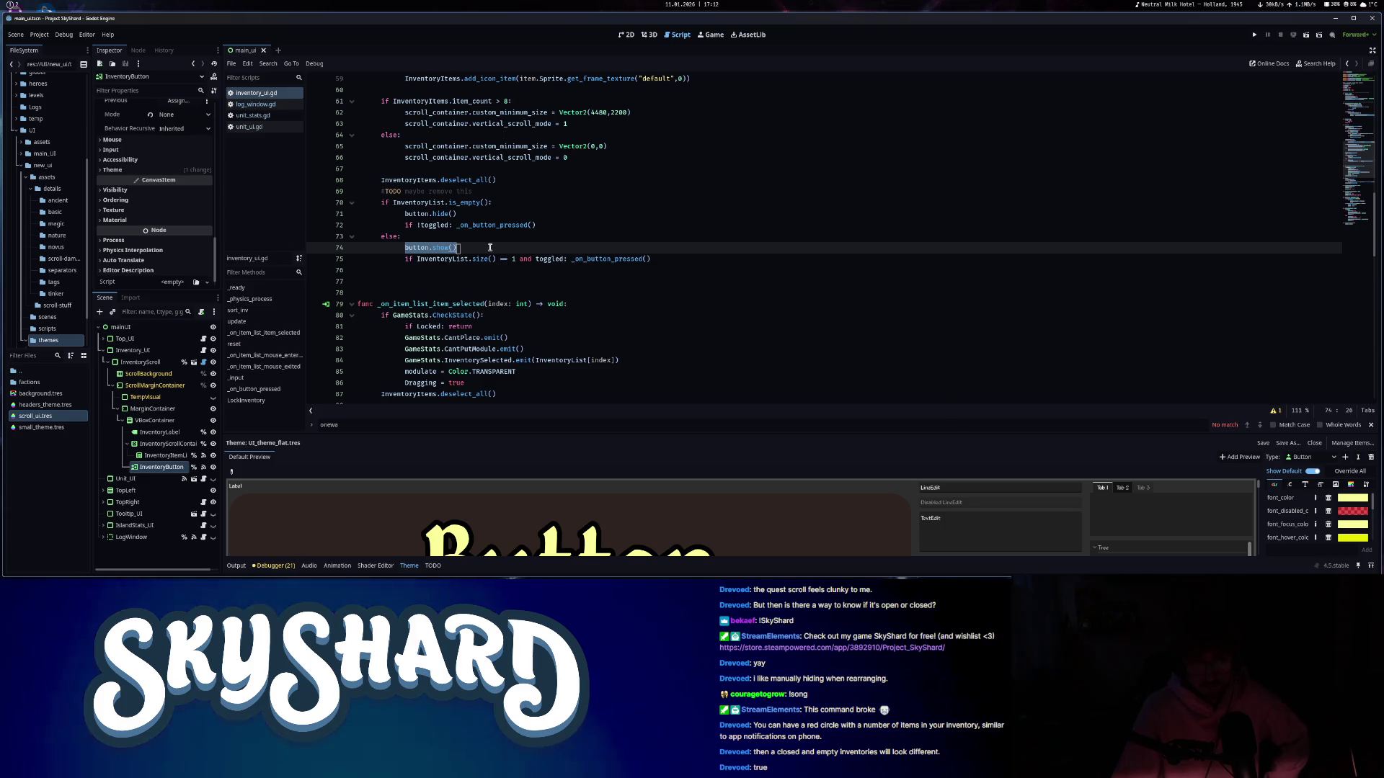
left_click_drag(405, 259, 487, 259)
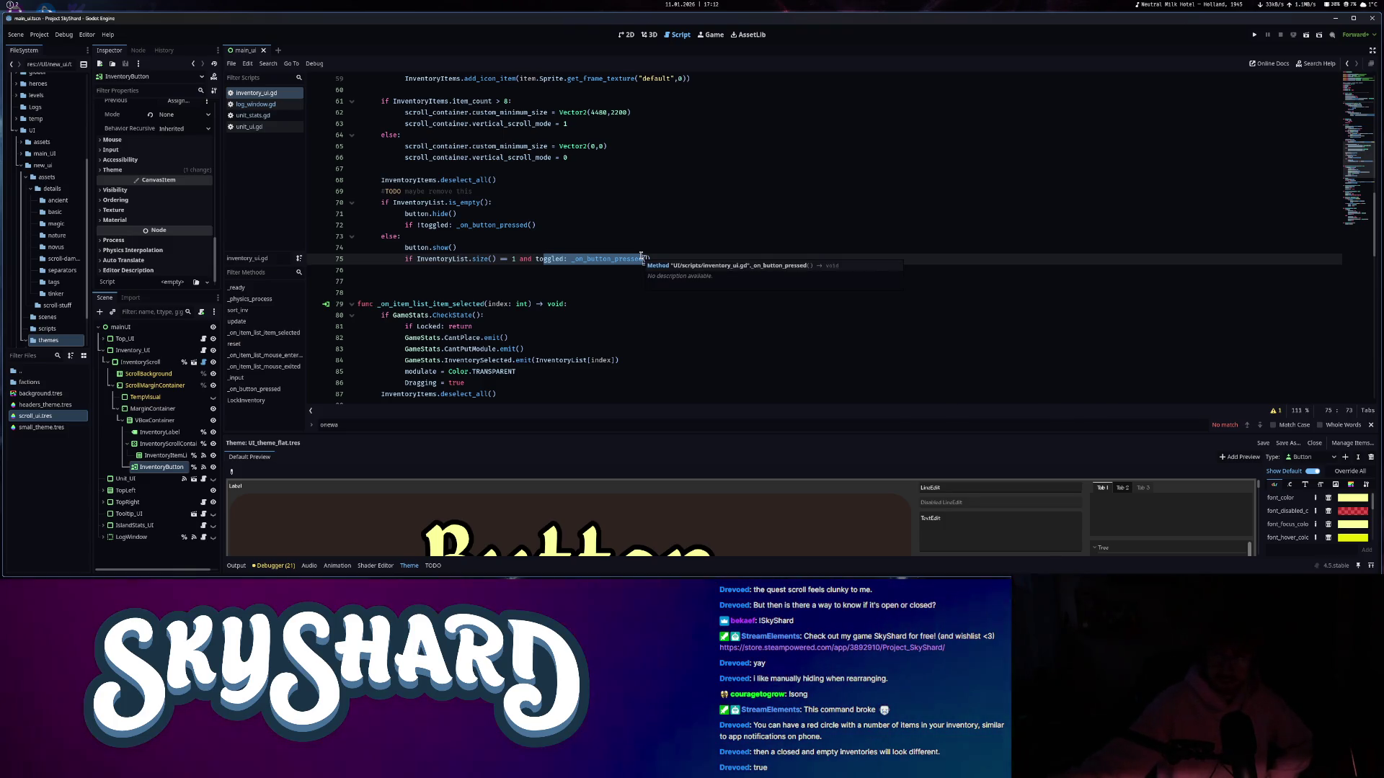
left_click(604, 252)
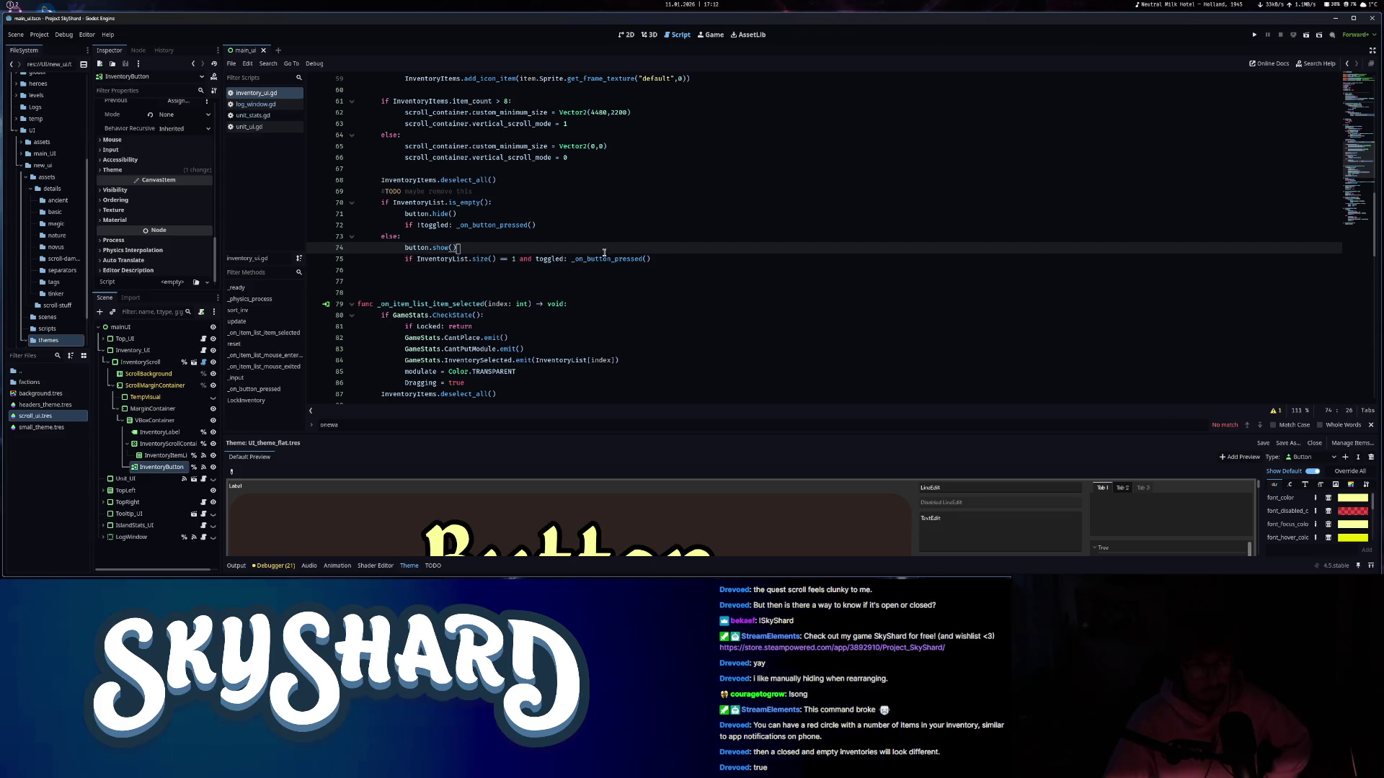
key("F5")
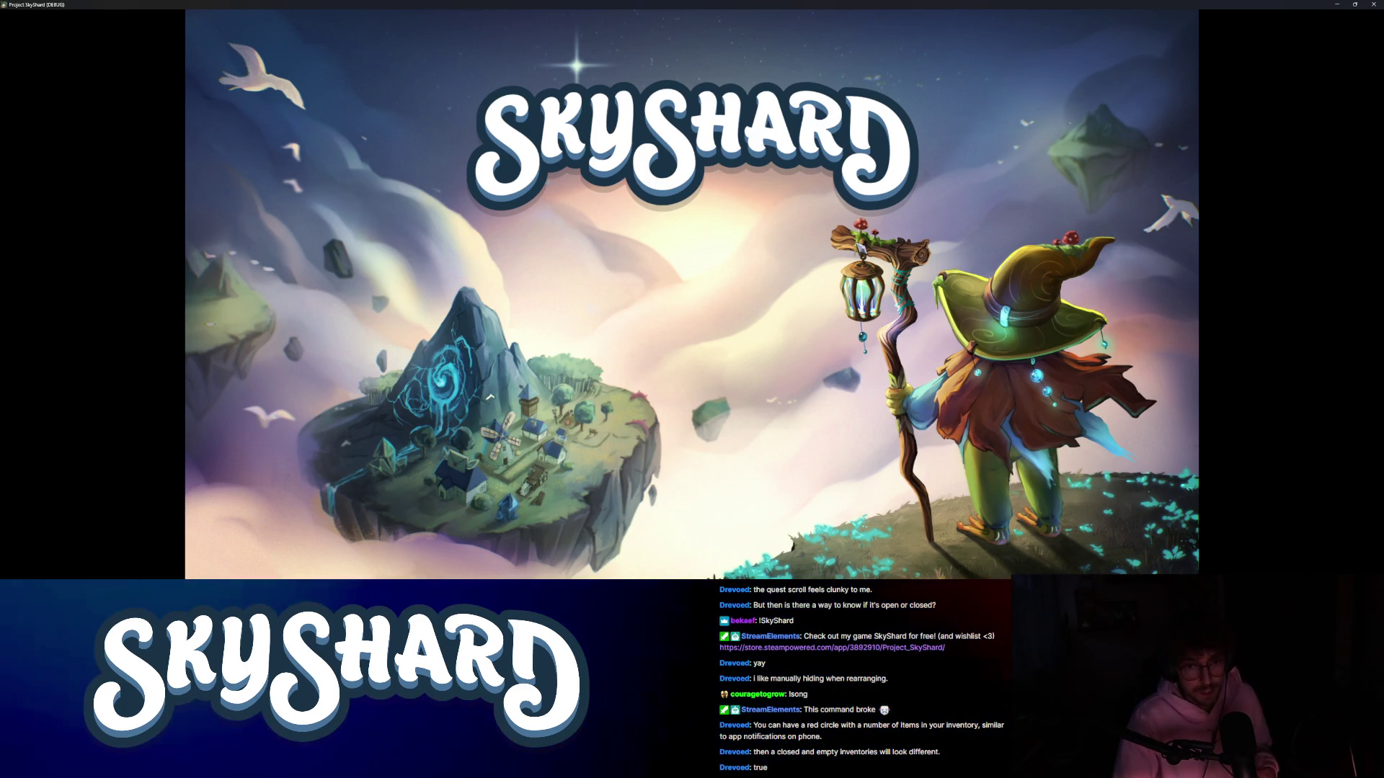
- Centre the game window, start a match from Modes, and collapse the Inventory panel
key("super+Right")
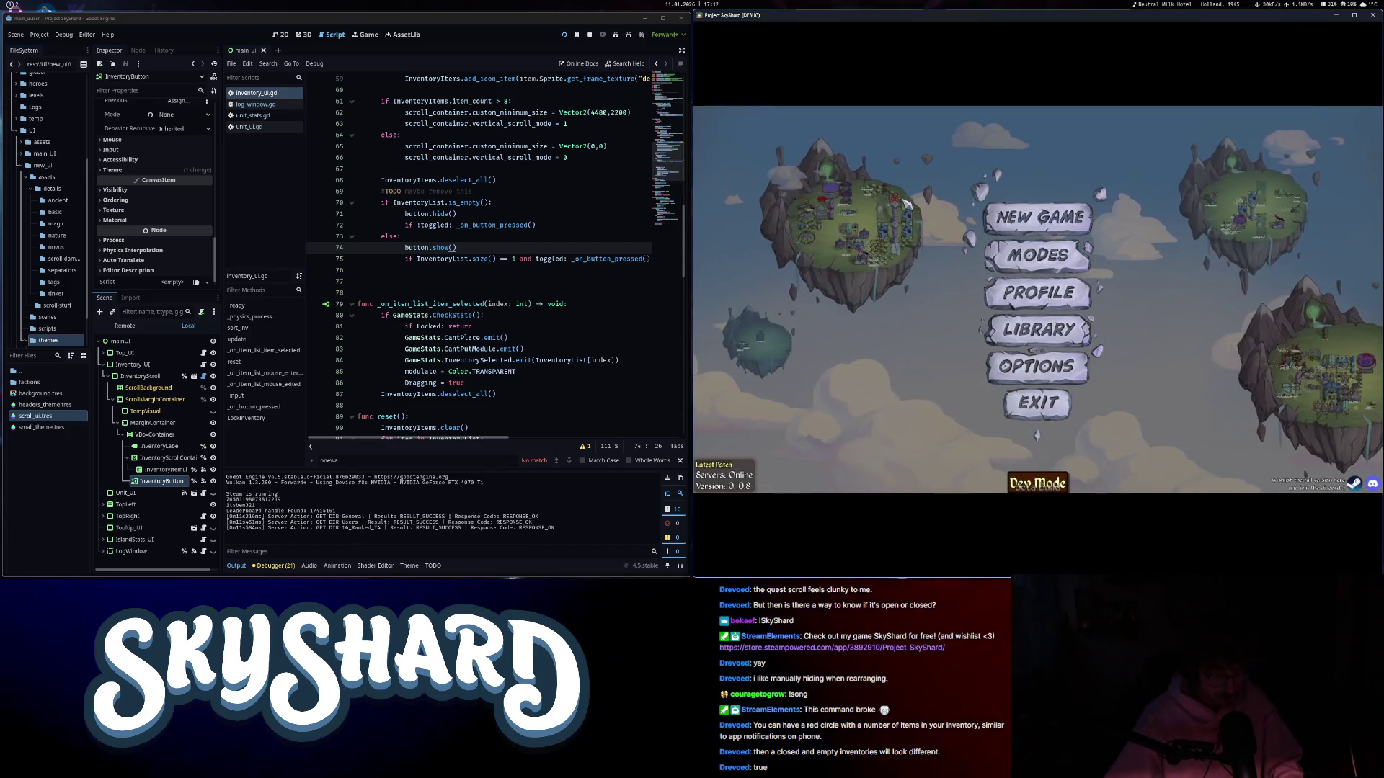
key("super+Down")
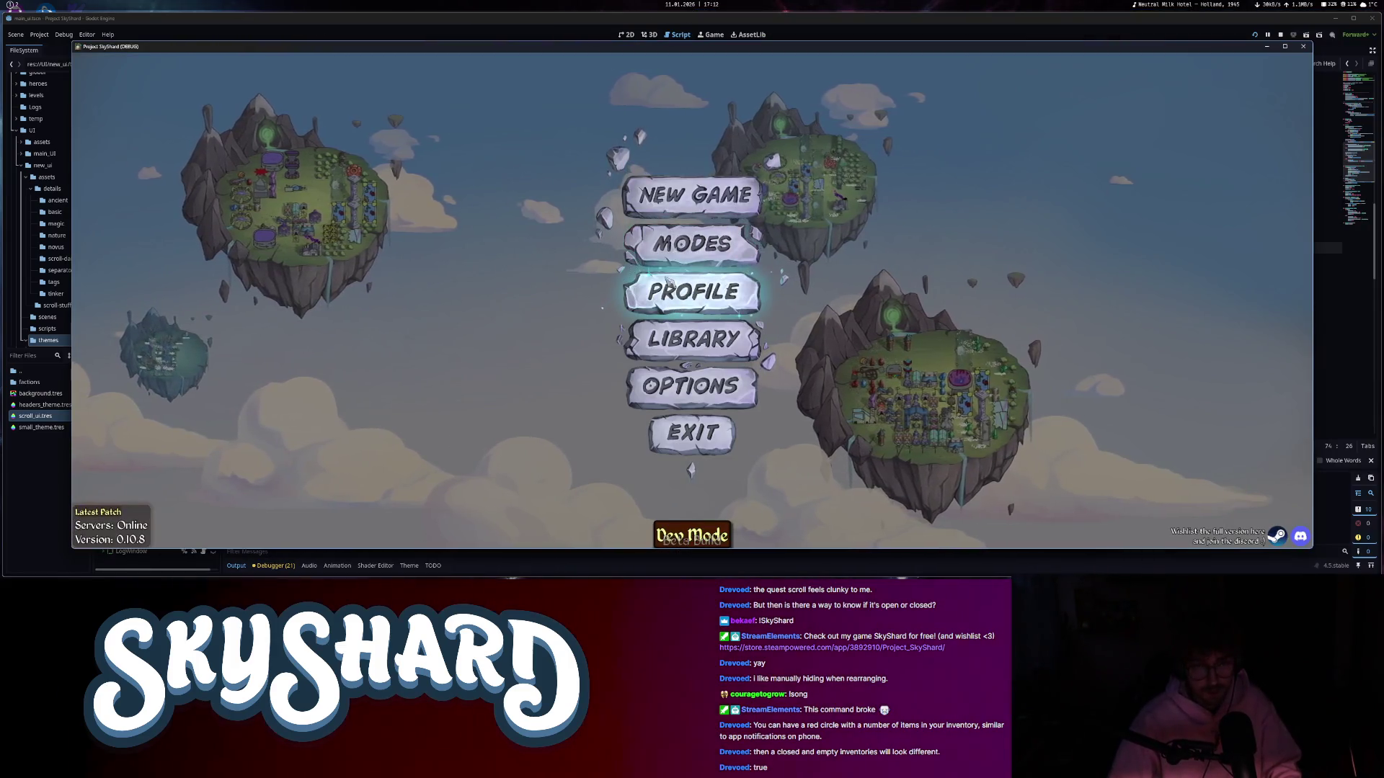
left_click(692, 243)
left_click(586, 261)
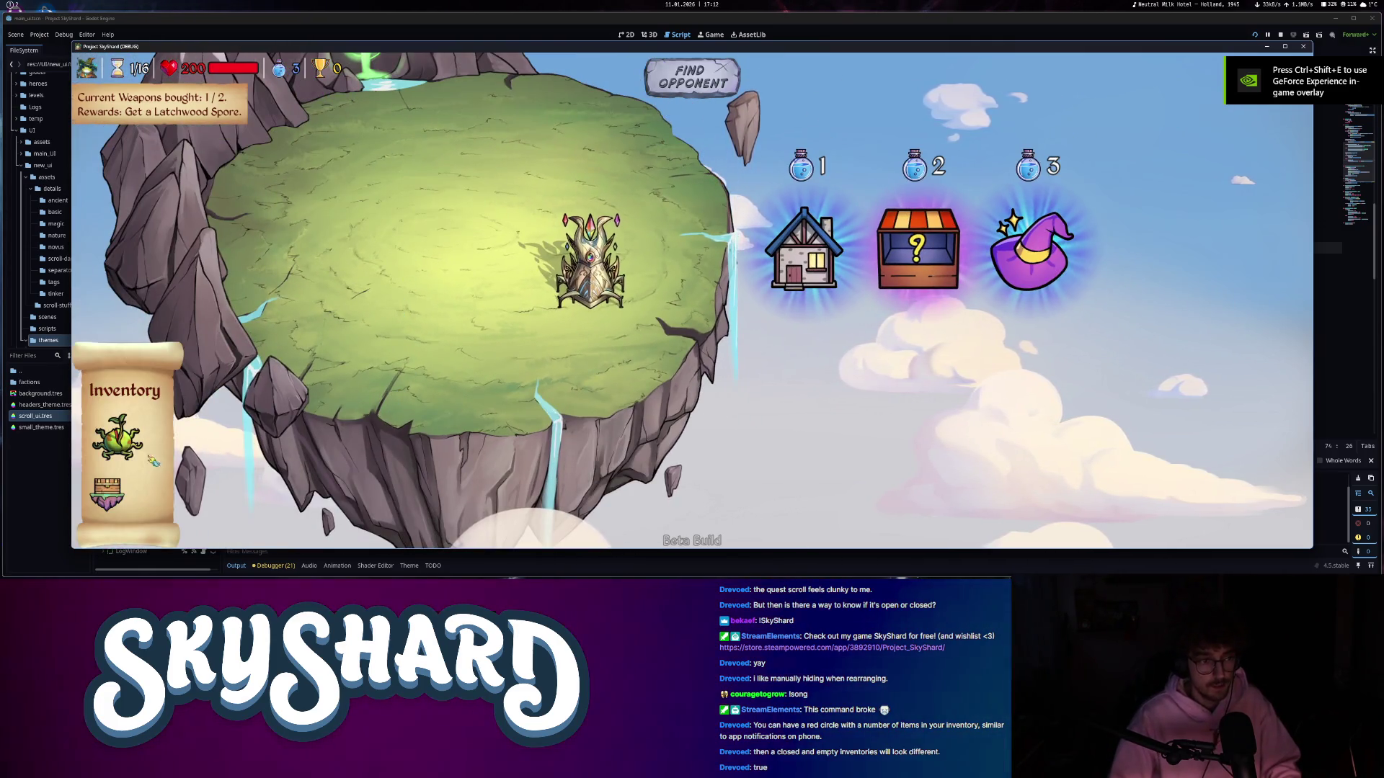
left_click(108, 496)
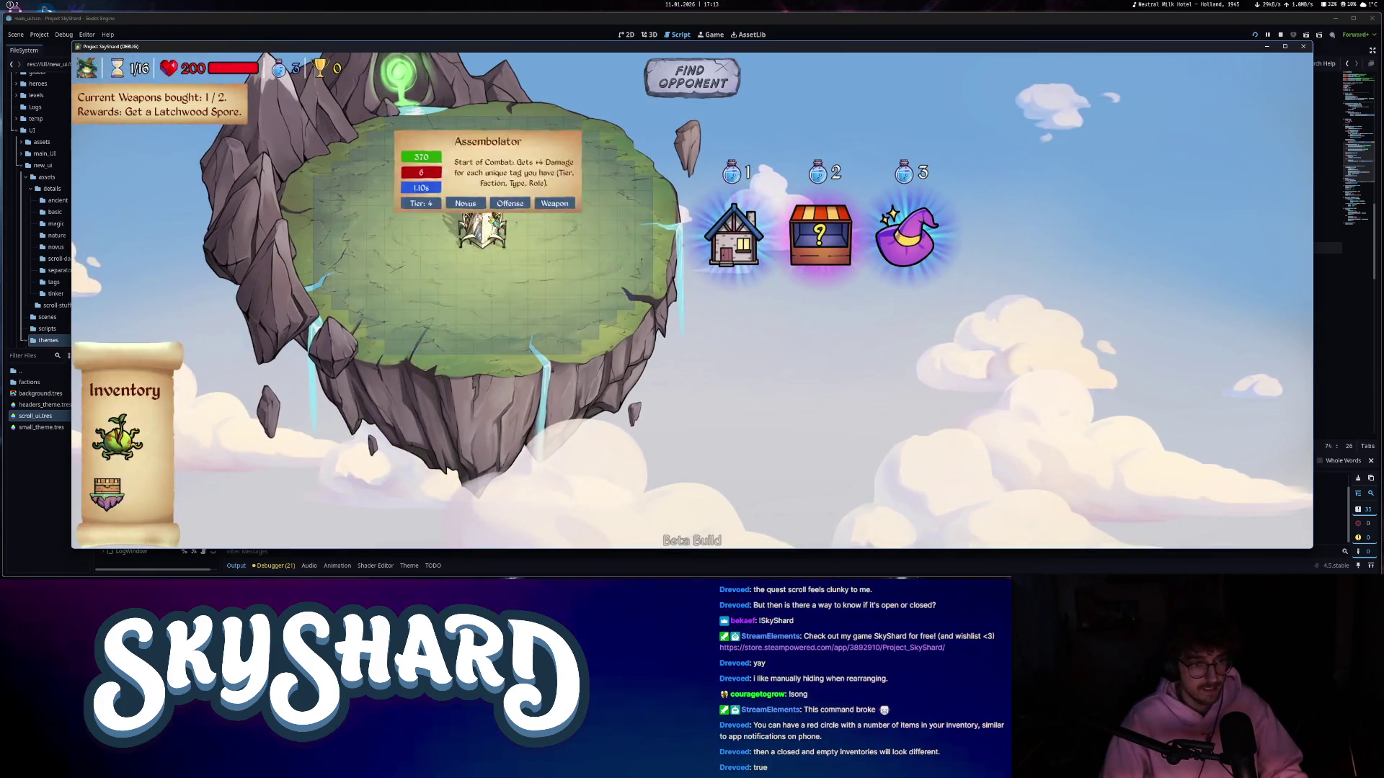
- Concede the match, quit the game to the editor, and hide the InventoryButton node
key("Escape")
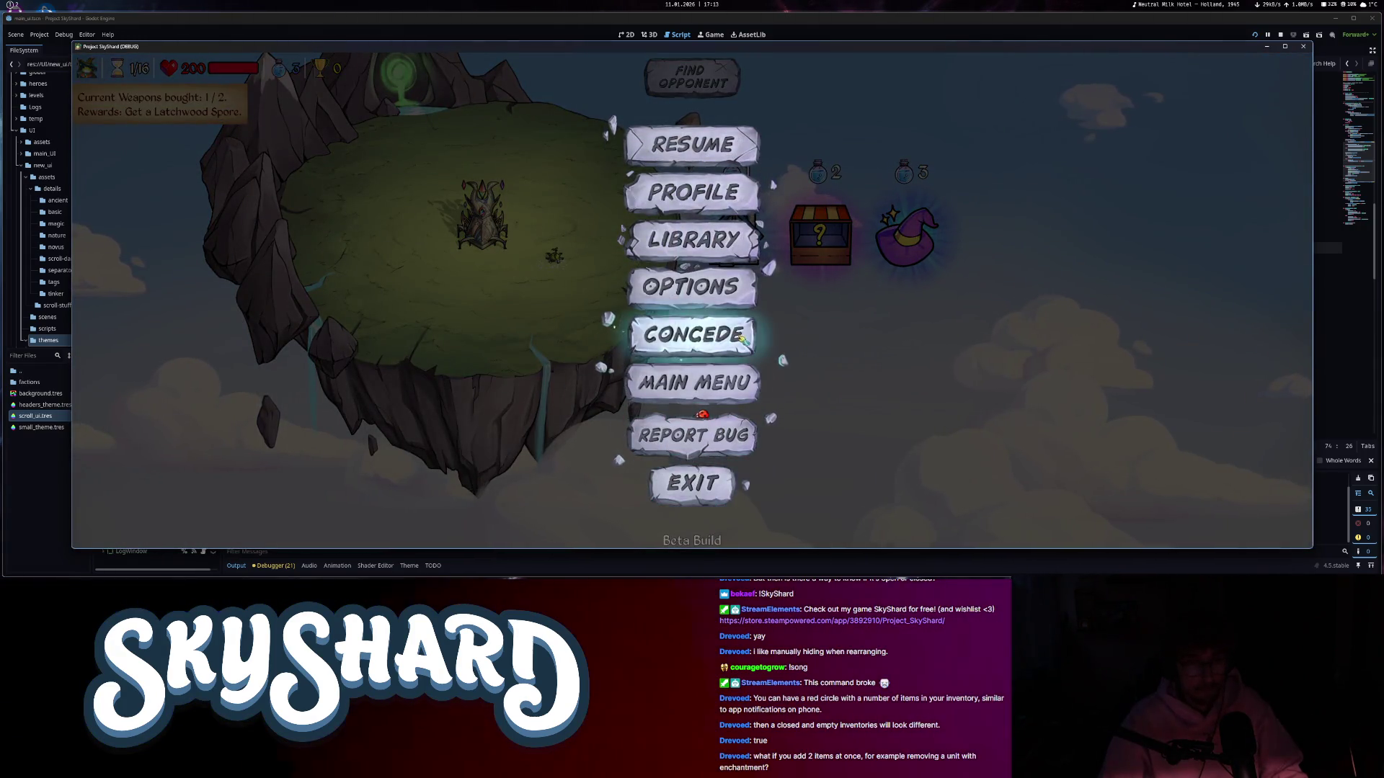
left_click(692, 333)
left_click(692, 334)
left_click(1012, 421)
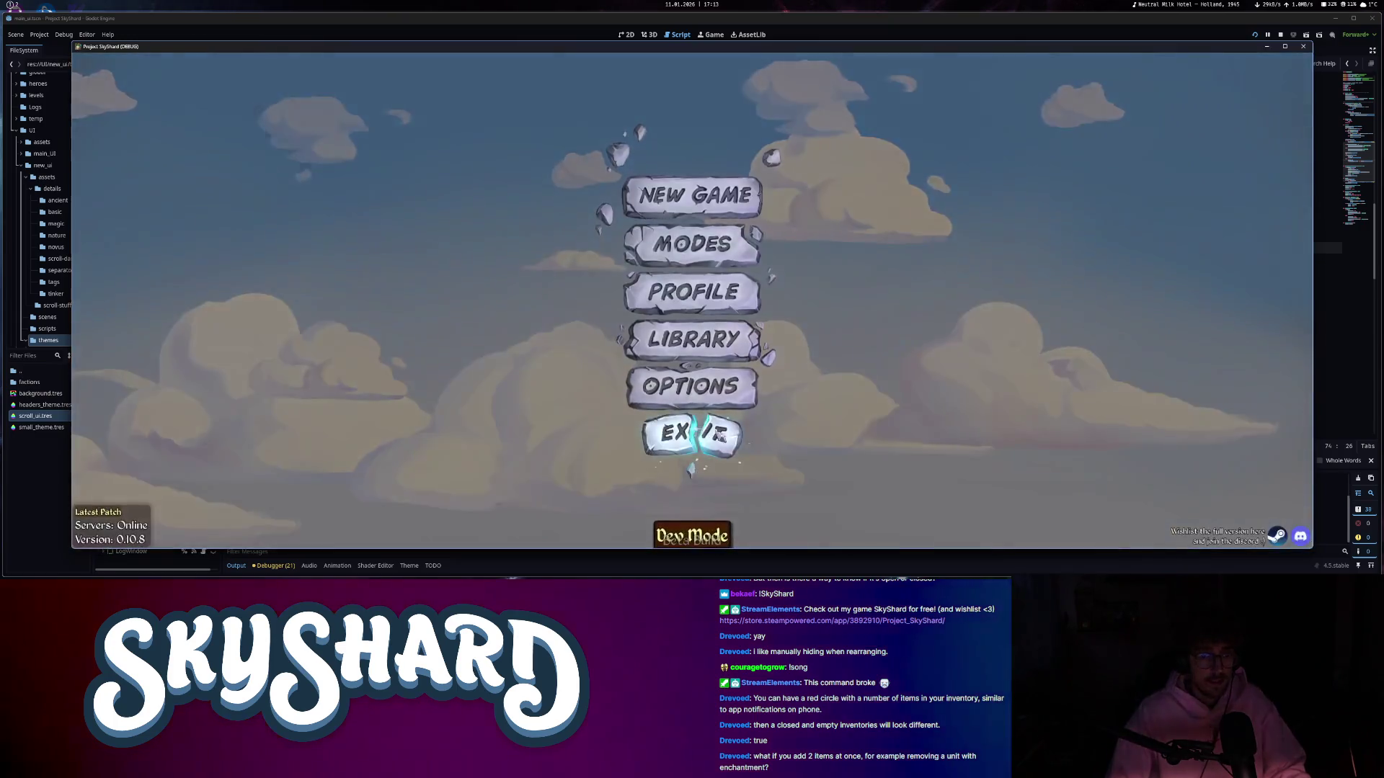
left_click(692, 432)
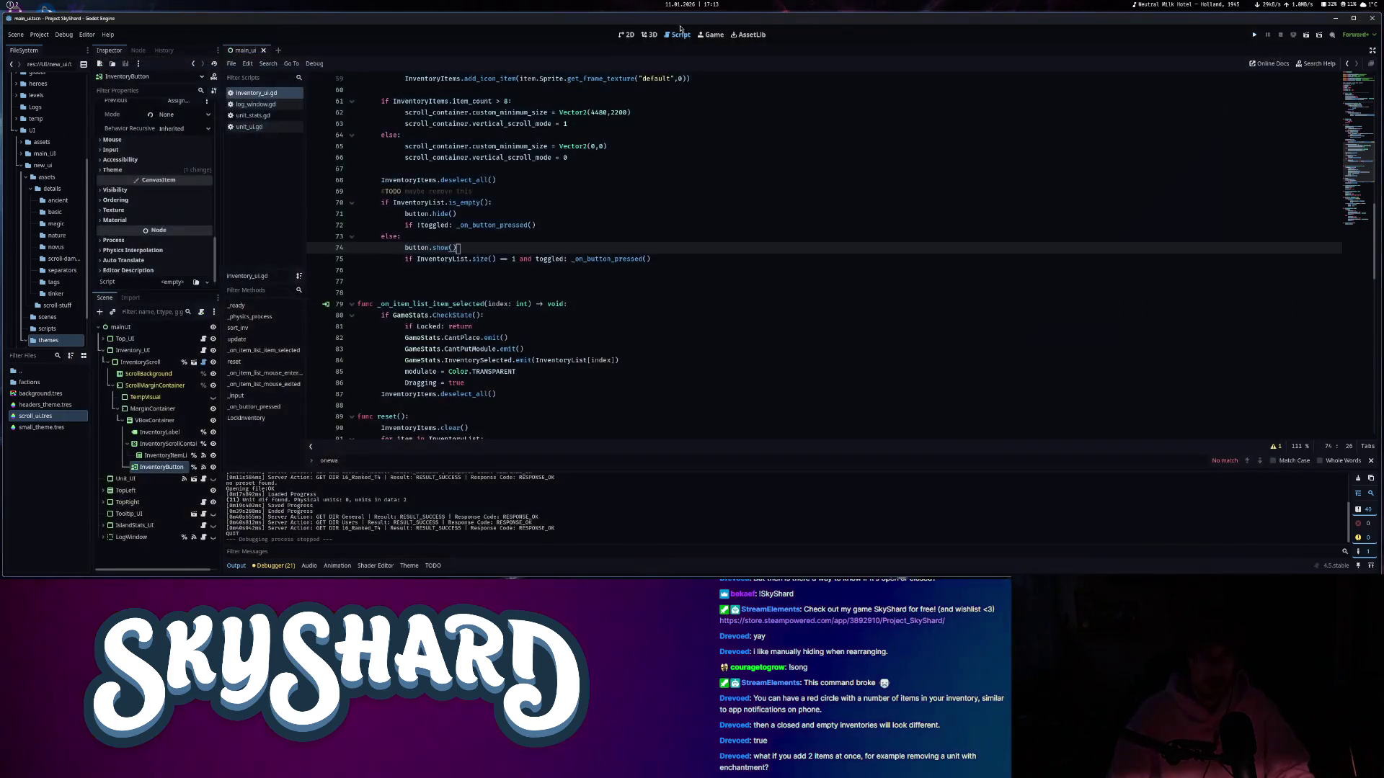
left_click(212, 467)
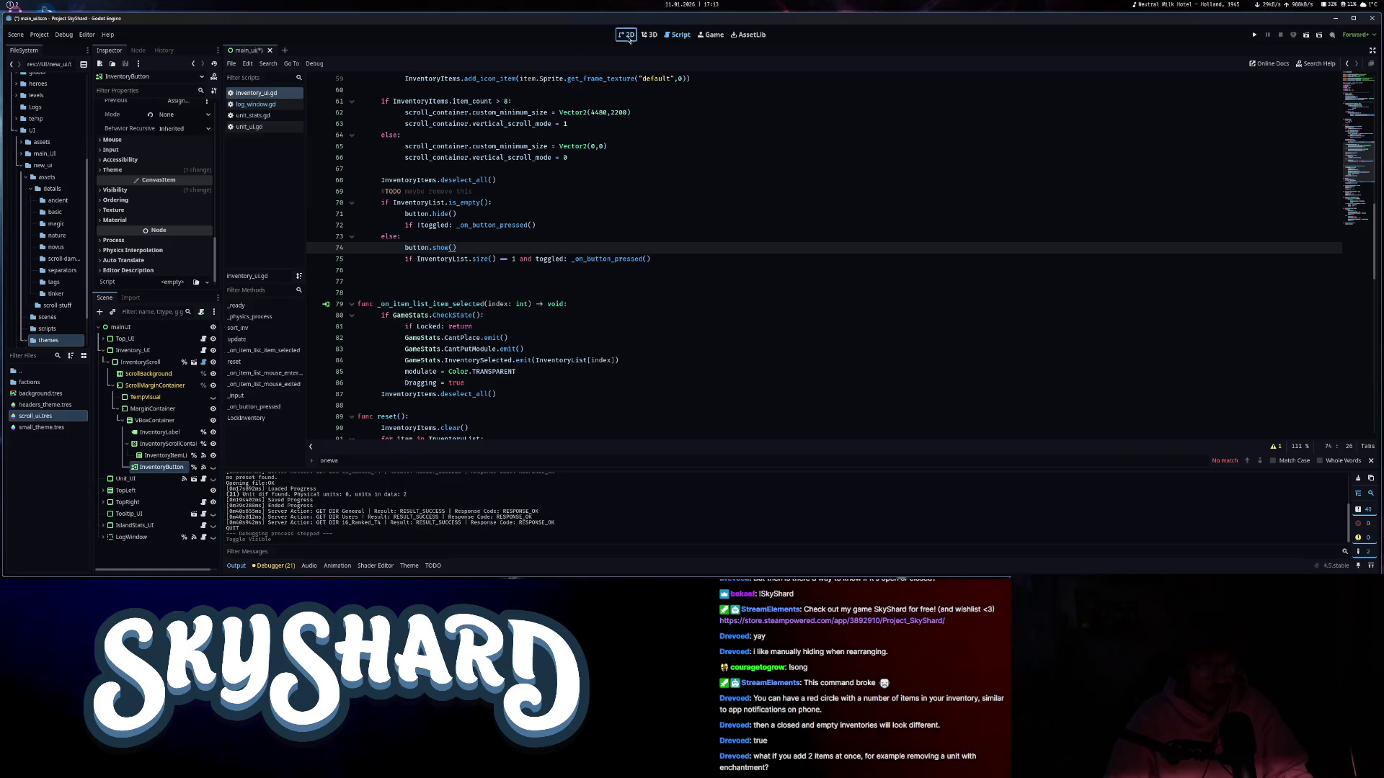
- Check ScrollMarginContainer and Inventory_UI in the 2D view, then return to inventory_ui.gd
key("ctrl+F1")
left_click(457, 305)
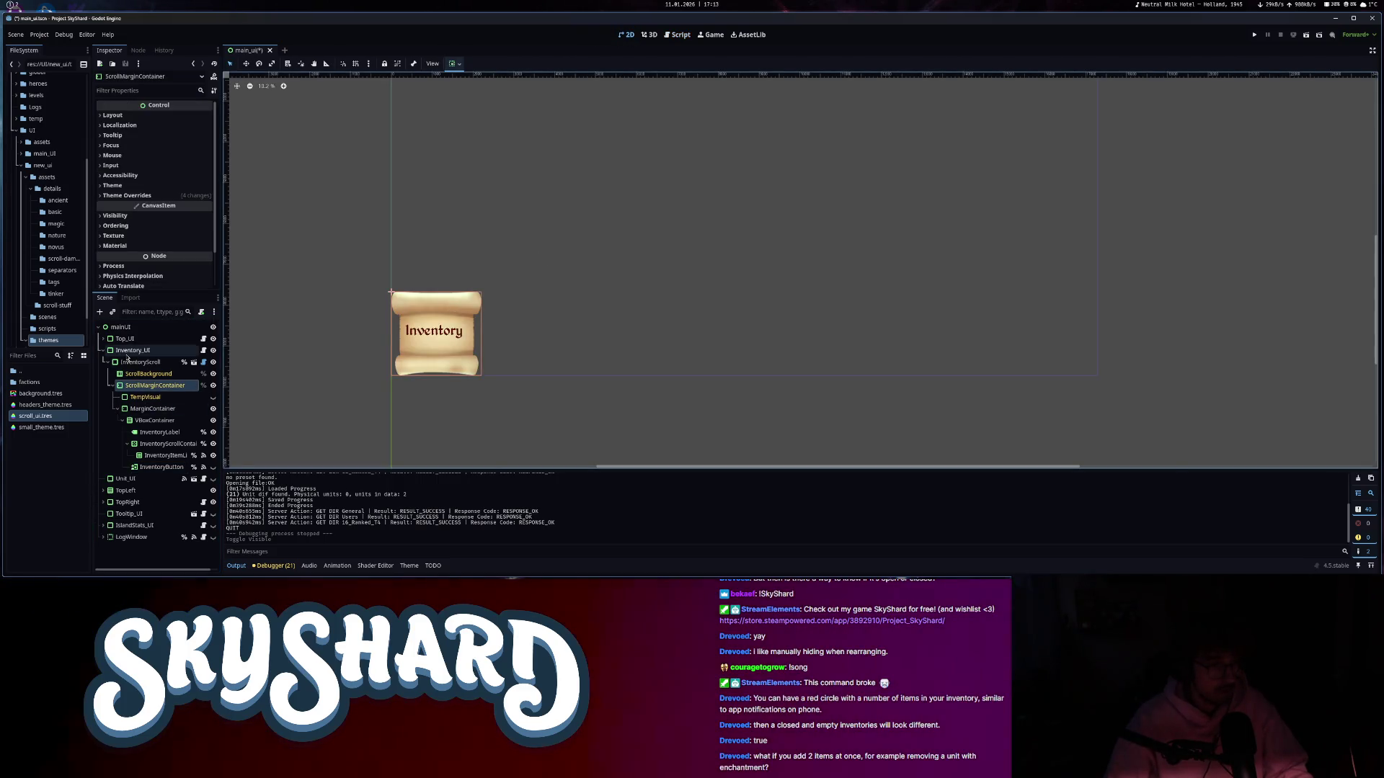
left_click(127, 355)
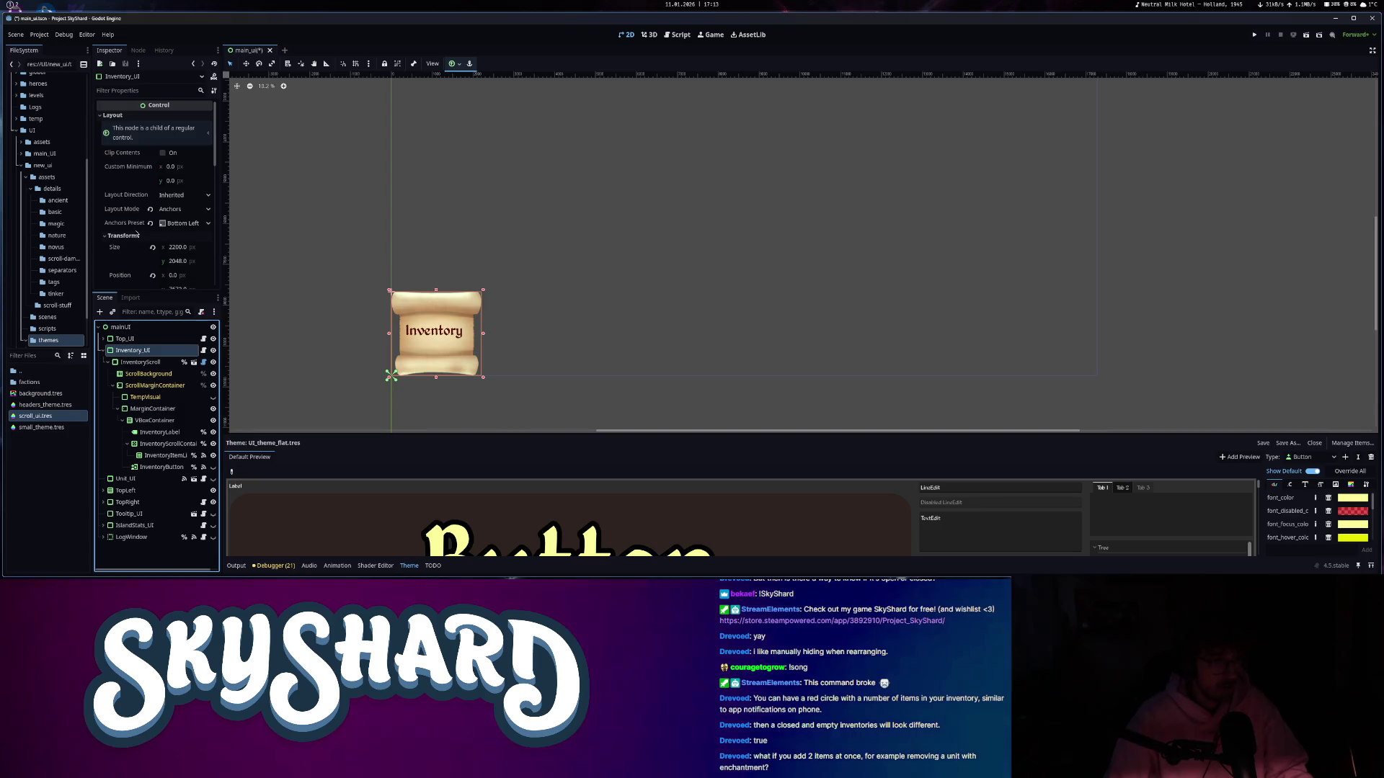
left_click(681, 35)
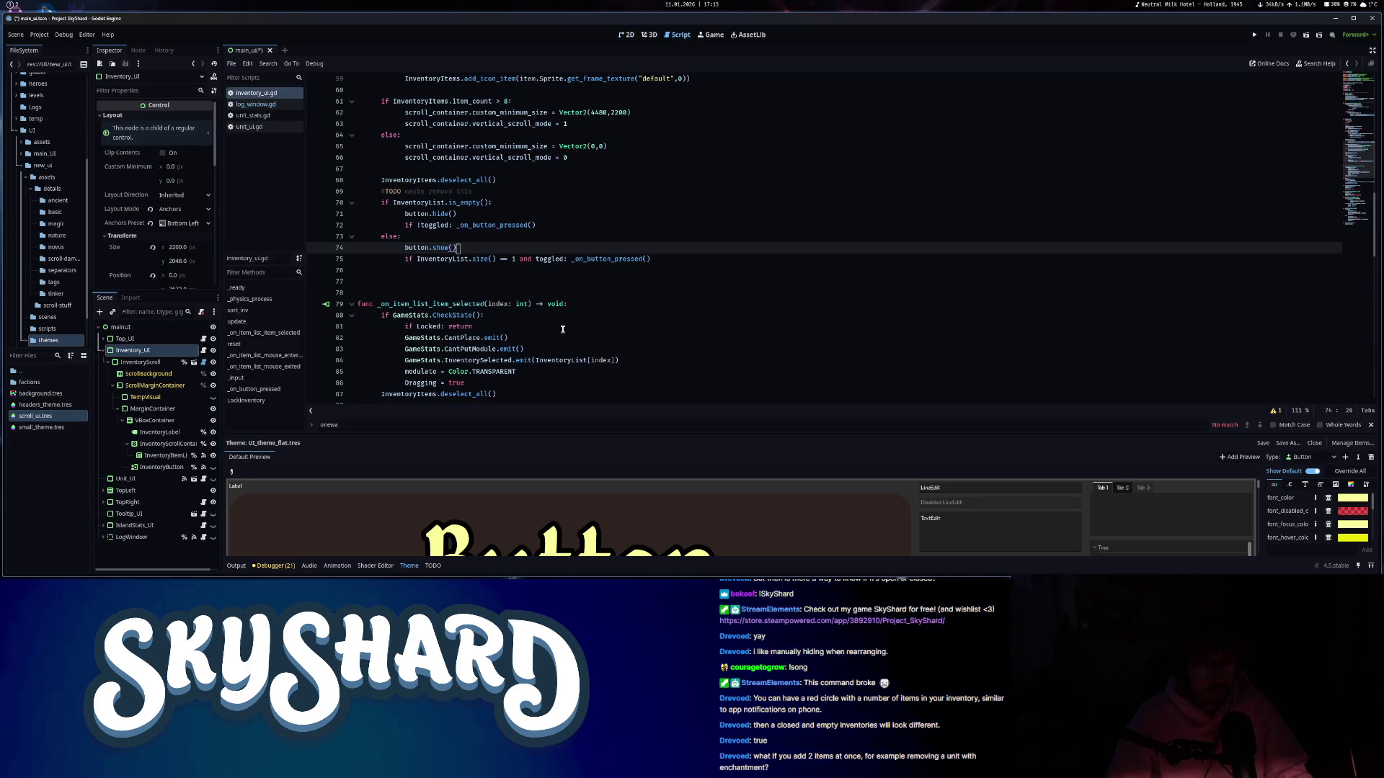
scroll(562, 329, "down", 7)
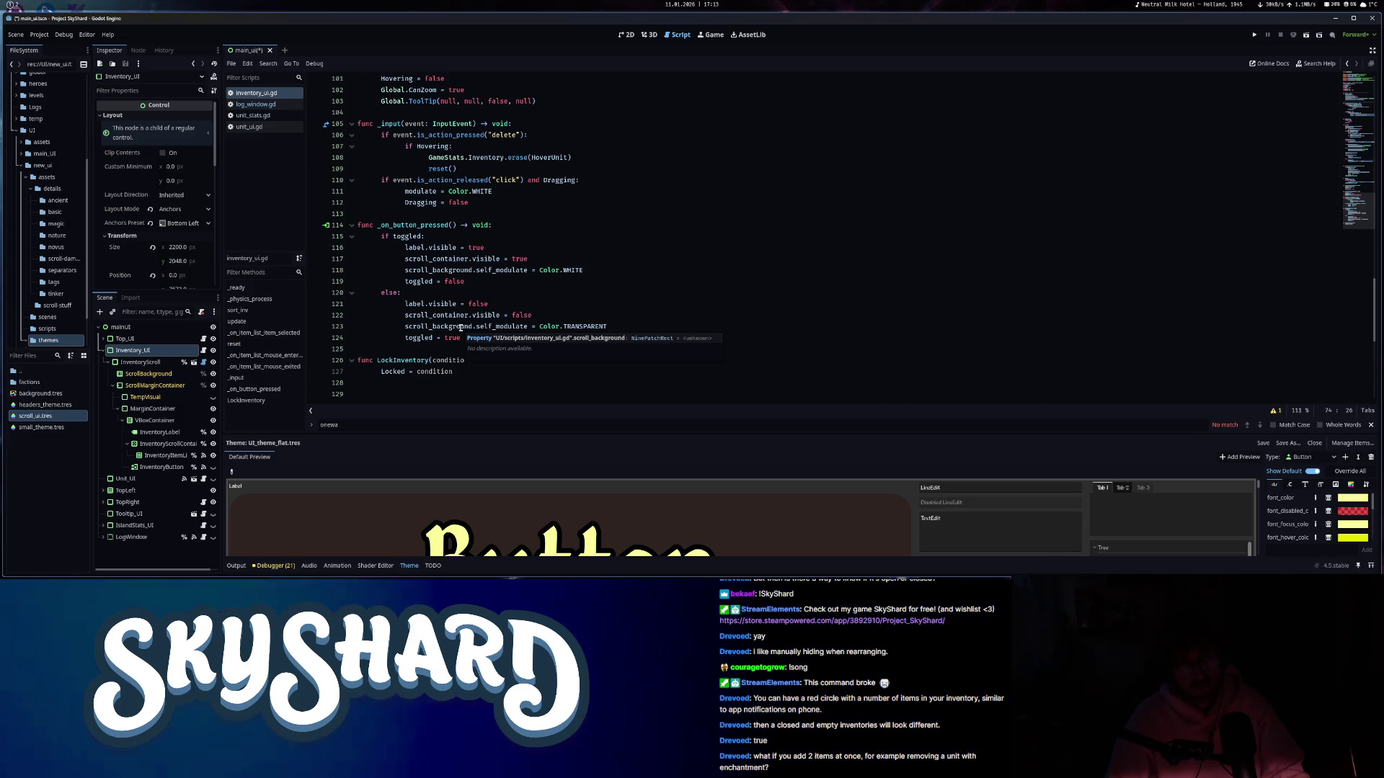
scroll(460, 327, "up", 7)
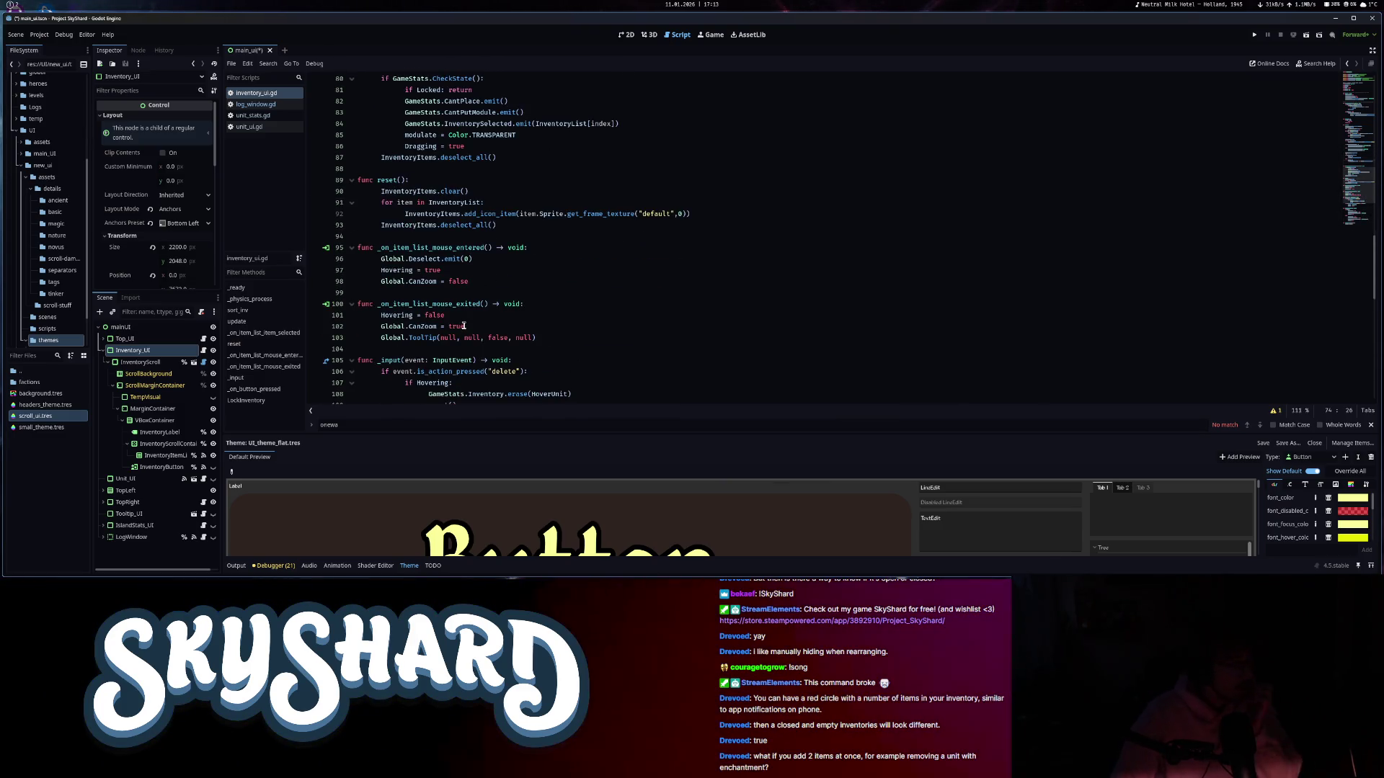
scroll(465, 325, "down", 1)
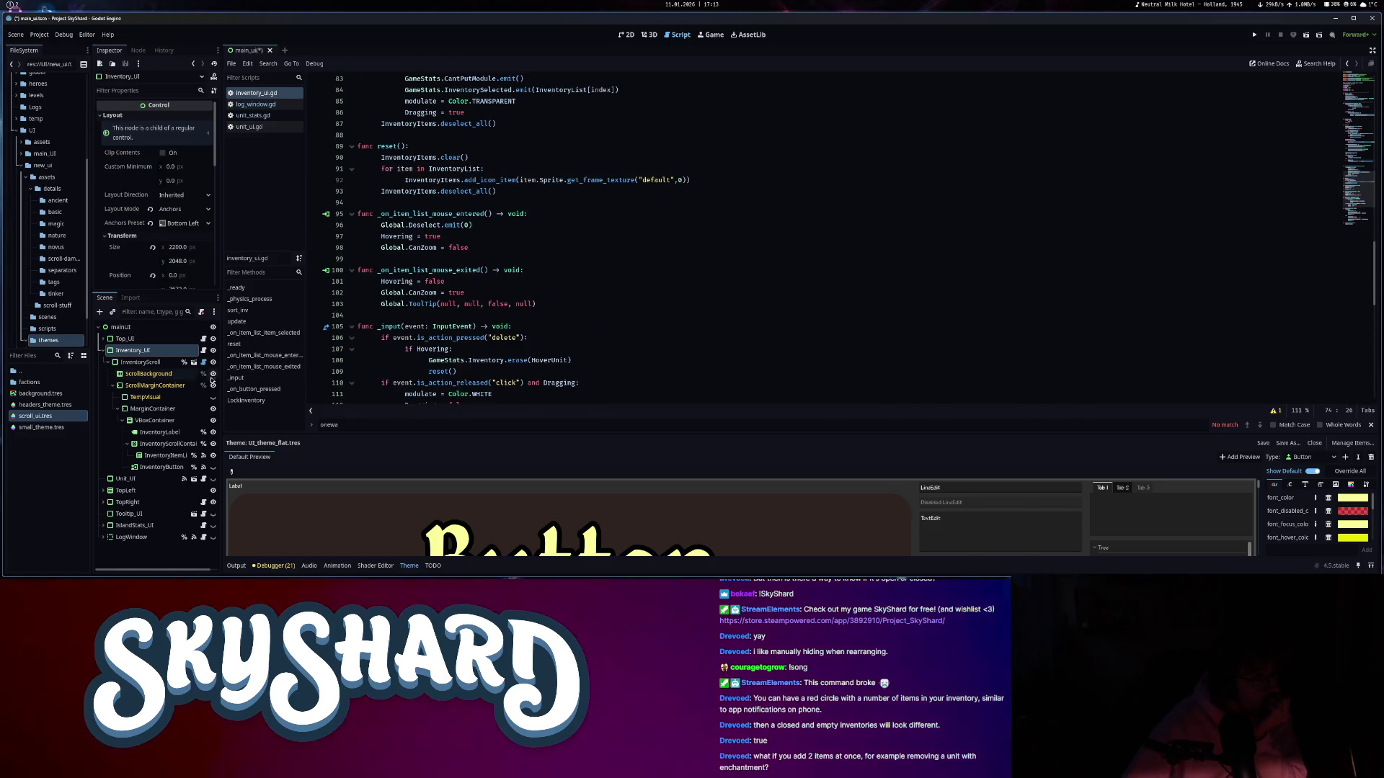
- Inspect ScrollBackground's Self Modulate colour, then run the project again
left_click(160, 376)
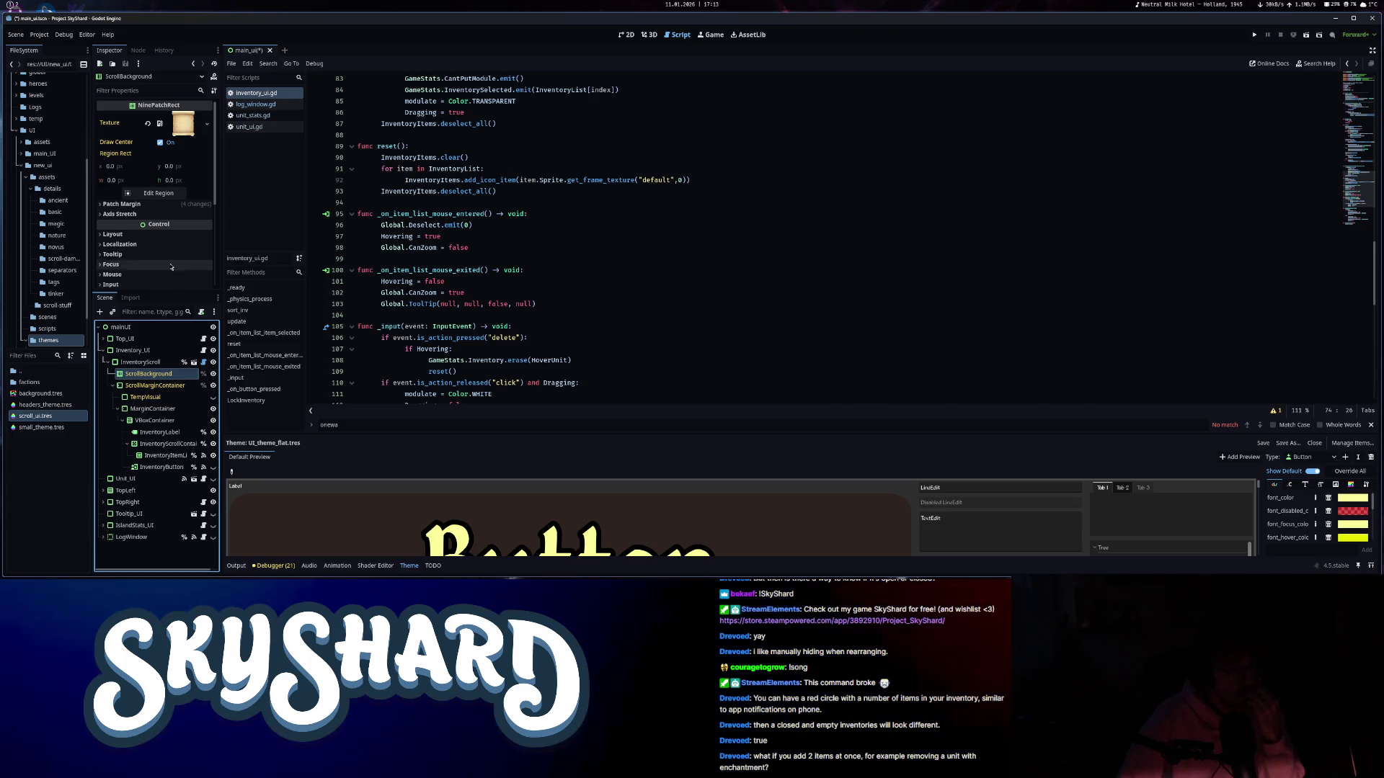
scroll(175, 254, "down", 3)
left_click(184, 212)
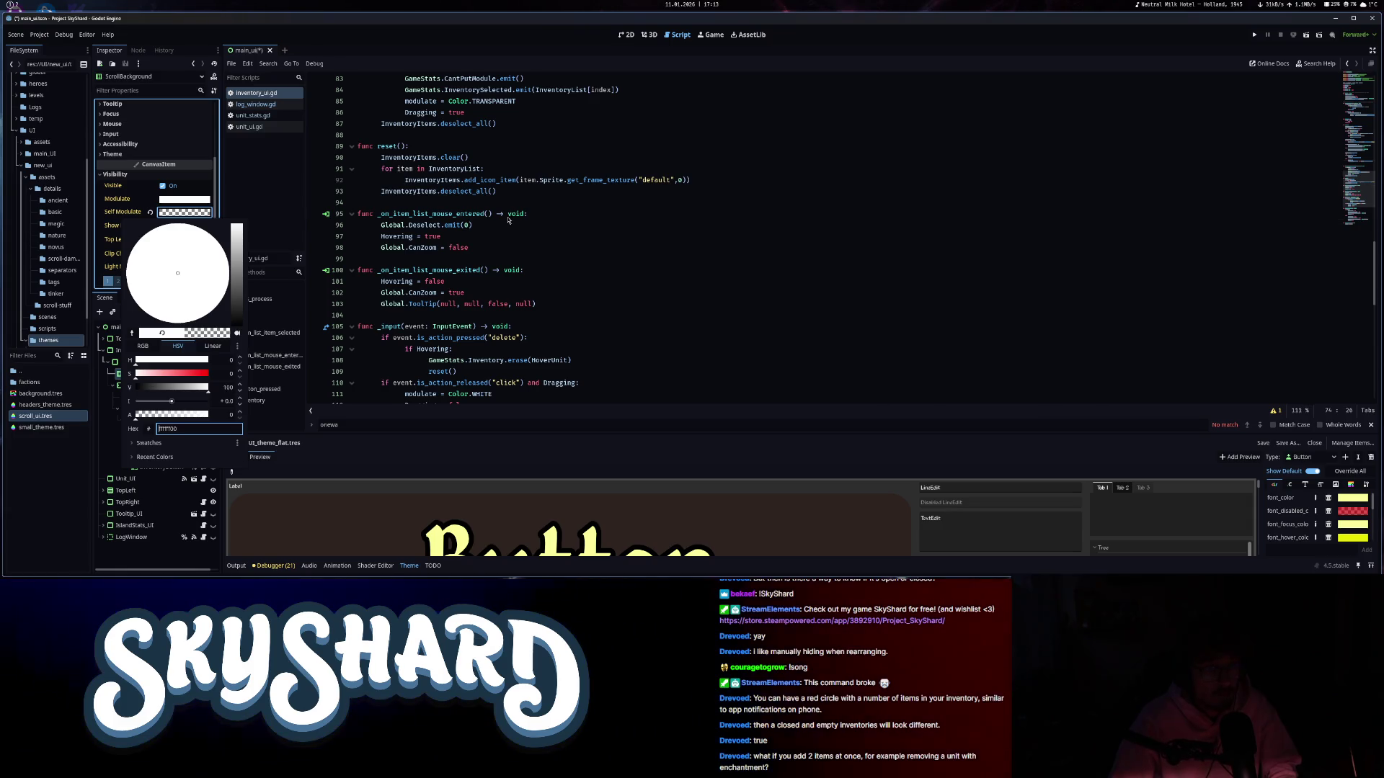
left_click(508, 220)
scroll(508, 220, "down", 4)
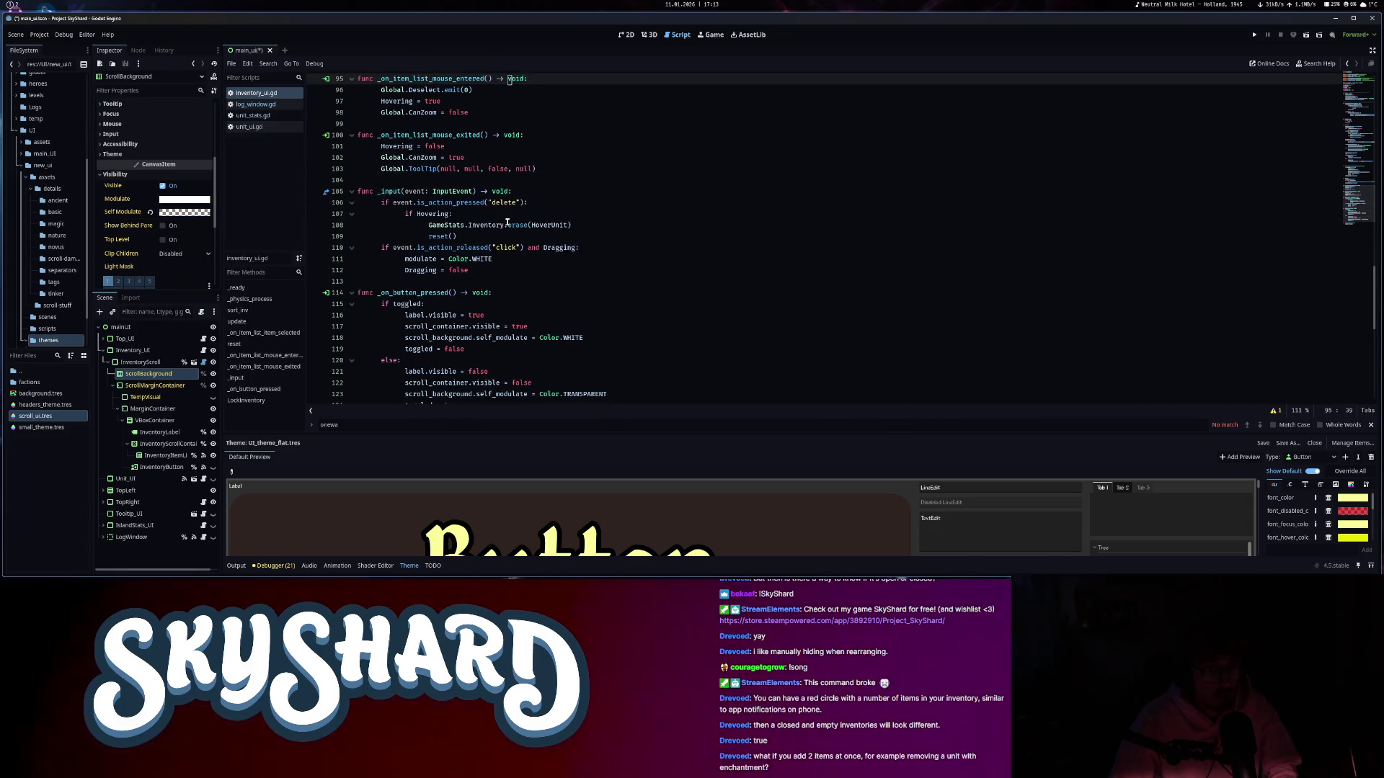
left_click(1255, 35)
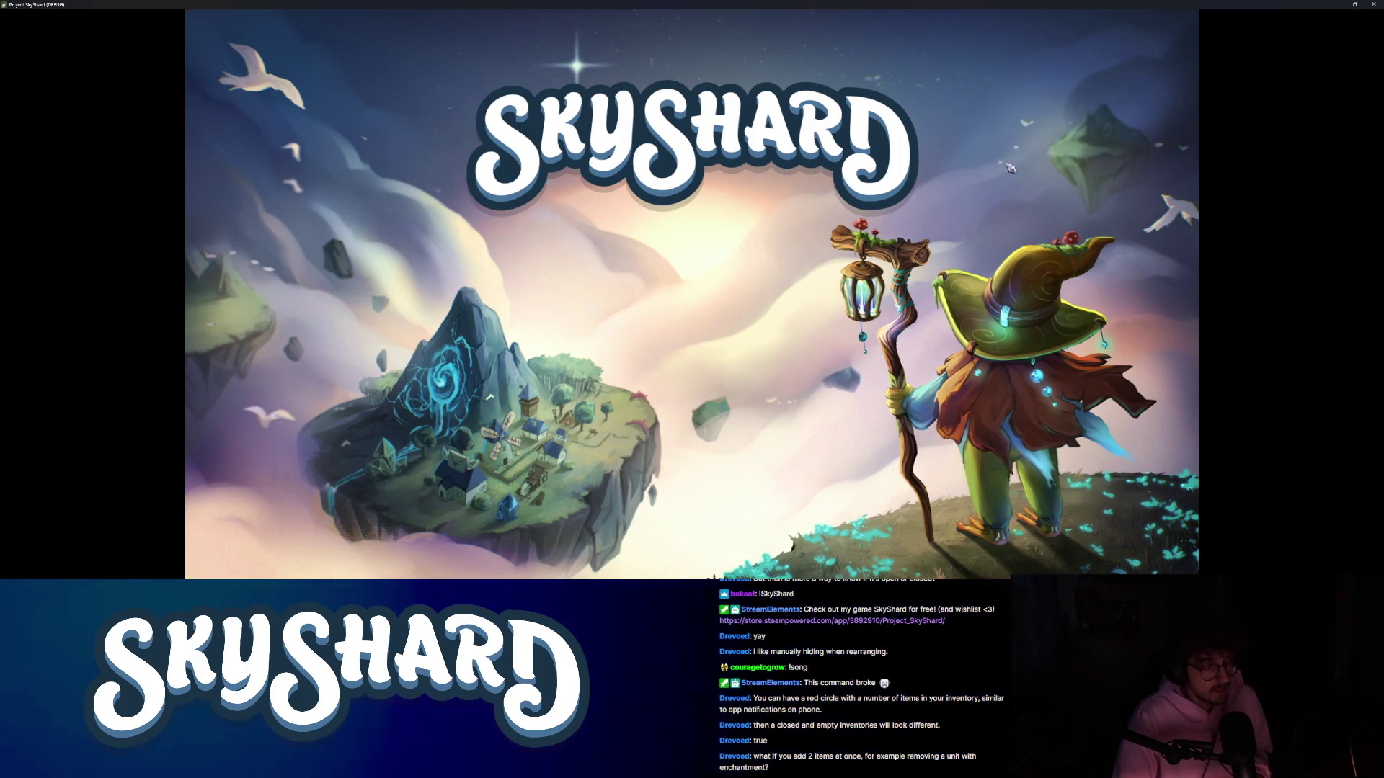
- In Dev Mode place a turret on the island, cancel the save, and exit to the main menu
key("super+Right")
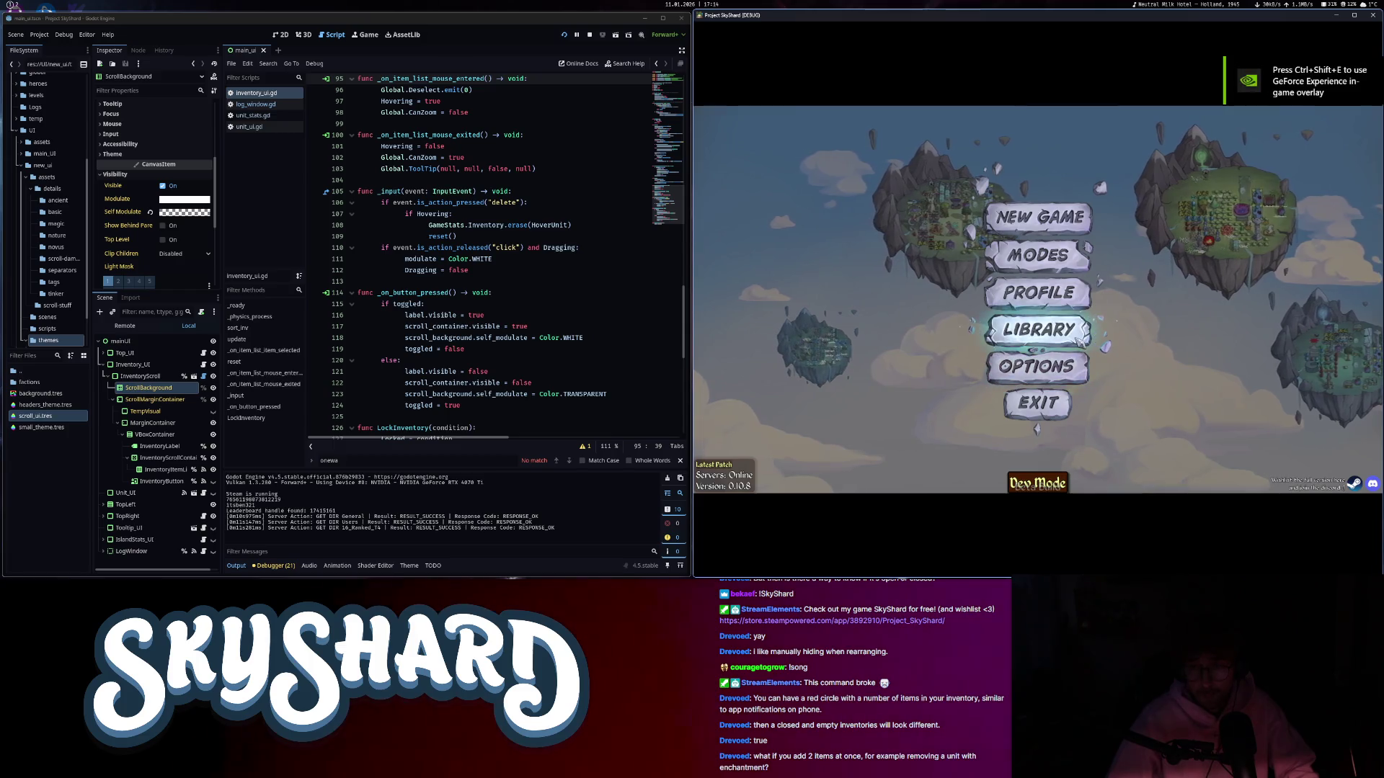
left_click(1022, 489)
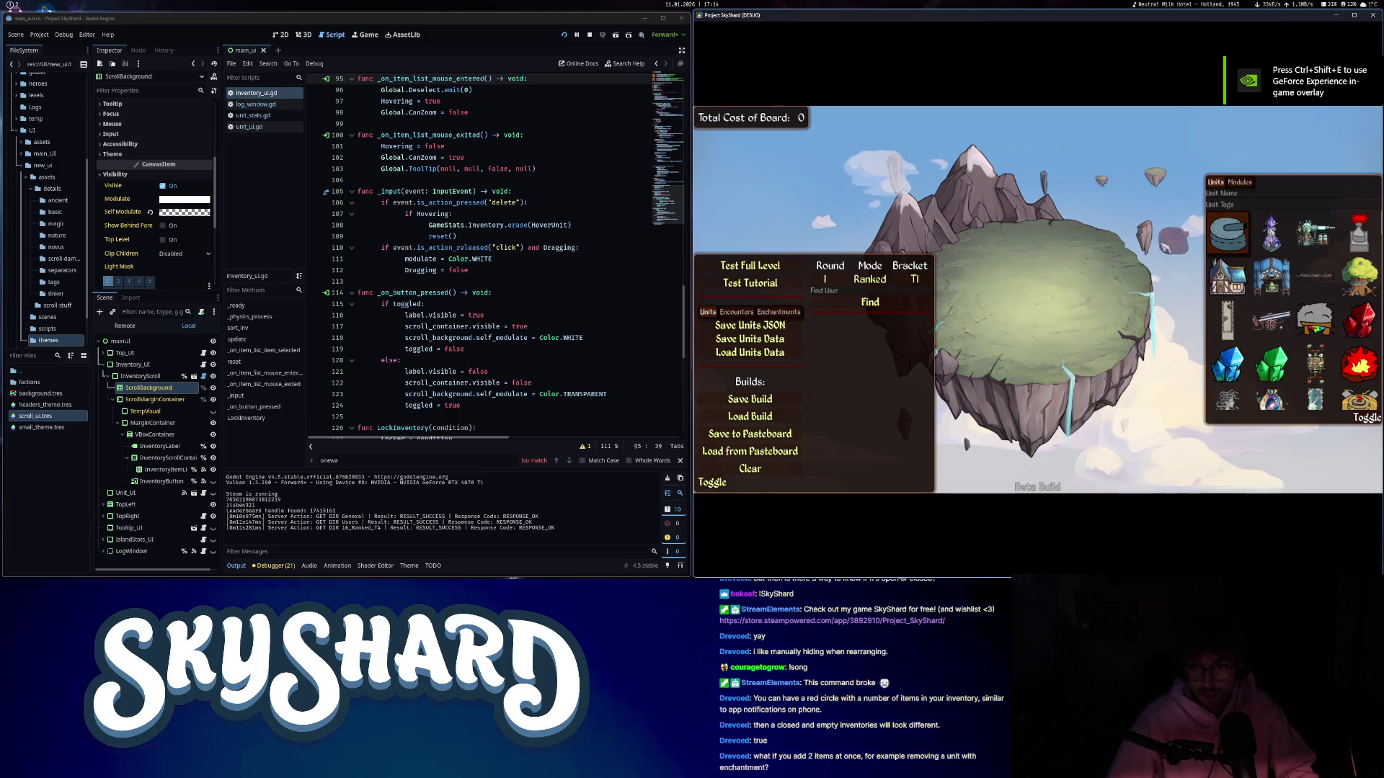
left_click_drag(1196, 244, 1019, 287)
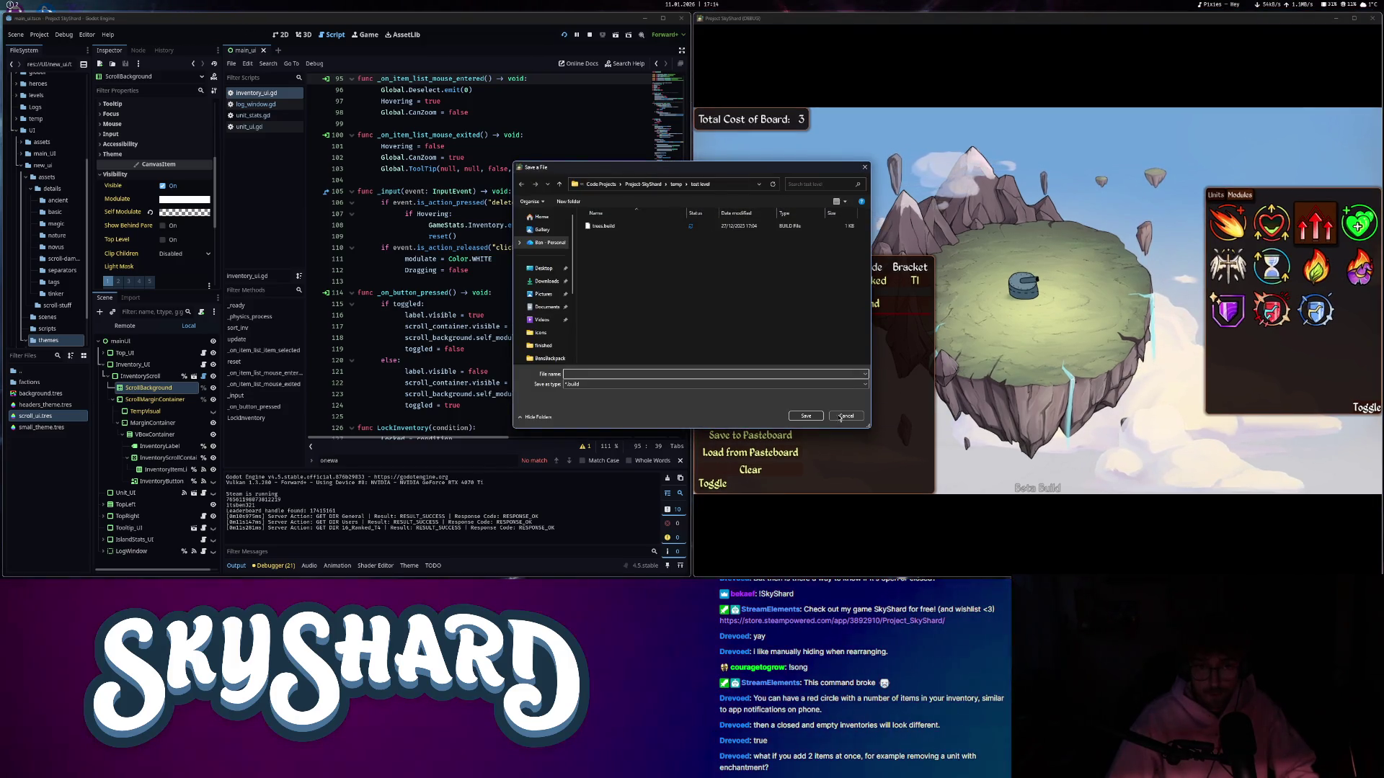
left_click(845, 416)
key("Escape")
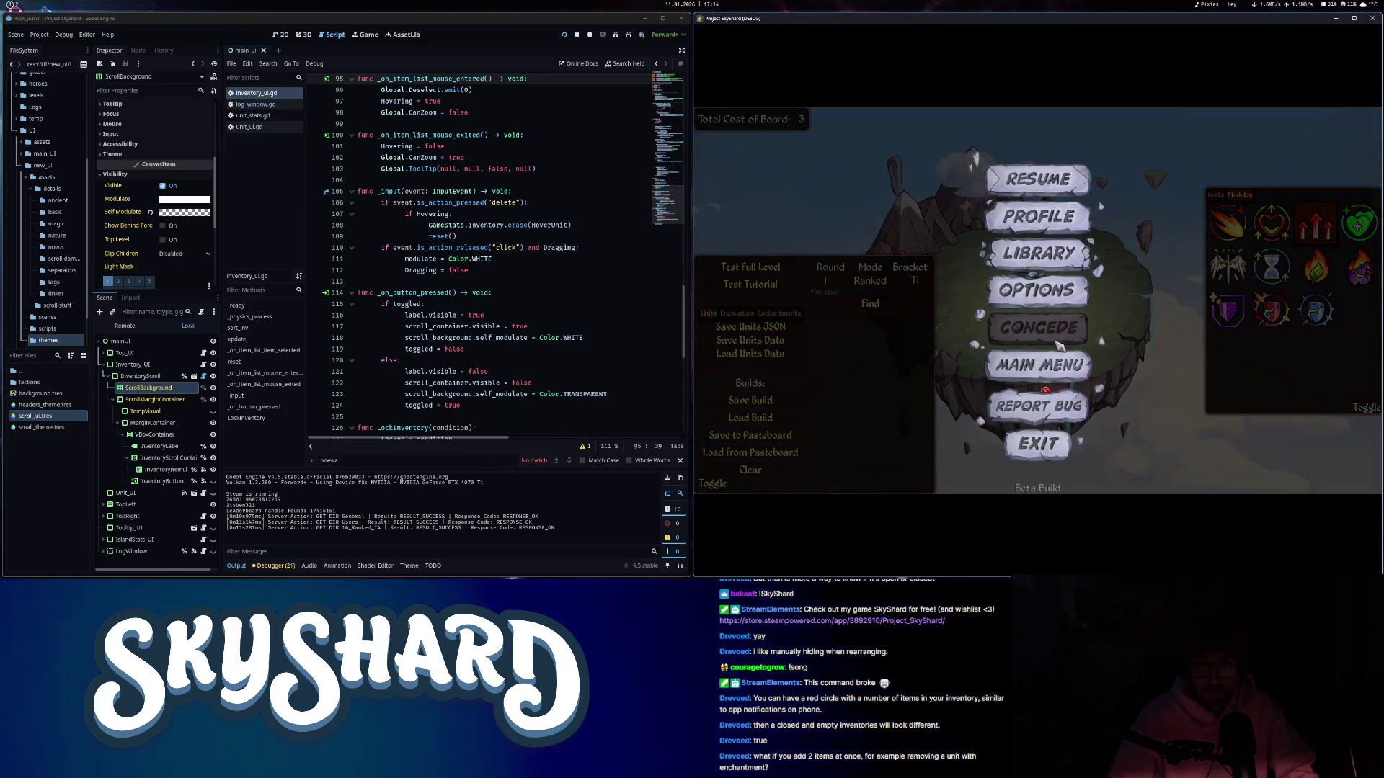
left_click(1041, 365)
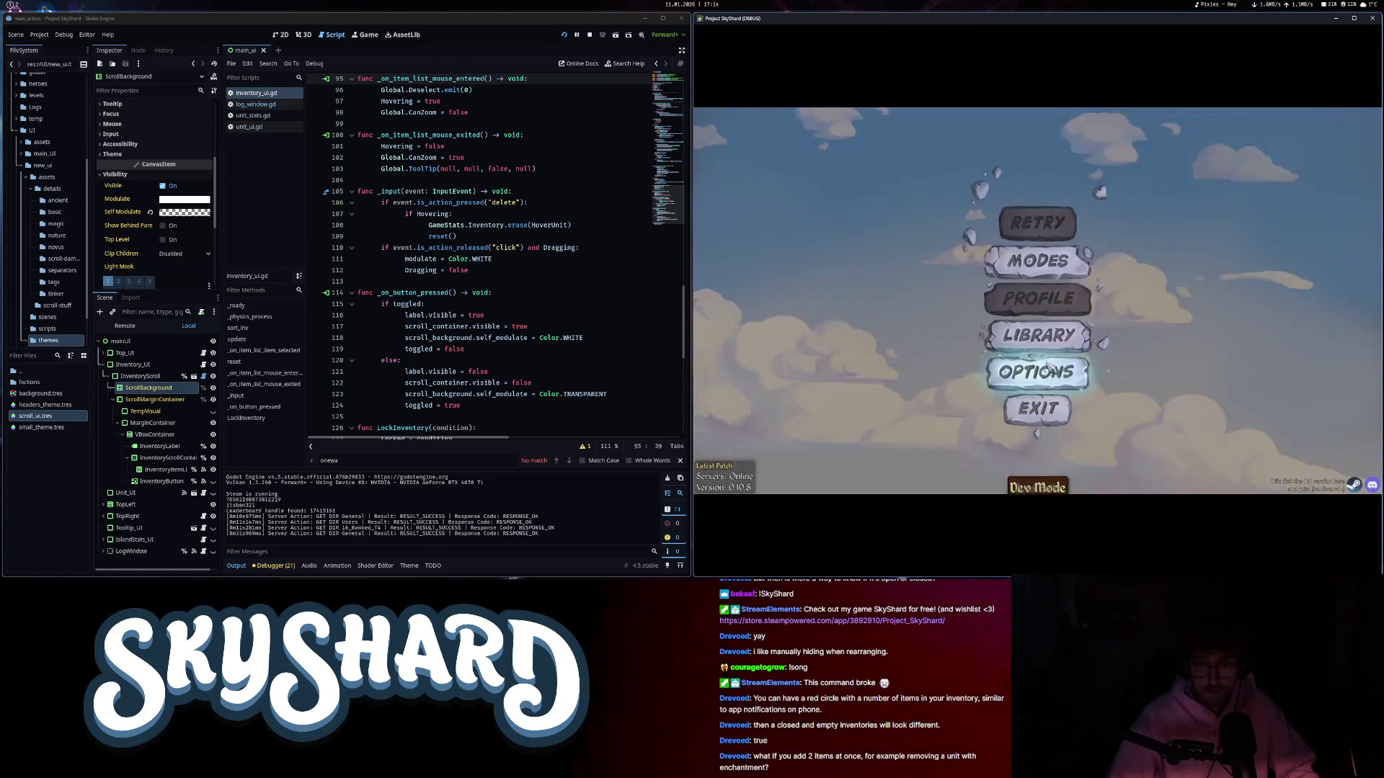
- Start an Unrated run with the Infrastructure bonus, place the Ruby, and enter a /loadbuild command
left_click(1057, 268)
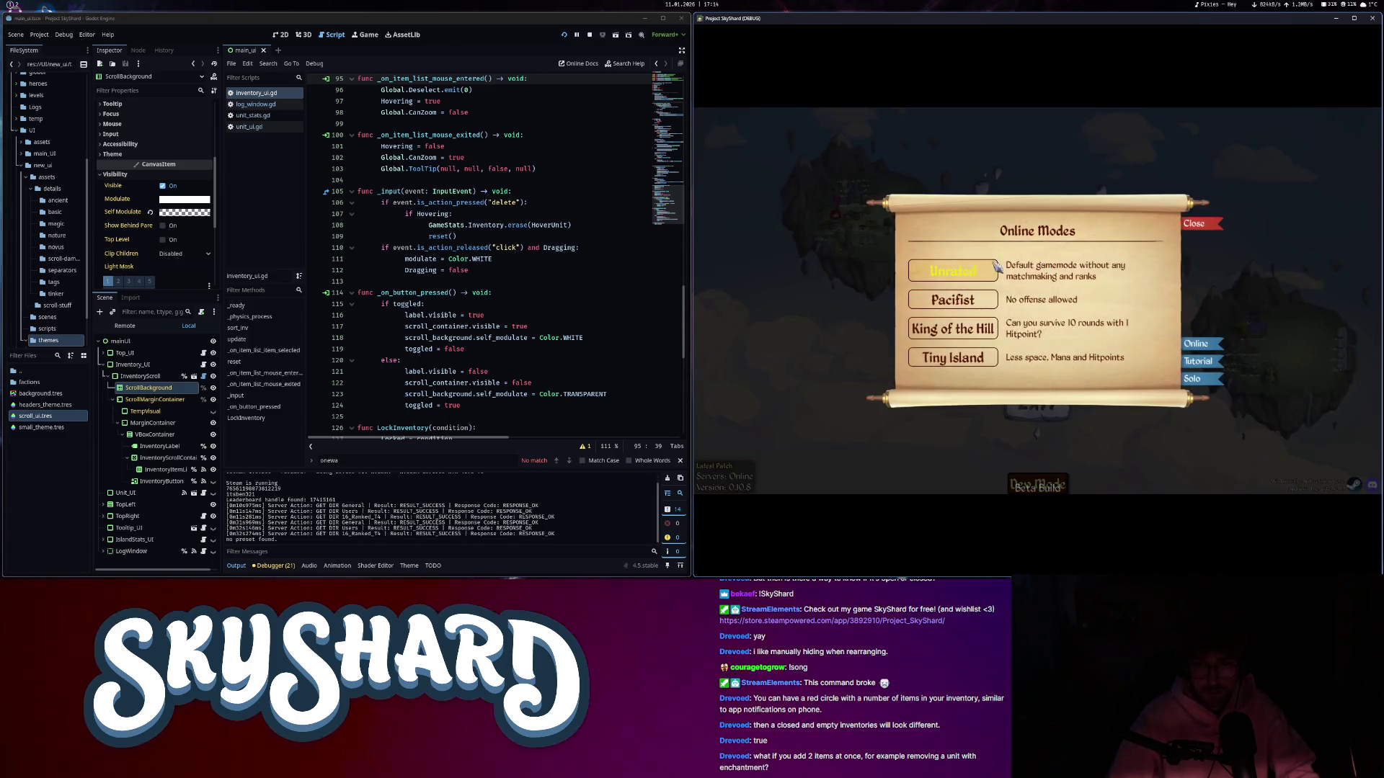
left_click(968, 271)
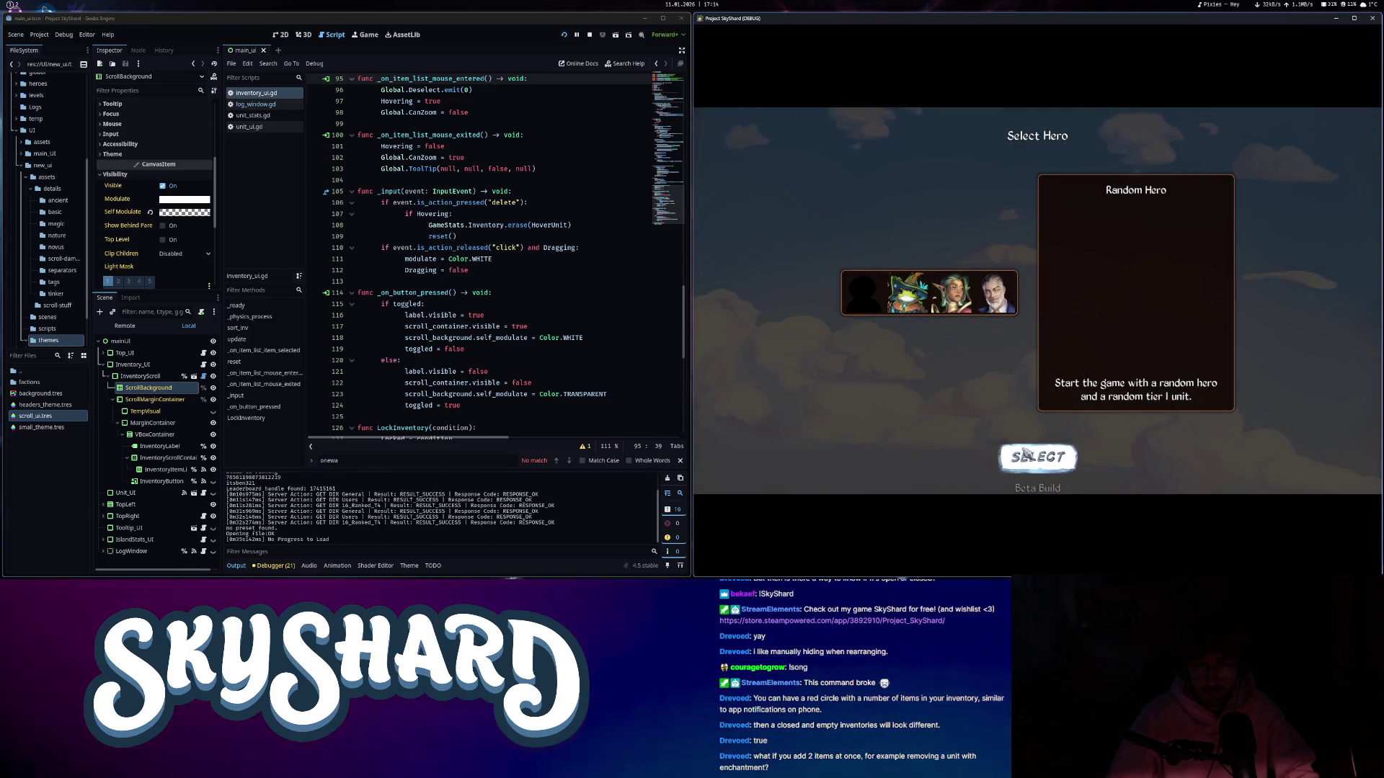
left_click(1028, 452)
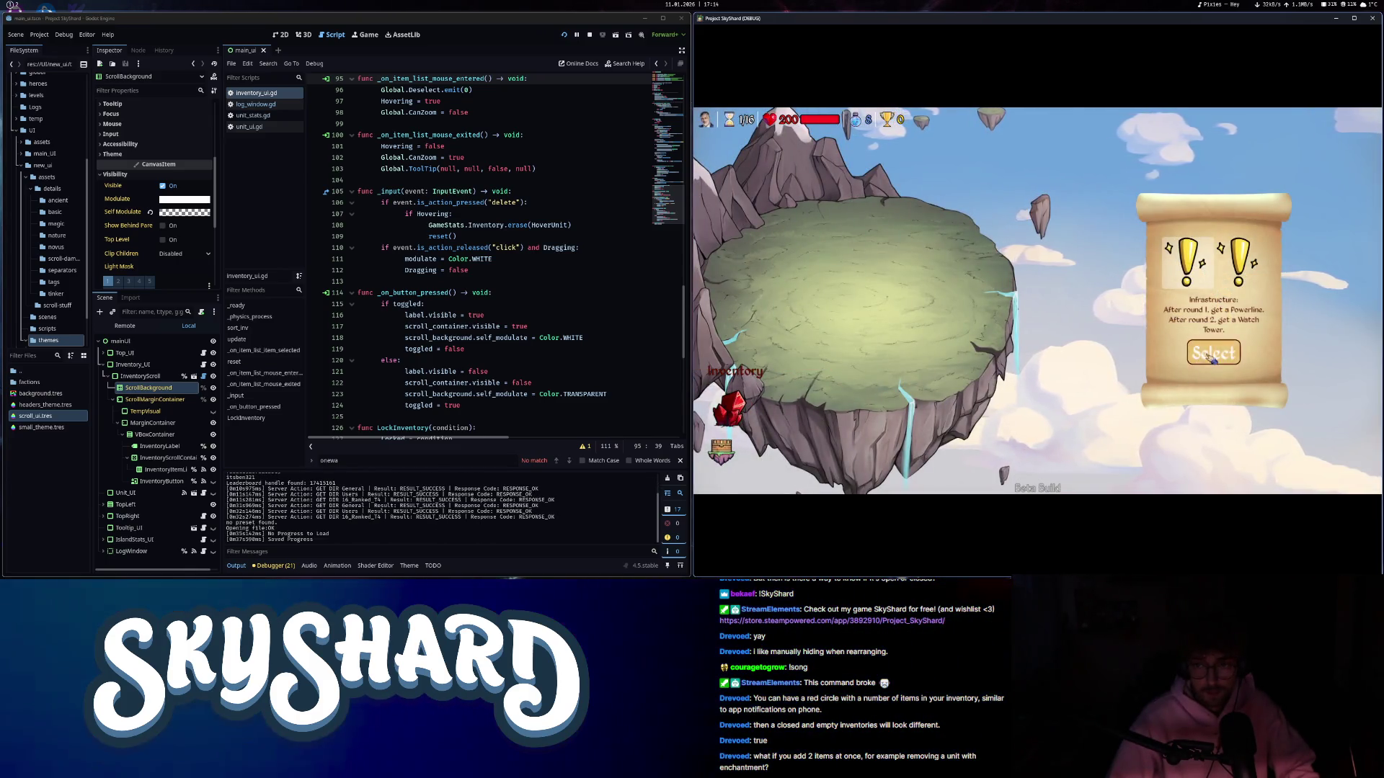
left_click(1211, 349)
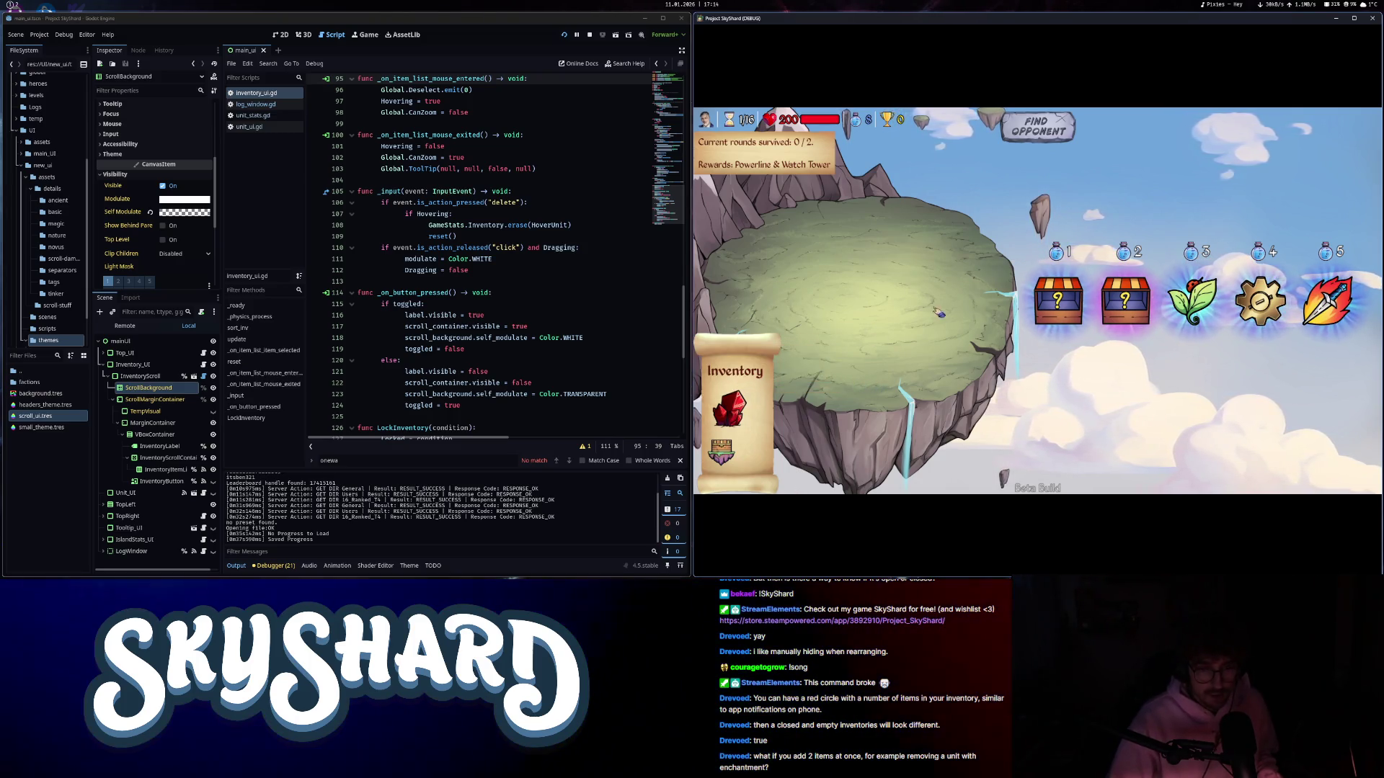
mouse_move(728, 407)
left_mouse_down()
mouse_move(836, 263)
mouse_move(847, 283)
left_mouse_up()
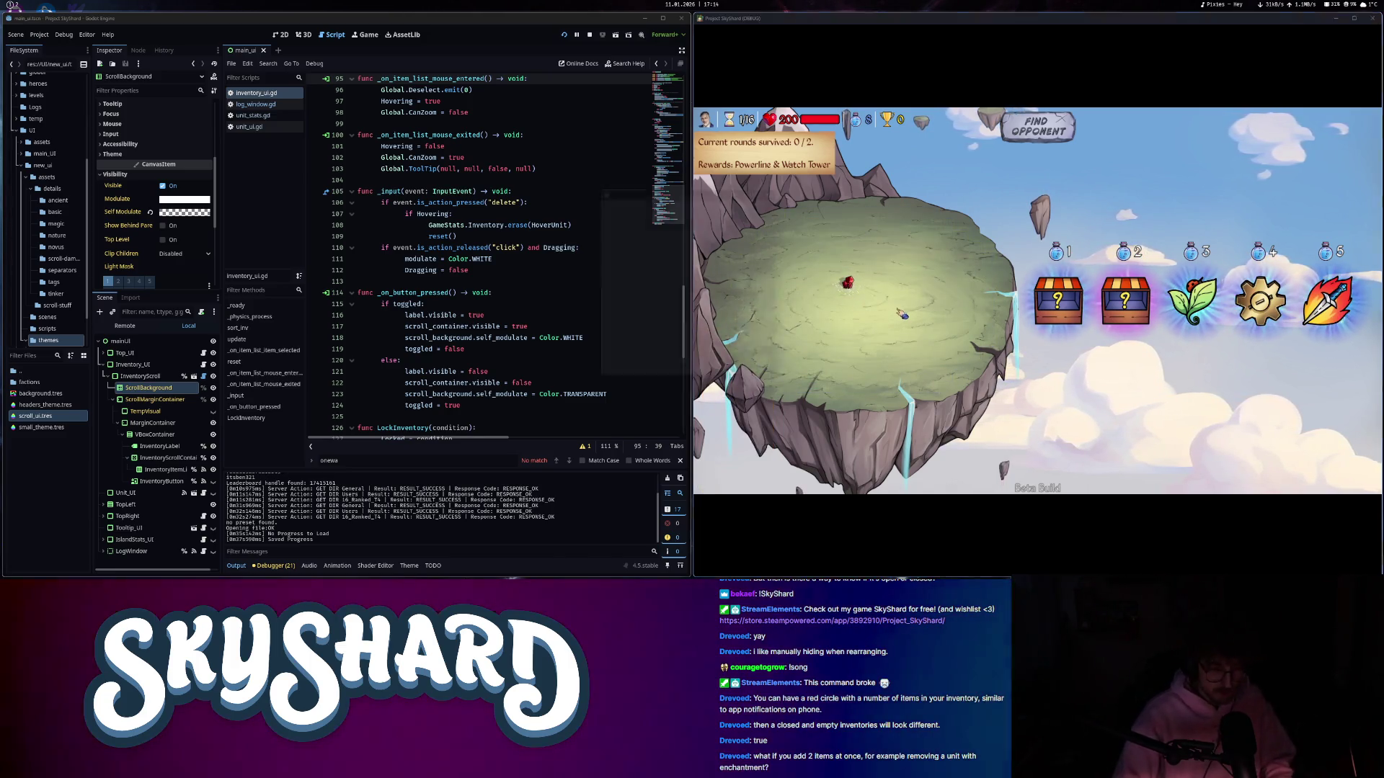
type("/load")
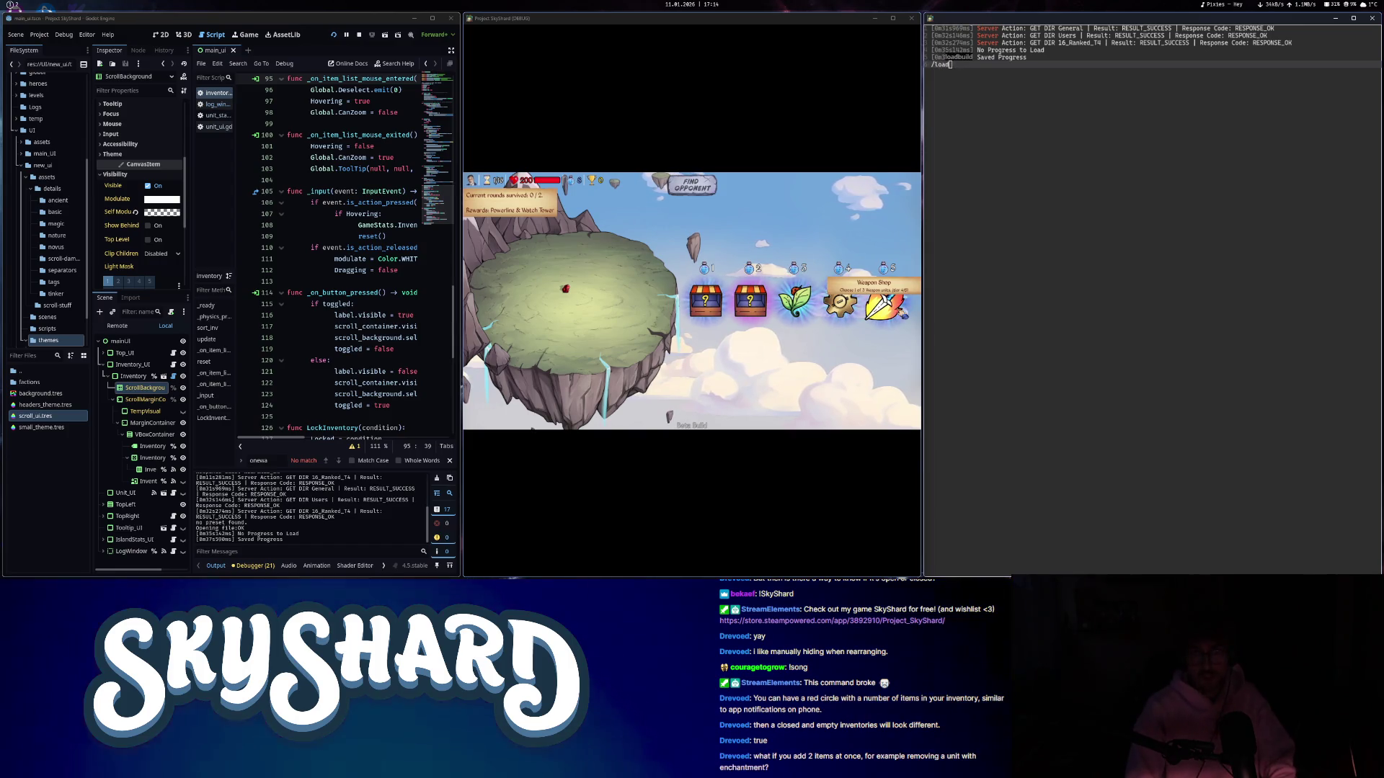
type("build H4sIAAAAAAAACpNjYGBgA-L_UABWMjACMTMDBAAAQAyKEiAAAAA")
- Run the /loadbuild command with the build code, move the game window aside, and stop the game
key("Return")
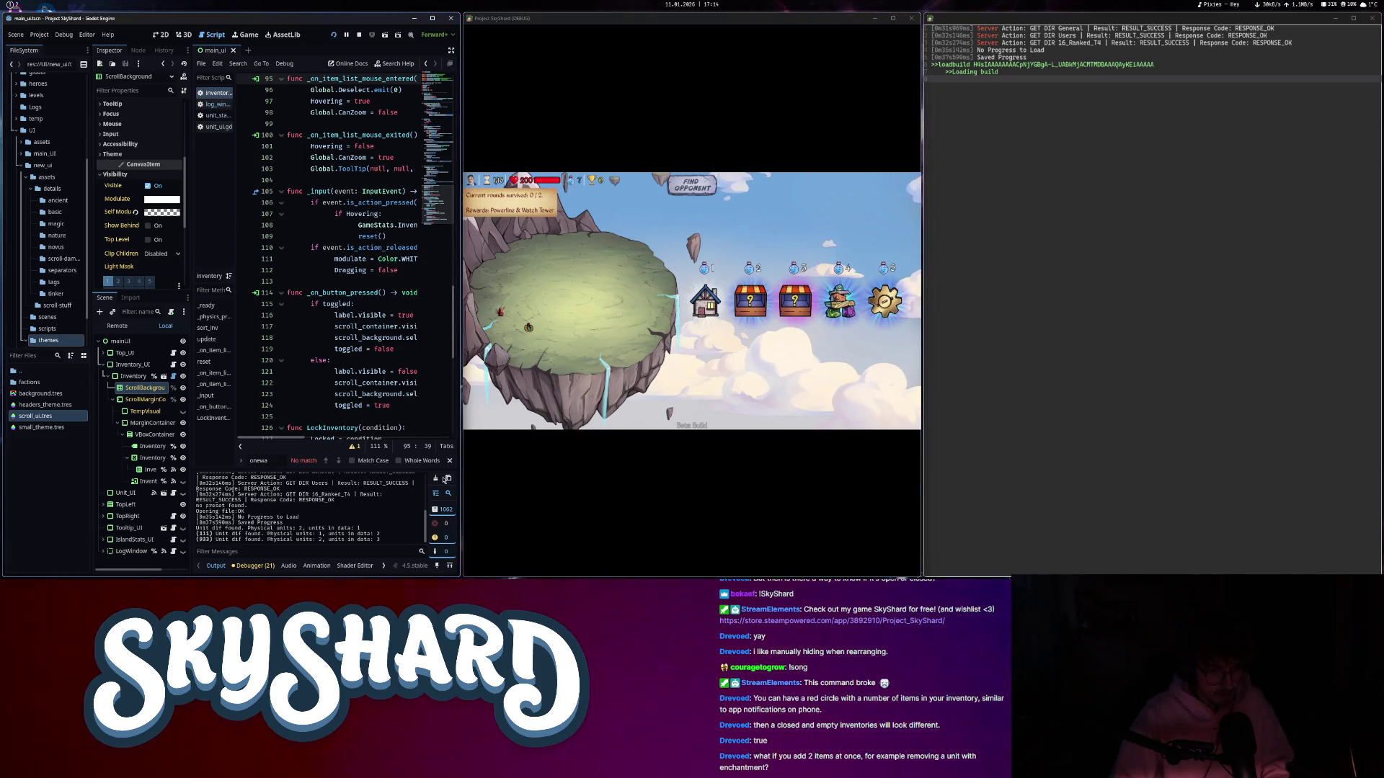
left_click_drag(648, 18, 1234, 11)
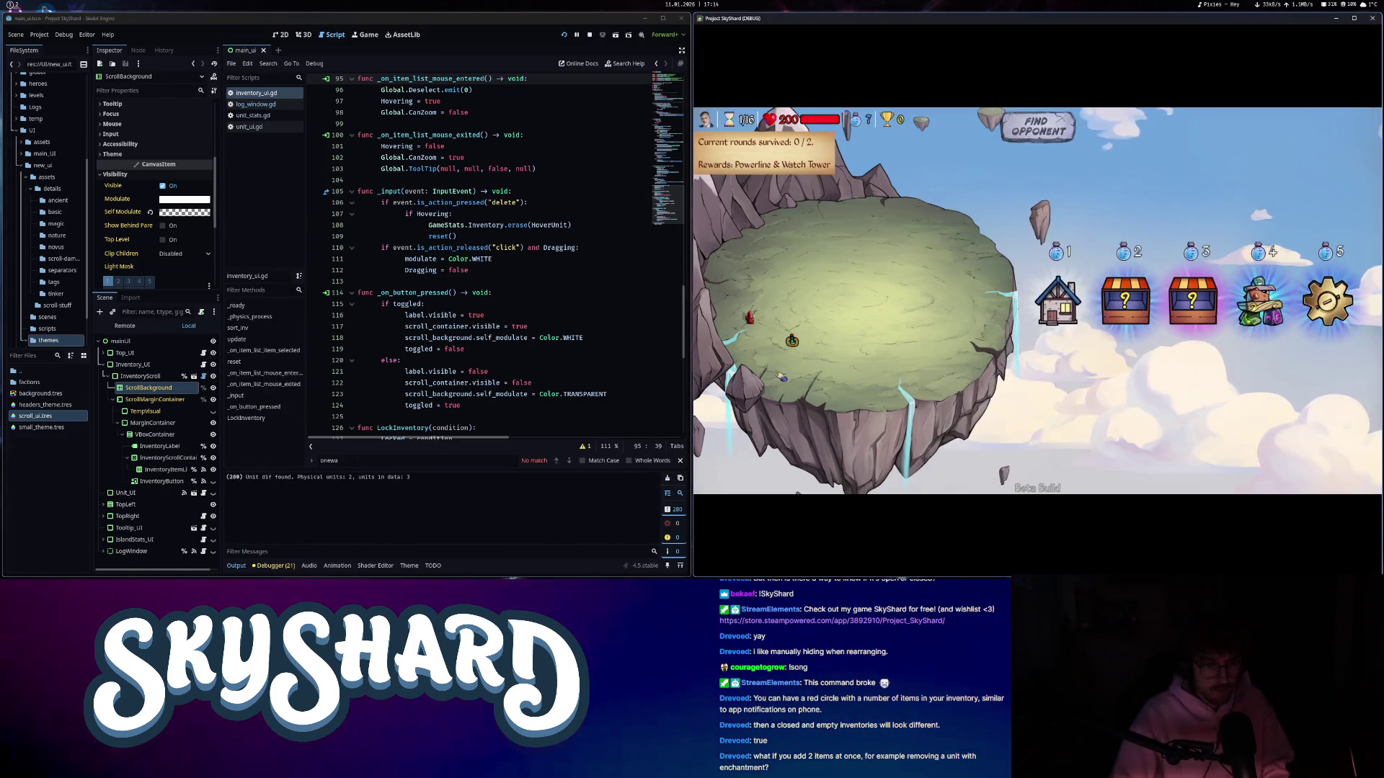
key("alt+F4")
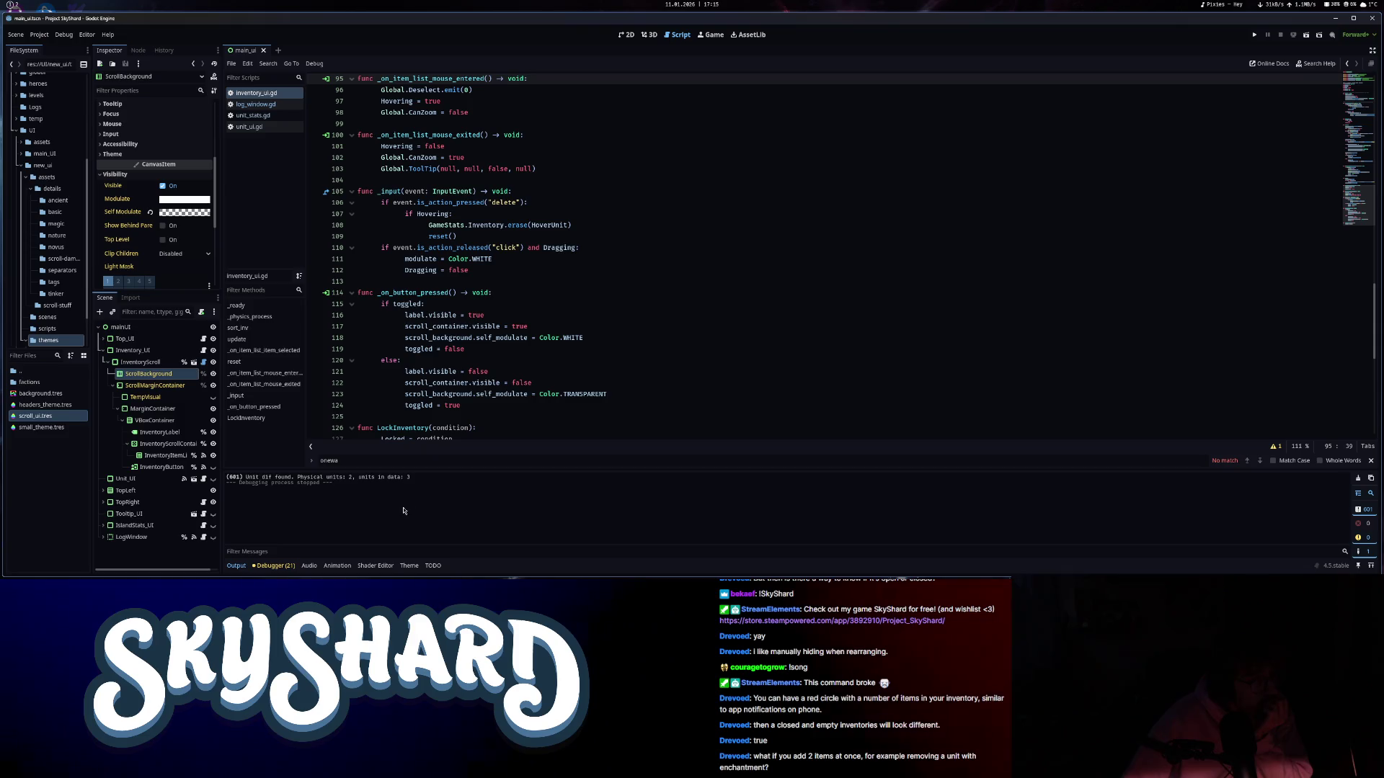
- Relaunch SkyShard, start a match from Modes, and open the inventory to confirm the Ruby
key("F5")
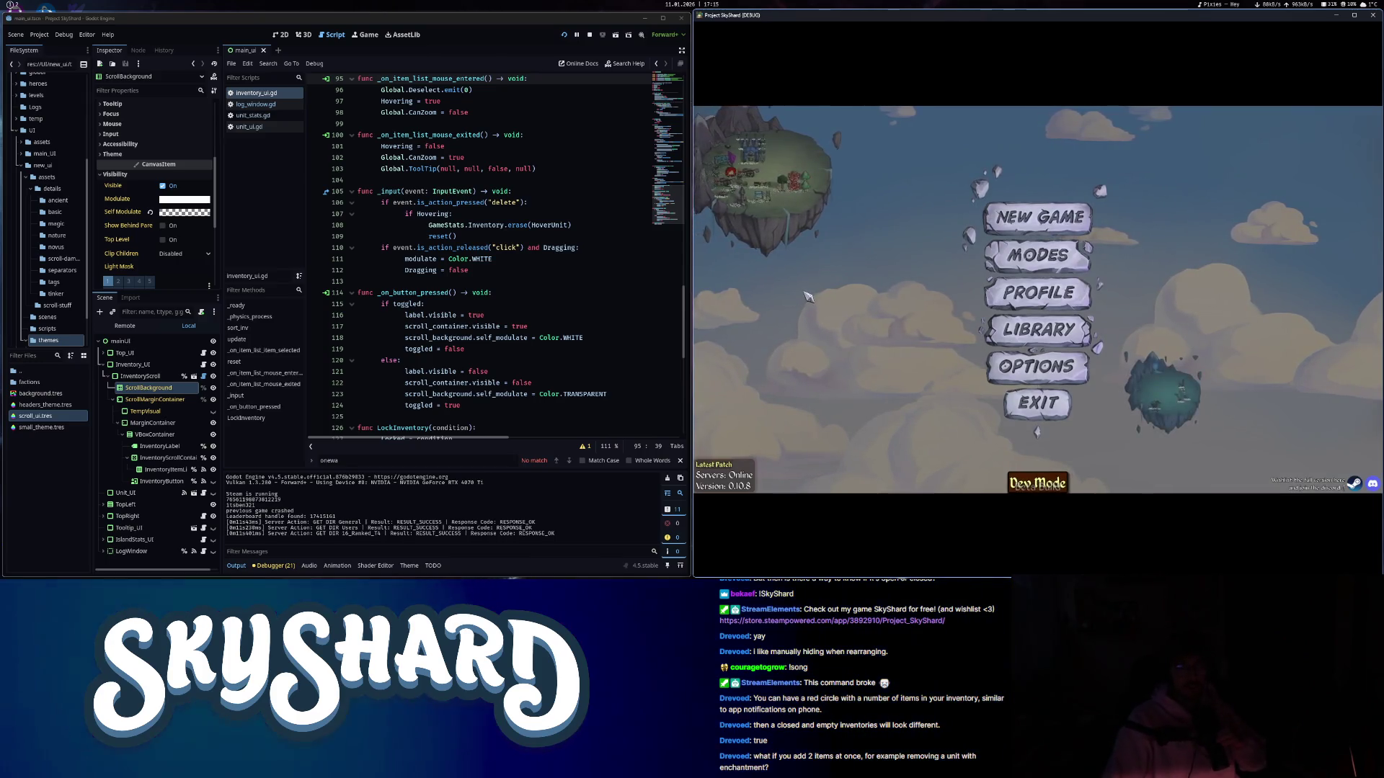
left_click(1061, 261)
left_click(963, 272)
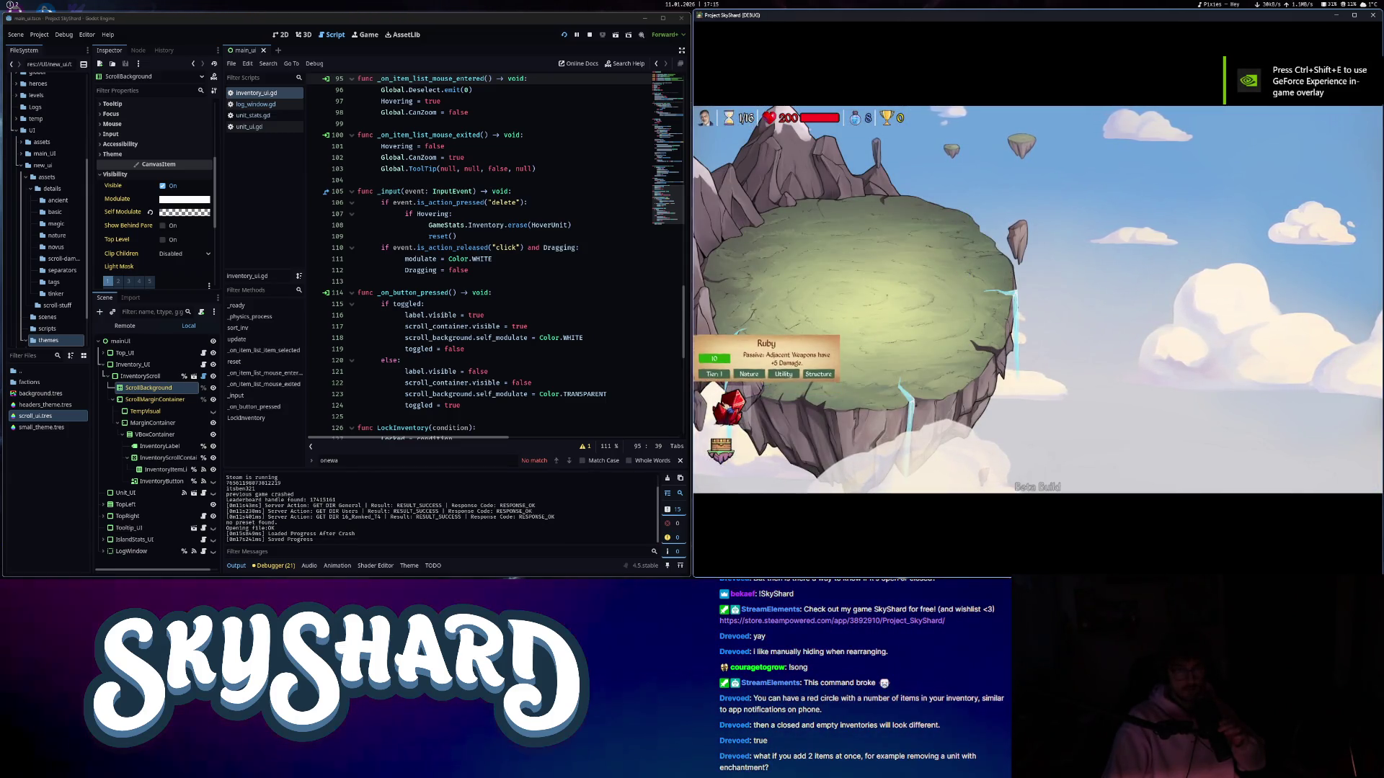
left_click(720, 450)
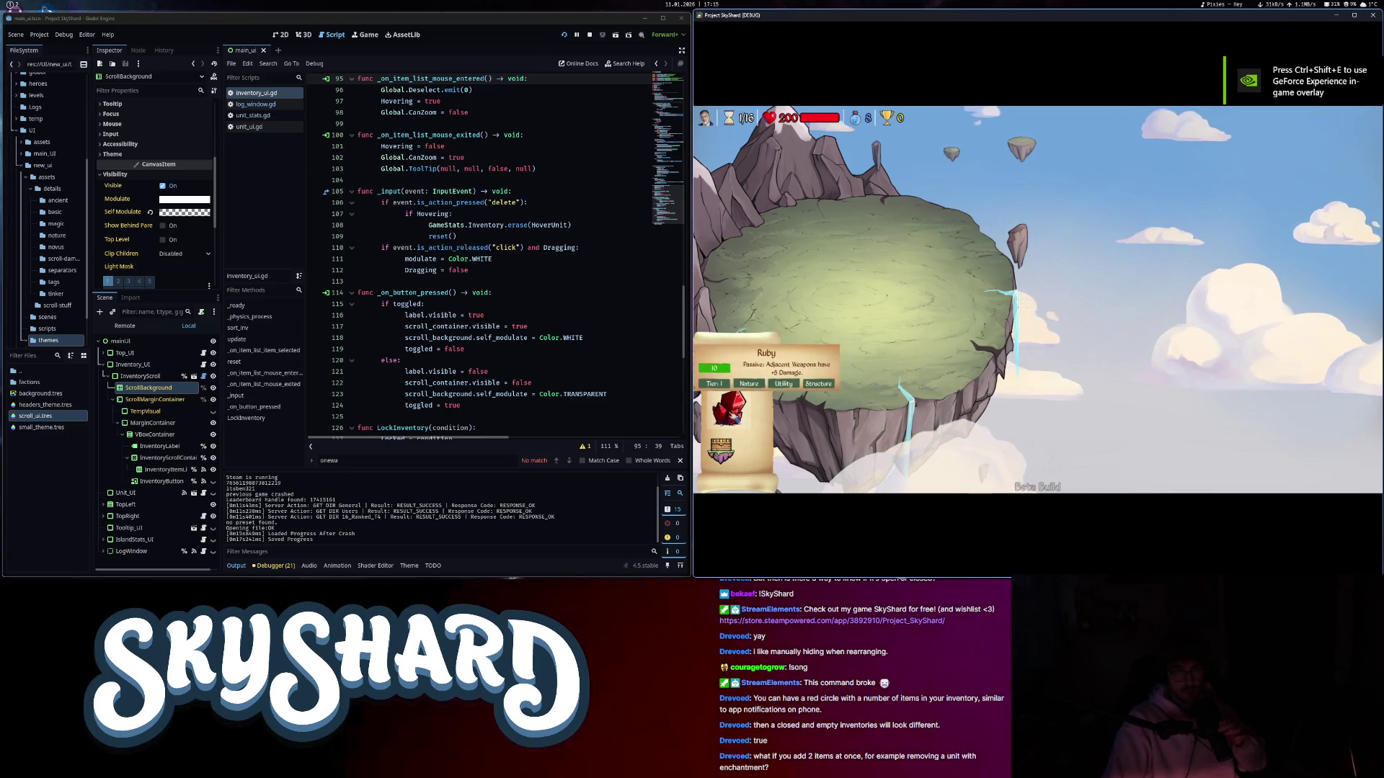
- Concede the match and start a new run with the Mining Expedition starting bonus
key("Escape")
left_click(1037, 324)
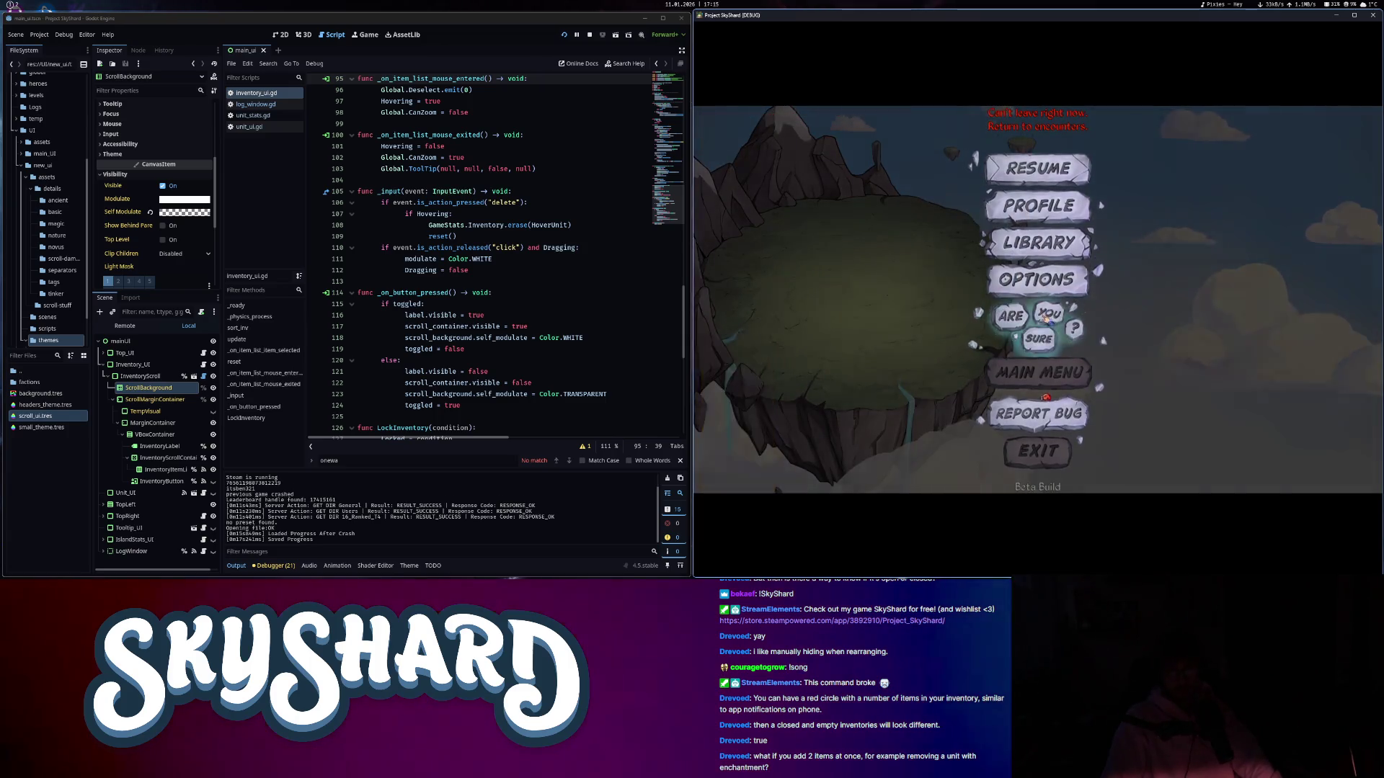
left_click(1022, 318)
left_click(1215, 389)
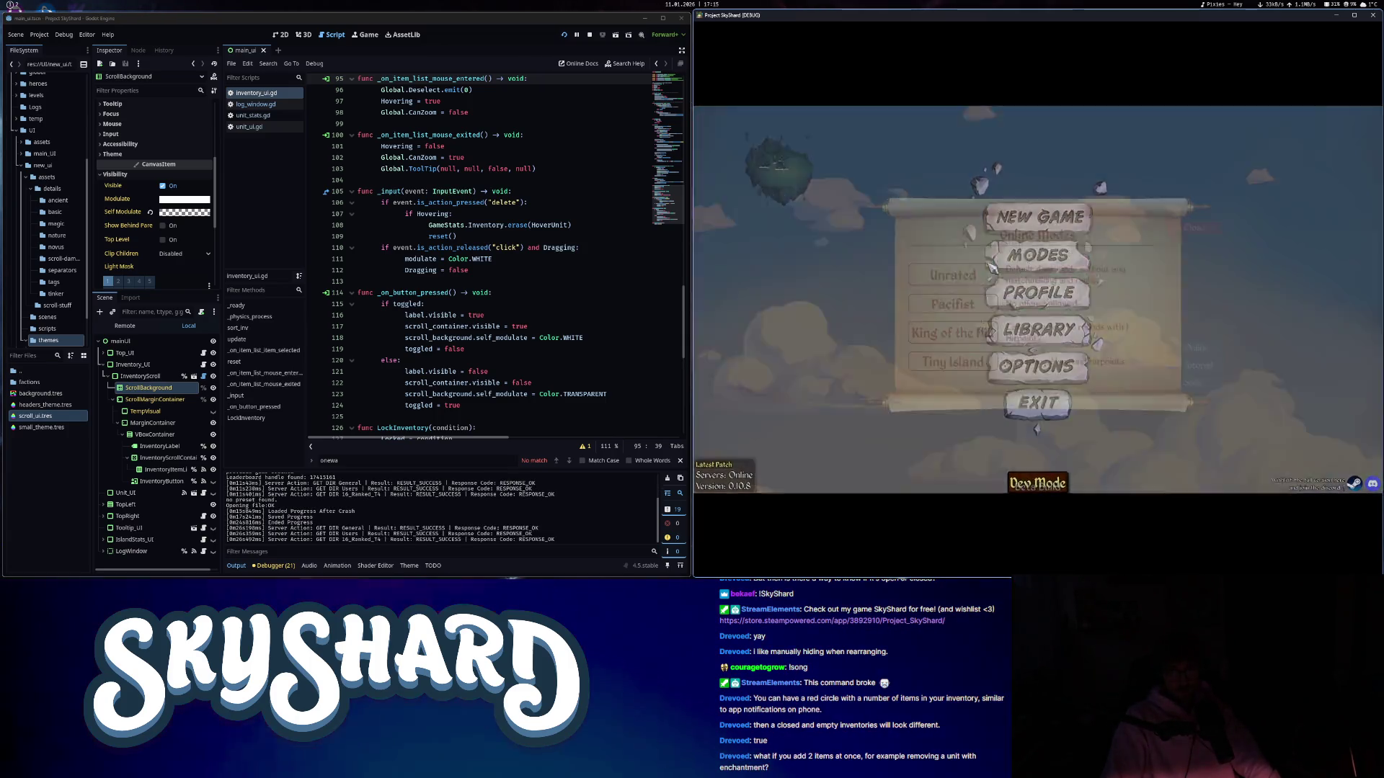
left_click(1036, 216)
left_click(1041, 456)
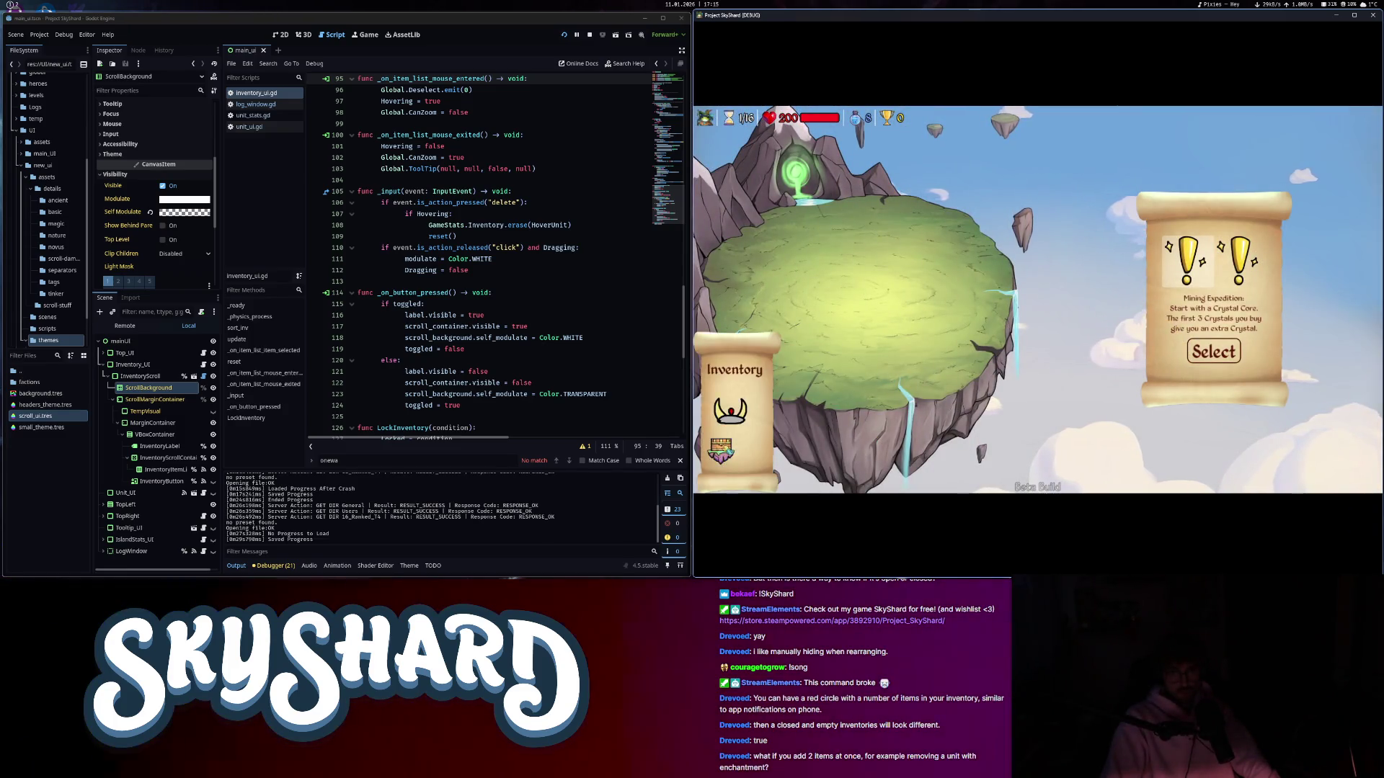
left_click(1214, 352)
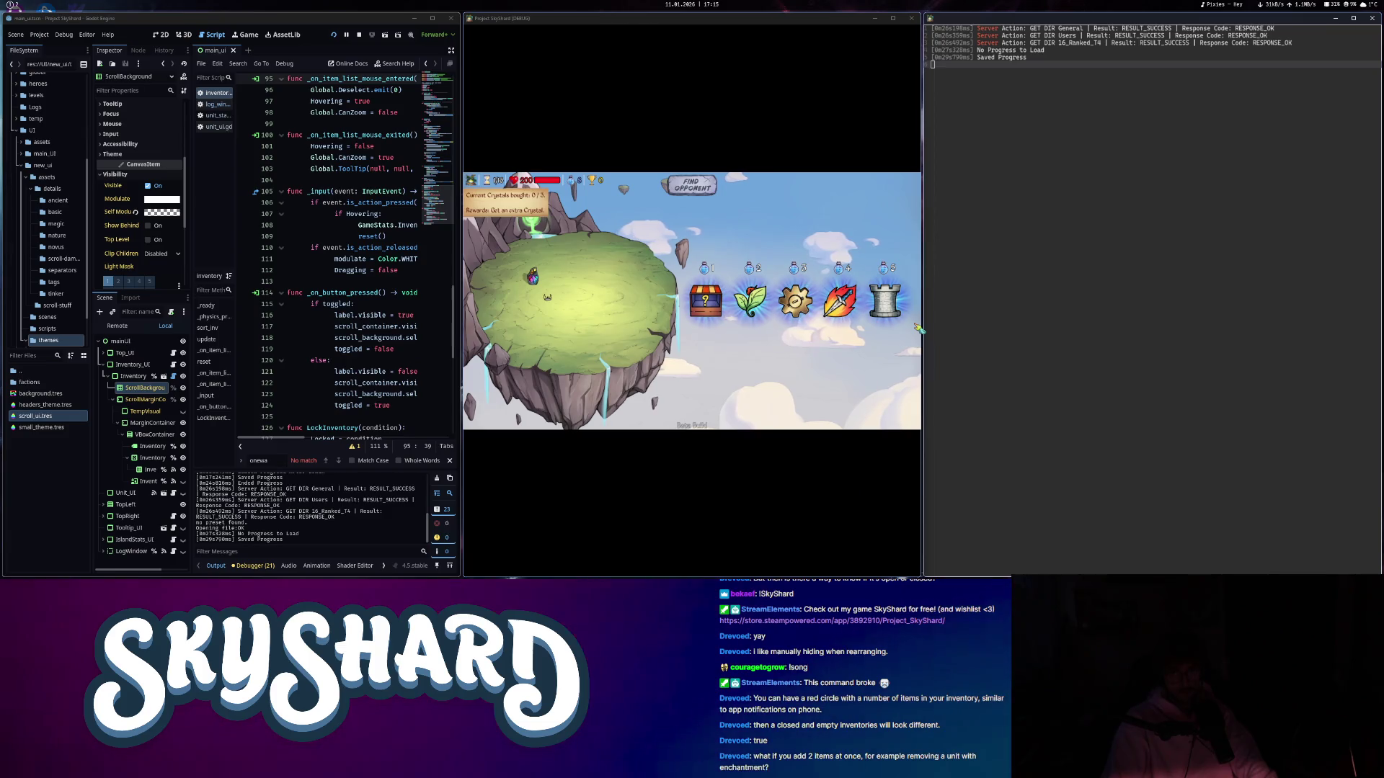
- Fix the mistyped console entry and run /loadbuild with the pasted build code
type("/sur")
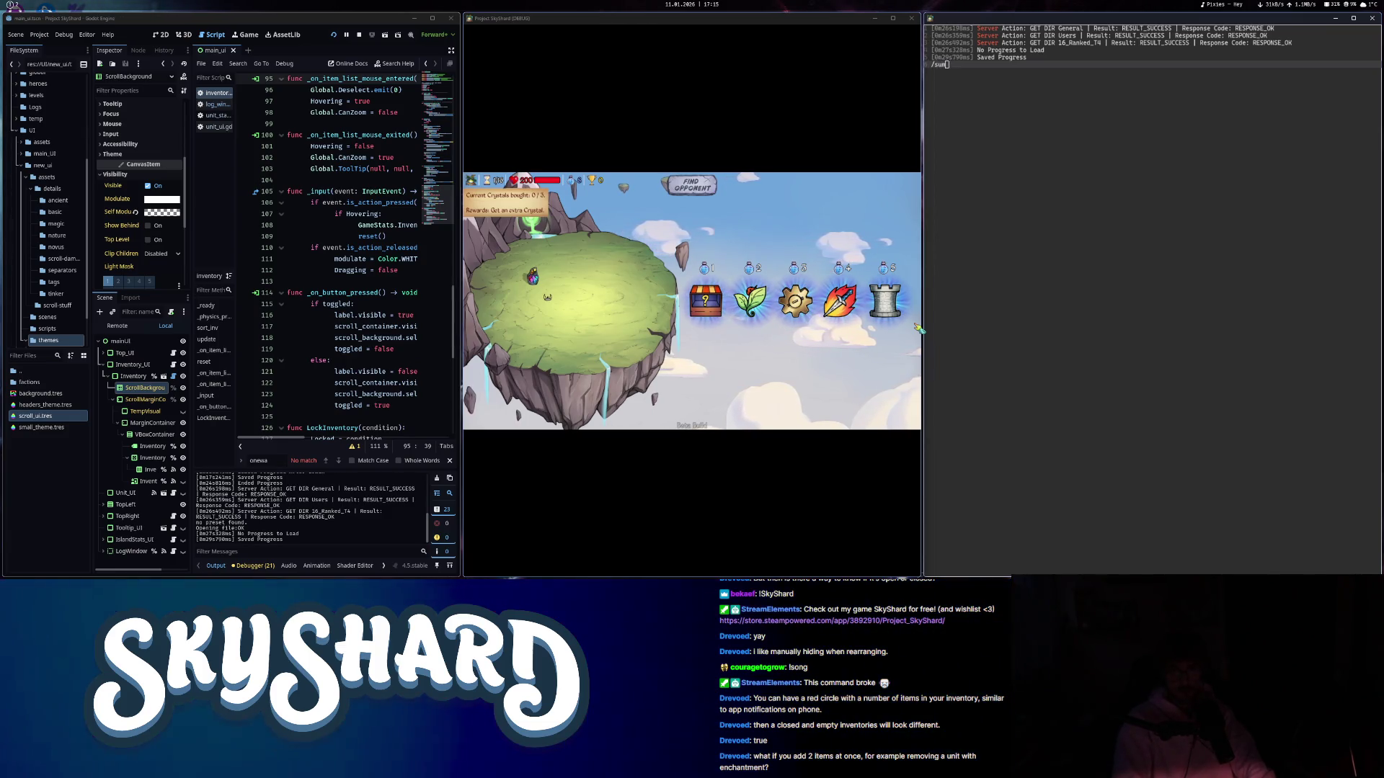
key("BackSpace")
key("BackSpace")
key("BackSpace")
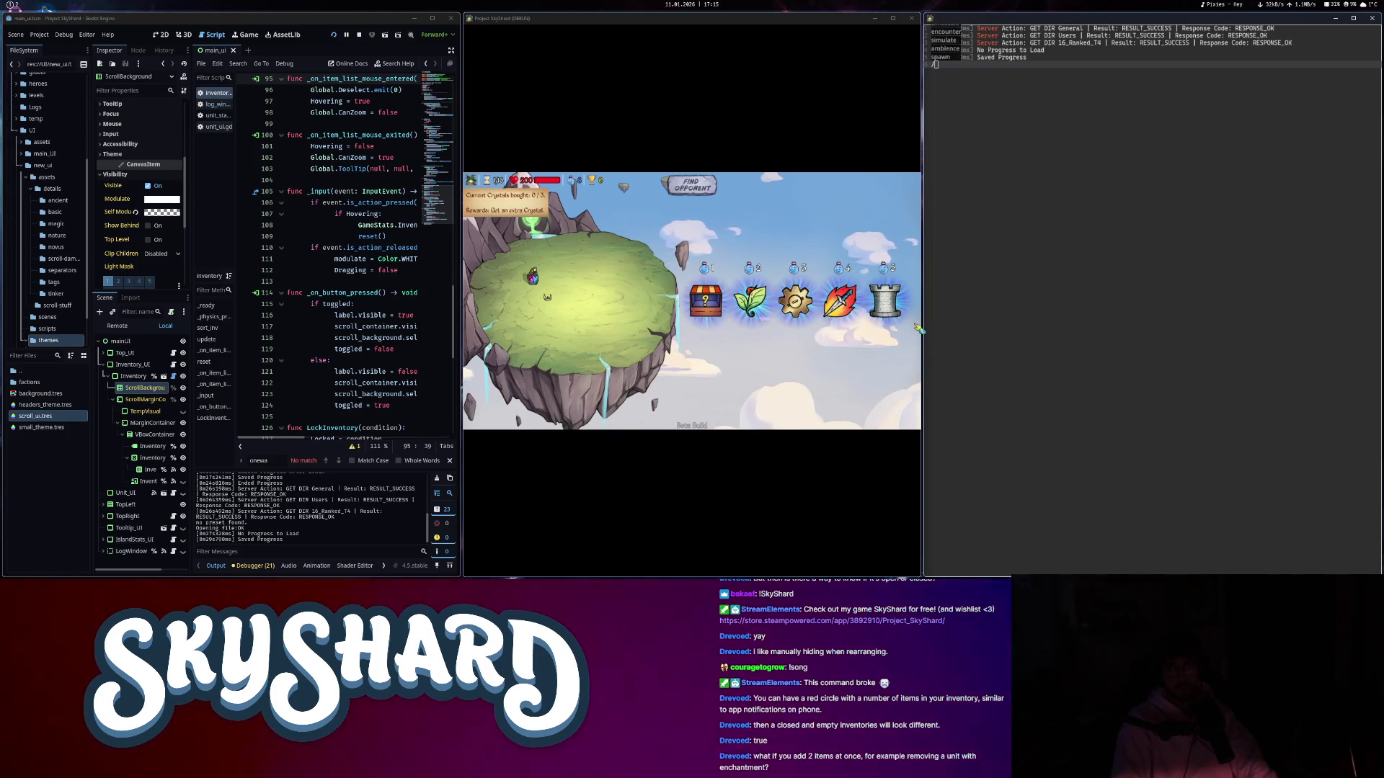
type("loadbuild")
key("ctrl+v")
key("Return")
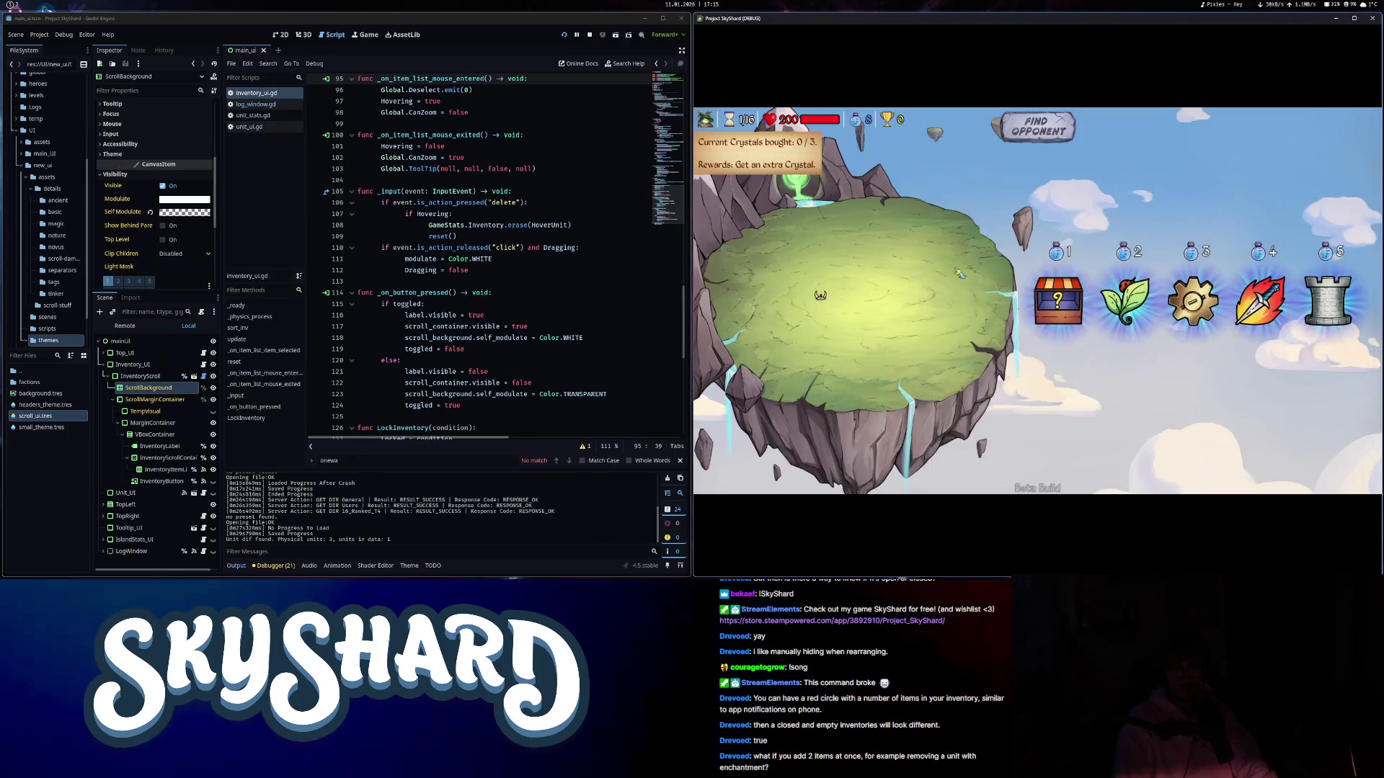
- Concede the run from the pause menu and exit the game
mouse_move(821, 295)
key("Escape")
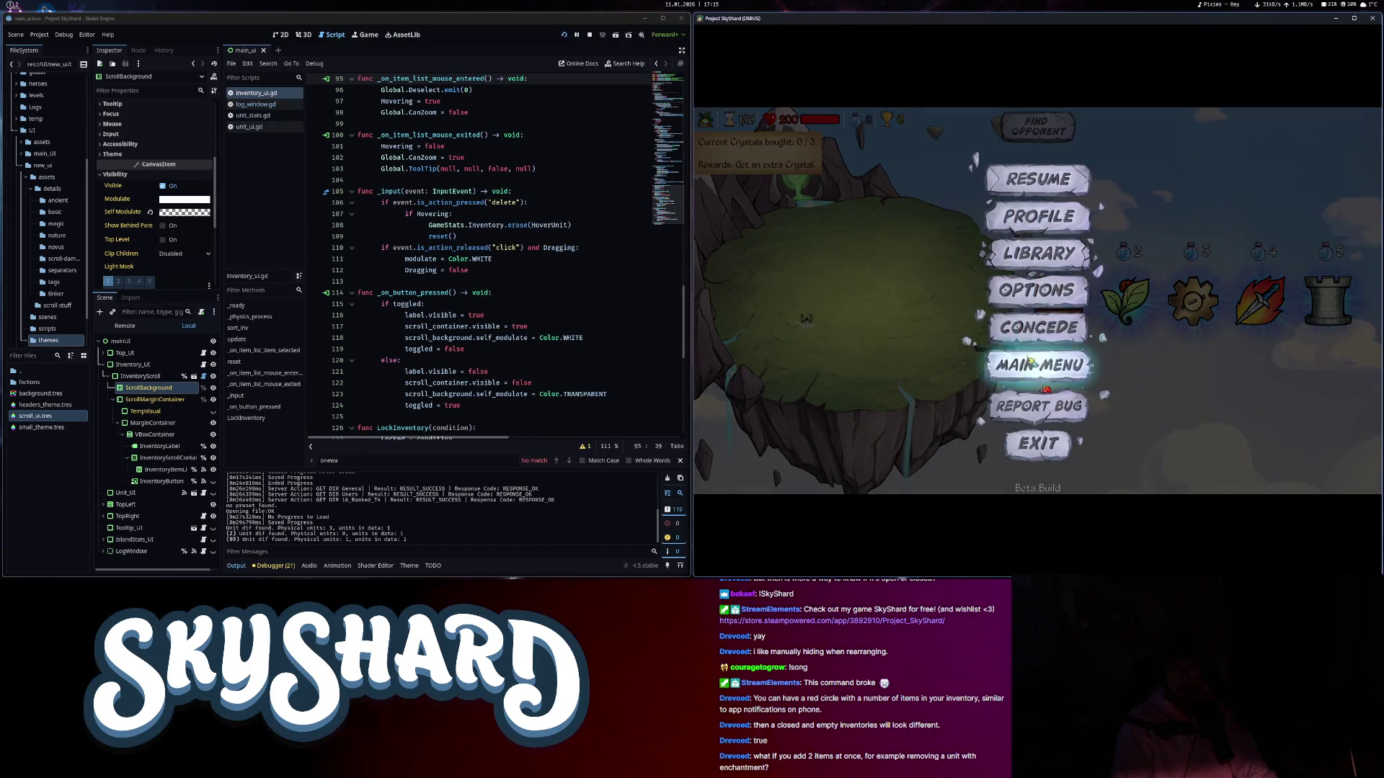
left_click(1035, 333)
left_click(1035, 340)
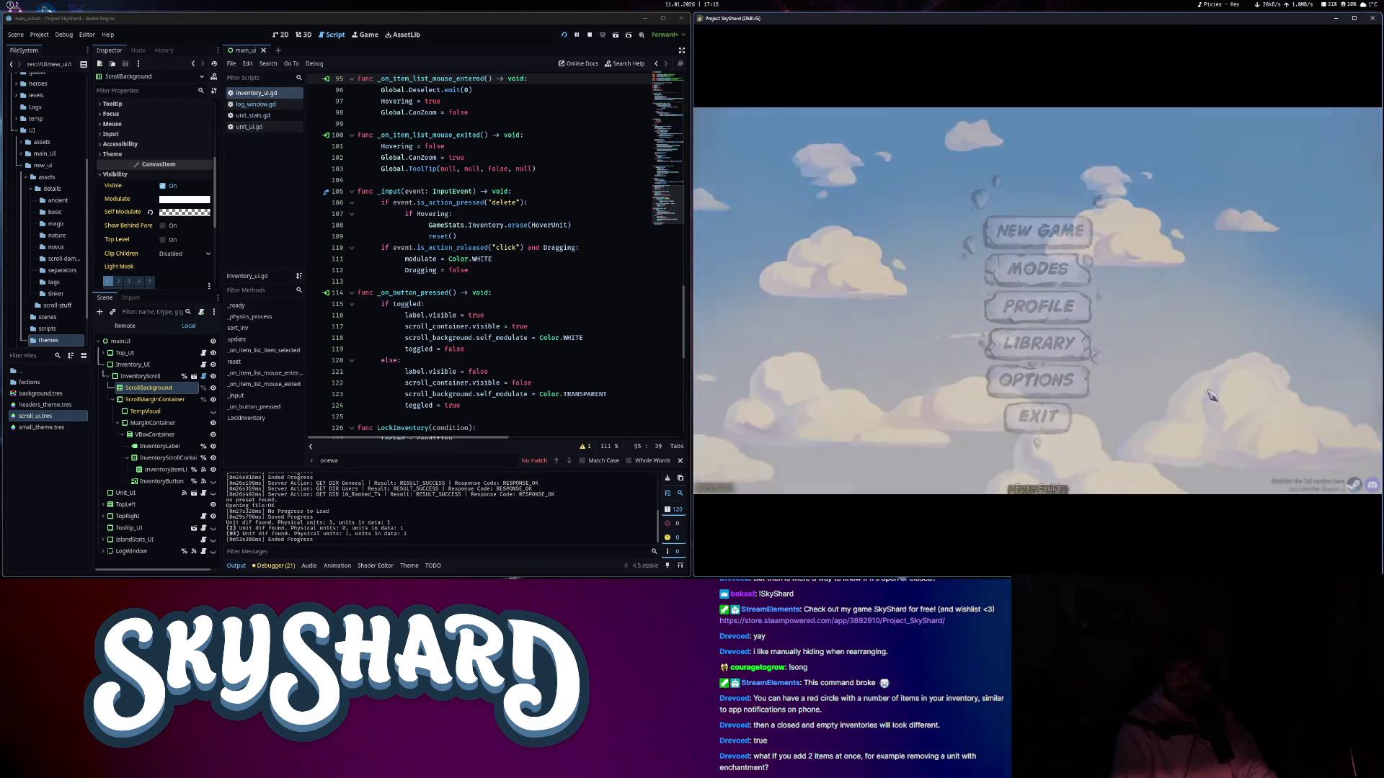
left_click(1057, 408)
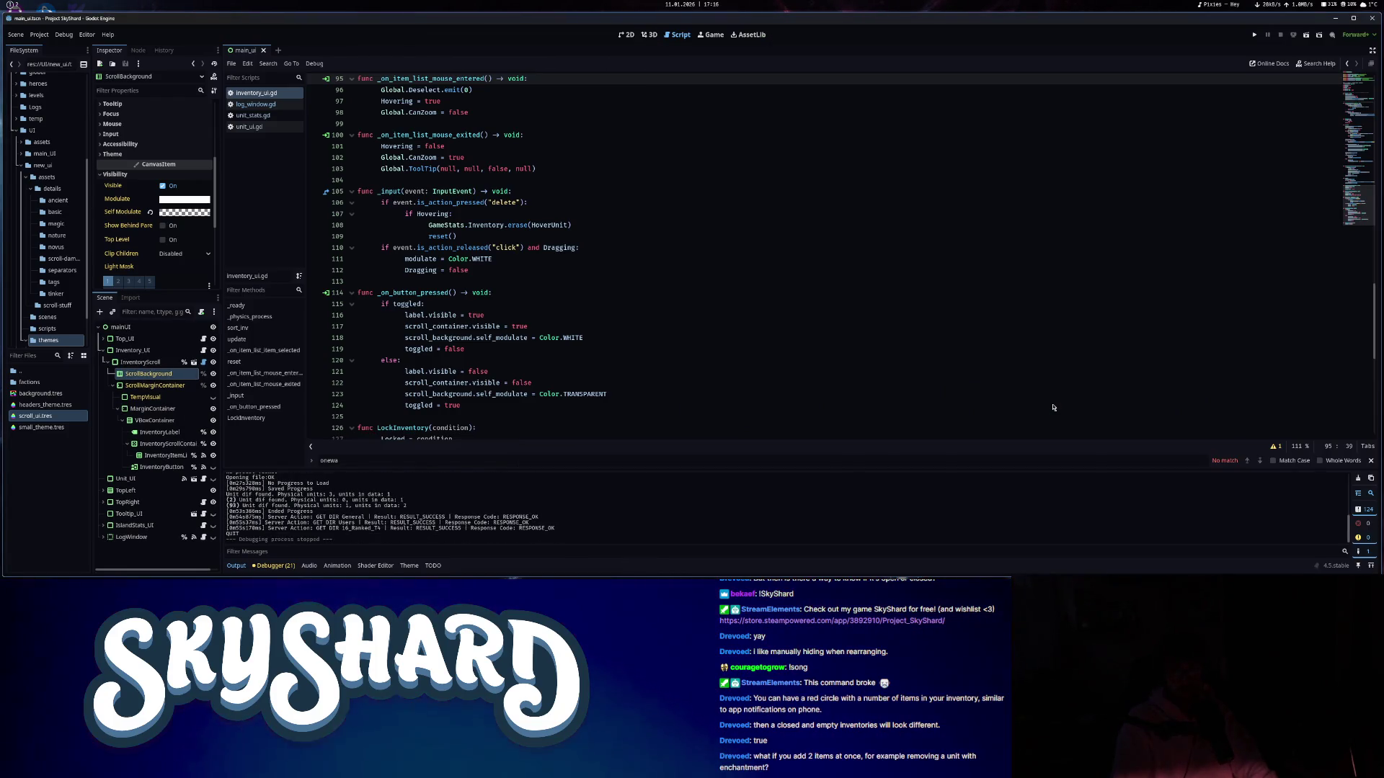
- Dismiss the Select Script quick-open search and stay on inventory_ui.gd's _on_button_pressed() toggle code
left_click(1051, 405)
left_click(1037, 326)
left_click(1042, 372)
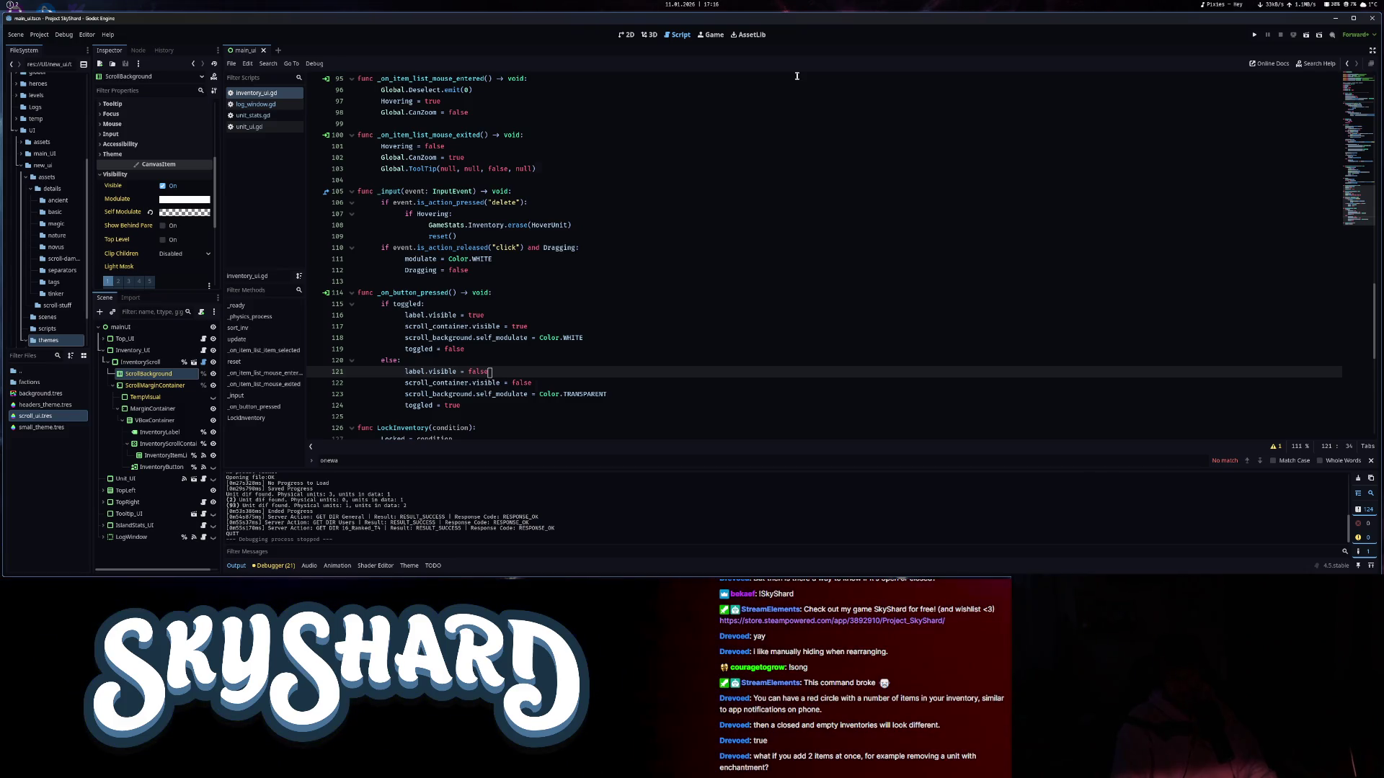
key("ctrl+alt+o")
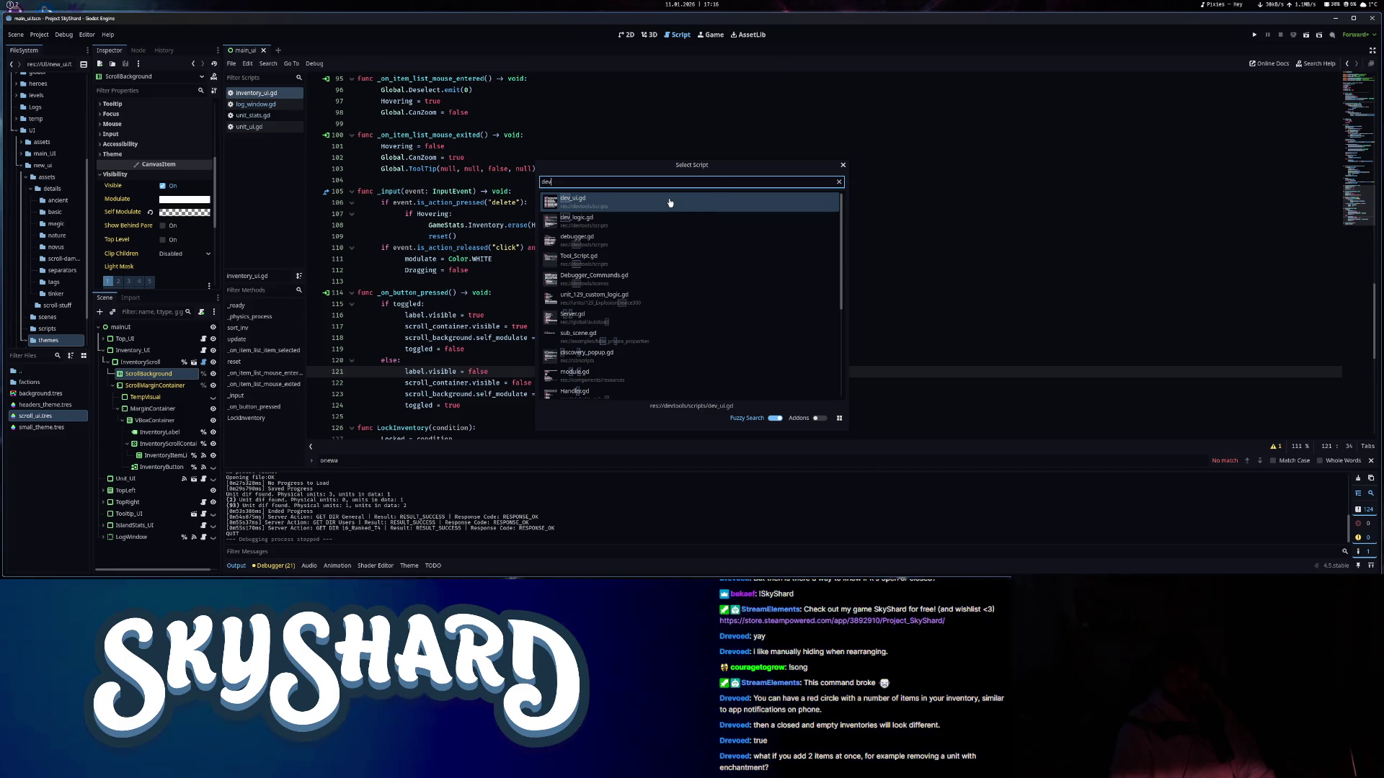
scroll(656, 264, "down", 2)
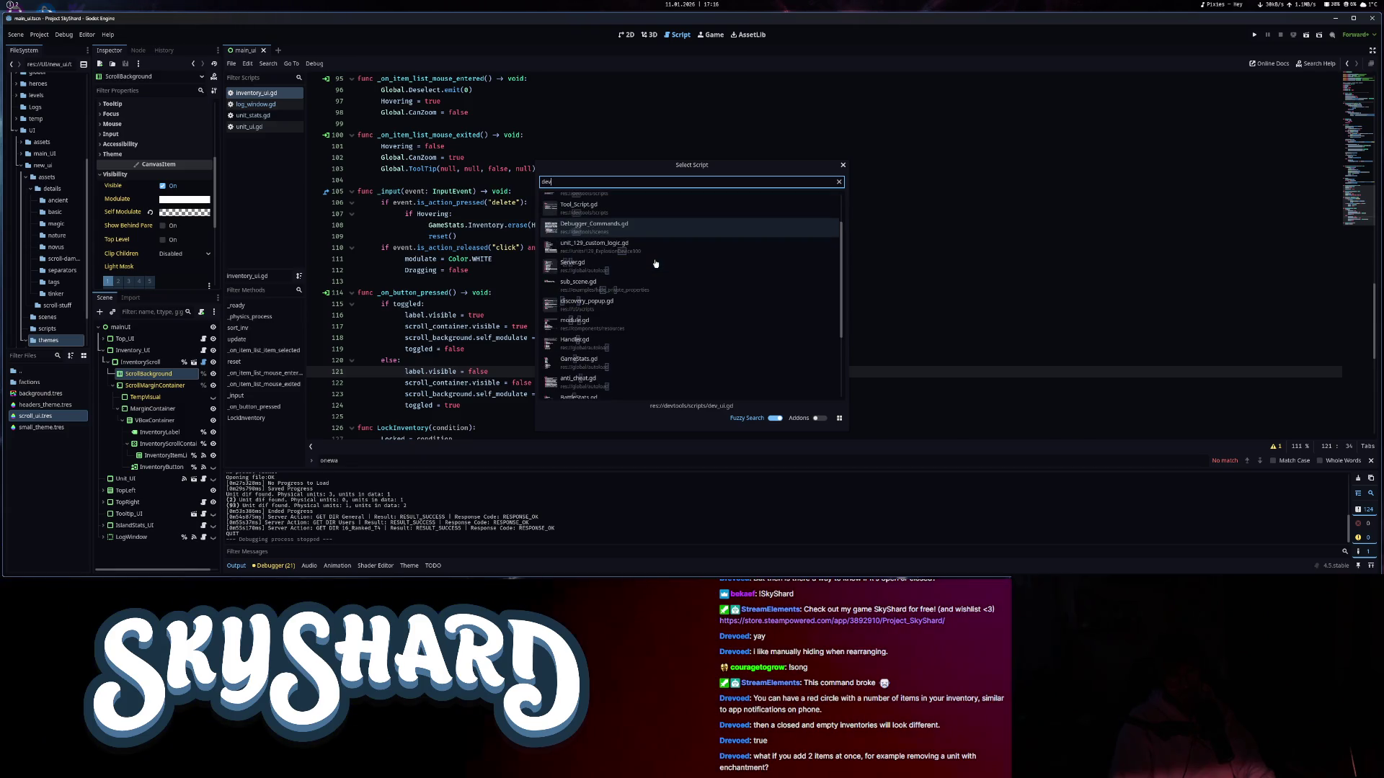
key("BackSpace")
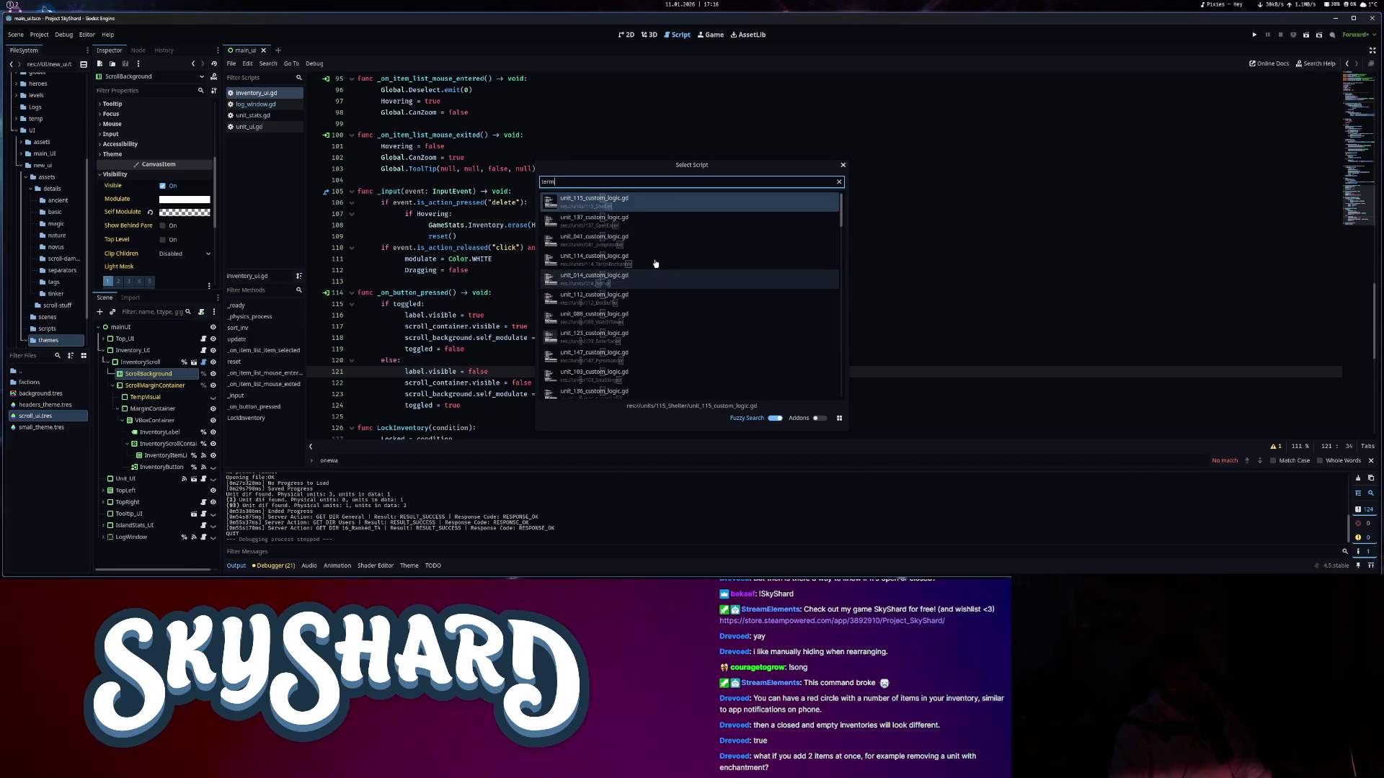
key("BackSpace")
key("BackSpace")
key("BackSpace")
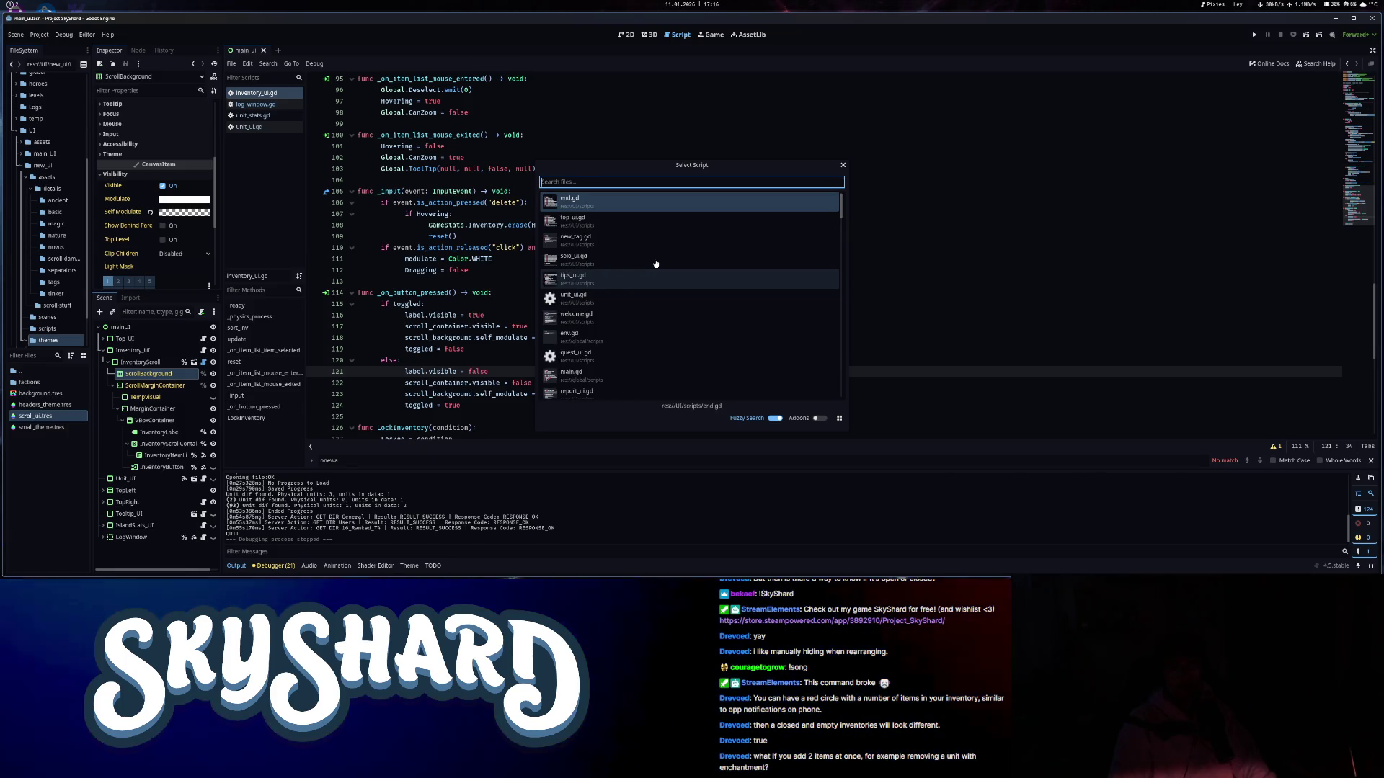
key("Escape")
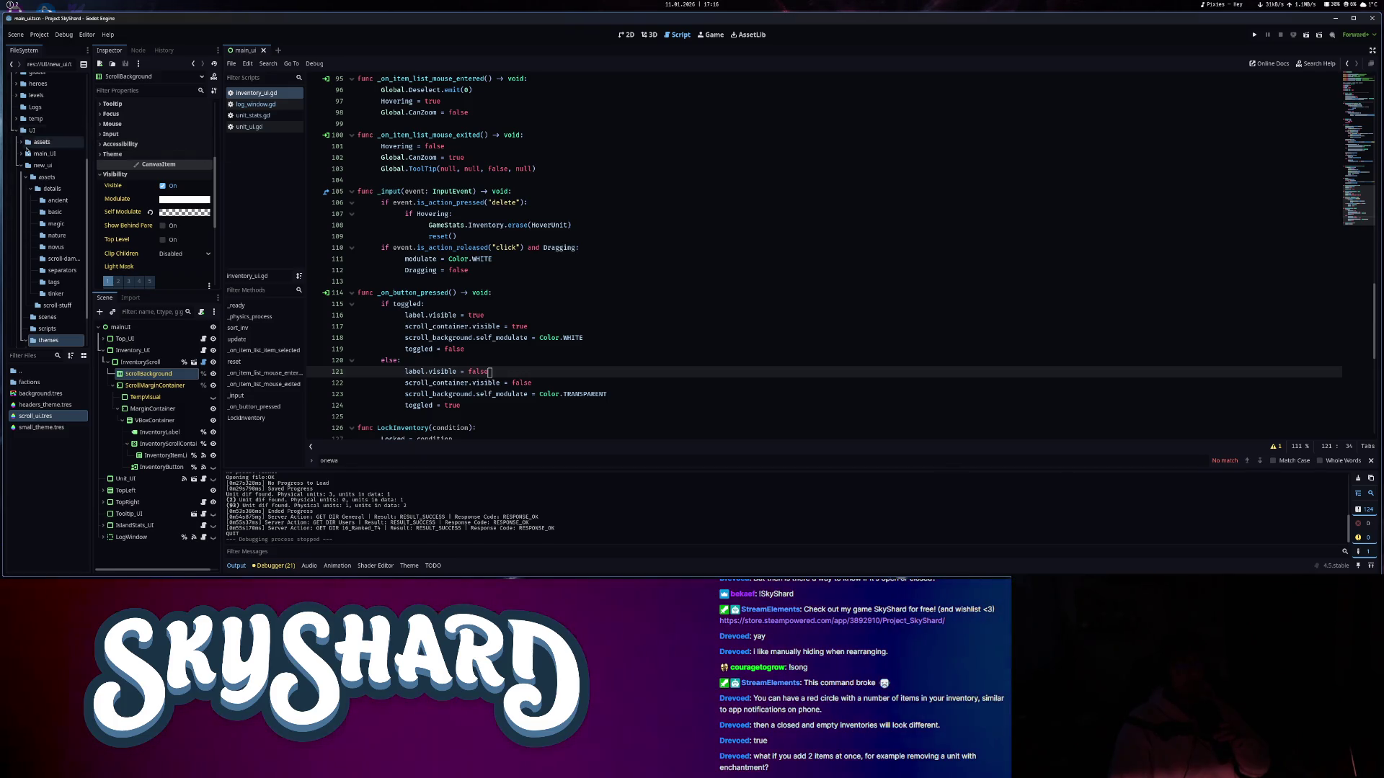
scroll(56, 198, "up", 5)
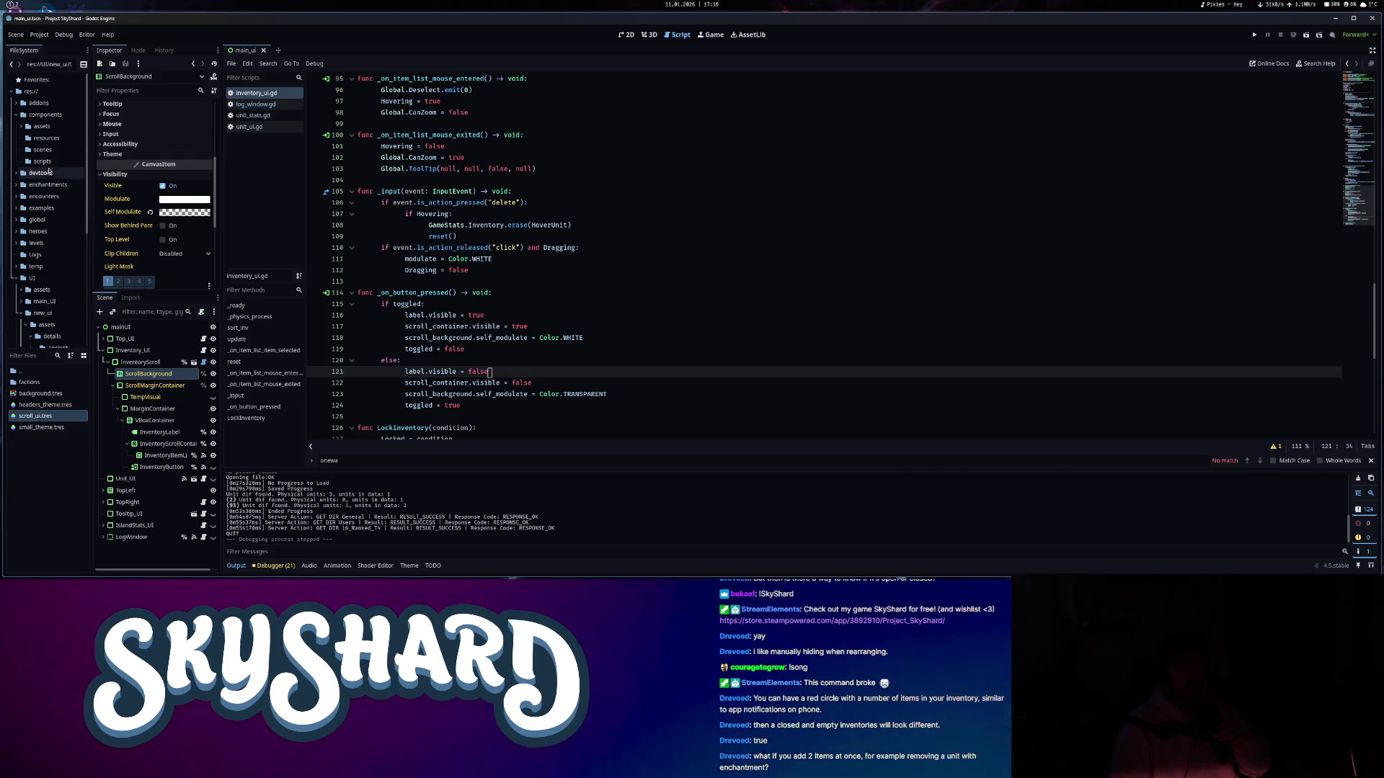
- Collapse addons/components, expand devtools > scripts, and open debugger.gd
left_click(15, 103)
left_click(16, 114)
left_click(40, 127)
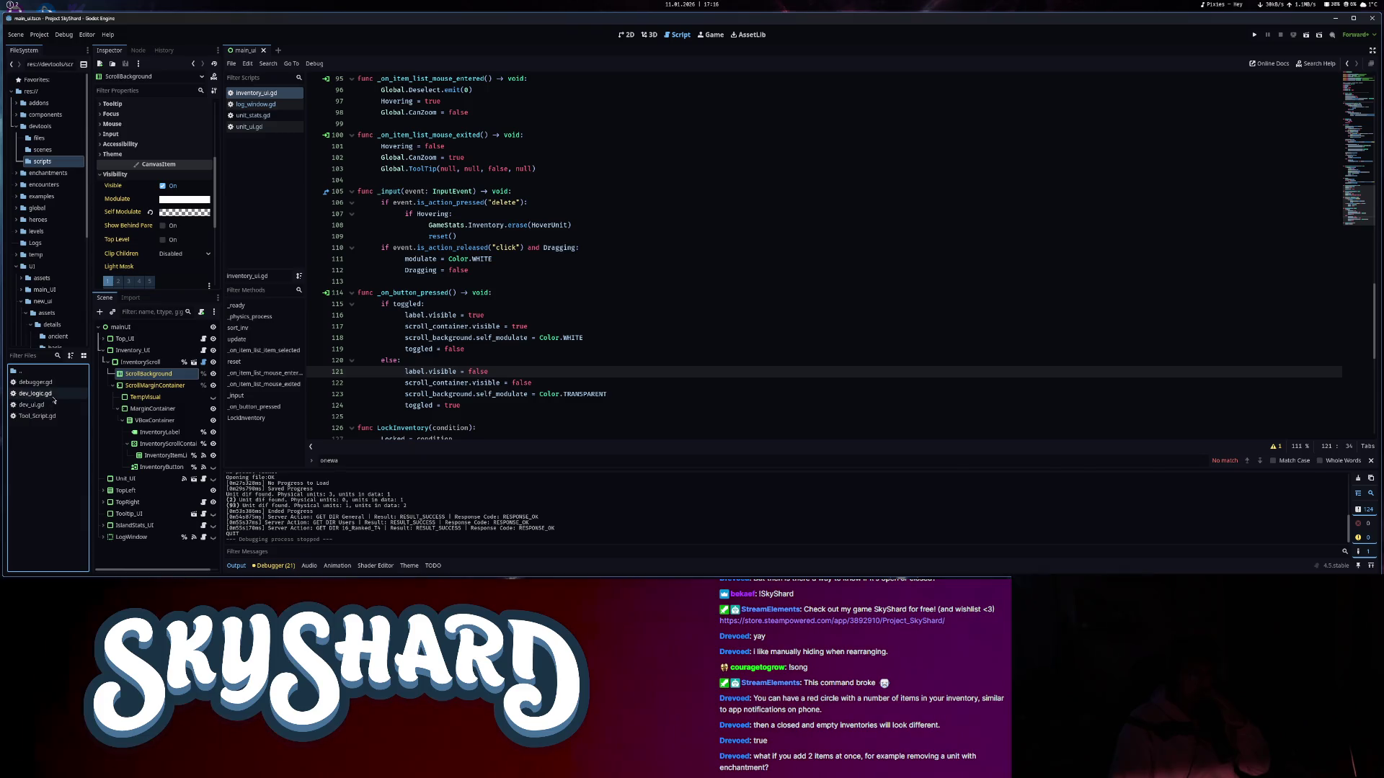
double_click(48, 385)
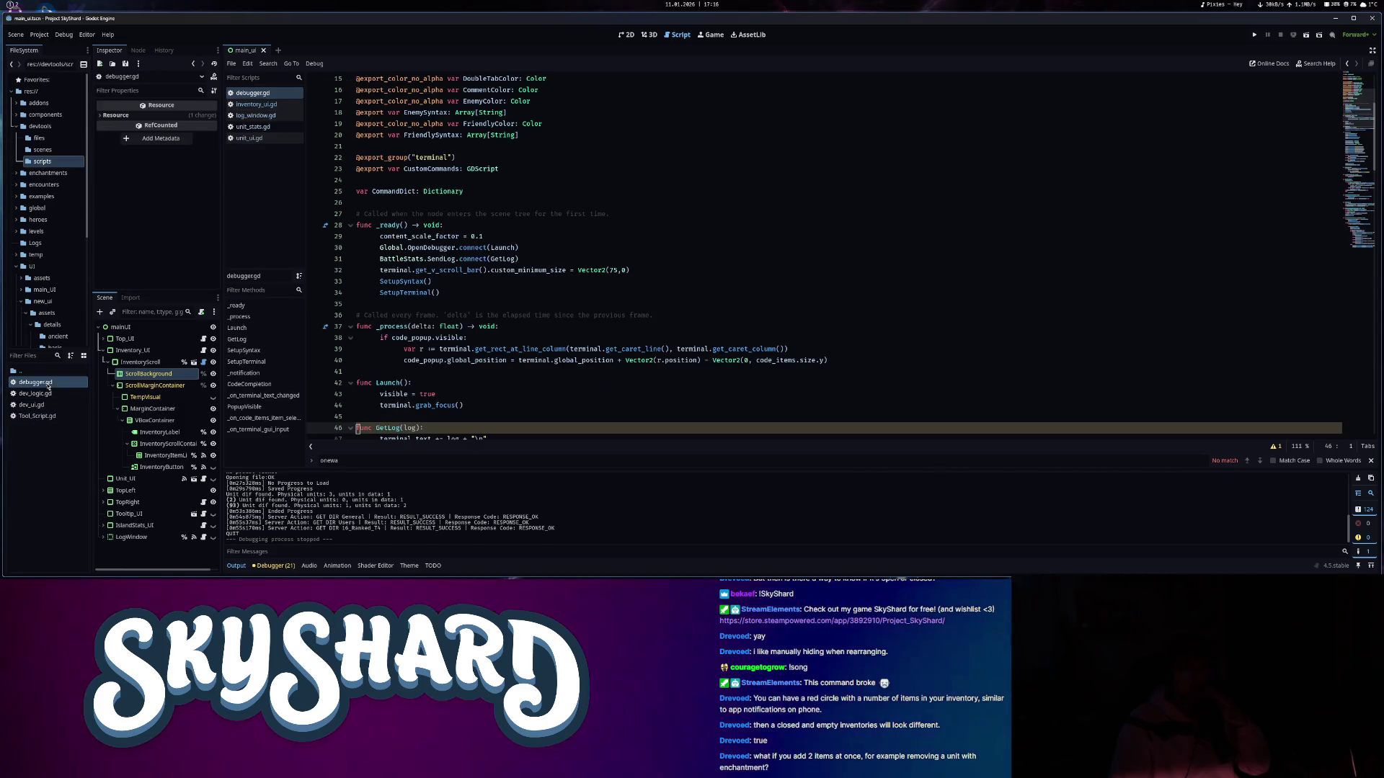
- Scroll through debugger.gd to review its colour exports, CustomCommands and terminal command handling
scroll(546, 353, "down", 7)
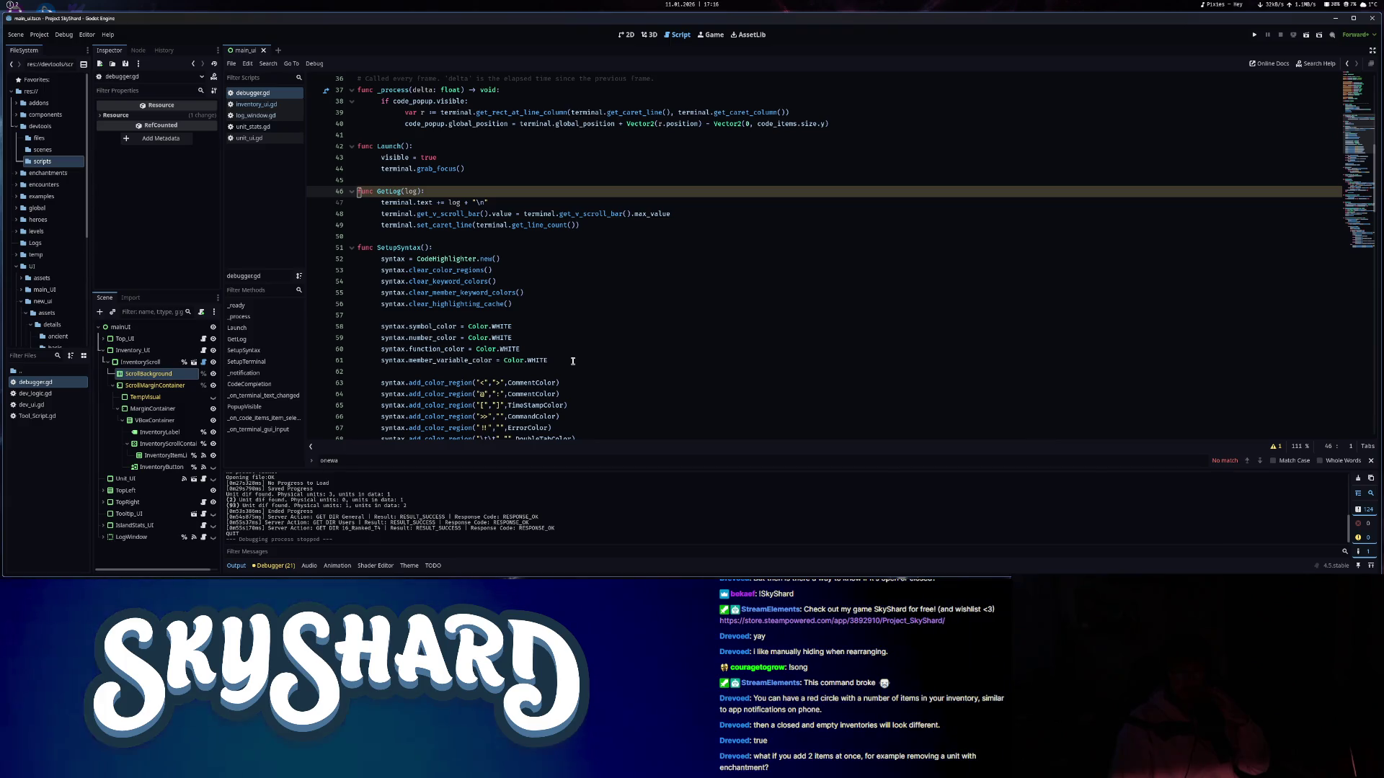
scroll(571, 367, "down", 7)
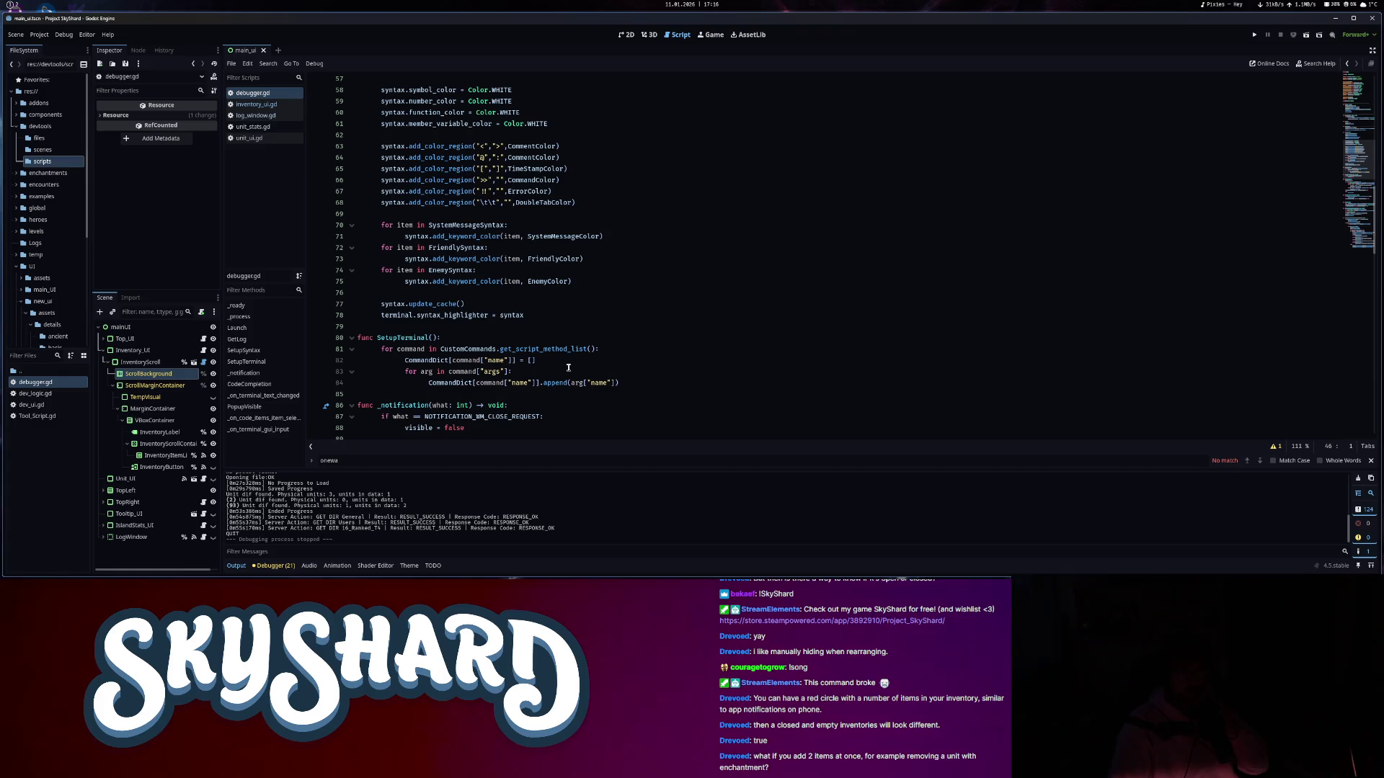
scroll(566, 370, "down", 16)
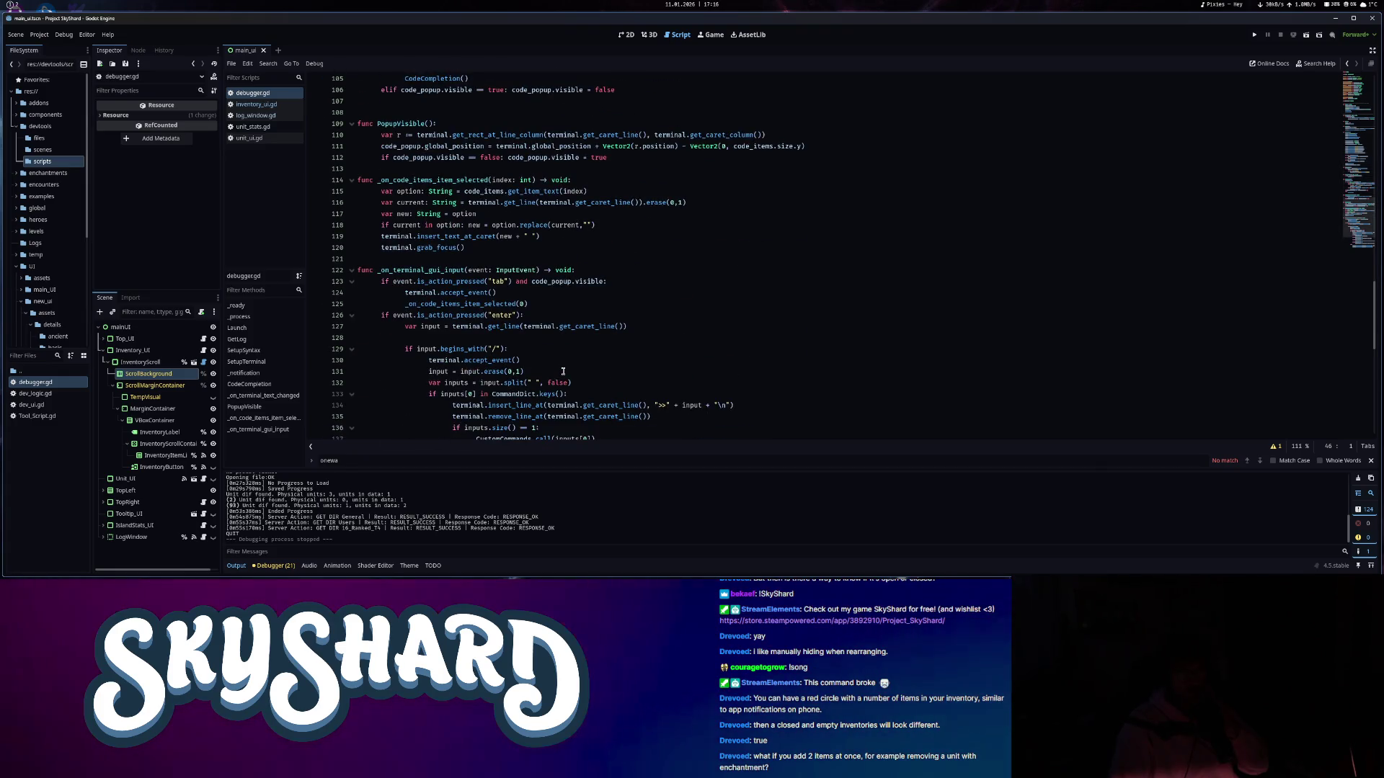
scroll(563, 372, "down", 10)
scroll(564, 369, "up", 8)
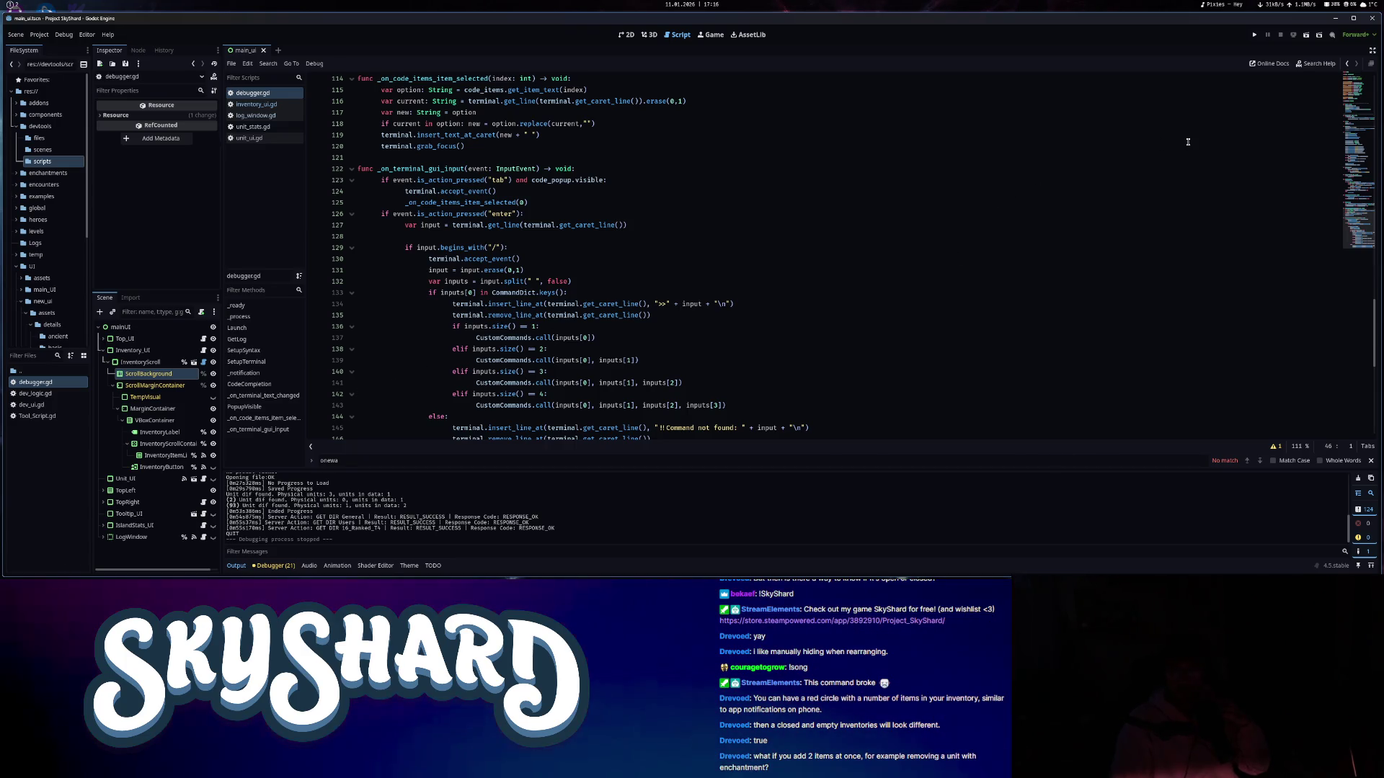
left_click(1364, 87)
left_click_drag(1362, 99, 1360, 108)
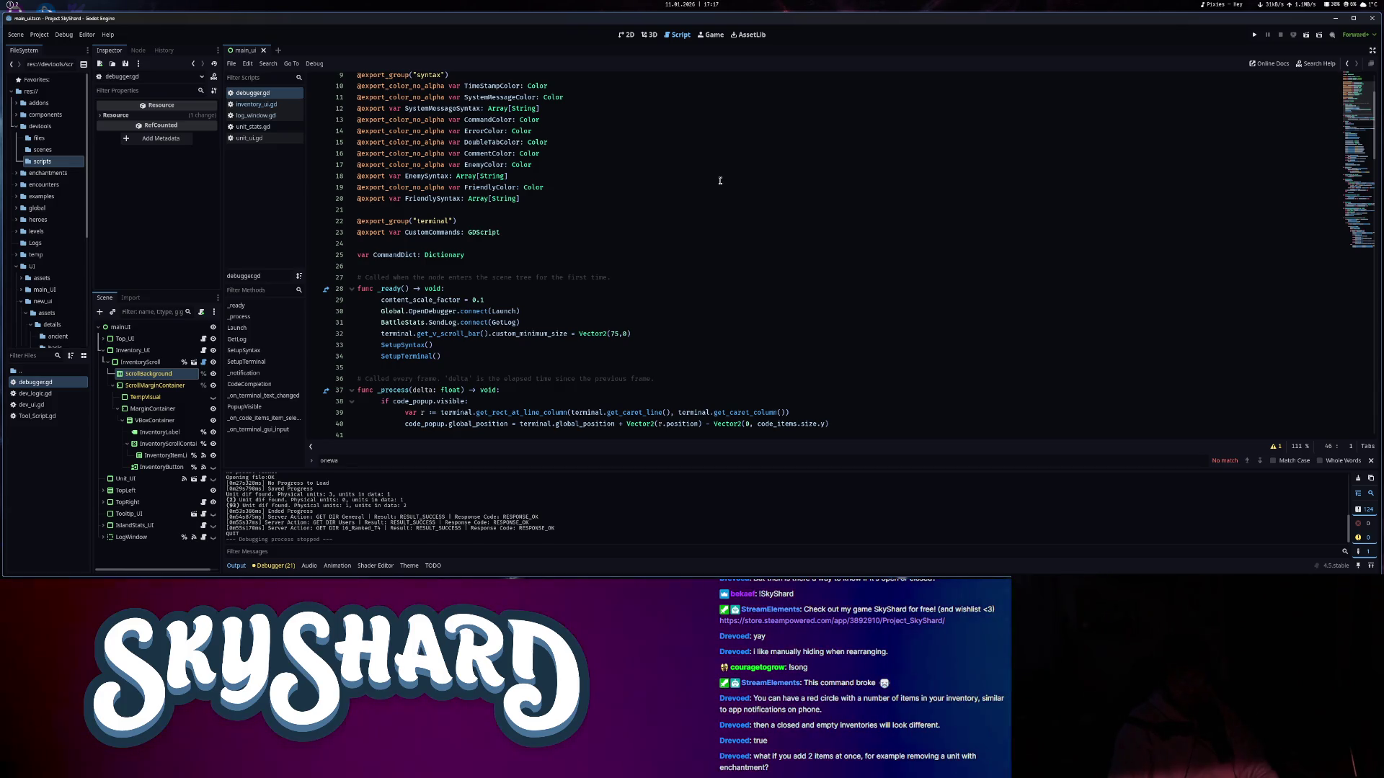
- Quick-open Debugger_Commands.gd and jump to its loadbuild function
key("ctrl+alt+o")
type("custom")
key("BackSpace")
key("BackSpace")
key("BackSpace")
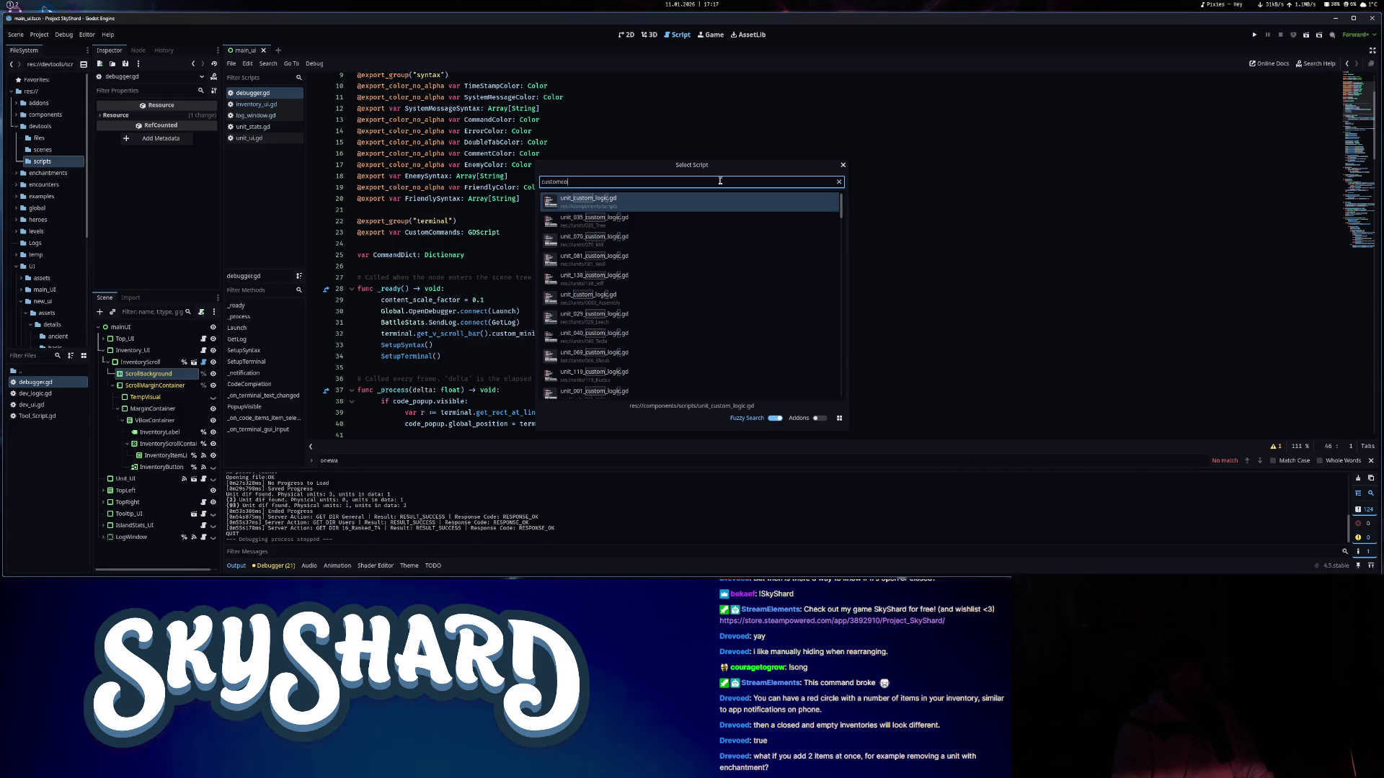
type("command")
key("Return")
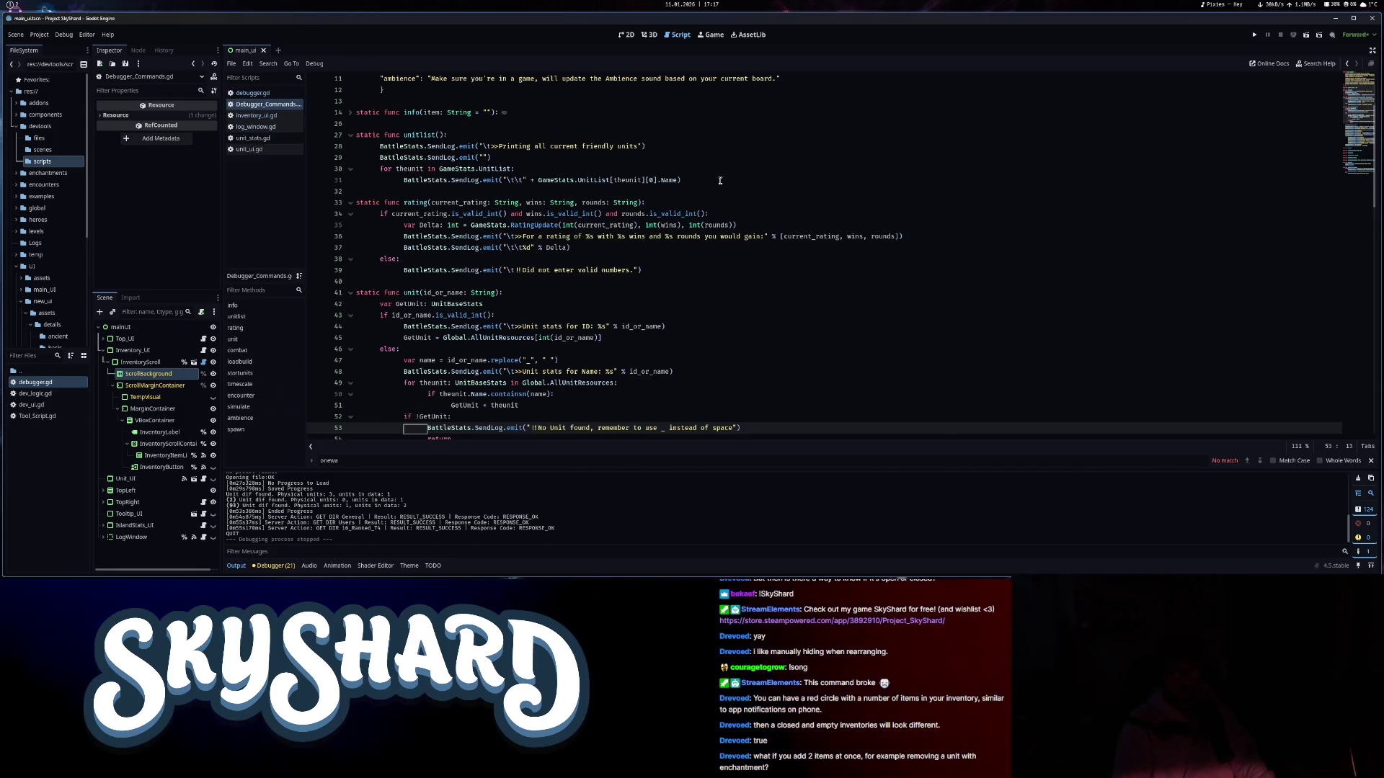
scroll(443, 330, "up", 3)
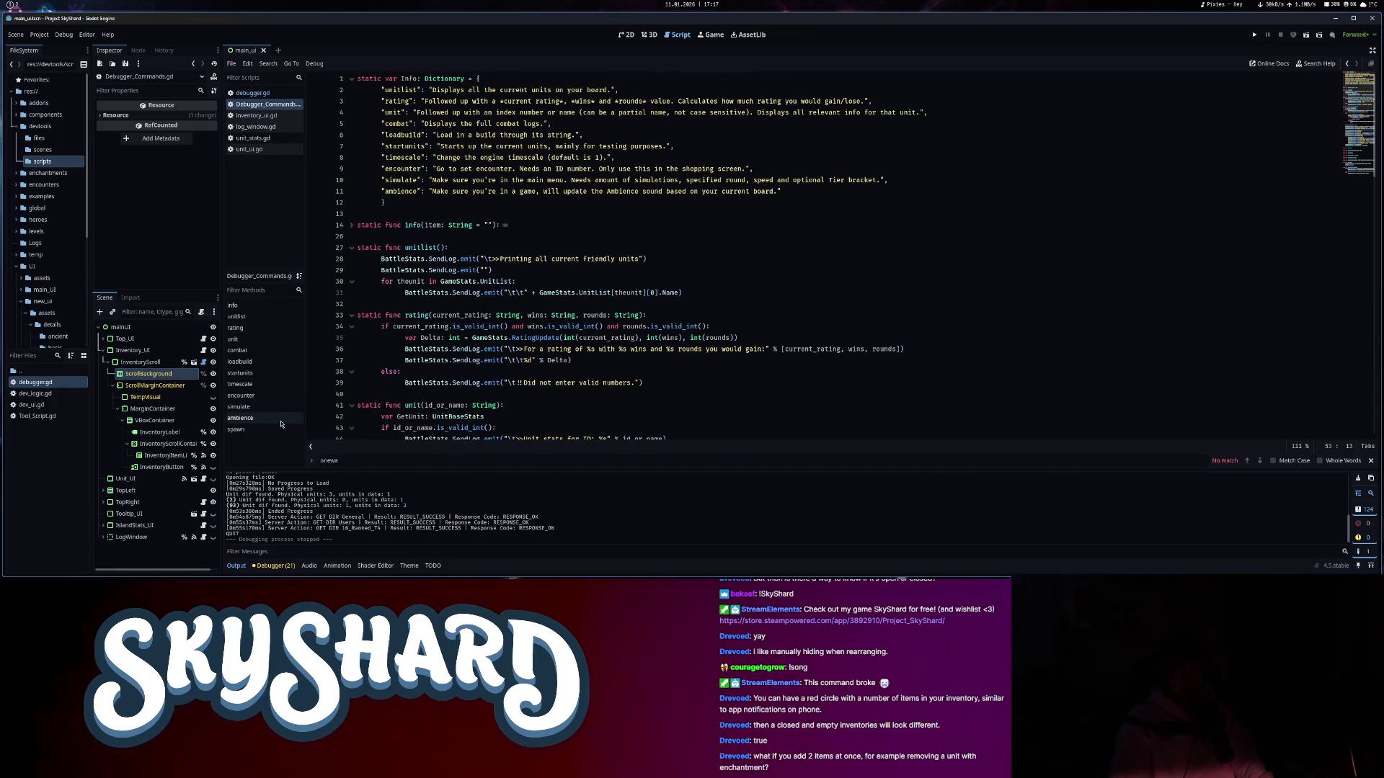
left_click(245, 362)
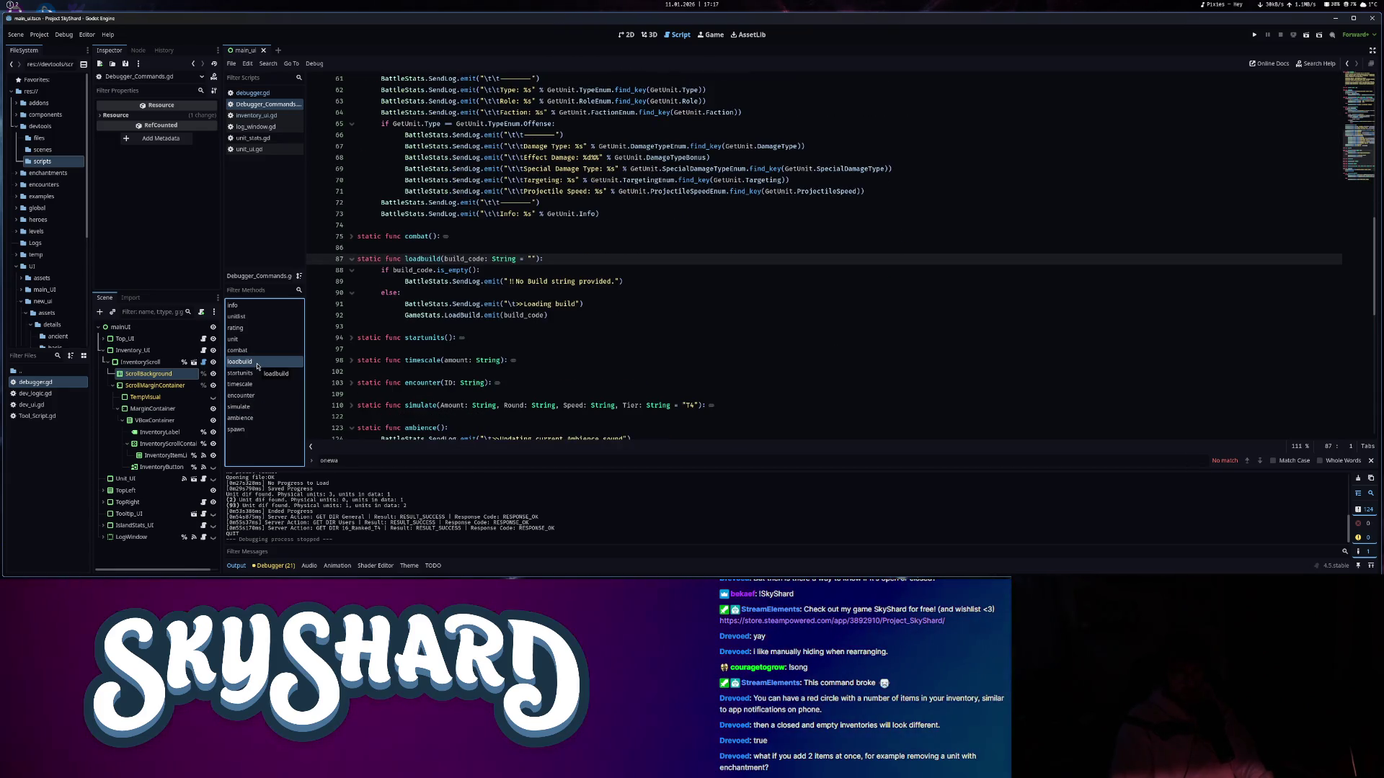
- Add 'AntiCheat.process_mode = Node.PROCESS_MODE_DISABLED' to loadbuild's else branch, save, and run the game
left_click_drag(382, 269, 570, 281)
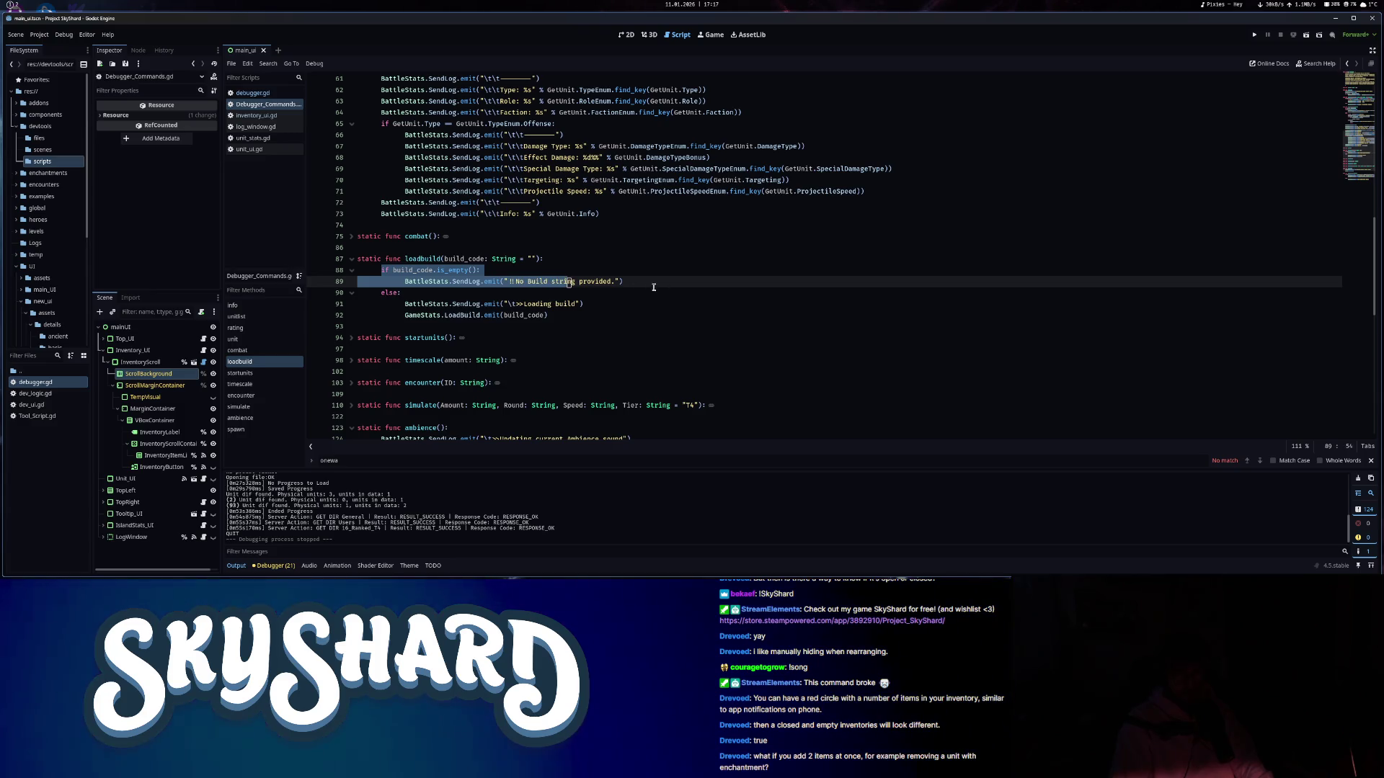
left_click(564, 320)
left_click(591, 293)
key("Return")
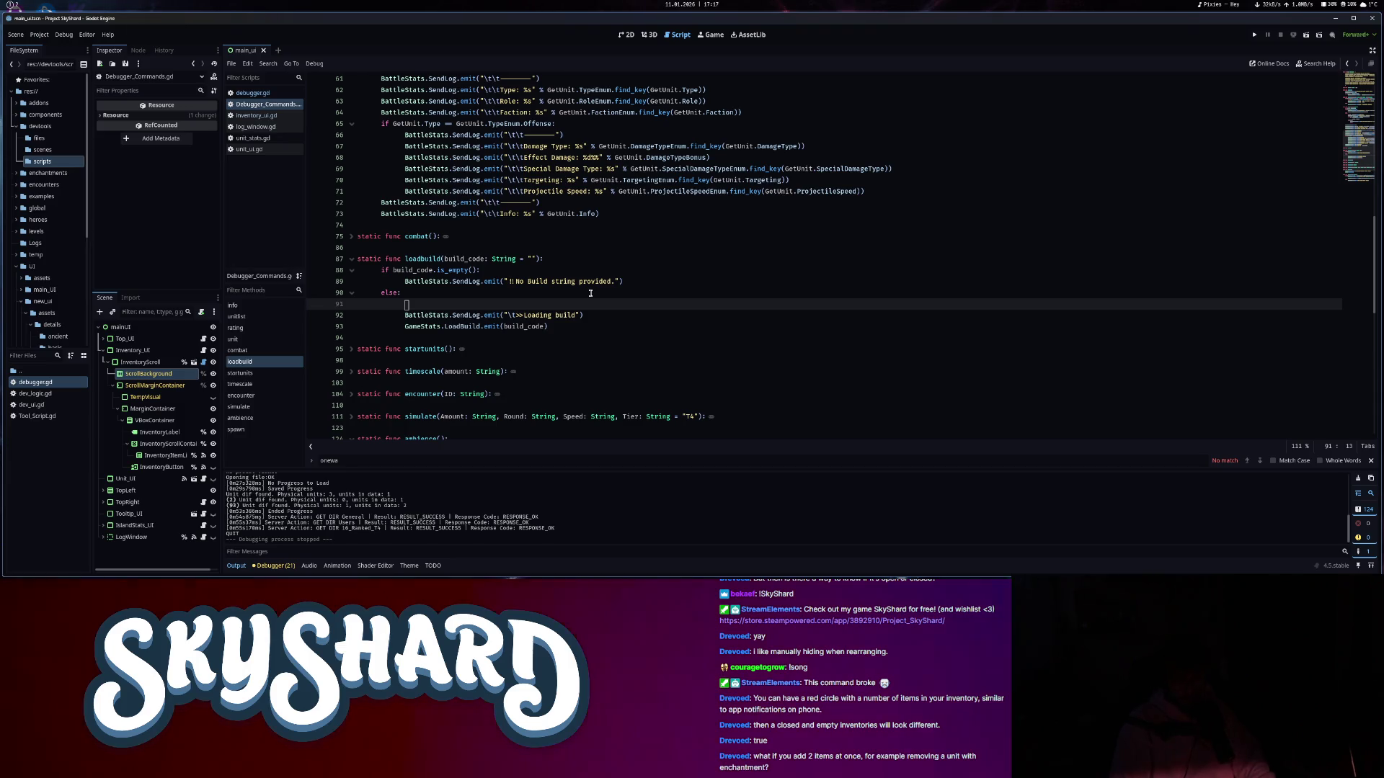
type("antiCheat.")
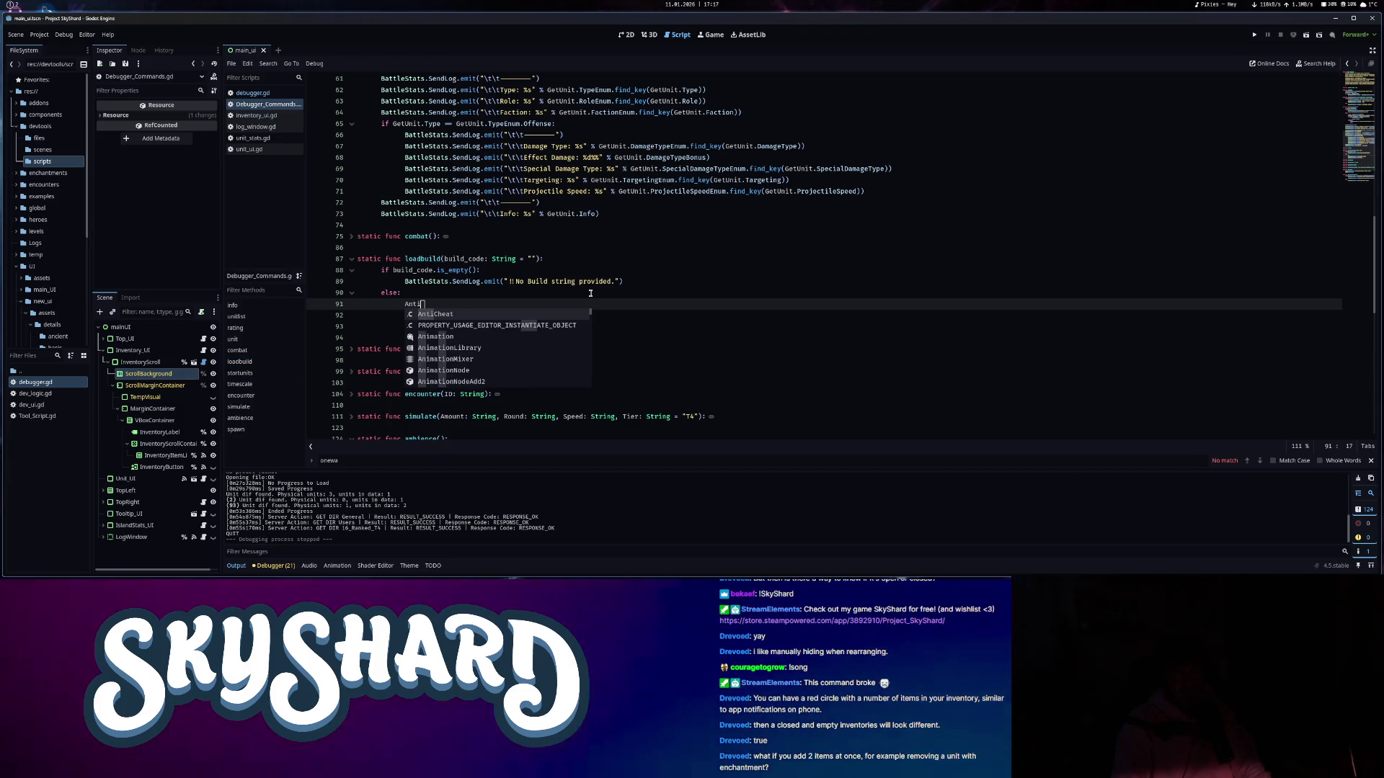
type("can")
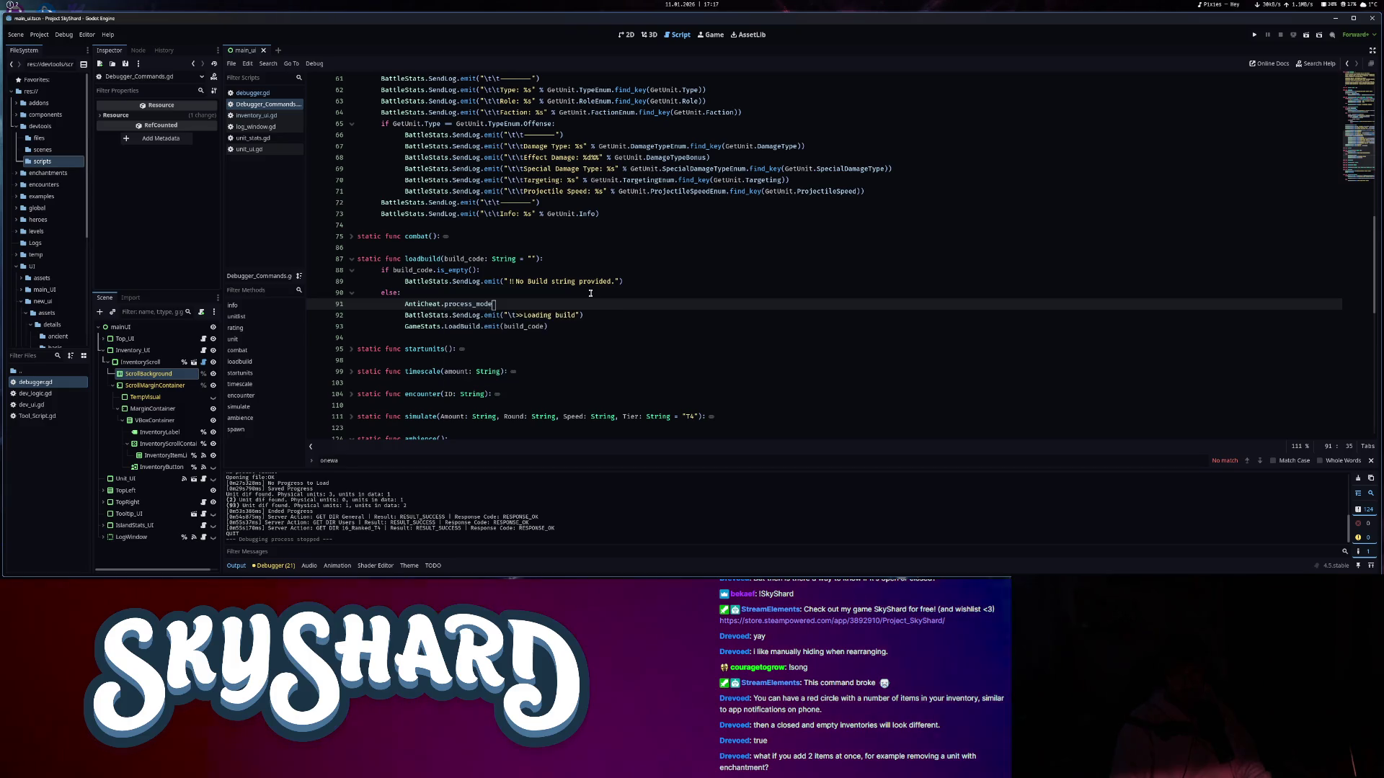
type(" =")
left_click(605, 325)
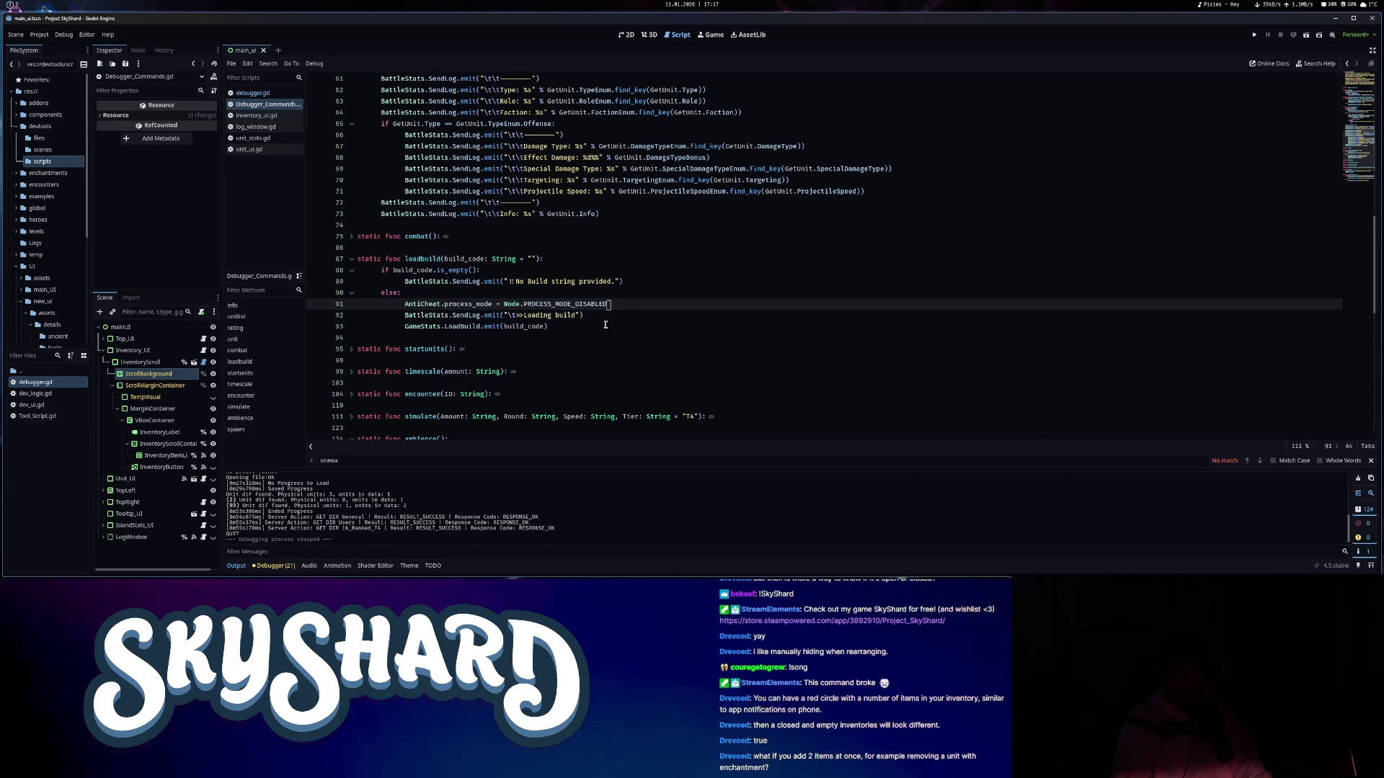
key("ctrl+s")
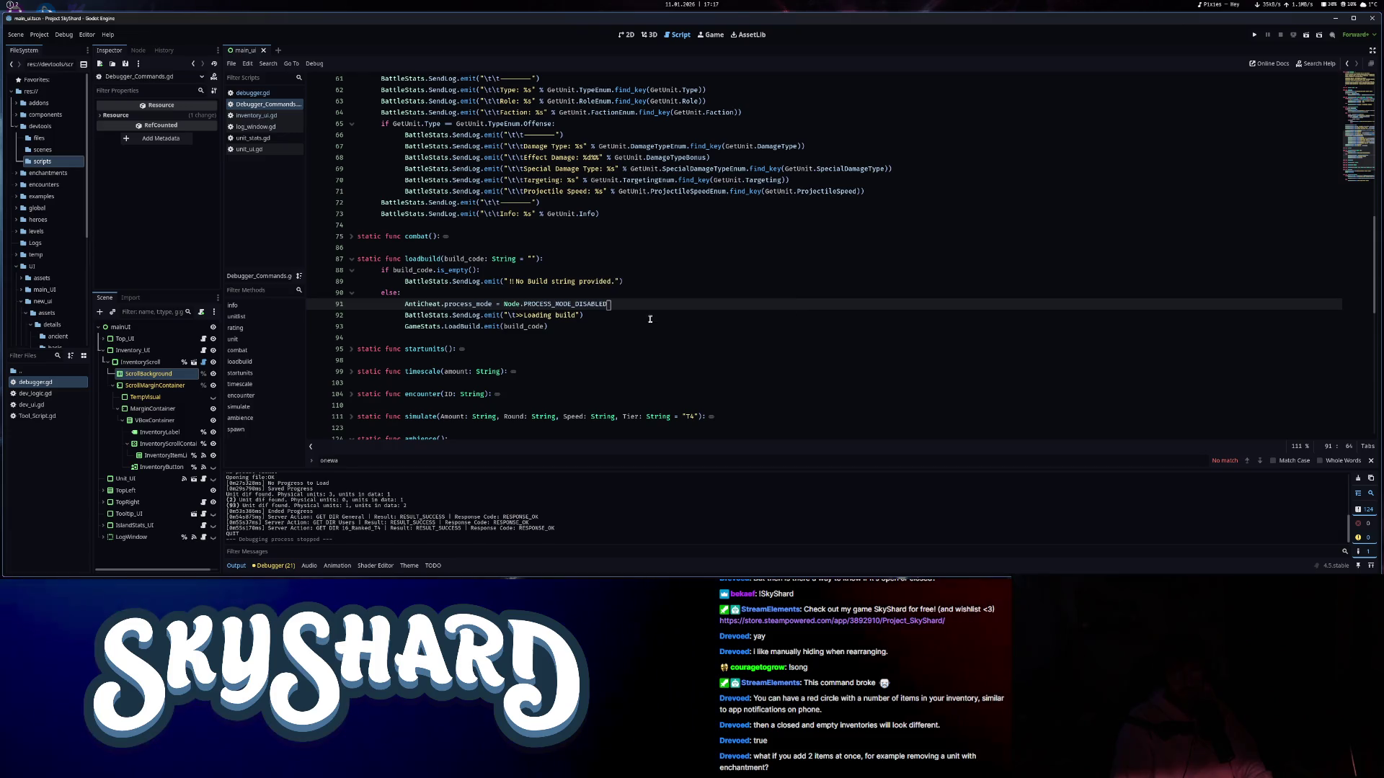
left_click(1254, 36)
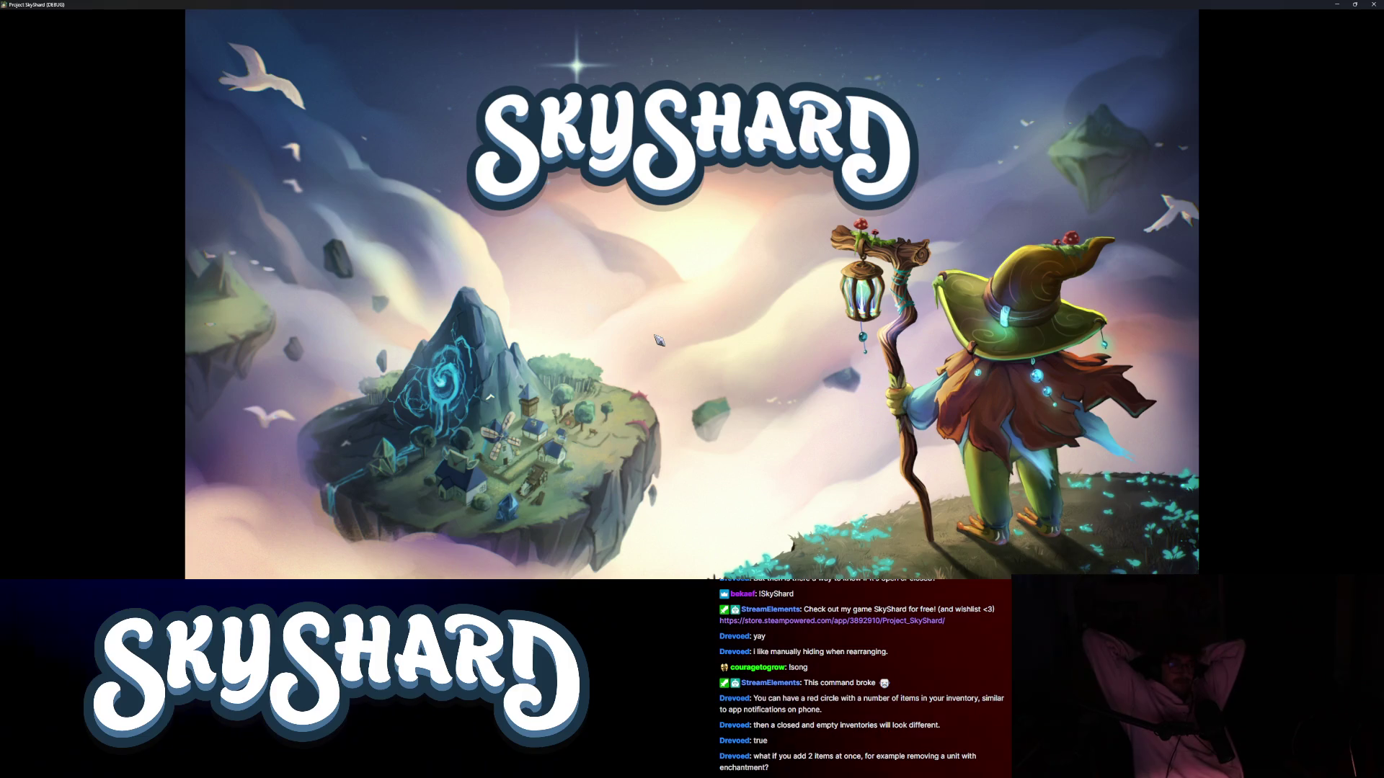
key("super+Right")
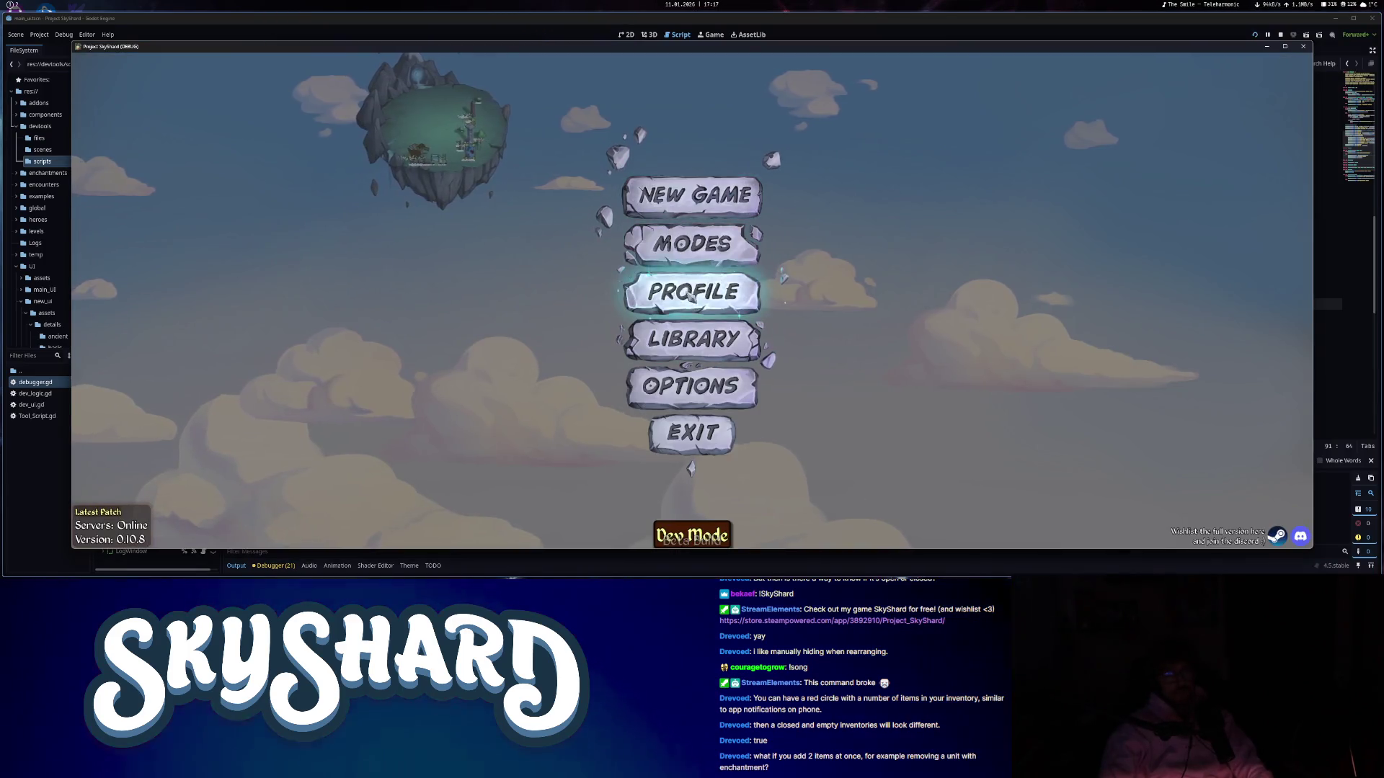
- Start a New Game in SkyShard and select a hero to begin the run
left_click(692, 196)
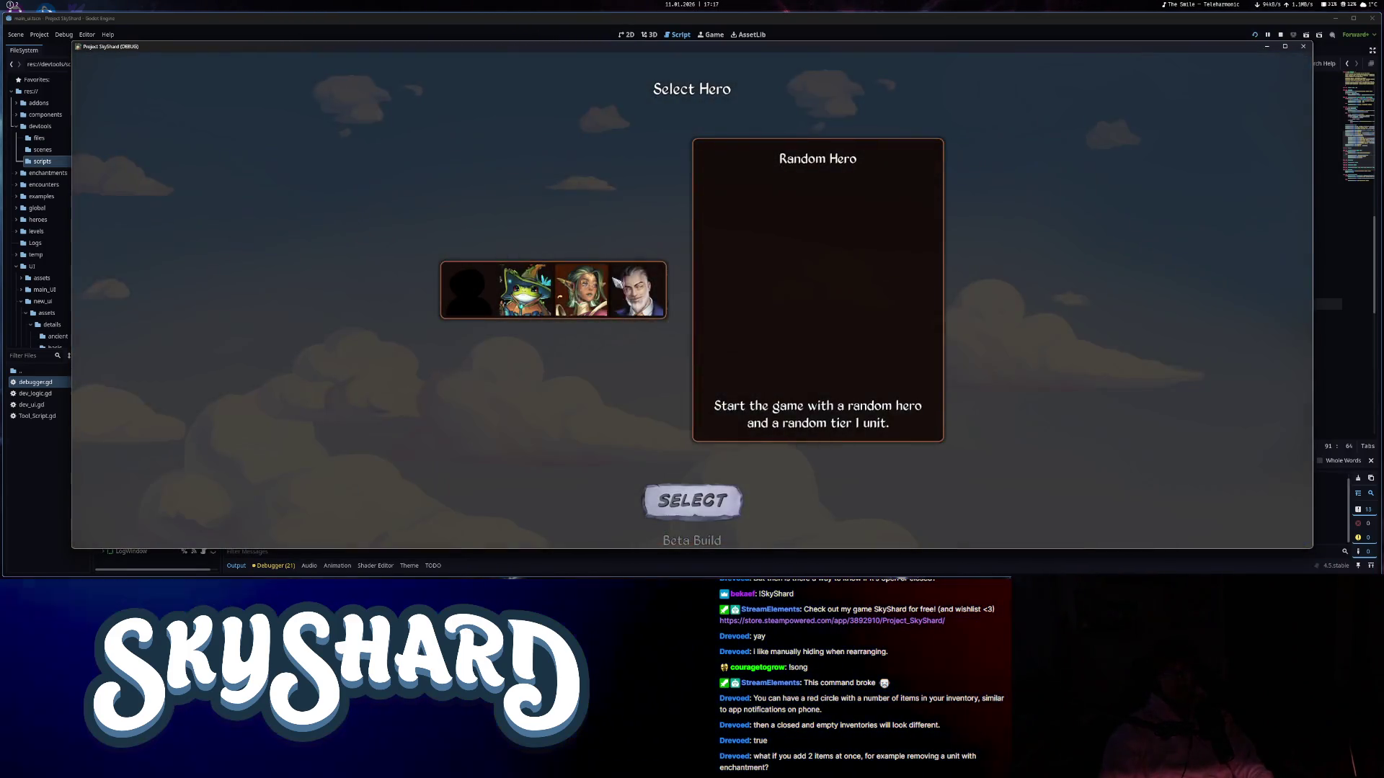
left_click(638, 290)
left_click(692, 500)
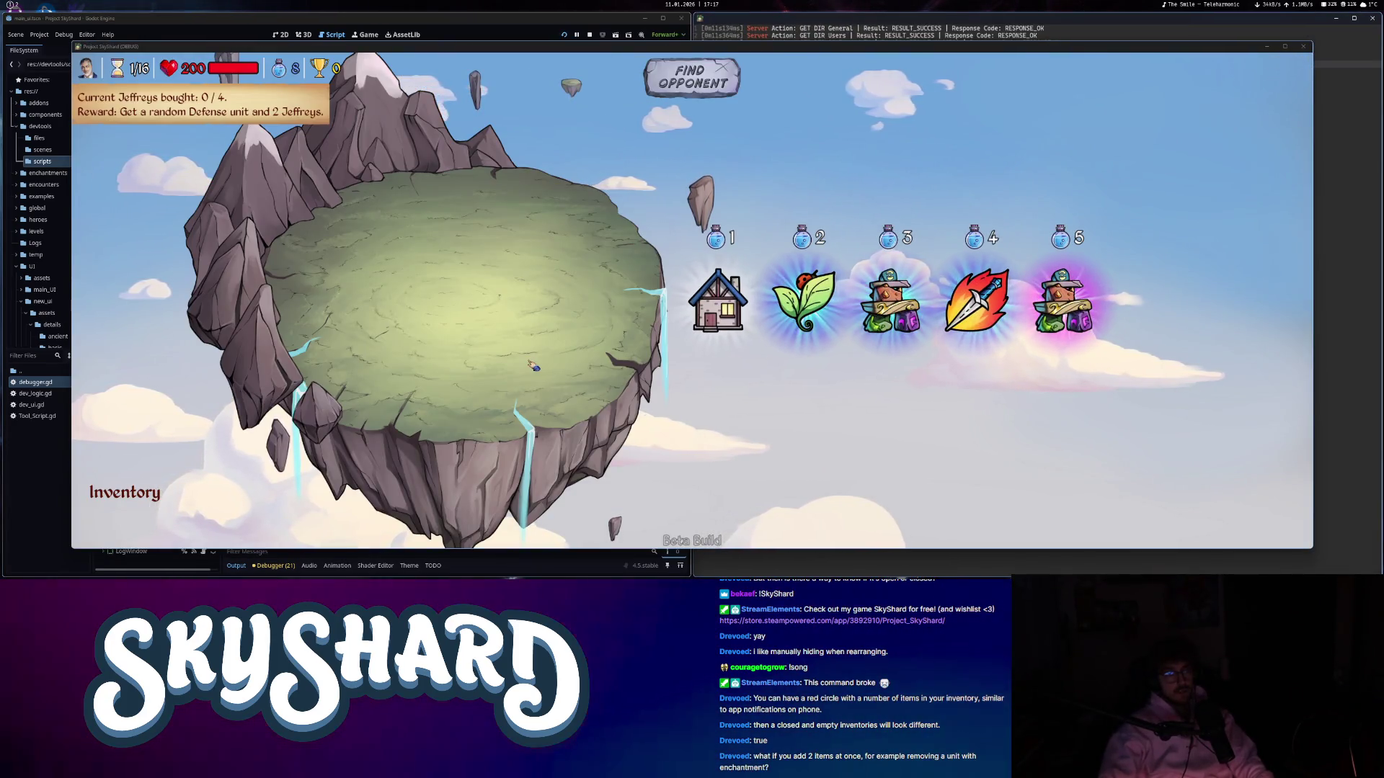
- Tile the log terminal into the top-right pane and the game window into the top-left
left_click(901, 28)
left_click_drag(901, 28, 711, 183)
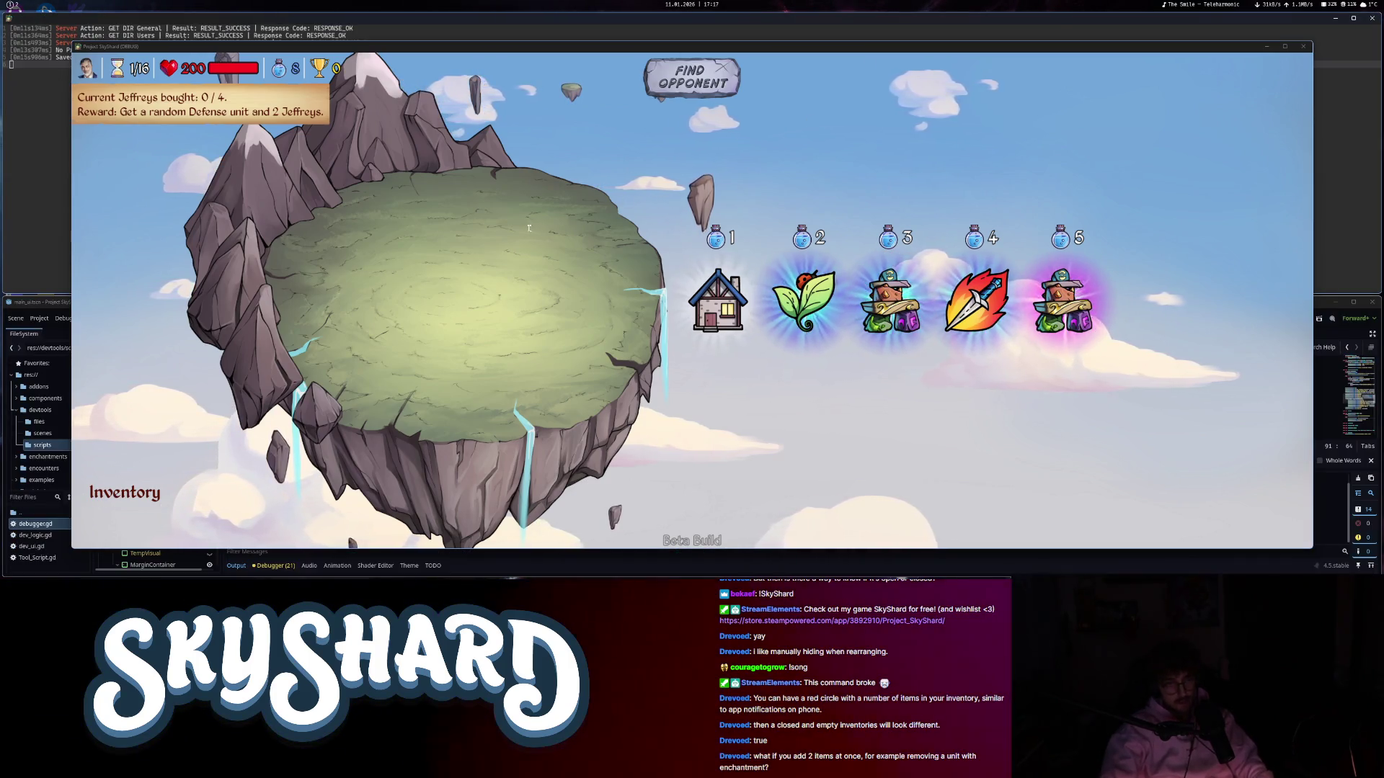
left_click_drag(529, 229, 531, 256)
key("super+v")
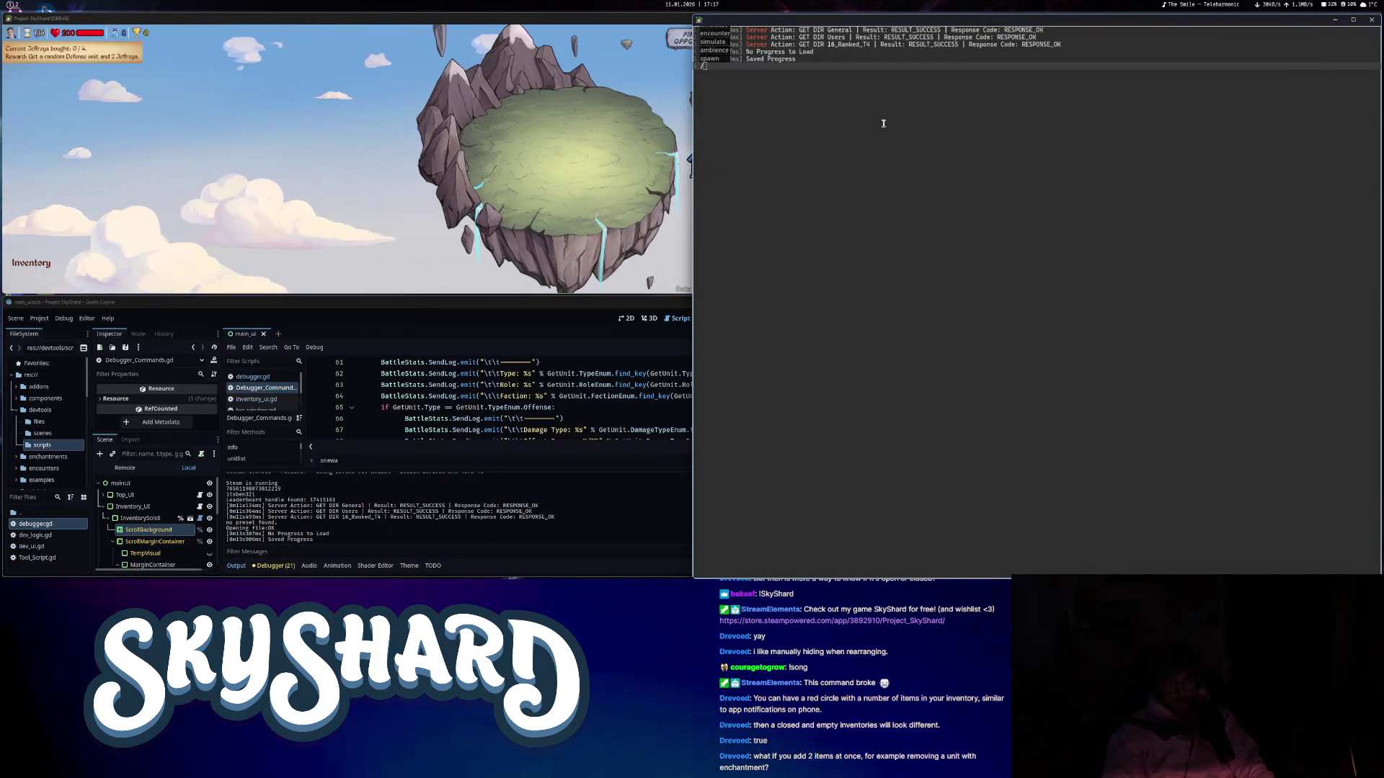
- Load the build with /loadbuild, close the console, and check the Cannon Keep in the inventory
type("/loadbuild")
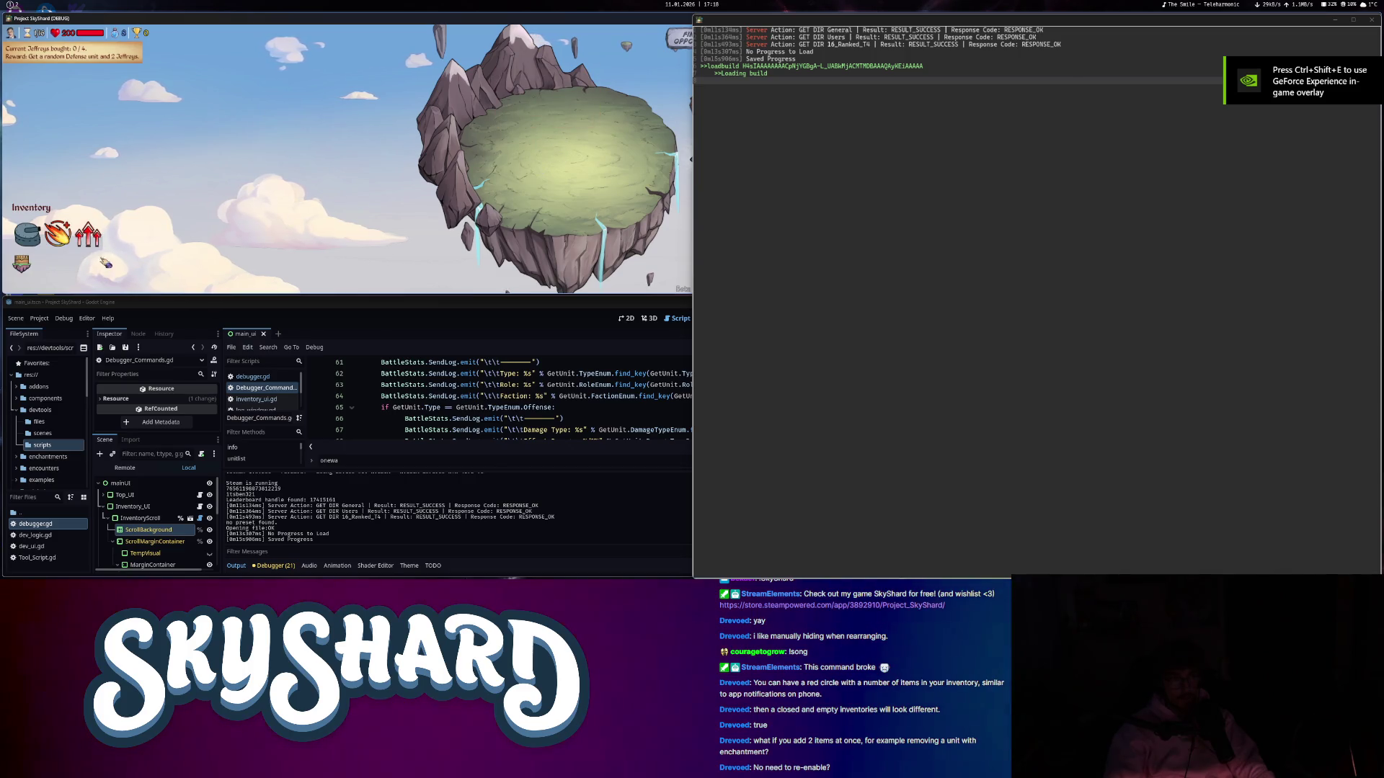
left_click(23, 264)
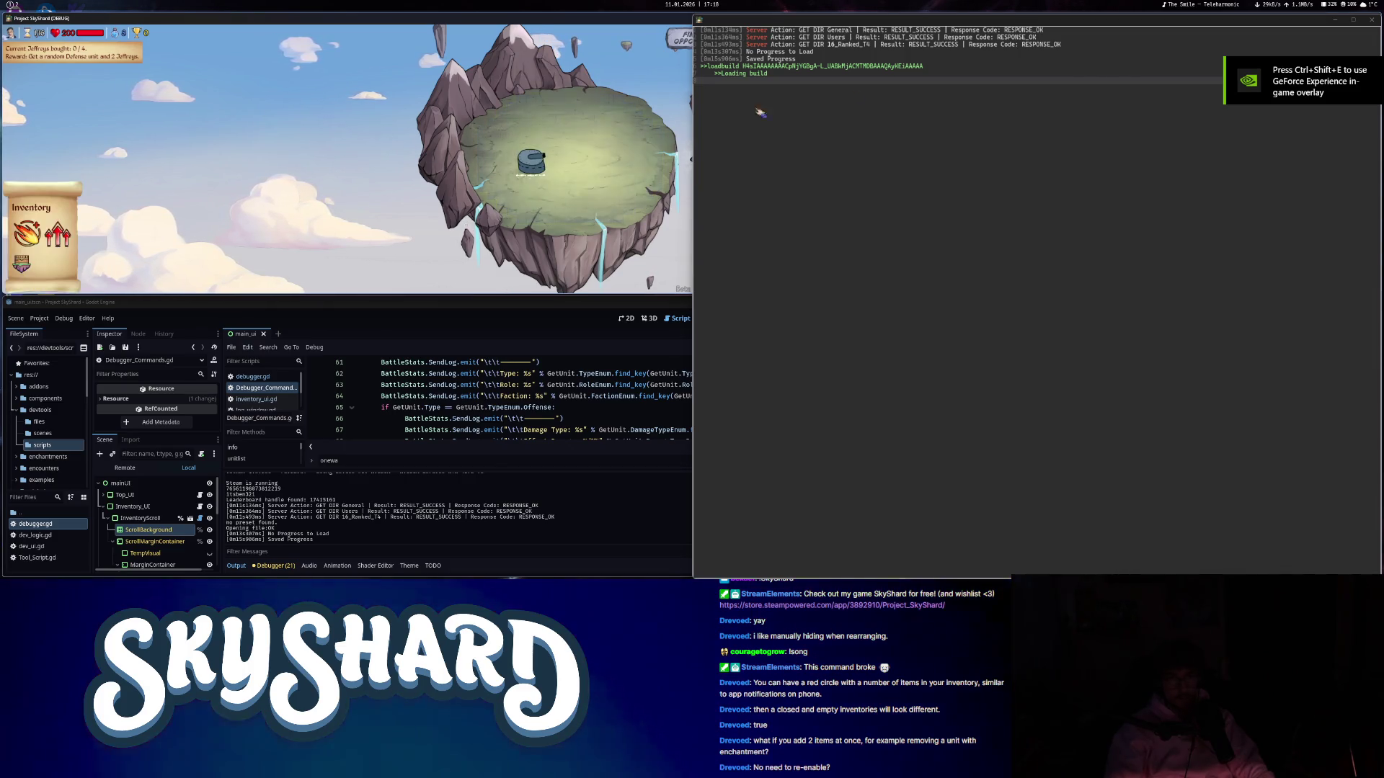
left_click(1371, 20)
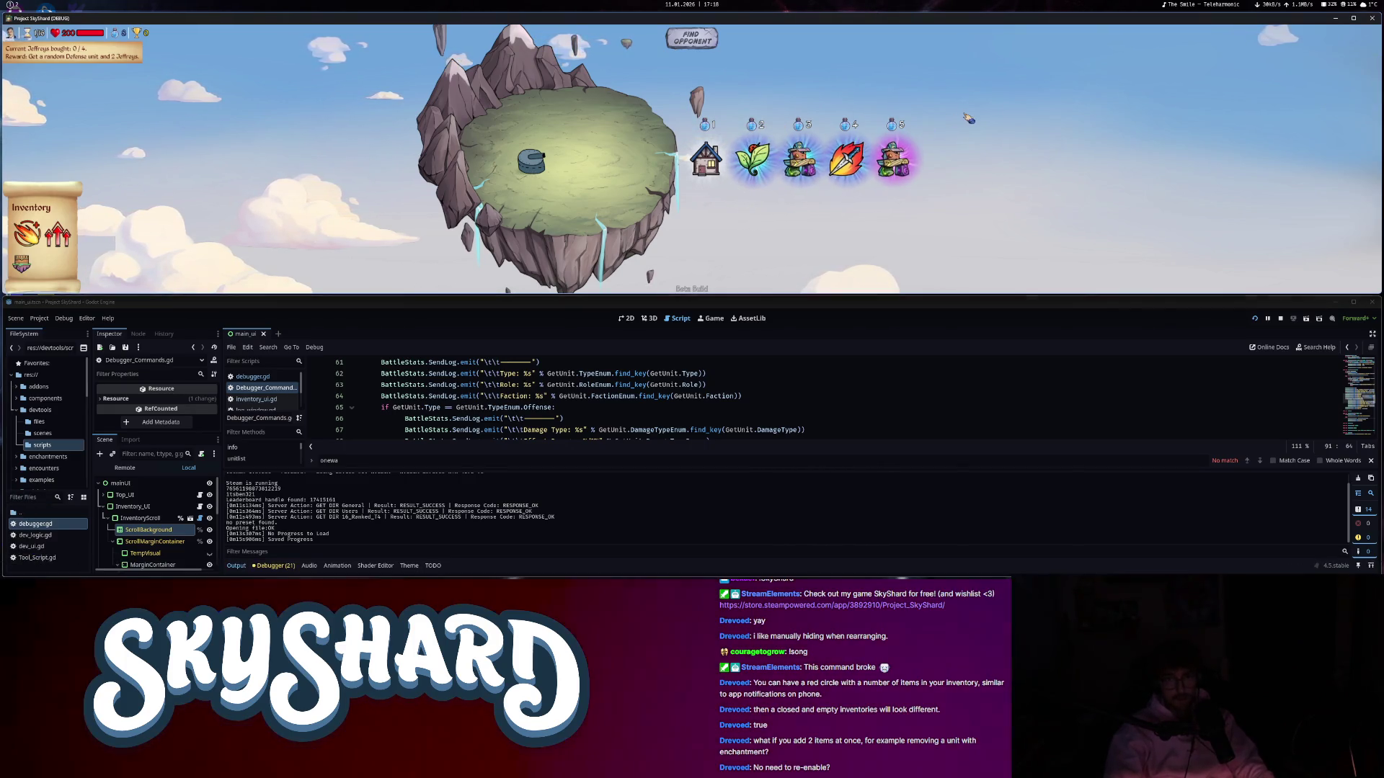
key("super+Down")
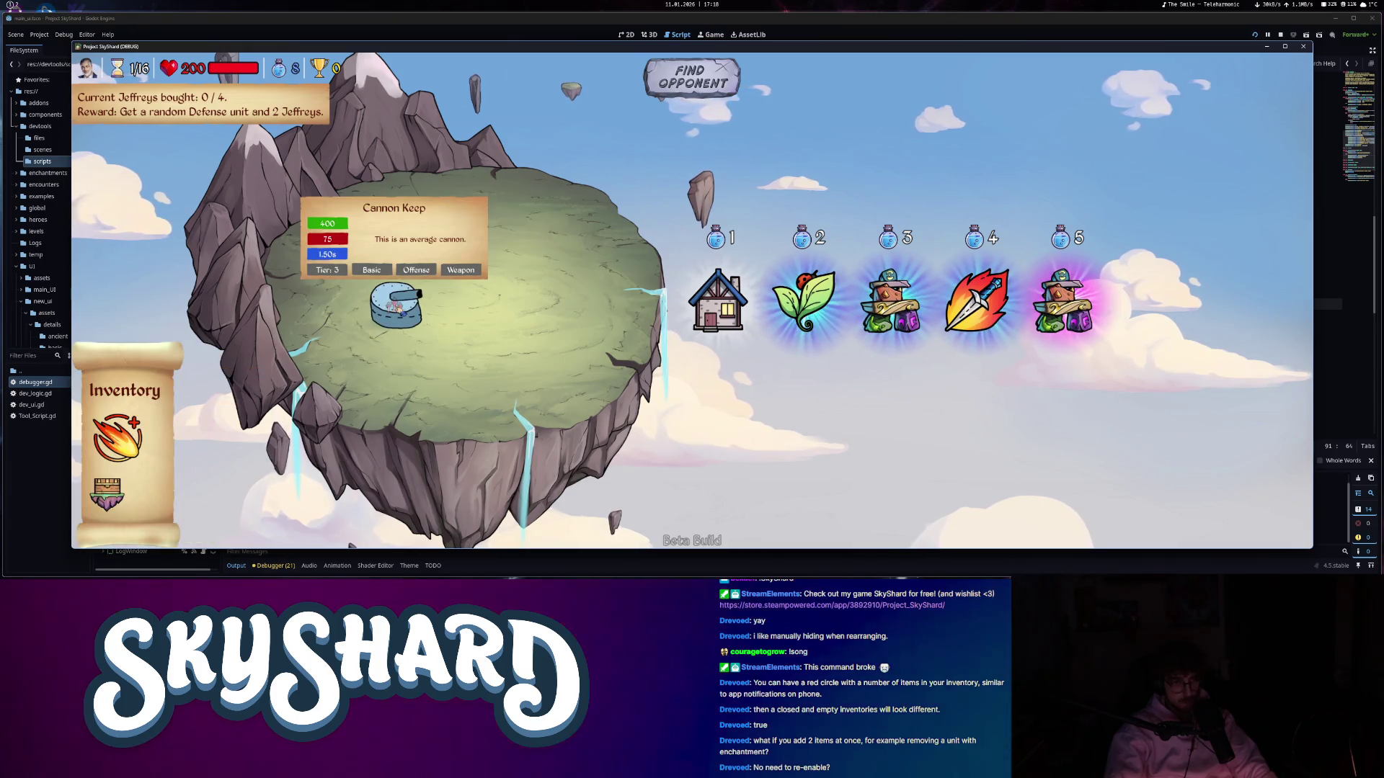
left_click(128, 429)
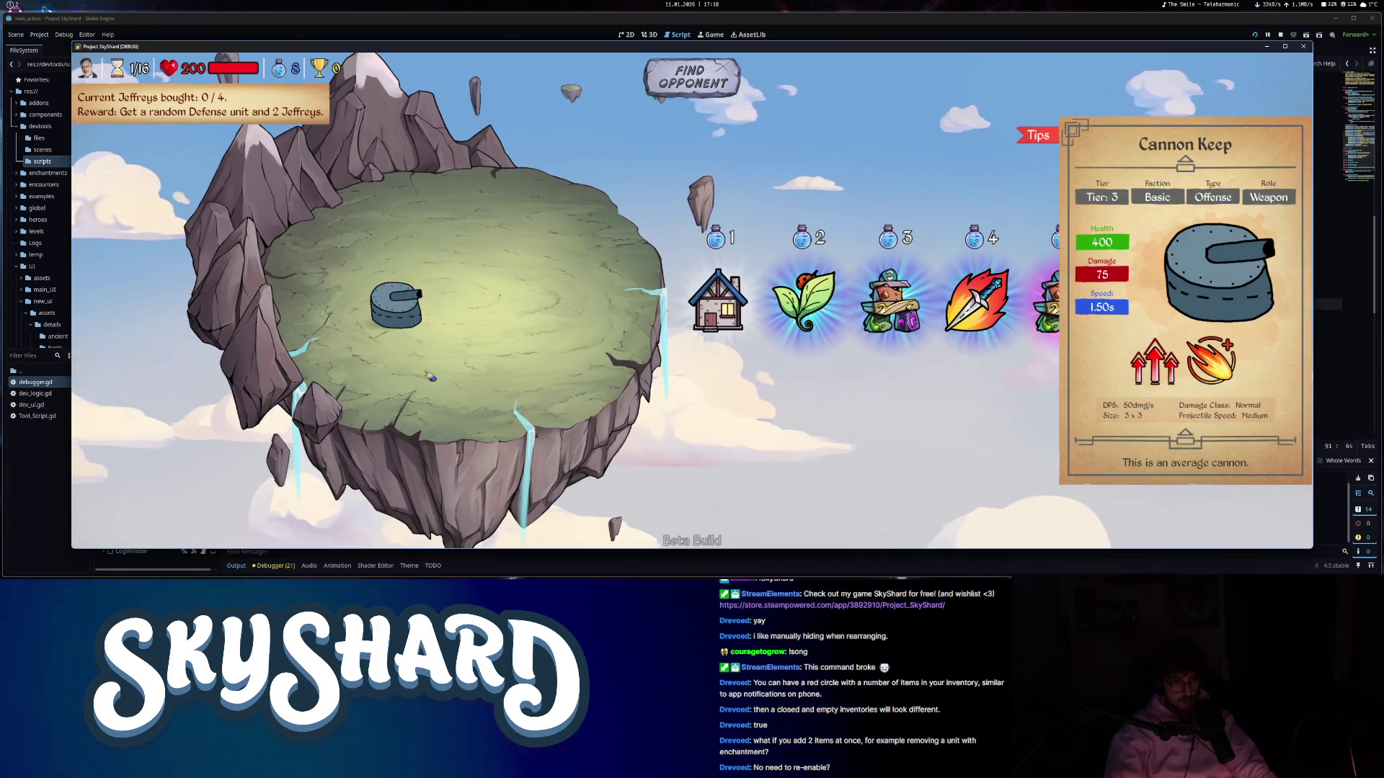
left_click_drag(396, 306, 416, 318)
left_click(121, 497)
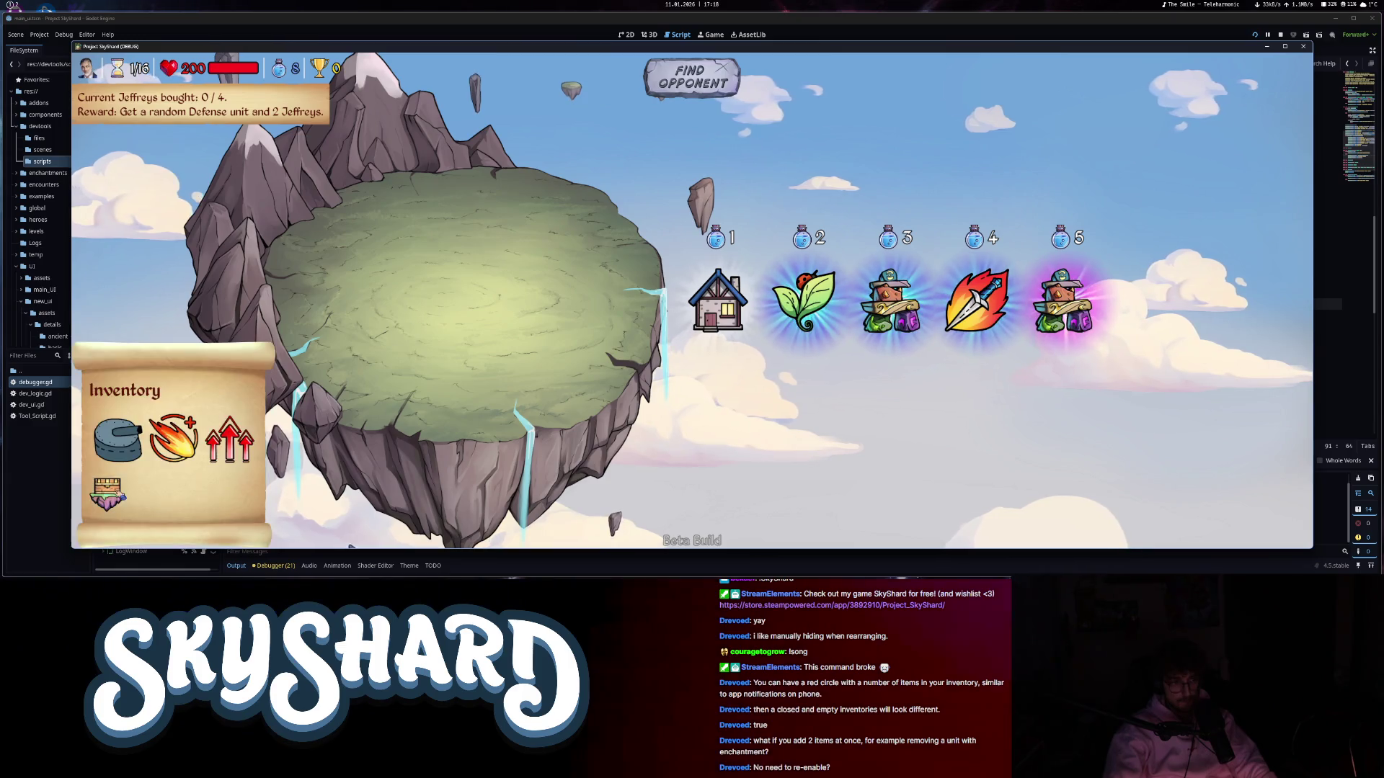
left_click(108, 496)
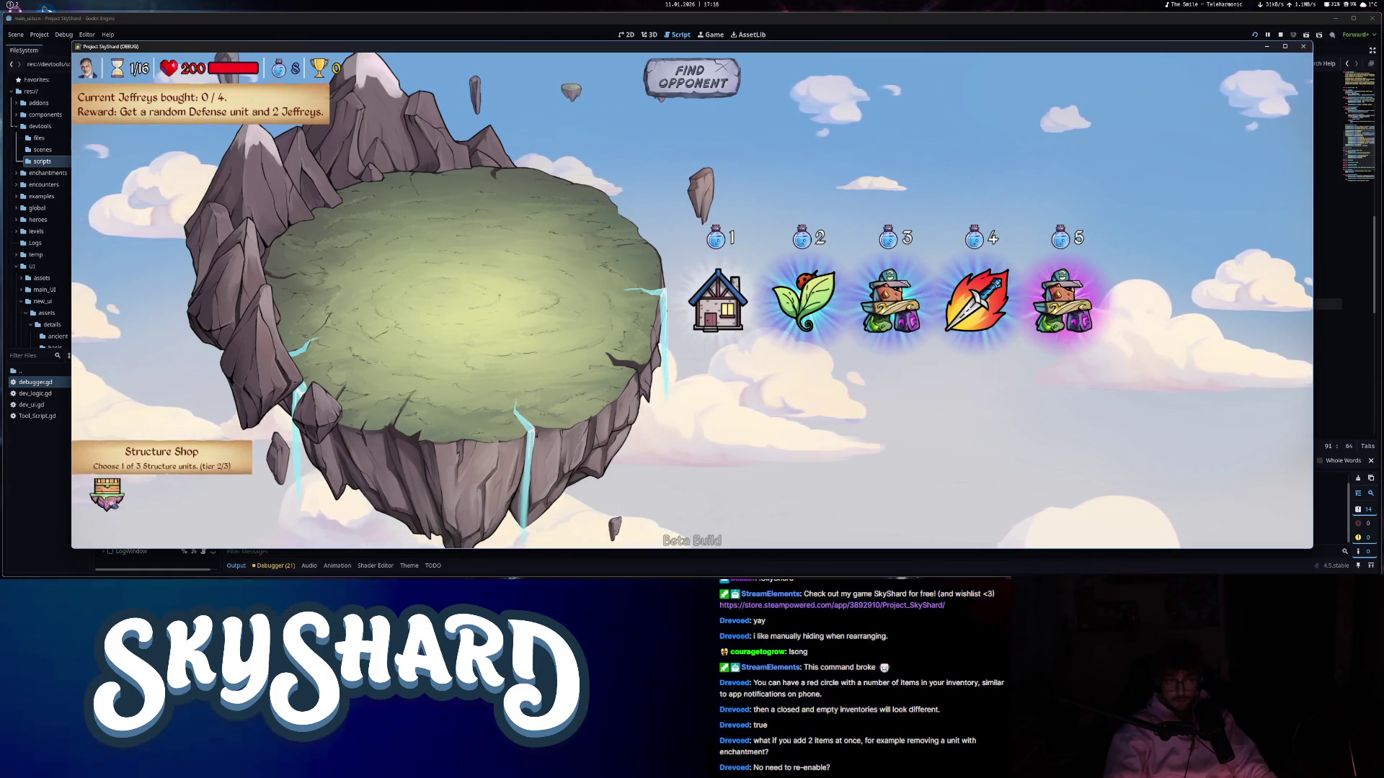
- Drag the Cannon Keep onto the island, right-click to remove it, then stop the game
left_click(108, 495)
left_click_drag(119, 450, 467, 281)
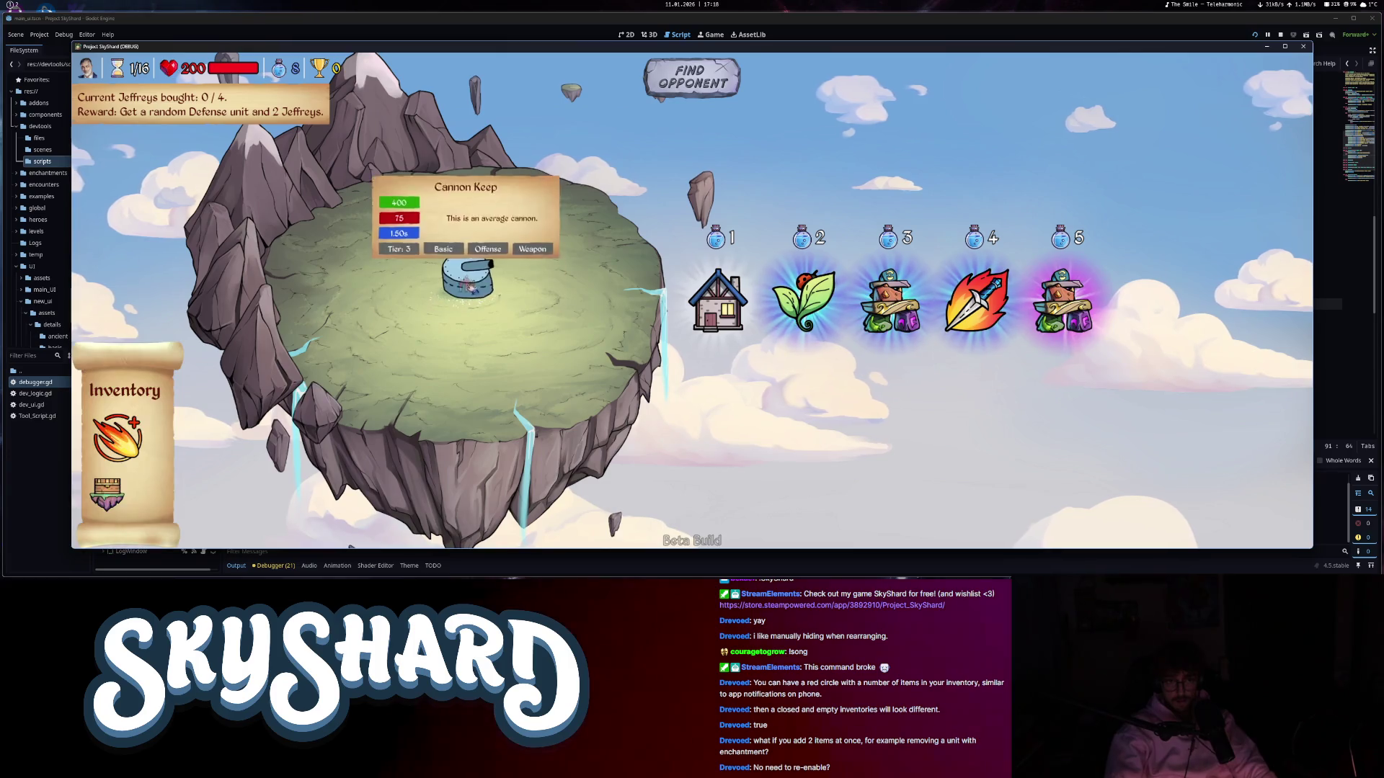
mouse_move(544, 309)
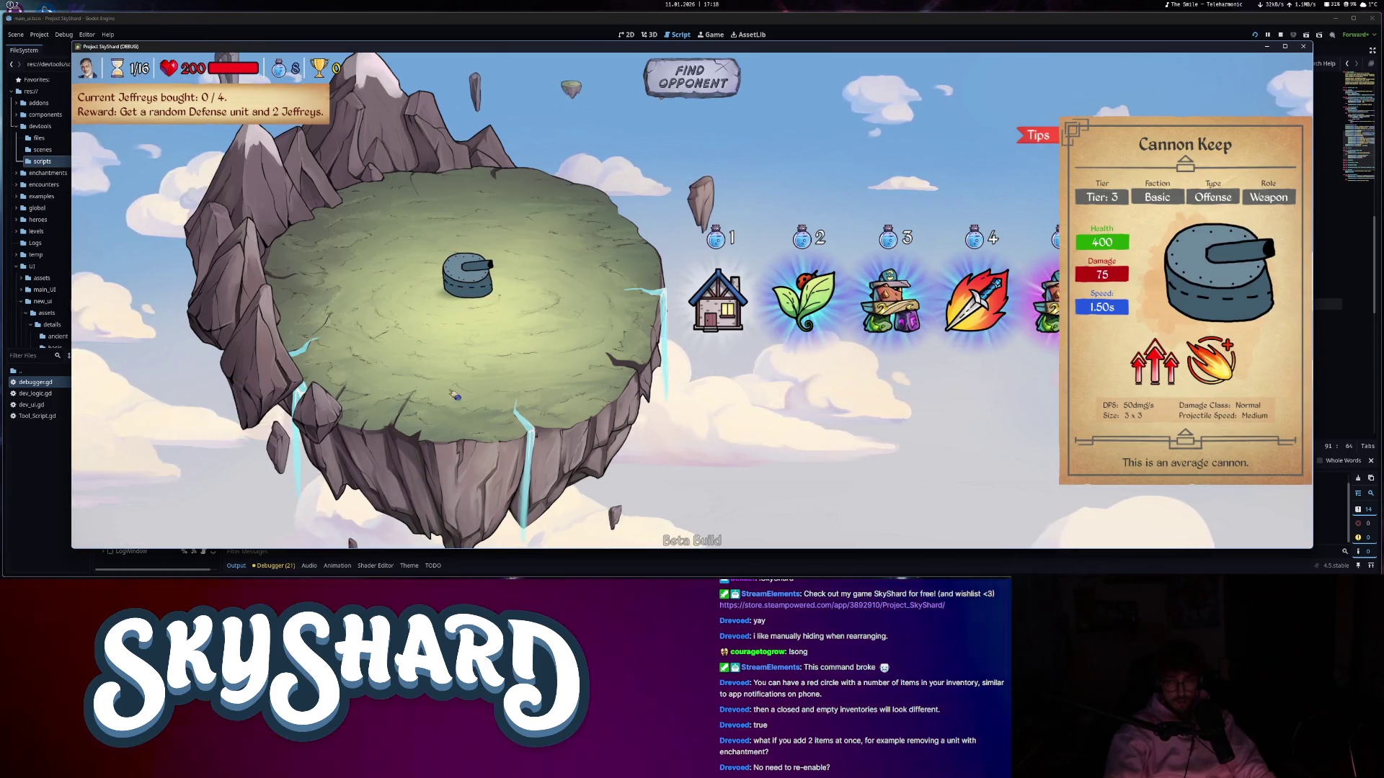
mouse_move(481, 299)
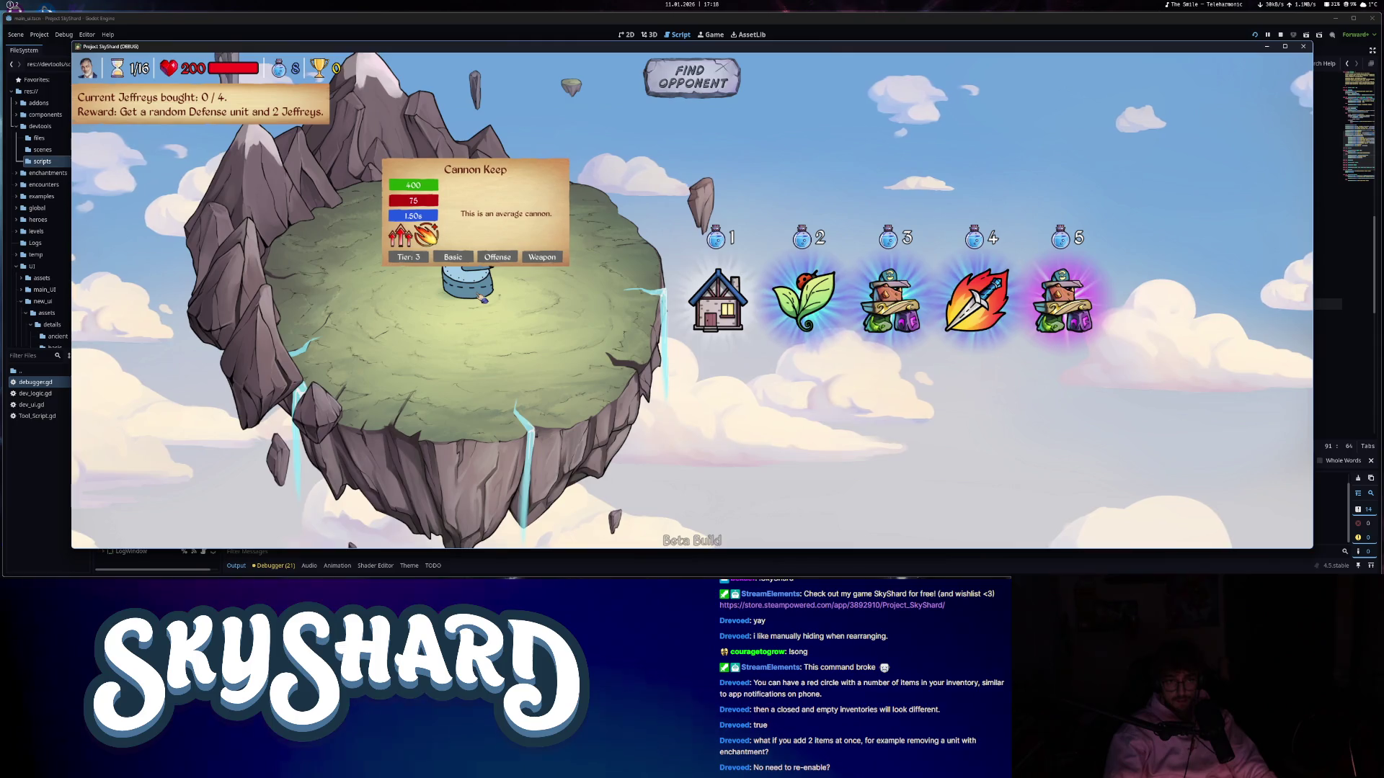
right_click(480, 300)
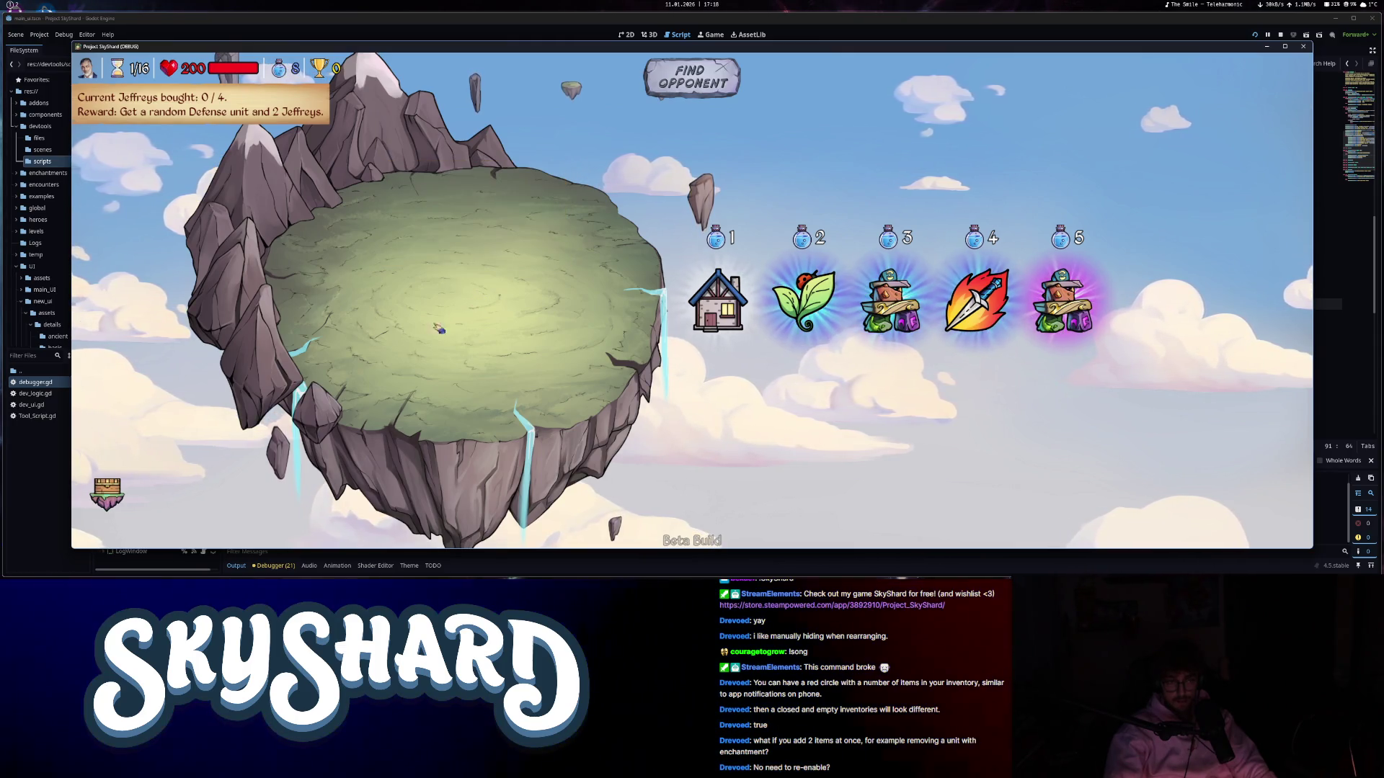
key("Escape")
left_click(656, 492)
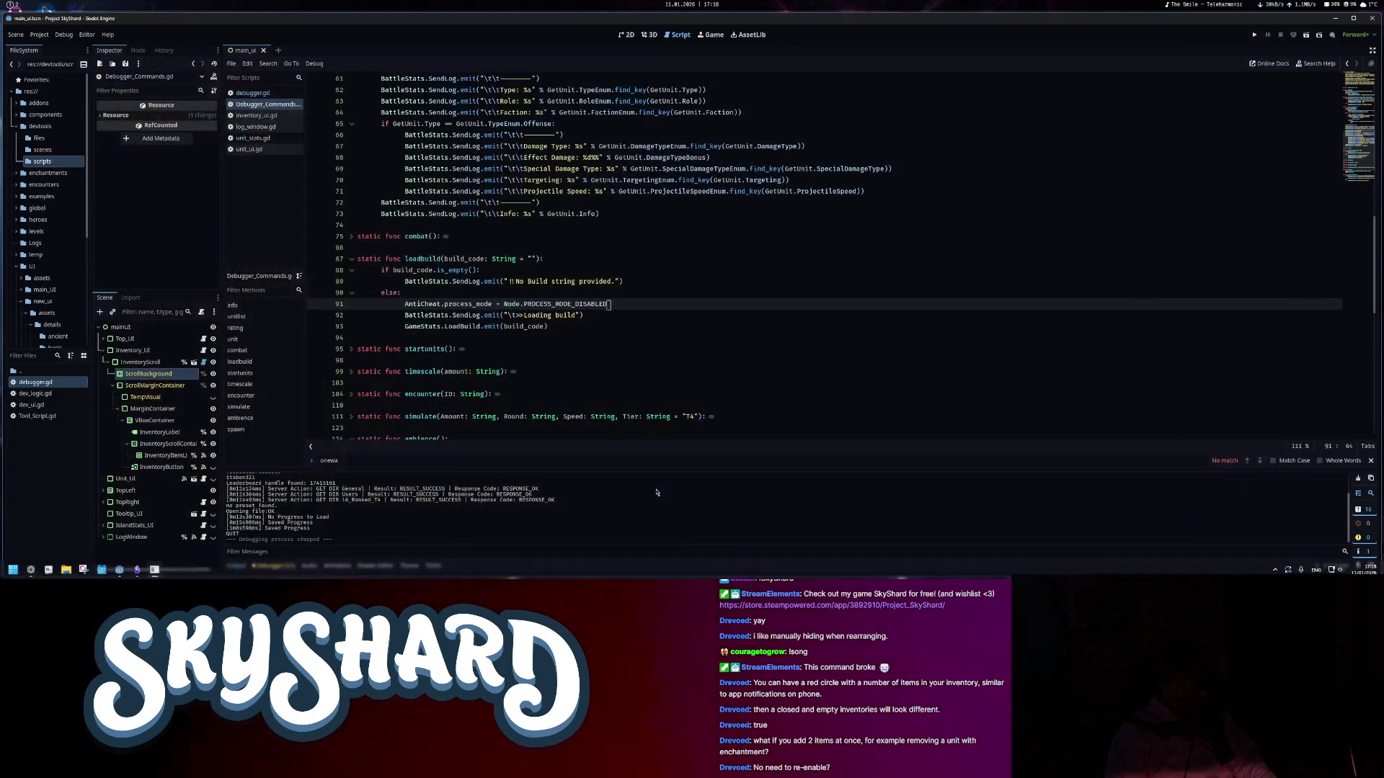
- Browse unit_ui.gd, debugger.gd and Debugger_Commands.gd, then close debugger.gd and Debugger_Commands.gd
left_click(246, 149)
scroll(614, 357, "up", 10)
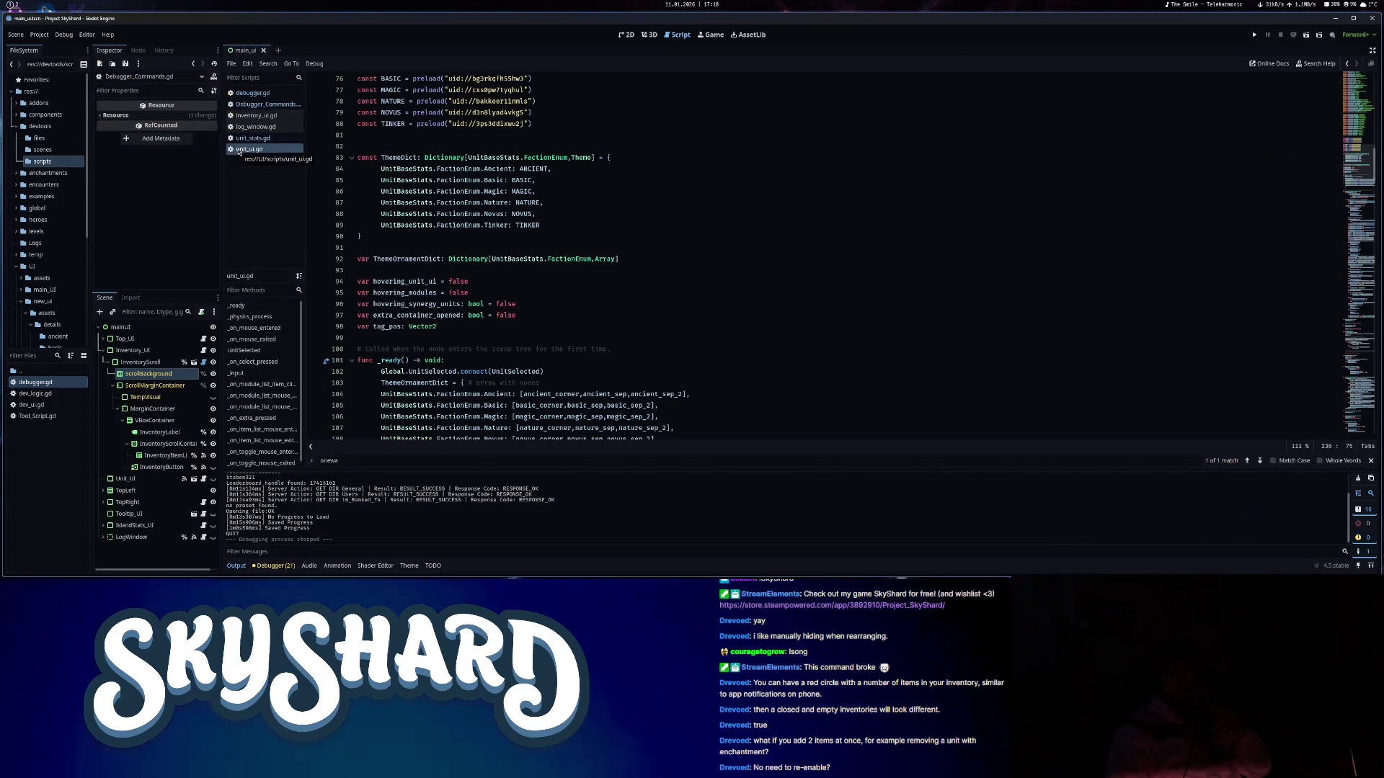
left_click(270, 97)
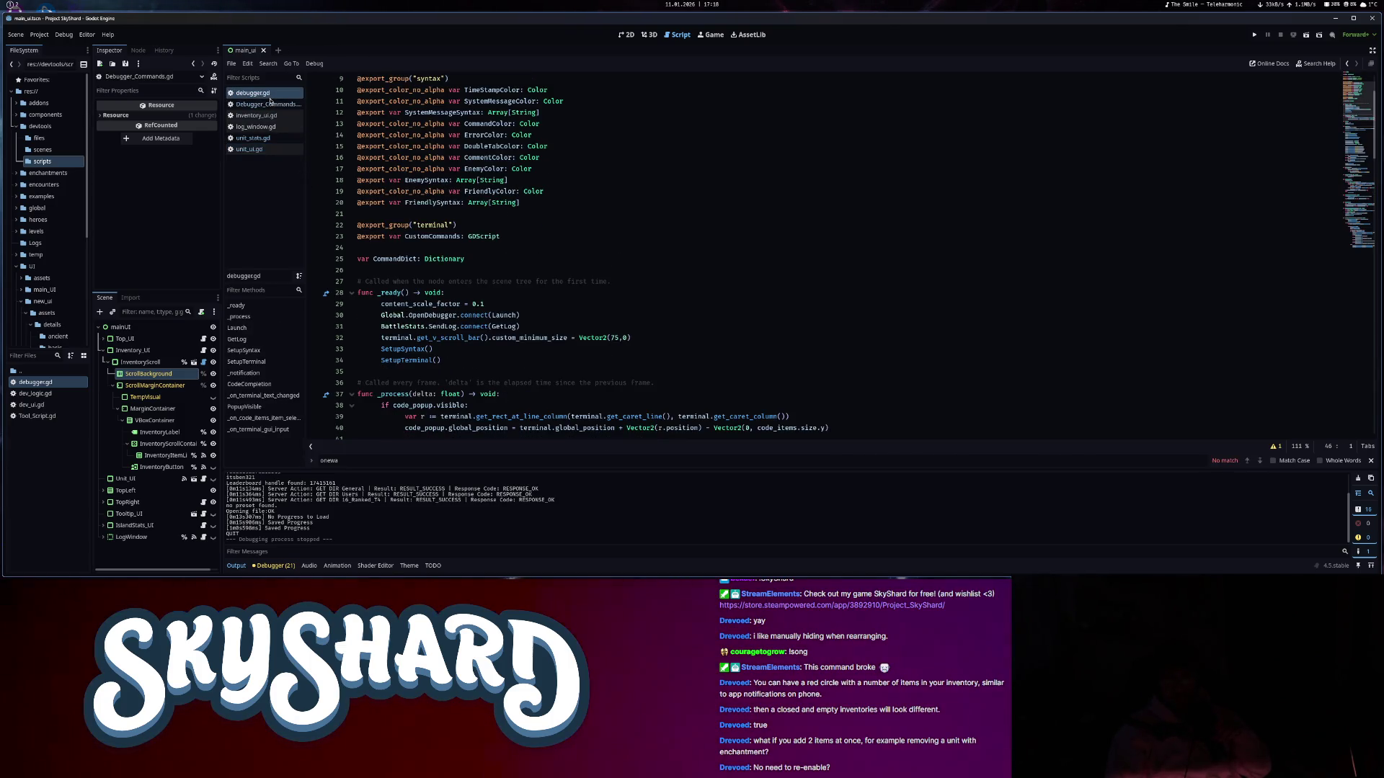
left_click(269, 104)
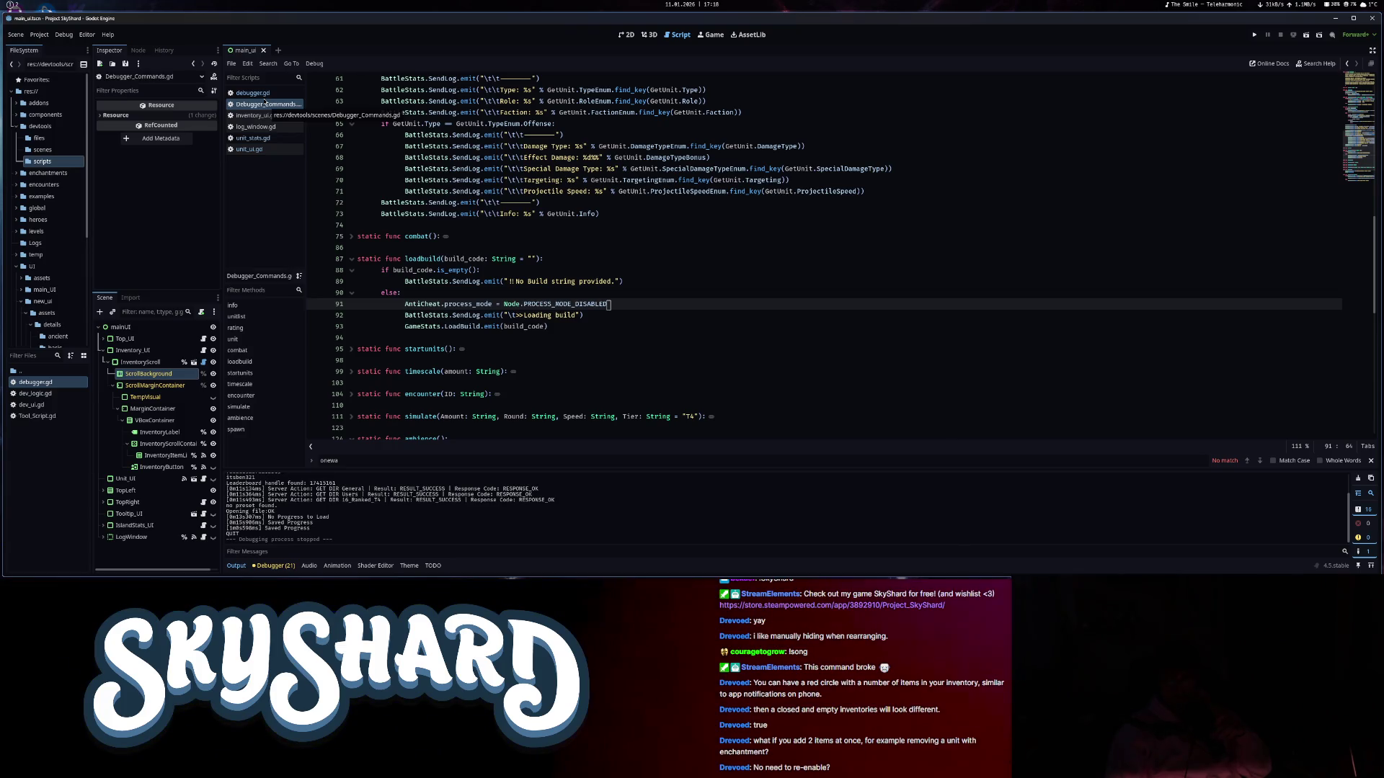
middle_click(268, 93)
middle_click(269, 93)
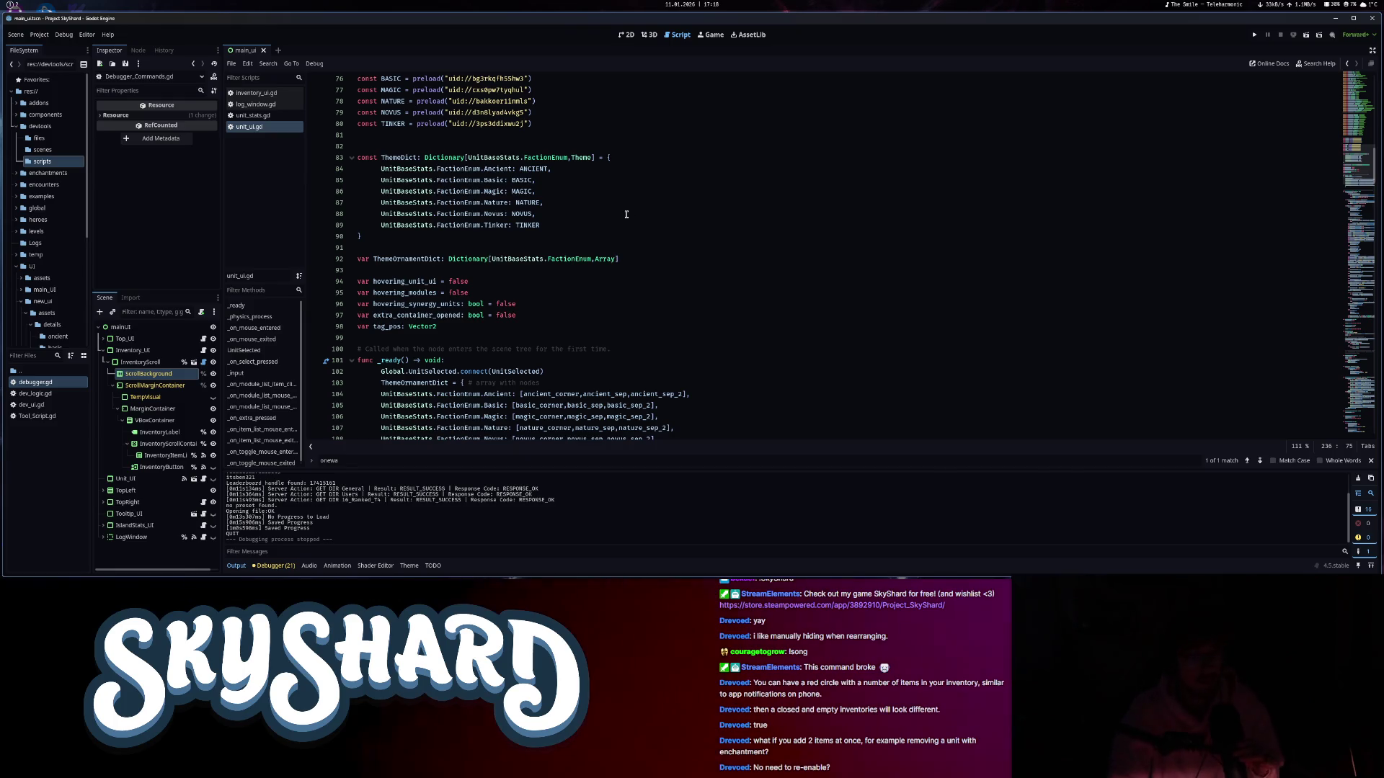
- Close unit_stats.gd and log_window.gd too, then switch to the 2D workspace with Ctrl+F1
scroll(627, 214, "down", 9)
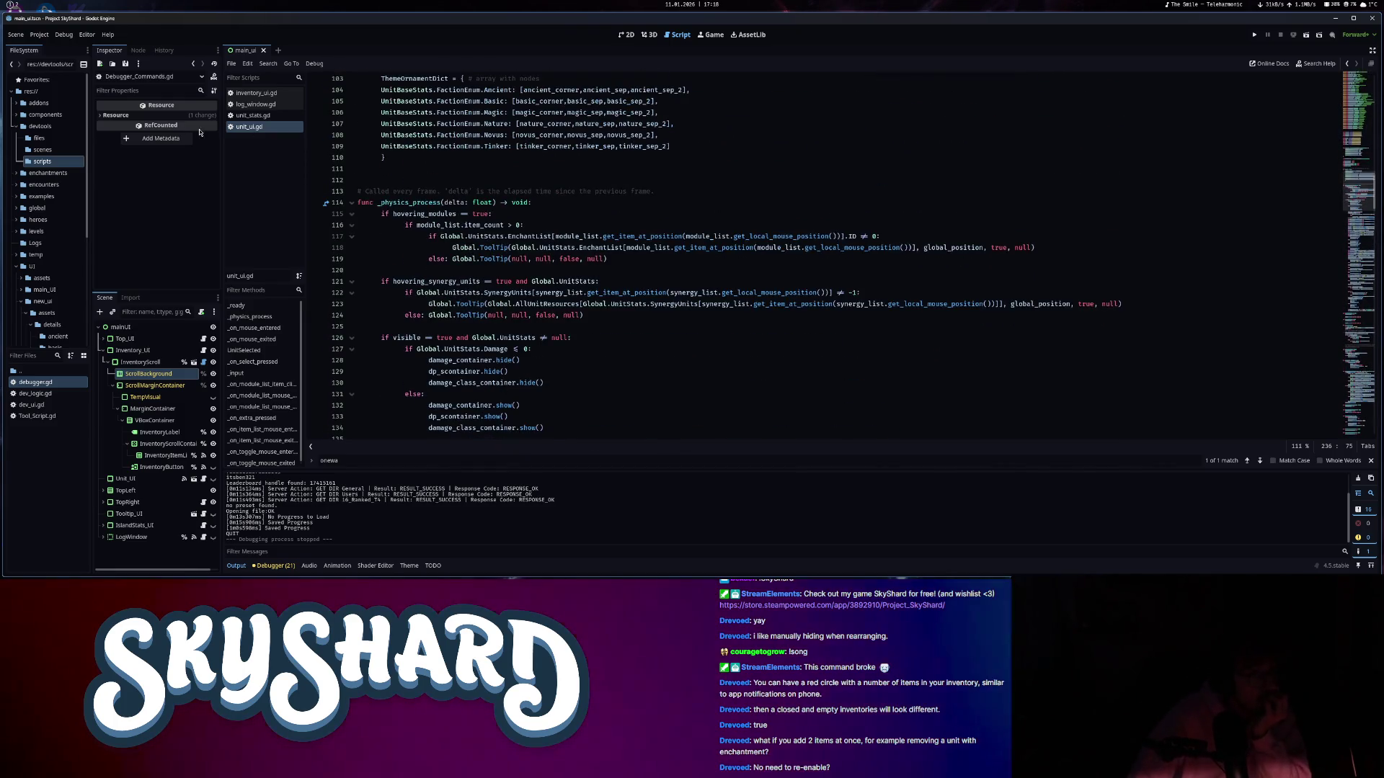
left_click(254, 116)
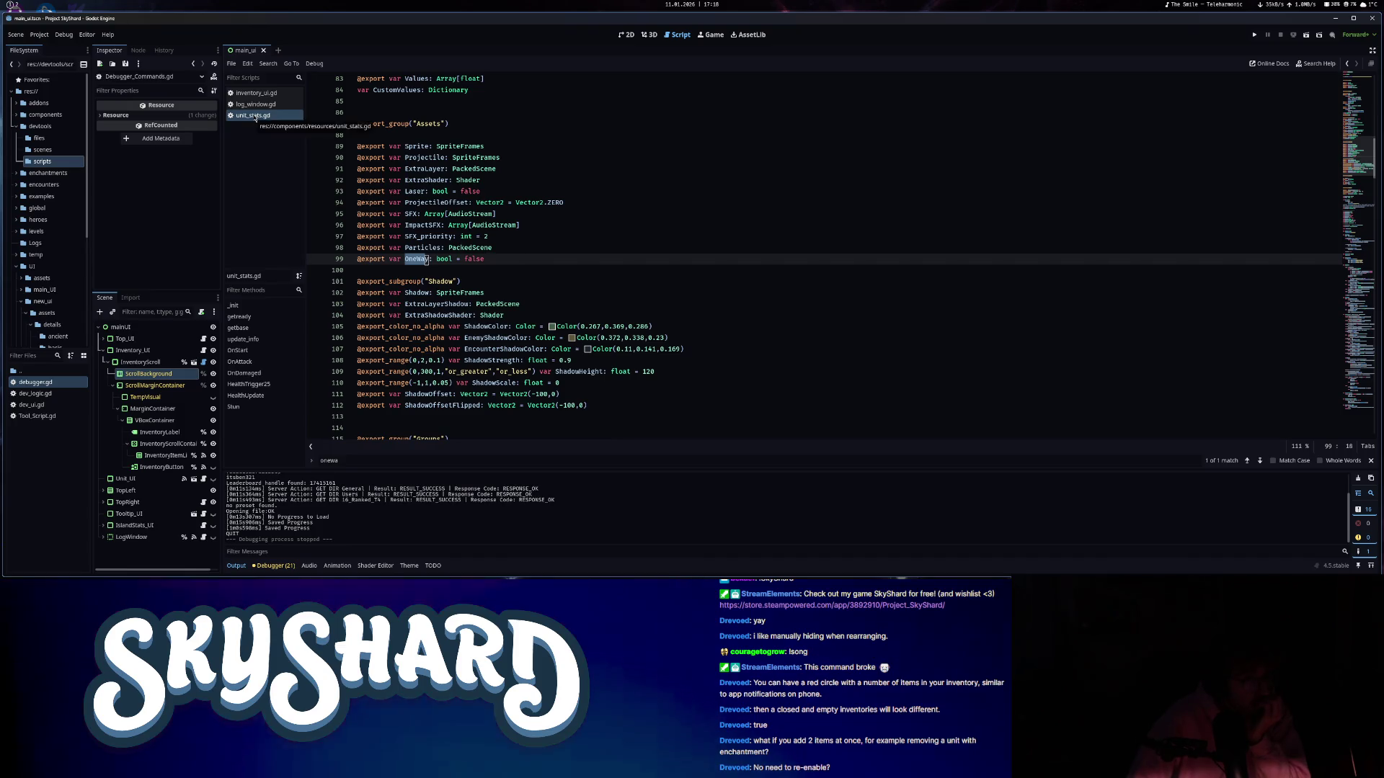
middle_click(254, 116)
middle_click(258, 107)
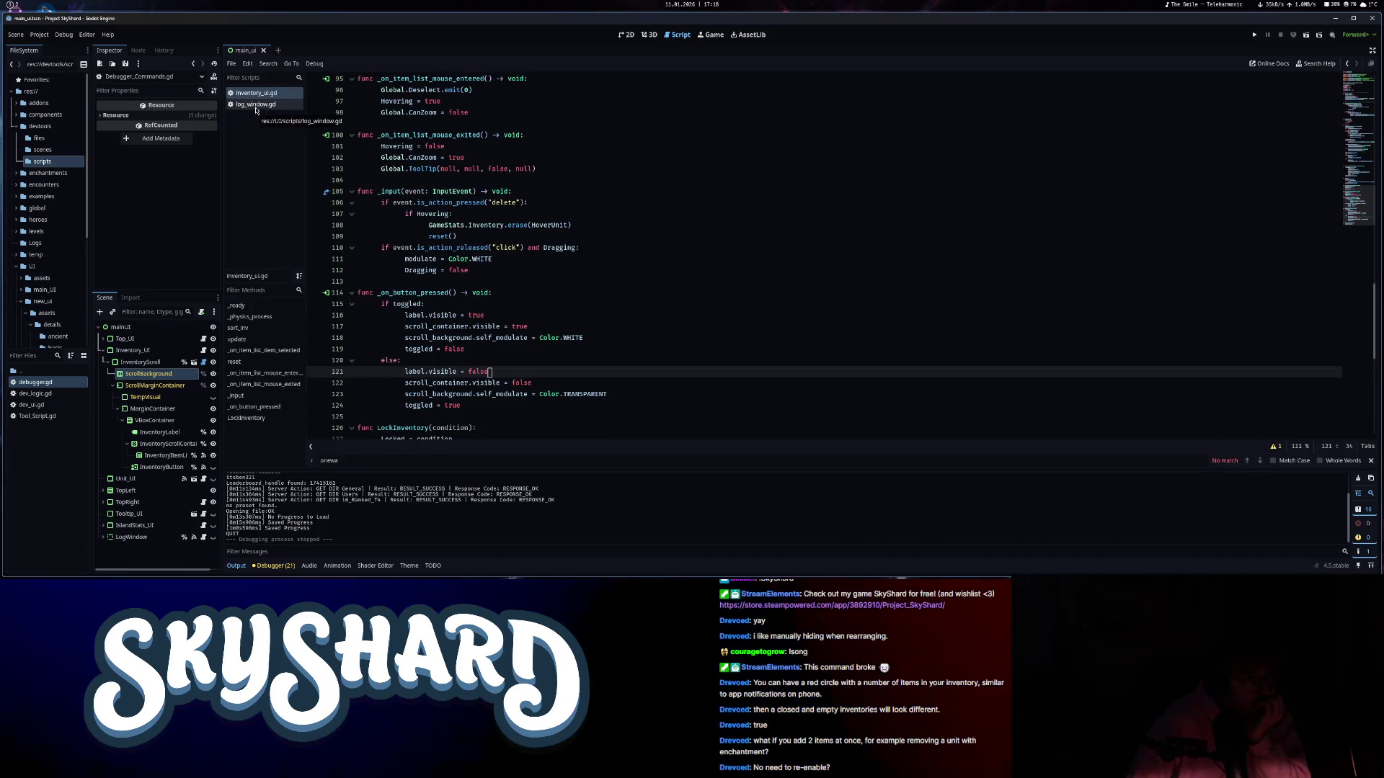
scroll(555, 238, "up", 15)
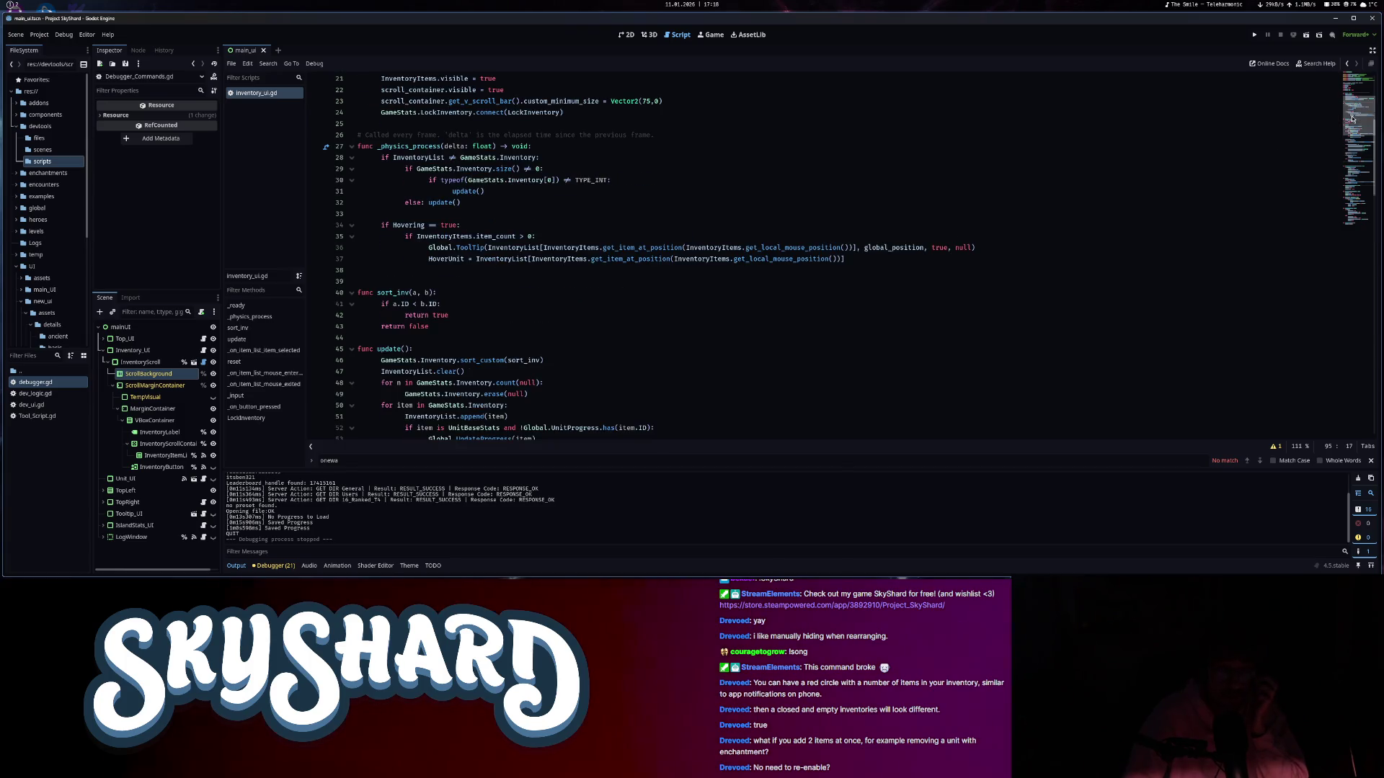
key("ctrl+F1")
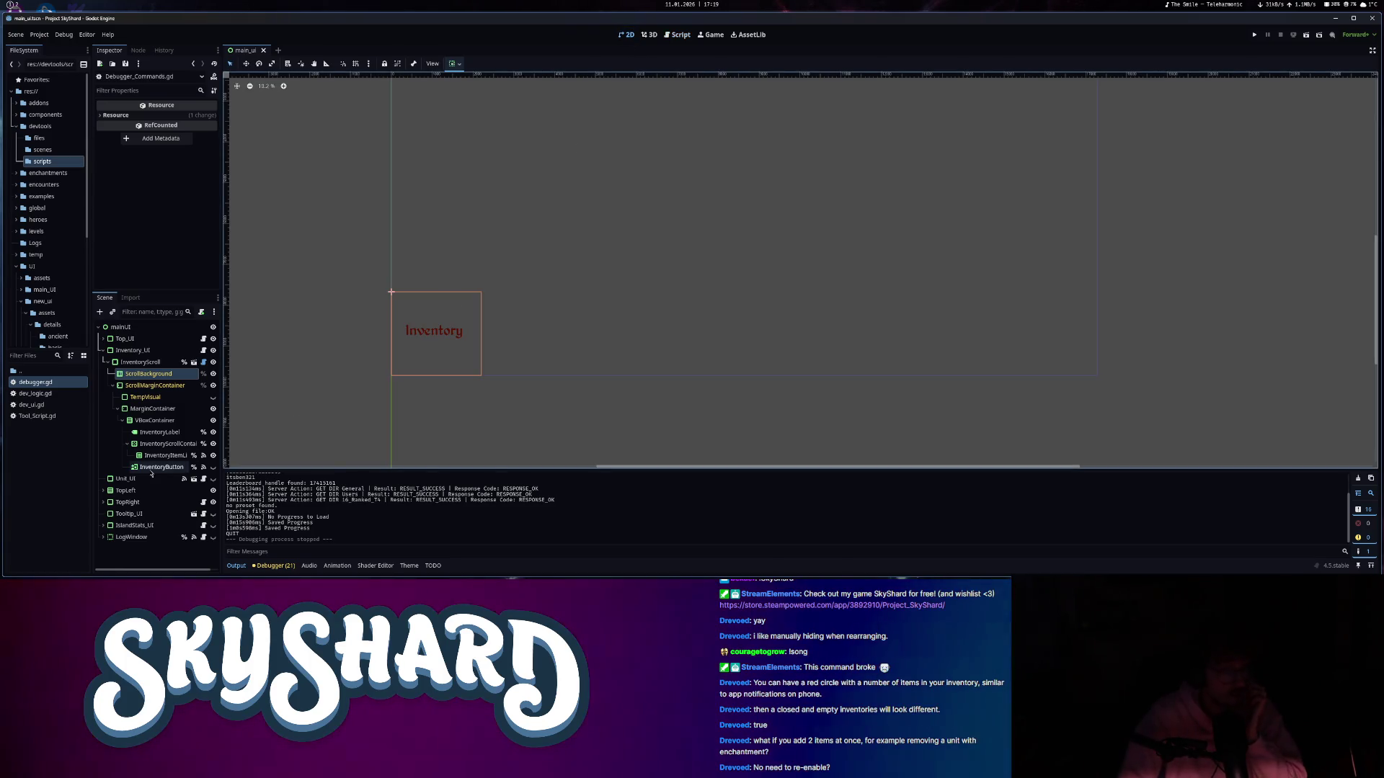
- Inspect the LogWindow's ScrollBackground, PanelContainer and ScrollMarginContainer nodes, then collapse LogWindow
left_click(131, 537)
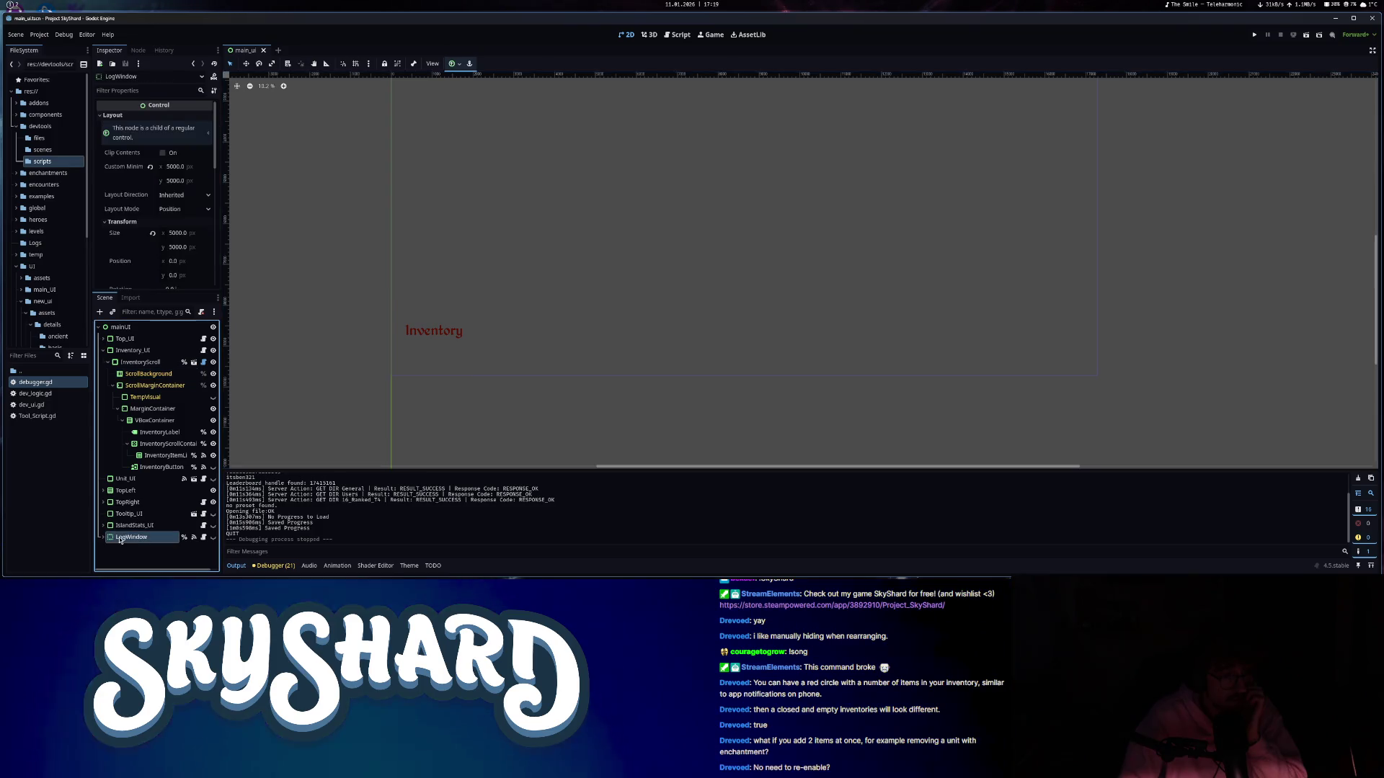
left_click(104, 537)
scroll(171, 481, "down", 5)
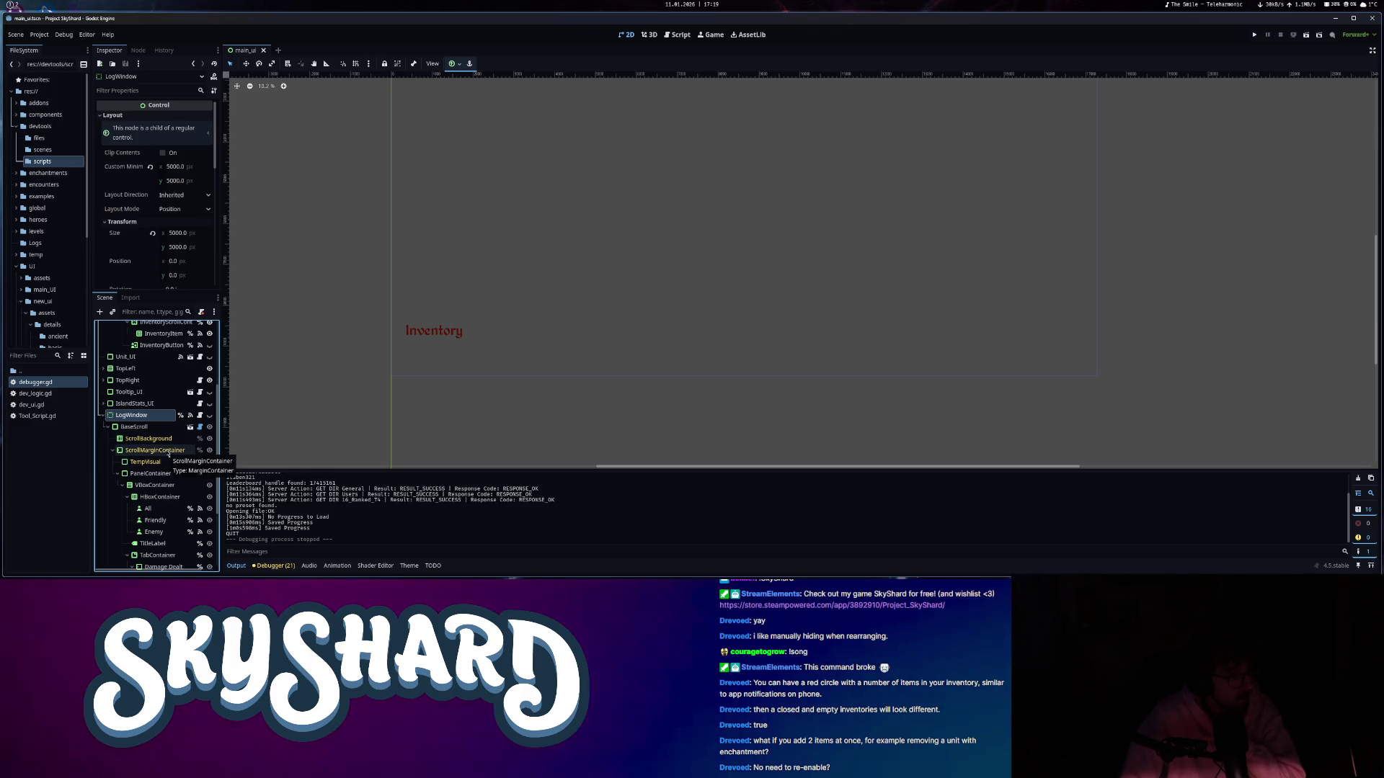
left_click(149, 438)
scroll(141, 187, "down", 10)
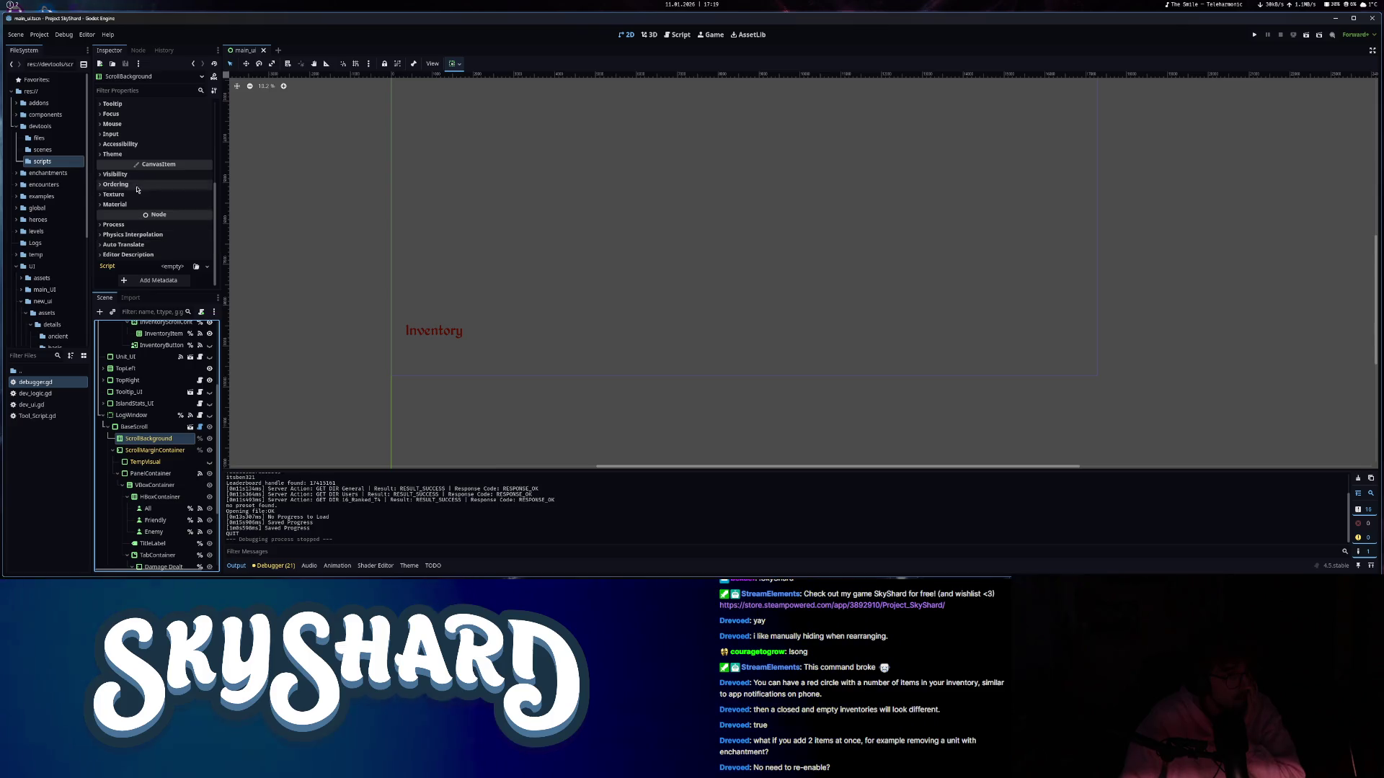
left_click(149, 474)
scroll(185, 260, "down", 3)
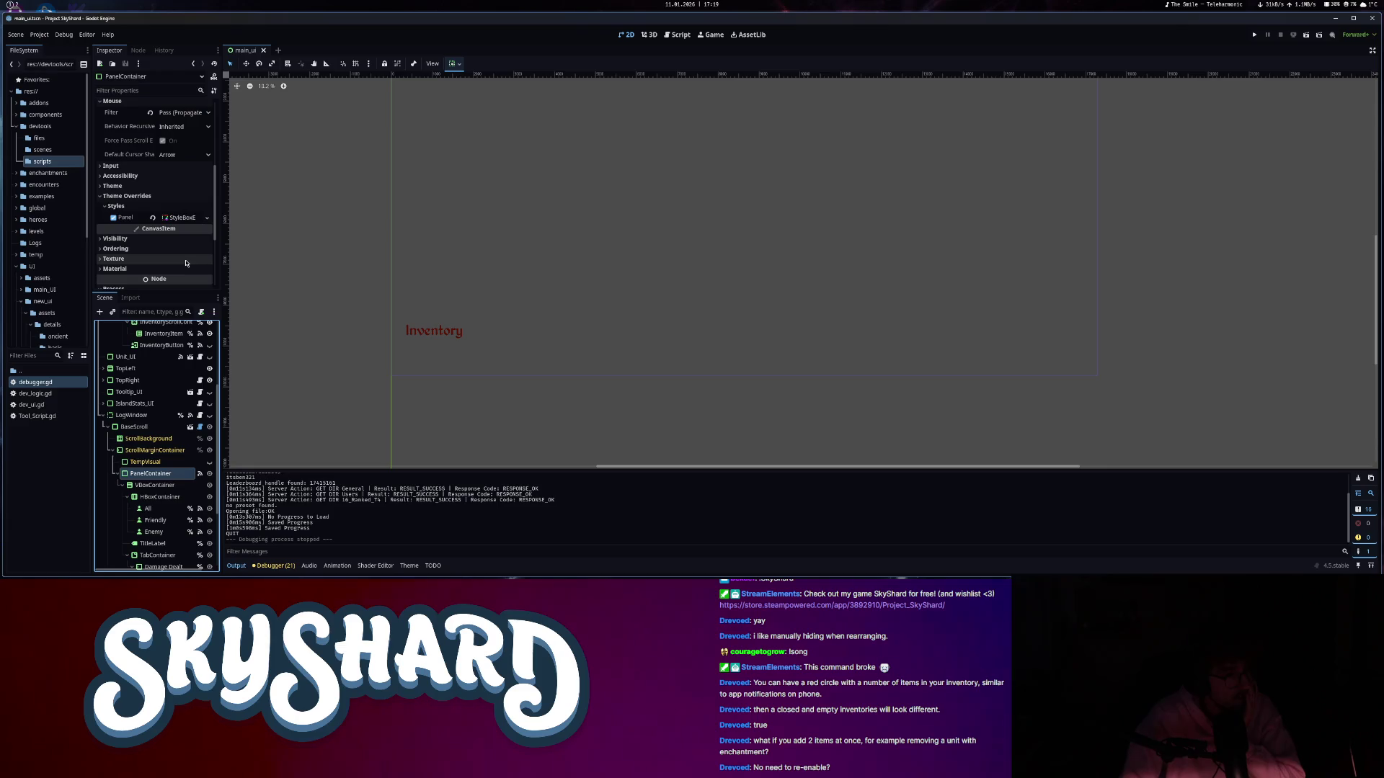
left_click(155, 450)
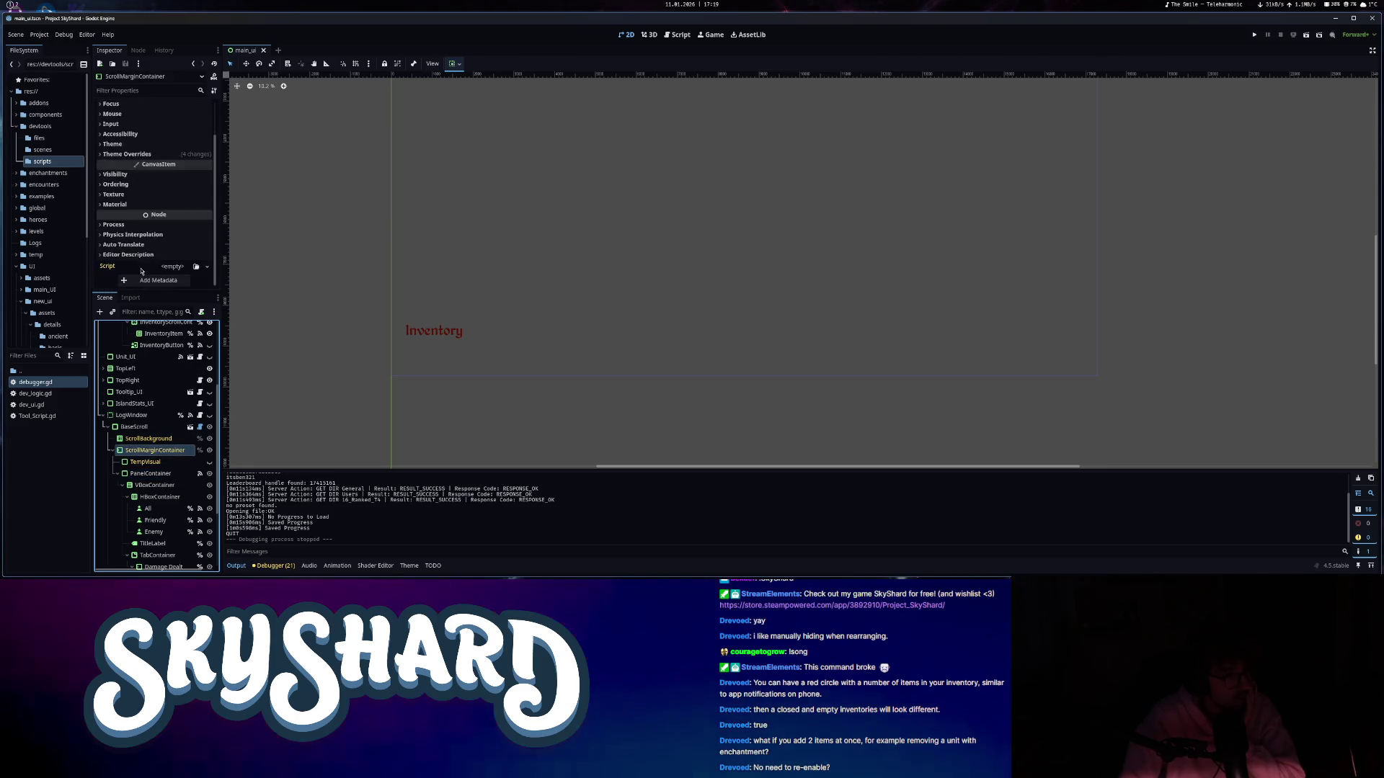
left_click(149, 196)
left_click(147, 196)
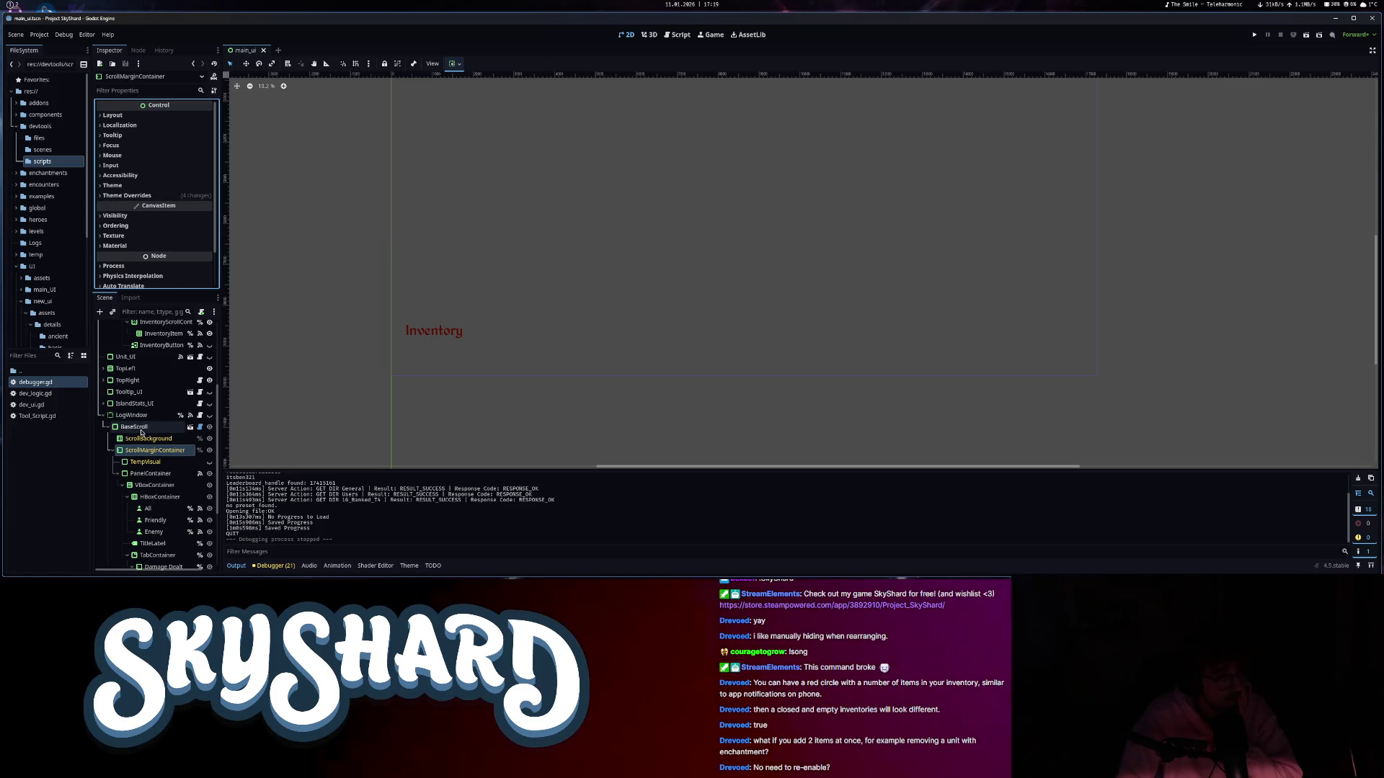
left_click(103, 416)
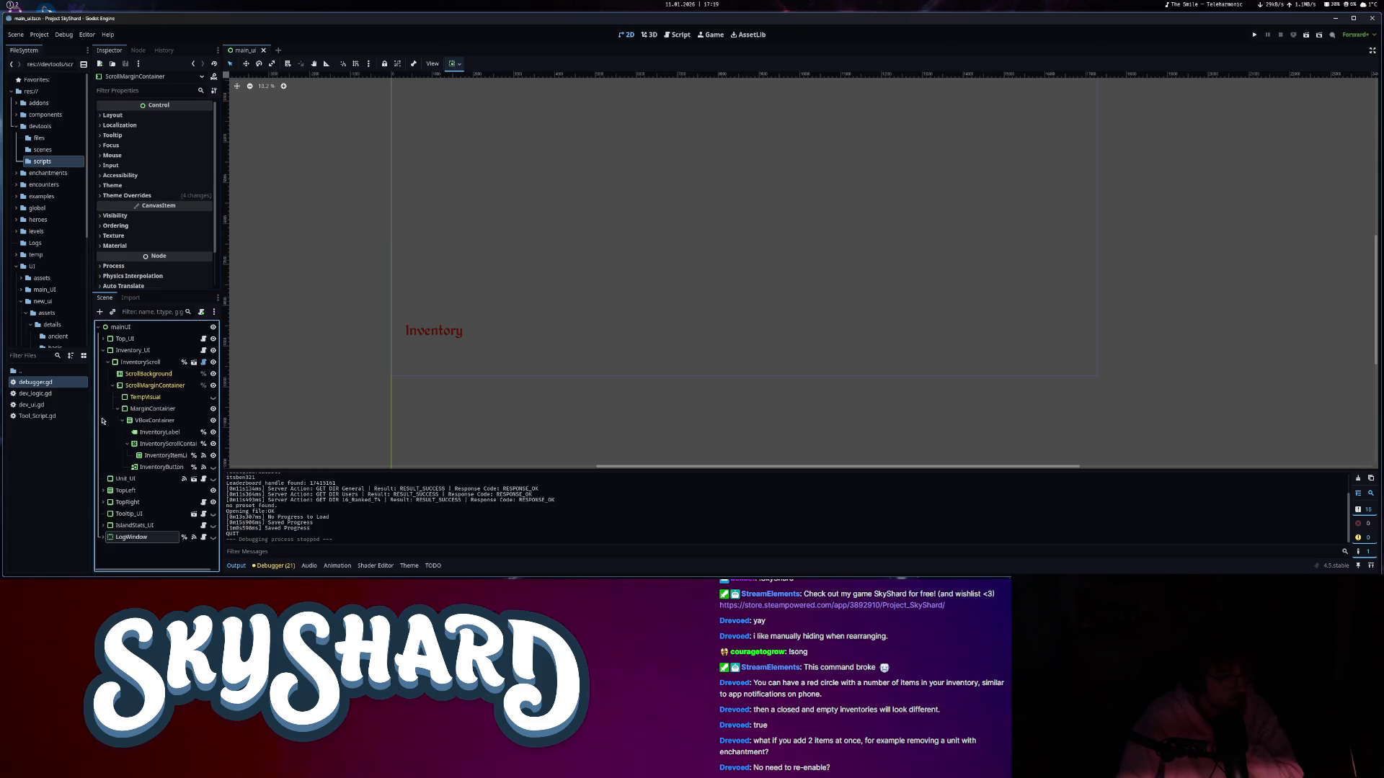
- Set the inventory ScrollBackground's Self Modulate to white, unhide InventoryButton, and return to inventory_ui.gd
left_click(160, 374)
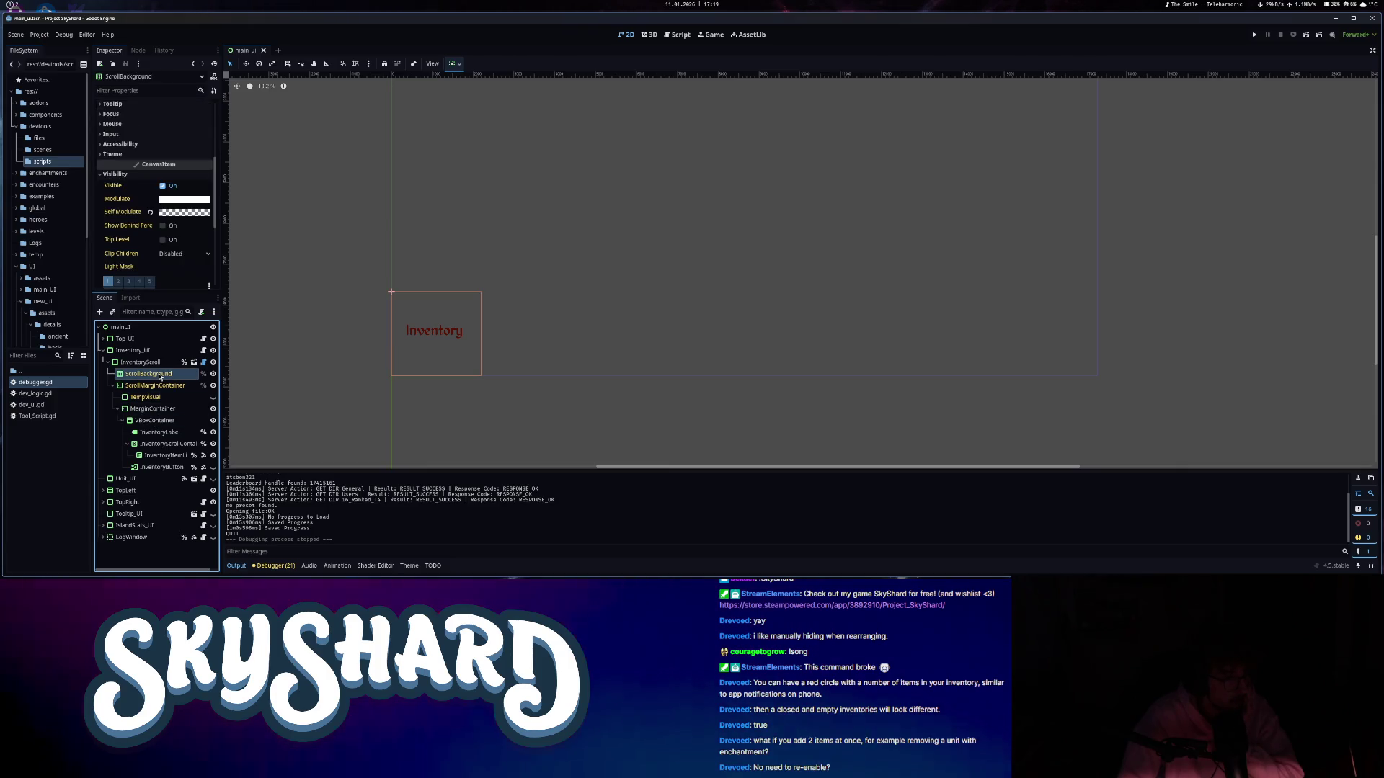
left_click(149, 214)
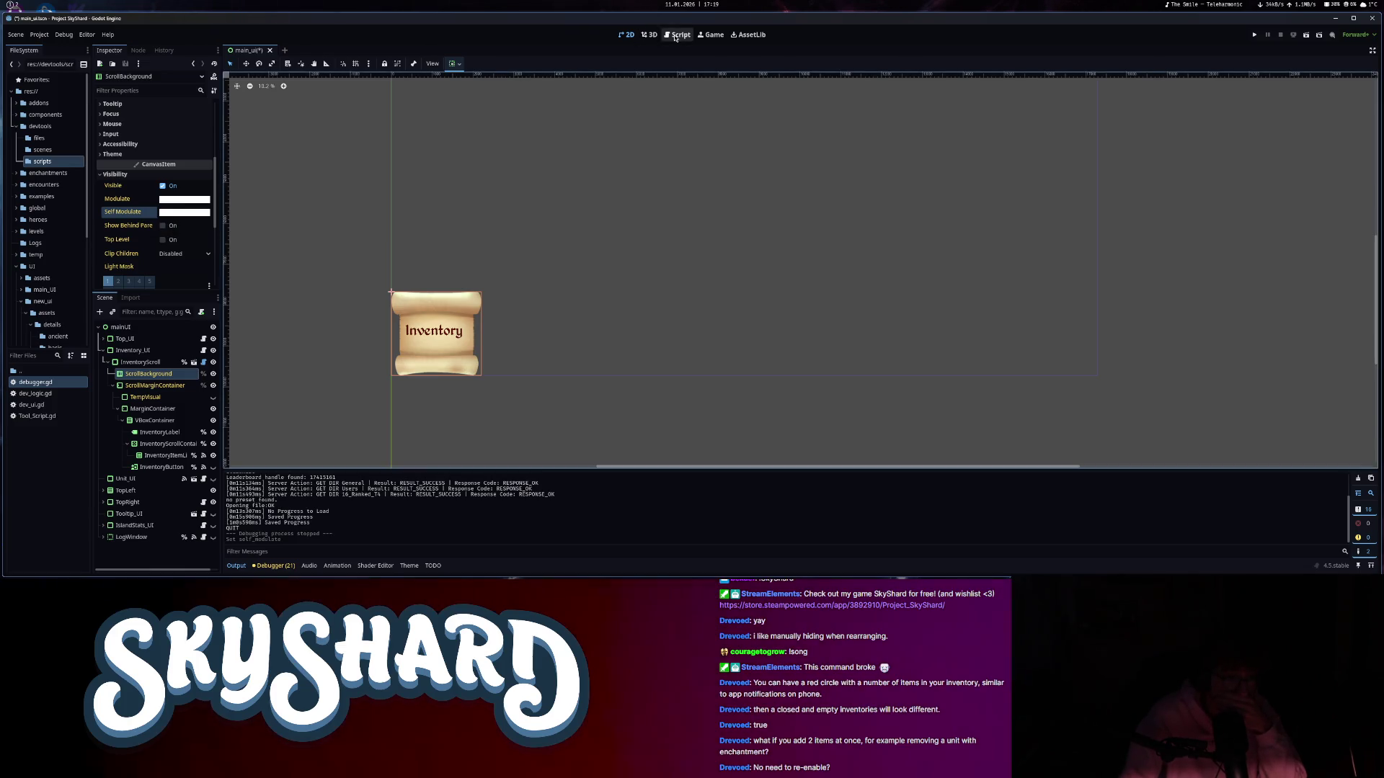
left_click(214, 467)
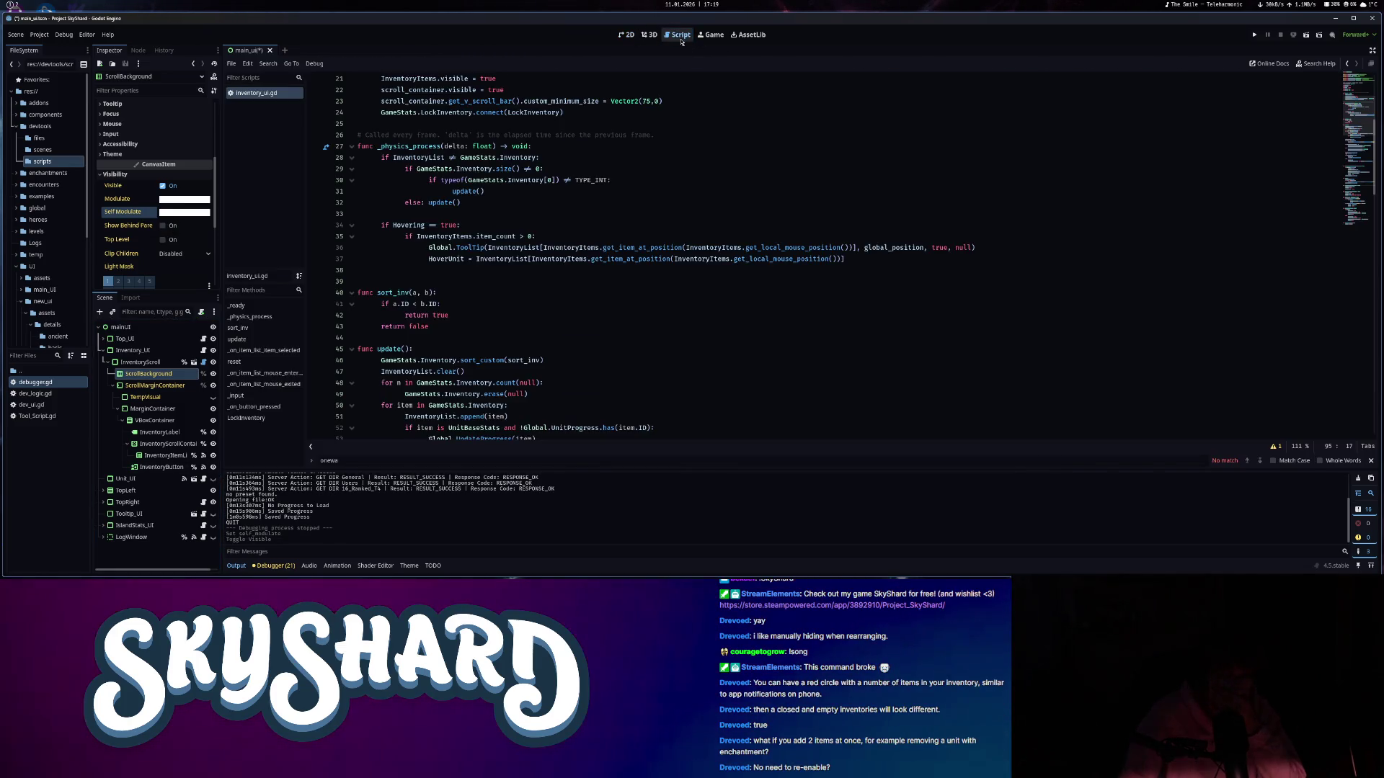
left_click(678, 34)
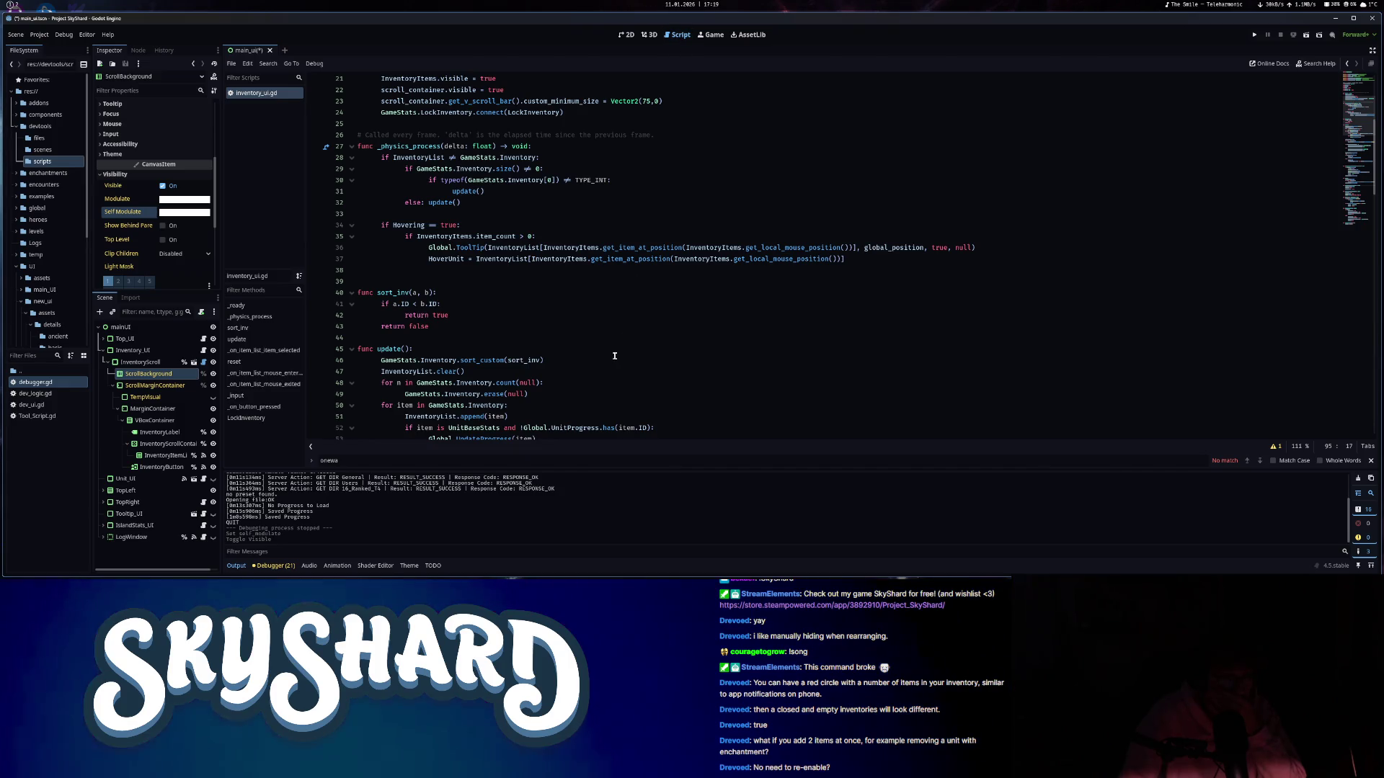
- Place the cursor in the InventoryList.size() condition on line 75 of inventory_ui.gd, before 'and toggled'
scroll(614, 356, "up", 3)
scroll(614, 356, "down", 5)
scroll(614, 358, "down", 9)
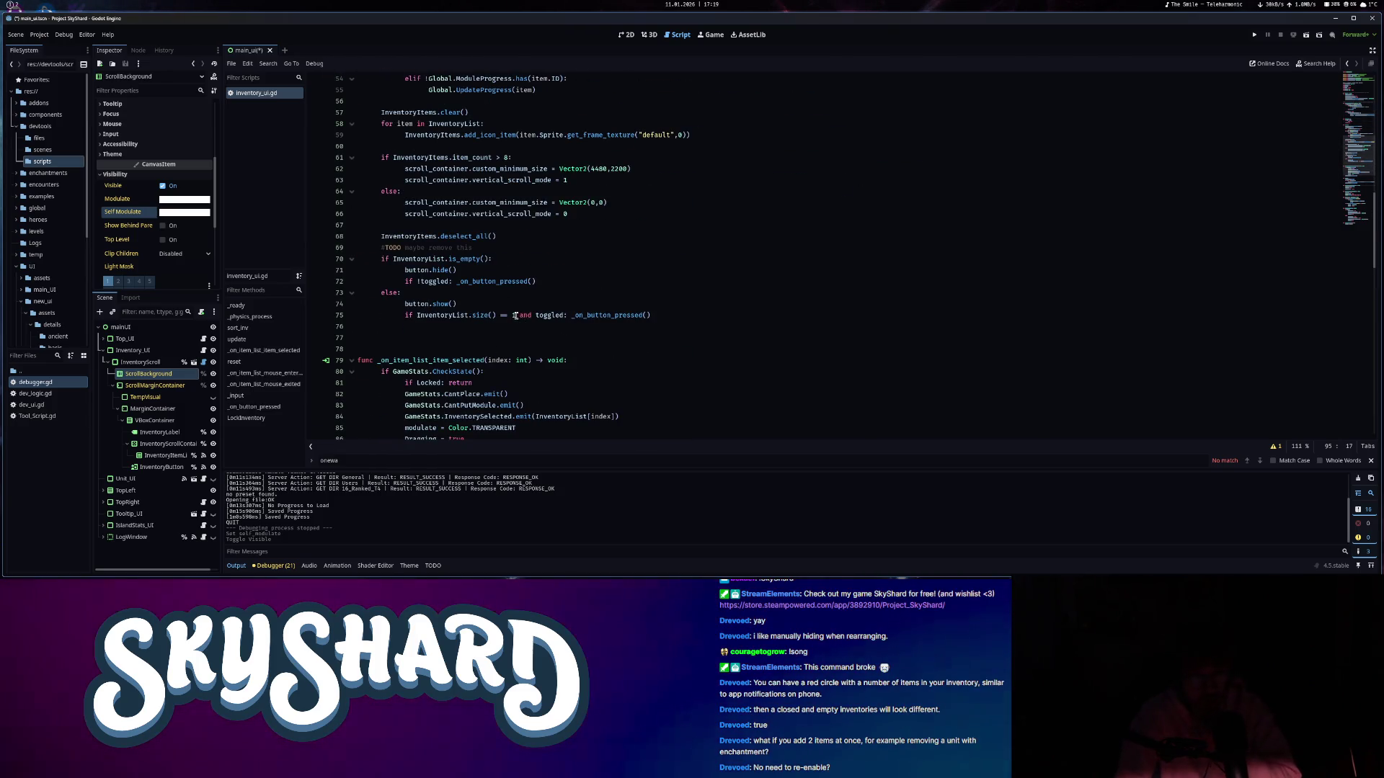
left_click(515, 315)
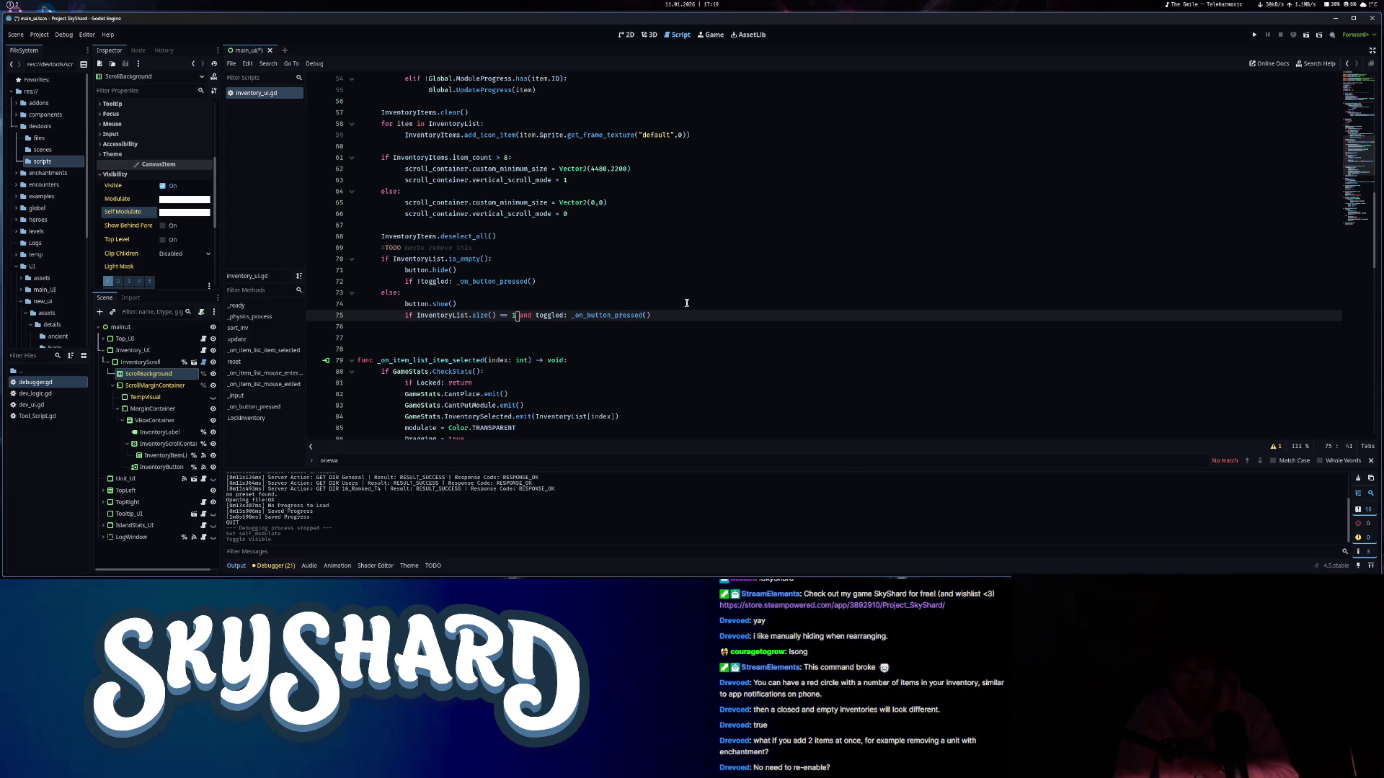
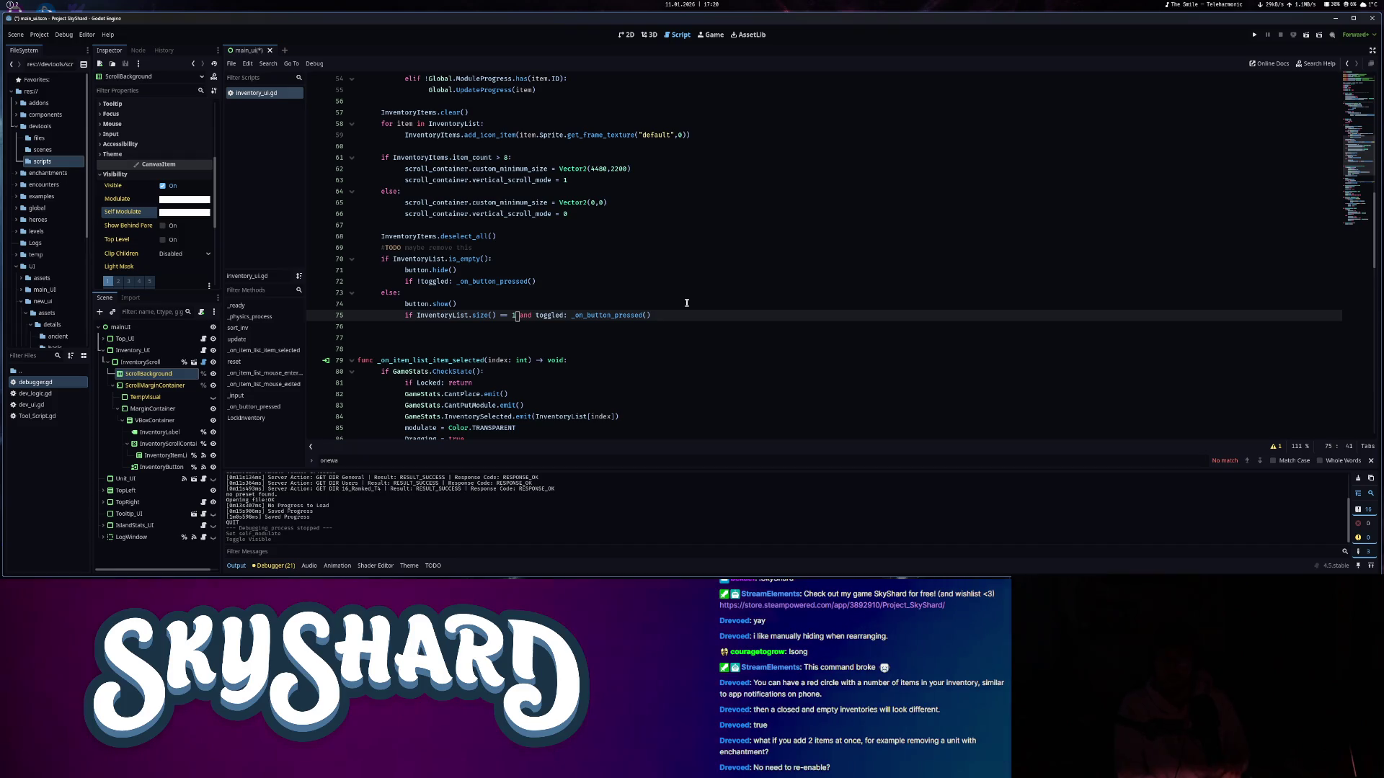
- Start a new first line in update() declaring previous_state as int from the inventory list
scroll(450, 246, "up", 8)
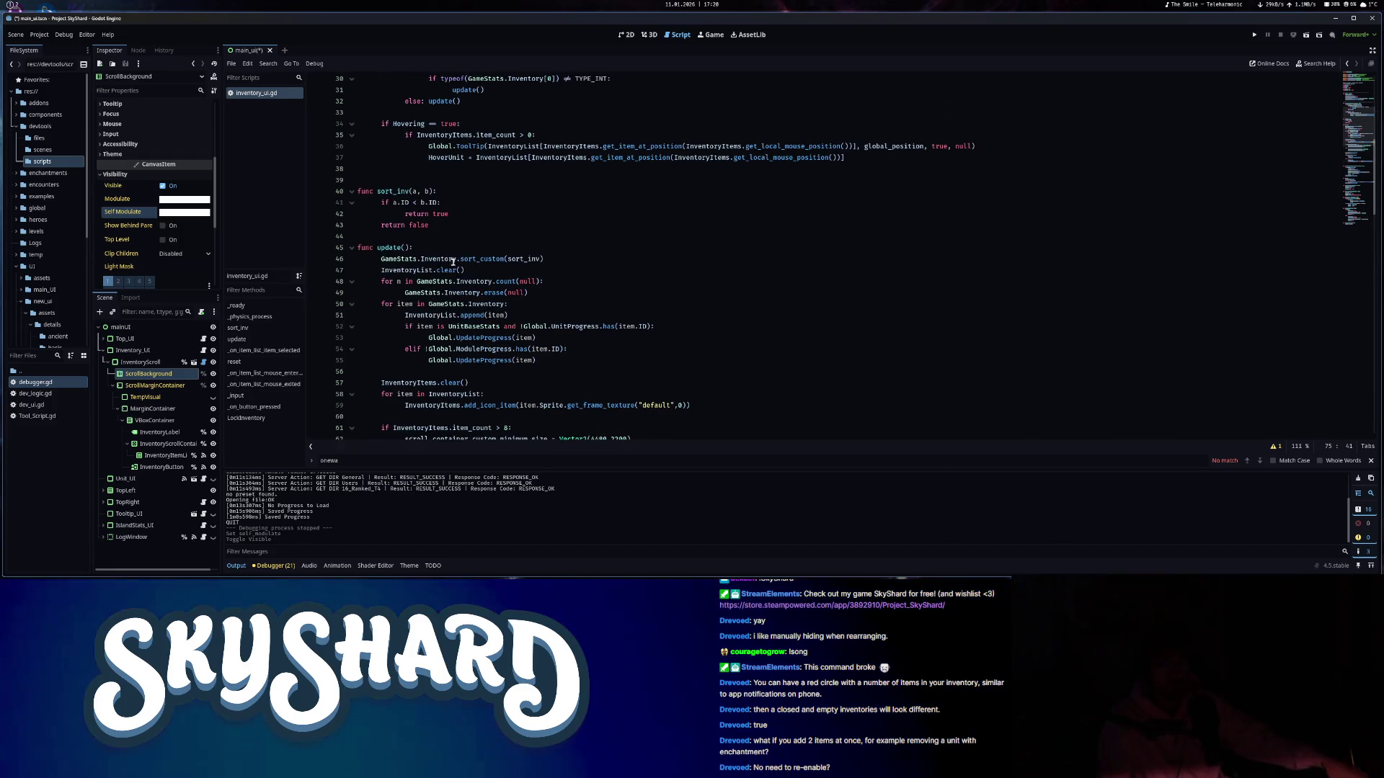
left_click(449, 246)
key("Return")
type("var current_sta")
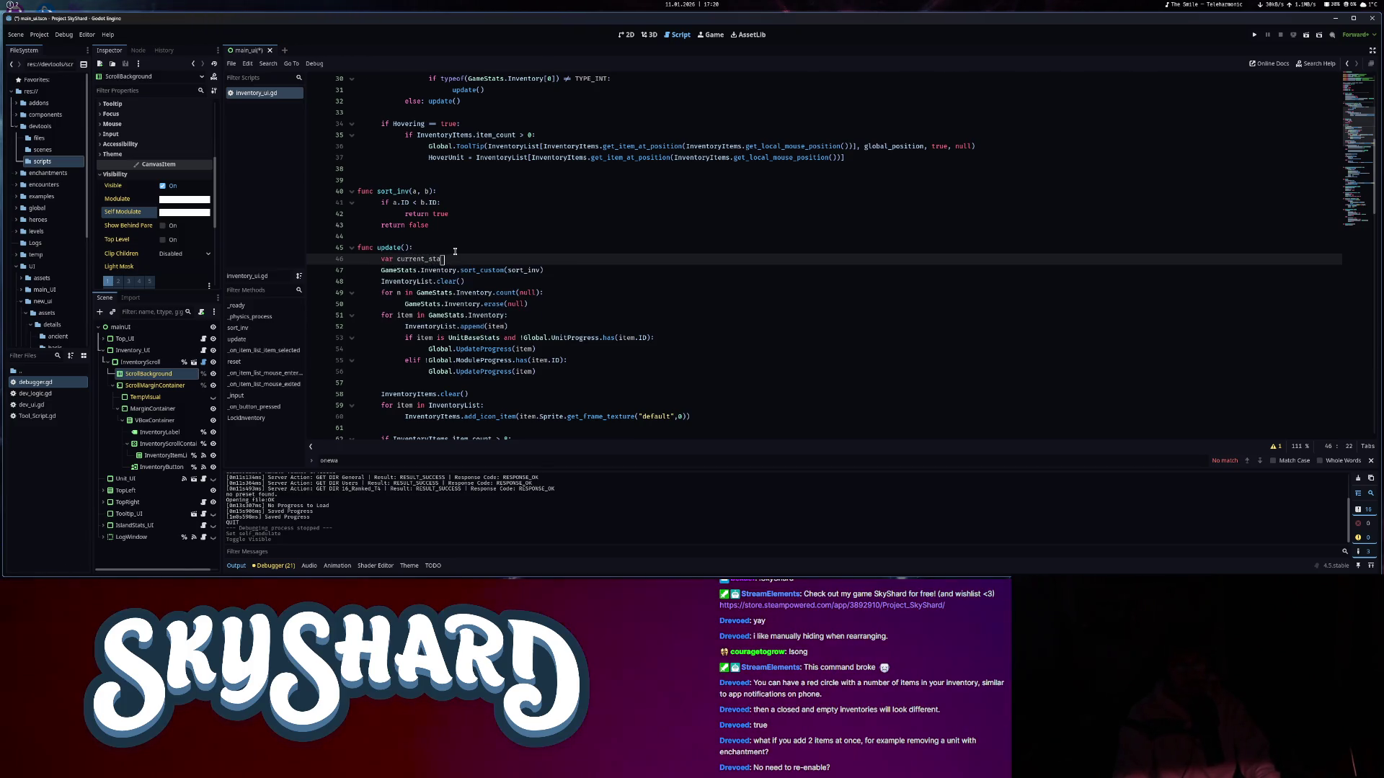
type("te =")
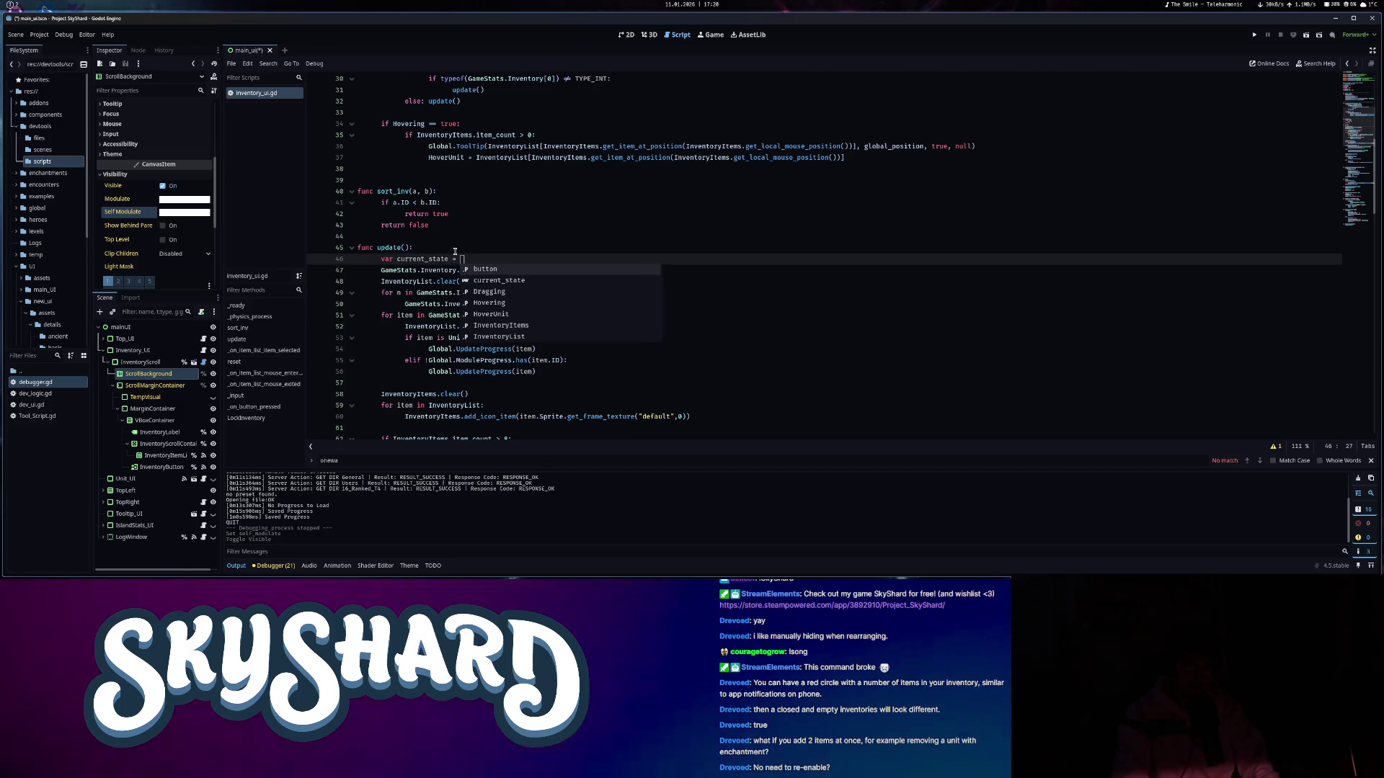
type(" Inven")
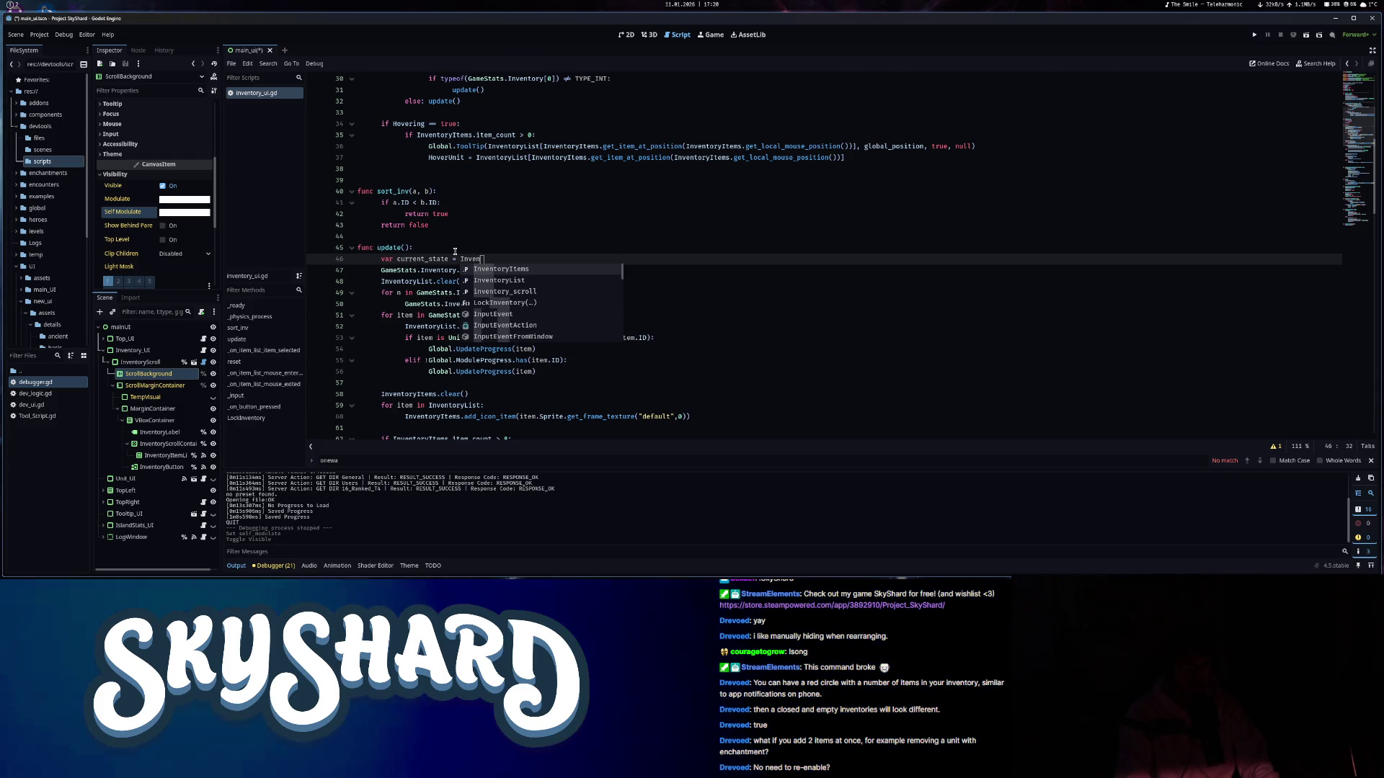
key("Return")
type(".size")
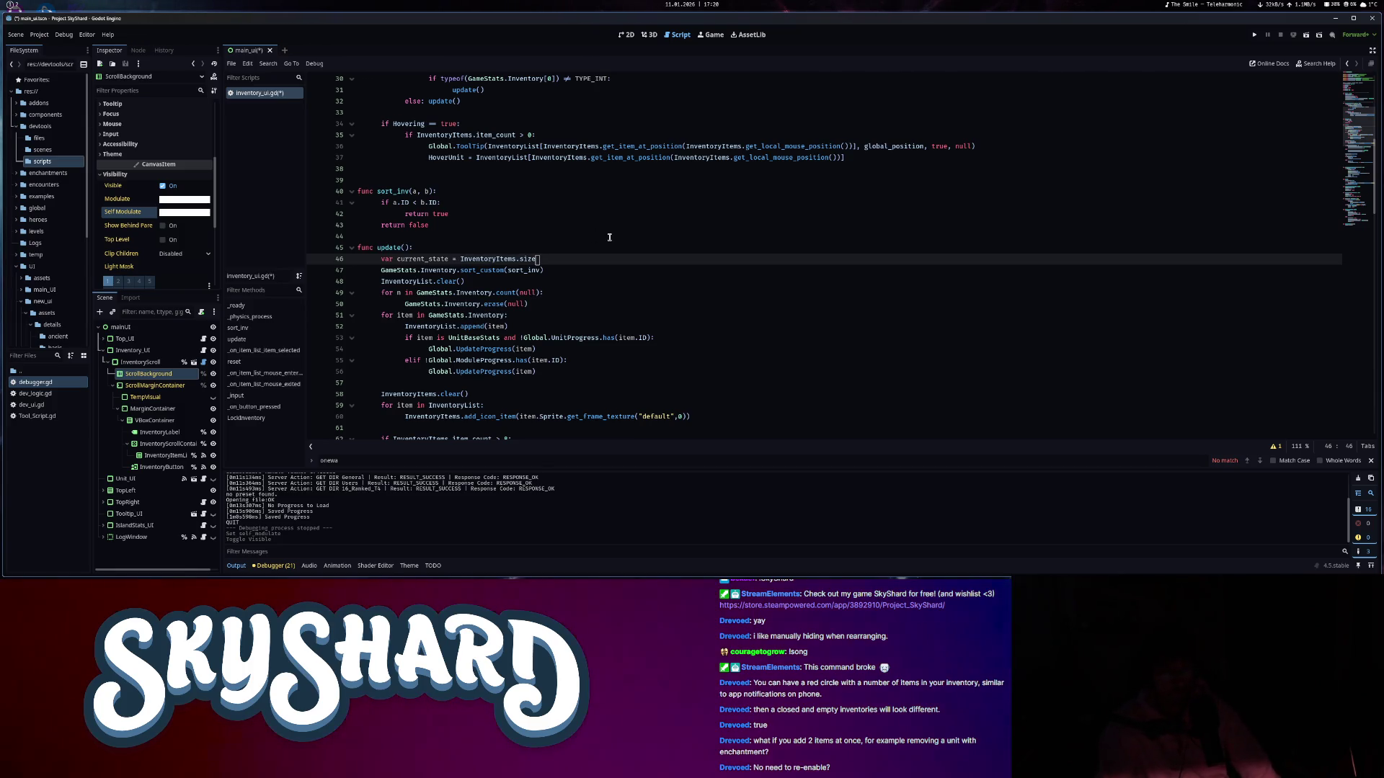
type(": int")
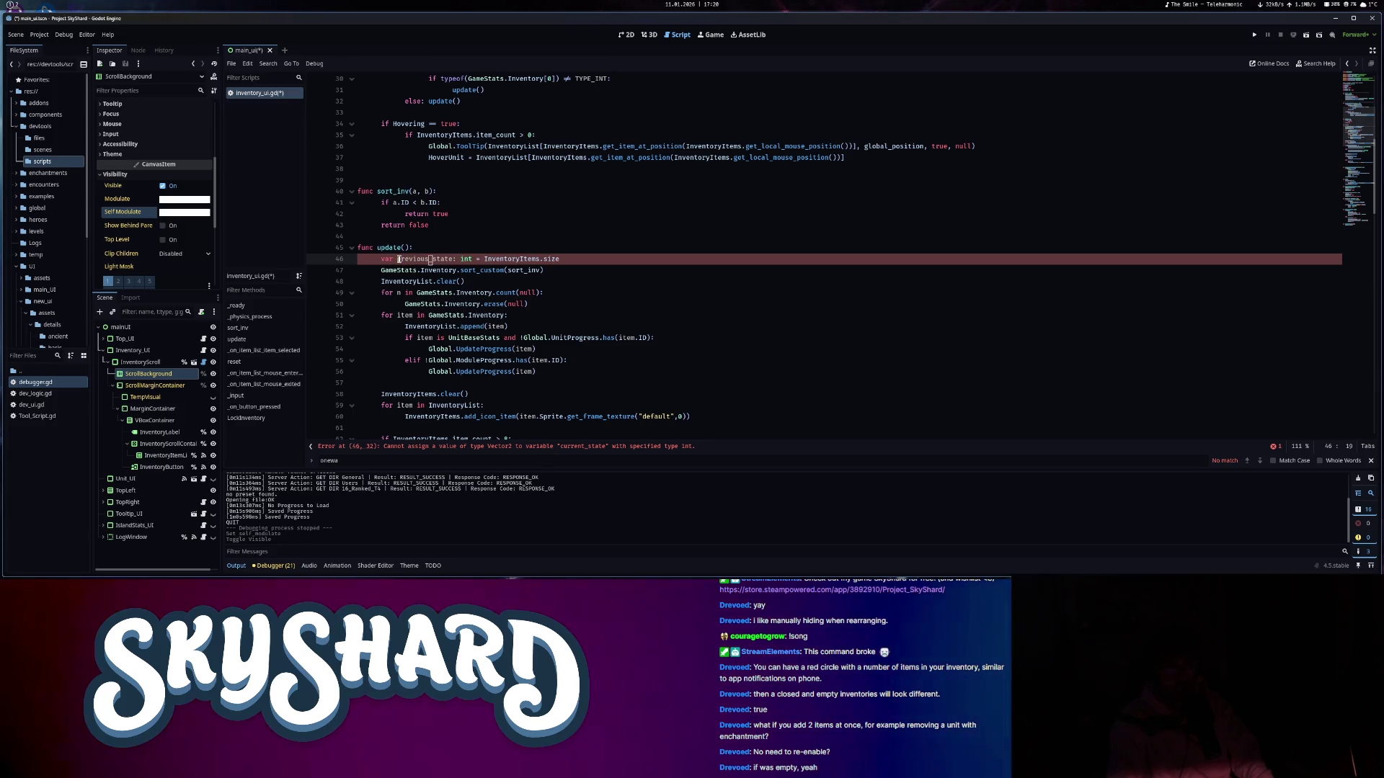
- Fix the member access after InventoryList and begin typing the size call
type("(")
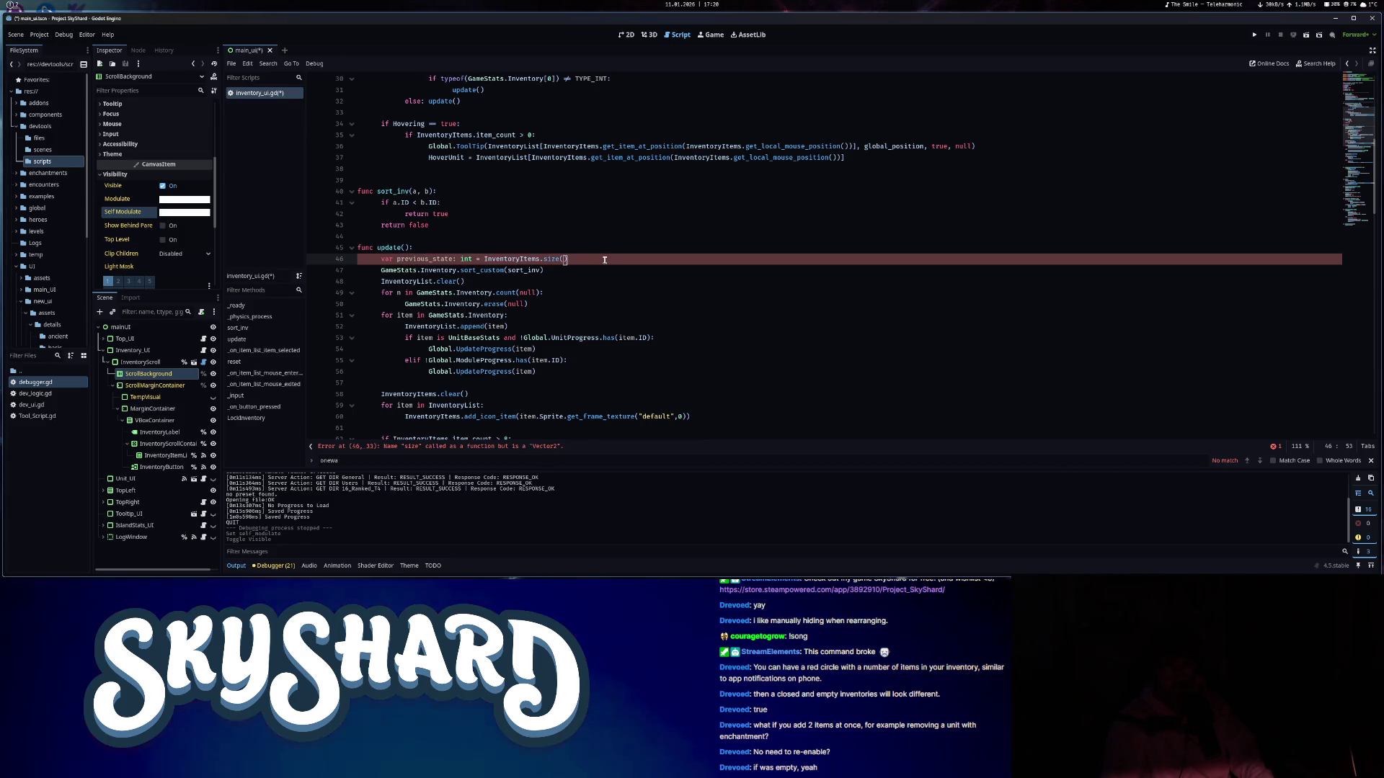
type(")")
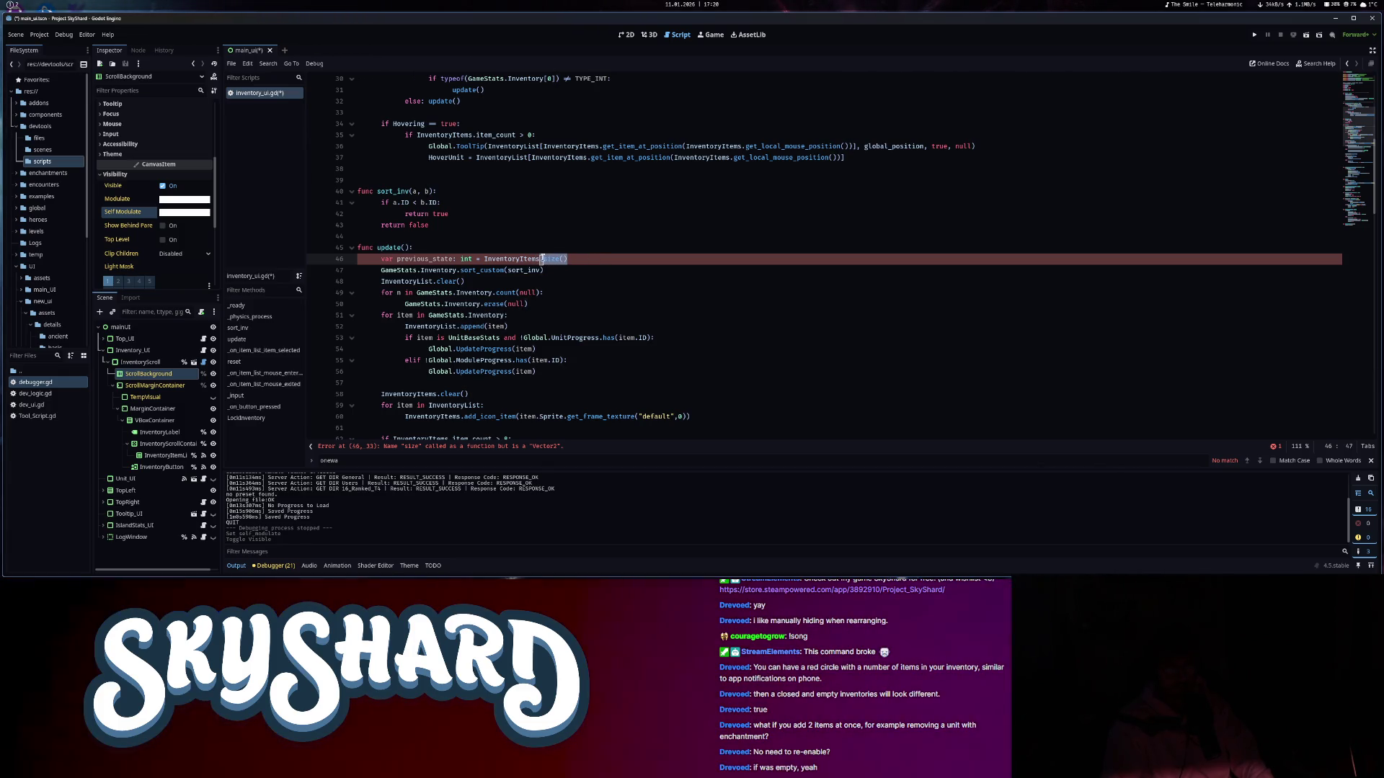
key("BackSpace")
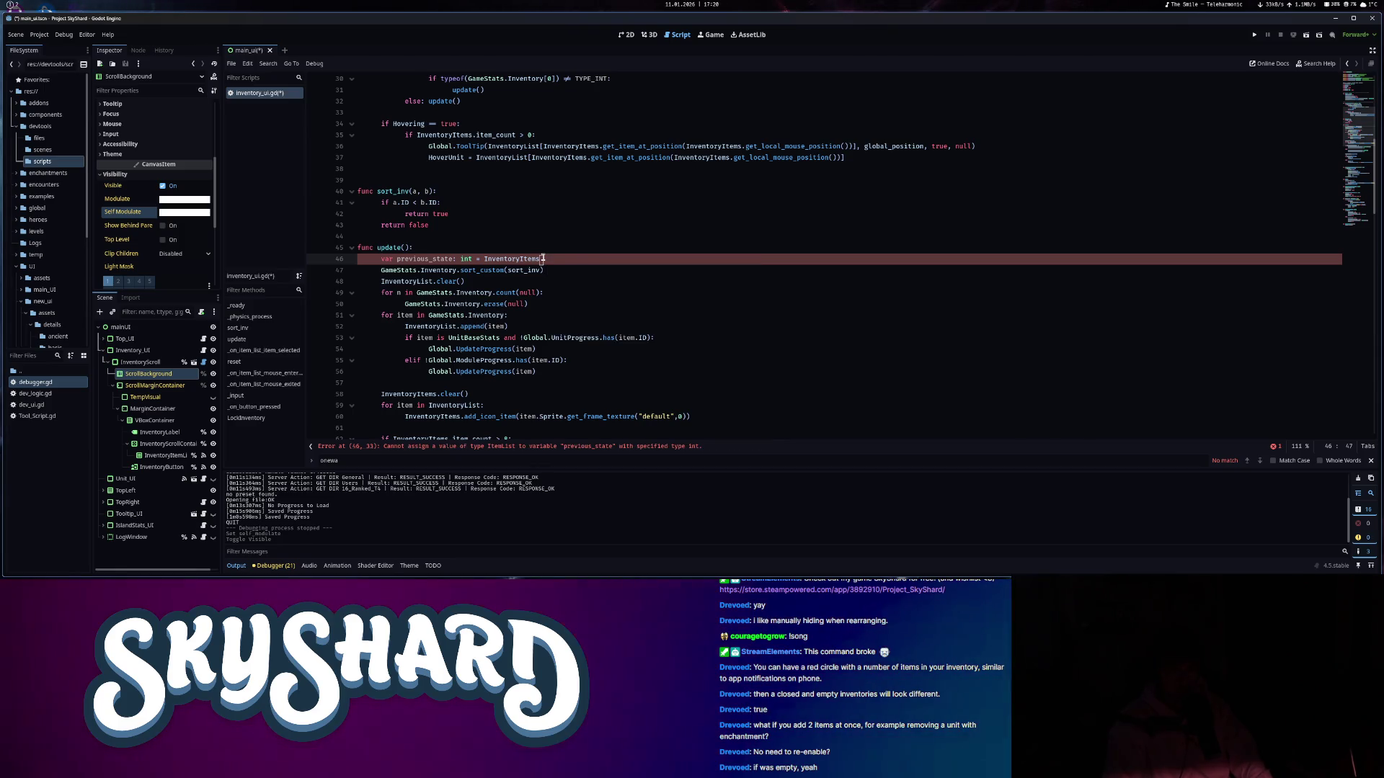
type(".size")
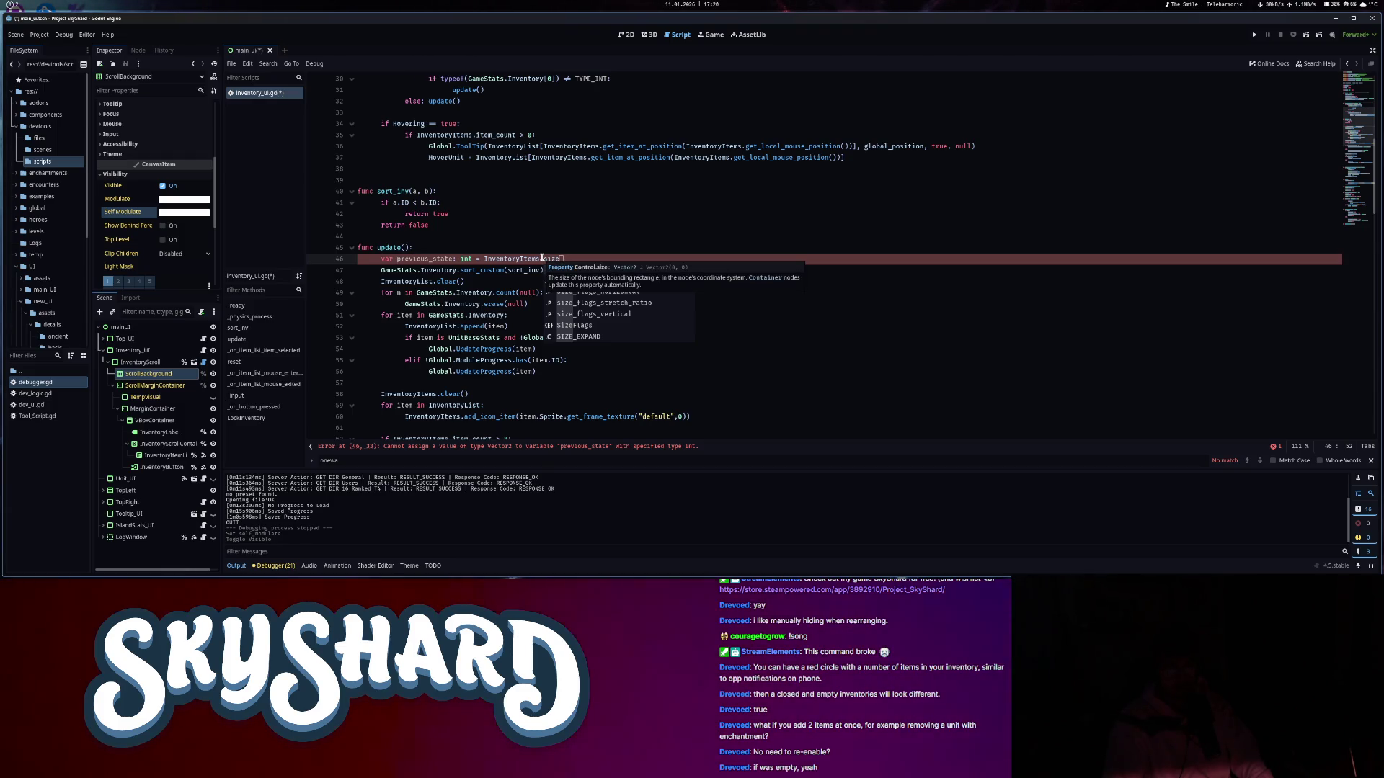
scroll(474, 377, "down", 9)
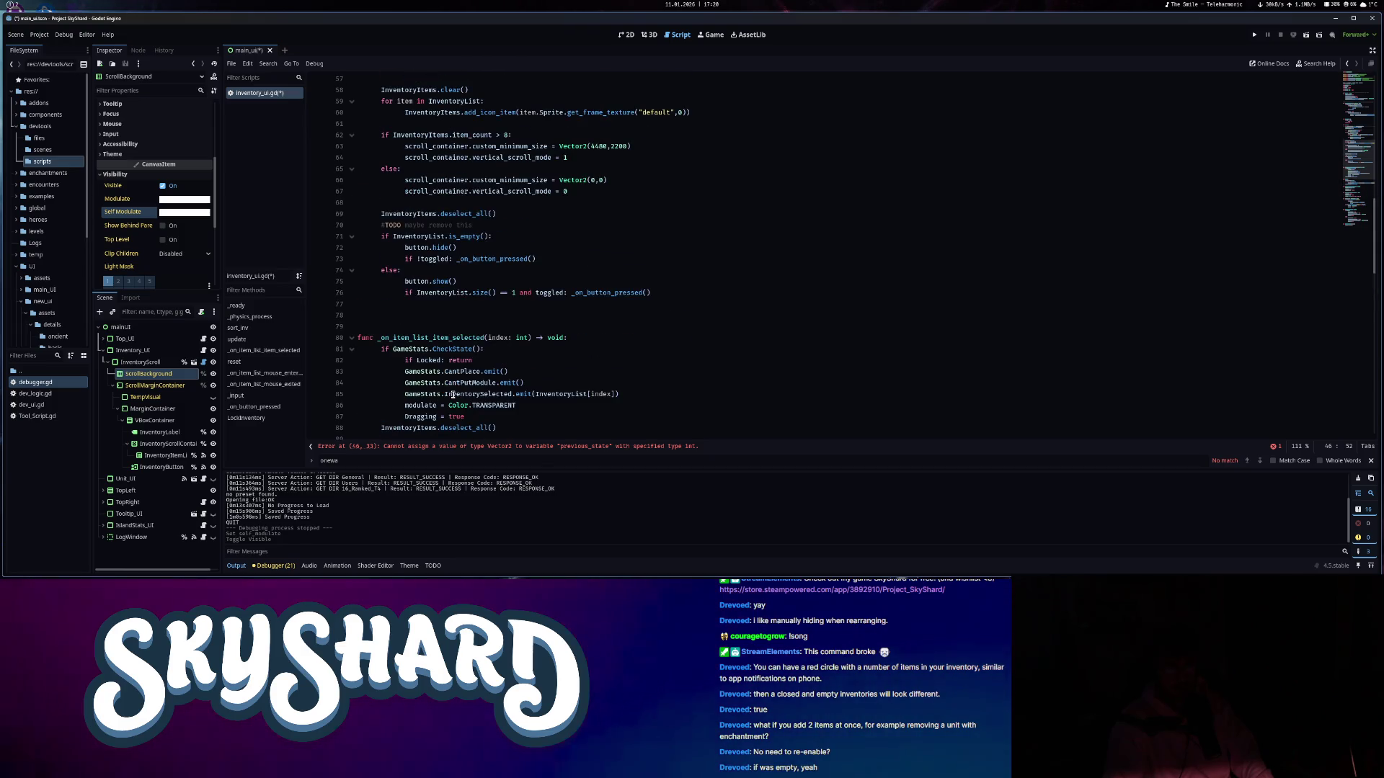
mouse_move(454, 394)
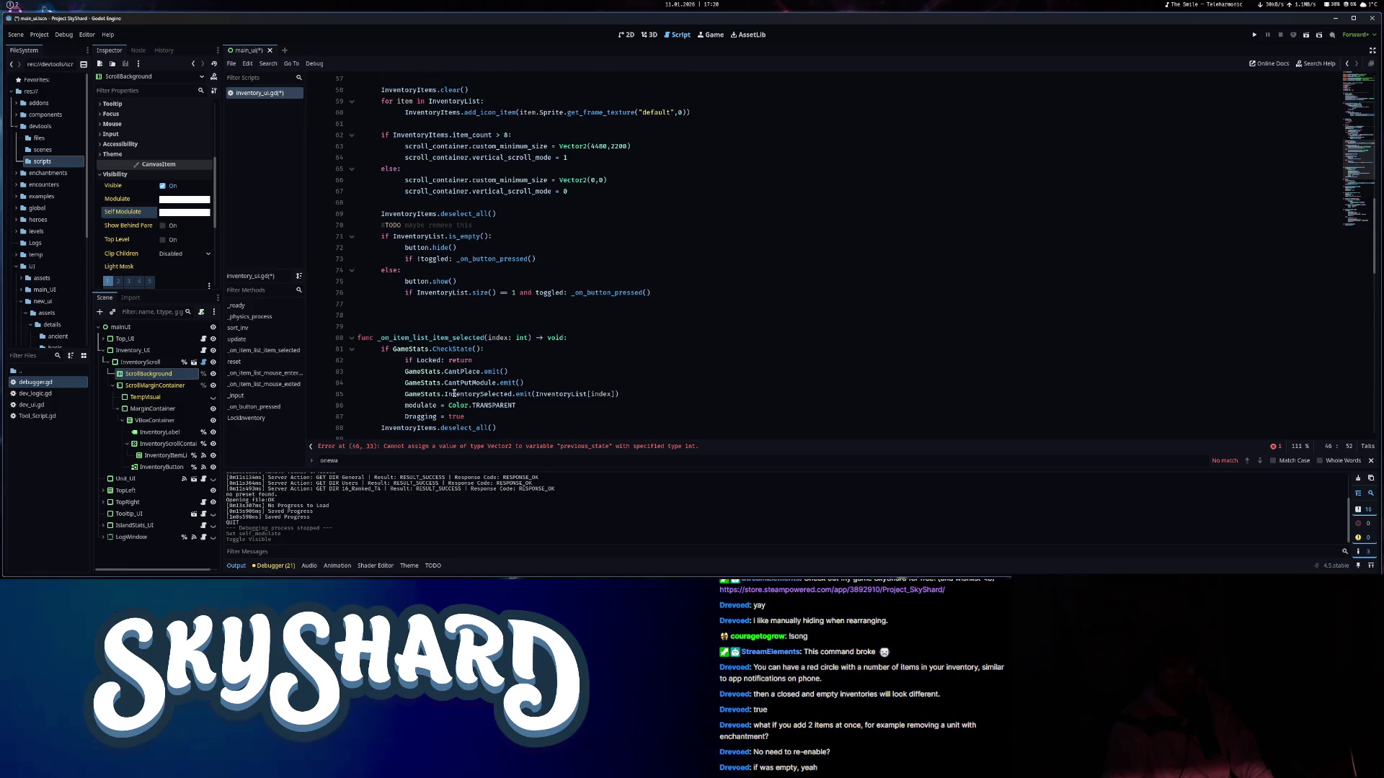
scroll(454, 394, "up", 12)
scroll(524, 360, "down", 2)
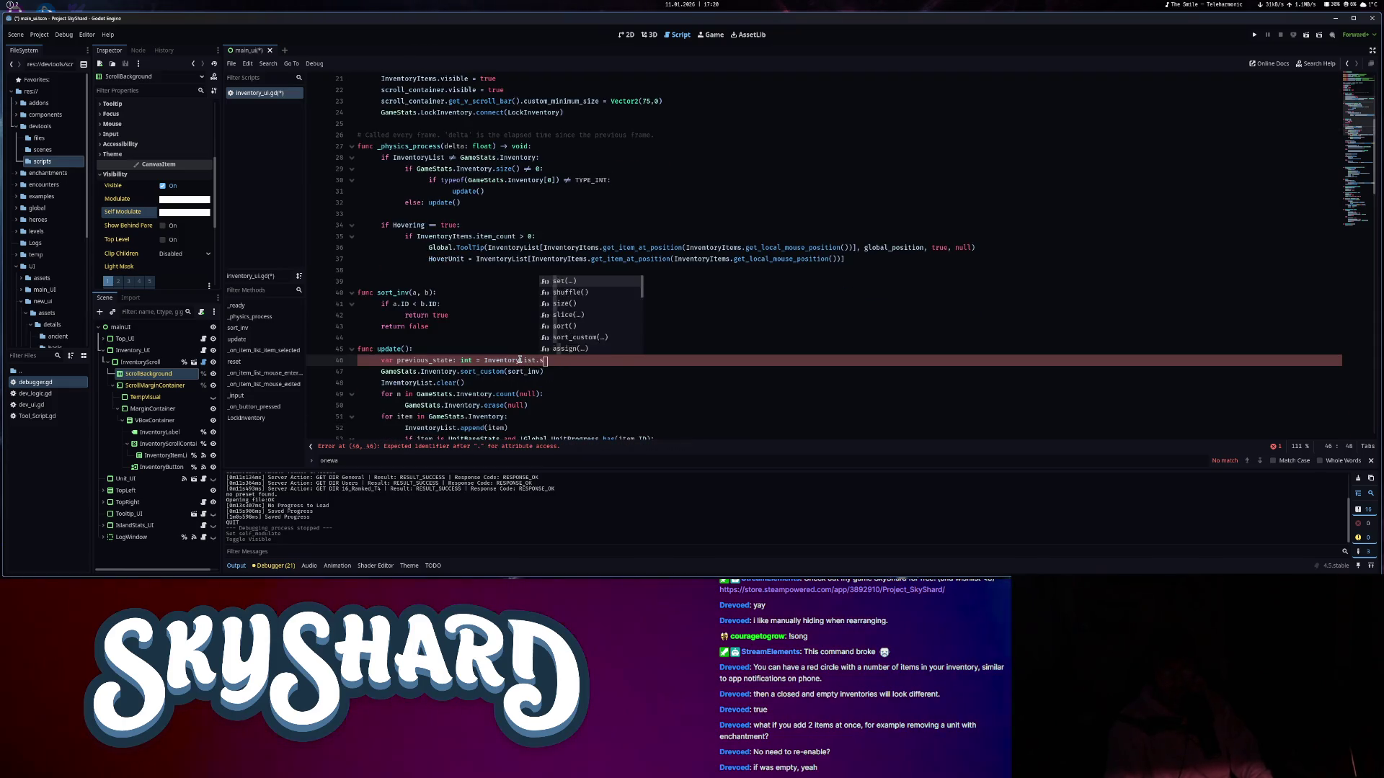
- Complete 'InventoryList.size()' in the previous_state line and save the script
type("size()")
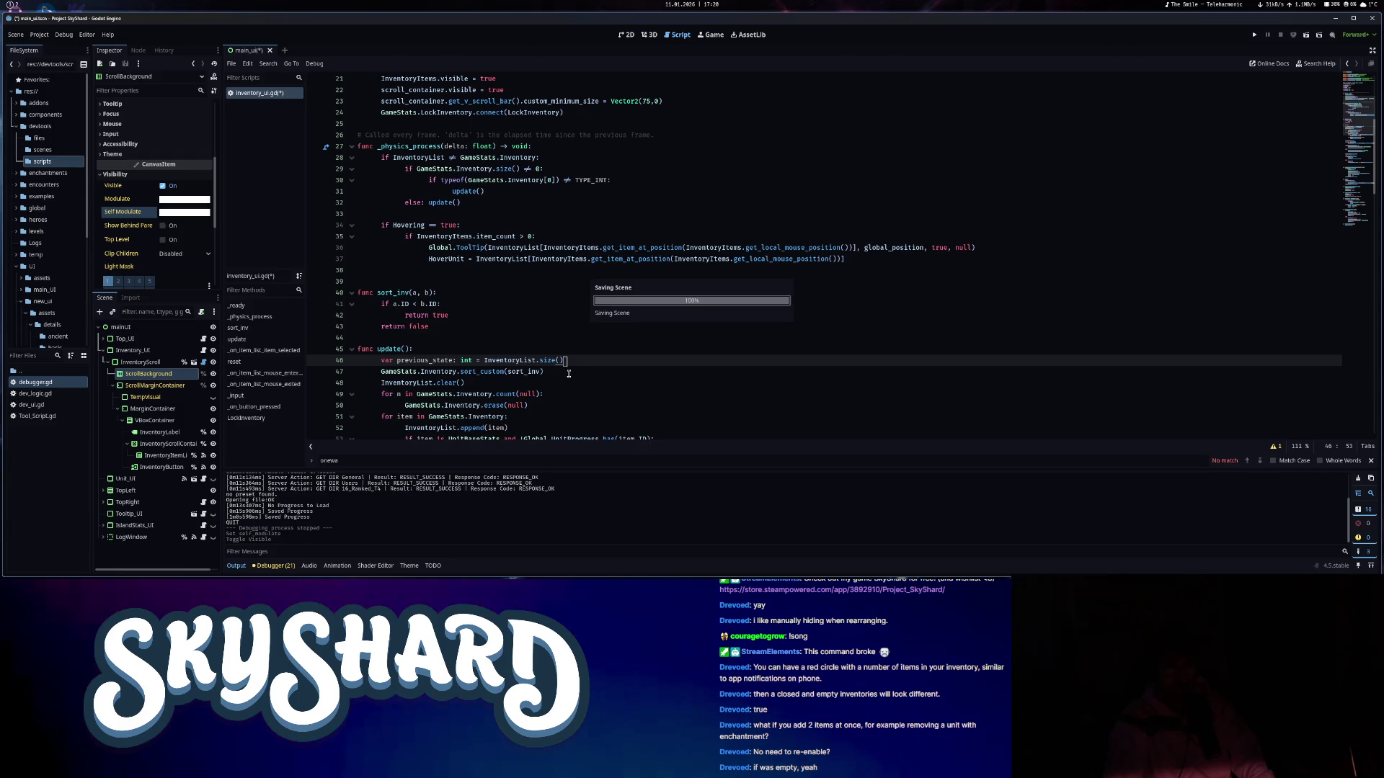
key("ctrl+s")
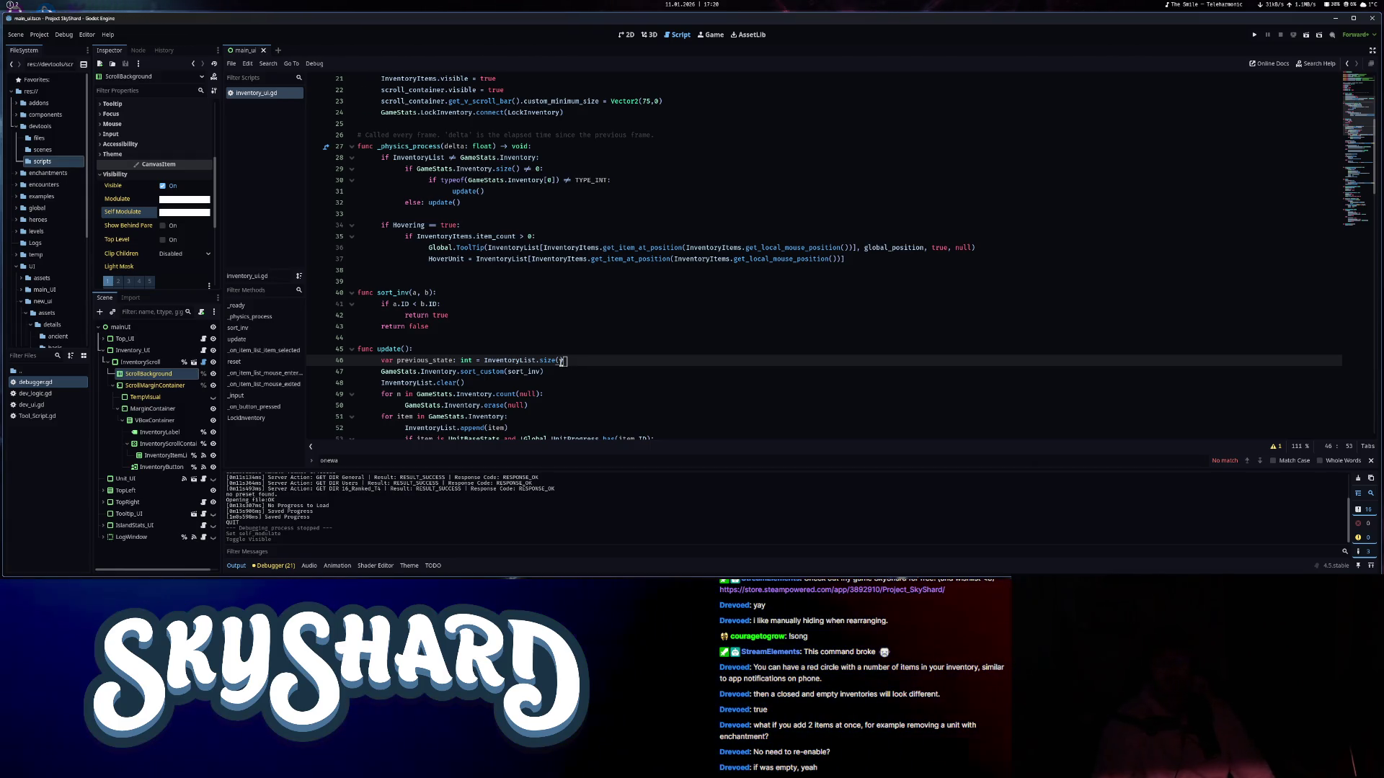
scroll(546, 350, "down", 8)
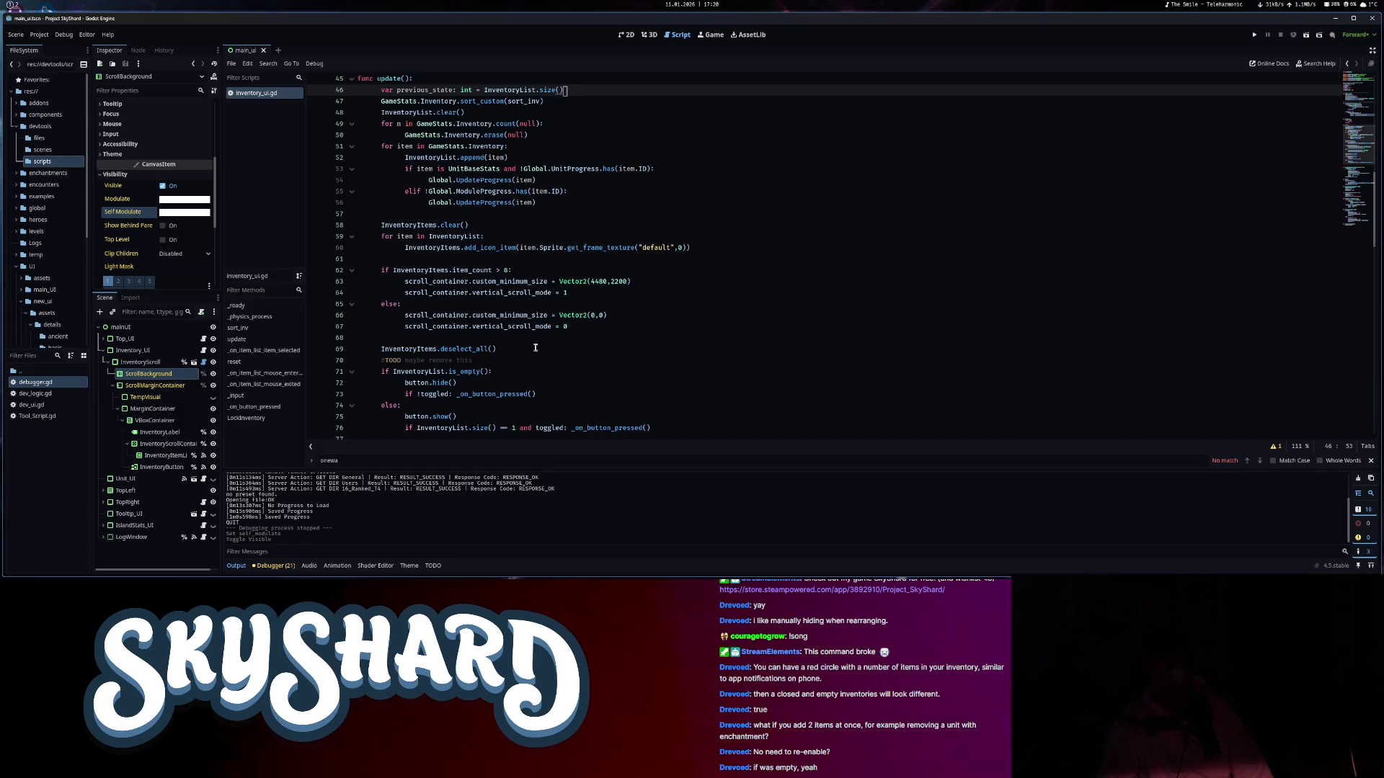
scroll(535, 348, "down", 3)
- Rewrite the else branch after button.hide() with the condition 'if previous_state == 0:'
left_click(387, 270)
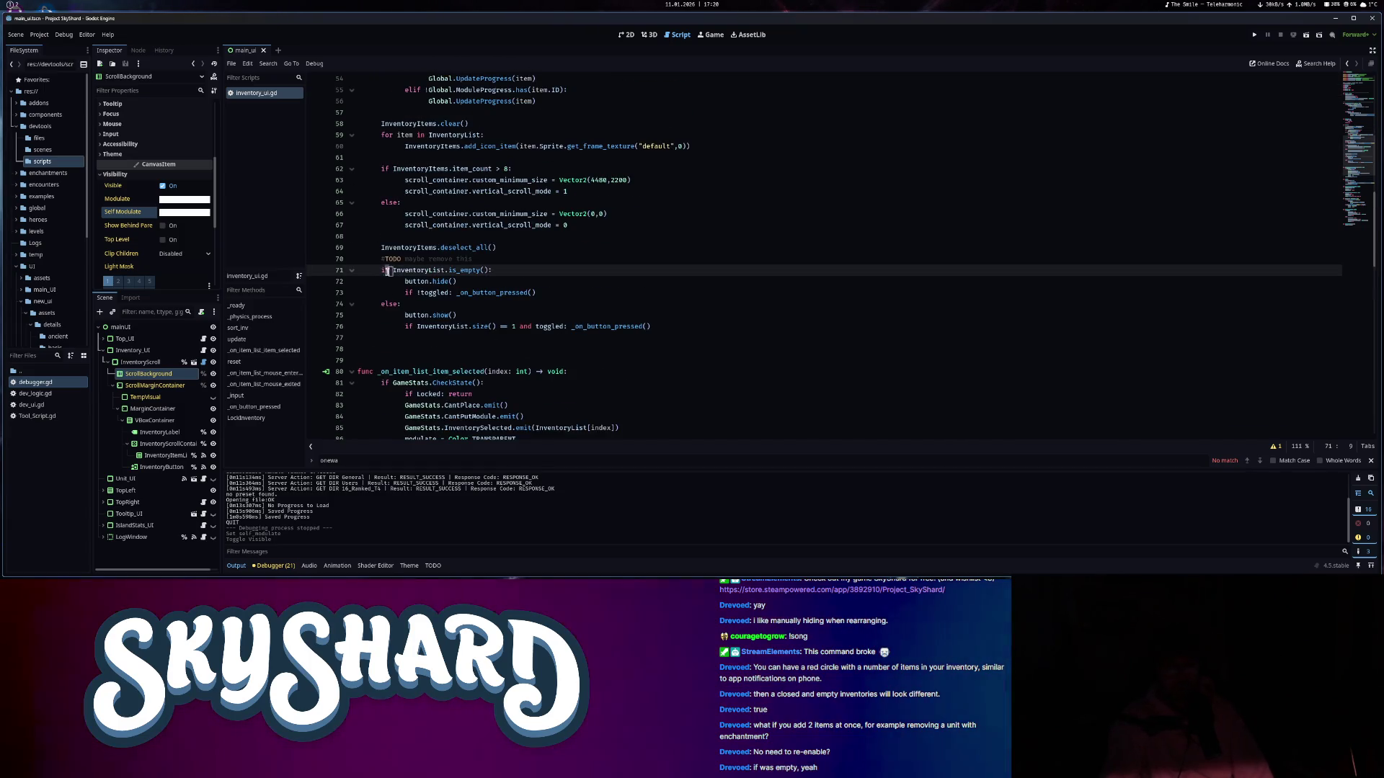
left_click(507, 276)
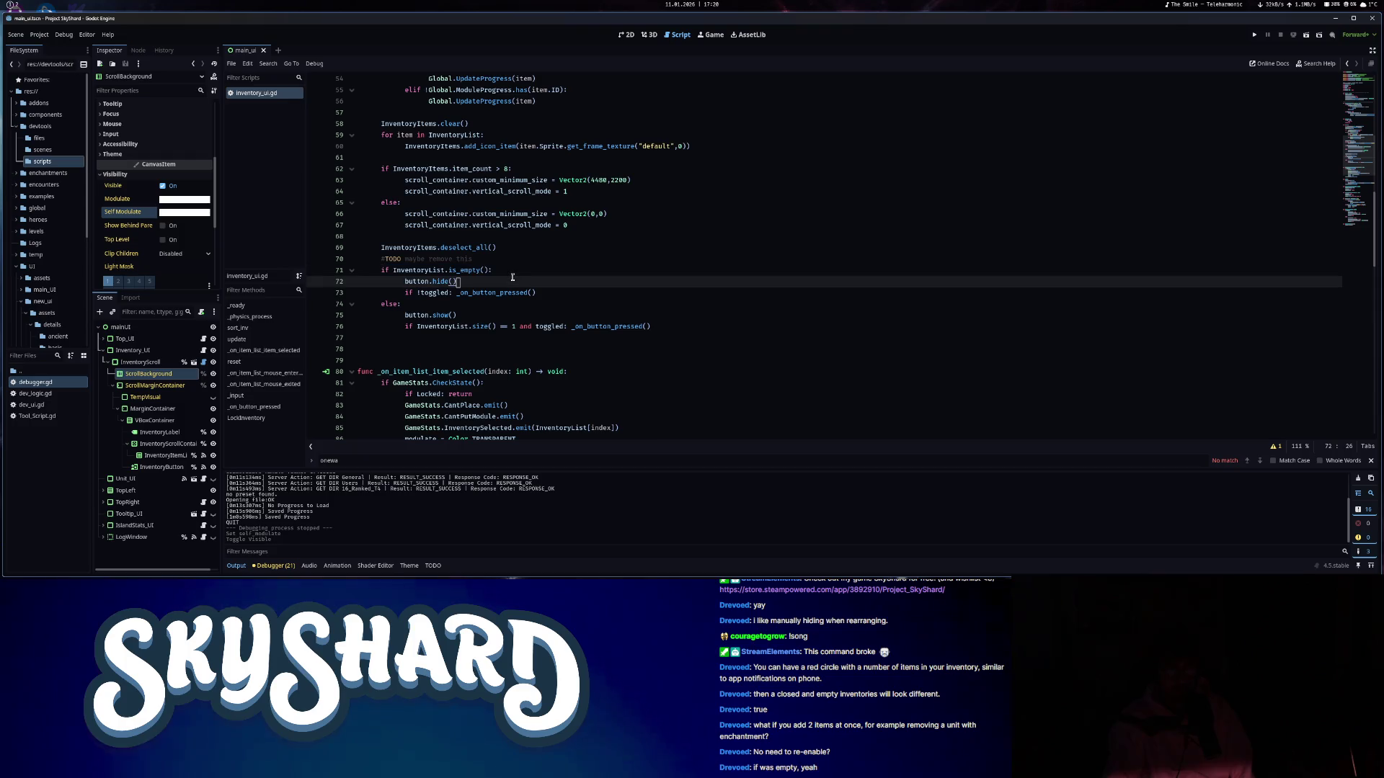
left_click(397, 305)
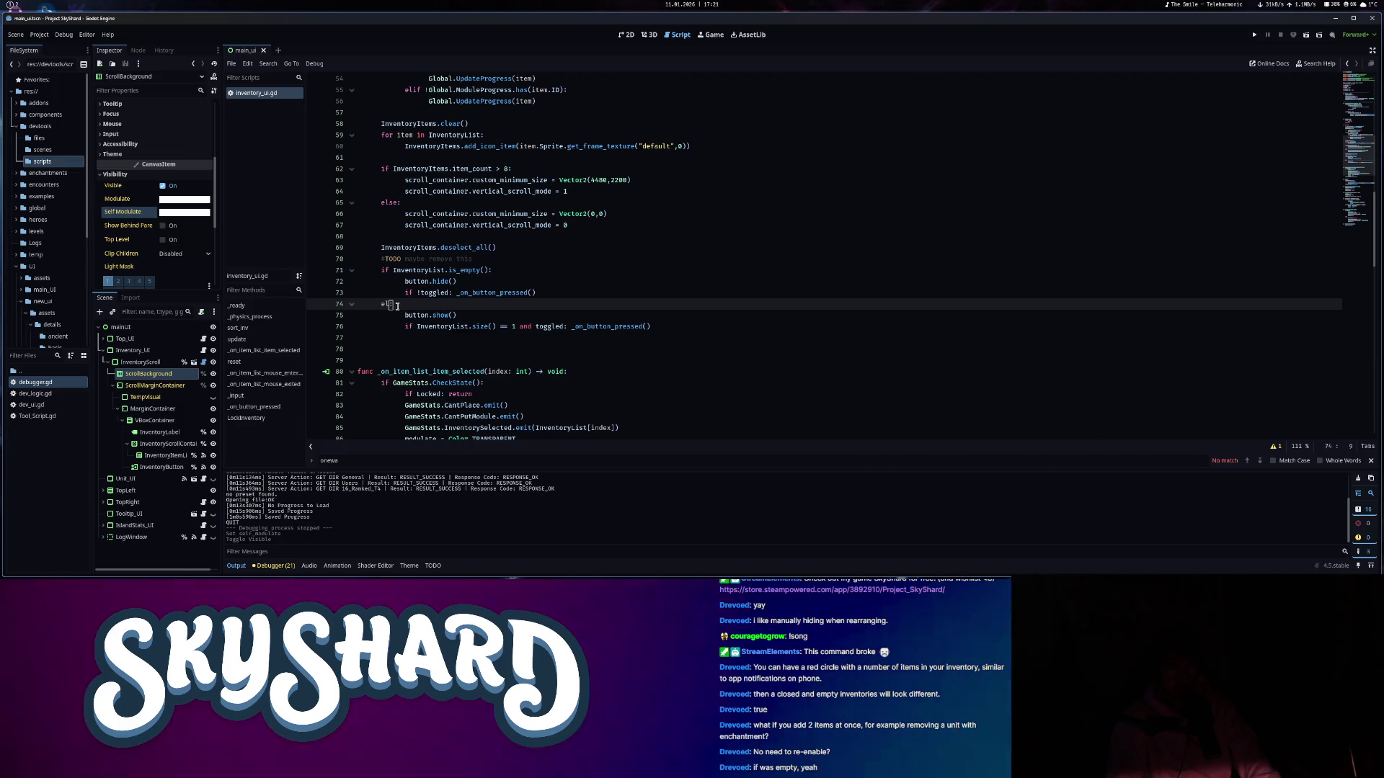
type("if ")
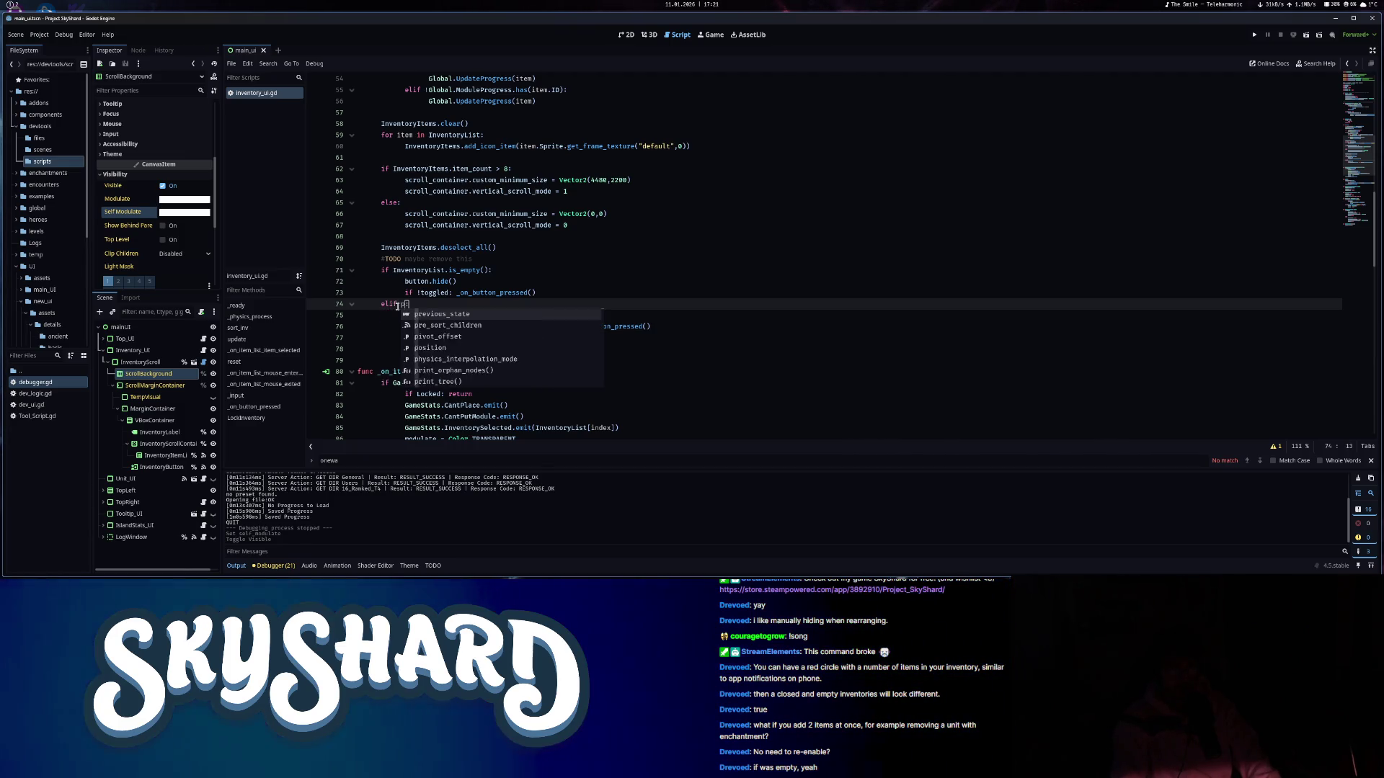
type("previous_state == ")
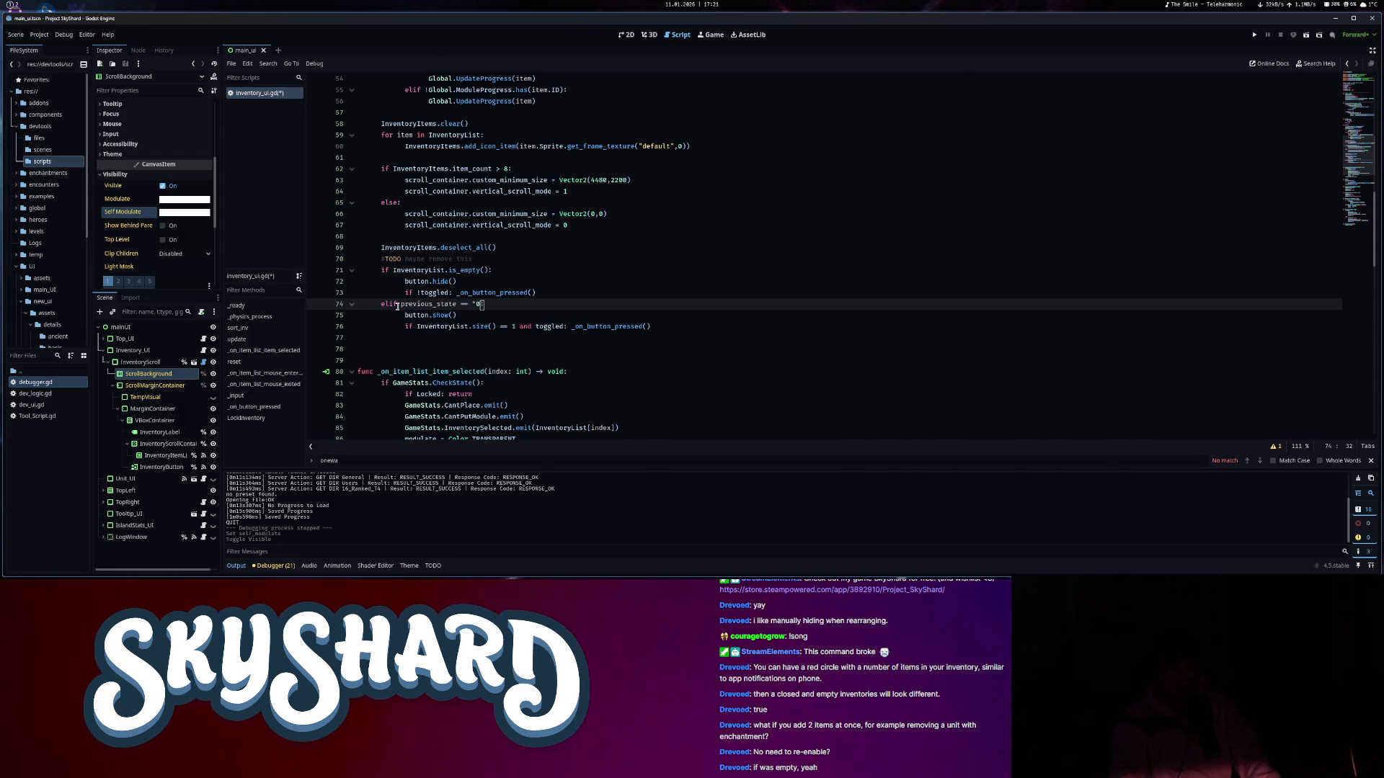
type("0:")
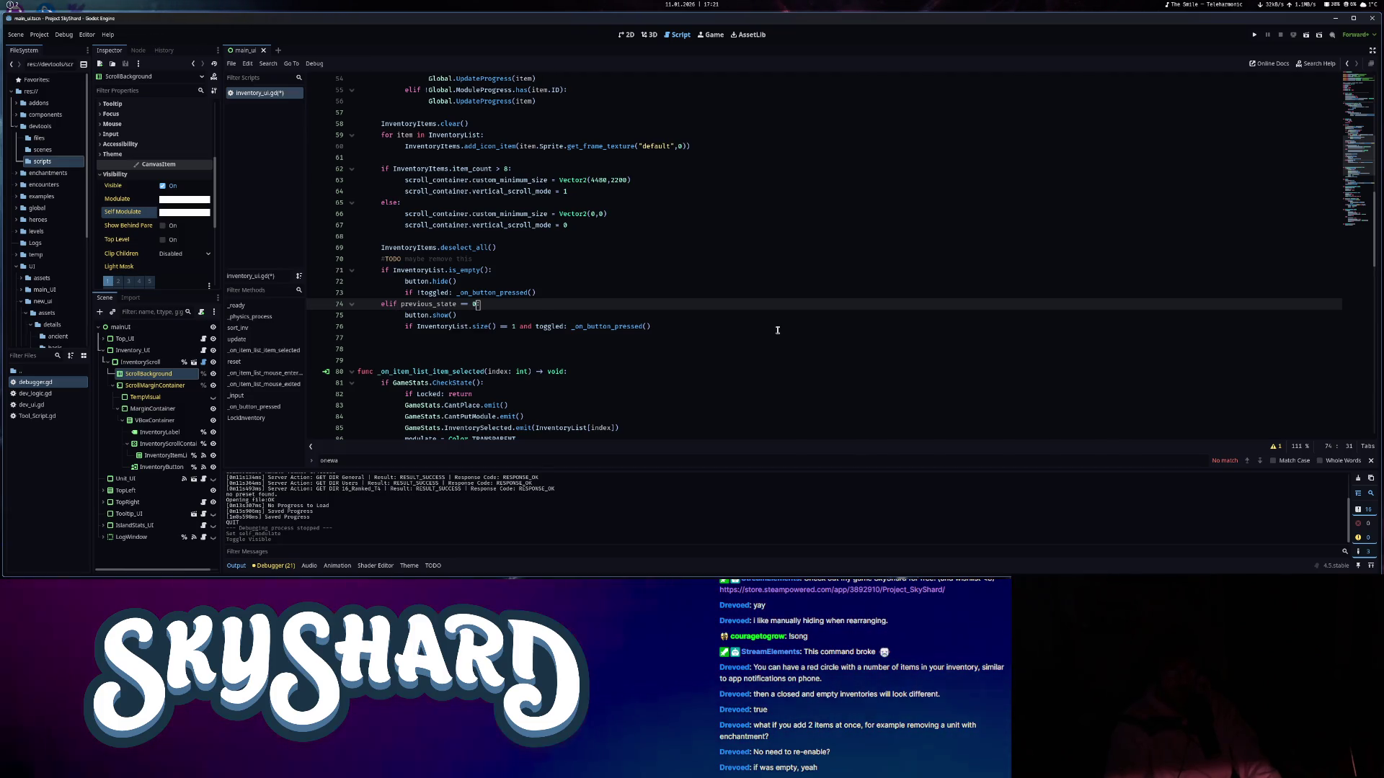
- Remove 'InventoryList.size() == 1 and' so the check under button.show() reads just toggled, saving the script
left_click(778, 327)
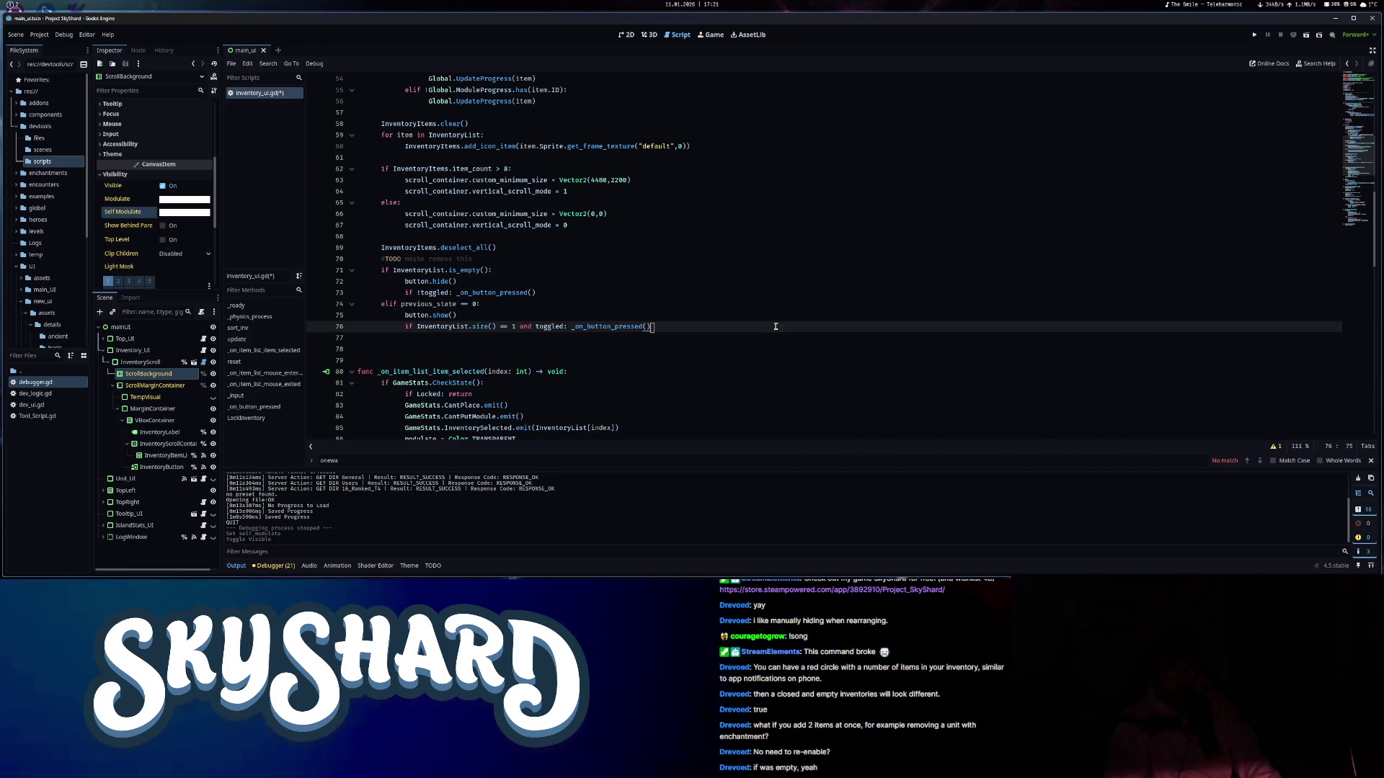
left_click_drag(778, 326, 436, 315)
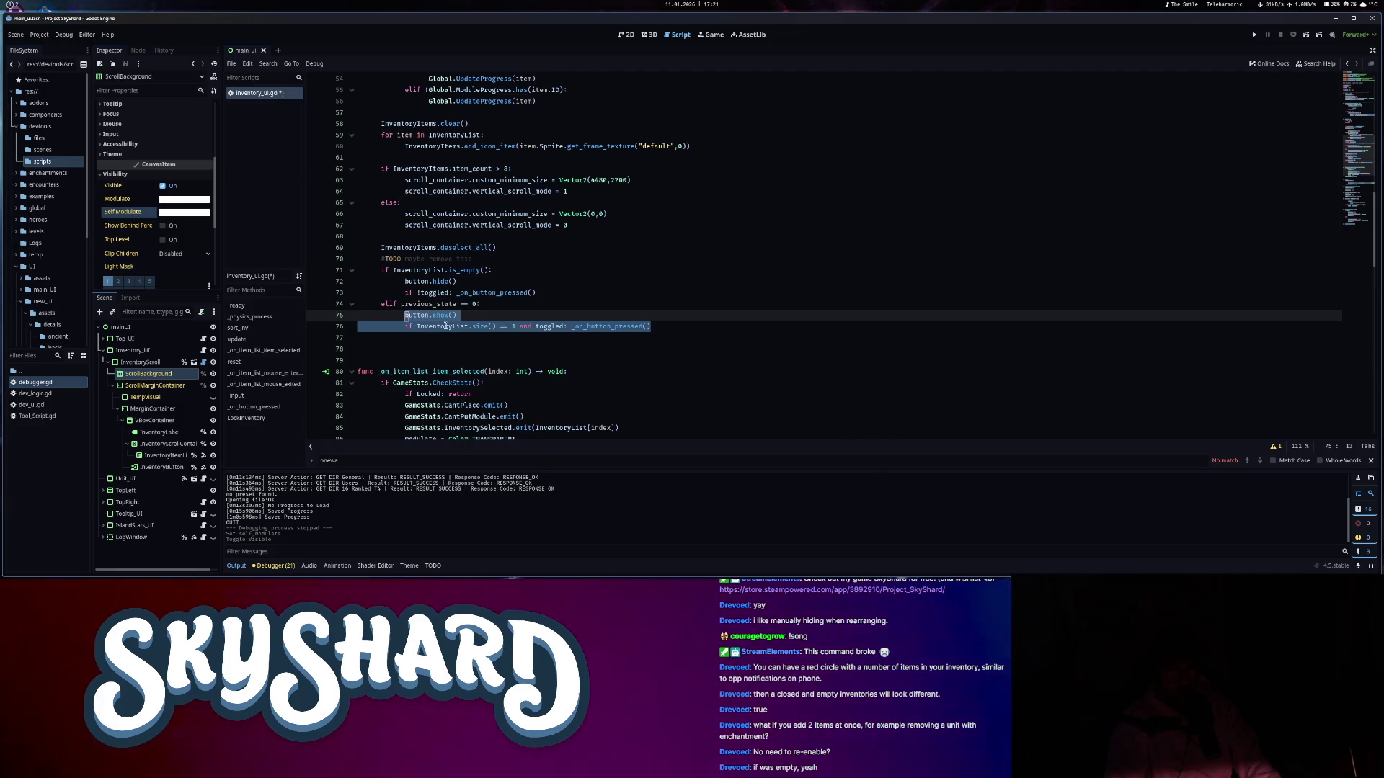
left_click(479, 315)
key("ctrl+s")
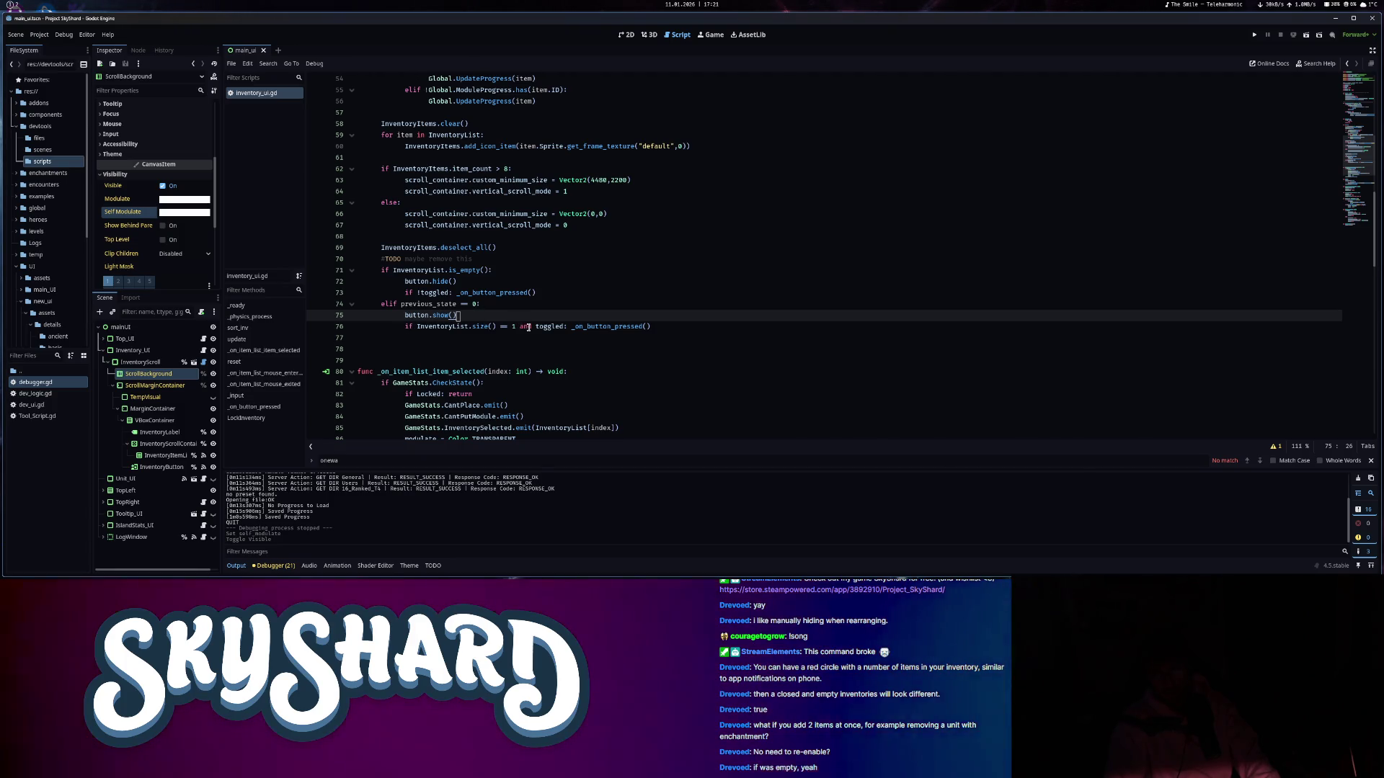
left_click_drag(520, 327, 441, 315)
left_click_drag(535, 327, 405, 327)
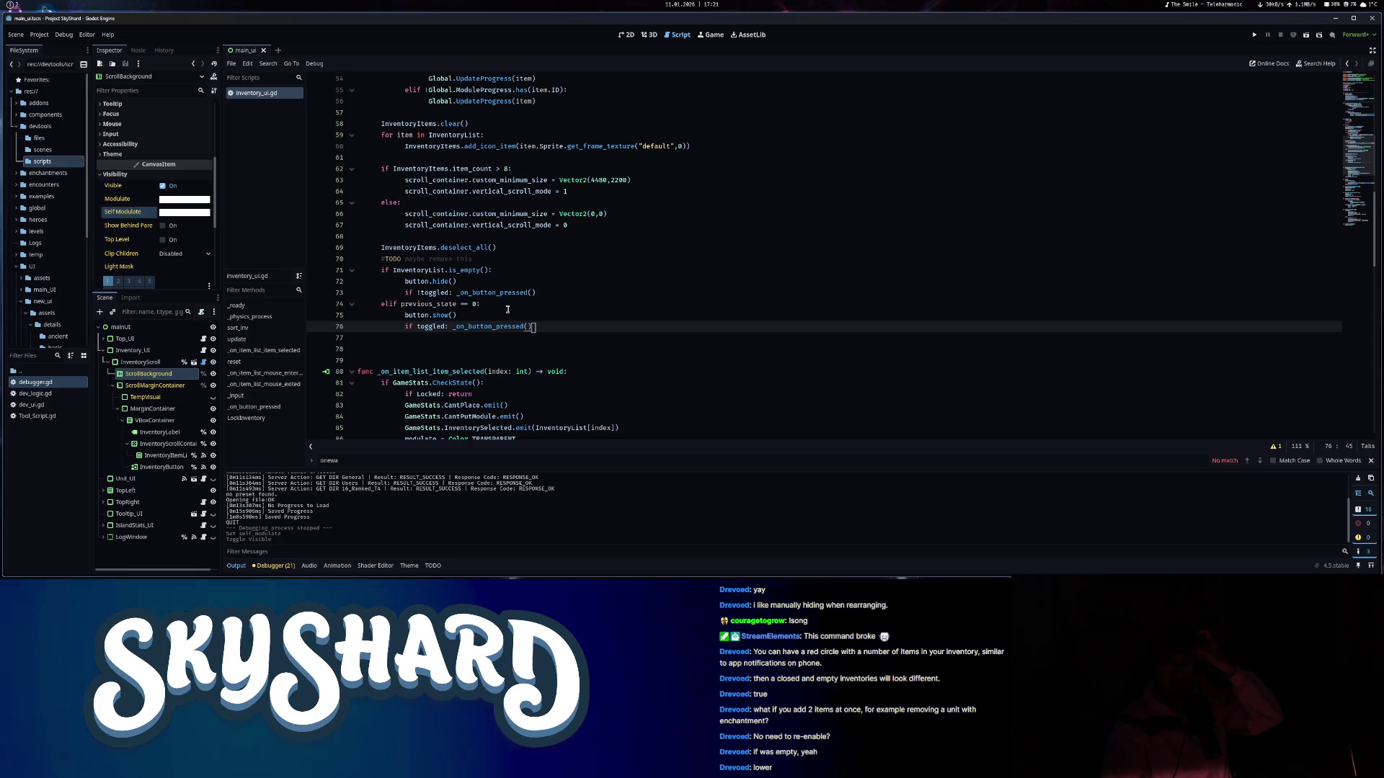
key("Up")
key("Up")
key("Left")
key("Left")
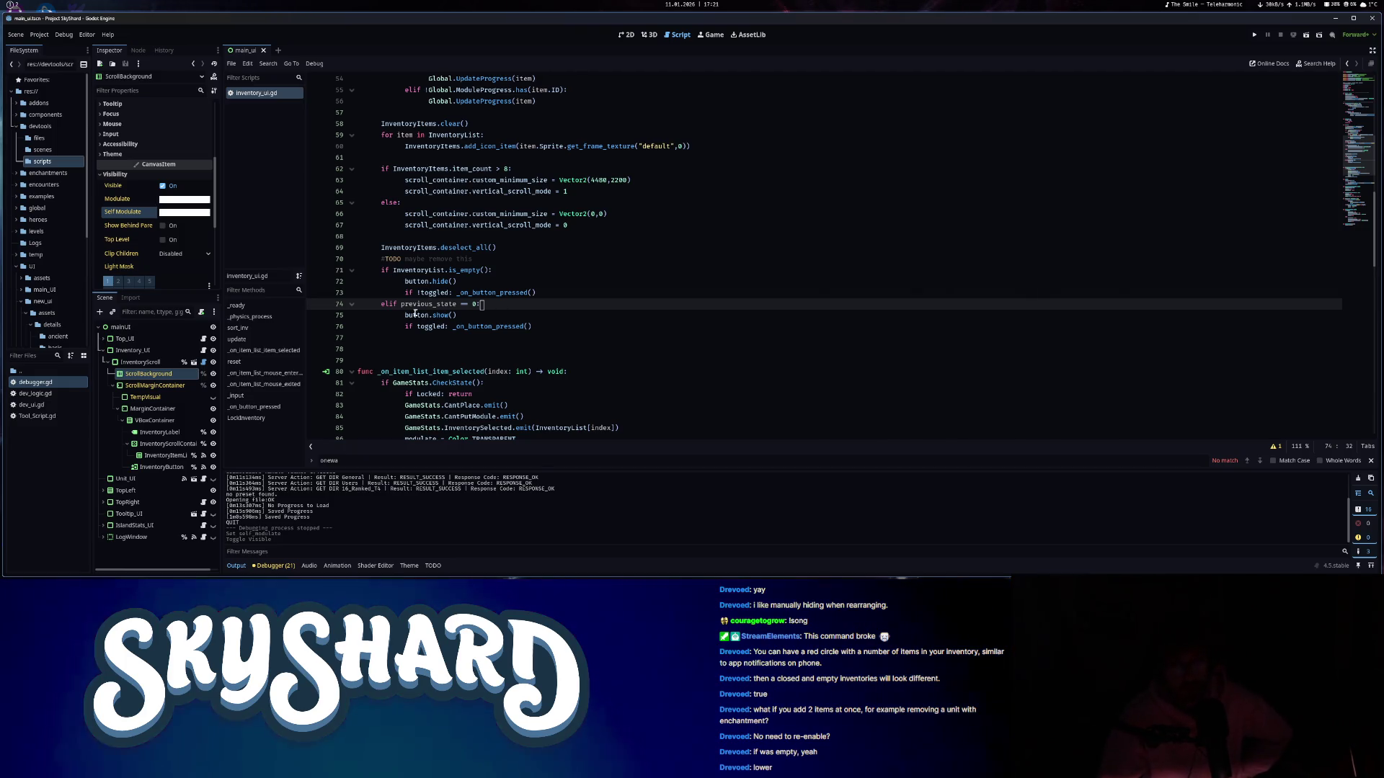
- Review the previous_state condition, then scroll up to the update() function at line 45
double_click(459, 304)
left_click(422, 269)
left_click(482, 305)
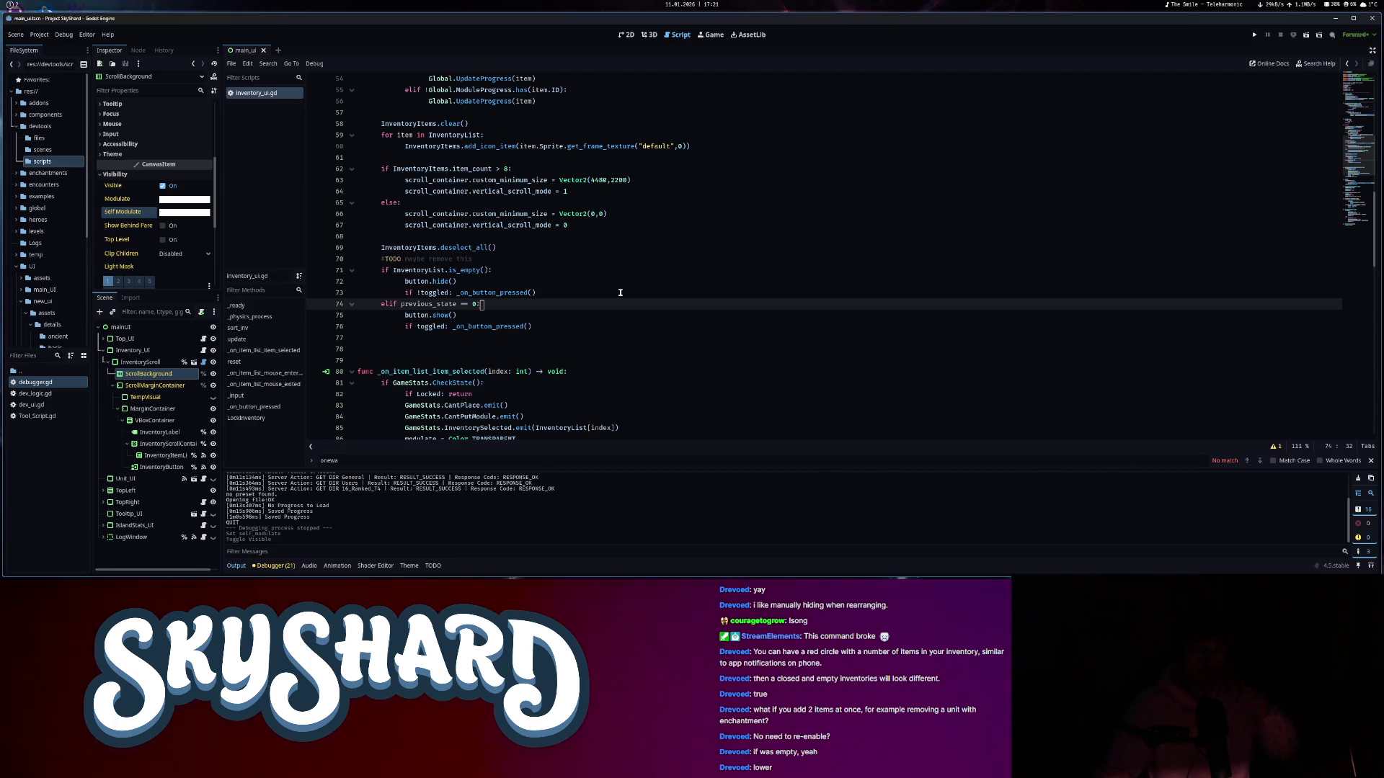
left_click(534, 326)
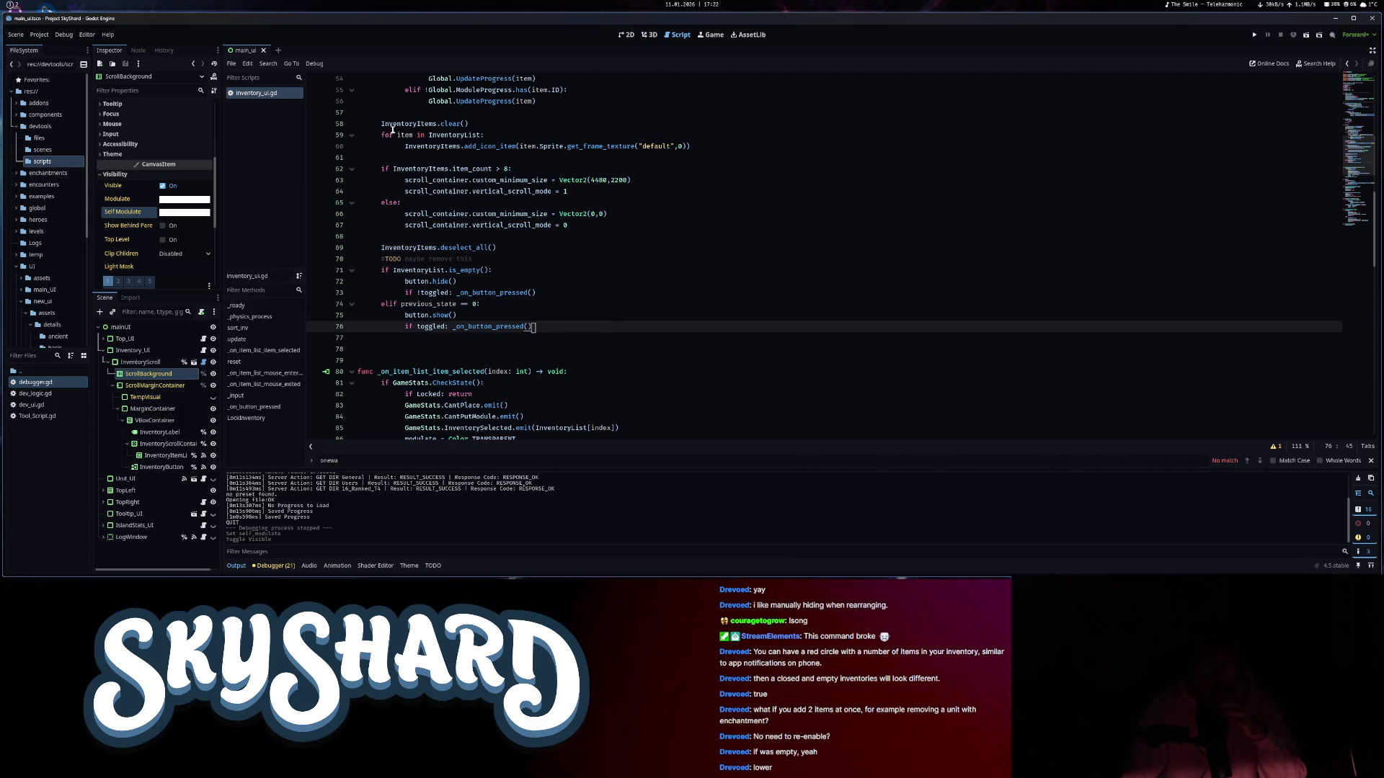
scroll(498, 368, "up", 4)
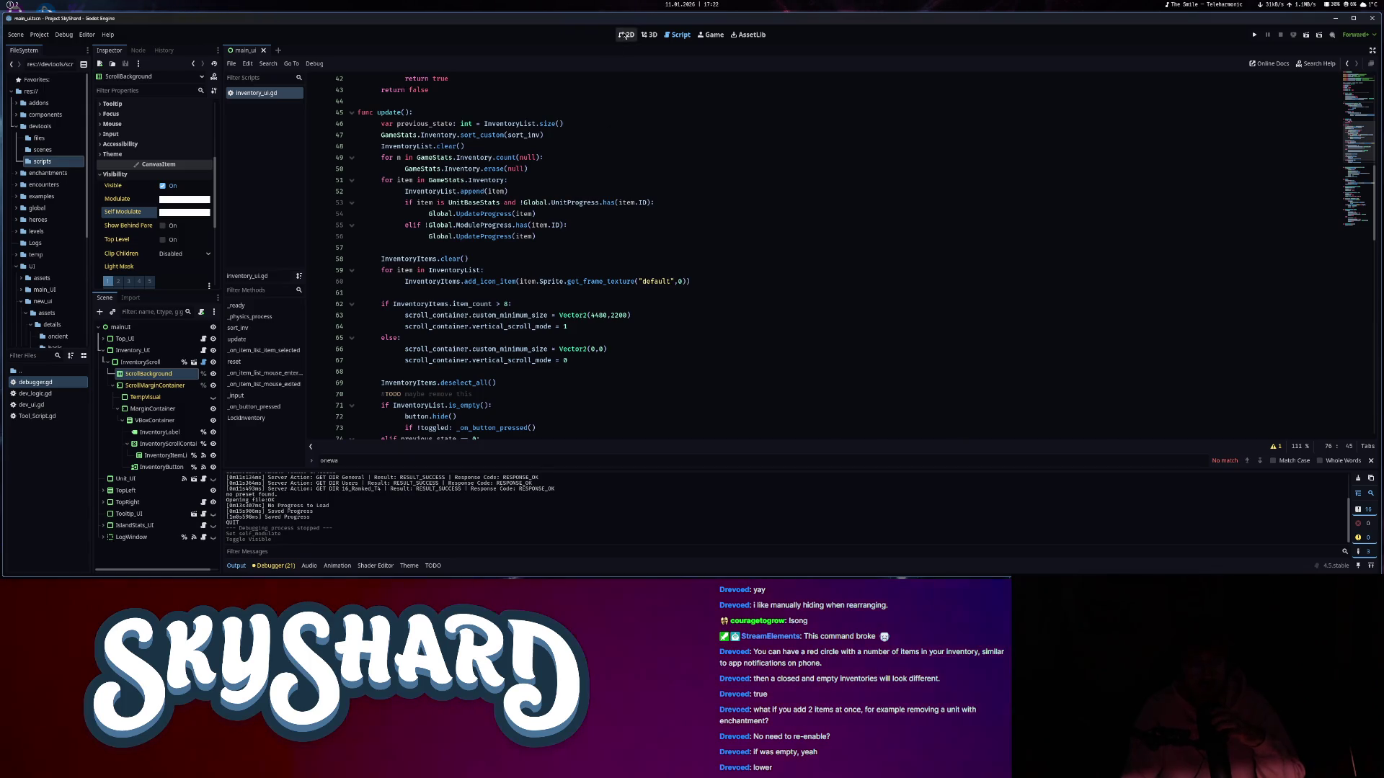
scroll(525, 302, "up", 6)
left_click(396, 326)
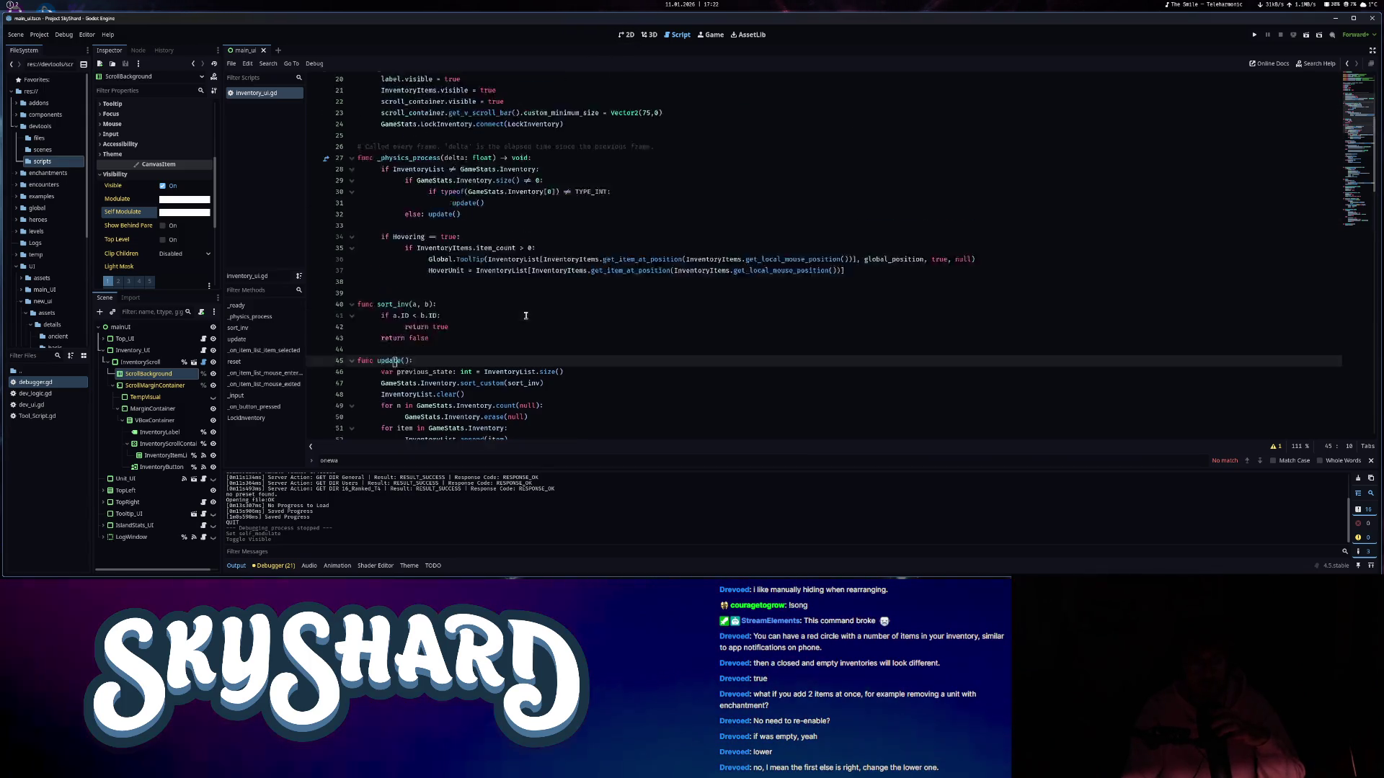
- Add an update() call at the end of _ready and run the project with F5
scroll(525, 316, "up", 6)
left_click(583, 282)
key("Return")
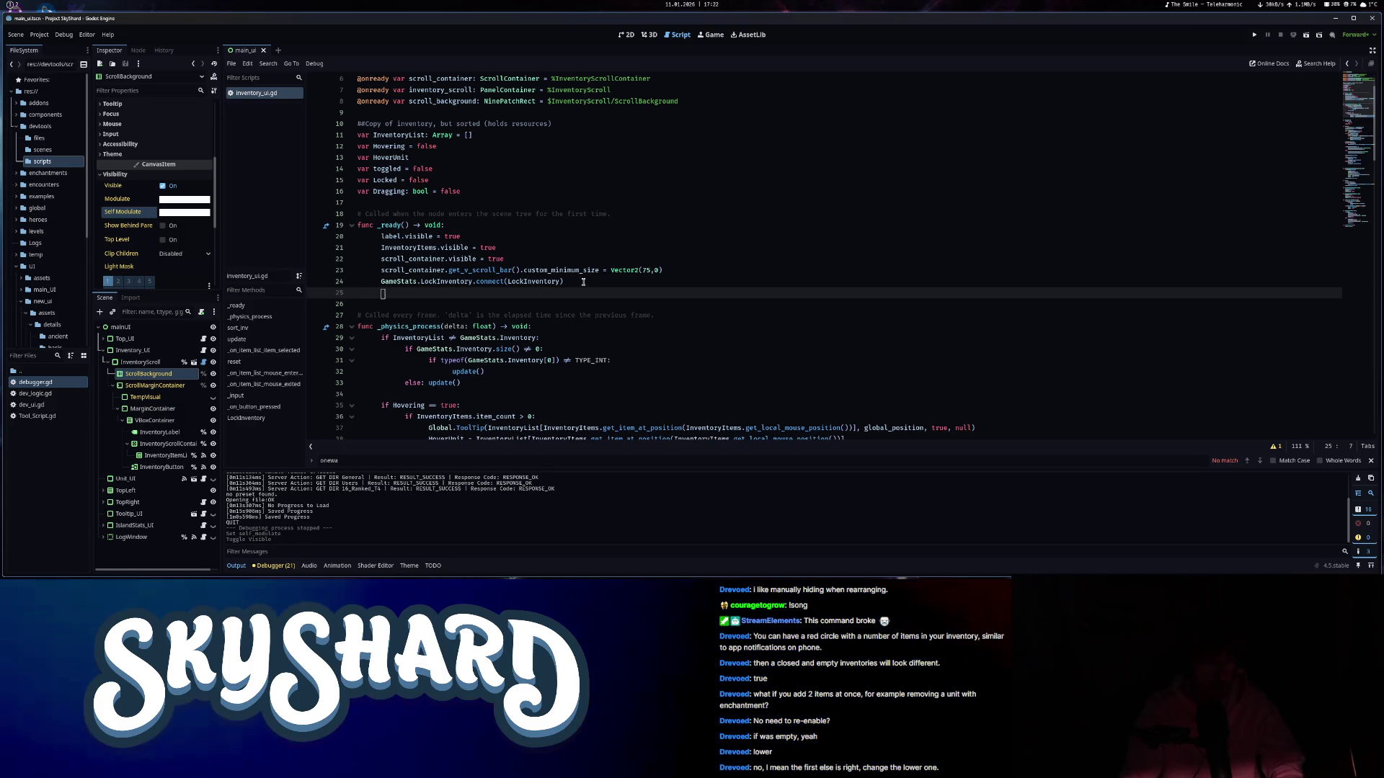
type("update(")
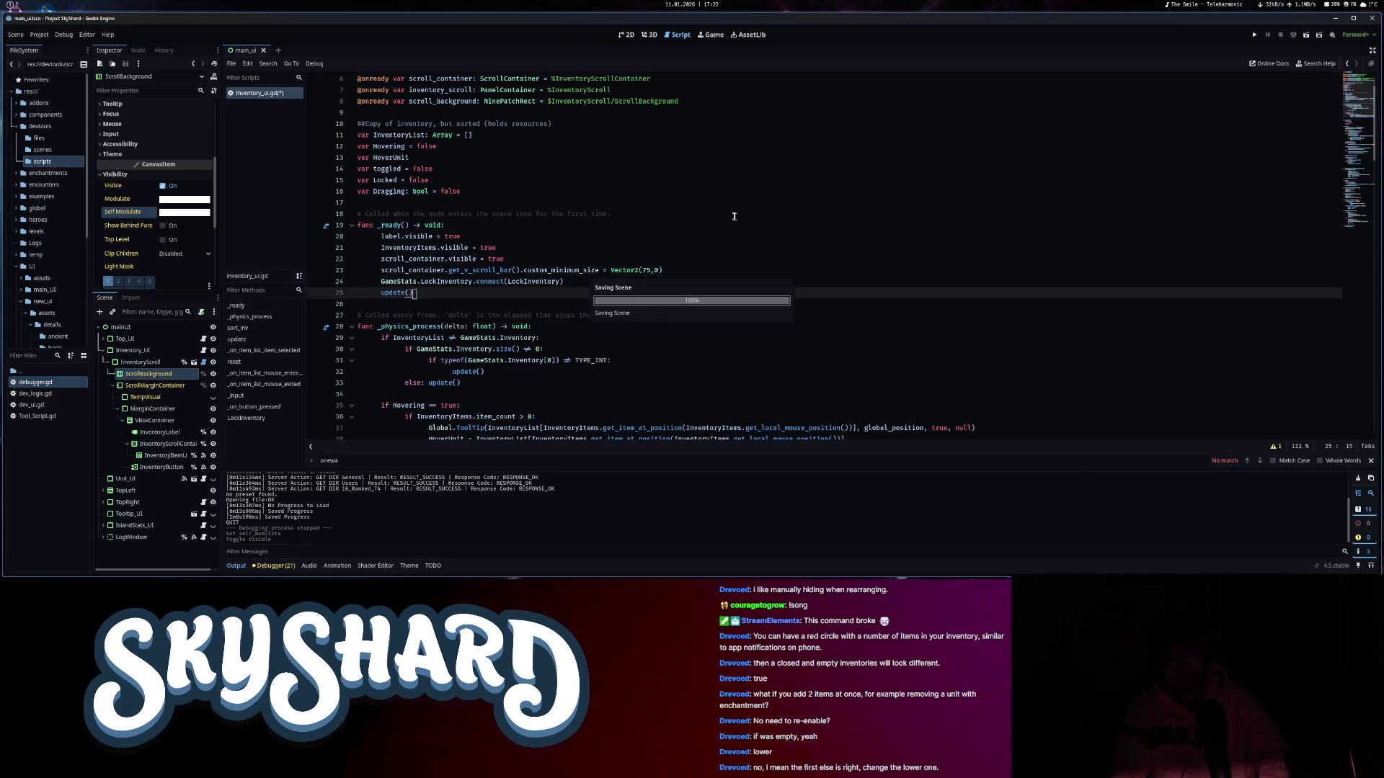
scroll(837, 342, "down", 7)
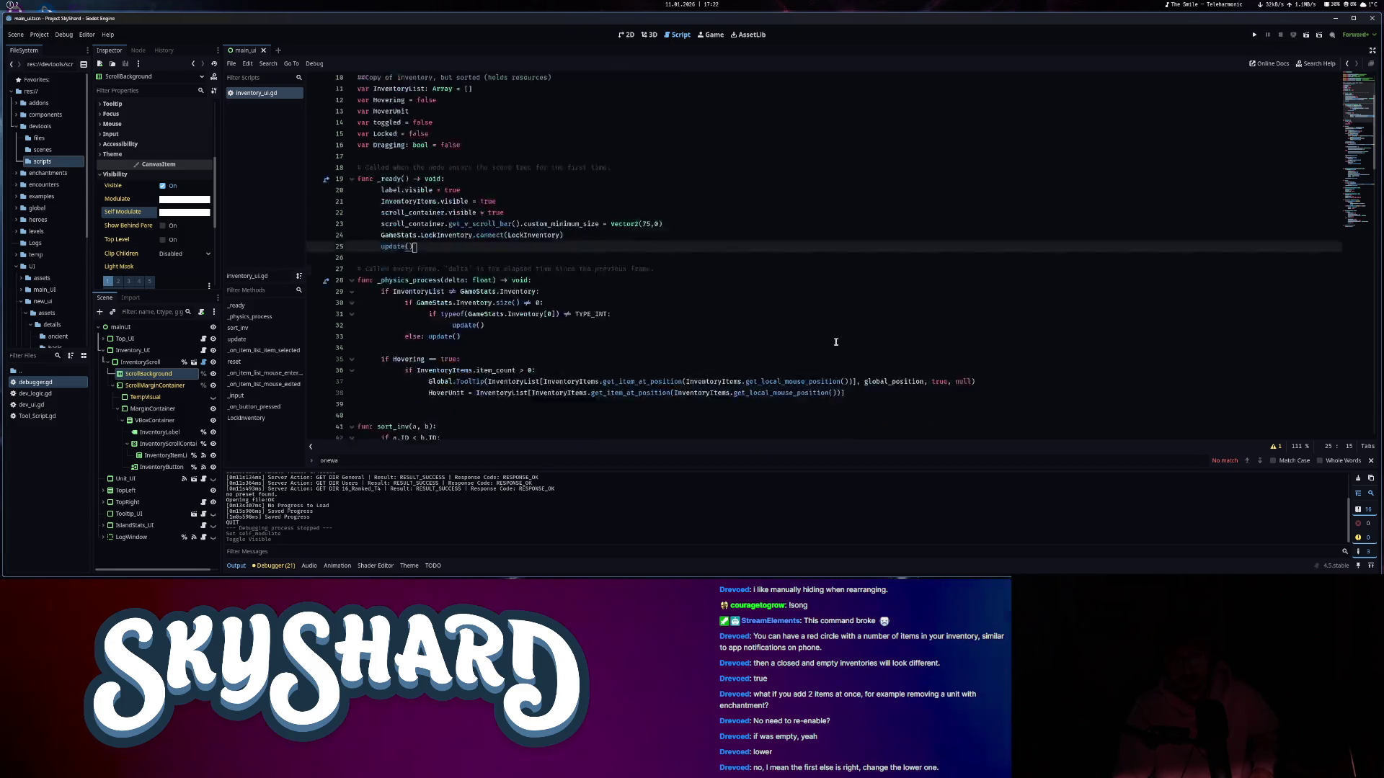
scroll(835, 343, "up", 7)
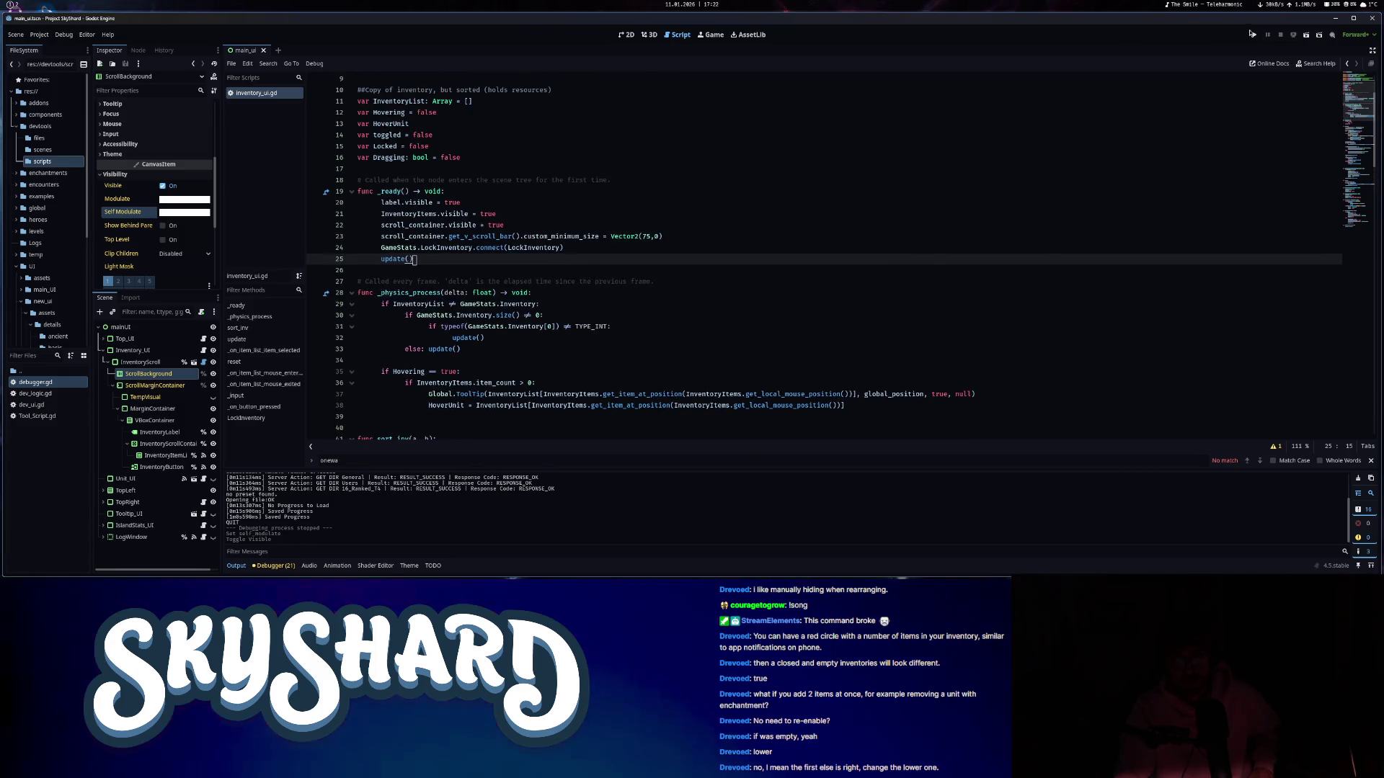
key("F5")
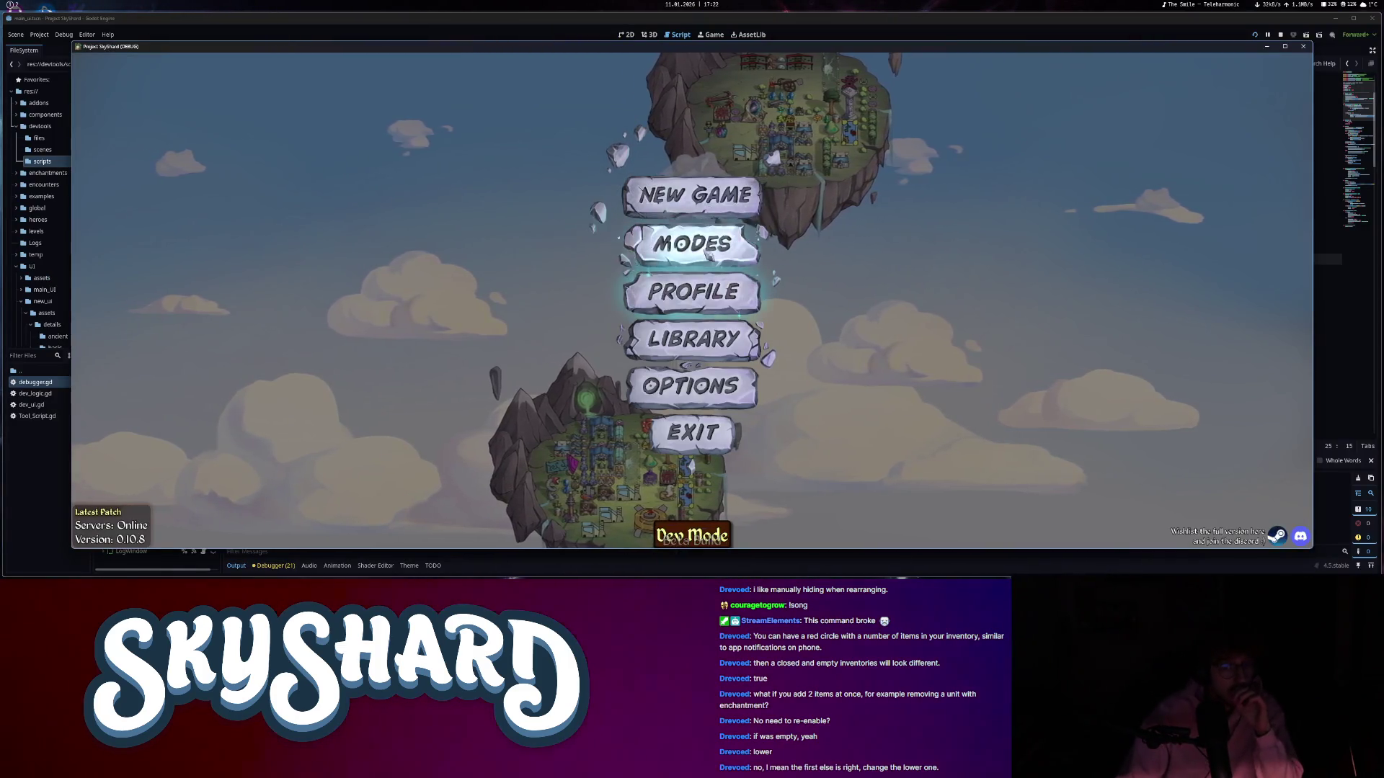
- Start an Unrated match from the MODES menu in the running SkyShard game
left_click(692, 241)
left_click(604, 261)
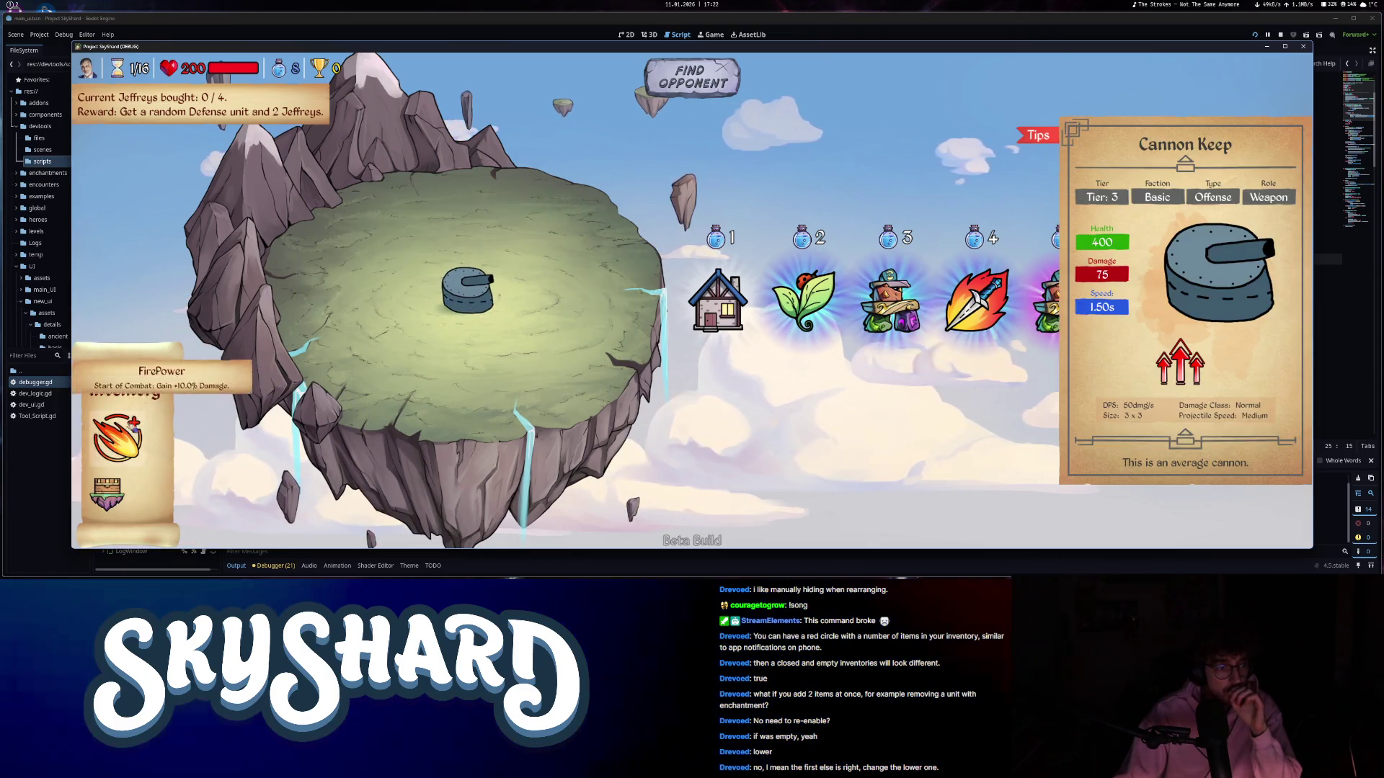
- Move the cannon into the inventory and back onto the island, then inspect its Cannon Keep card
left_click(462, 313)
left_click(462, 313)
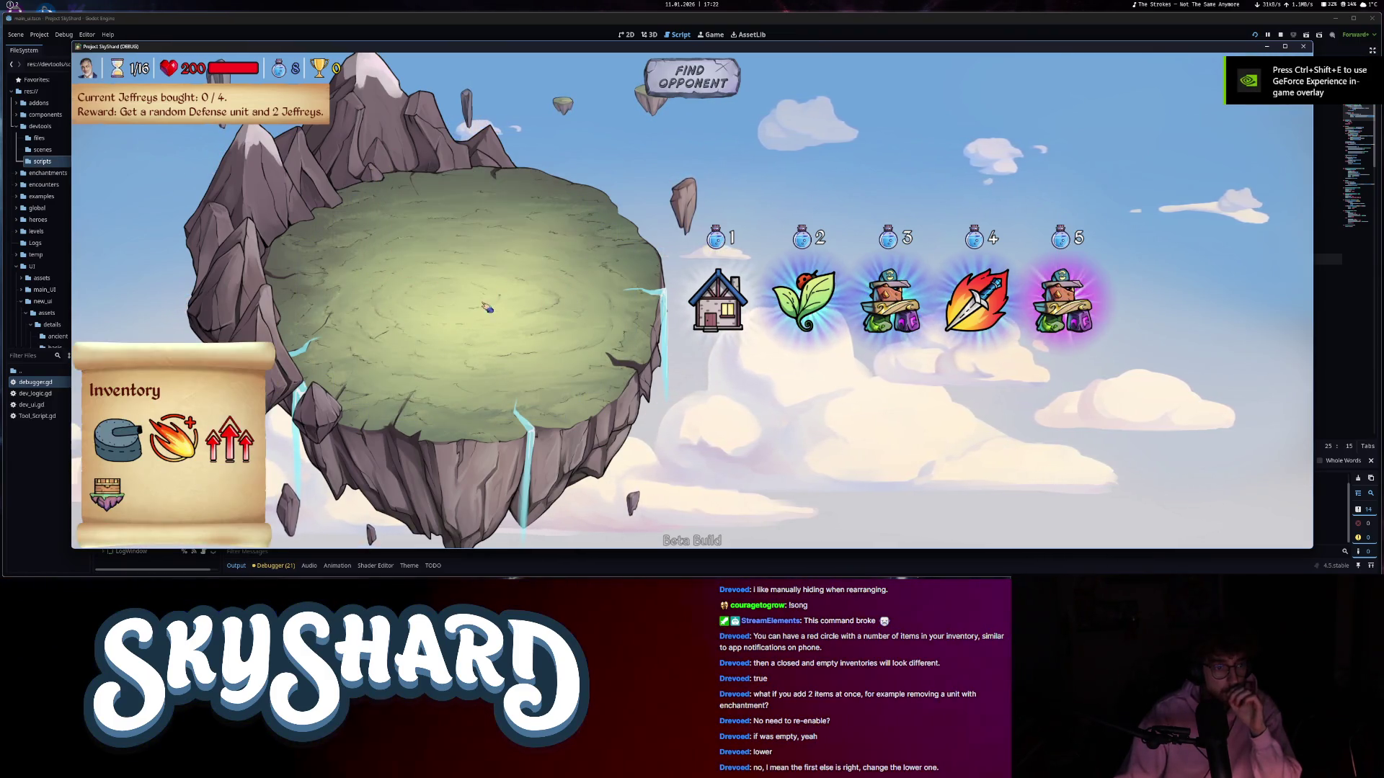
left_click(124, 436)
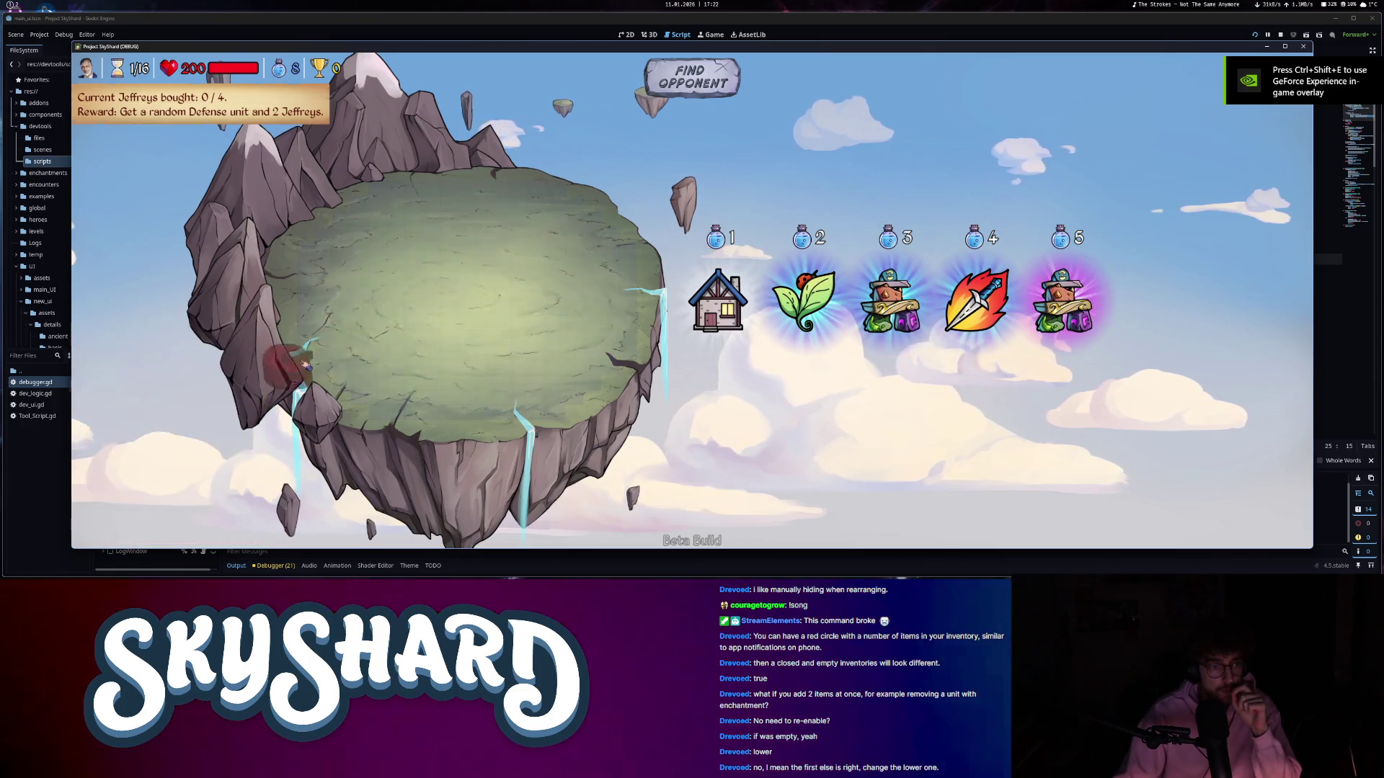
left_click(454, 296)
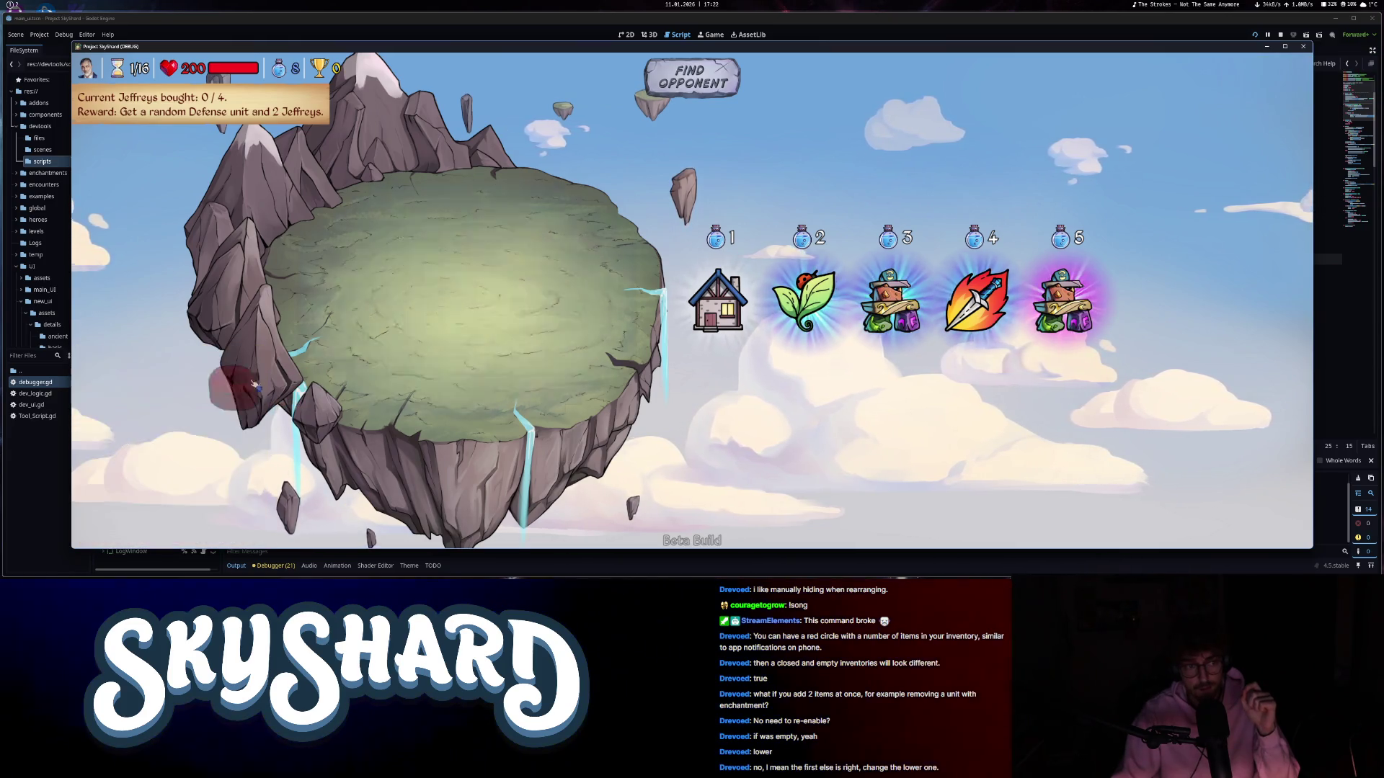
left_click(140, 450)
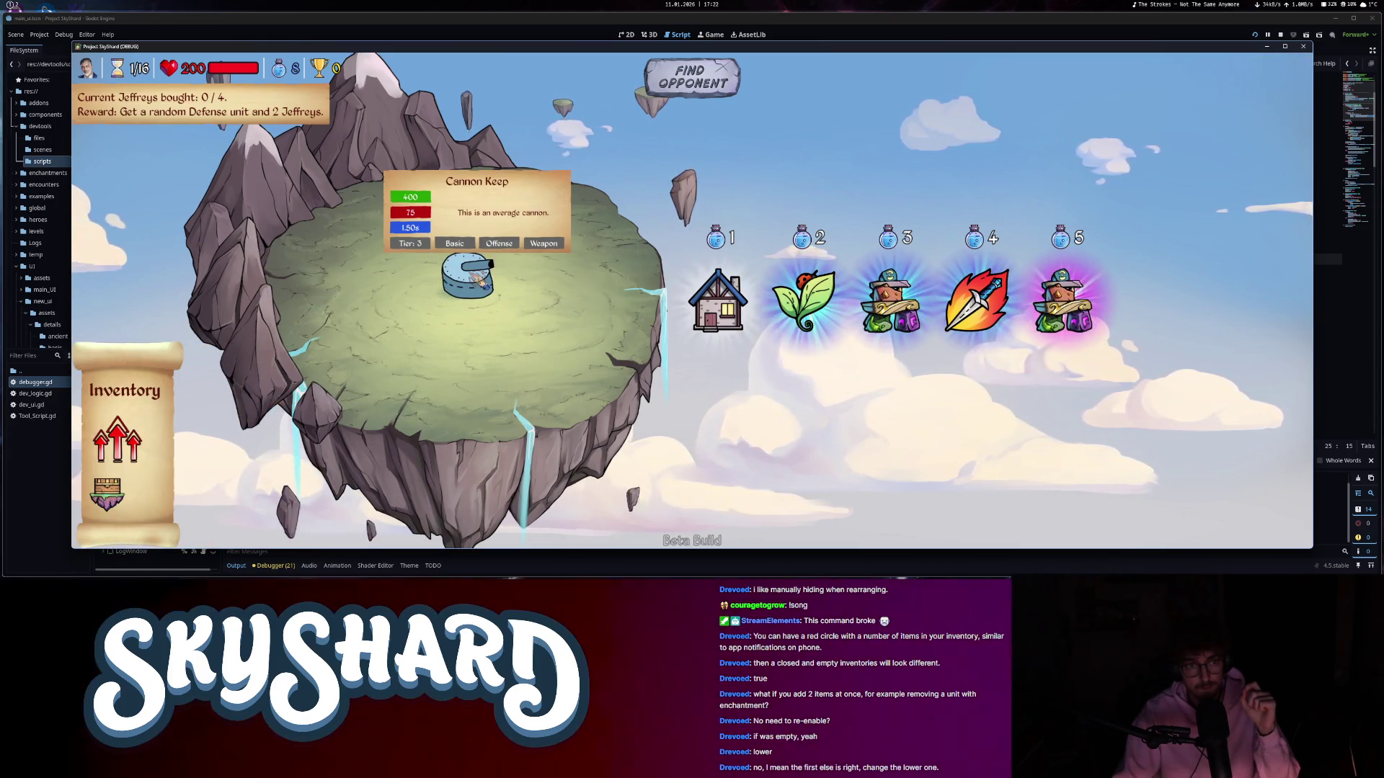
left_click(476, 282)
left_click(477, 282)
left_click(476, 281)
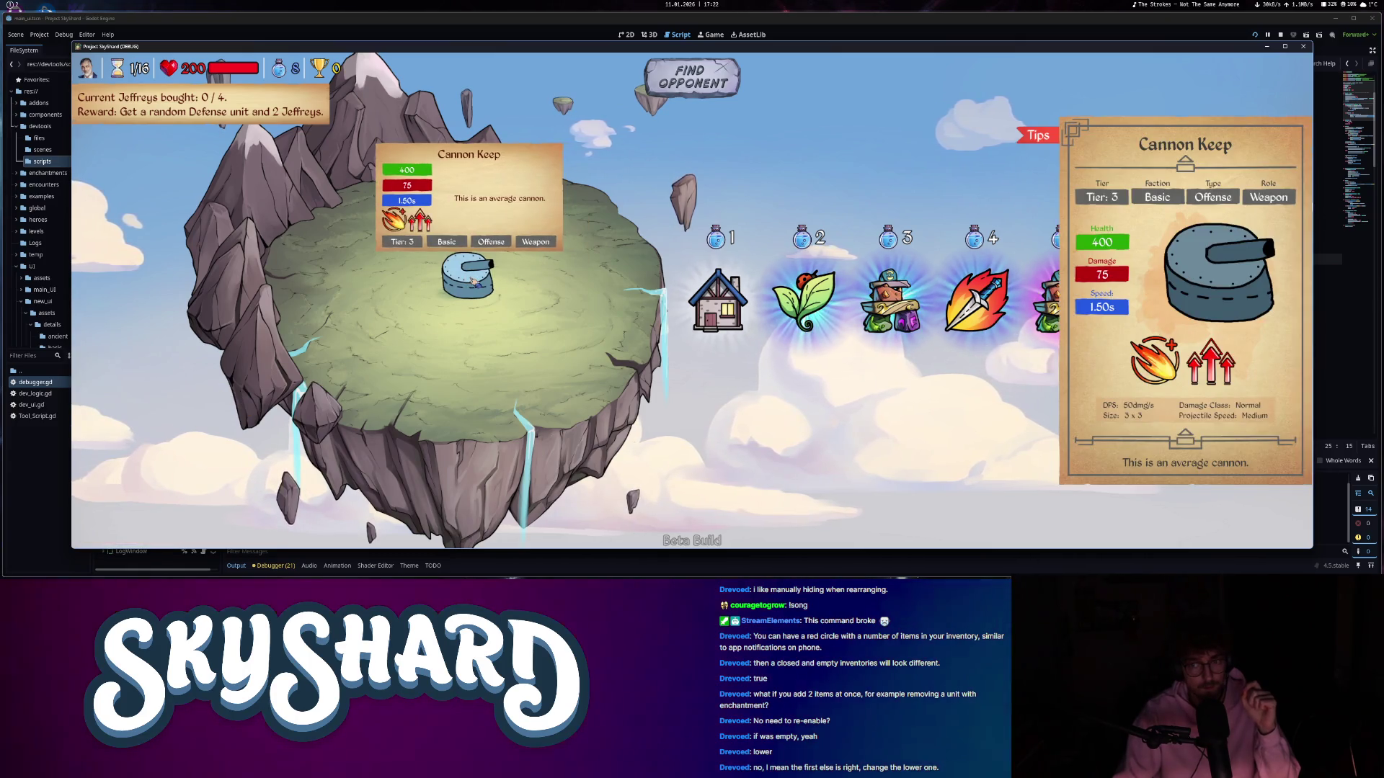
left_click(476, 281)
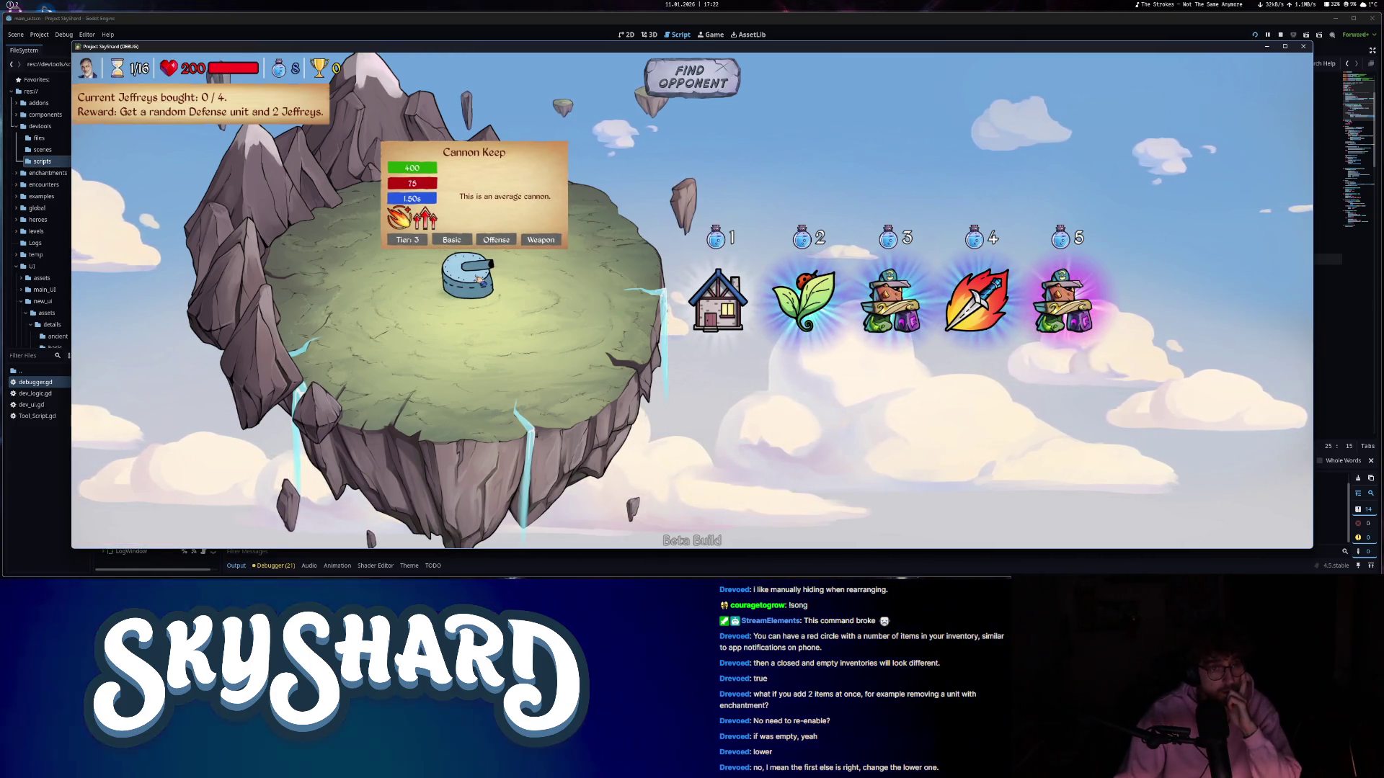
left_click(476, 281)
- Drag the FirePower and Level Up enchantments onto the cannon and view its stats card
mouse_move(165, 439)
left_mouse_down()
mouse_move(467, 278)
mouse_move(151, 483)
mouse_move(90, 493)
left_mouse_up()
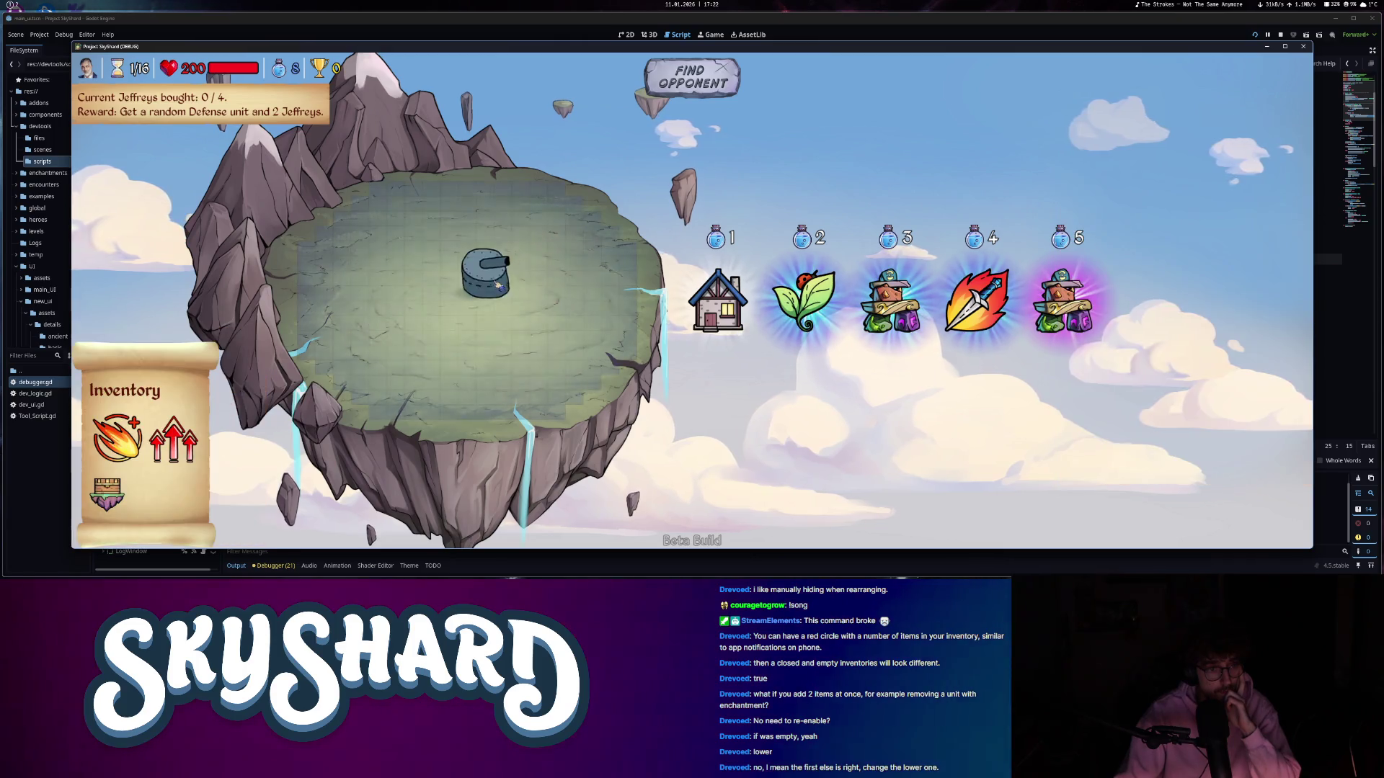
mouse_move(485, 277)
left_mouse_down()
mouse_move(431, 281)
mouse_move(467, 290)
left_mouse_up()
left_click(107, 494)
left_click_drag(173, 450, 464, 292)
left_click(465, 291)
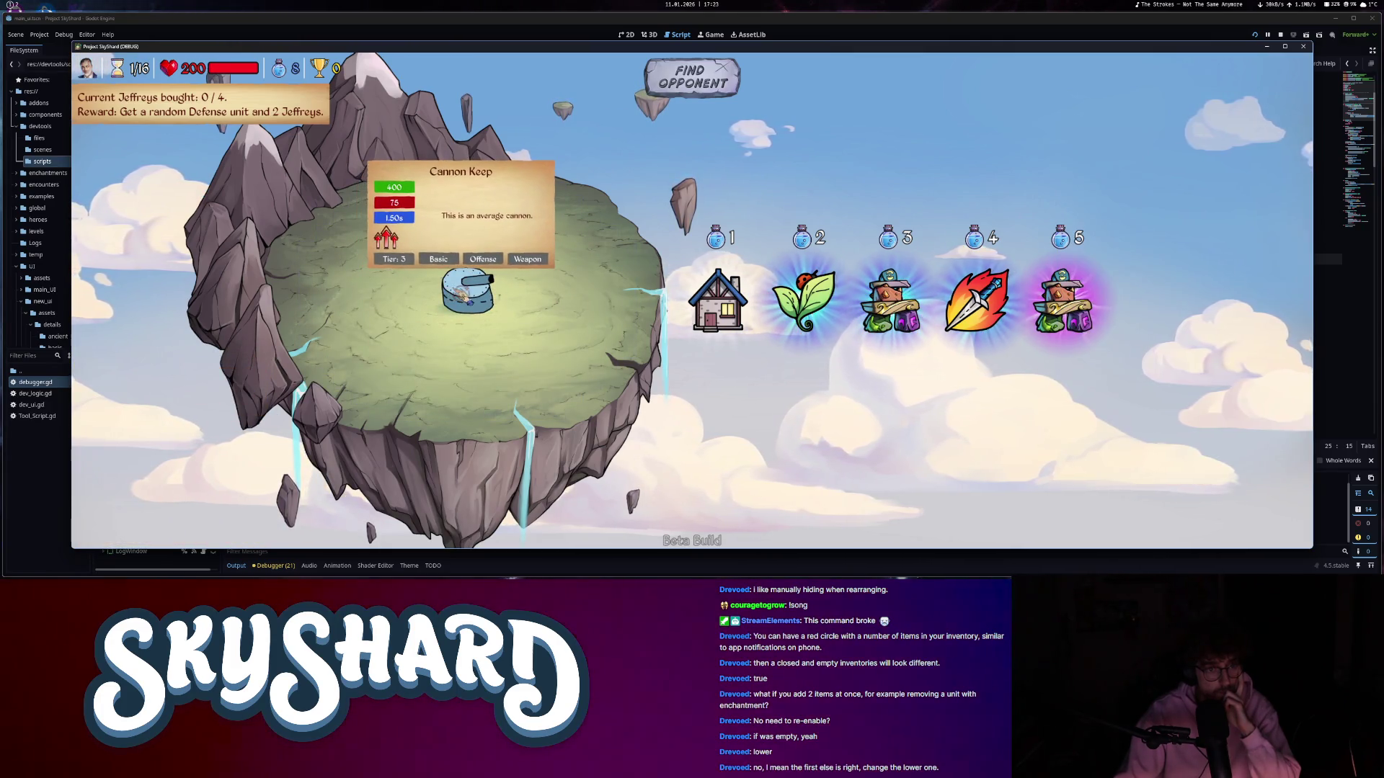
left_click(465, 294)
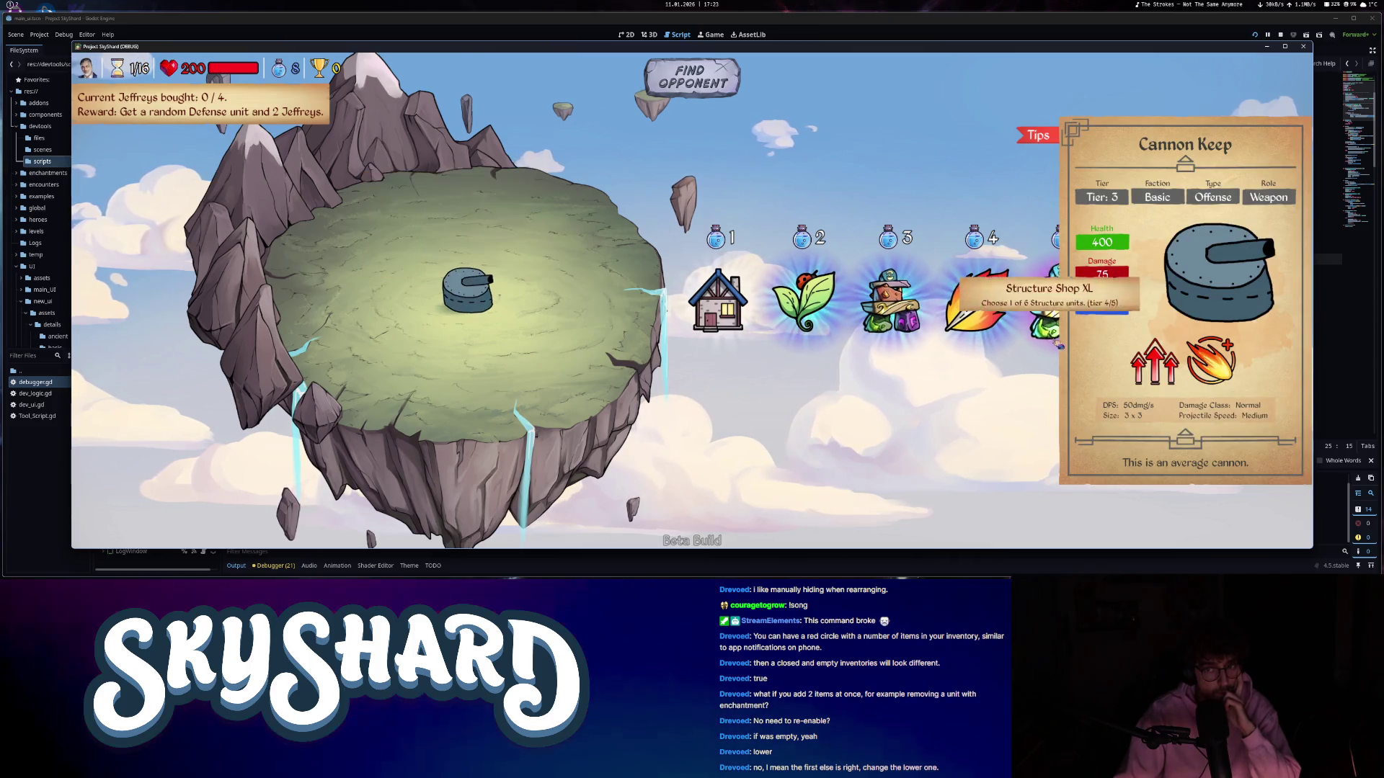
- Drop Level Up onto the cannon again, check its card and the inventory, then pause the game
left_click(107, 493)
left_click_drag(170, 440, 465, 299)
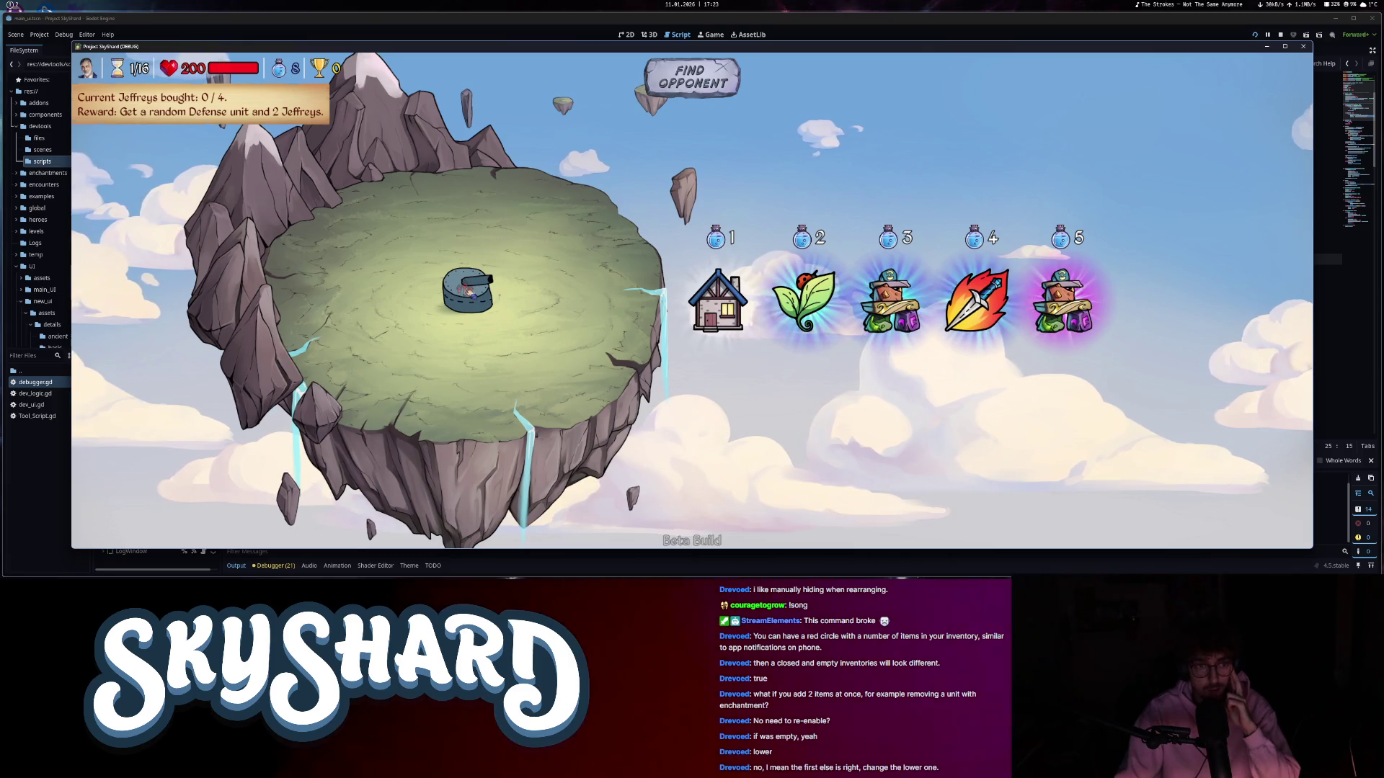
left_click(467, 291)
left_click(400, 323)
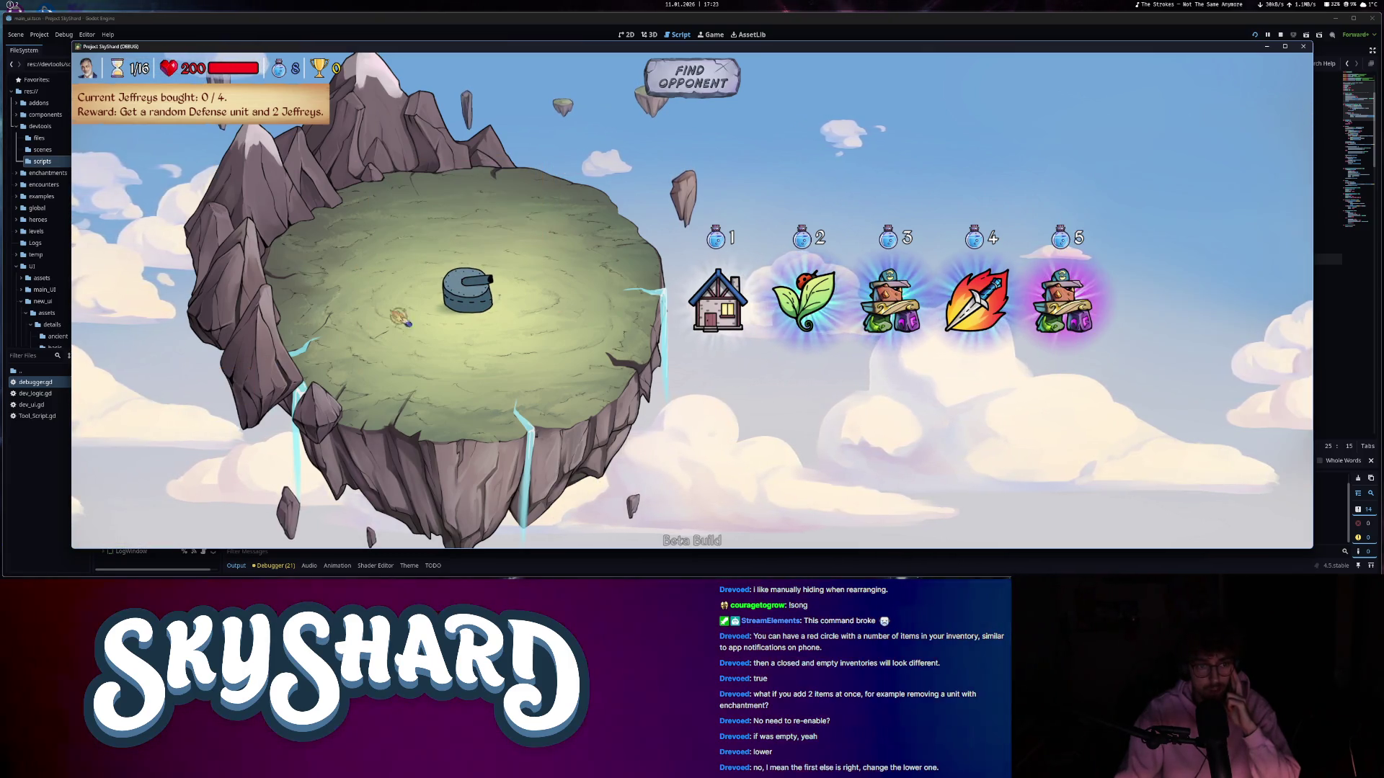
mouse_move(466, 295)
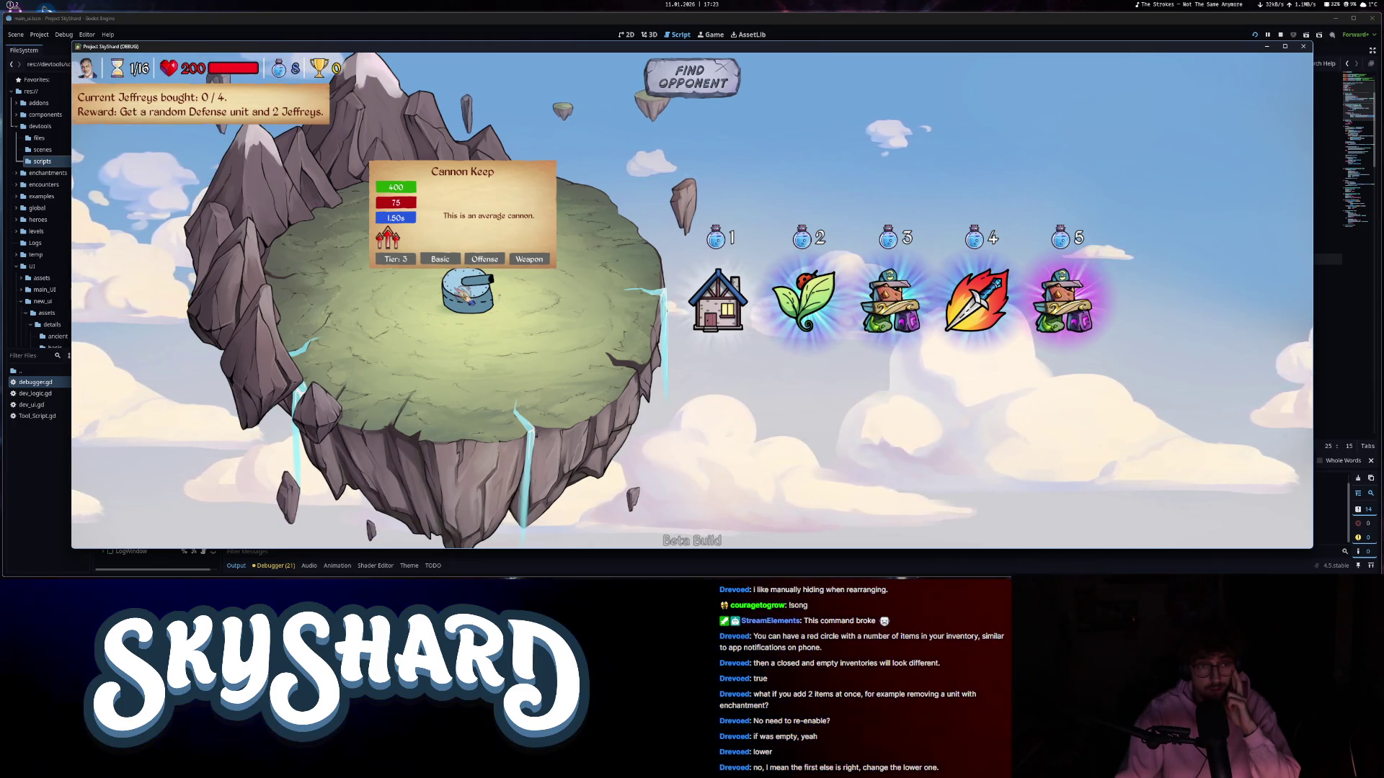
left_click(467, 296)
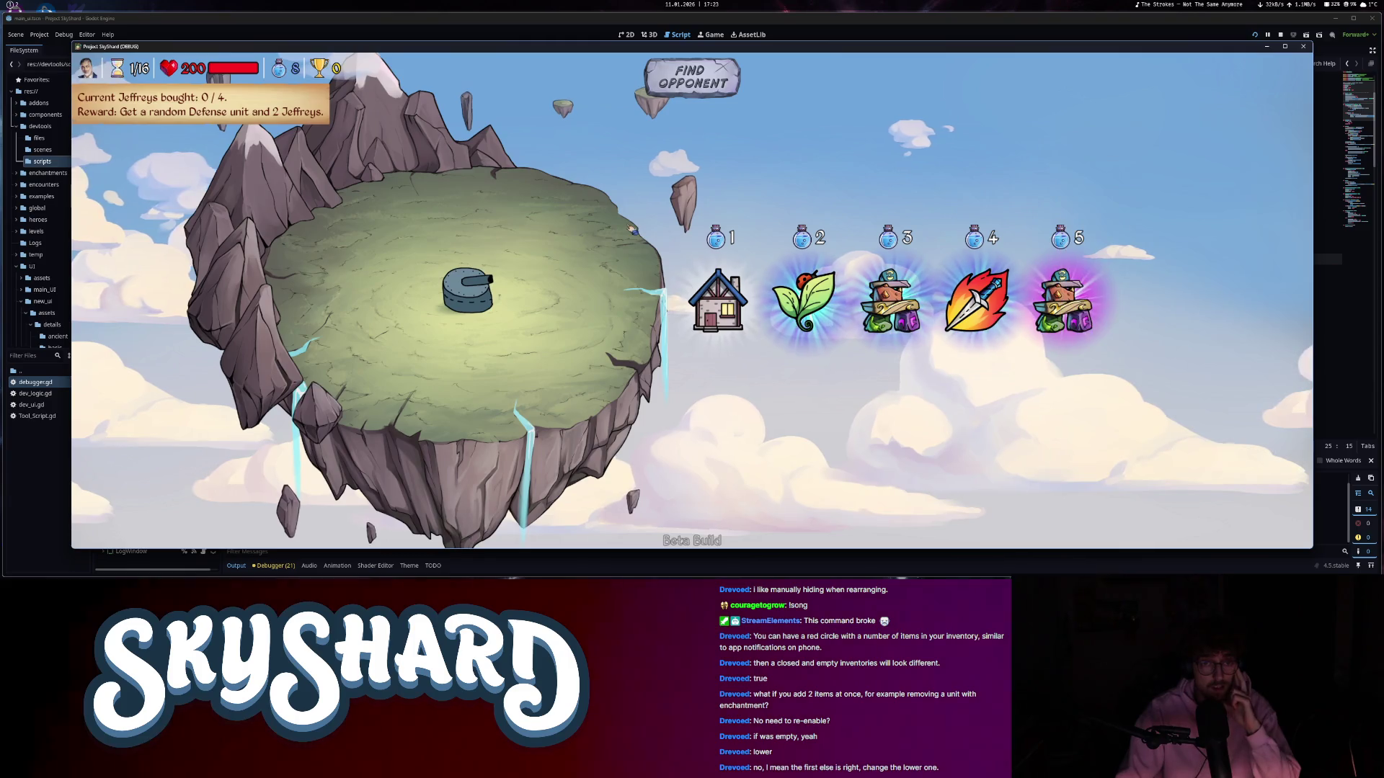
key("Escape")
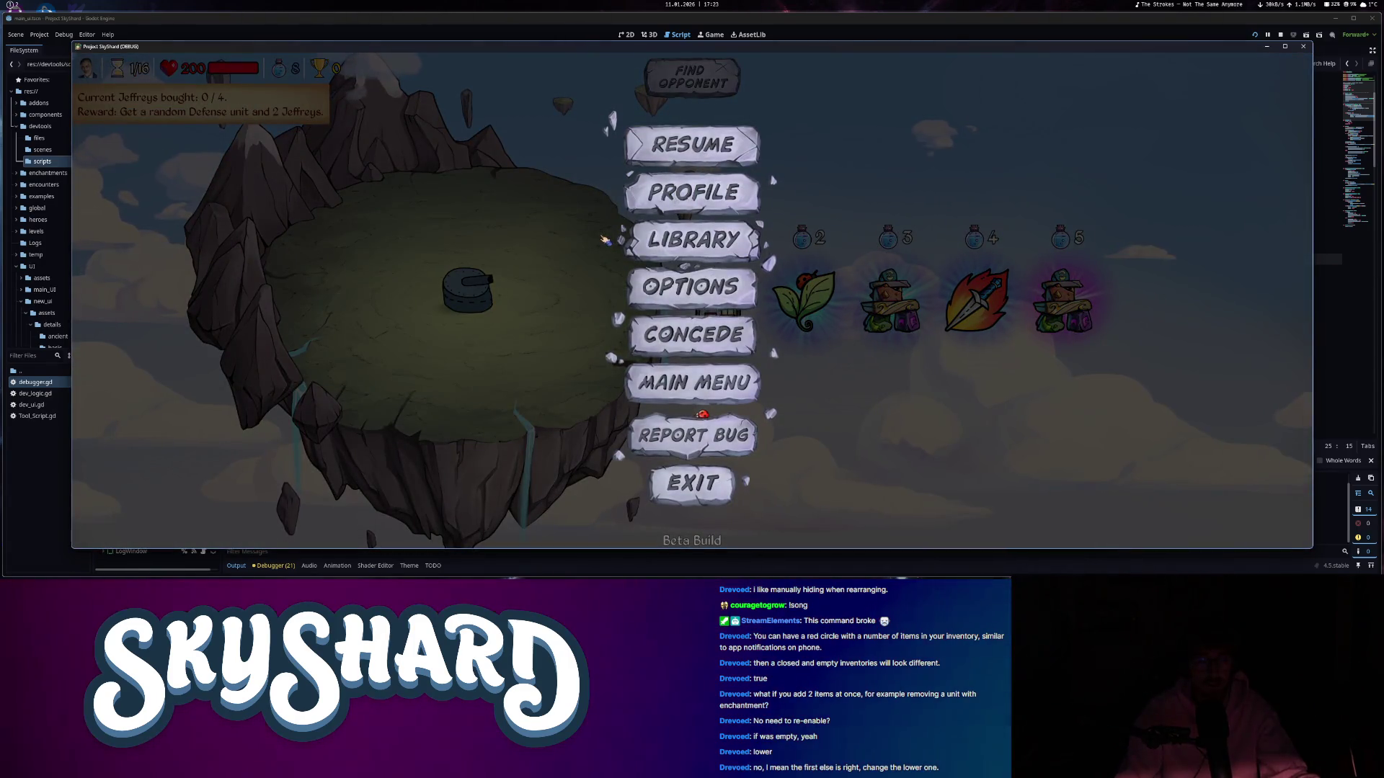
- Concede the match, return to the main menu, and exit the game
left_click(719, 344)
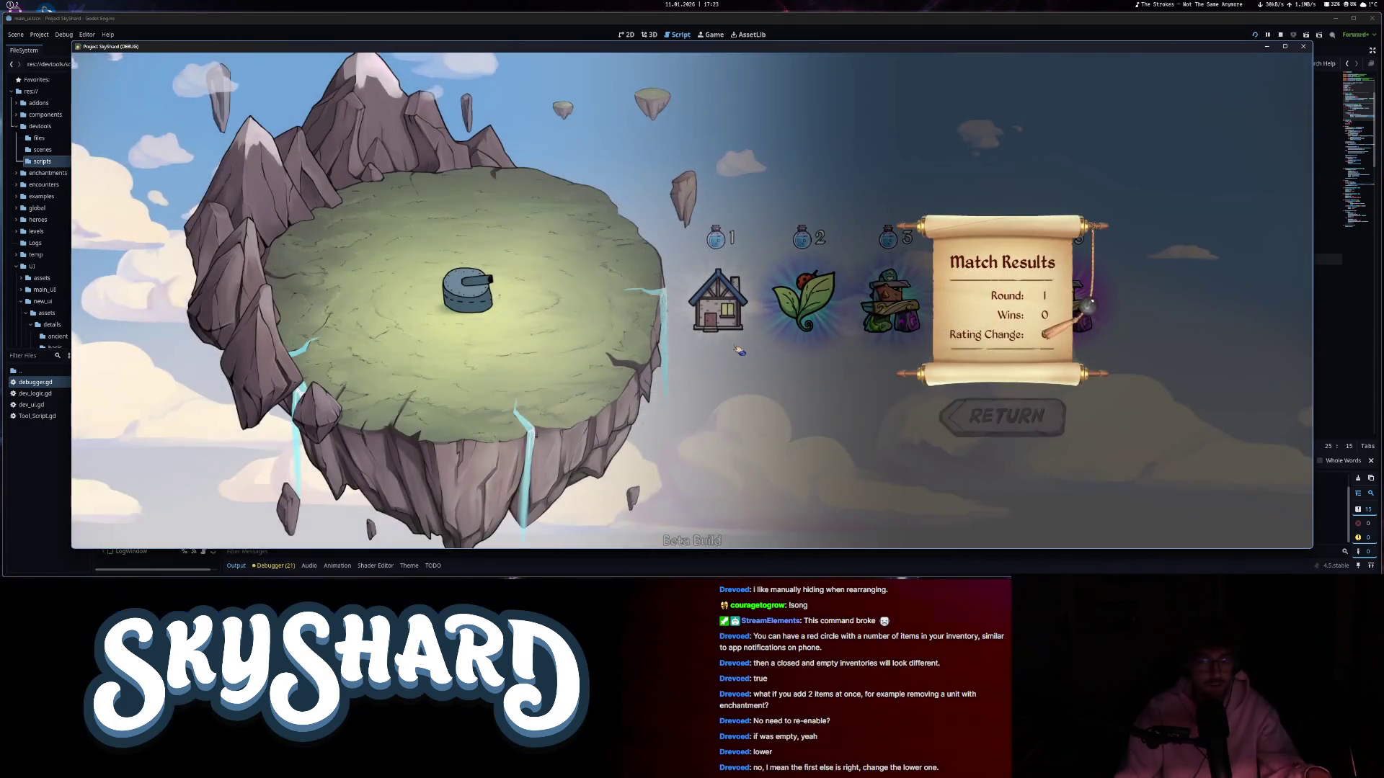
left_click(1036, 419)
left_click(689, 422)
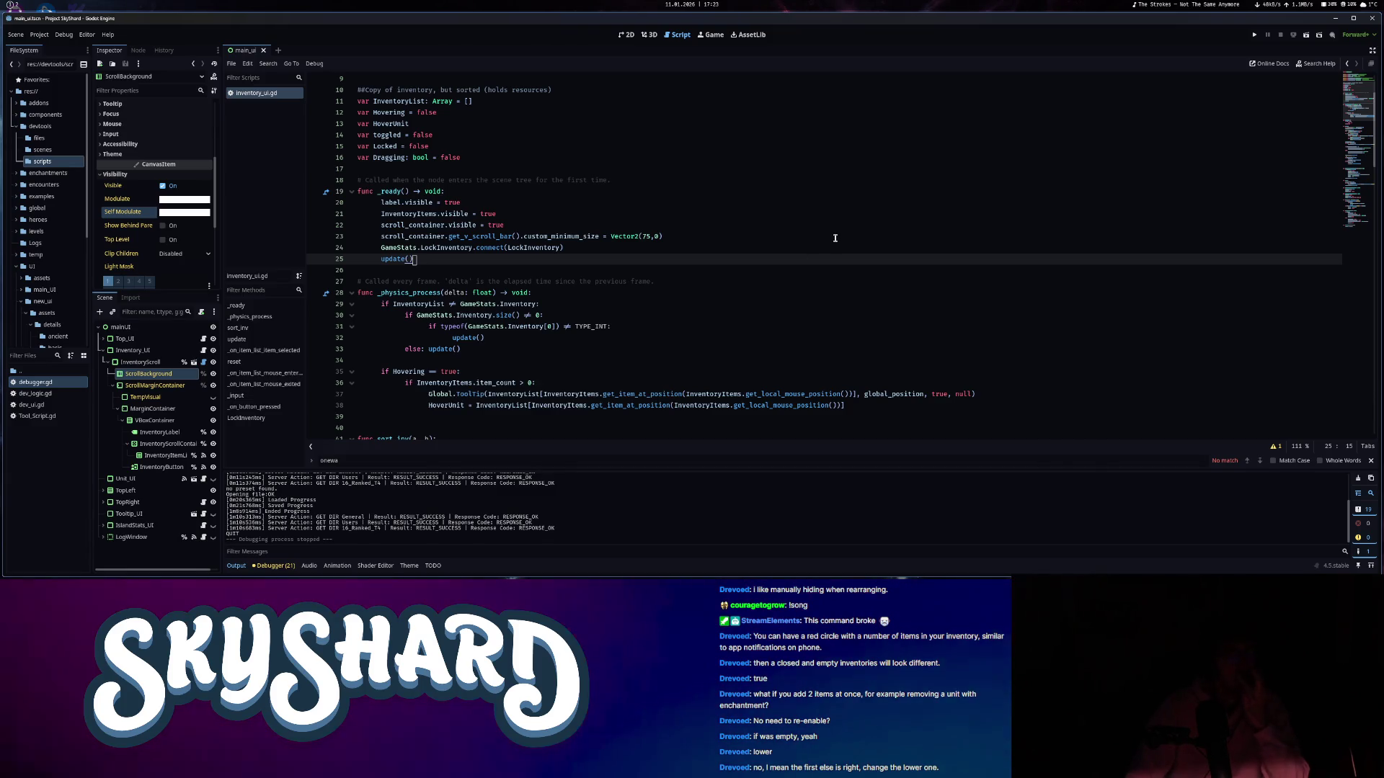
scroll(813, 259, "down", 8)
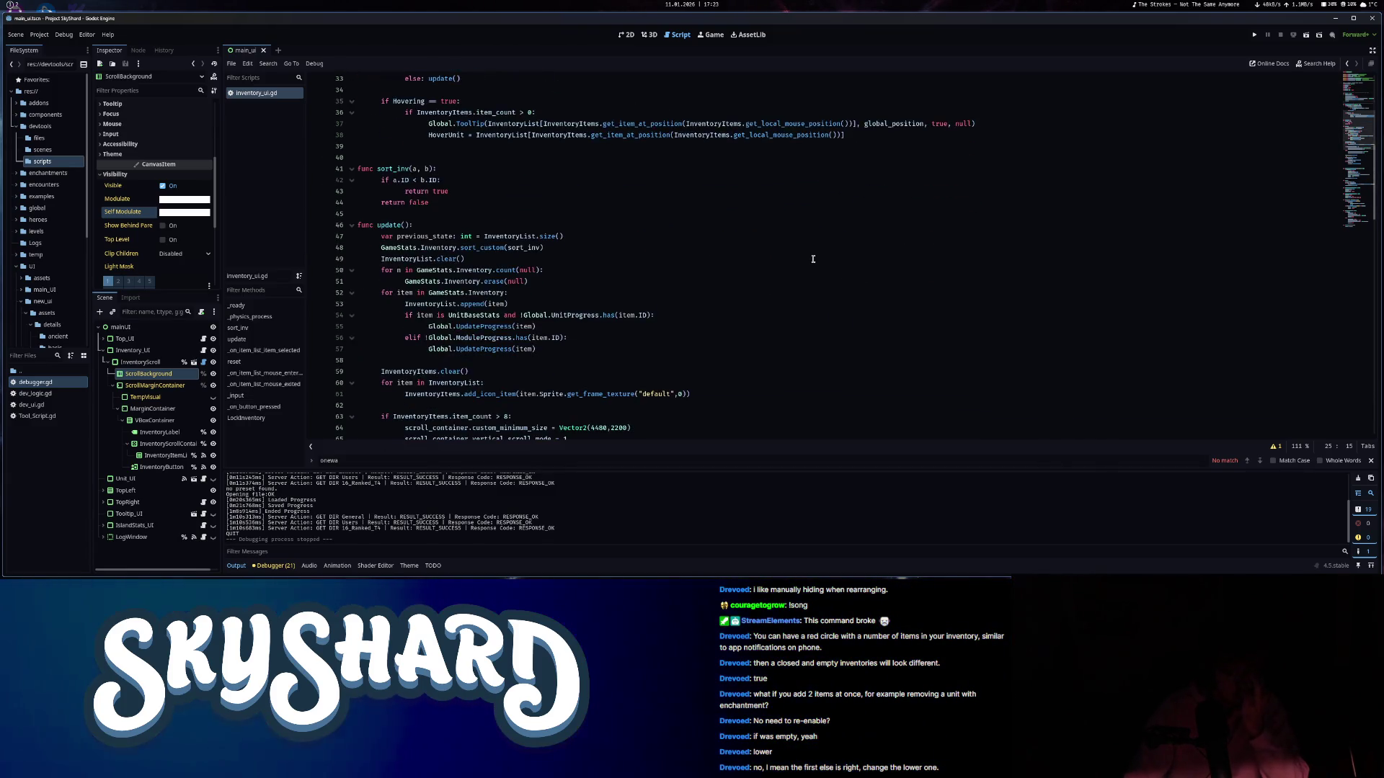
scroll(813, 259, "down", 1)
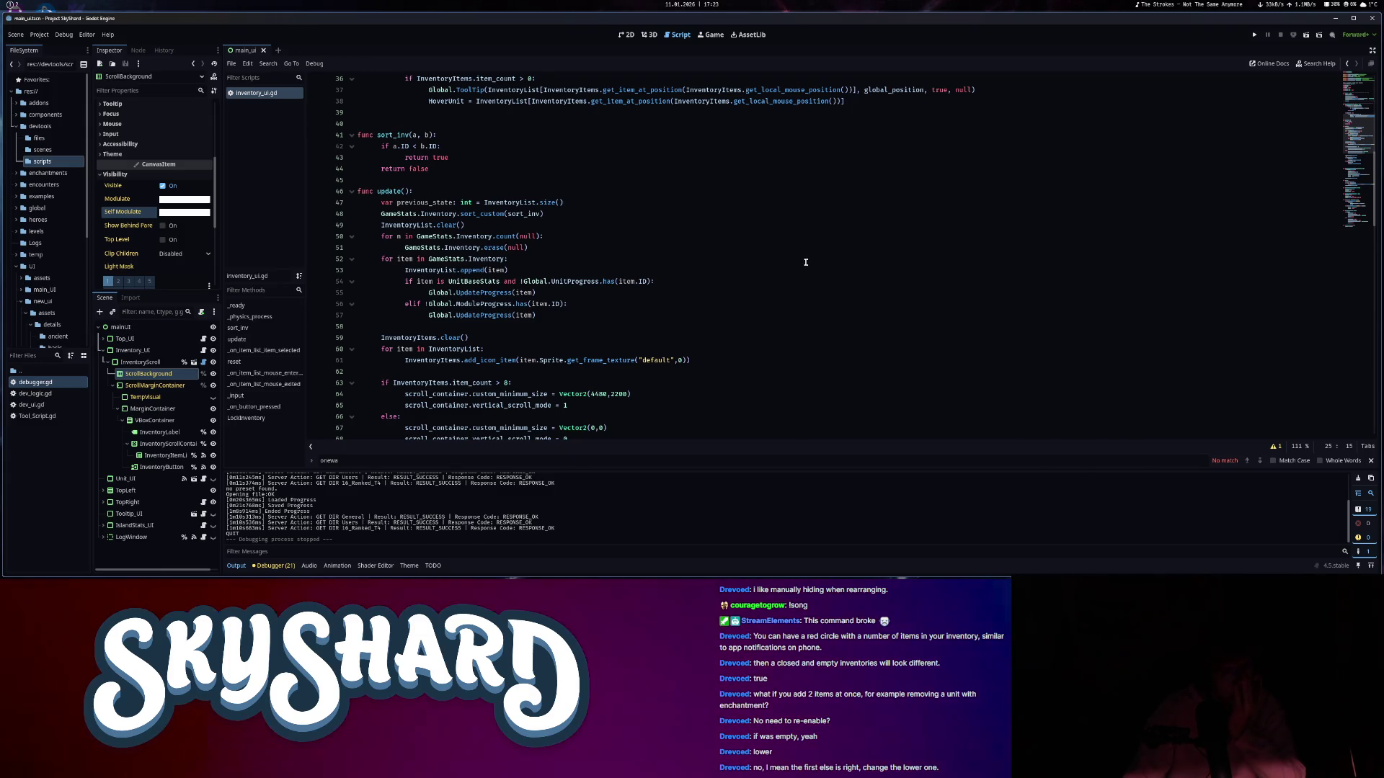
scroll(806, 262, "up", 10)
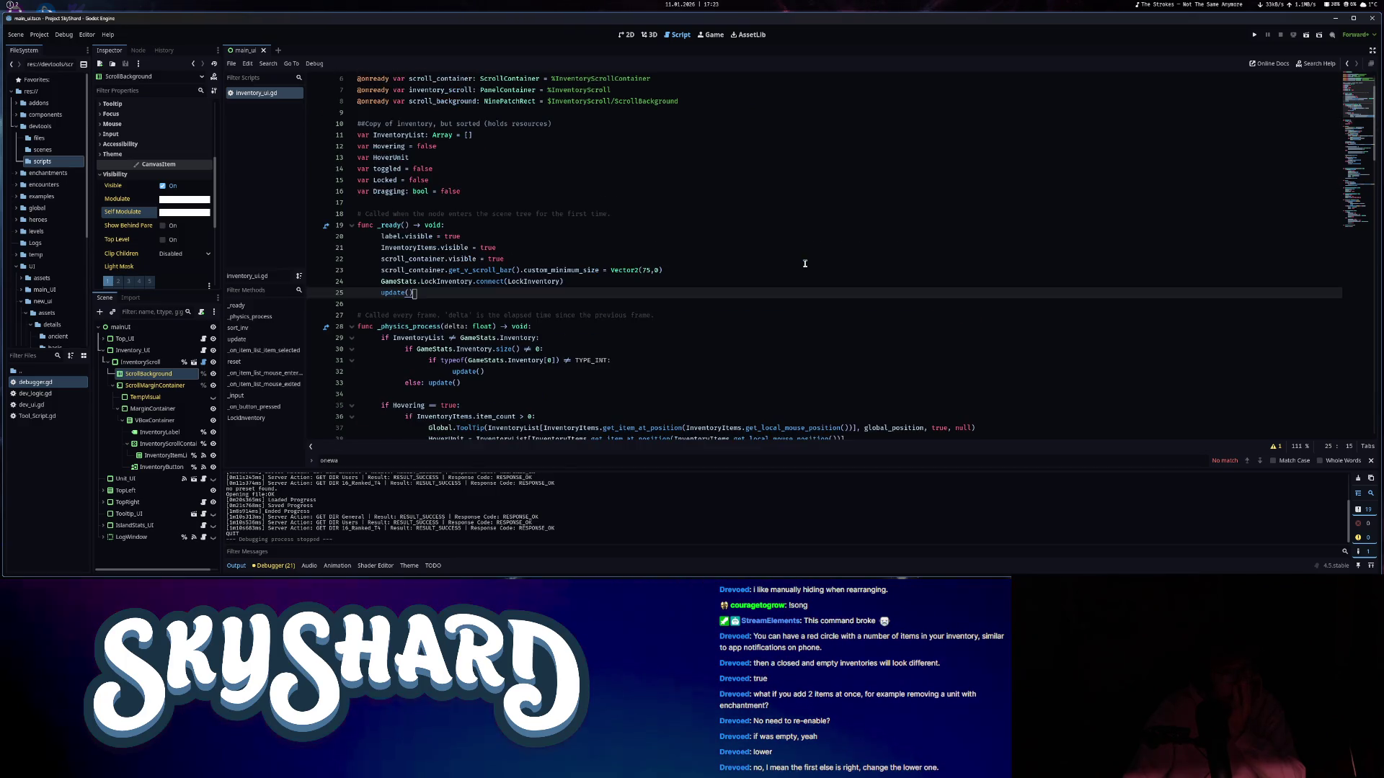
scroll(805, 264, "down", 9)
scroll(803, 265, "down", 6)
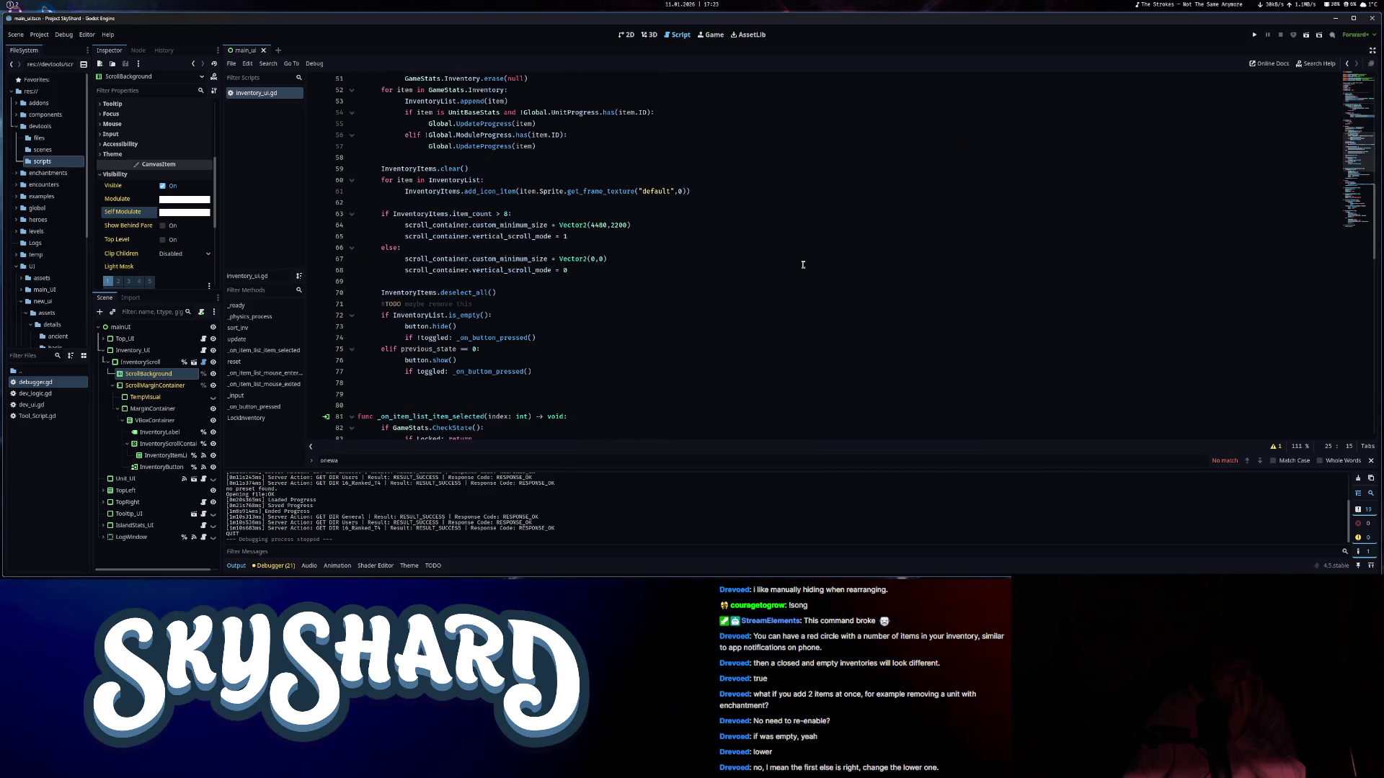